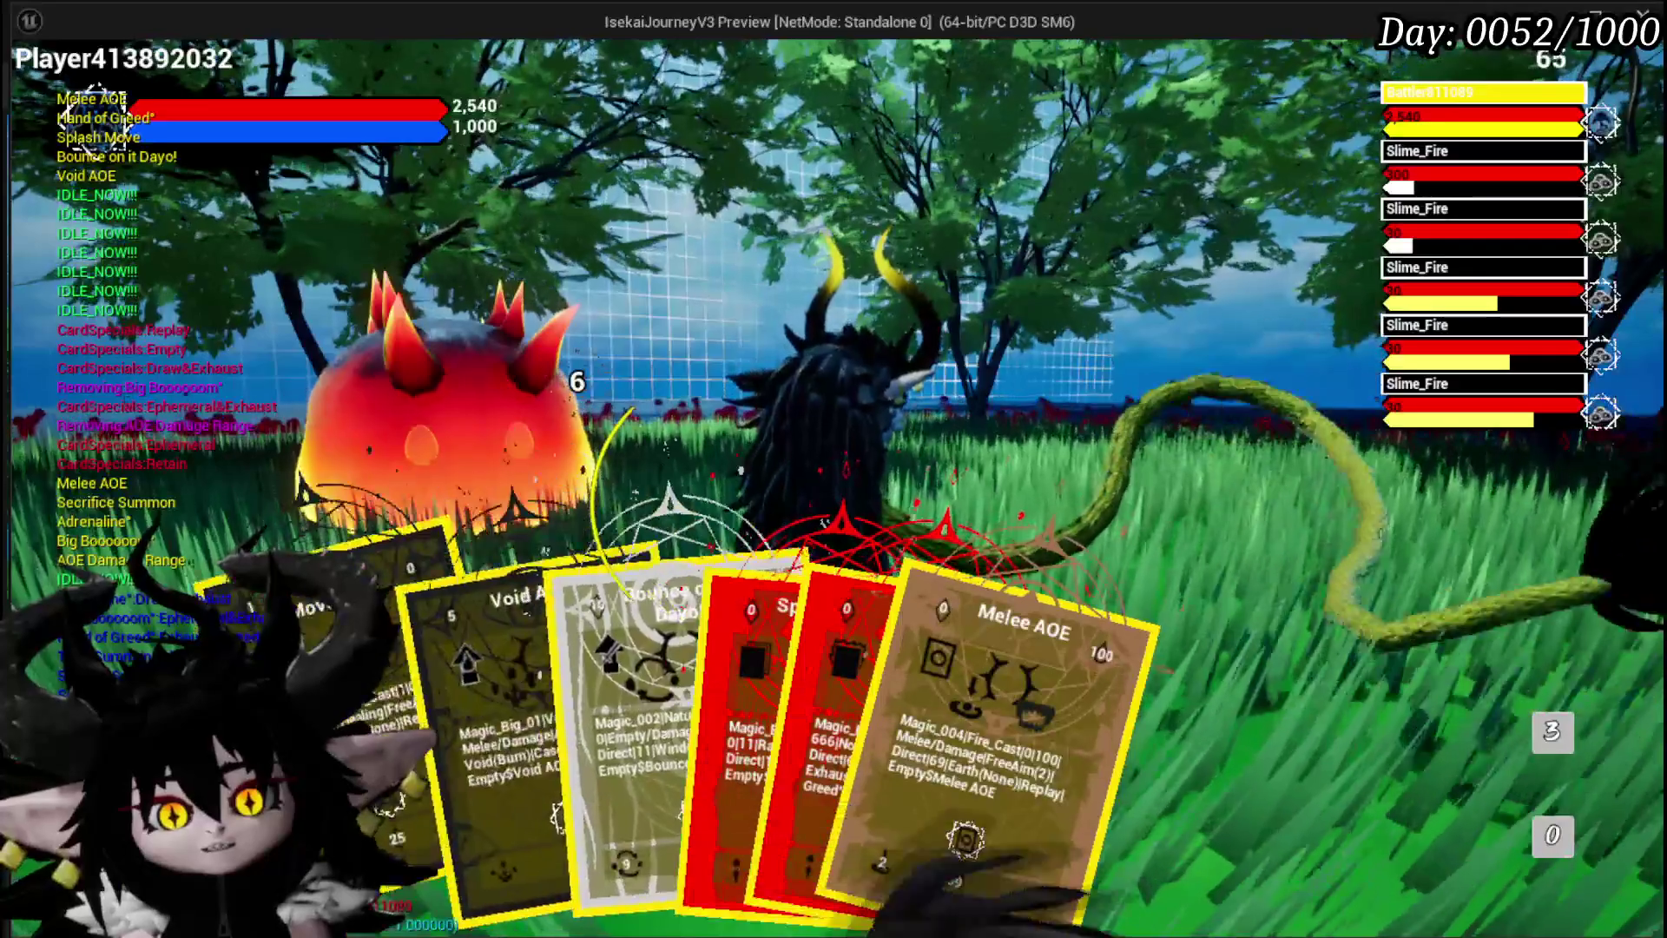
Play the Void AOE card twice and two more attack cards, then stop the play session
click(372, 710)
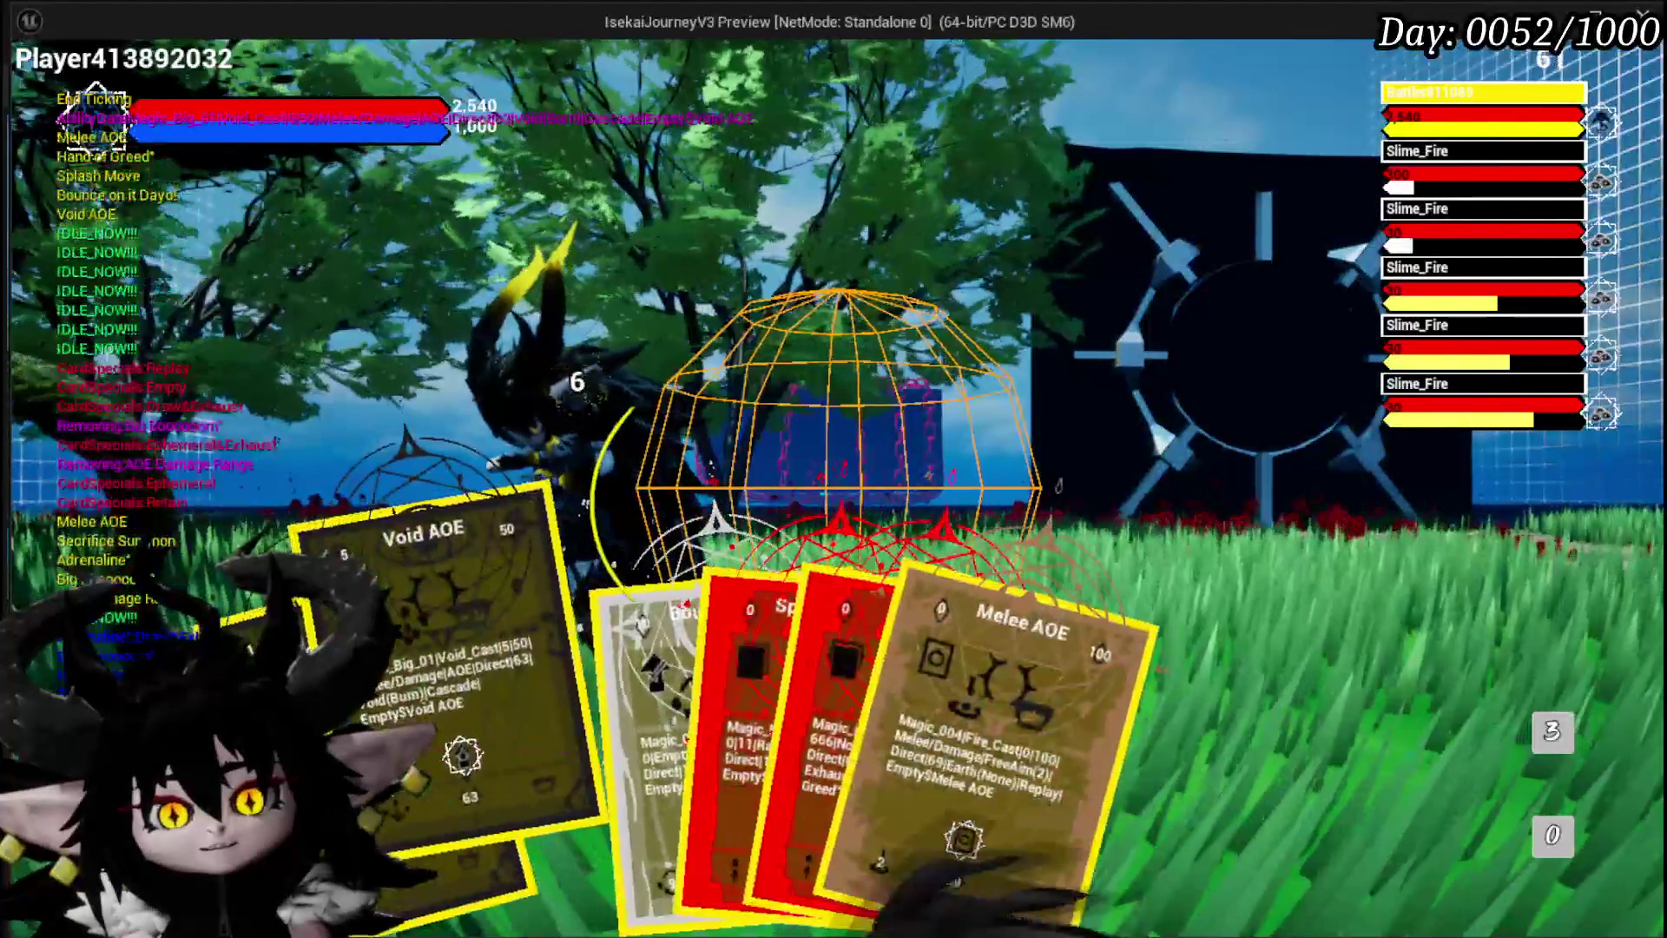
click(382, 734)
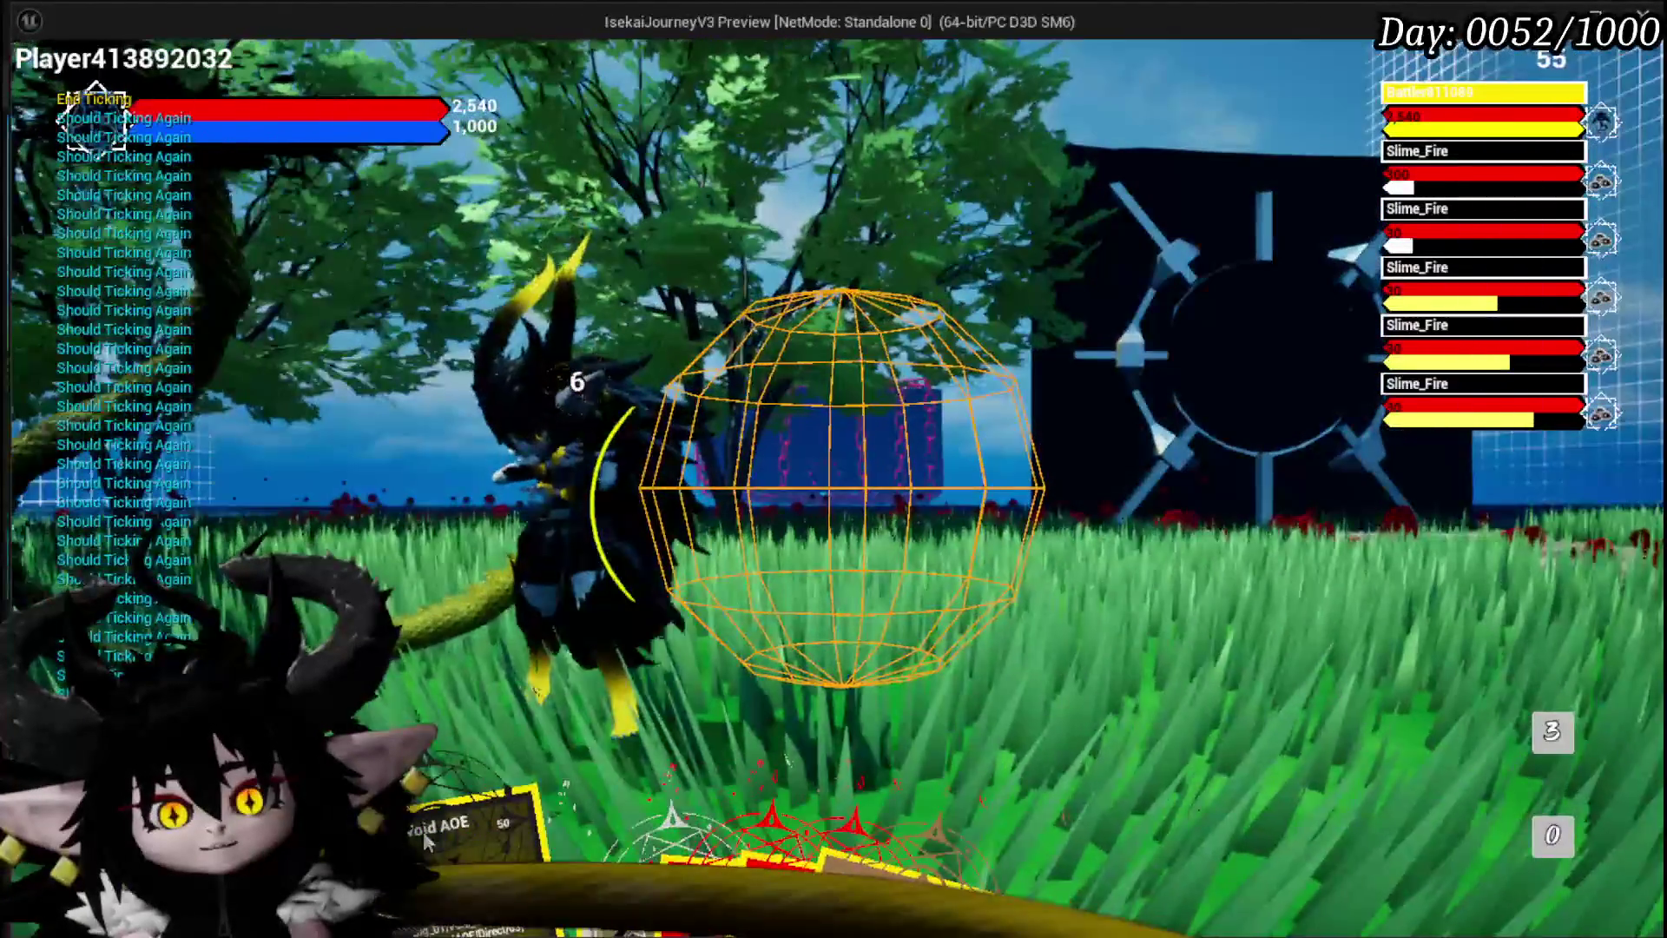
click(424, 831)
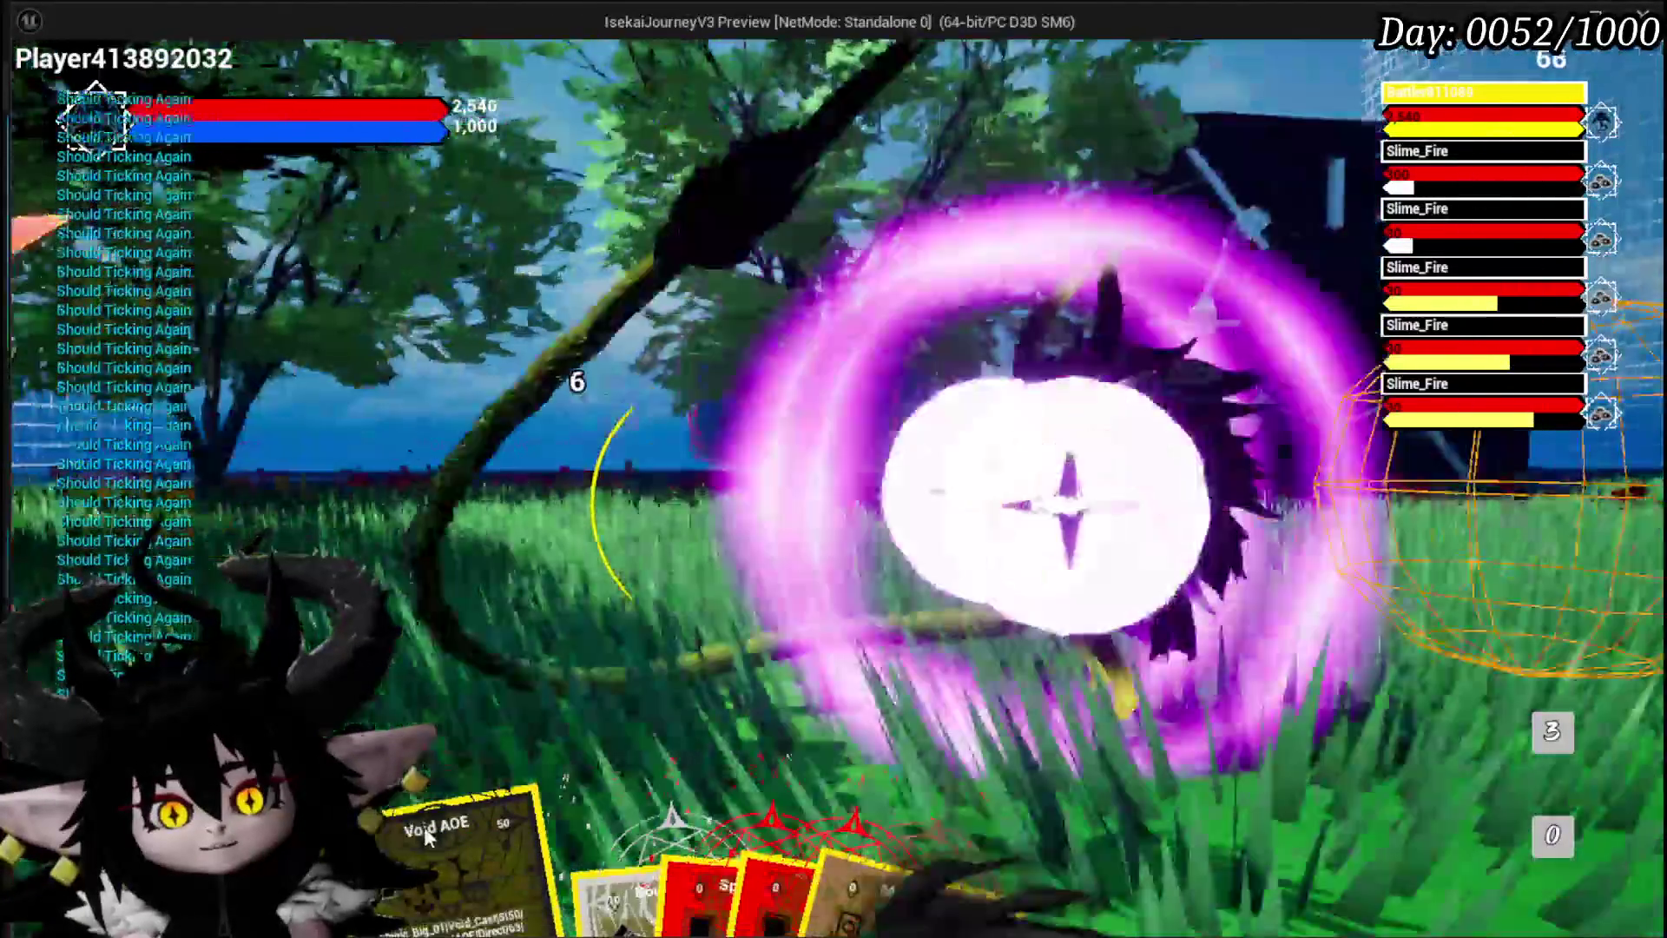
click(423, 827)
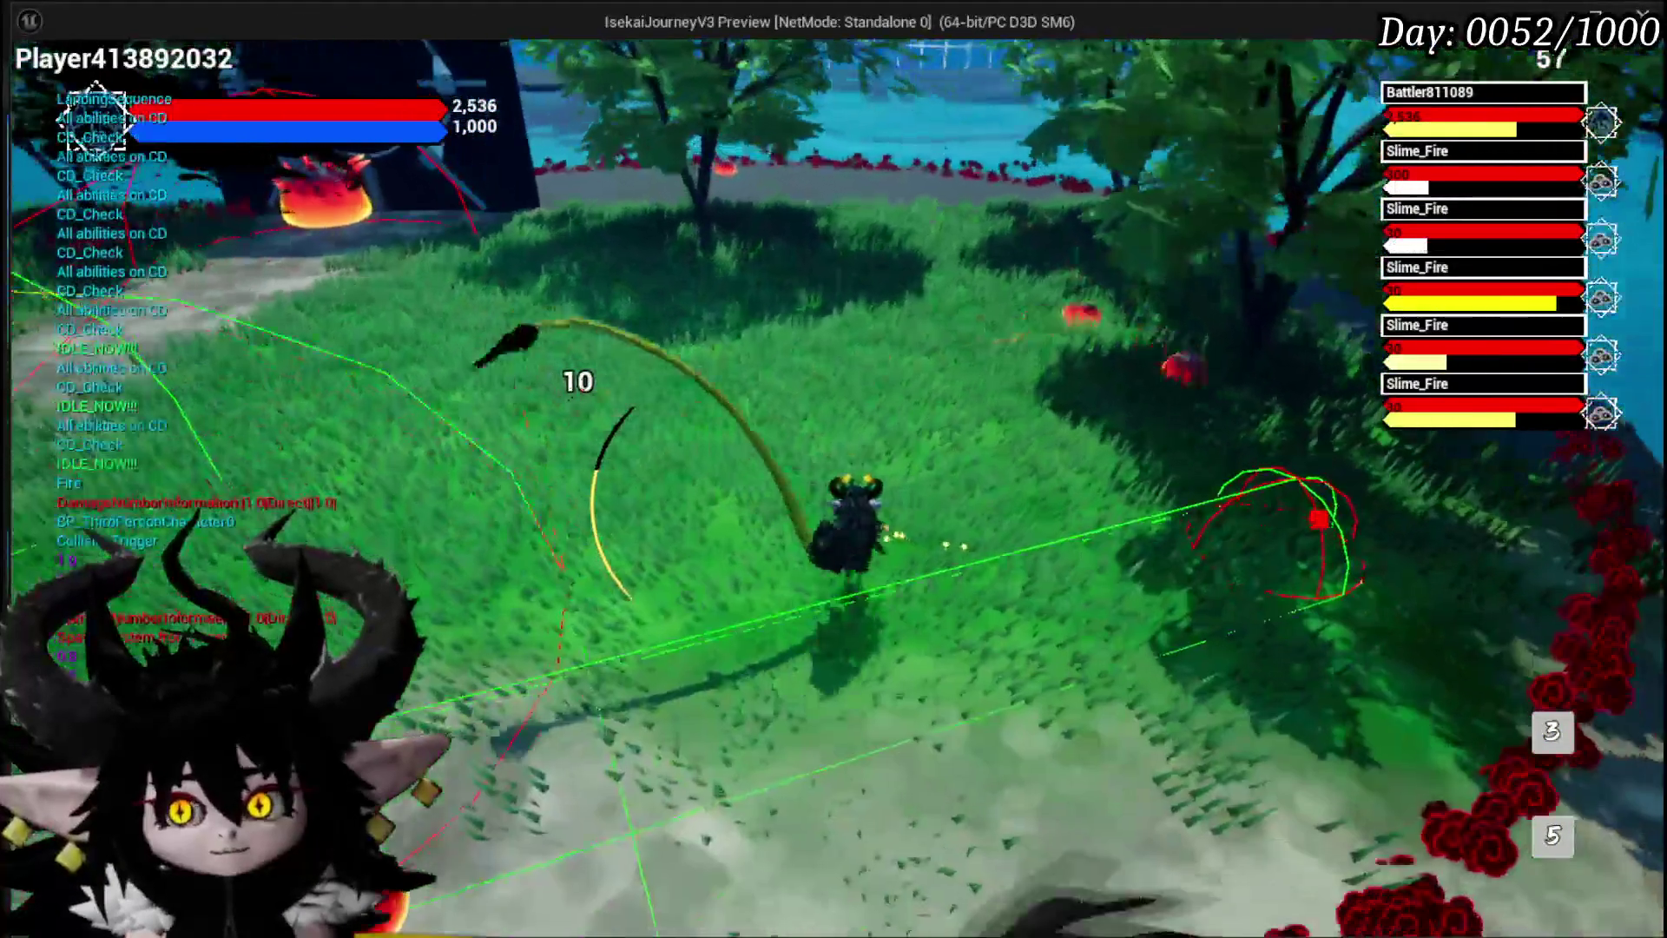
key(Escape)
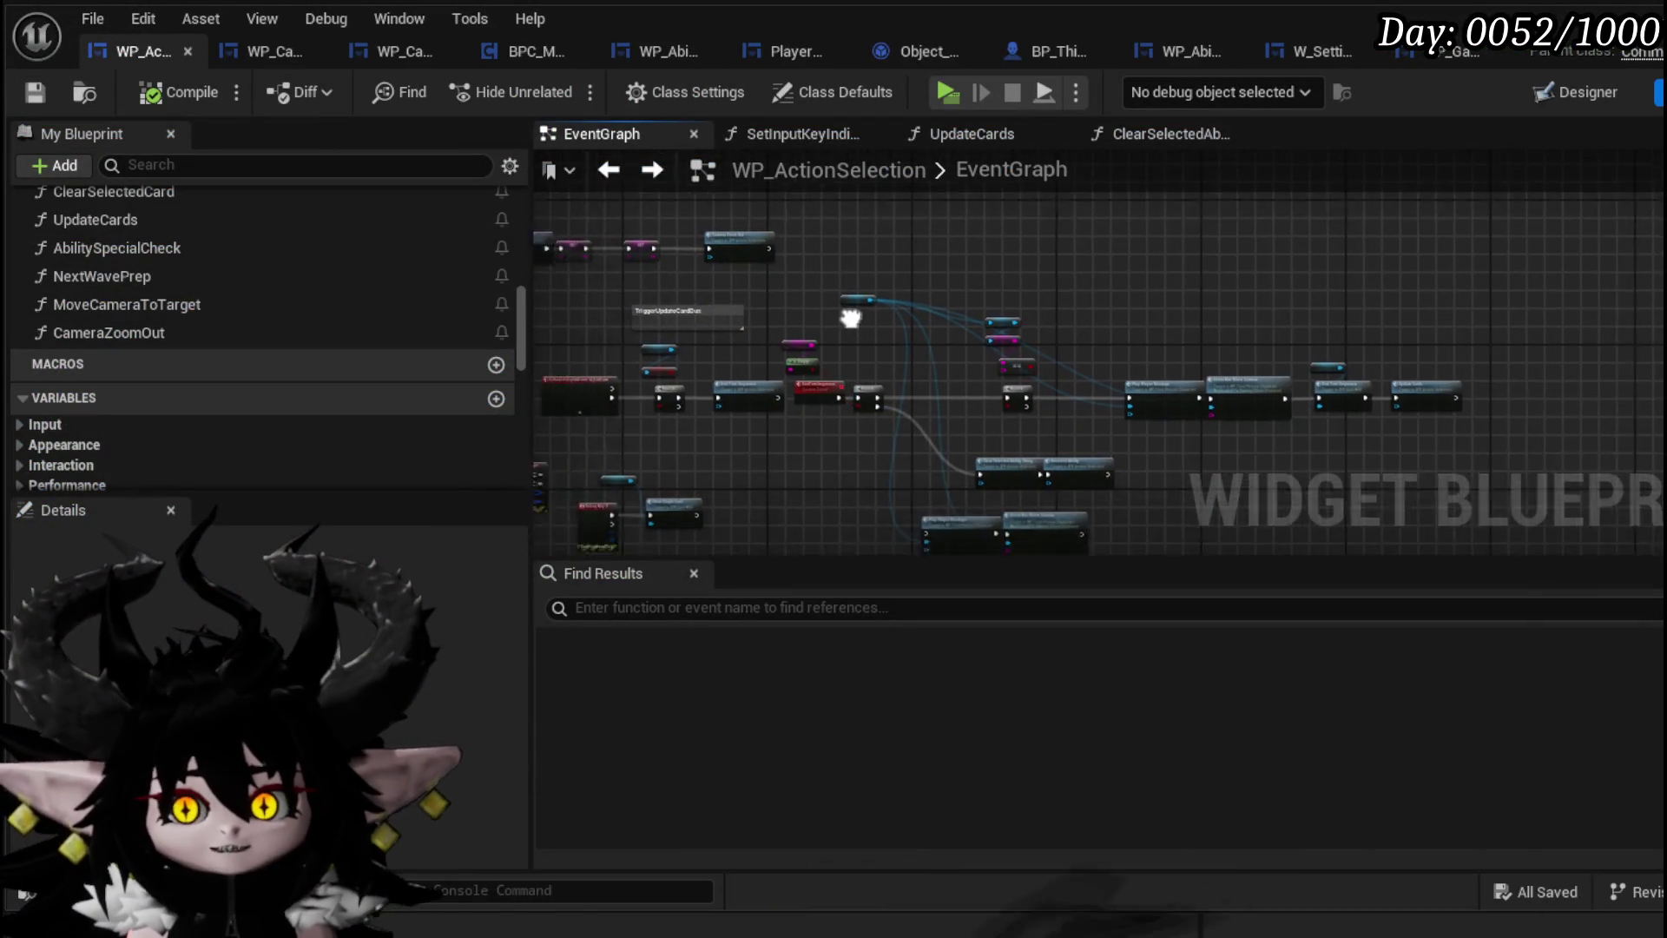
Zoom in on the Take Turn Option == Auto and Branch nodes and box-select them
mouse_move(849, 316)
mouse_down()
mouse_move(940, 358)
mouse_move(912, 409)
mouse_move(929, 419)
mouse_up()
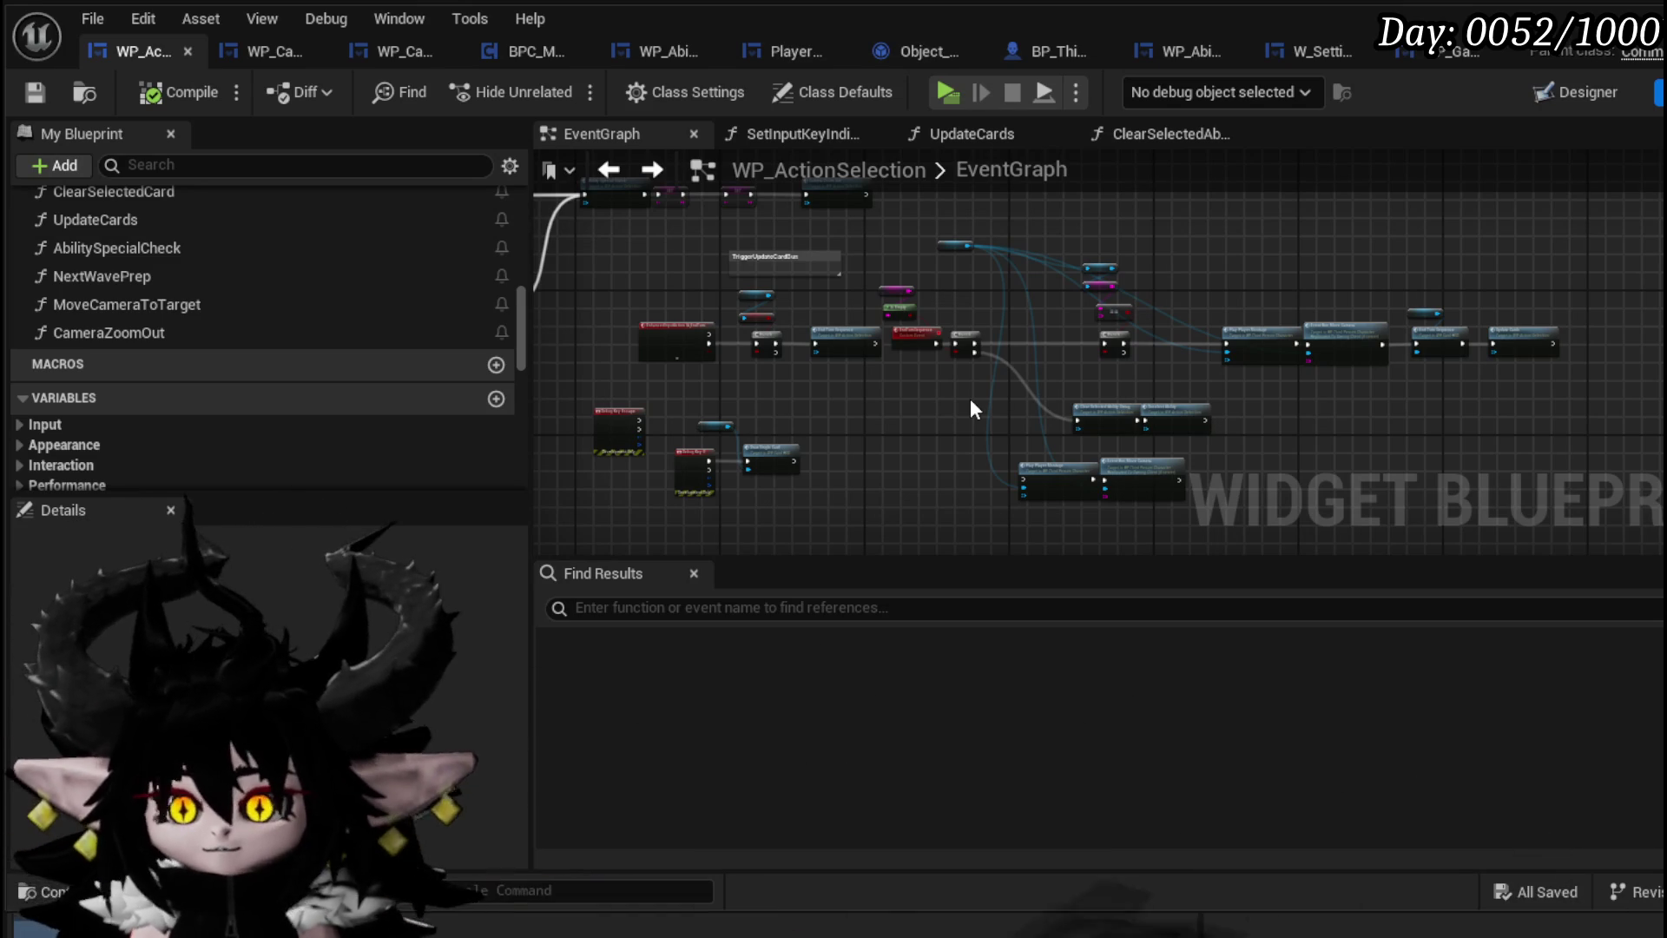
scroll(946, 406, up, 5)
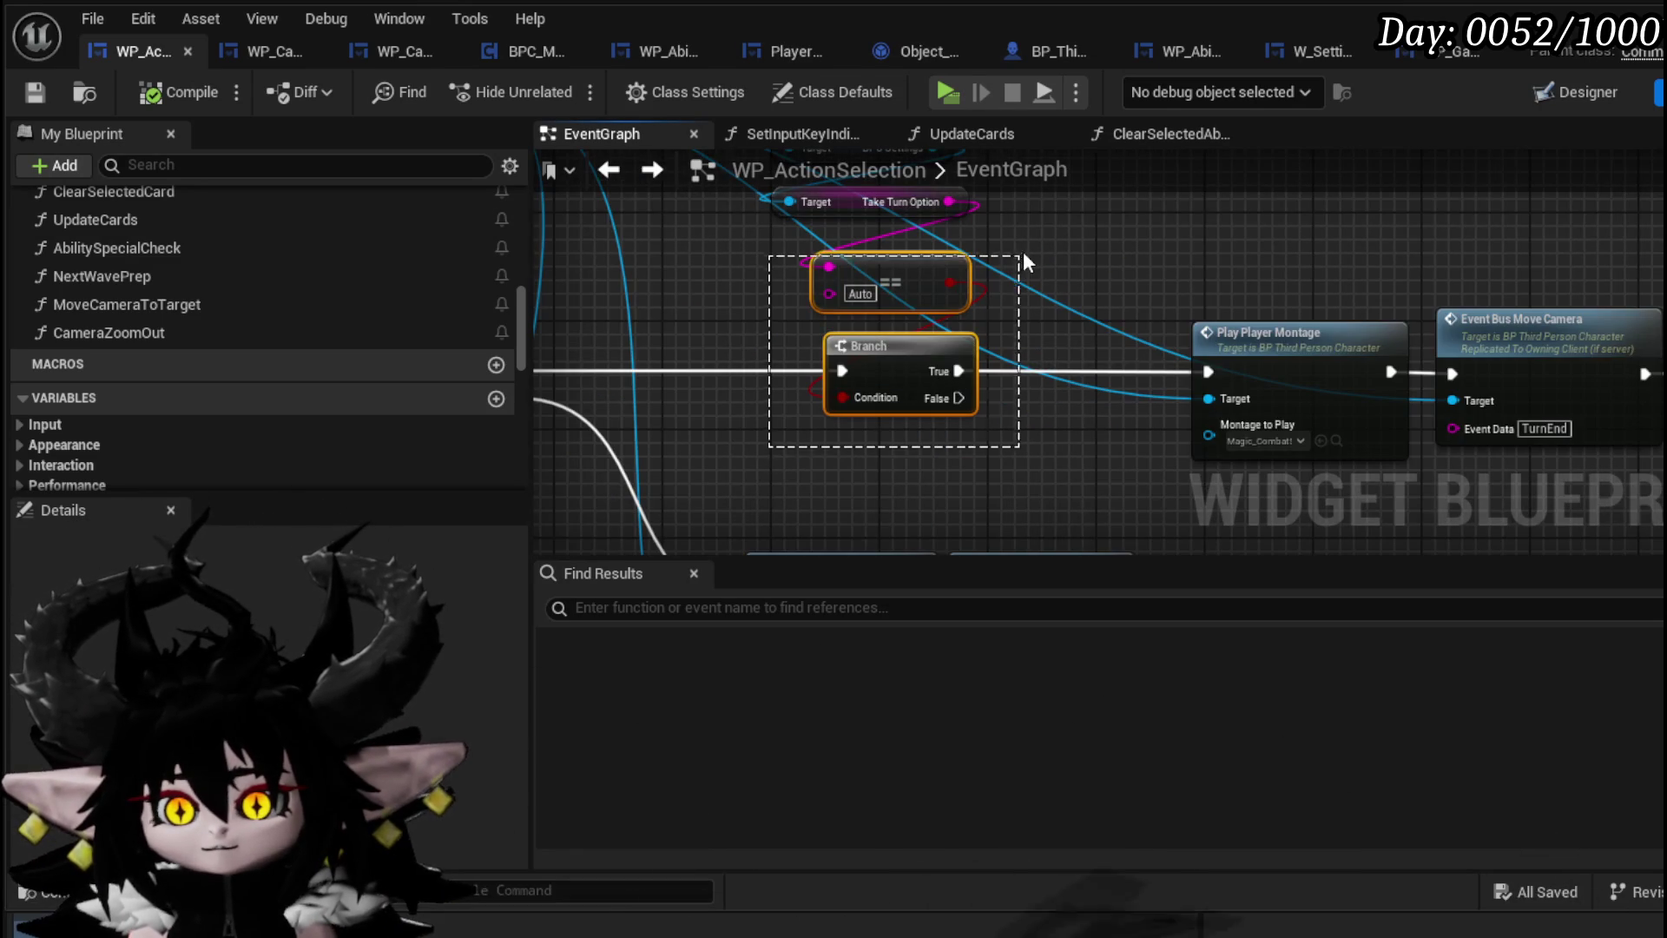
drag(1024, 254, 1165, 198)
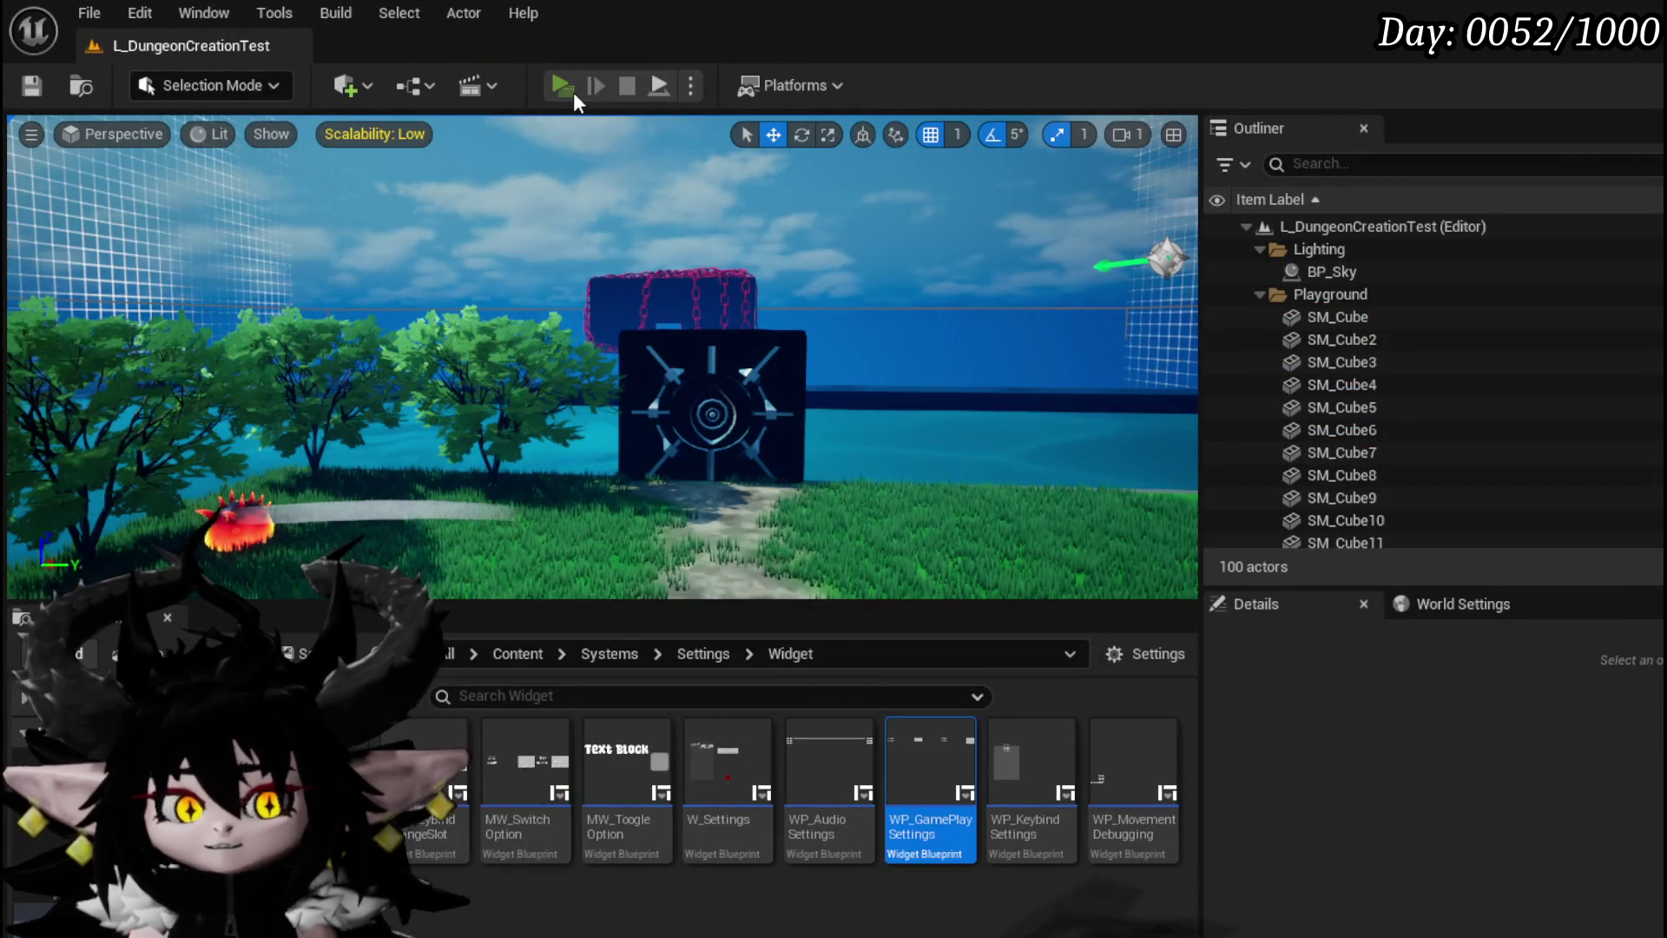
Start a play session and change the in-game Take Turn setting from AUTO to BOTH
click(573, 92)
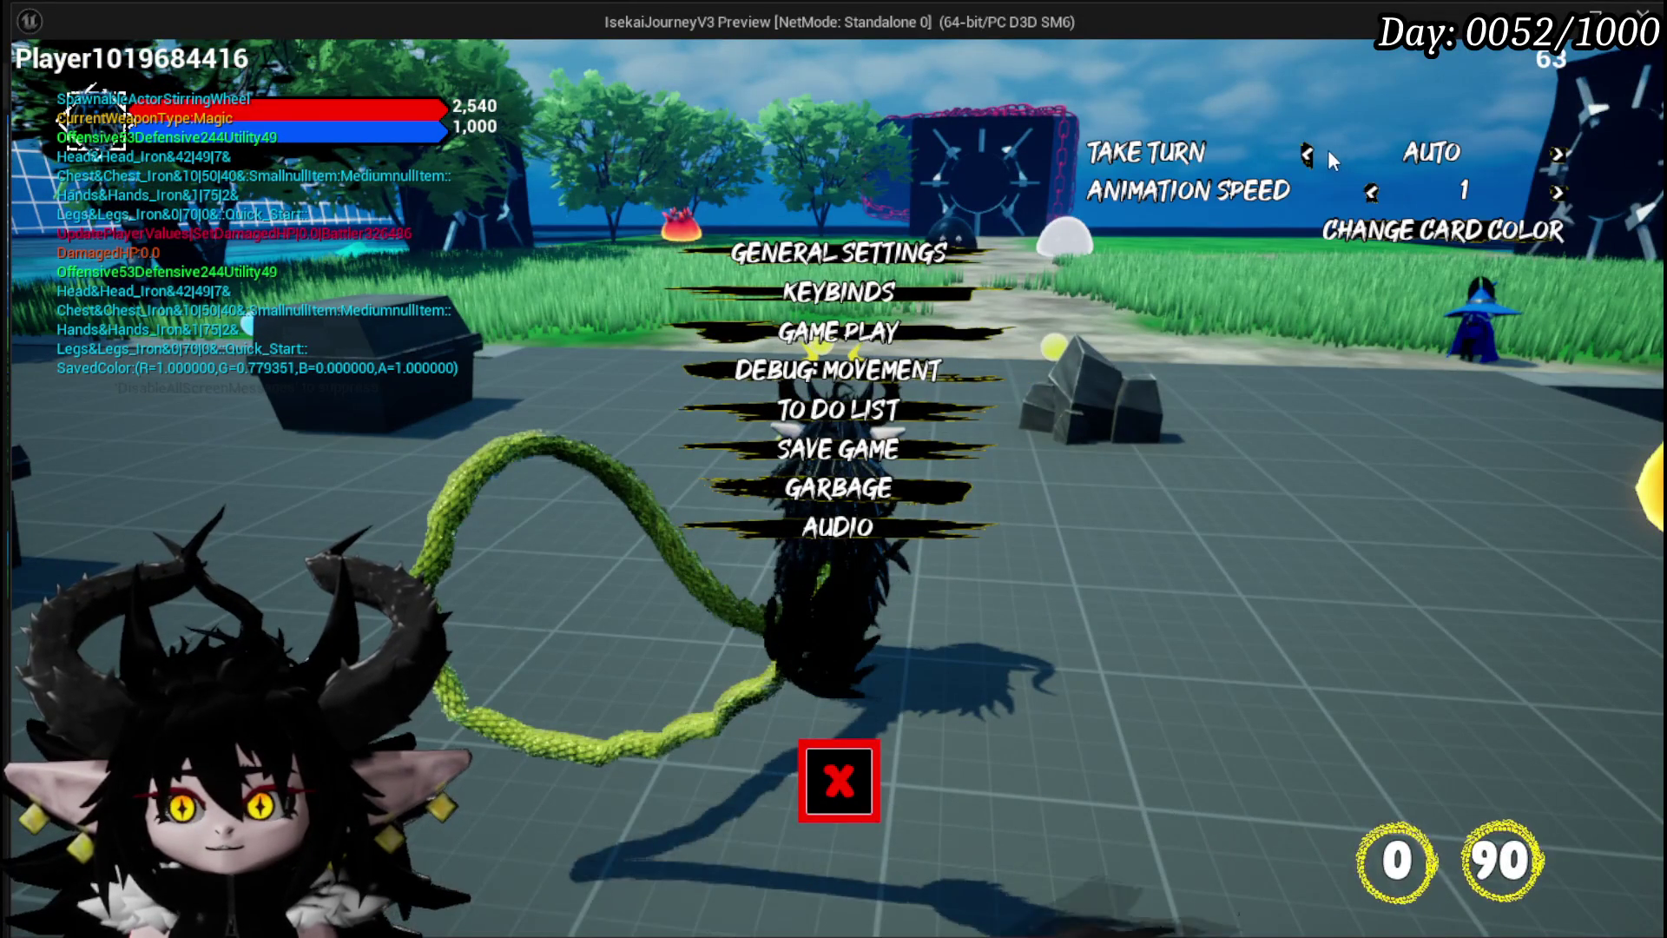
click(1305, 155)
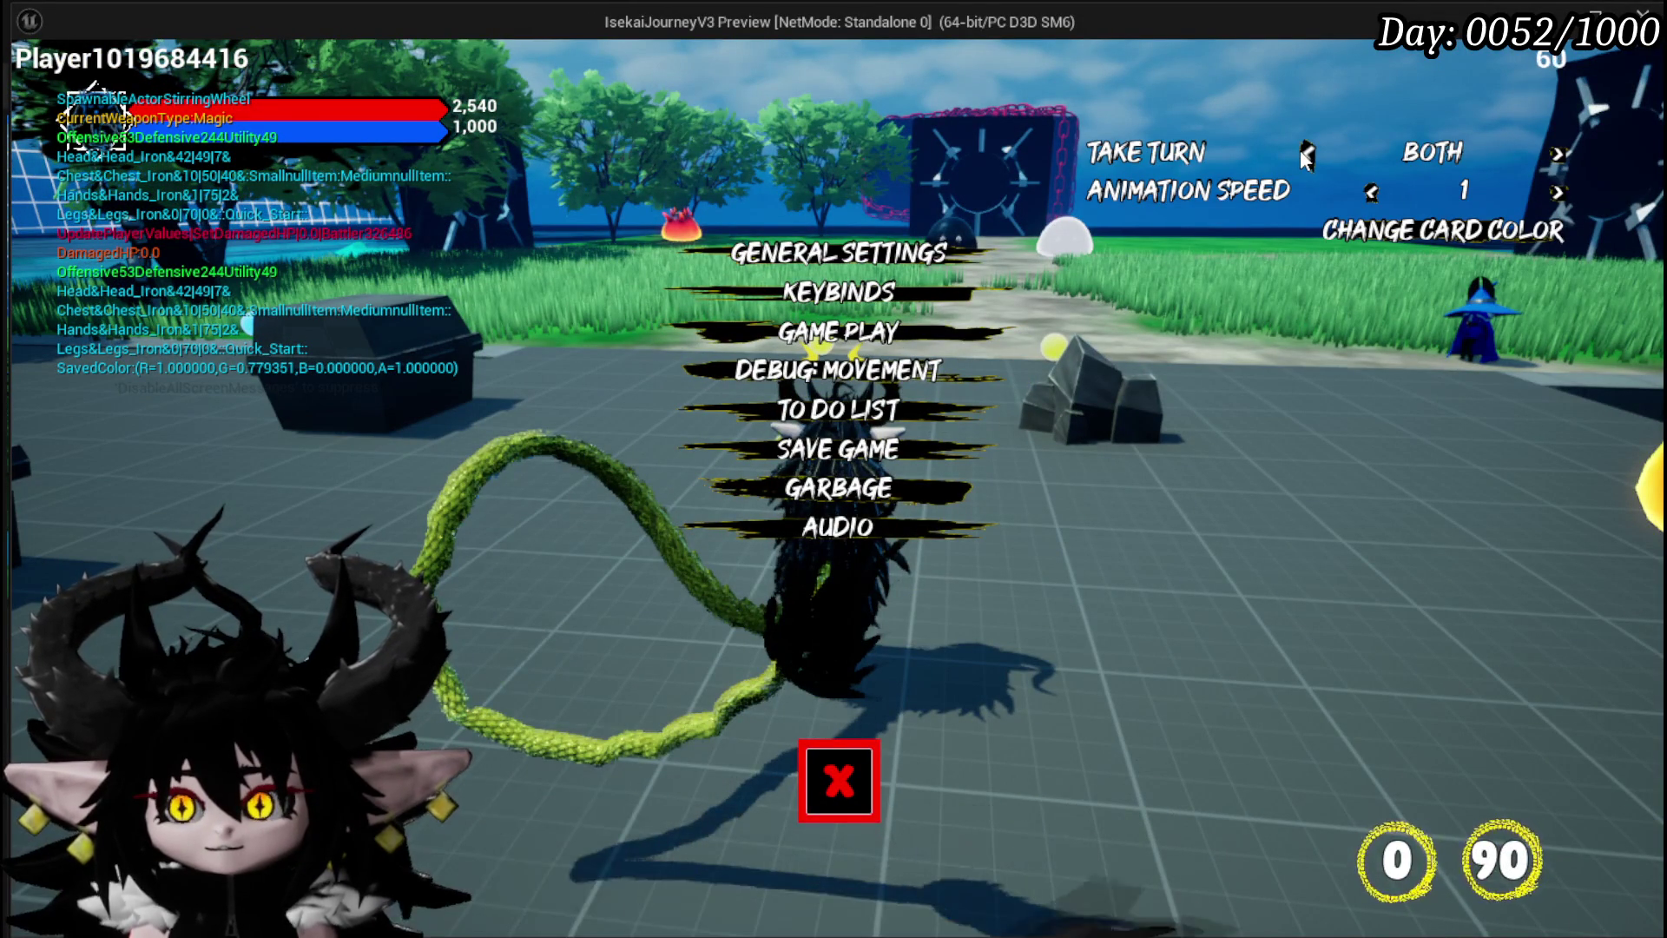
click(827, 784)
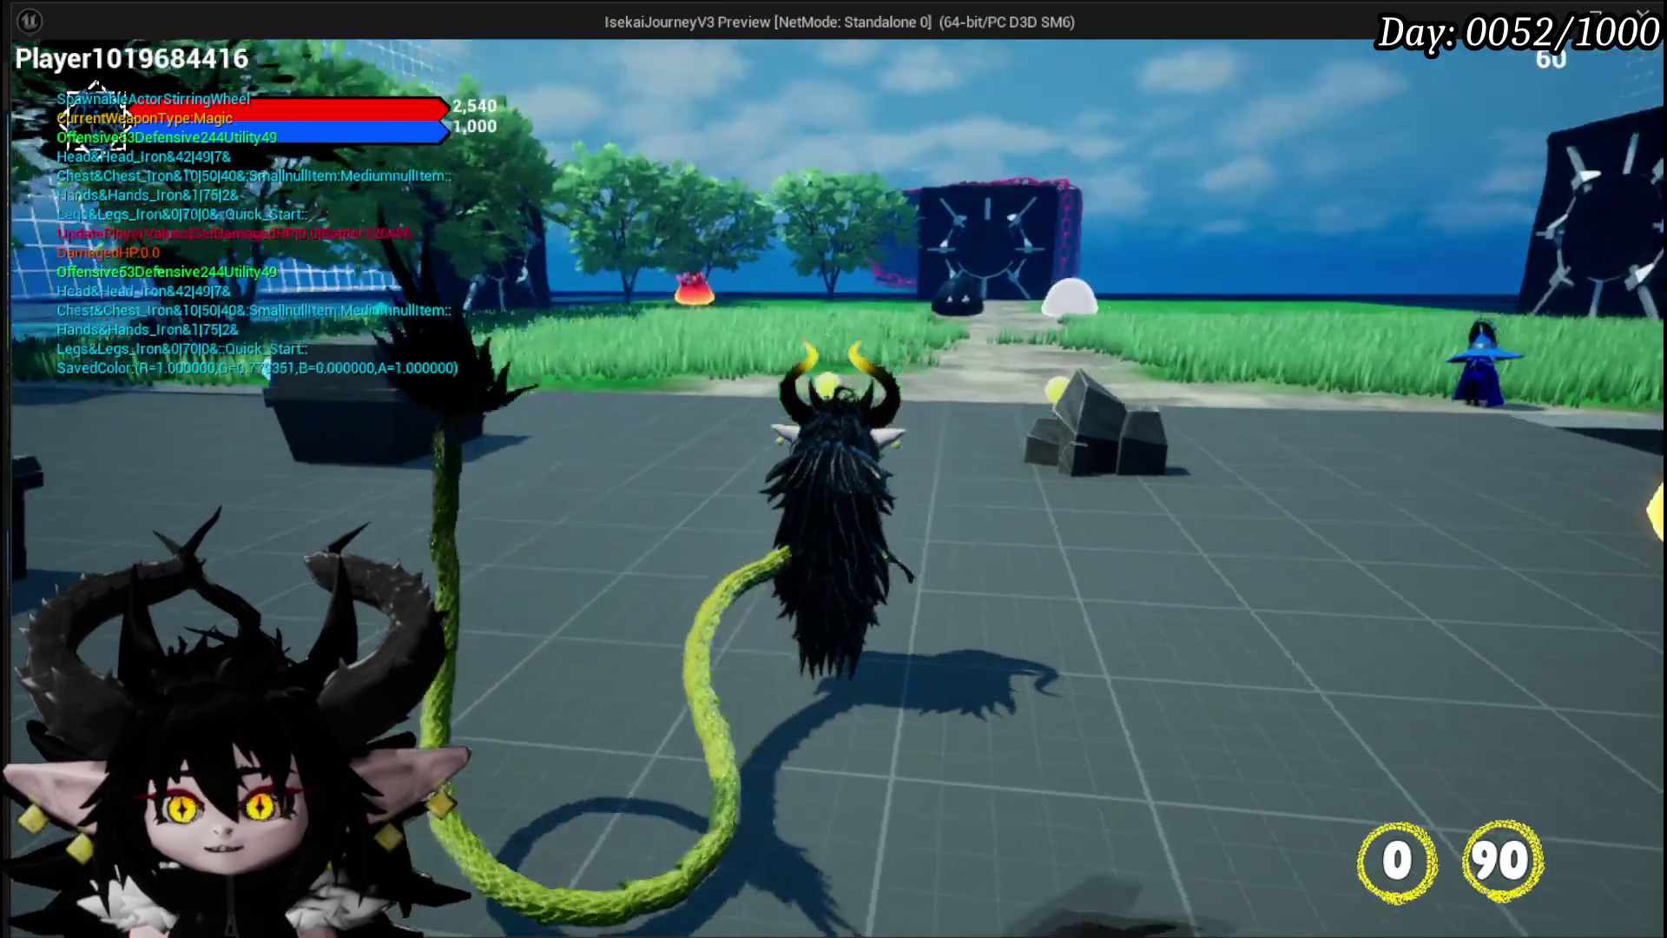
Run the character into a battle against Slime_Fire enemies to test it, then end the session
key(w)
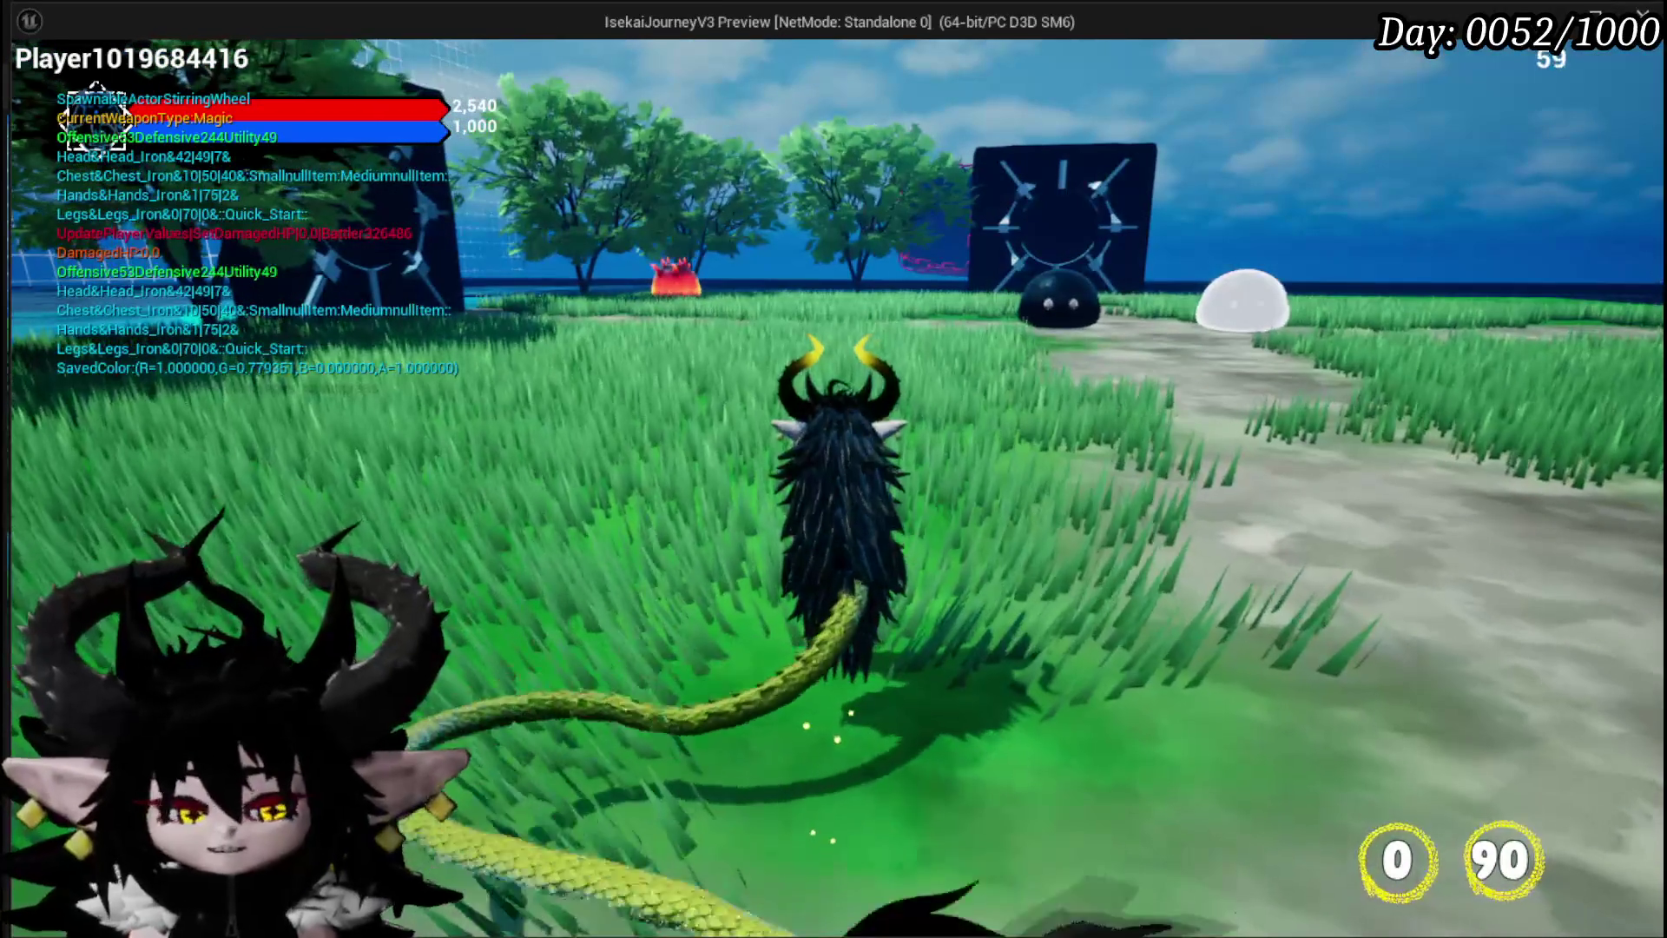
key(Escape)
key(Escape)
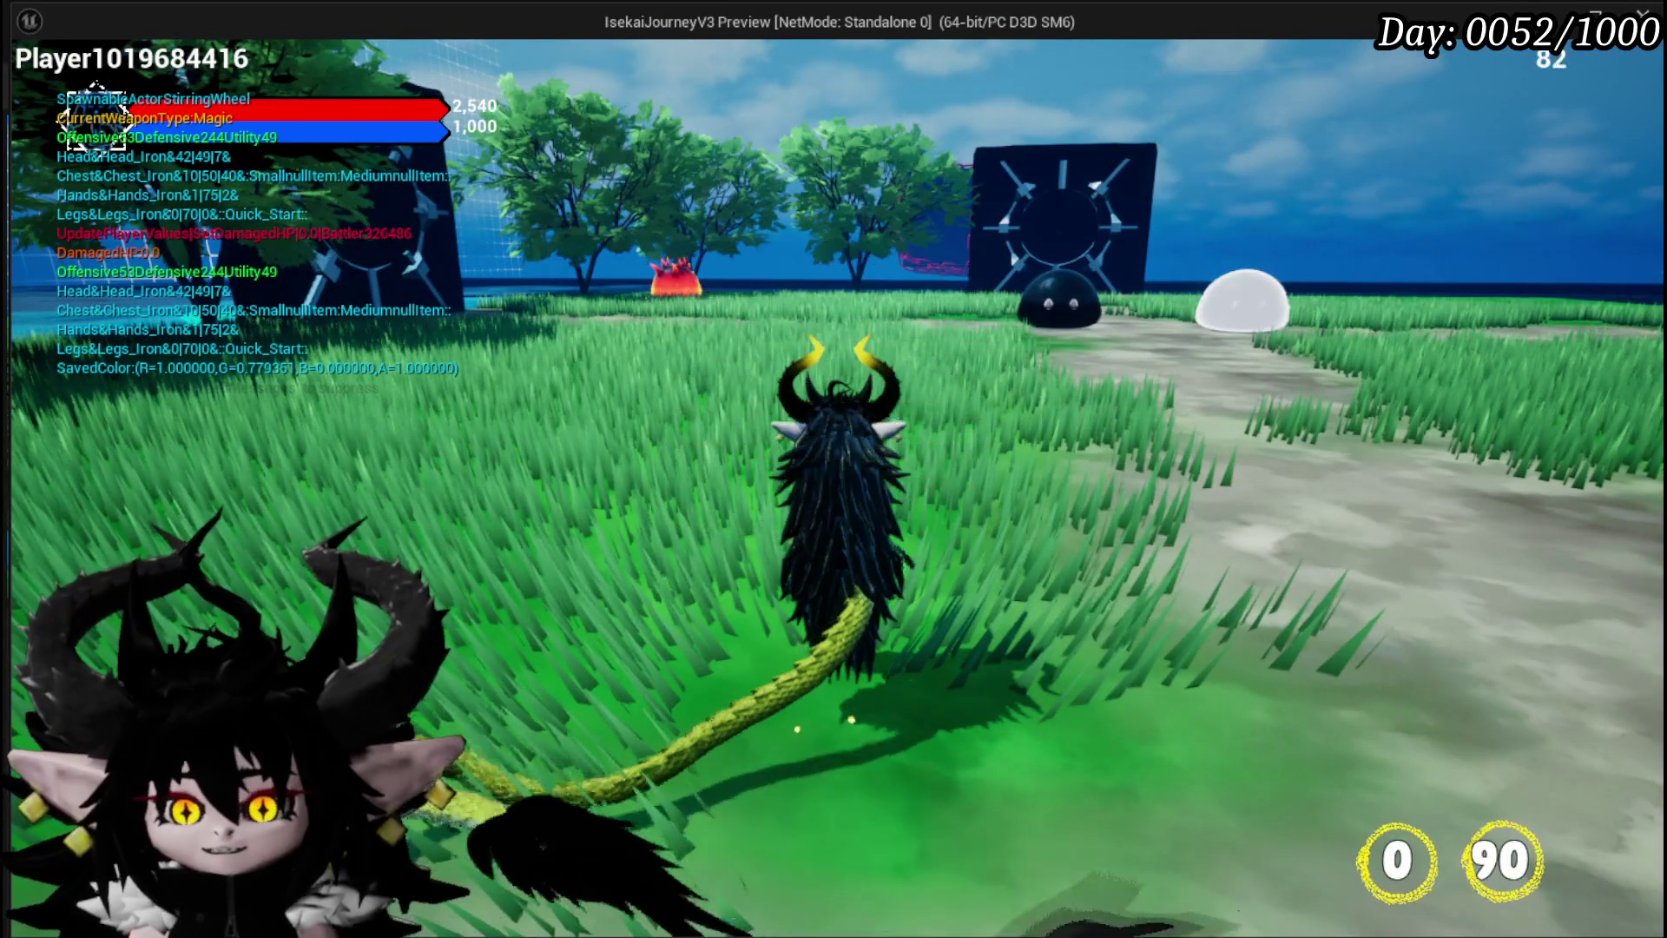
key(w)
key(w)
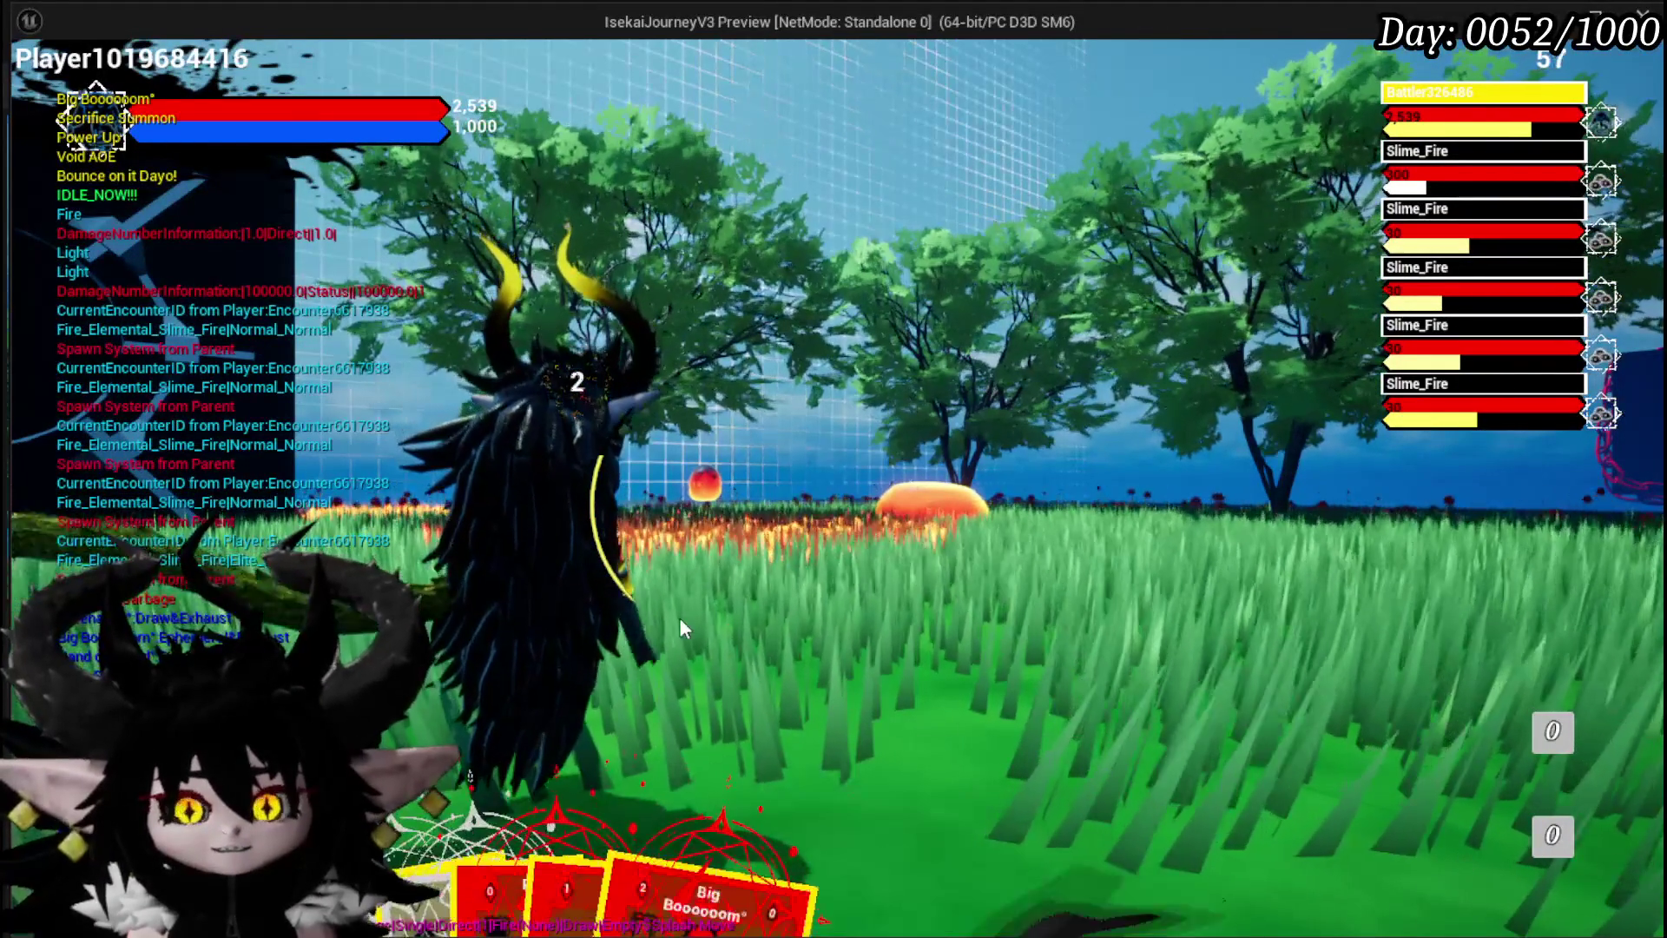
key(Escape)
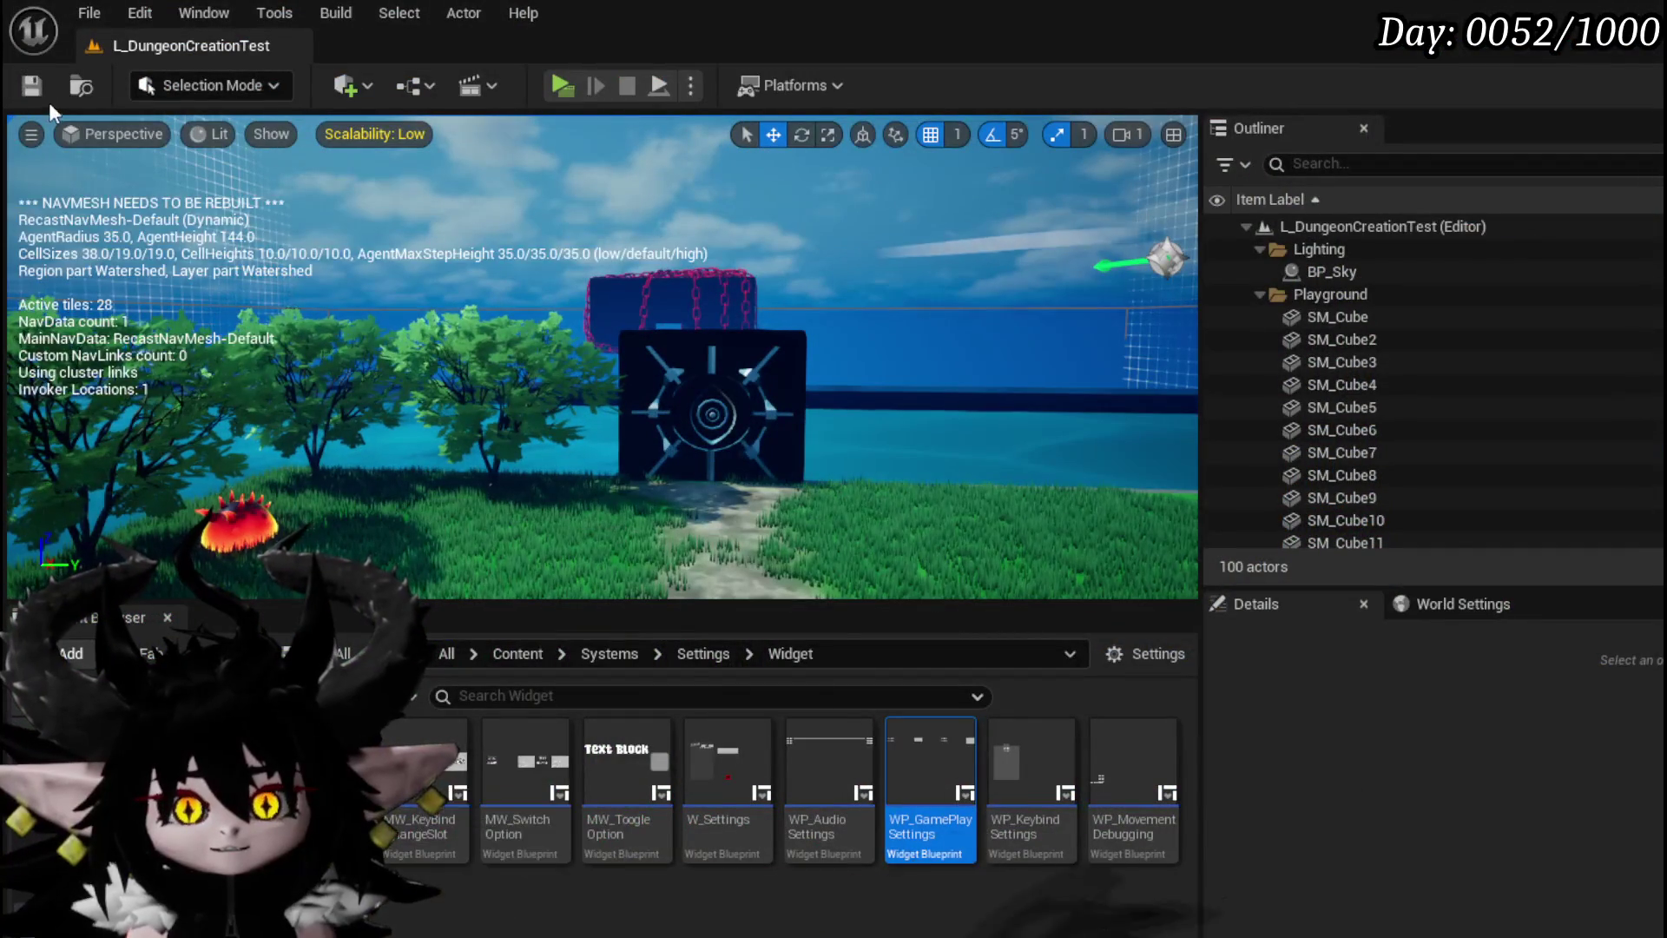
Save all, then duplicate the Play Player Montage and Event Bus Move Camera nodes and chain them
key(ctrl+s)
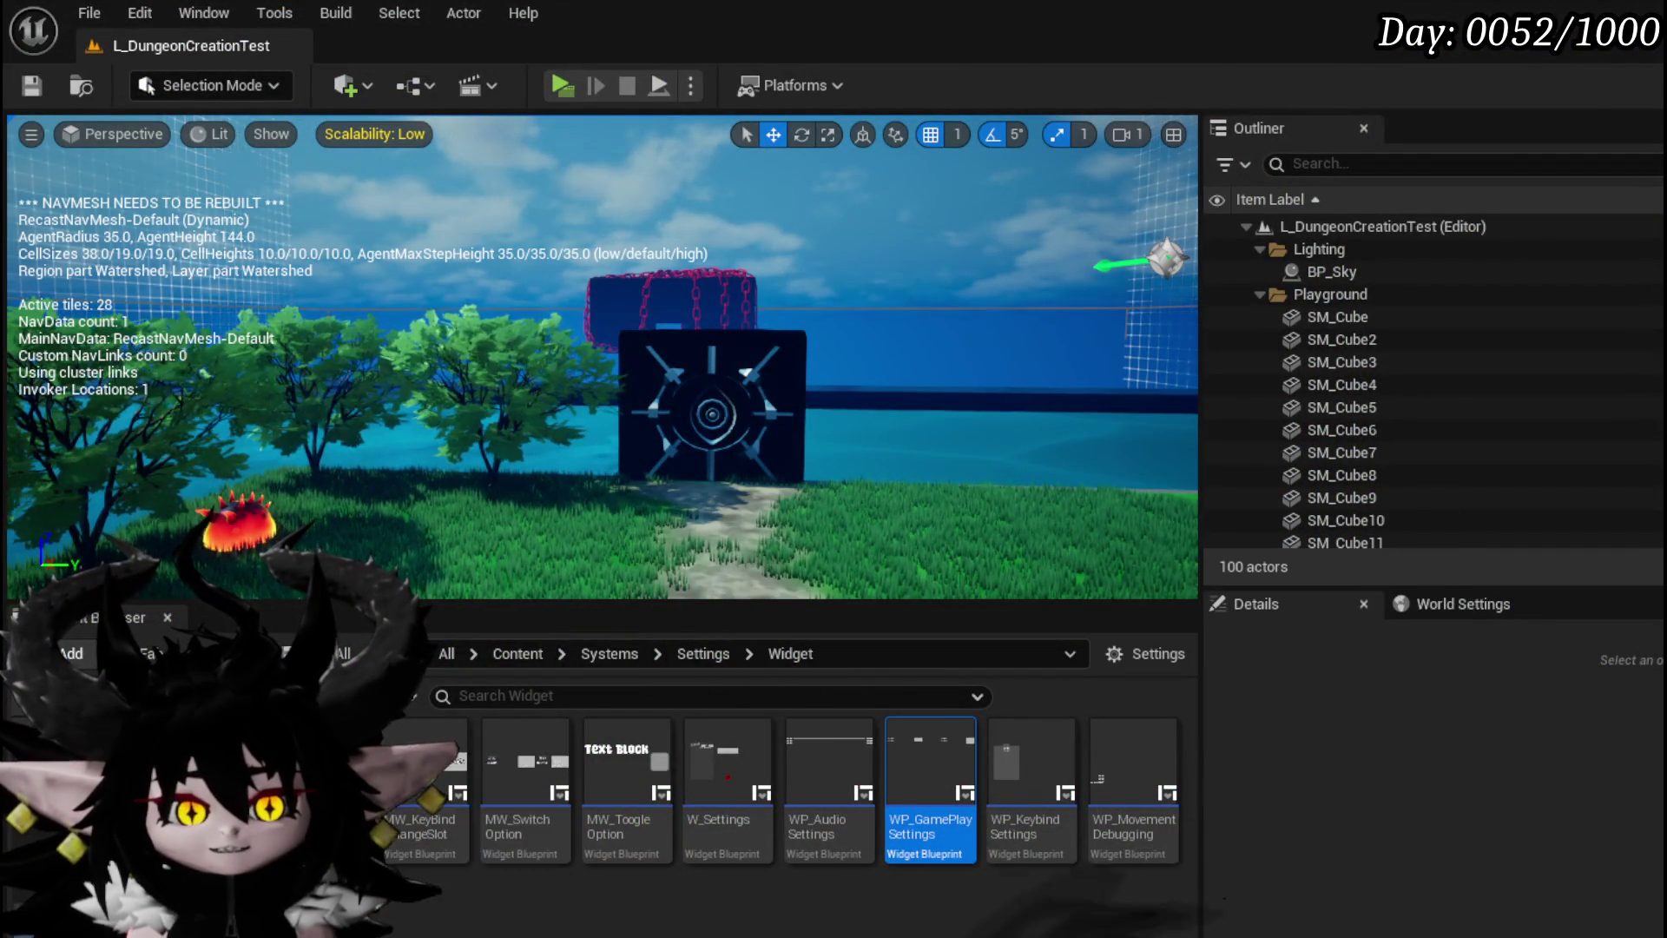
key(alt+Tab)
drag(842, 458, 573, 449)
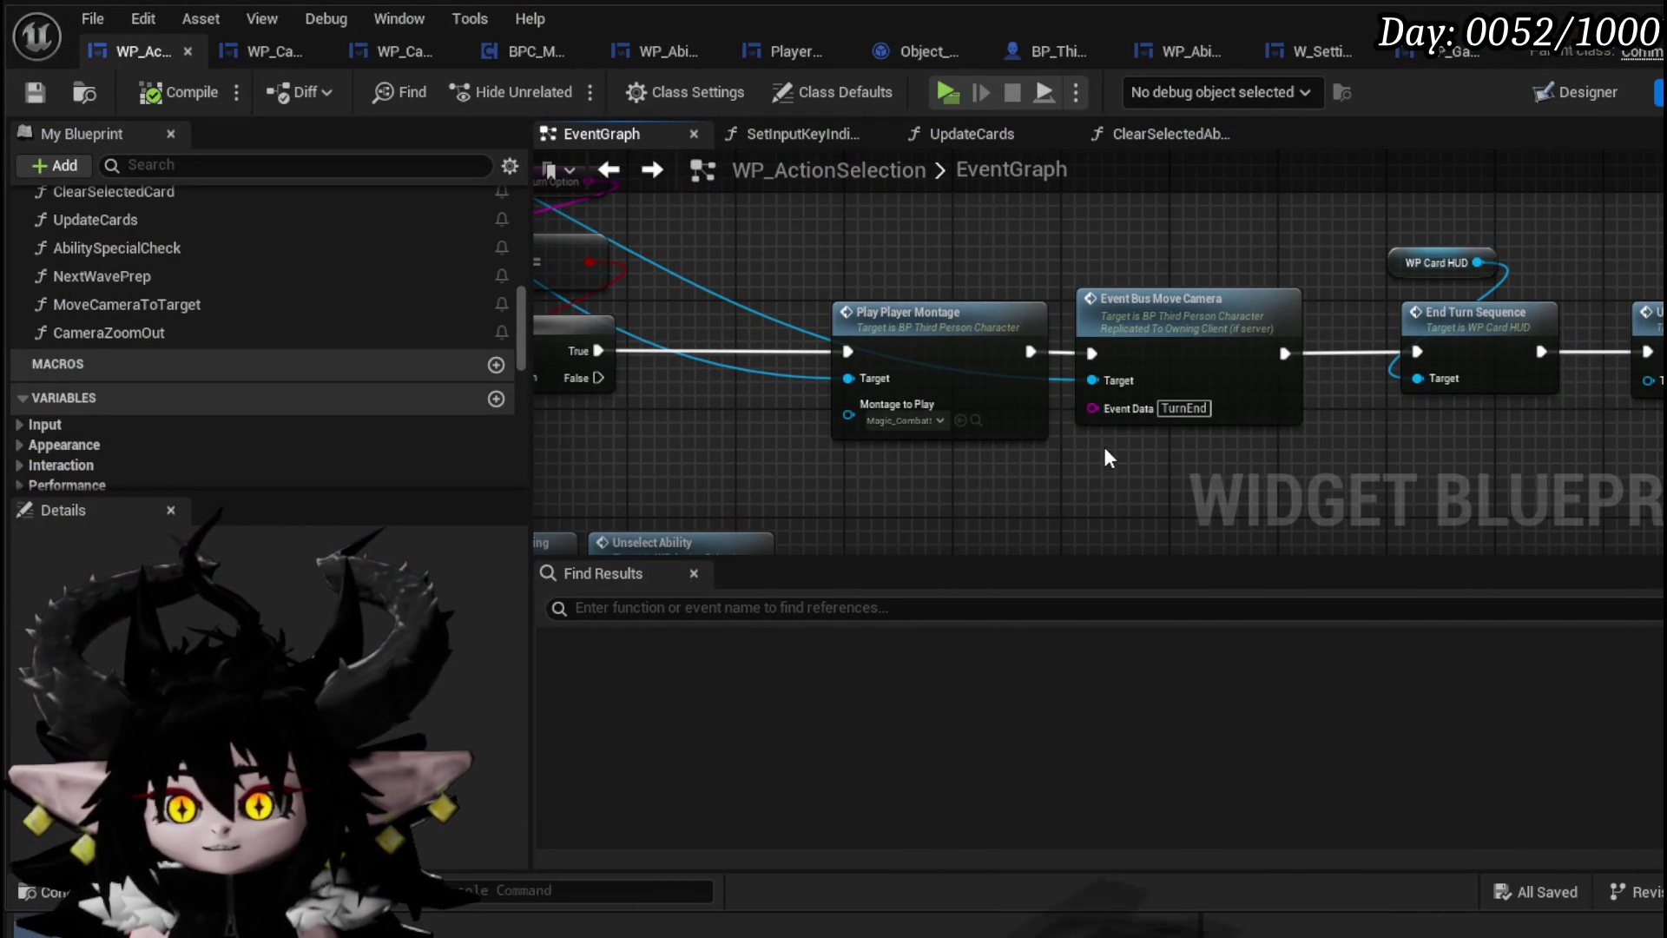
mouse_move(1187, 431)
mouse_down()
mouse_move(770, 396)
mouse_move(785, 396)
mouse_up()
key(ctrl+c)
key(ctrl+v)
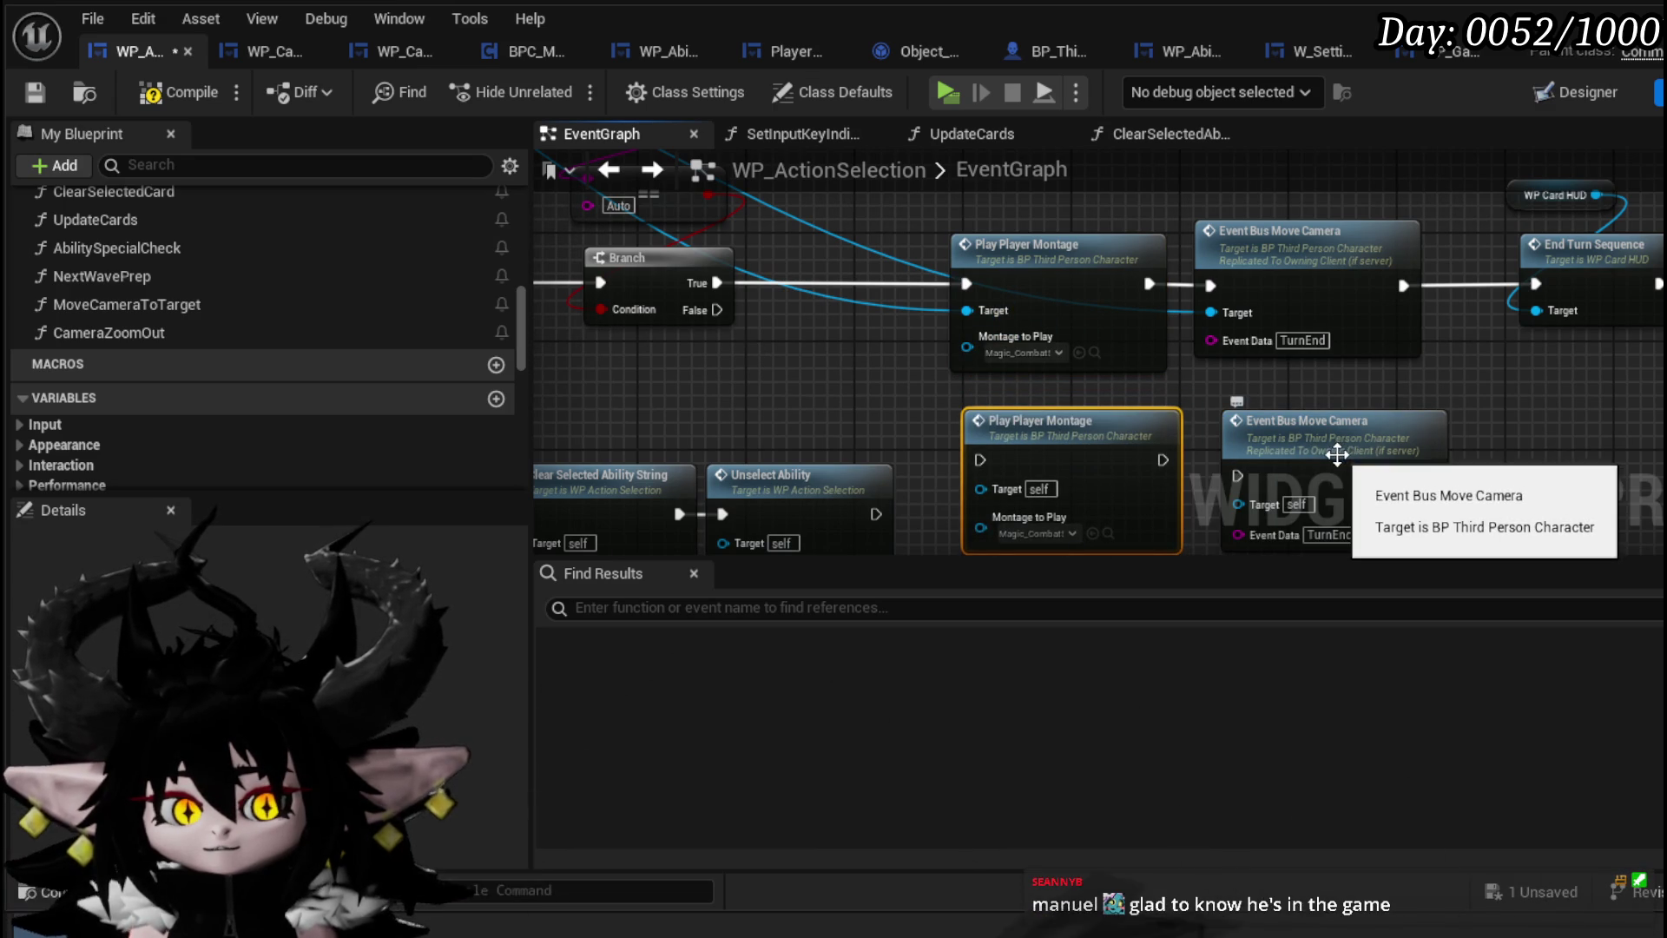
drag(1162, 460, 1191, 460)
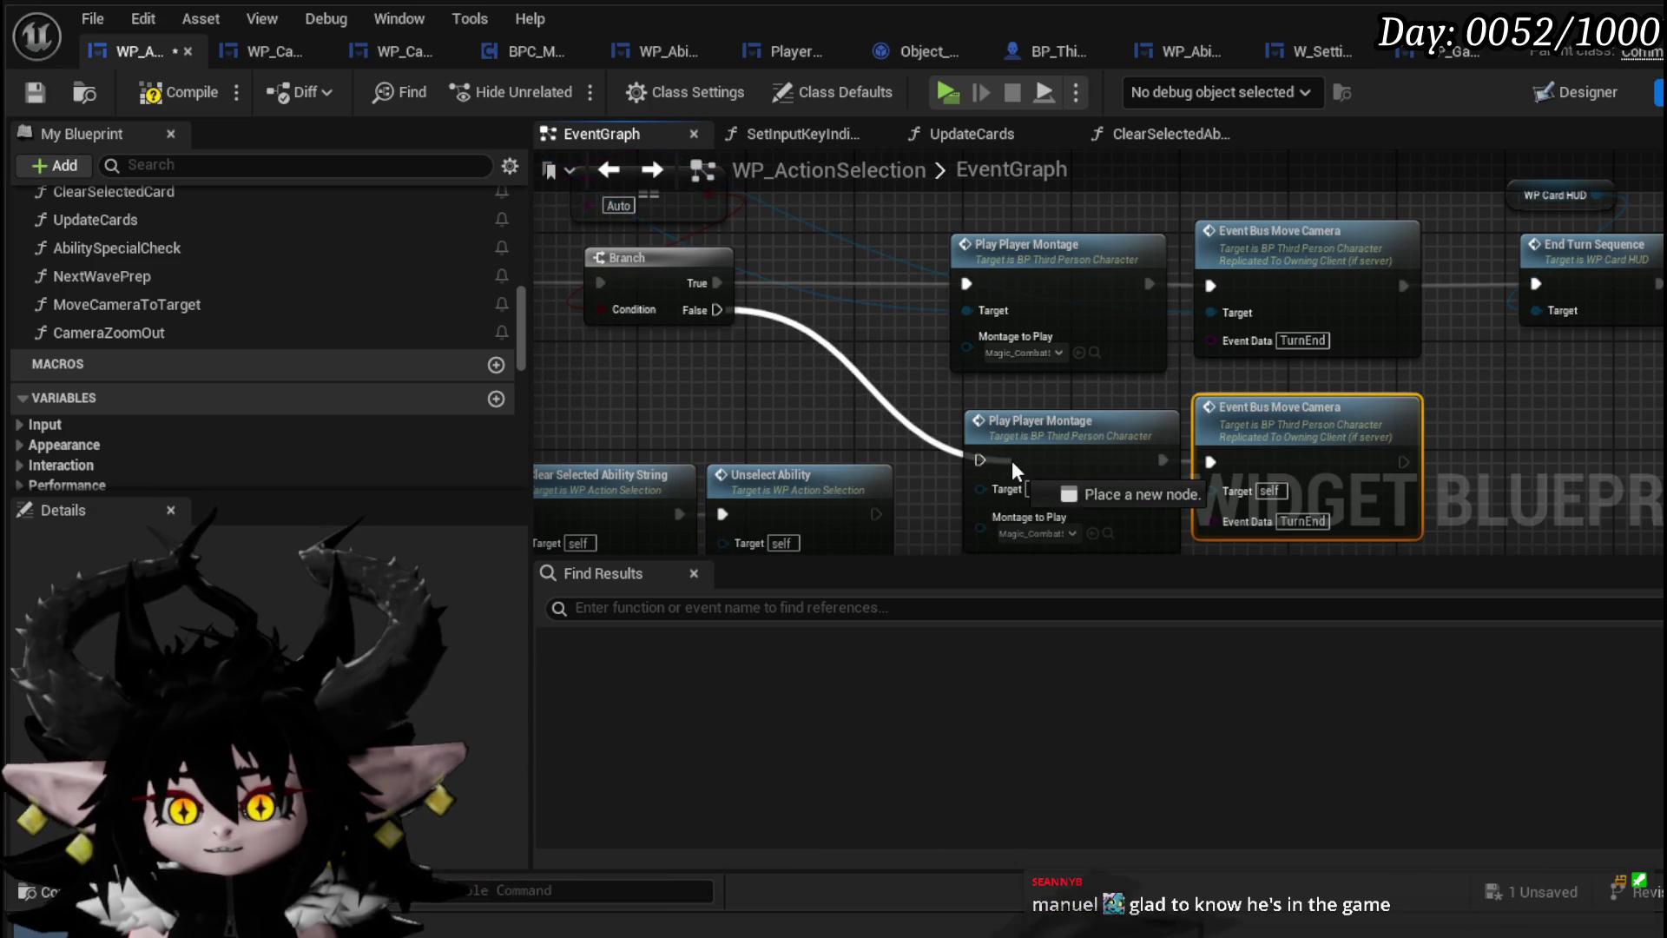
Wire the character reference into the duplicated nodes' Target pins and recompile WP_ActionSelection cleanly
click(33, 92)
mouse_move(1100, 336)
mouse_down()
mouse_move(1106, 366)
mouse_move(1069, 287)
mouse_move(1073, 417)
mouse_up()
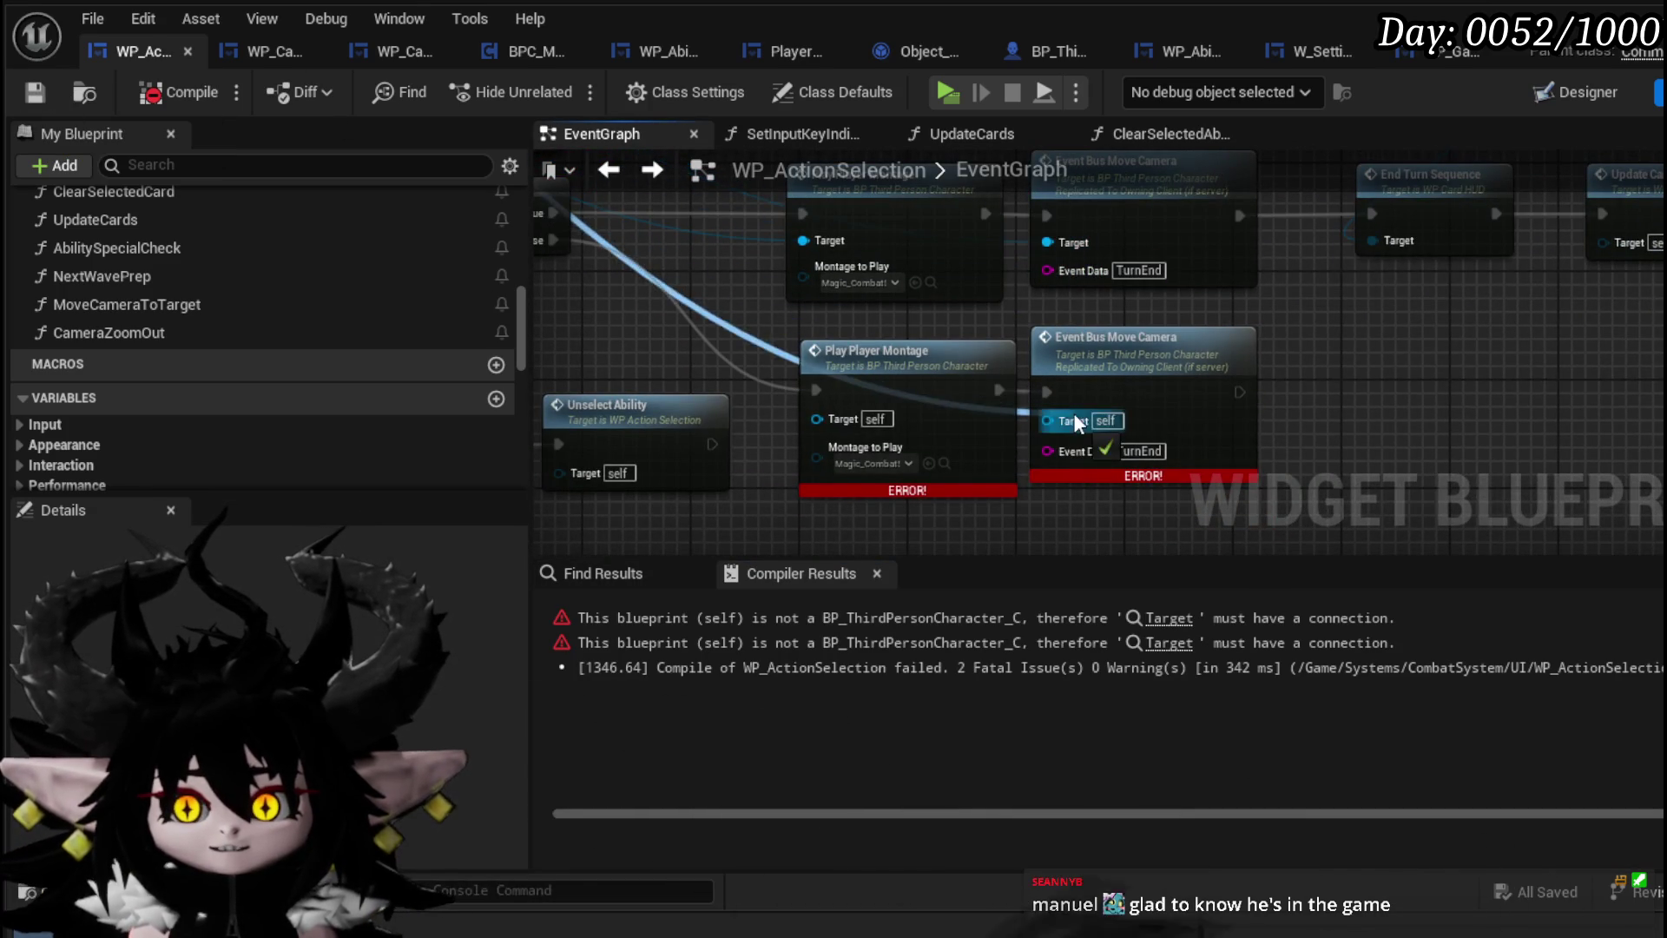
mouse_move(616, 288)
mouse_down()
mouse_move(987, 451)
mouse_move(915, 429)
mouse_up()
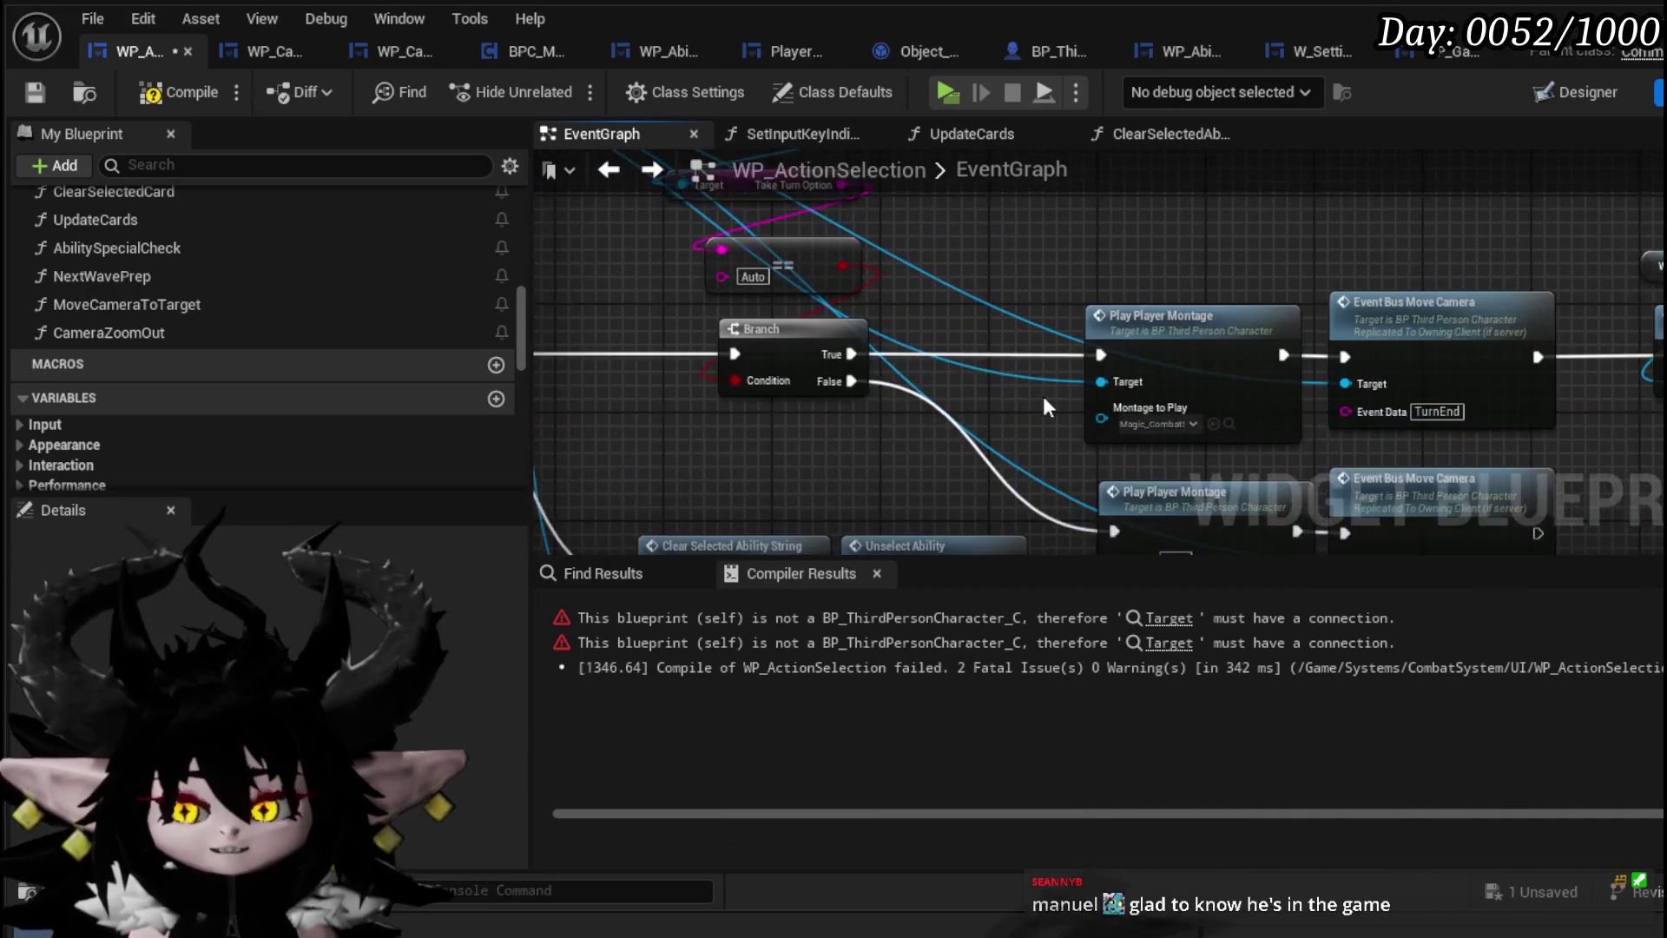
drag(1106, 492, 1129, 435)
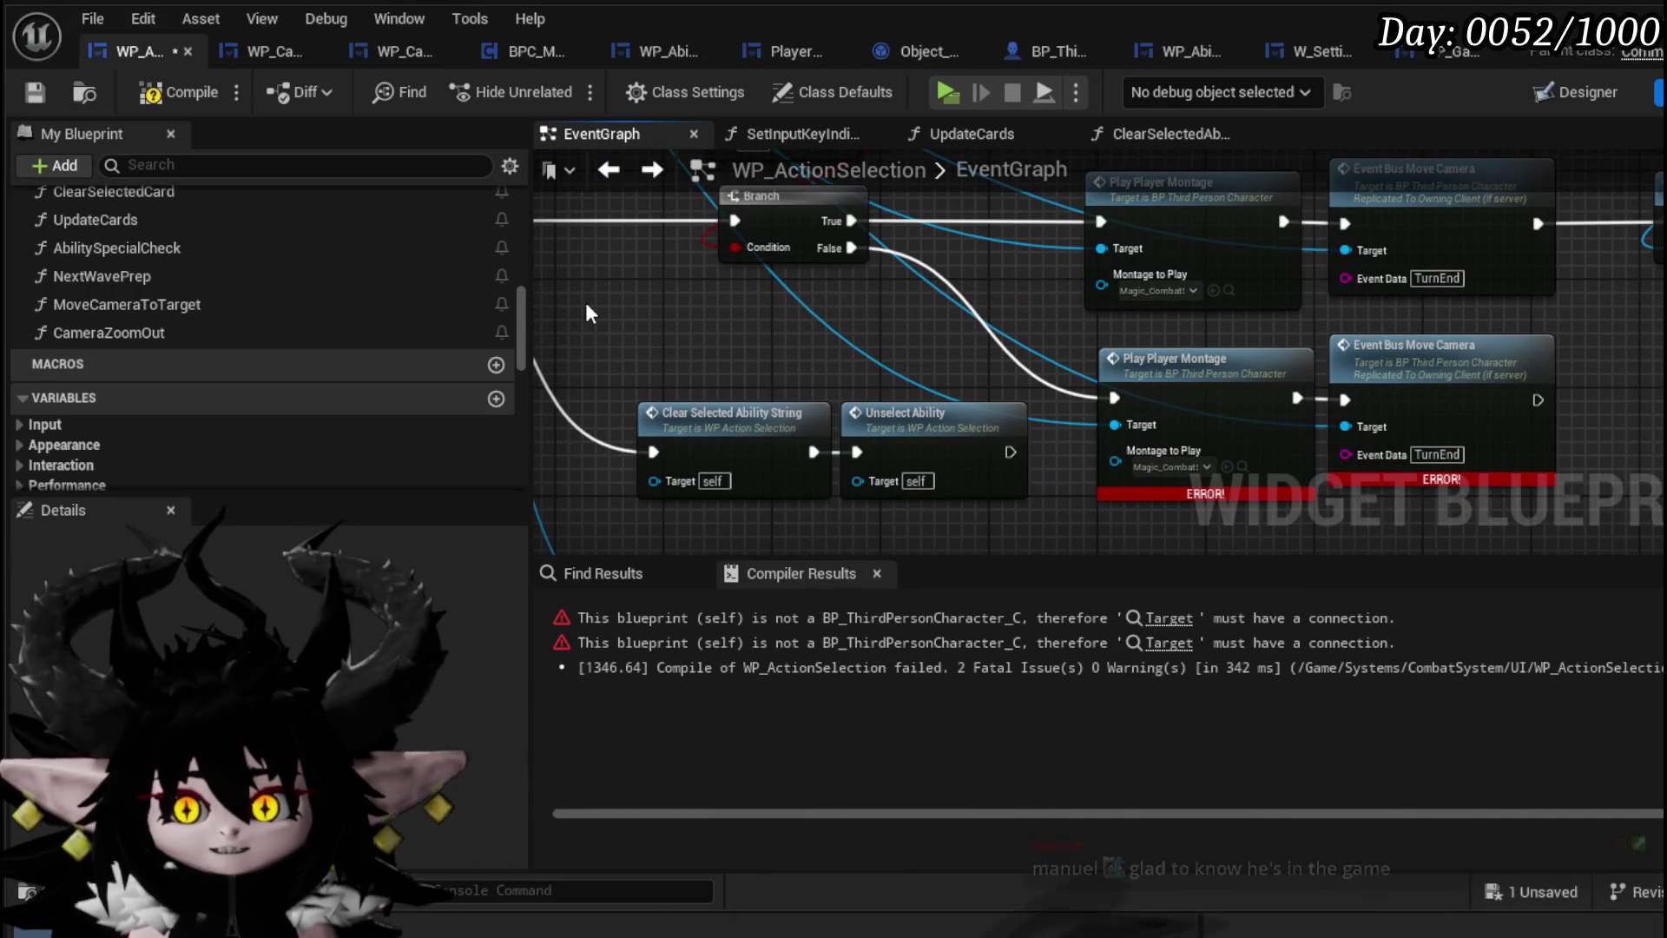
click(176, 89)
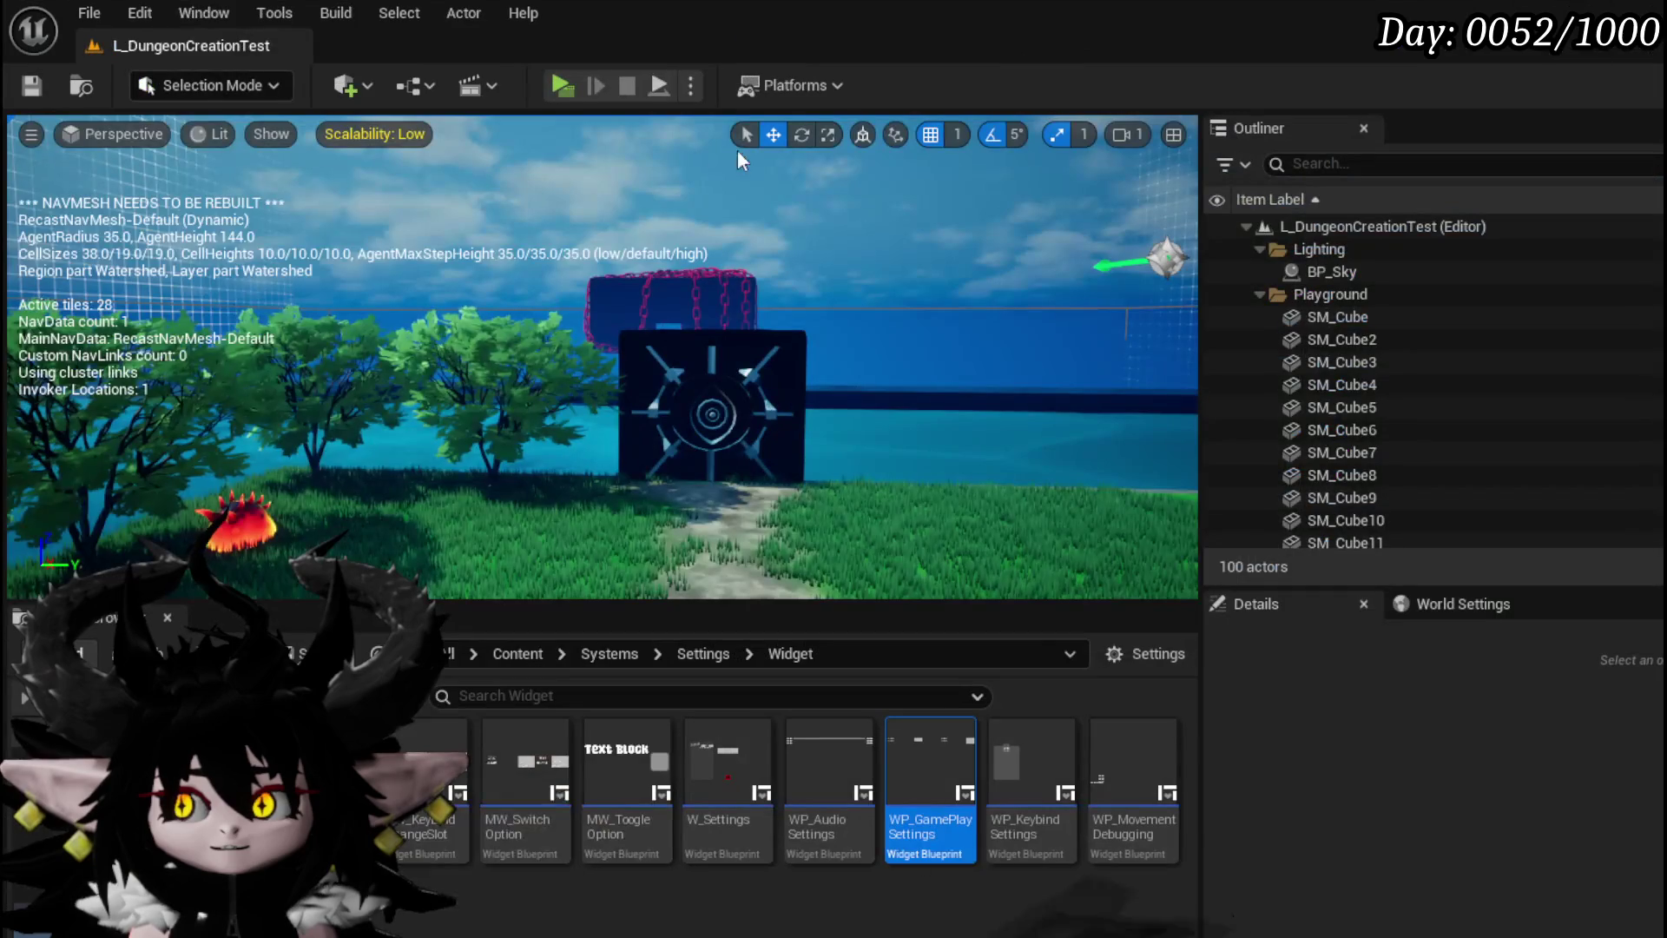
click(571, 86)
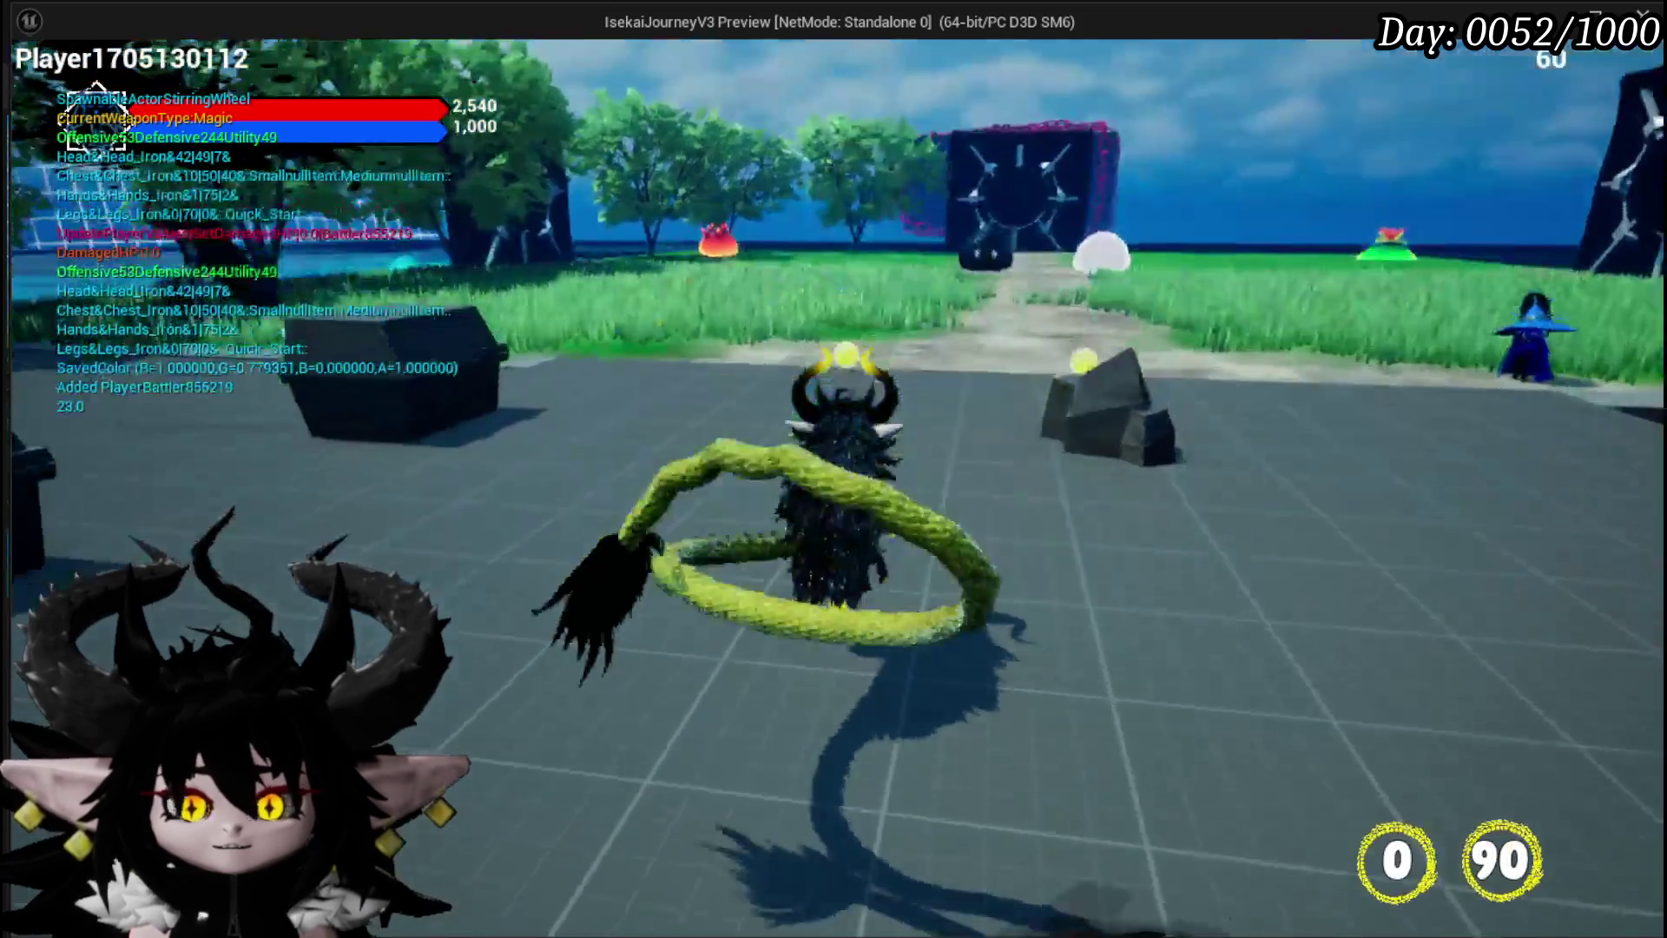
key(w)
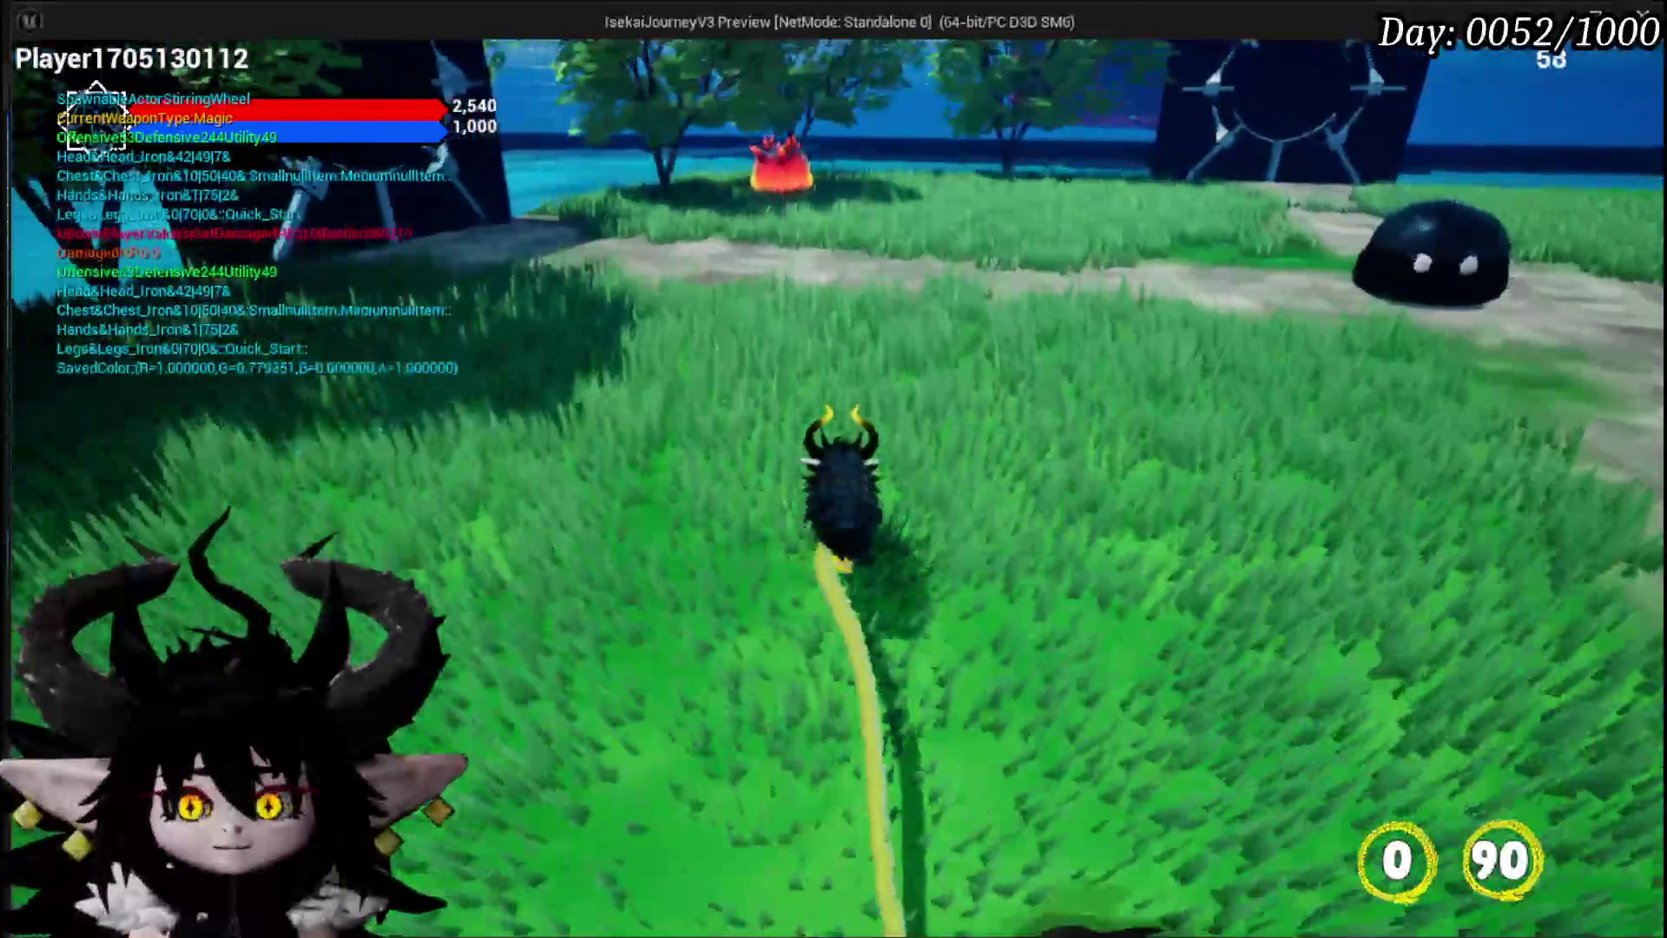
key(a)
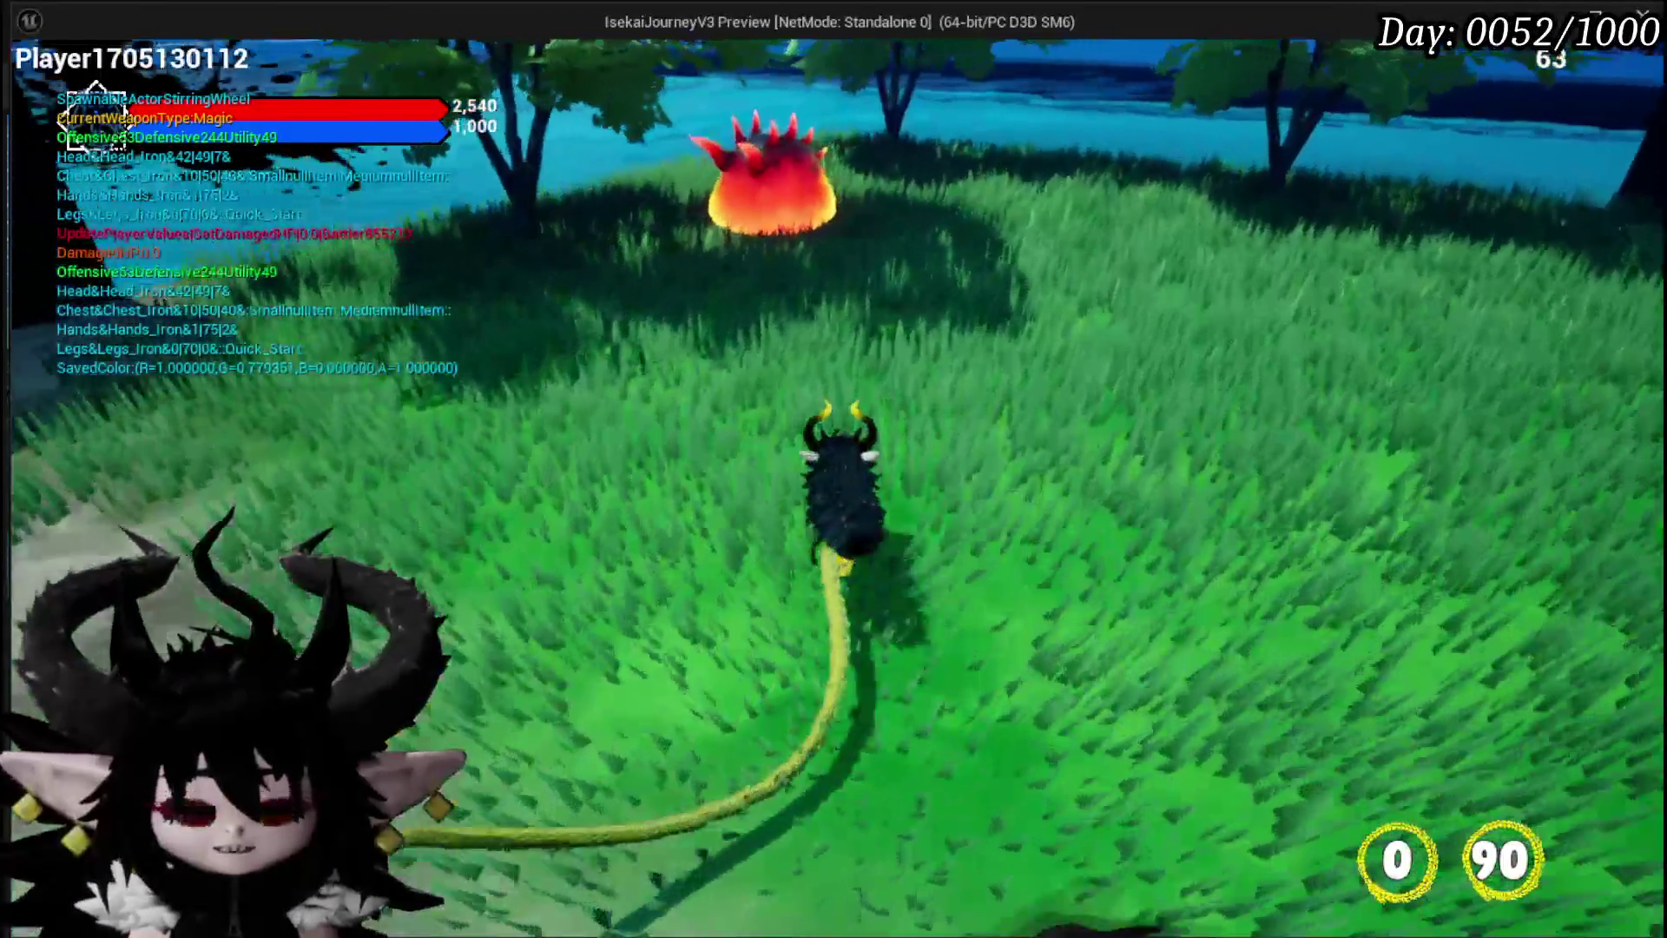
key(w)
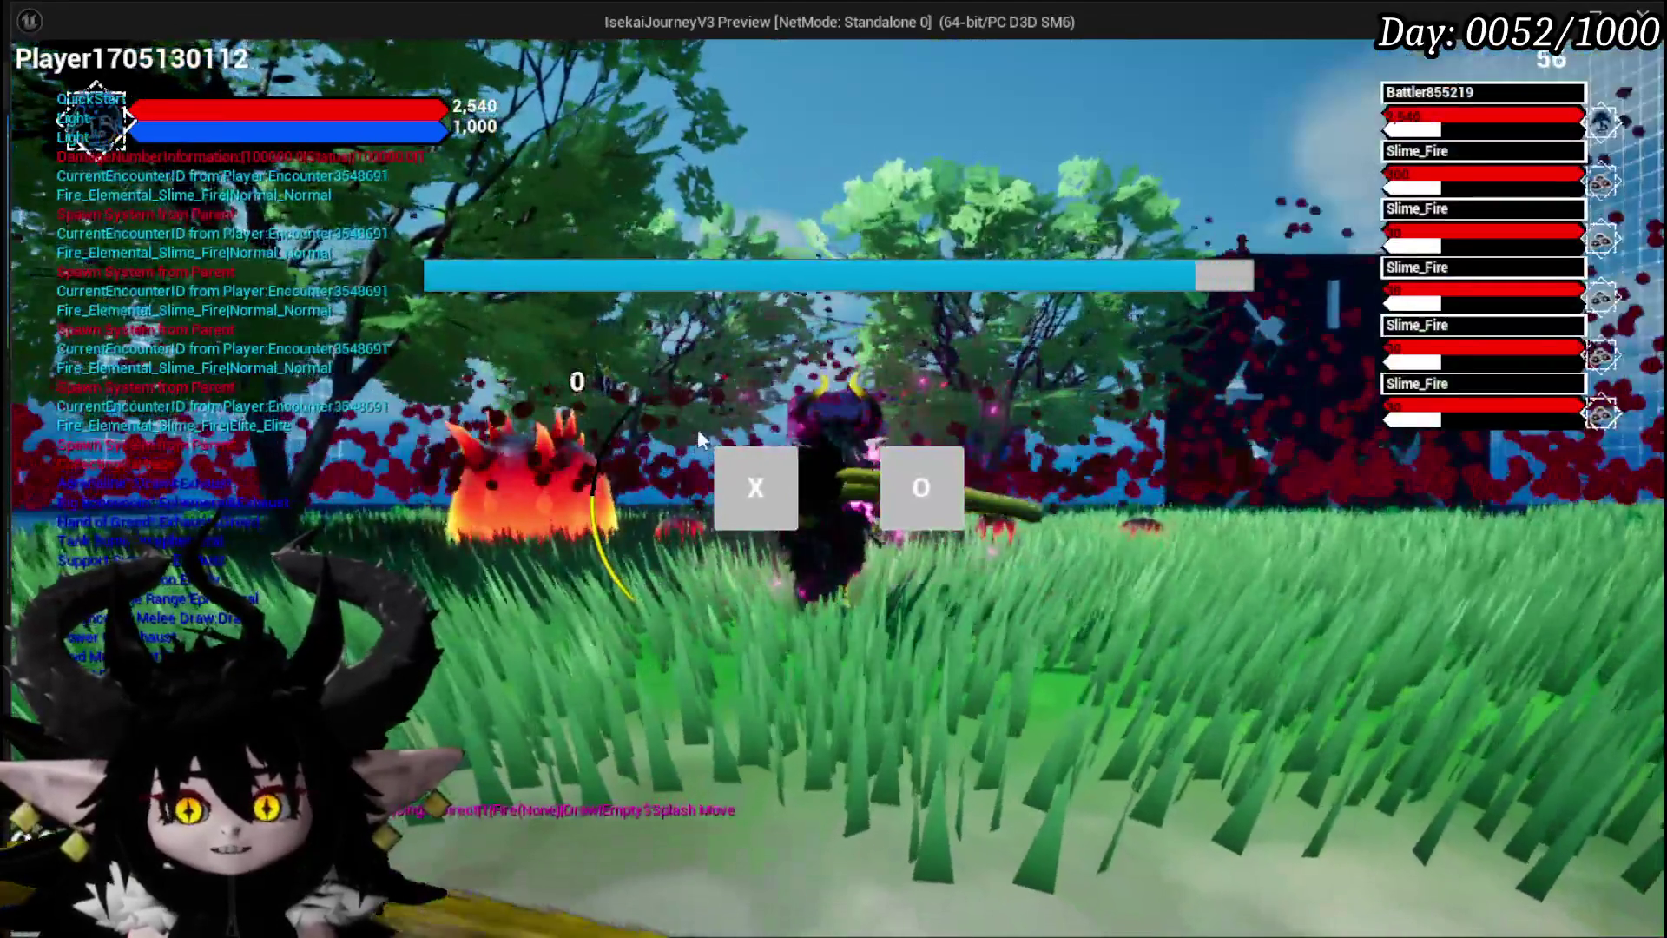
click(742, 490)
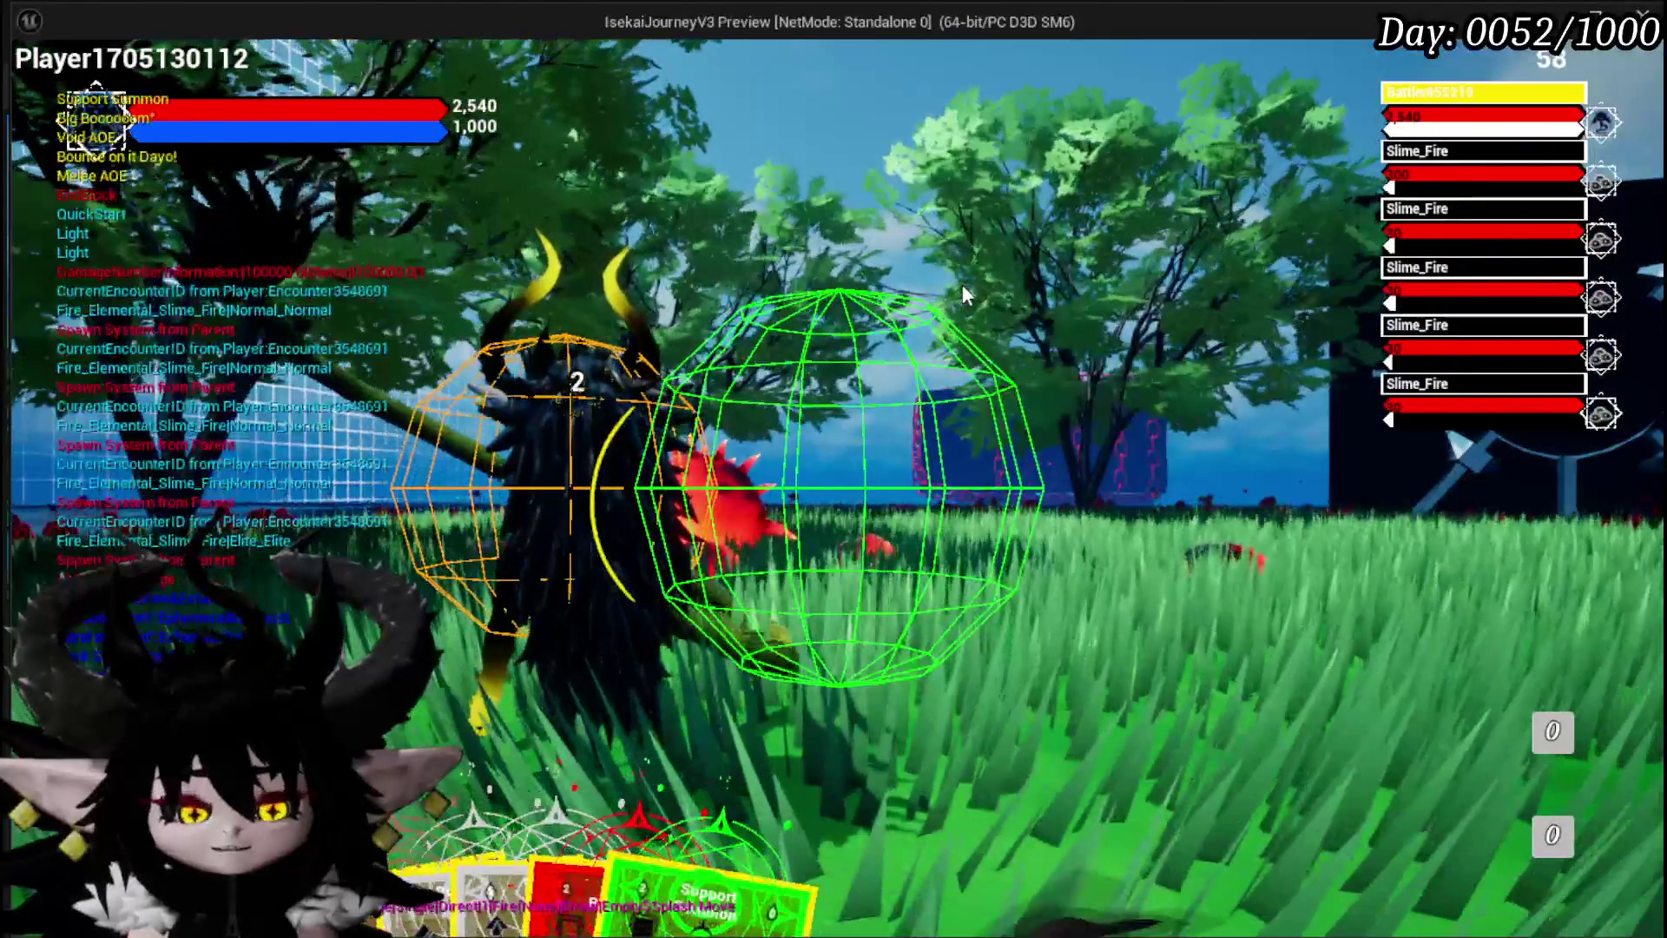
key(Escape)
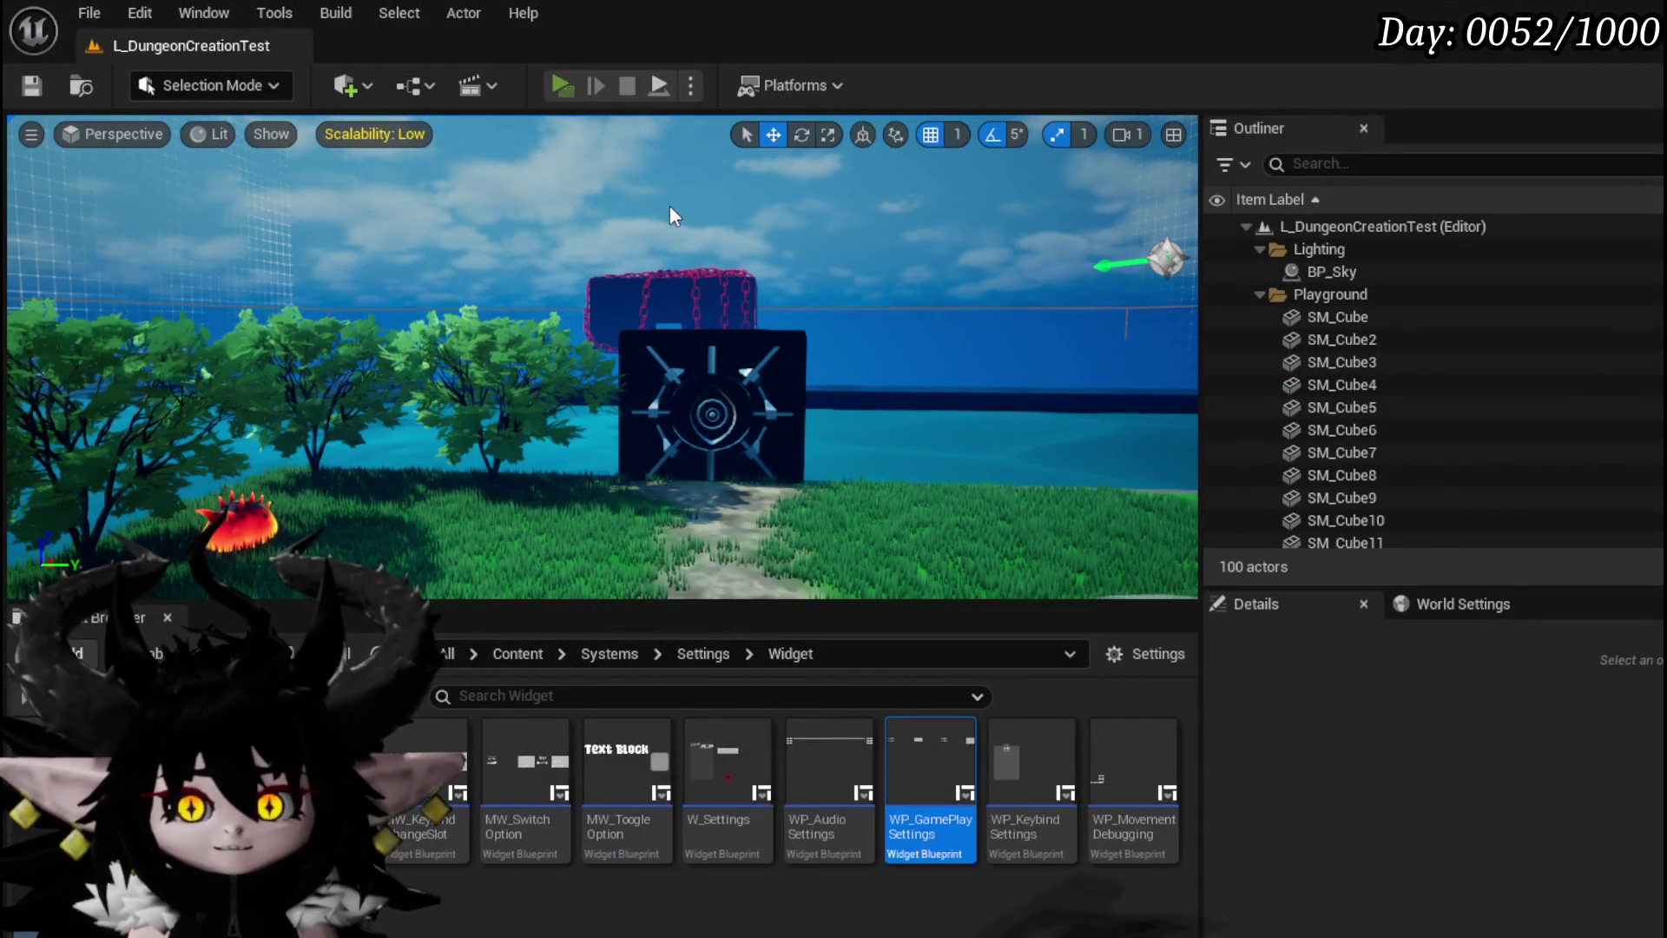
Start a new play session, run into combat with the fire creatures, and end the turn manually
key(alt+p)
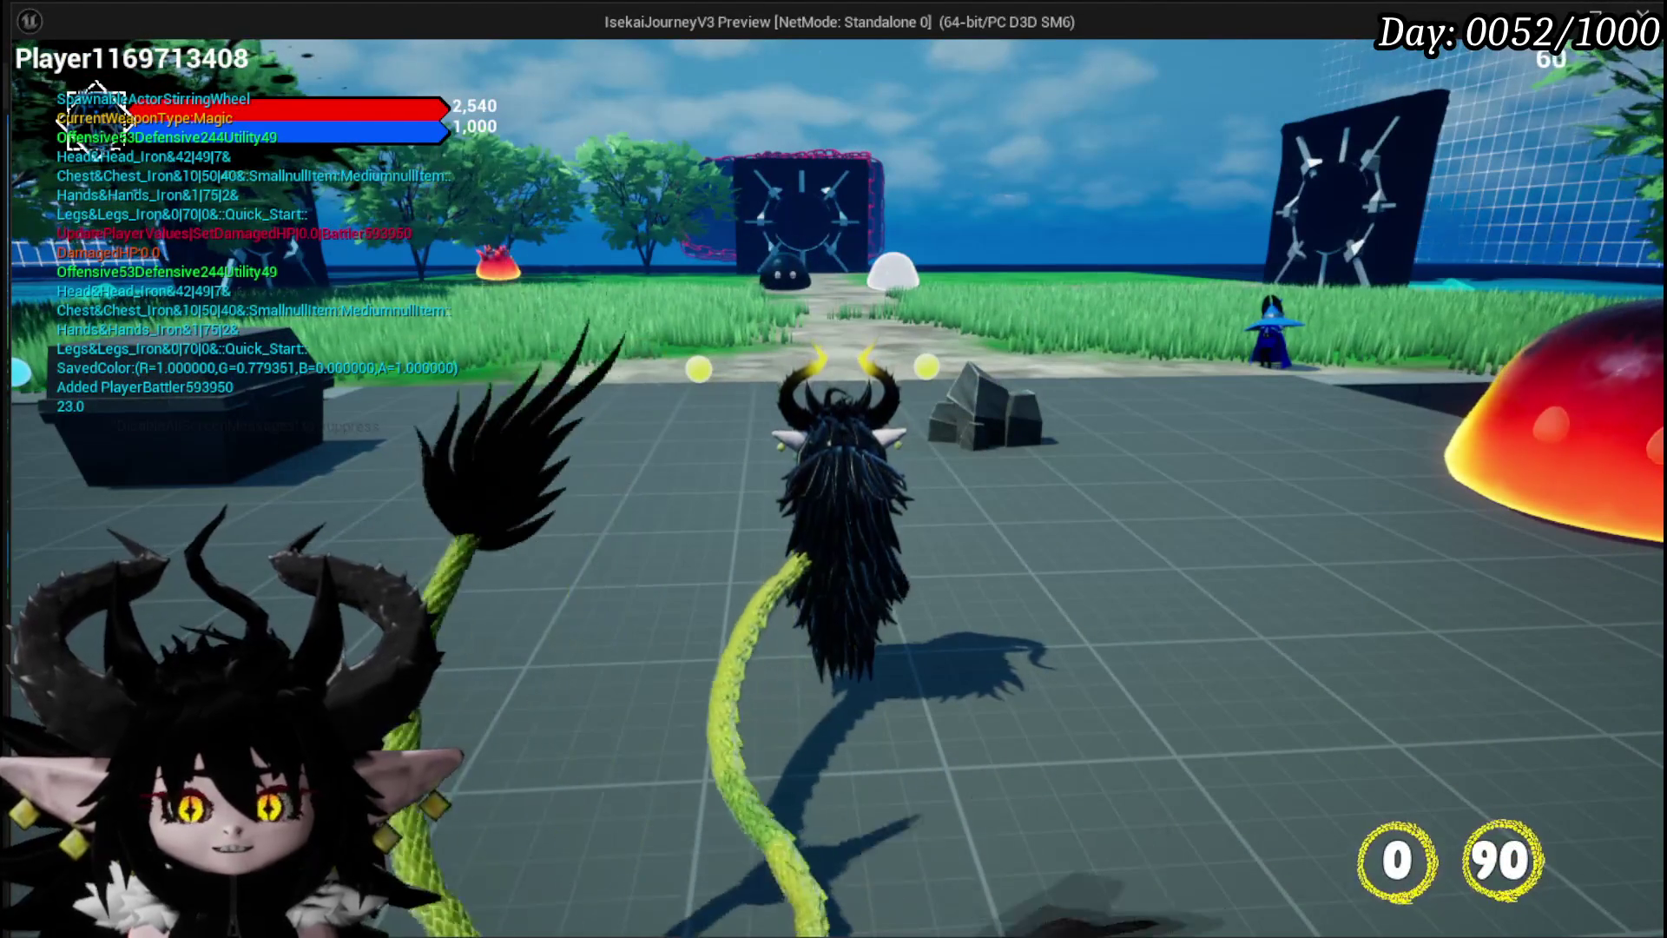
key(Tab)
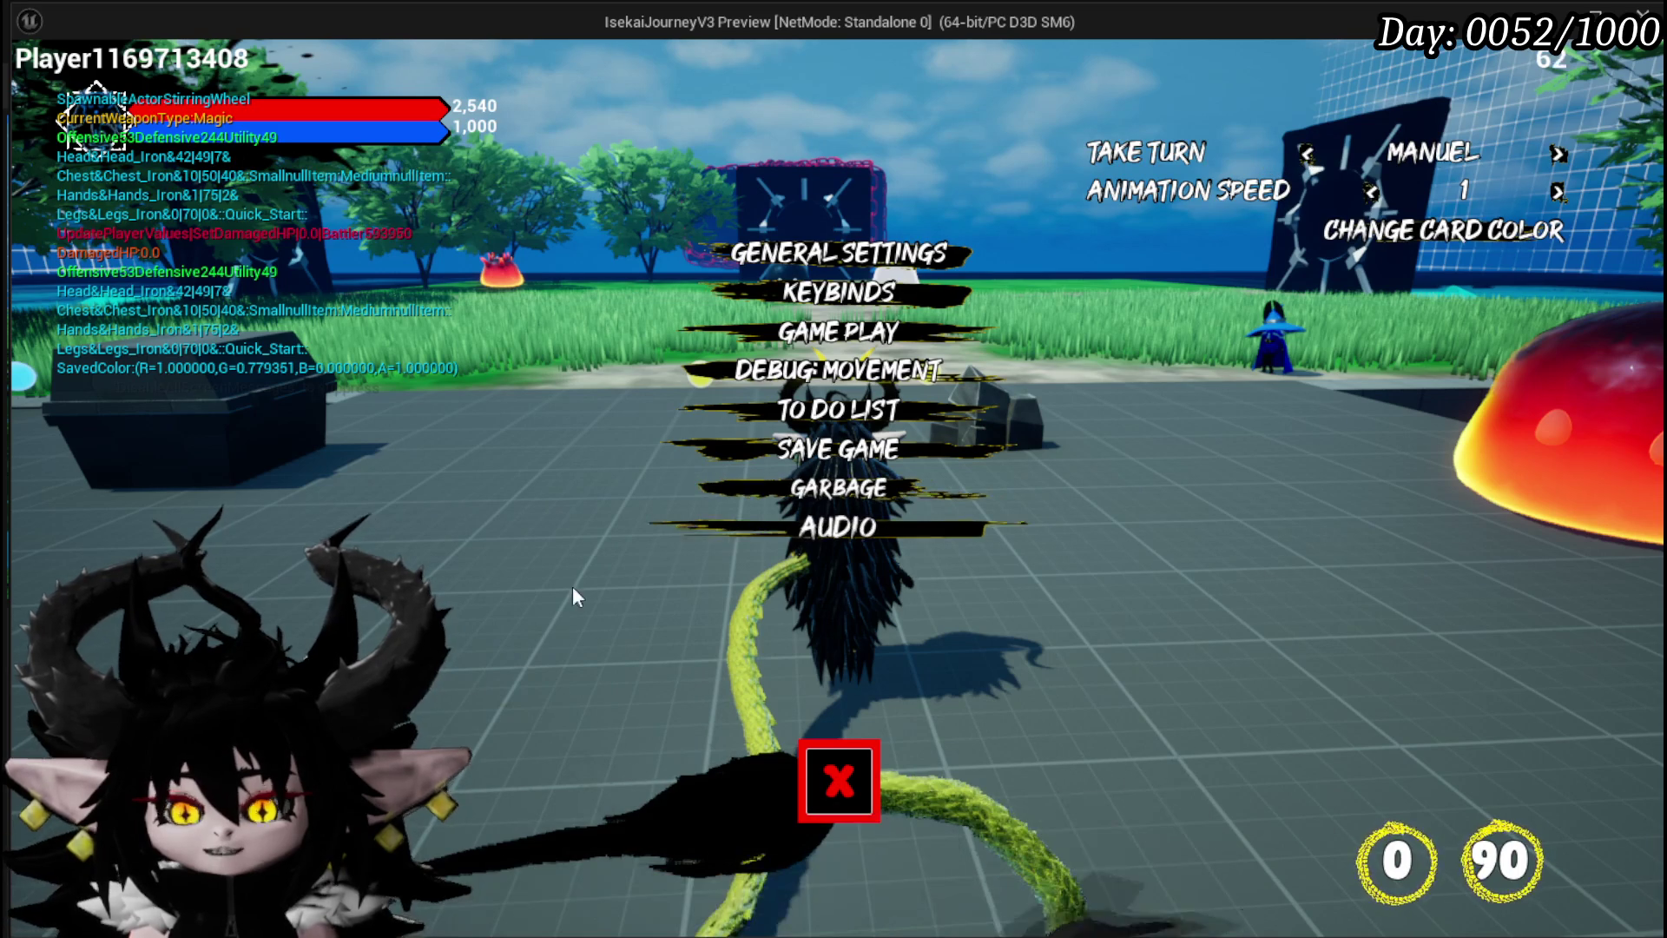
click(839, 781)
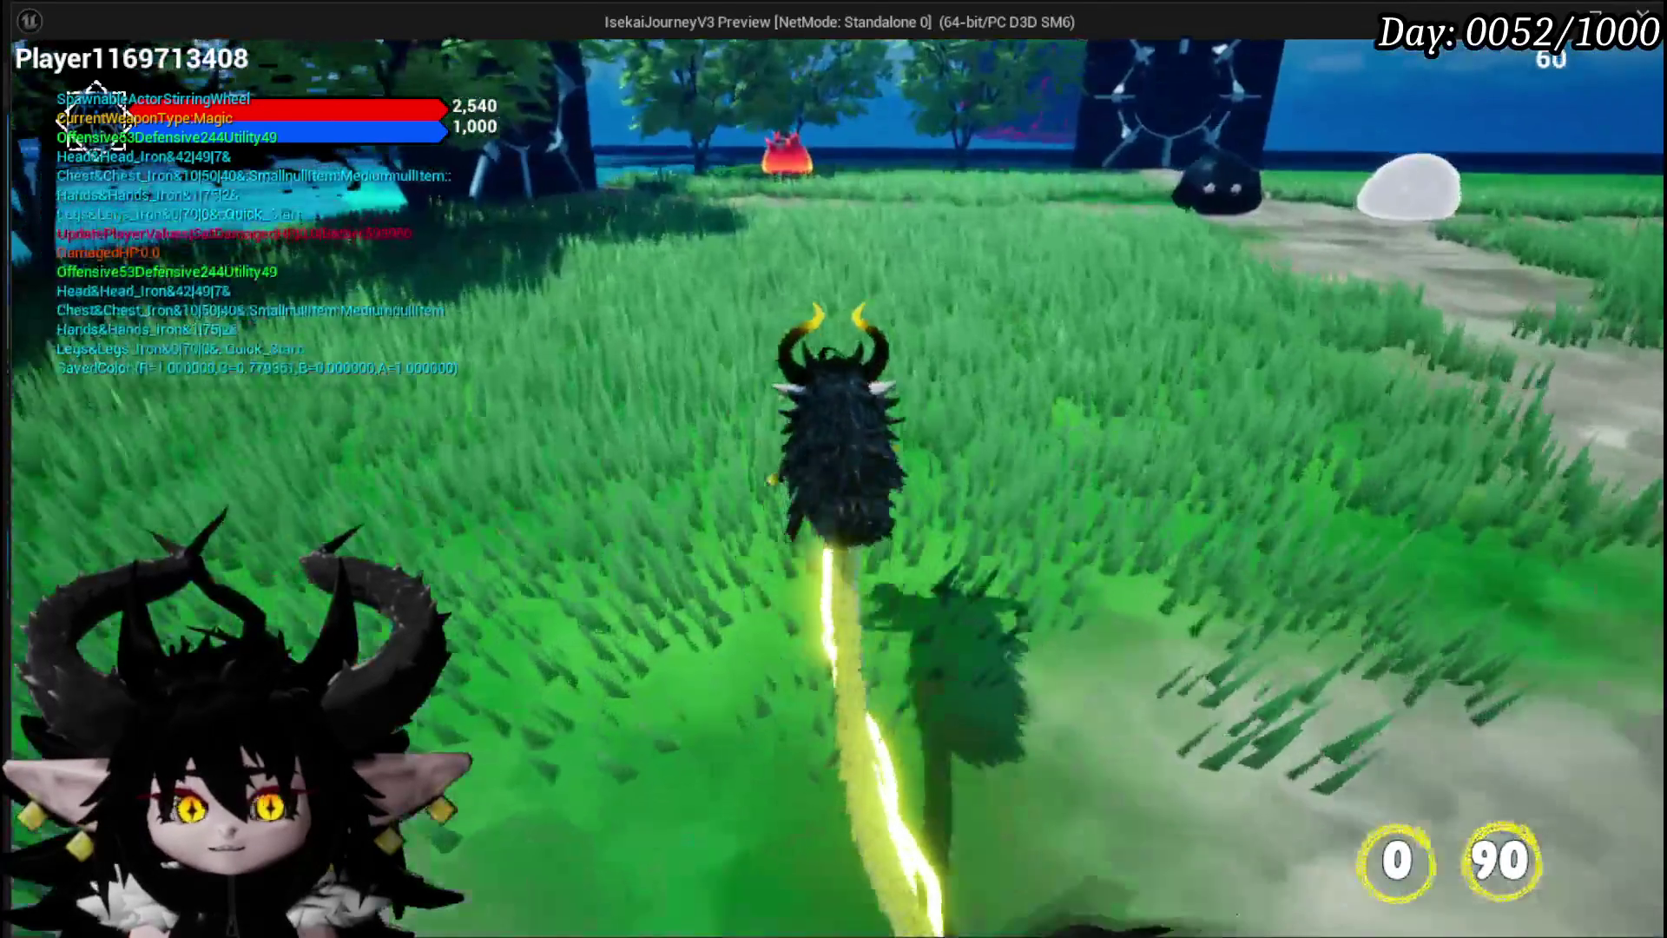
key(w)
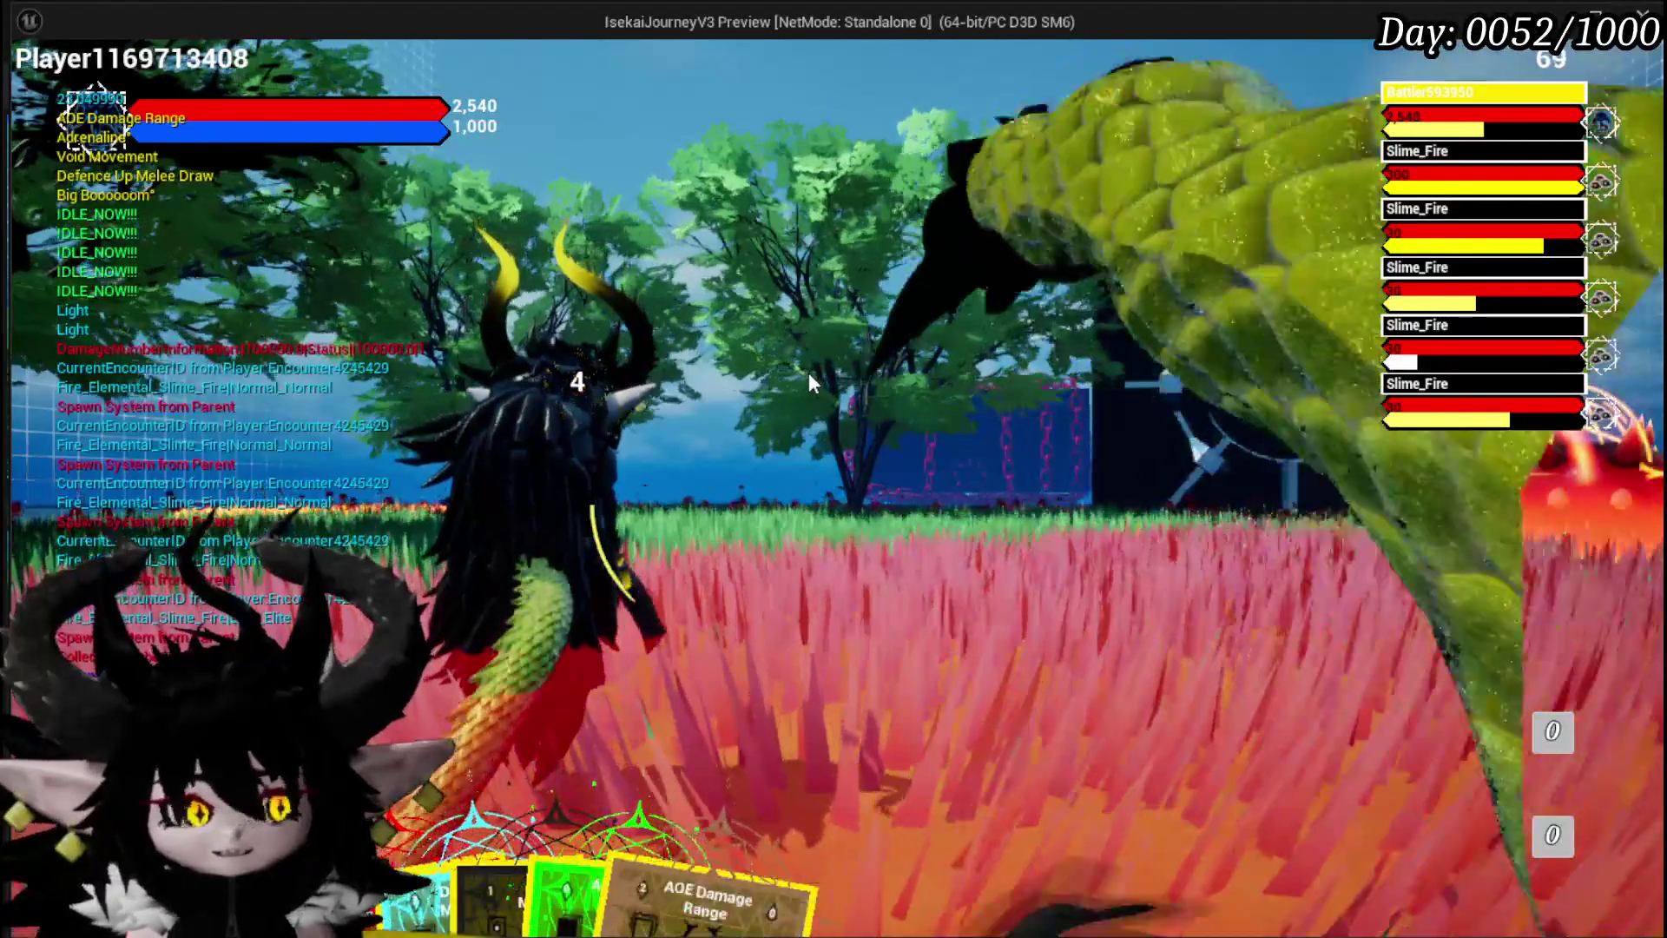
key(Tab)
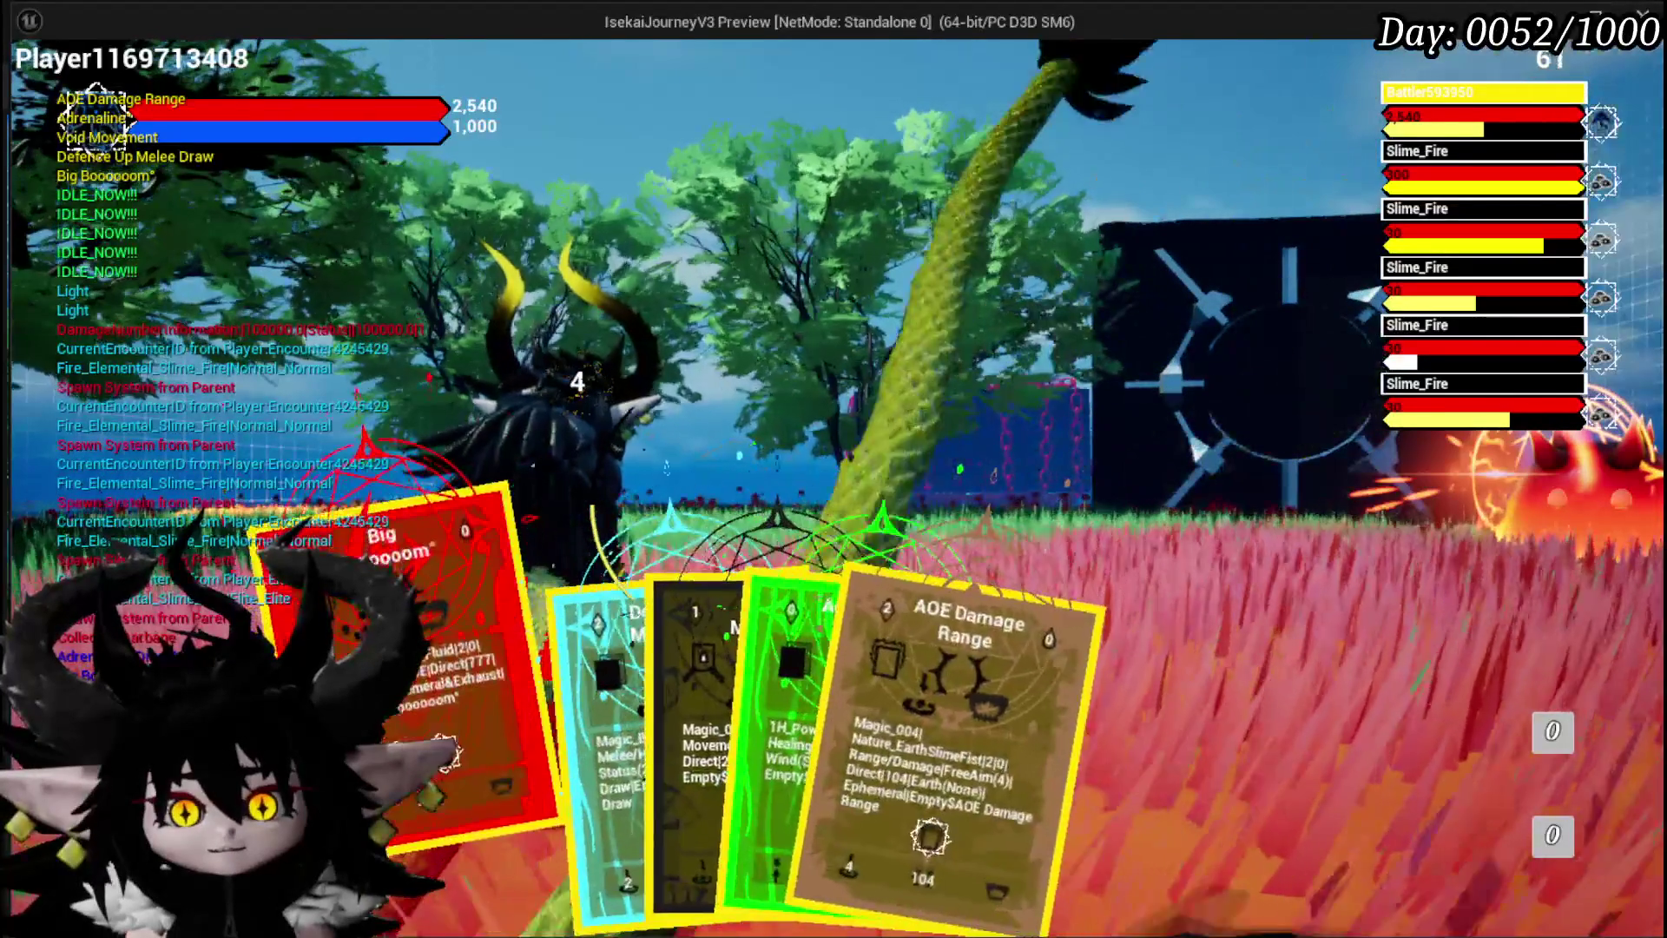
key(Tab)
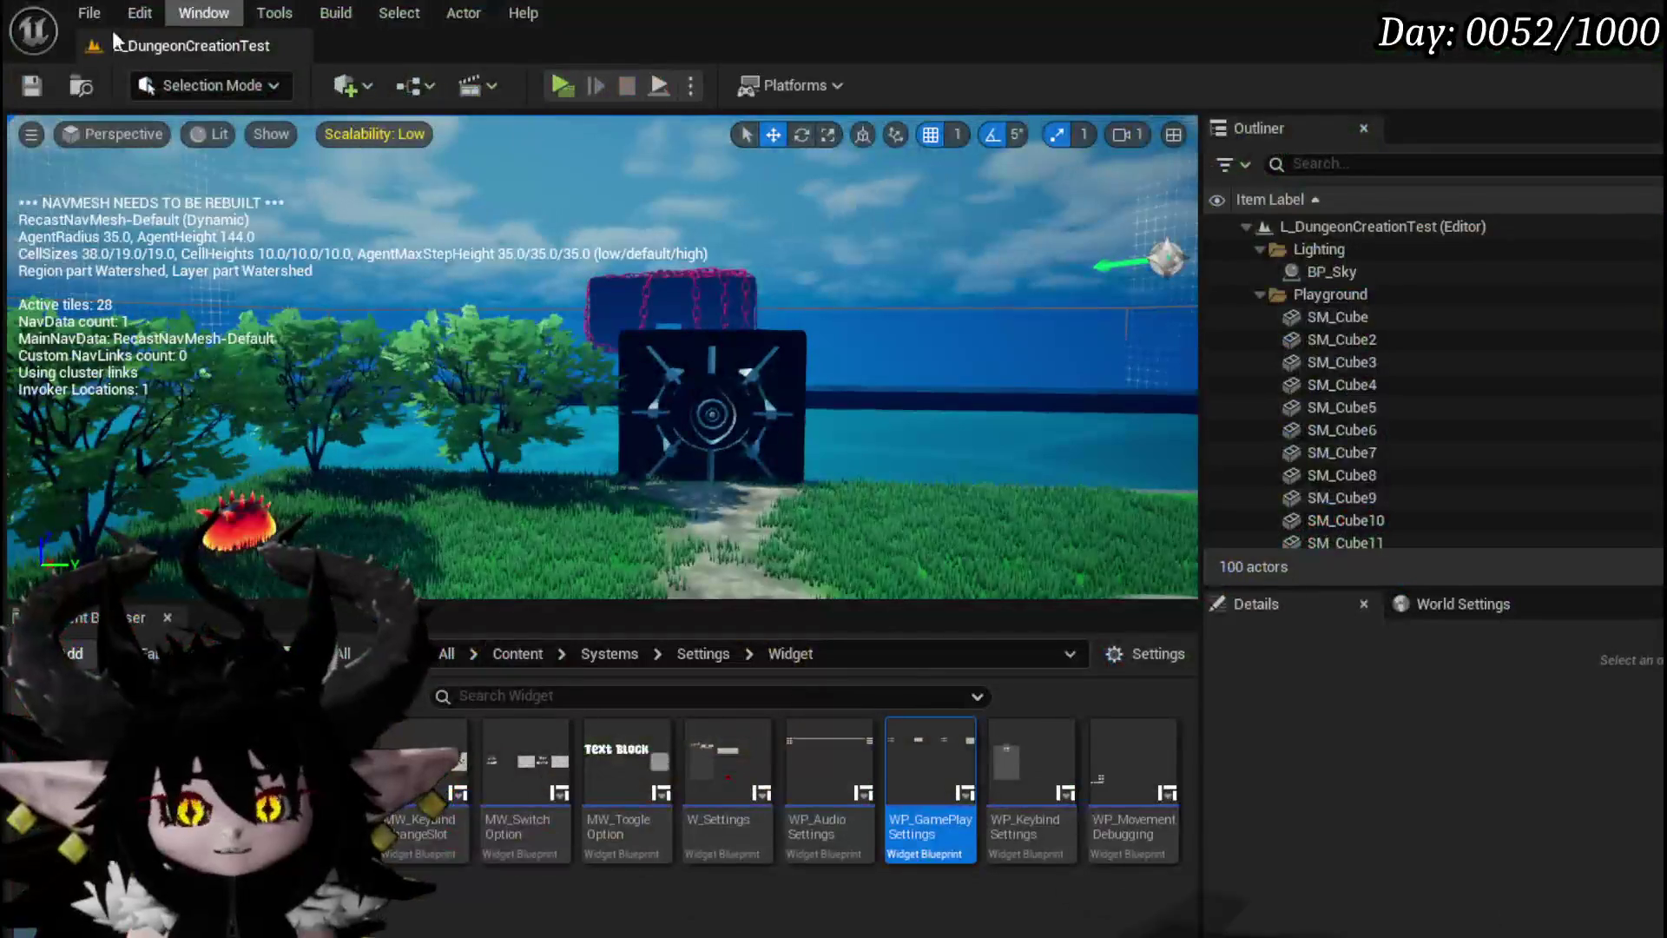
Save the level and all unsaved changes in WP_ActionSelection
click(32, 86)
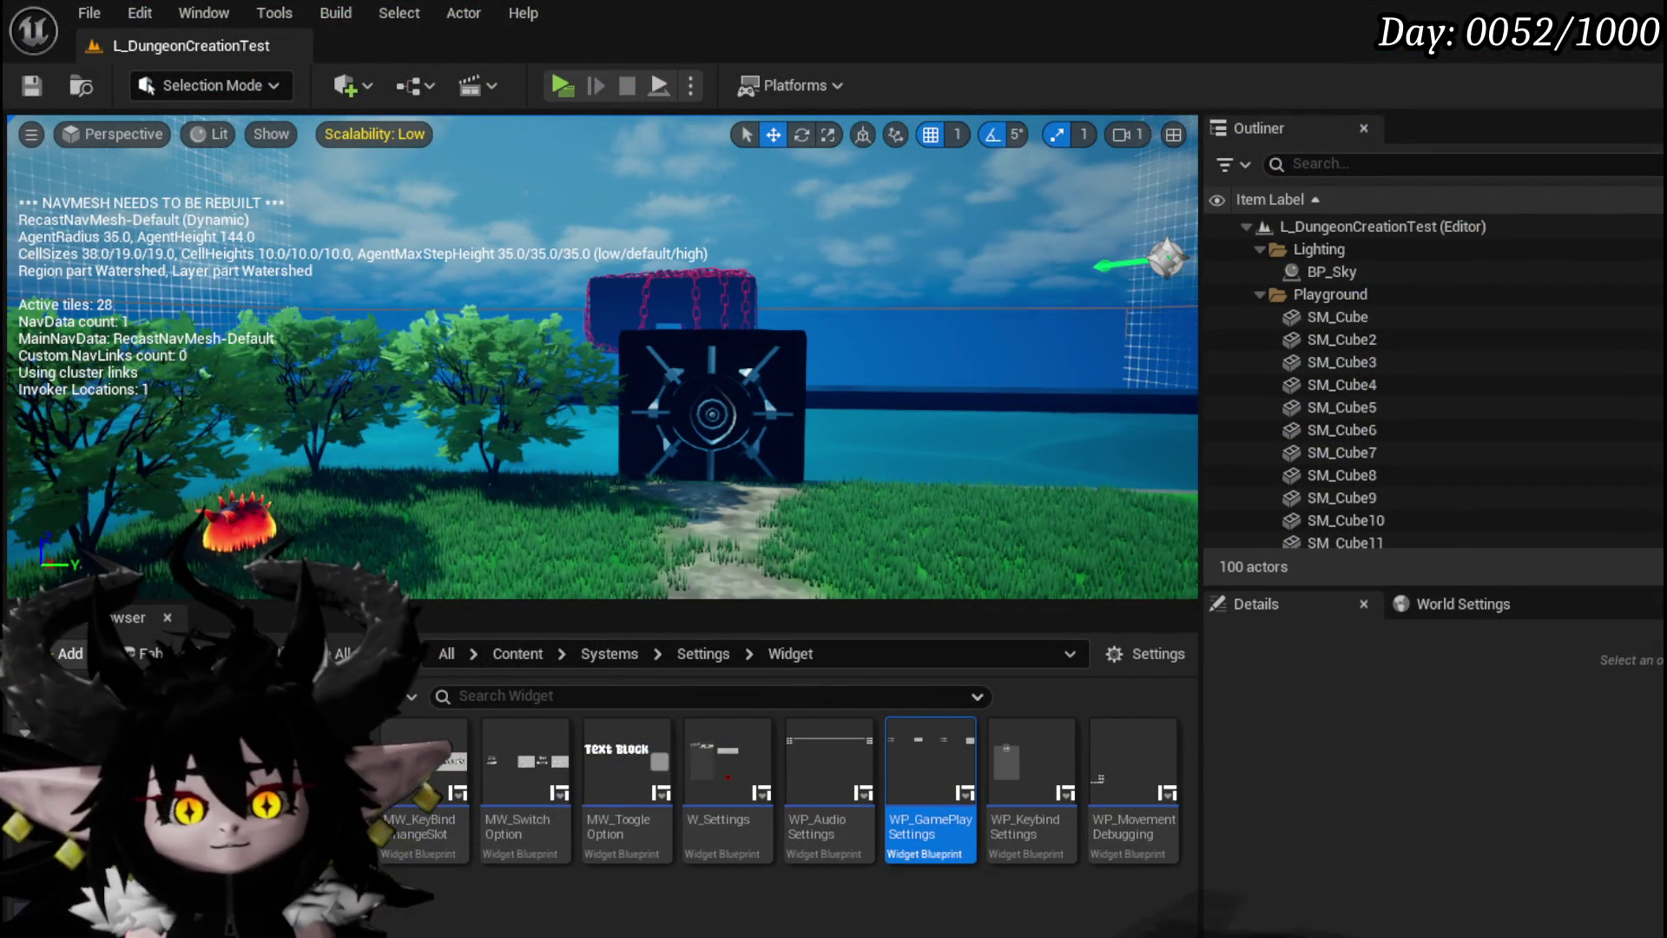
key(alt+Tab)
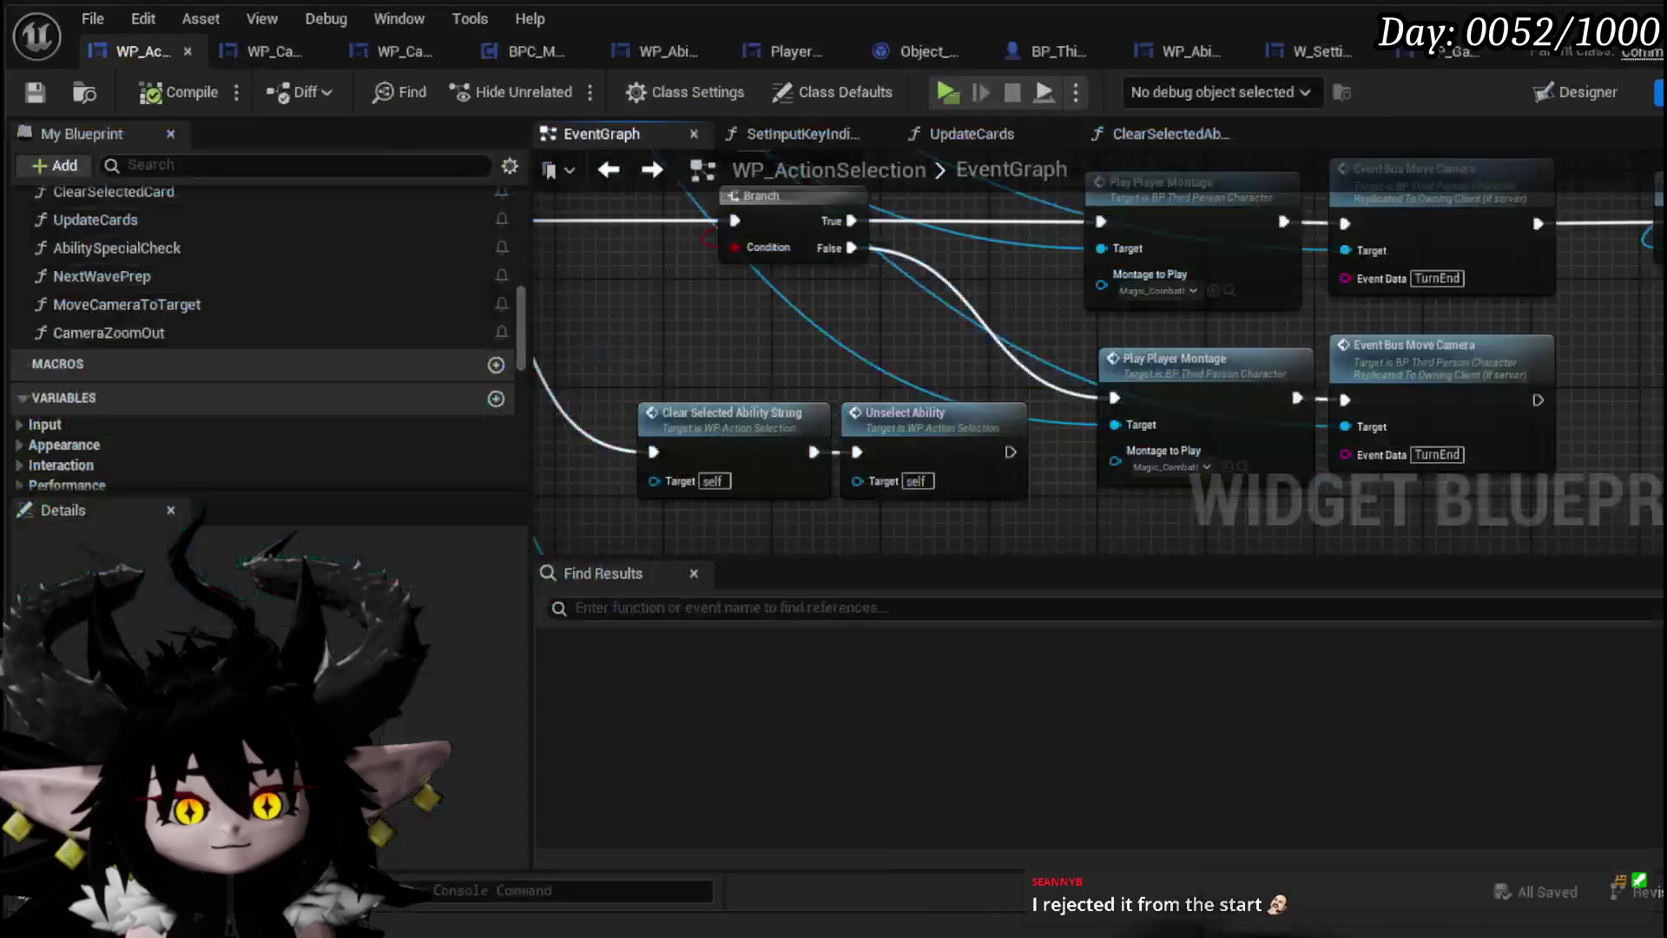
key(ctrl+s)
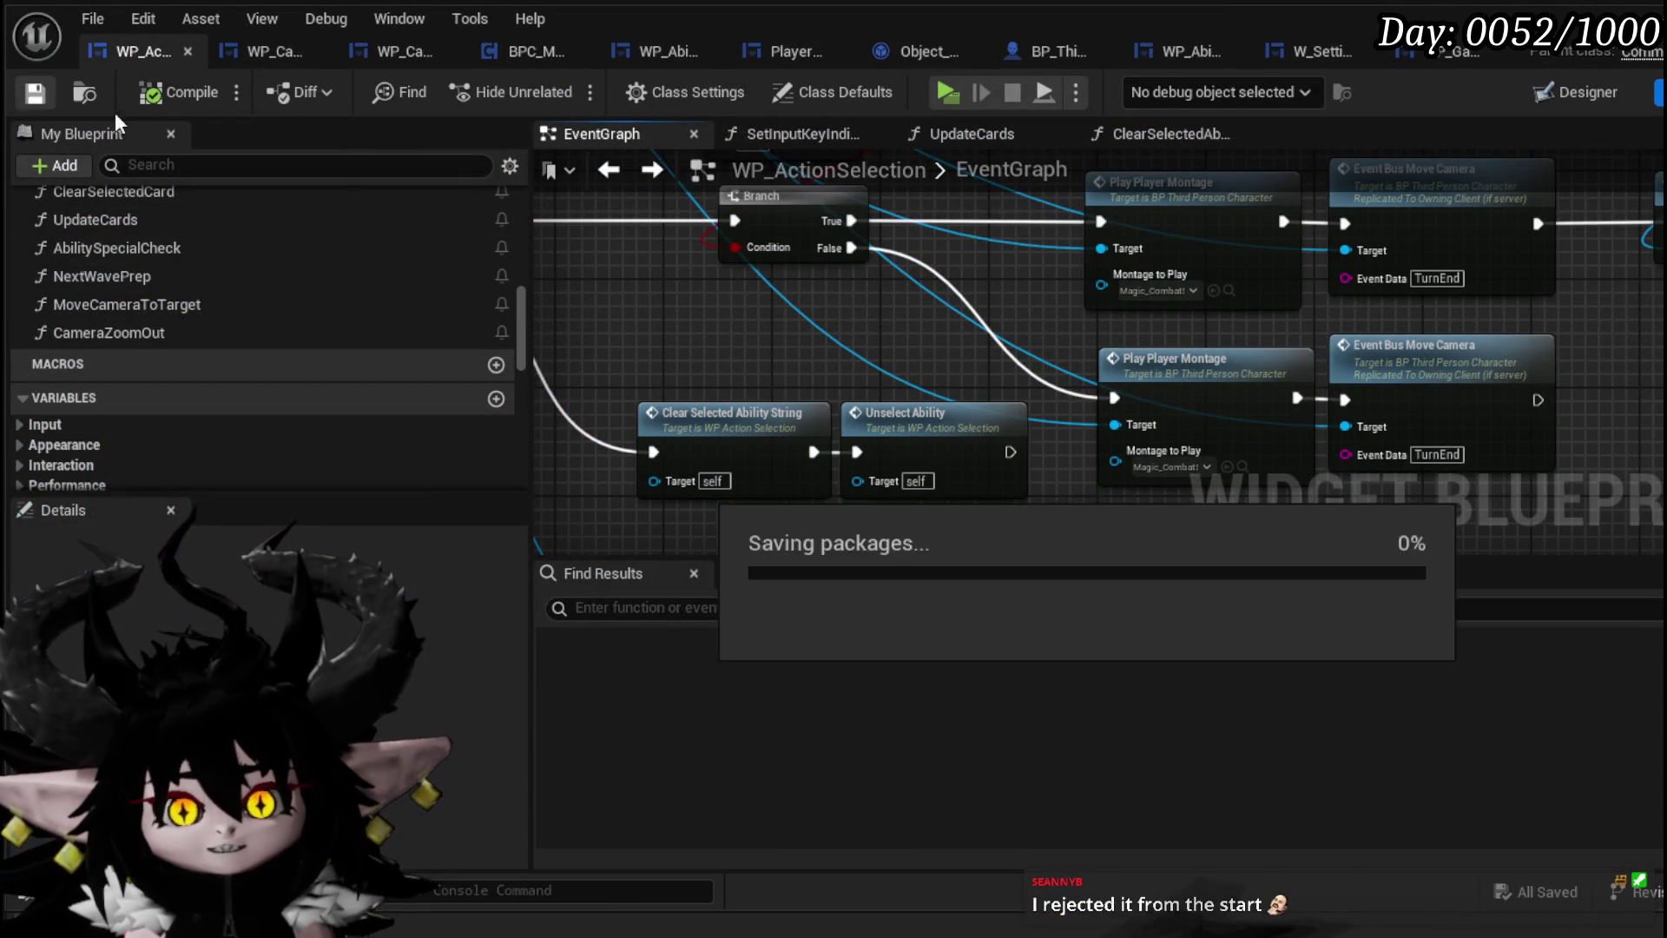
Move the Clear Selected Ability String and Unselect Ability nodes lower left and save the blueprint
drag(857, 389, 1061, 271)
scroll(1008, 255, down, 2)
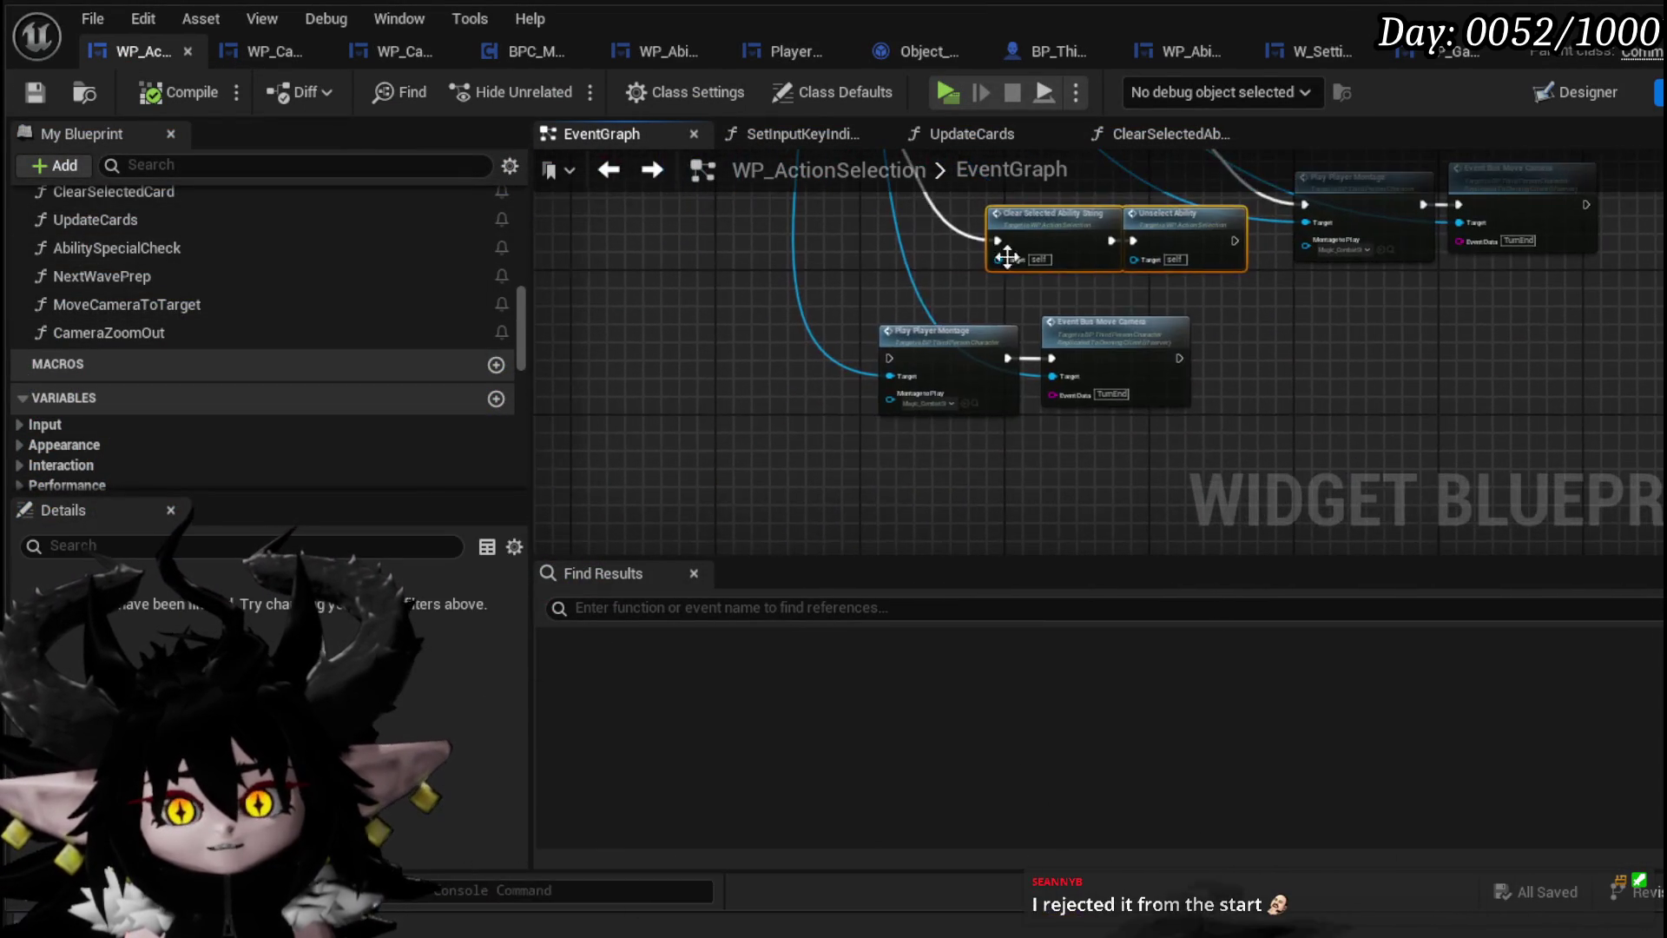
mouse_move(1122, 382)
mouse_down()
mouse_move(784, 382)
mouse_move(1253, 358)
mouse_up()
mouse_move(893, 244)
mouse_down()
mouse_move(900, 355)
mouse_move(791, 422)
mouse_up()
drag(795, 326, 970, 342)
drag(994, 435, 1013, 435)
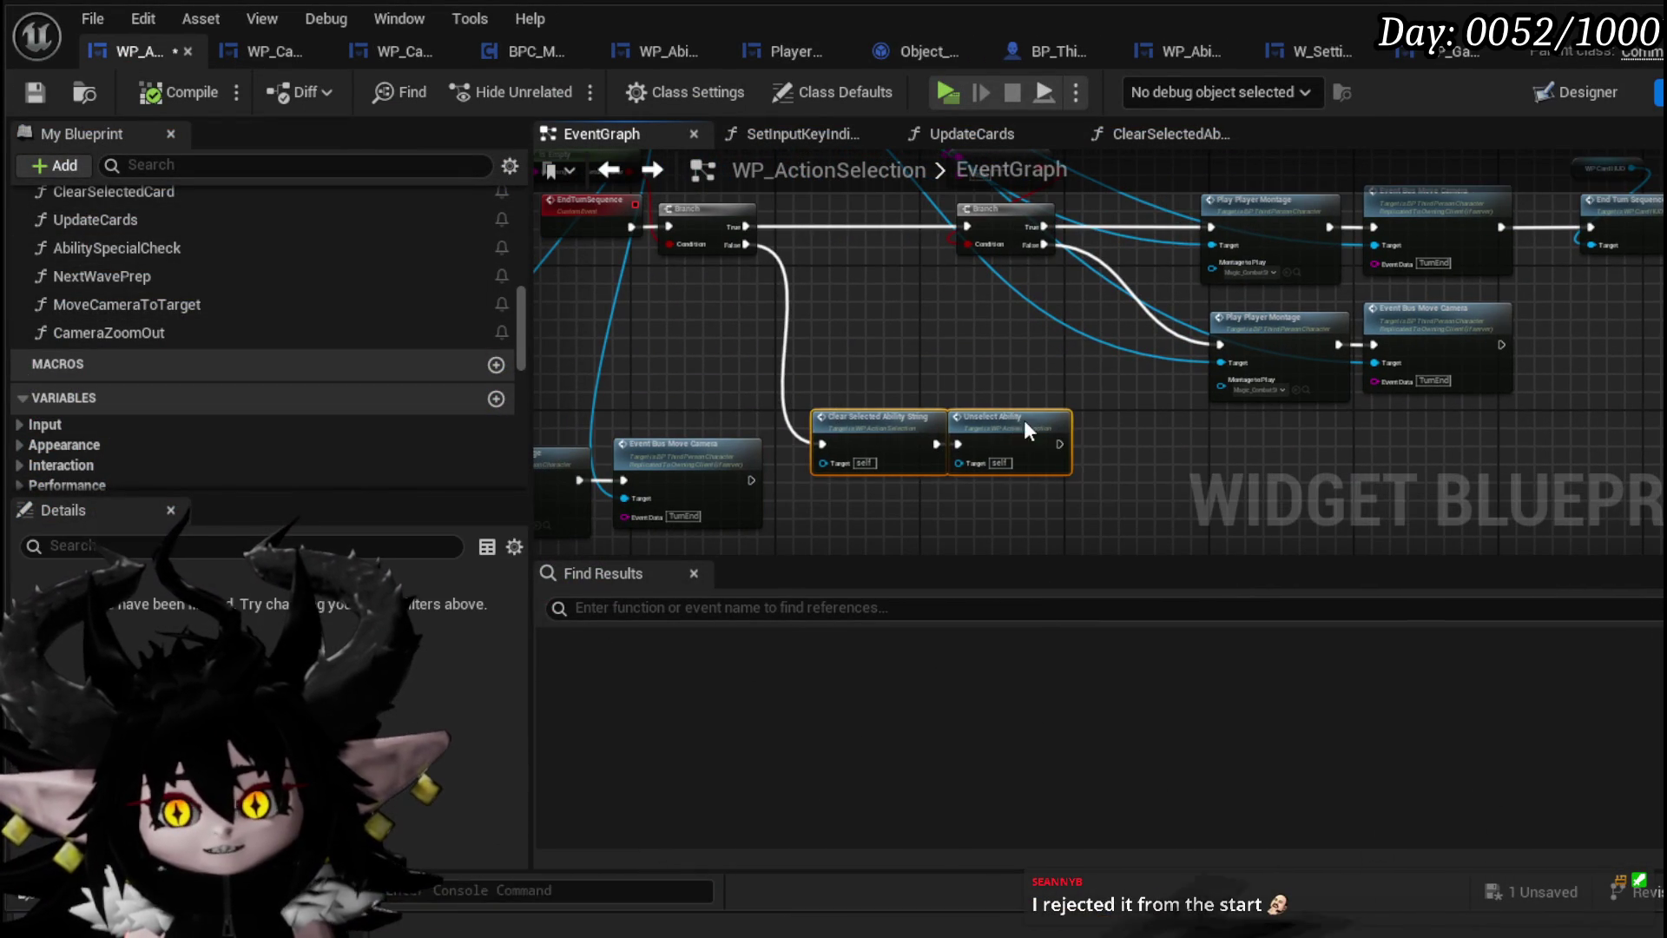
key(ctrl+s)
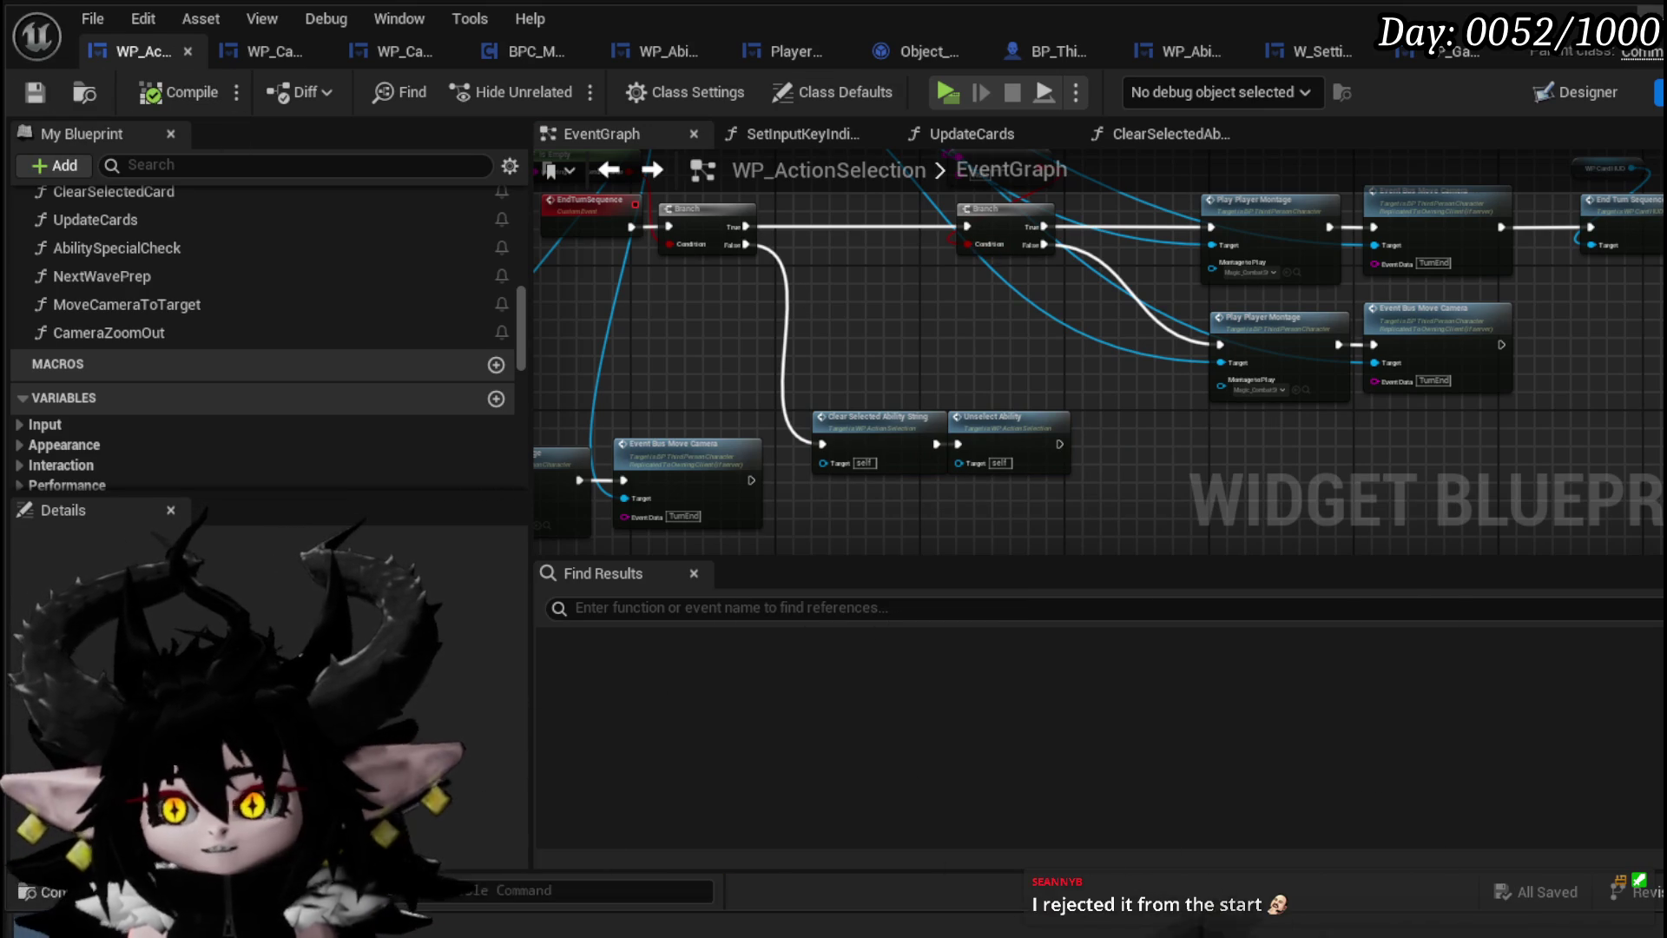
key(alt+Tab)
mouse_move(863, 313)
mouse_down()
mouse_move(781, 317)
mouse_move(868, 321)
mouse_move(817, 338)
mouse_up()
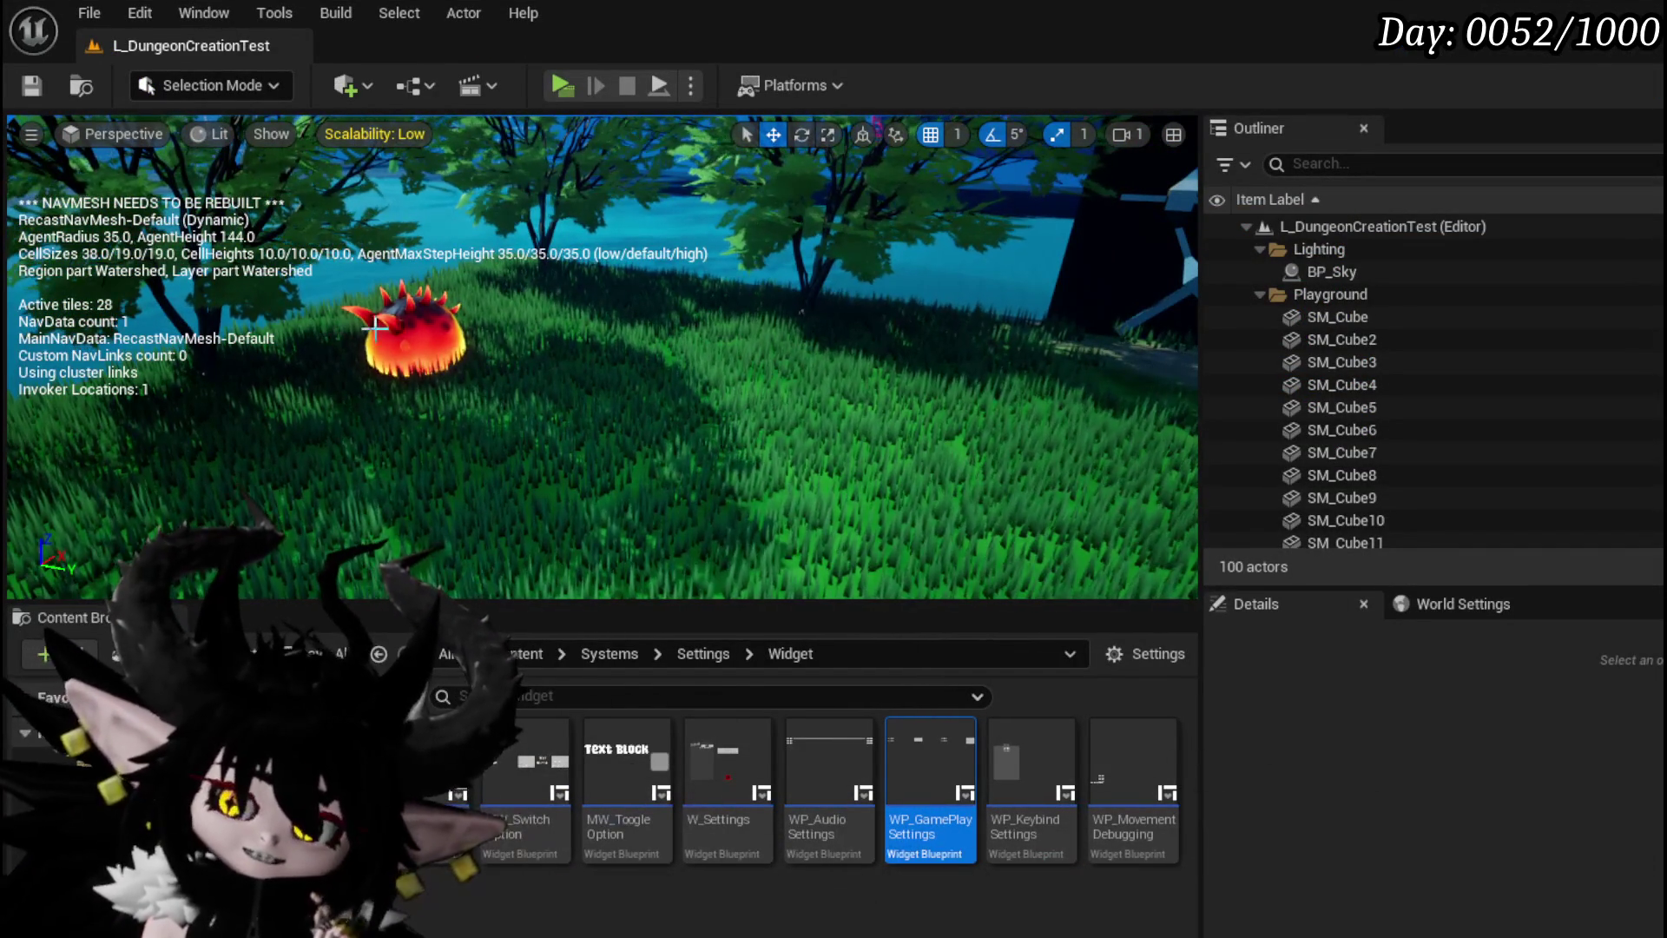
Select the spiky enemy BP_EnemyActor2, pull the view back, and bring up the Brave reference image
click(413, 334)
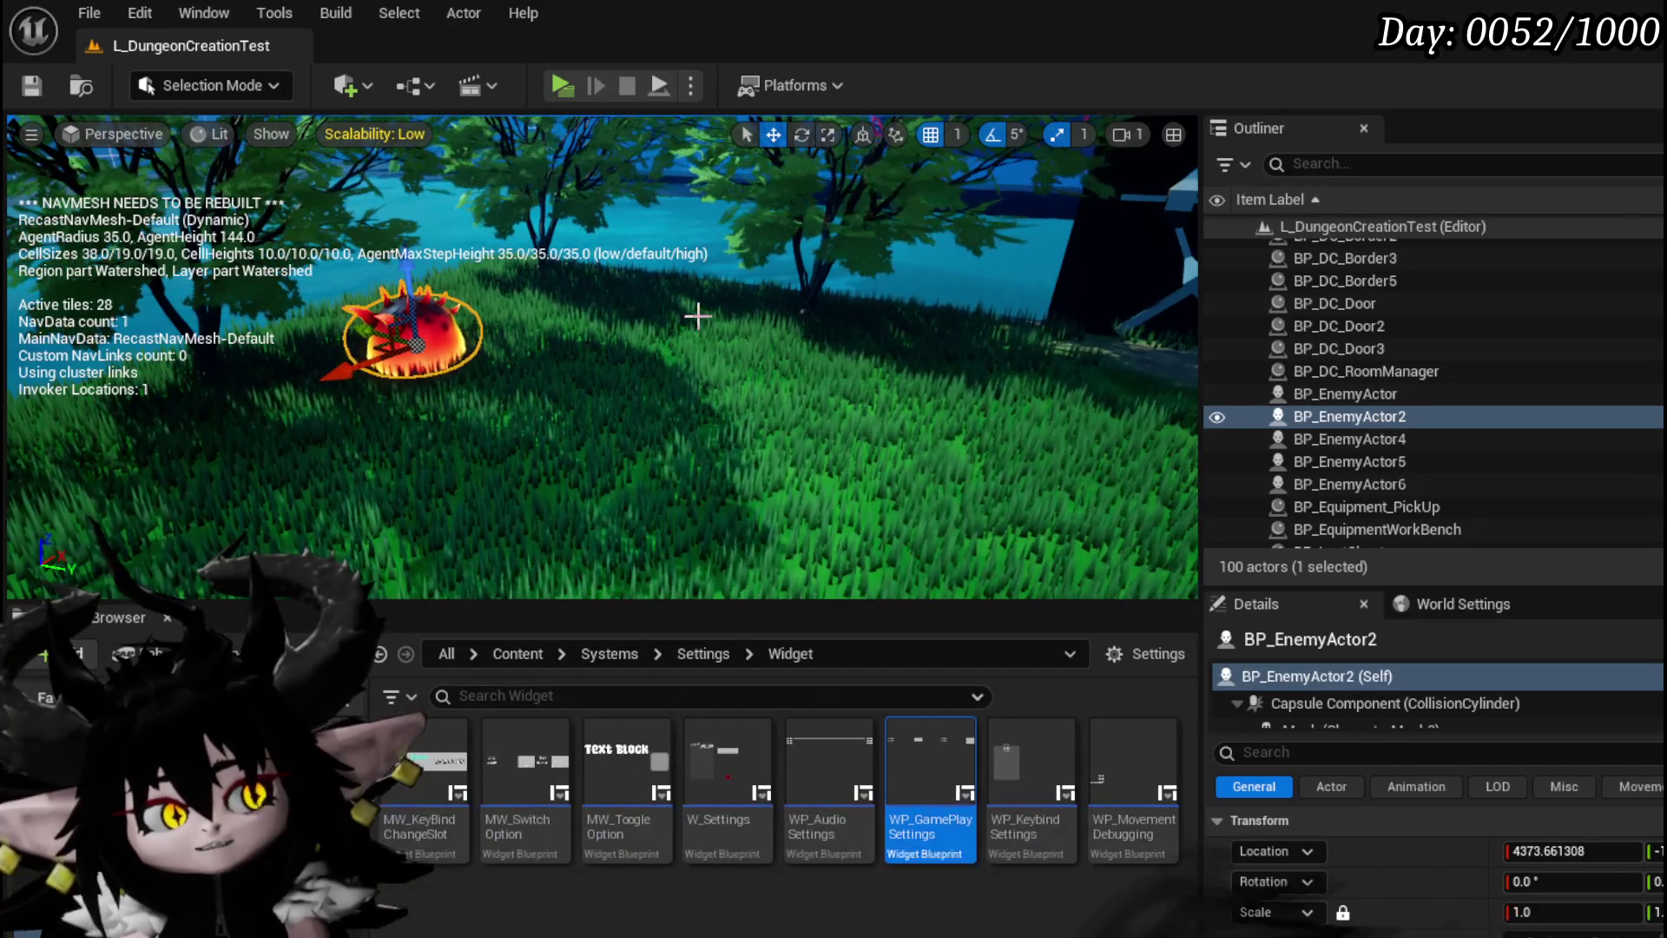
drag(357, 174, 729, 328)
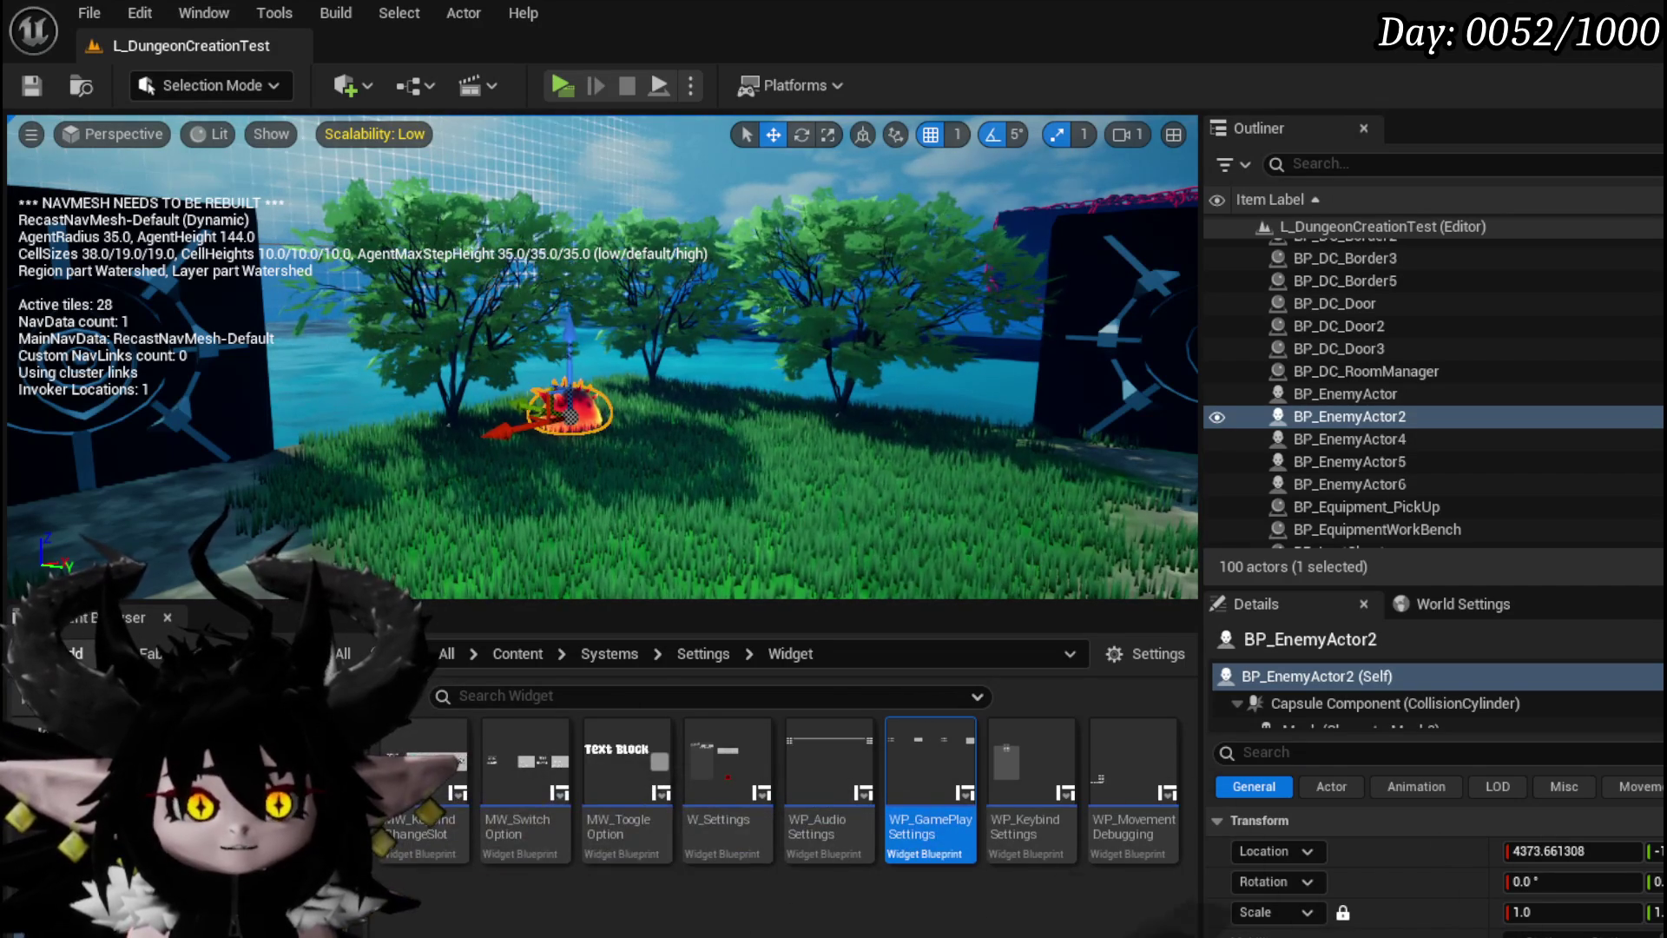
key(alt+Tab)
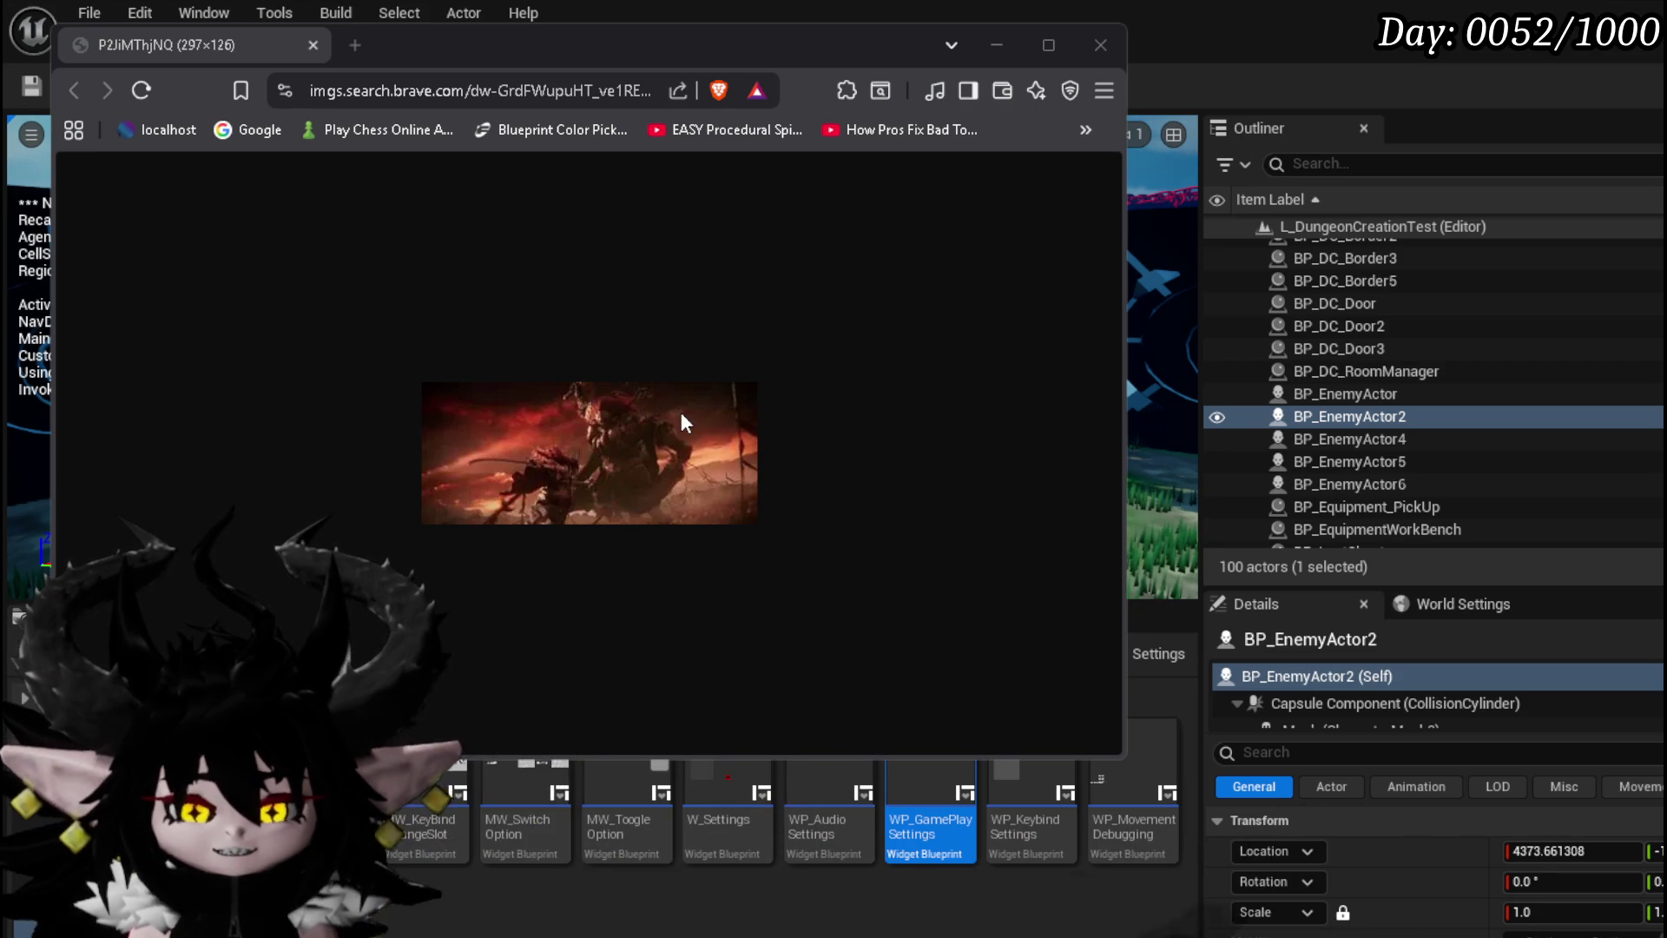
Shift the Brave image window slightly right, then minimise it
drag(782, 37, 830, 32)
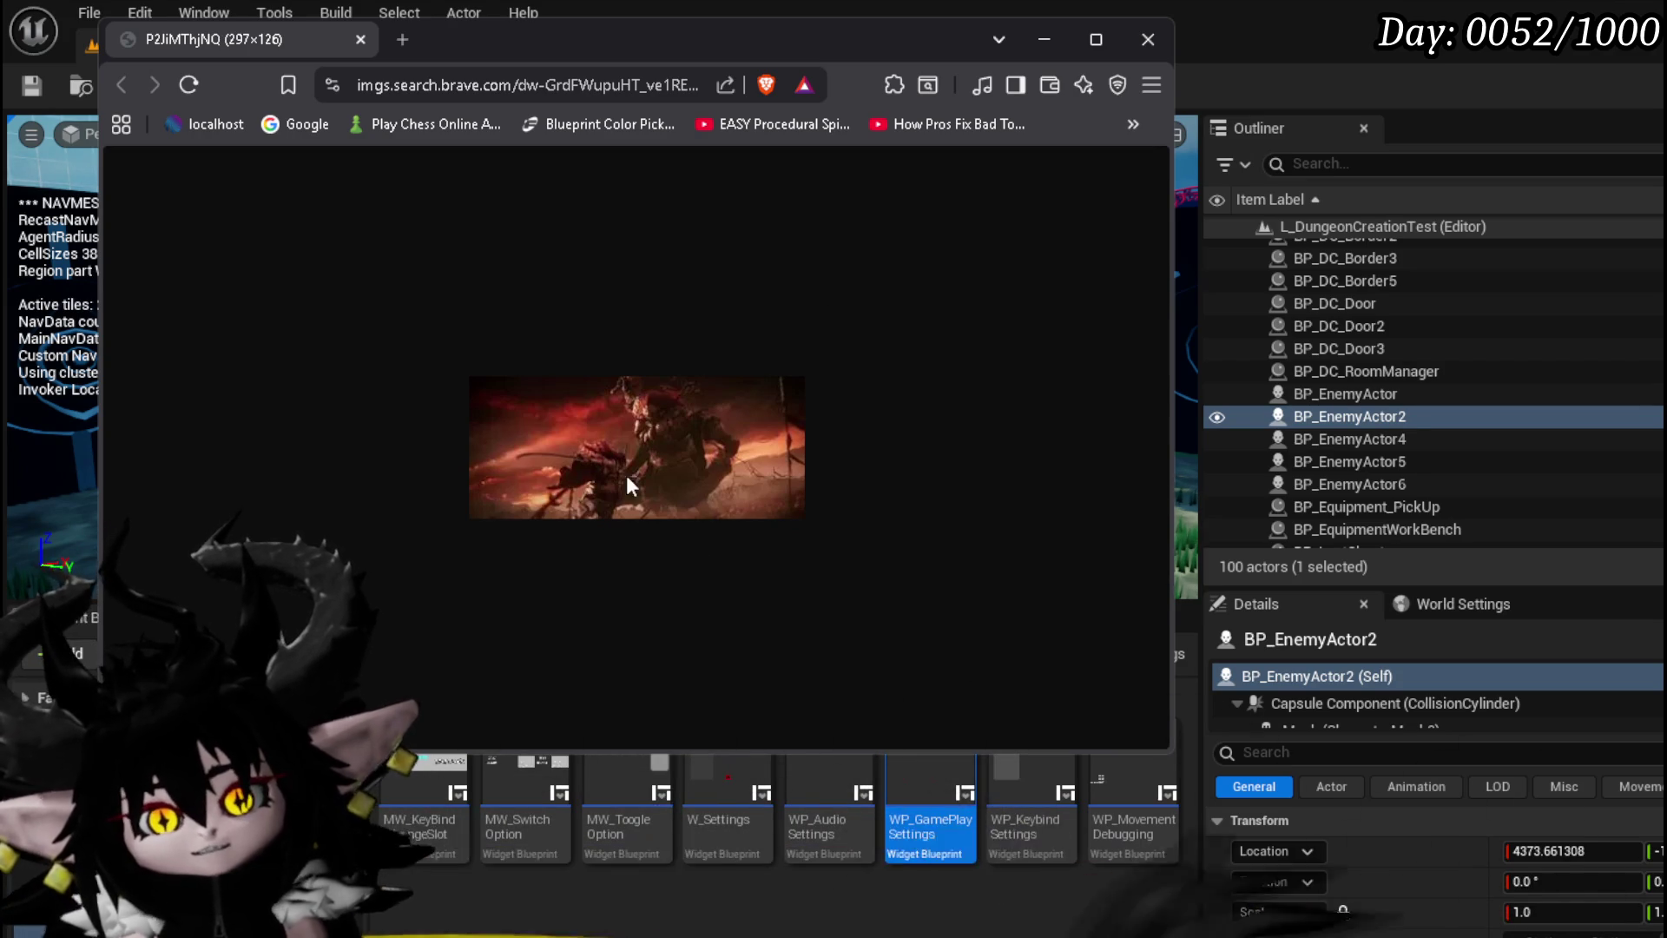
key(super+Down)
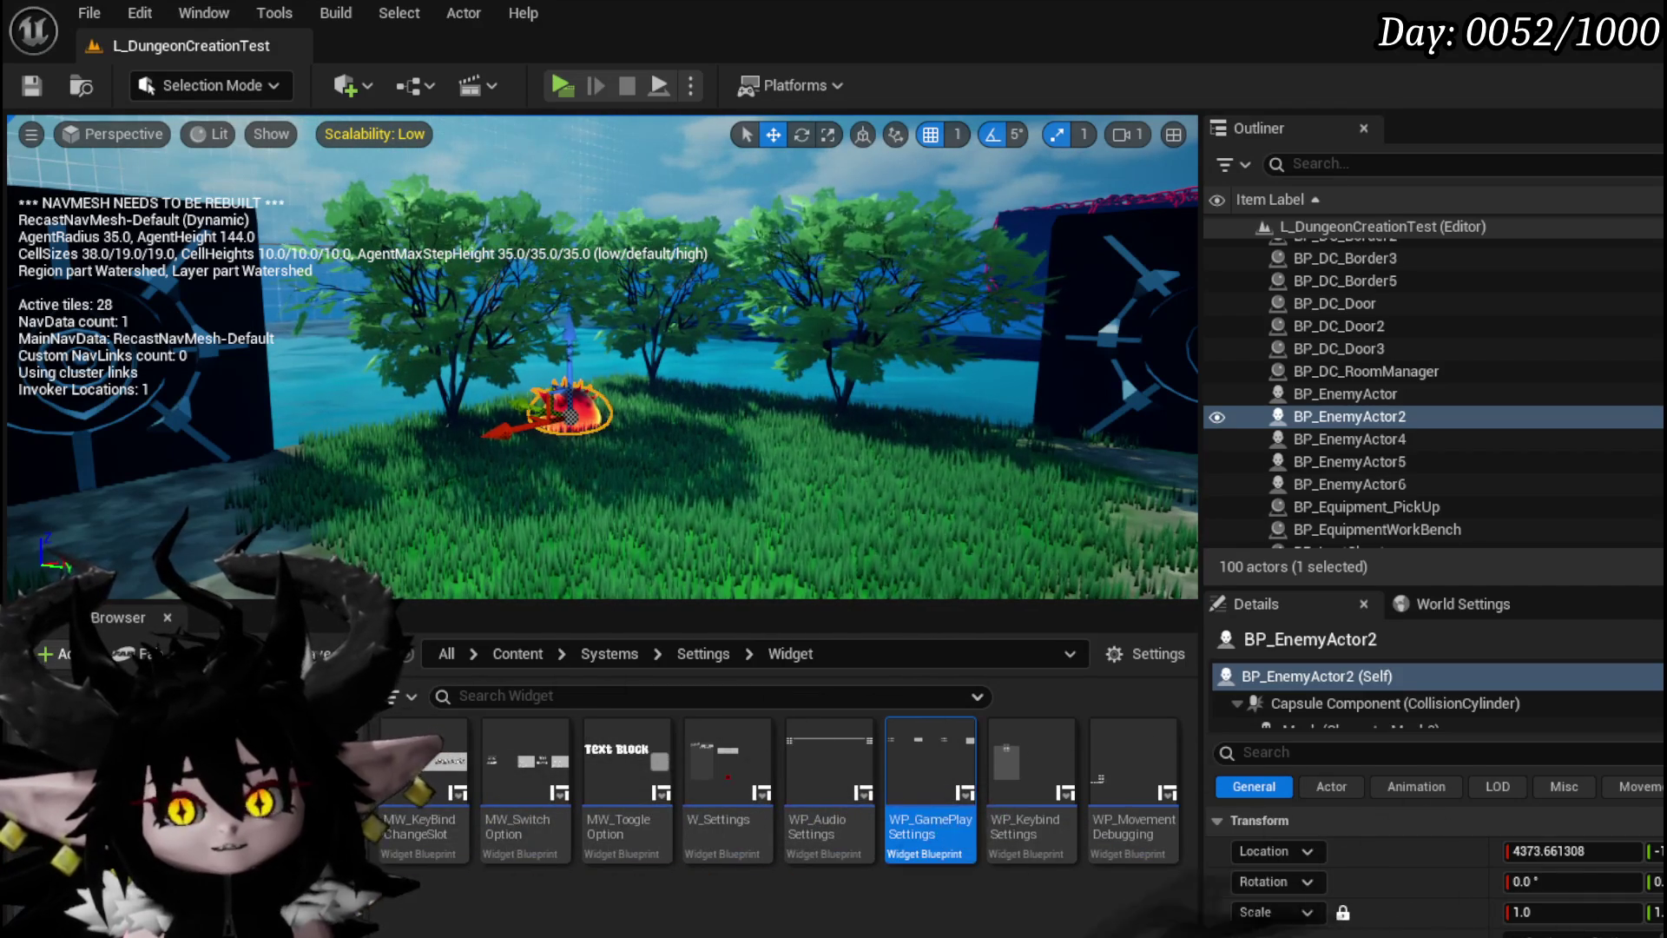
Save the level from the toolbar and save all changes again with Ctrl+S
click(33, 86)
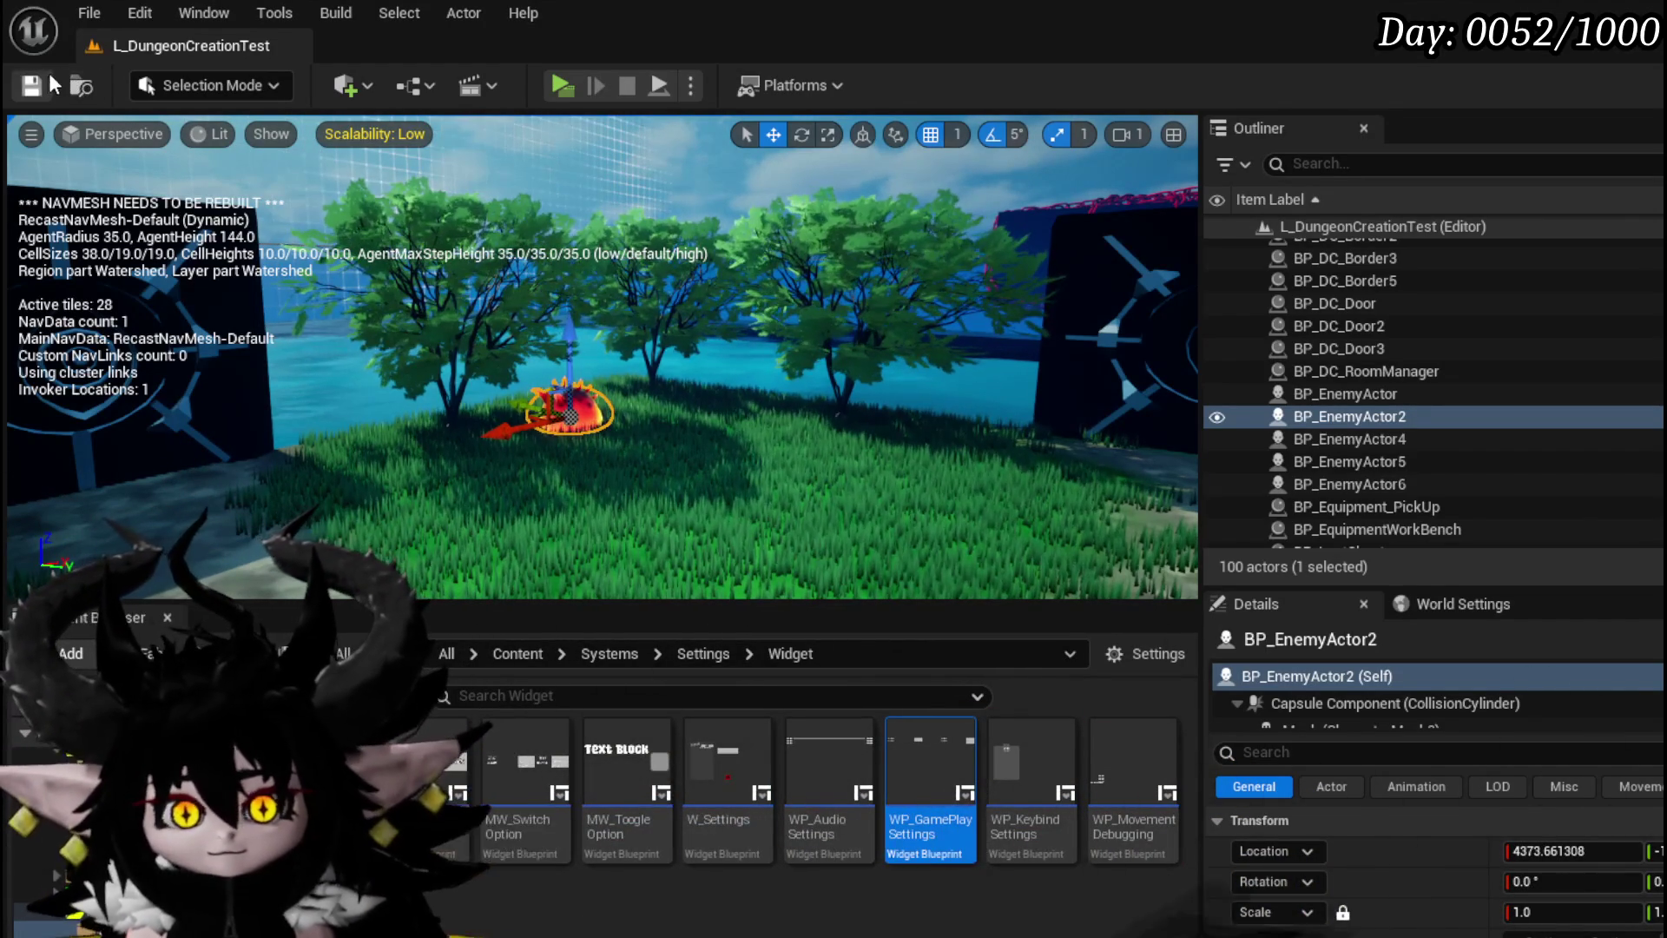
key(ctrl+s)
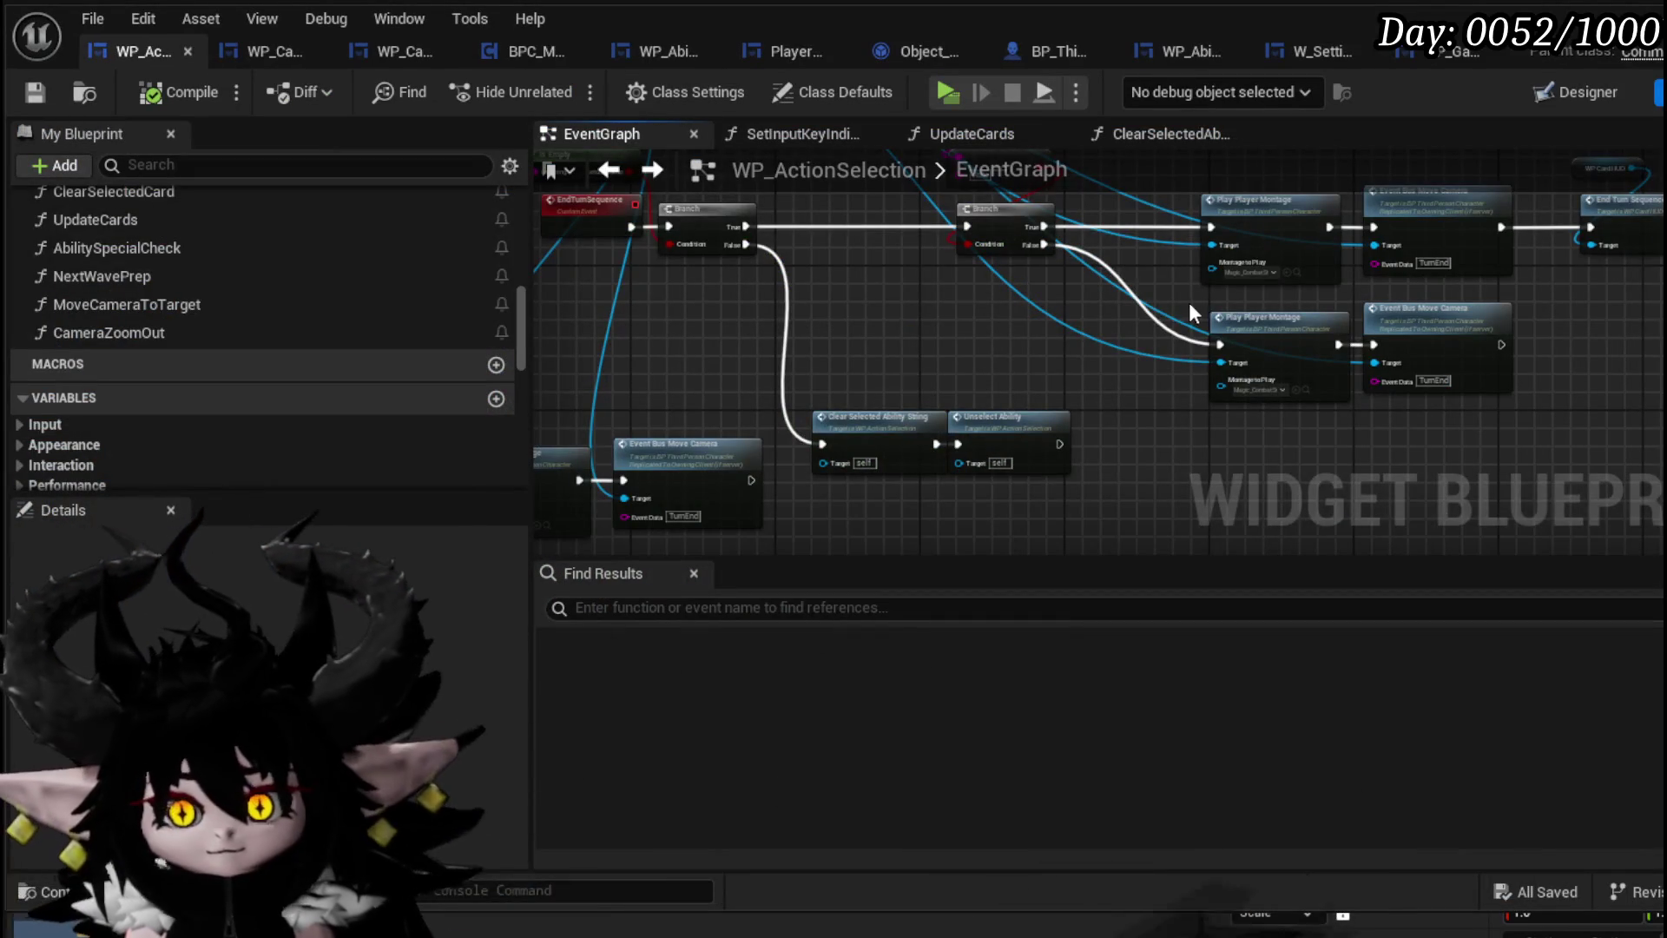
Select the Take Turn Option branch nodes plus the montage, camera and end-turn nodes in the event graph
mouse_move(781, 330)
mouse_down()
mouse_move(724, 337)
mouse_move(1045, 374)
mouse_up()
scroll(430, 359, up, 5)
scroll(431, 357, up, 1)
mouse_move(1100, 234)
mouse_down()
mouse_move(886, 278)
mouse_move(818, 321)
mouse_move(720, 236)
mouse_move(757, 189)
mouse_up()
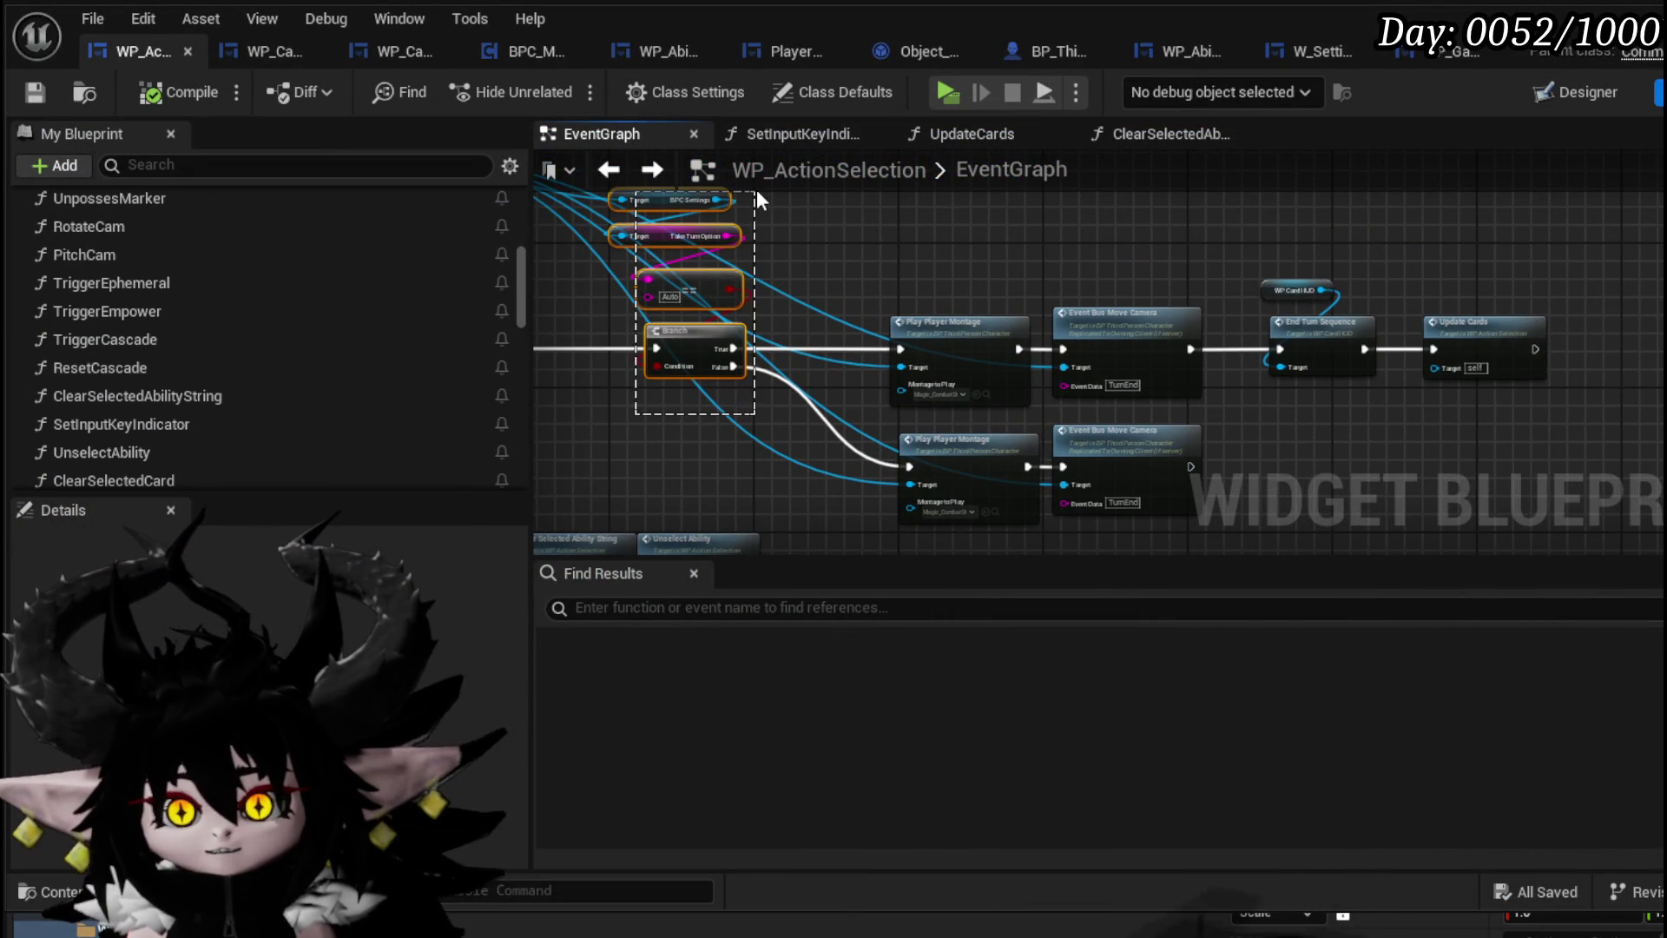
mouse_move(863, 259)
mouse_down()
mouse_move(1056, 327)
mouse_move(929, 256)
mouse_up()
scroll(929, 257, down, 3)
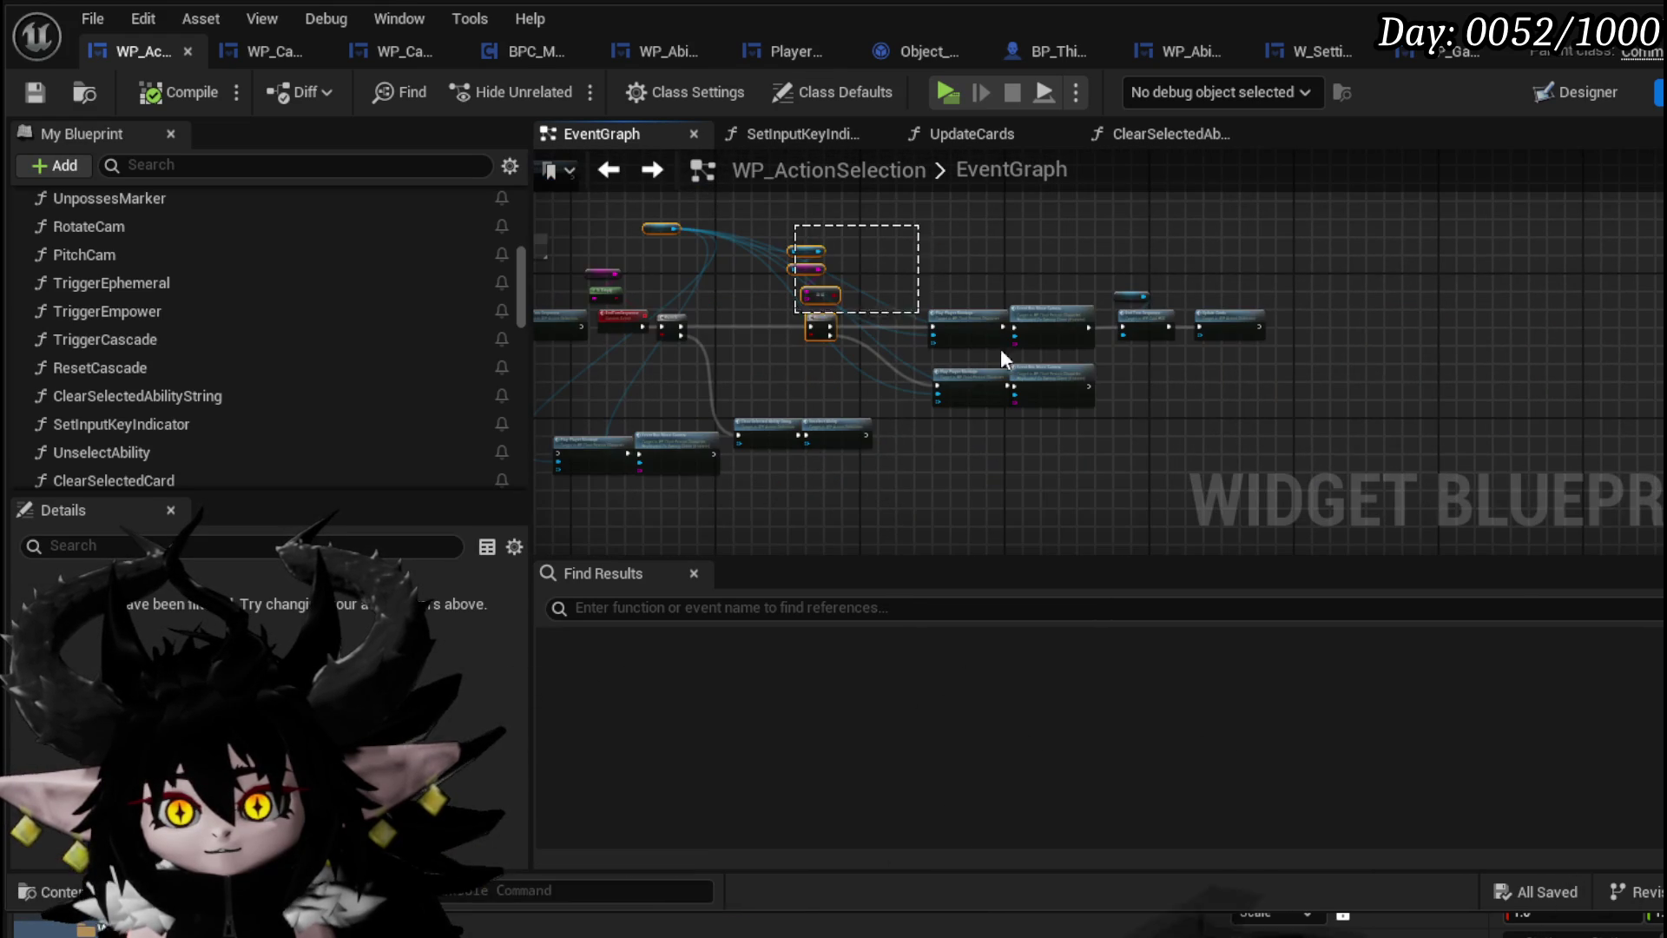
drag(1283, 408, 1306, 404)
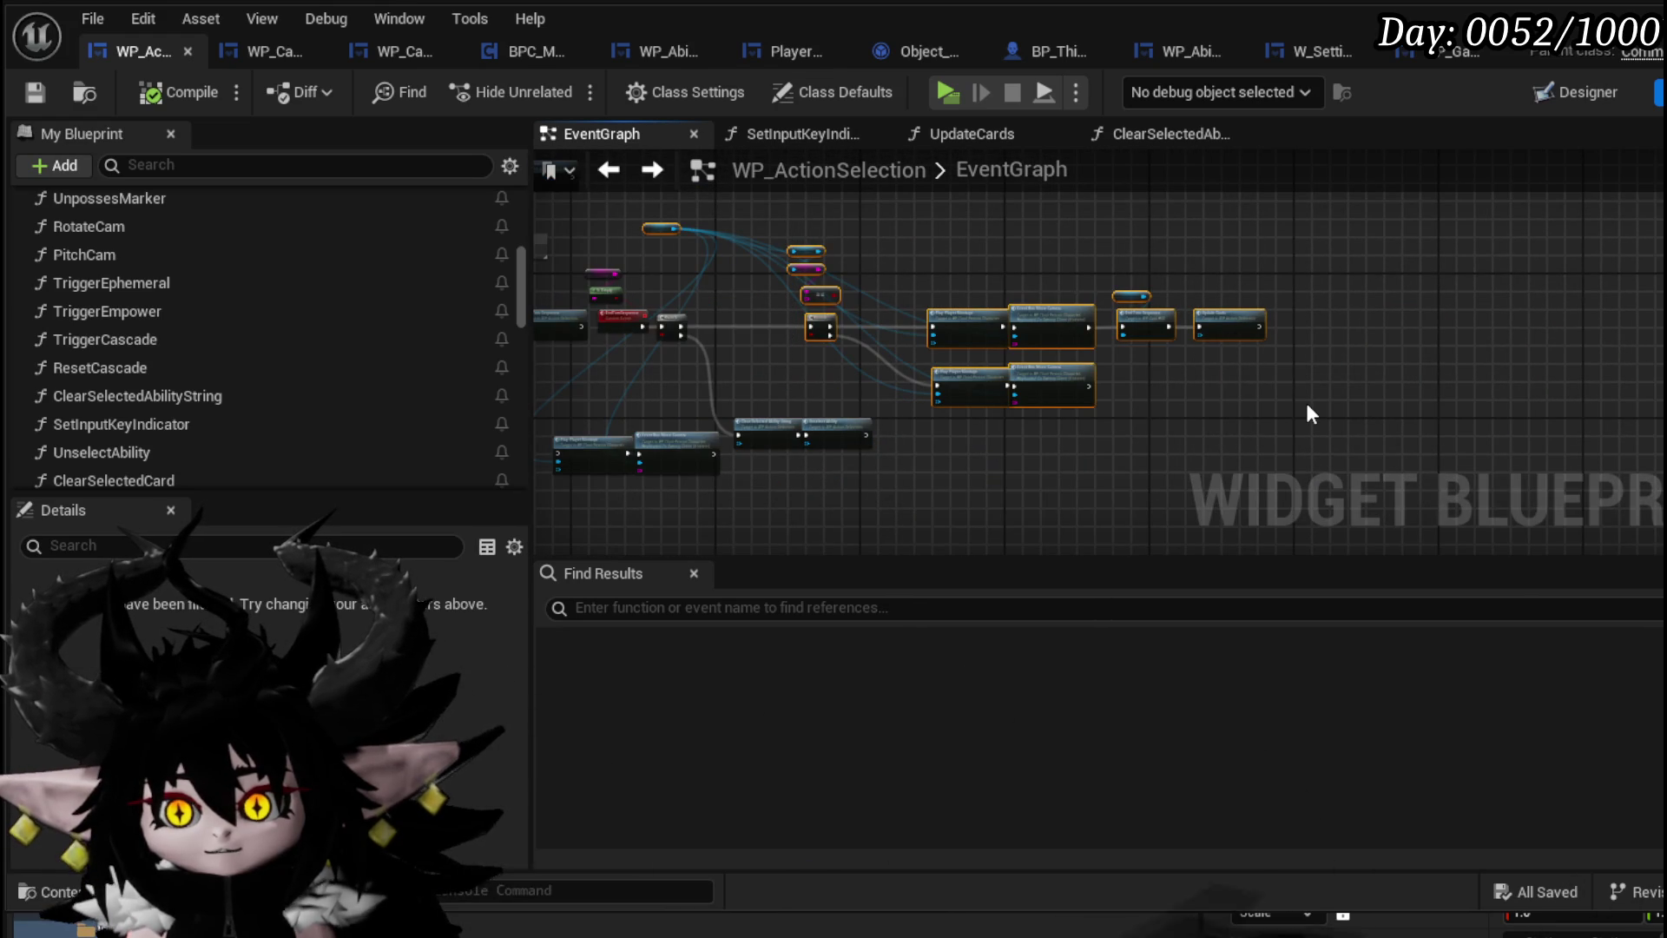
scroll(426, 316, up, 4)
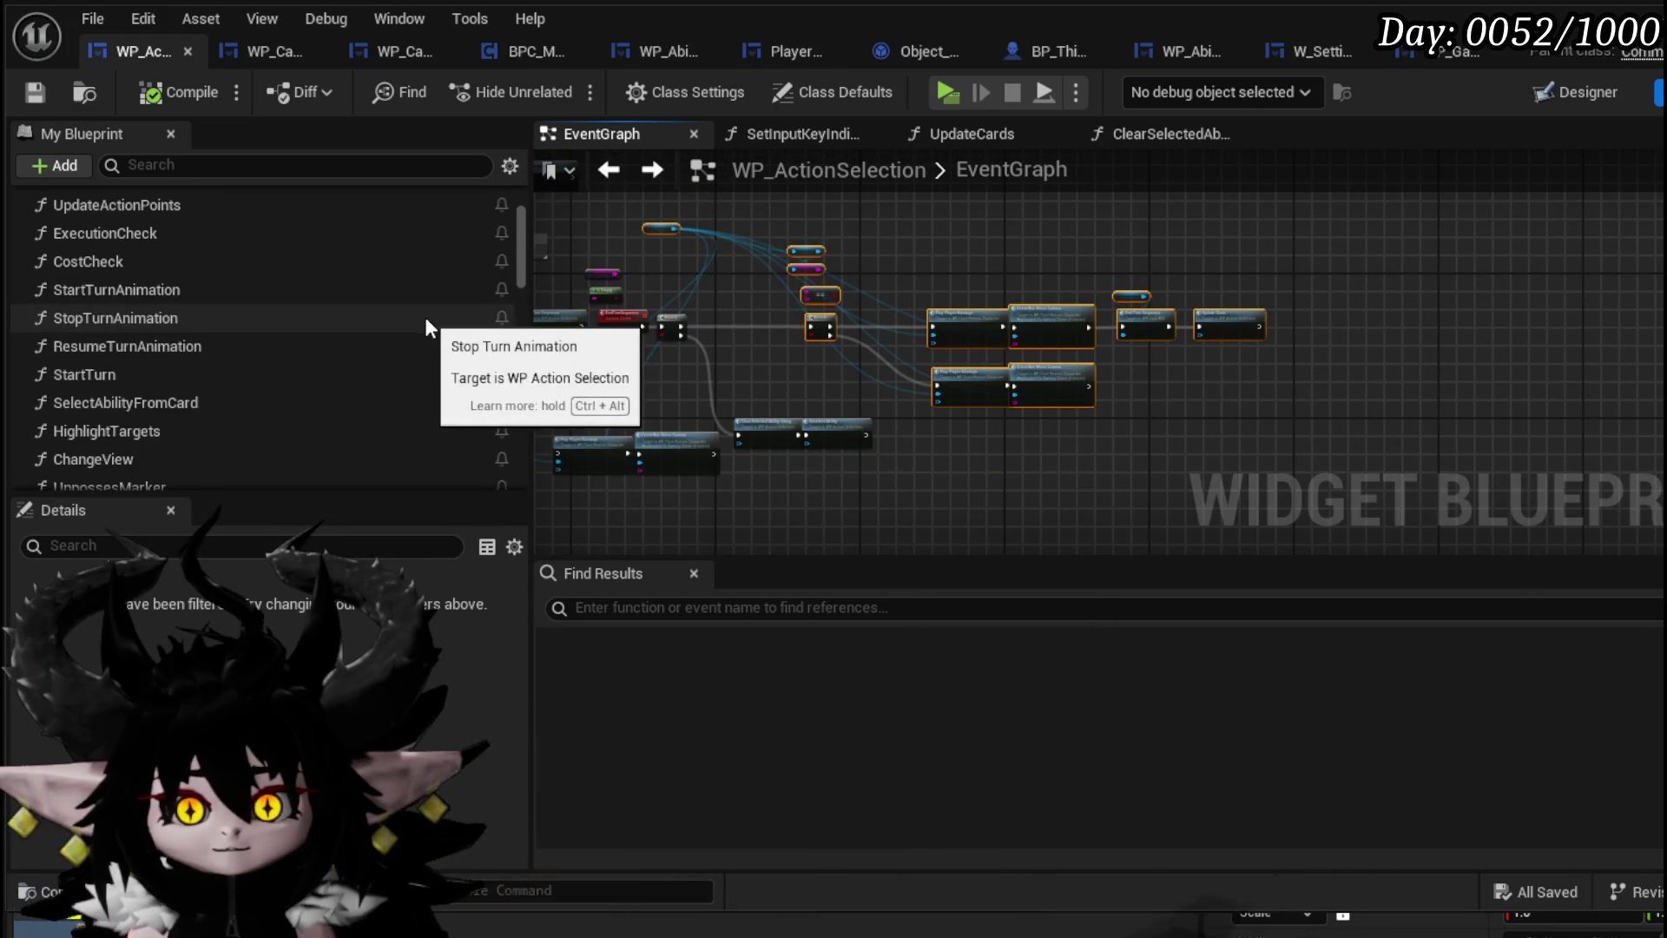
Open StartTurnAnimation and frame its Play Animation and Turn Duration nodes
double_click(413, 292)
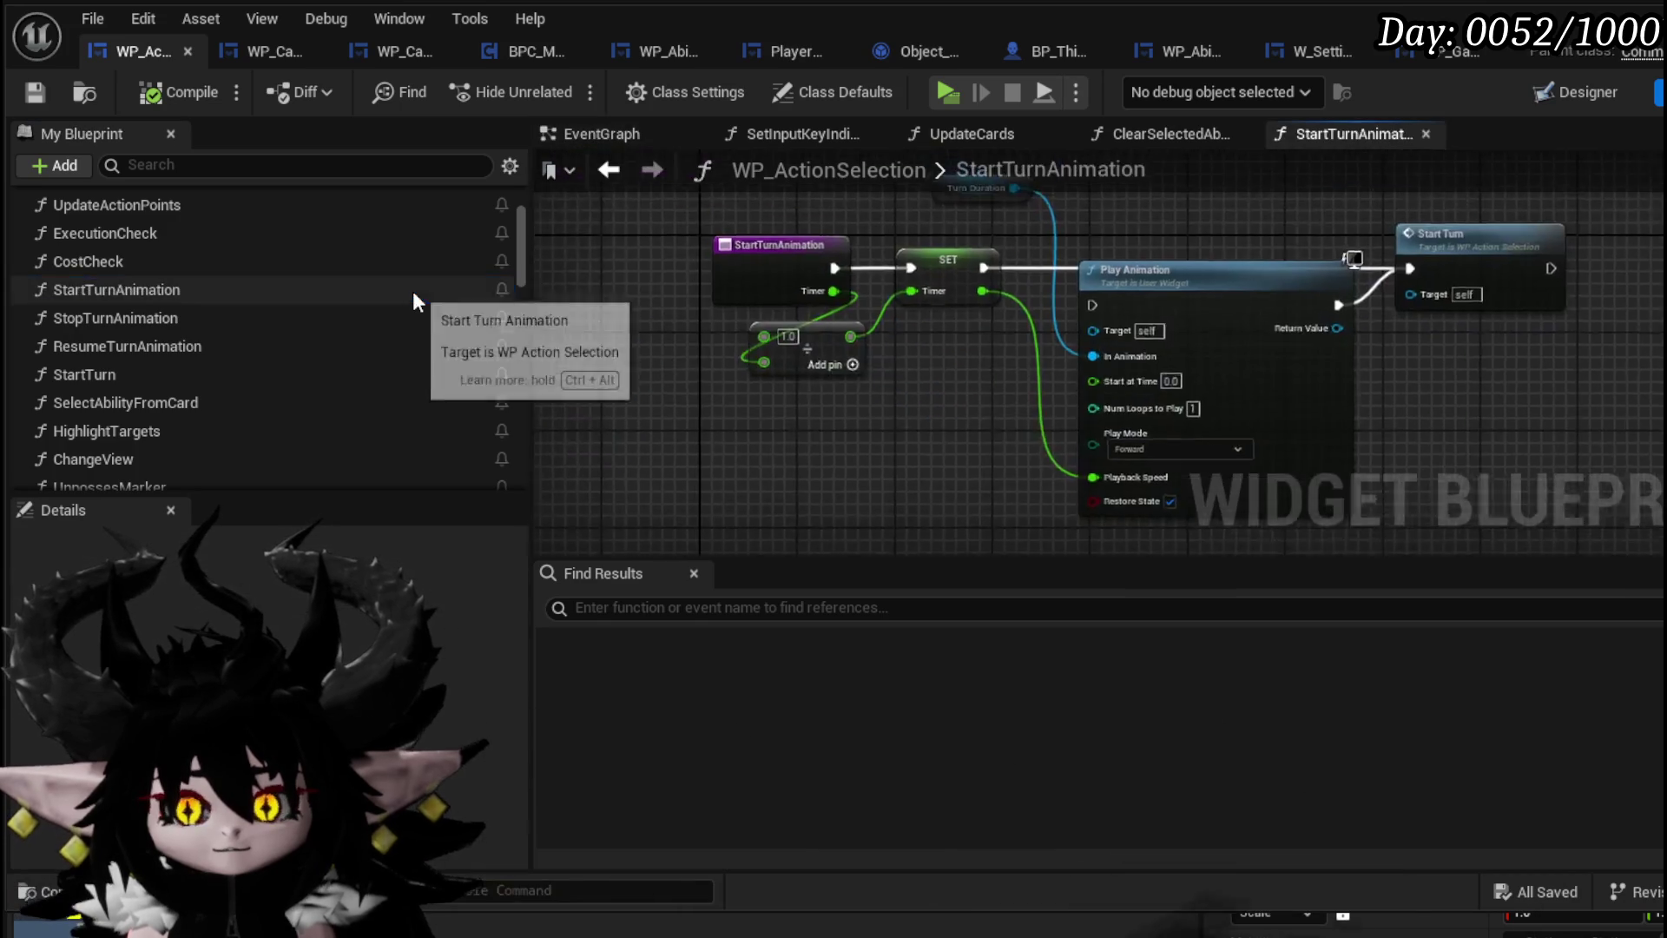
mouse_move(556, 400)
mouse_down()
mouse_move(619, 425)
mouse_move(850, 444)
mouse_up()
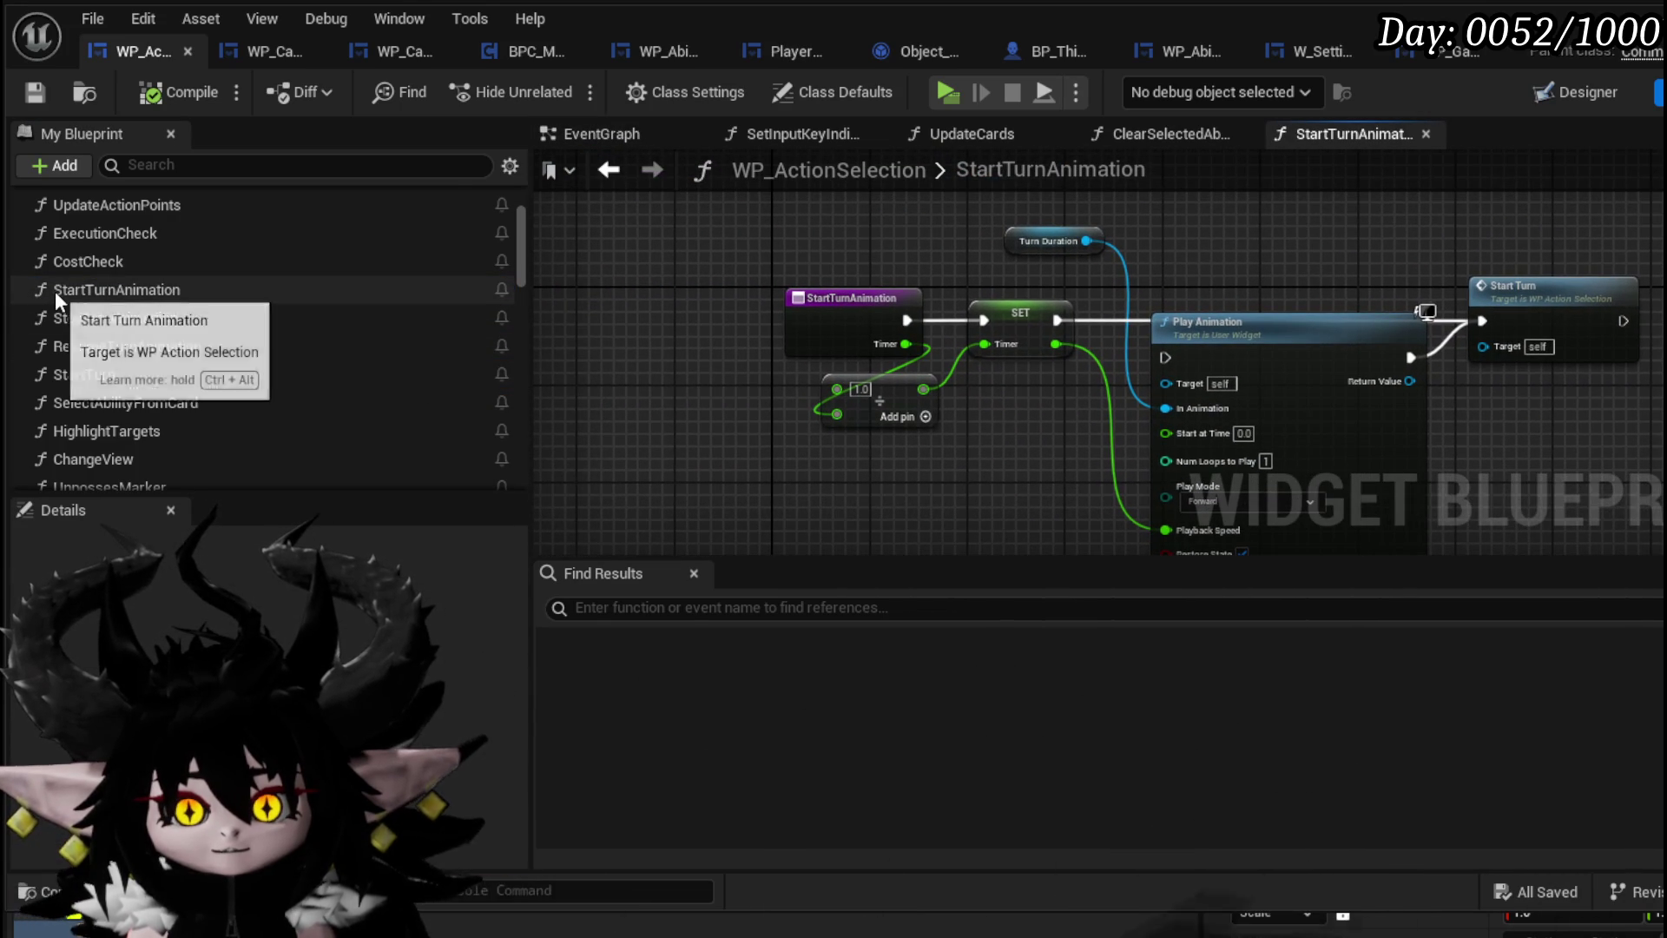
scroll(54, 290, up, 3)
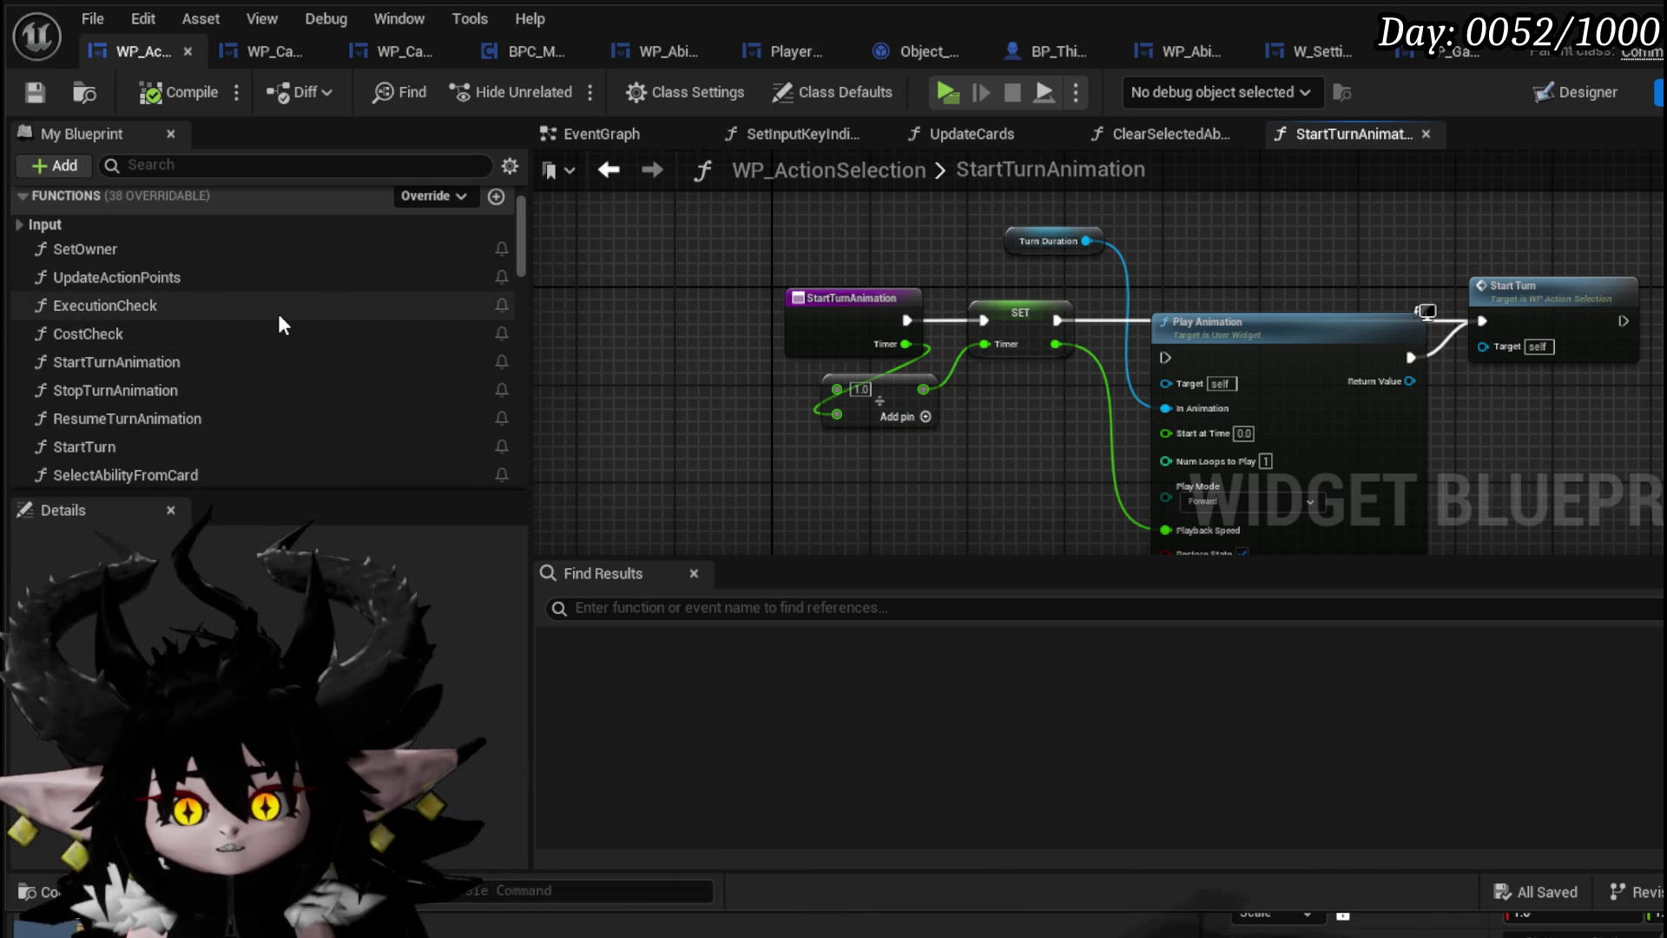
scroll(279, 317, down, 1)
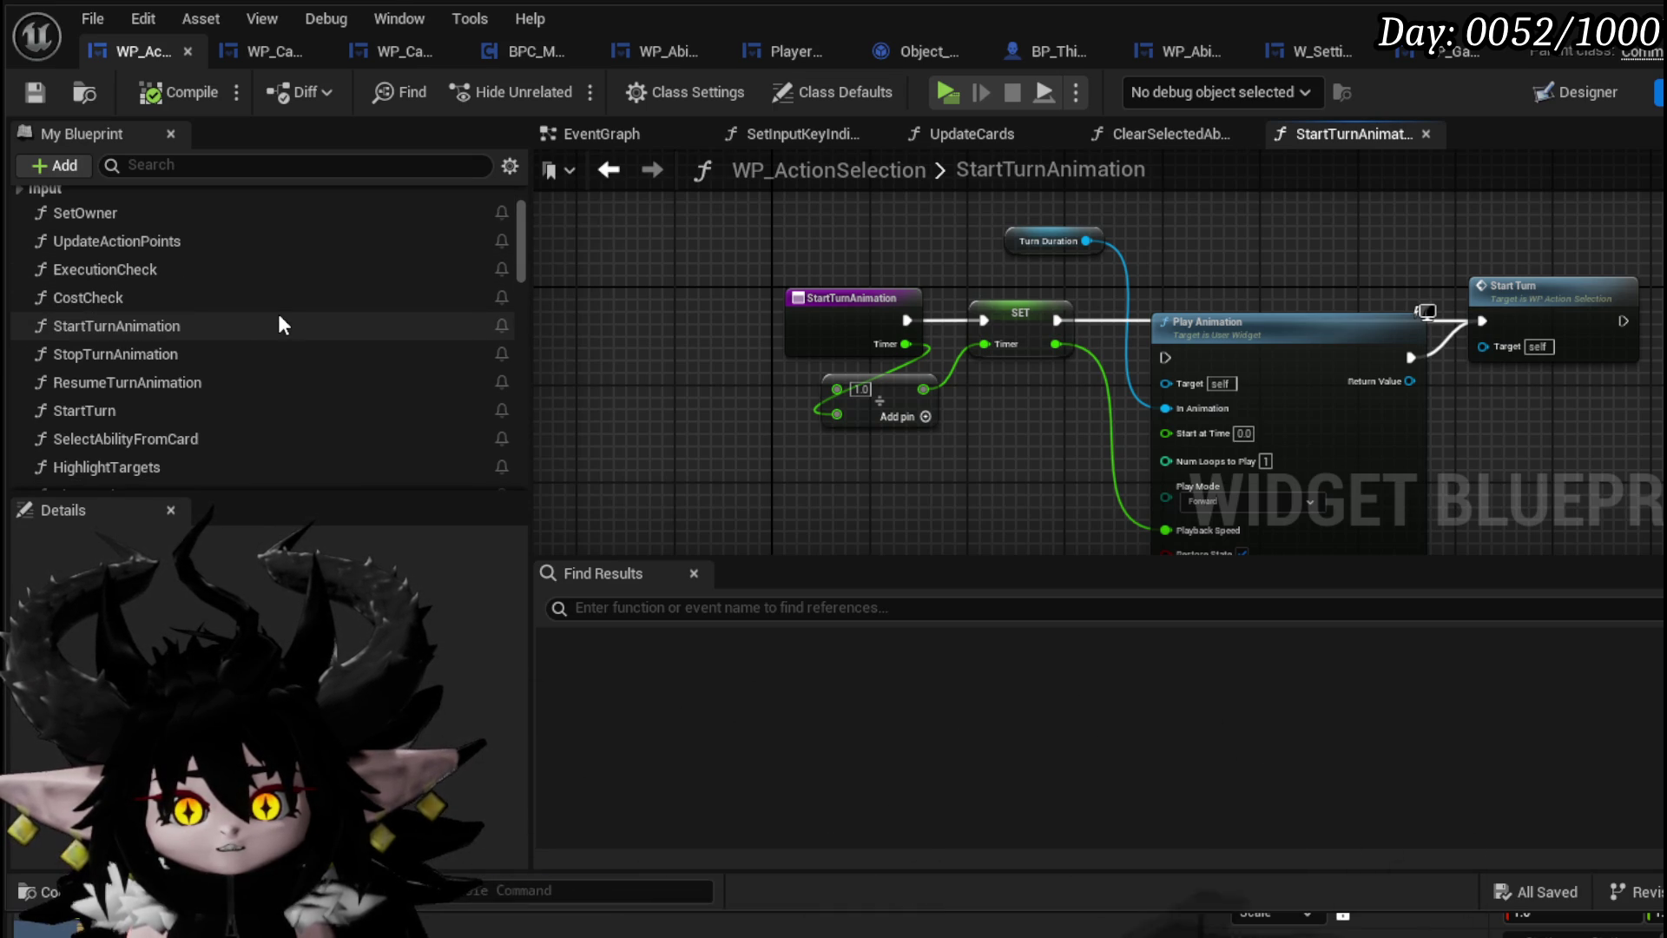
In the StartTurn function, paste the copied node block and move the entry node far left
double_click(182, 406)
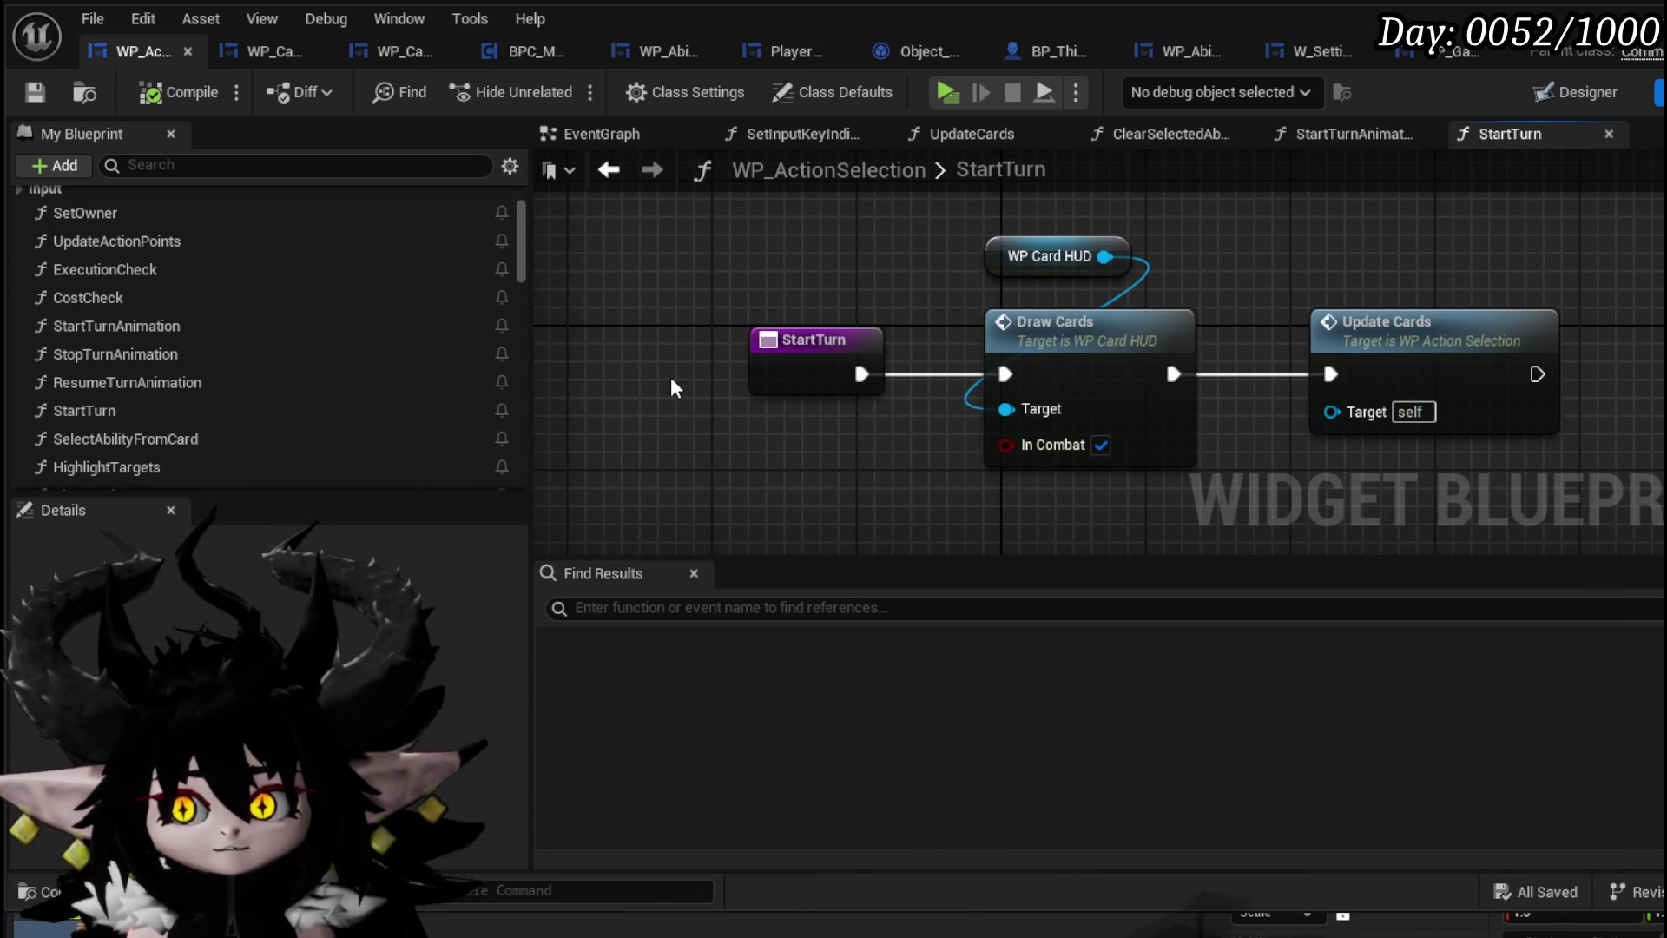
drag(671, 377, 904, 311)
drag(1007, 287, 550, 295)
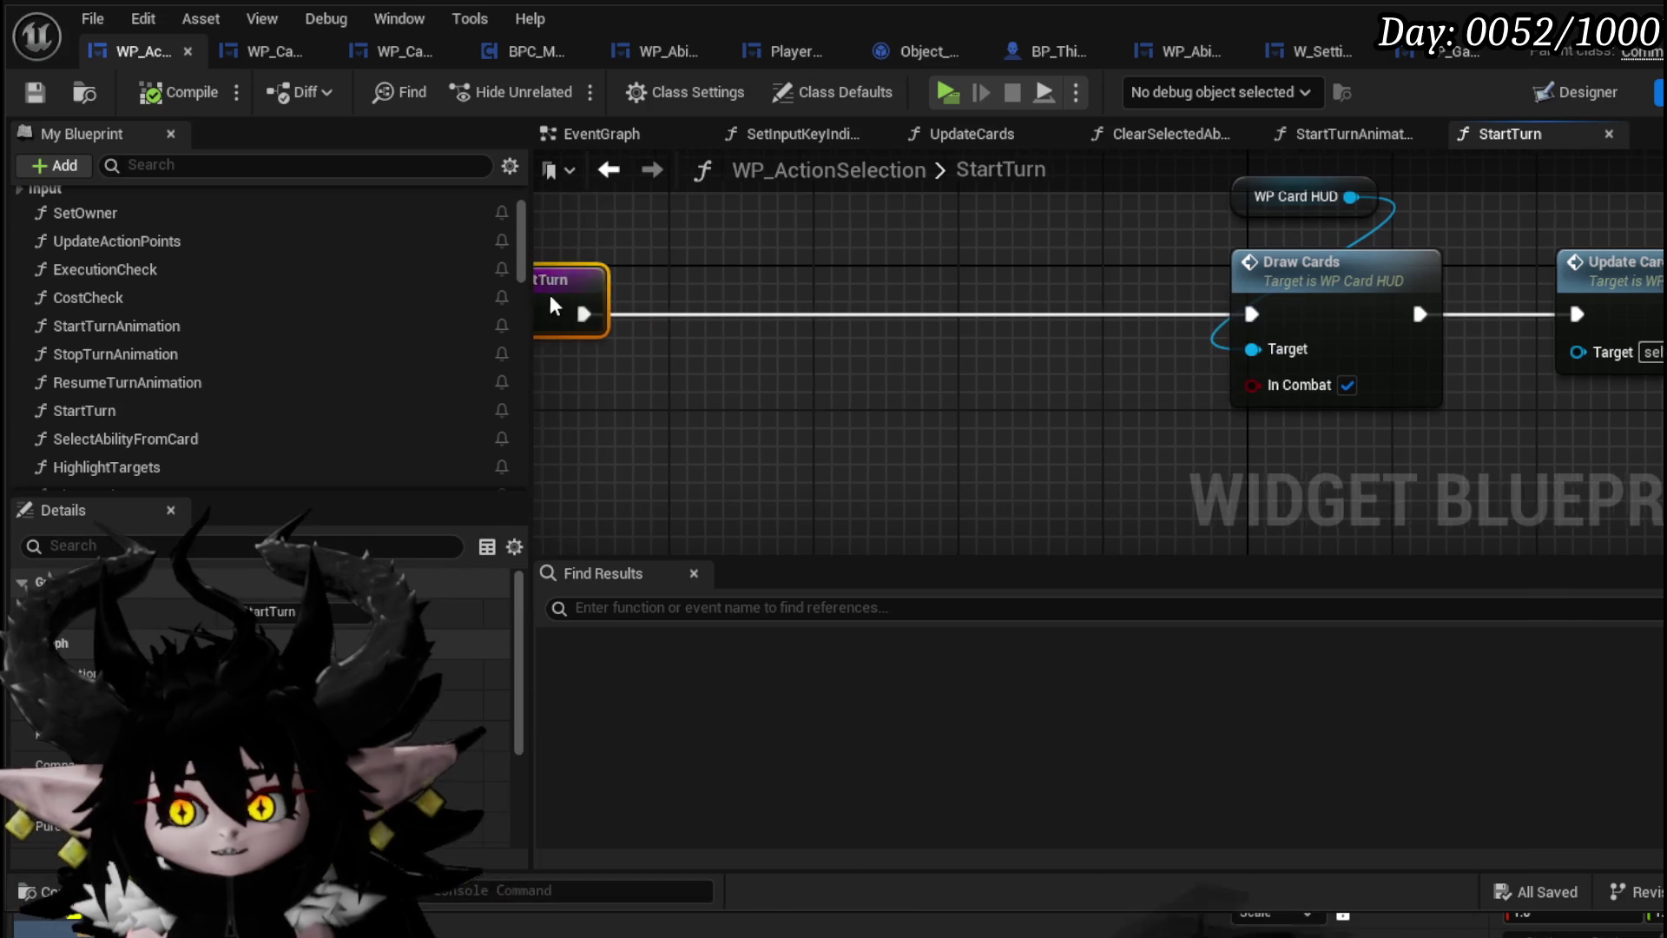
scroll(981, 280, down, 3)
drag(980, 280, 1063, 356)
drag(864, 309, 615, 311)
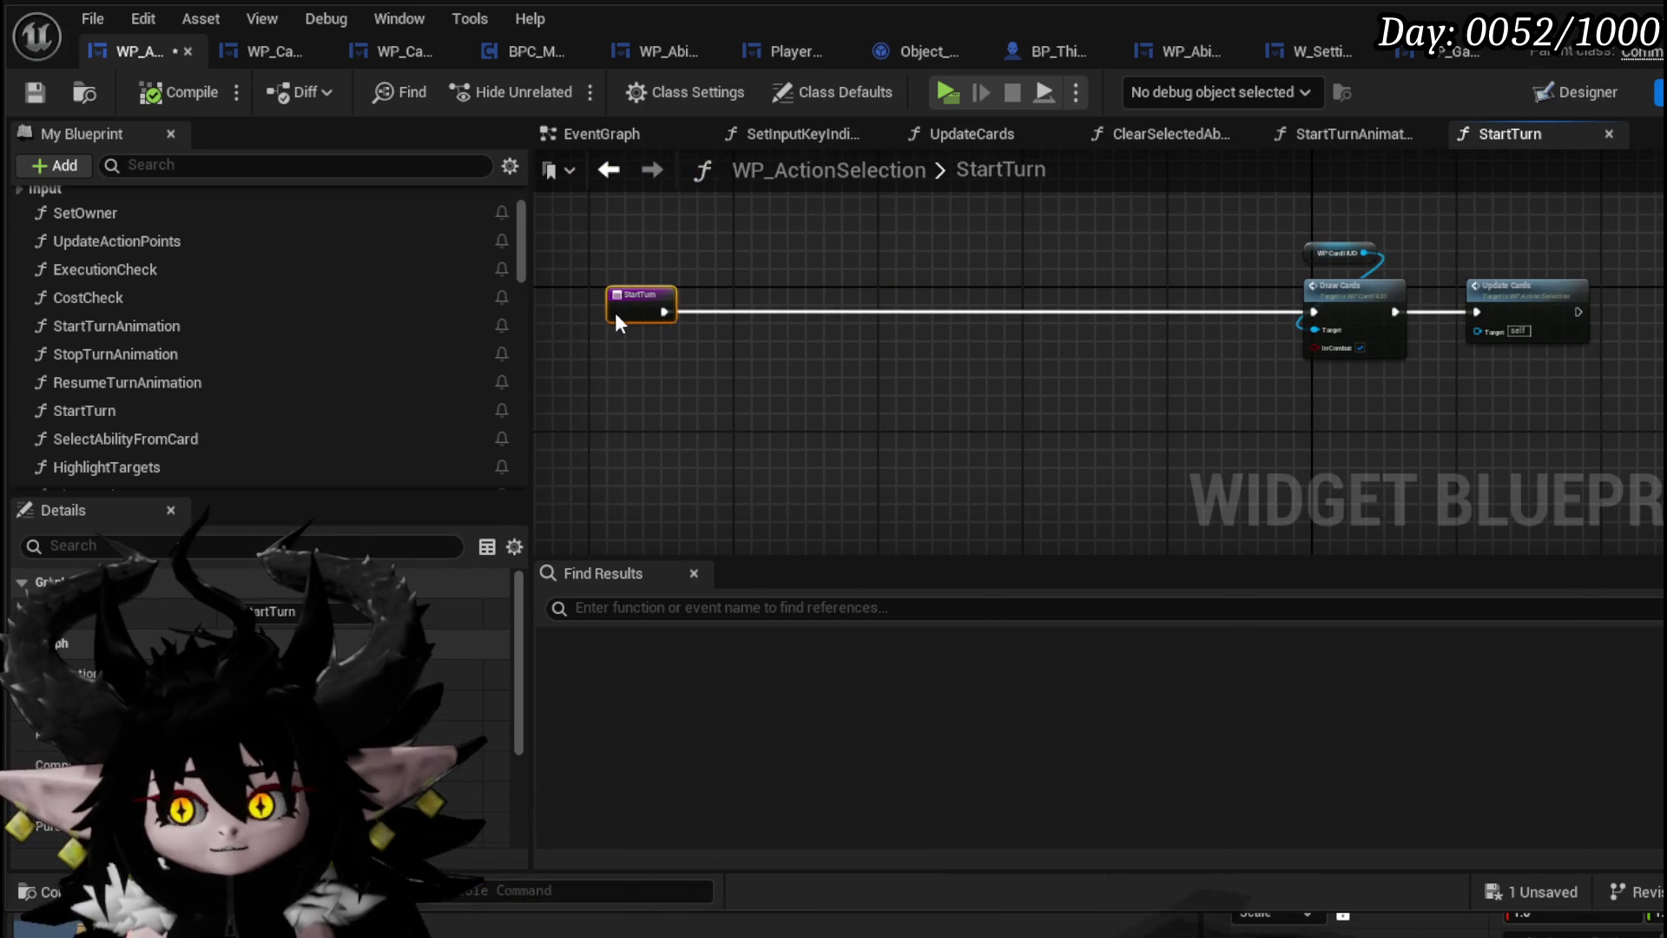
key(ctrl+v)
mouse_move(823, 403)
mouse_down()
mouse_move(968, 391)
mouse_move(1076, 342)
mouse_up()
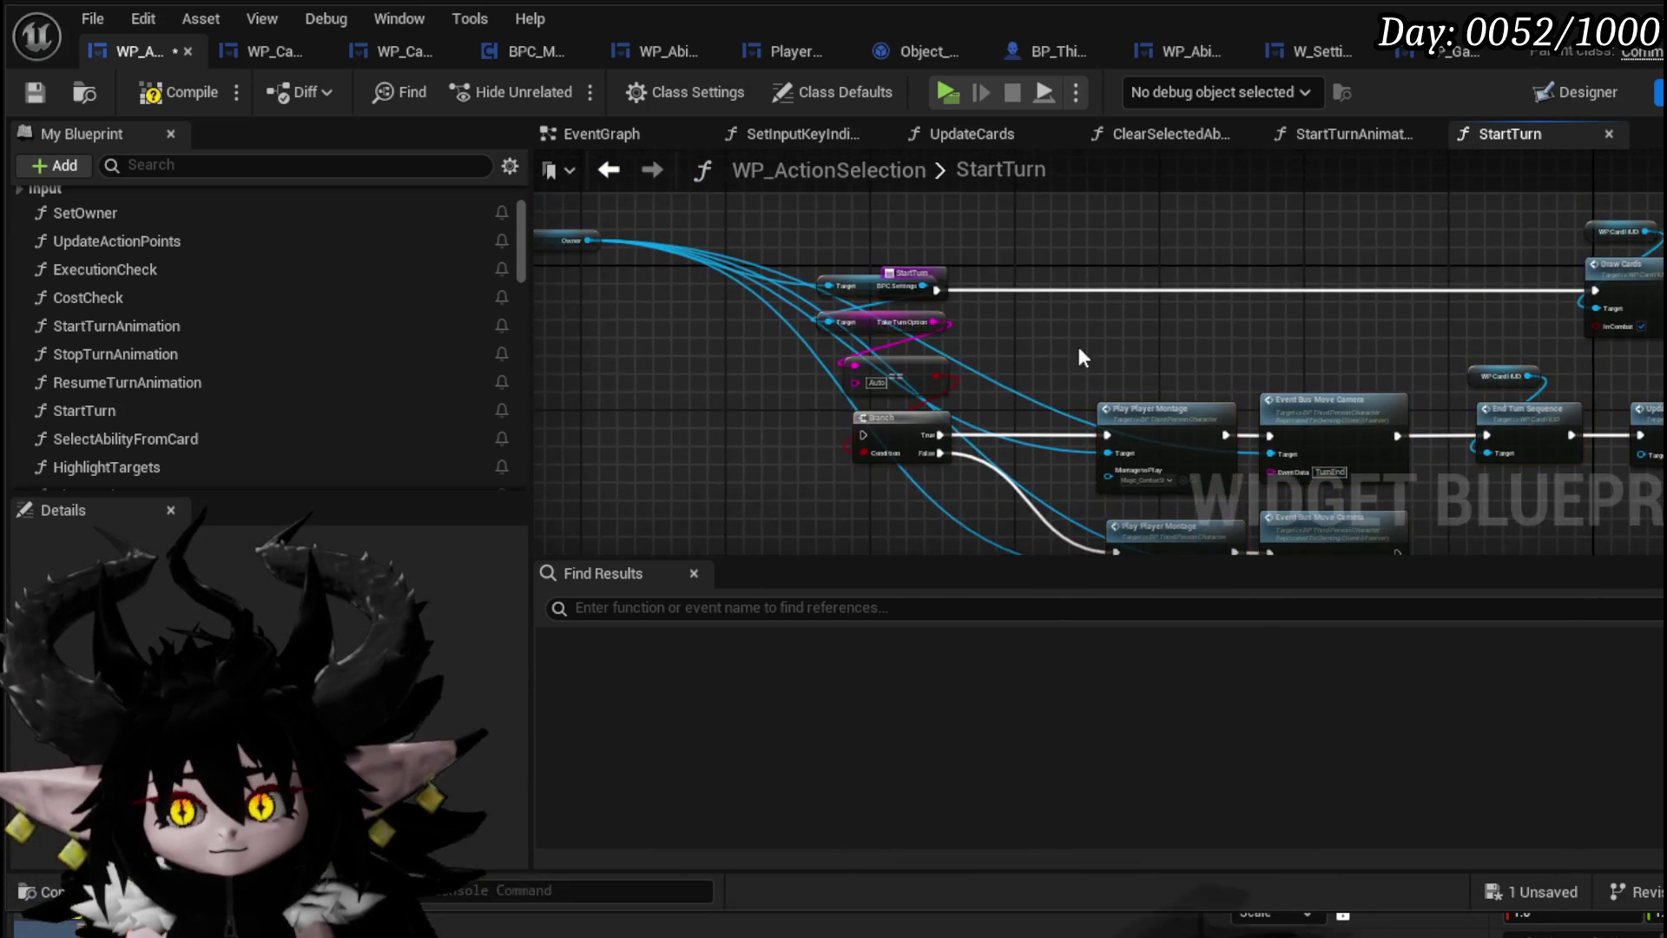
drag(923, 283, 629, 276)
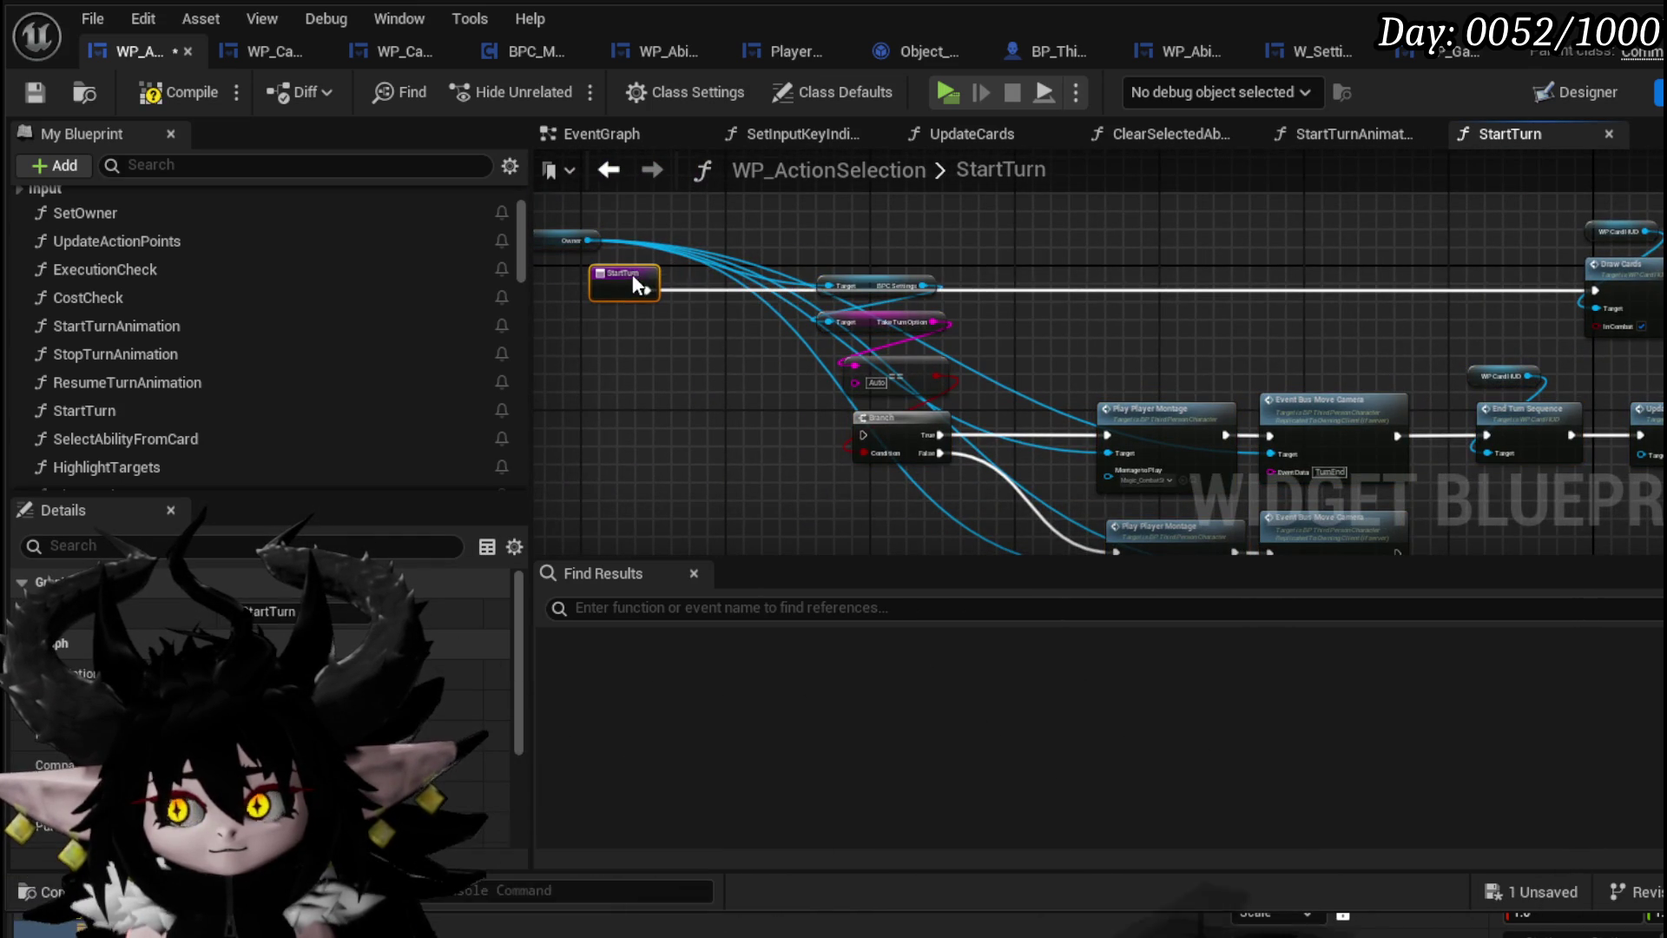
scroll(735, 315, up, 3)
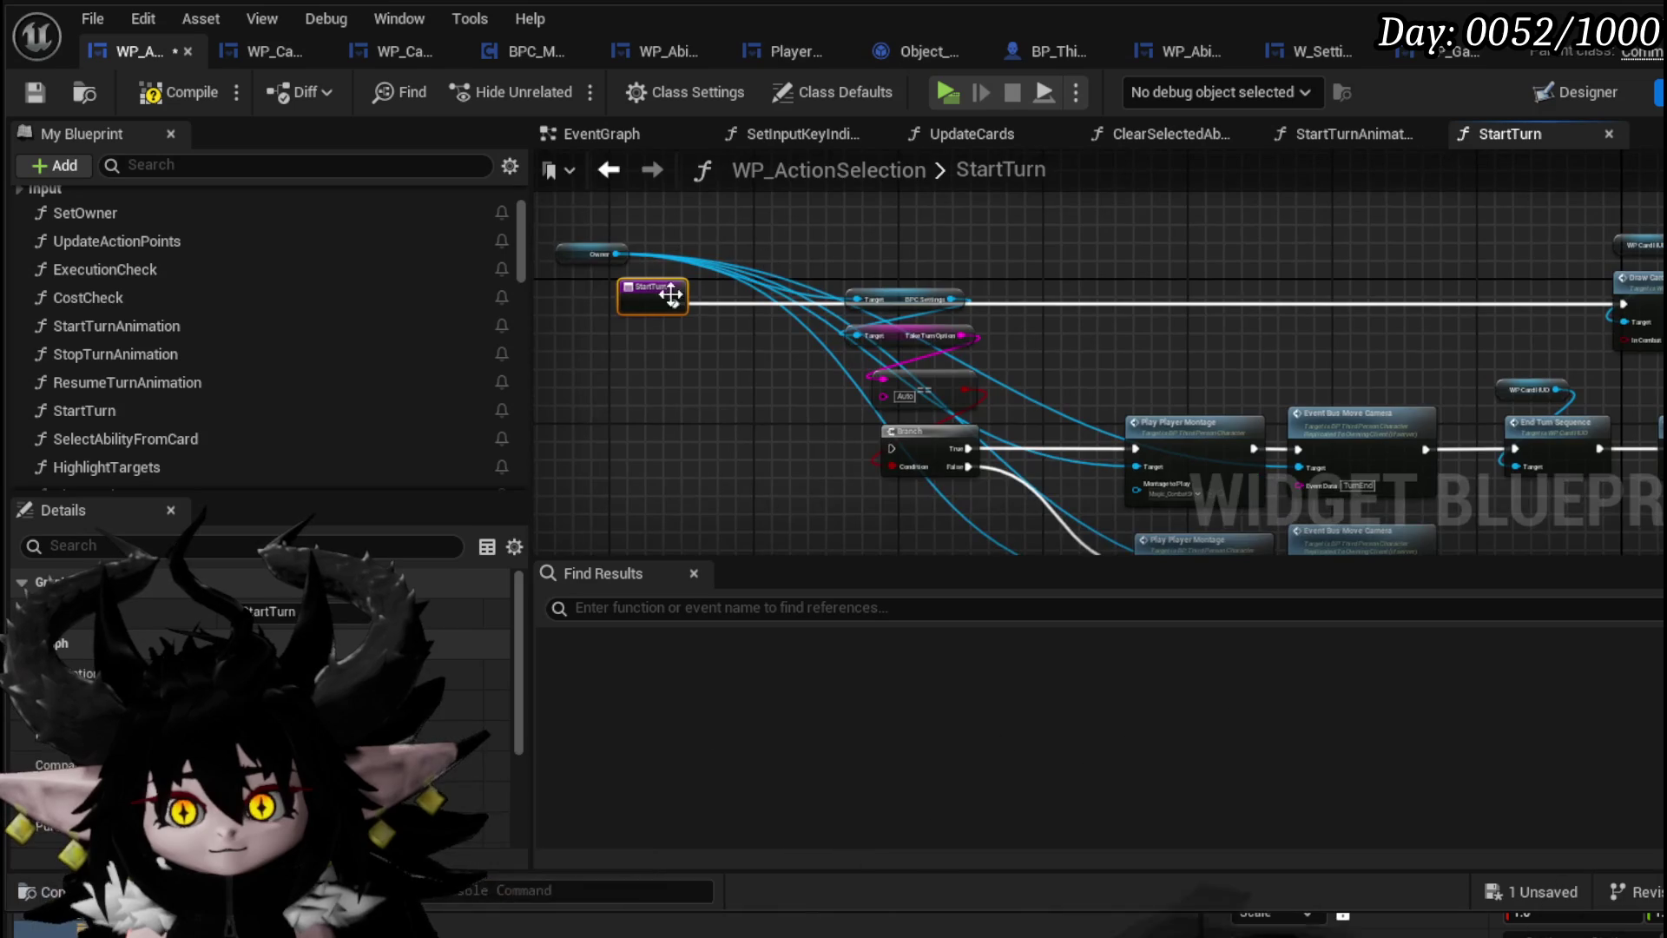
Shift Draw Cards and Update Cards right and the Branch, montage and camera nodes up-left
mouse_move(944, 335)
mouse_down()
mouse_move(732, 356)
mouse_move(1293, 238)
mouse_move(1305, 221)
mouse_up()
mouse_move(981, 287)
mouse_down()
mouse_move(1188, 273)
mouse_move(1133, 273)
mouse_up()
scroll(1133, 273, down, 3)
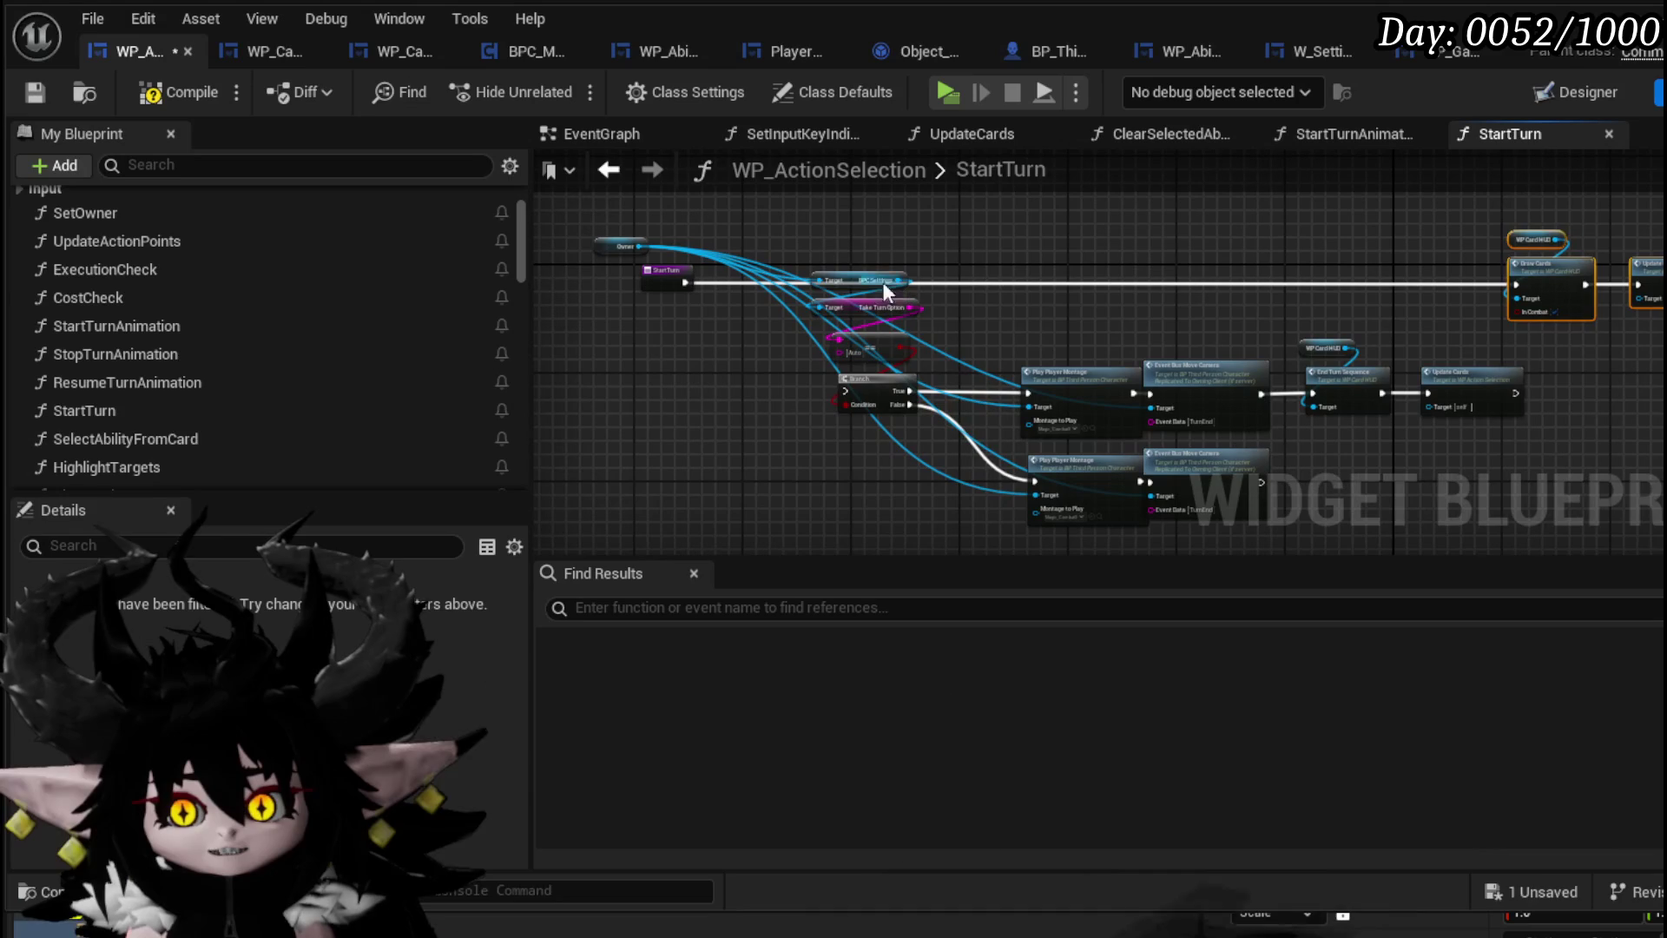
drag(1488, 467, 1466, 487)
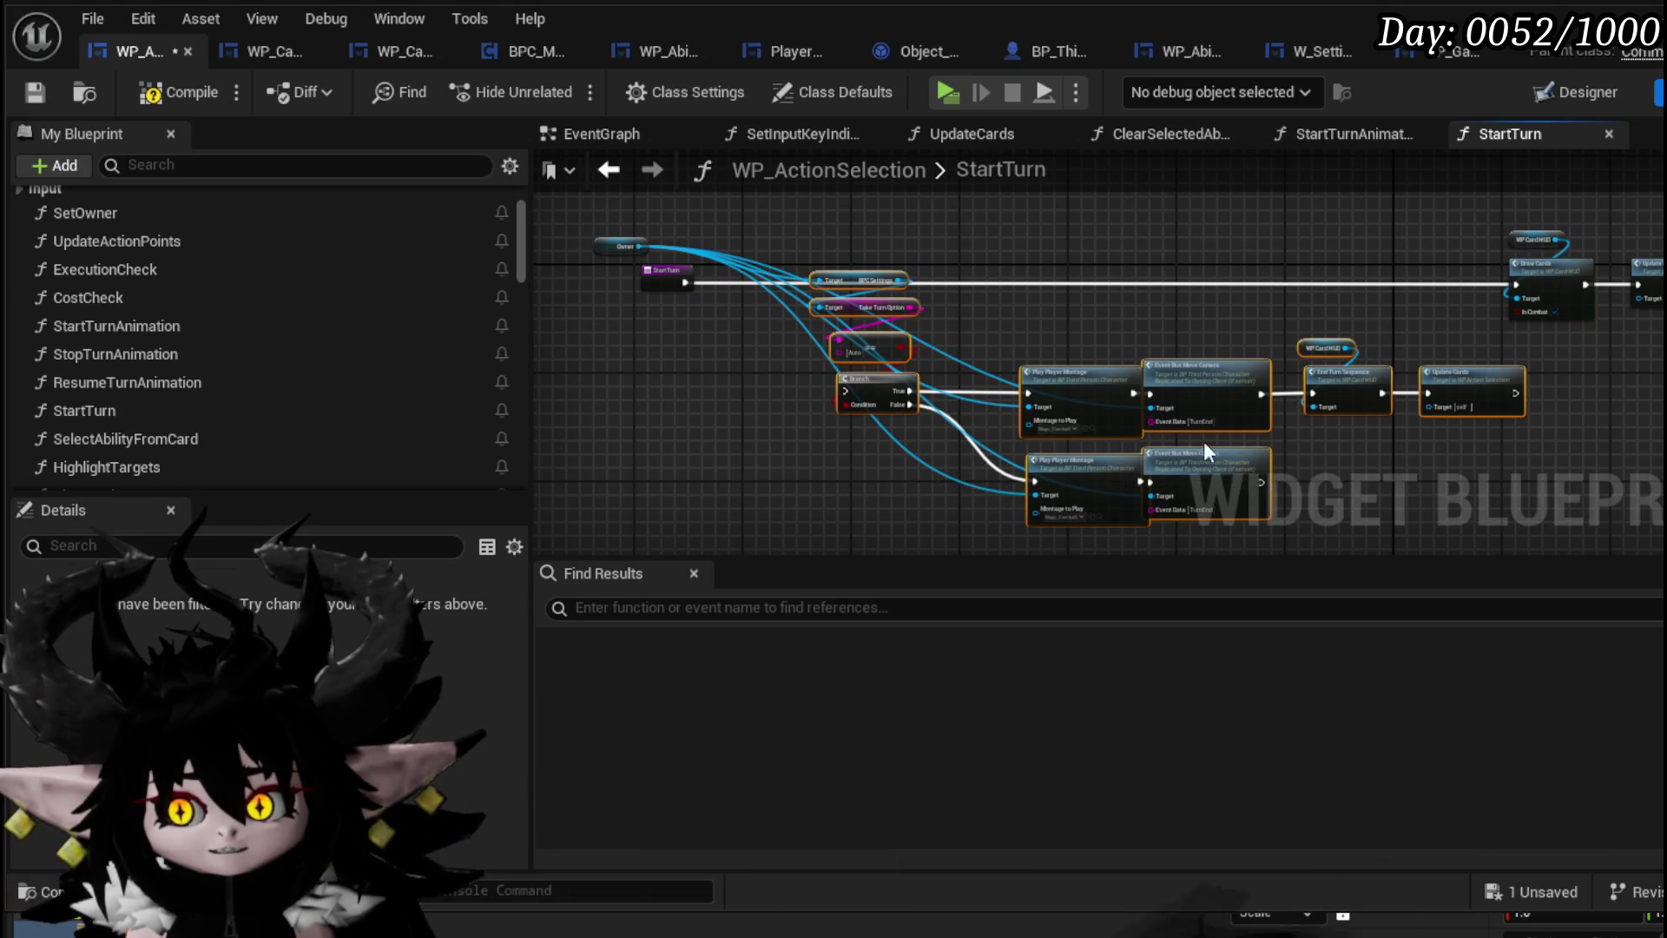
mouse_move(1203, 443)
mouse_down()
mouse_move(1123, 328)
mouse_move(1117, 351)
mouse_up()
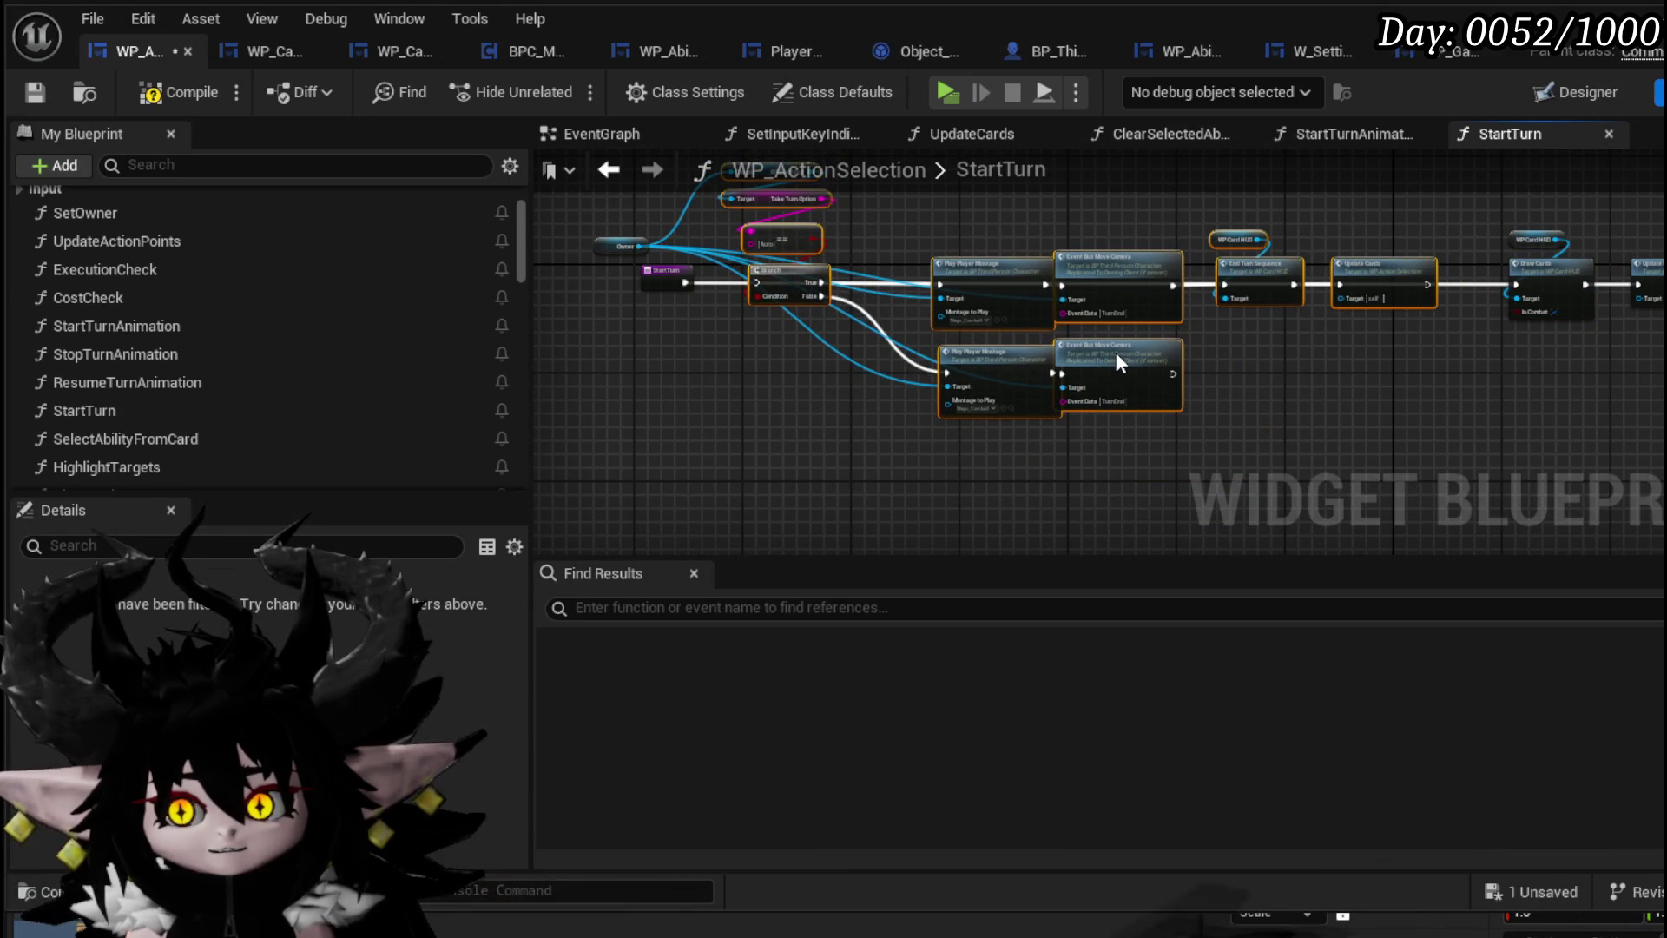
scroll(614, 259, up, 4)
mouse_move(614, 258)
mouse_down()
mouse_move(976, 419)
mouse_move(698, 299)
mouse_move(768, 342)
mouse_up()
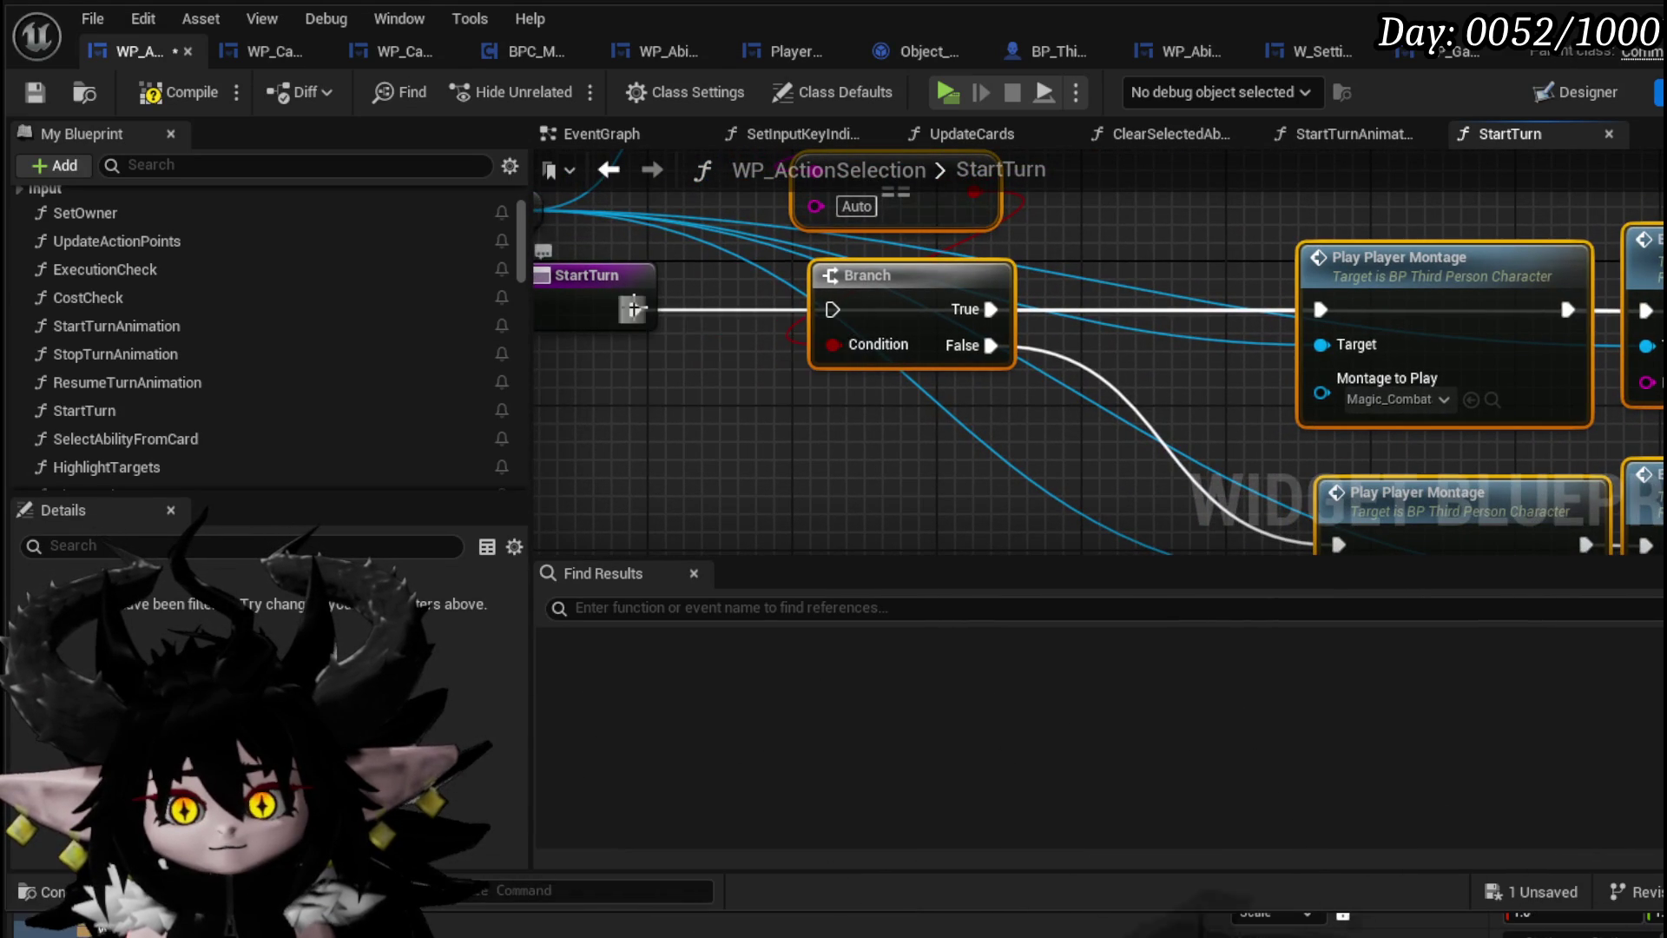
Wire StartTurn directly into the Branch and its False output to End Turn Sequence
drag(634, 309, 830, 310)
mouse_move(1021, 391)
mouse_down()
mouse_move(793, 351)
mouse_move(755, 402)
mouse_move(697, 403)
mouse_move(1325, 254)
mouse_move(1481, 239)
mouse_move(1467, 253)
mouse_up()
scroll(793, 351, down, 4)
scroll(785, 393, up, 2)
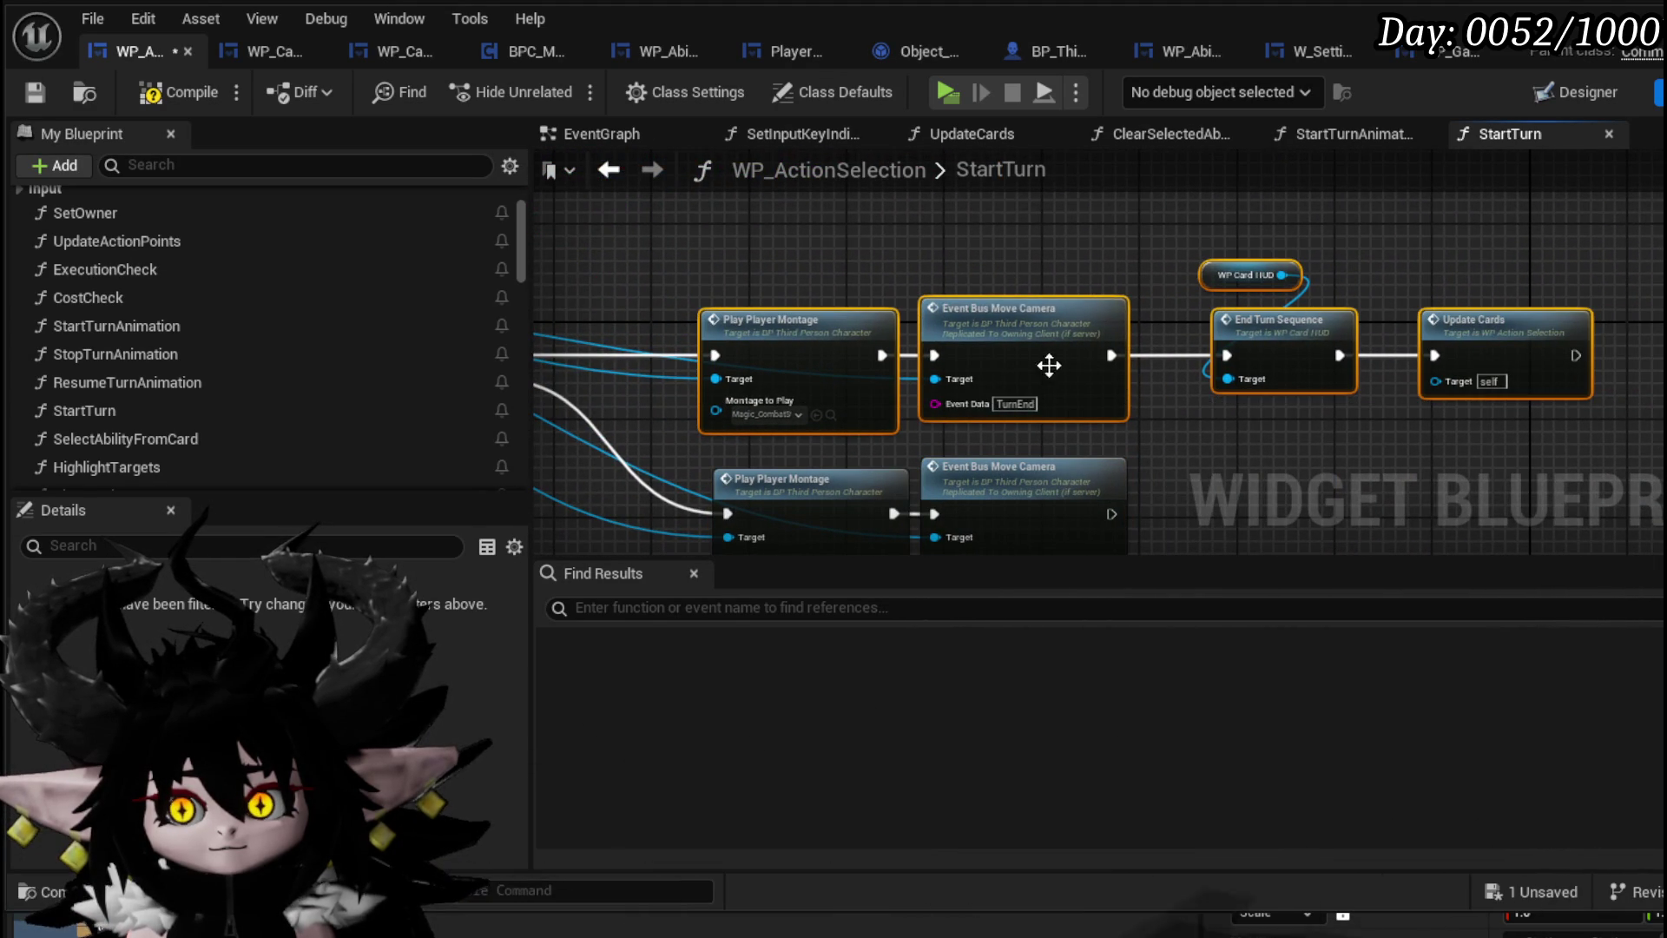
mouse_move(1049, 361)
mouse_down()
mouse_move(1008, 566)
mouse_move(1086, 429)
mouse_up()
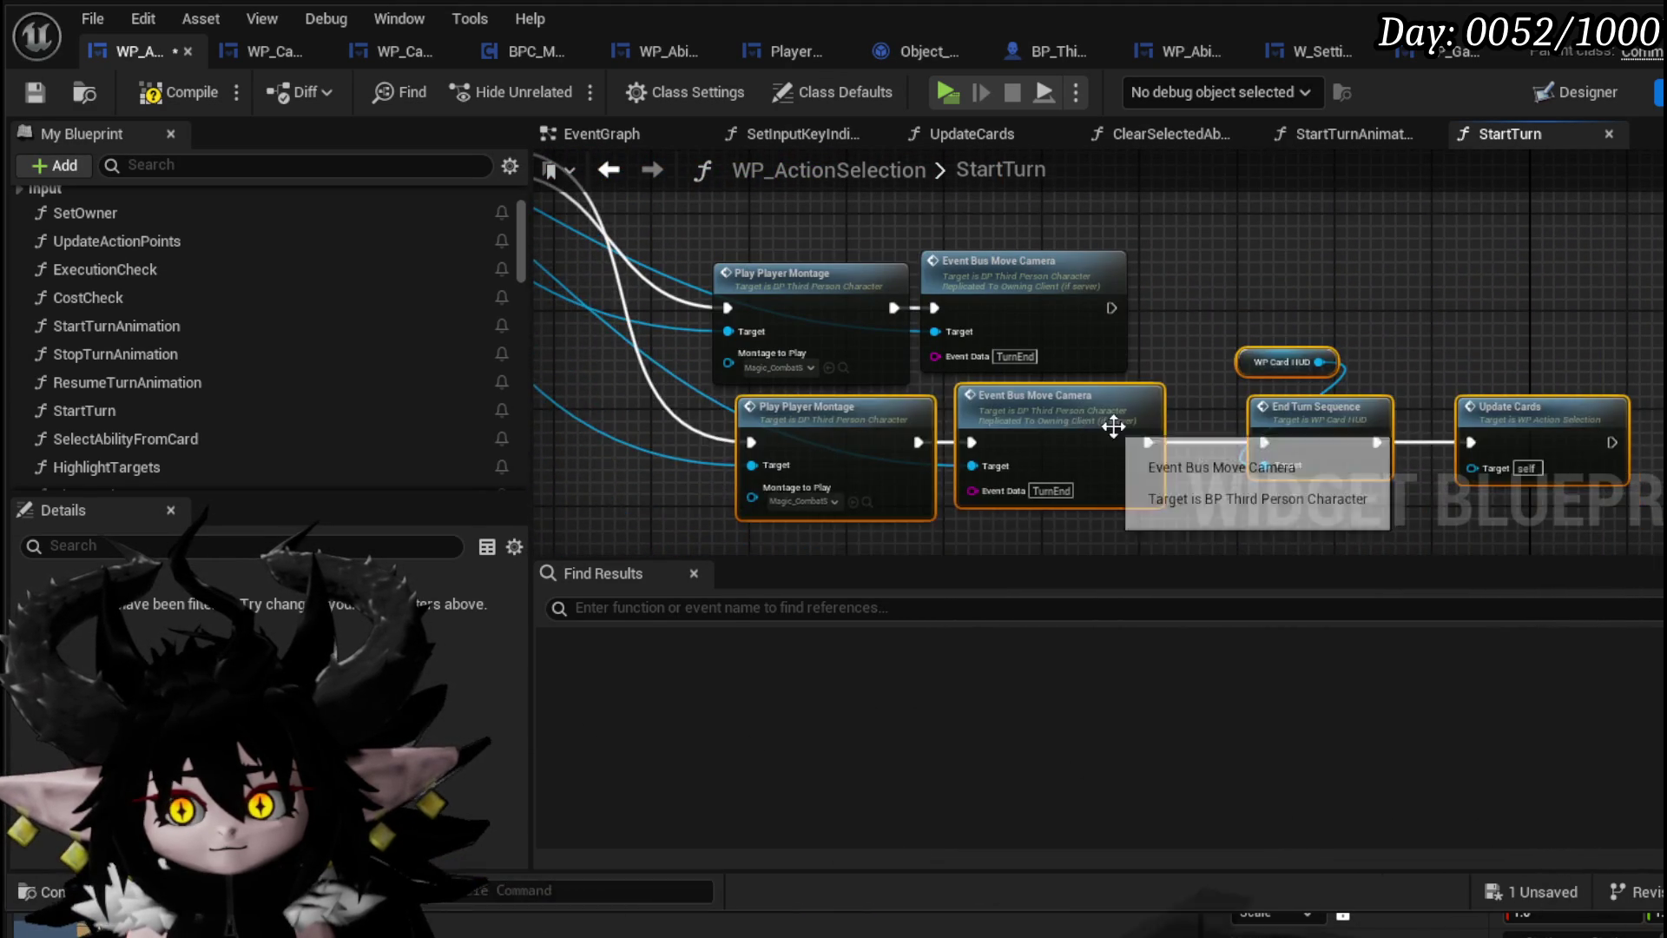
scroll(768, 272, up, 1)
mouse_move(757, 223)
mouse_down()
mouse_move(1518, 472)
mouse_move(1511, 516)
mouse_move(1525, 498)
mouse_up()
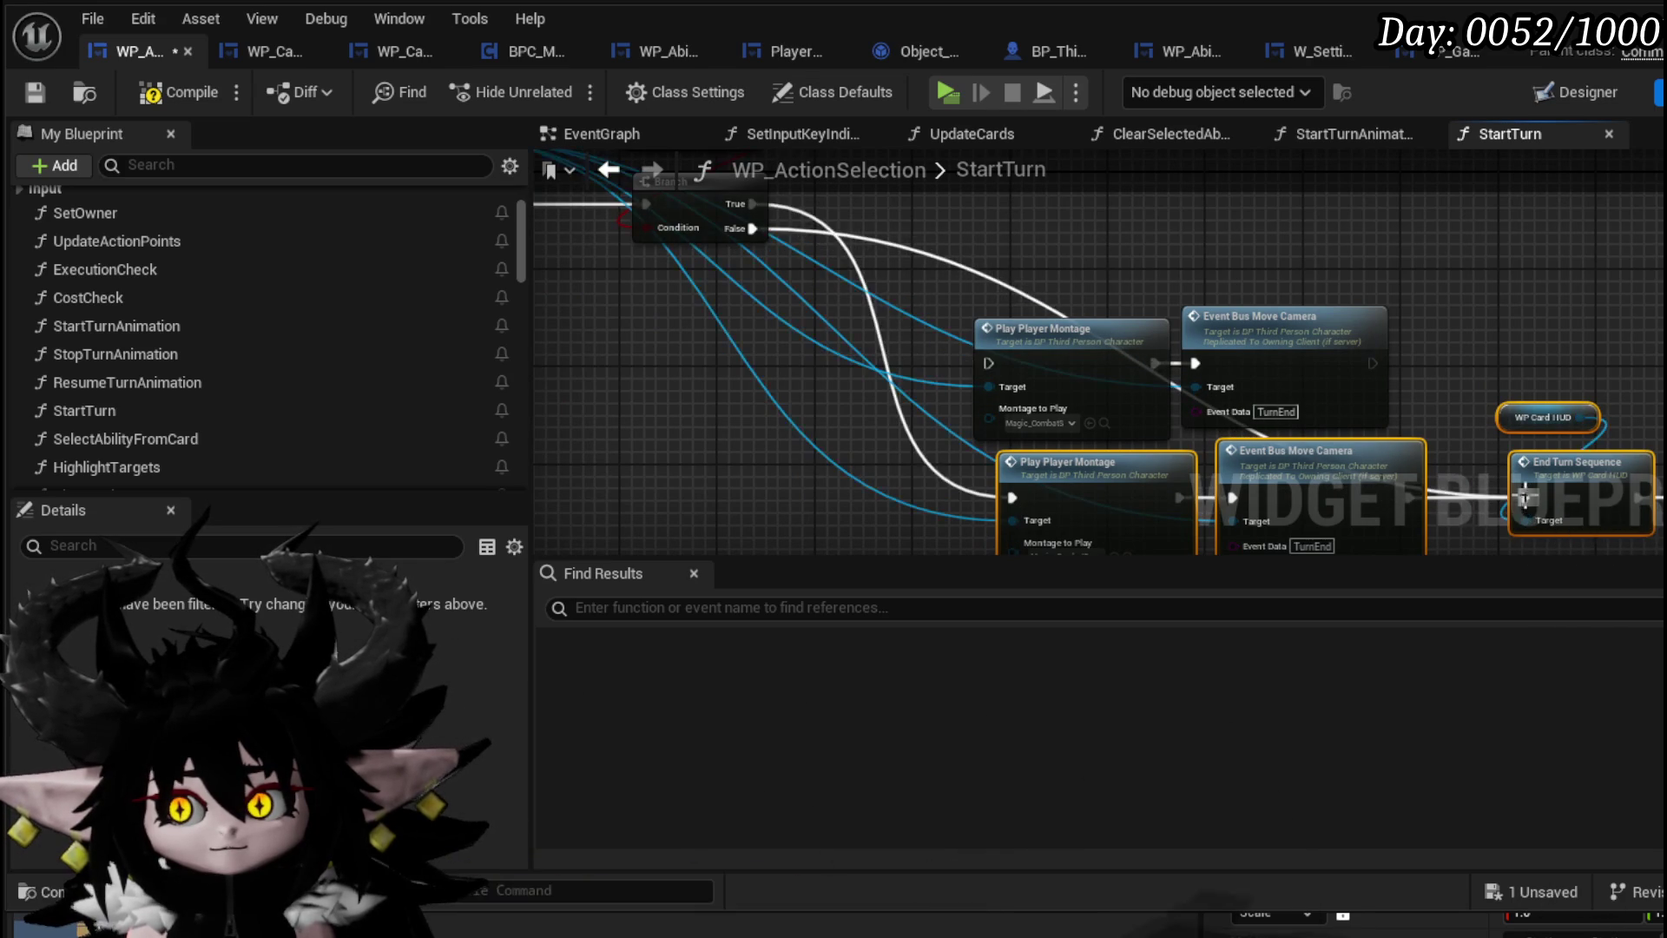
drag(1542, 364, 978, 360)
Connect Update Cards and the Branch True path to Draw Cards, then compile and save WP_ActionSelection
mouse_move(1353, 490)
mouse_down()
mouse_move(1232, 493)
mouse_move(1325, 202)
mouse_up()
drag(920, 256, 1348, 321)
drag(702, 292, 830, 317)
mouse_move(621, 292)
mouse_down()
mouse_move(1488, 294)
mouse_move(1424, 288)
mouse_up()
drag(1038, 304, 1233, 291)
scroll(1228, 279, down, 2)
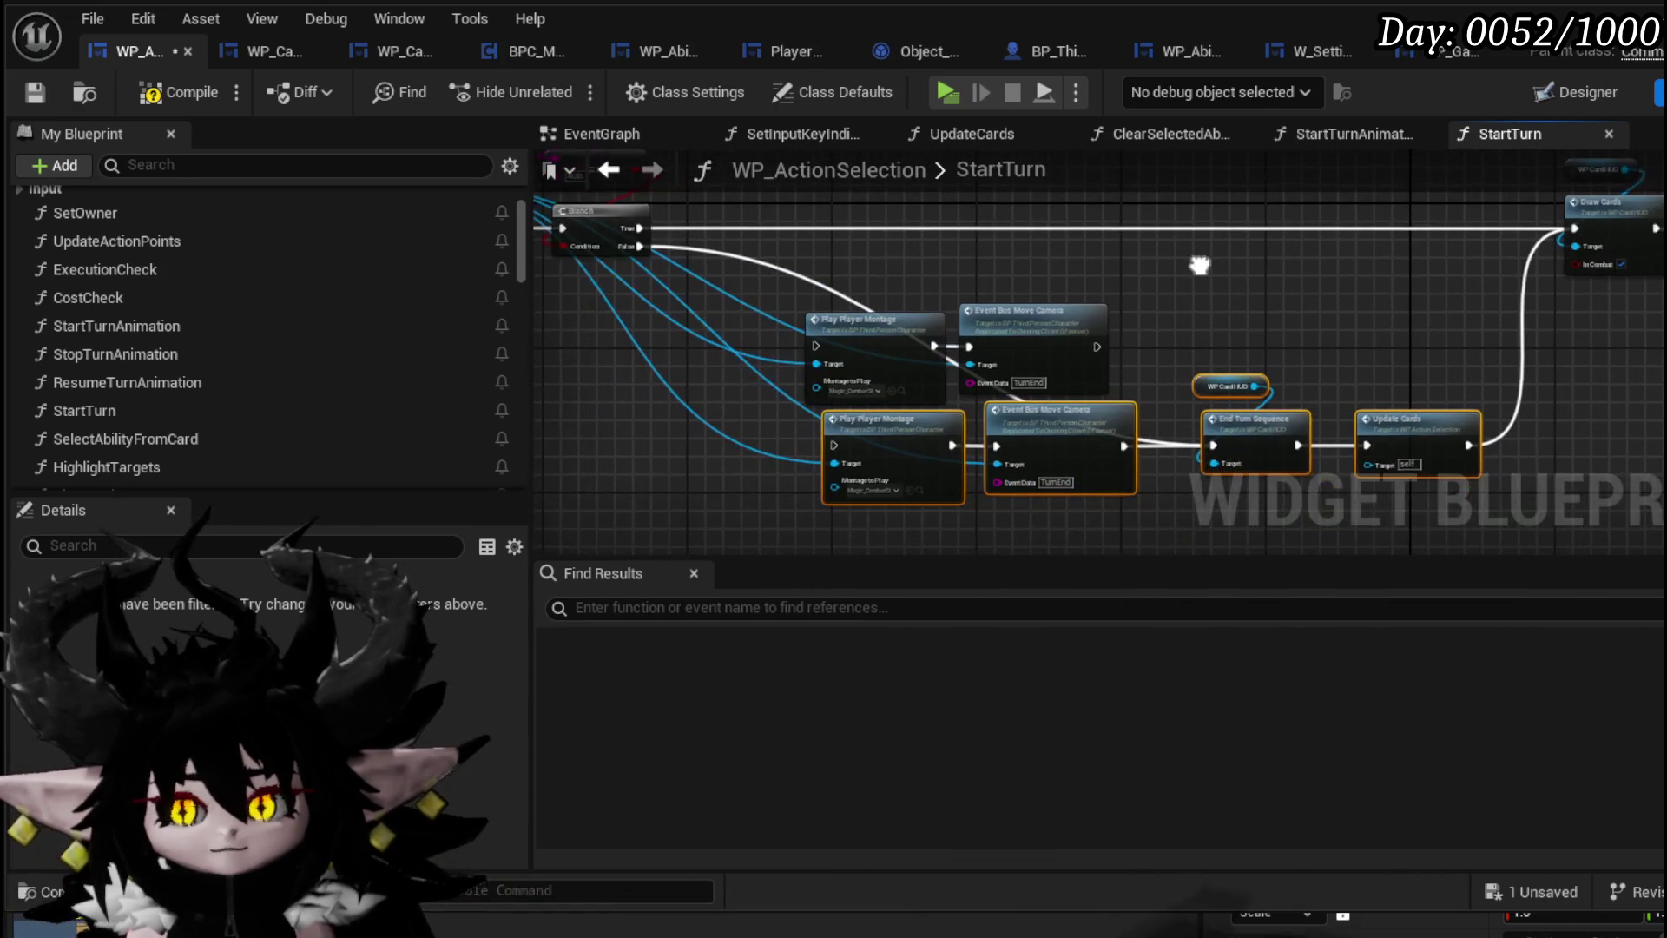
mouse_move(790, 279)
mouse_down()
mouse_move(868, 365)
mouse_move(1055, 502)
mouse_up()
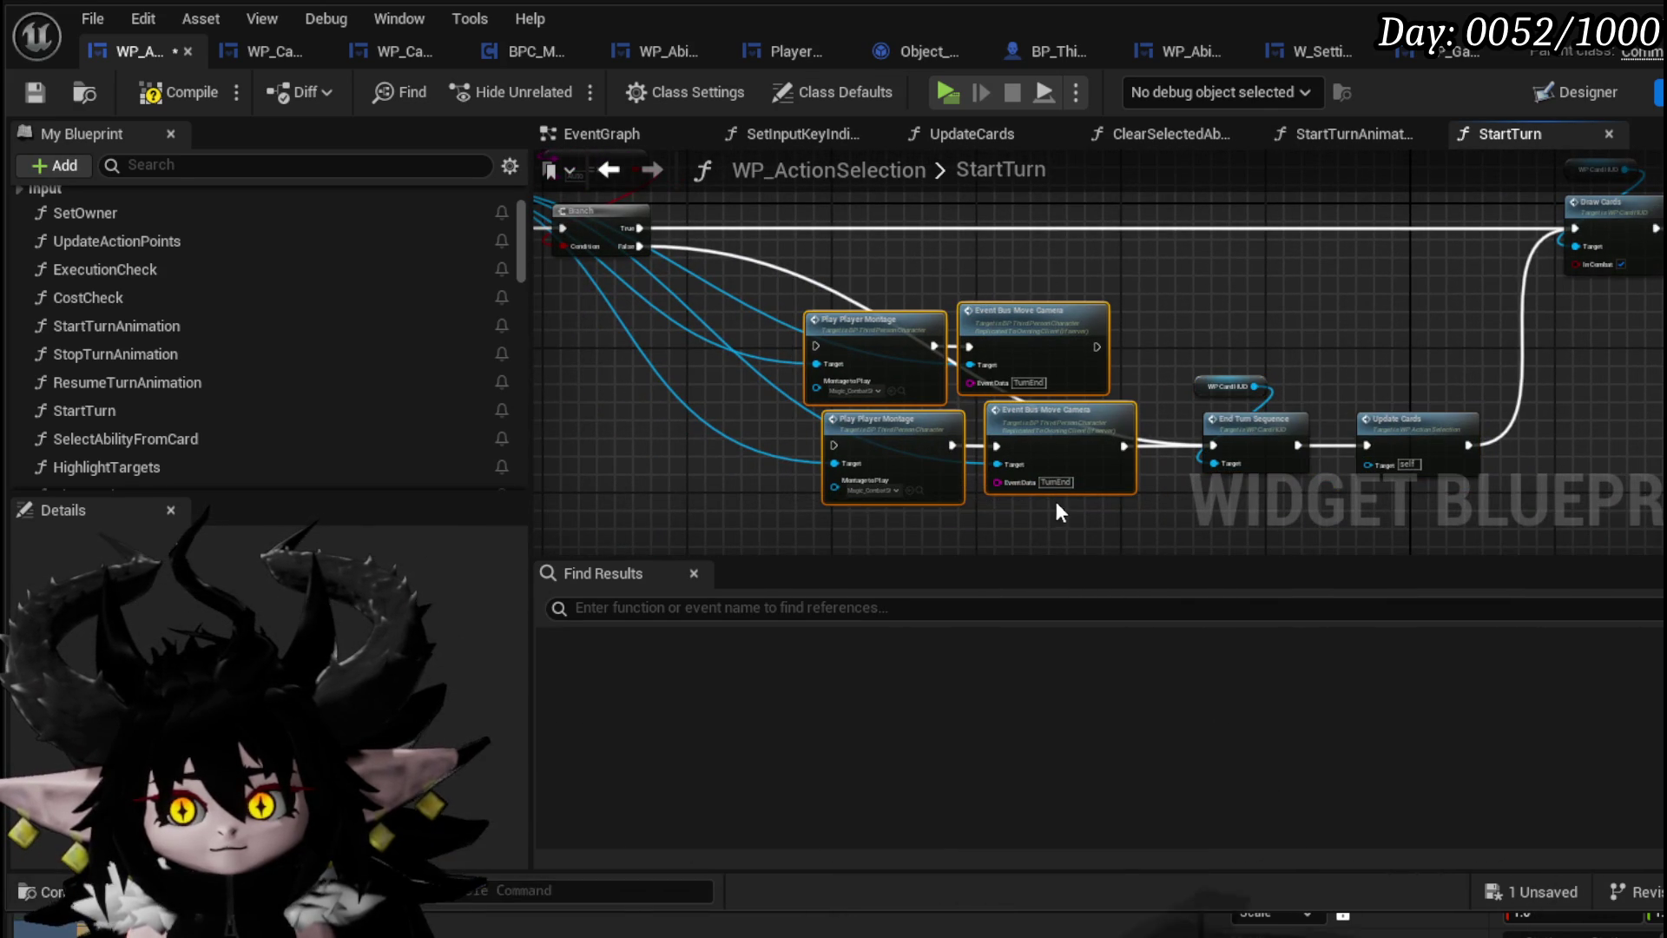
drag(1009, 271, 1051, 338)
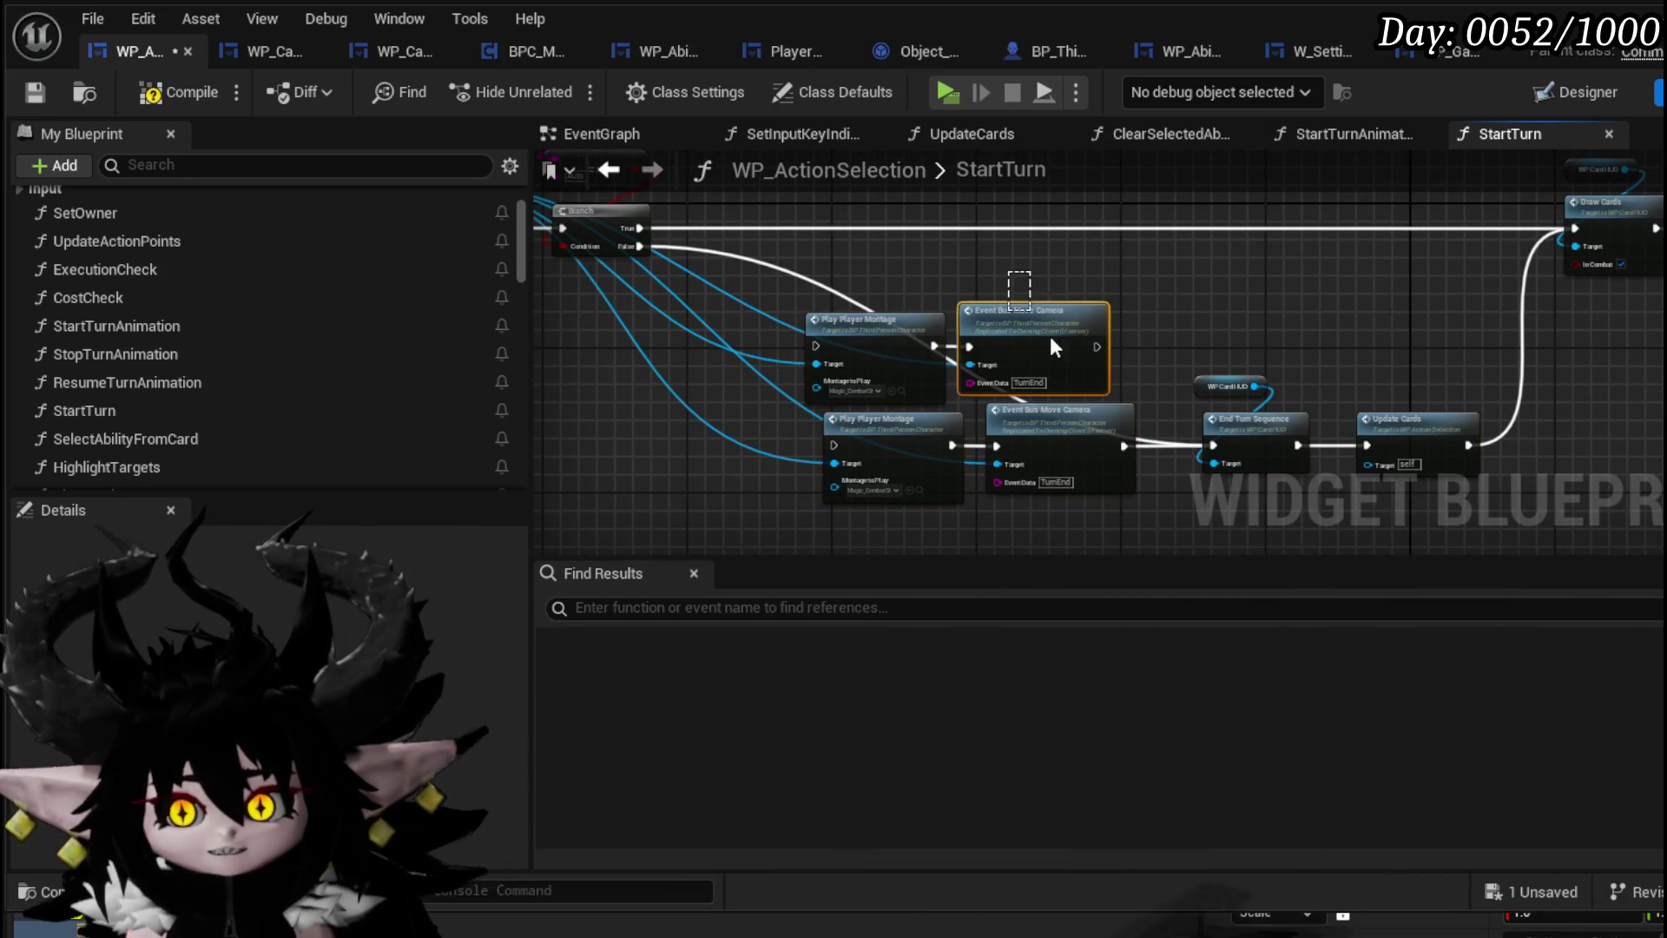
click(178, 92)
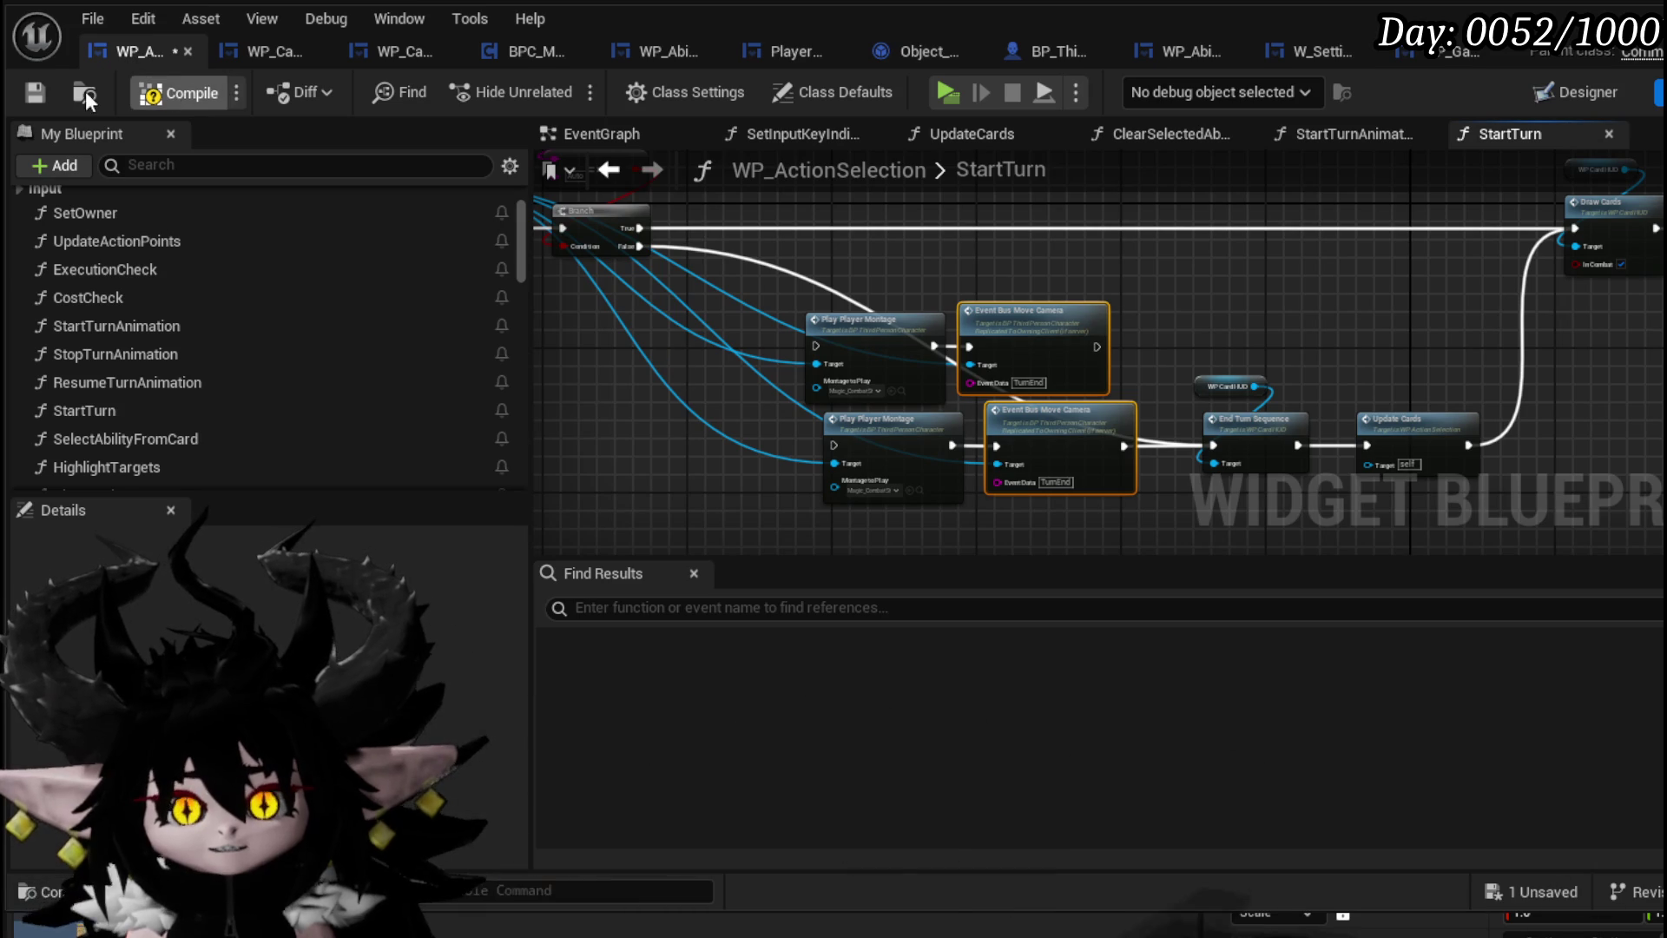
click(33, 94)
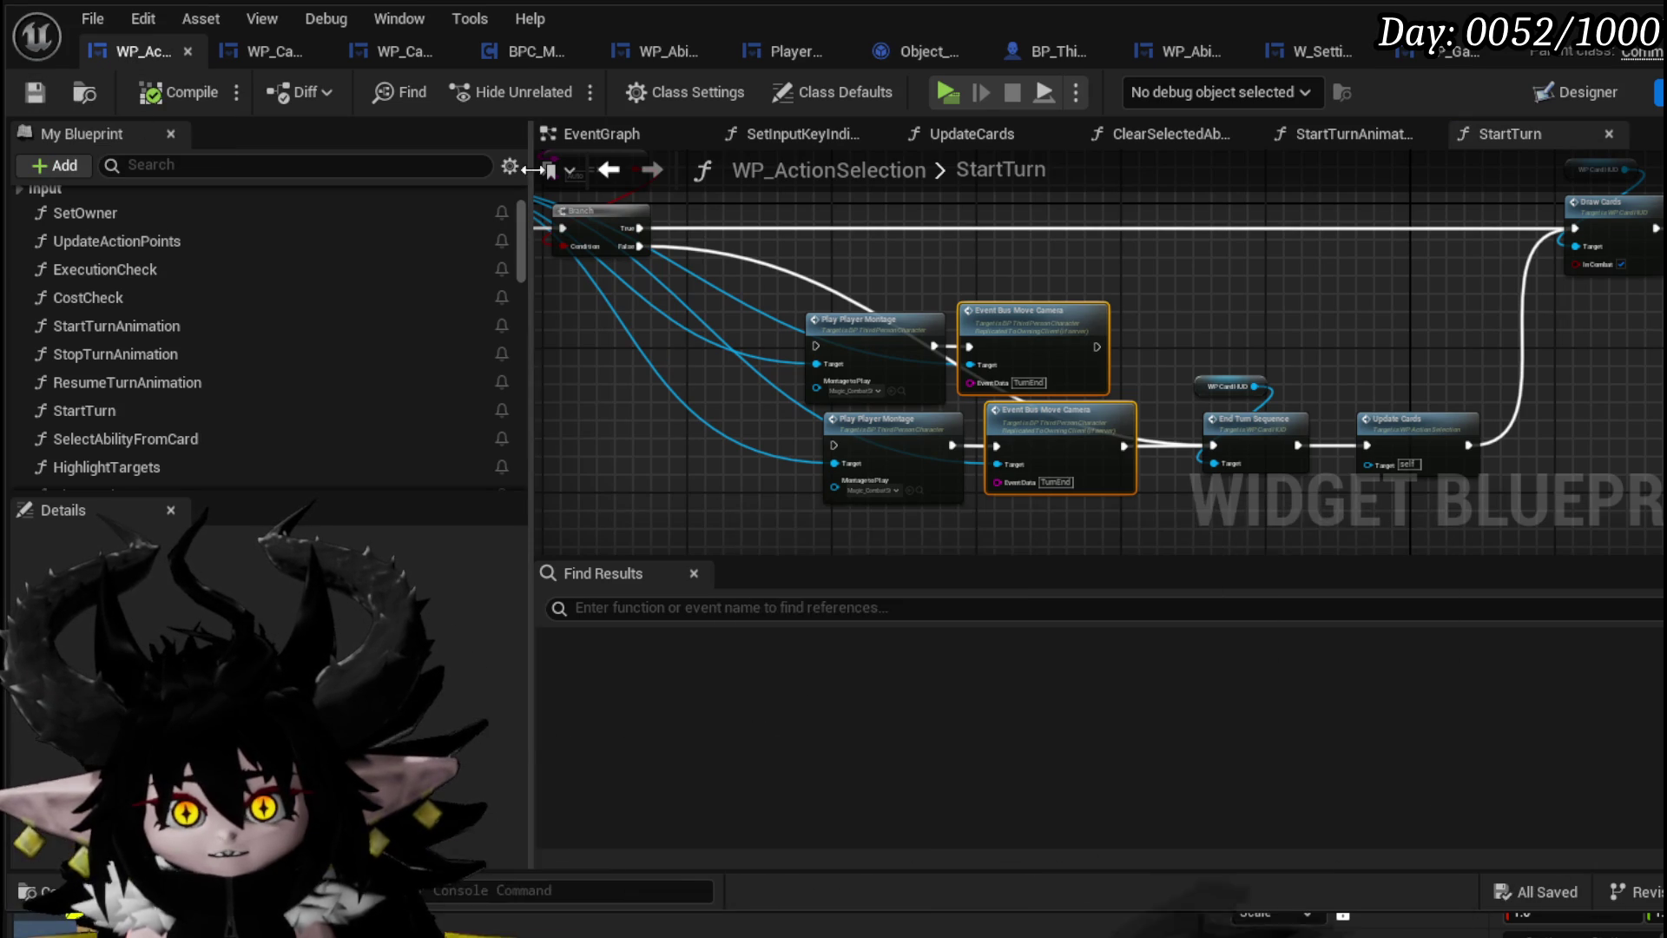
Clear the StartTurn node selection and open the CombatSystem UI folder in the Content Browser
drag(764, 410, 1124, 501)
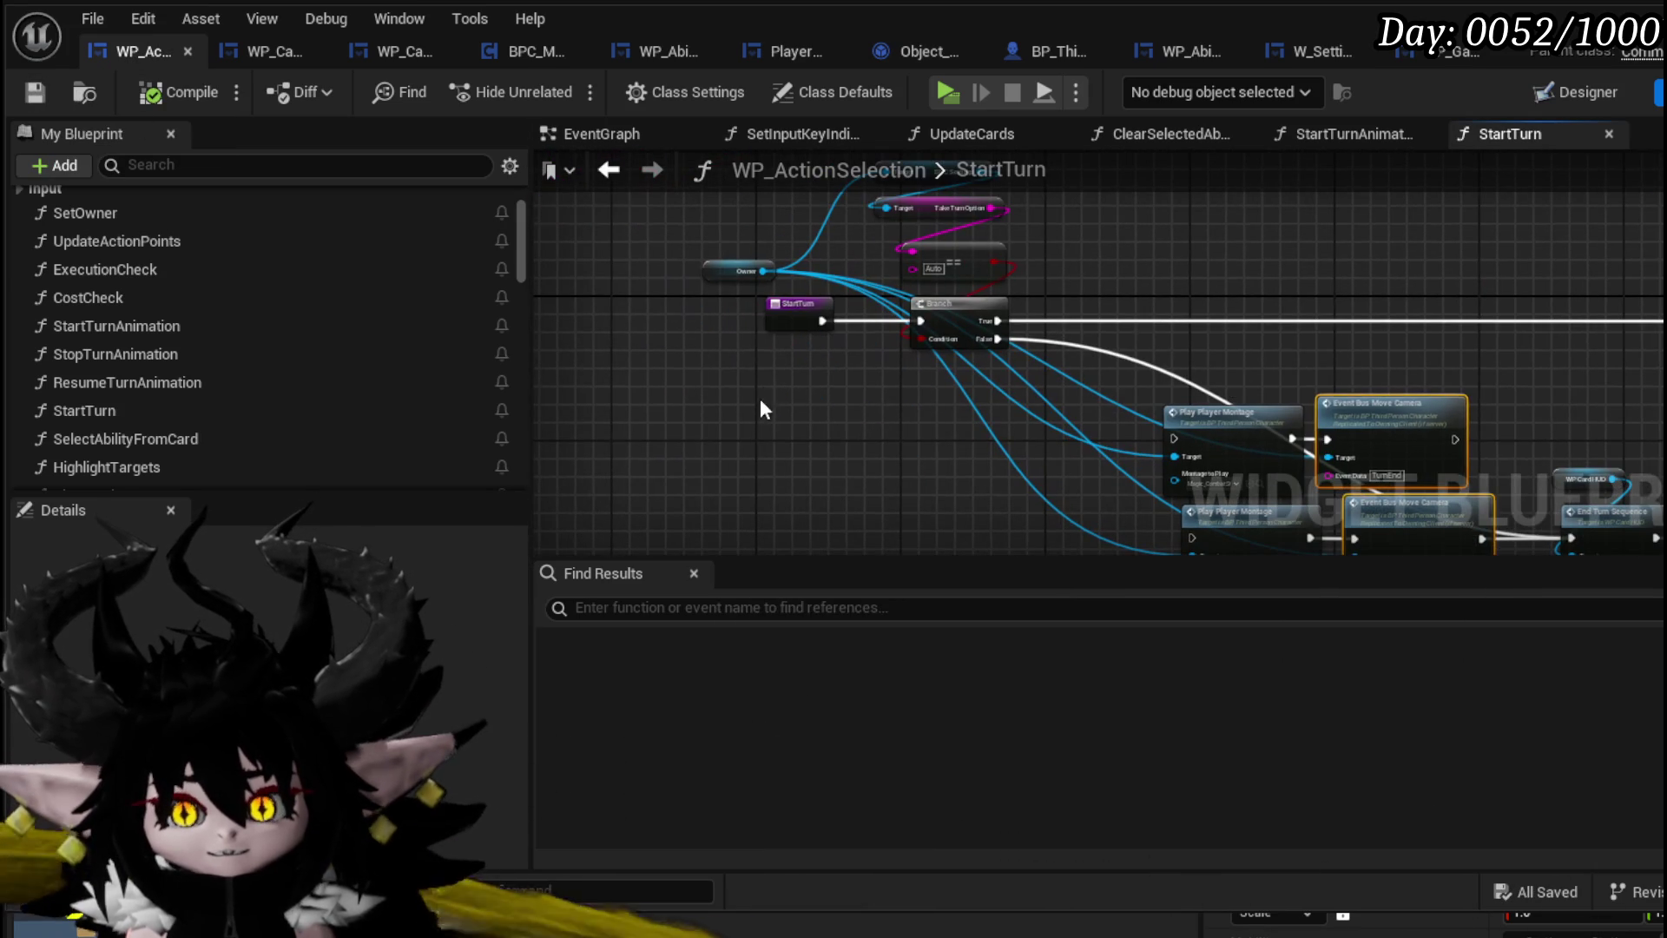
click(713, 347)
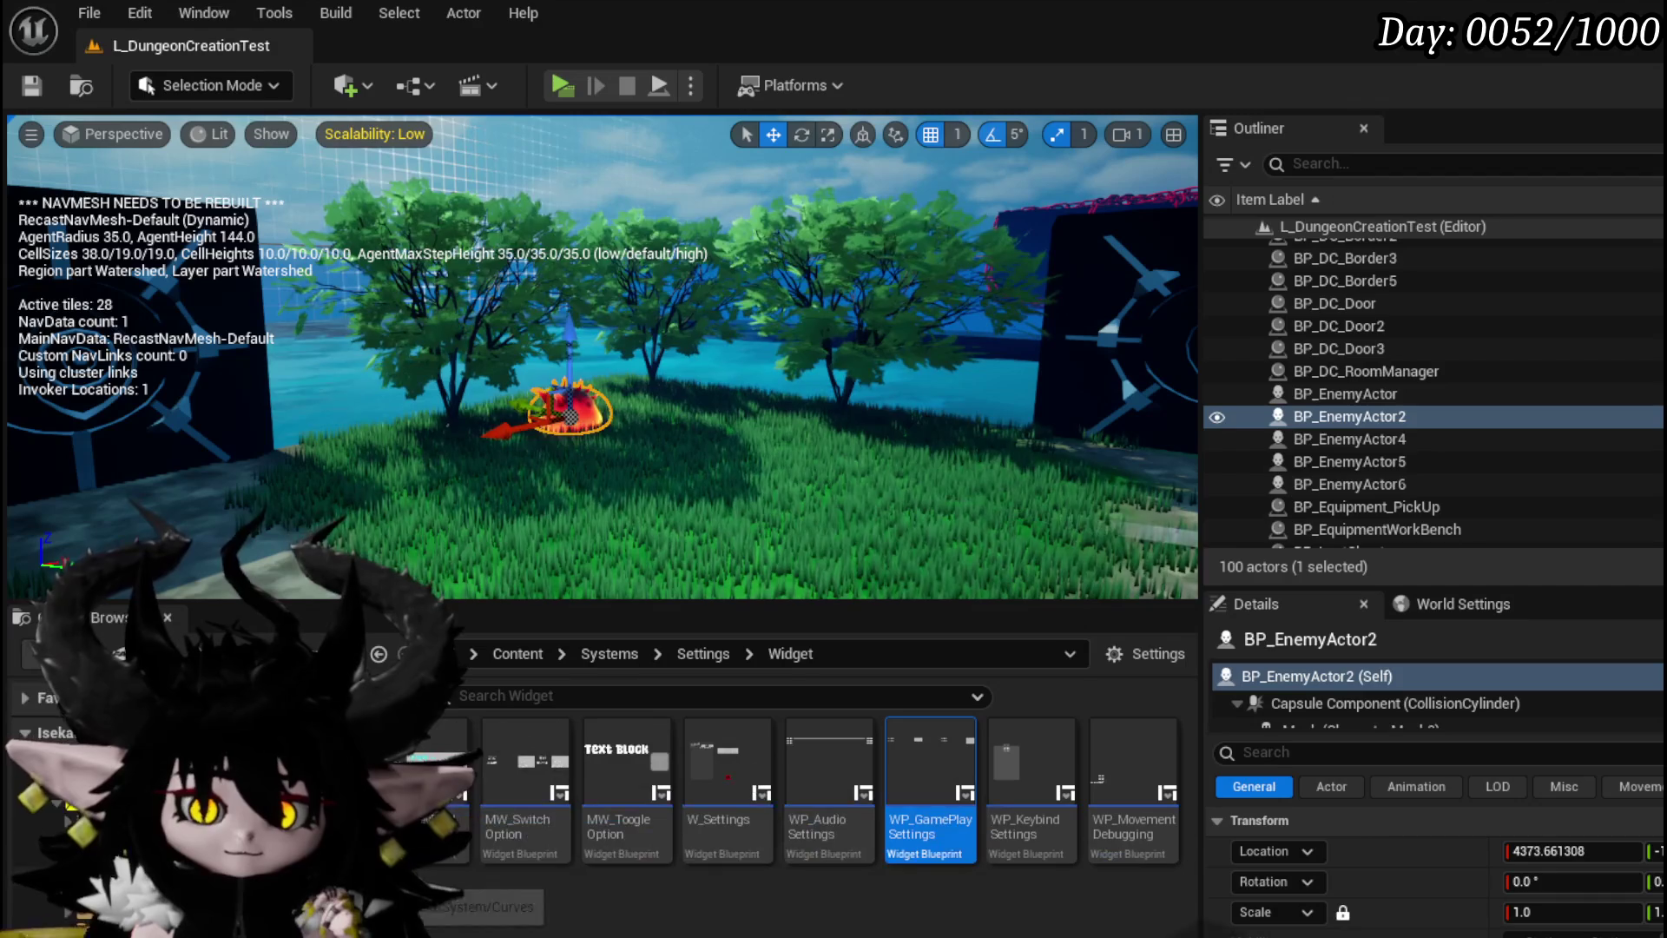
click(173, 764)
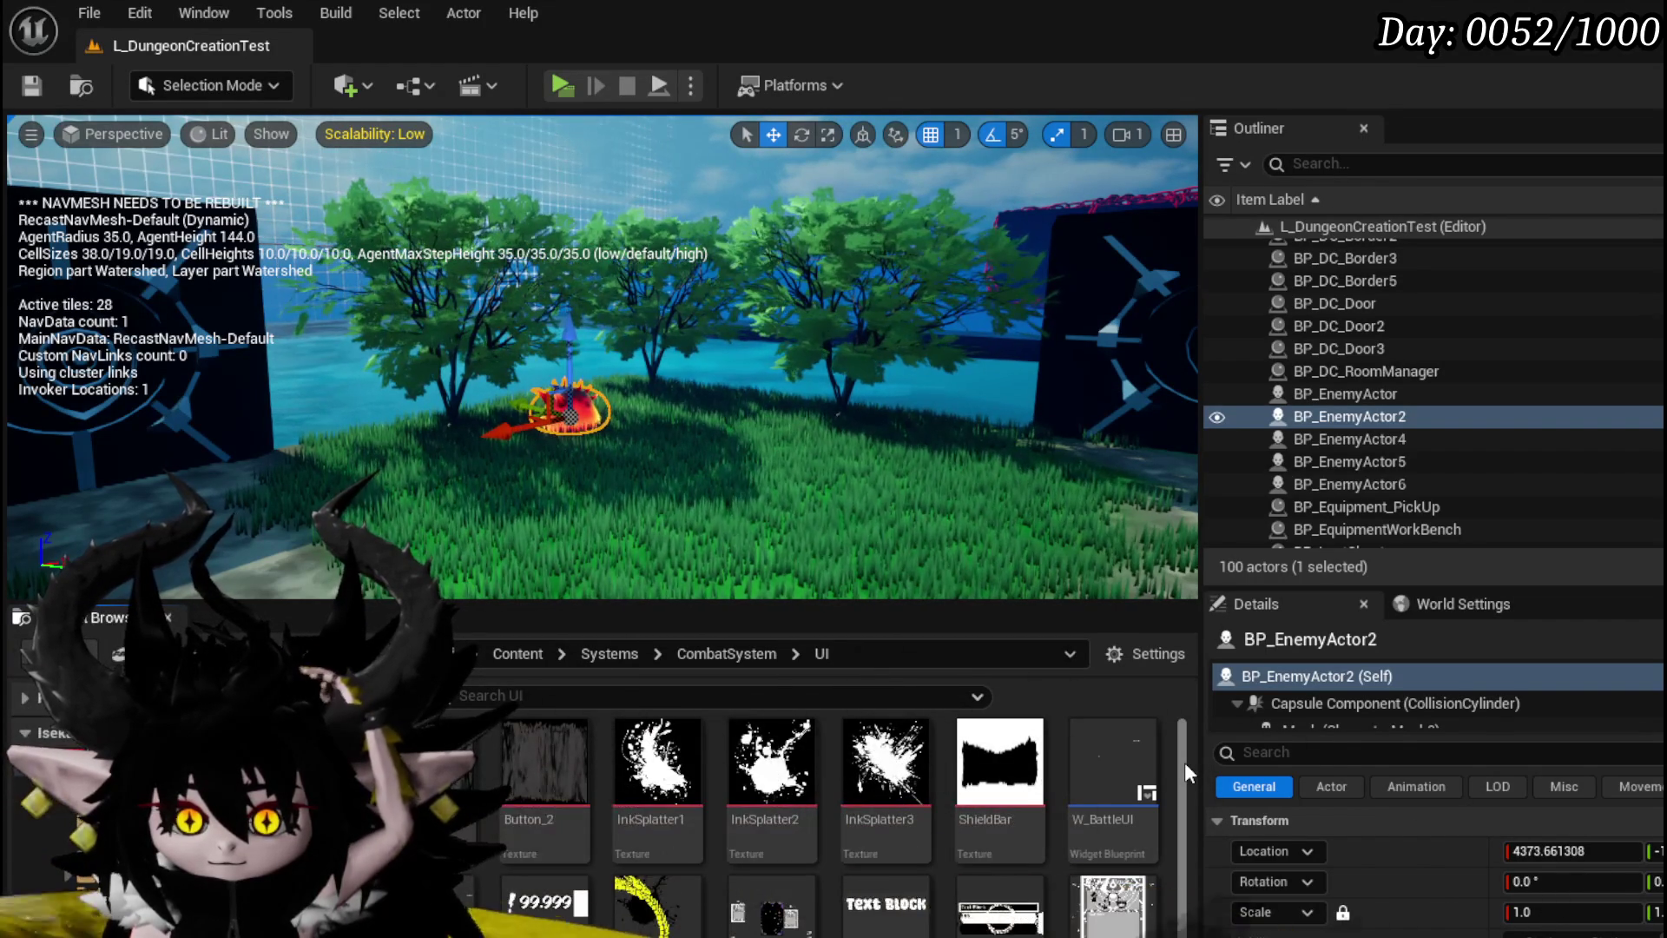
Look through the UI assets, then return to the CombatSystem Object folder
scroll(1184, 762, down, 5)
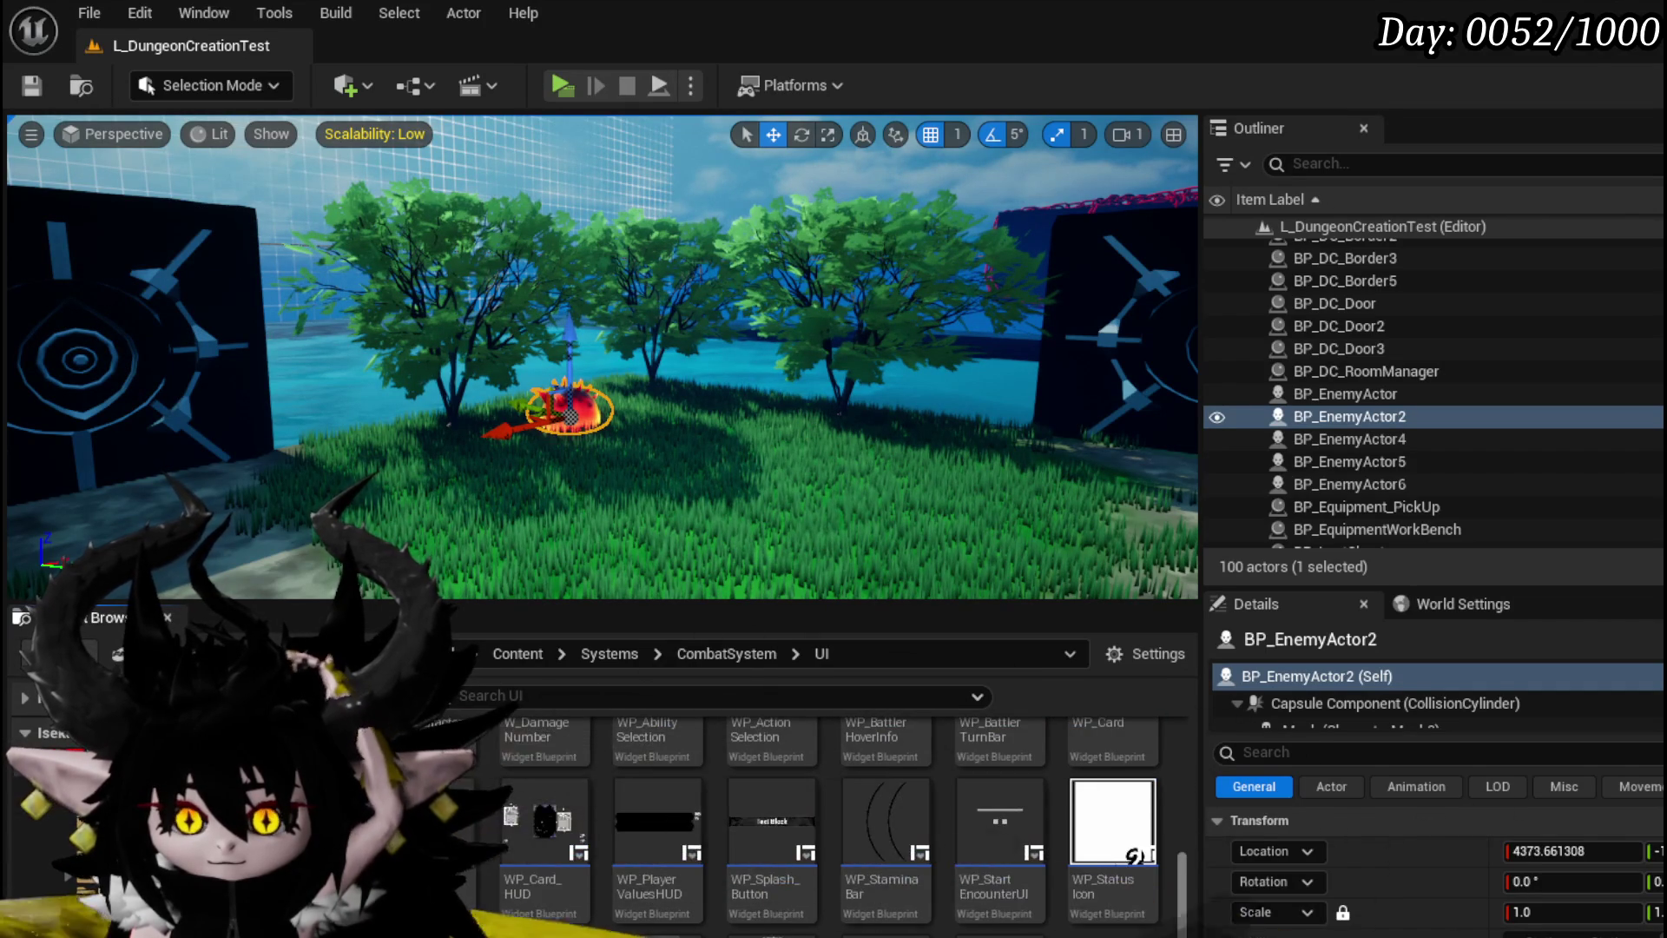
scroll(1163, 781, up, 5)
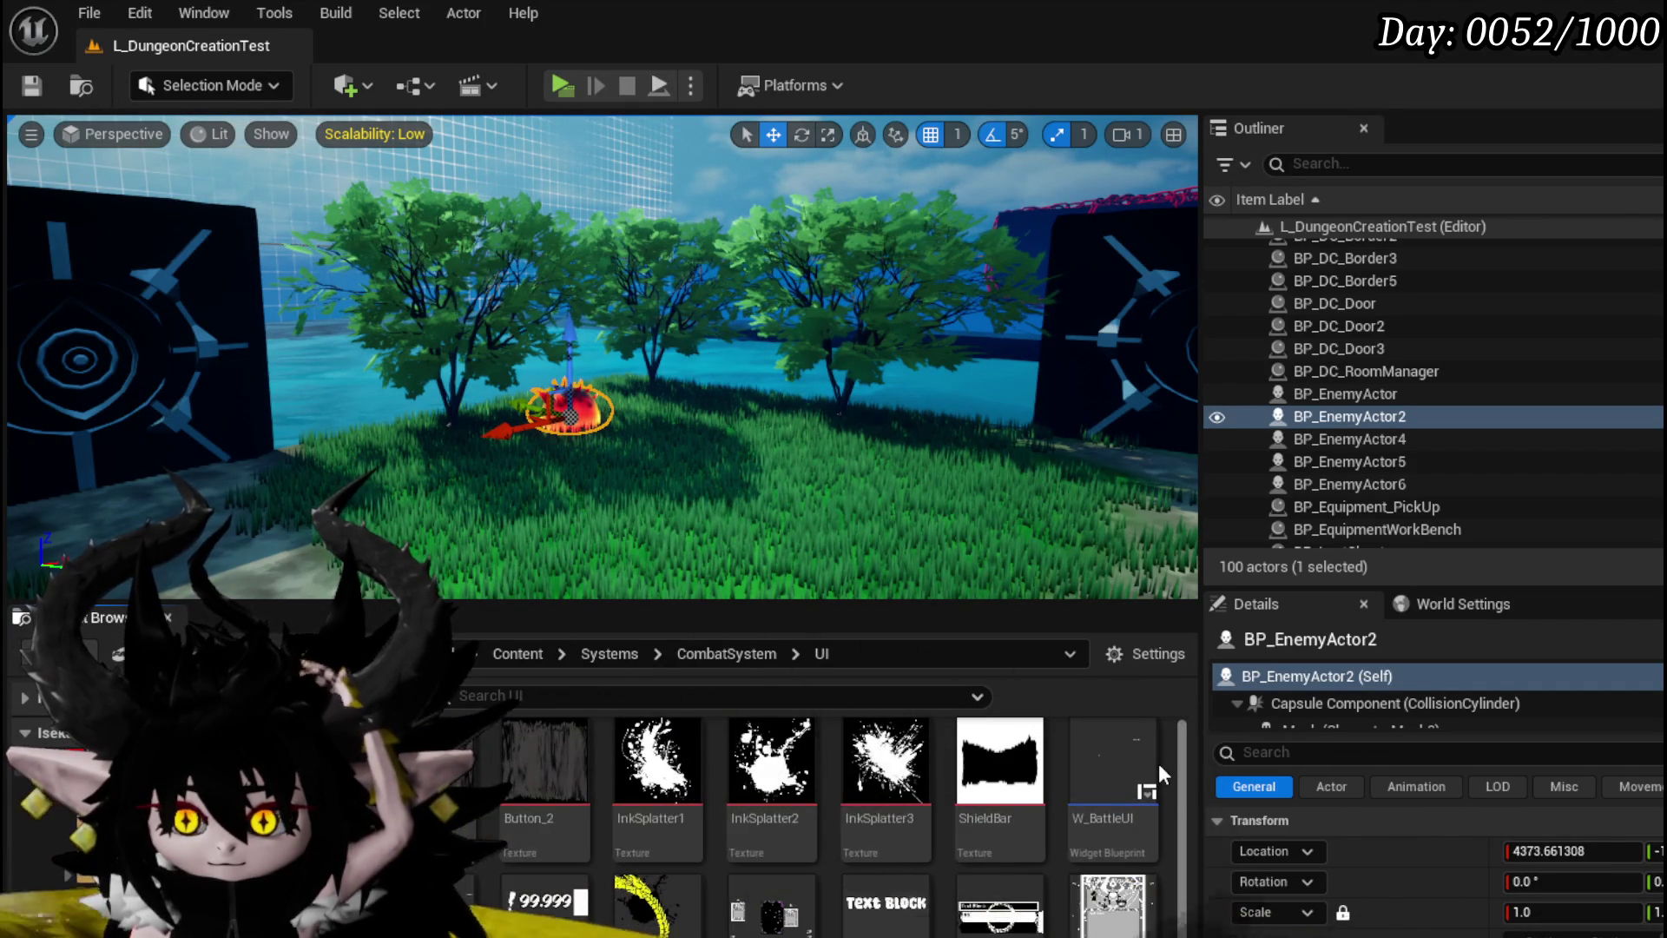
scroll(1172, 765, down, 1)
scroll(1187, 760, up, 1)
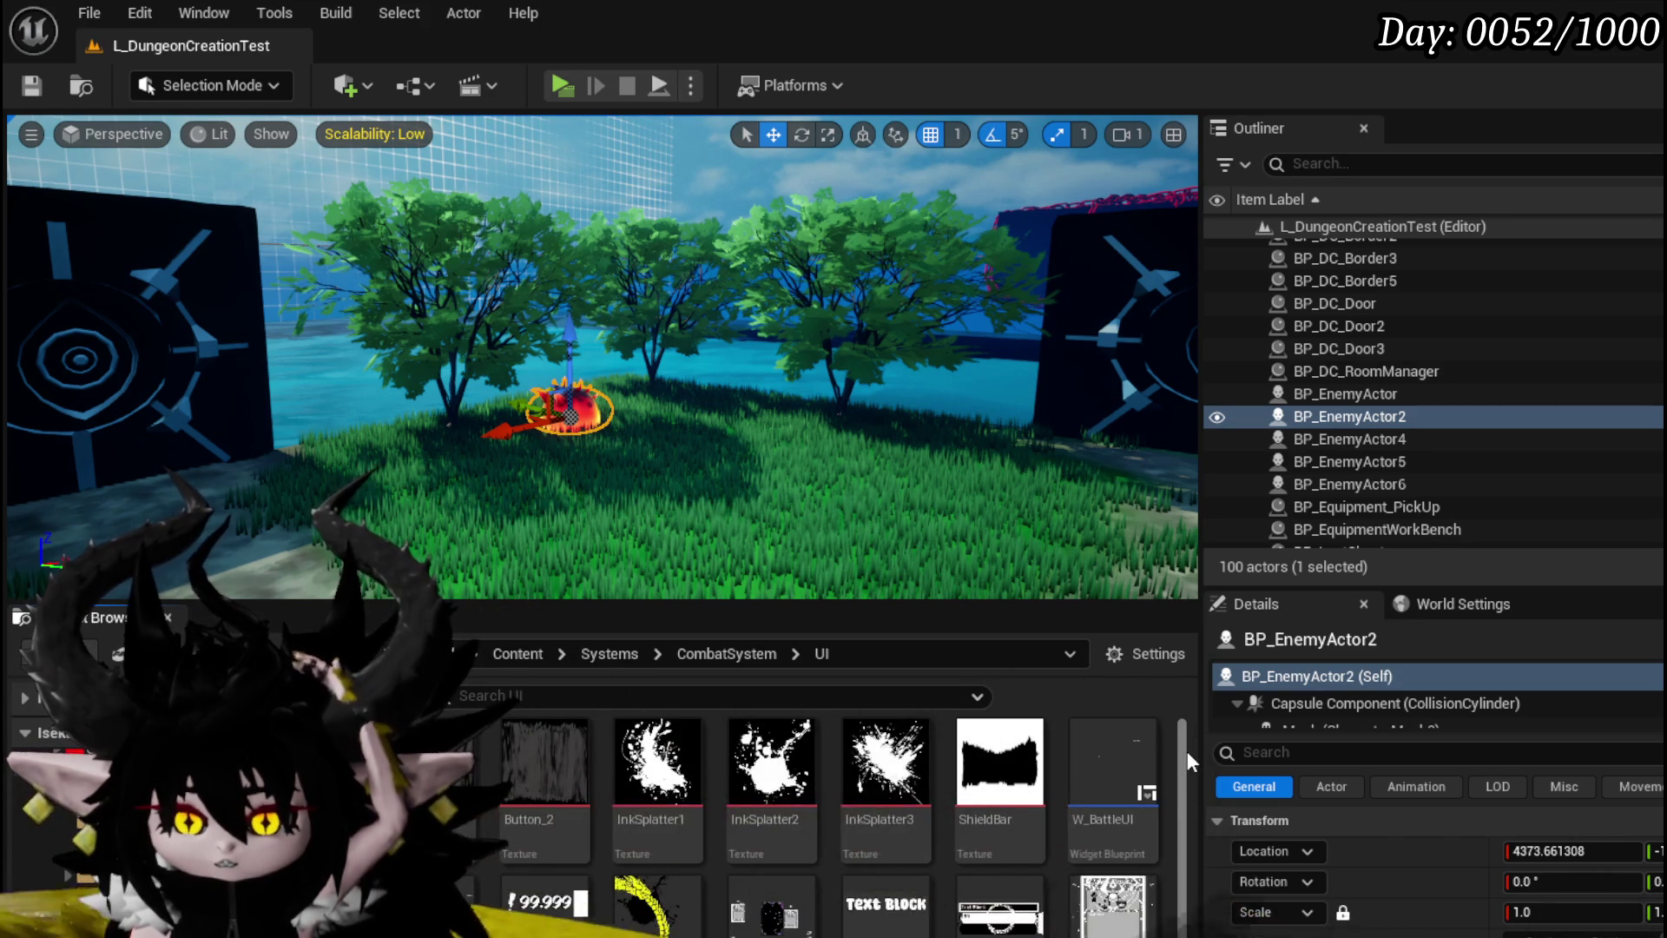
key(p)
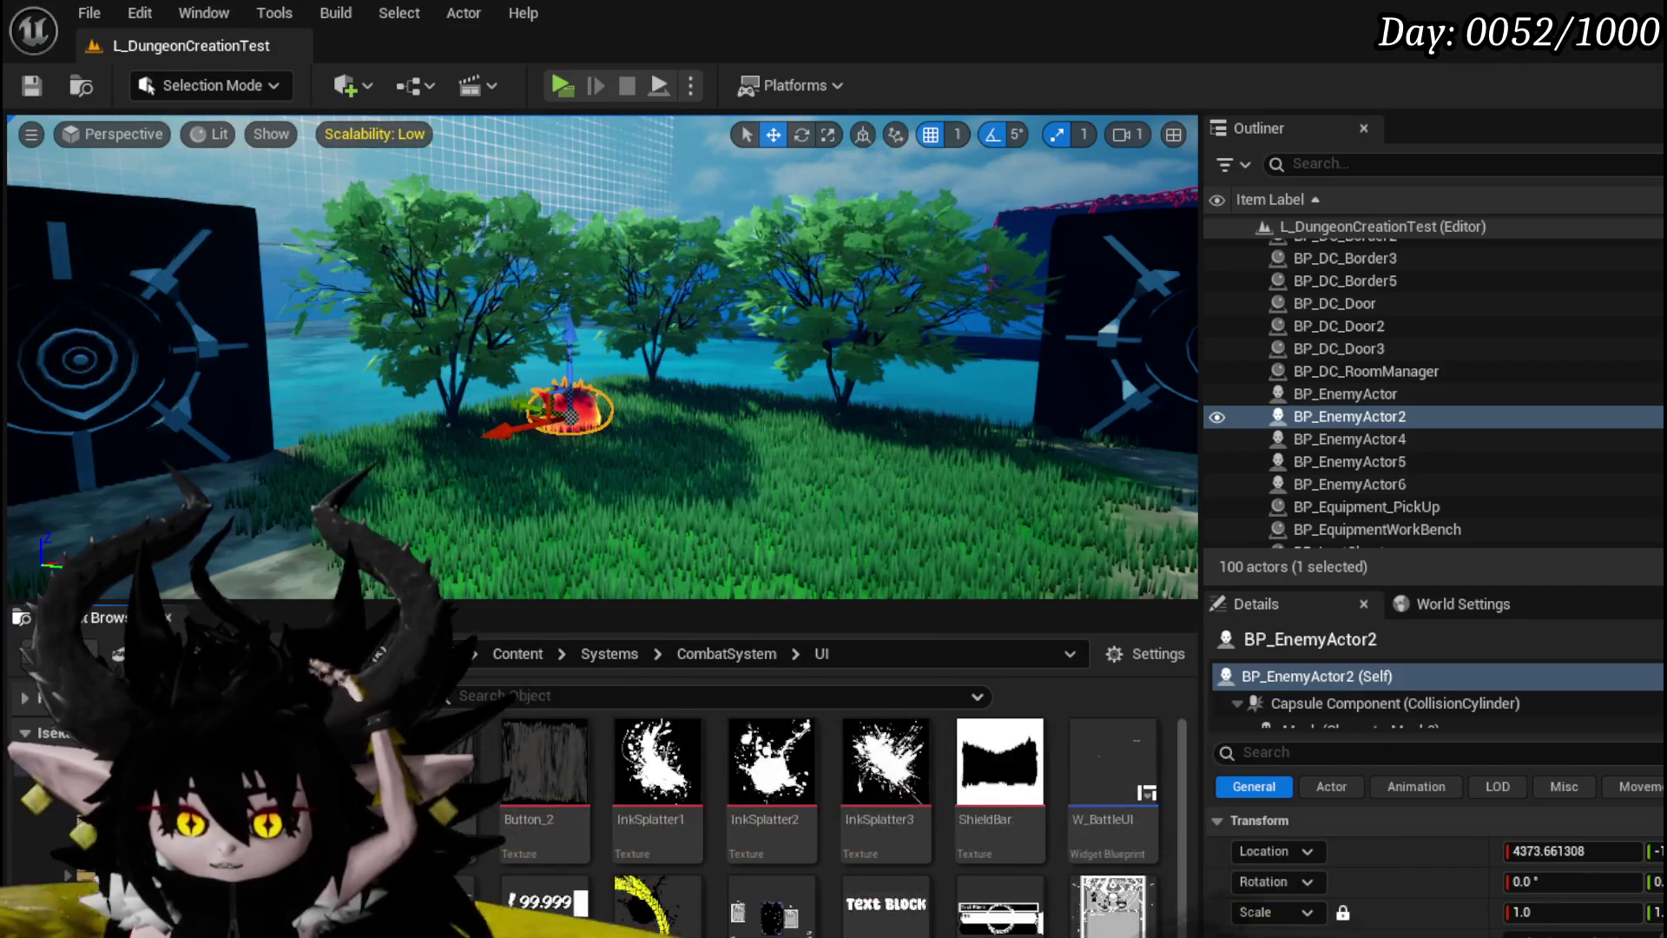
key(alt+Left)
Open Encounter_Object's GiveTurn function and review its Switch on String, Append and Start Turn nodes
double_click(644, 805)
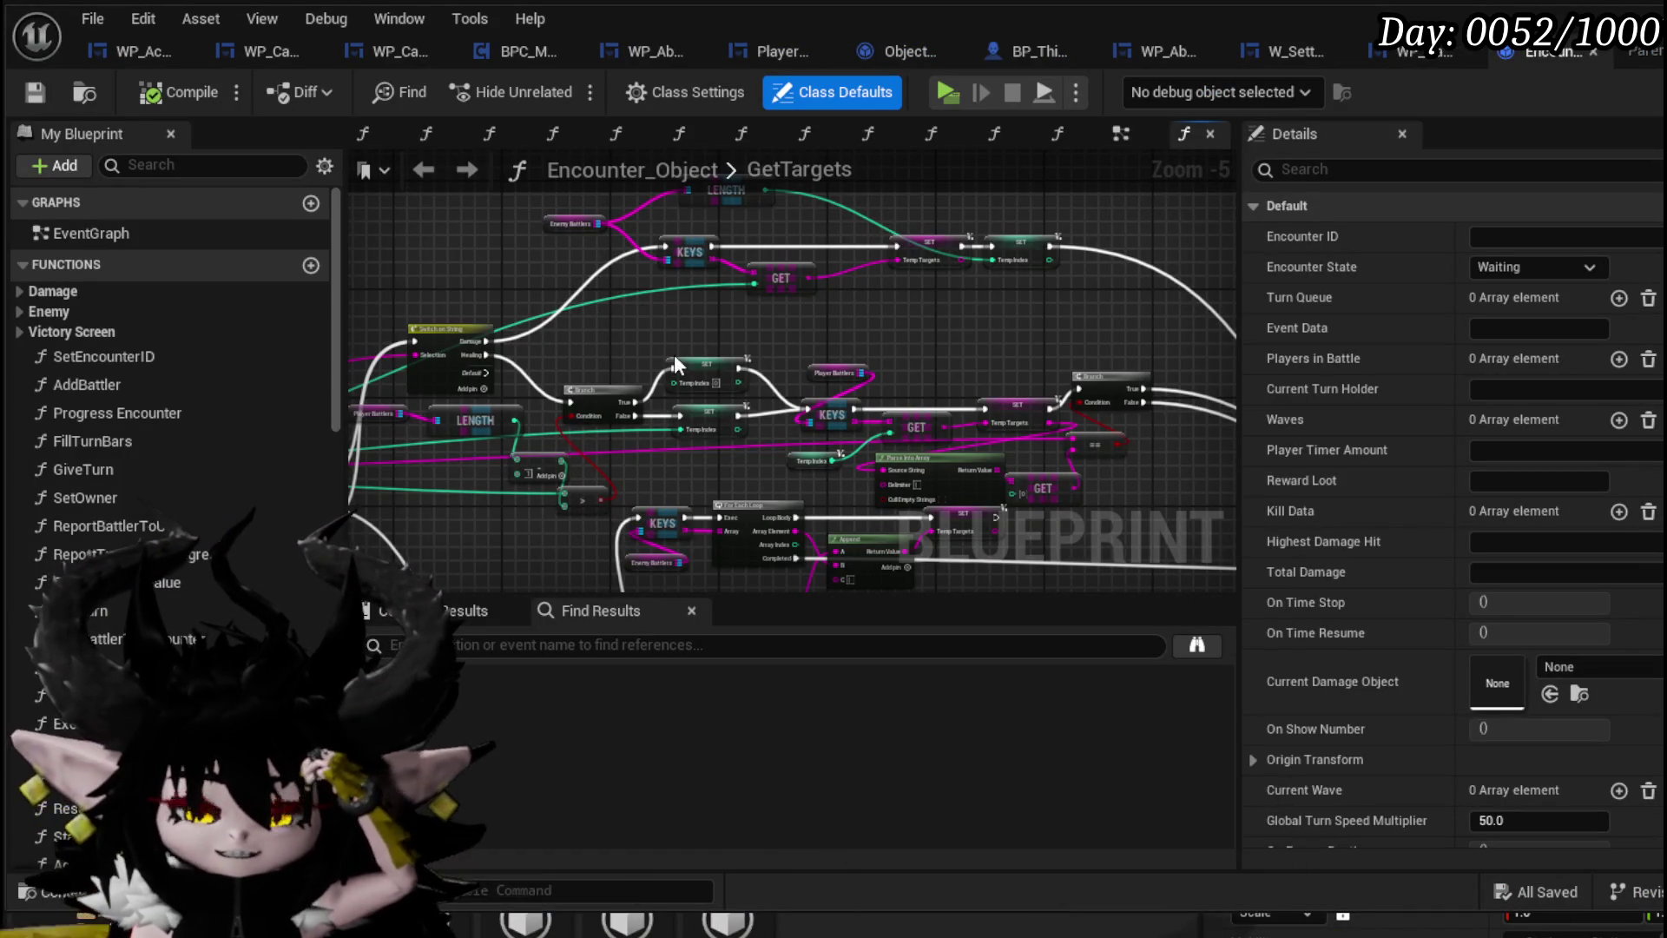
double_click(165, 474)
scroll(622, 330, up, 9)
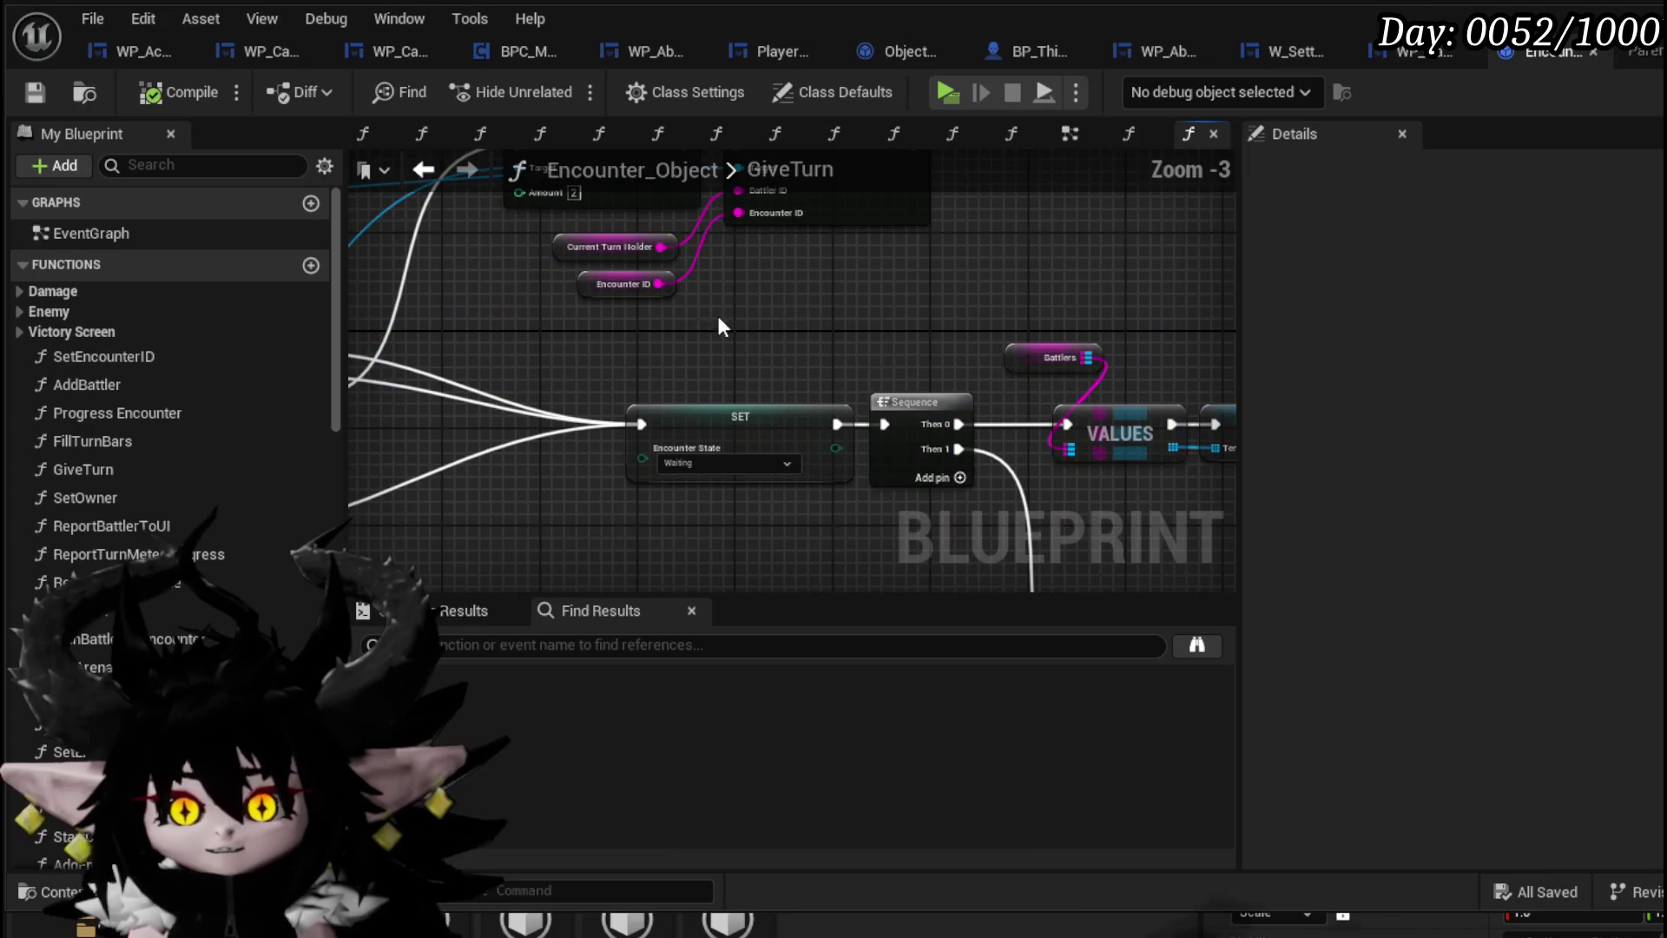
drag(703, 361, 1042, 364)
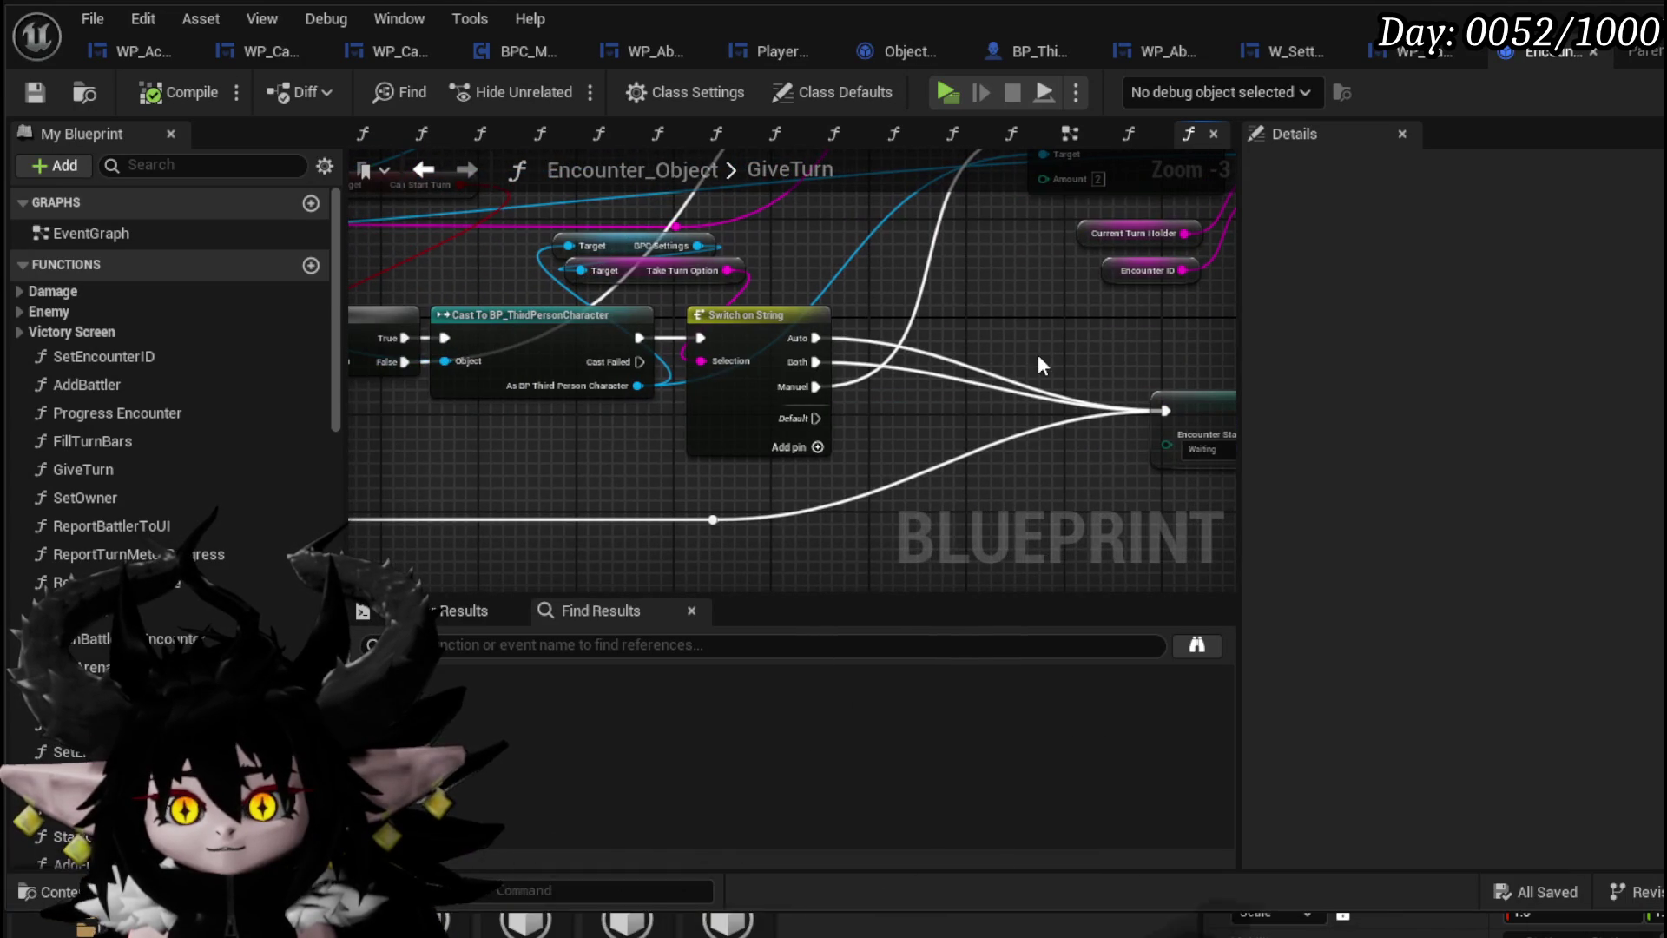
mouse_move(806, 358)
mouse_down()
mouse_move(696, 563)
mouse_move(702, 449)
mouse_move(464, 336)
mouse_move(334, 345)
mouse_move(573, 351)
mouse_up()
scroll(587, 368, down, 1)
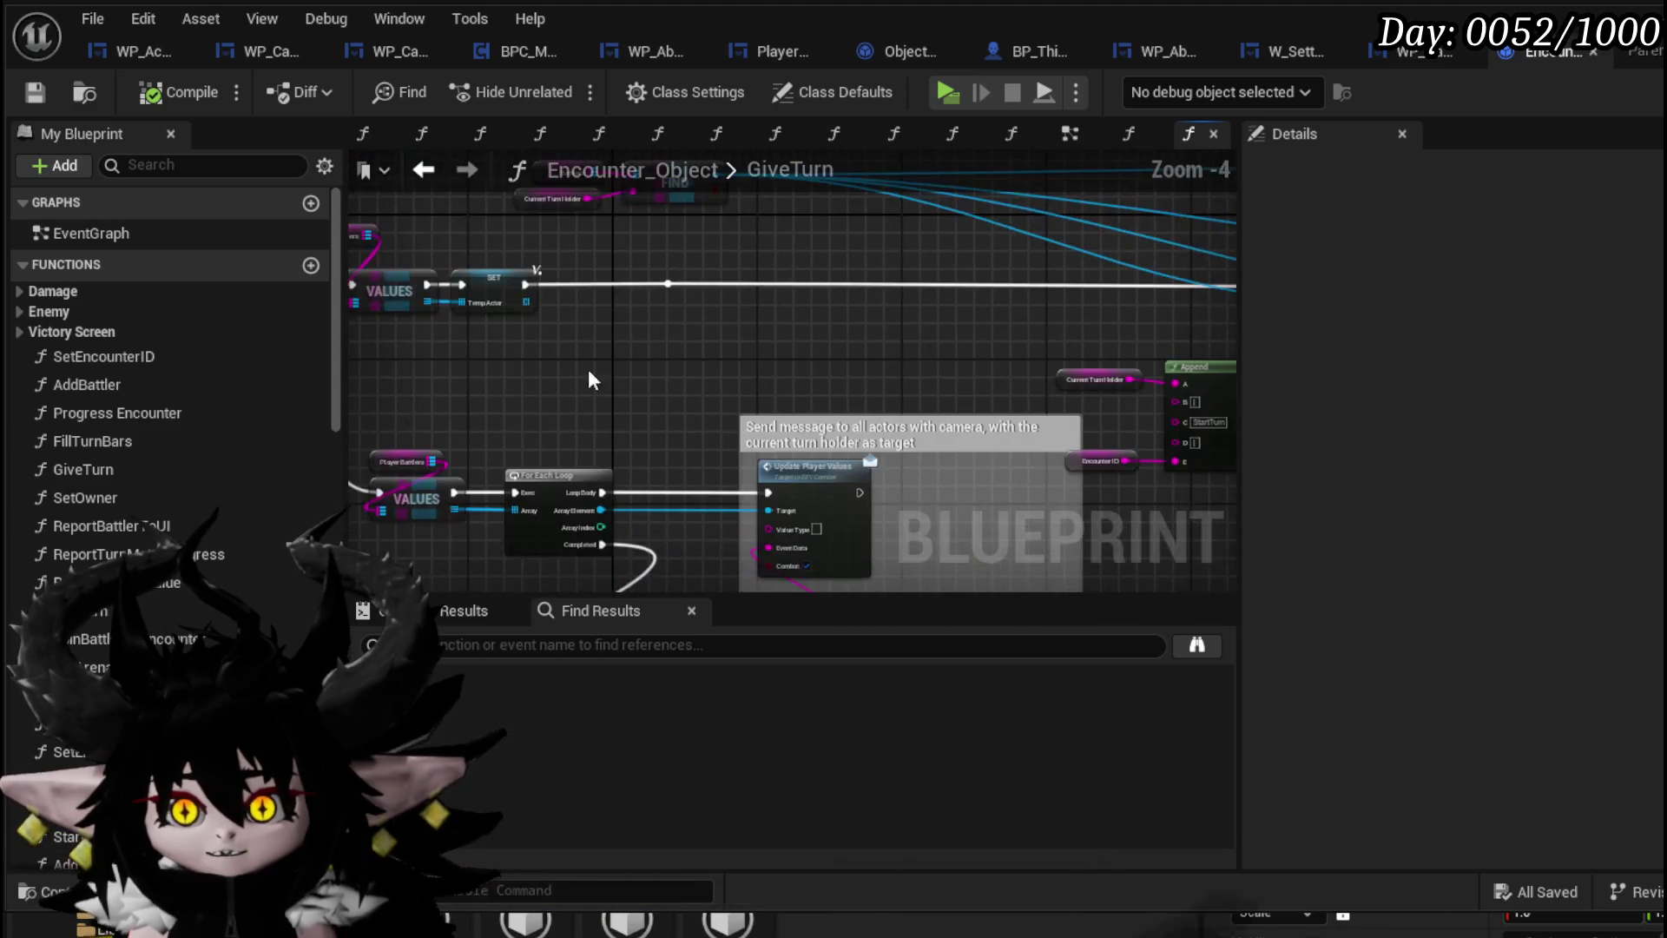
drag(776, 402, 753, 348)
scroll(752, 347, up, 2)
mouse_move(873, 394)
mouse_down()
mouse_move(923, 280)
mouse_move(930, 328)
mouse_move(993, 265)
mouse_move(840, 495)
mouse_move(1129, 232)
mouse_up()
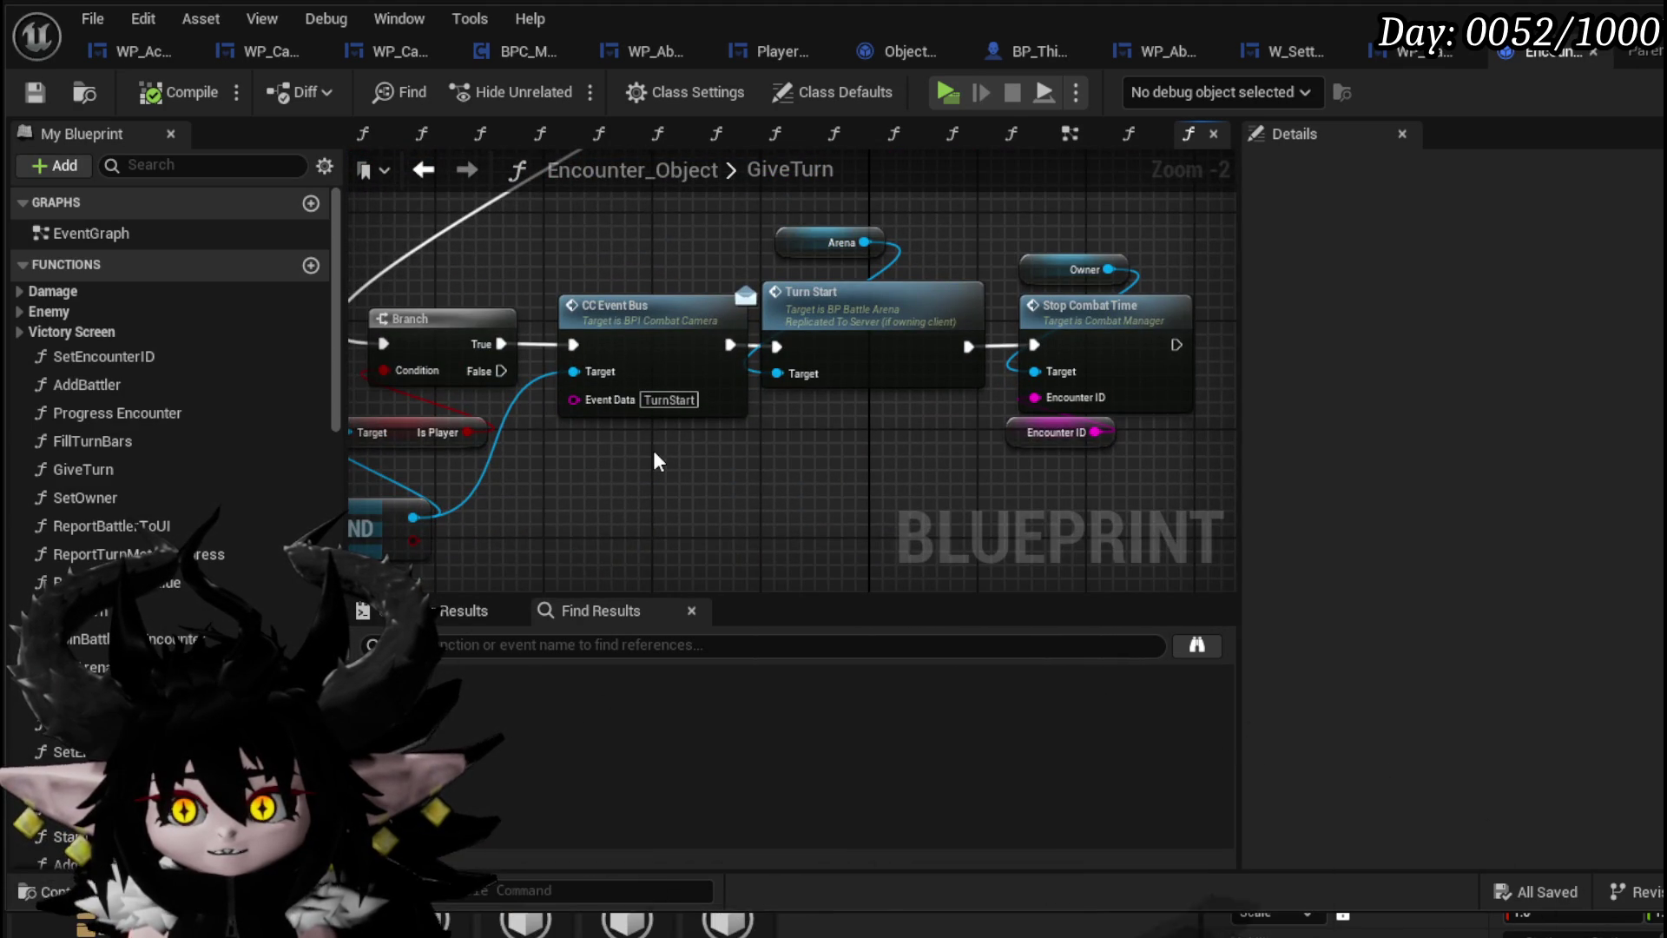
mouse_move(654, 452)
mouse_down()
mouse_move(1018, 402)
mouse_move(643, 464)
mouse_up()
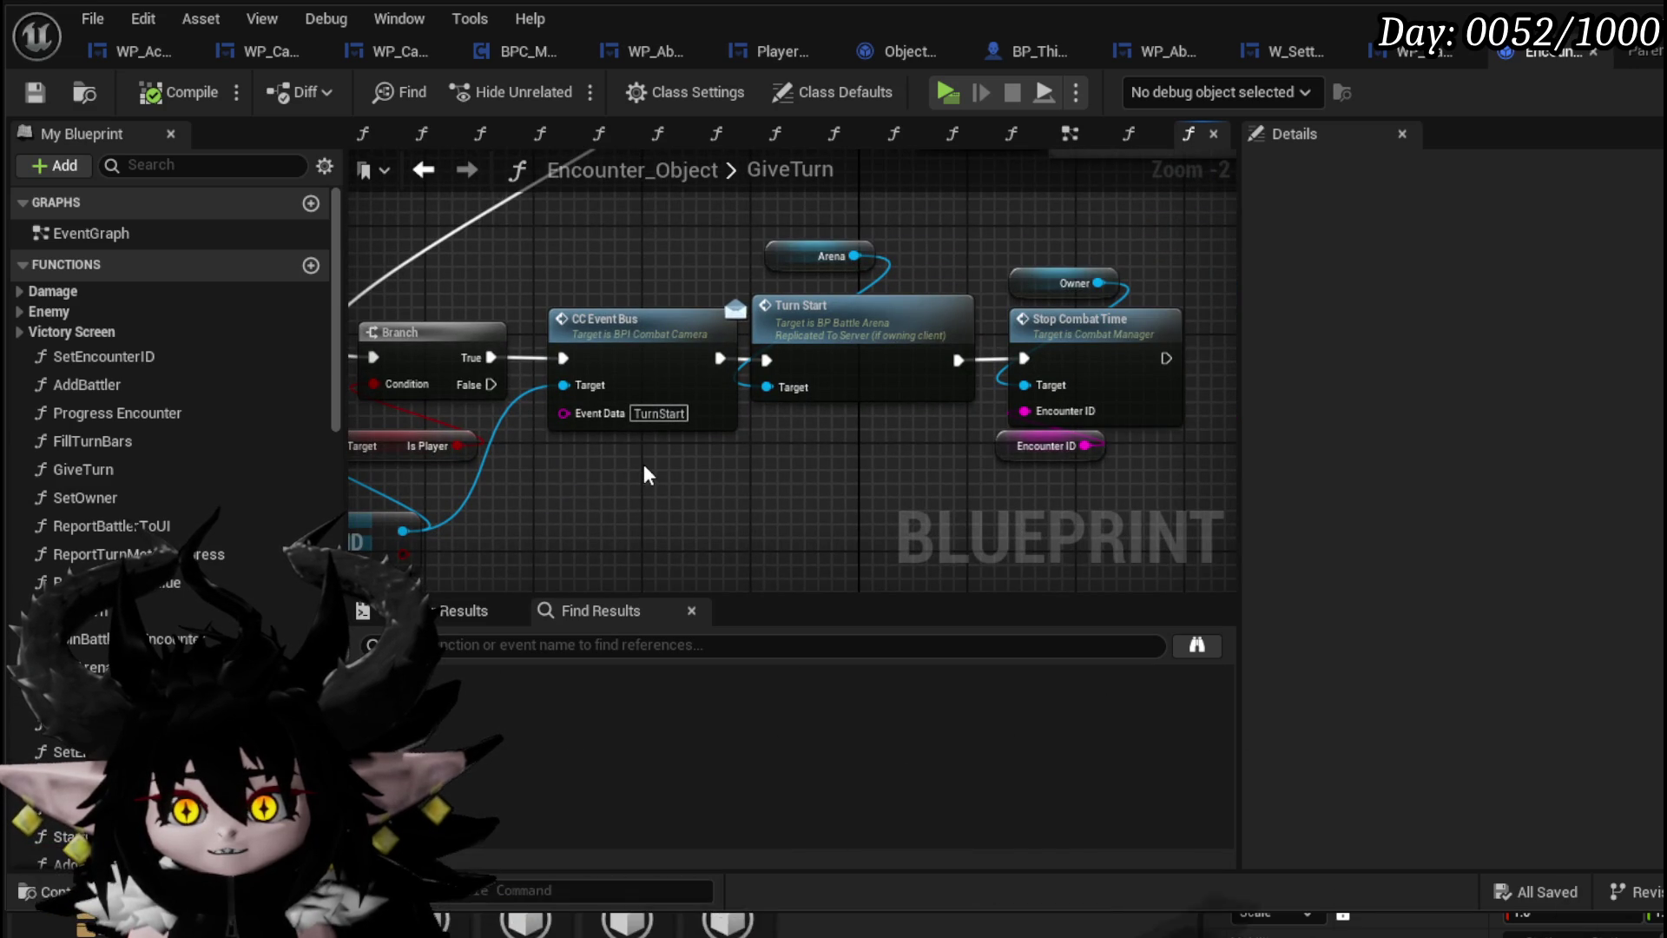
scroll(671, 461, down, 2)
mouse_move(670, 460)
mouse_down()
mouse_move(513, 504)
mouse_move(637, 325)
mouse_move(640, 399)
mouse_move(569, 405)
mouse_move(1132, 432)
mouse_move(767, 426)
mouse_move(1041, 382)
mouse_up()
scroll(569, 405, up, 1)
mouse_move(1146, 399)
mouse_down()
mouse_move(1184, 401)
mouse_move(870, 423)
mouse_move(315, 423)
mouse_up()
mouse_move(725, 452)
mouse_down()
mouse_move(456, 465)
mouse_move(730, 462)
mouse_move(692, 436)
mouse_move(935, 299)
mouse_up()
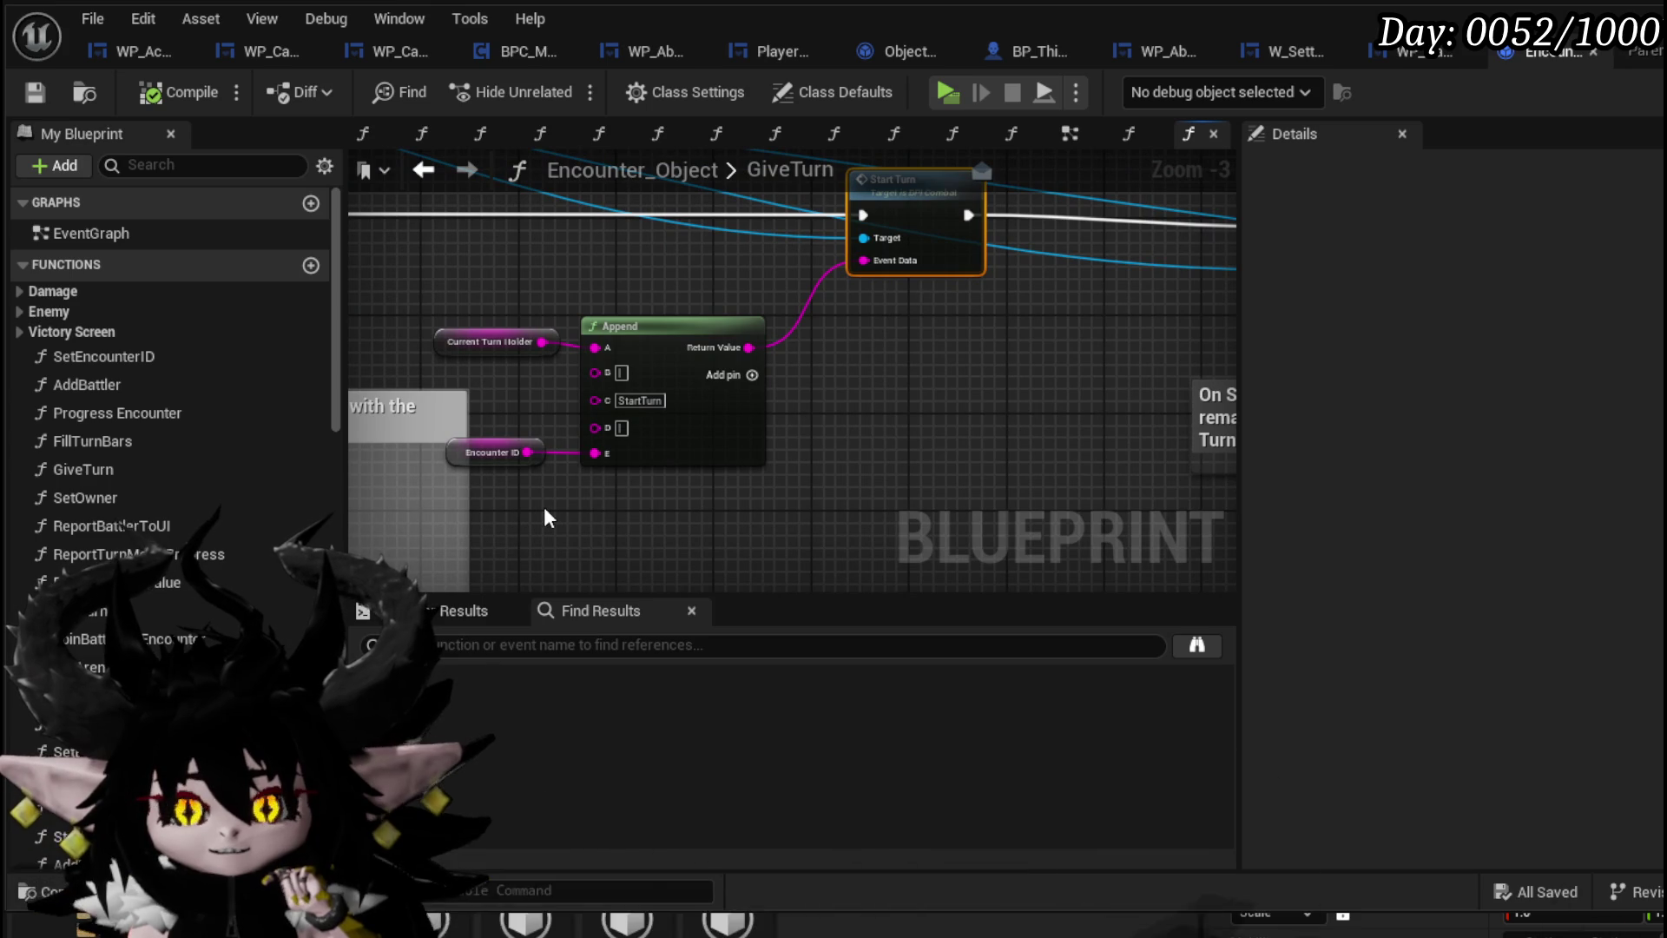
Select the Append and Start Turn group and paste a duplicate Encounter ID node
mouse_move(534, 504)
mouse_down()
mouse_move(763, 253)
mouse_move(904, 224)
mouse_up()
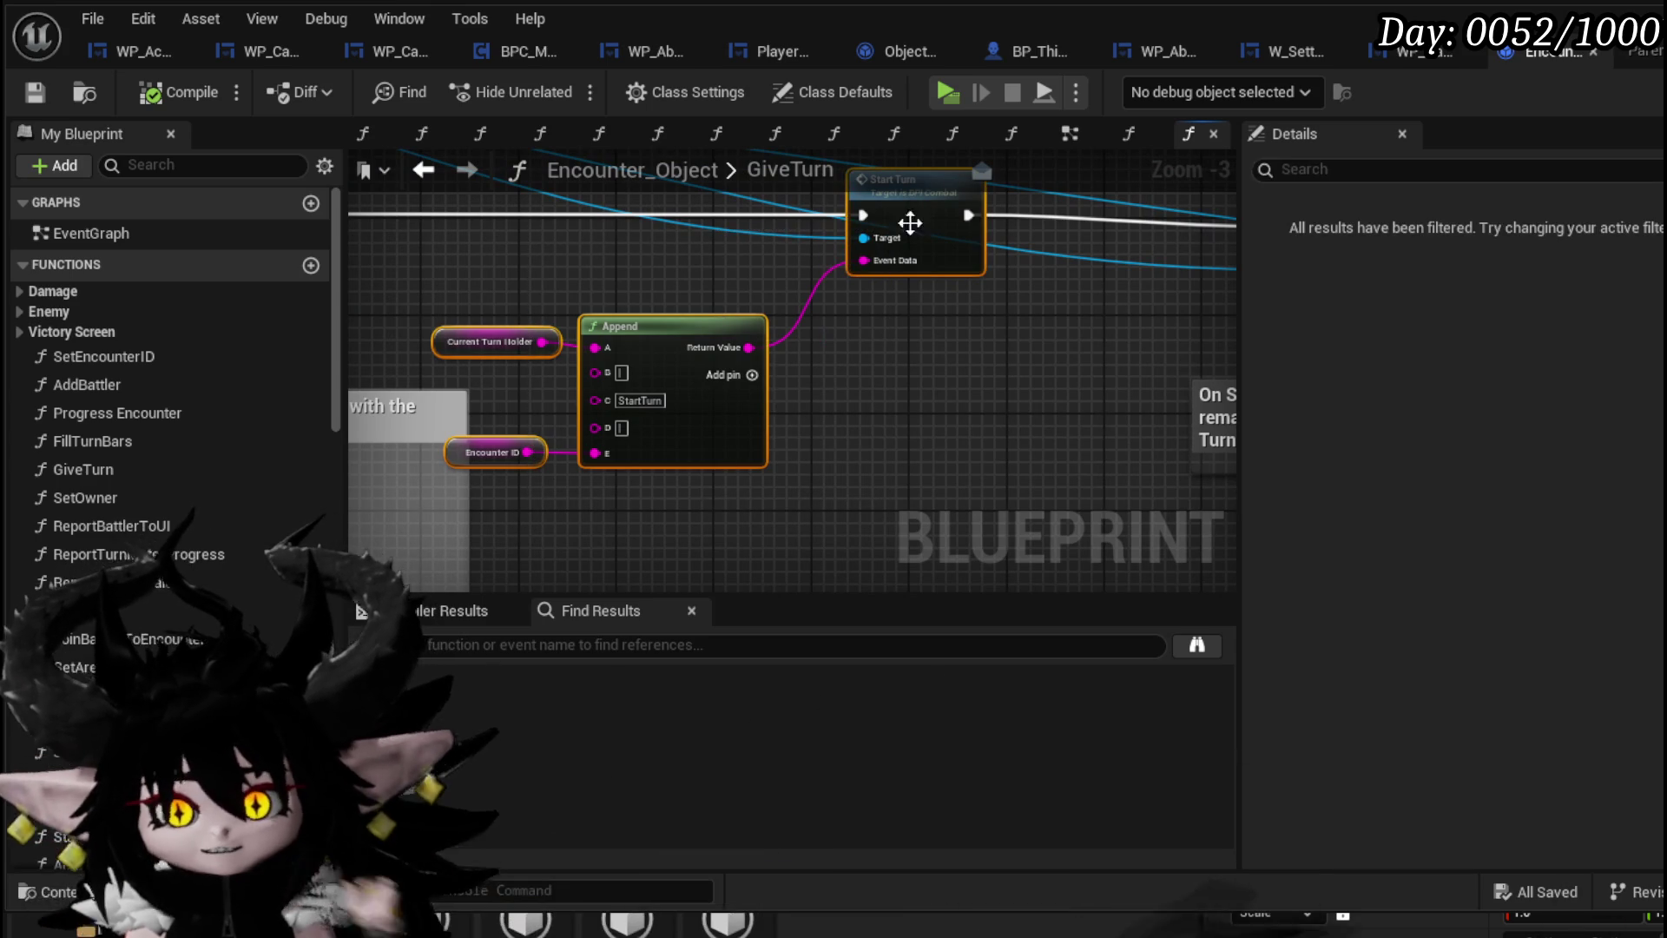
scroll(584, 282, down, 2)
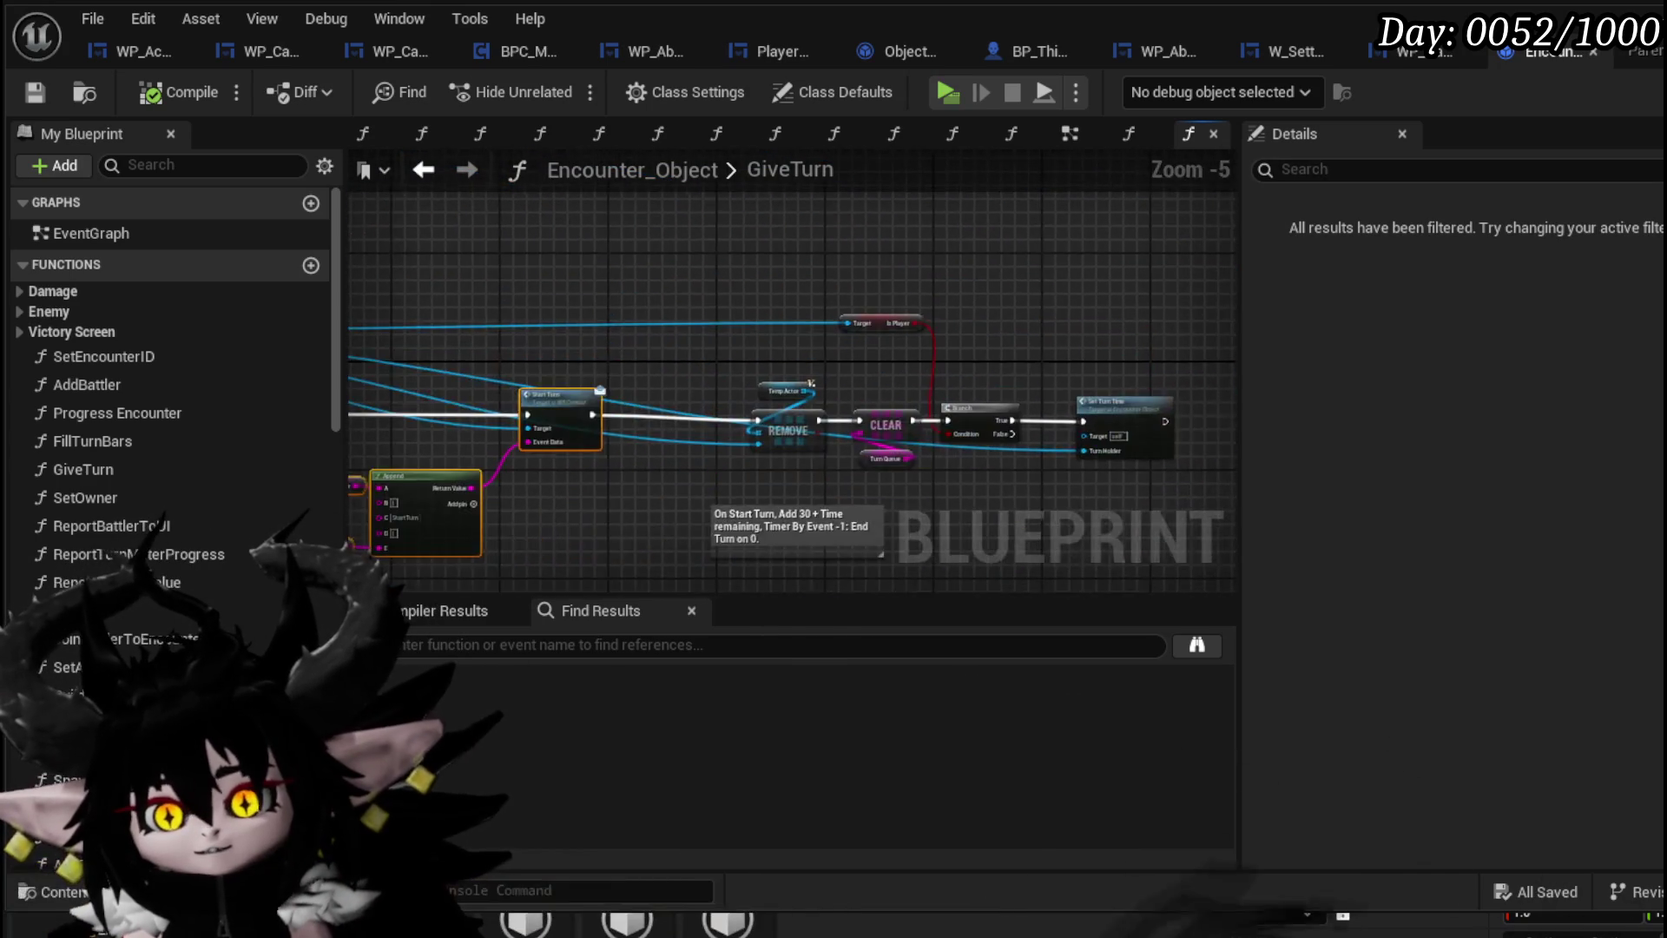
scroll(1006, 452, up, 3)
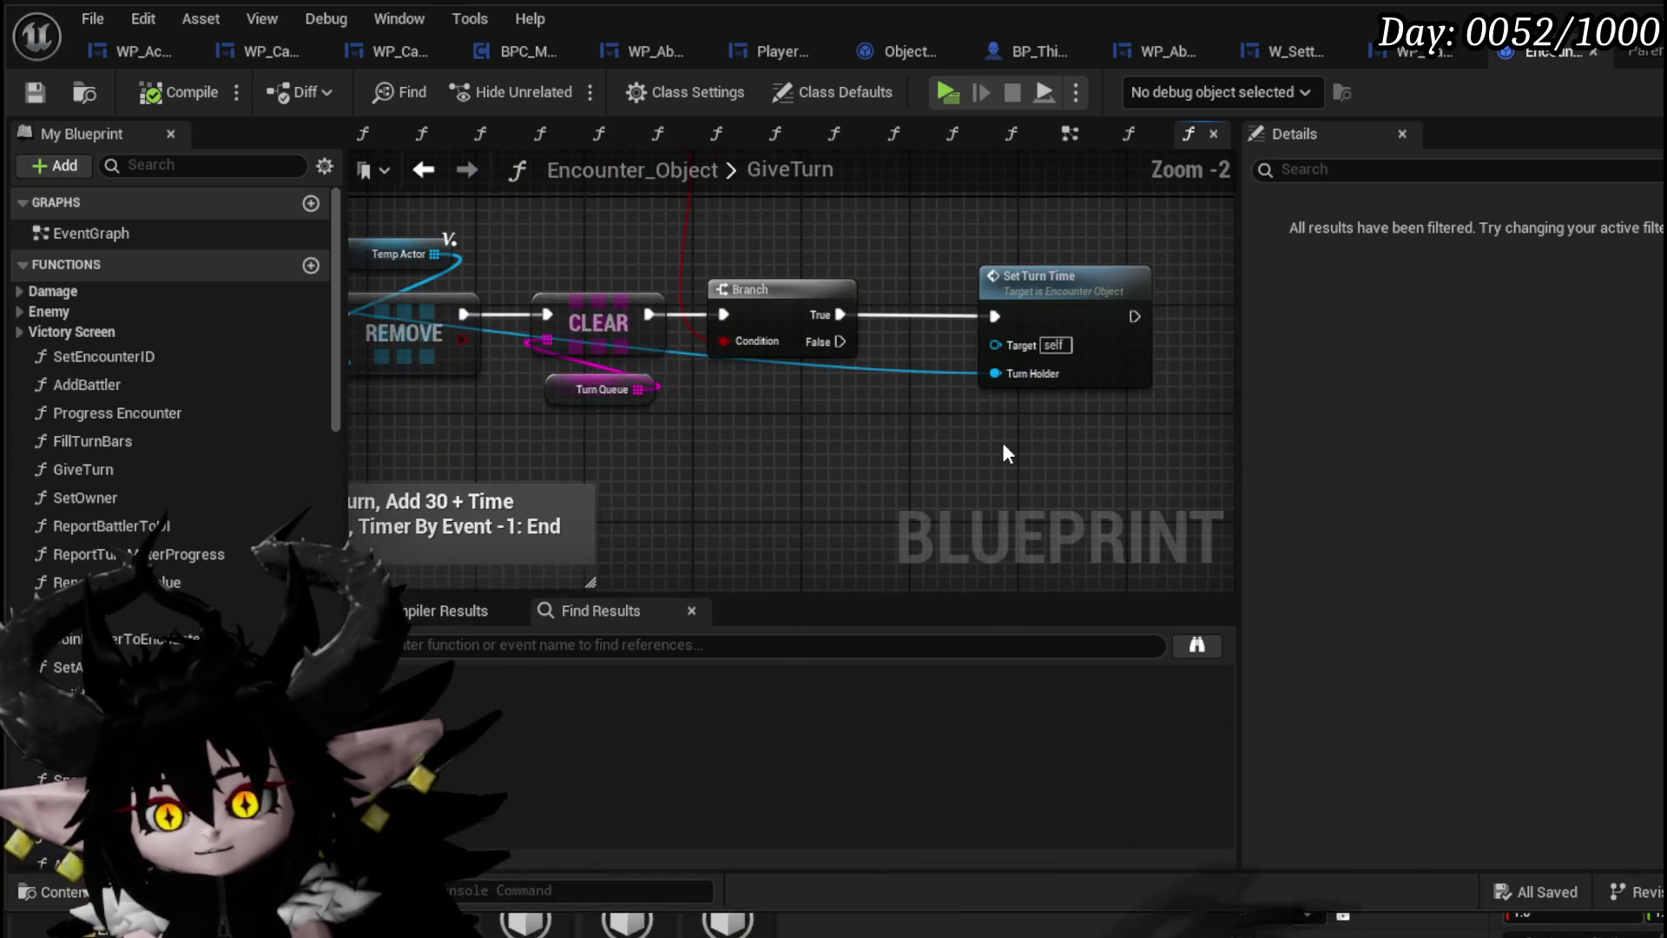
scroll(734, 422, down, 3)
scroll(799, 372, up, 4)
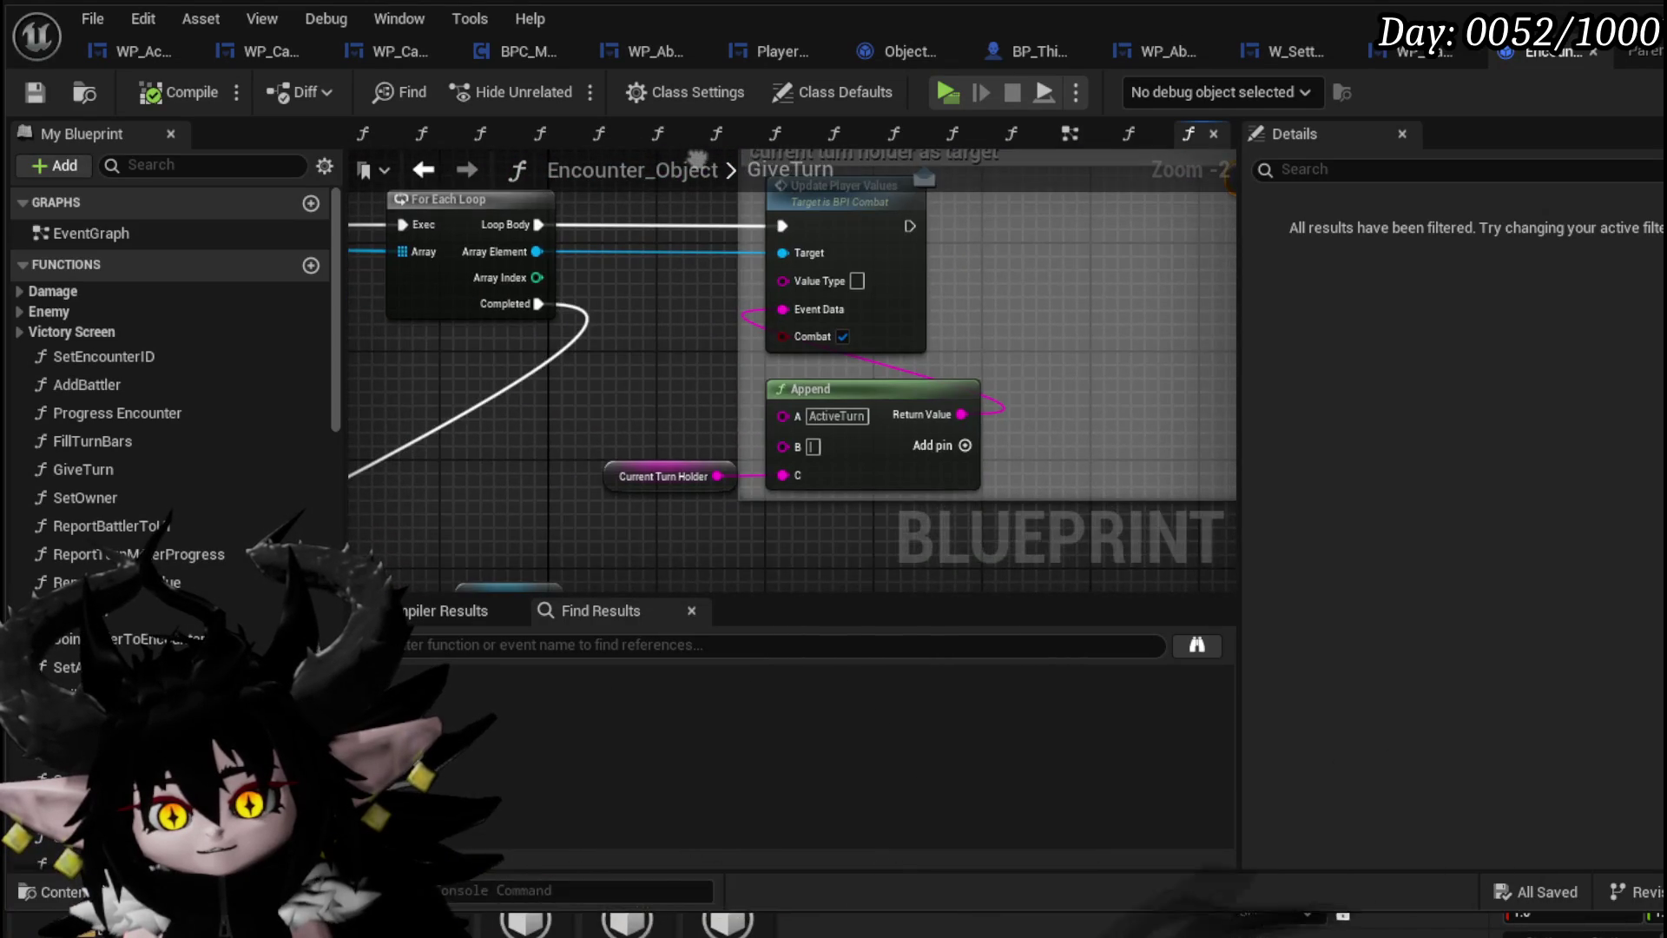
scroll(839, 390, down, 1)
scroll(932, 491, down, 3)
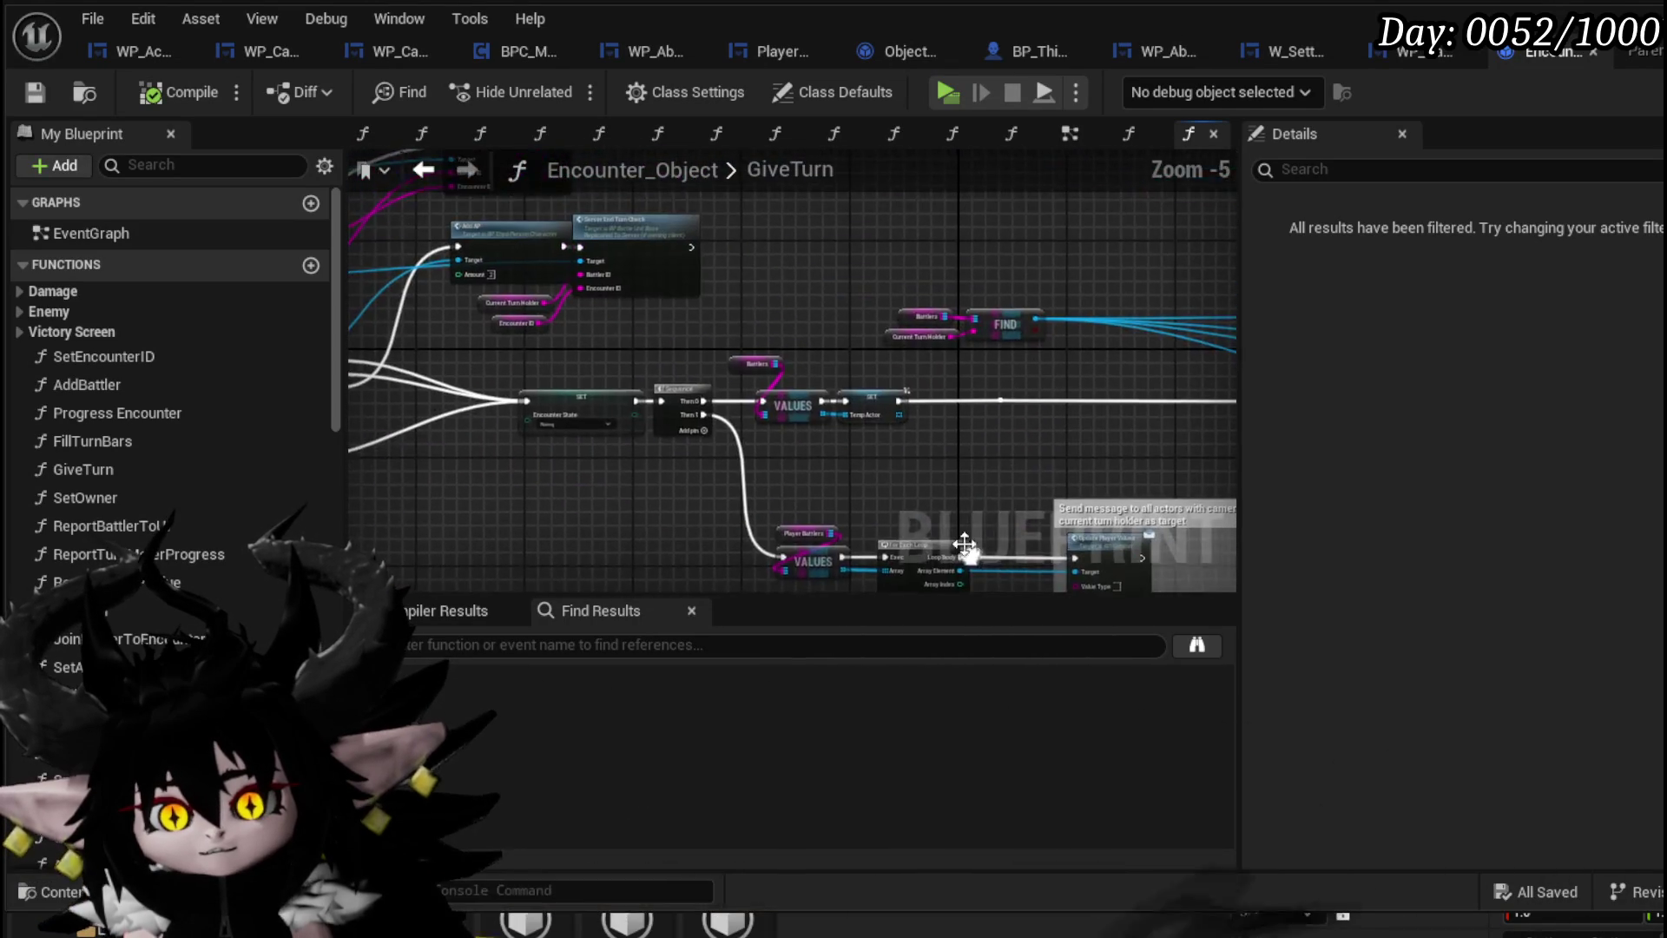
scroll(891, 253, down, 1)
key(ctrl+v)
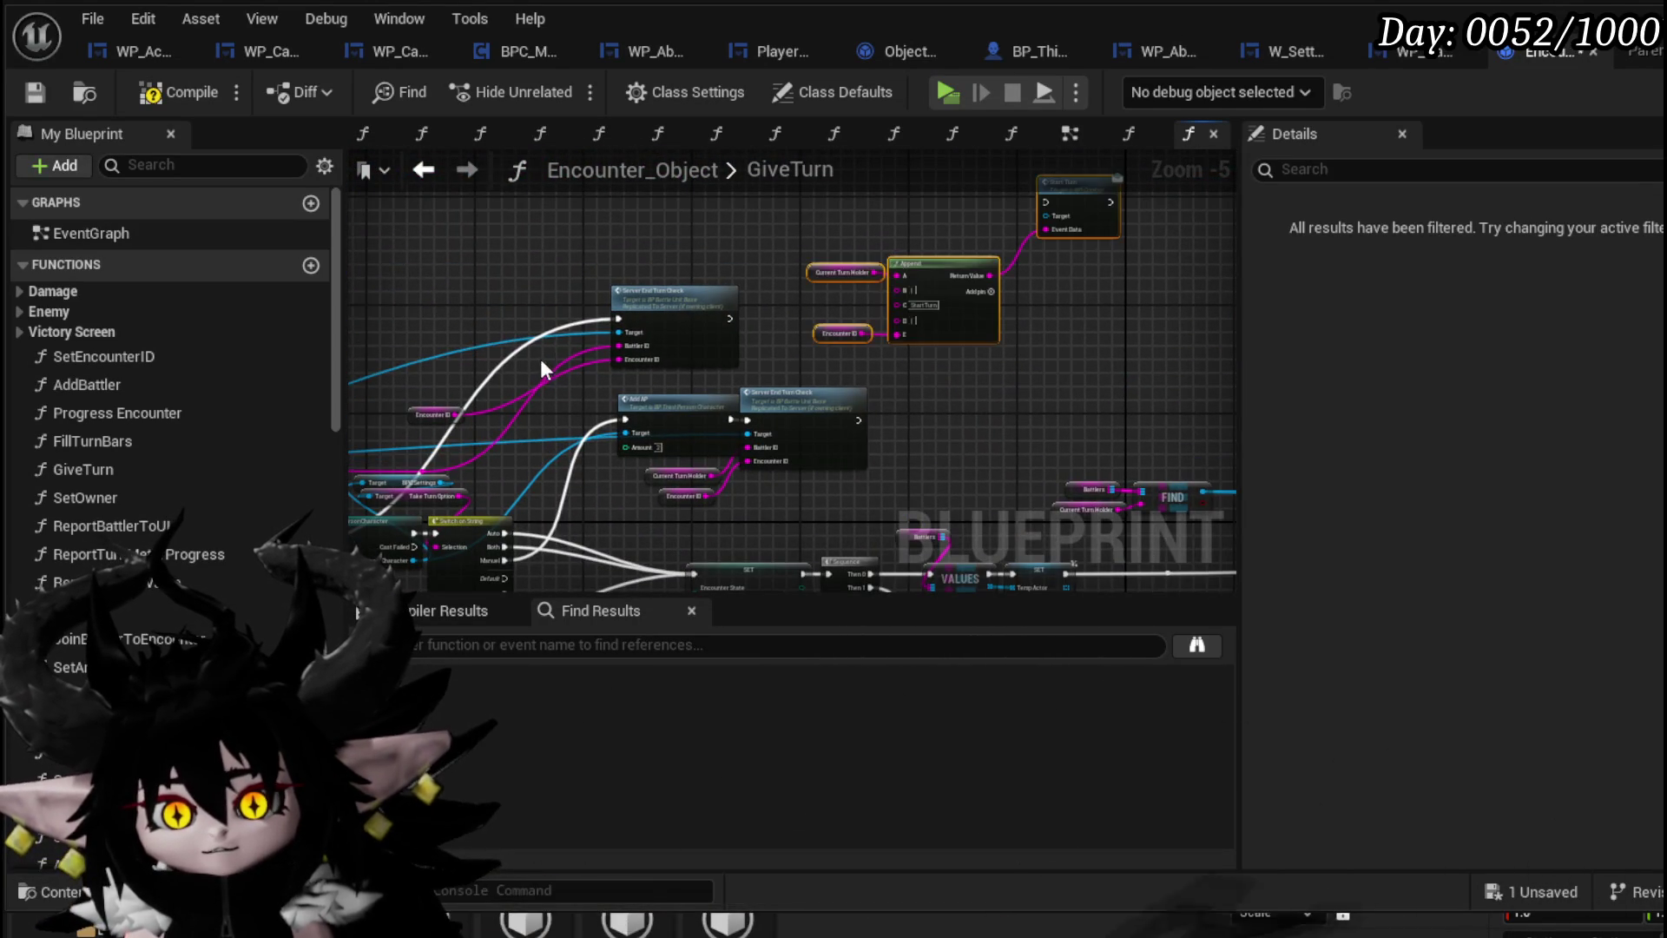
scroll(540, 358, up, 4)
Place Start Turn right after Server End Turn Check, fed by the Append string
mouse_move(584, 333)
mouse_down()
mouse_move(1044, 258)
mouse_move(479, 304)
mouse_up()
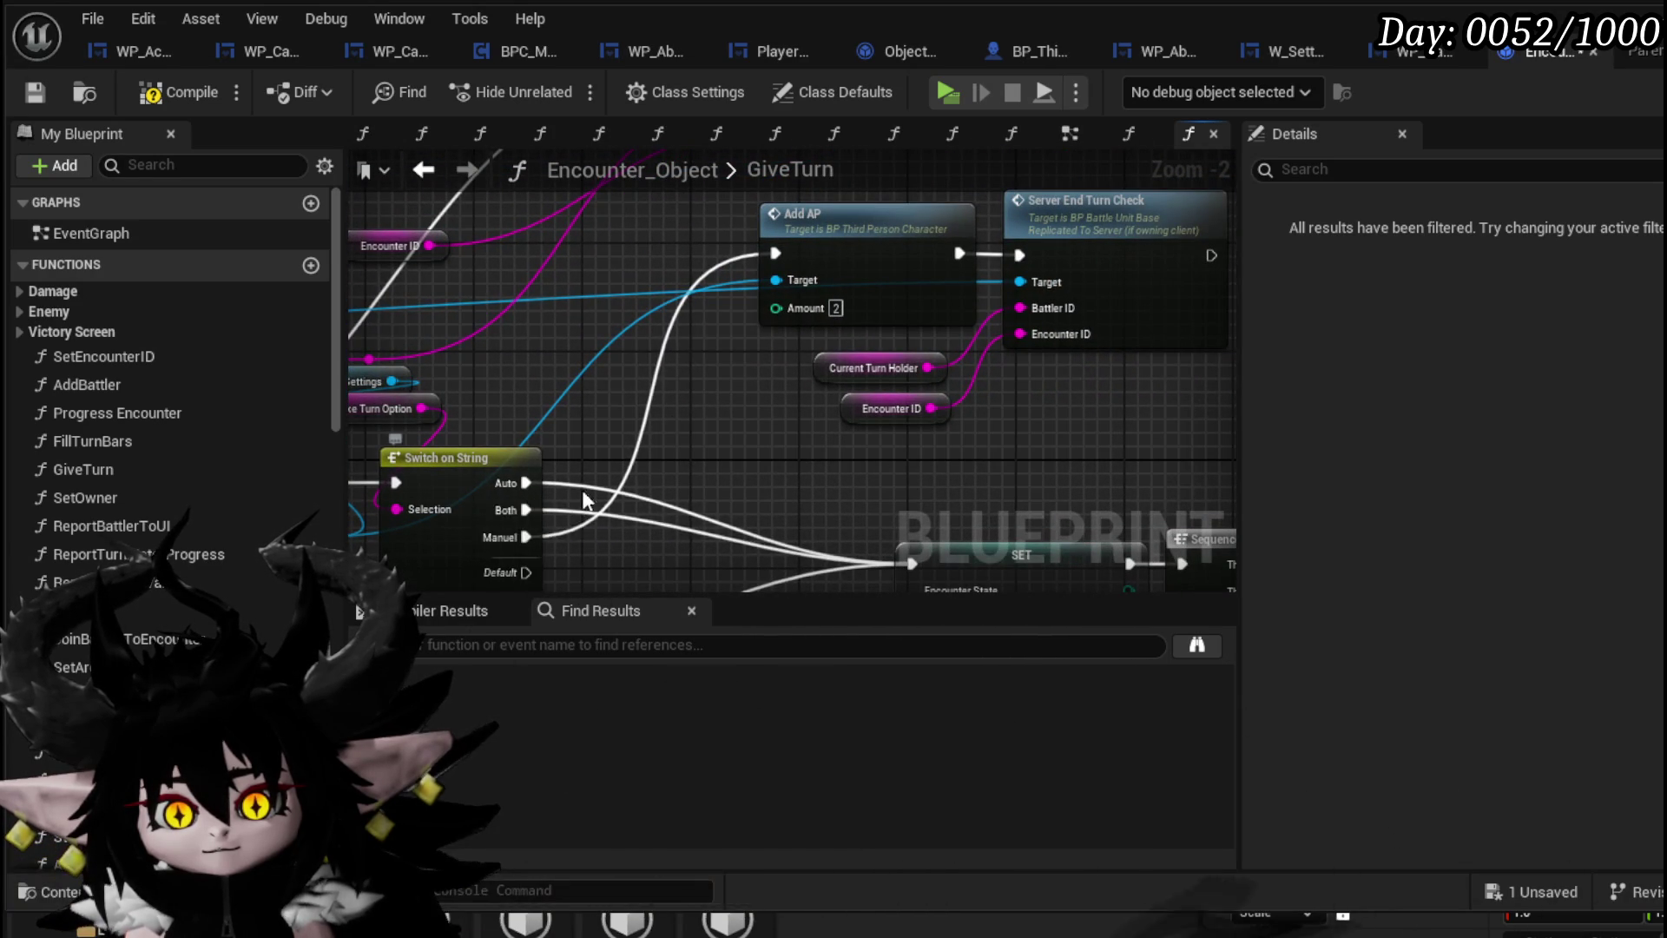
drag(688, 410, 421, 532)
scroll(993, 391, down, 2)
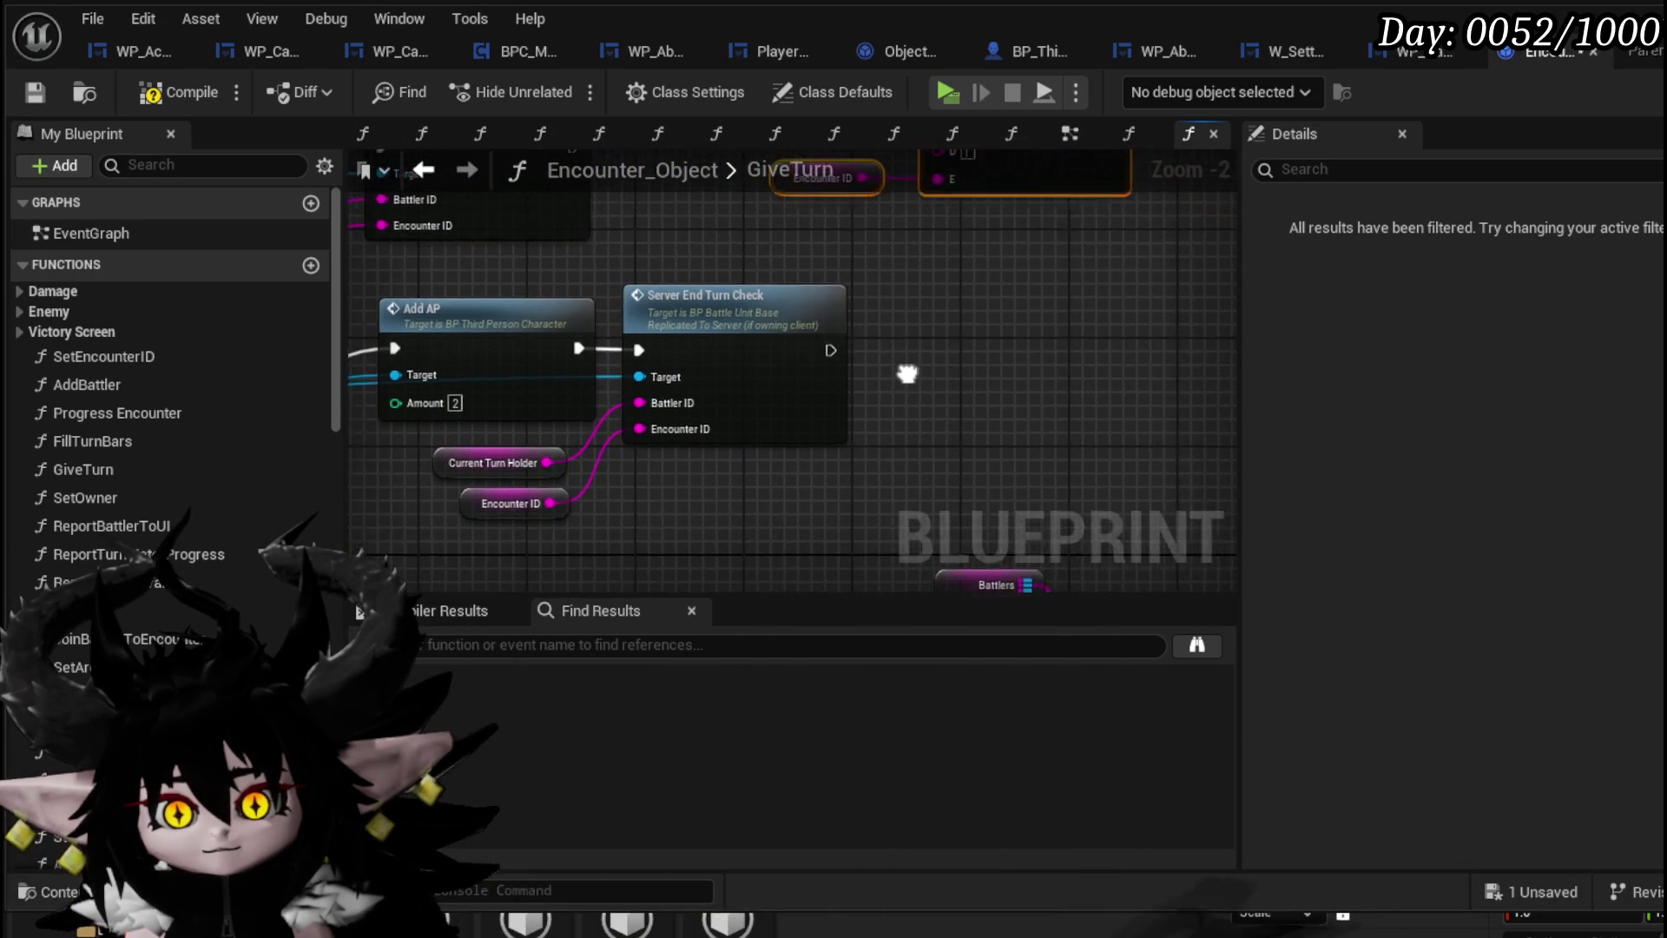
drag(893, 391, 747, 403)
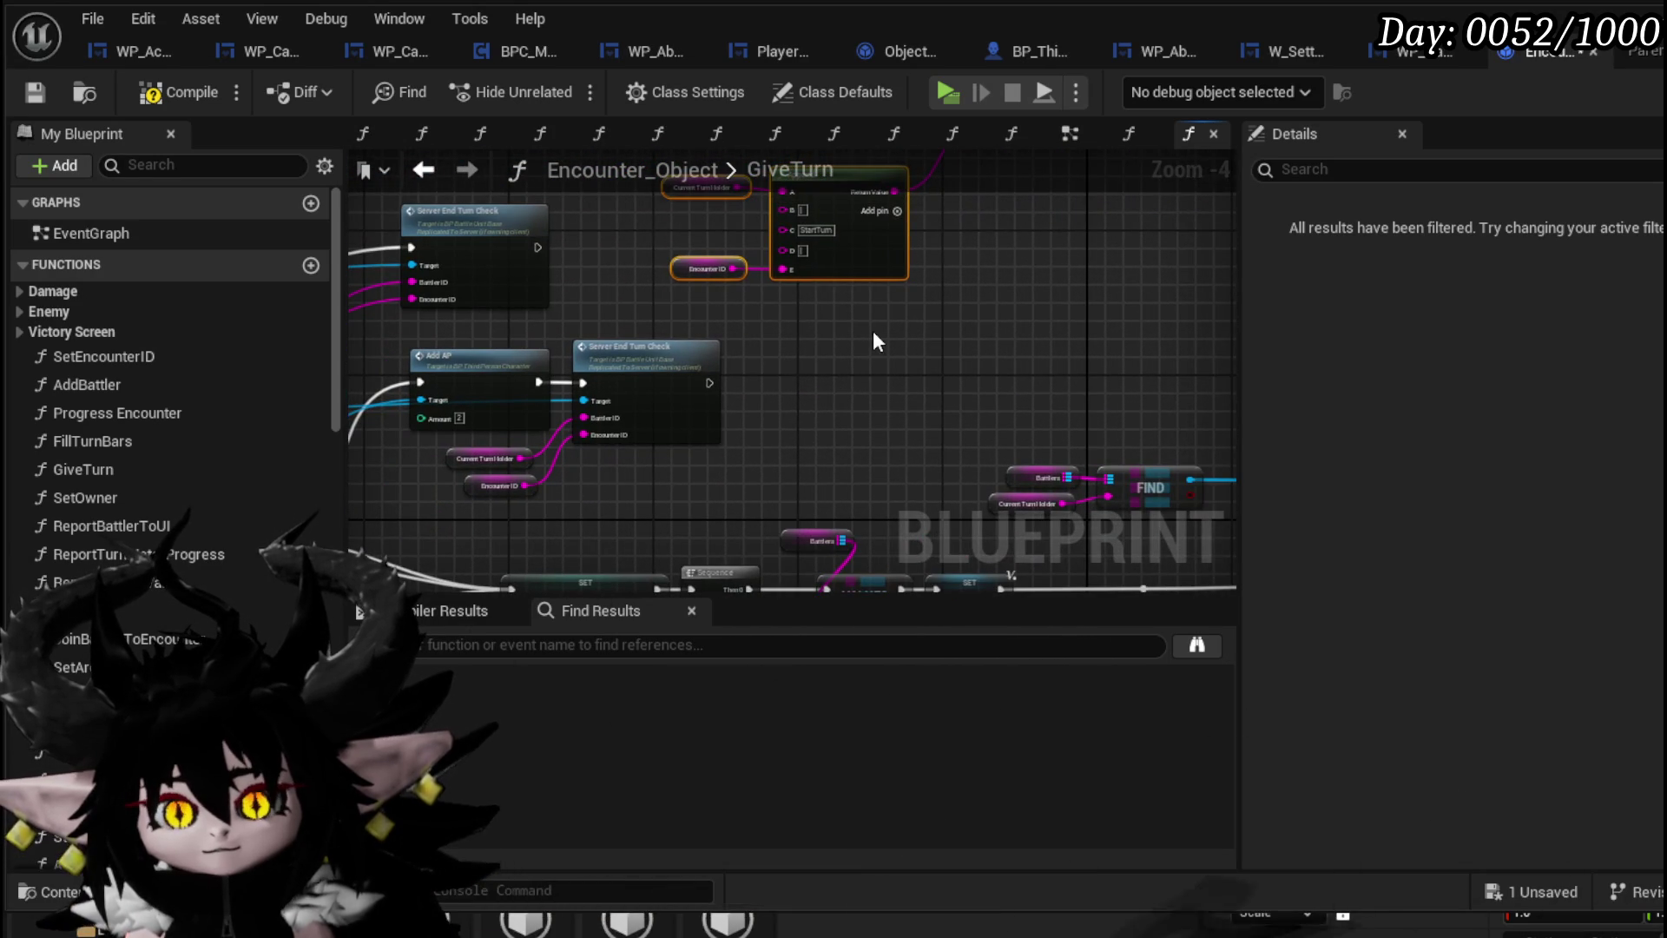
drag(873, 330, 740, 481)
mouse_move(901, 229)
mouse_down()
mouse_move(666, 518)
mouse_move(613, 535)
mouse_move(799, 295)
mouse_move(724, 332)
mouse_up()
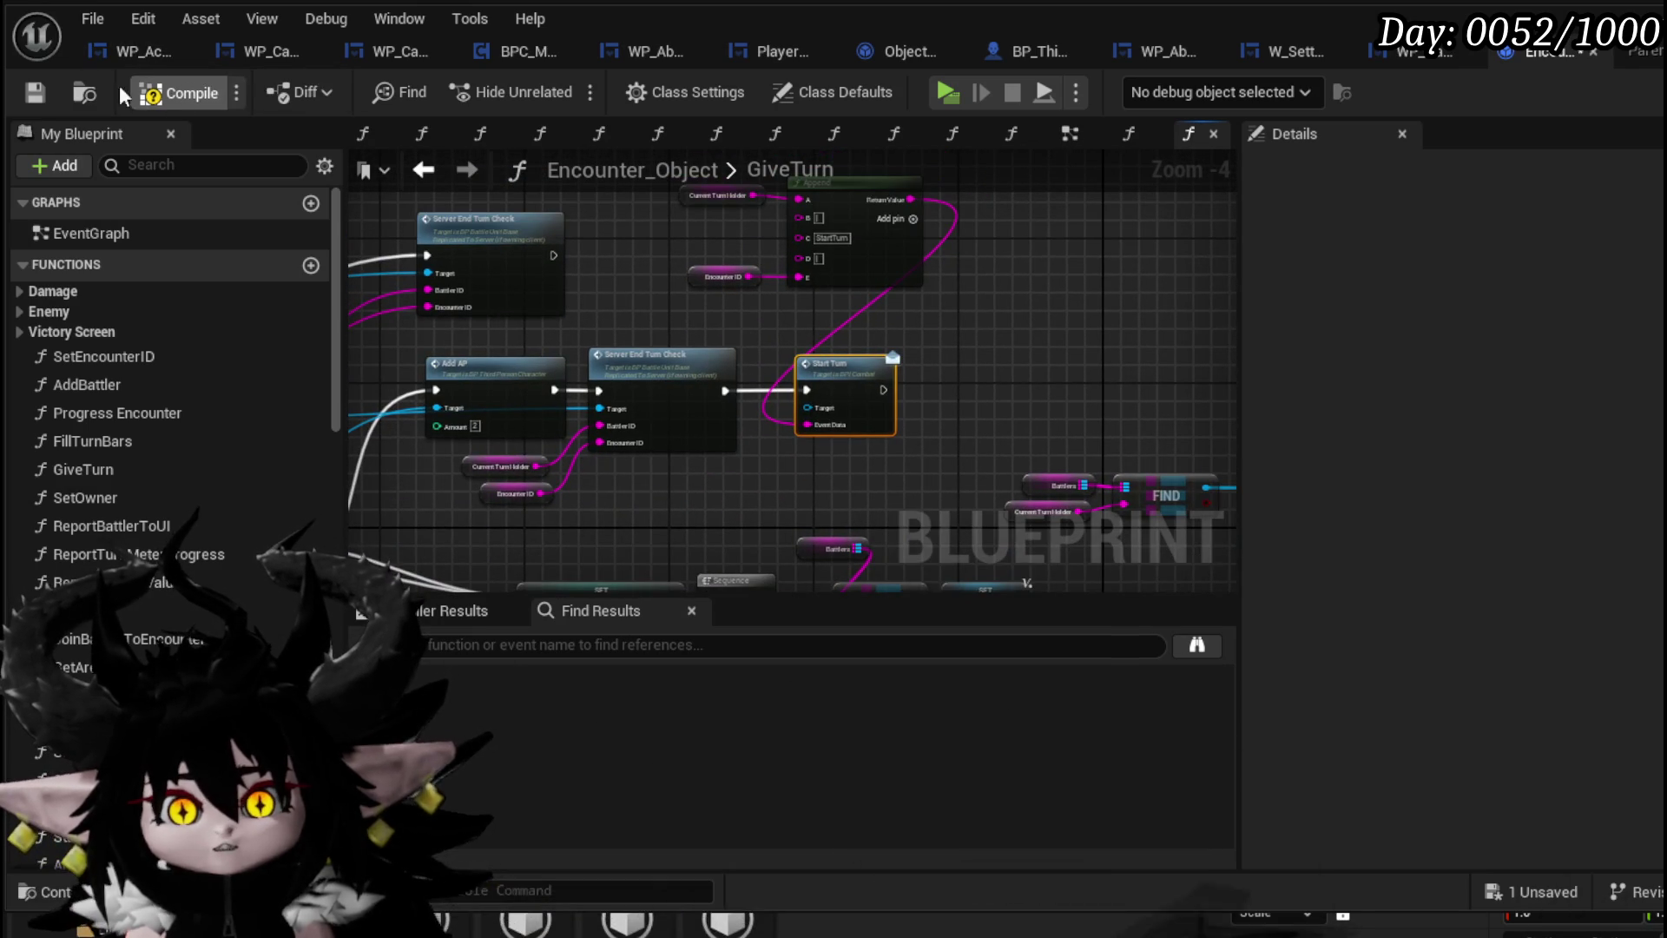
Duplicate the FIND node into Start Turn's Target to fix the error, then recompile and save
click(33, 85)
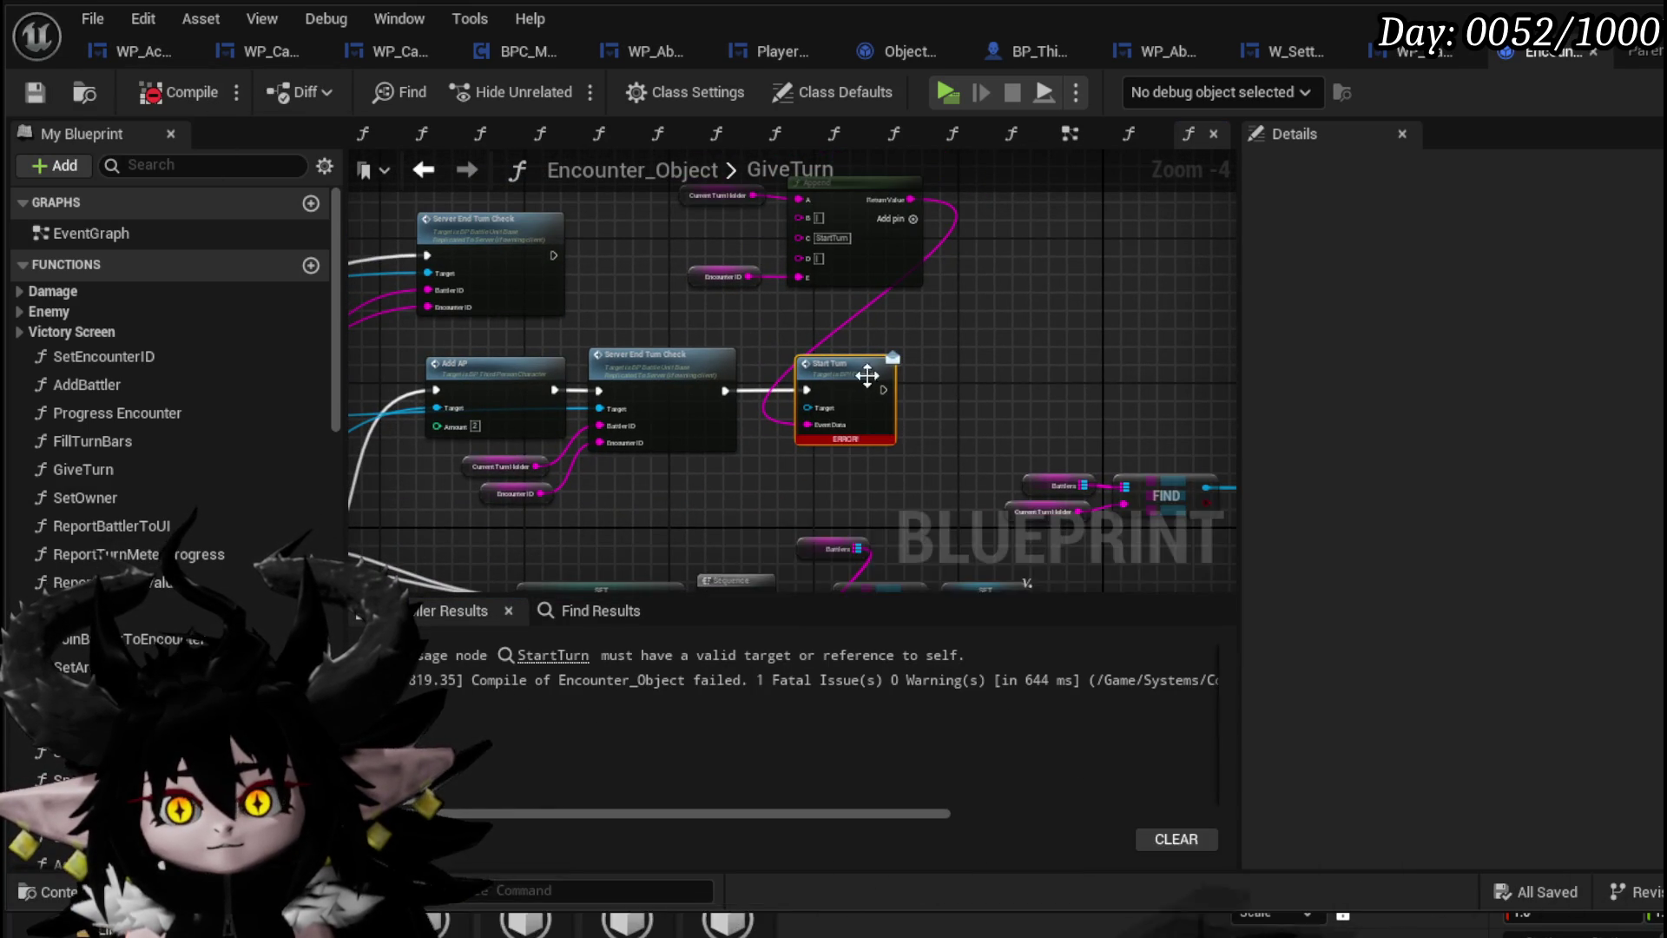
drag(931, 363, 521, 343)
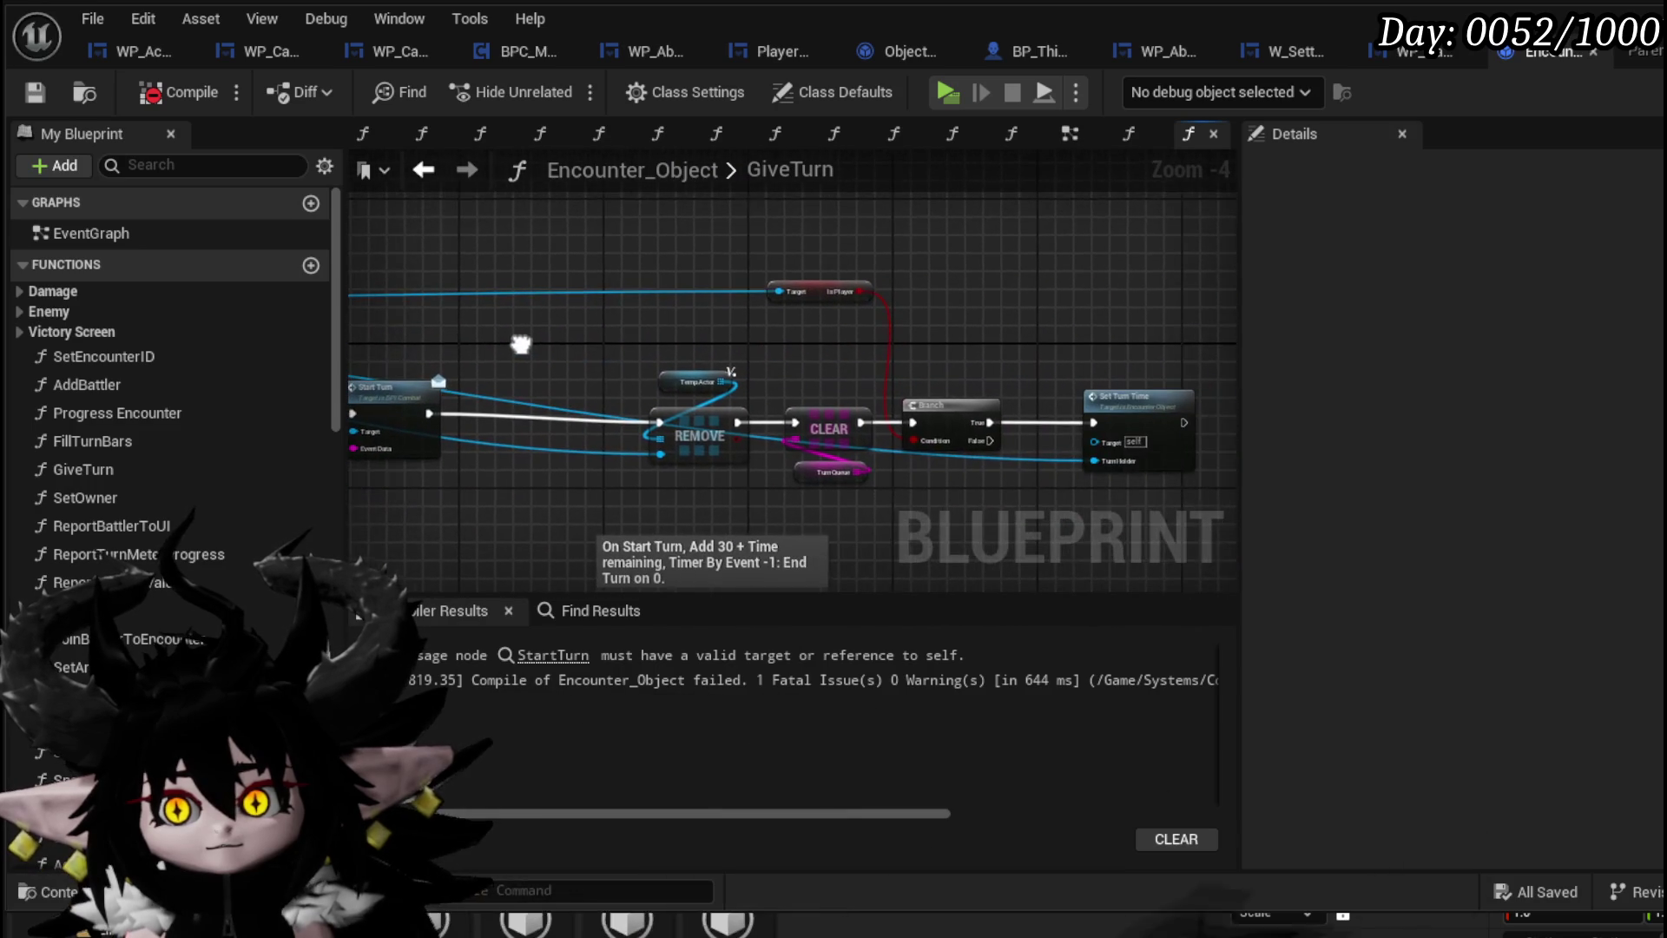
mouse_move(898, 385)
mouse_down()
mouse_move(964, 291)
mouse_move(1129, 330)
mouse_move(704, 469)
mouse_move(780, 470)
mouse_up()
drag(711, 369, 707, 372)
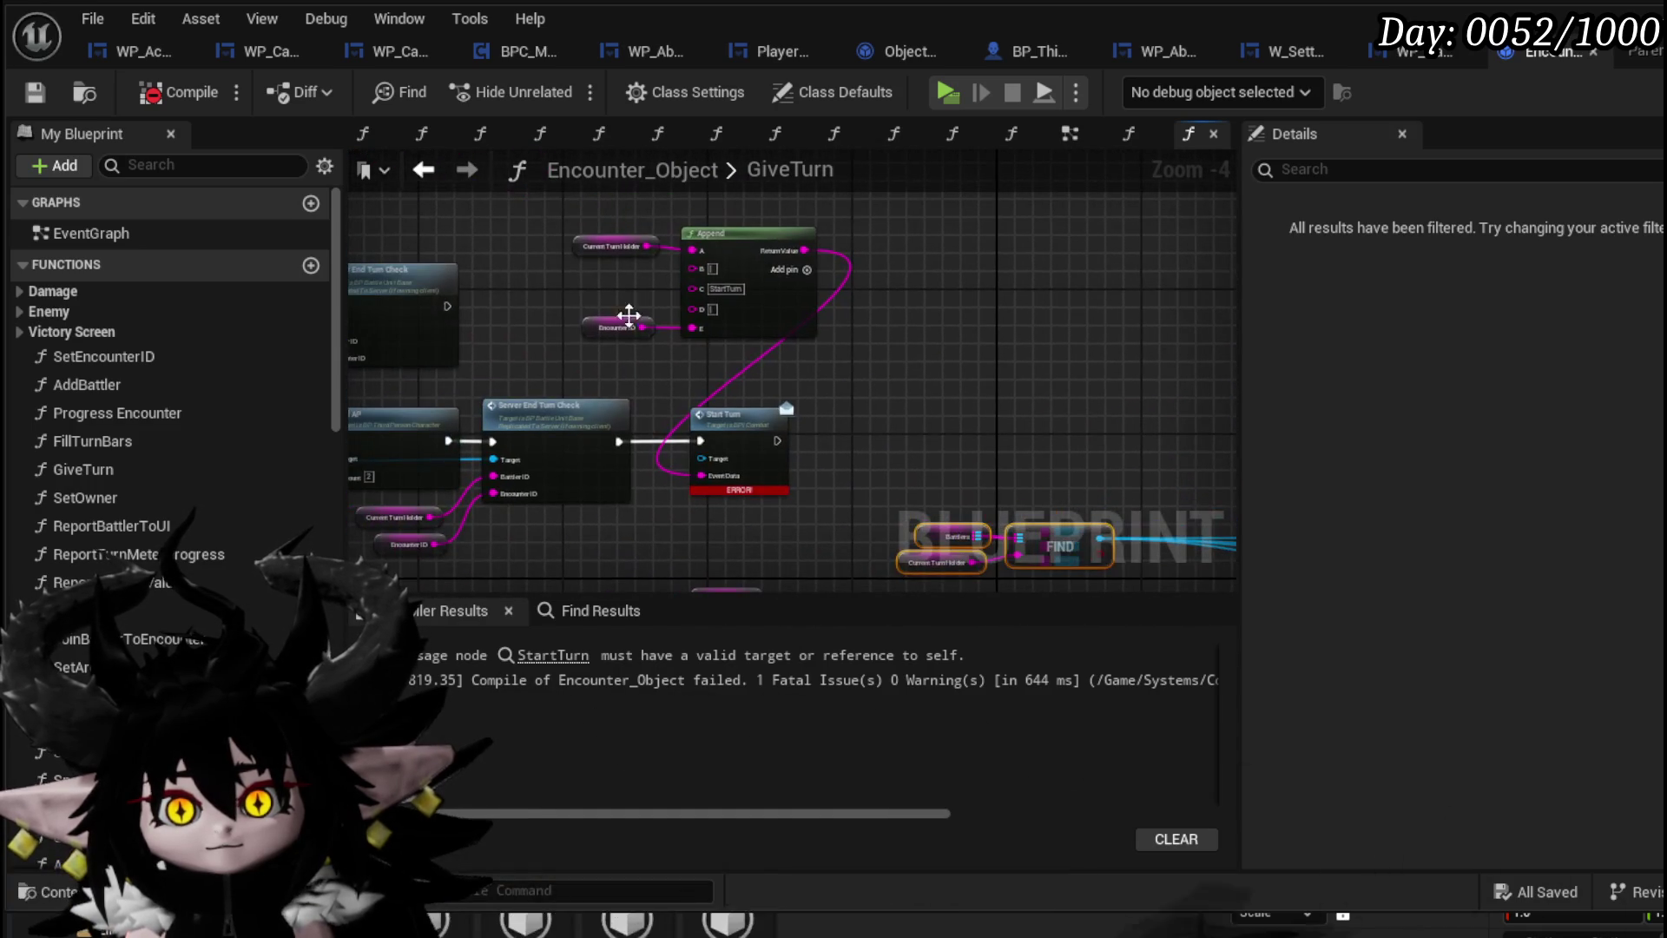
key(ctrl+v)
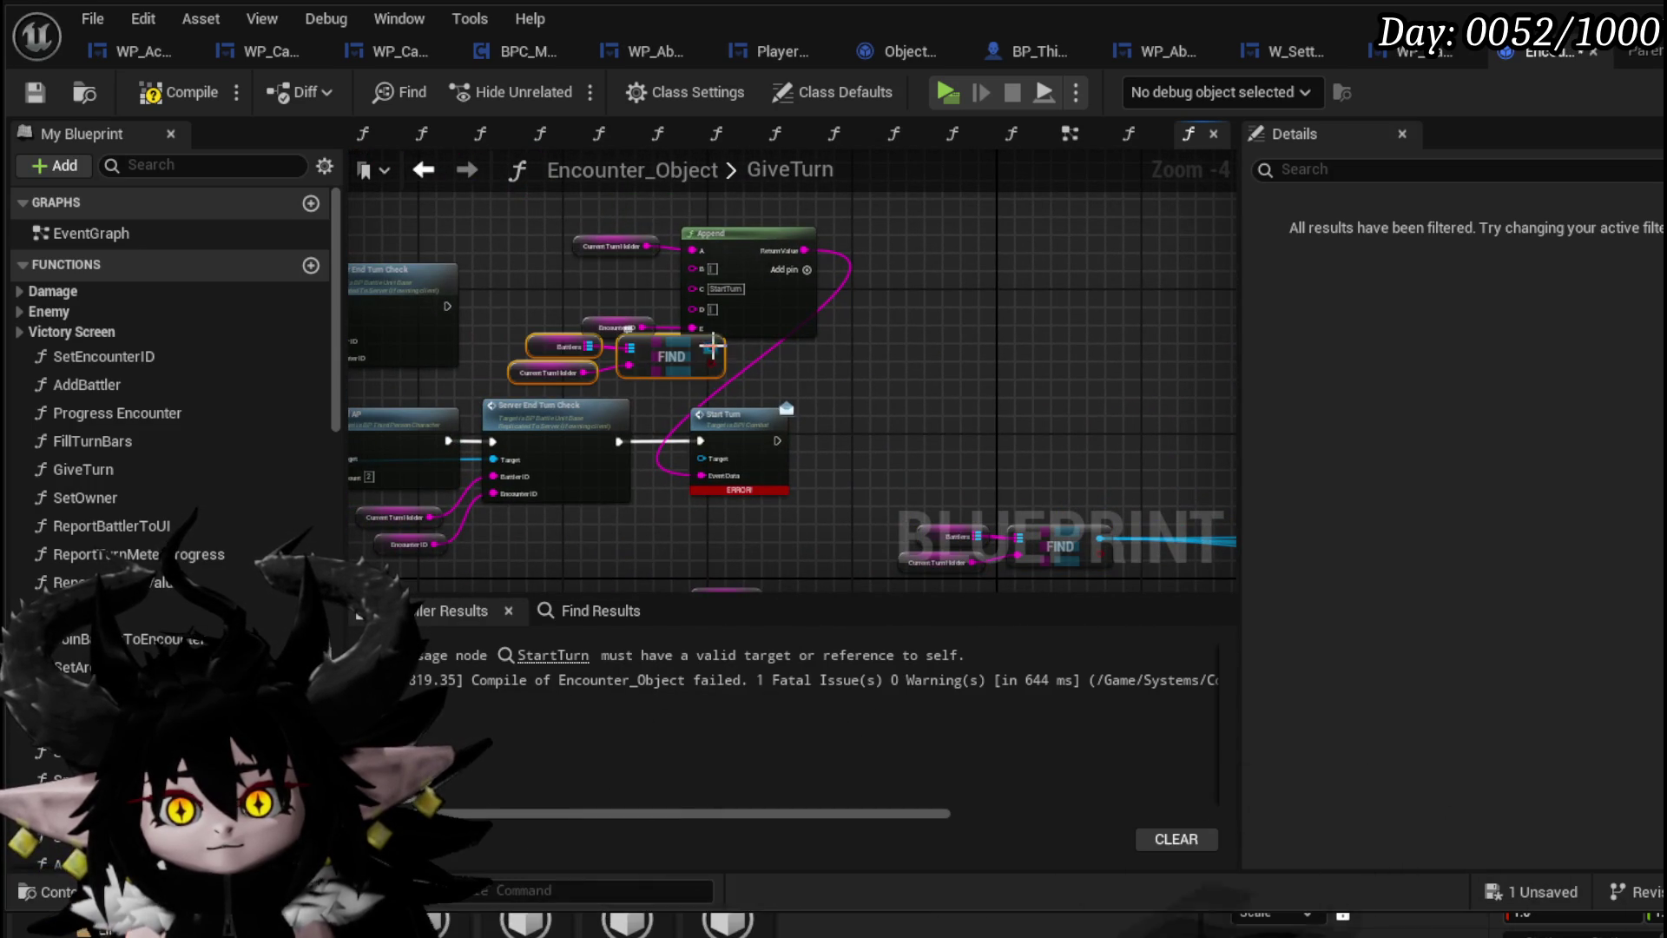
mouse_move(559, 187)
mouse_down()
mouse_move(748, 319)
mouse_move(762, 250)
mouse_move(753, 266)
mouse_up()
click(186, 97)
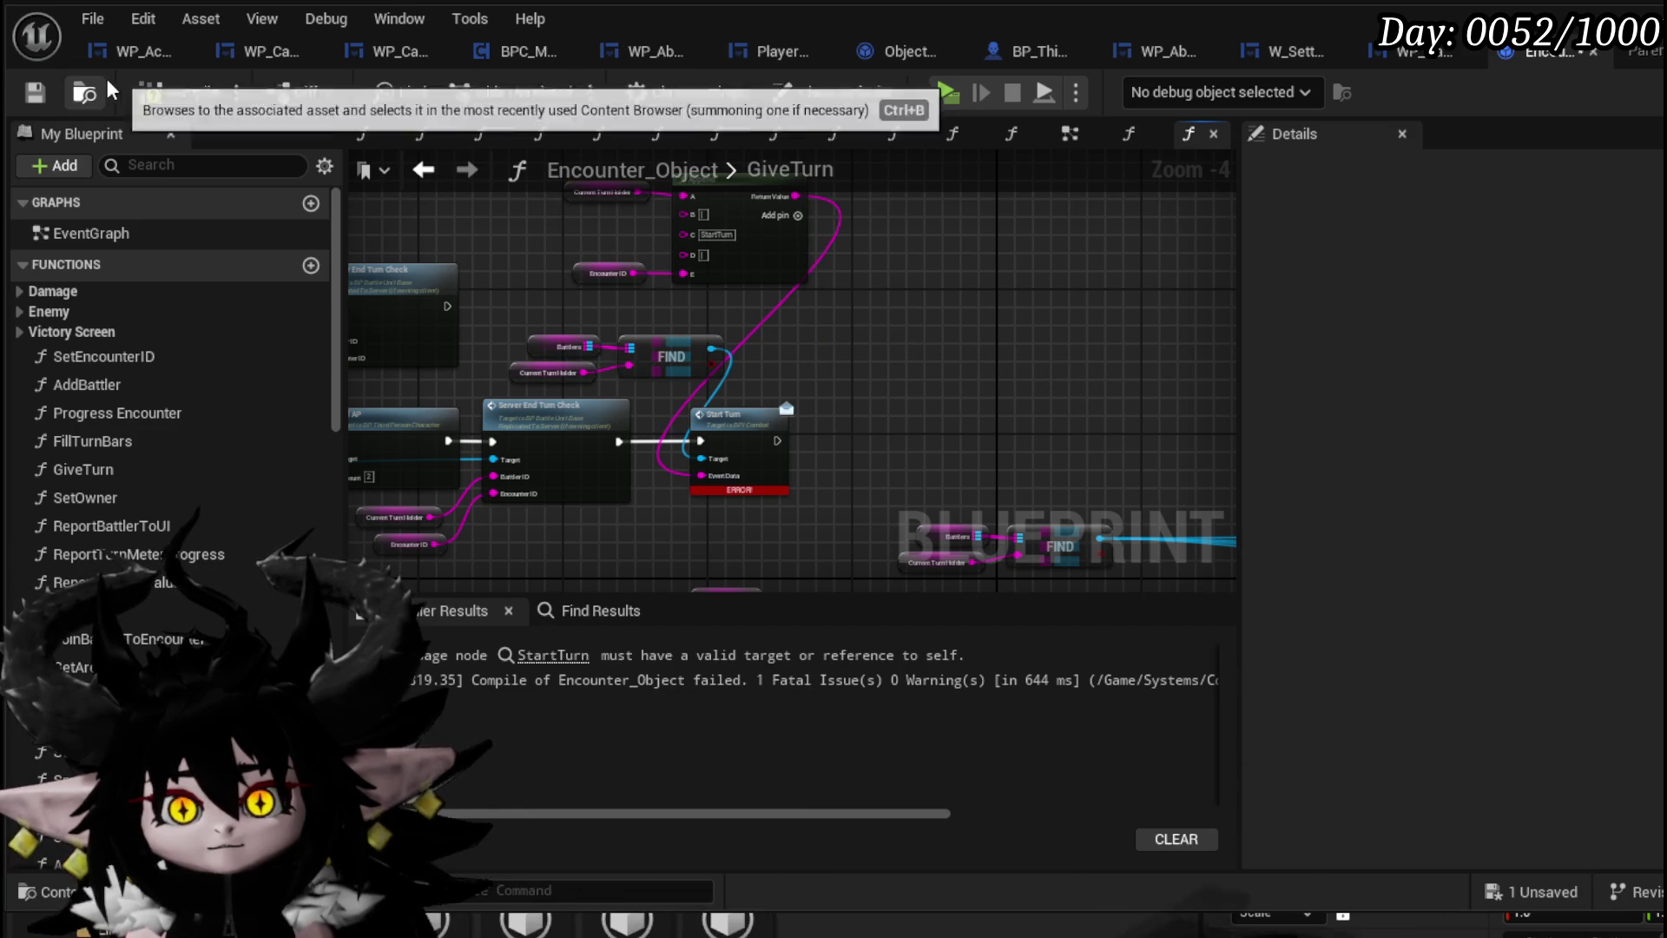
click(29, 99)
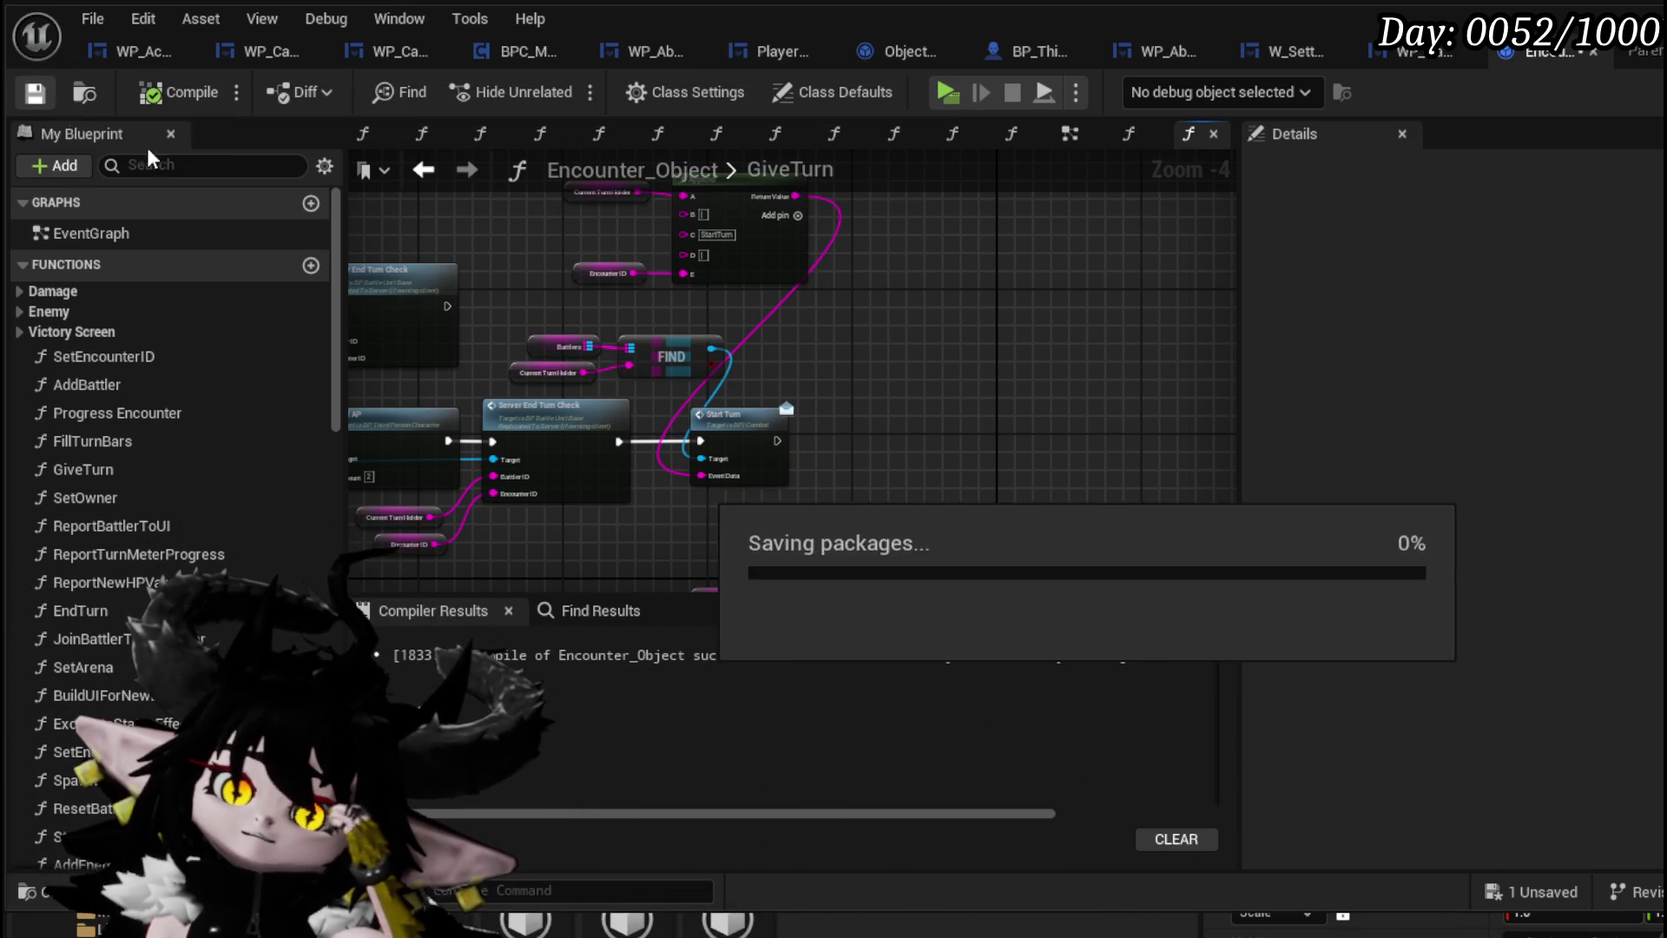
Switch to BP_ThirdPersonCharacter's EventGraph and look over its Client Raise Event and Server End Turn nodes
drag(816, 201, 663, 314)
scroll(559, 434, up, 2)
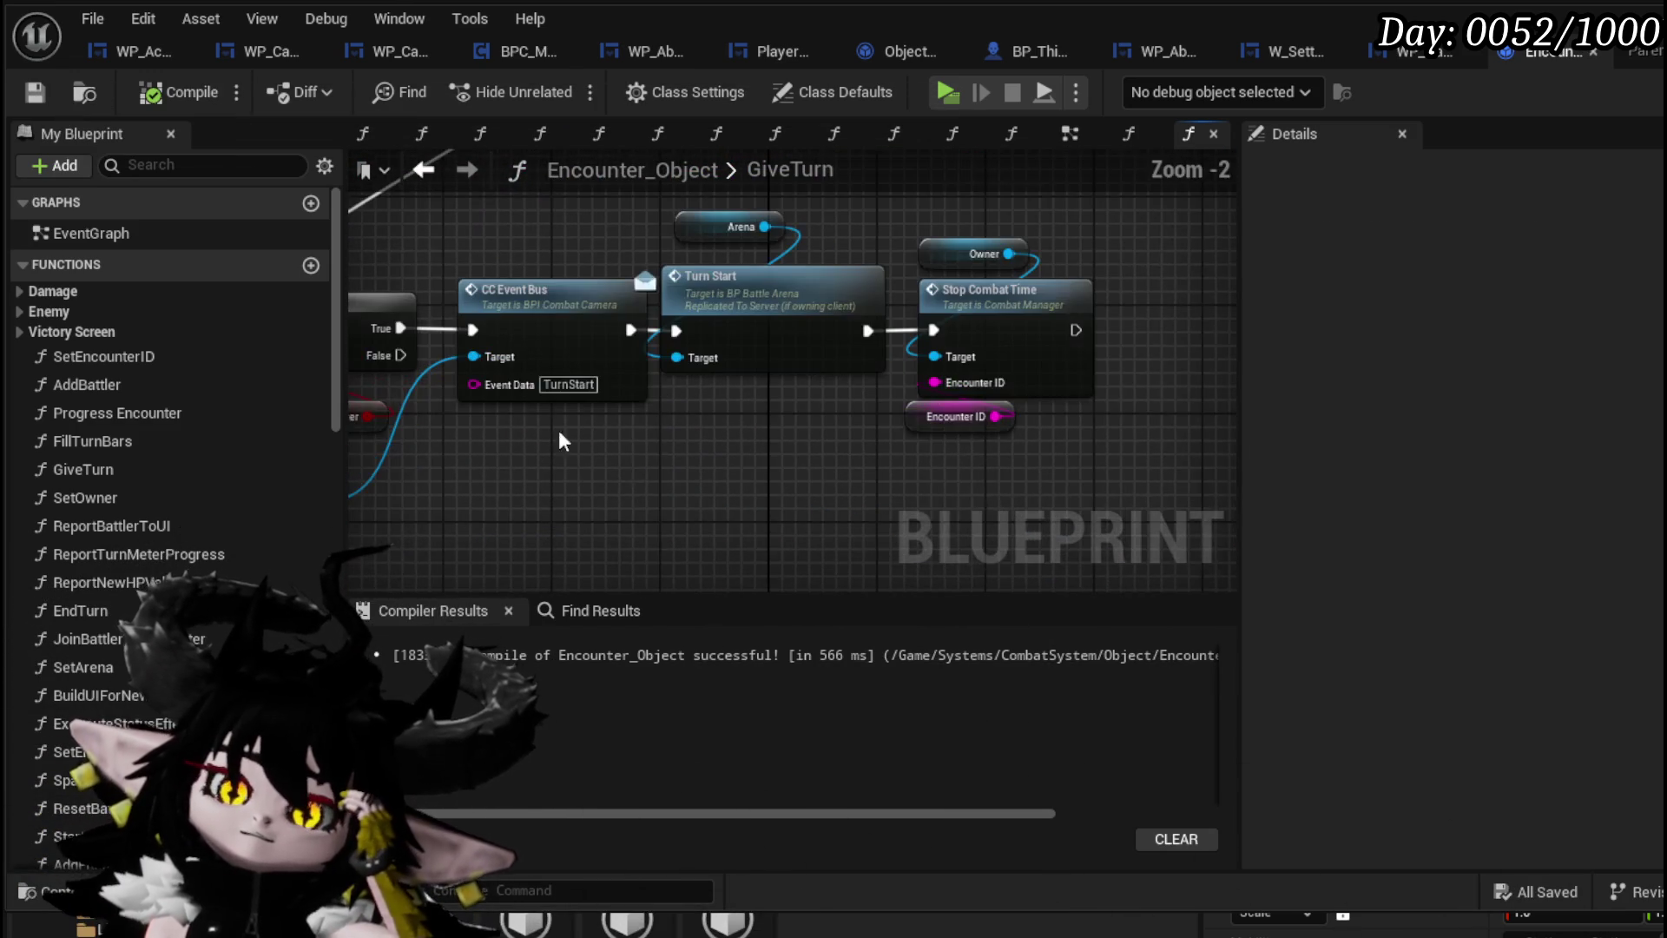
drag(633, 467, 901, 453)
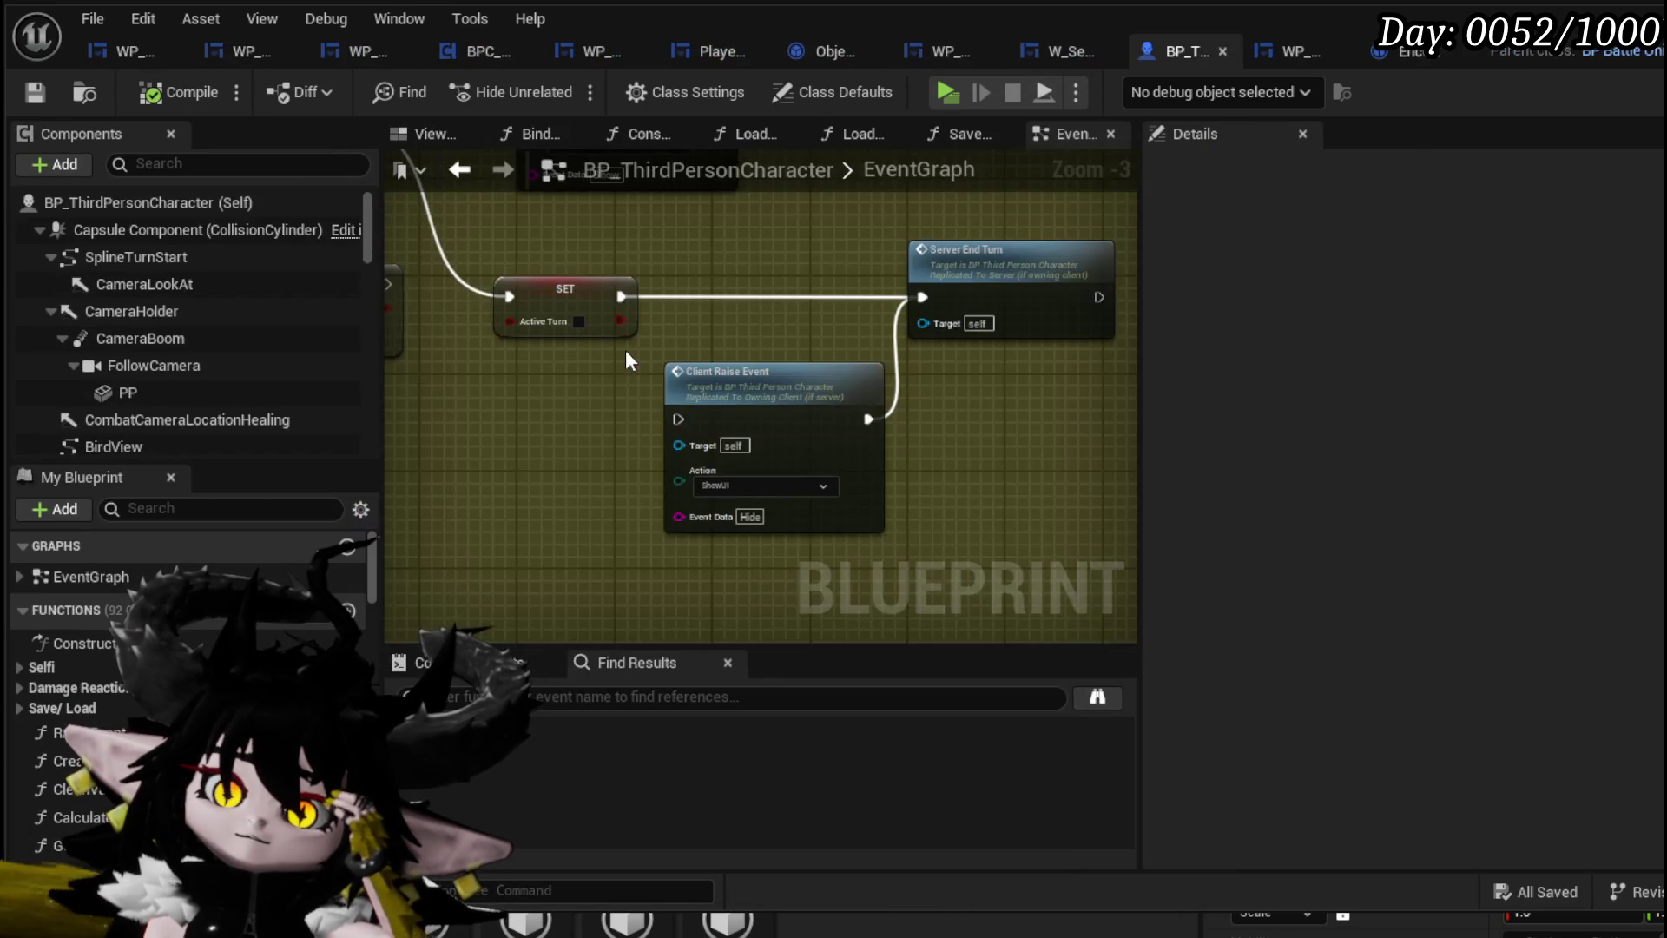
scroll(626, 340, down, 5)
drag(625, 340, 653, 284)
scroll(653, 284, down, 3)
mouse_move(592, 380)
mouse_down()
mouse_move(551, 231)
mouse_move(442, 349)
mouse_up()
scroll(844, 362, up, 2)
scroll(843, 362, up, 5)
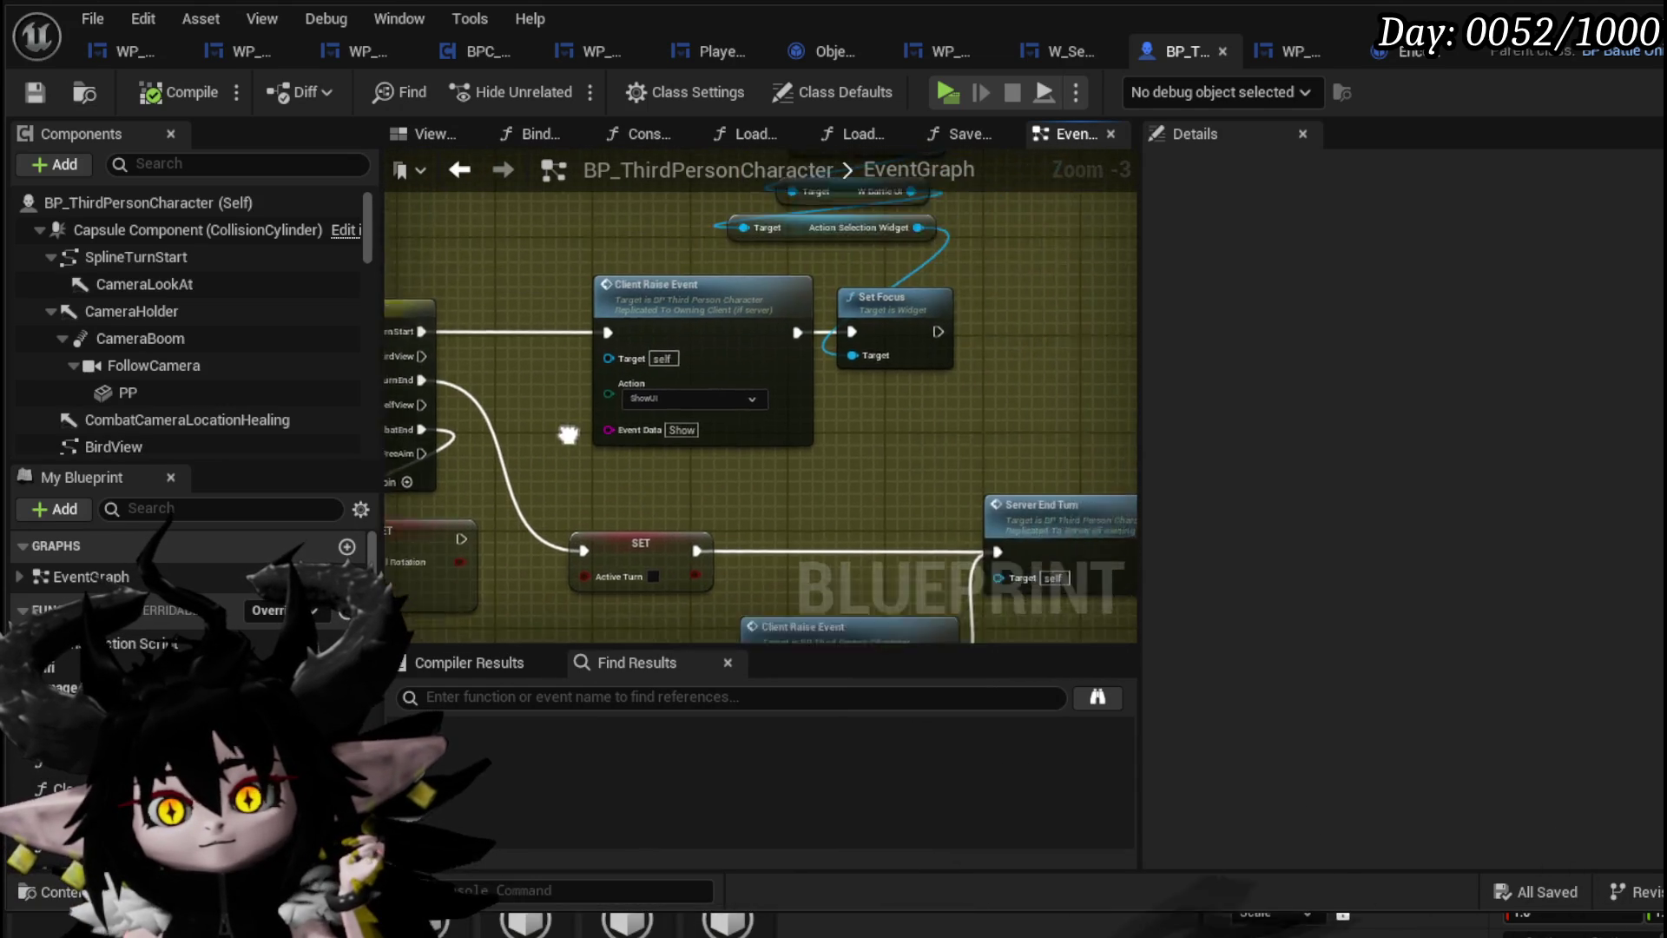
Wire TurnStart directly to Set Focus and reposition Set Focus and Client Raise Event
scroll(539, 457, up, 2)
drag(639, 320, 622, 336)
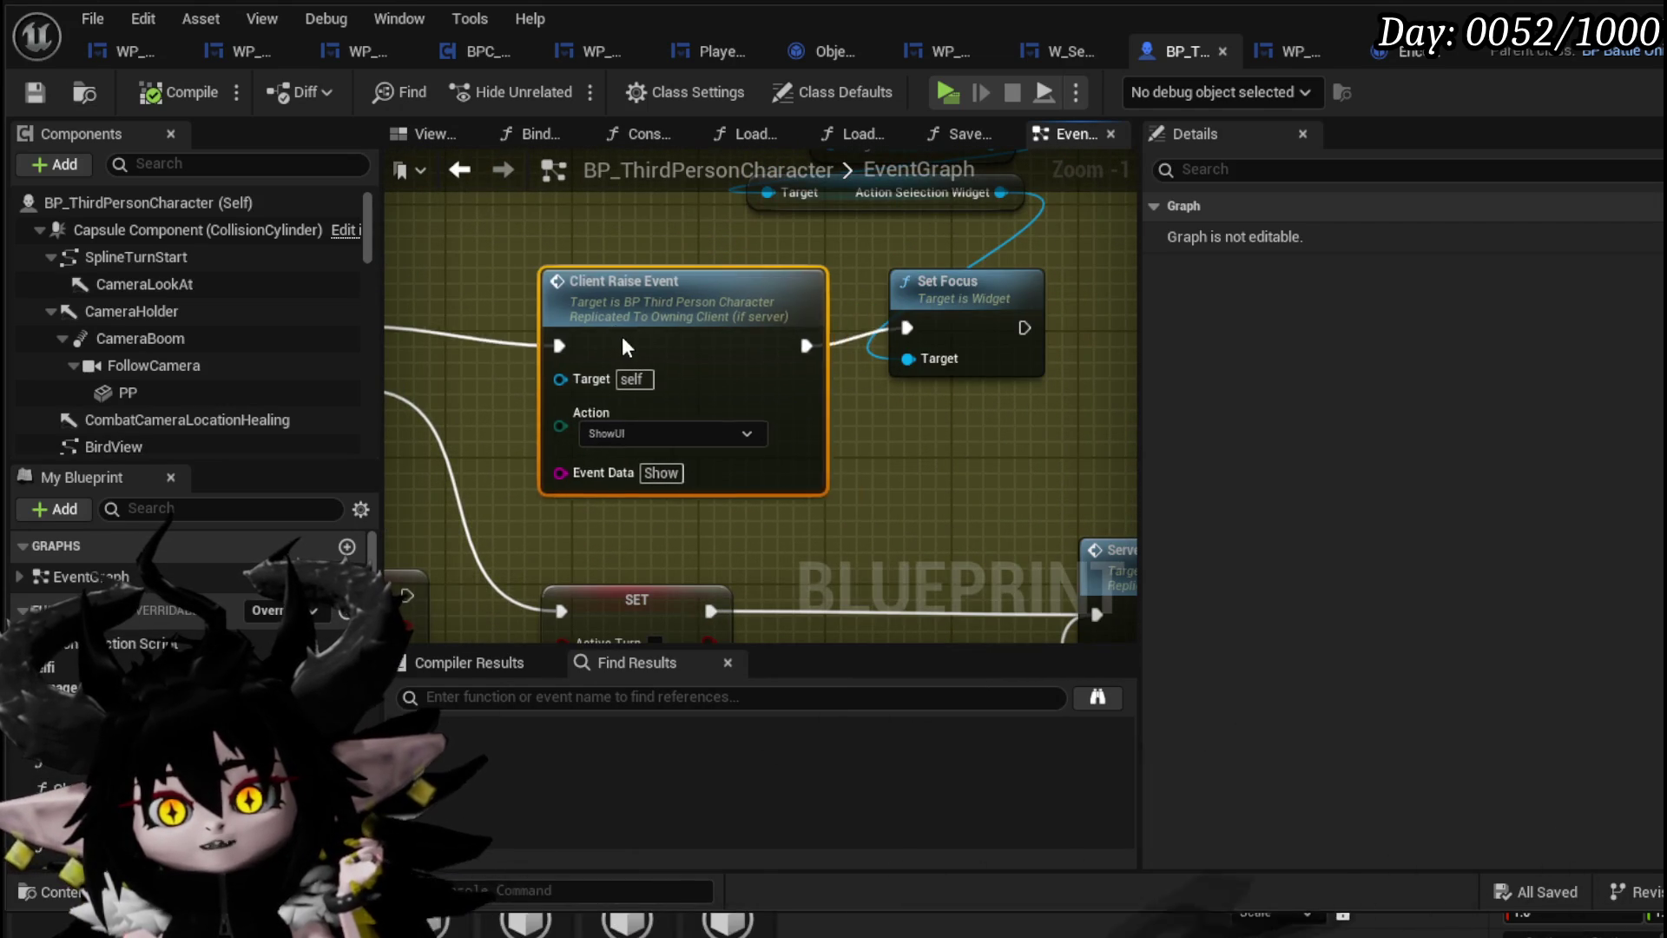
scroll(863, 356, down, 1)
mouse_move(863, 356)
mouse_down()
mouse_move(849, 453)
mouse_move(999, 446)
mouse_move(792, 254)
mouse_move(976, 434)
mouse_up()
mouse_move(453, 360)
mouse_down()
mouse_move(938, 369)
mouse_move(789, 454)
mouse_up()
scroll(938, 369, down, 2)
scroll(788, 454, down, 1)
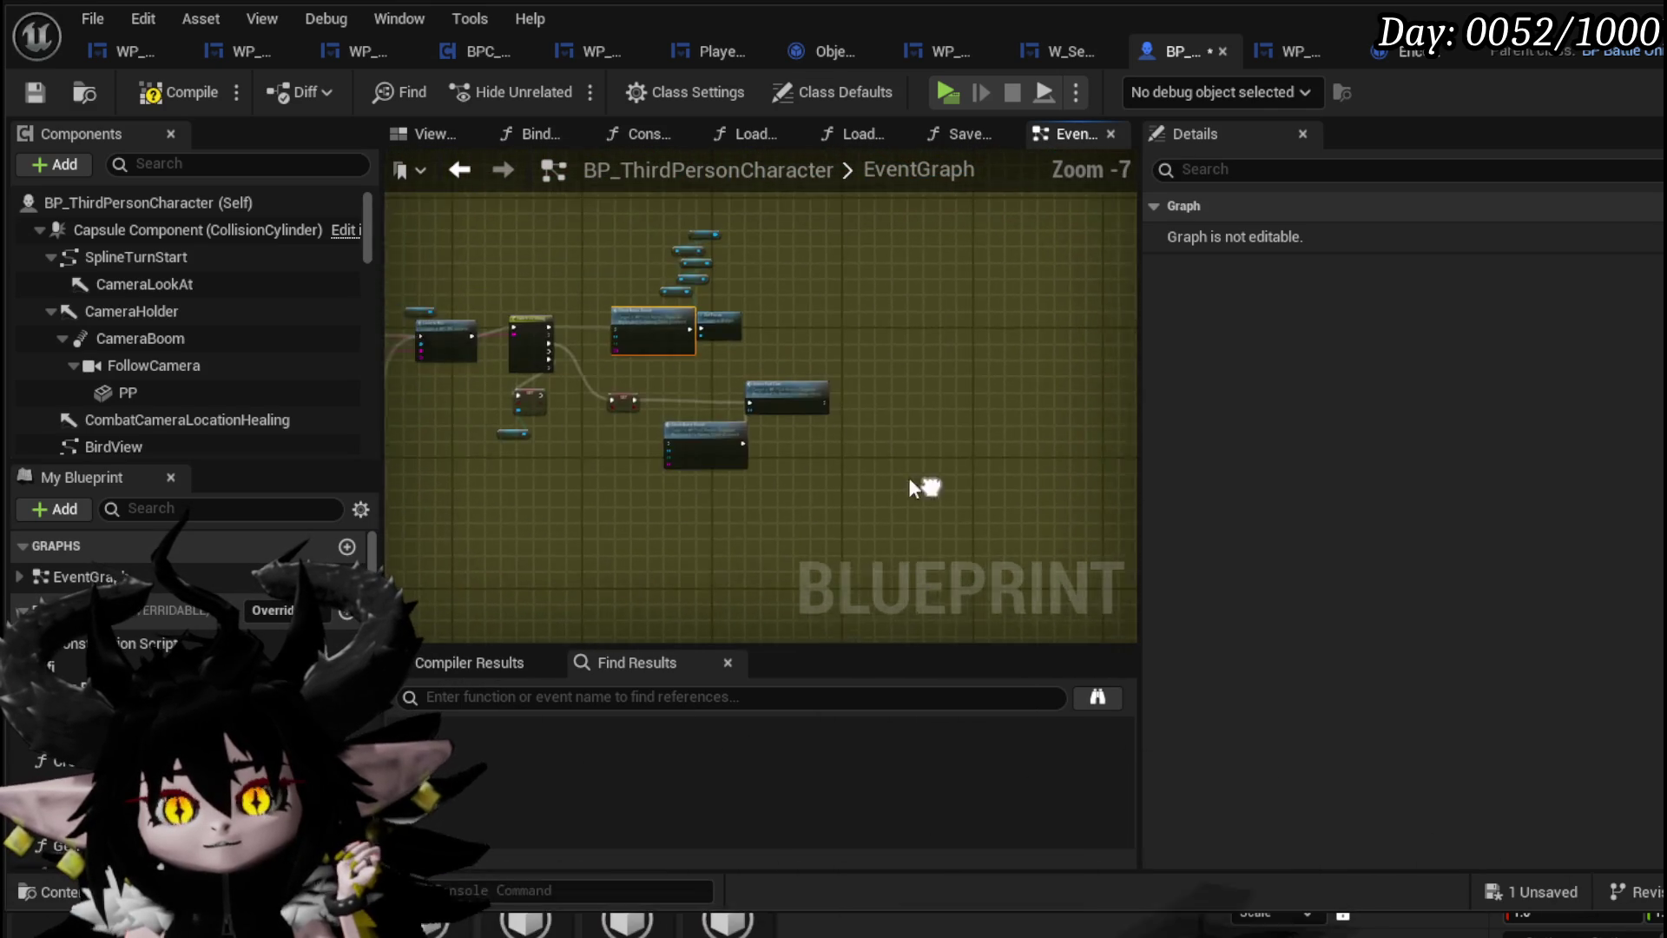
drag(923, 483, 653, 434)
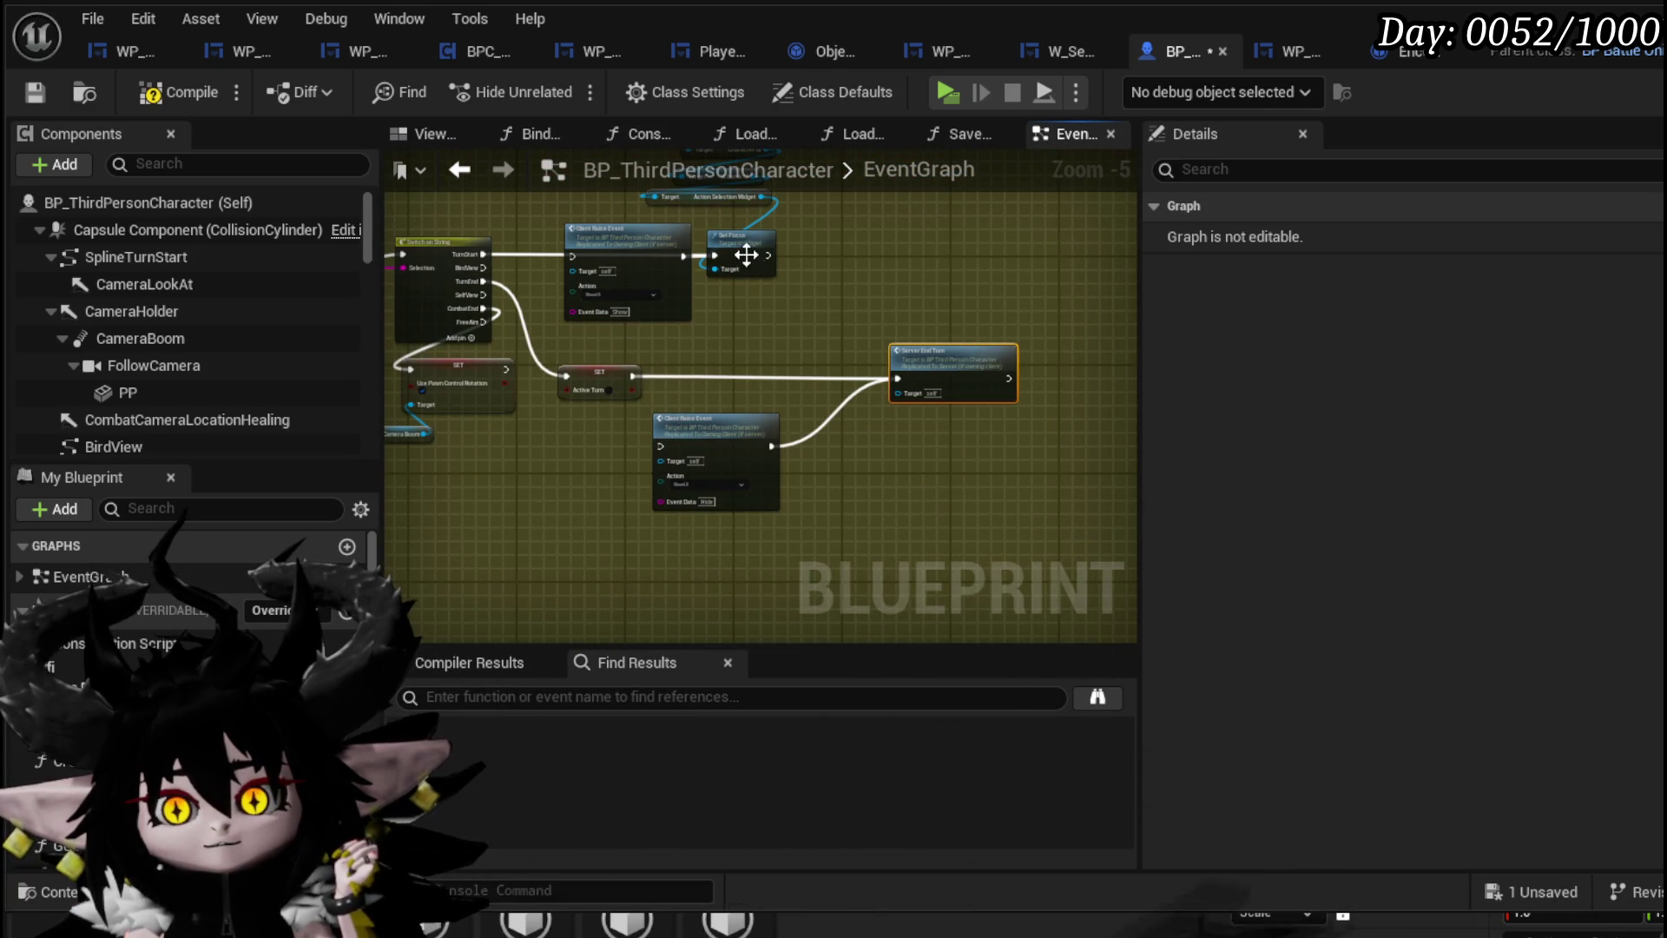
drag(755, 266, 829, 266)
drag(658, 246, 748, 314)
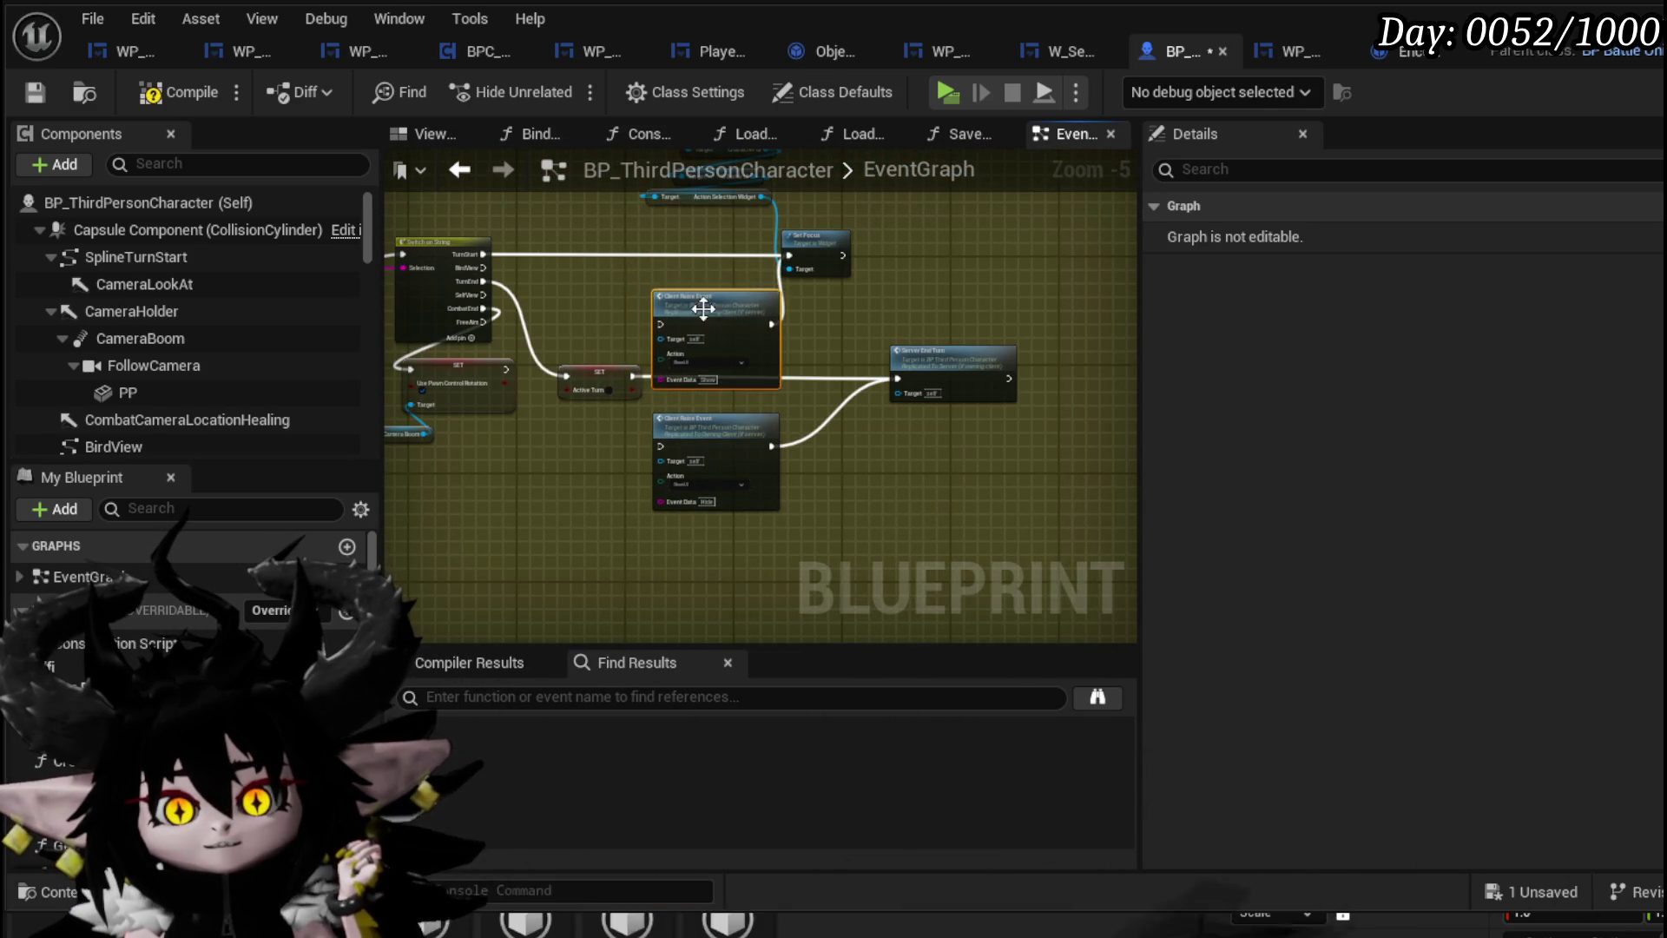
scroll(480, 311, up, 3)
Move the SET and Camera Boom nodes down-right and connect SET into Client Raise Event
drag(484, 350, 621, 258)
drag(501, 249, 737, 483)
key(Escape)
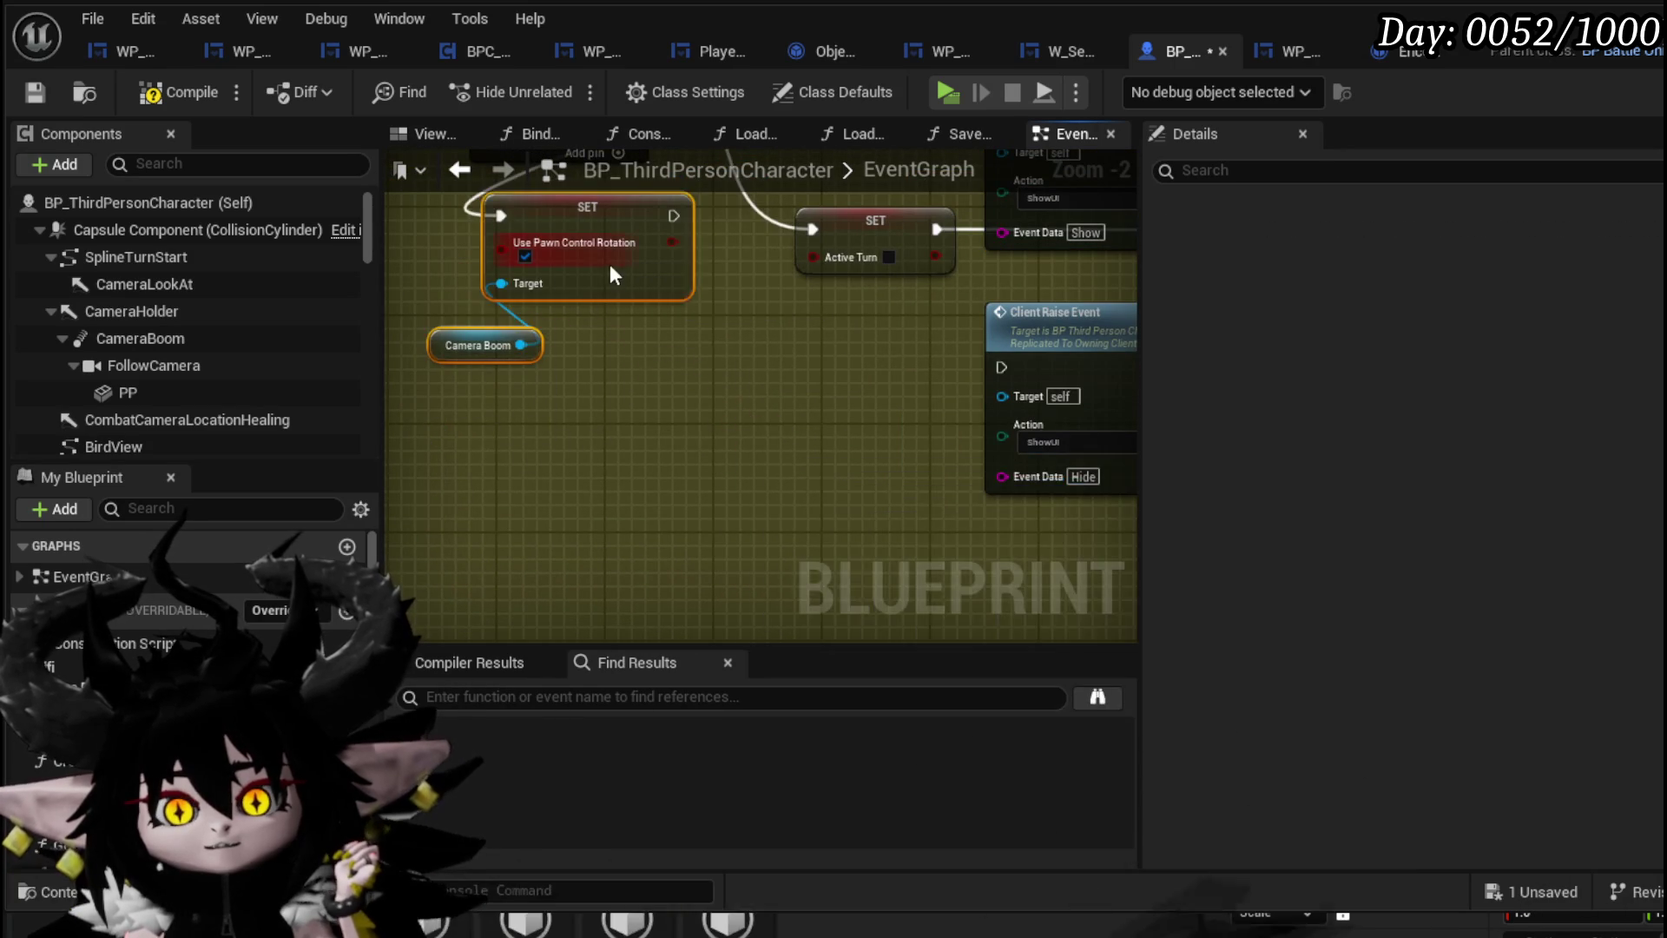
mouse_move(609, 264)
mouse_down()
mouse_move(705, 445)
mouse_move(716, 425)
mouse_move(952, 351)
mouse_move(979, 361)
mouse_move(946, 384)
mouse_up()
key(Escape)
mouse_move(987, 378)
mouse_down()
mouse_move(878, 392)
mouse_move(680, 484)
mouse_move(873, 540)
mouse_up()
scroll(873, 539, down, 2)
scroll(629, 398, up, 2)
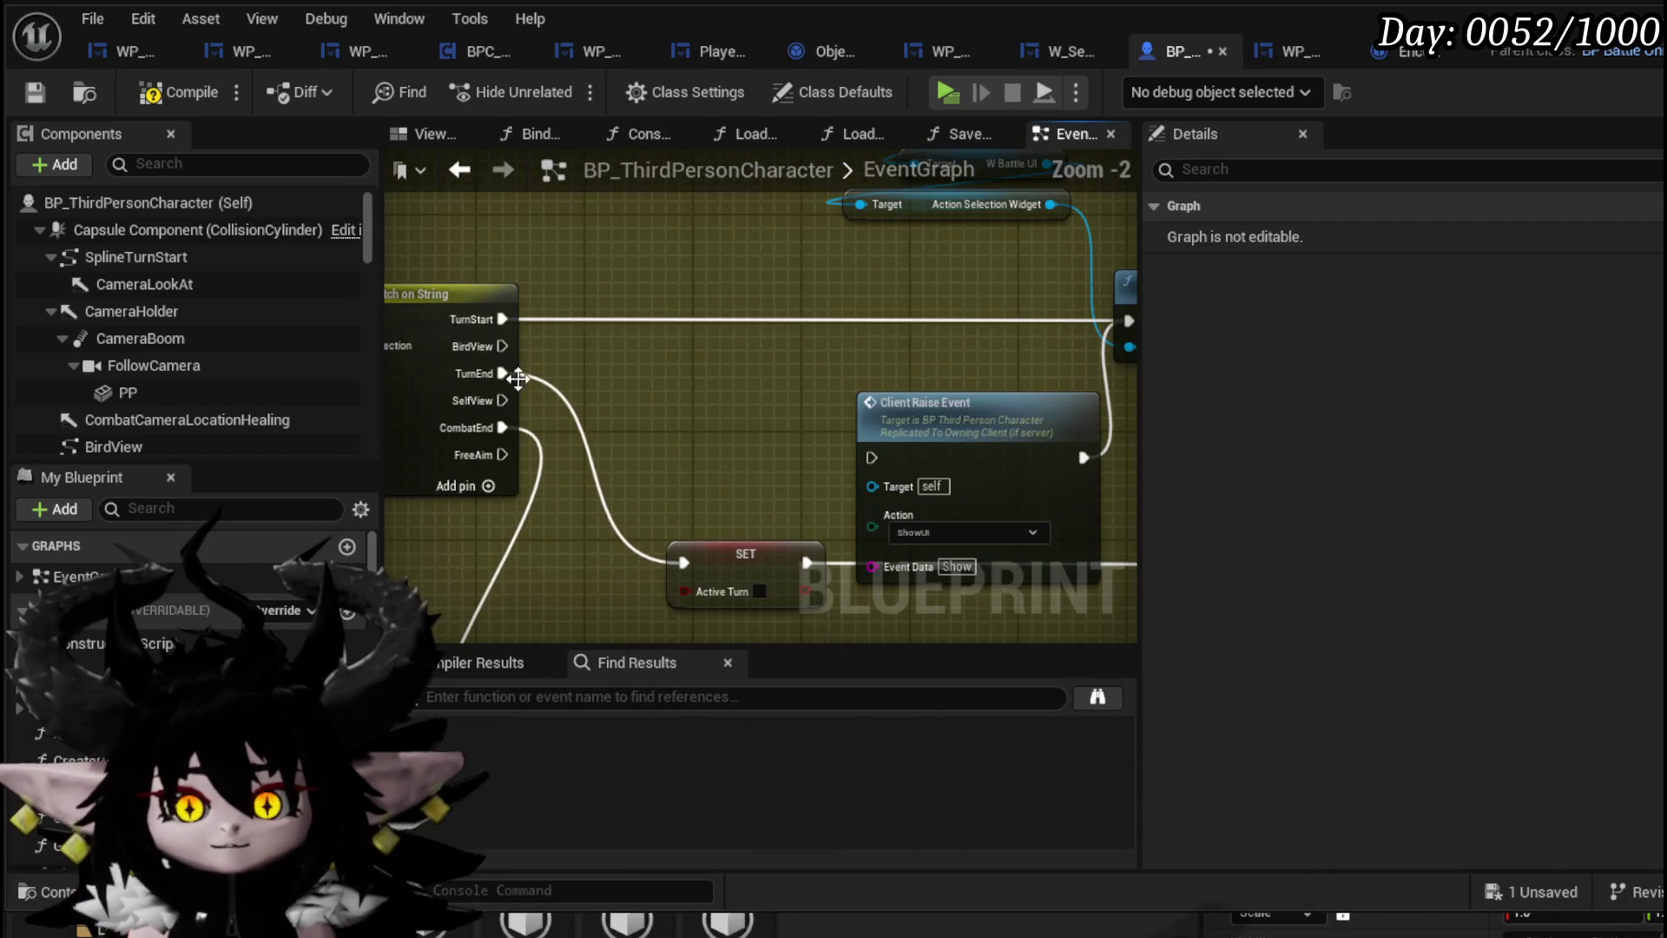
mouse_move(775, 405)
mouse_down()
mouse_move(636, 365)
mouse_move(674, 388)
mouse_move(628, 324)
mouse_up()
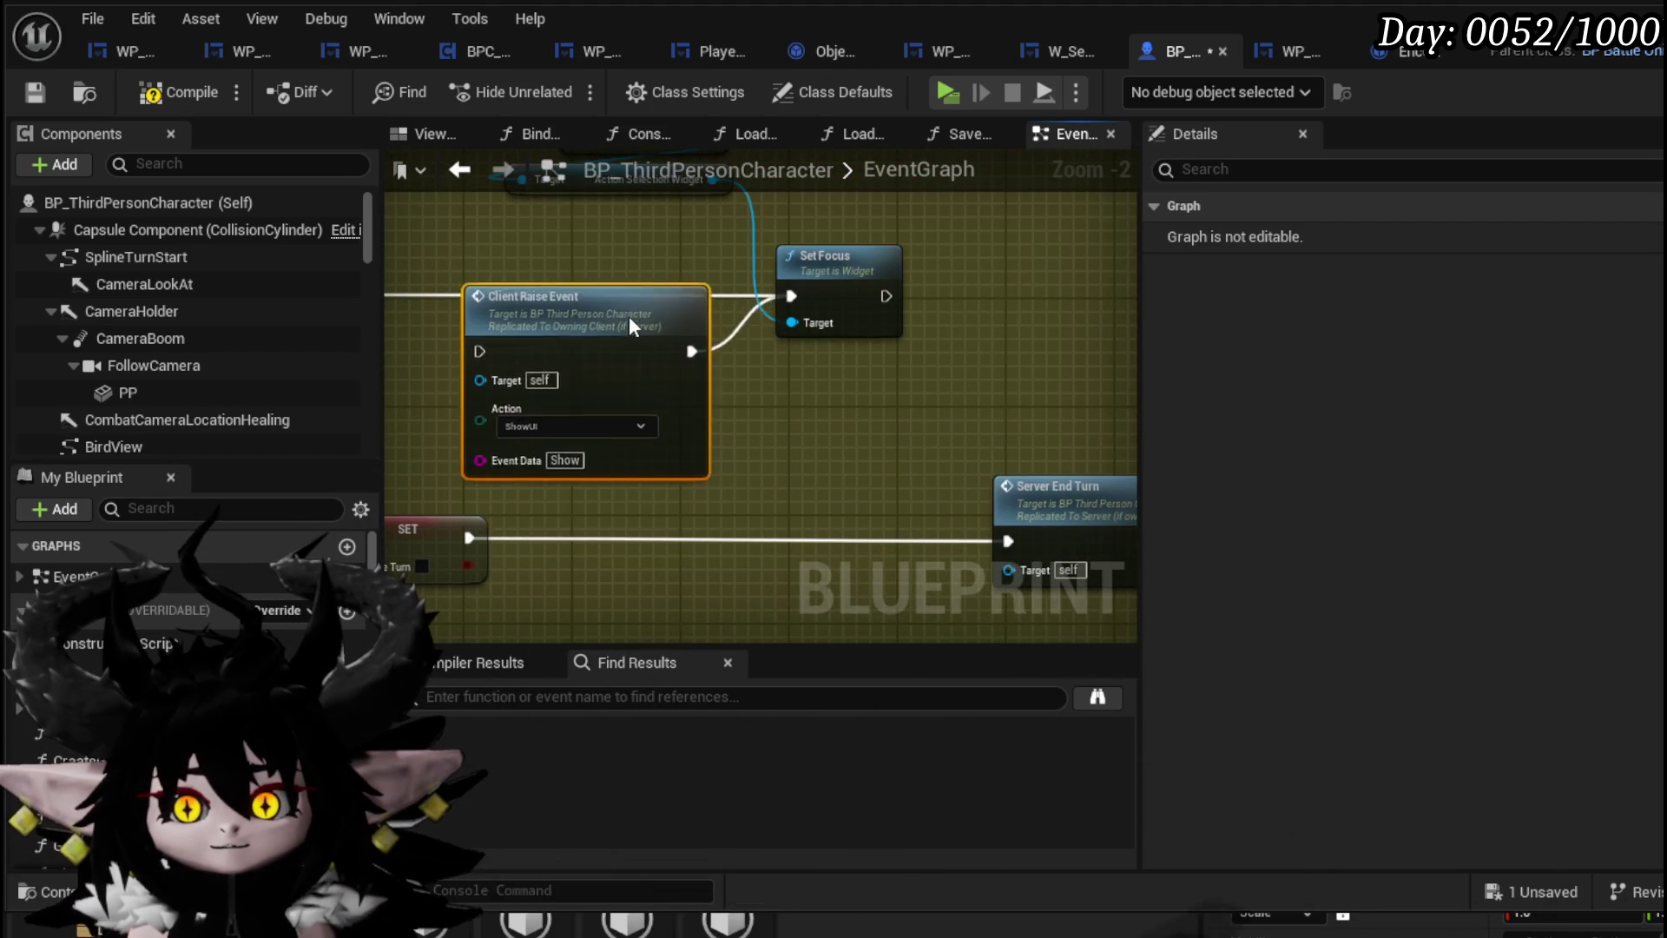
Add a ShowUI Client Raise Event after Server Input Mode and save the character blueprint
drag(476, 327, 769, 347)
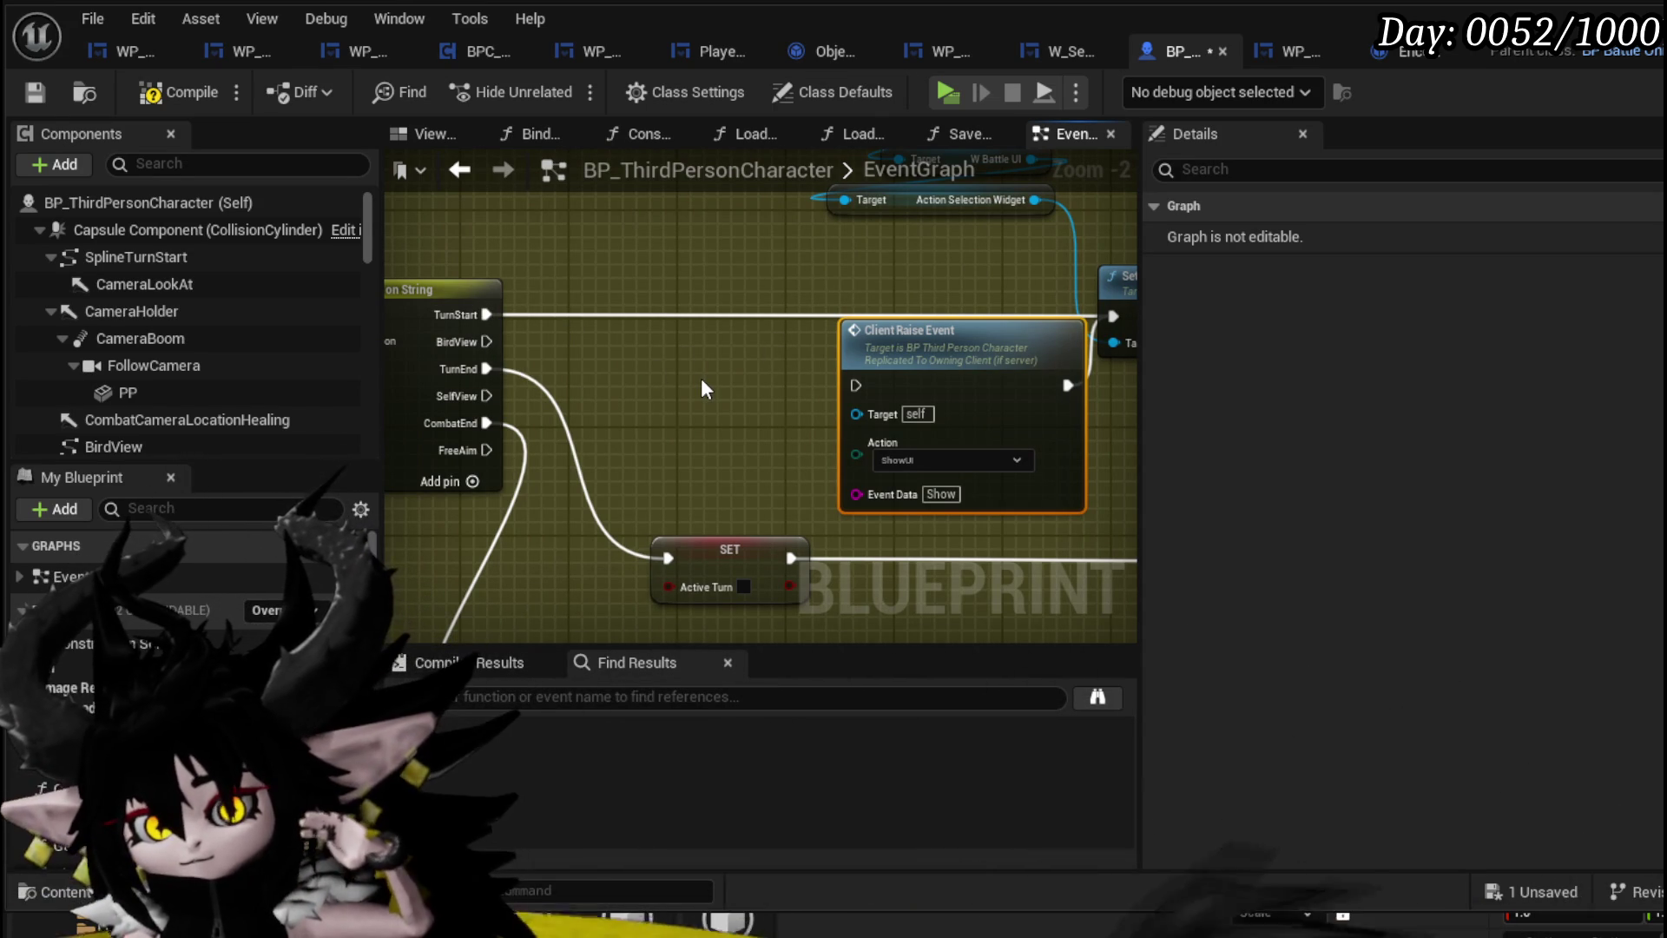
drag(701, 380, 455, 414)
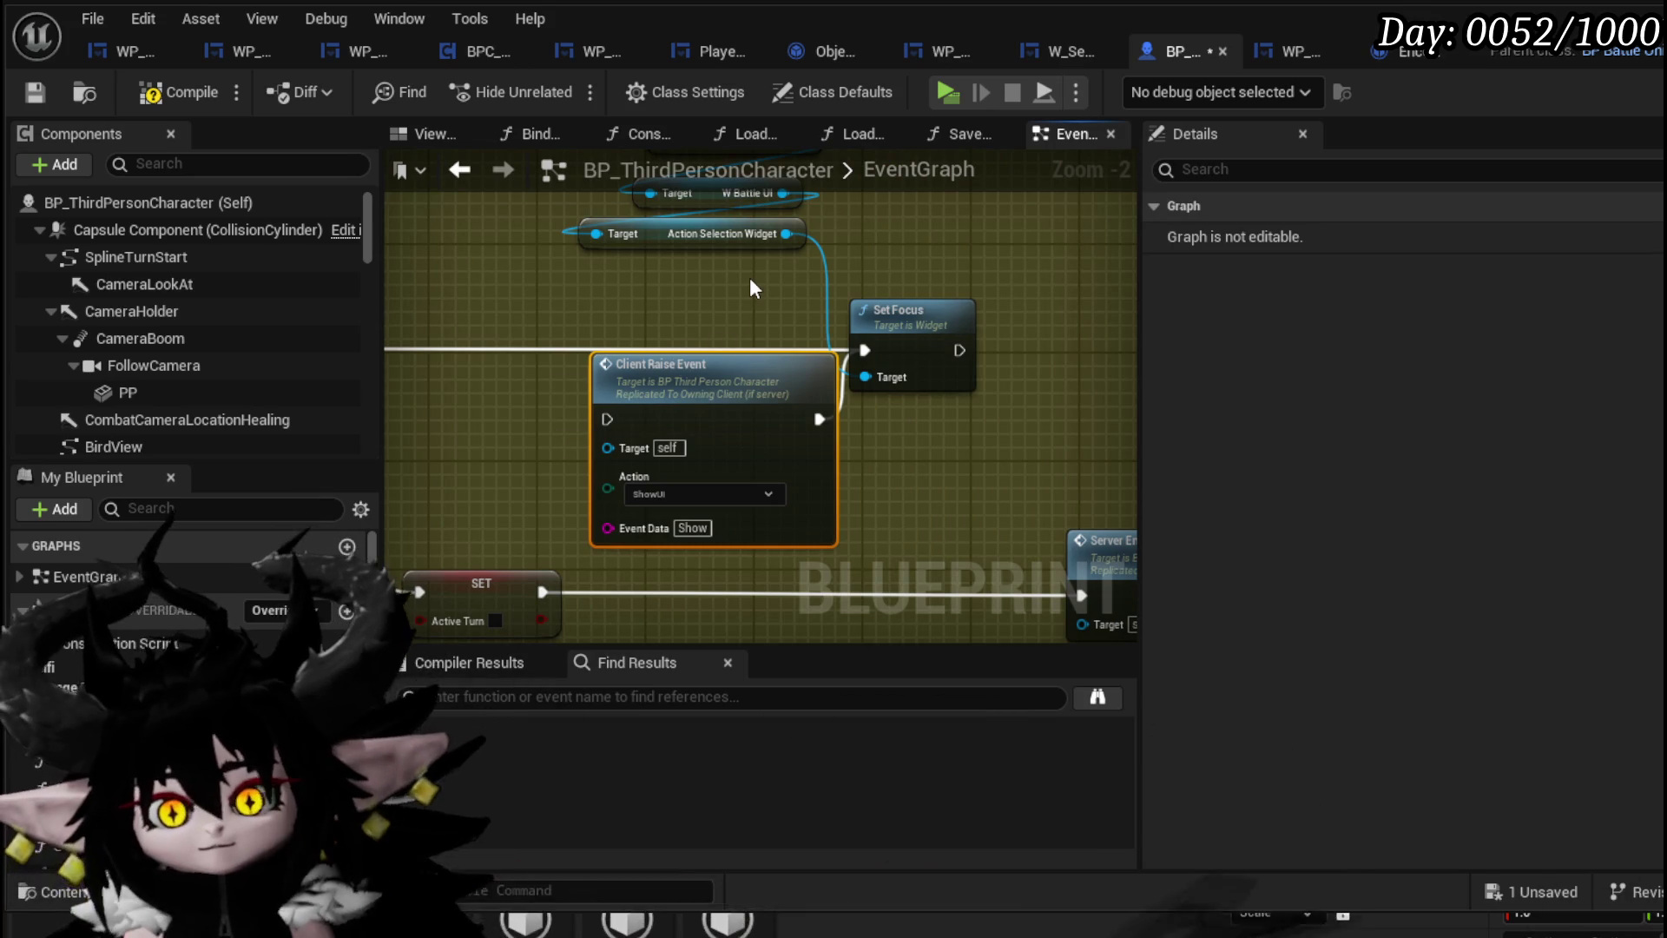
scroll(749, 277, down, 9)
drag(861, 389, 622, 425)
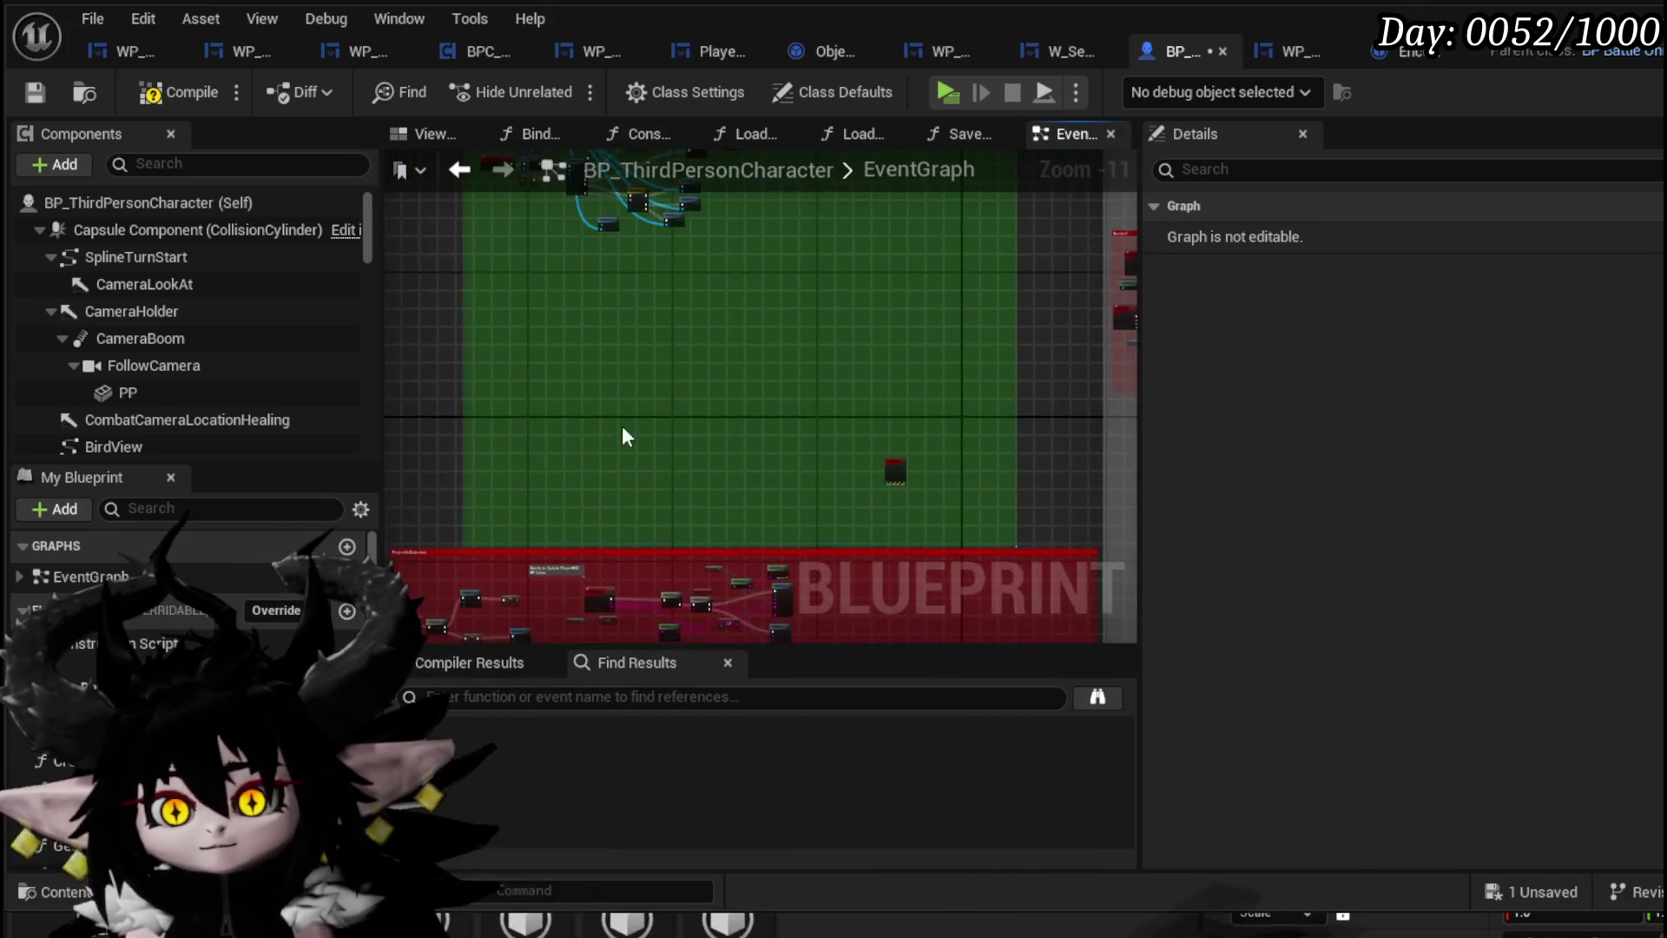
mouse_move(1085, 382)
mouse_down()
mouse_move(873, 377)
mouse_move(775, 422)
mouse_up()
scroll(652, 426, up, 8)
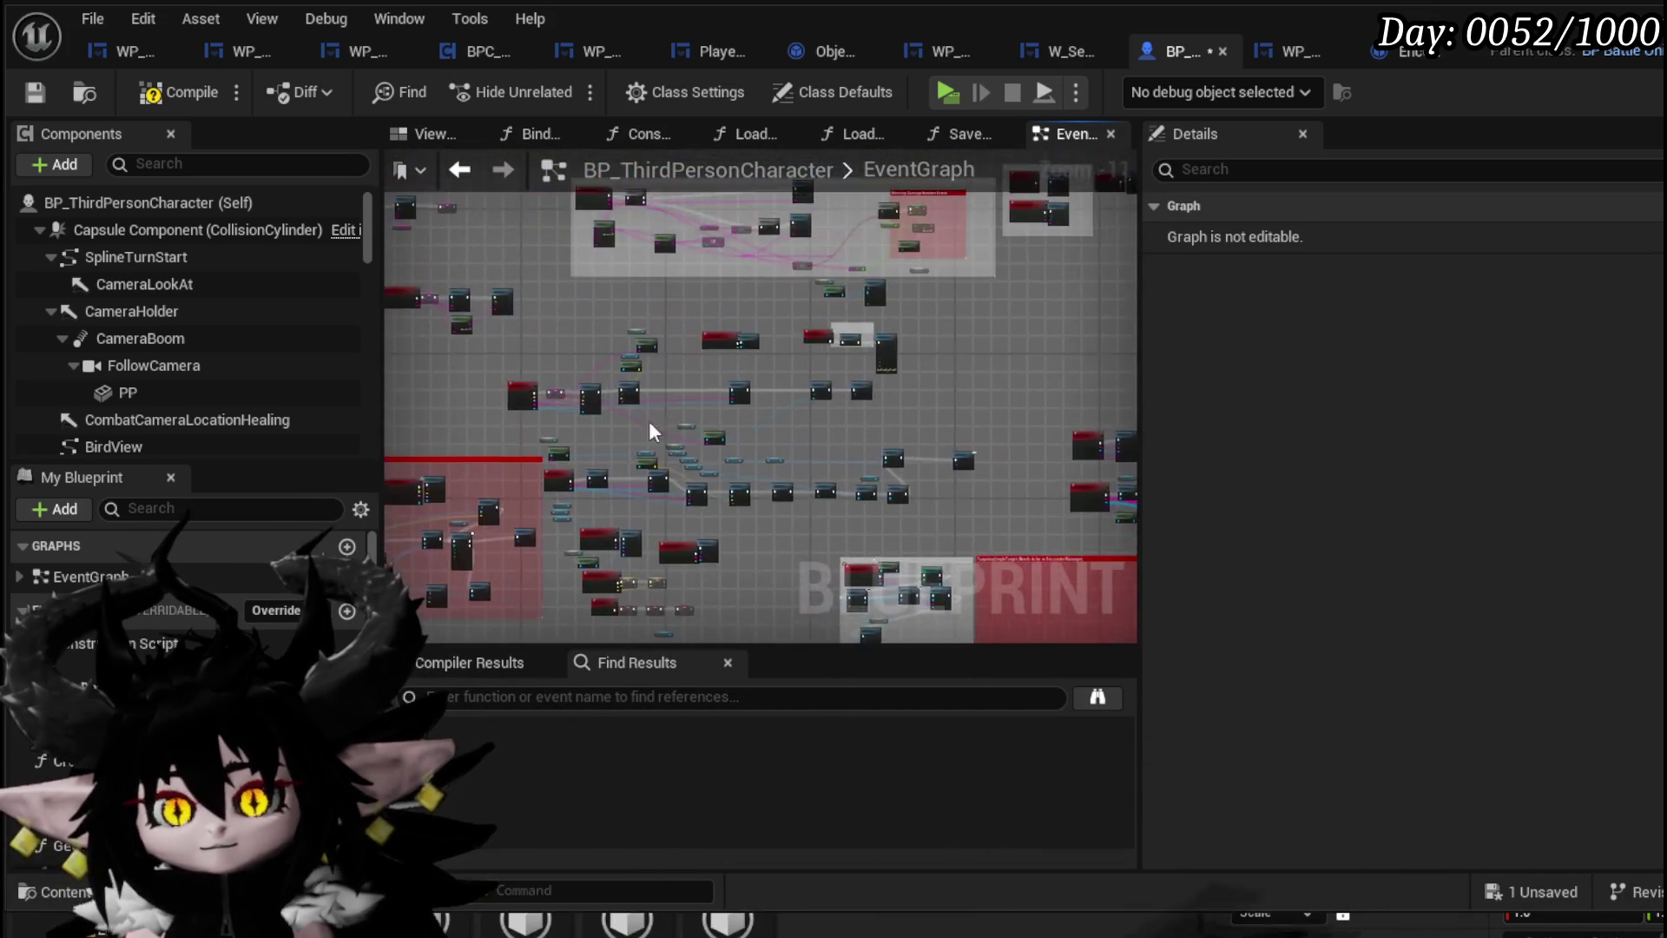
scroll(700, 389, down, 3)
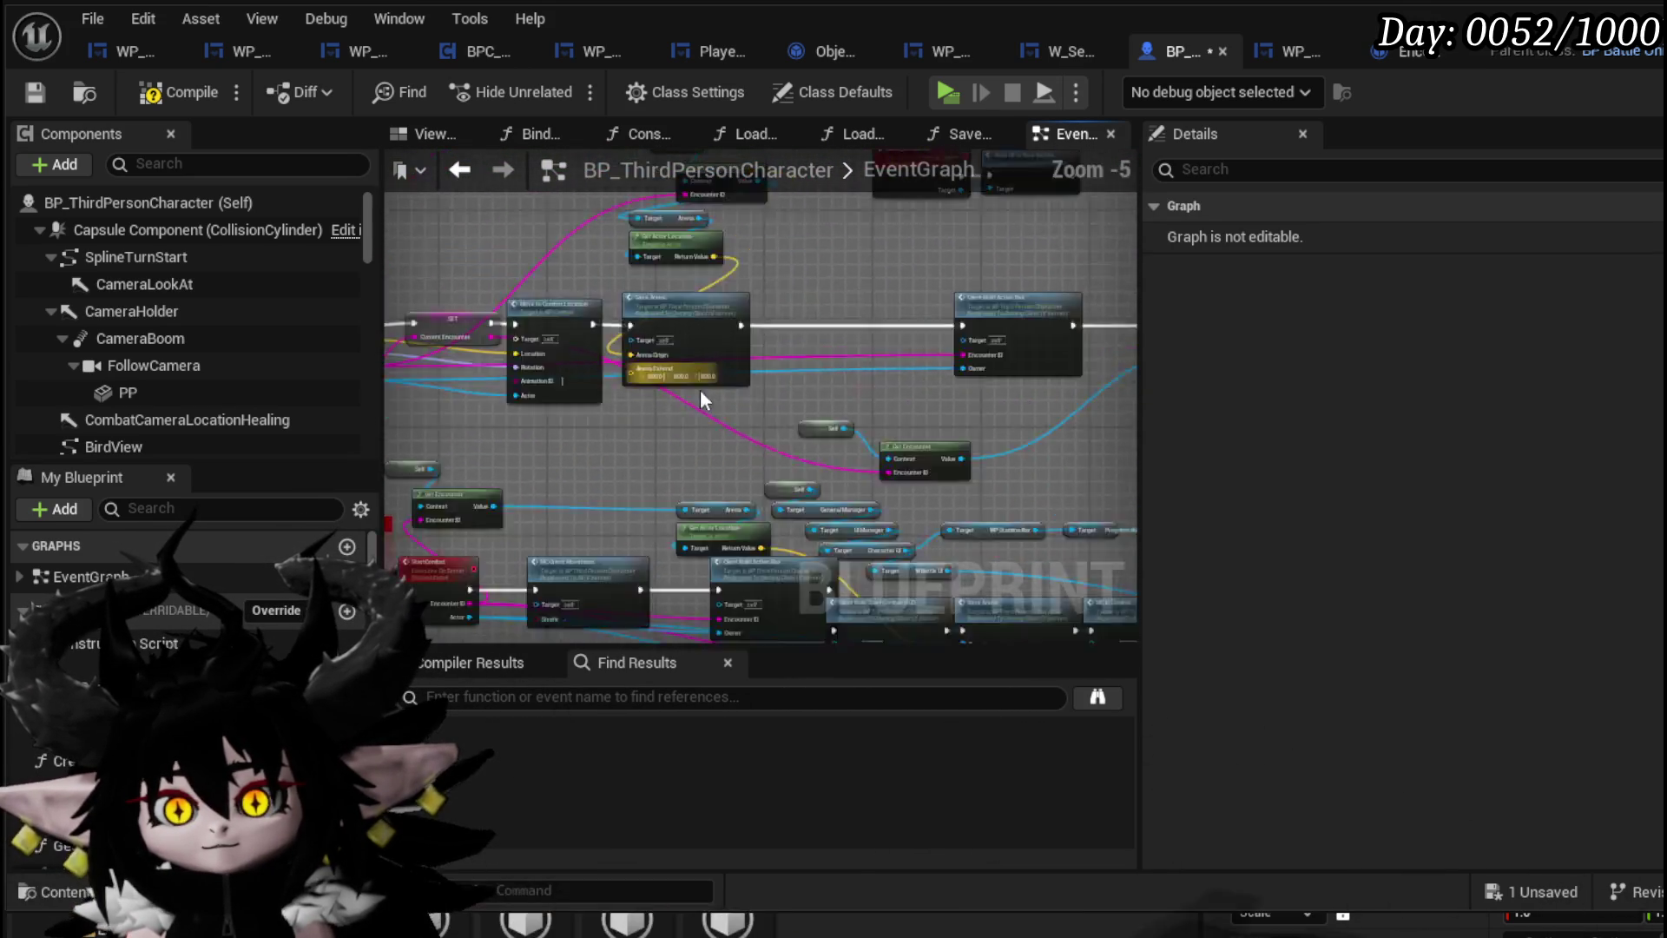
scroll(584, 327, up, 4)
mouse_move(775, 424)
mouse_down()
mouse_move(888, 622)
mouse_move(903, 412)
mouse_move(867, 435)
mouse_move(833, 543)
mouse_move(809, 430)
mouse_up()
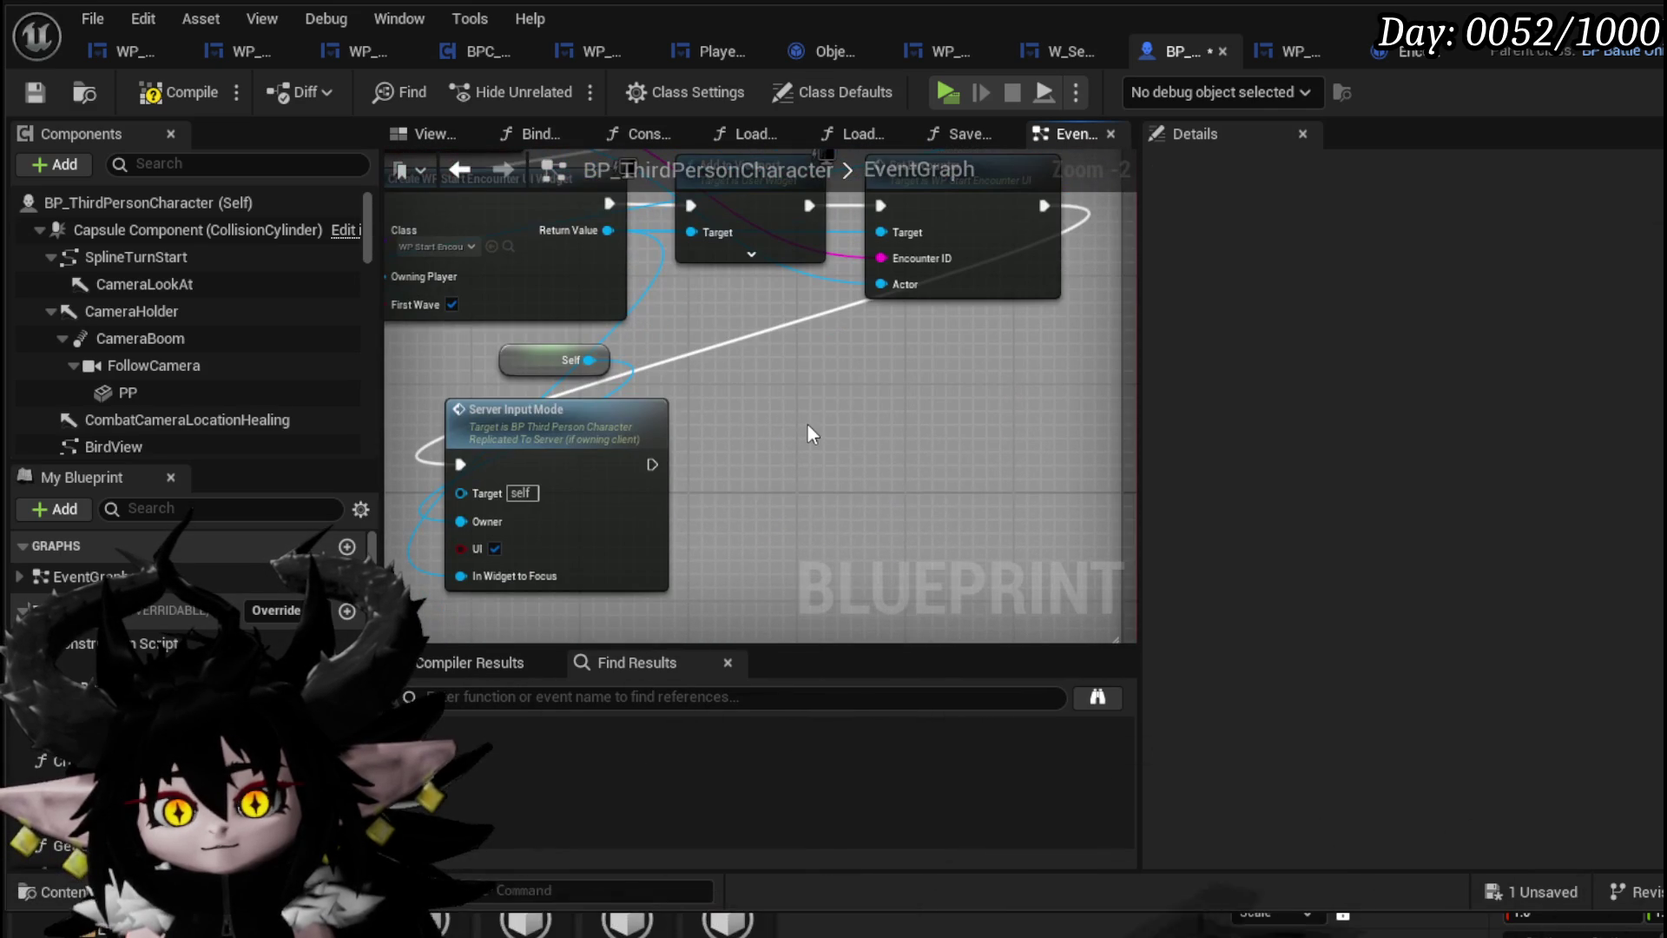
key(ctrl+v)
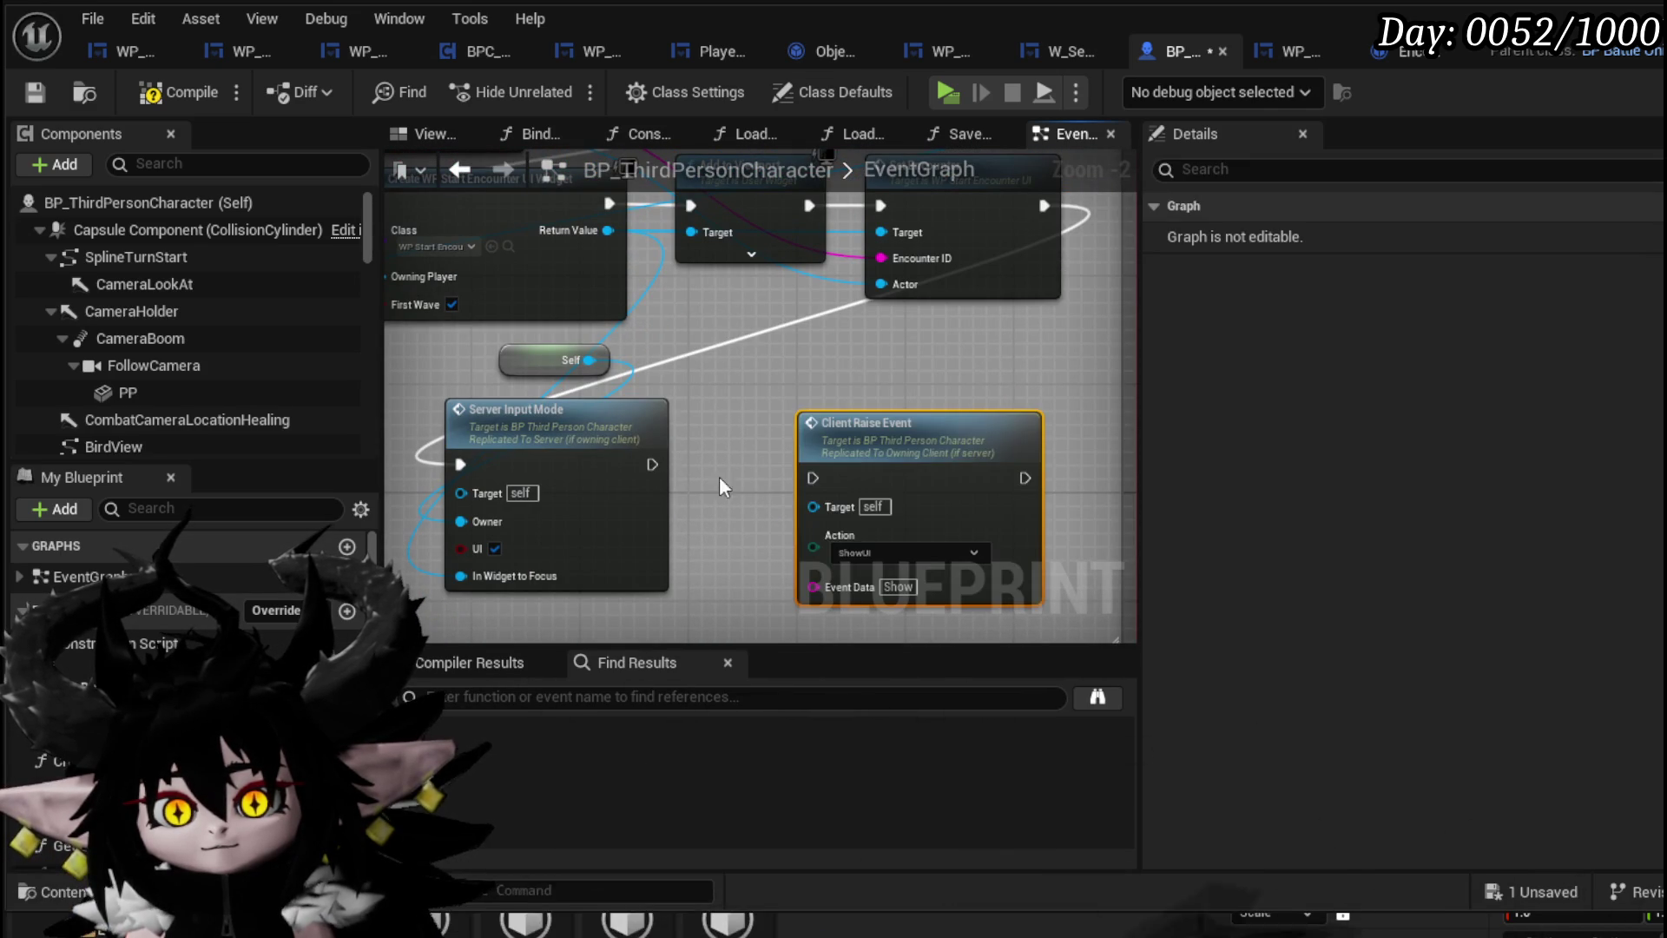
mouse_move(650, 464)
mouse_down()
mouse_move(813, 477)
mouse_move(772, 415)
mouse_up()
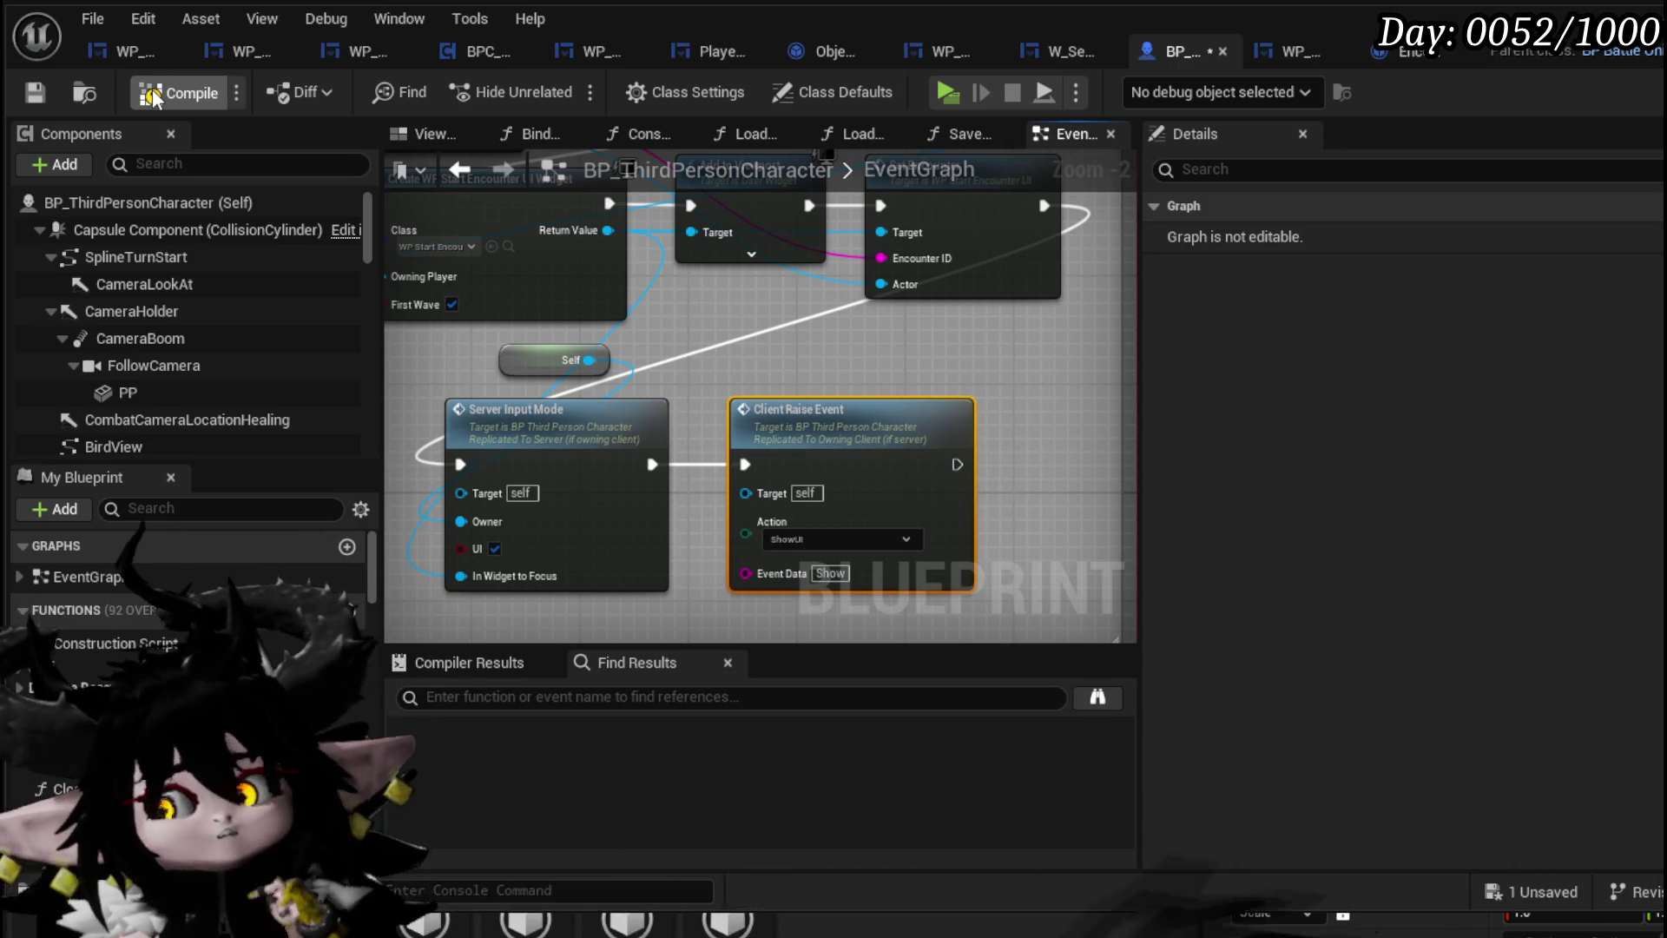
click(33, 94)
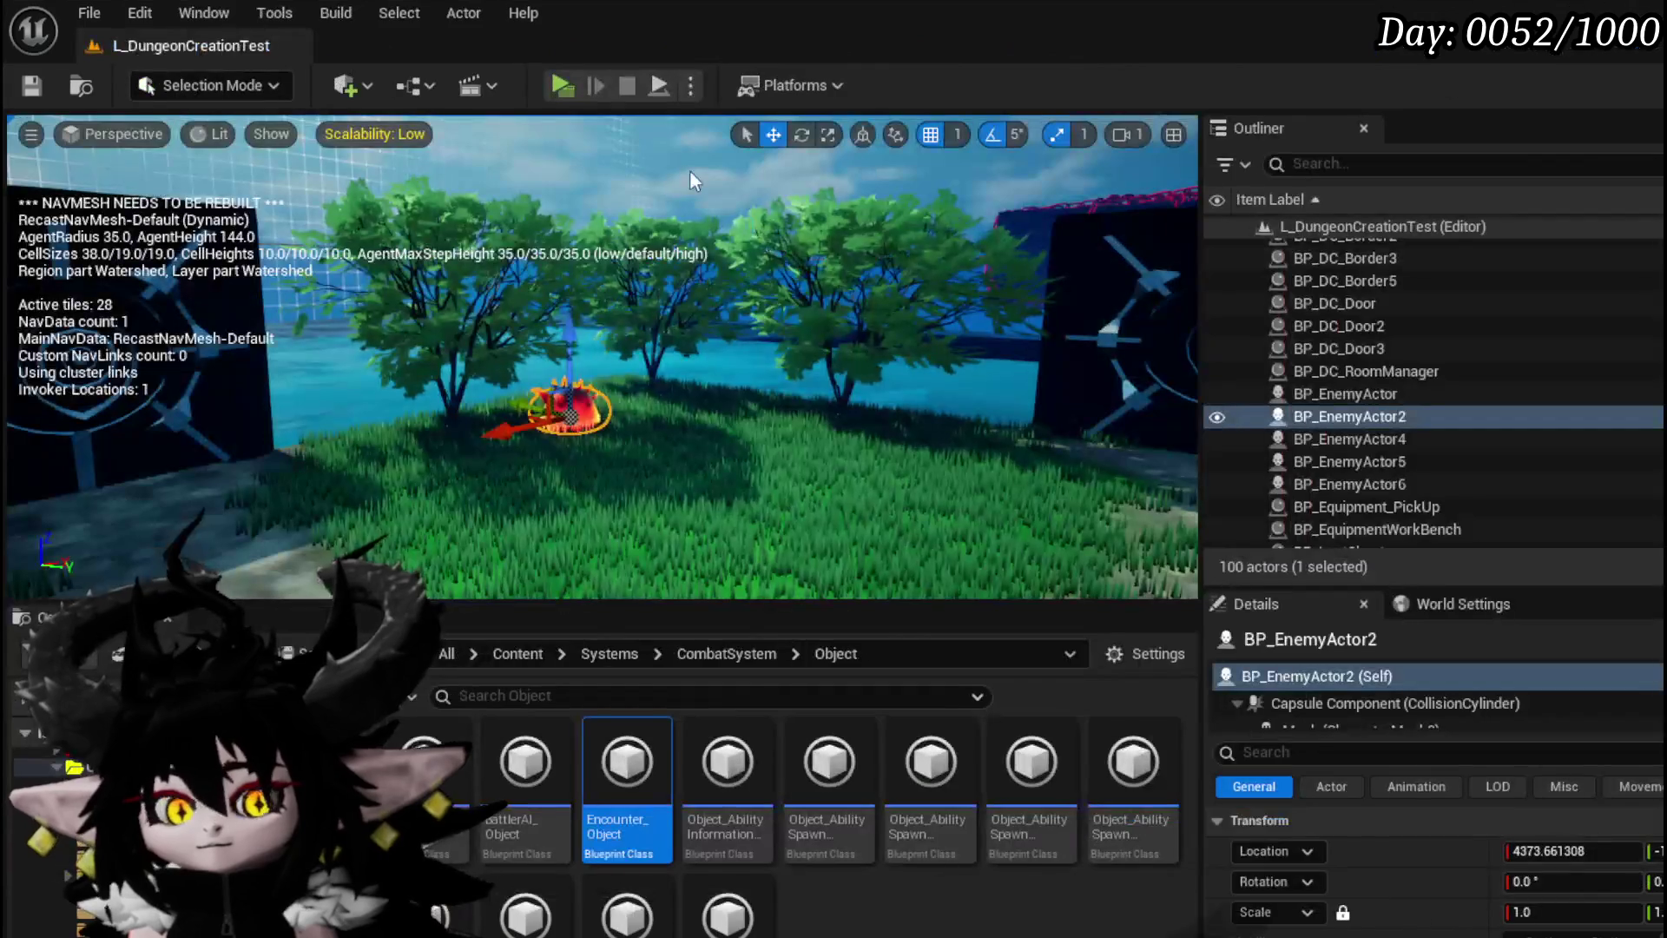
Play-test into a battle with the fire slimes, stop it, then start a fresh Play session
click(563, 87)
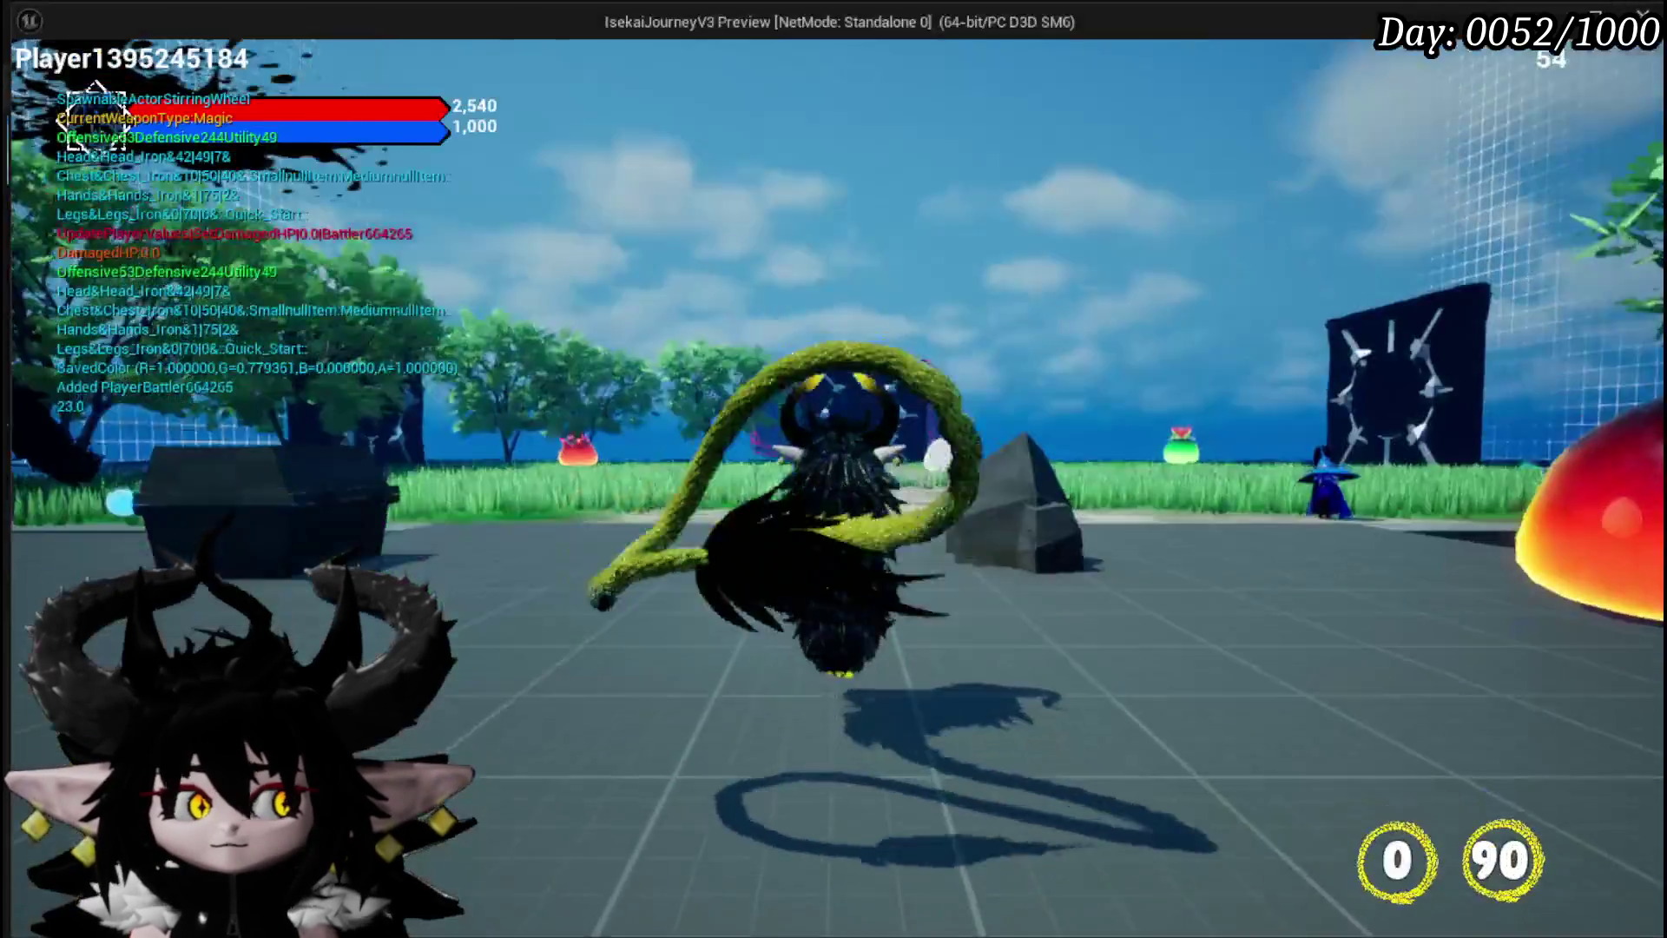
key(w)
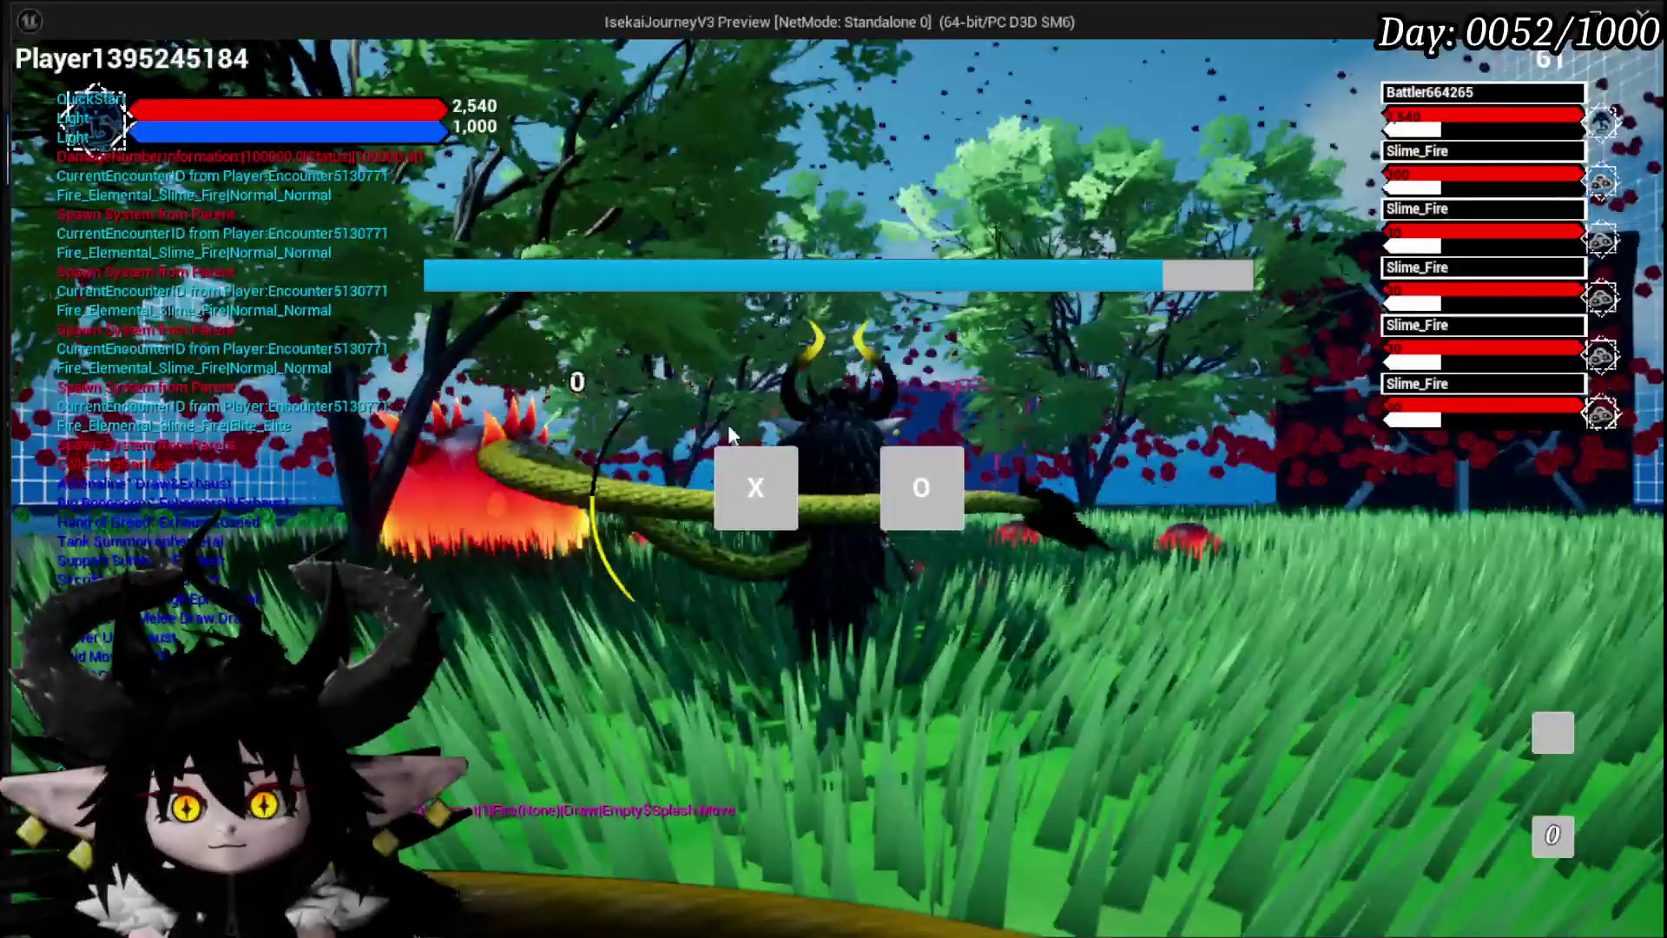
click(773, 473)
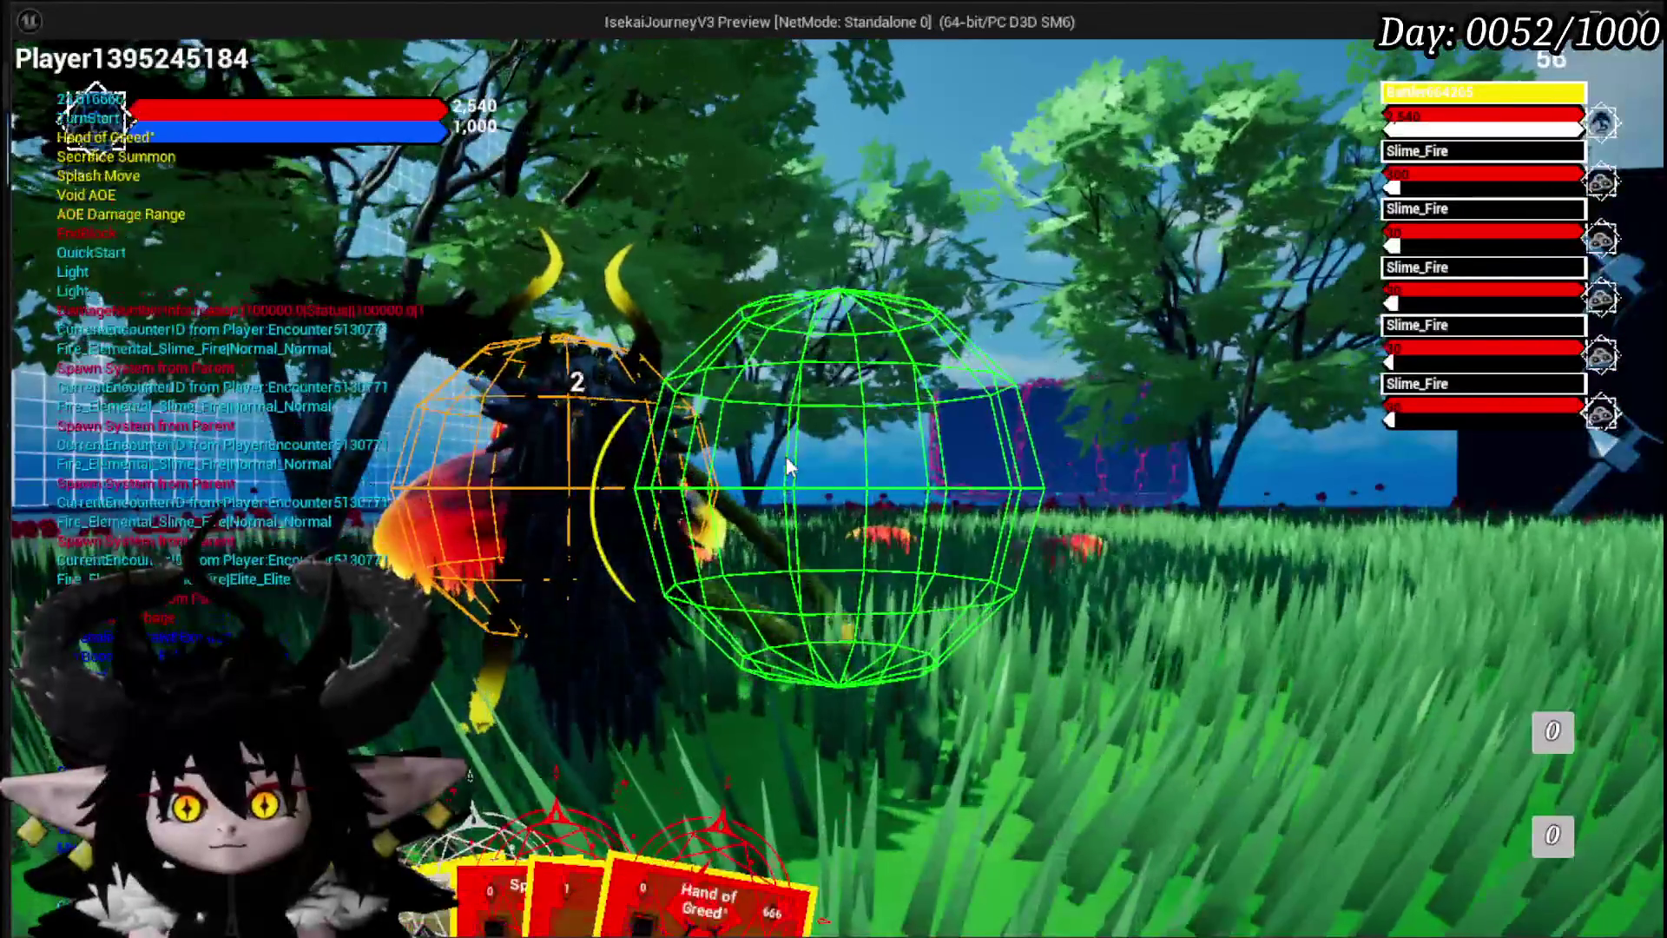
key(Escape)
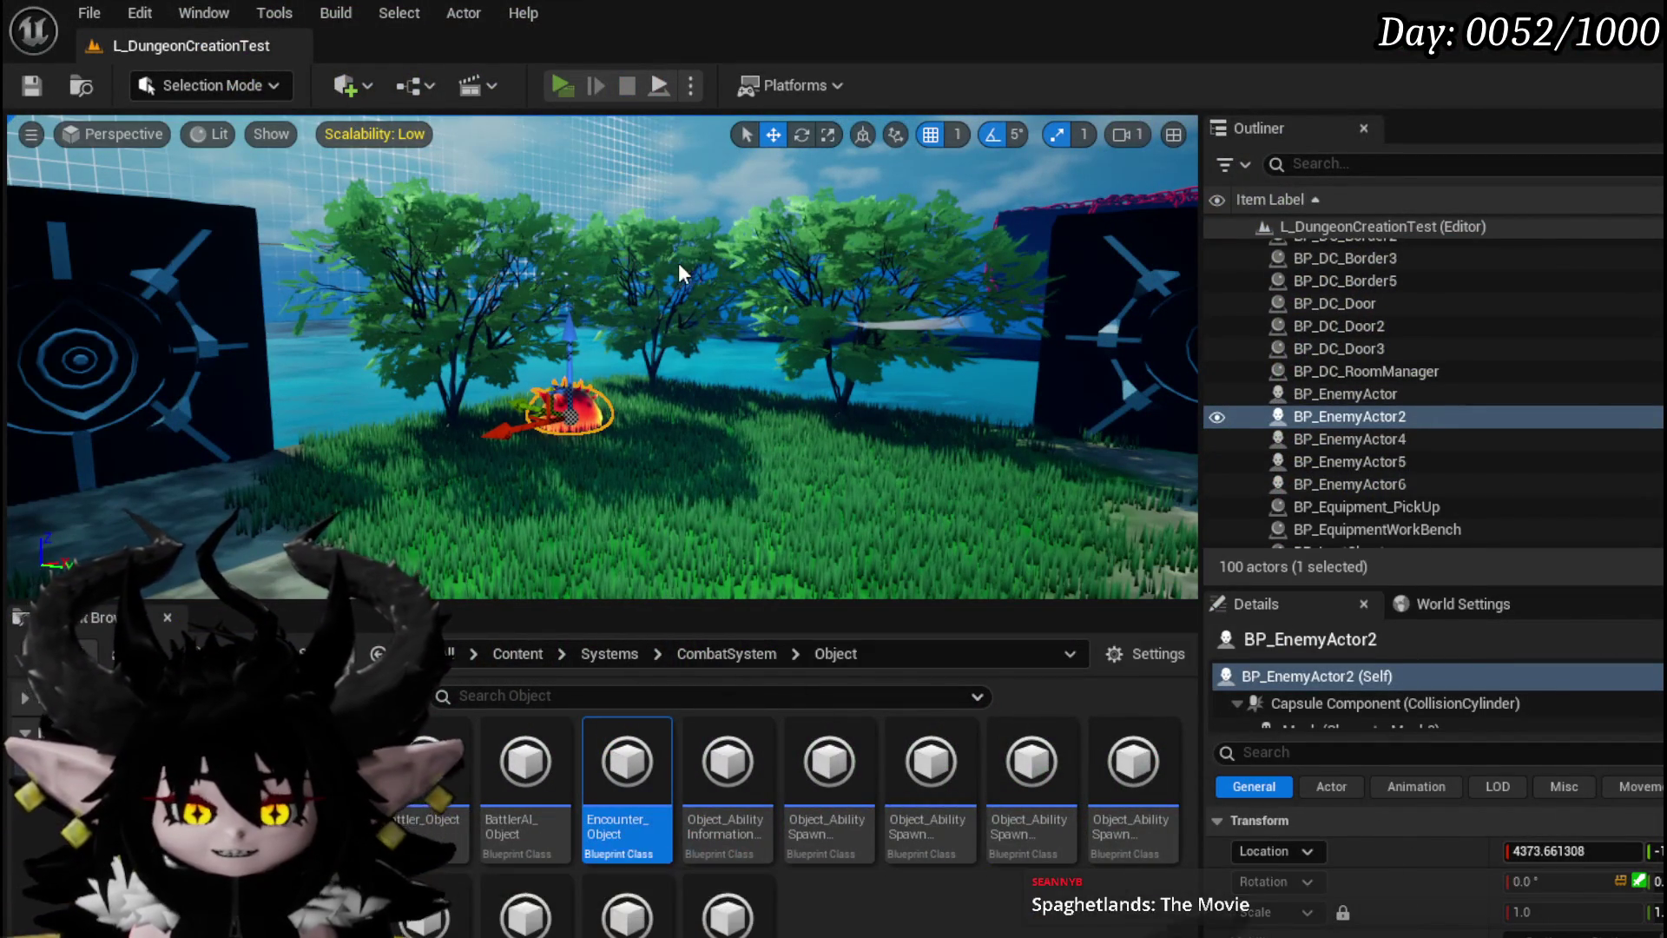
key(alt+p)
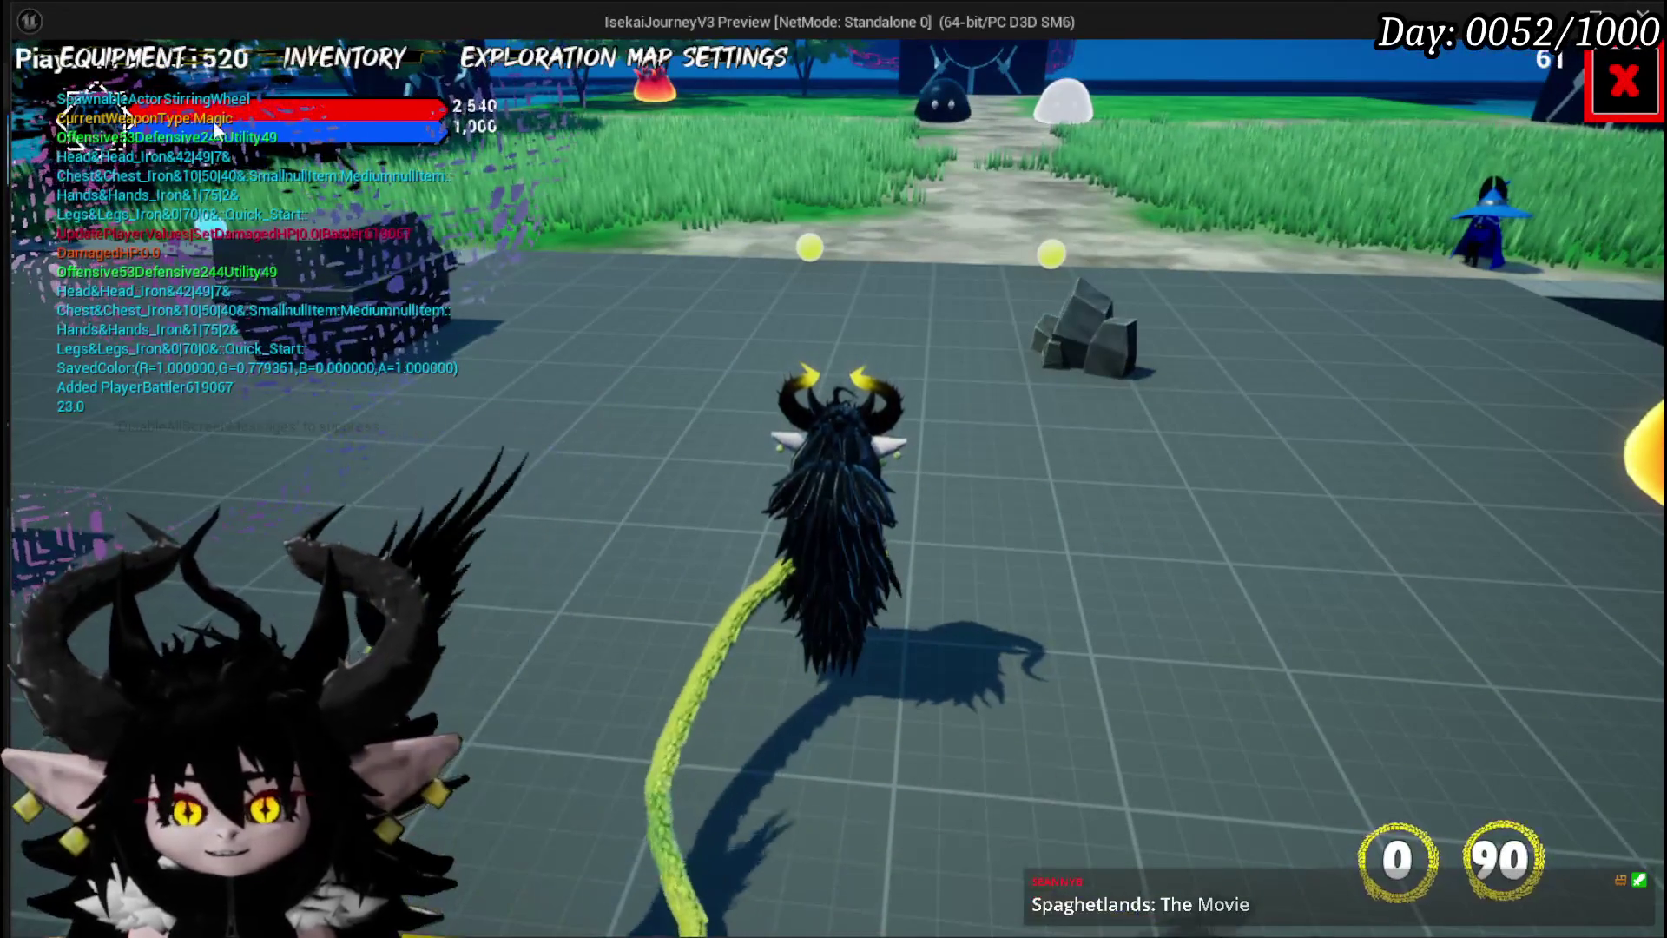
In the running game, check that Game Play settings show Take Turn set to Both
click(735, 57)
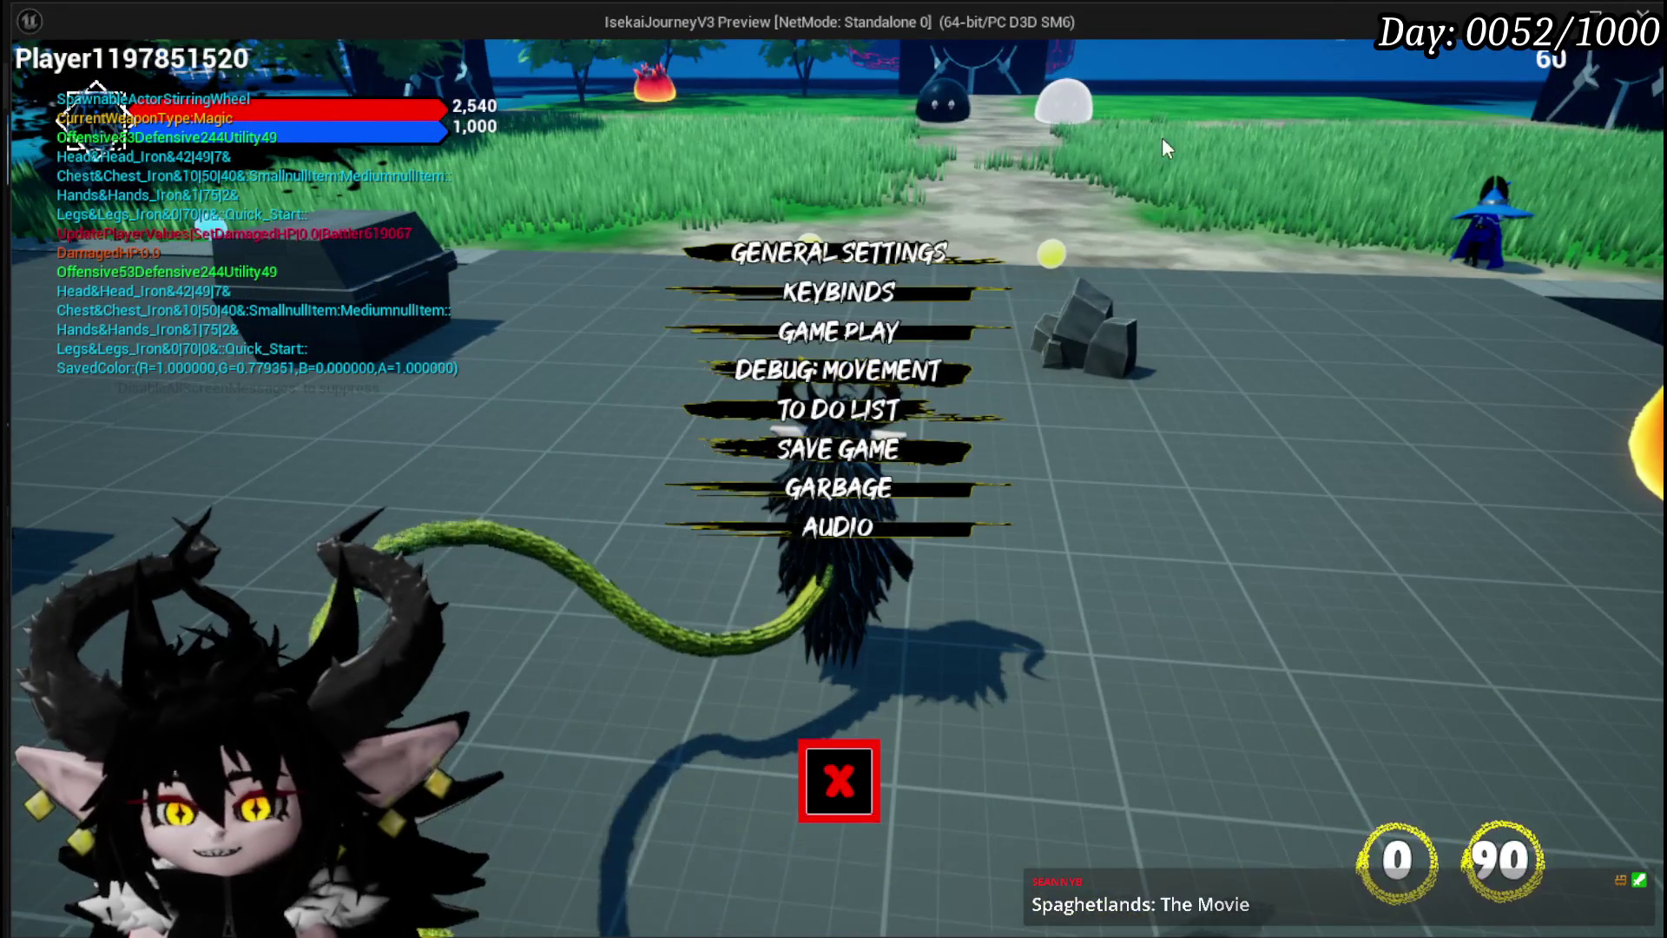
click(823, 339)
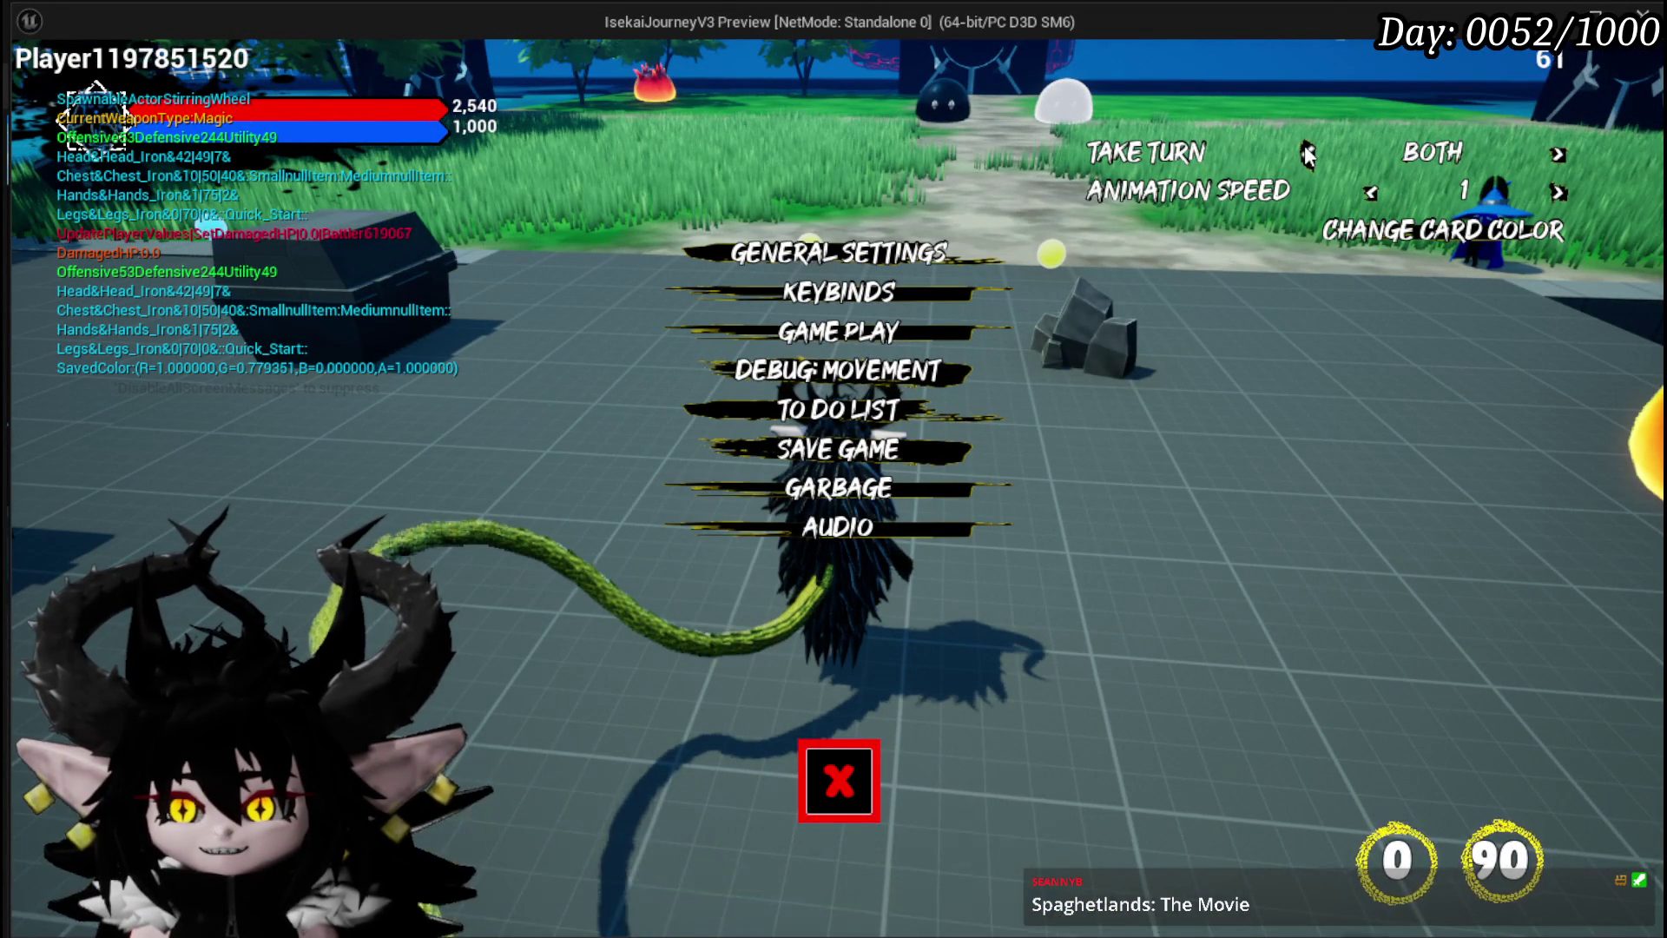
click(864, 760)
Run to the red fire slime, attack with X, then stop the session and save
key(w)
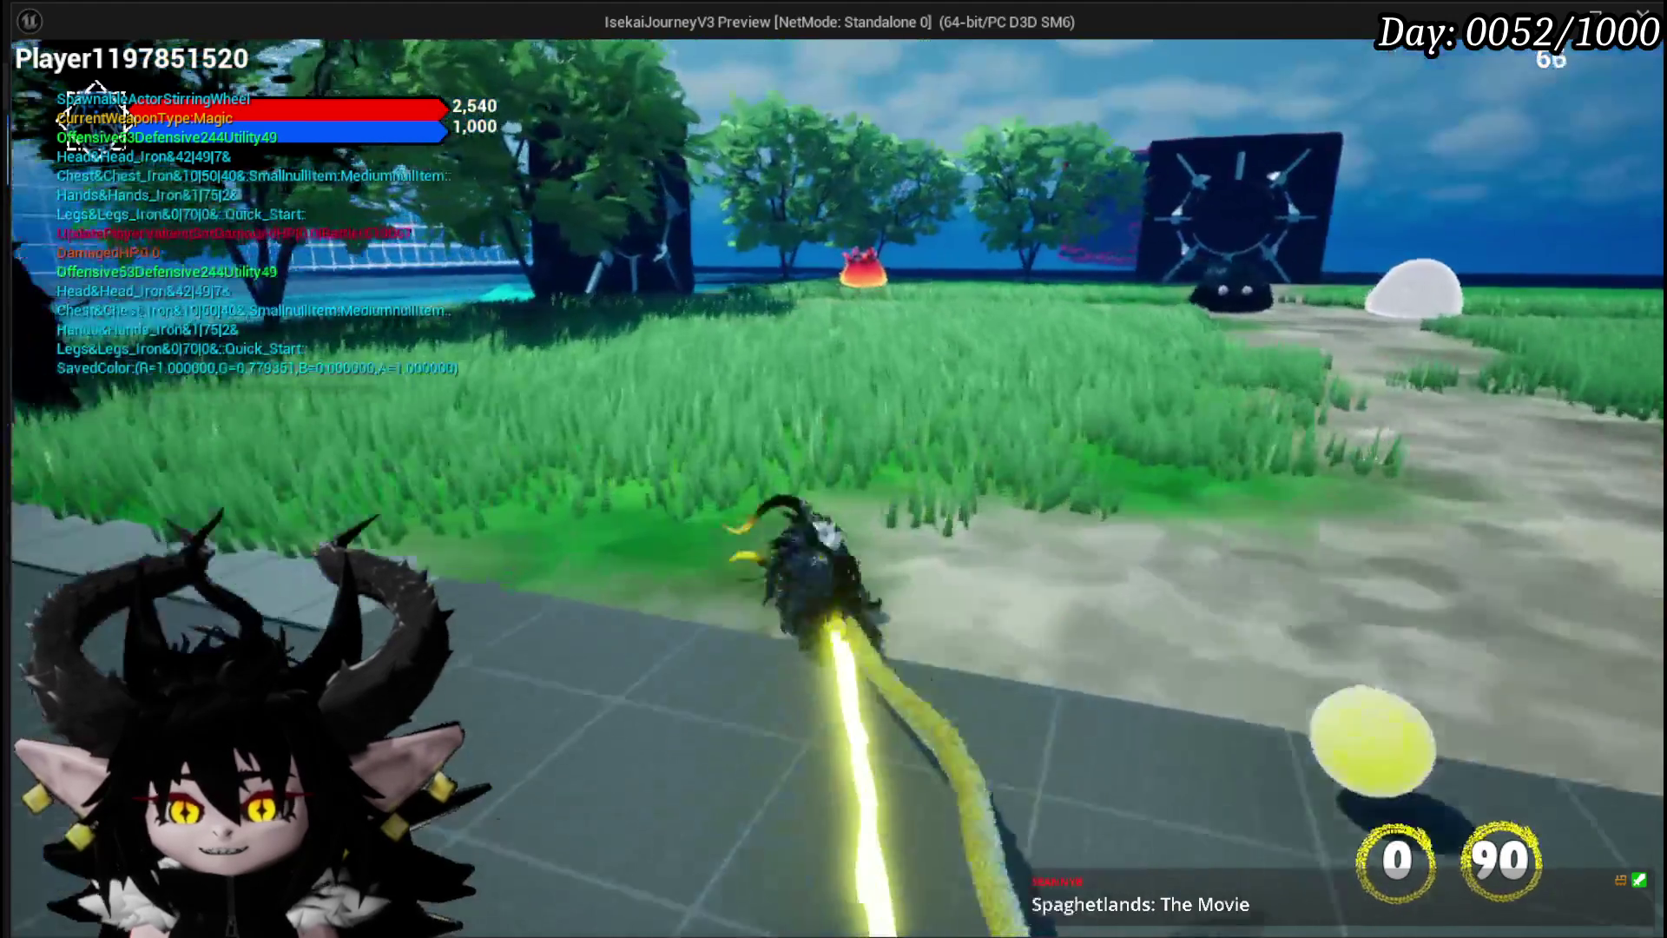
key(w)
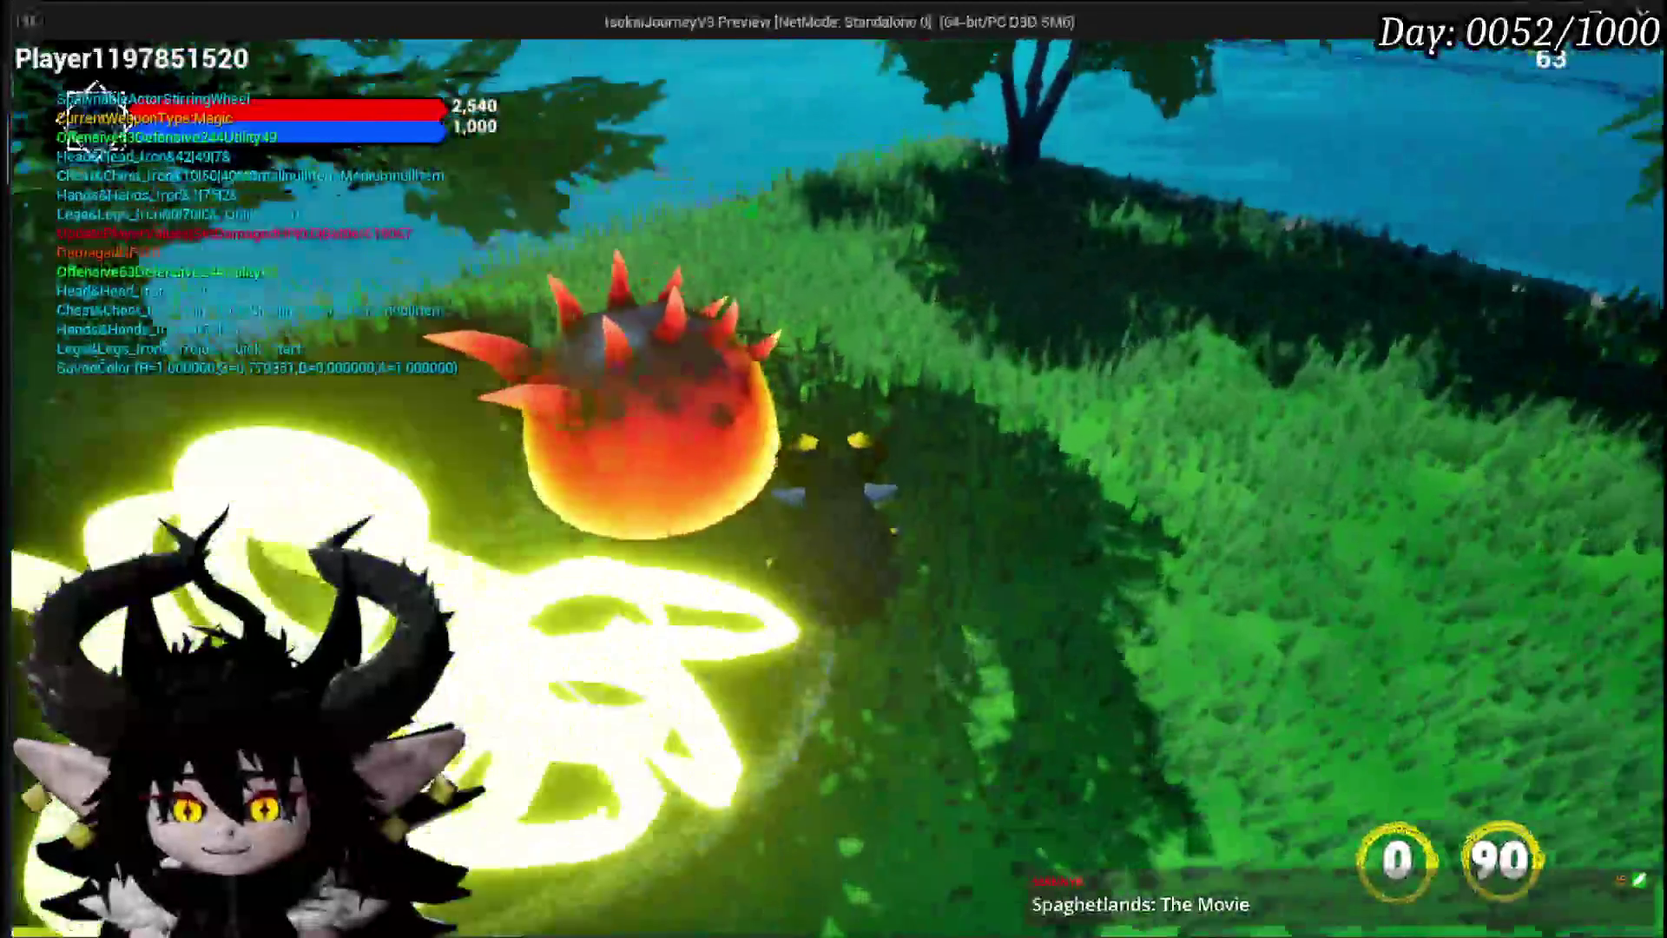
key(w)
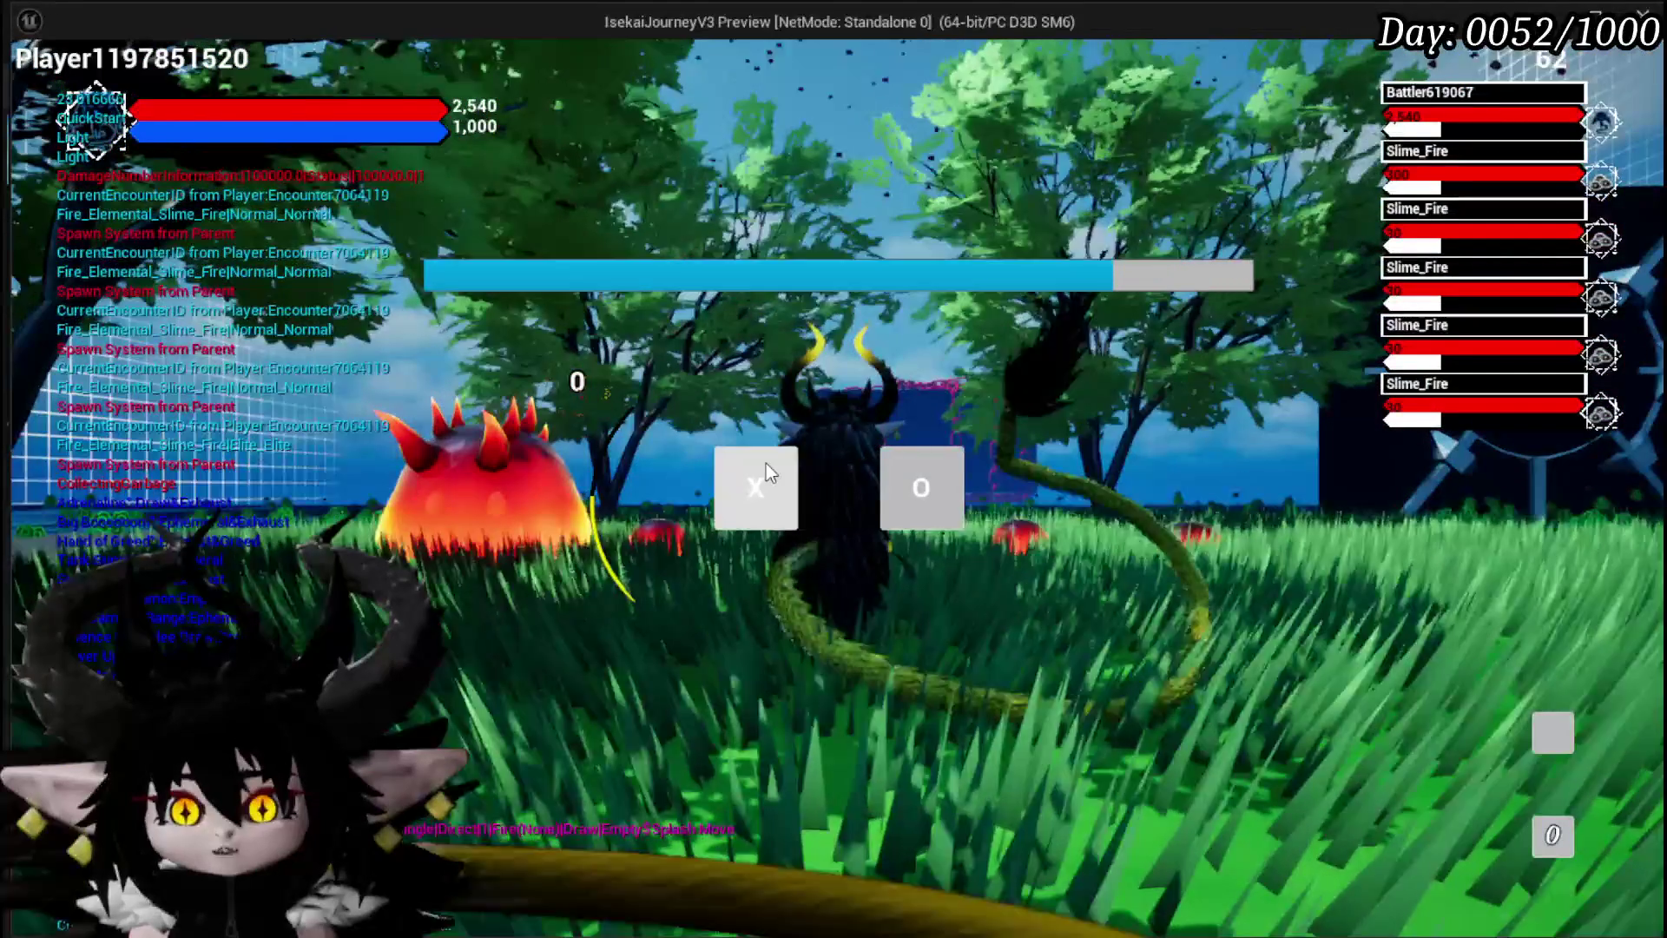
click(763, 476)
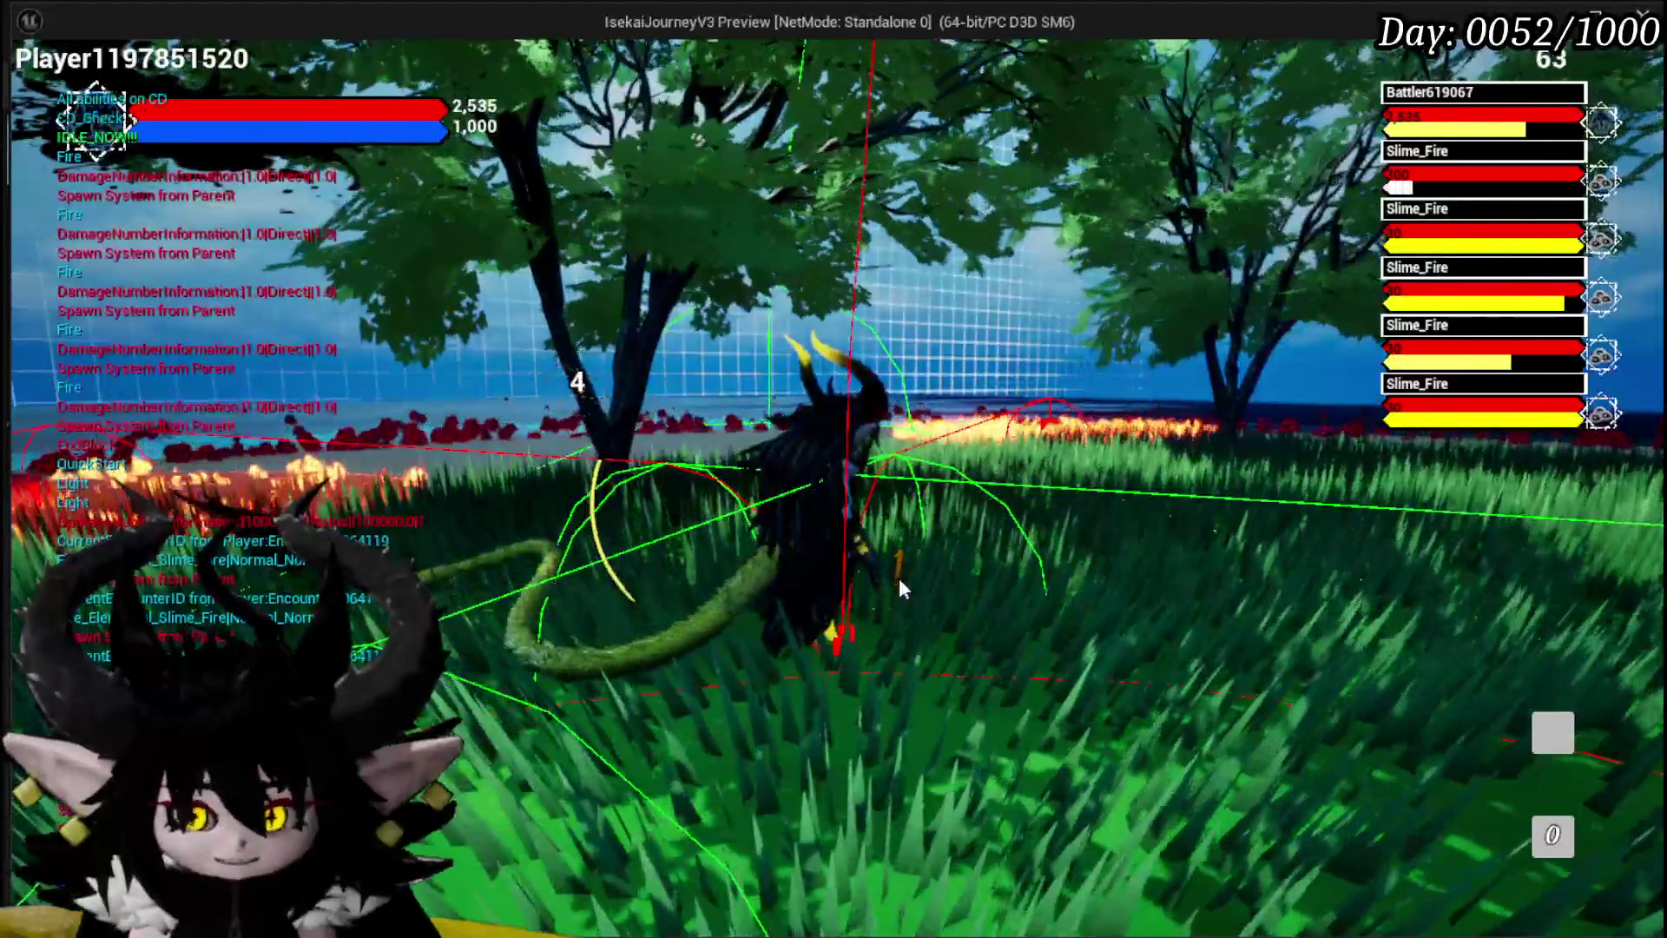
key(Escape)
key(ctrl+s)
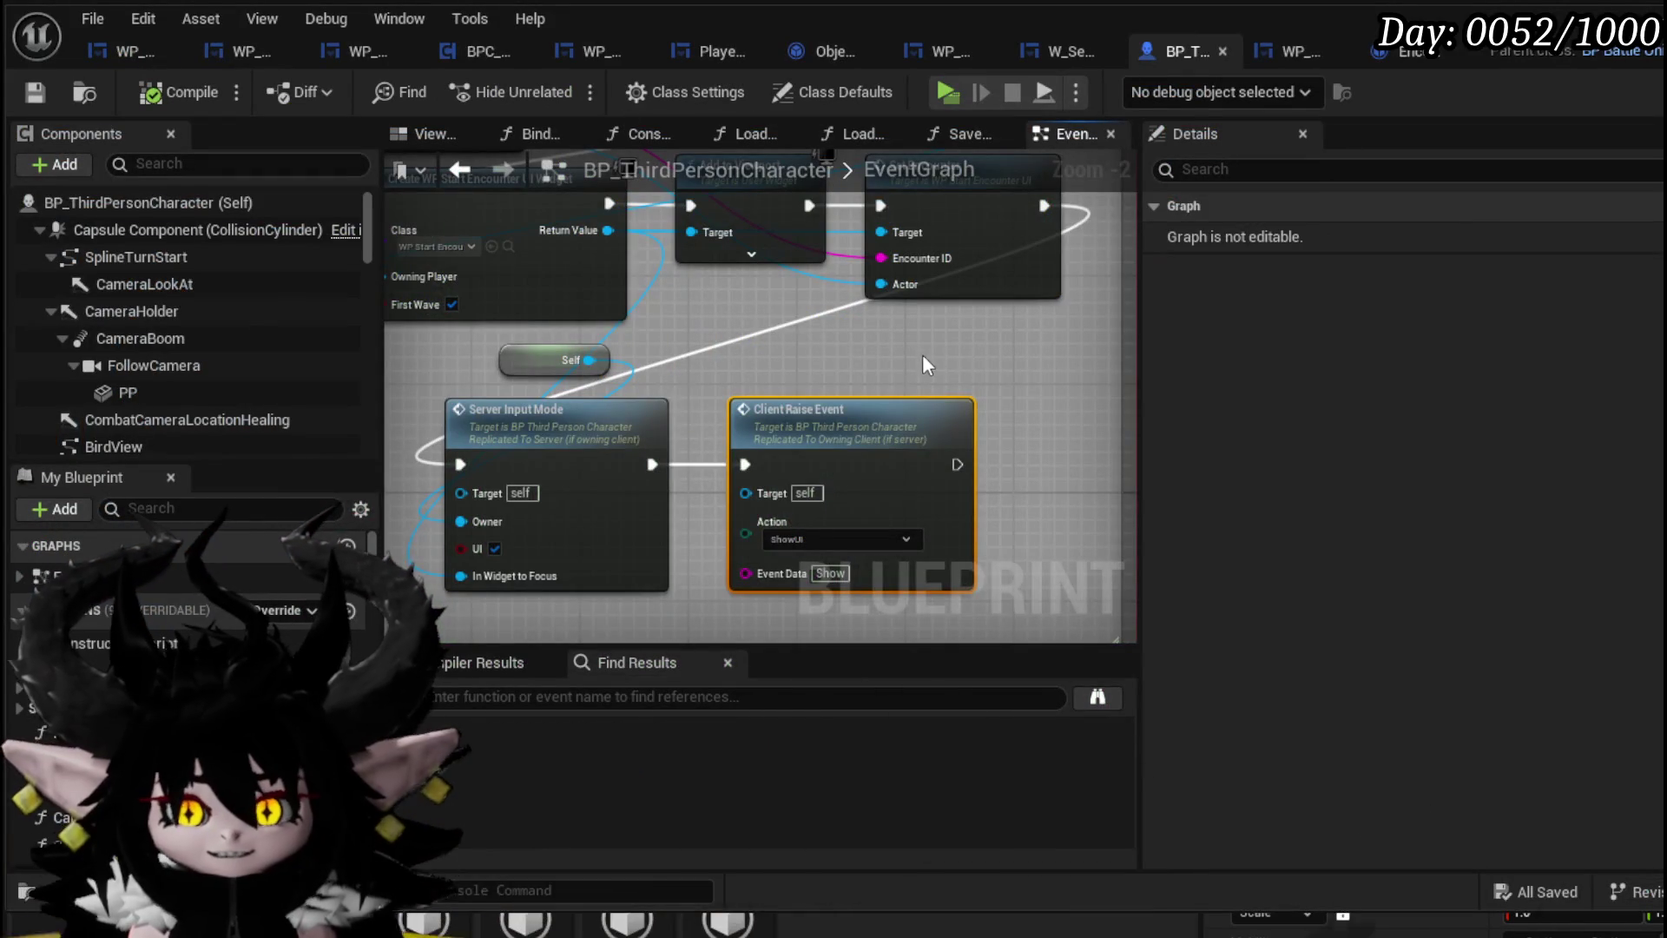
Open Encounter_Object's GiveTurn graph and delete the Battlers, Current Turn Holder and FIND nodes
scroll(924, 365, down, 1)
click(1413, 52)
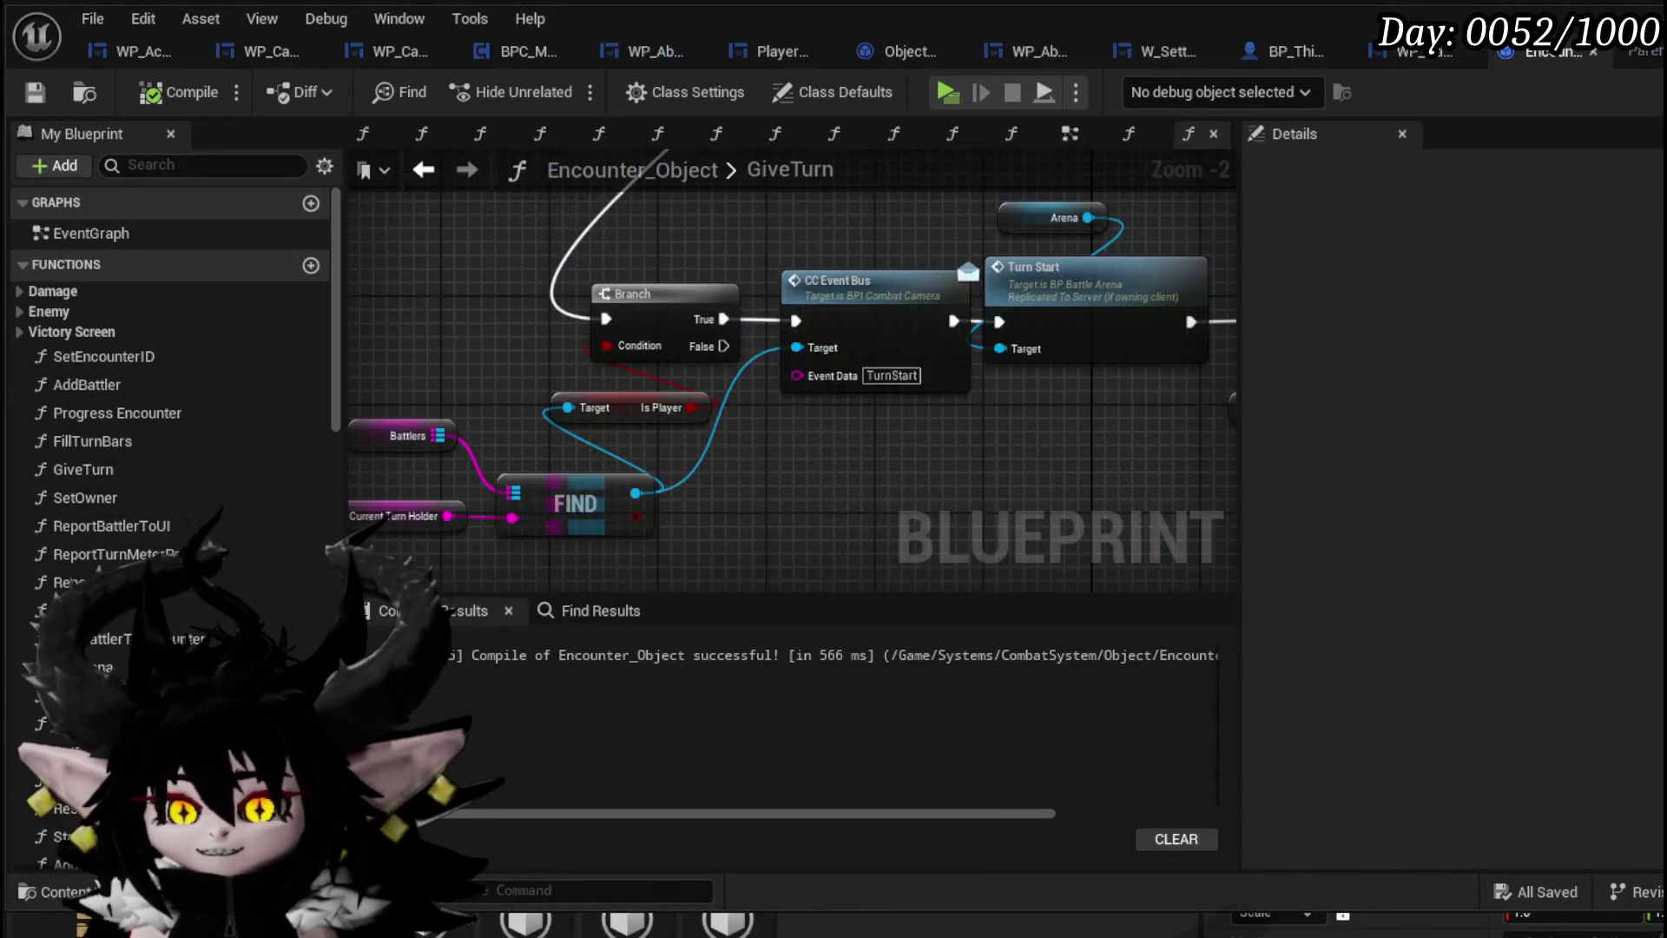
scroll(587, 392, down, 3)
scroll(573, 443, up, 4)
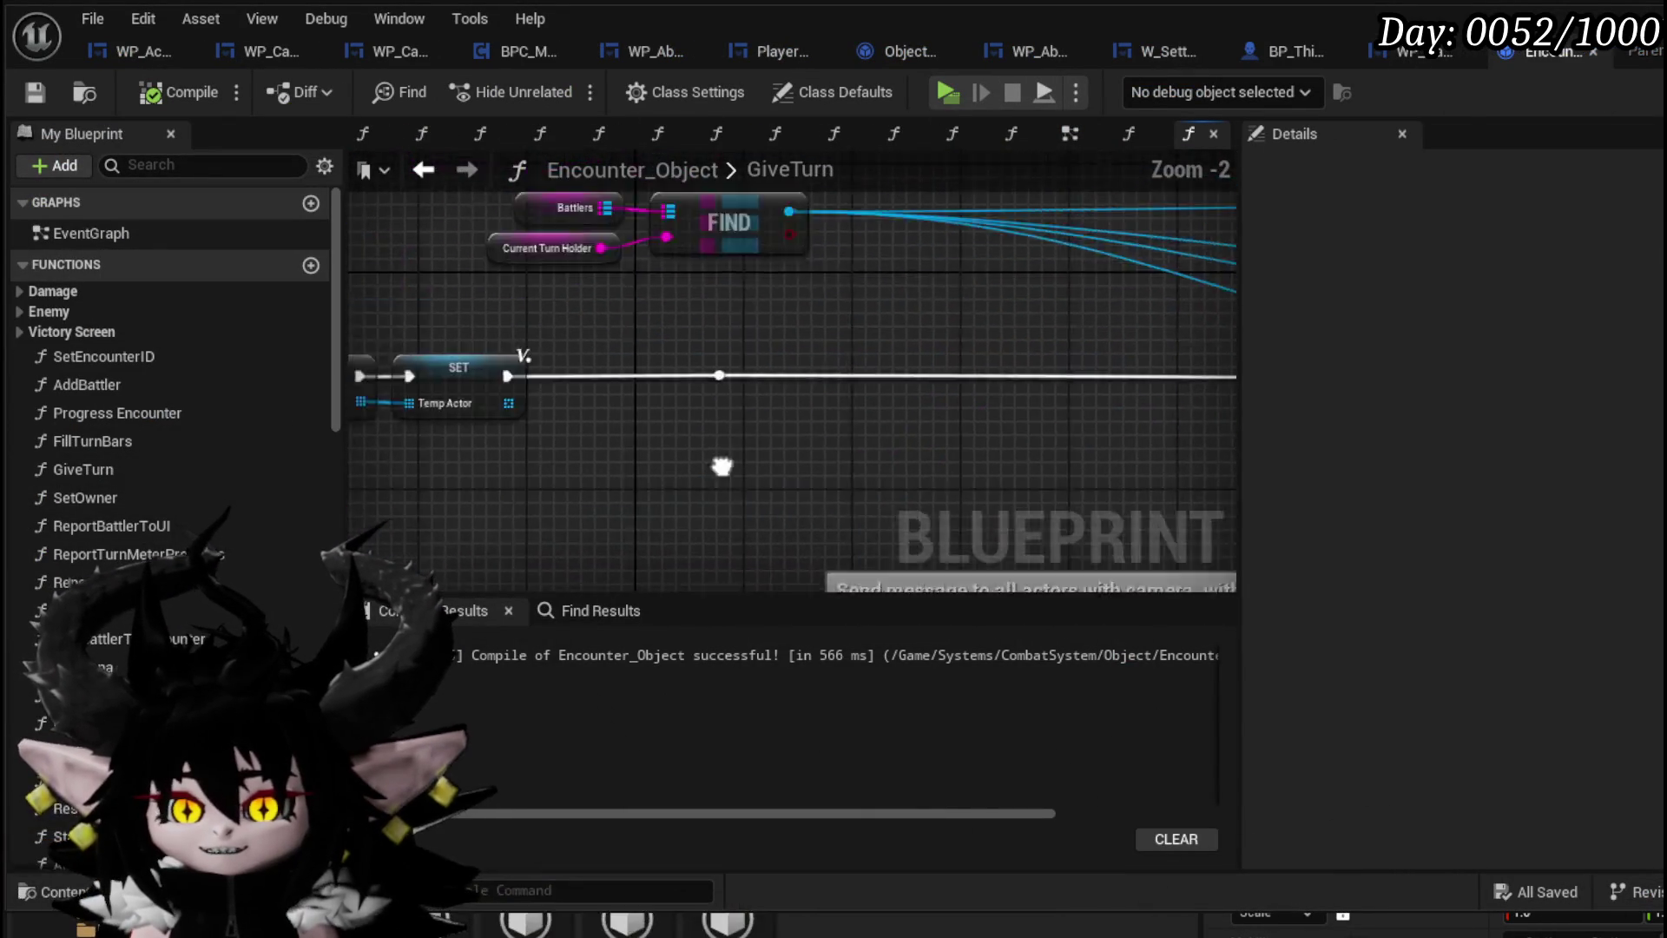
drag(731, 333, 837, 440)
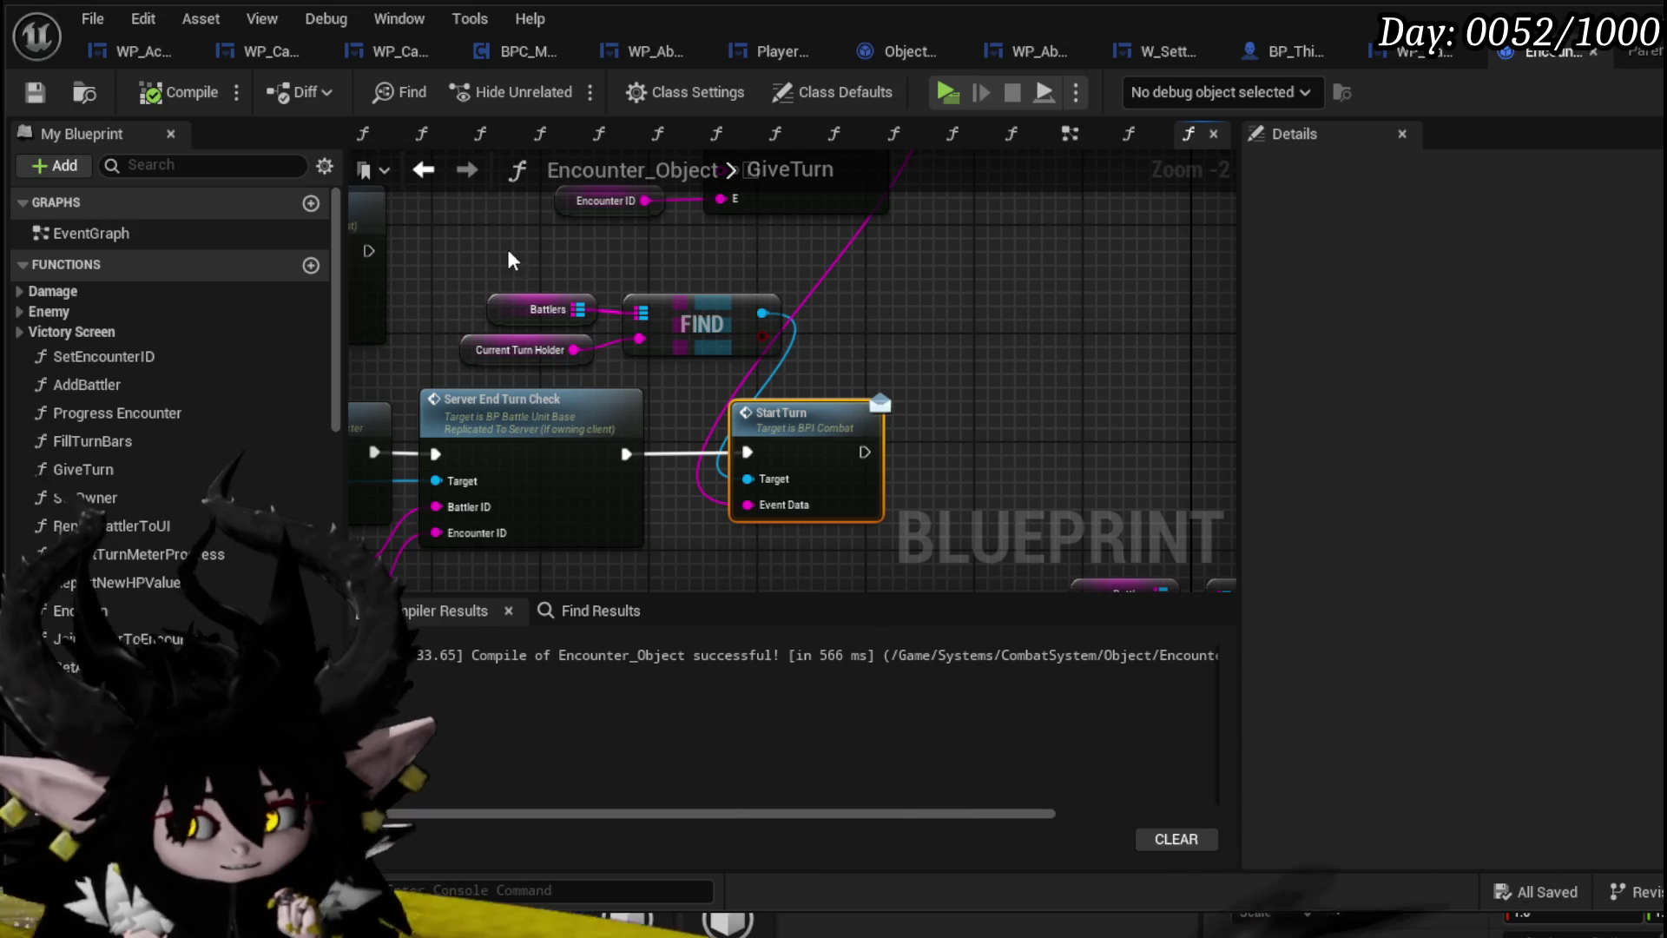
key(Delete)
Delete the Start Turn call with its Current Turn Holder, Encounter ID and Append nodes, then compile
click(872, 461)
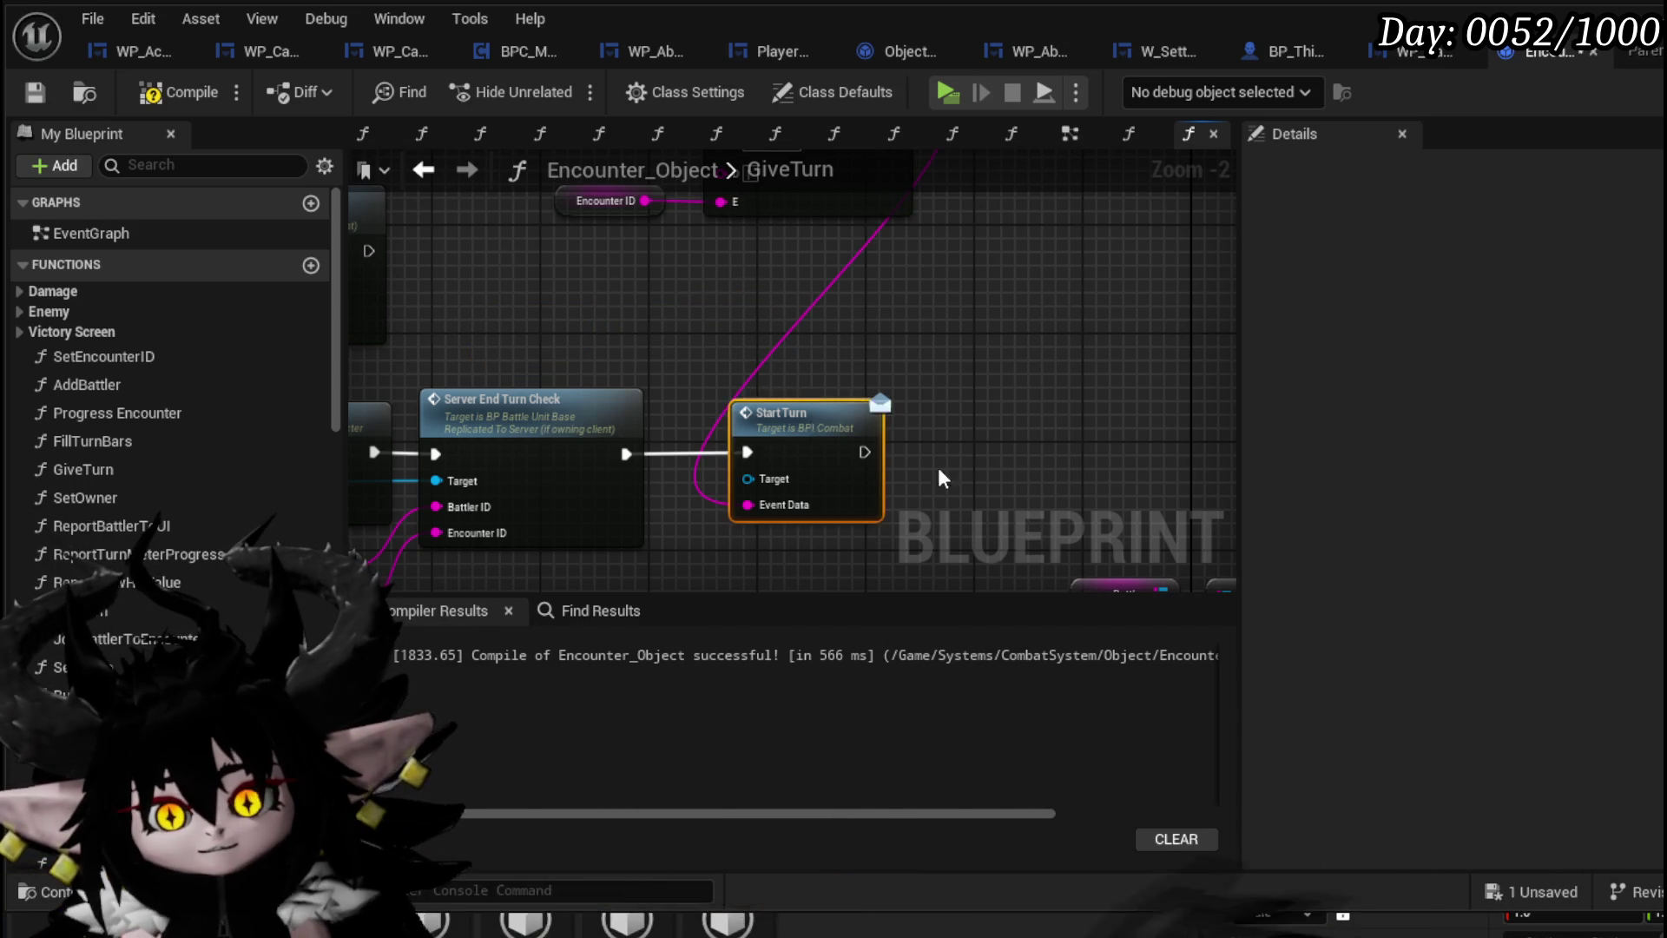
key(Delete)
drag(875, 375, 857, 495)
key(Delete)
drag(607, 391, 689, 234)
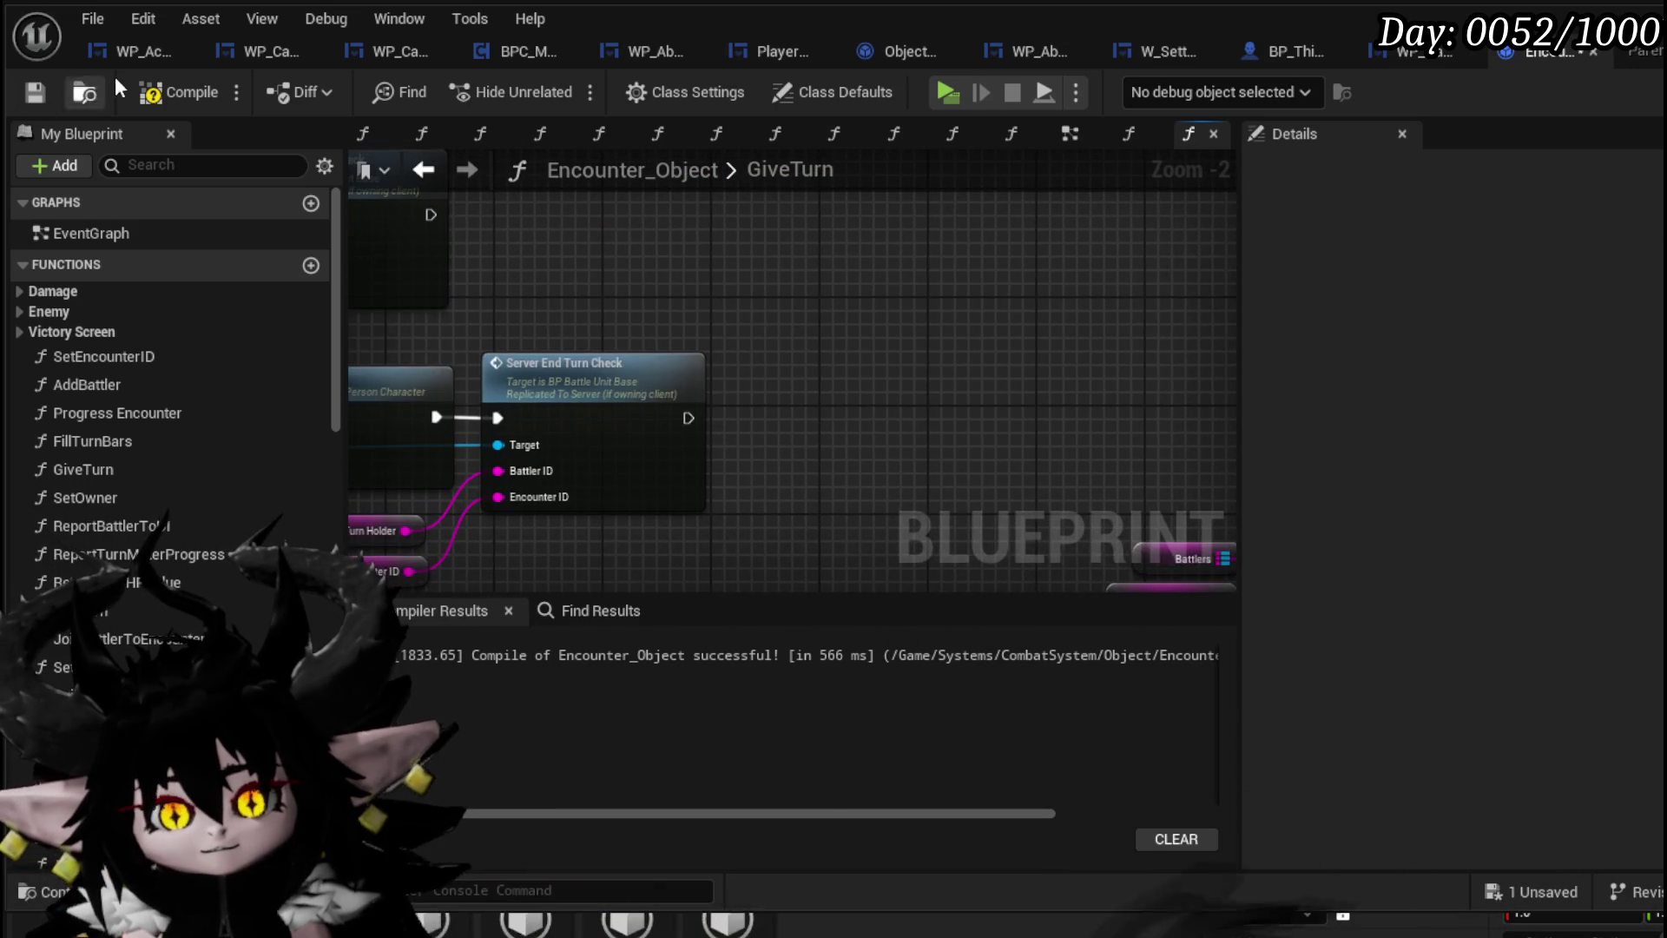
click(19, 91)
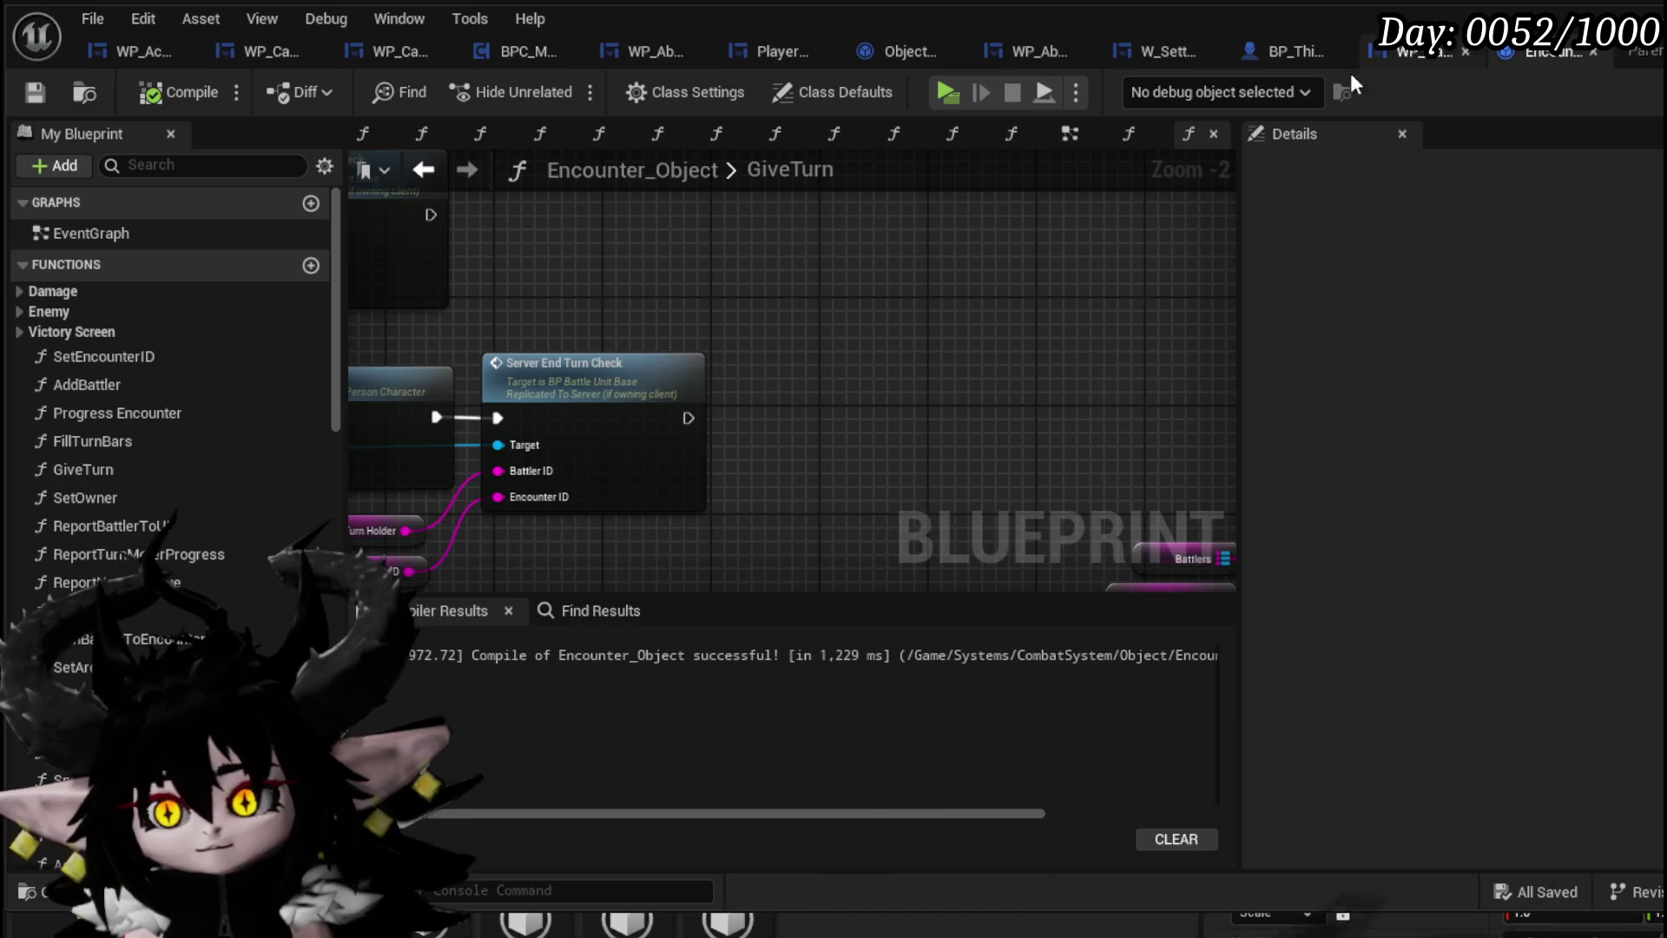
scroll(768, 212, down, 2)
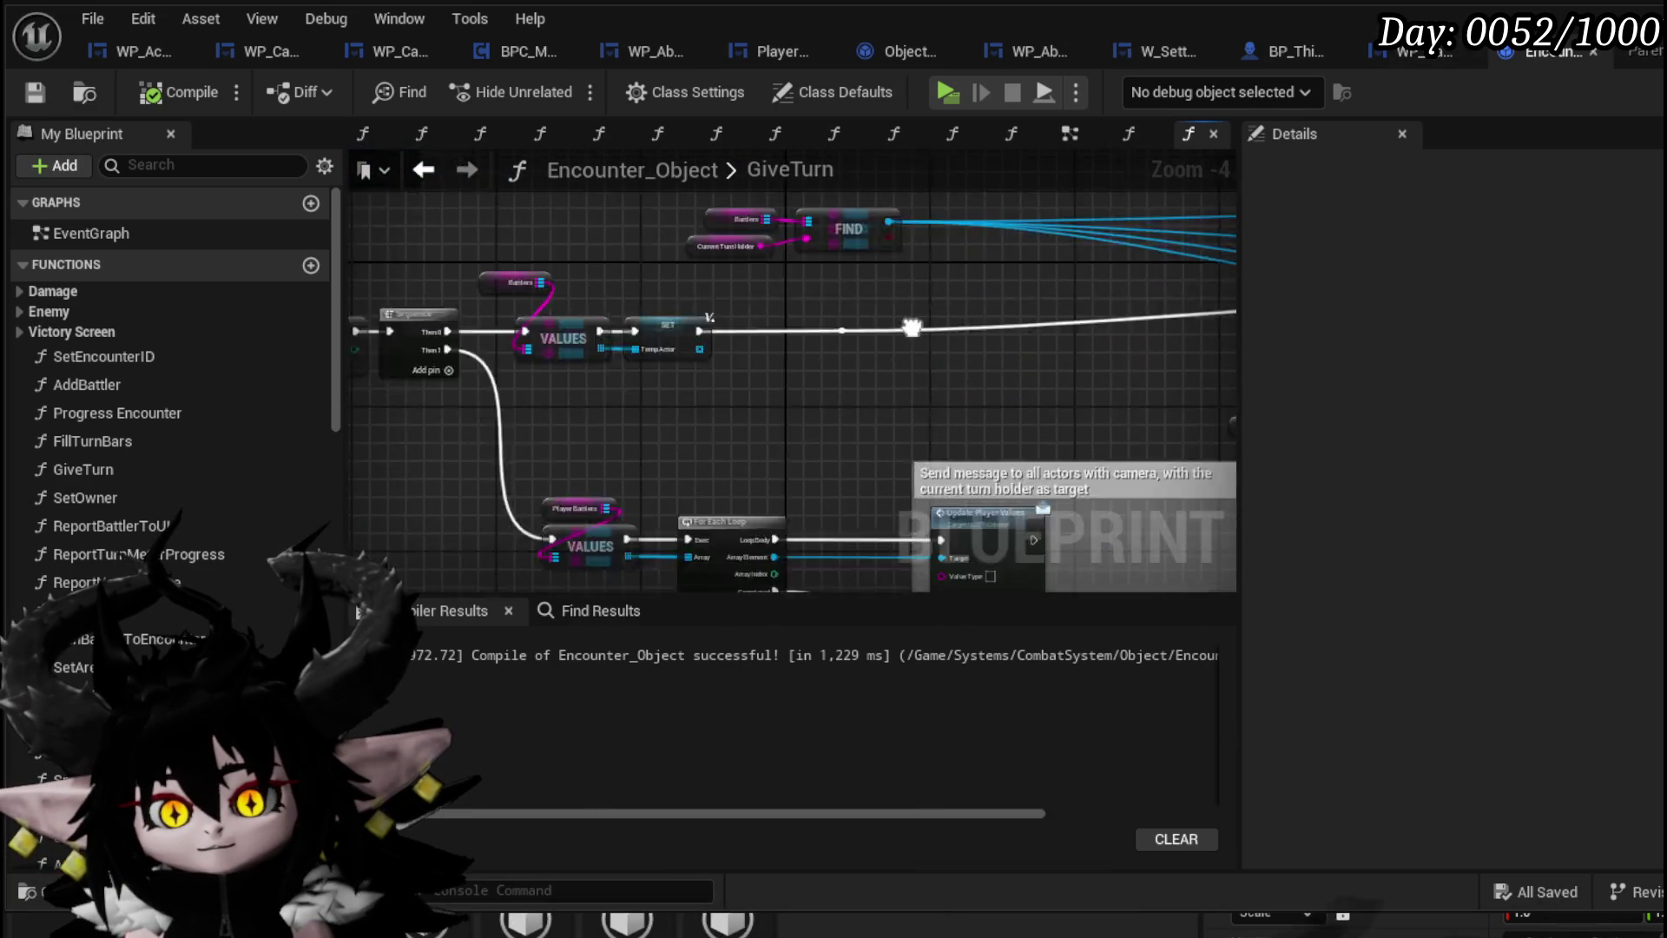
Review GiveTurn's Append, Branch, Set Turn Time and CC Event Bus nodes, then save Encounter_Object
scroll(826, 341, up, 2)
mouse_move(653, 290)
mouse_down()
mouse_move(608, 214)
mouse_move(1012, 246)
mouse_move(410, 270)
mouse_move(410, 227)
mouse_up()
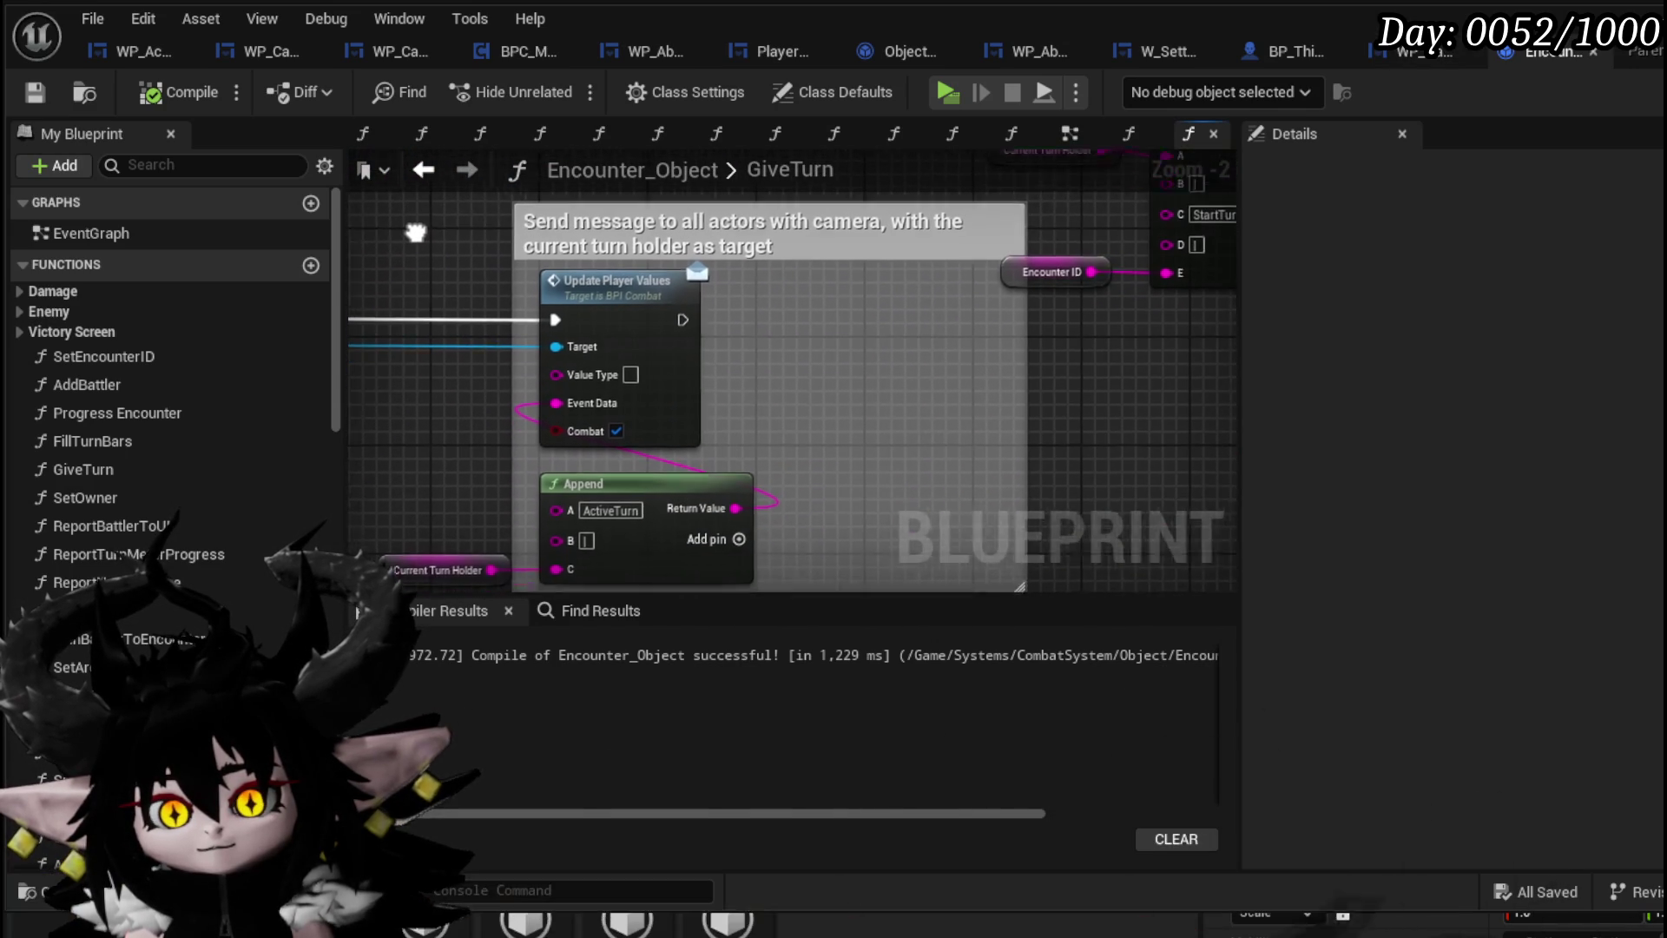
scroll(507, 228, down, 1)
drag(638, 330, 234, 418)
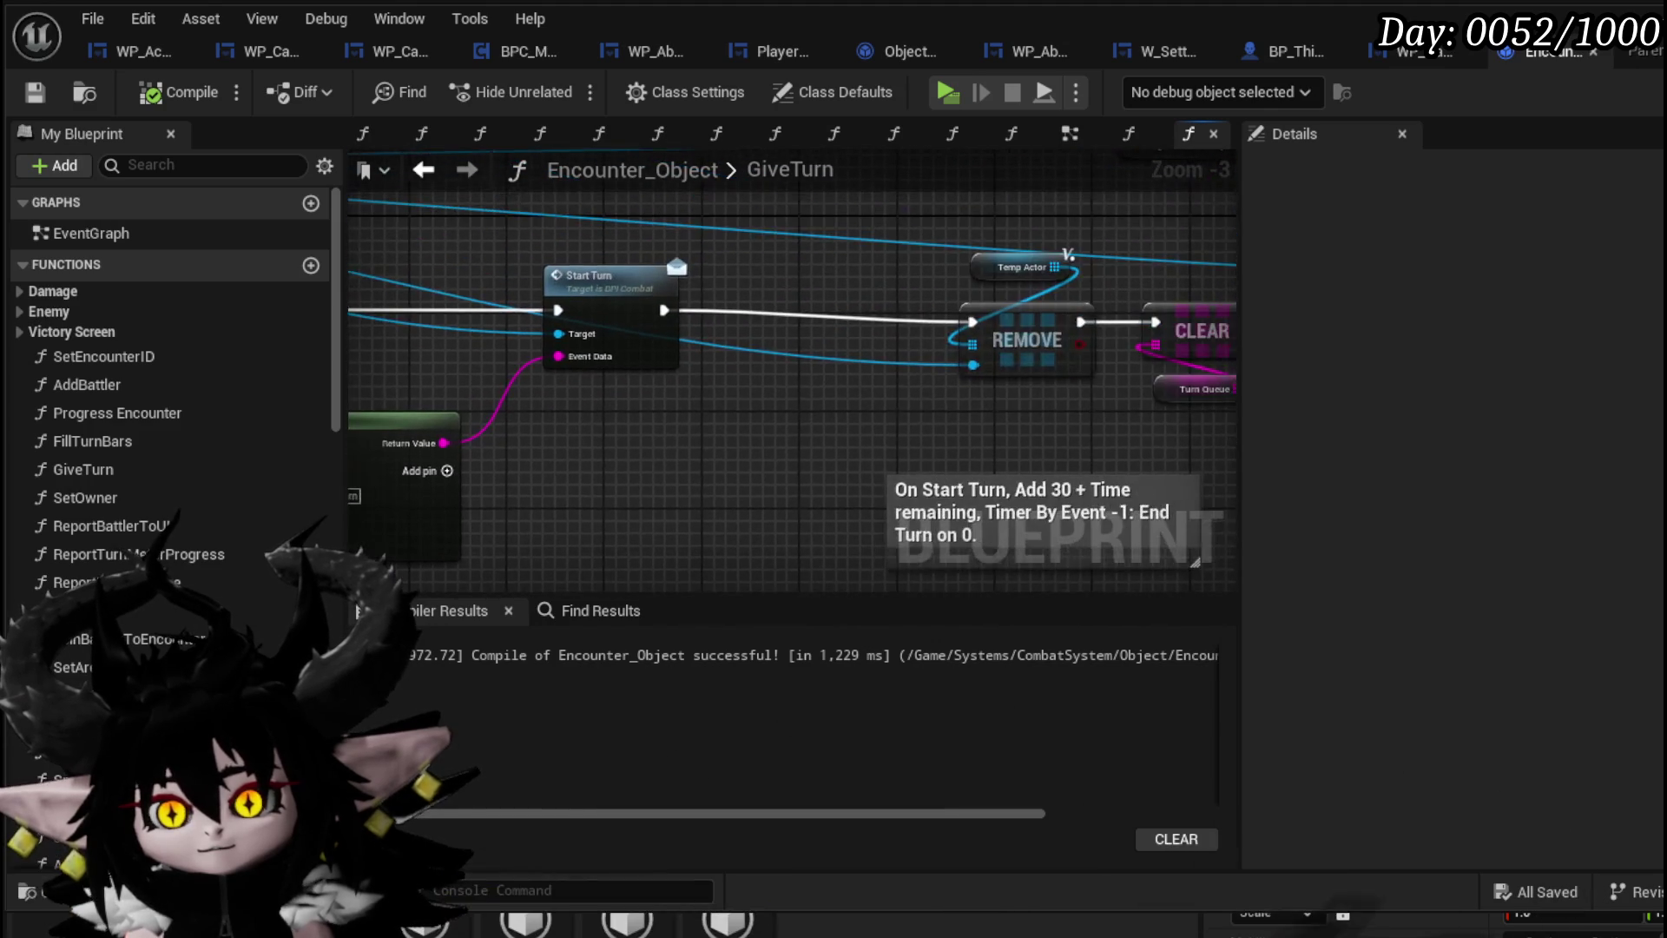
drag(590, 442, 251, 425)
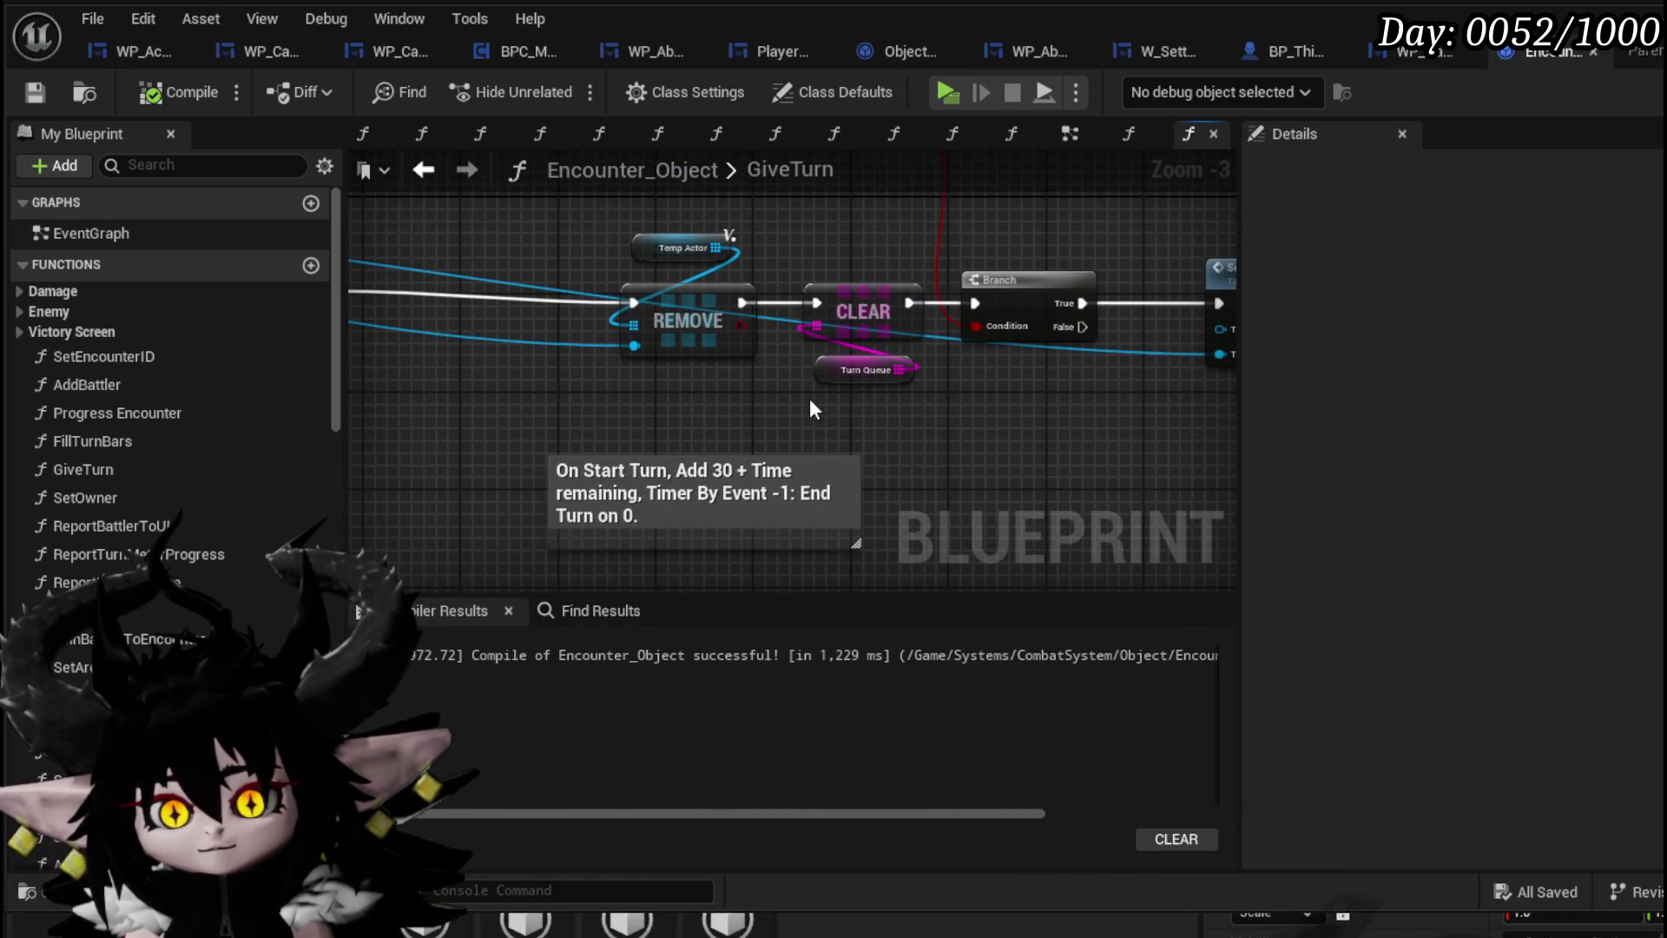
mouse_move(809, 397)
mouse_down()
mouse_move(544, 406)
mouse_move(1213, 335)
mouse_move(610, 360)
mouse_move(930, 283)
mouse_up()
scroll(930, 283, down, 3)
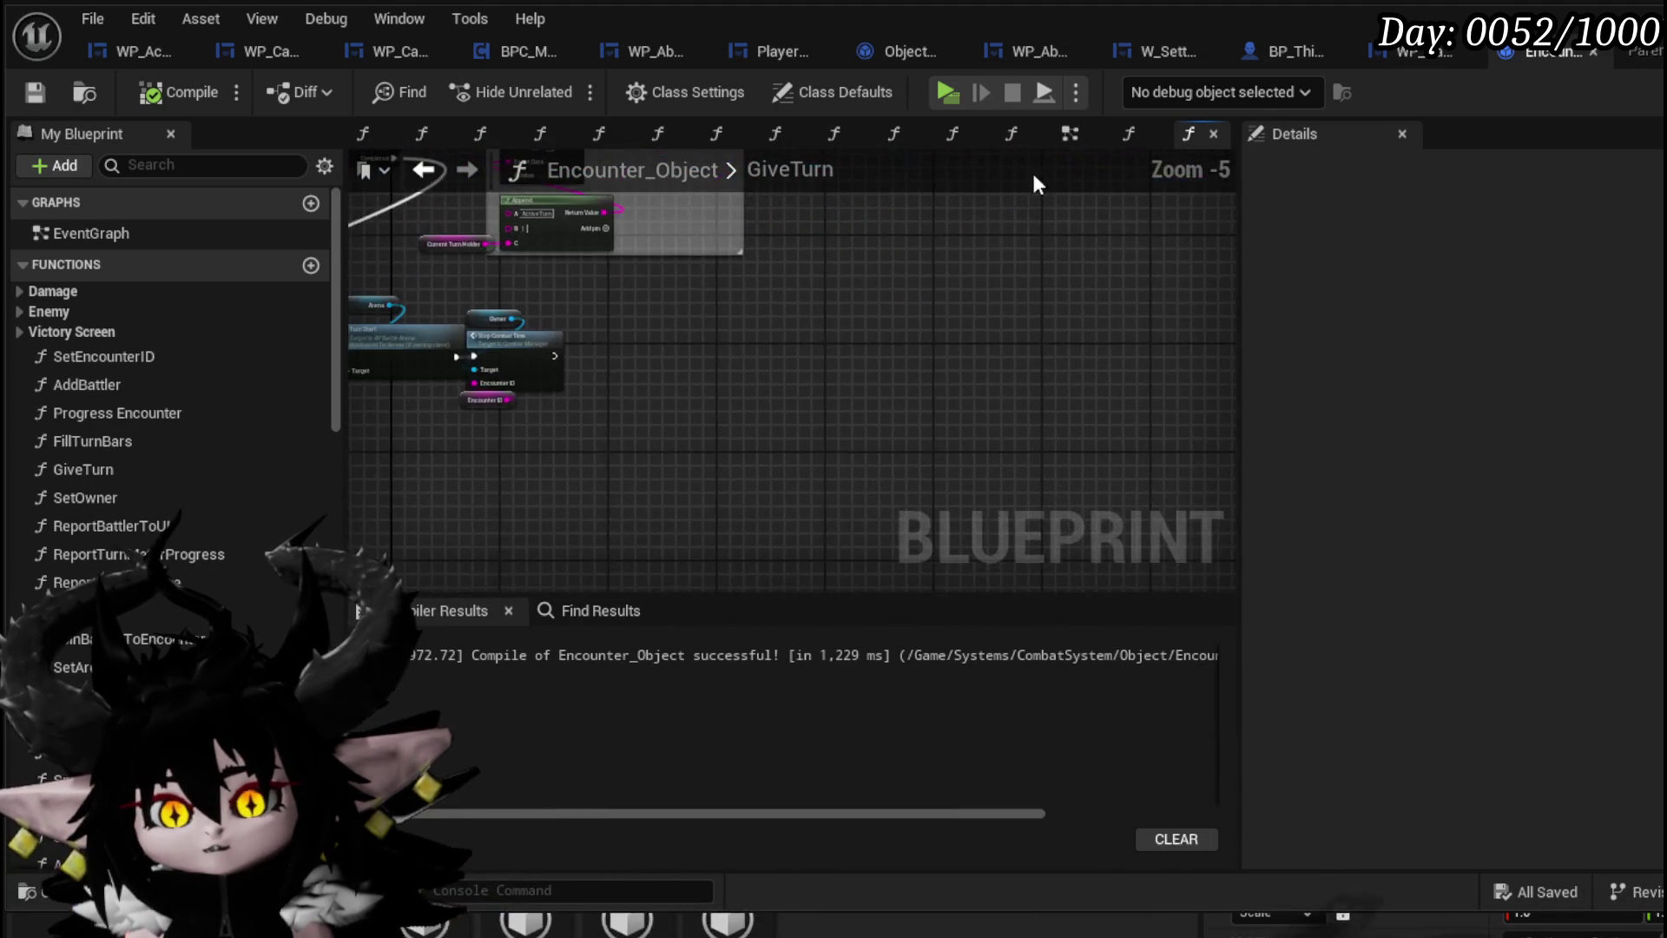
scroll(782, 460, up, 5)
mouse_move(744, 497)
mouse_down()
mouse_move(1083, 492)
mouse_move(521, 500)
mouse_move(664, 504)
mouse_up()
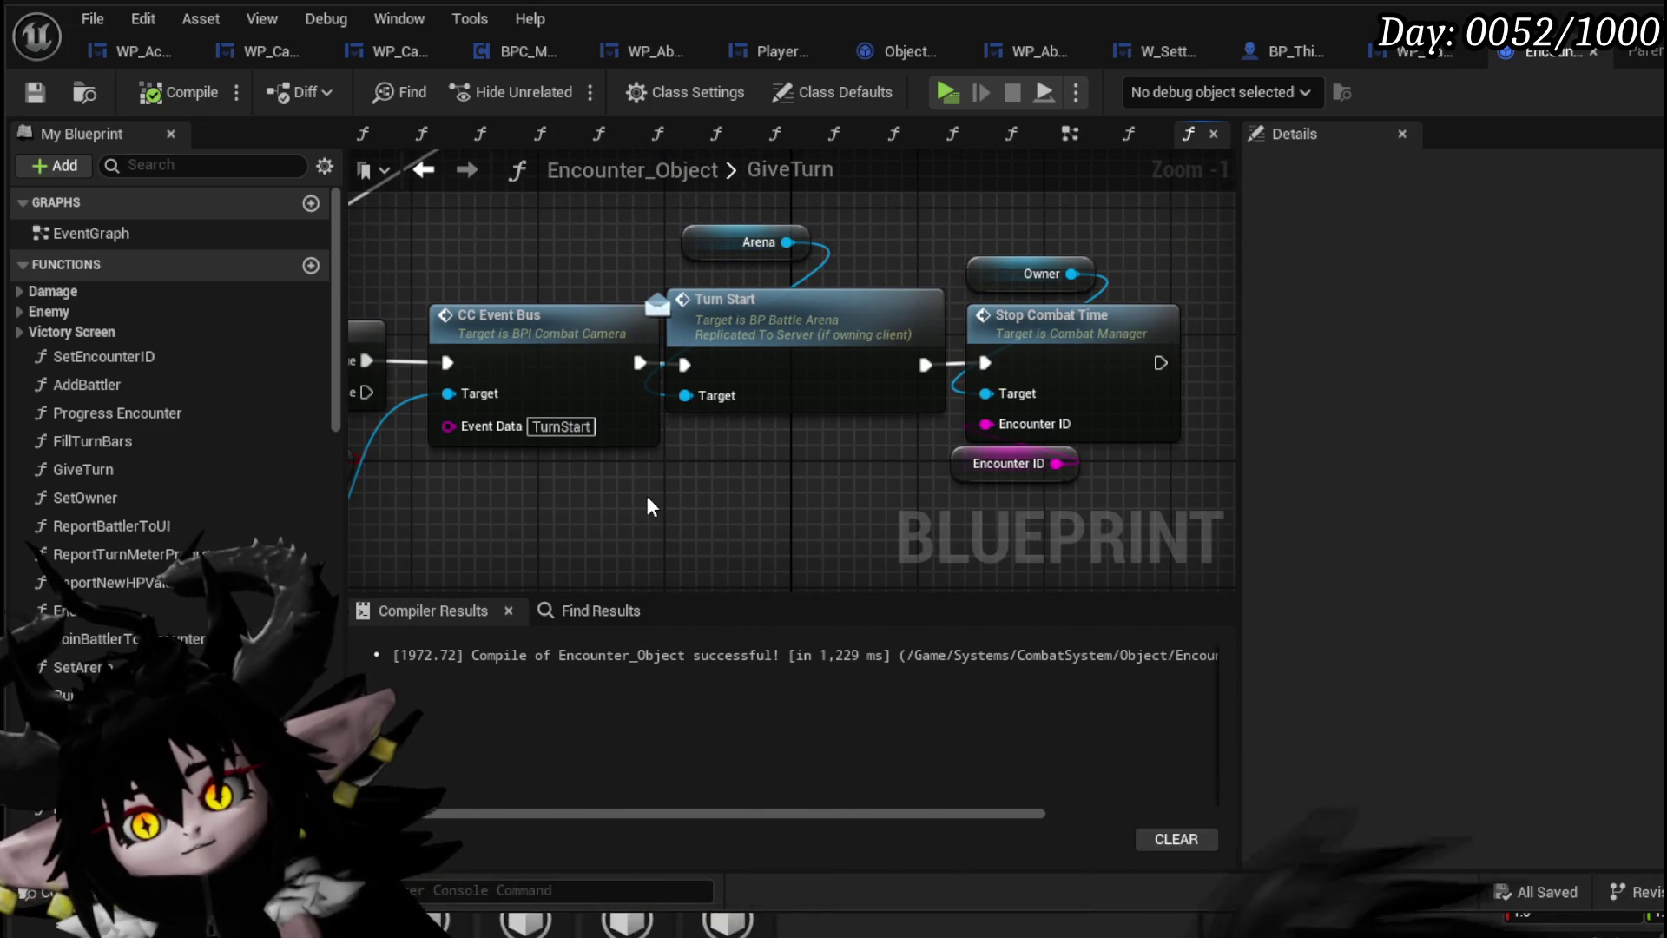
drag(647, 498, 813, 488)
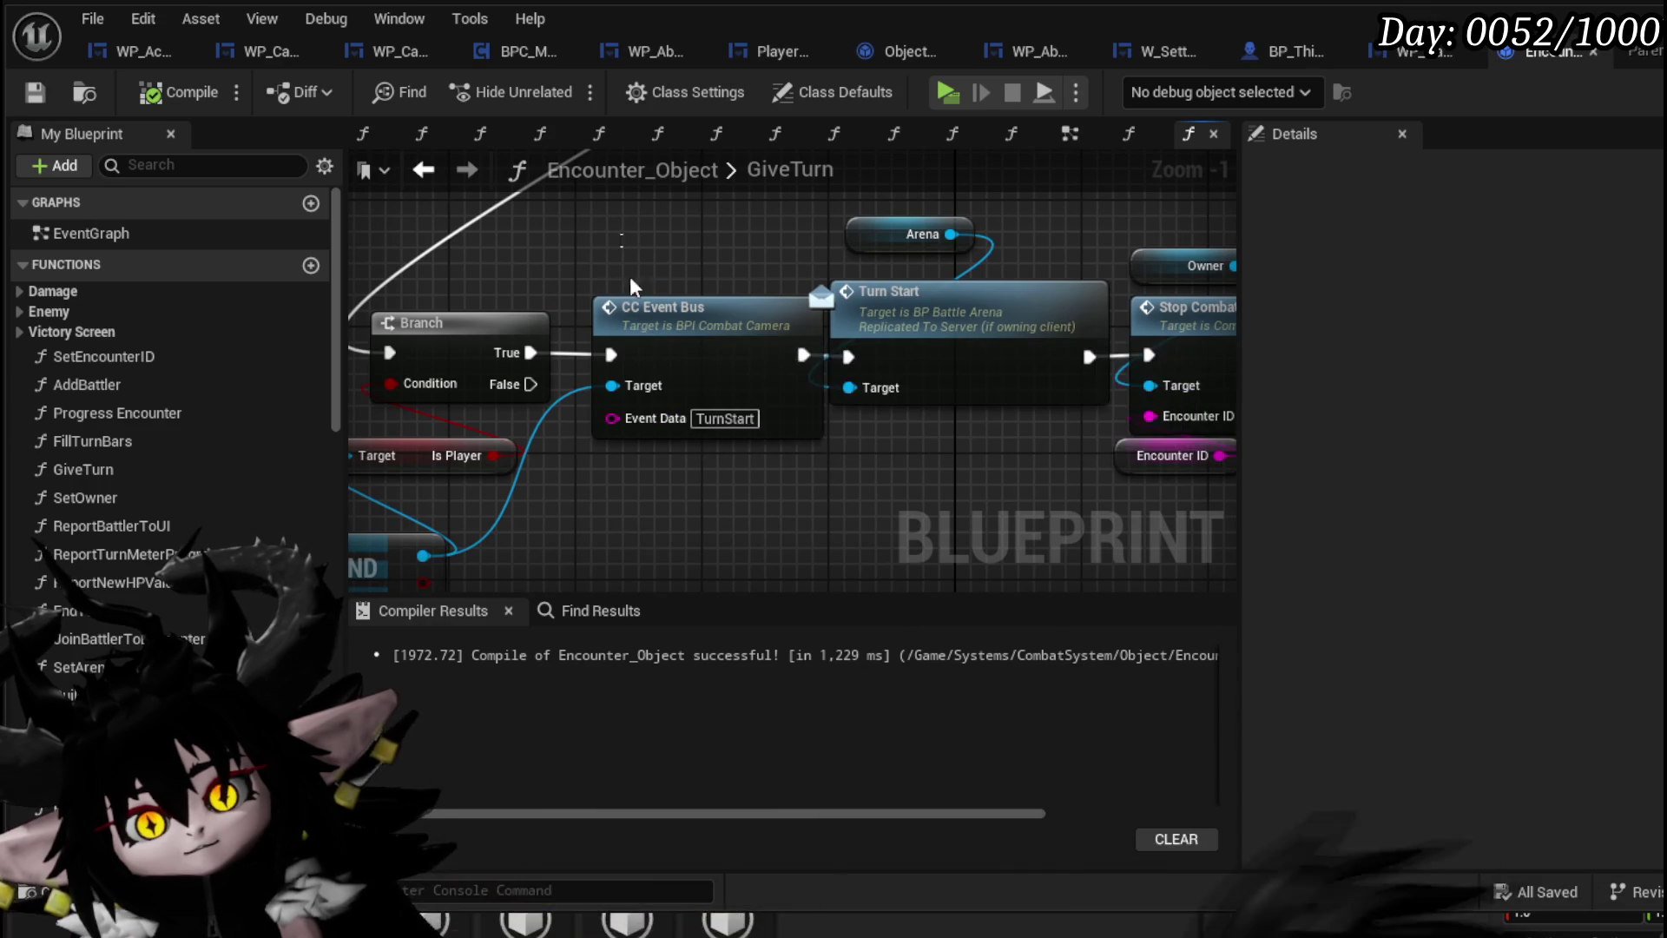
click(634, 322)
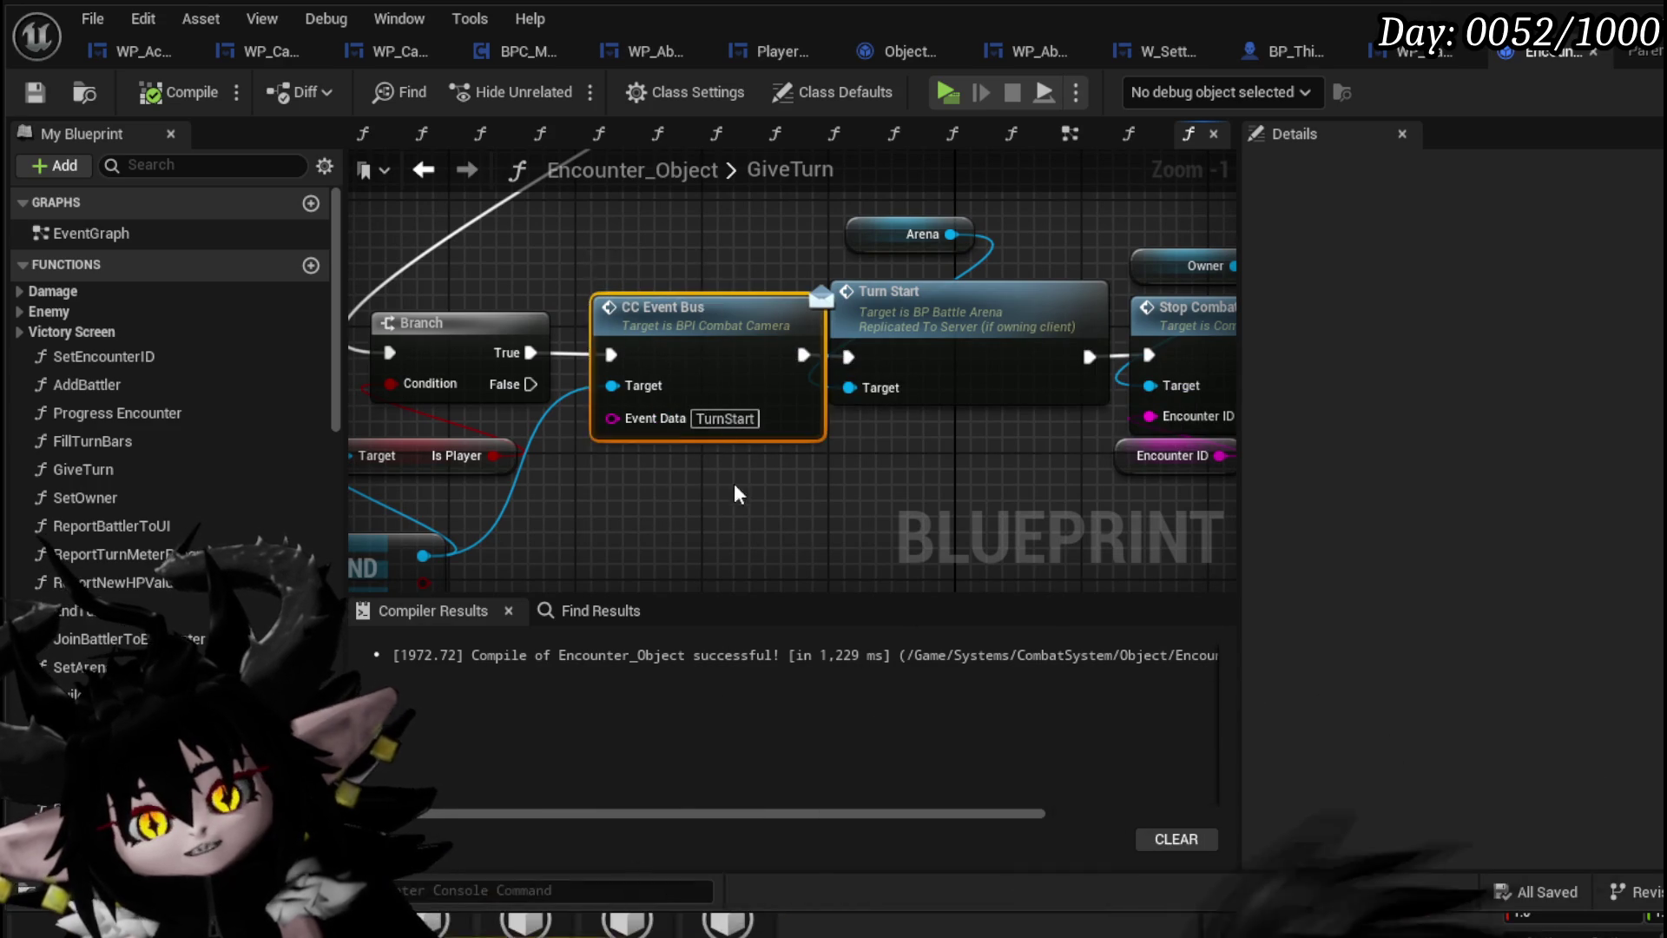
drag(735, 477, 932, 417)
scroll(859, 429, down, 3)
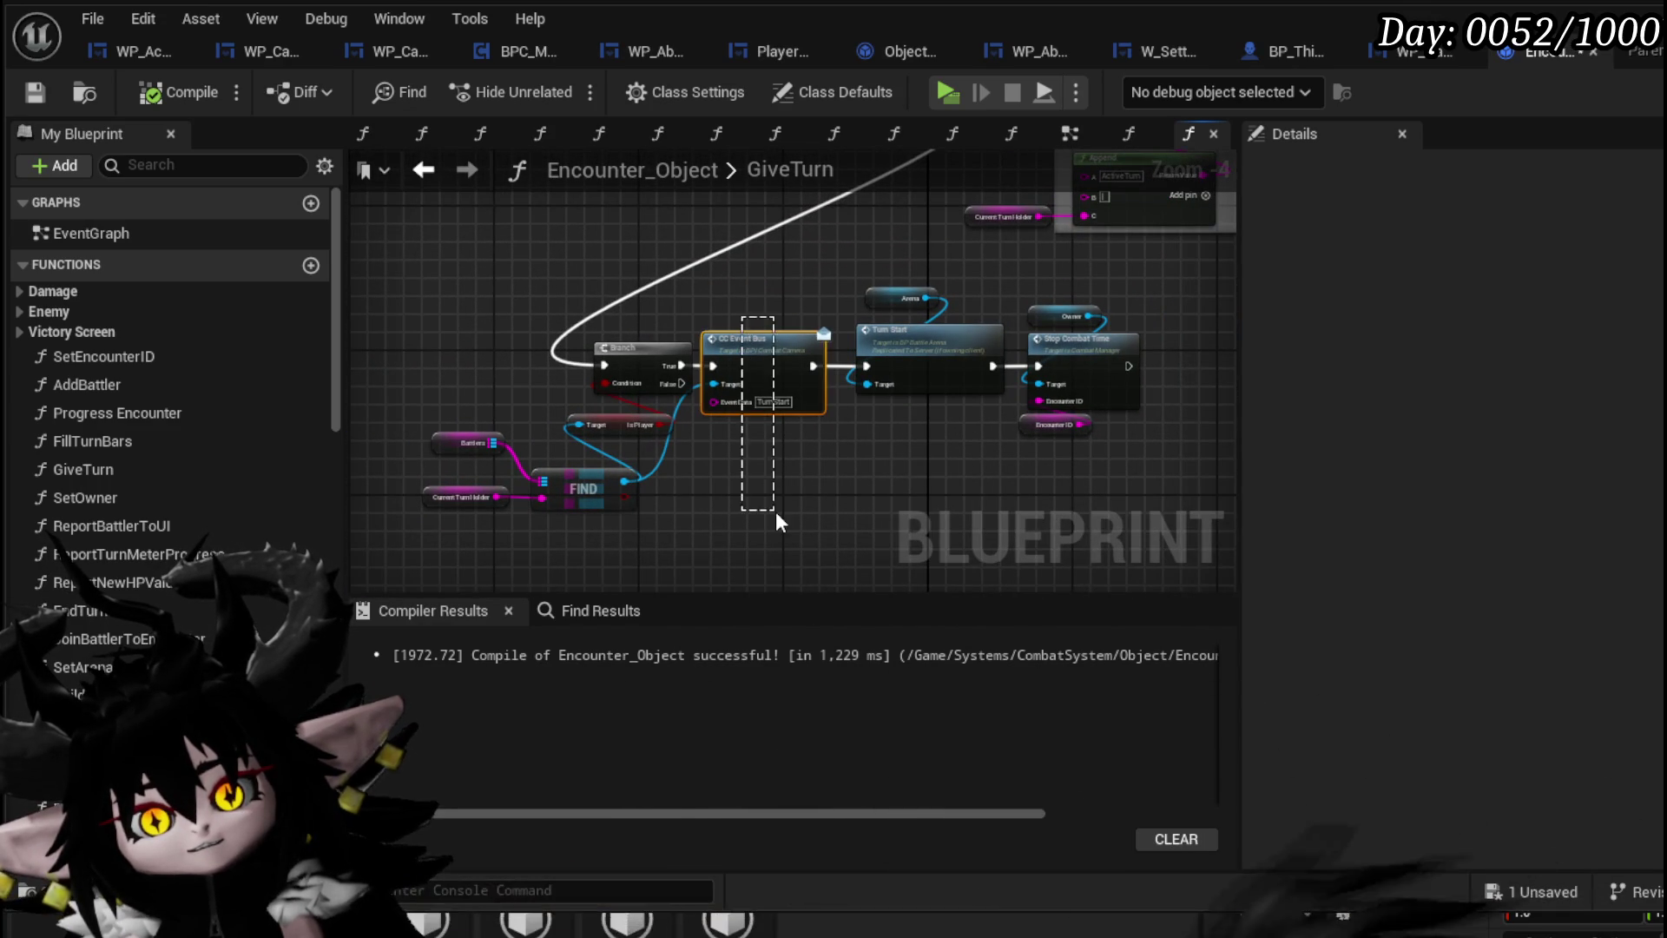
click(42, 89)
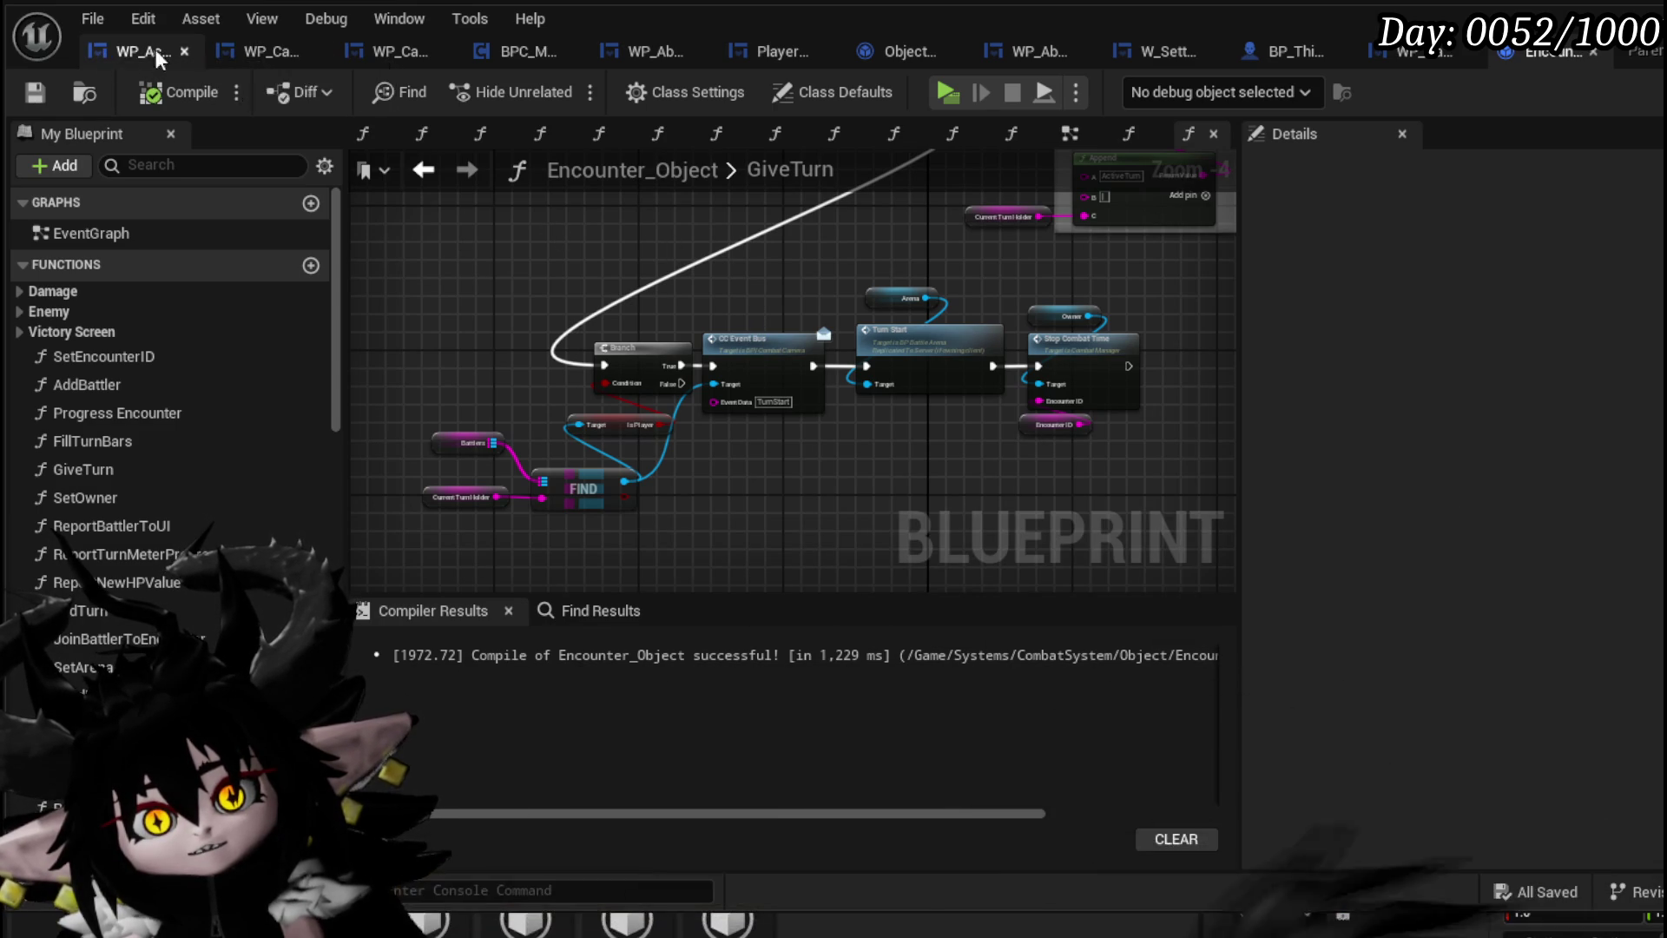
Pan GiveTurn to the Sequence, For Each Loop, Append and Update Player Values sections
drag(794, 274, 769, 278)
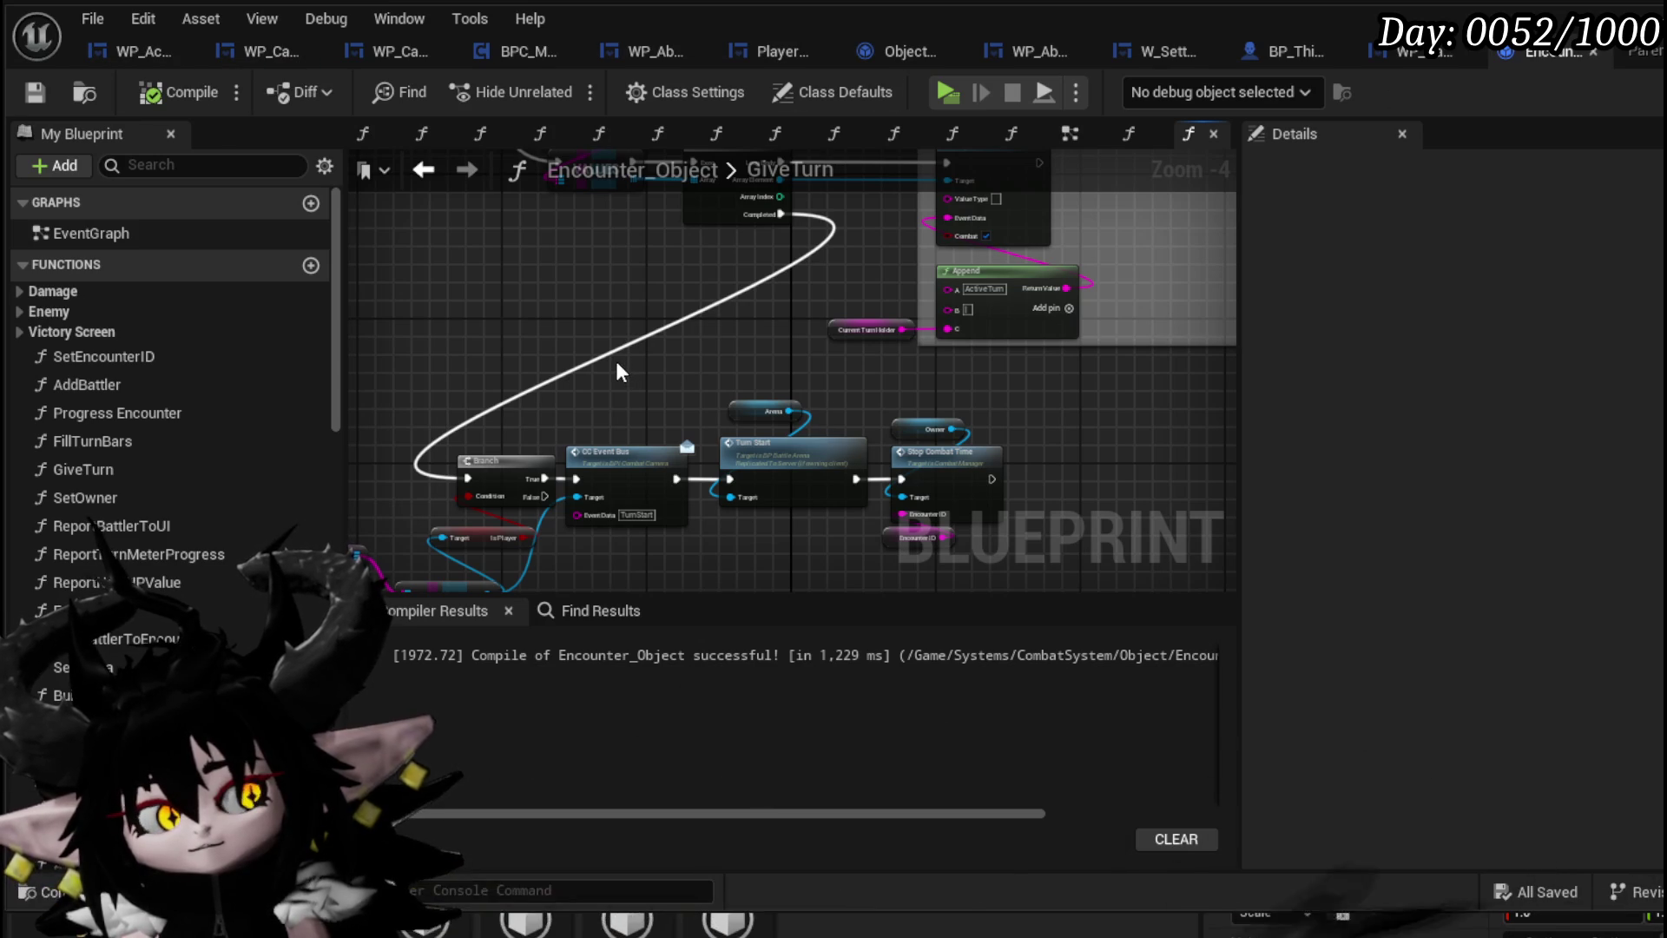
mouse_move(616, 361)
mouse_down()
mouse_move(688, 361)
mouse_move(764, 291)
mouse_move(859, 400)
mouse_move(1012, 525)
mouse_move(1161, 510)
mouse_move(816, 159)
mouse_up()
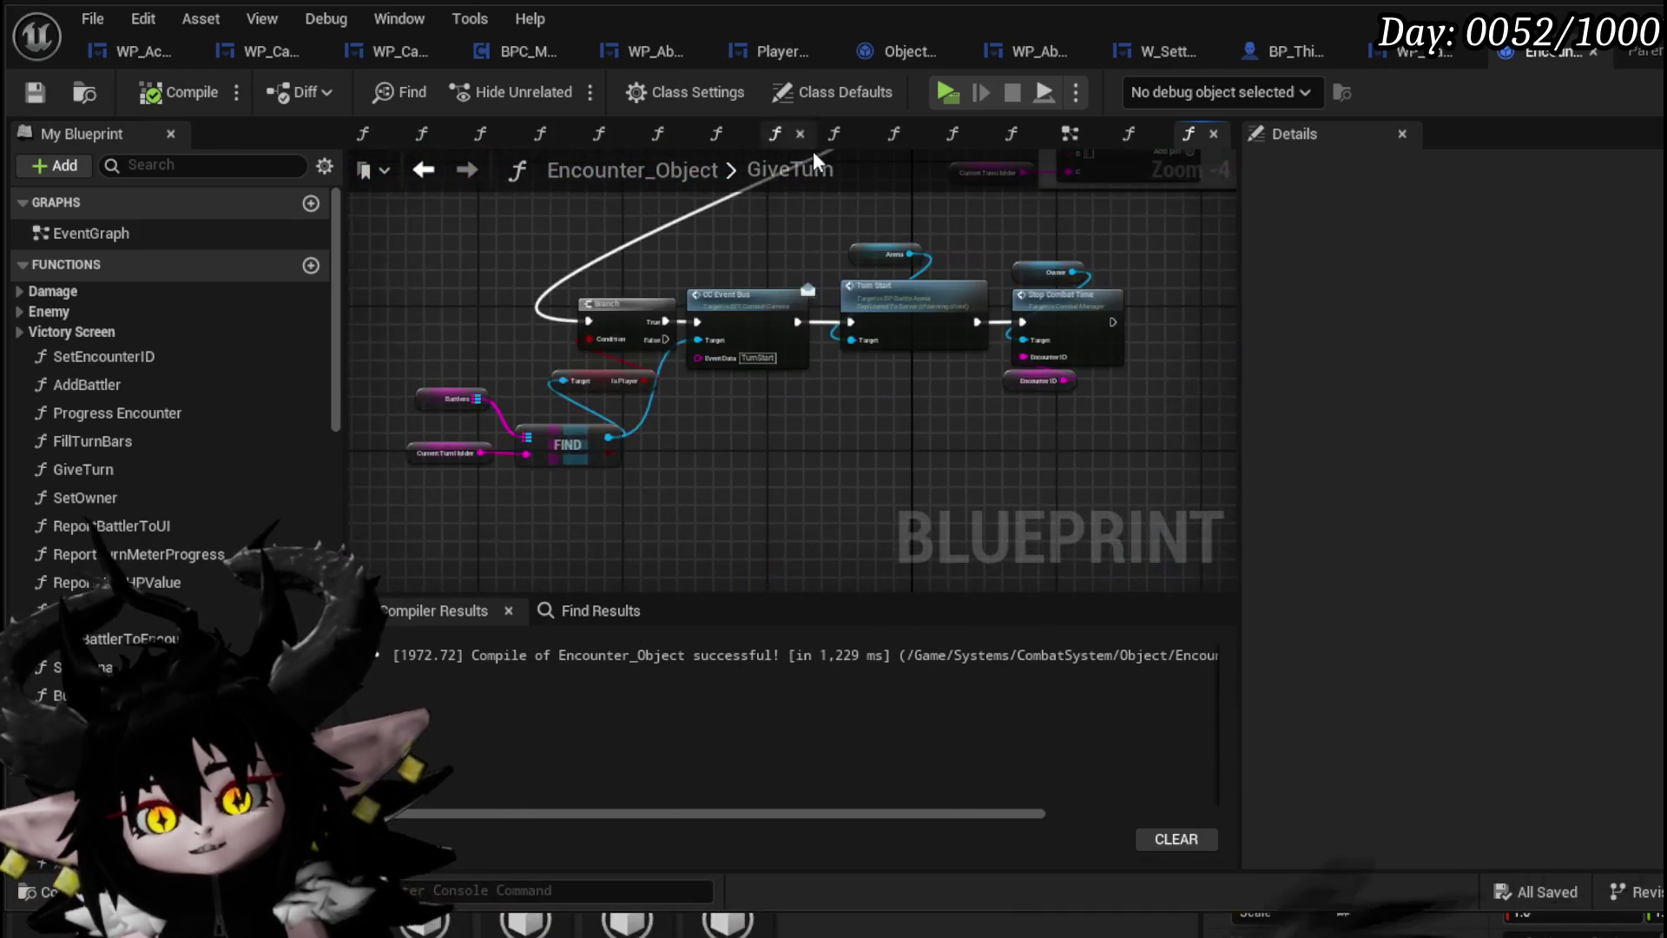
drag(598, 441, 557, 526)
drag(677, 422, 562, 532)
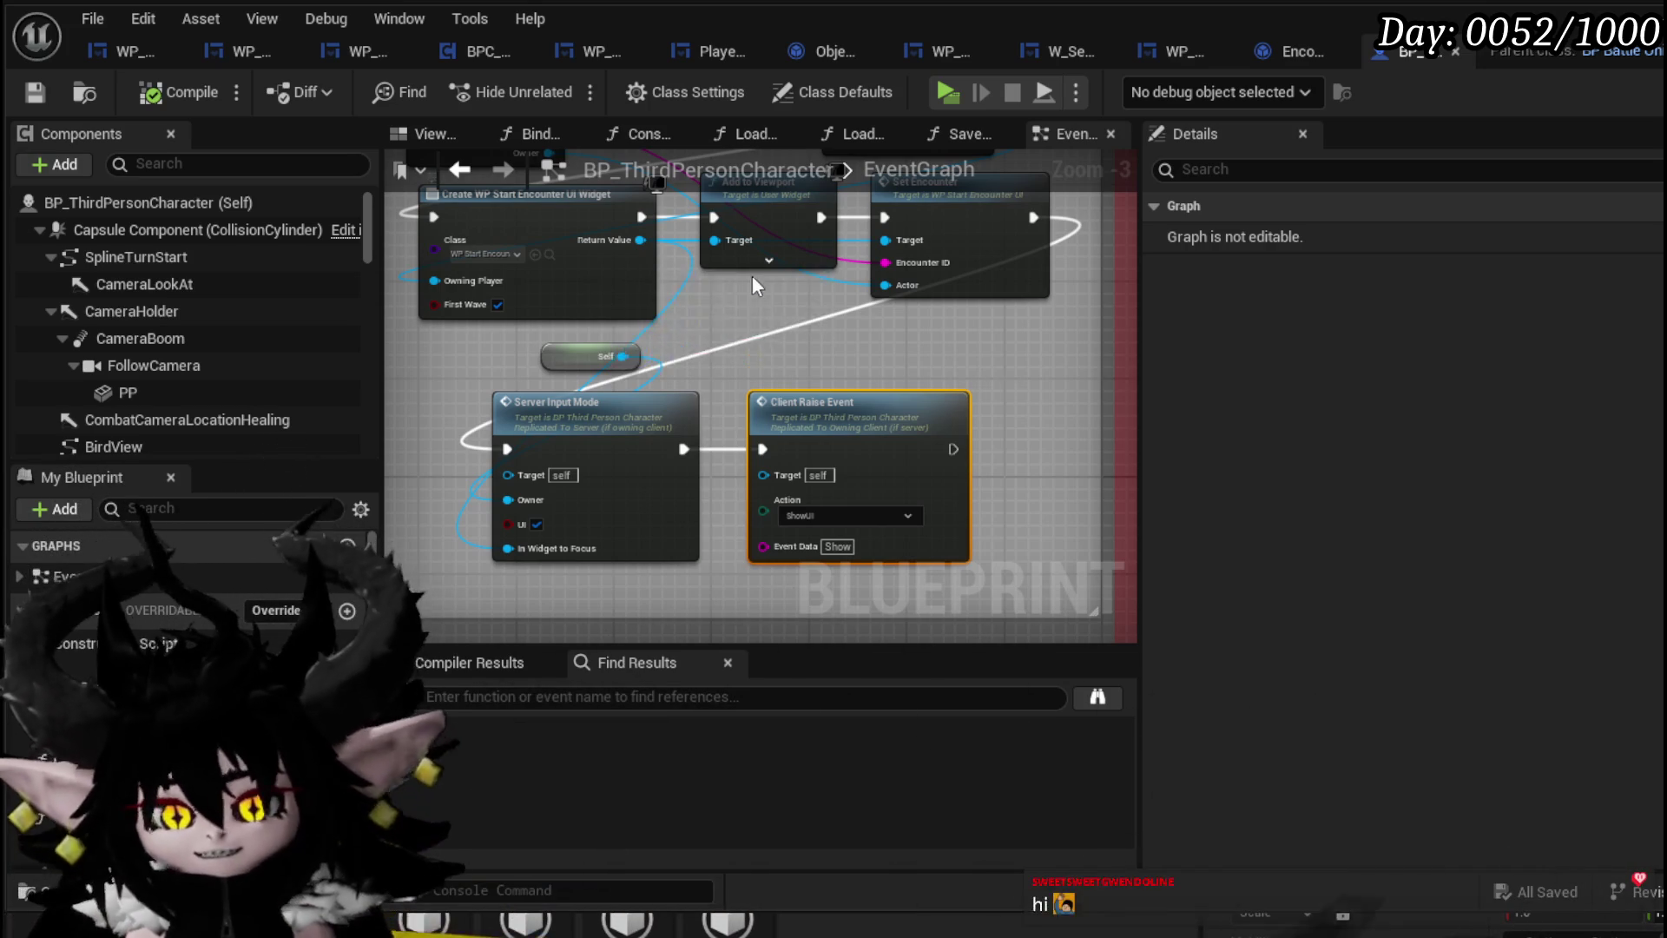
scroll(817, 400, down, 4)
scroll(868, 487, up, 4)
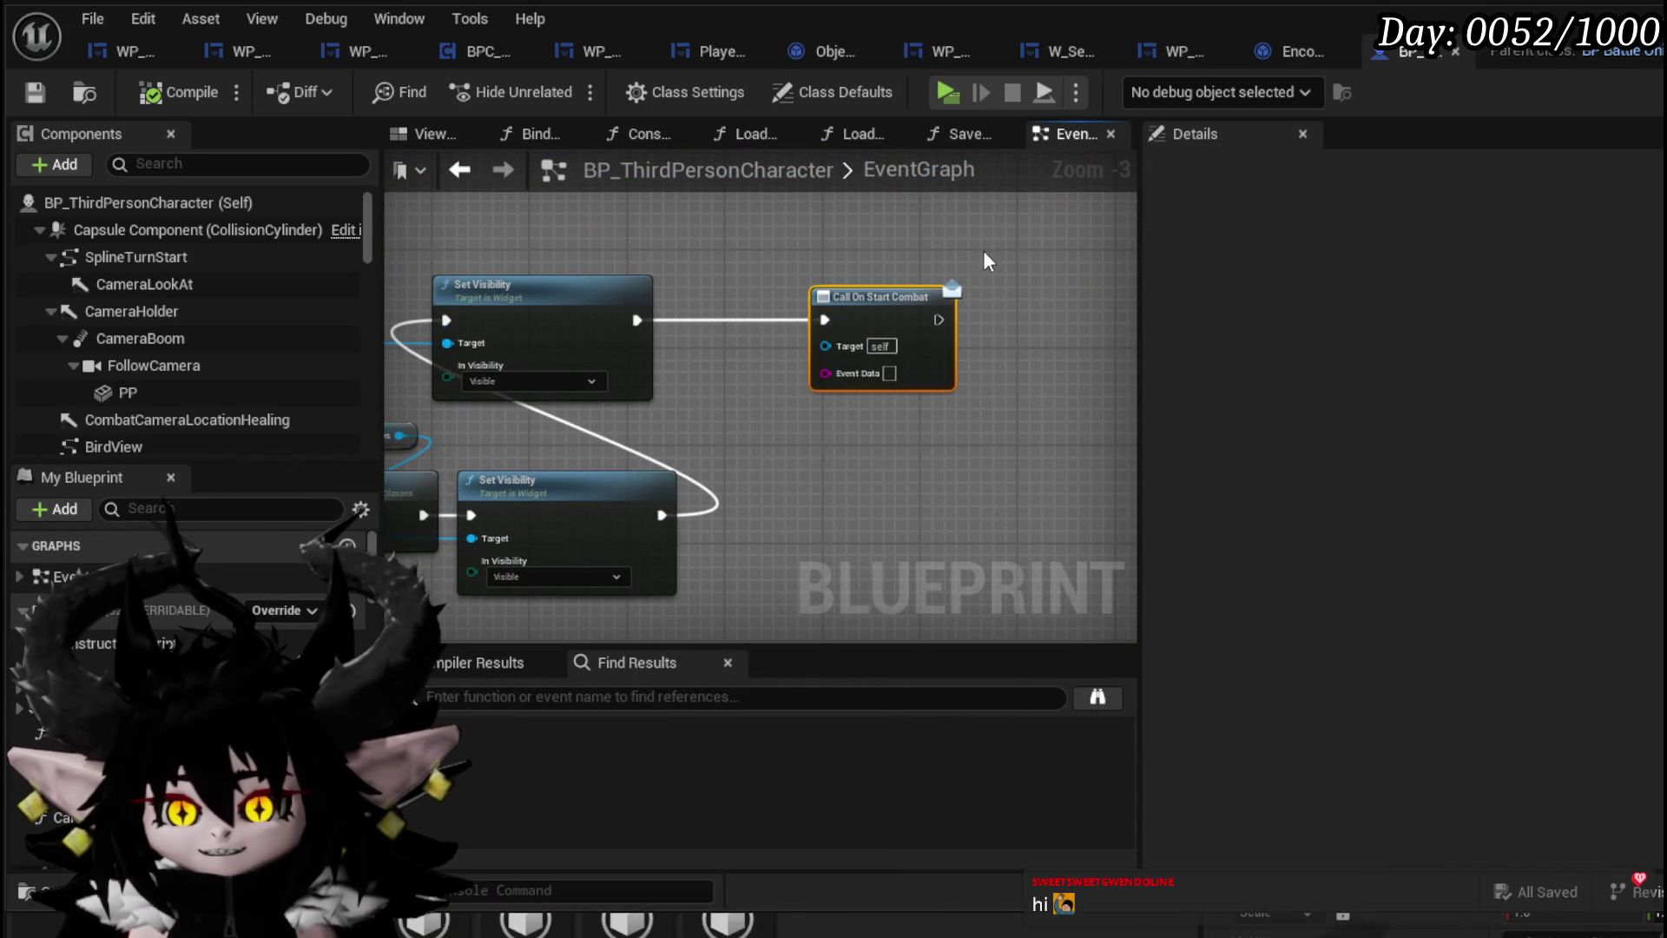
scroll(986, 260, down, 2)
scroll(772, 351, down, 2)
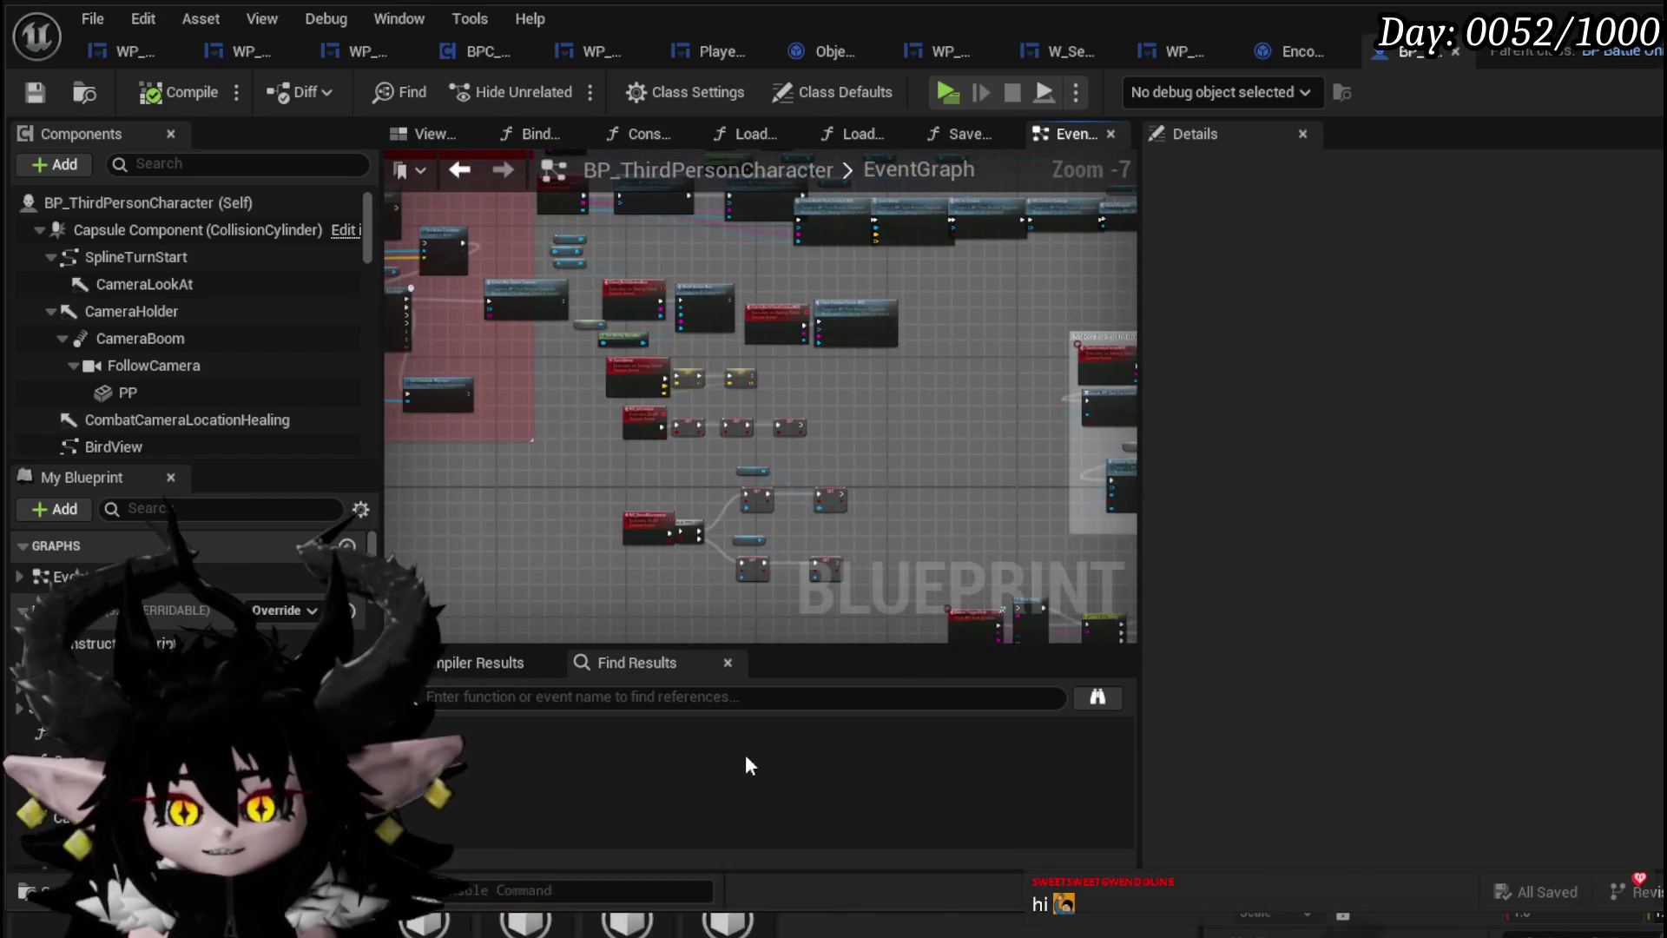
Search for StartTurn and follow the Event StartTurn chain through Client Raise Event and Append
text(StartTurn)
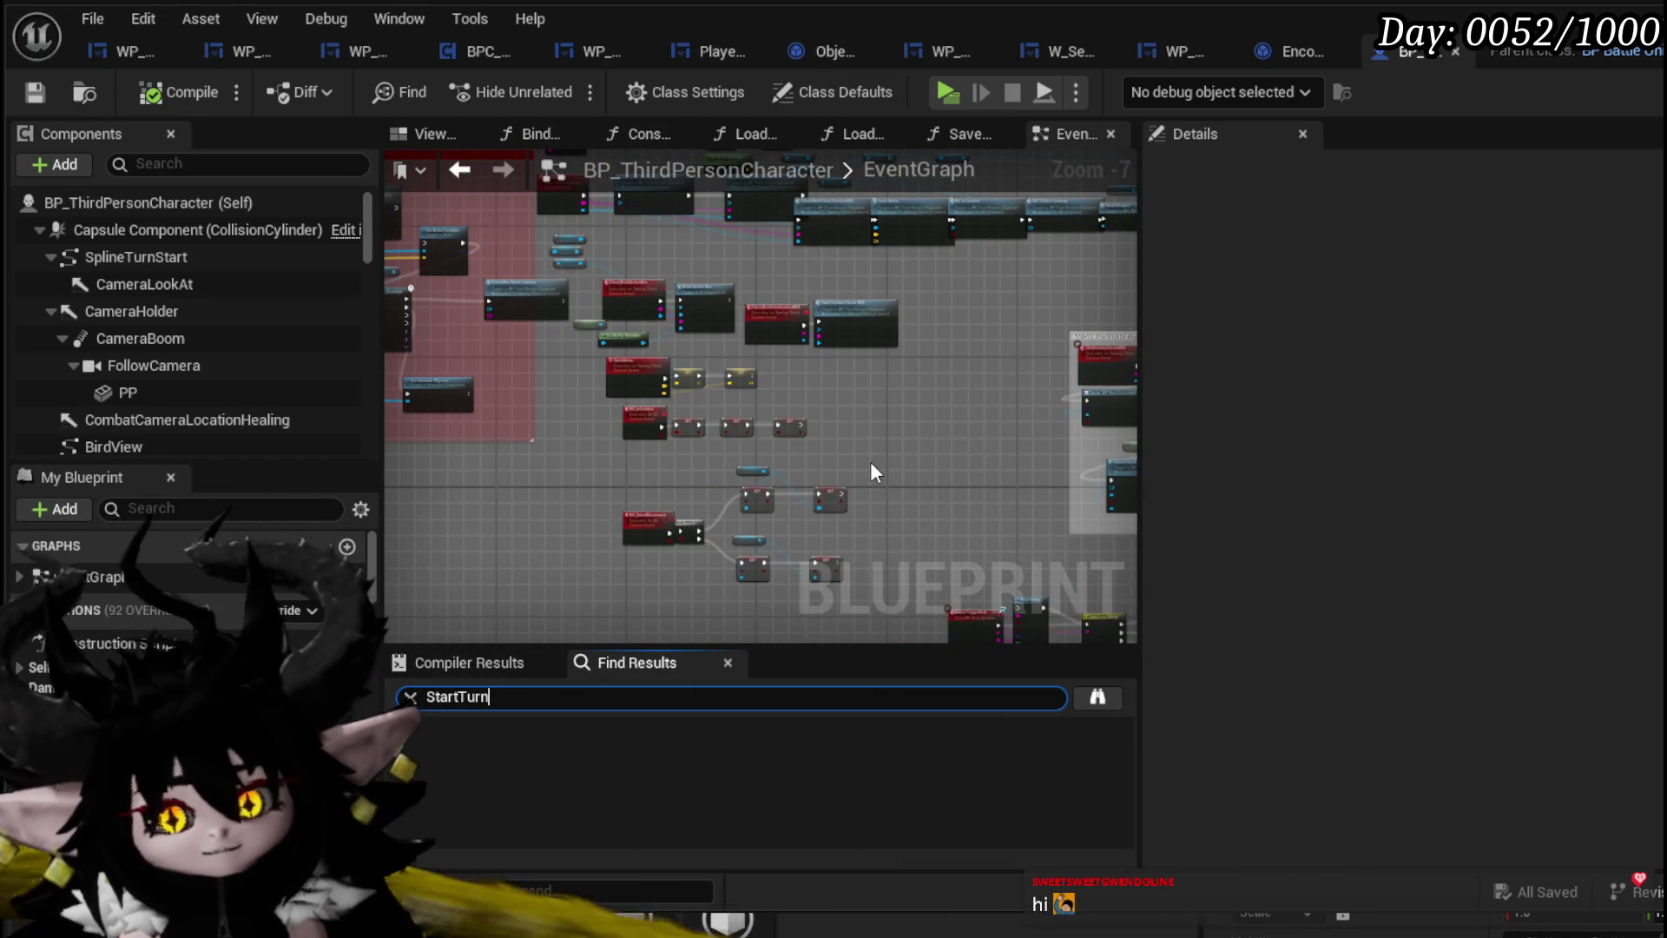
key(Return)
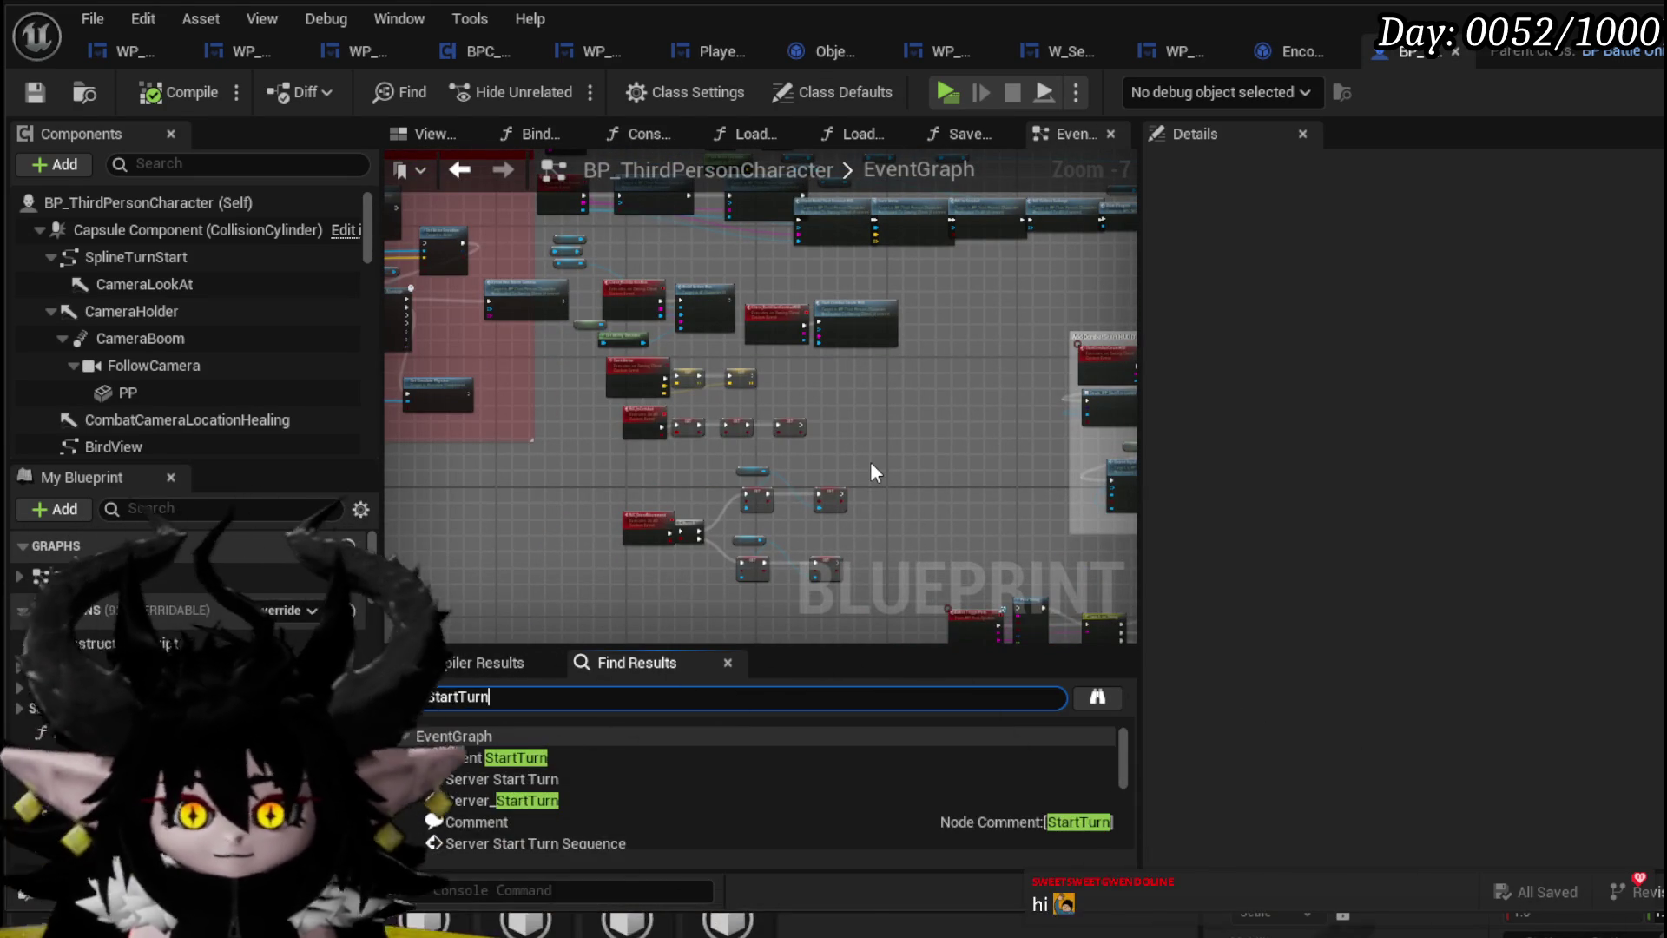
click(493, 757)
double_click(493, 757)
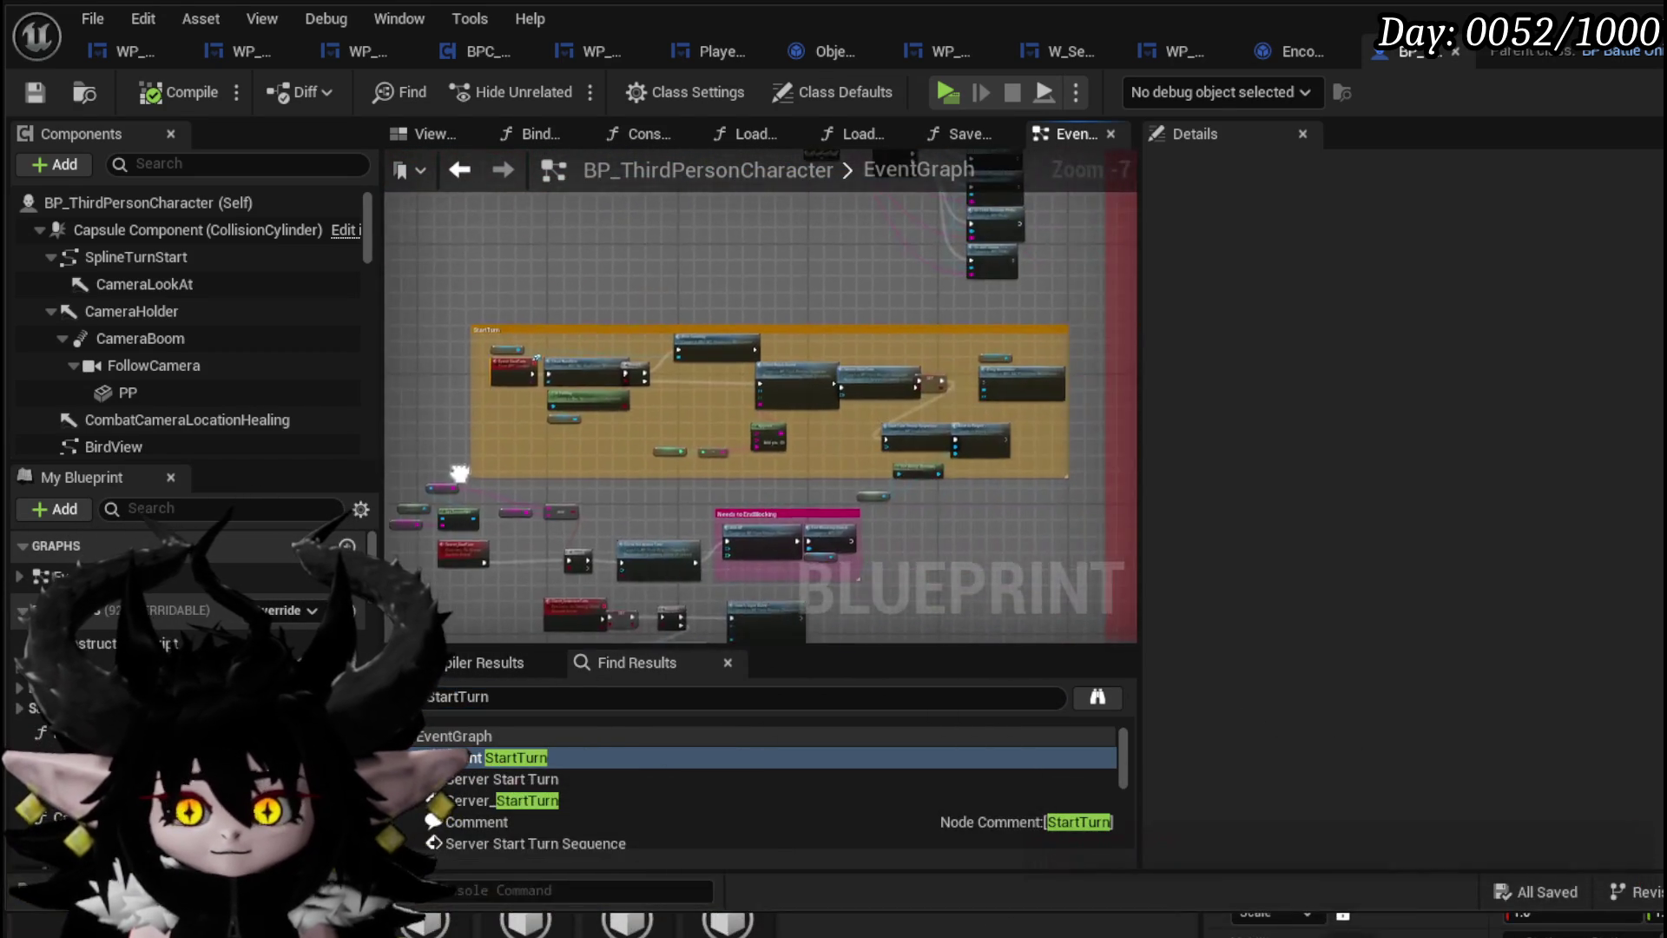
drag(1016, 425, 495, 374)
drag(492, 444, 436, 439)
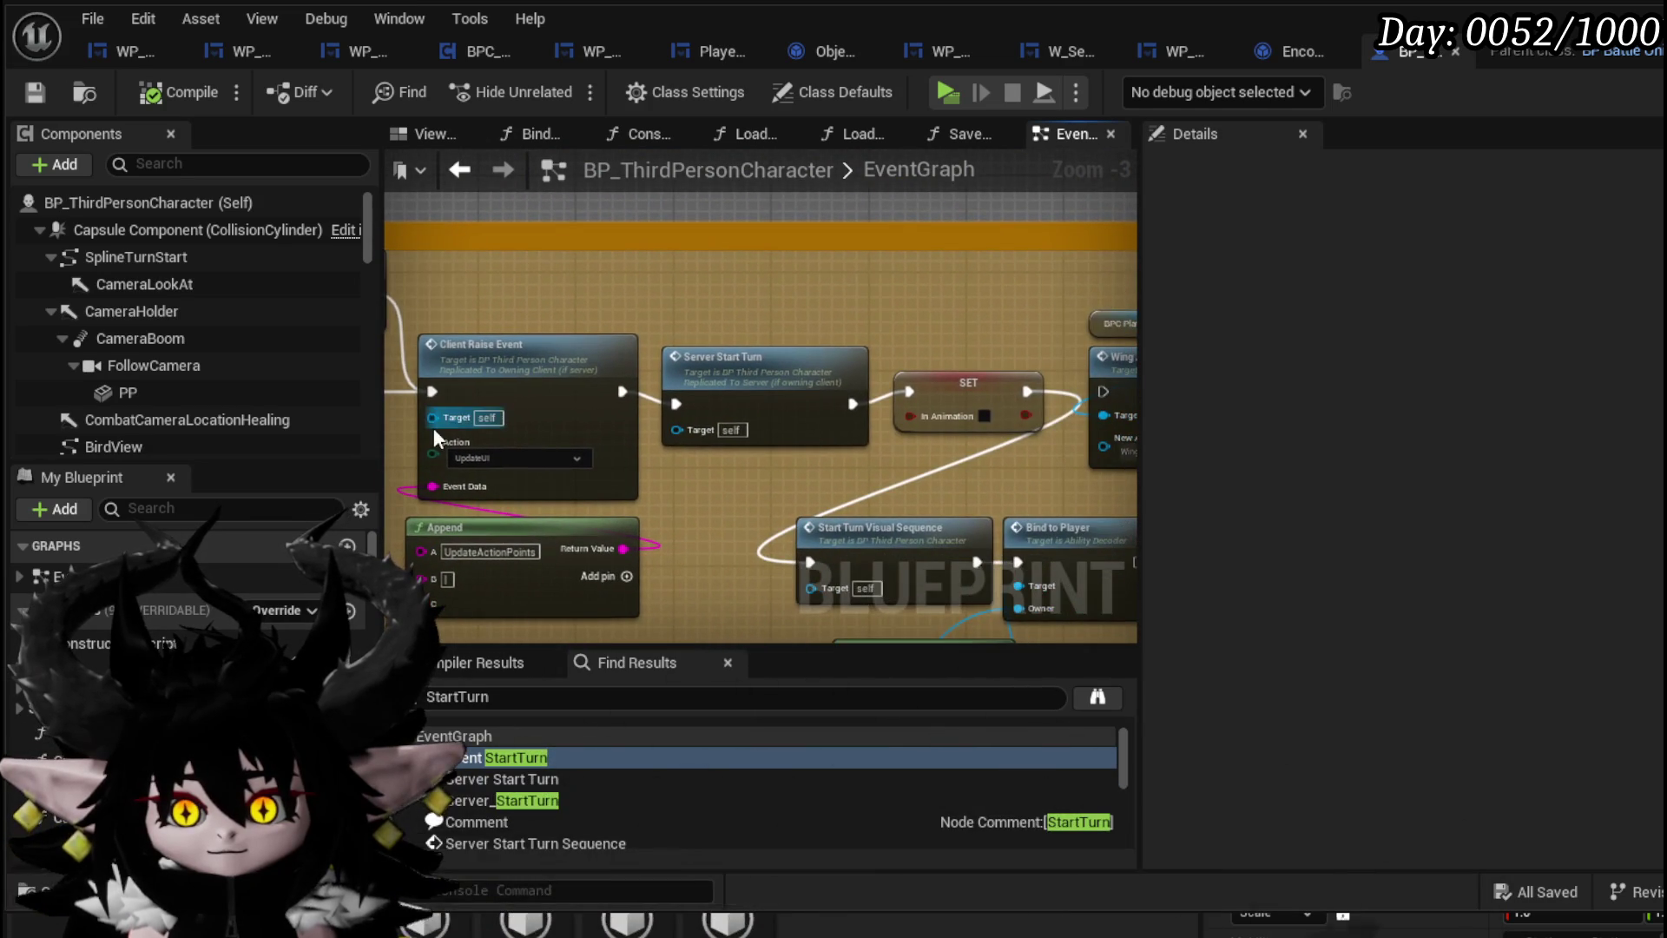
drag(909, 311, 666, 287)
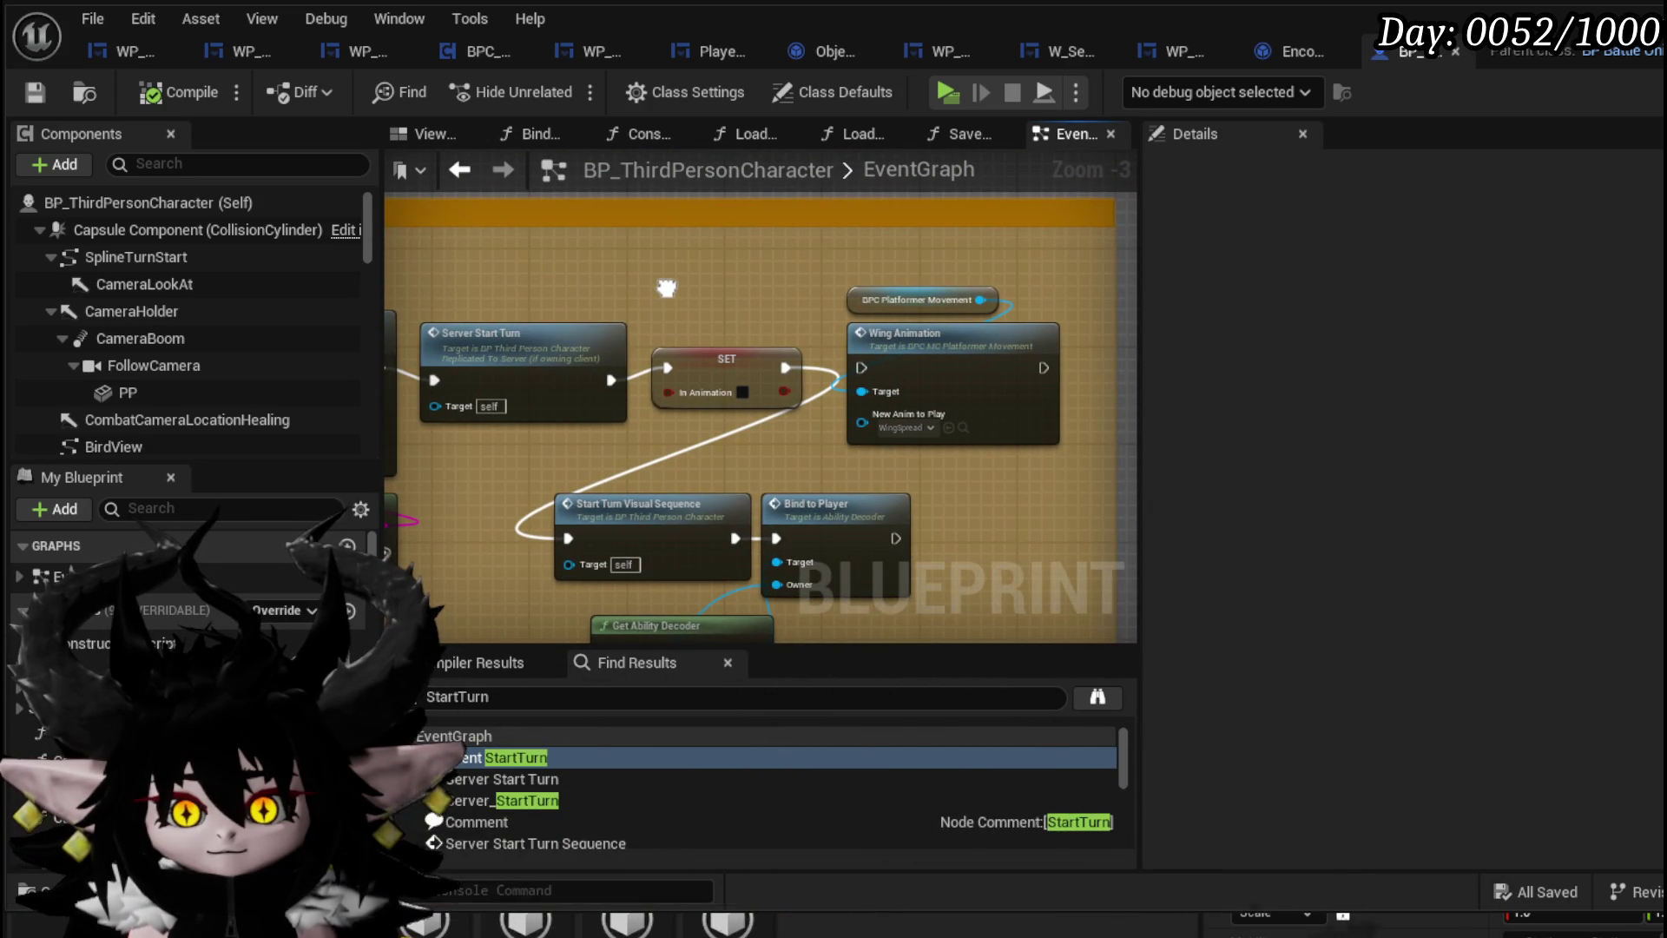
mouse_move(666, 287)
mouse_down()
mouse_move(851, 252)
mouse_move(764, 417)
mouse_move(876, 443)
mouse_up()
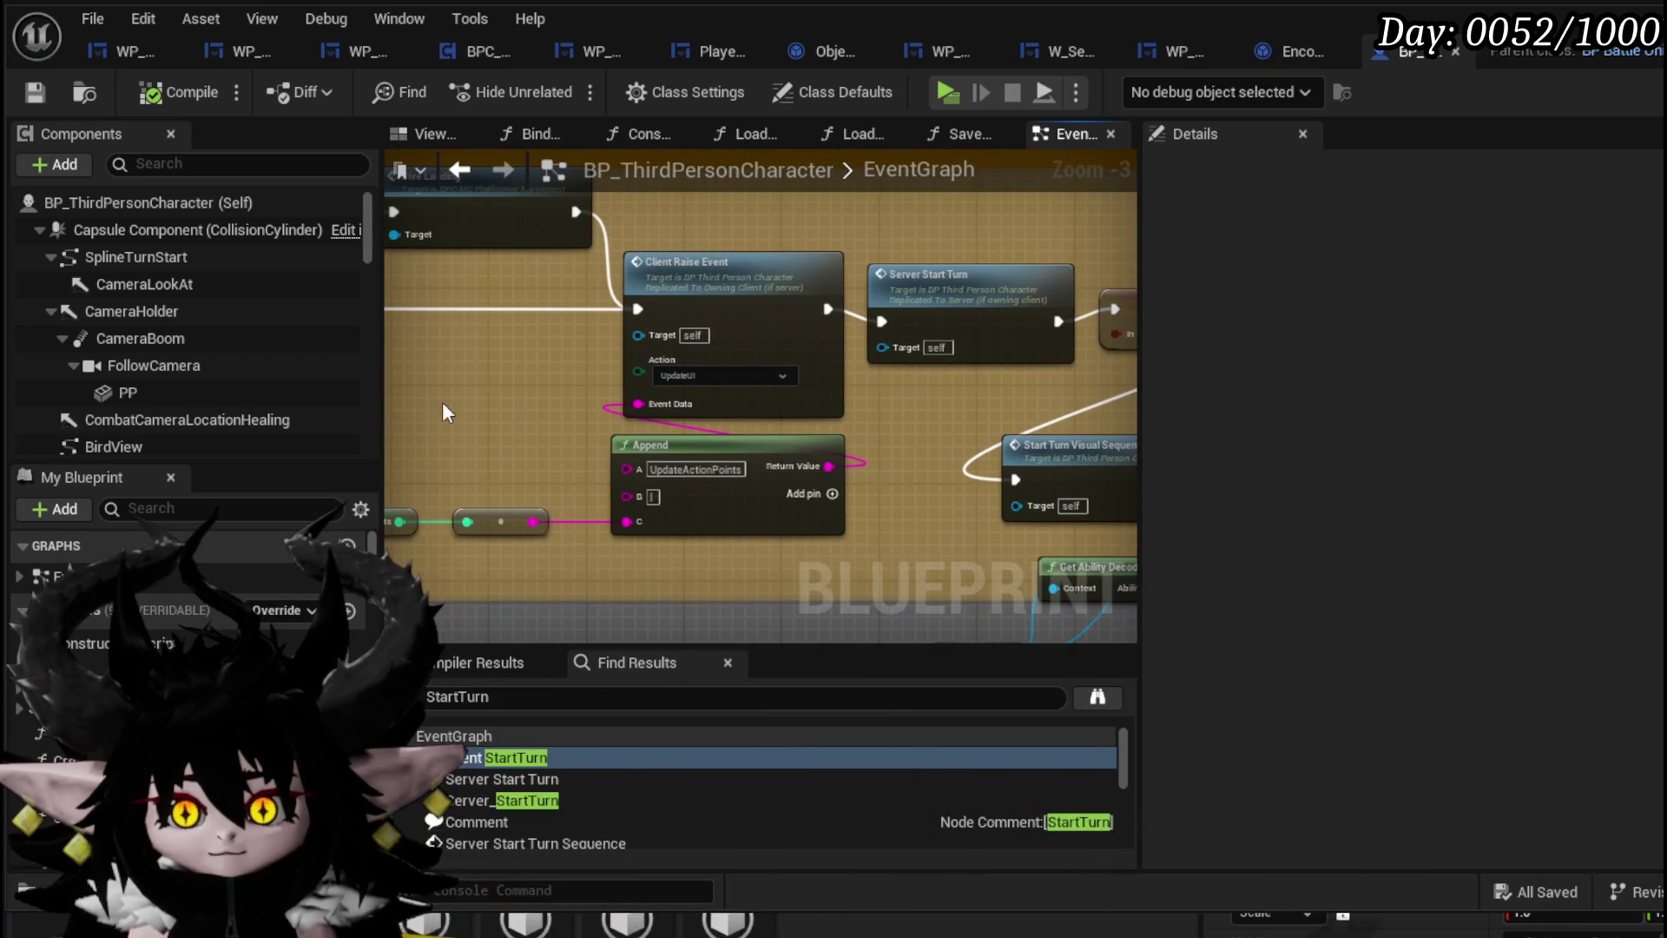
Return to Event StartTurn, then jump to the Server_StartTurn custom event
double_click(503, 757)
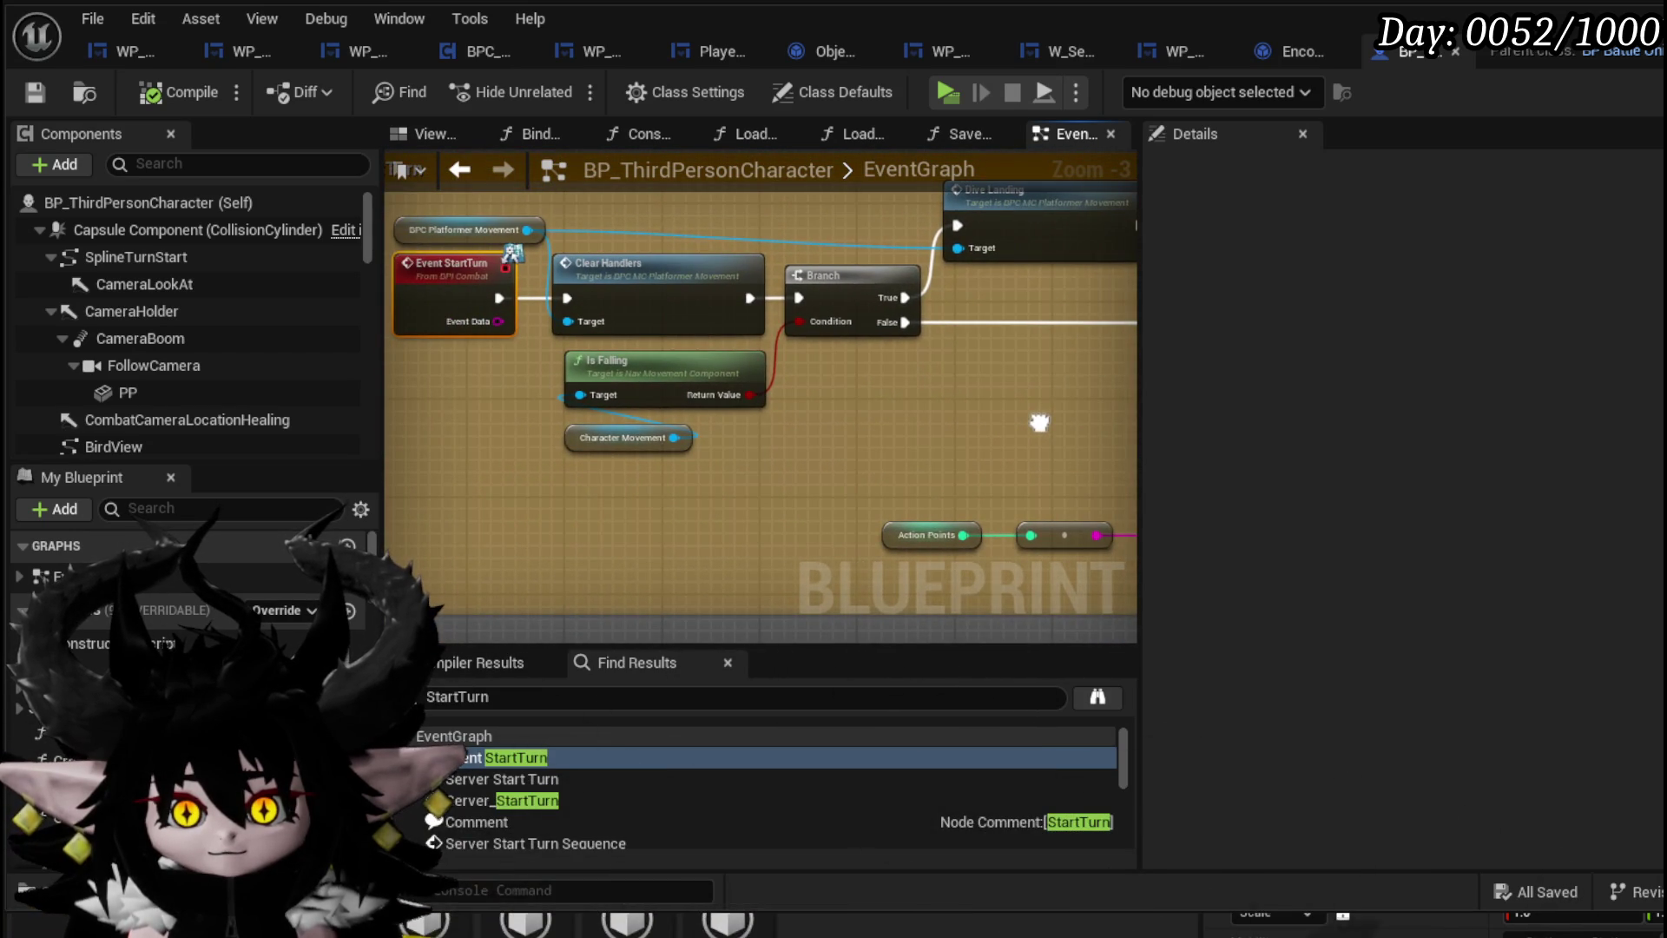
mouse_move(1040, 423)
mouse_down()
mouse_move(1007, 416)
mouse_move(1022, 441)
mouse_move(905, 467)
mouse_move(405, 461)
mouse_up()
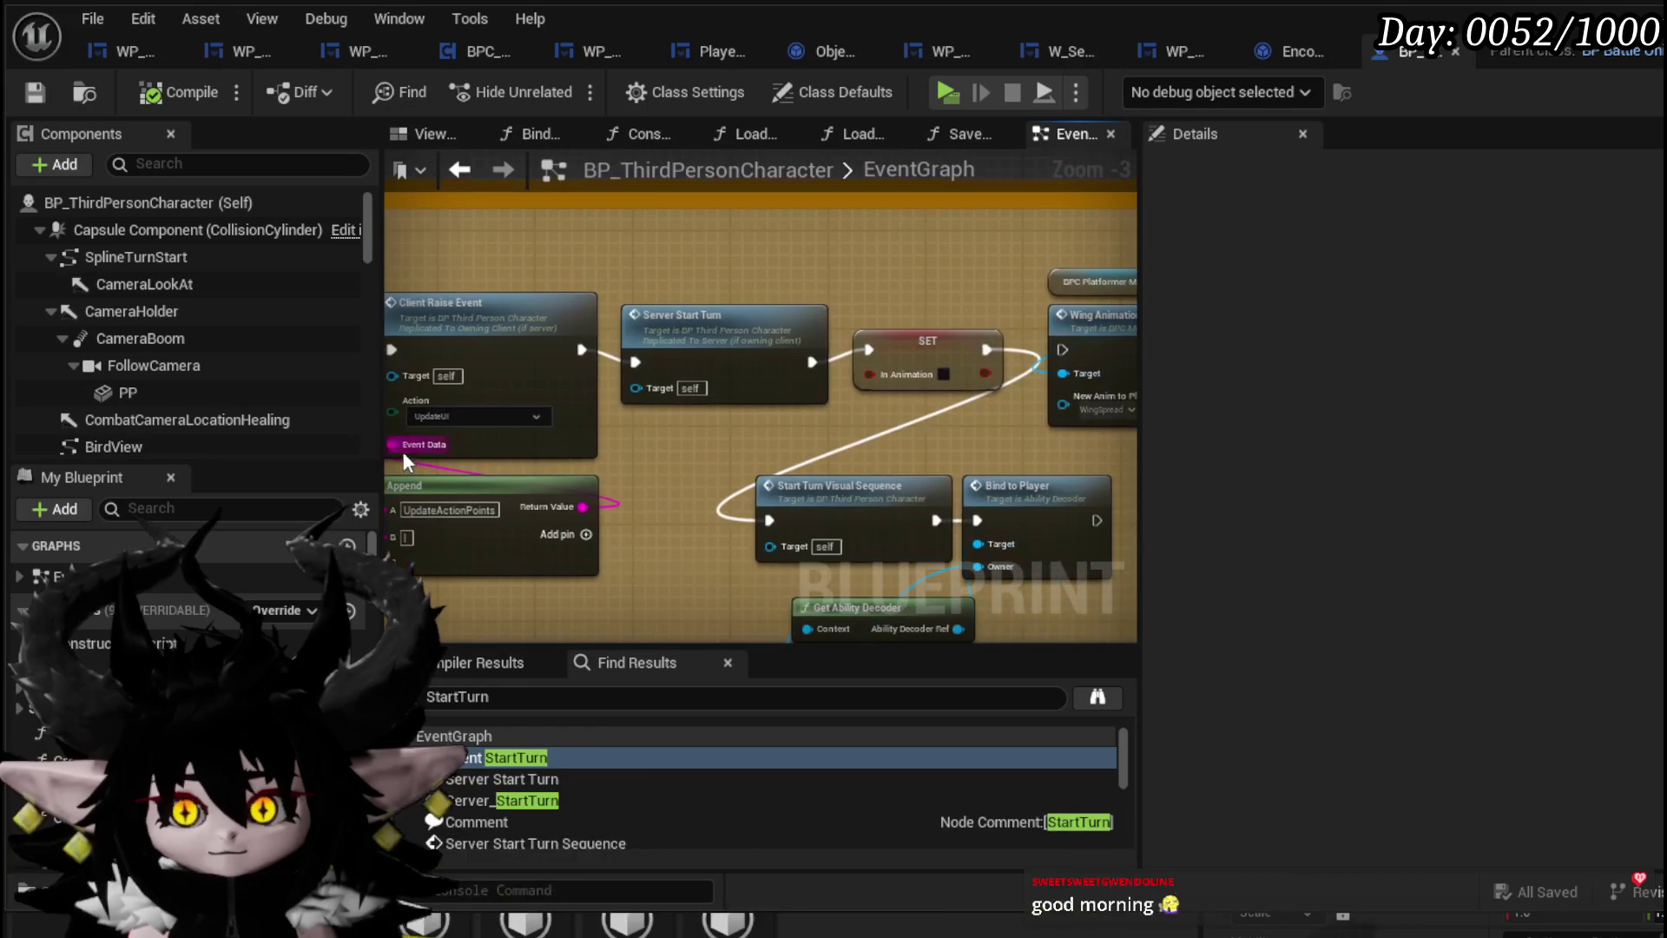
double_click(695, 327)
mouse_move(970, 337)
mouse_down()
mouse_move(435, 350)
mouse_move(429, 294)
mouse_move(895, 239)
mouse_move(797, 248)
mouse_move(782, 174)
mouse_move(919, 248)
mouse_move(669, 352)
mouse_move(992, 344)
mouse_move(448, 302)
mouse_up()
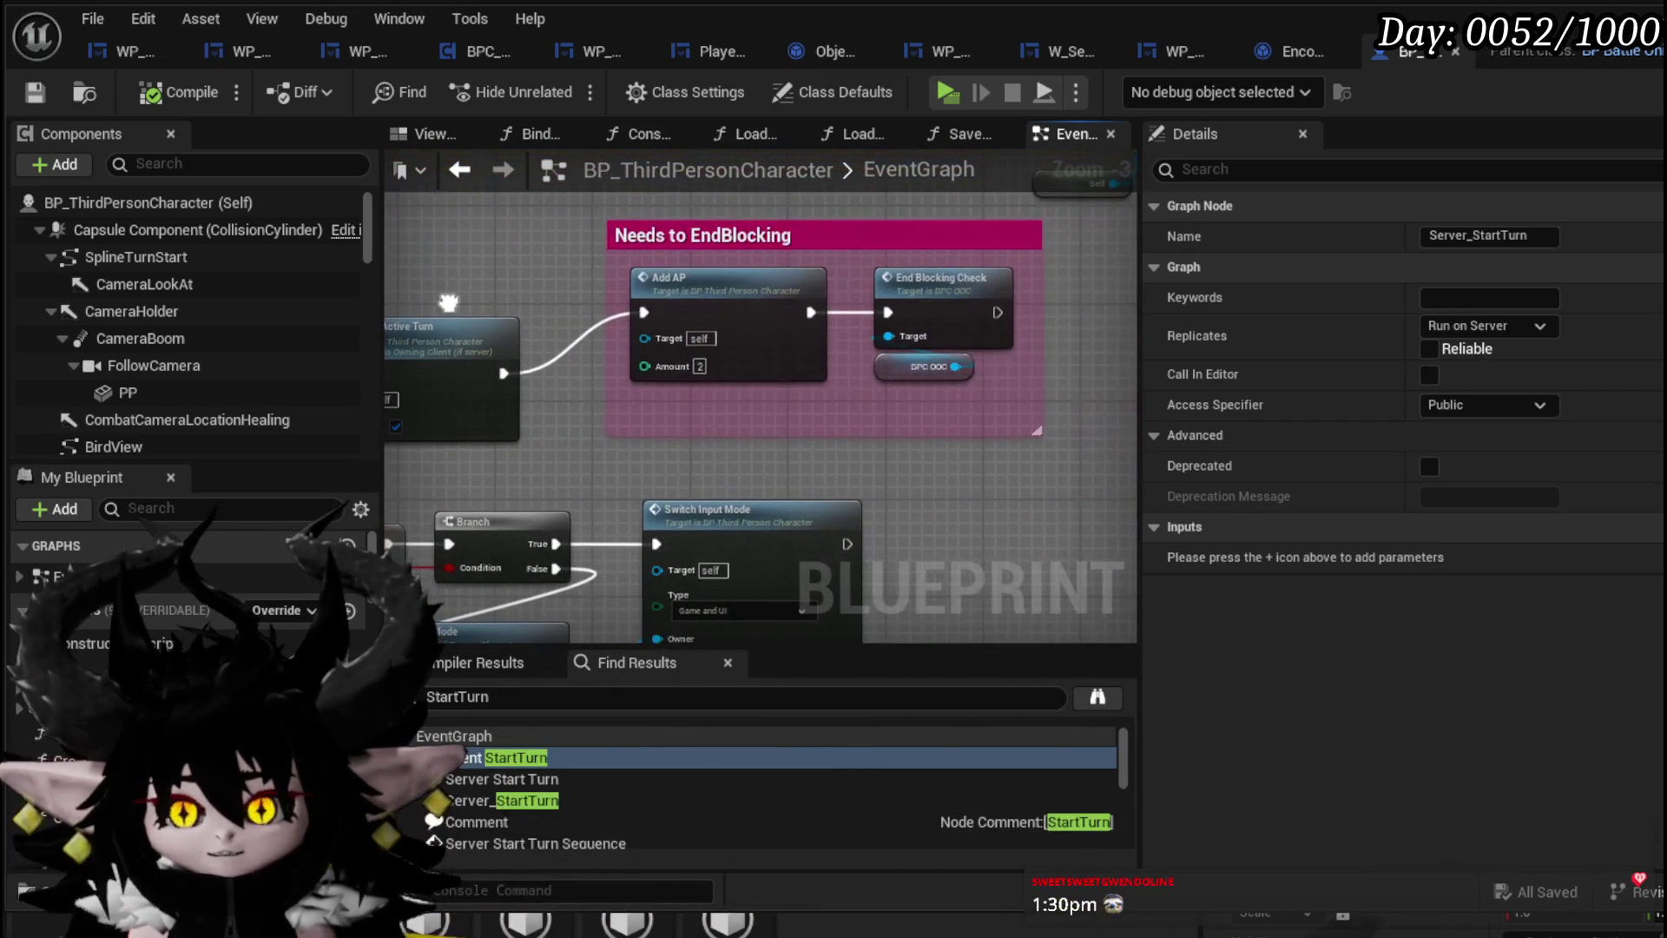
drag(979, 276, 979, 276)
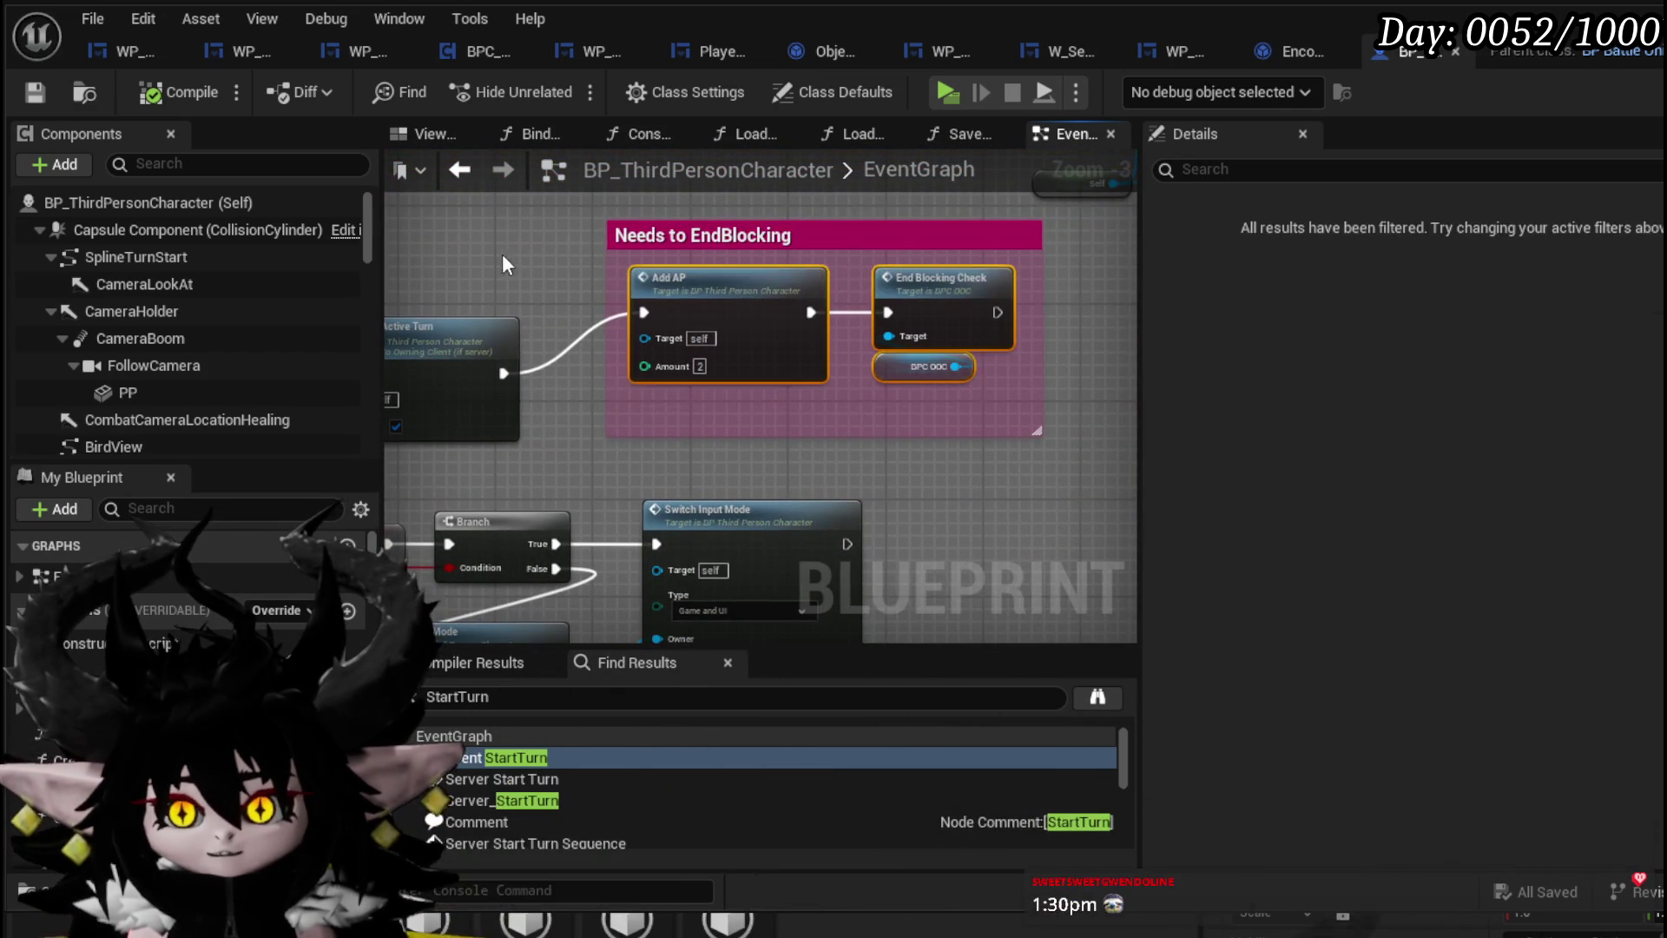
drag(502, 253, 628, 234)
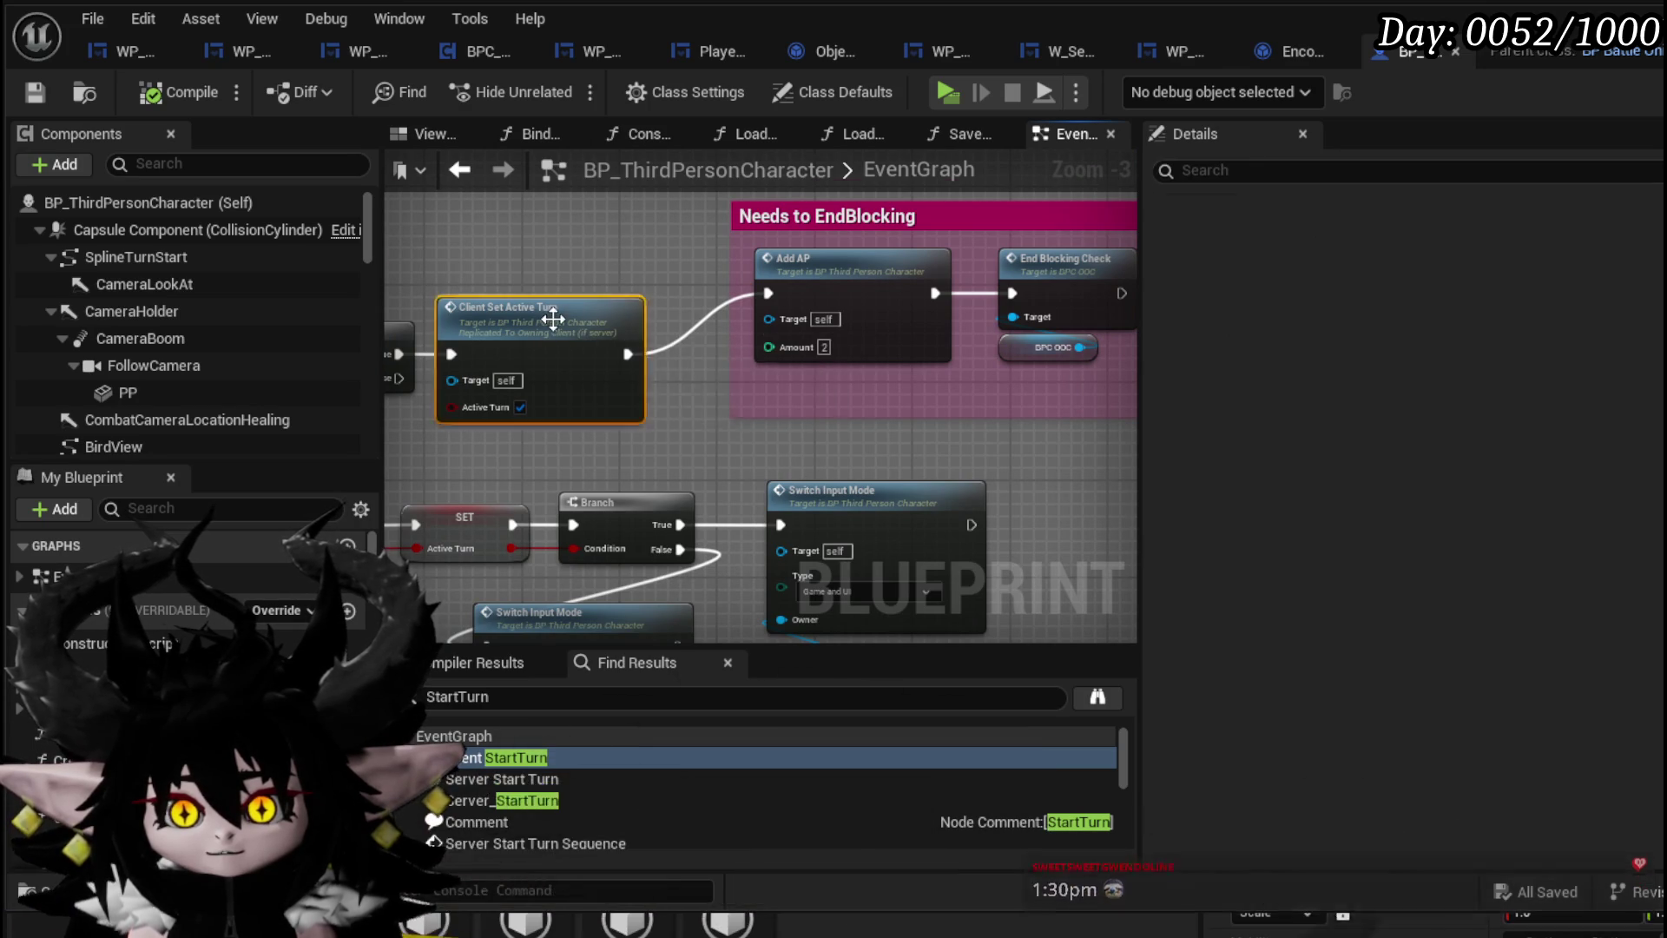
double_click(551, 316)
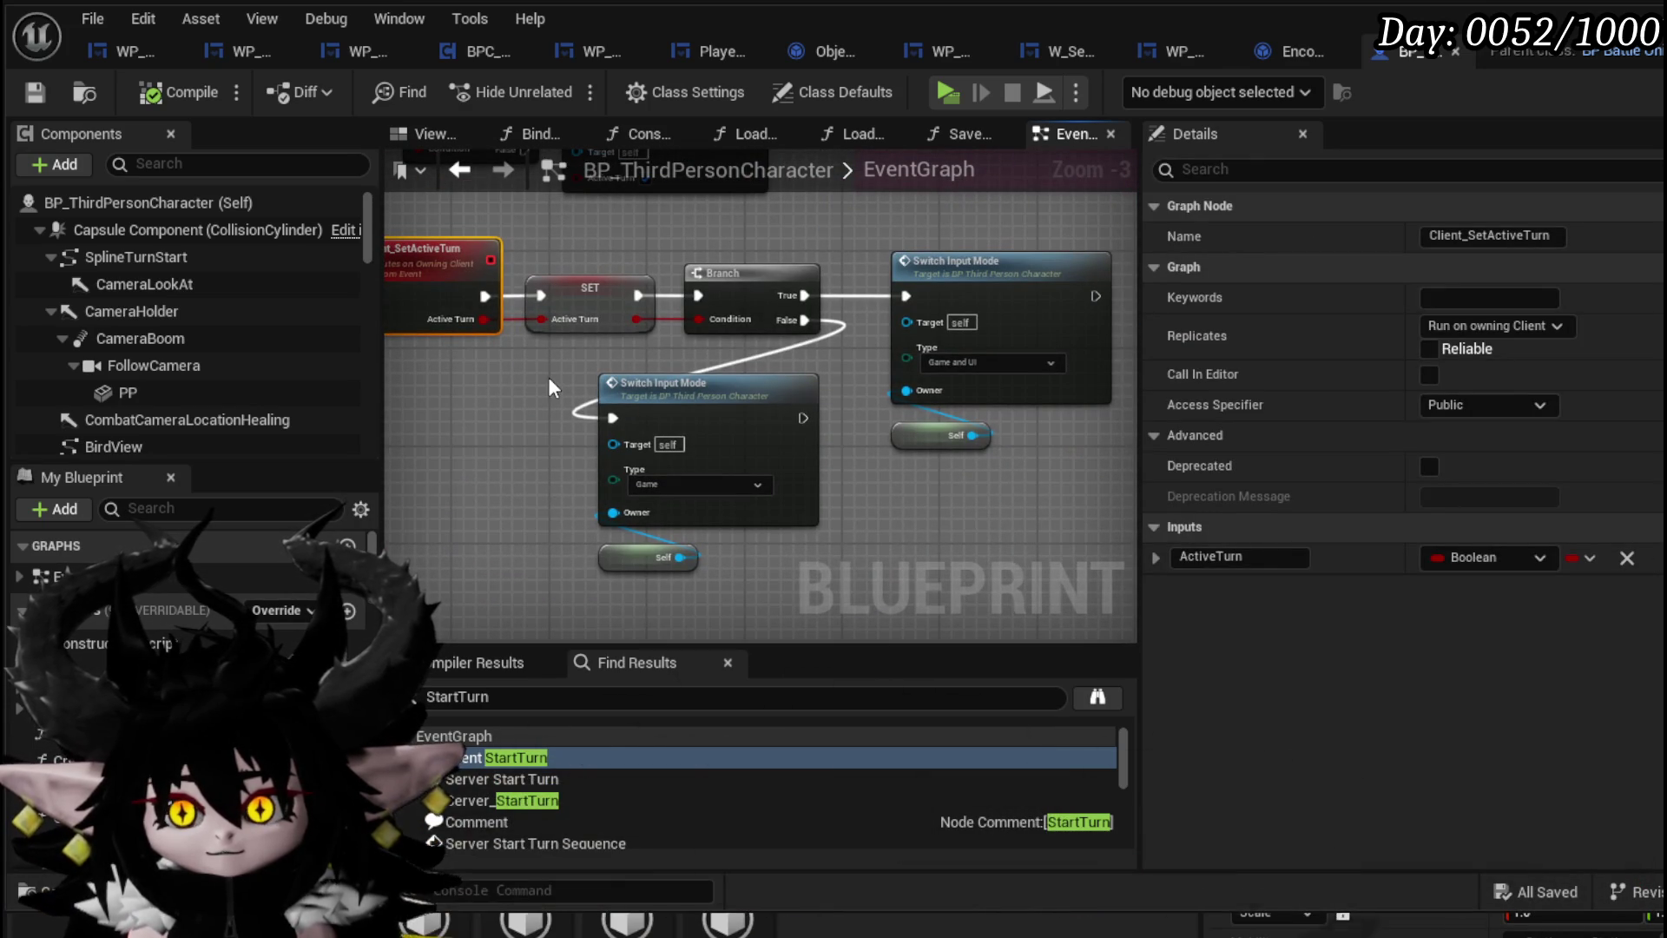
drag(476, 582, 1120, 248)
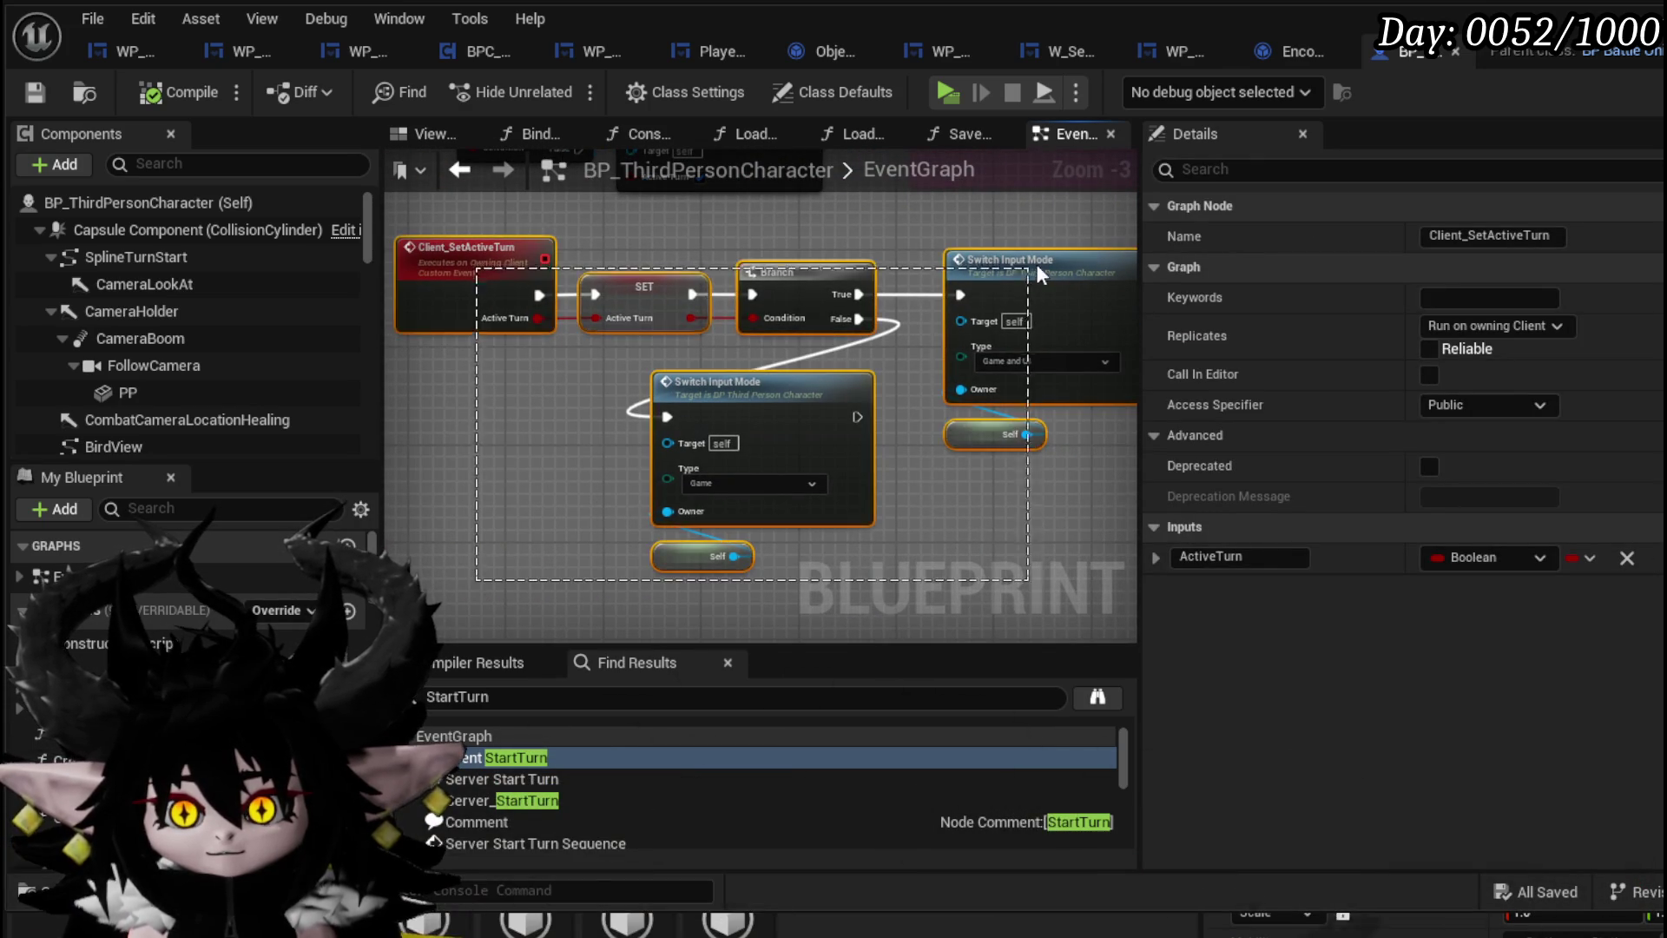
scroll(679, 356, down, 3)
scroll(660, 389, up, 4)
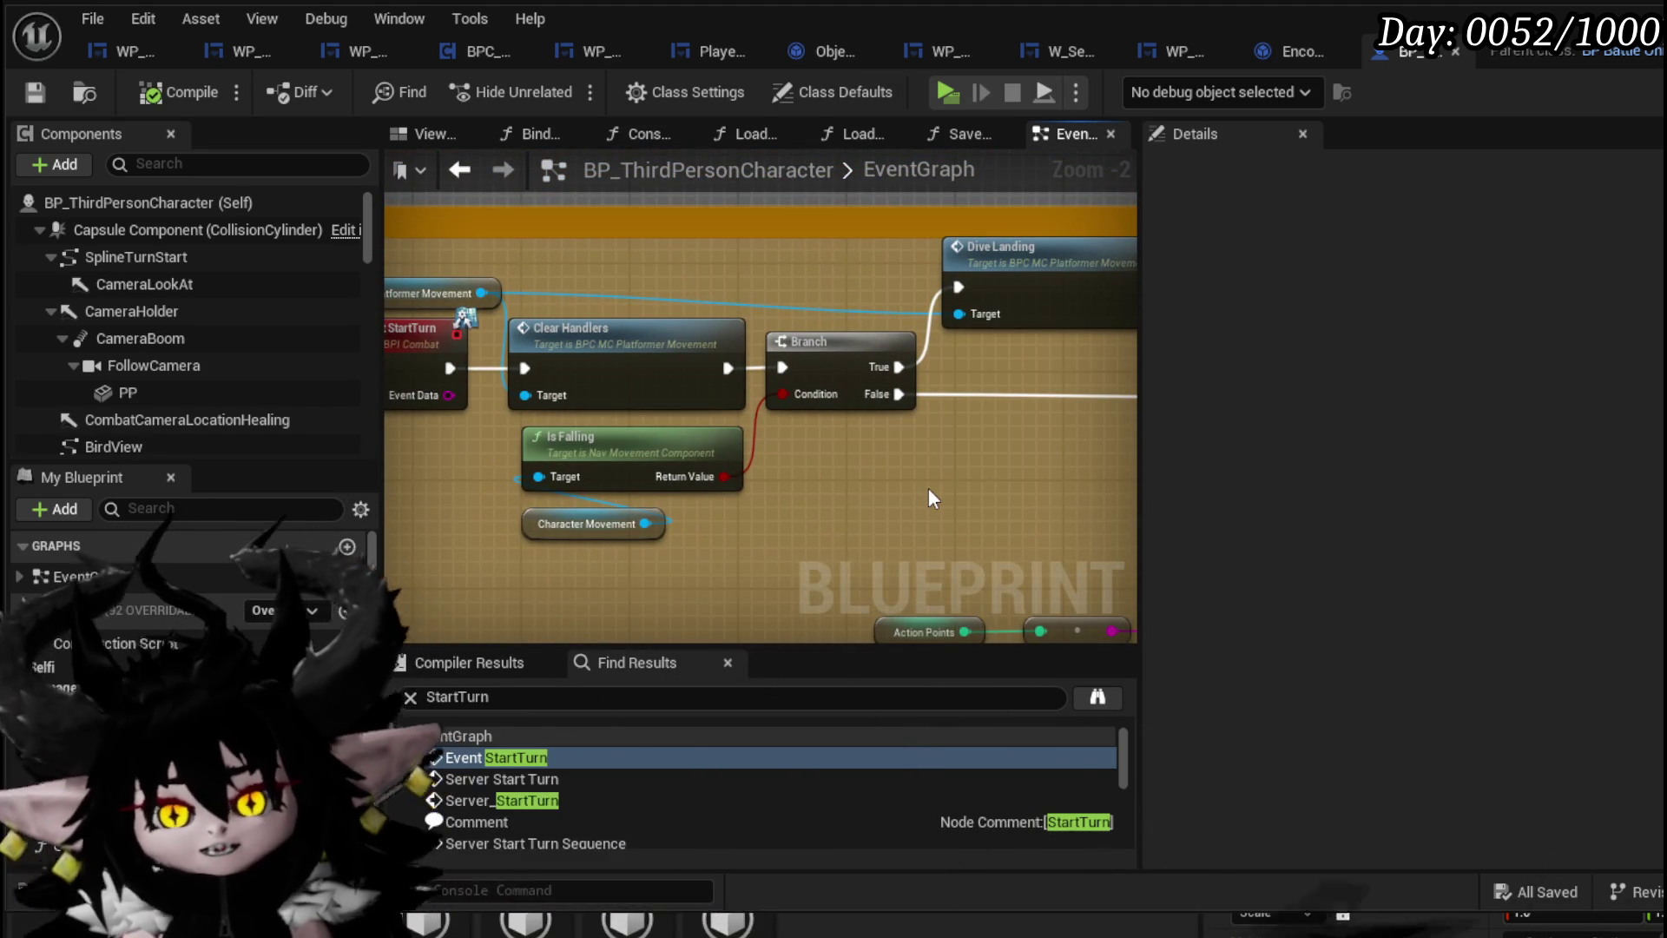
mouse_move(929, 492)
mouse_down()
mouse_move(434, 545)
mouse_move(539, 447)
mouse_up()
scroll(473, 323, down, 2)
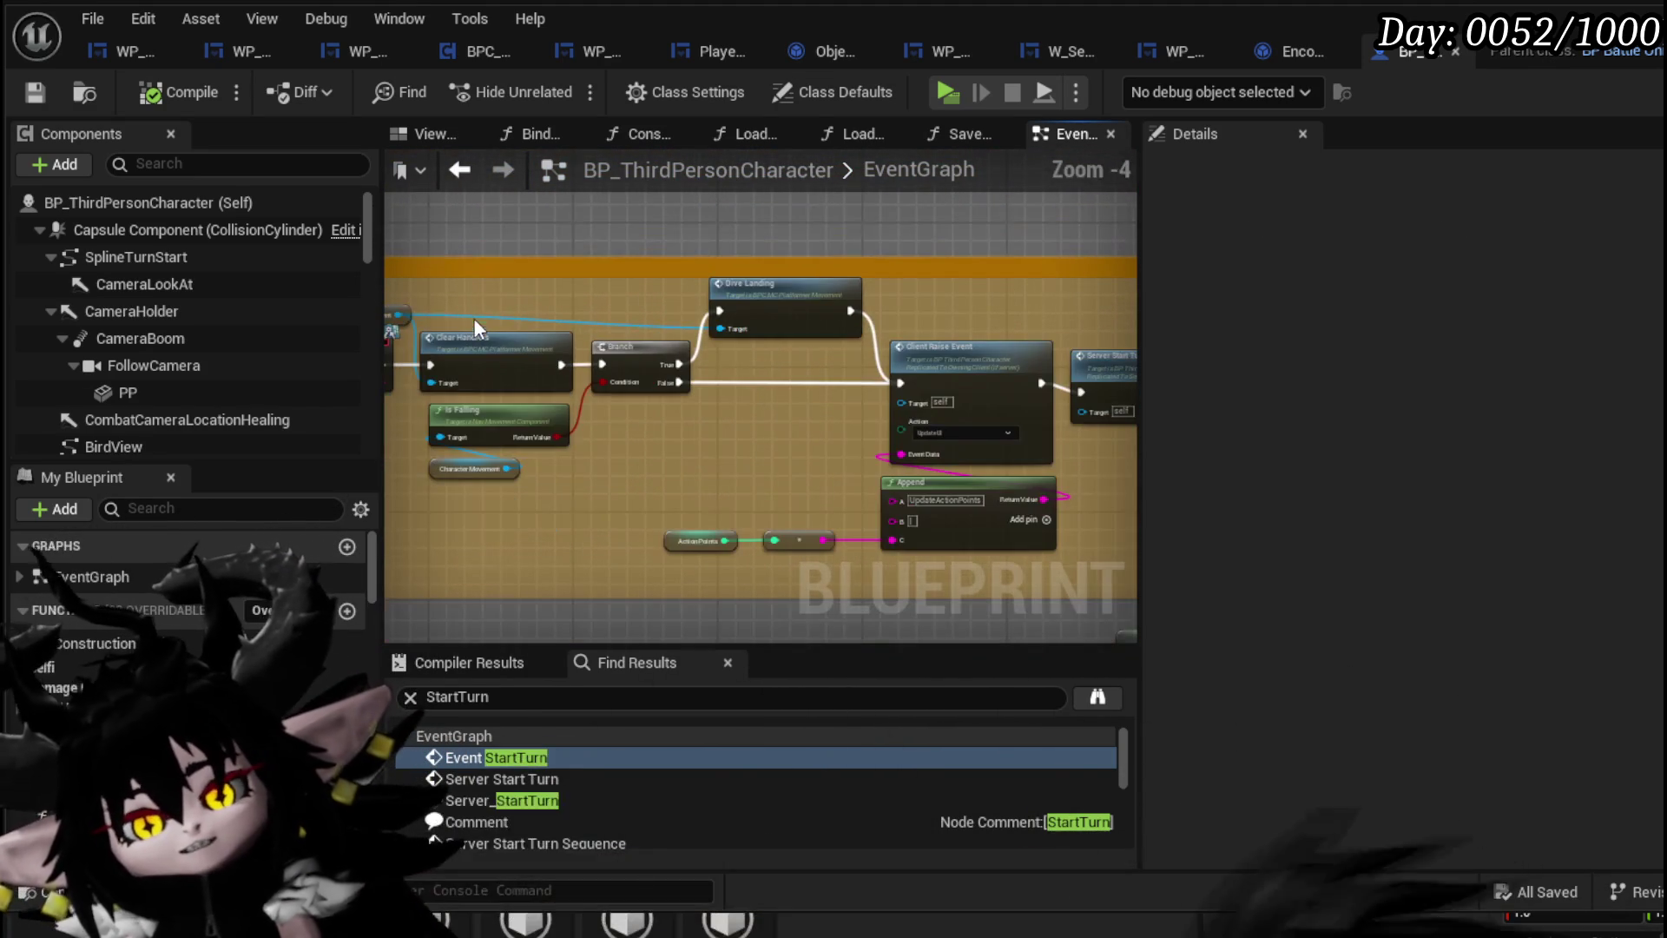
scroll(770, 452, up, 3)
drag(770, 452, 512, 451)
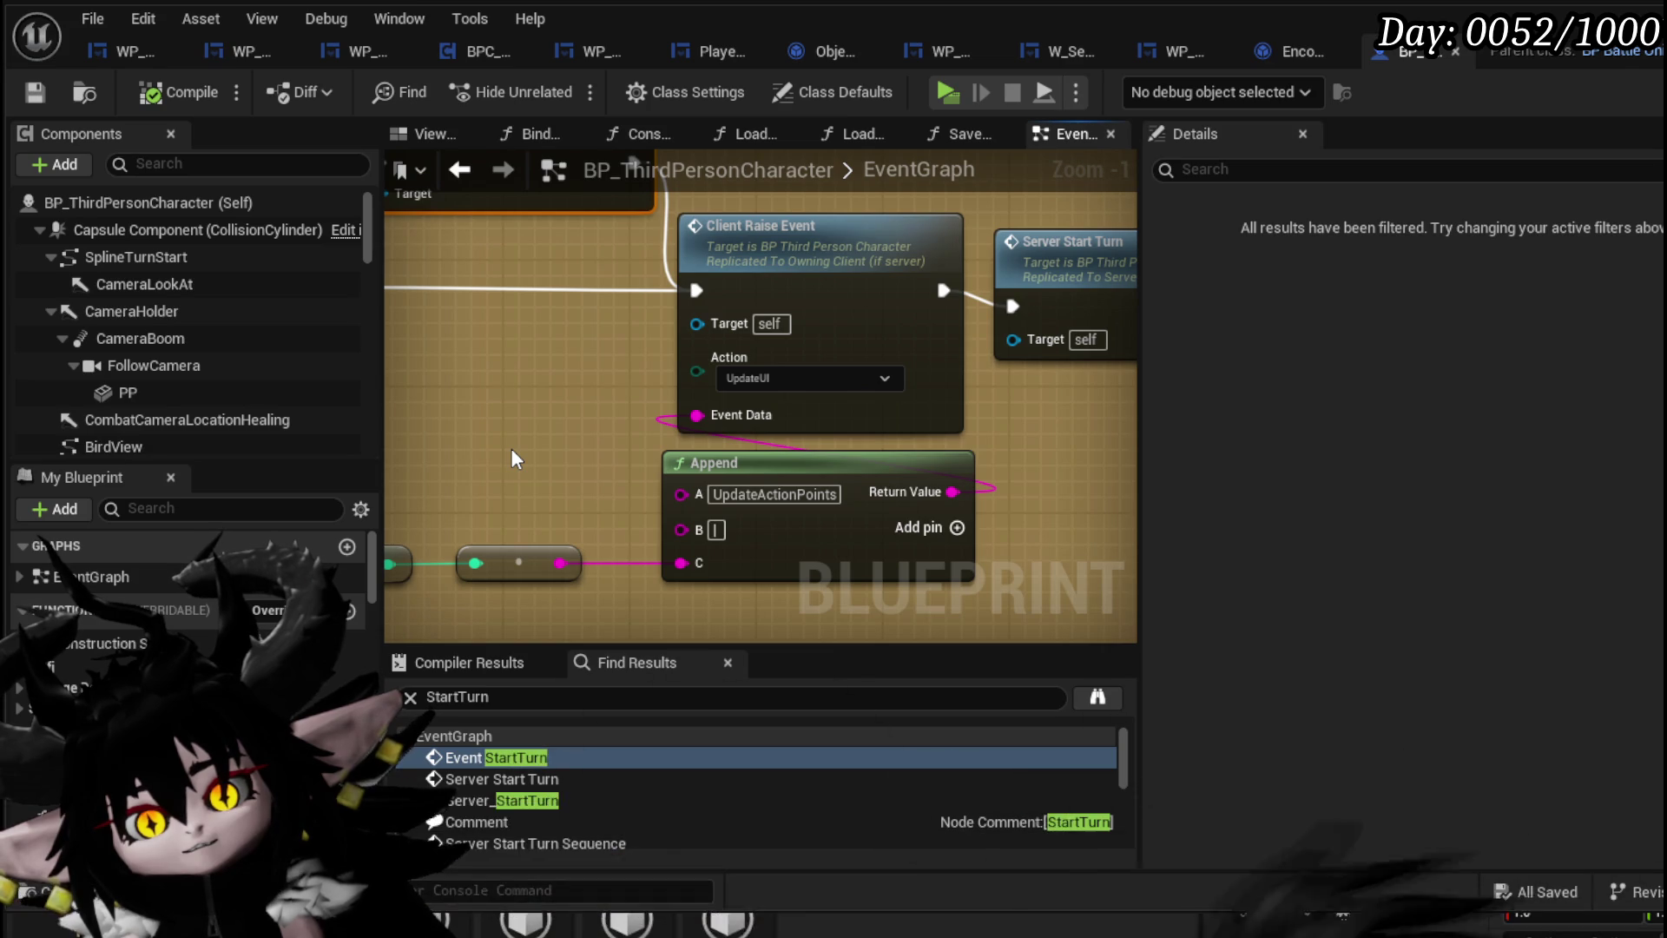
scroll(512, 448, down, 1)
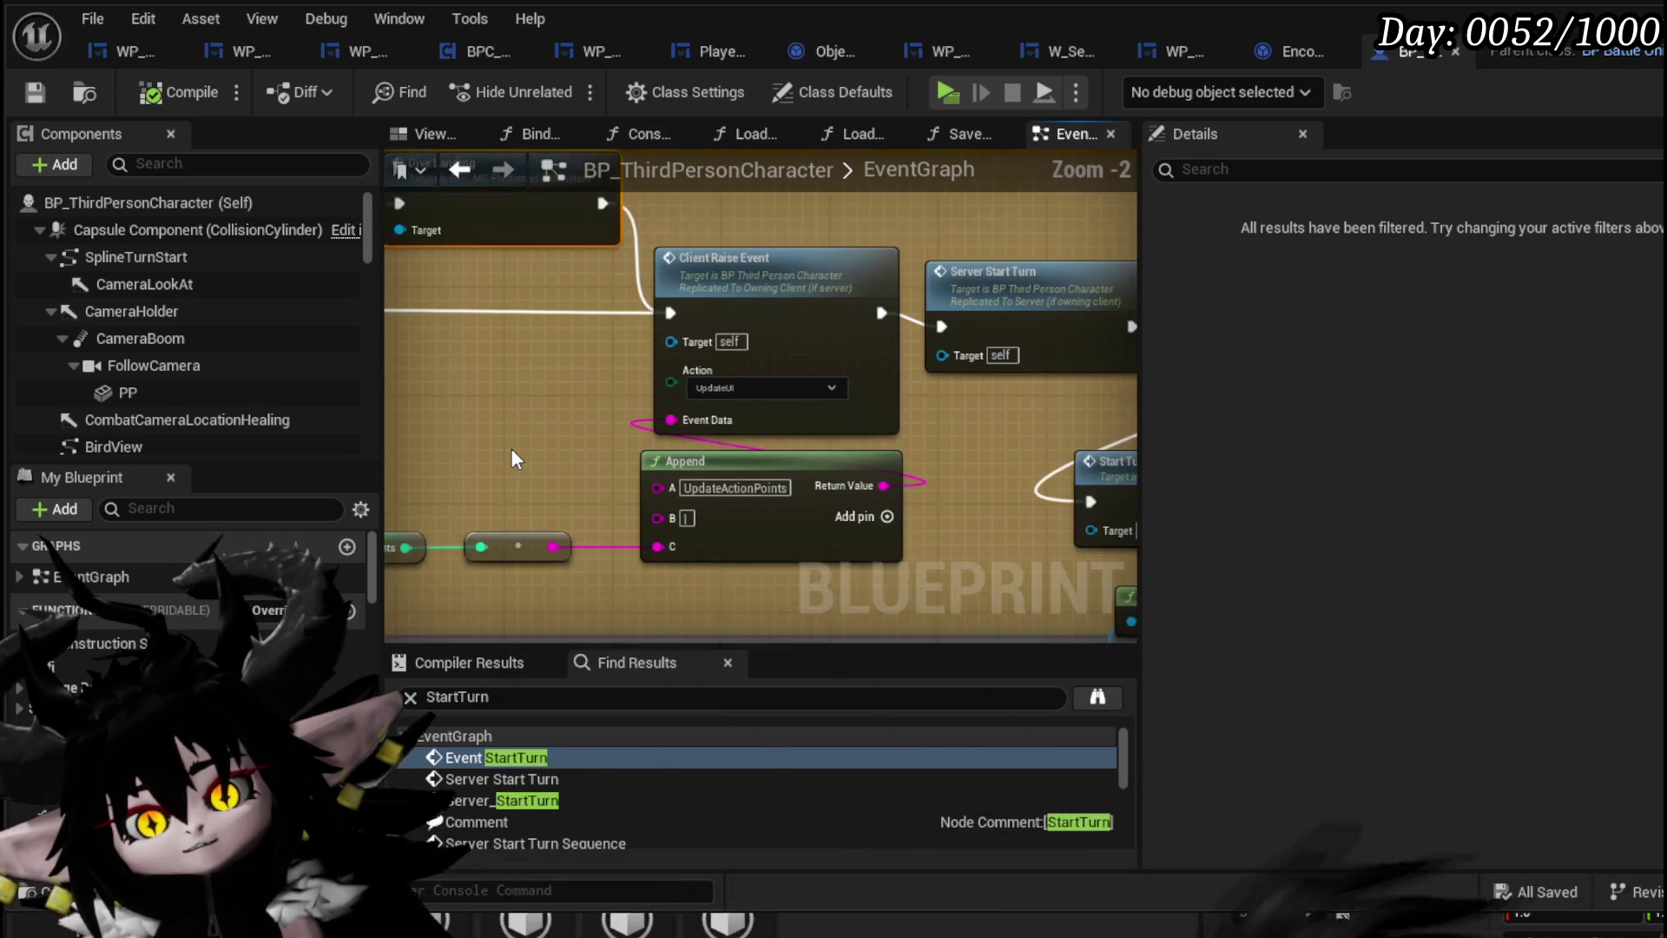
drag(513, 448, 520, 412)
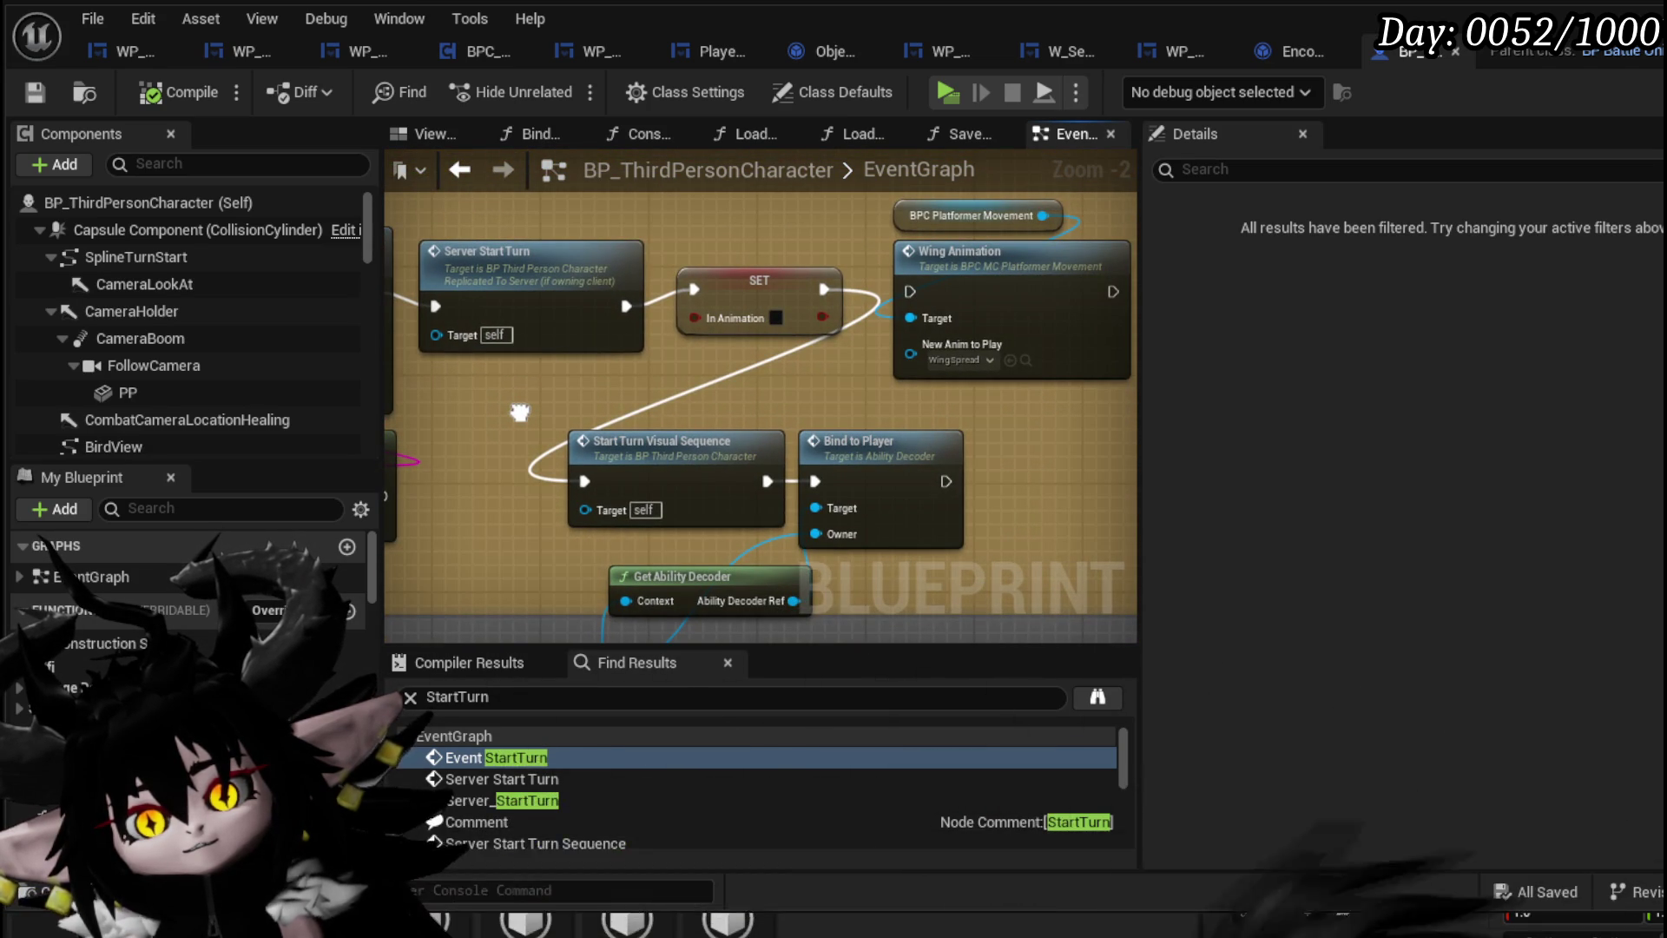
Review the StartTurn_Visual_Sequence, CameraPostProcess and HUD-building events, then save all blueprint changes
double_click(721, 468)
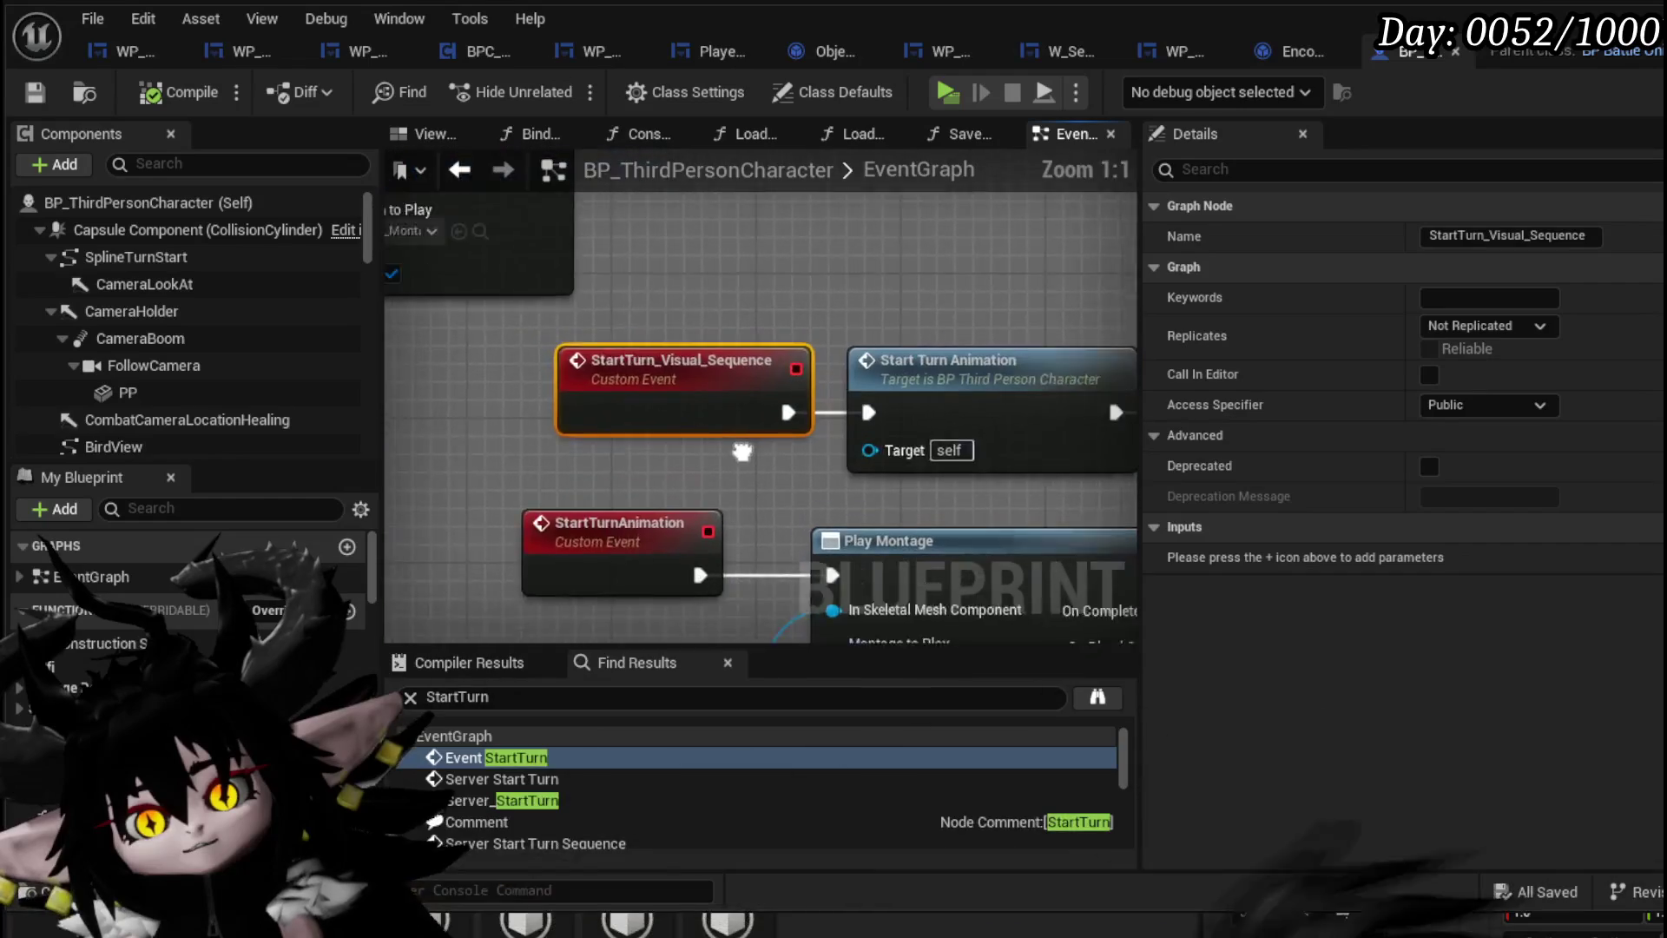
scroll(820, 491, down, 2)
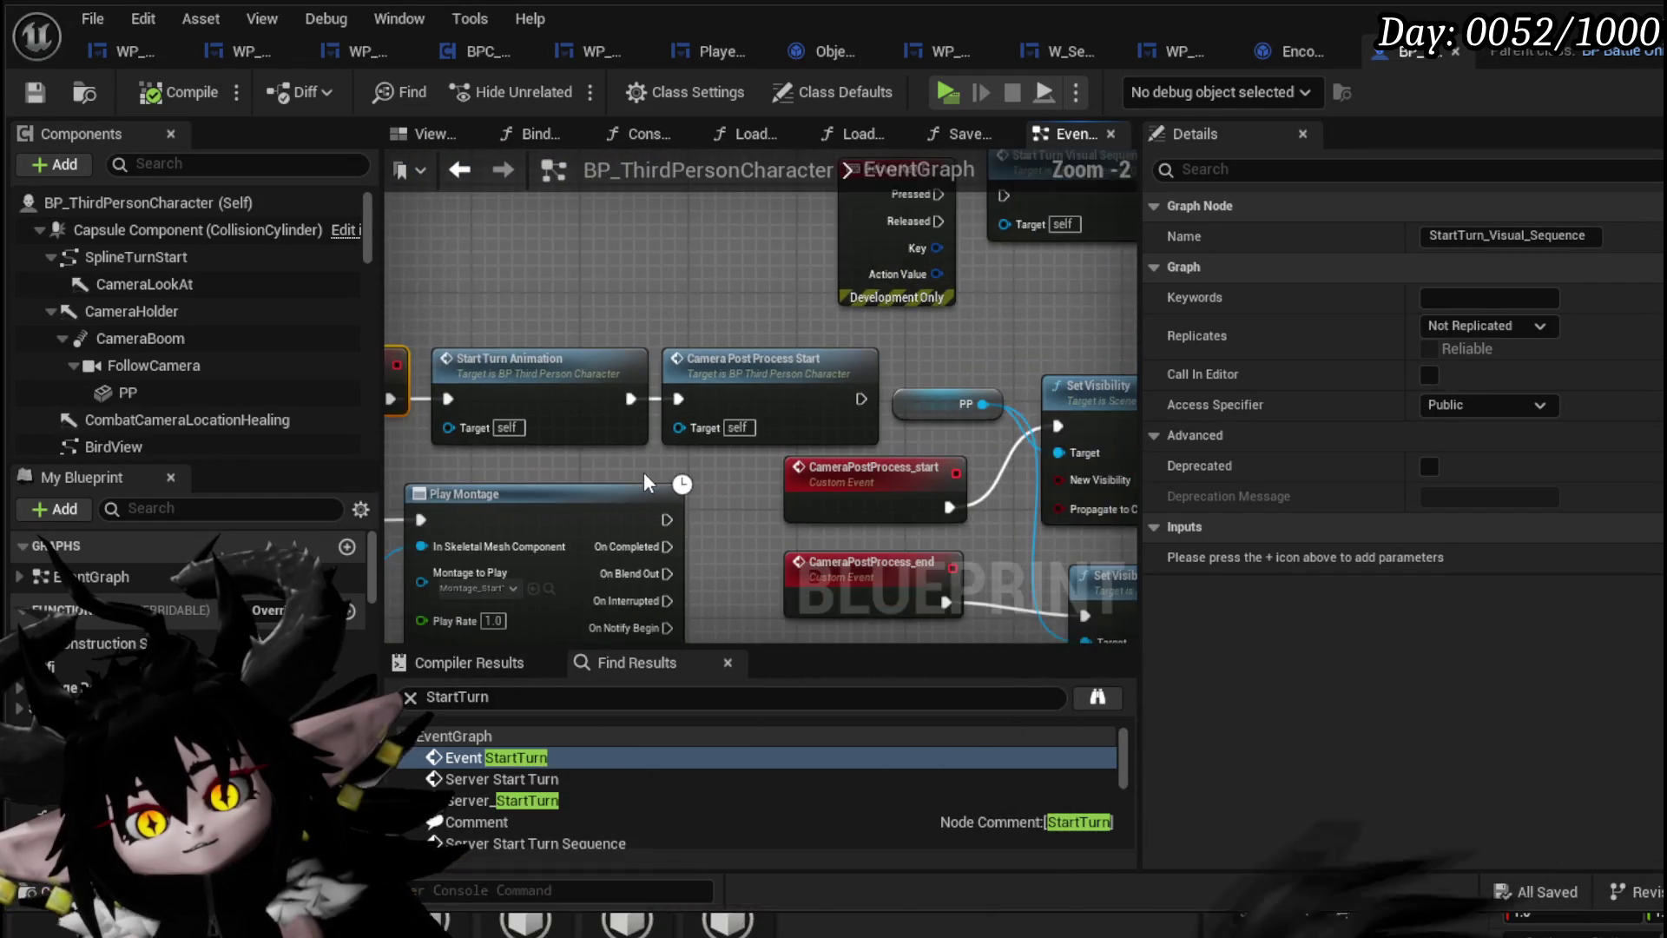
drag(634, 430, 825, 395)
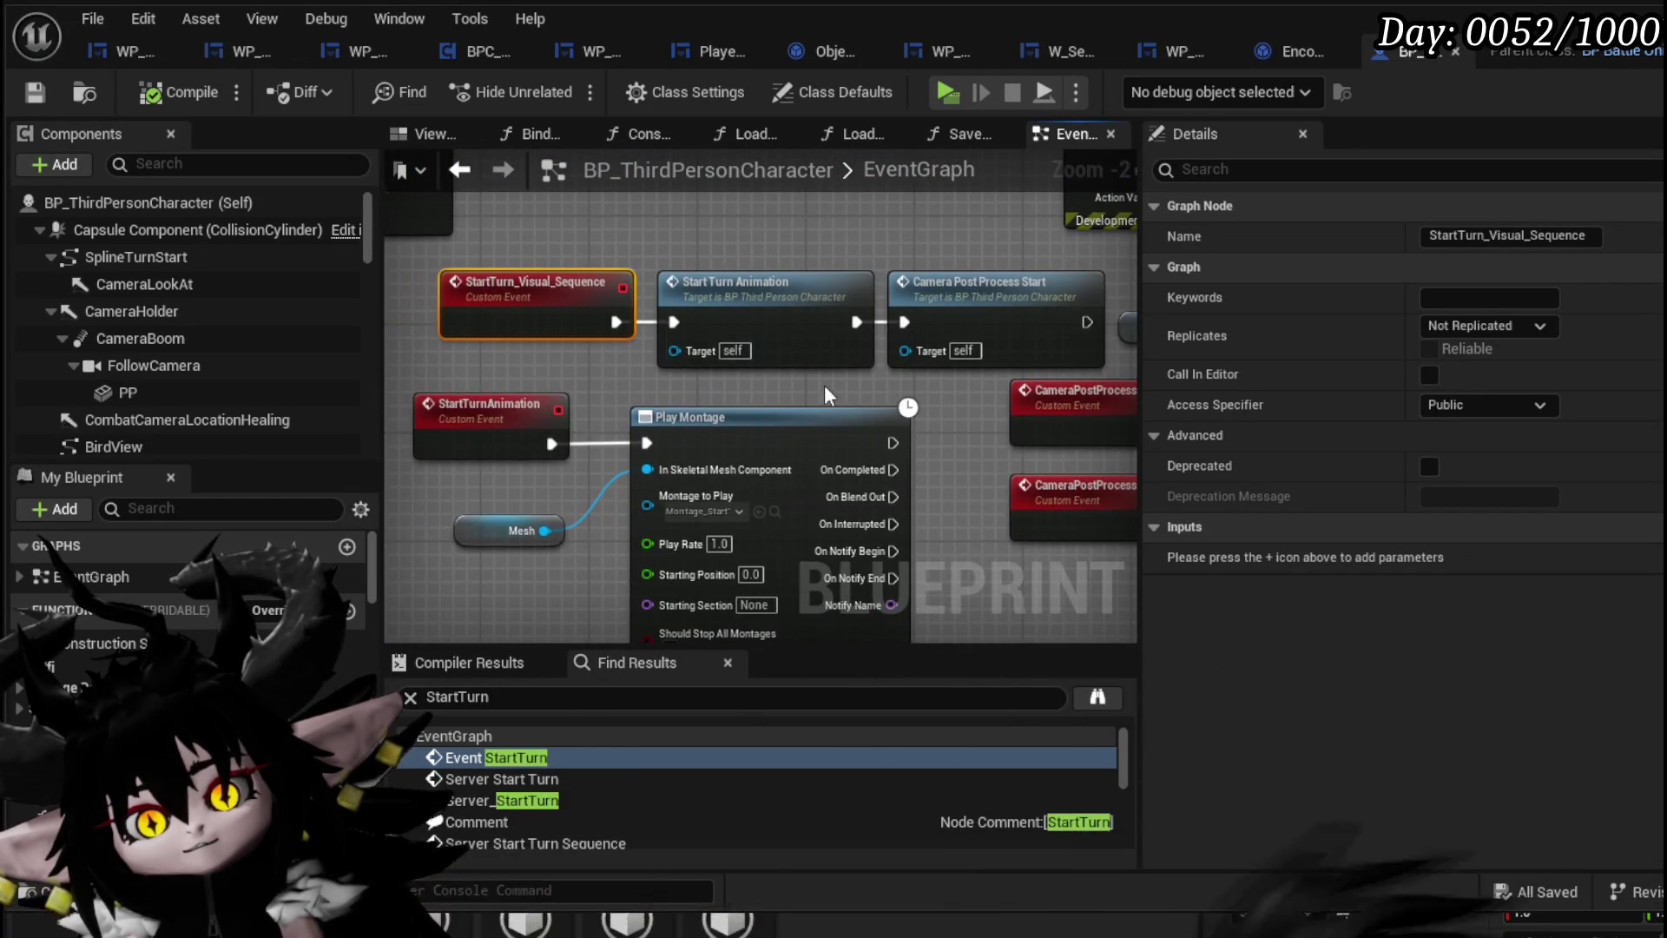
drag(587, 373, 383, 358)
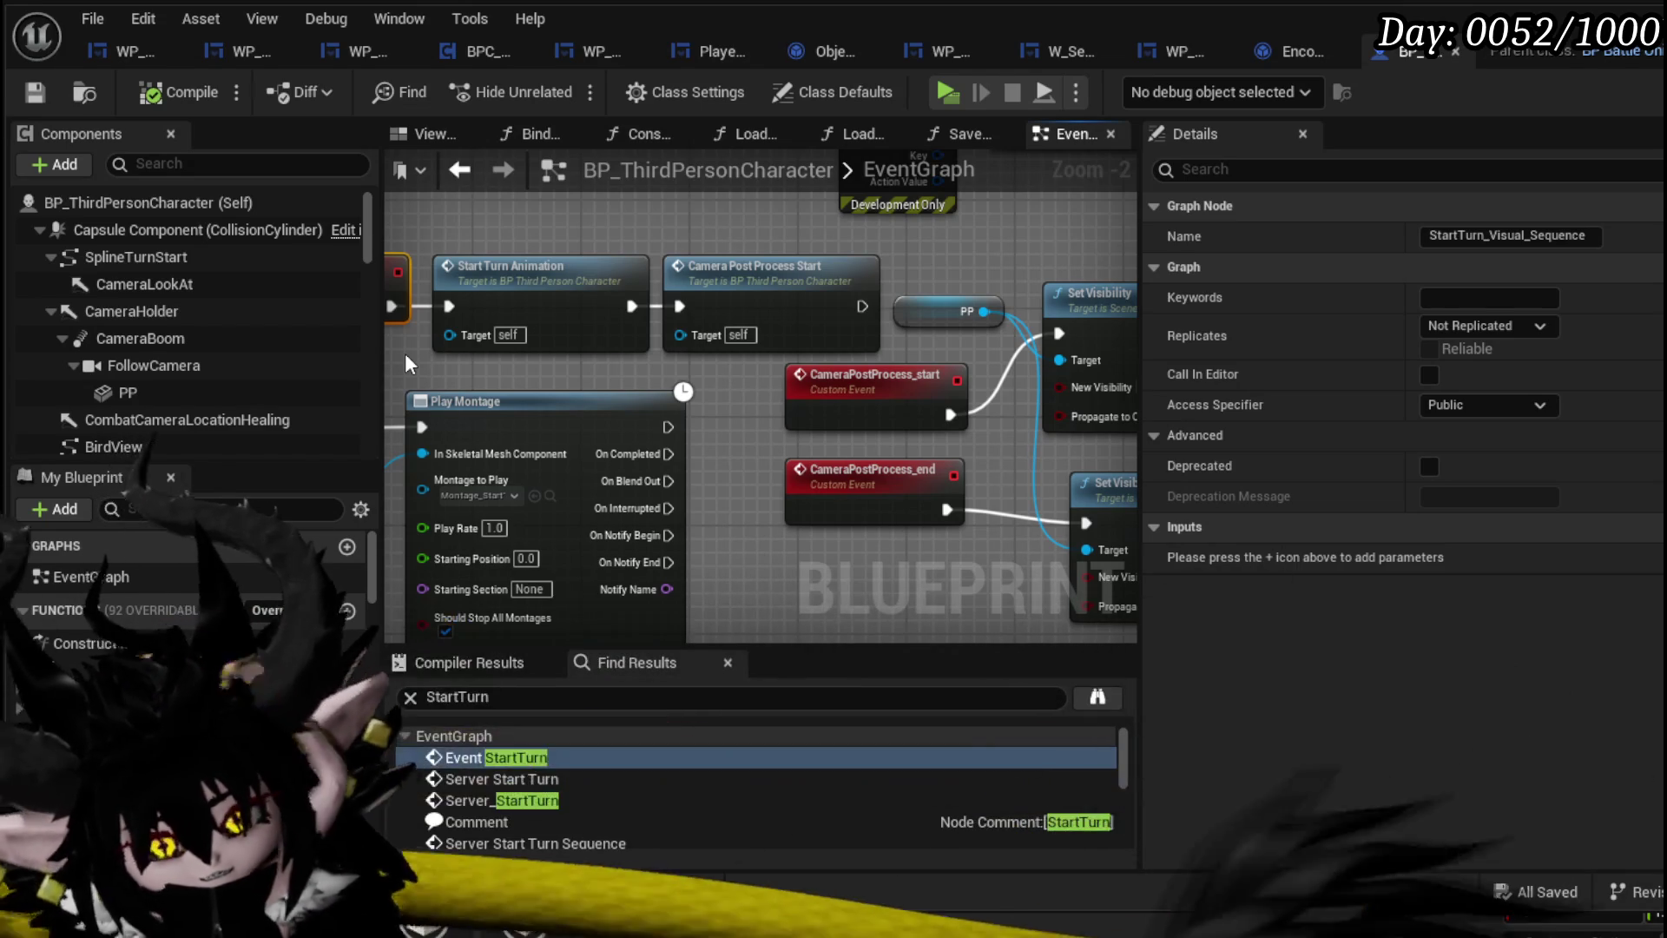
scroll(449, 252, down, 4)
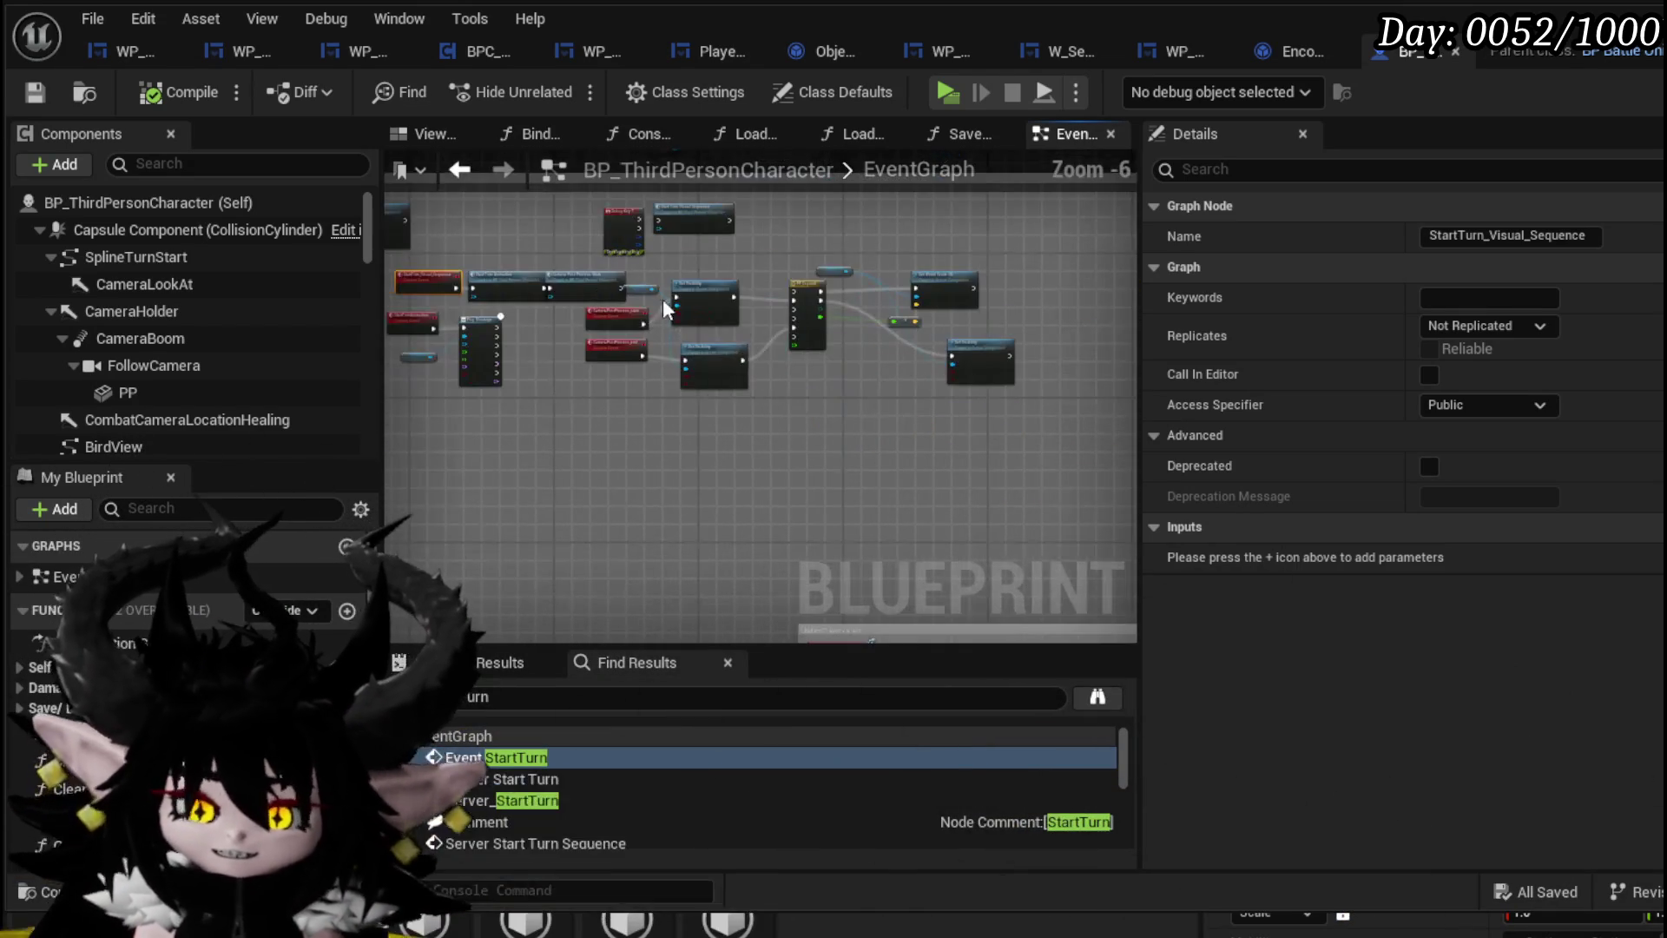
scroll(613, 293, up, 4)
mouse_move(613, 294)
mouse_down()
mouse_move(803, 253)
mouse_move(871, 267)
mouse_up()
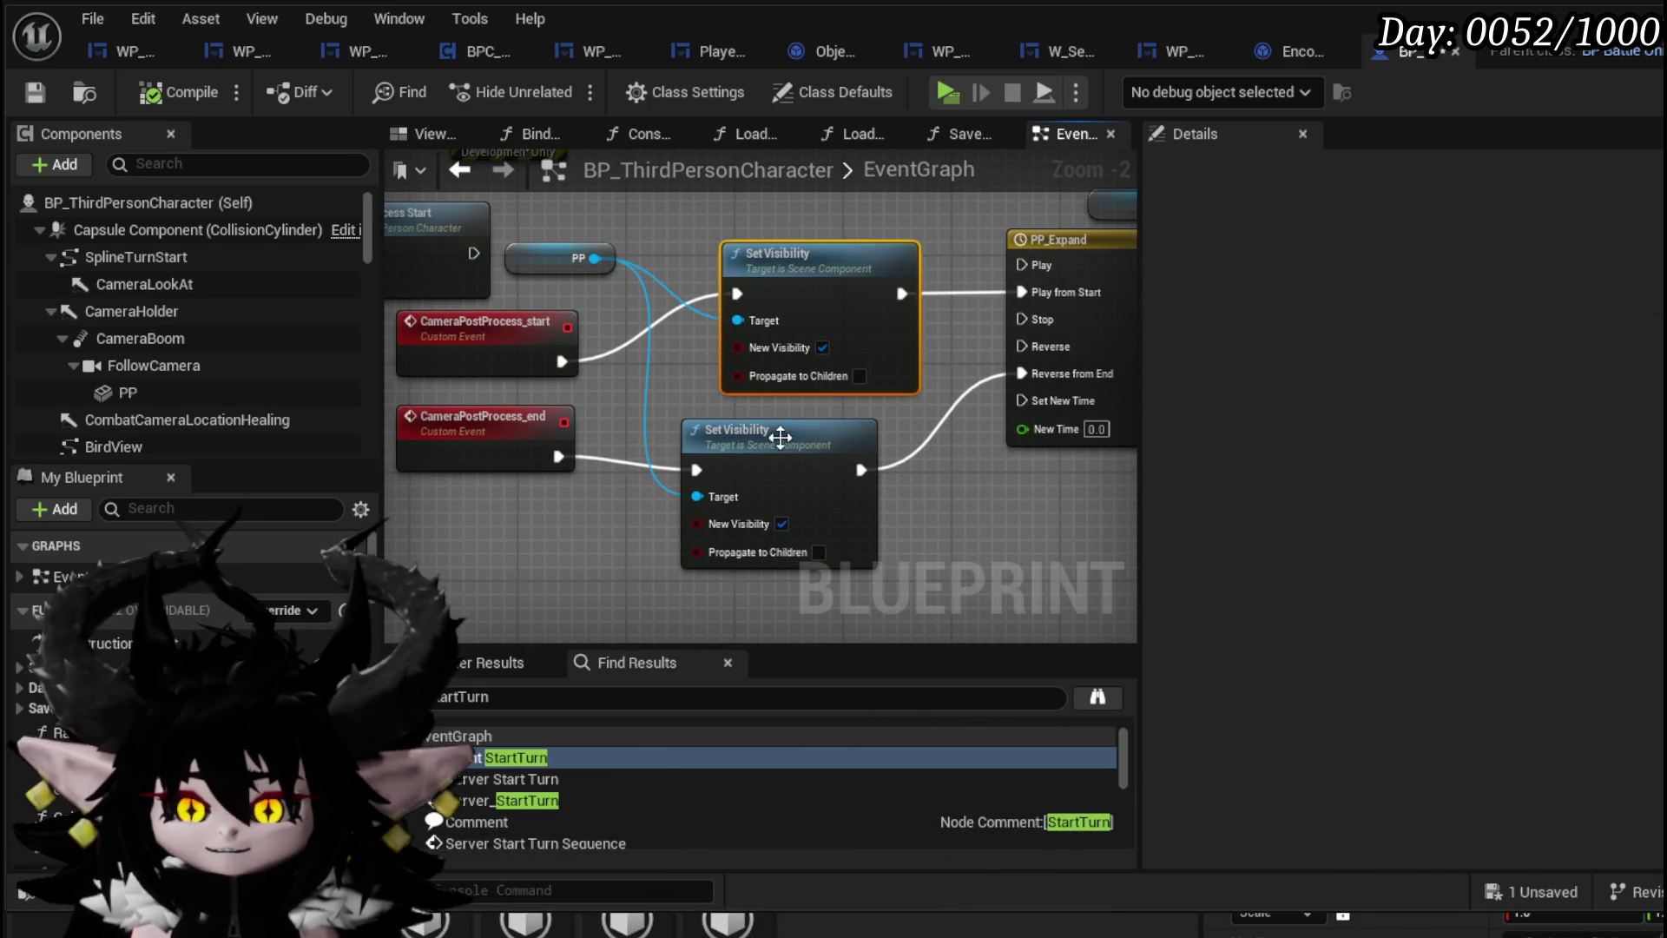
scroll(617, 363, down, 8)
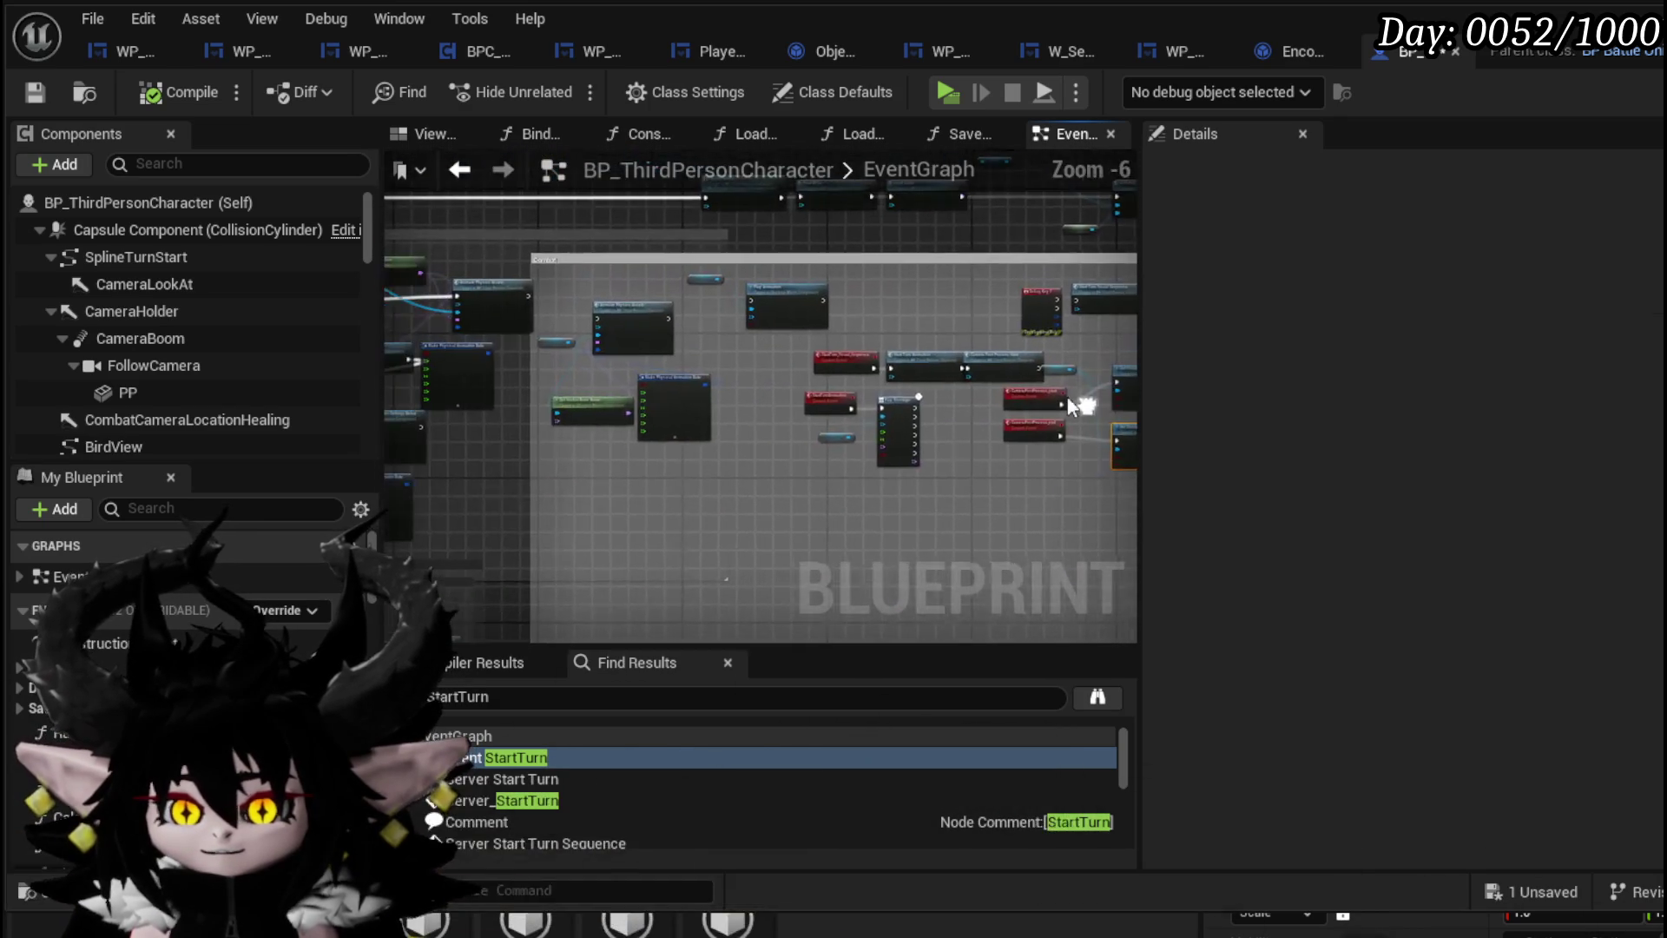
scroll(876, 344, up, 3)
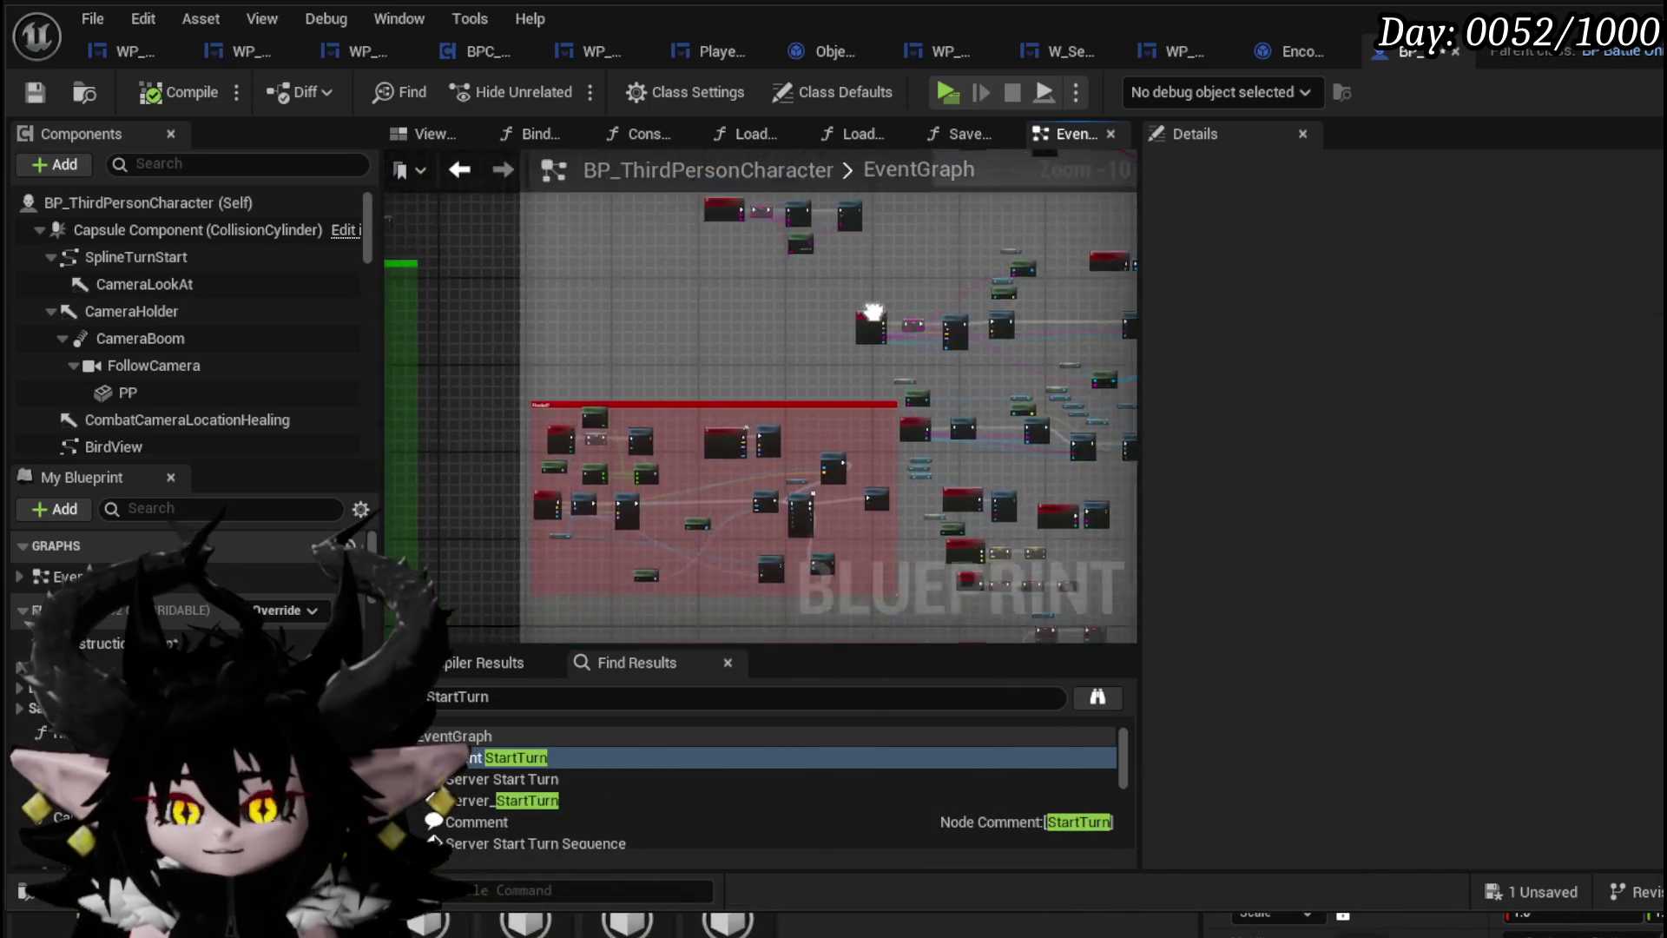
scroll(736, 370, up, 4)
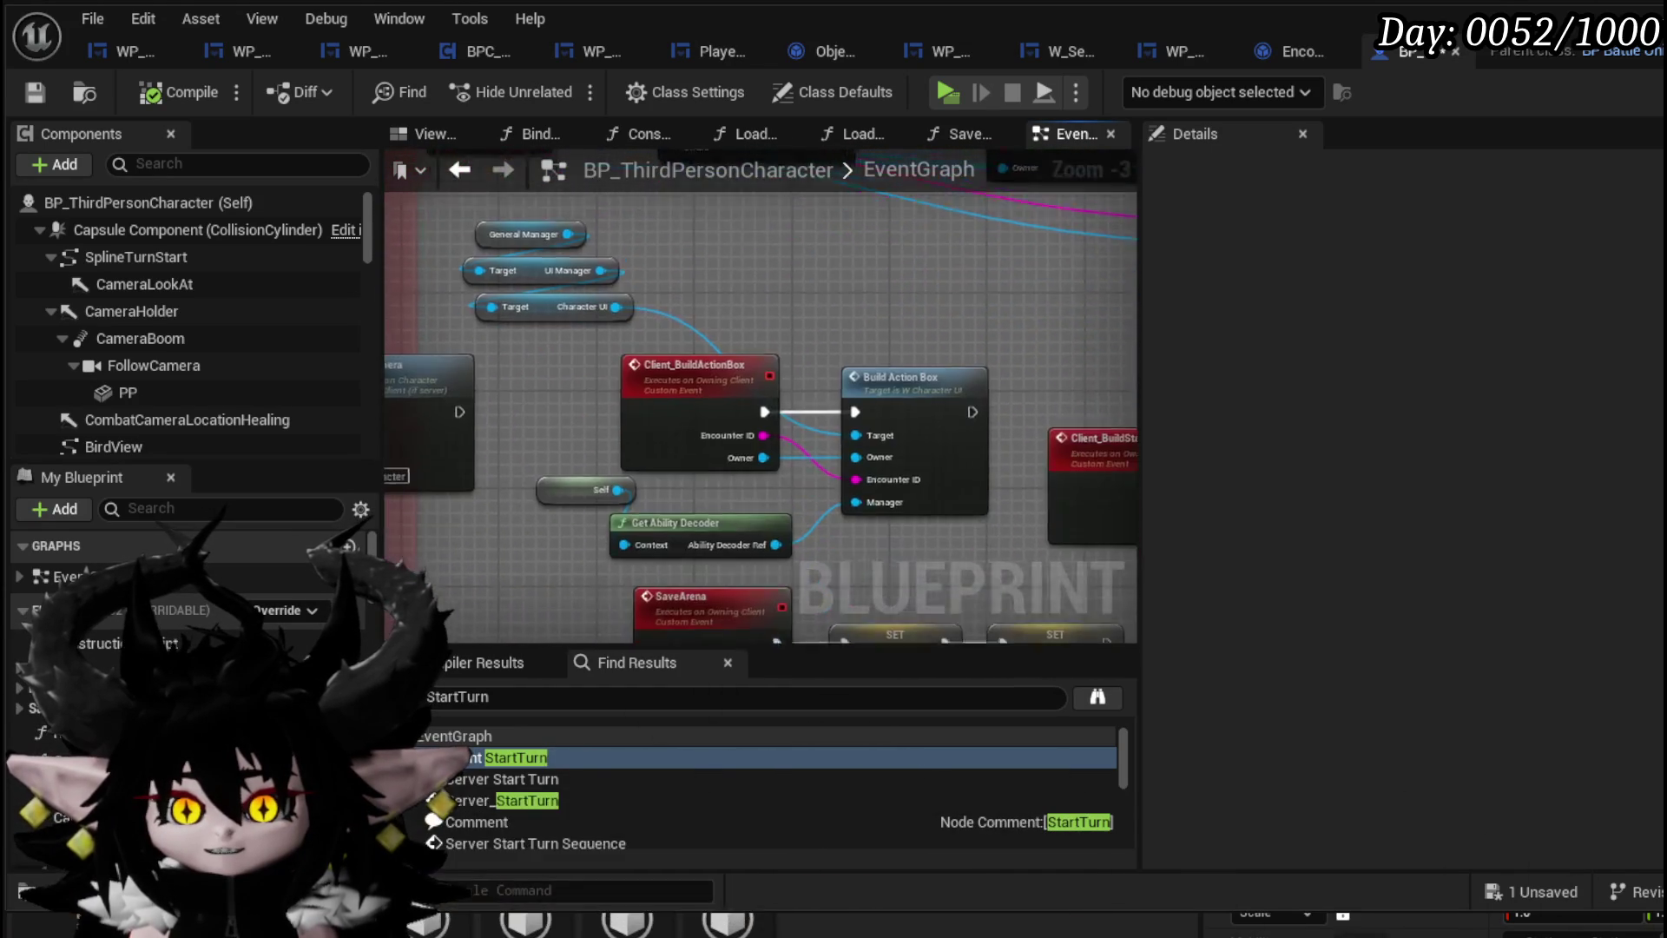
scroll(997, 247, down, 2)
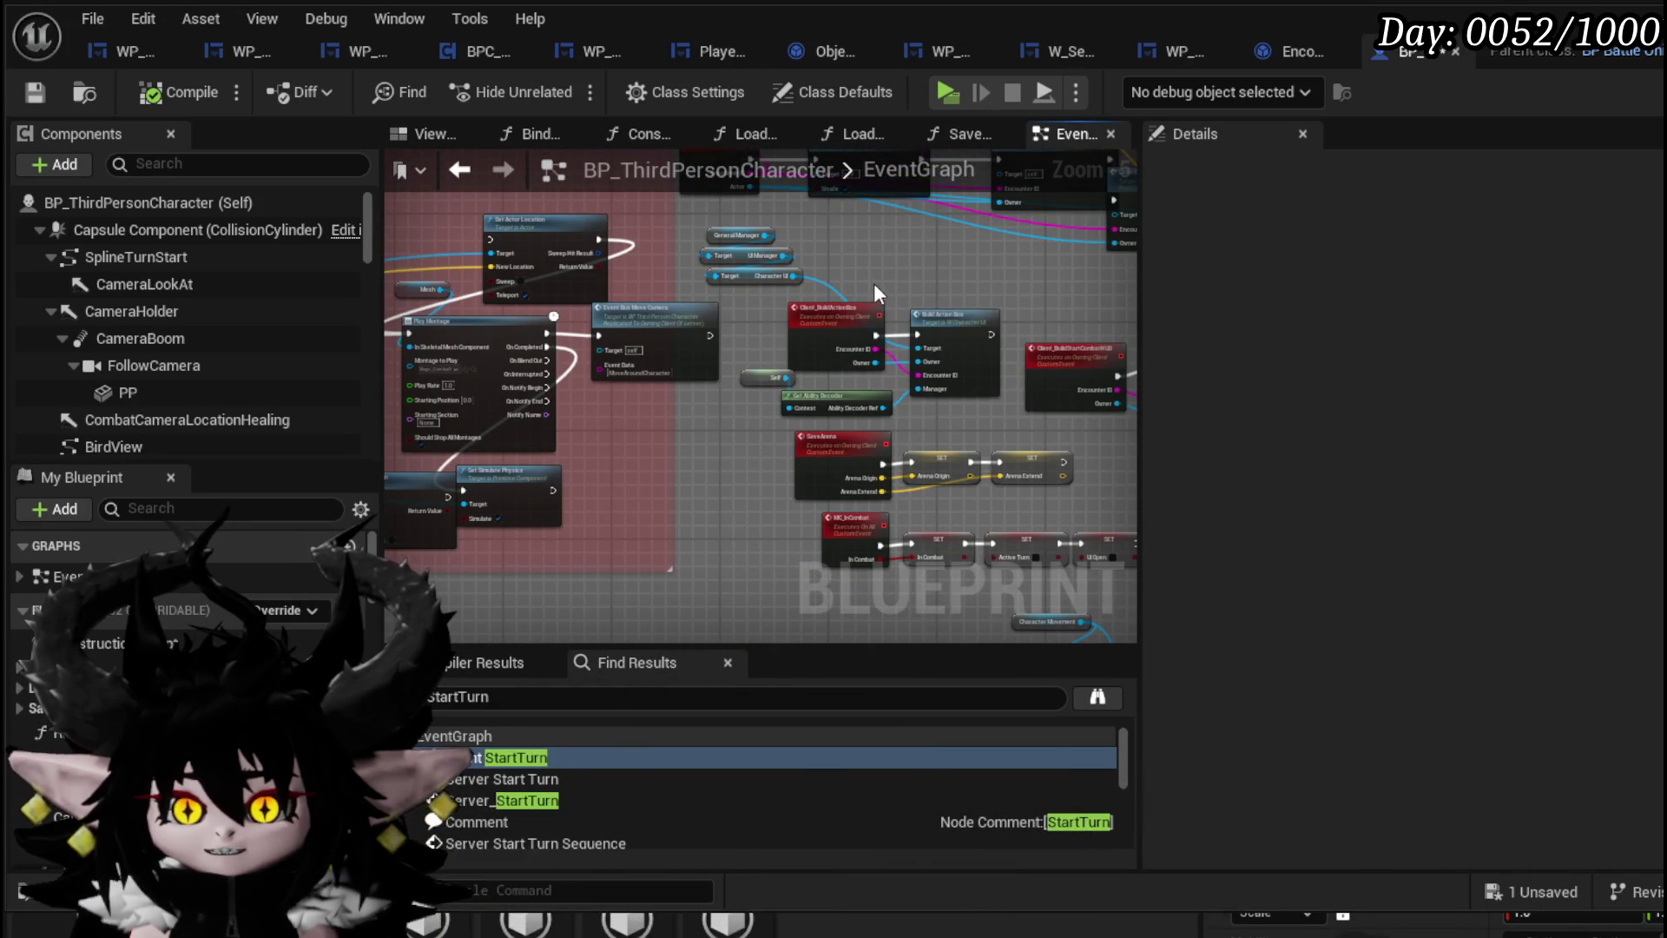
drag(874, 283, 654, 210)
scroll(941, 254, up, 4)
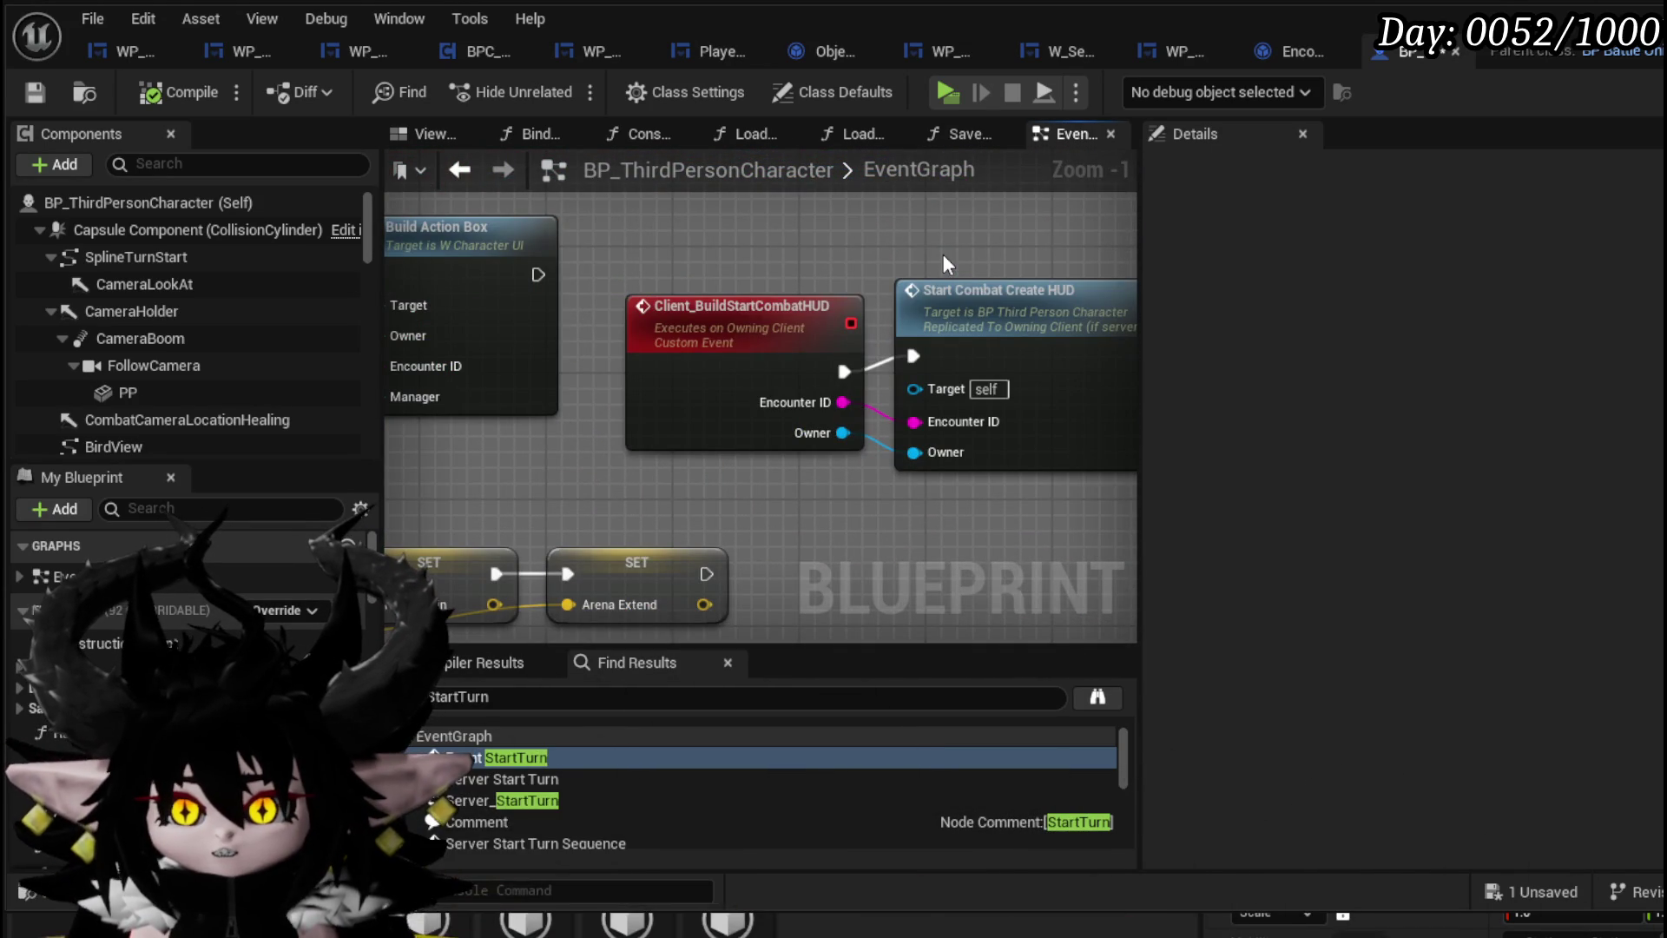
click(41, 89)
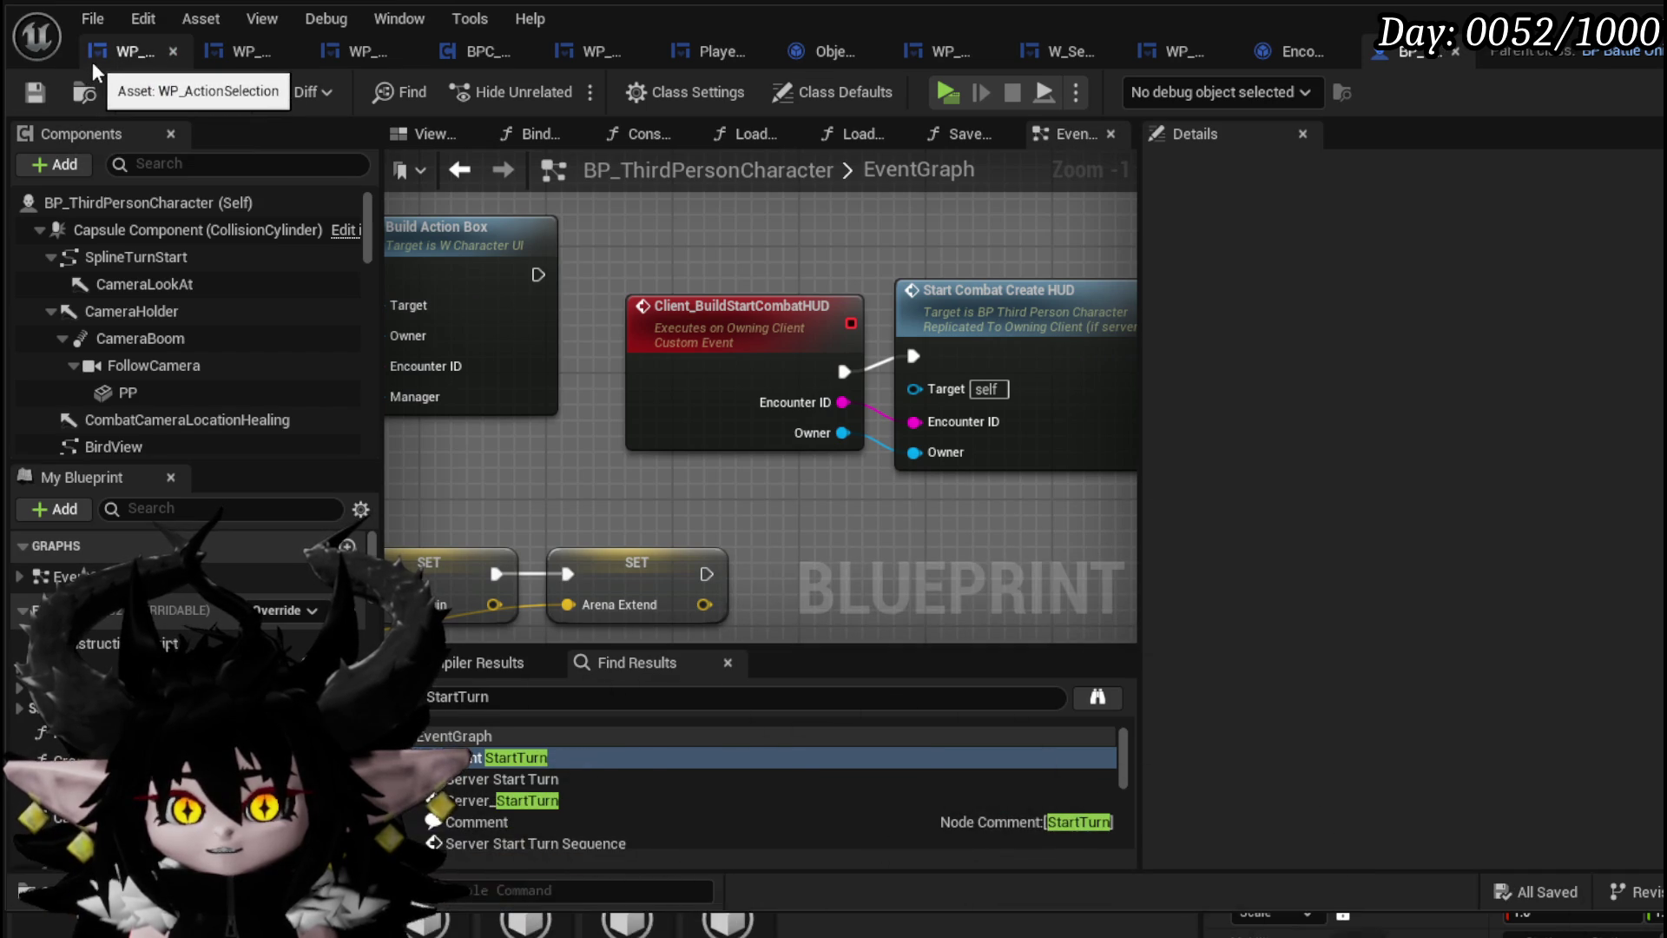
In WP_ActionSelection, inspect the StartTurn function and open SetOwner's turn timer bindings
click(115, 56)
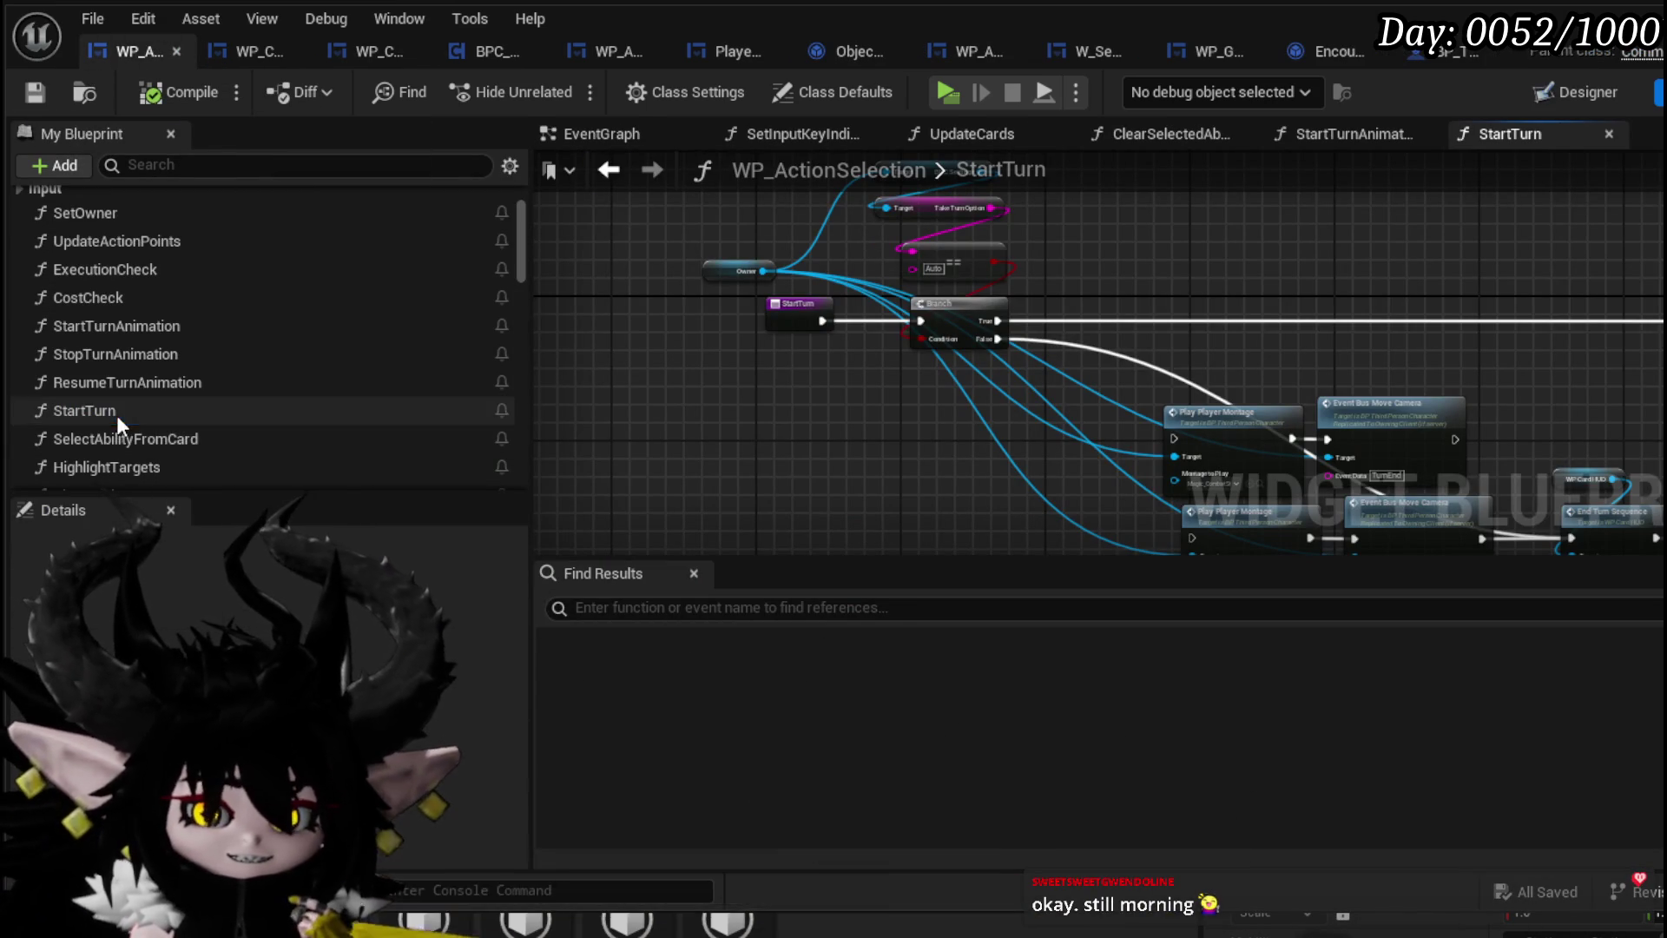
right_click(785, 321)
click(862, 450)
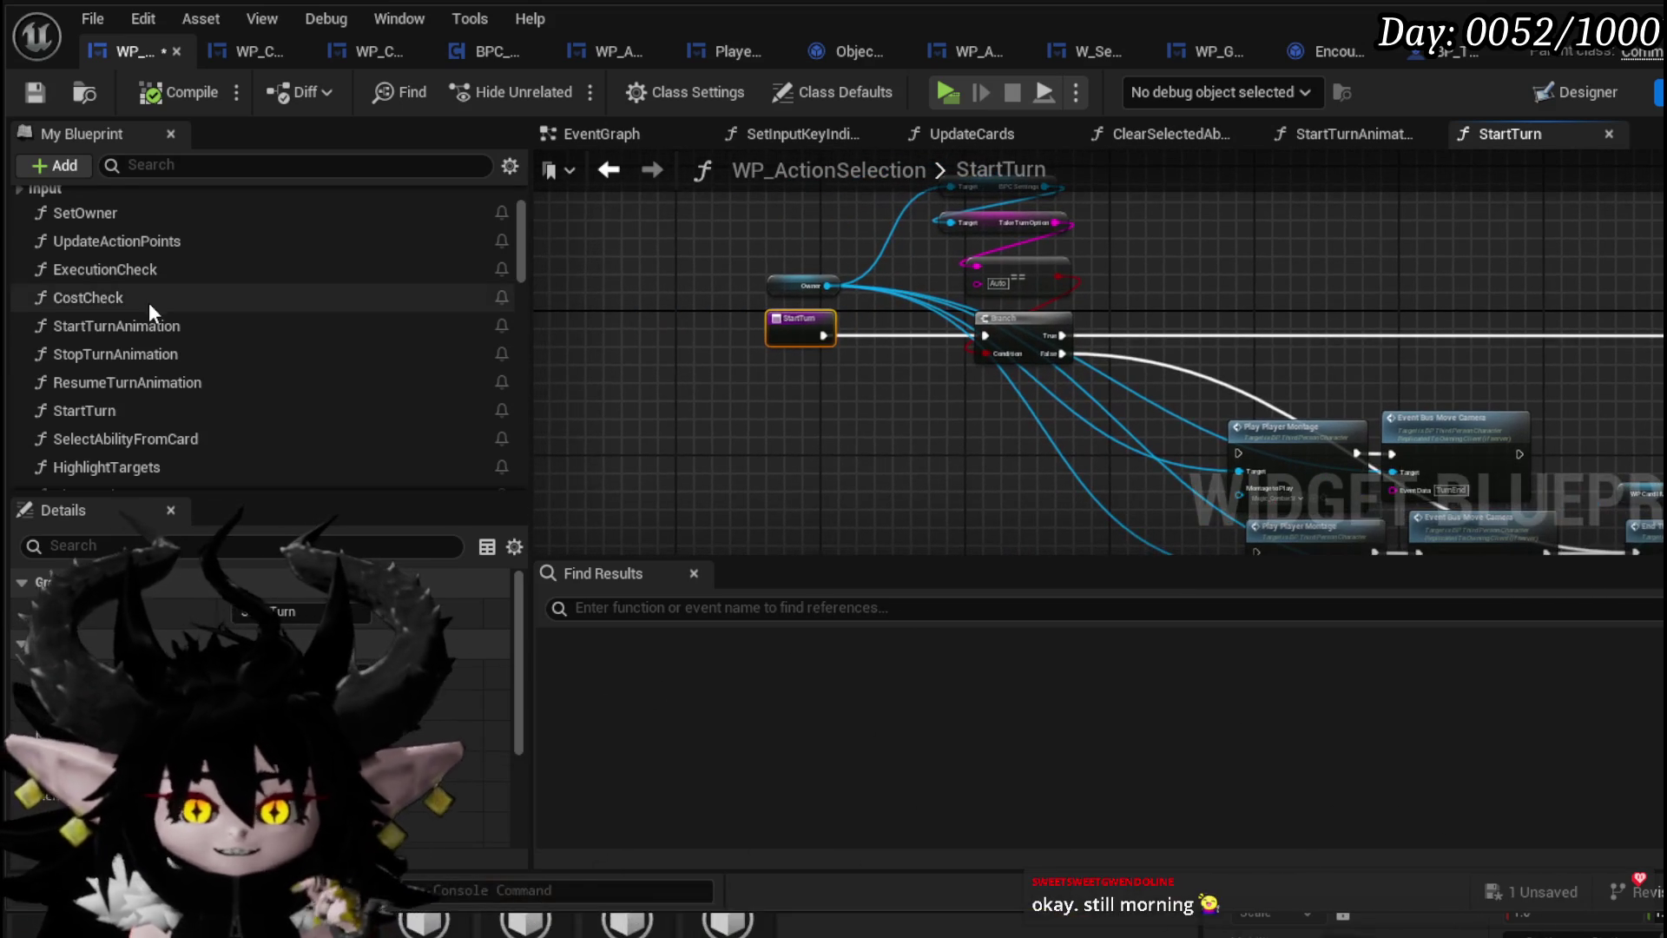
scroll(148, 302, up, 3)
double_click(127, 321)
scroll(1069, 325, up, 5)
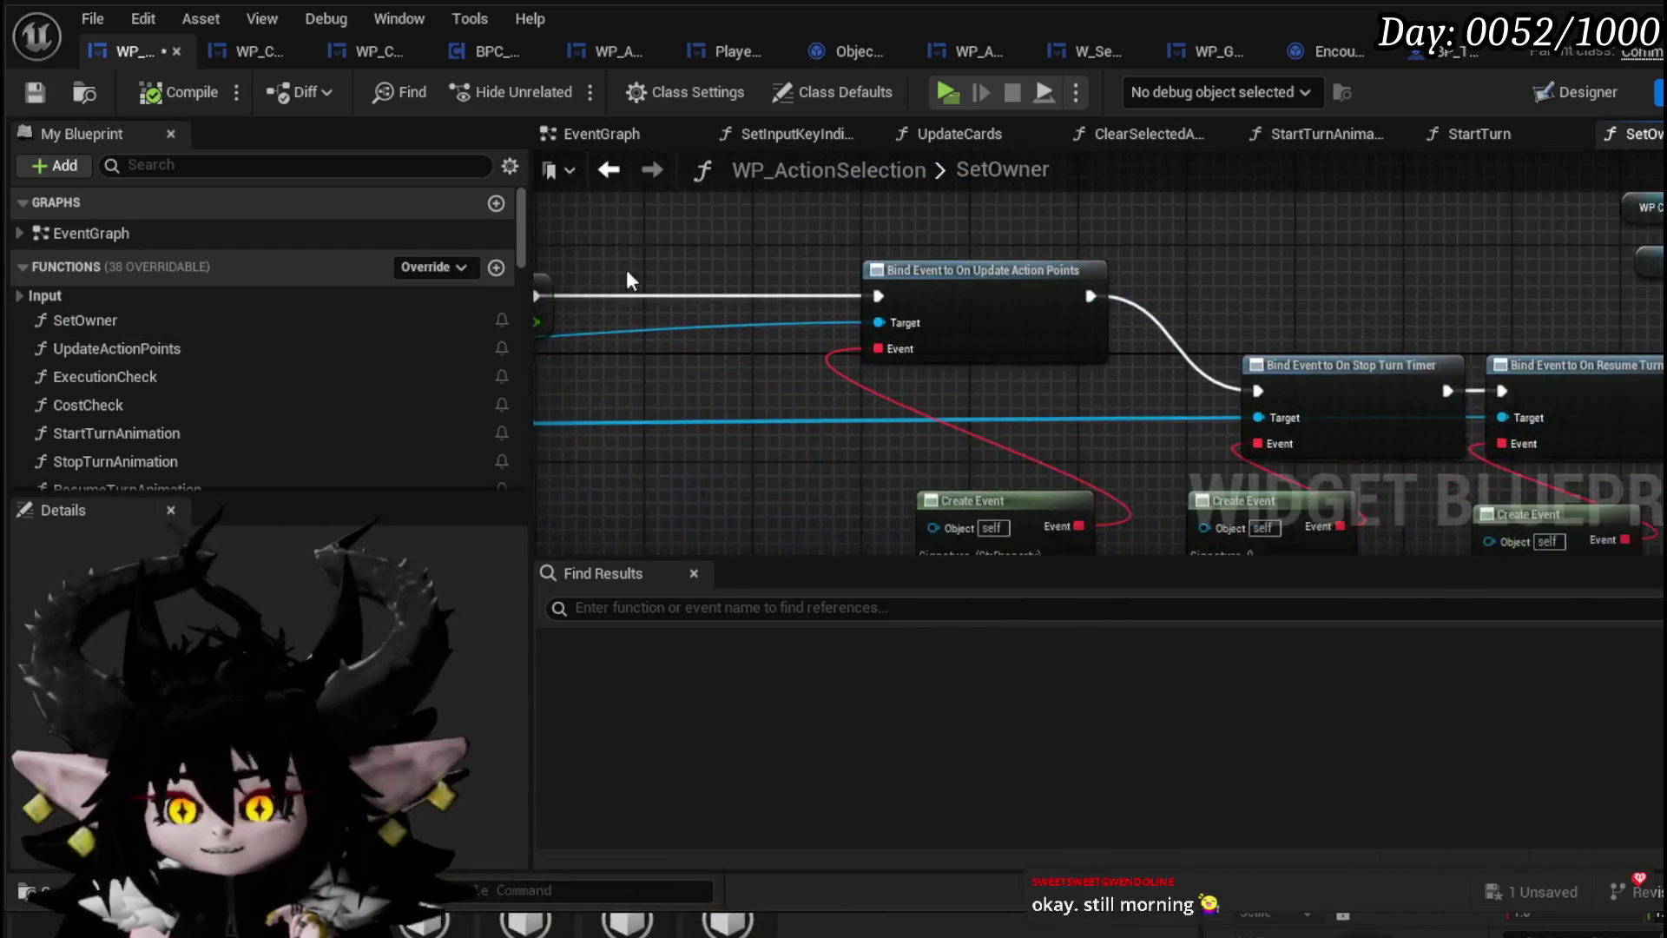
mouse_move(627, 269)
mouse_down()
mouse_move(602, 302)
mouse_move(460, 295)
mouse_up()
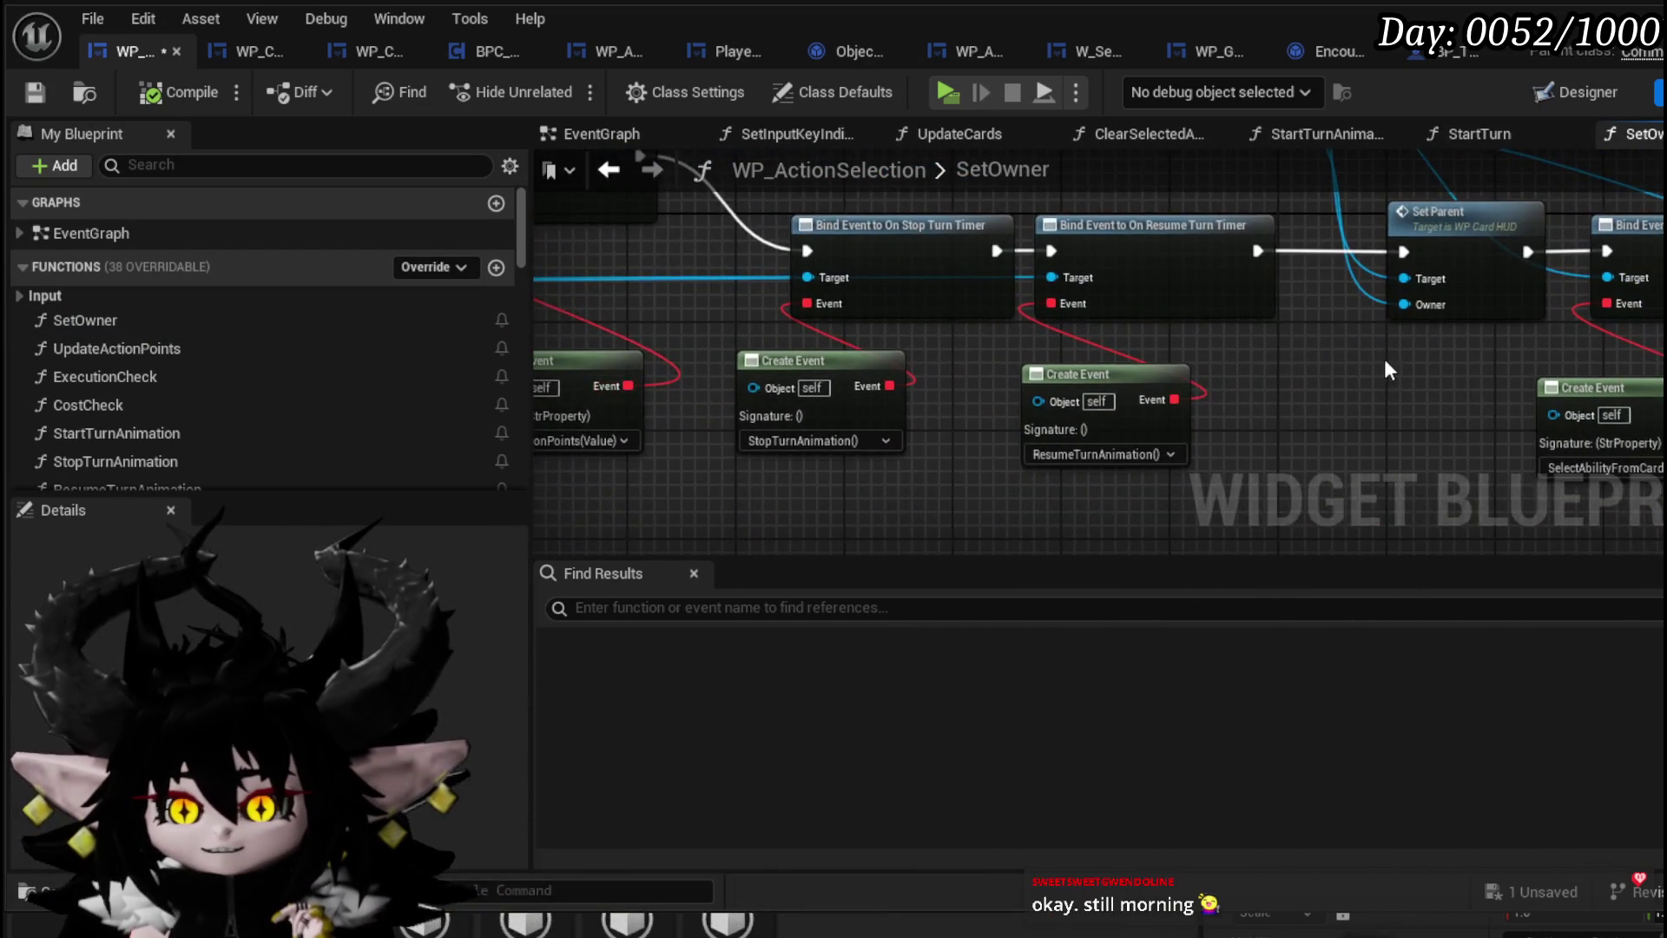
mouse_move(1384, 358)
mouse_down()
mouse_move(841, 316)
mouse_move(641, 383)
mouse_move(1068, 345)
mouse_move(1537, 382)
mouse_up()
Locate the Set Parent call in SetOwner and open WP_Card_HUD's SetParent function
scroll(641, 383, down, 2)
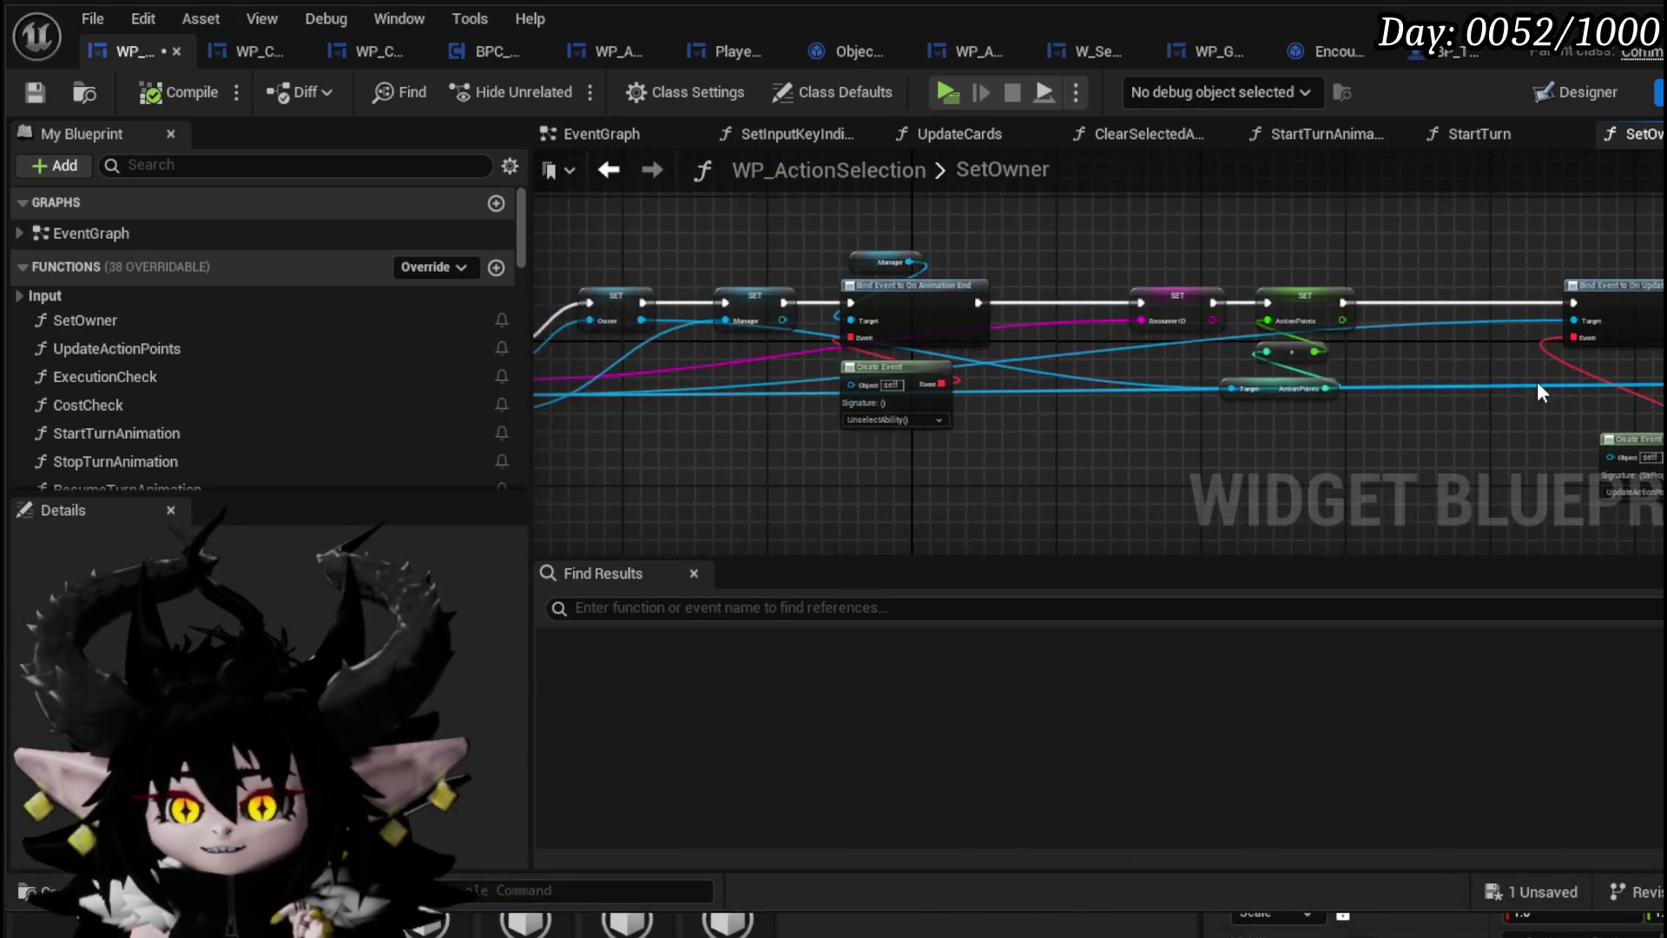
scroll(1537, 382, up, 3)
mouse_move(608, 391)
mouse_down()
mouse_move(1177, 402)
mouse_move(703, 413)
mouse_move(680, 372)
mouse_move(1213, 402)
mouse_move(758, 359)
mouse_up()
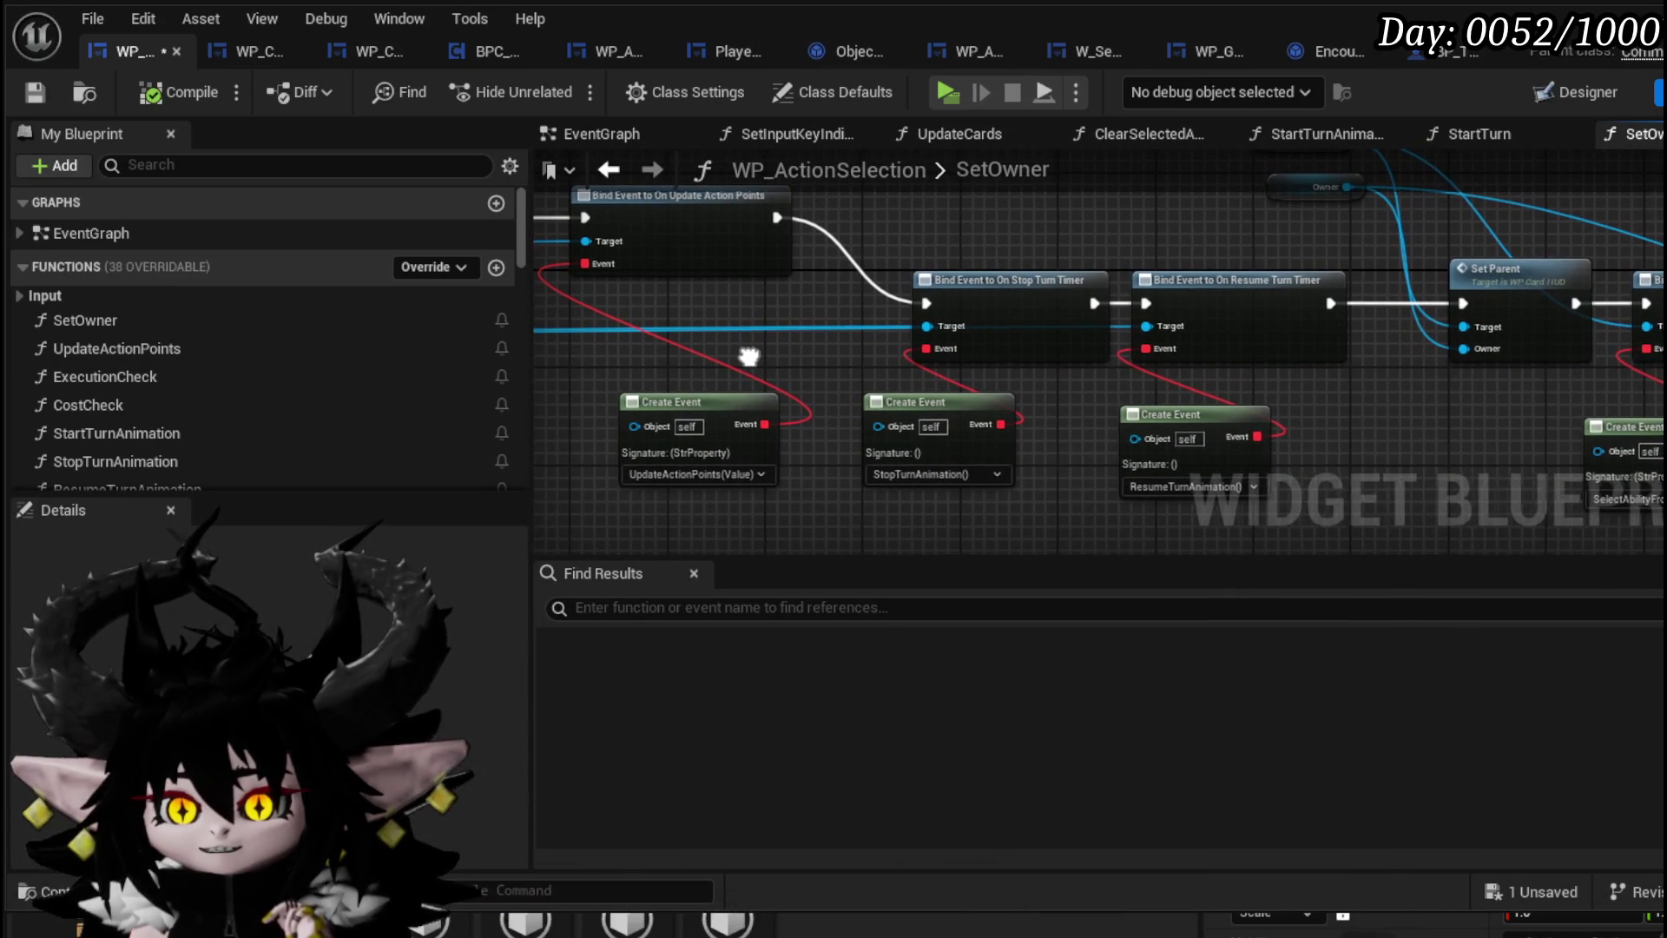
mouse_move(1337, 404)
mouse_down()
mouse_move(1122, 408)
mouse_move(858, 484)
mouse_up()
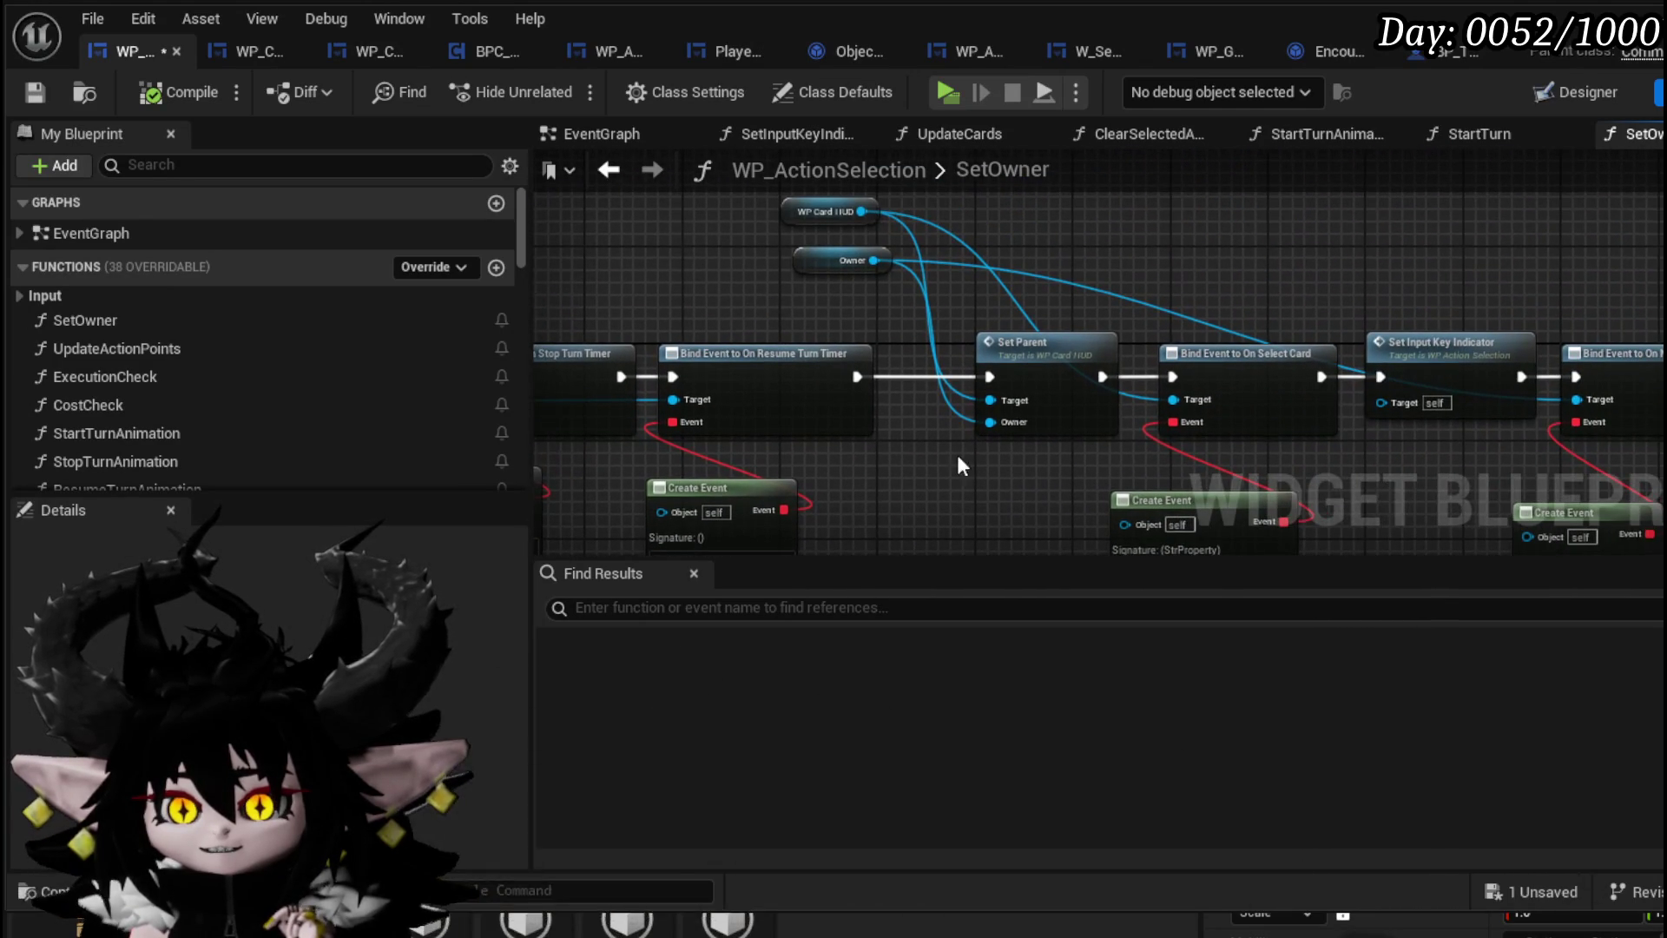
drag(897, 303, 693, 250)
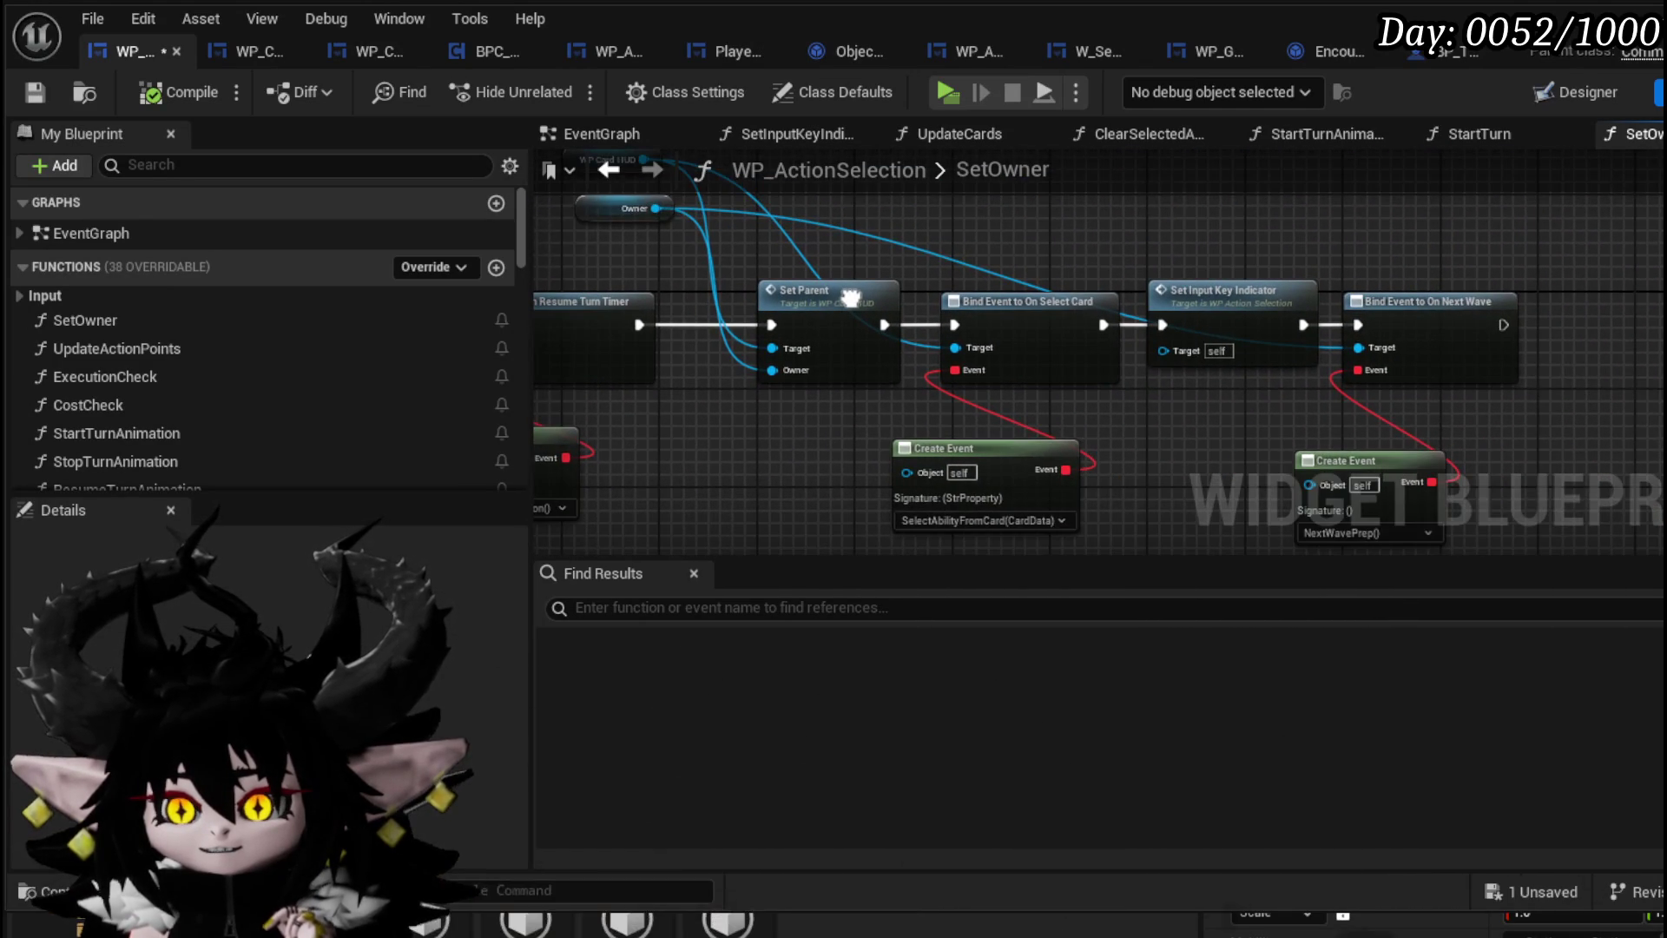
drag(850, 298, 902, 293)
double_click(902, 293)
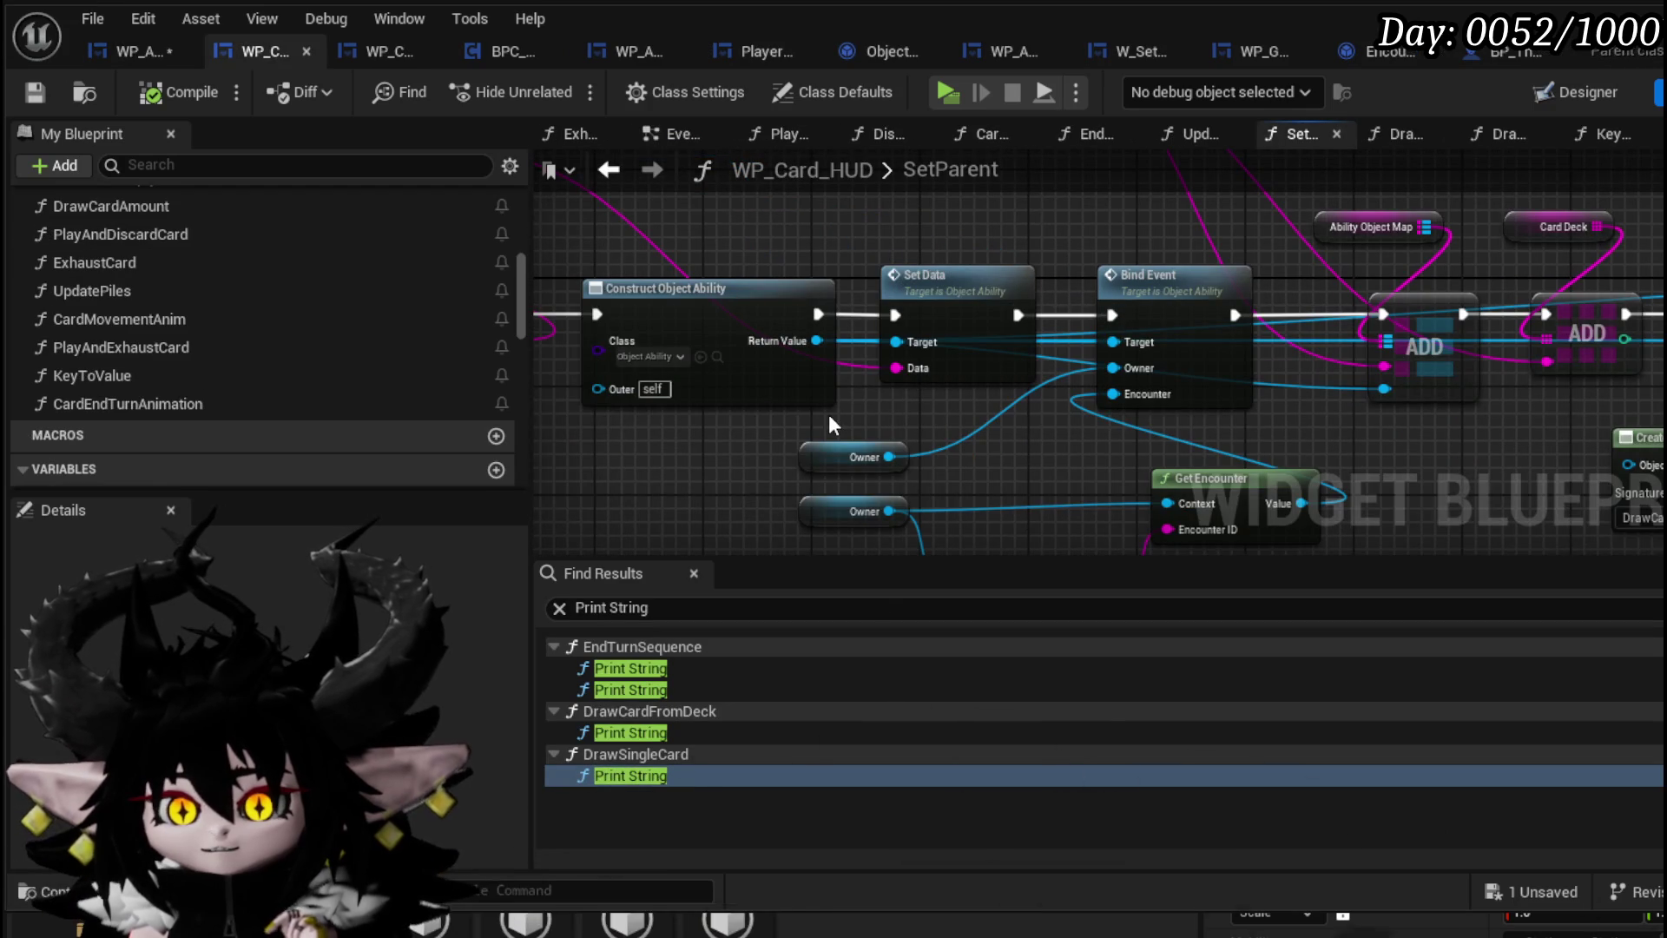
Review SetParent's draw, play and exhaust event bindings
mouse_move(829, 414)
mouse_down()
mouse_move(786, 403)
mouse_move(1112, 417)
mouse_up()
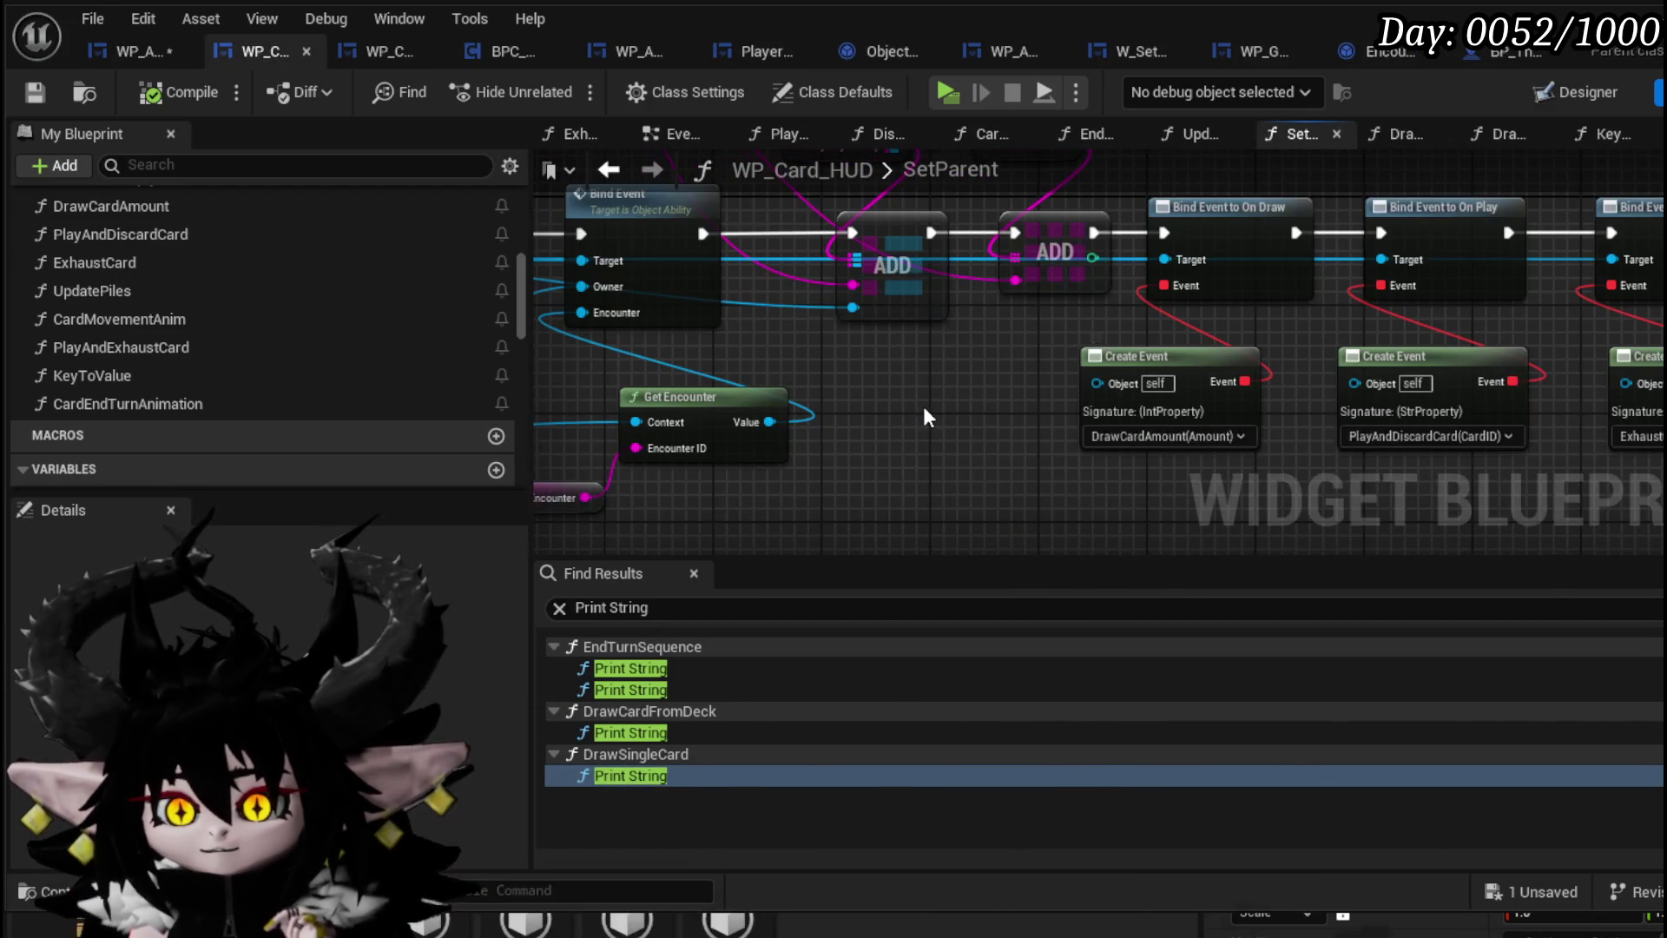
mouse_move(922, 403)
mouse_down()
mouse_move(700, 428)
mouse_move(1572, 410)
mouse_up()
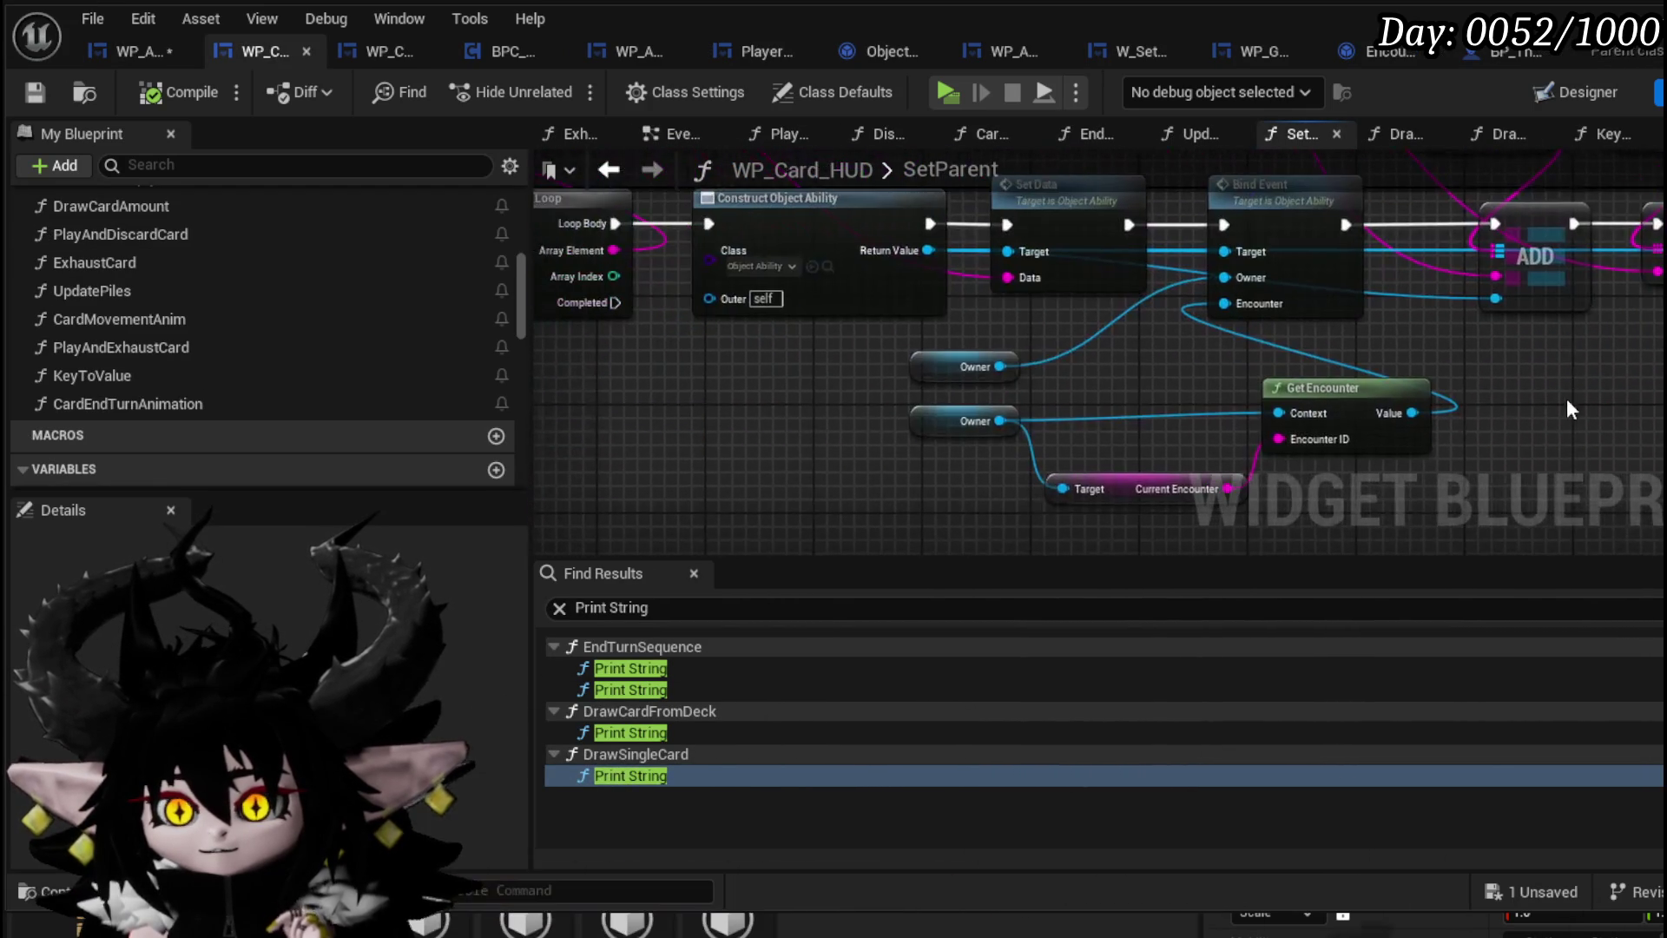
mouse_move(807, 406)
mouse_down()
mouse_move(287, 410)
mouse_move(1657, 430)
mouse_up()
mouse_move(534, 369)
mouse_down()
mouse_move(1013, 451)
mouse_move(1650, 434)
mouse_up()
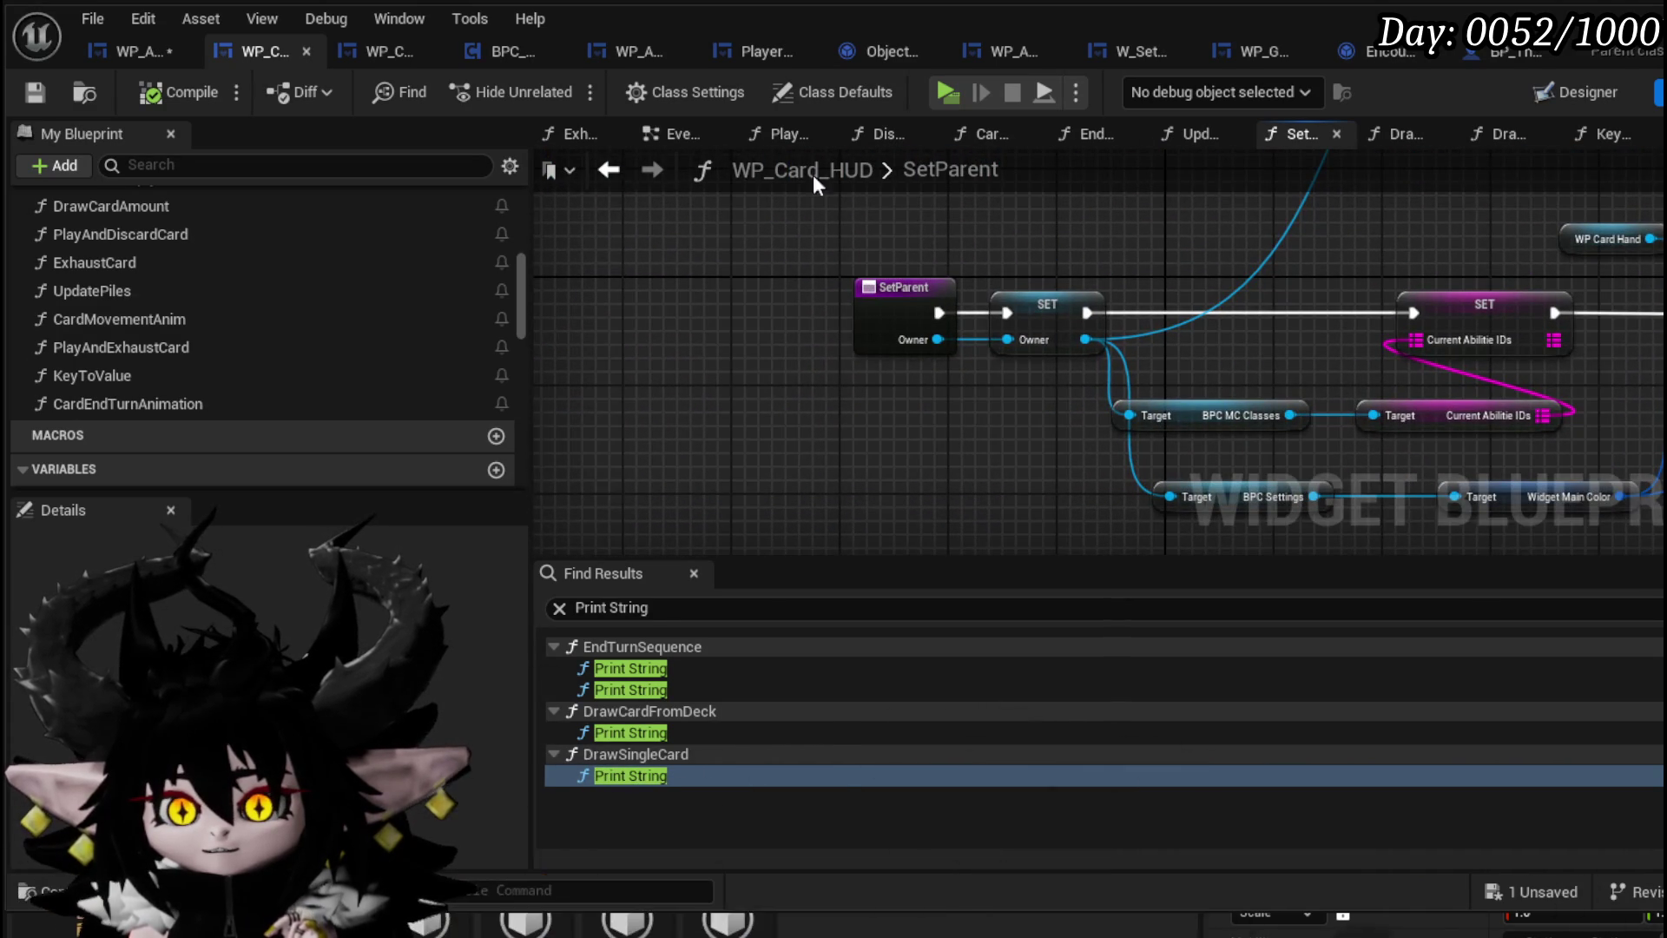
Go back to WP_ActionSelection and bring SetOwner's entry node into view
click(134, 50)
drag(847, 241, 1396, 271)
mouse_move(799, 231)
mouse_down()
mouse_move(1143, 283)
mouse_move(1578, 271)
mouse_up()
mouse_move(917, 247)
mouse_down()
mouse_move(1476, 265)
mouse_move(1385, 240)
mouse_up()
scroll(461, 307, down, 15)
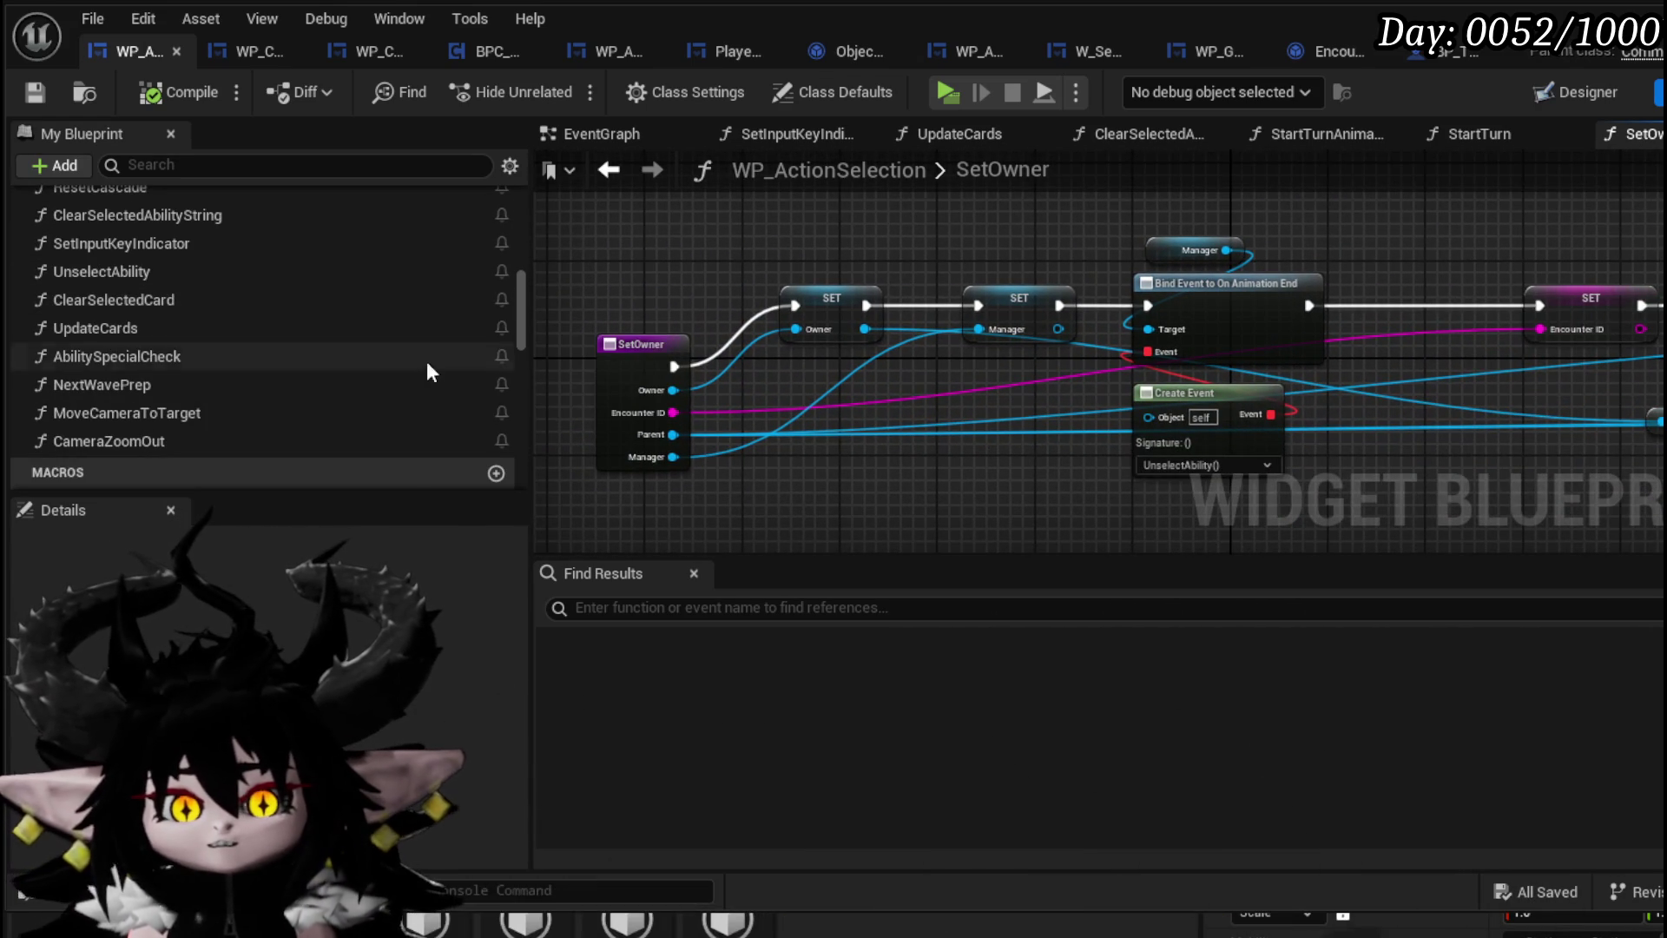
Search for StartTurn and inspect its call in StartTurnAnimation and the StartTurn function
text(Sta)
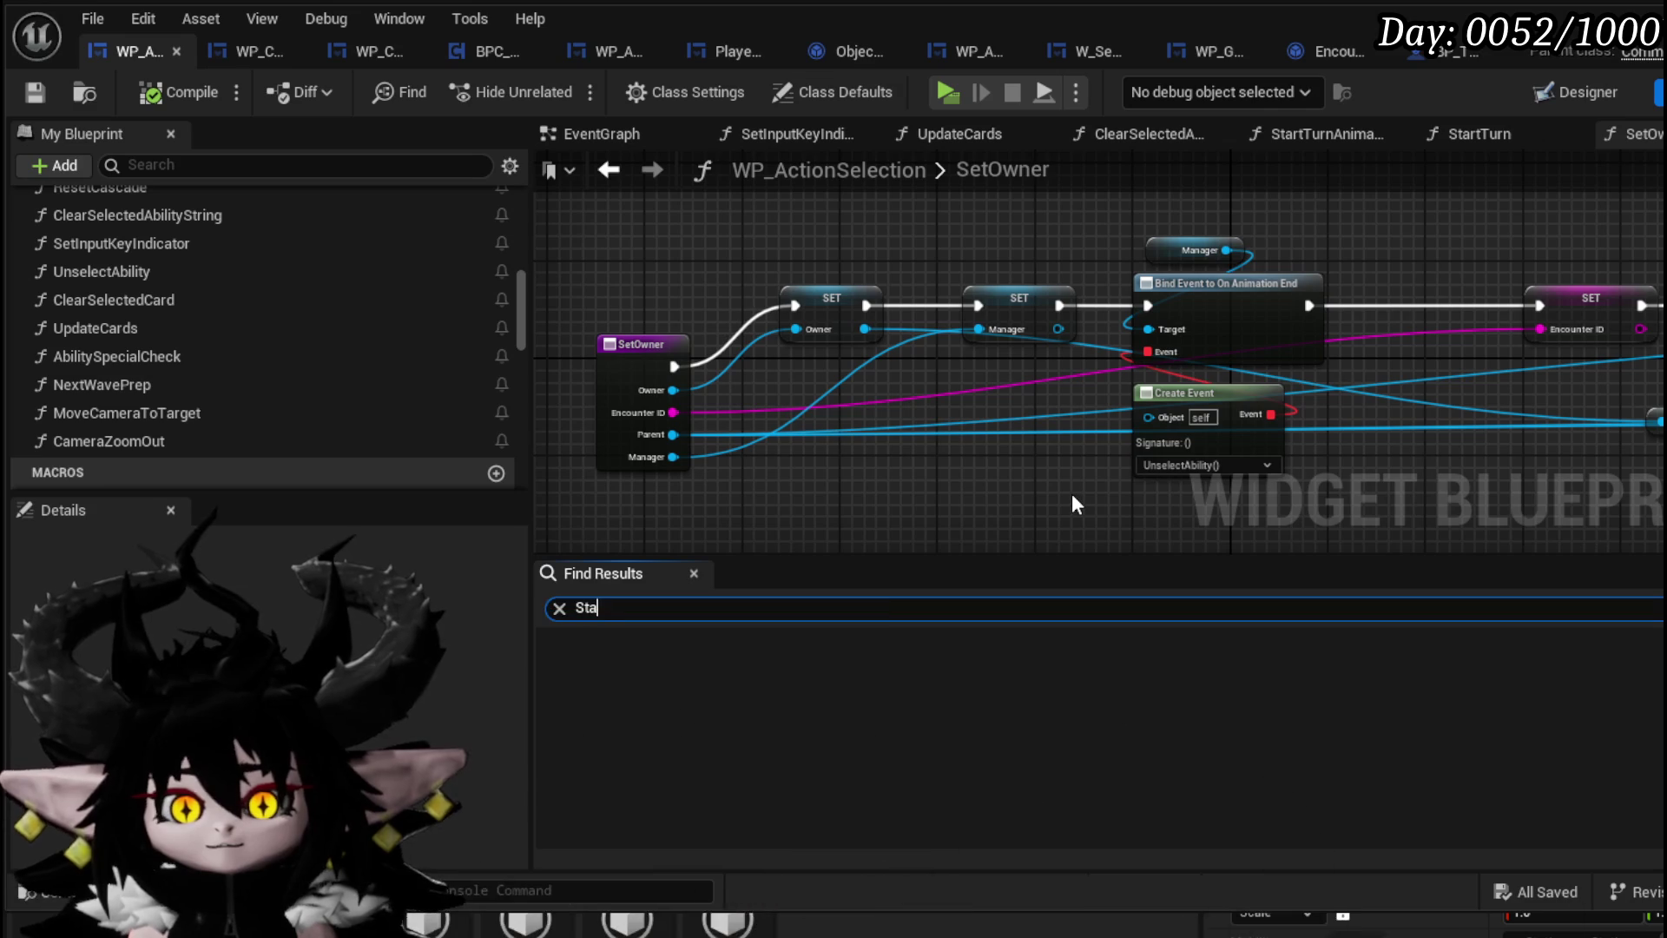
text(rtTurn)
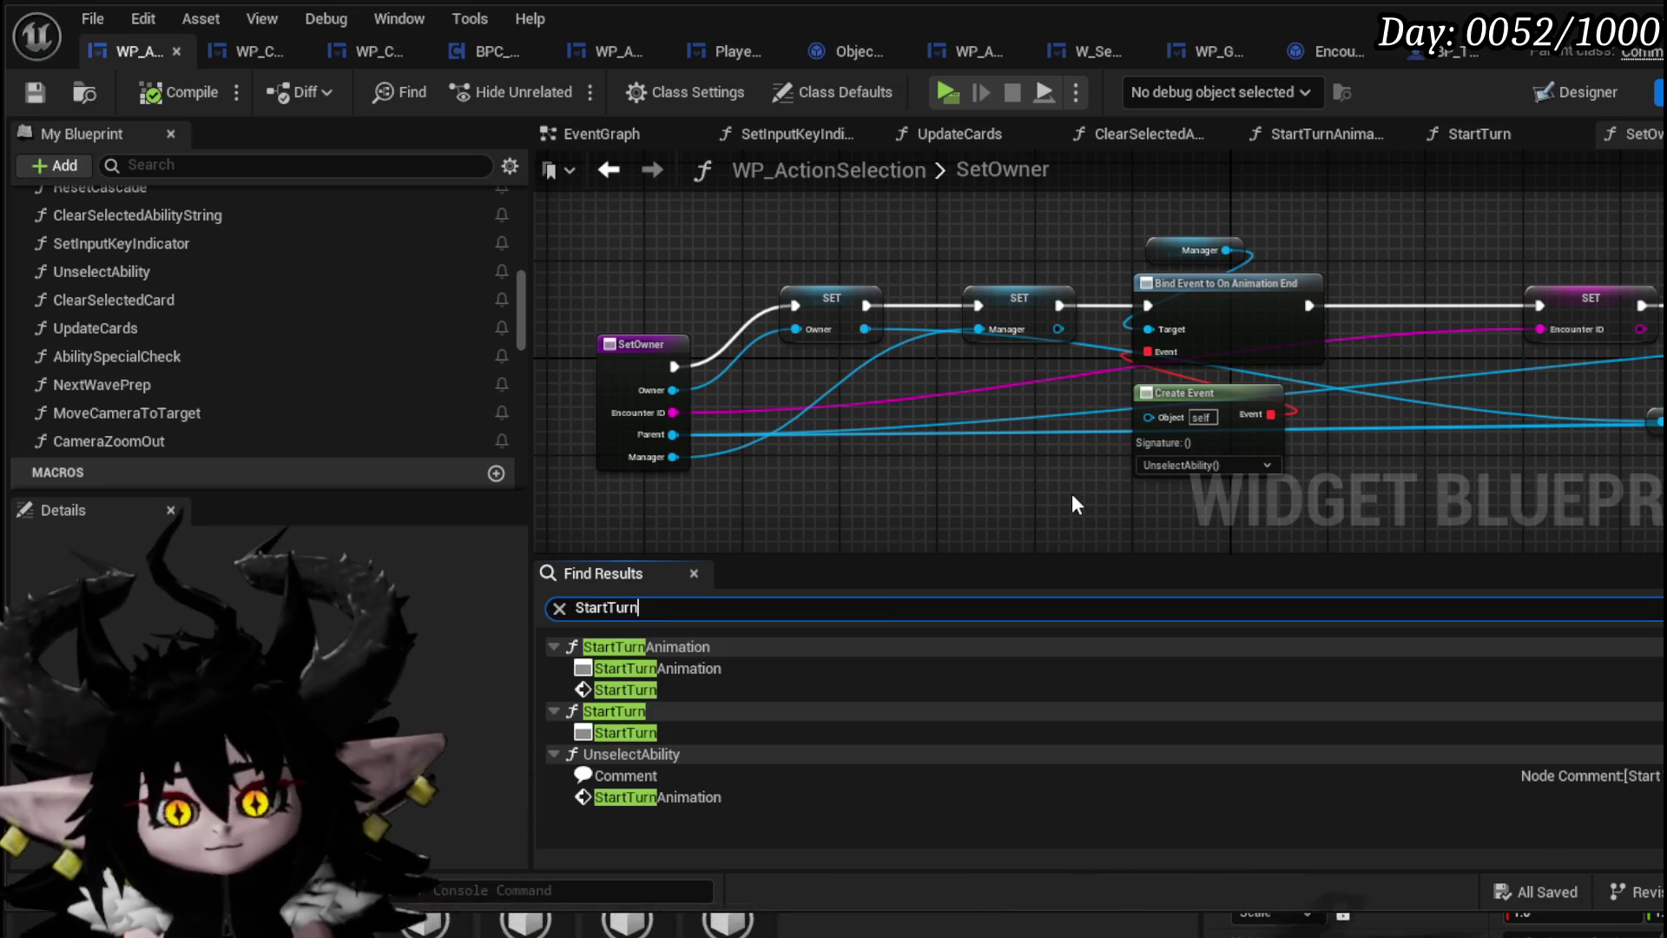
double_click(640, 692)
scroll(1092, 423, down, 5)
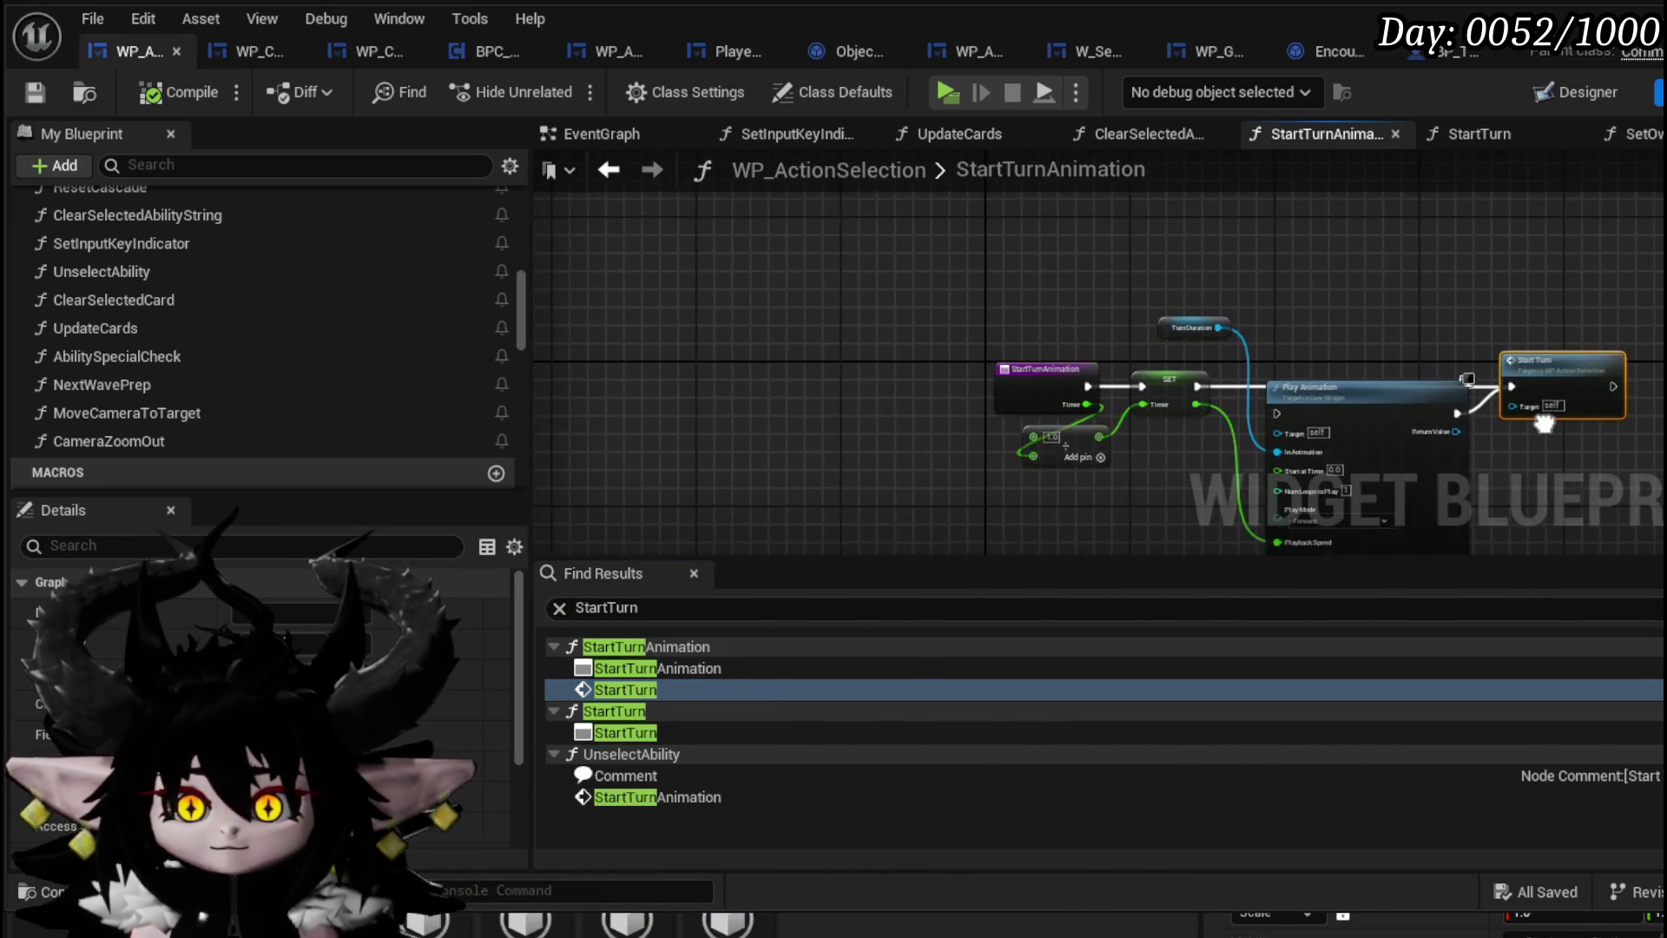
scroll(1050, 415, up, 5)
mouse_move(1051, 415)
mouse_down()
mouse_move(1024, 415)
mouse_move(946, 347)
mouse_move(955, 391)
mouse_move(1049, 453)
mouse_up()
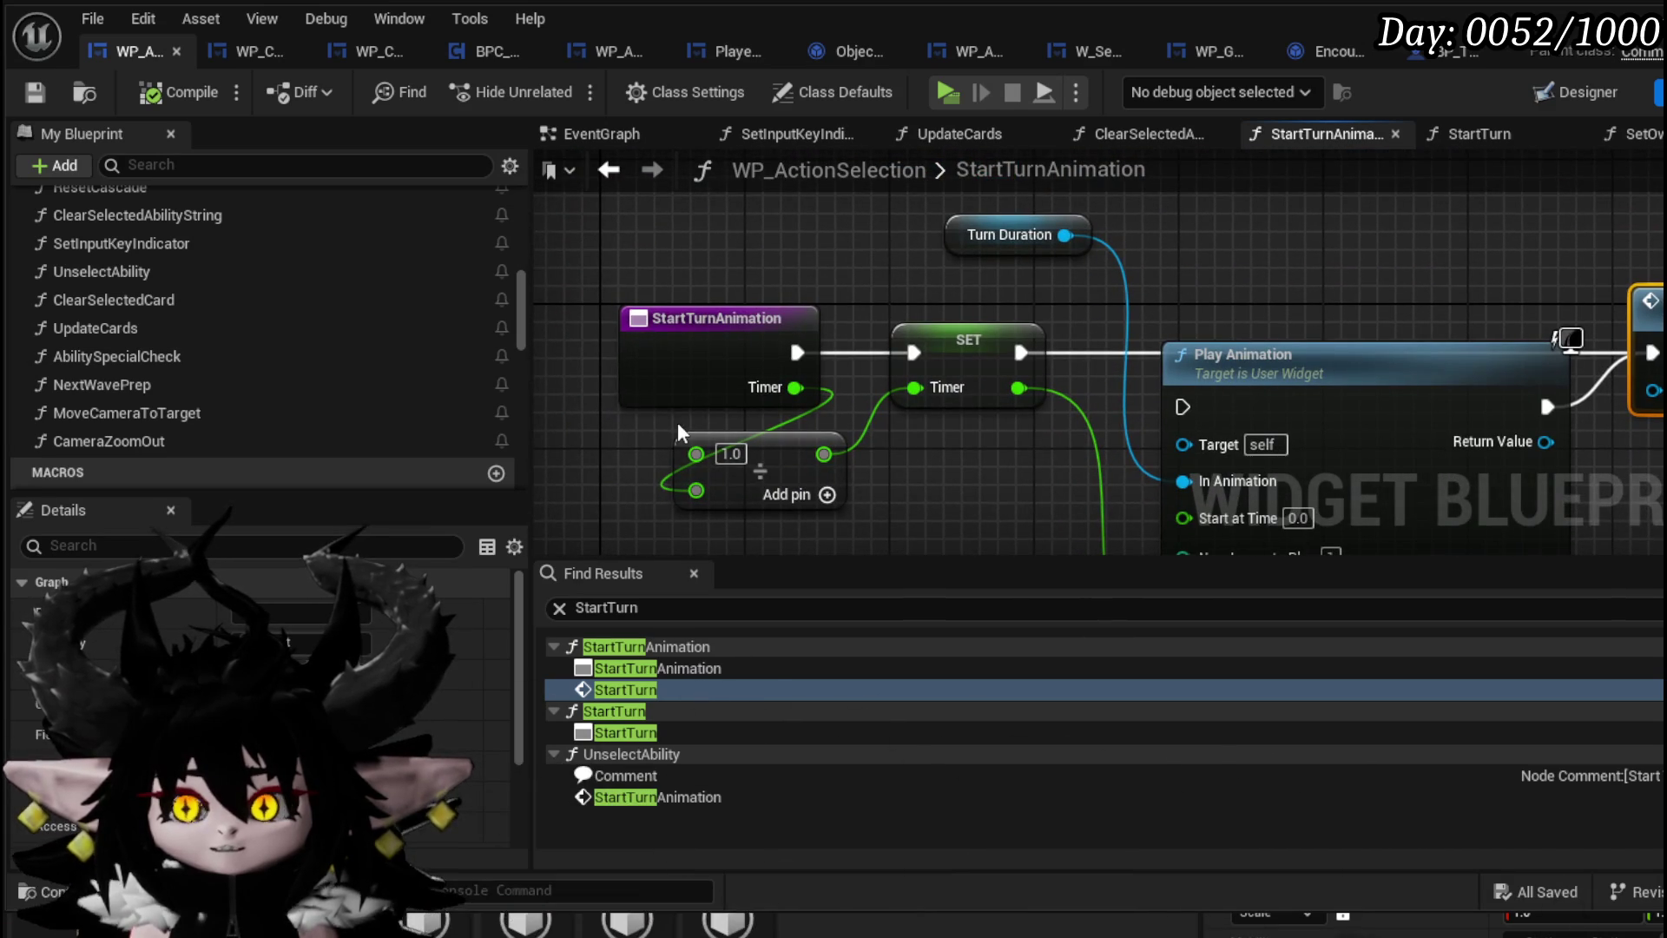
double_click(1557, 327)
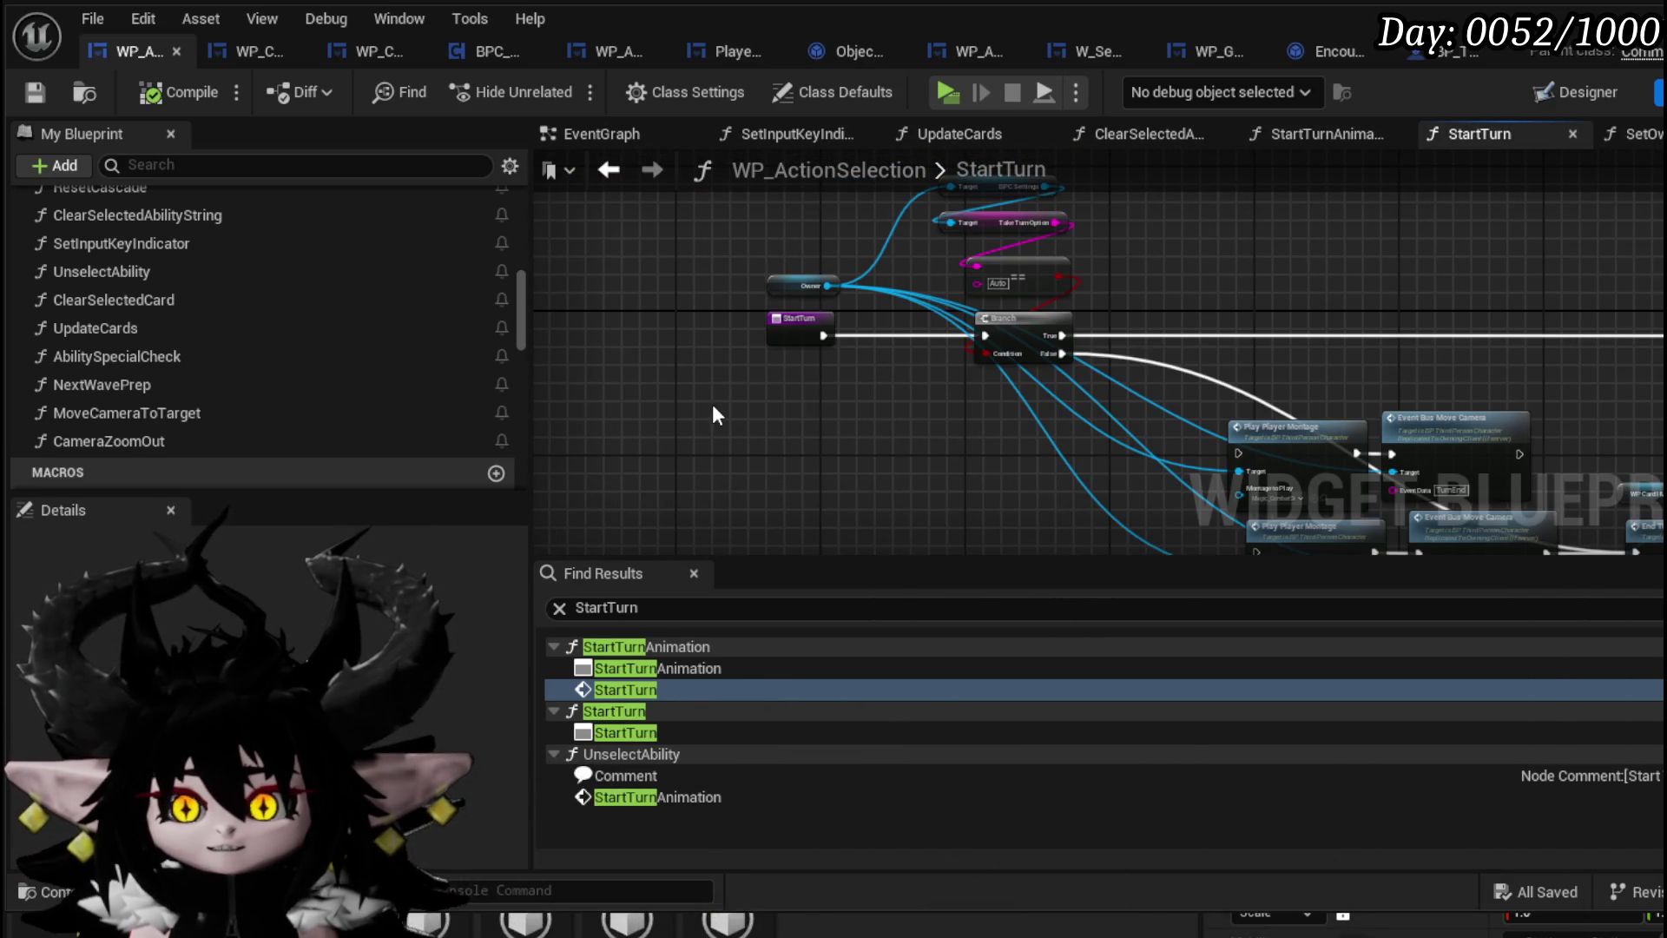
click(609, 169)
mouse_move(865, 476)
mouse_down()
mouse_move(866, 408)
mouse_move(1051, 423)
mouse_up()
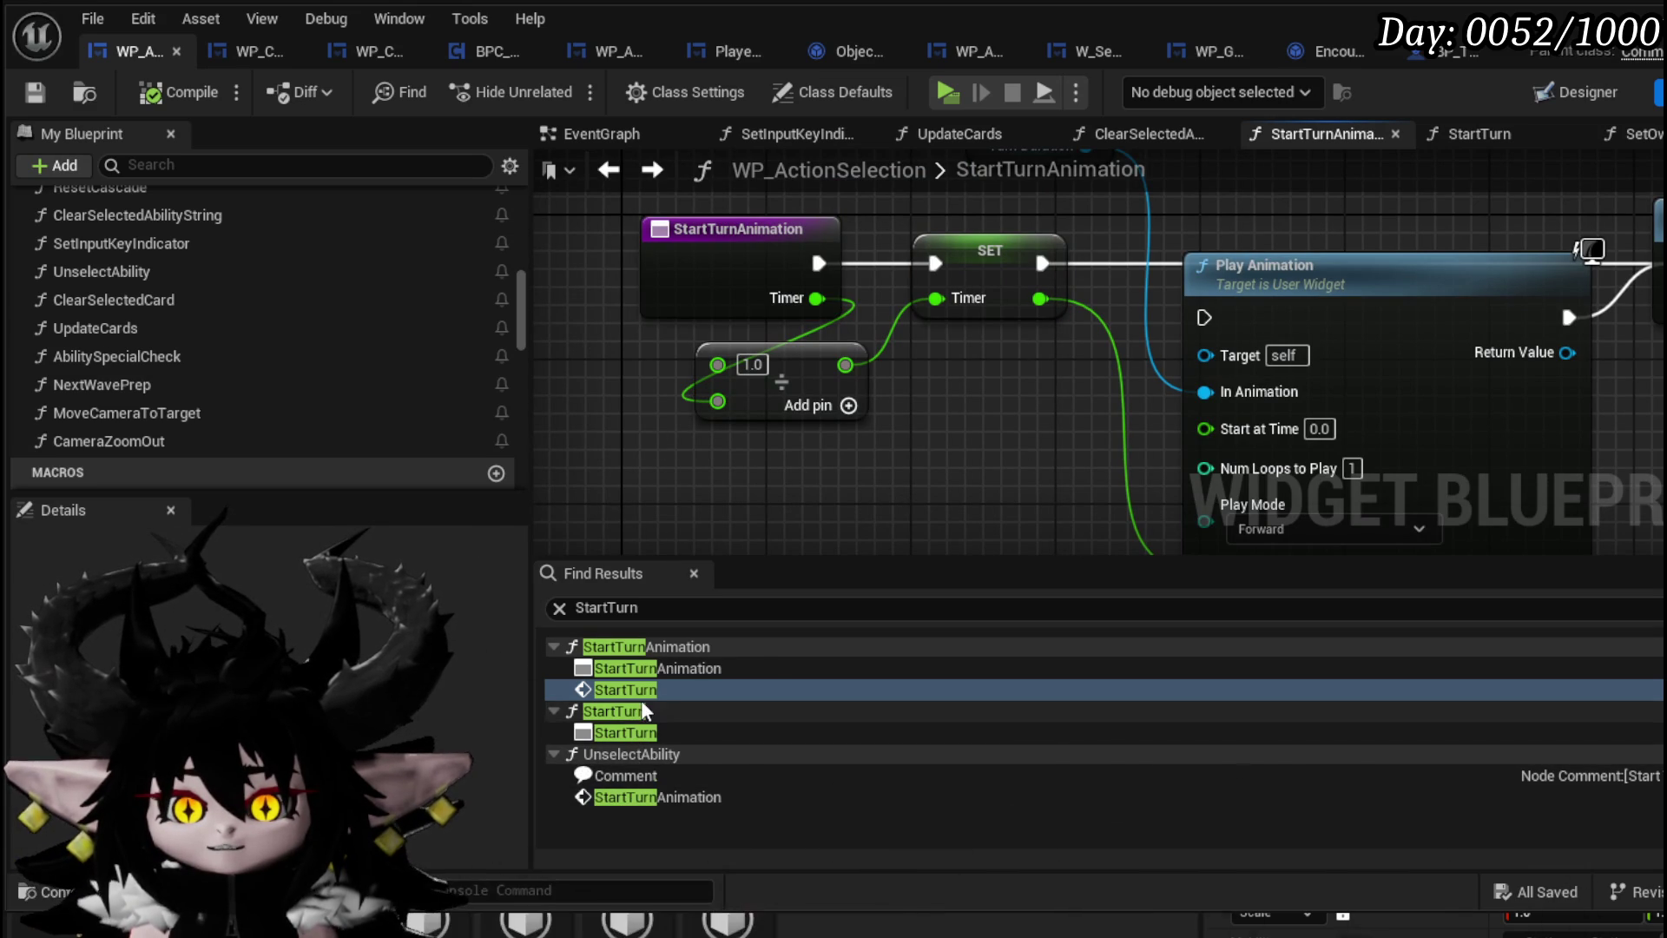
double_click(635, 731)
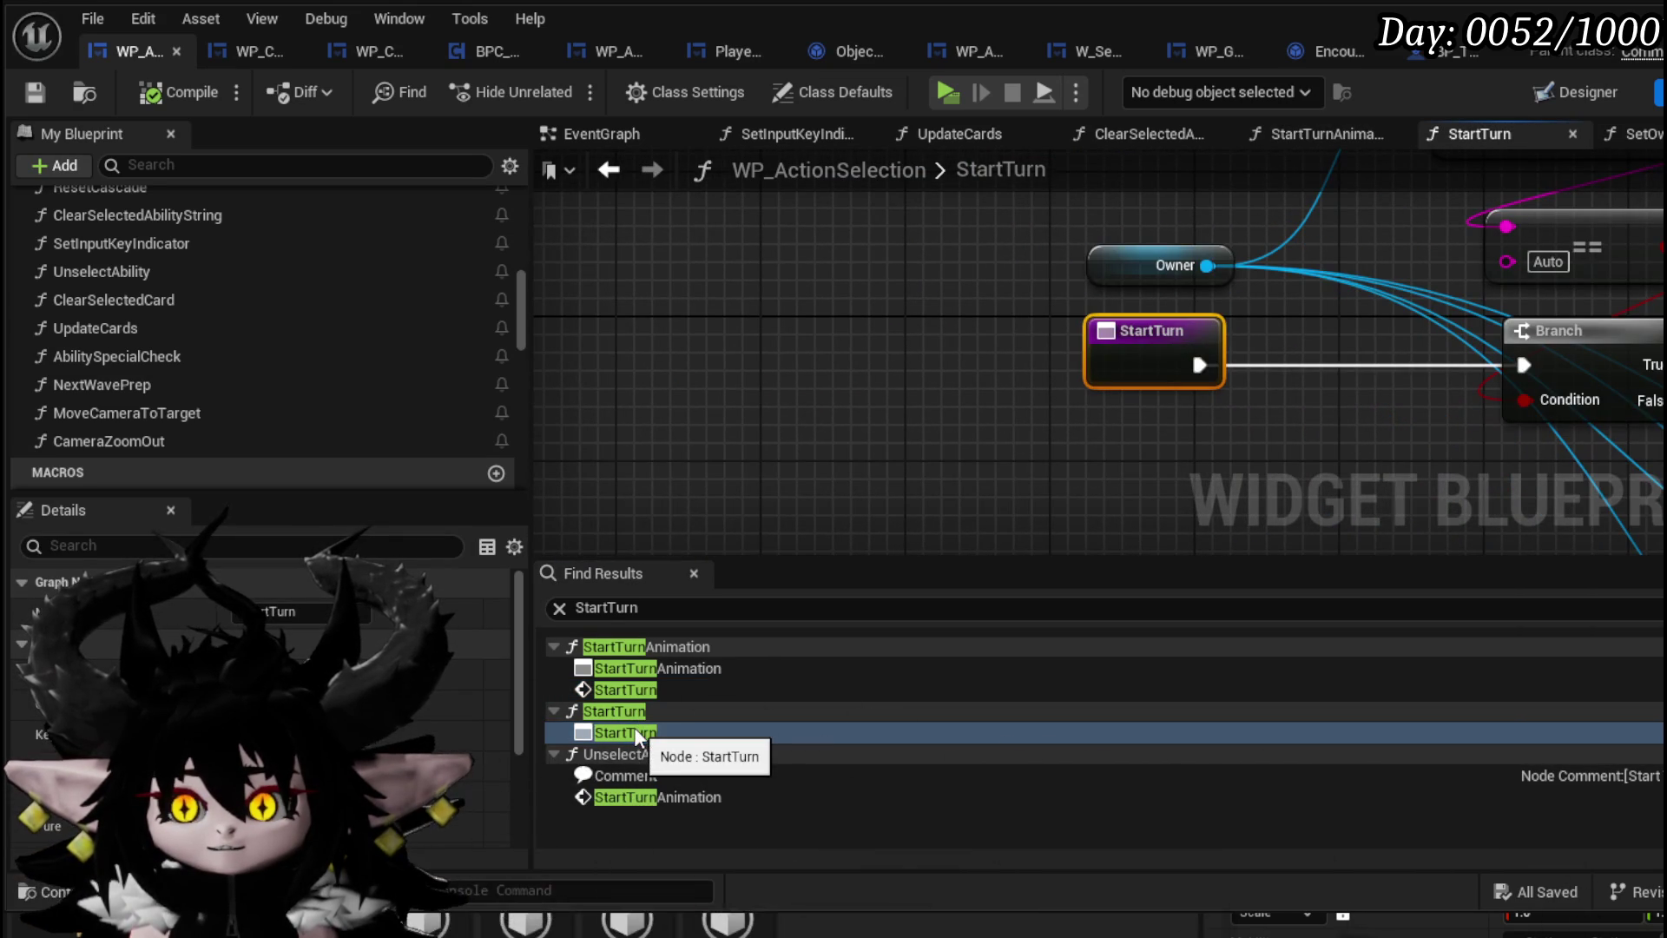
double_click(628, 673)
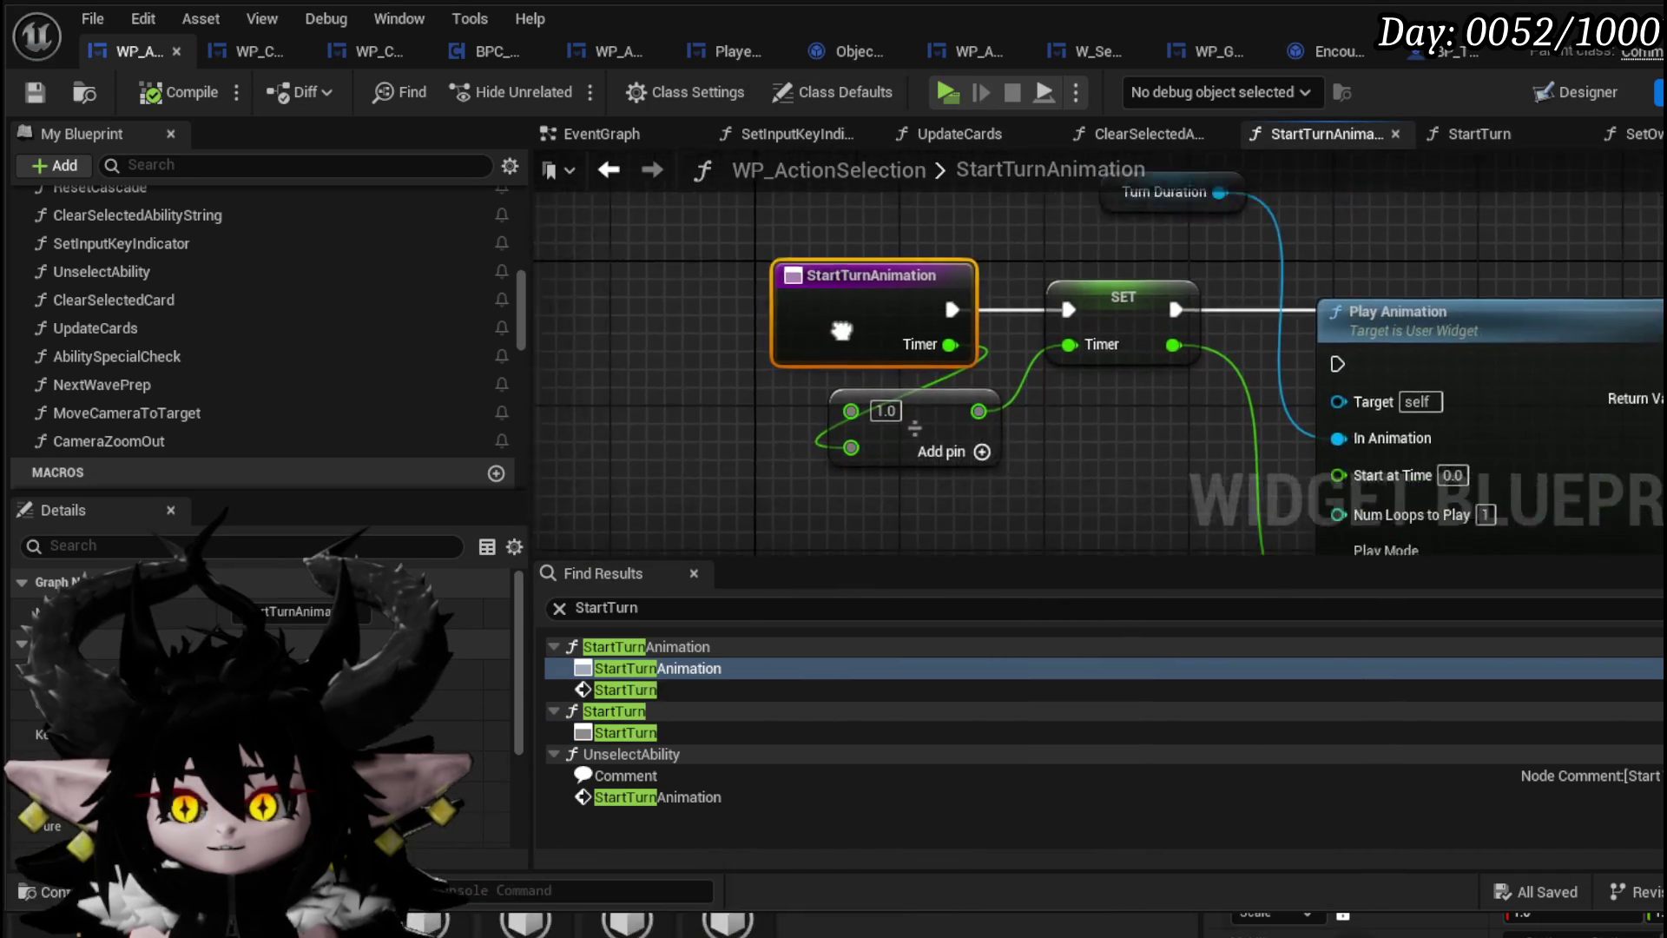
Search for StartTurnAnimation, find its call in UnselectAbility, and open the StartTurnAnimation graph
click(655, 609)
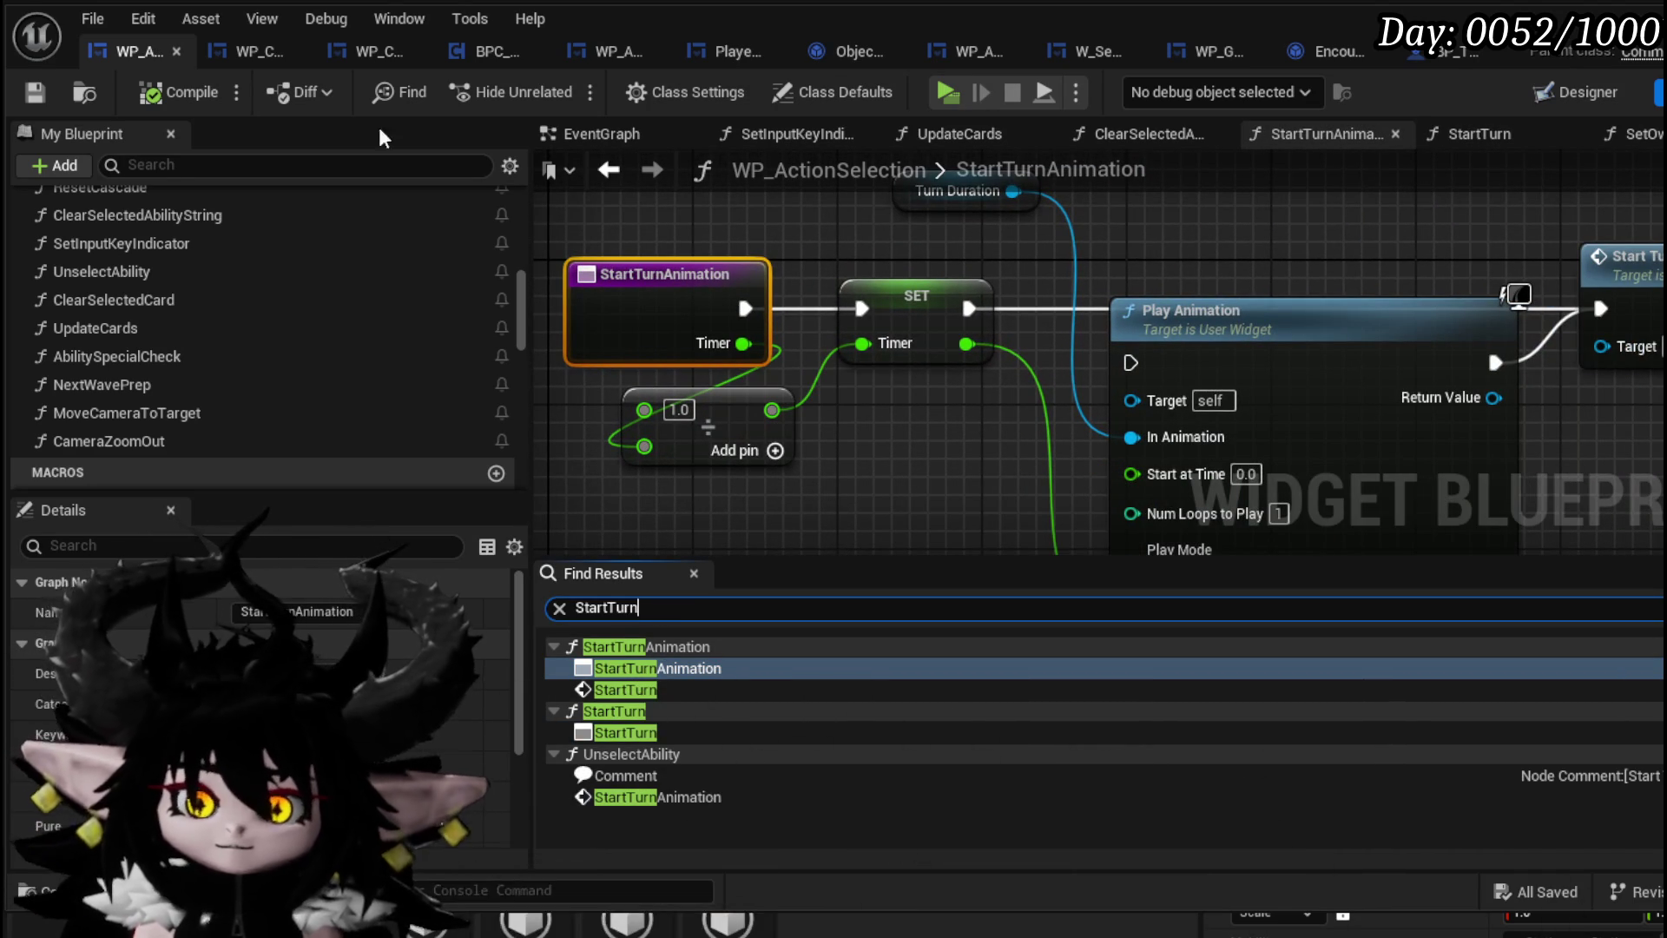
text(A)
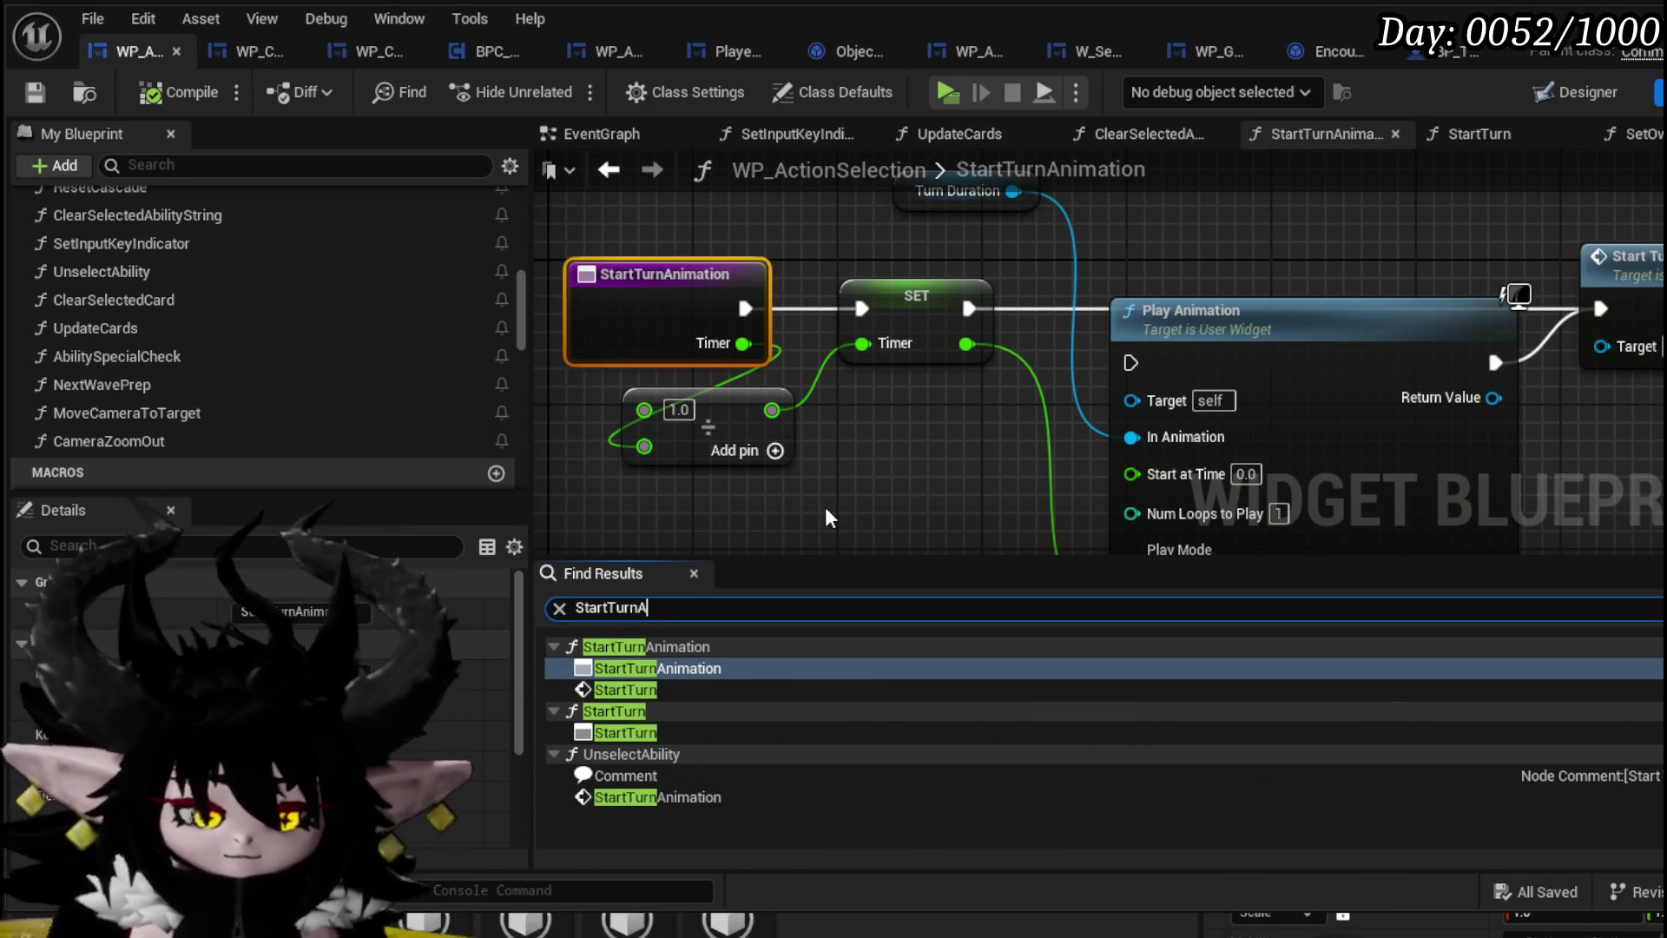
text(nimation)
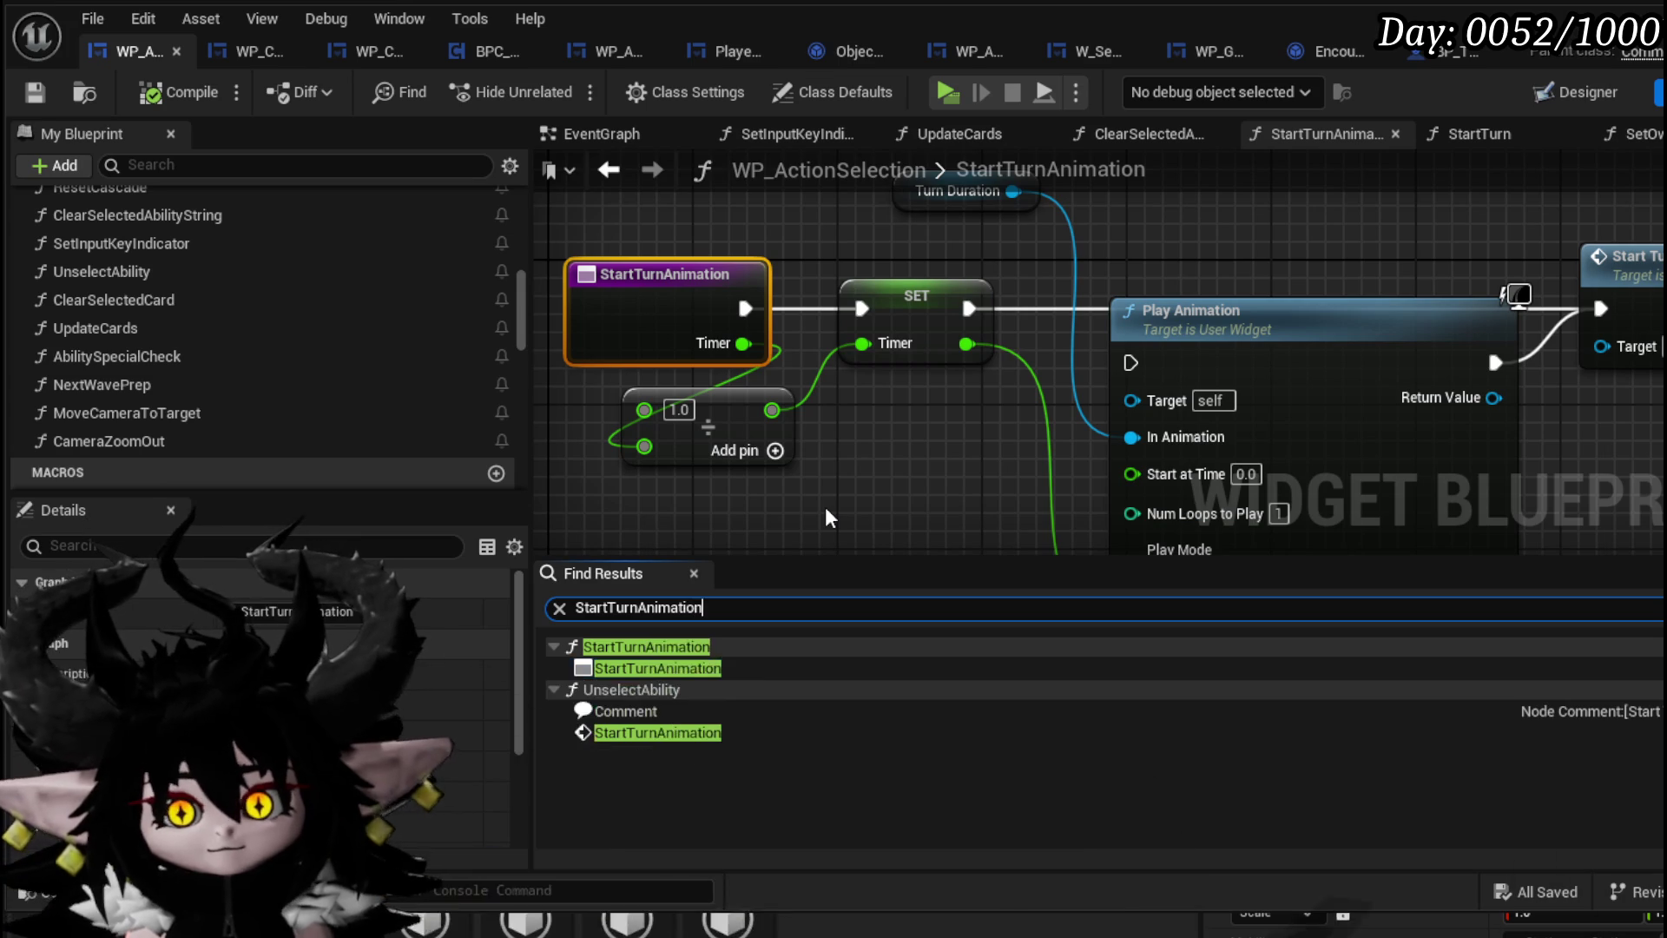
click(648, 733)
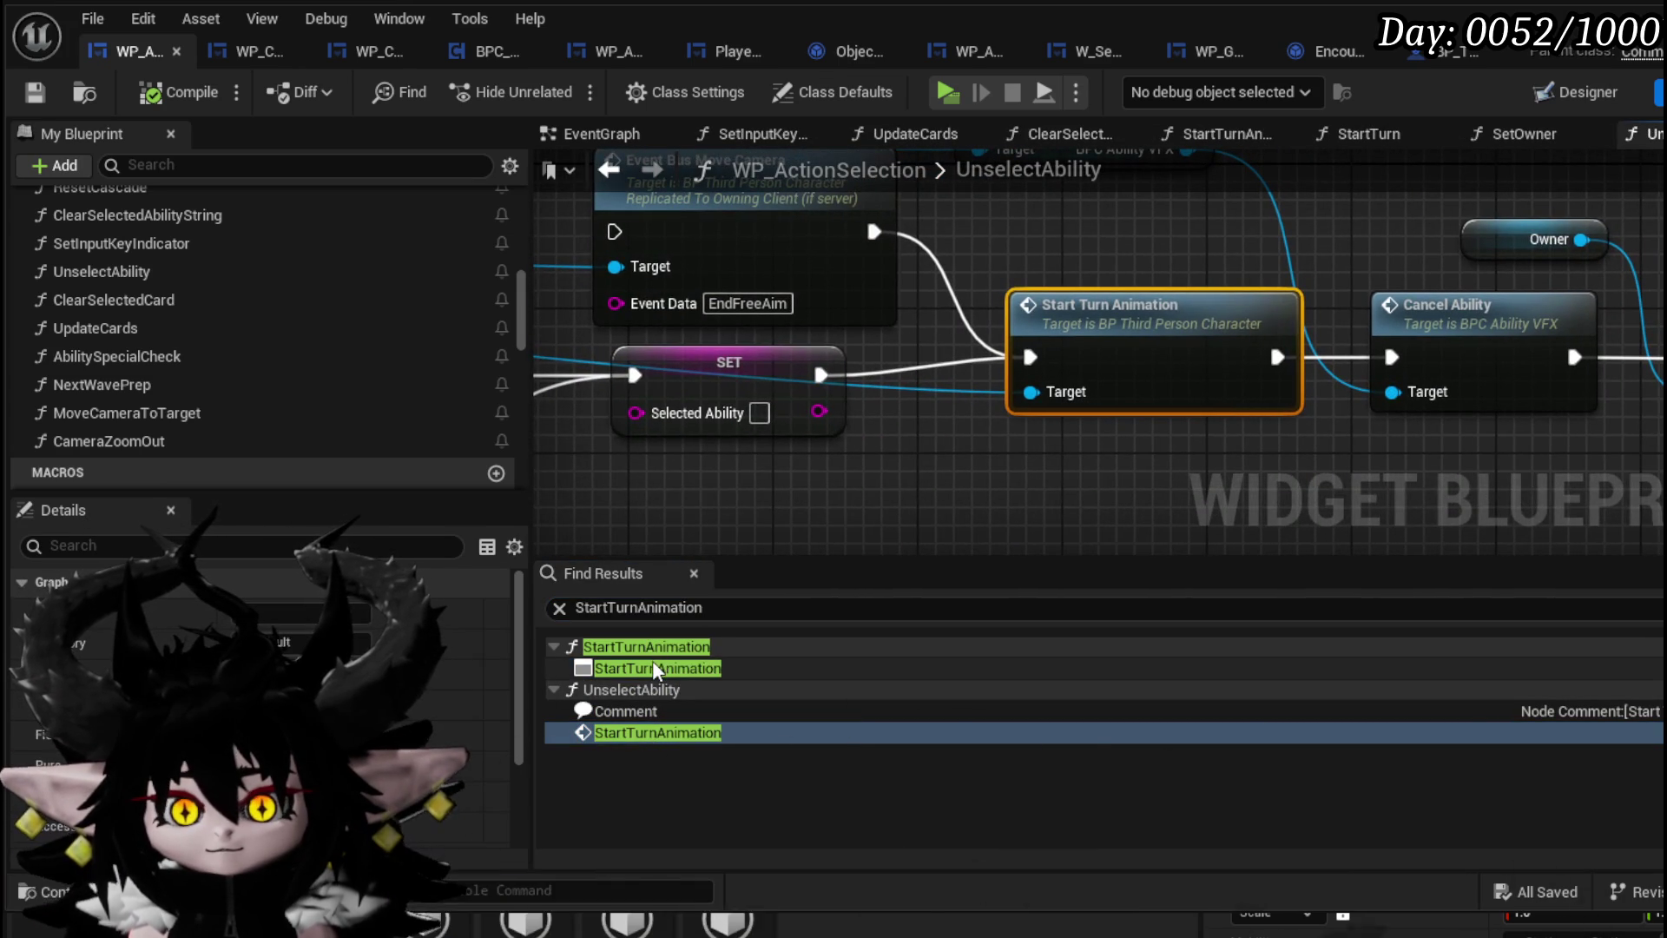
click(658, 668)
scroll(867, 442, down, 2)
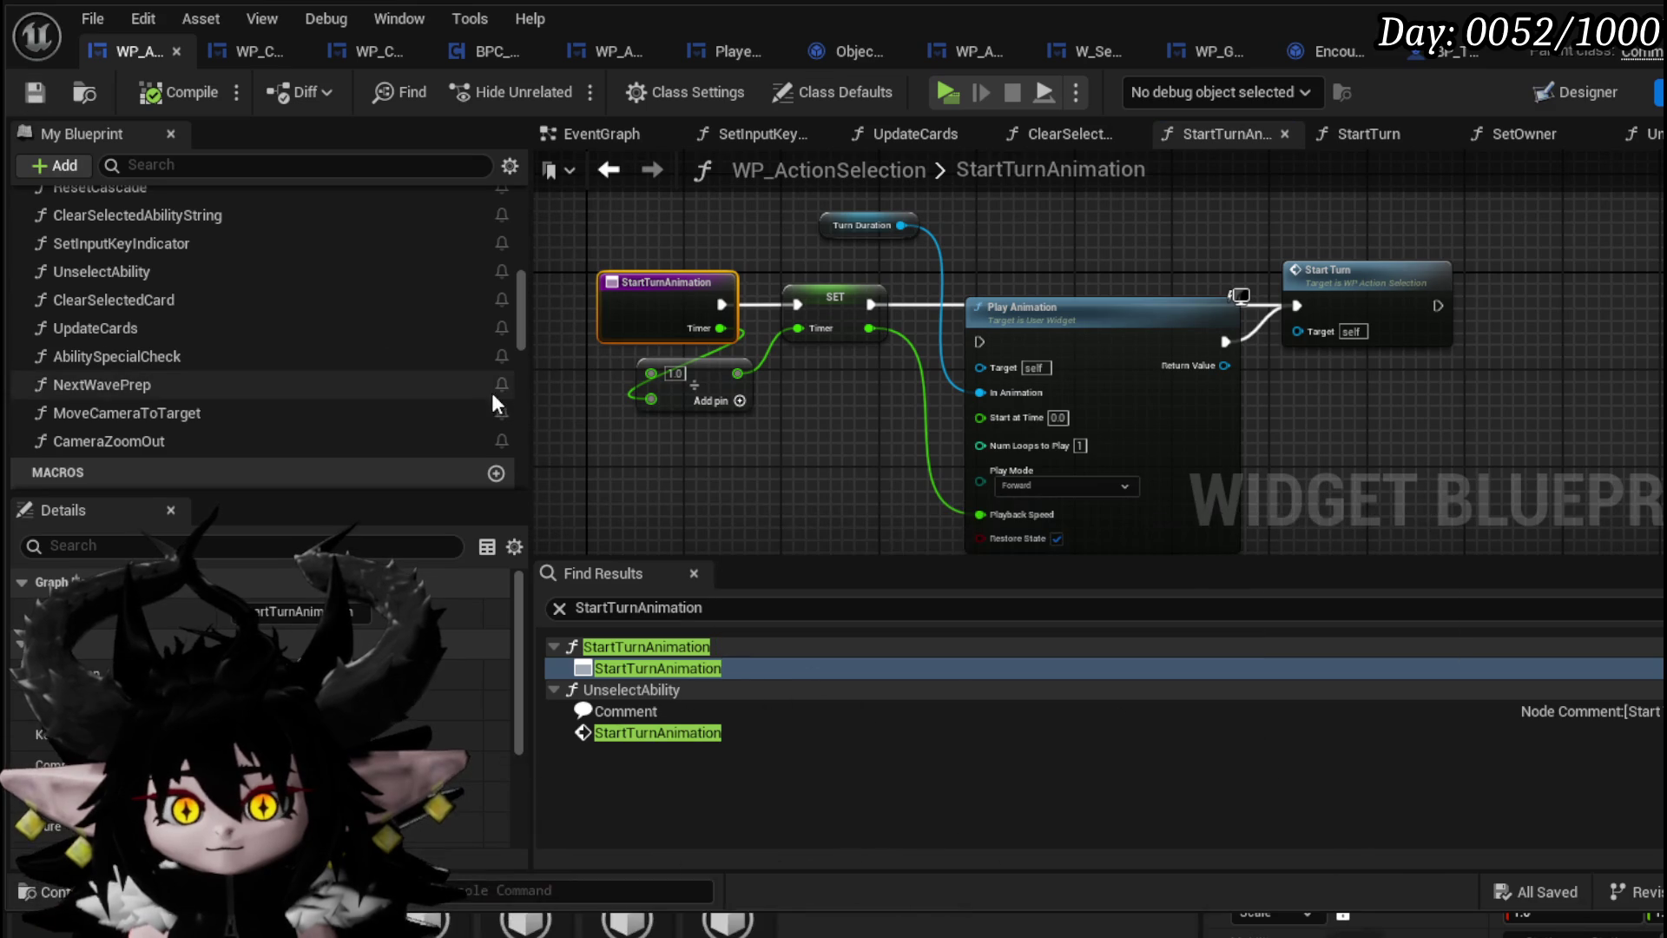
key(ctrl+f)
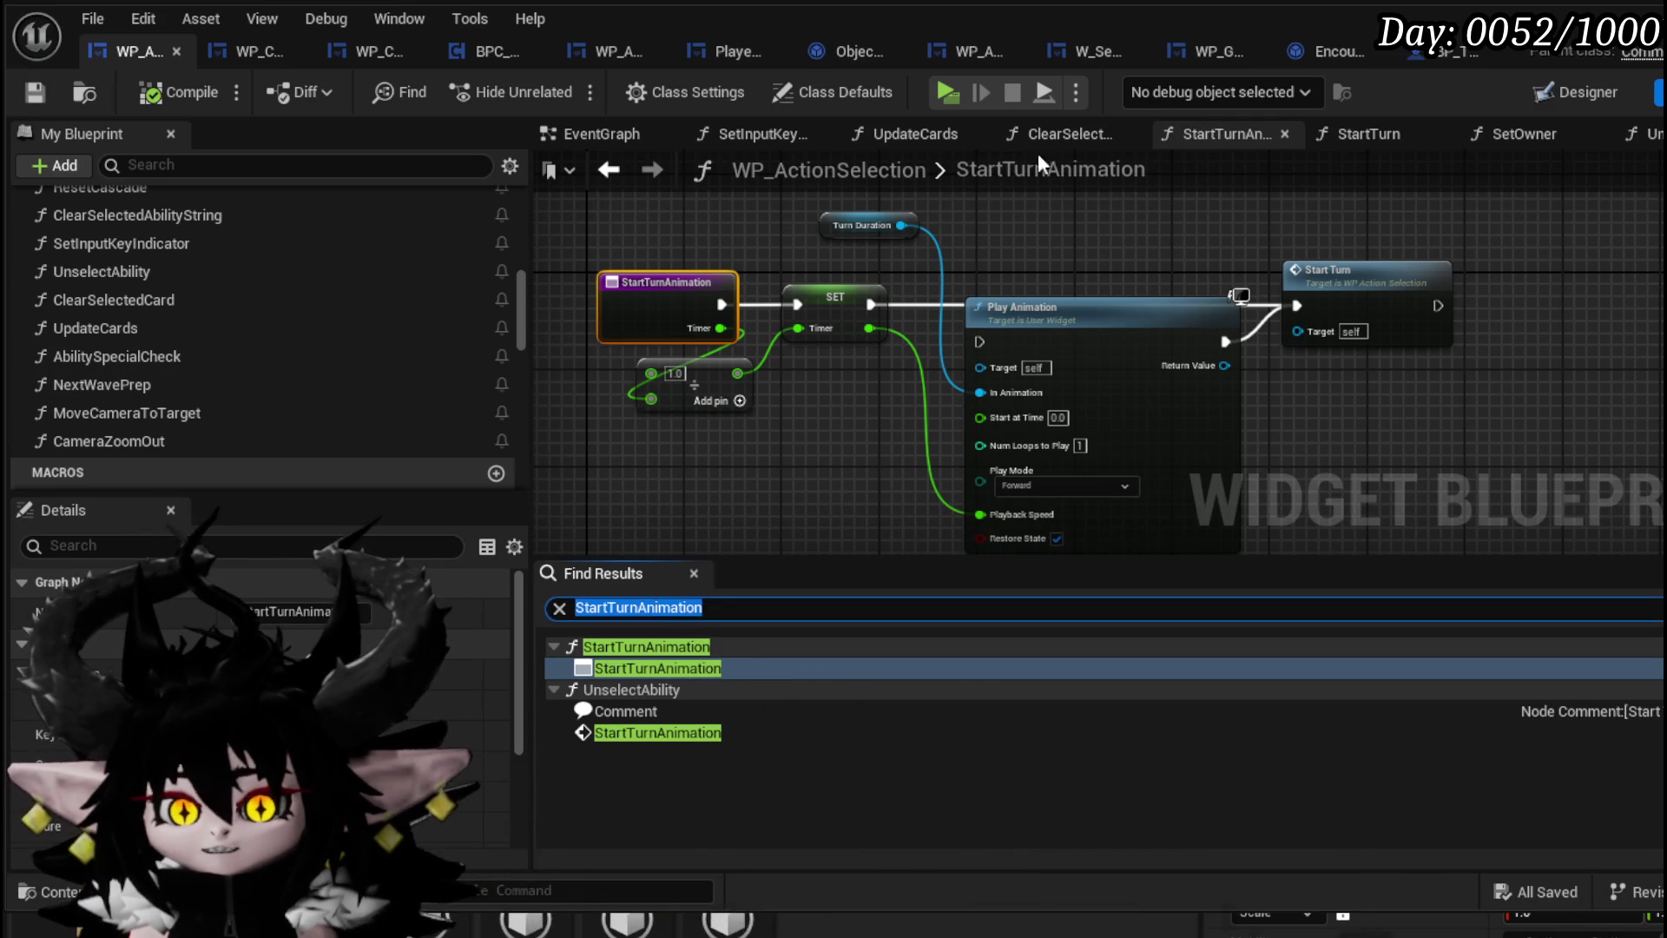
Search BP_ThirdPersonCharacter for StartTurnAnimation and reach the custom event driving Play Montage
click(1420, 59)
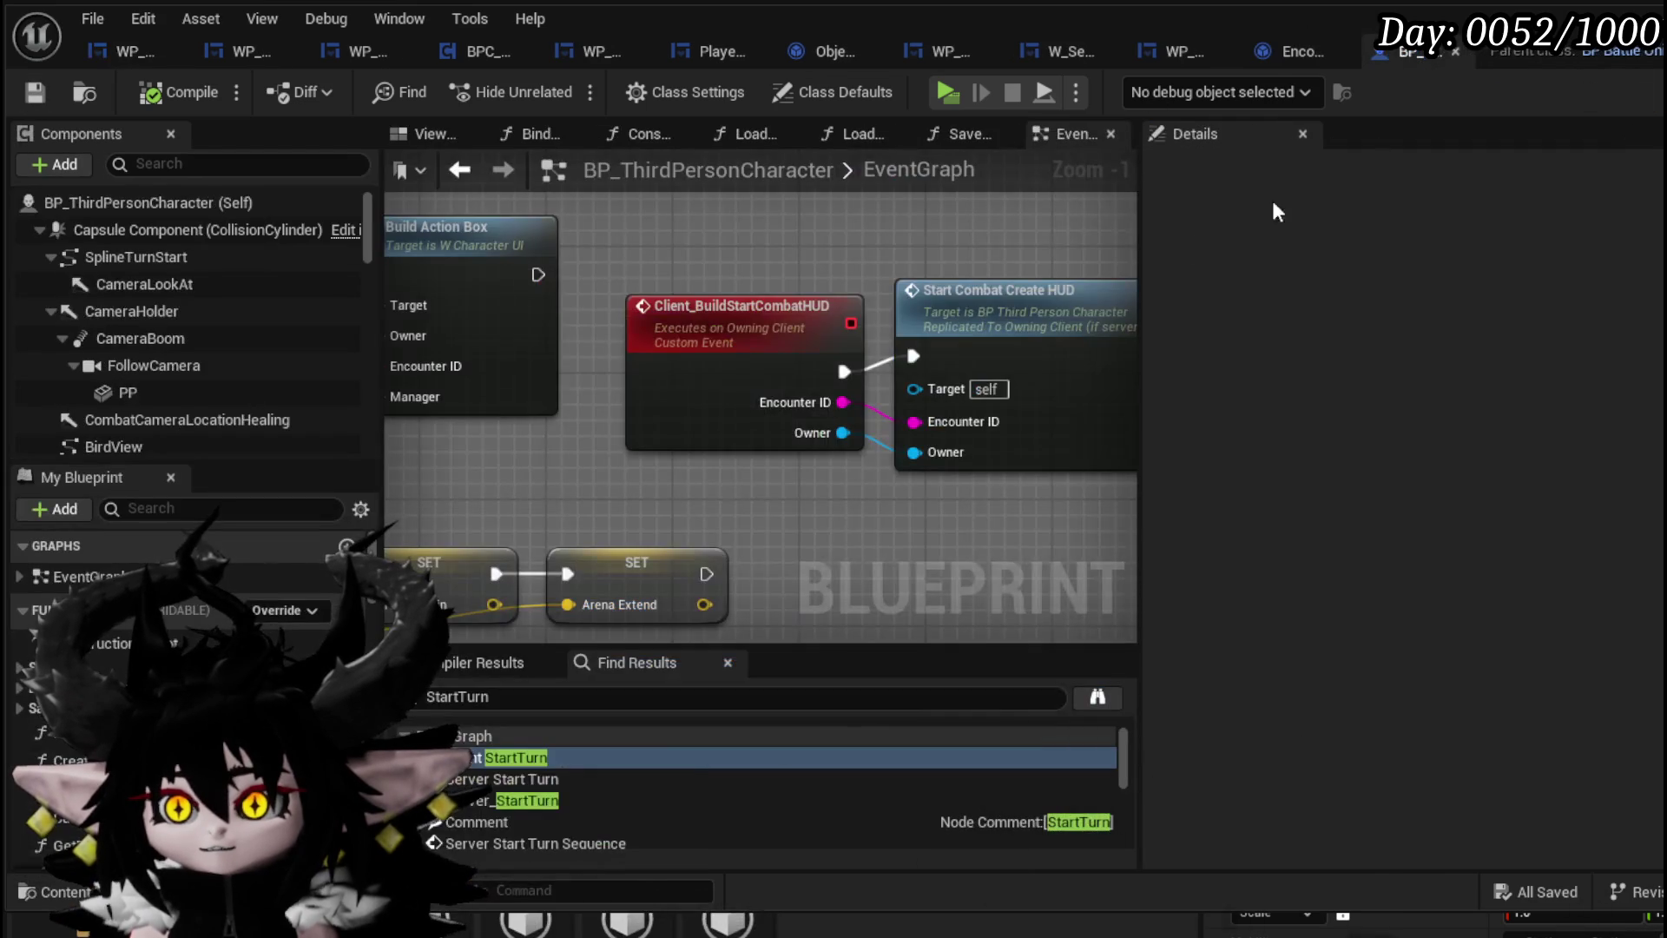
text(Animation)
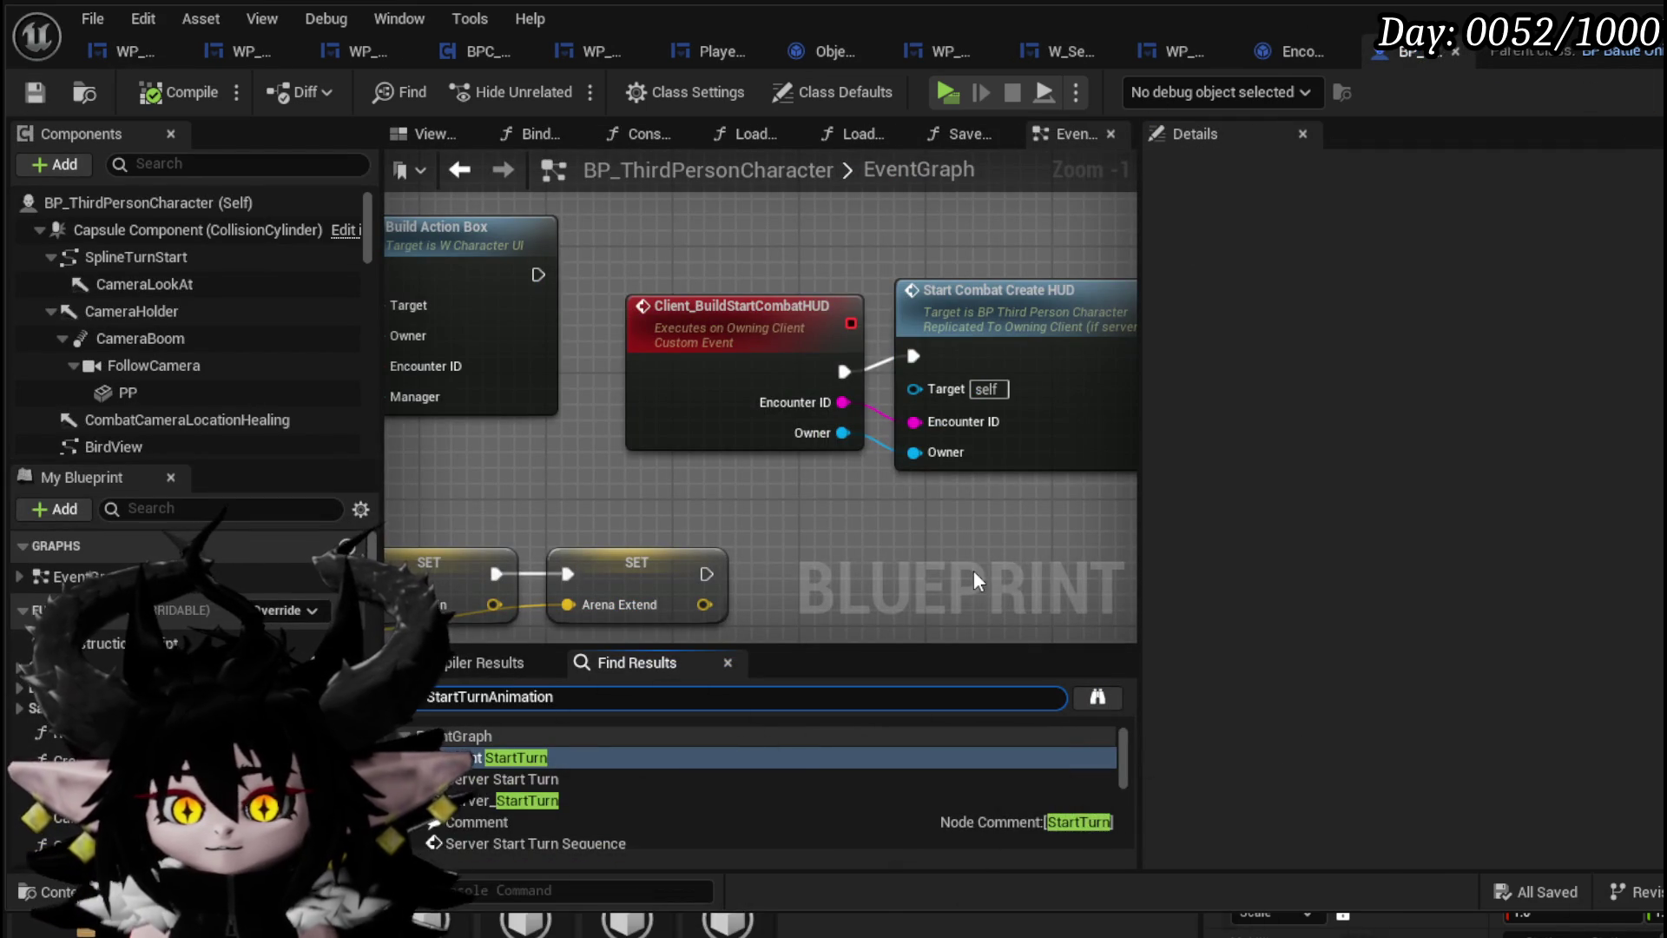
key(Return)
click(508, 781)
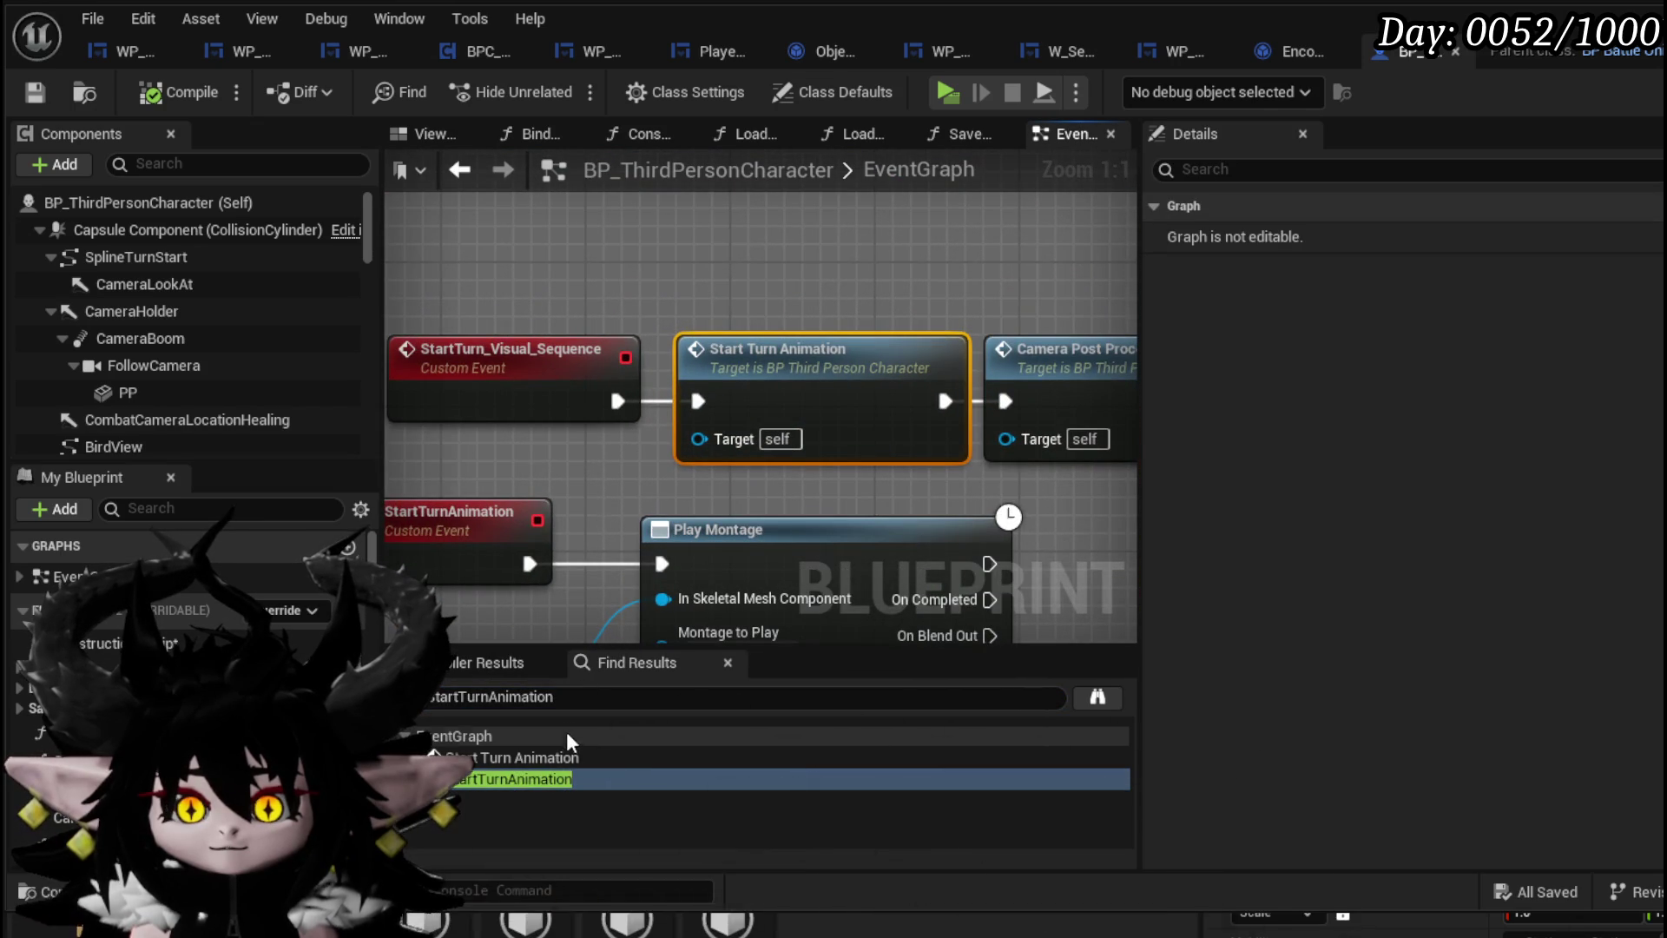
click(534, 757)
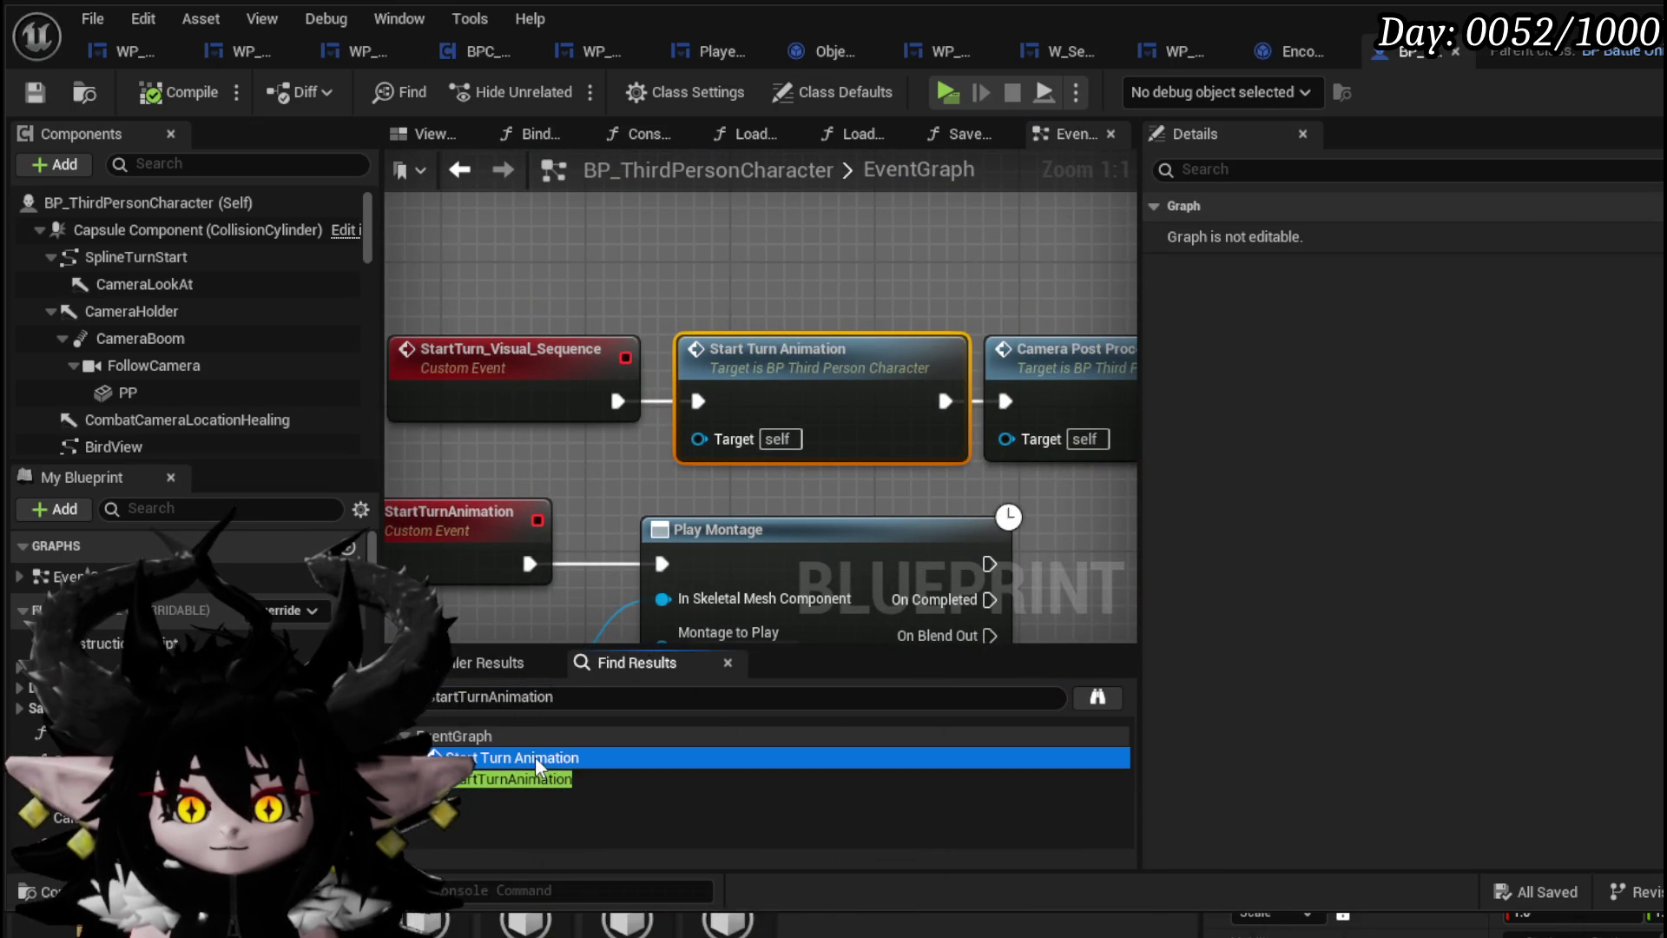
mouse_move(551, 410)
mouse_down()
mouse_move(431, 388)
mouse_move(471, 538)
mouse_up()
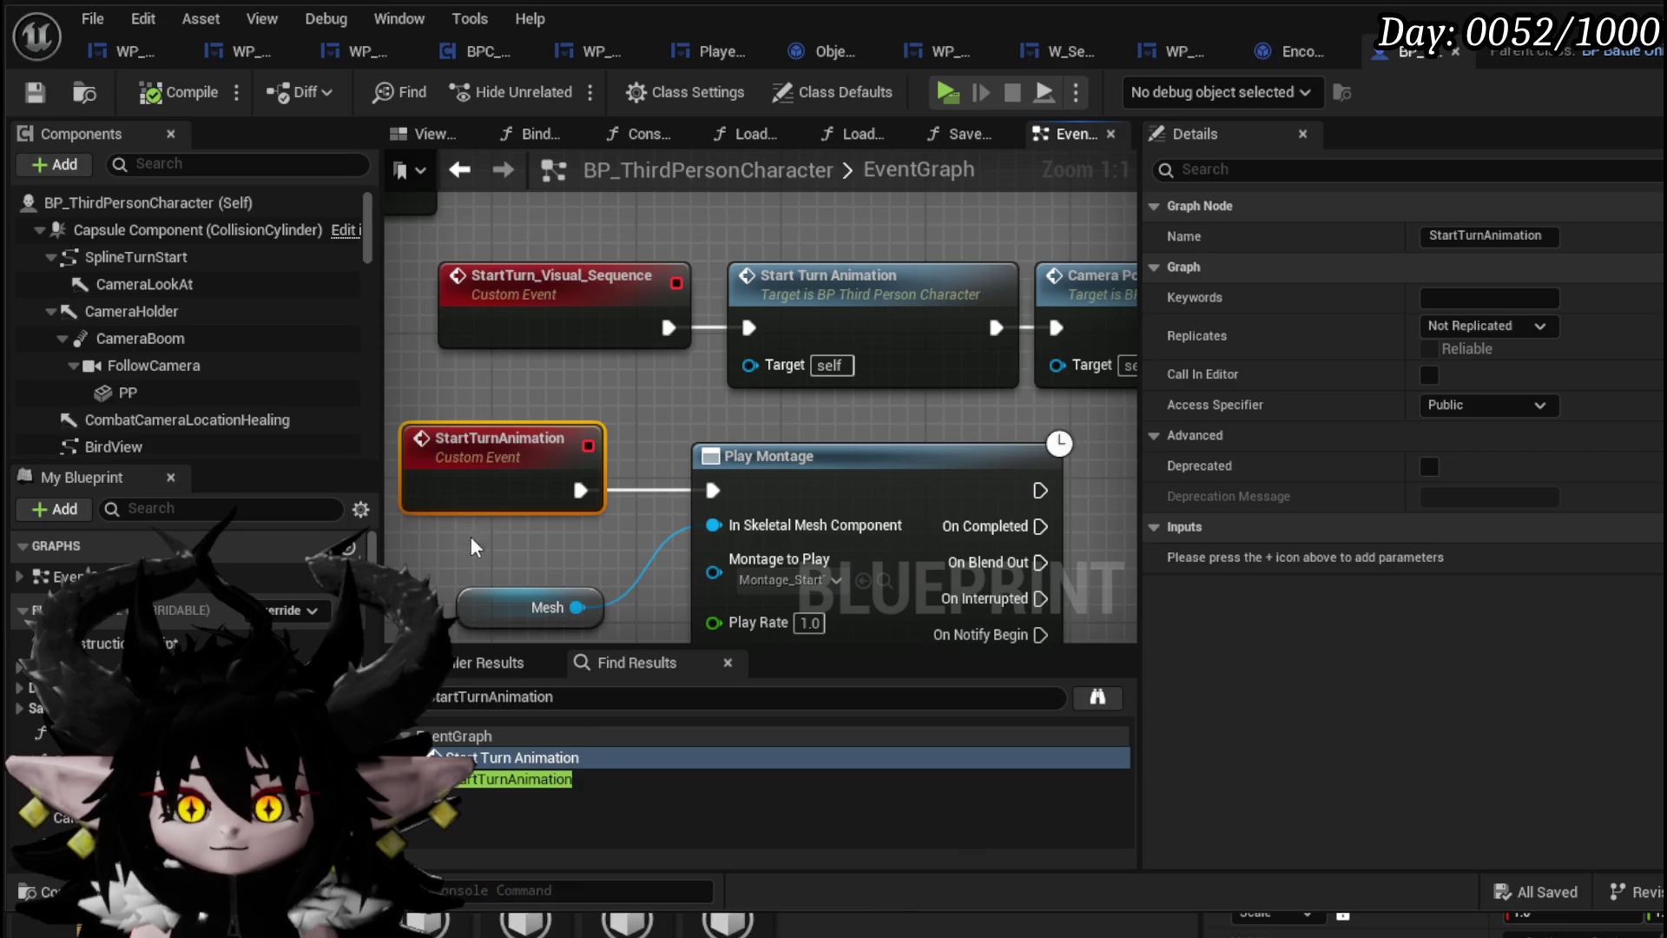
double_click(894, 283)
mouse_move(445, 346)
mouse_down()
mouse_move(505, 230)
mouse_move(565, 243)
mouse_up()
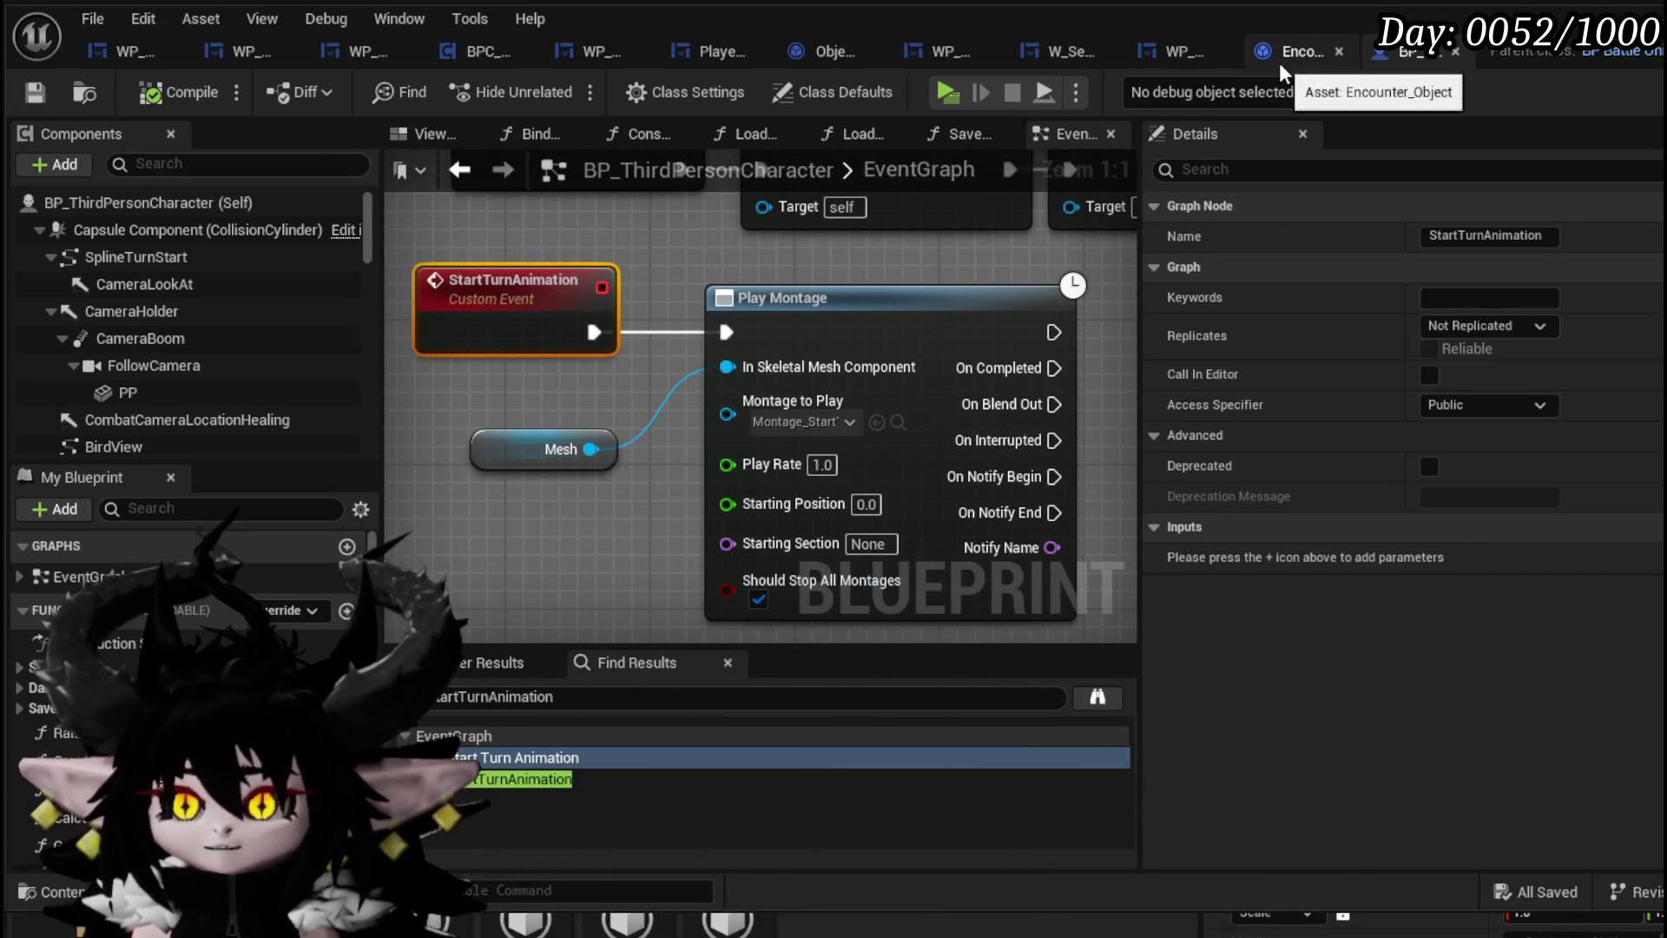
Search Encounter_Object for StartTurnAnimation references, find none, and return to WP_ActionSelection
click(1281, 62)
click(568, 648)
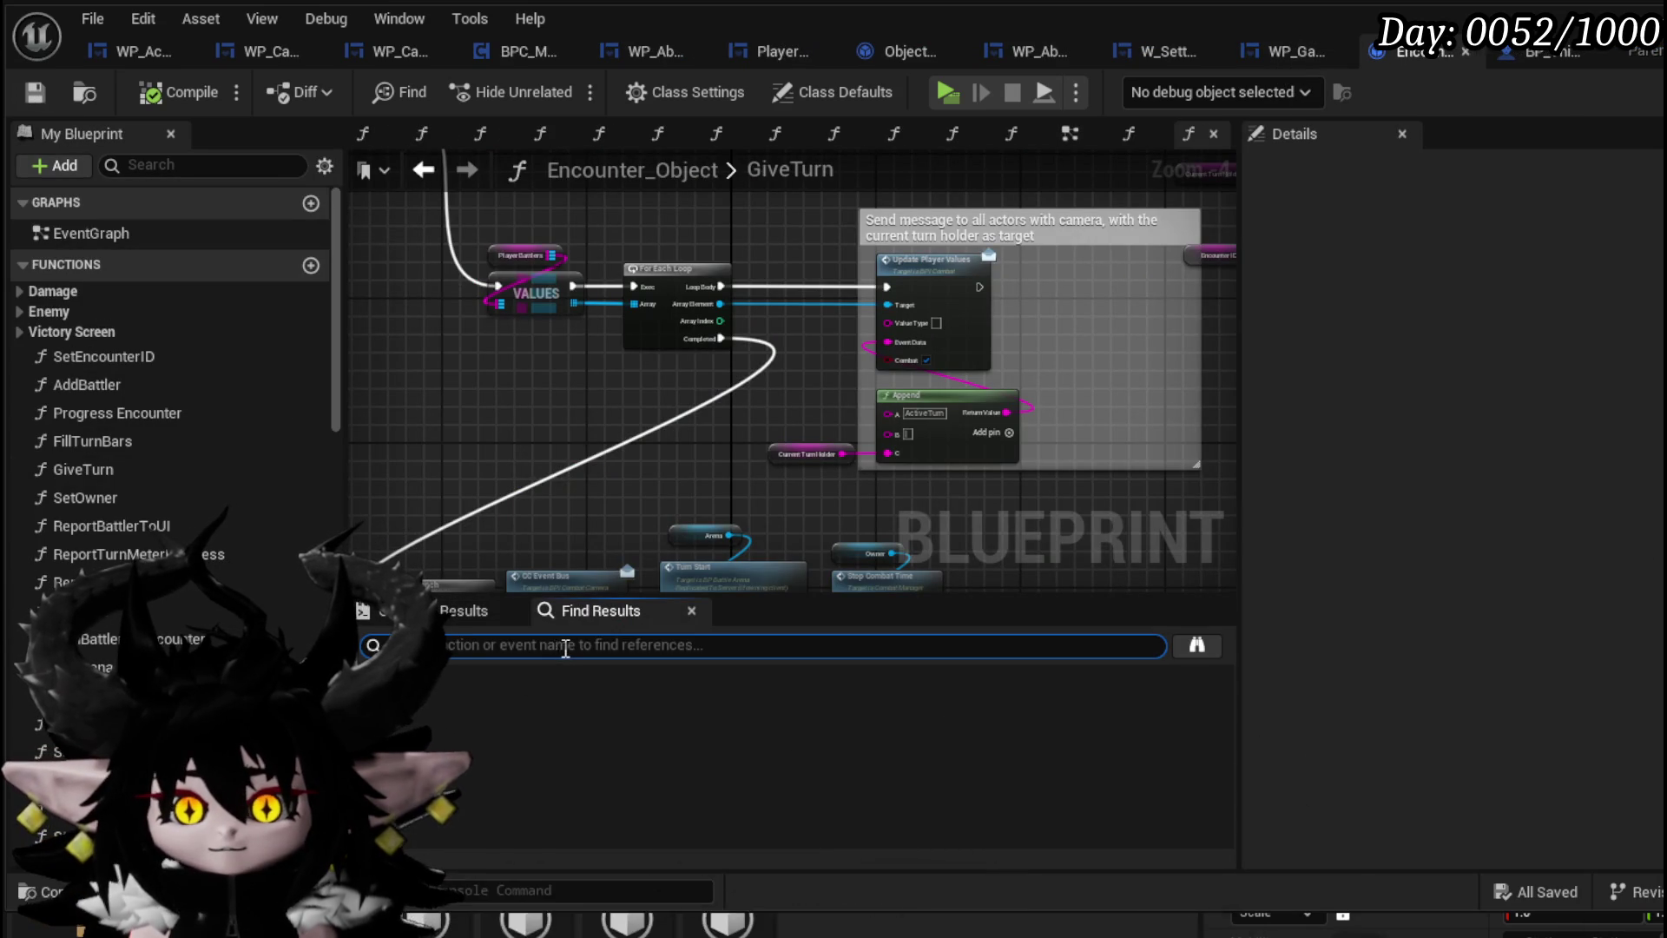
key(ctrl+v)
key(Return)
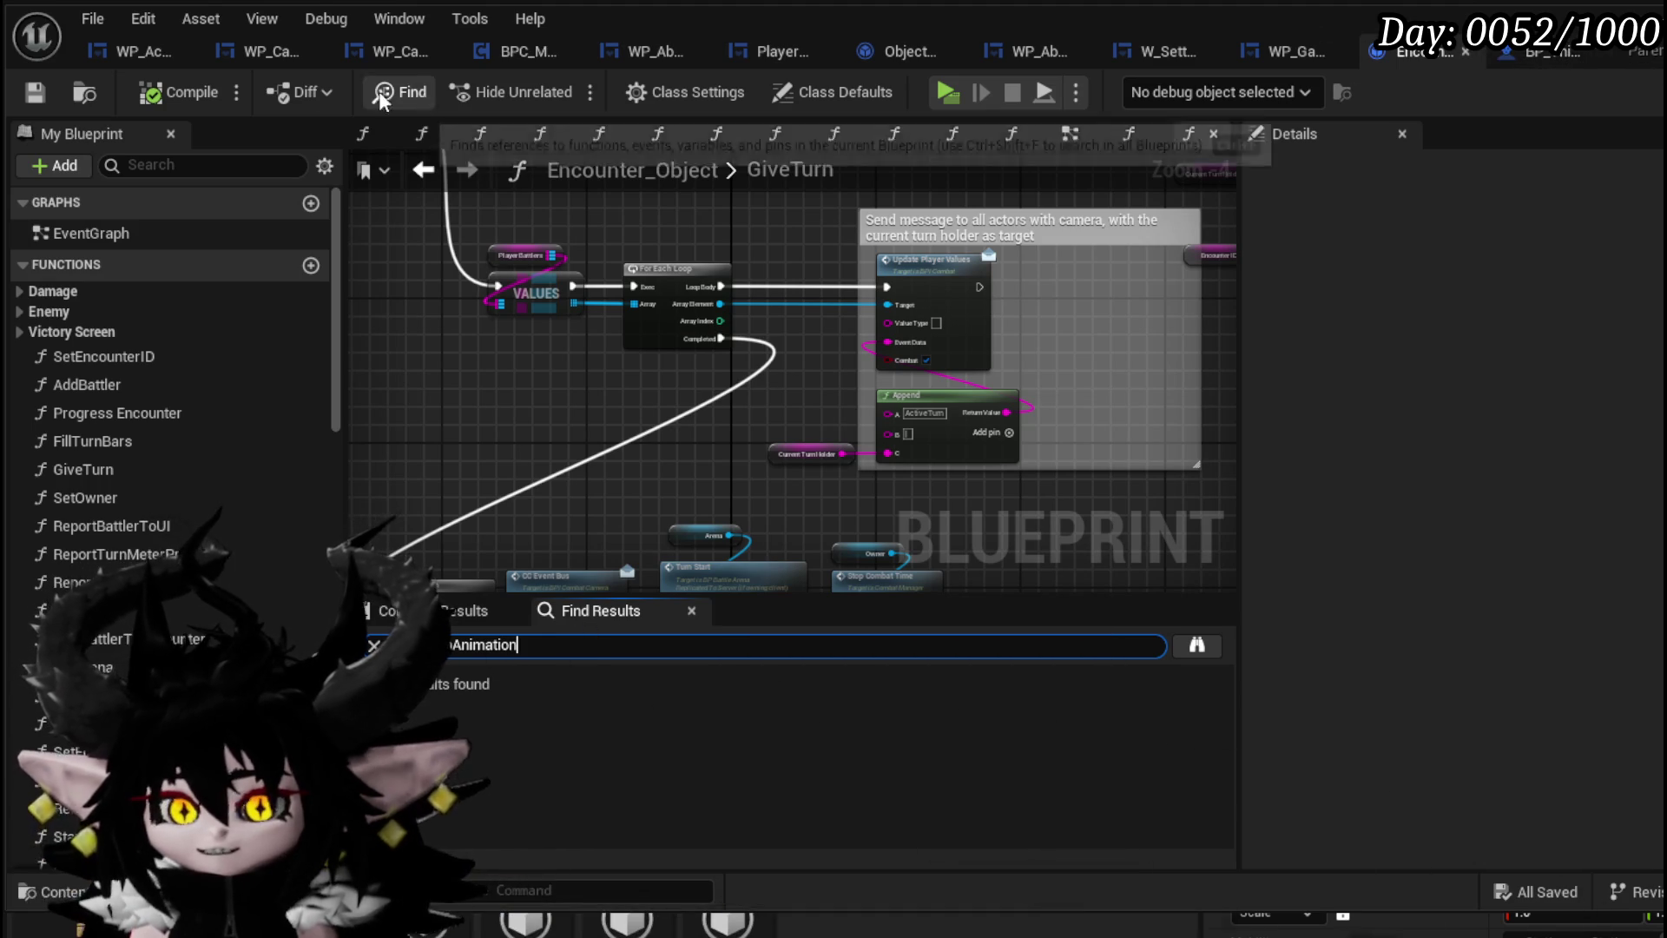
click(111, 55)
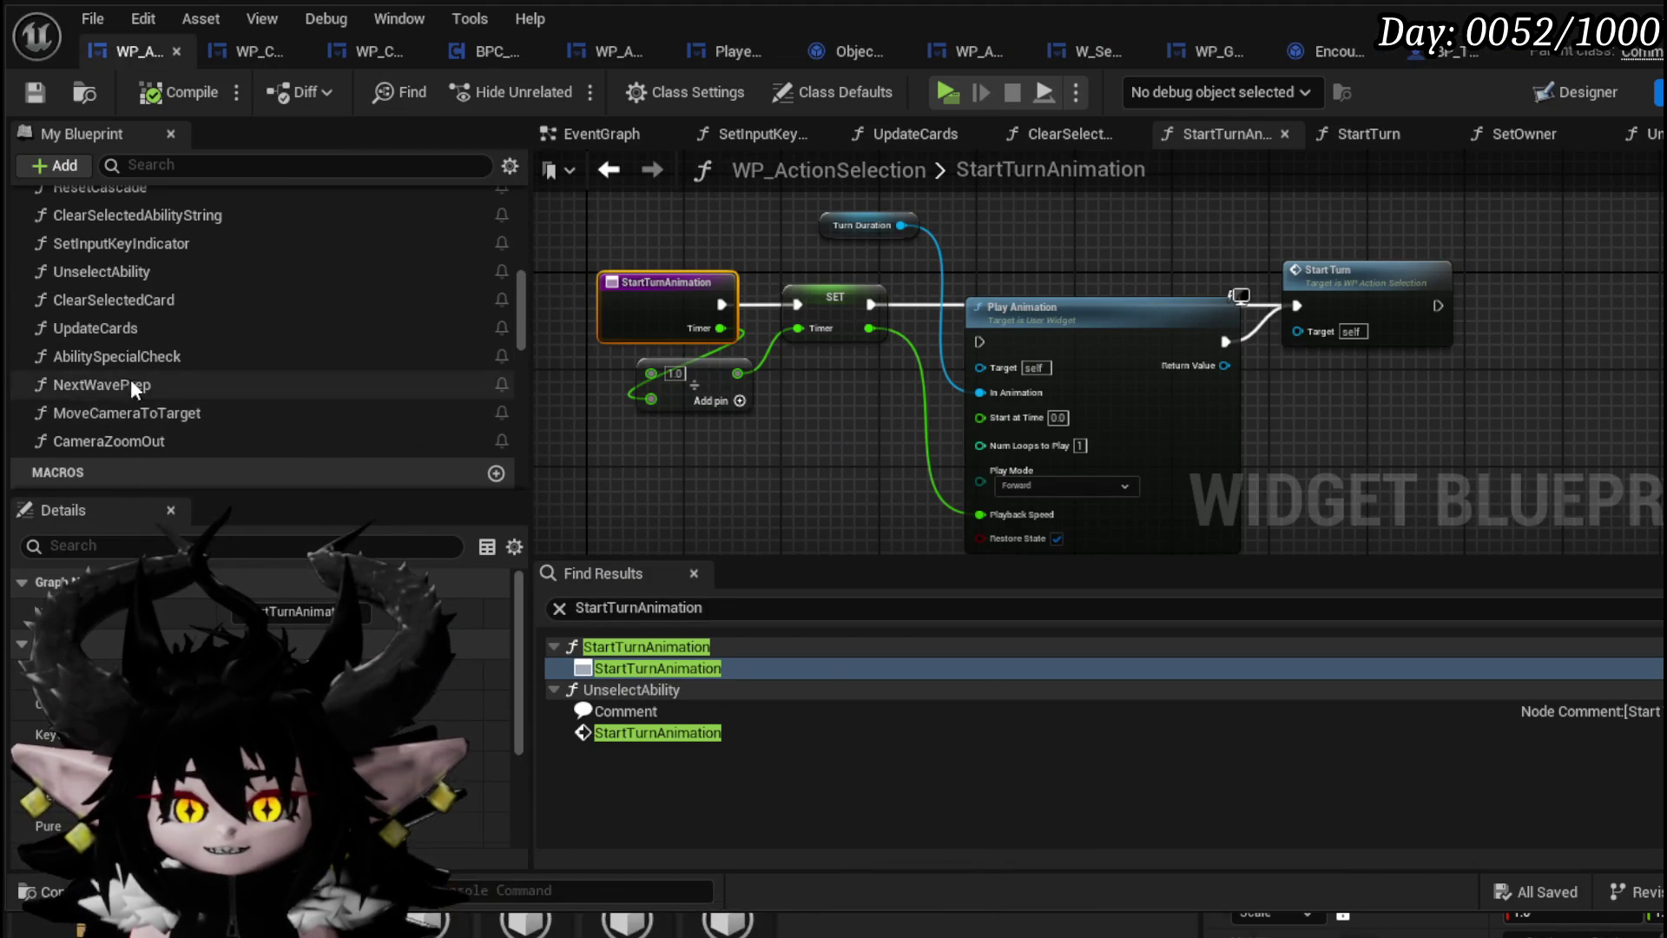
Attempt to delete the StartTurnAnimation function, then cancel to keep it
scroll(107, 363, up, 3)
scroll(108, 362, up, 2)
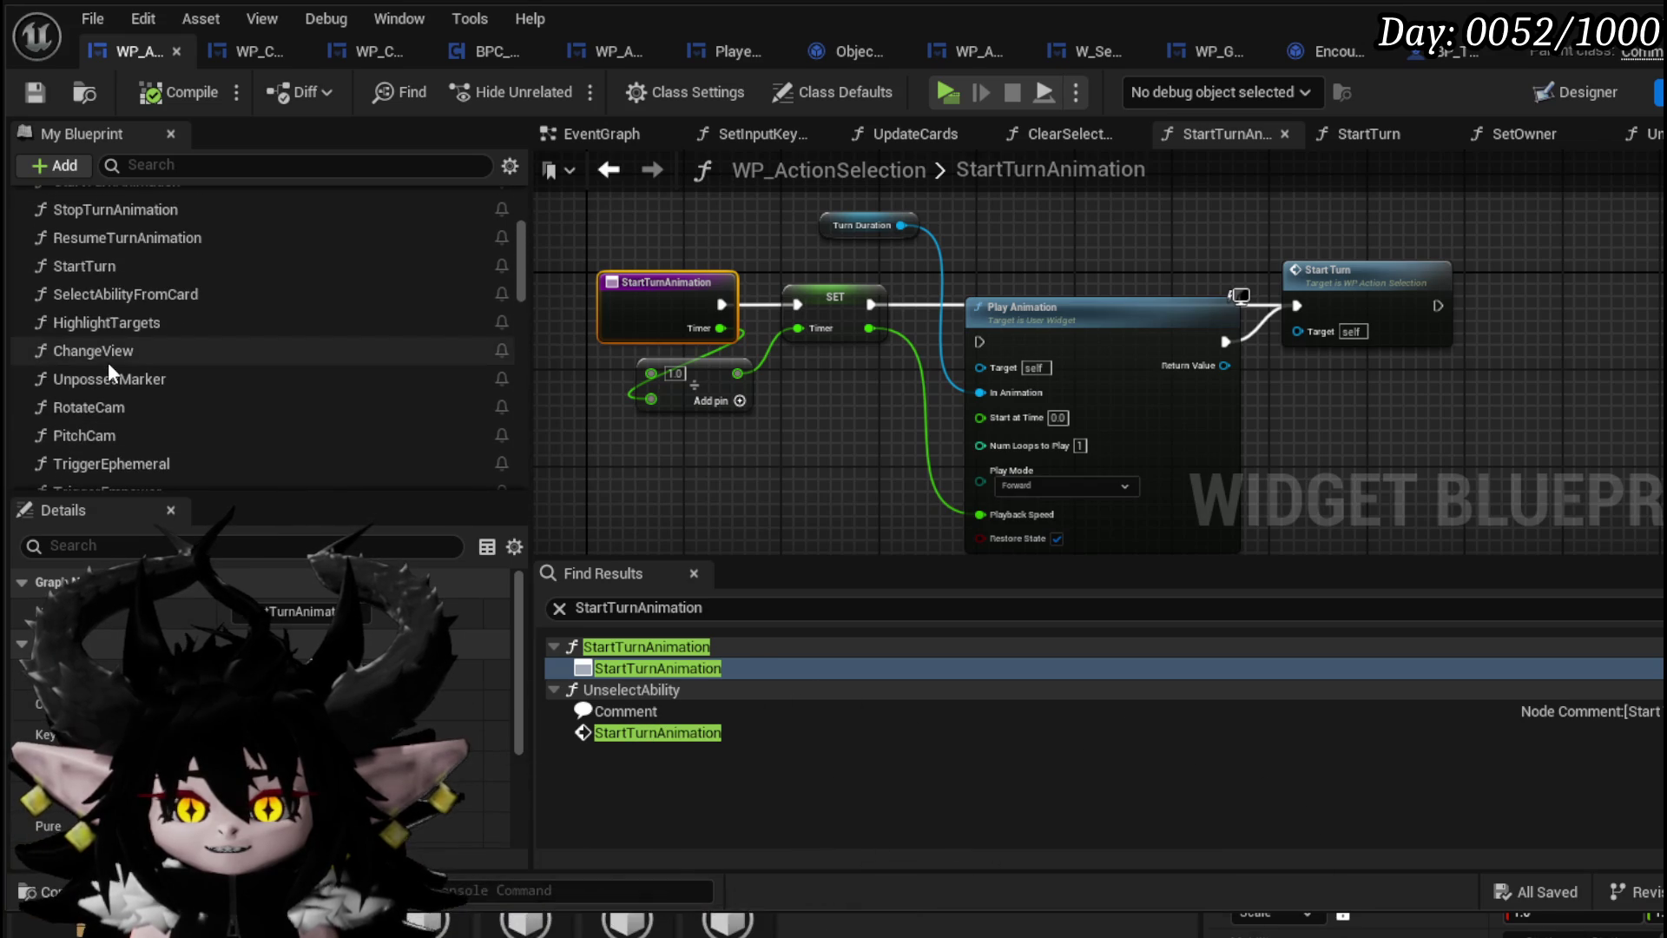
click(143, 282)
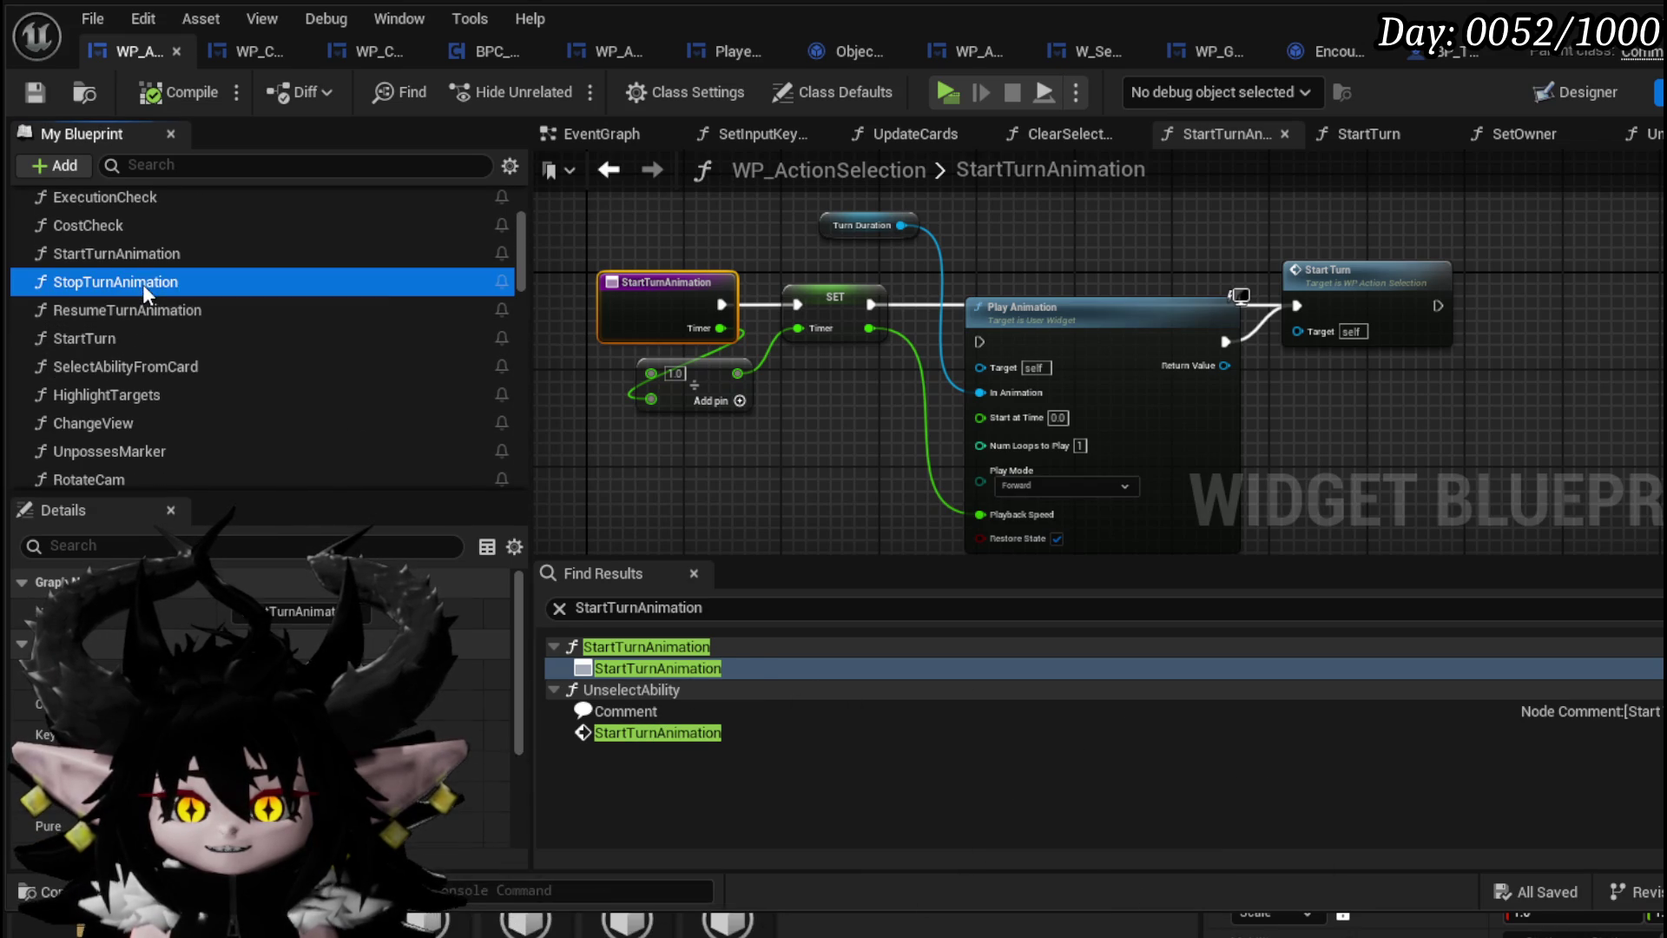
click(135, 257)
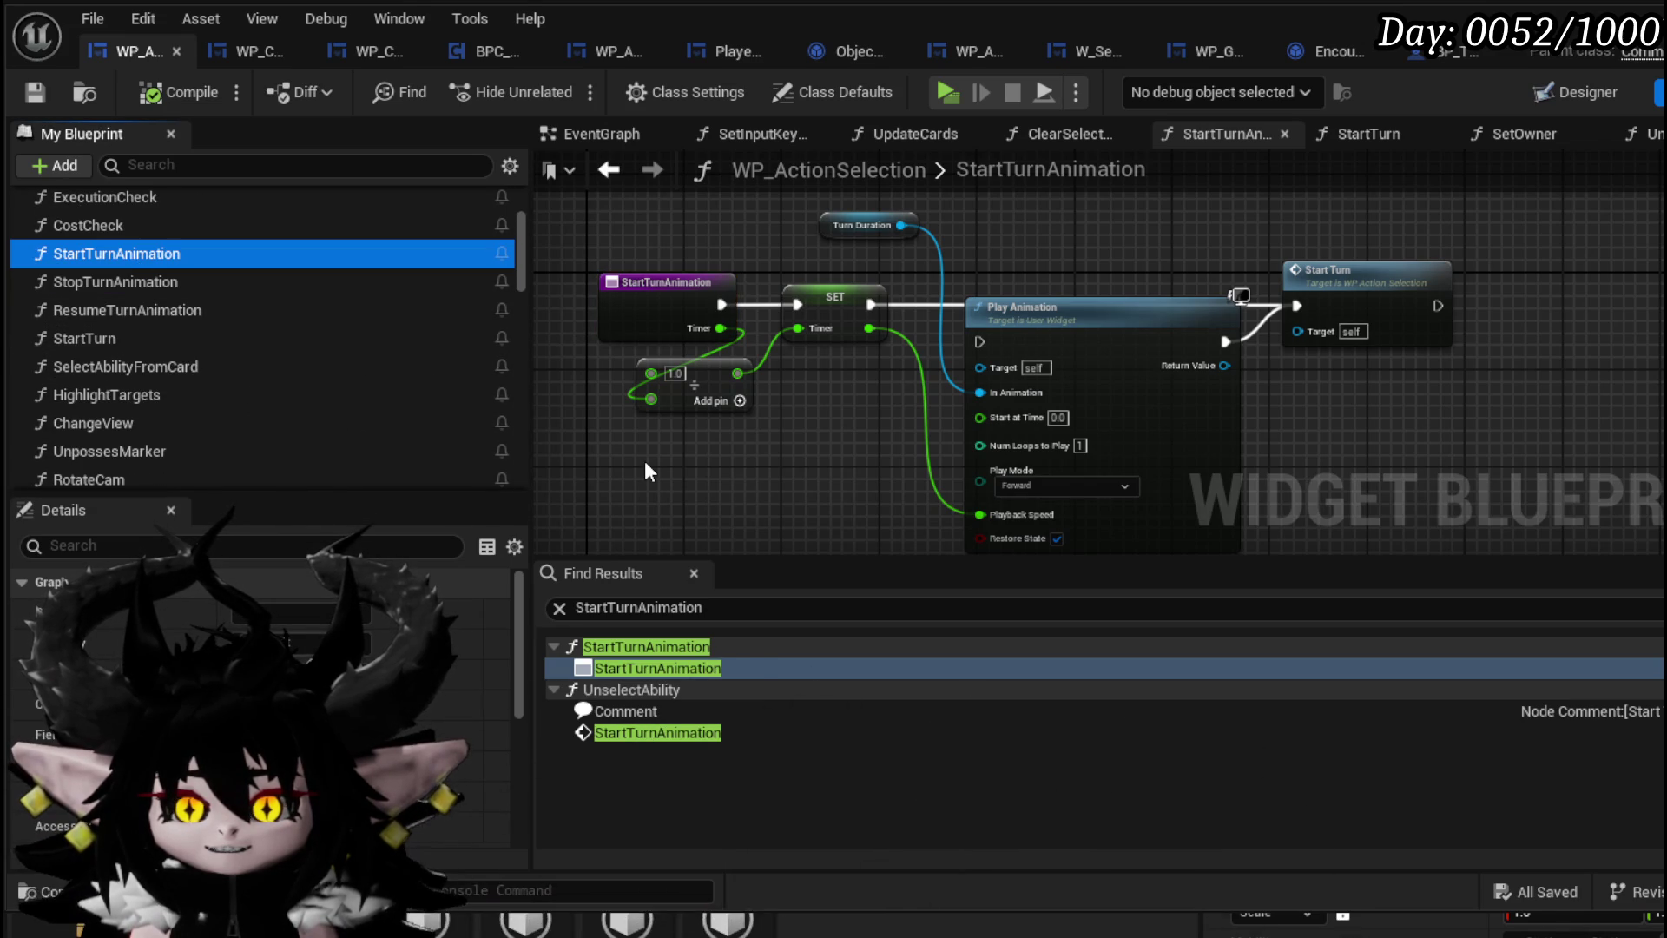
key(Delete)
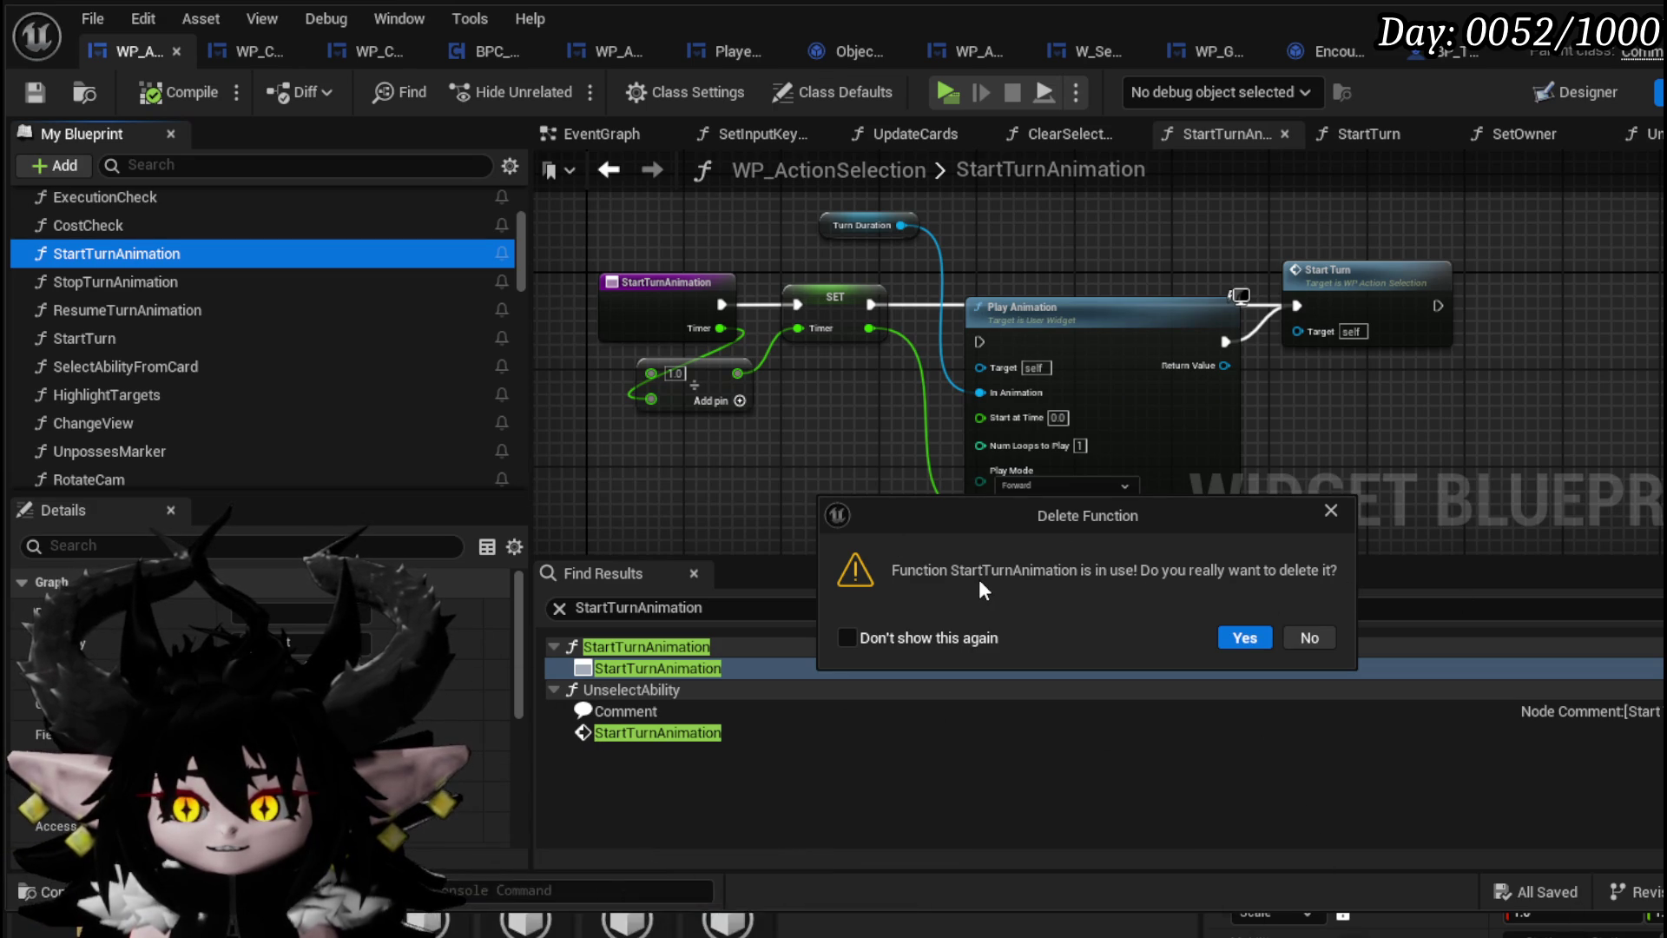
click(1308, 639)
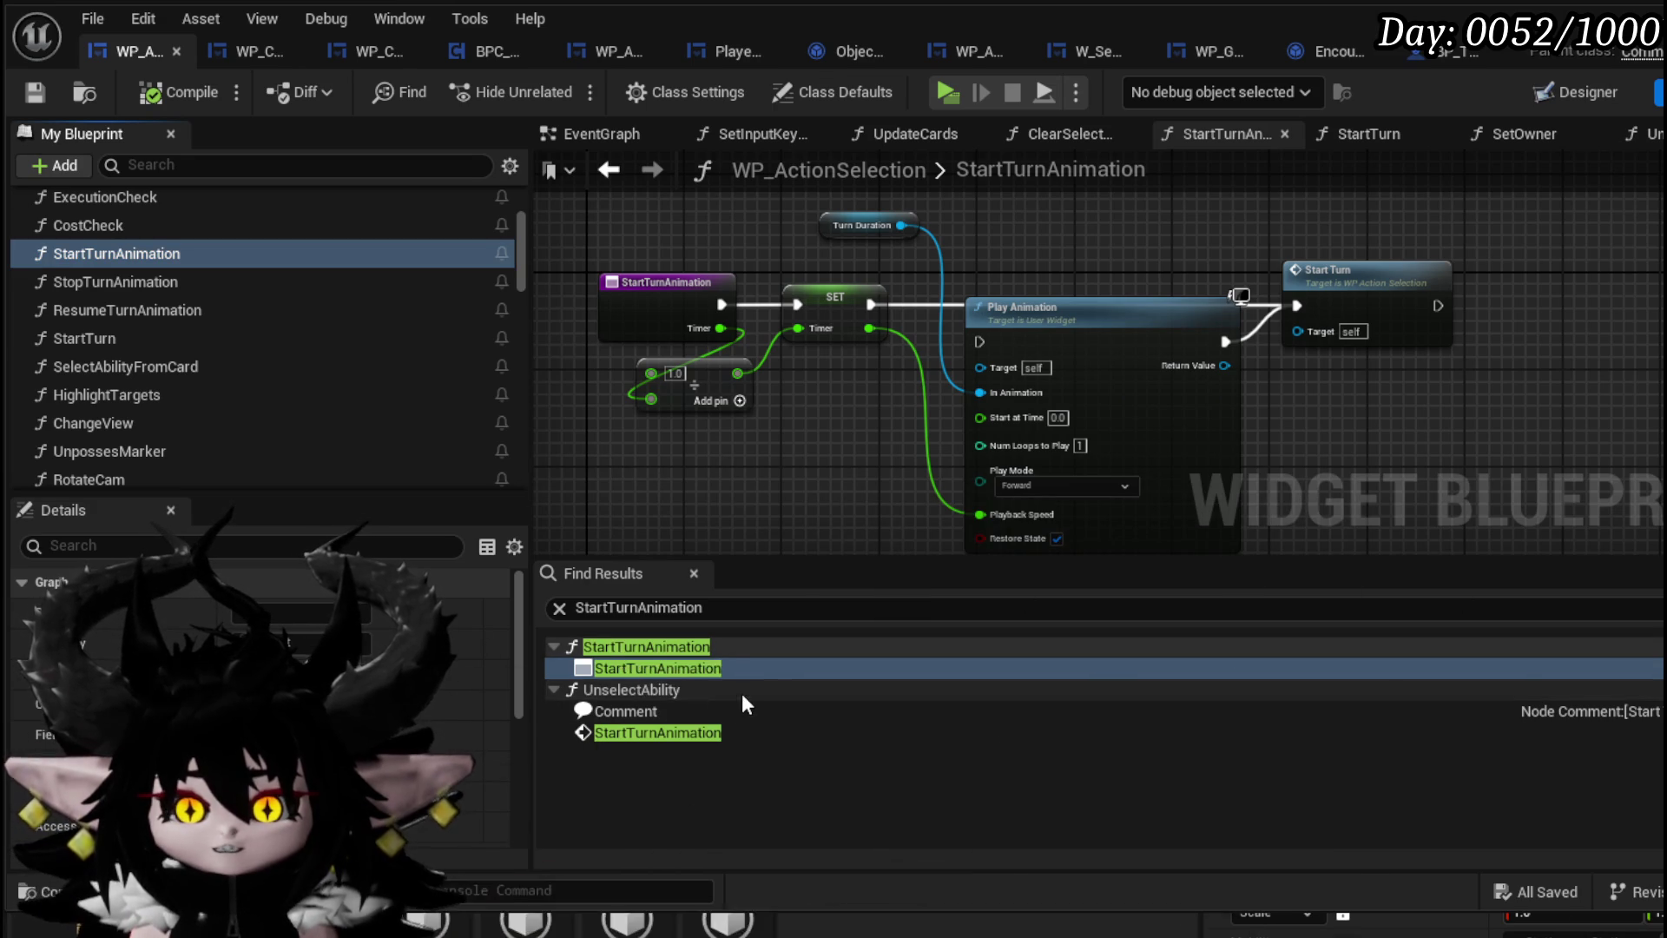
Inspect SetOwner's event bindings, selecting the Stop Turn Timer binding and its Create Event
scroll(97, 326, up, 1)
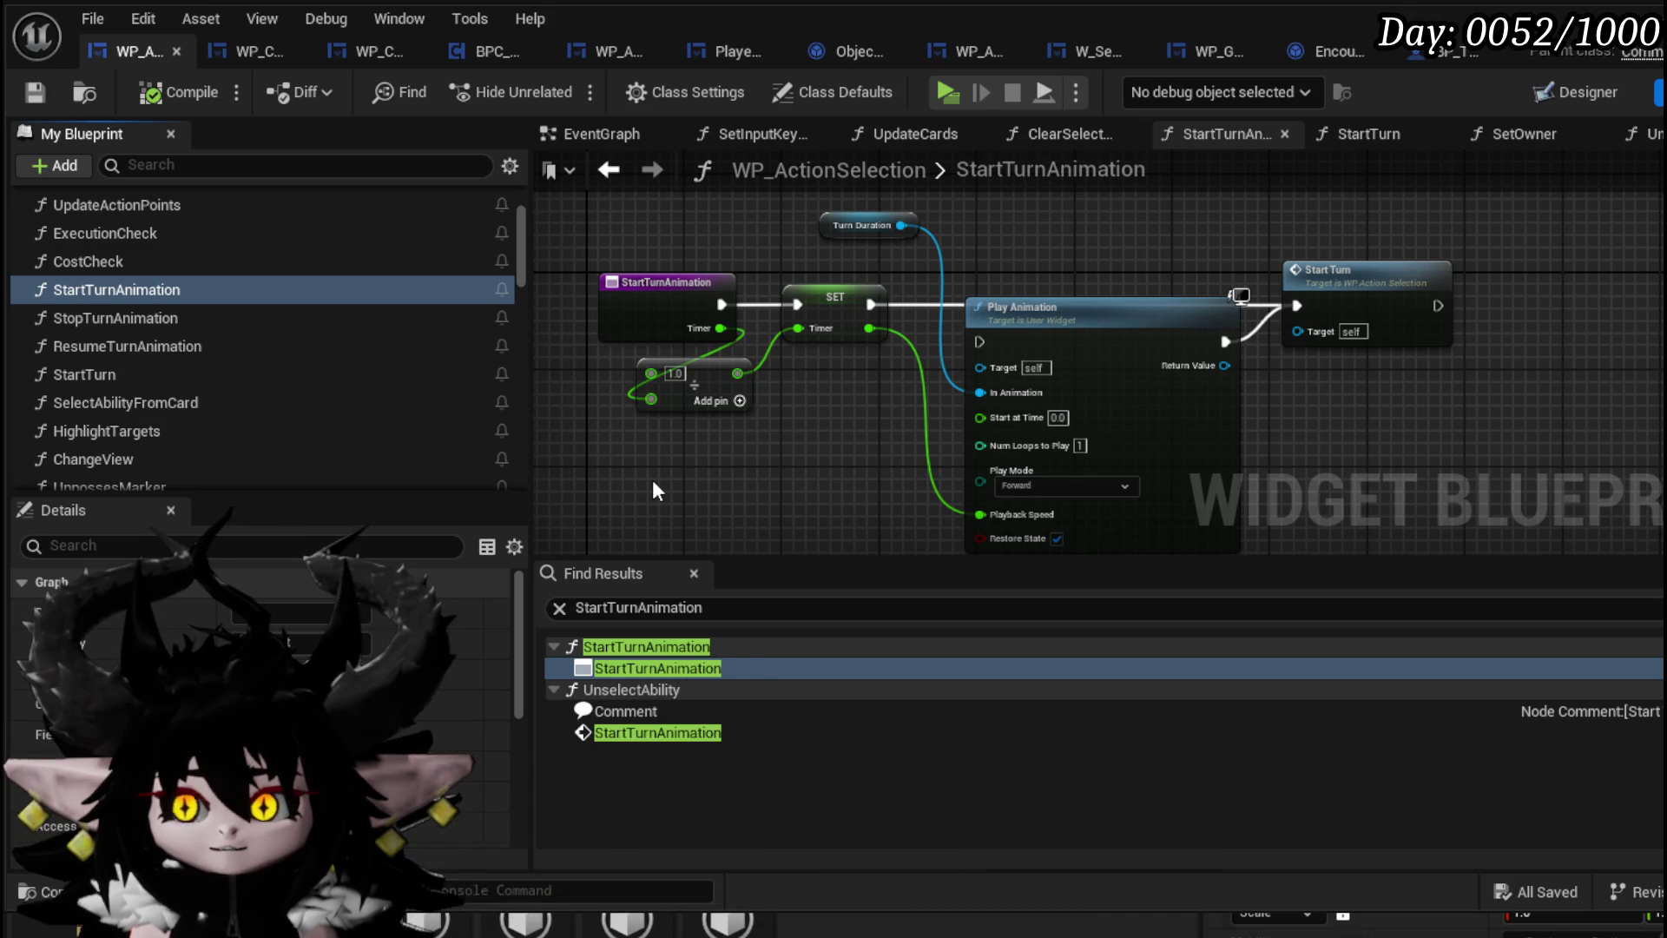
scroll(220, 393, up, 3)
double_click(136, 294)
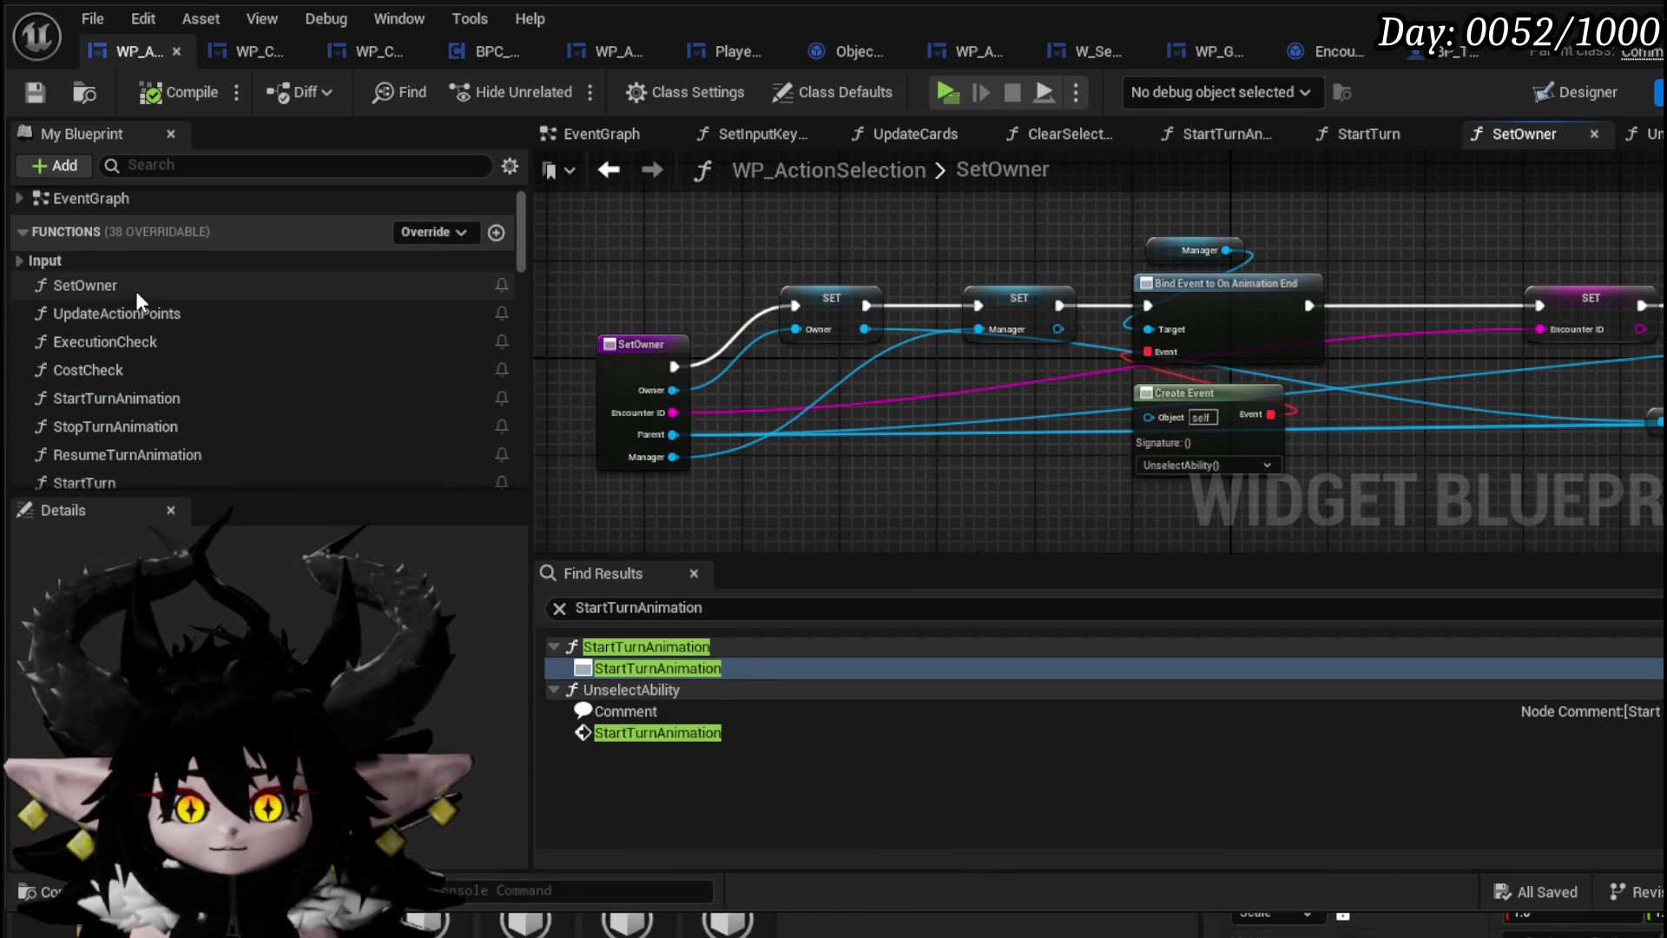
drag(1148, 477, 712, 375)
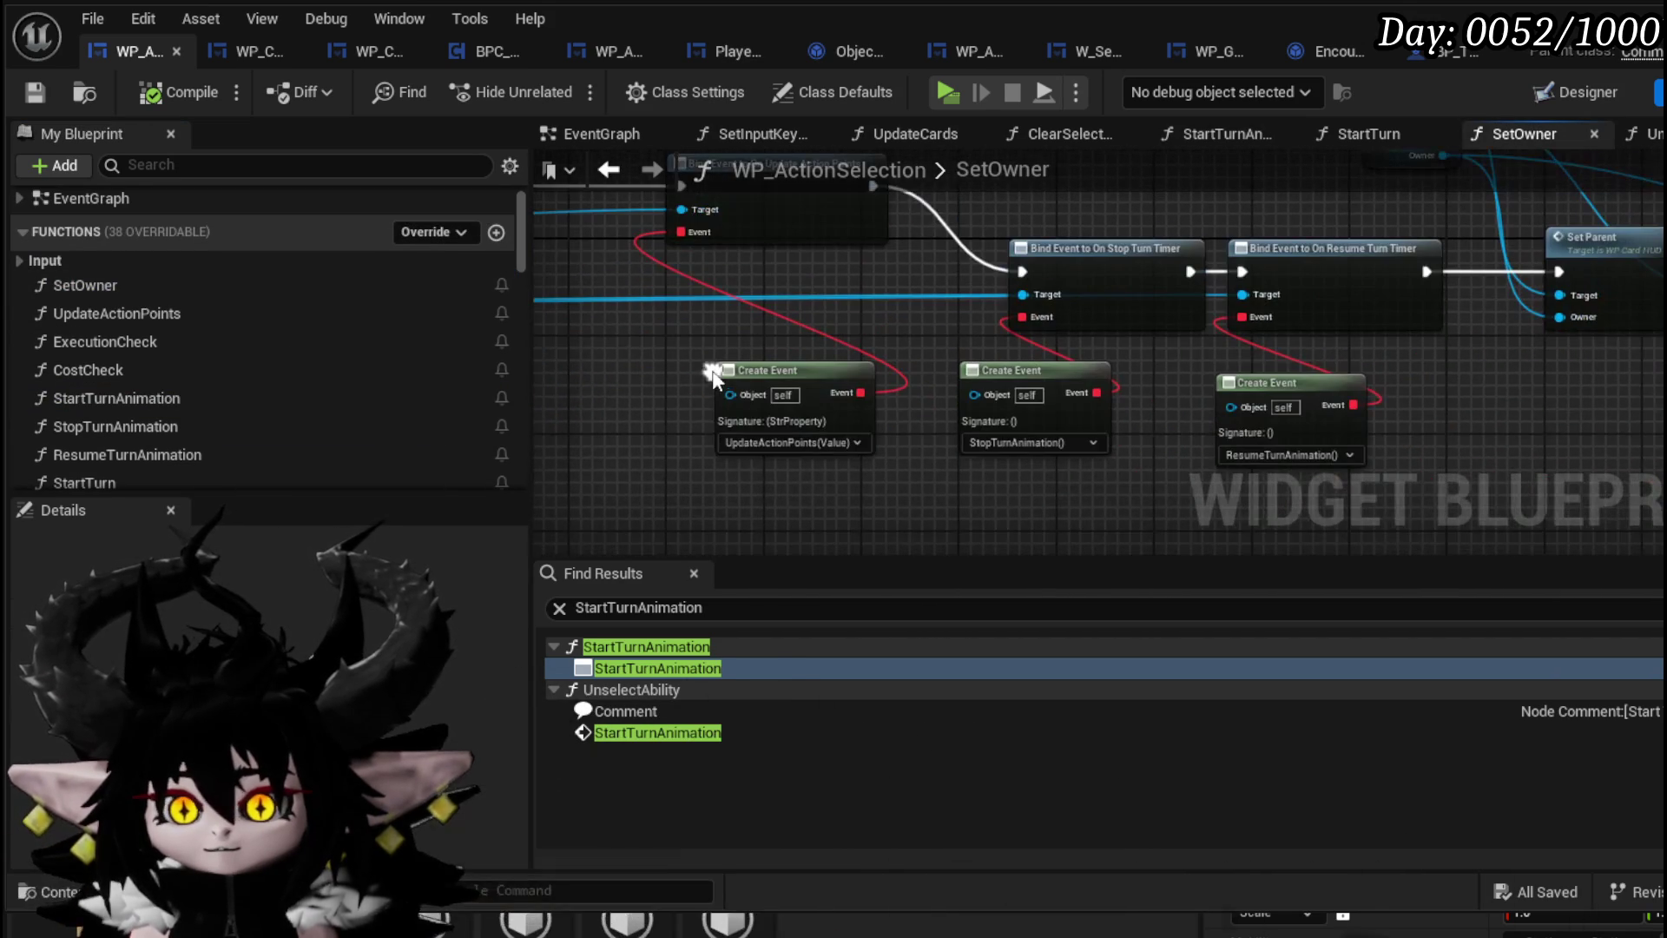
mouse_move(900, 493)
mouse_down()
mouse_move(782, 469)
mouse_move(358, 455)
mouse_up()
mouse_move(970, 466)
mouse_down()
mouse_move(467, 433)
mouse_move(1383, 431)
mouse_up()
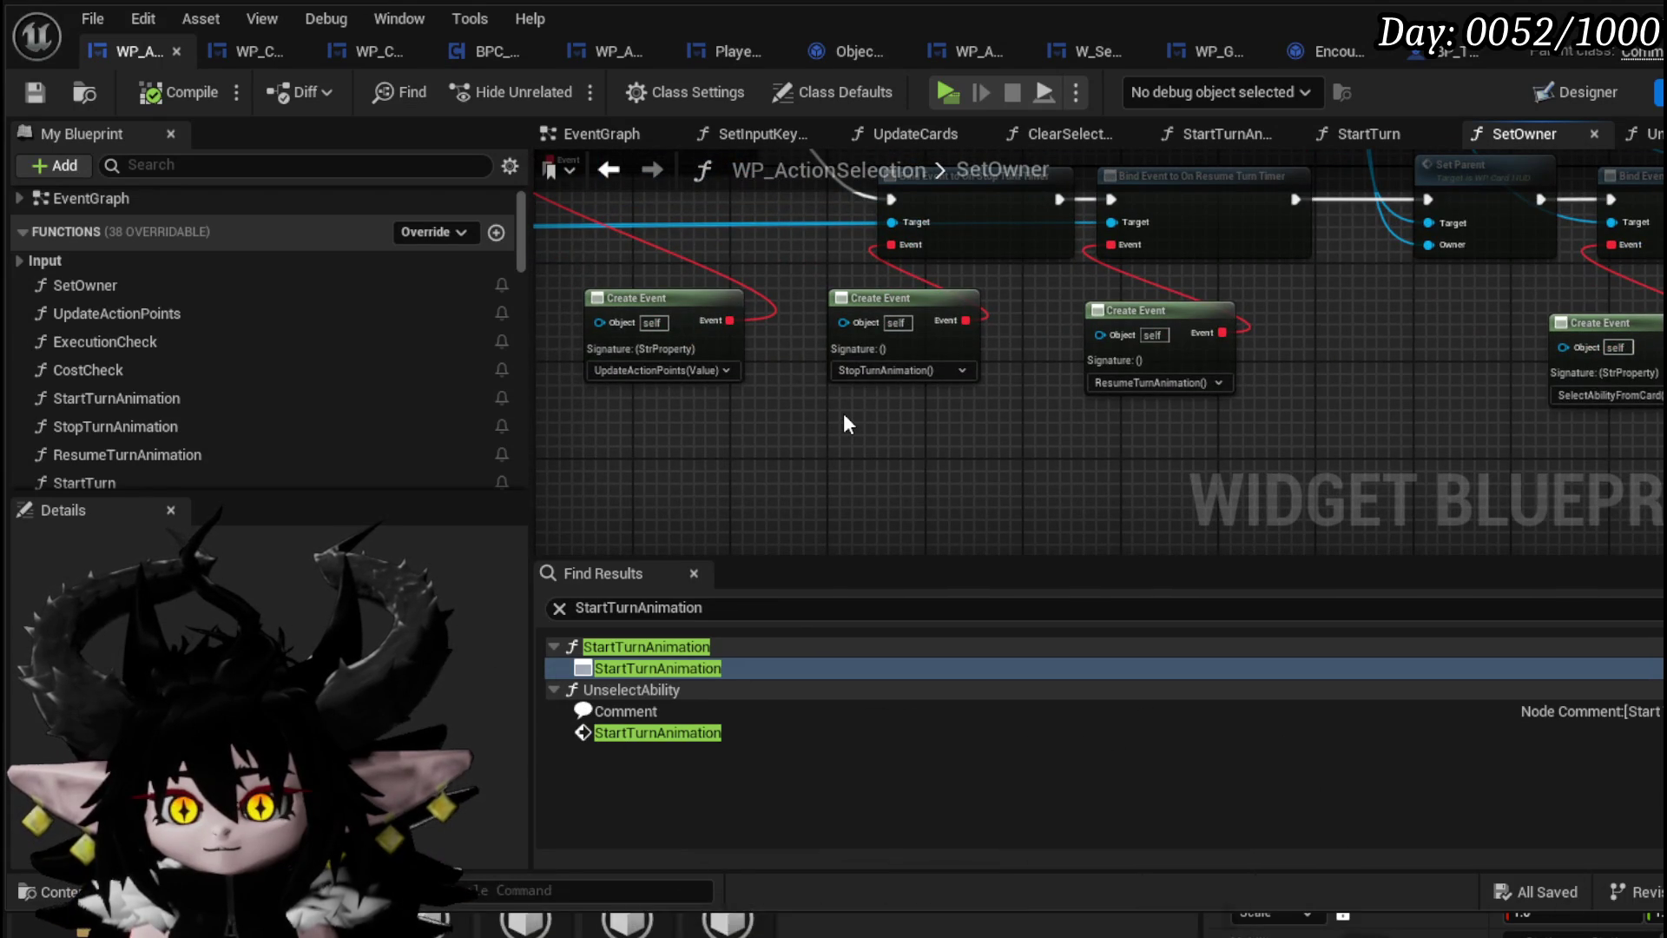
mouse_move(847, 423)
mouse_down()
mouse_move(936, 493)
mouse_move(939, 533)
mouse_up()
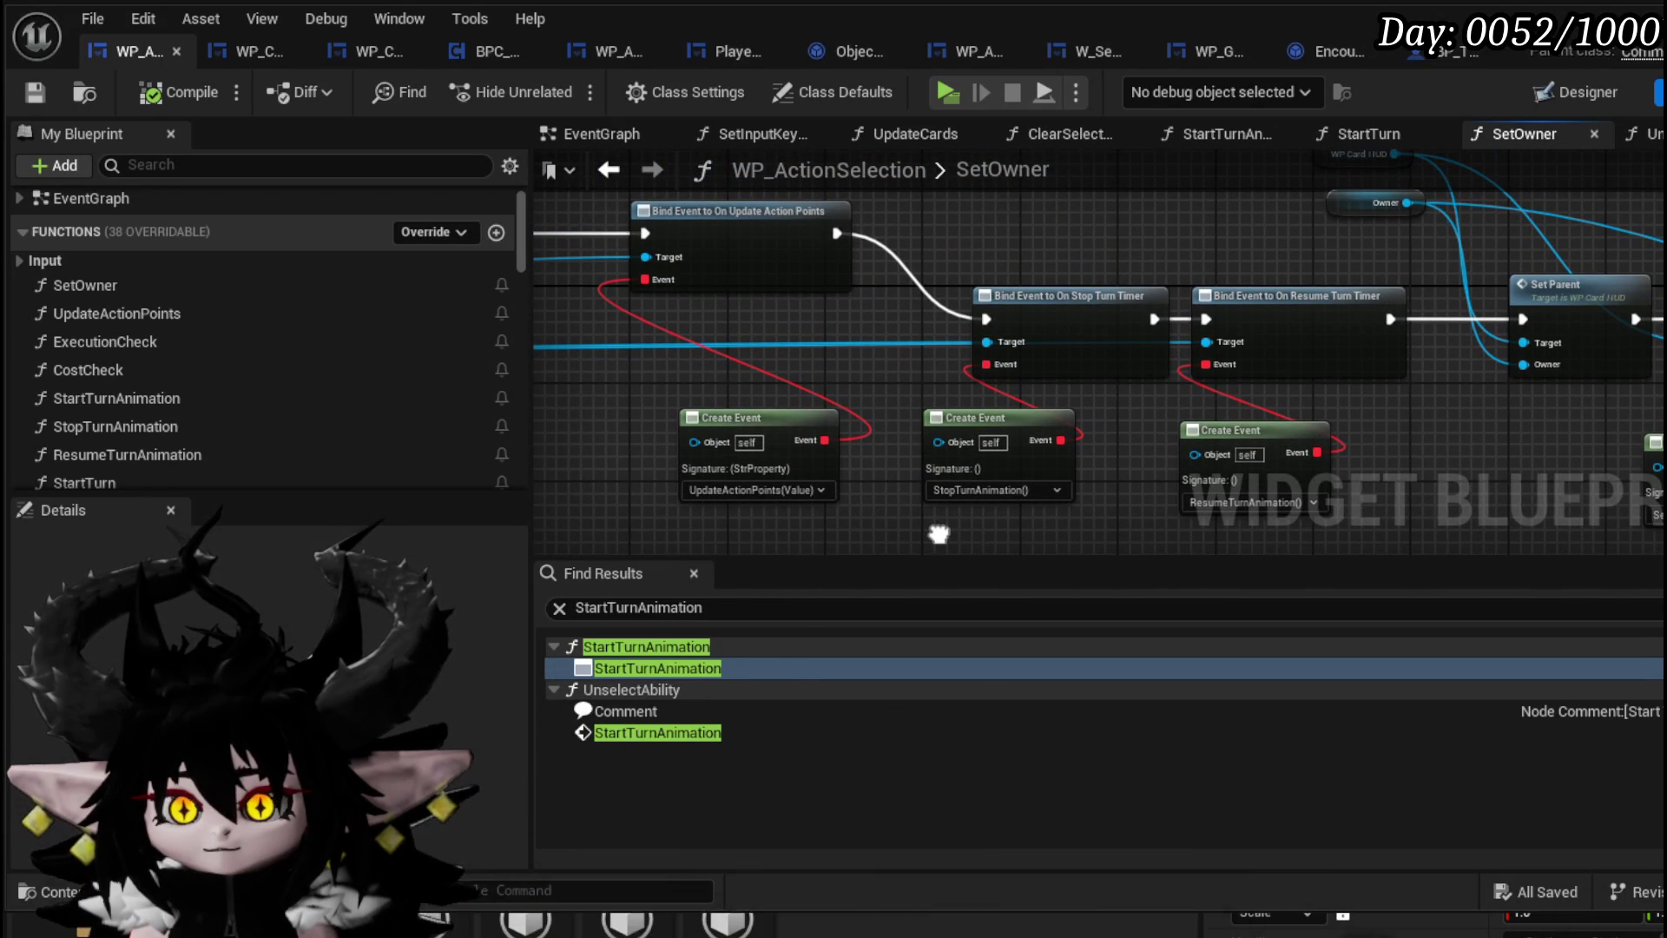
drag(936, 536, 1078, 316)
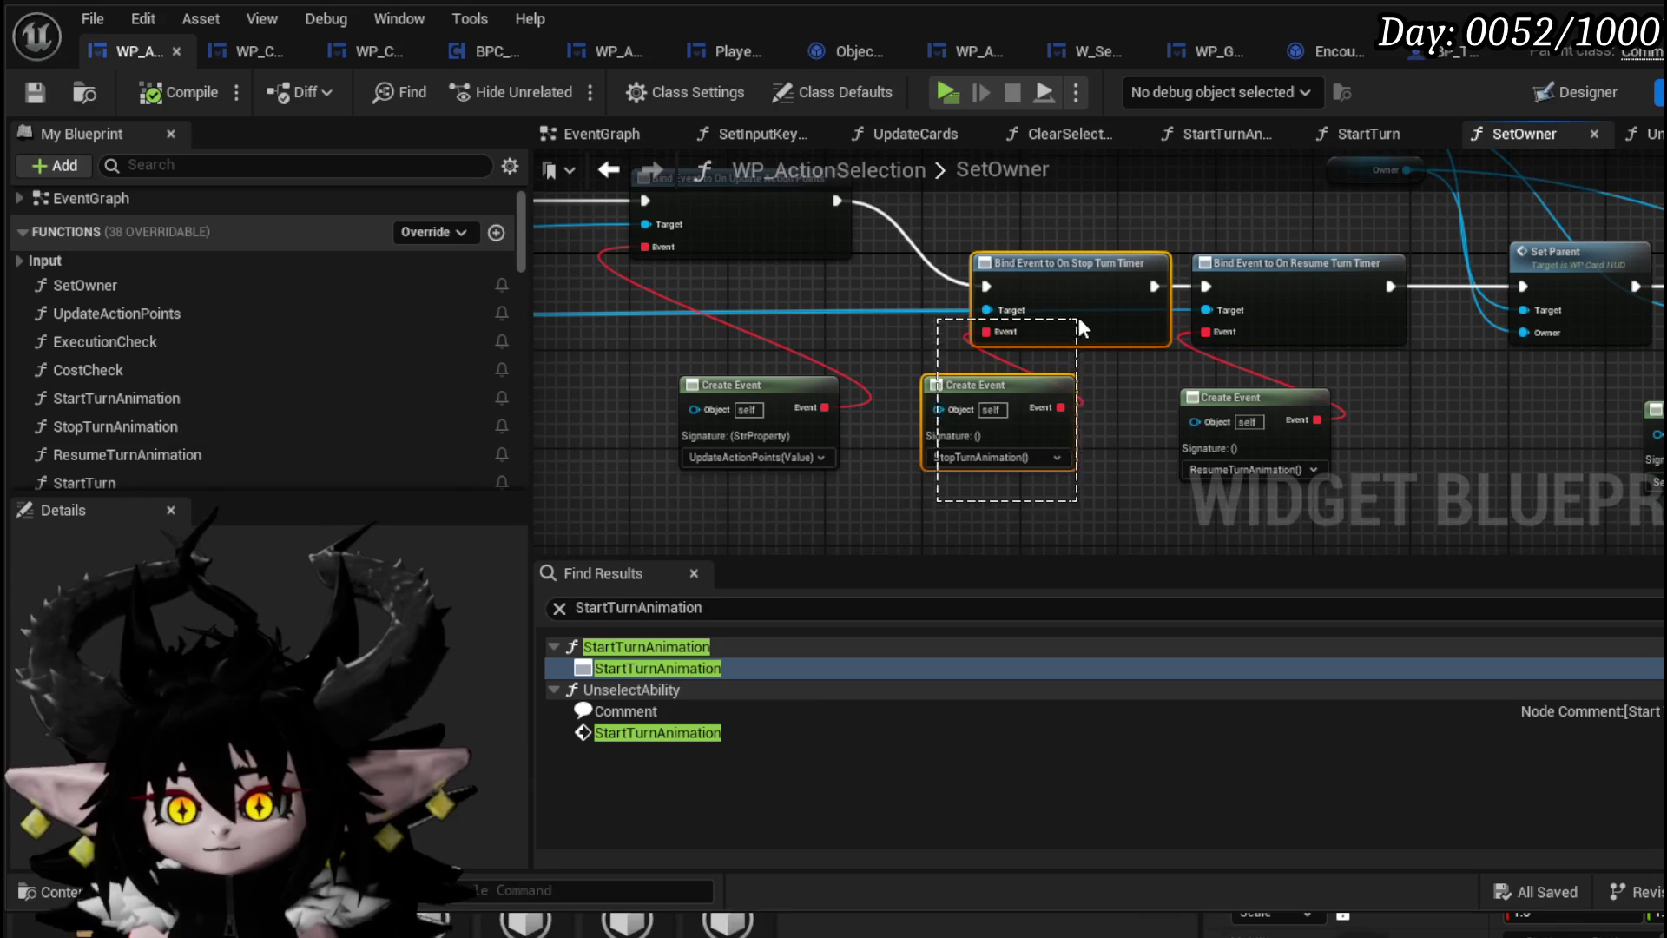
mouse_move(959, 460)
mouse_down()
mouse_move(1327, 488)
mouse_move(443, 458)
mouse_up()
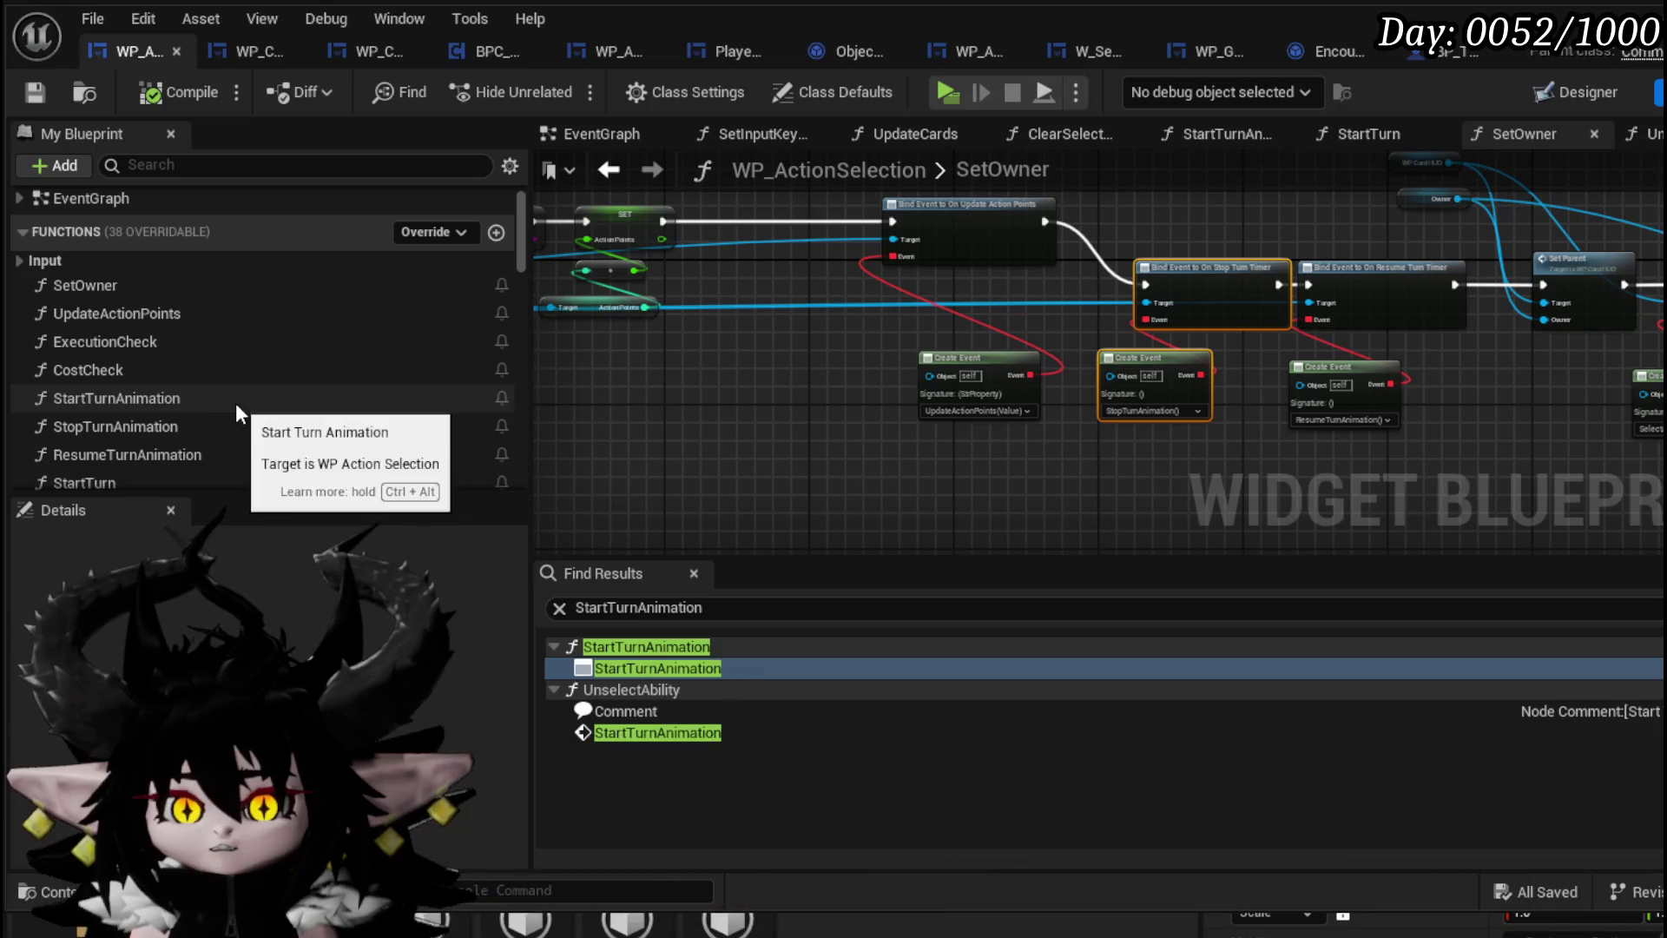
Open the StopTurnAnimation function graph and look it over
double_click(230, 427)
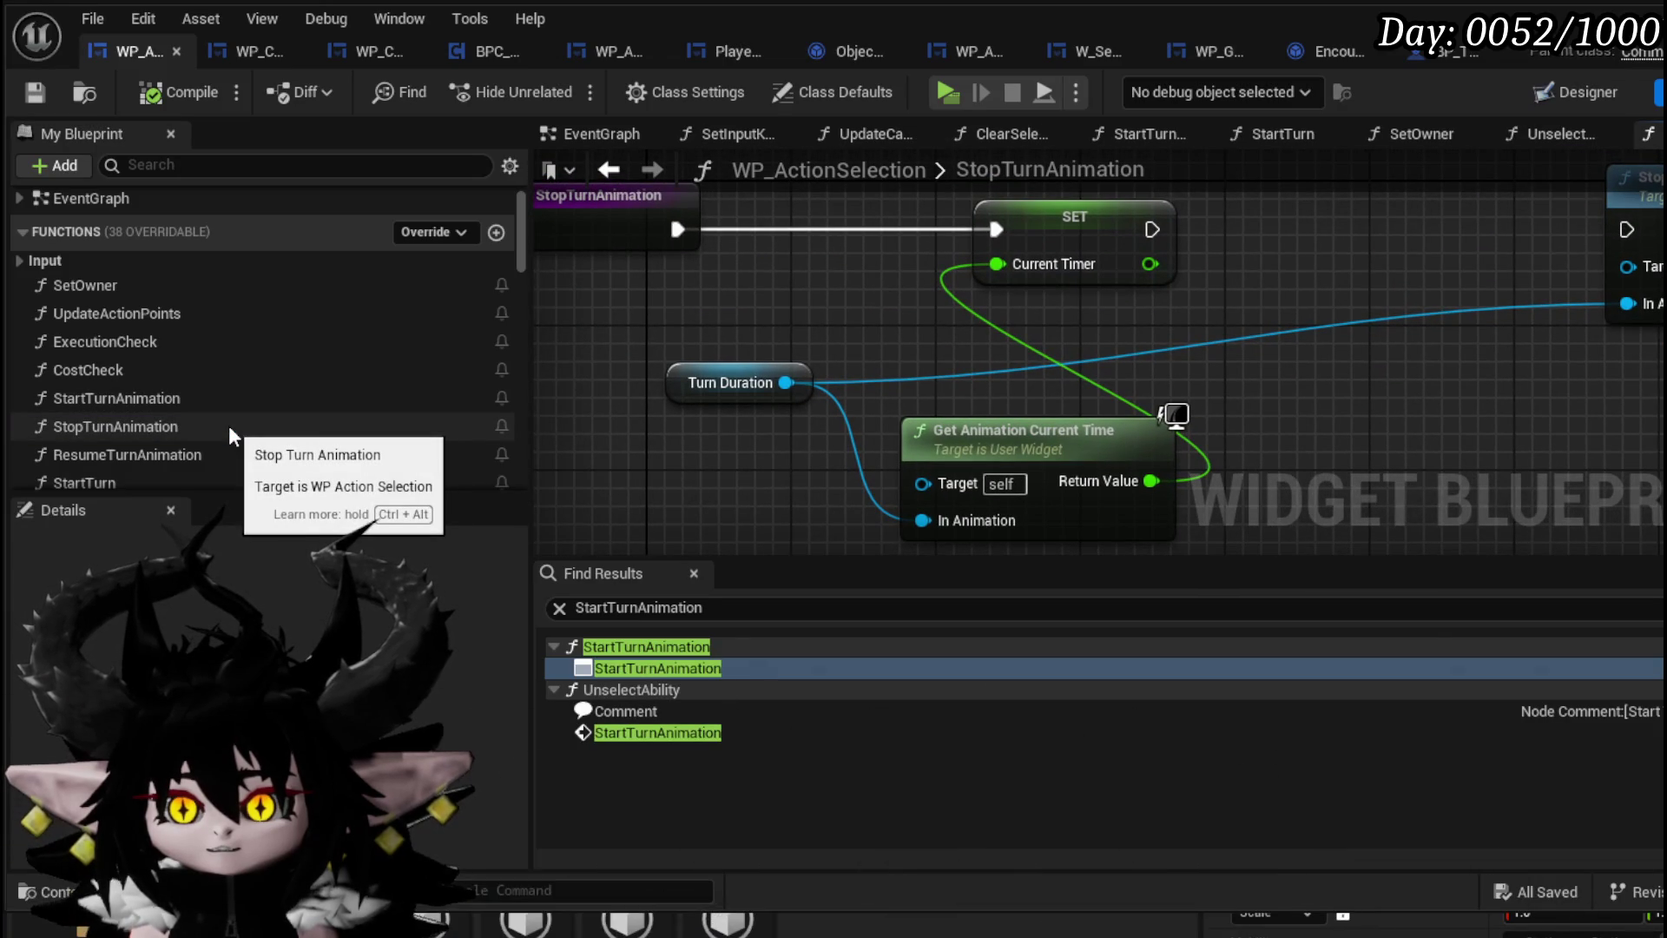
scroll(1221, 310, down, 2)
mouse_move(1221, 310)
mouse_down()
mouse_move(929, 308)
mouse_move(1198, 311)
mouse_up()
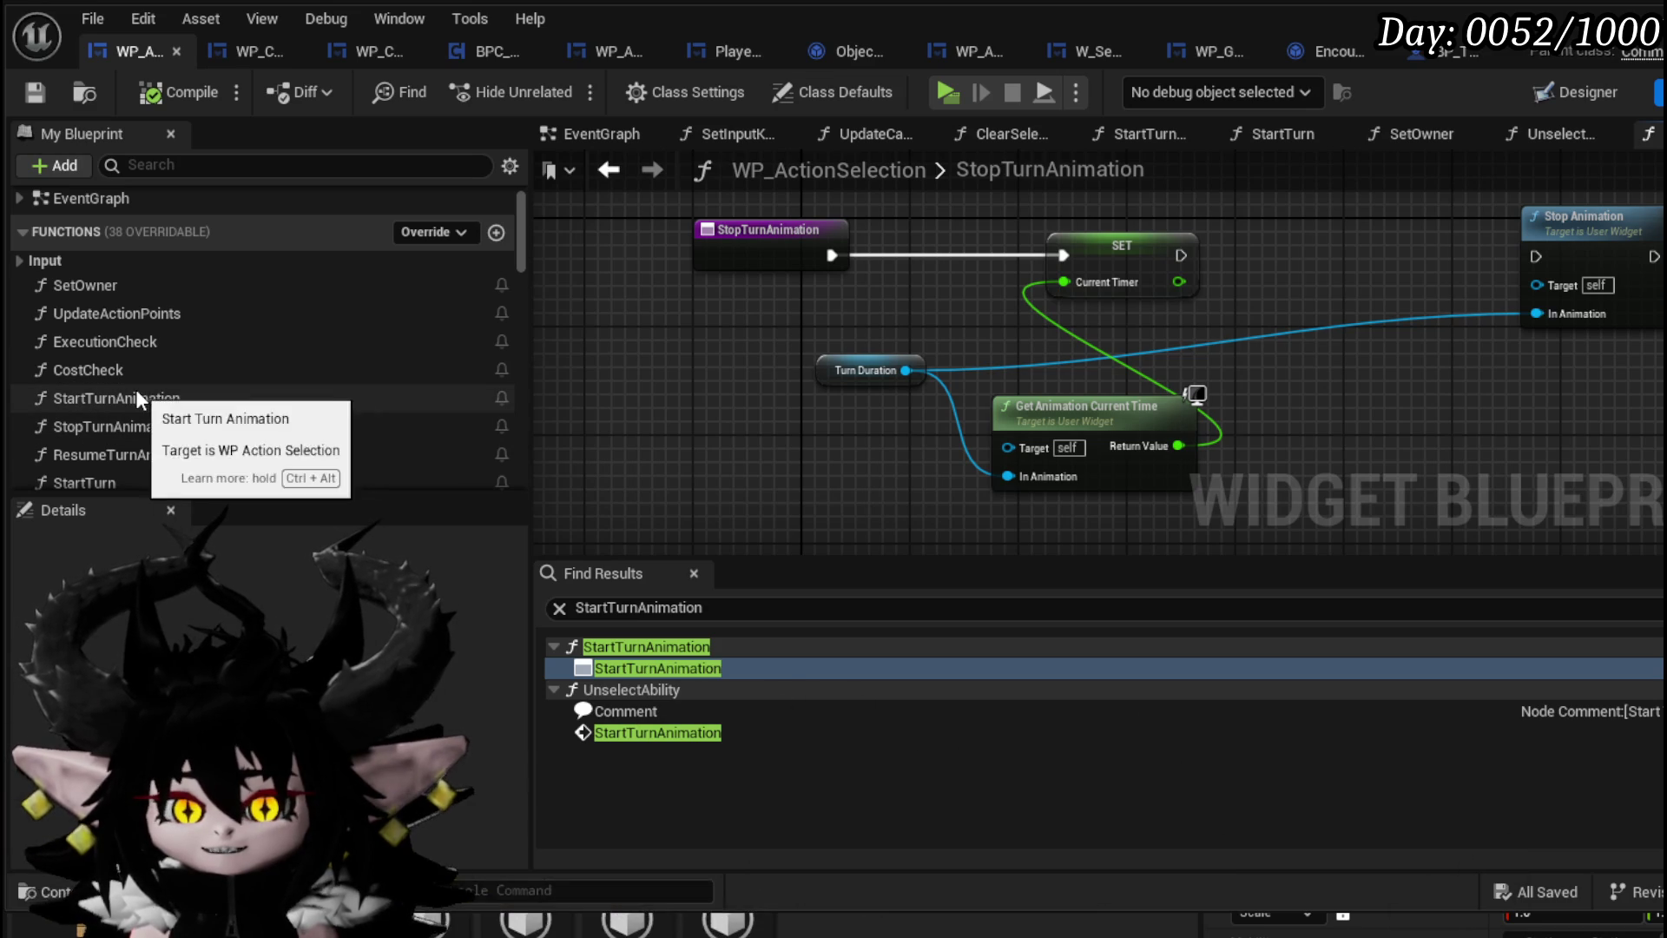
Delete the StopTurnAnimation function and save the widget blueprint, which reports an error
click(123, 424)
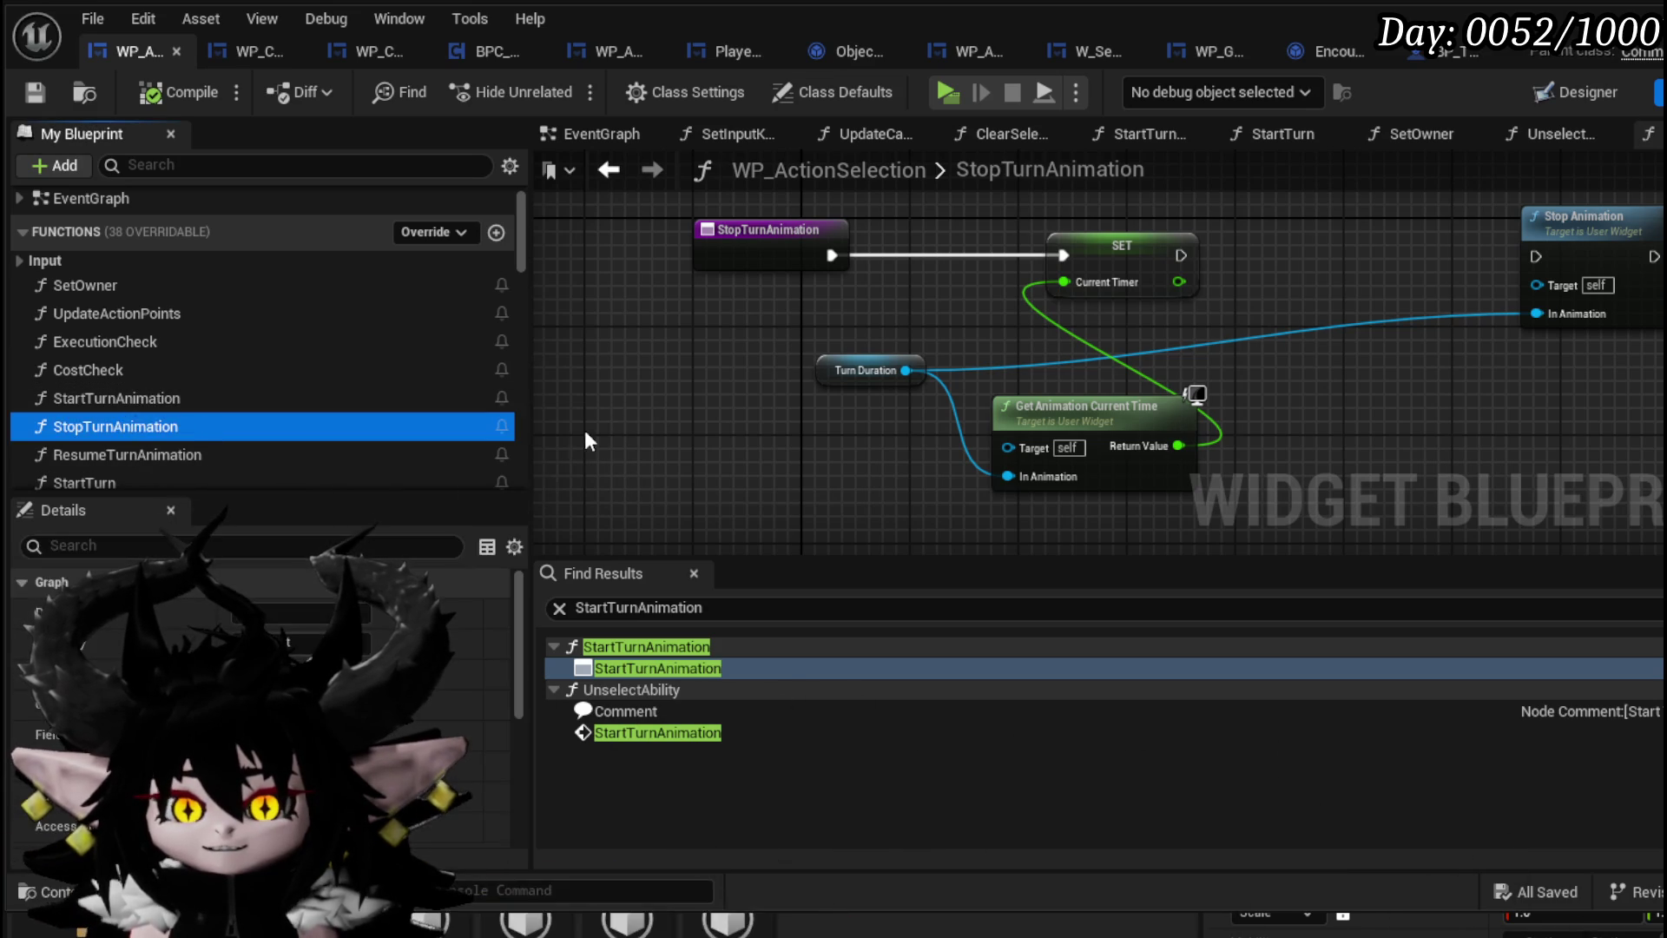
key(Delete)
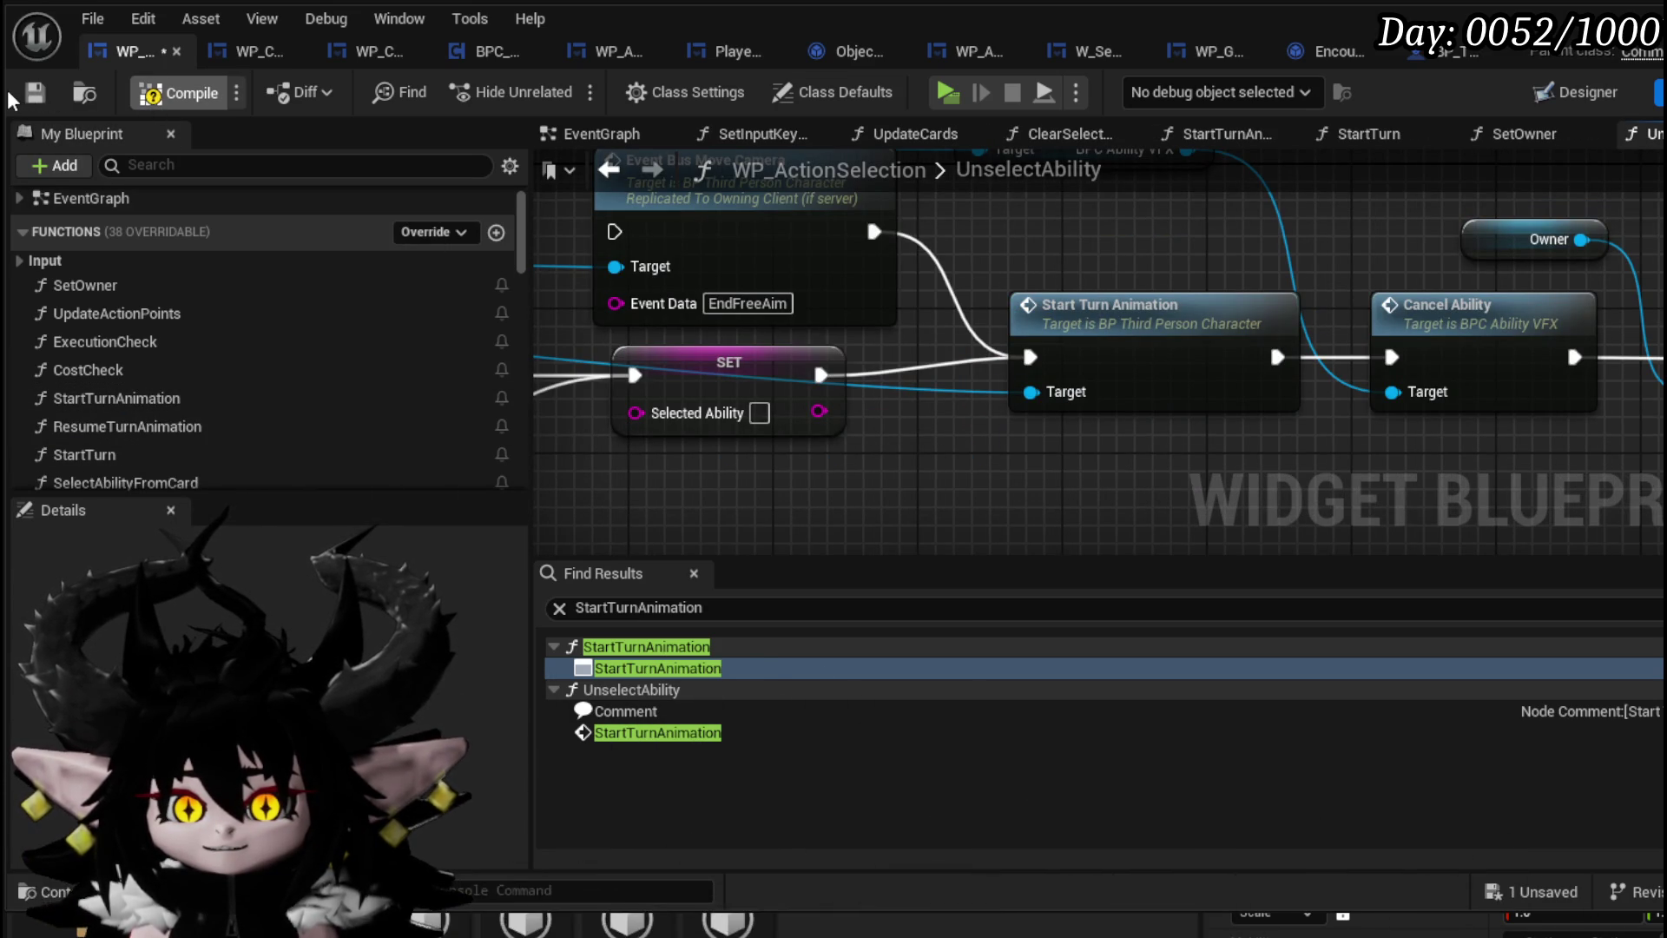
key(ctrl+s)
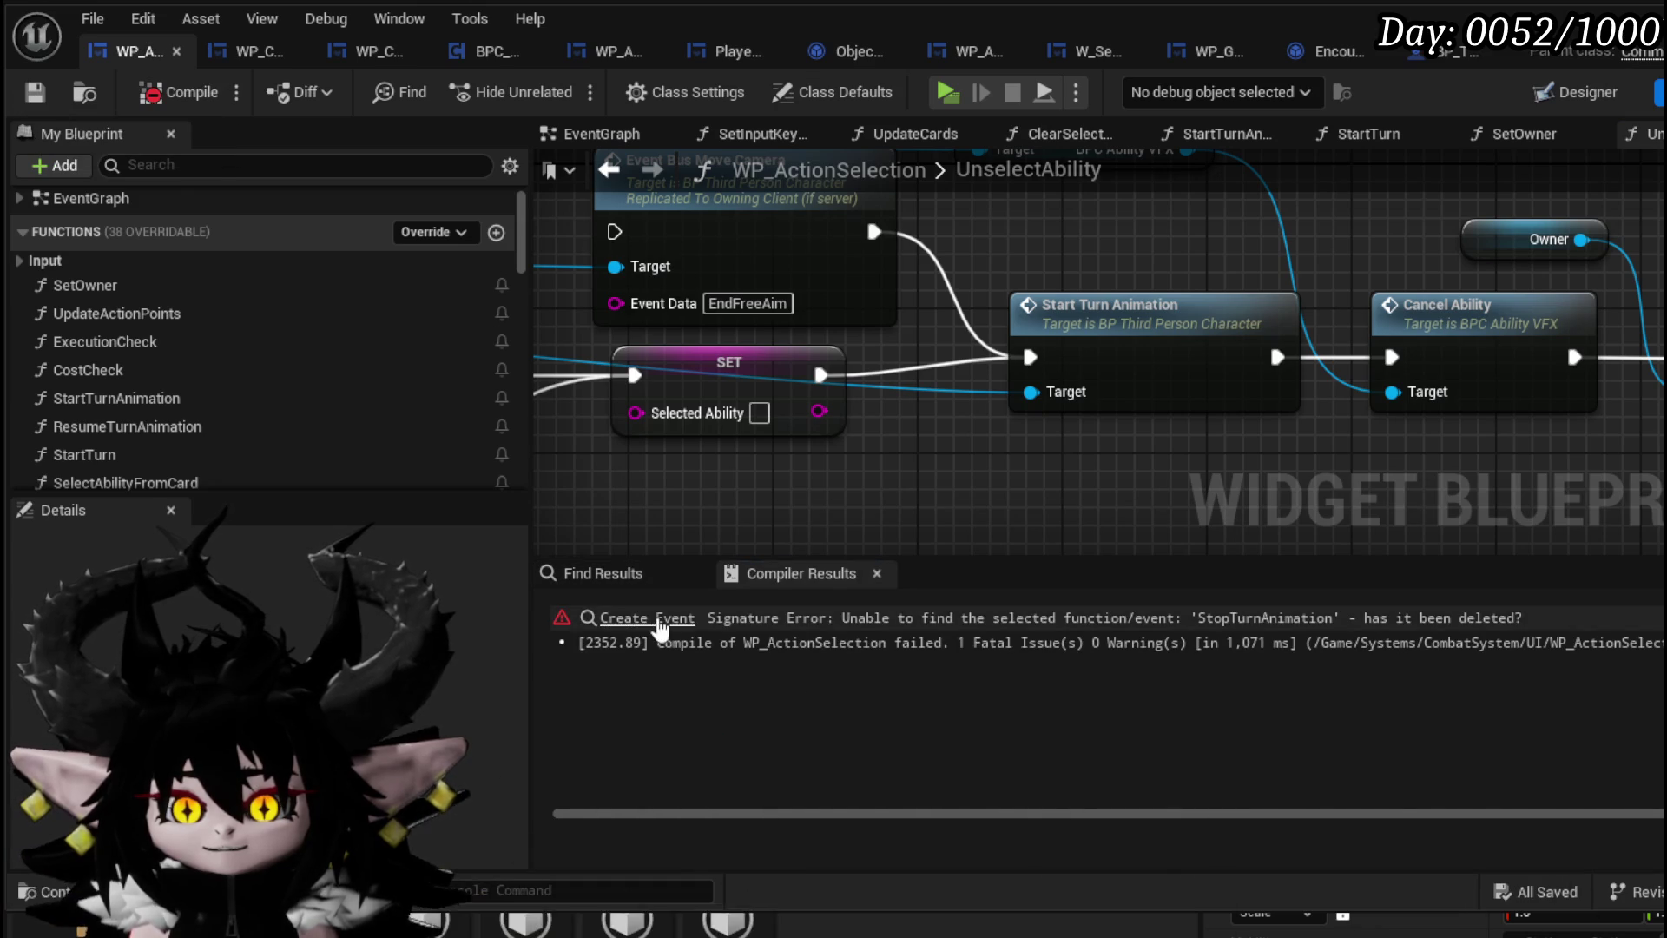
Reconnect Update Action Points to the Resume Turn Timer binding, remove the Stop Turn Timer bind, then compile and save
click(790, 618)
scroll(752, 373, up, 3)
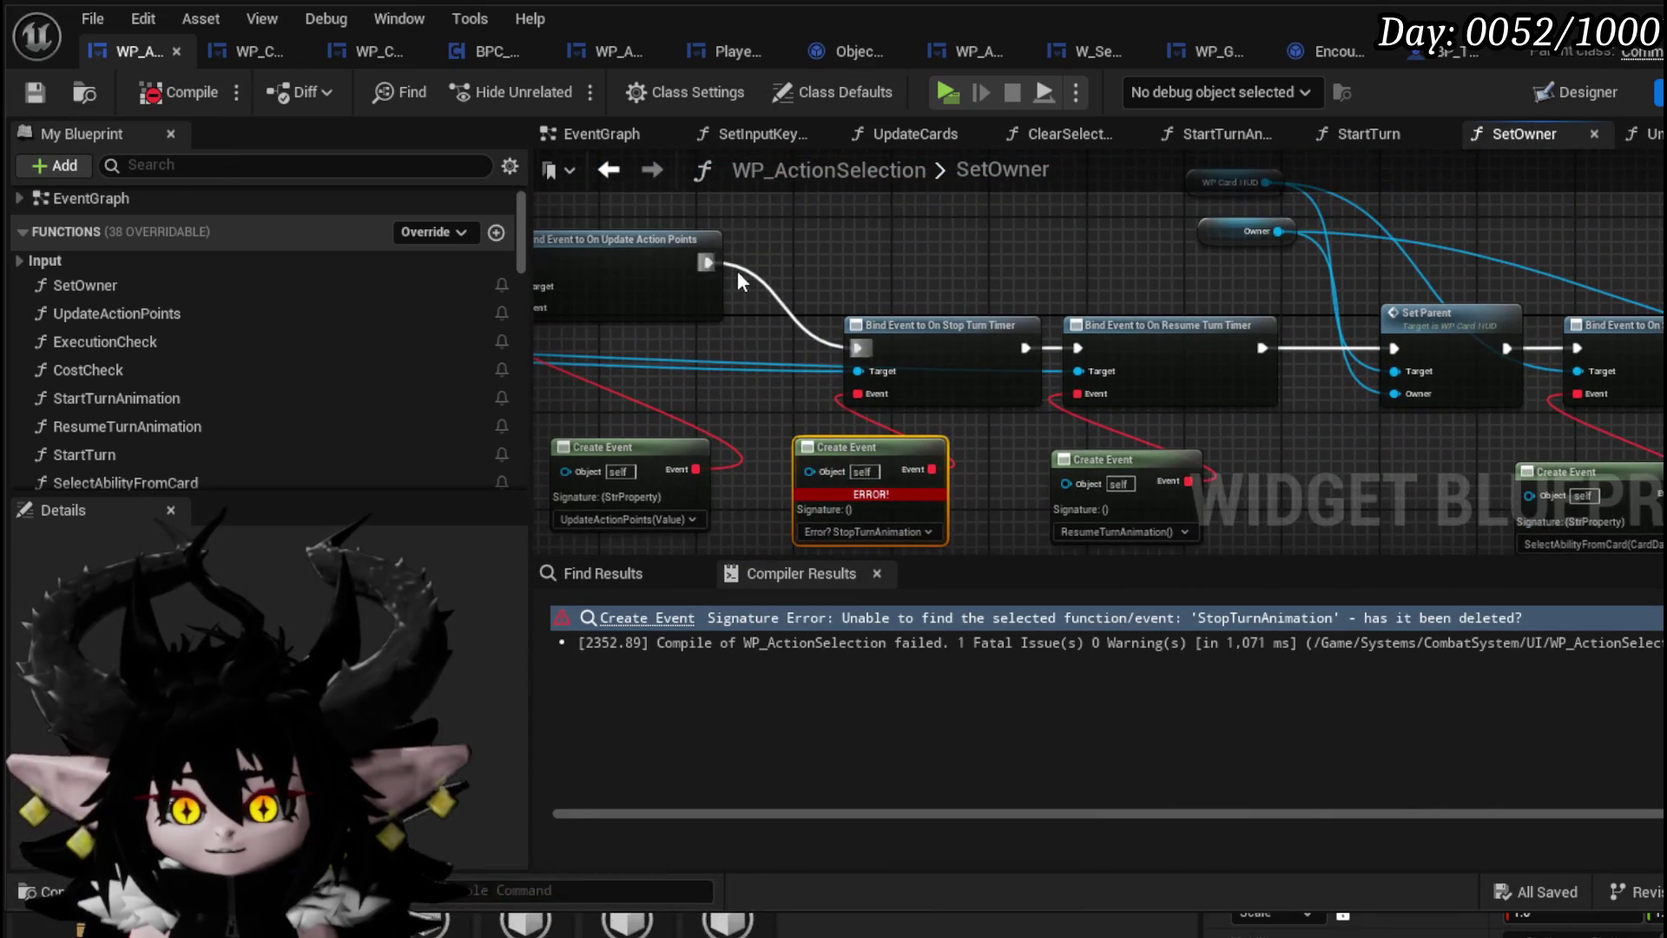
drag(715, 262, 1077, 348)
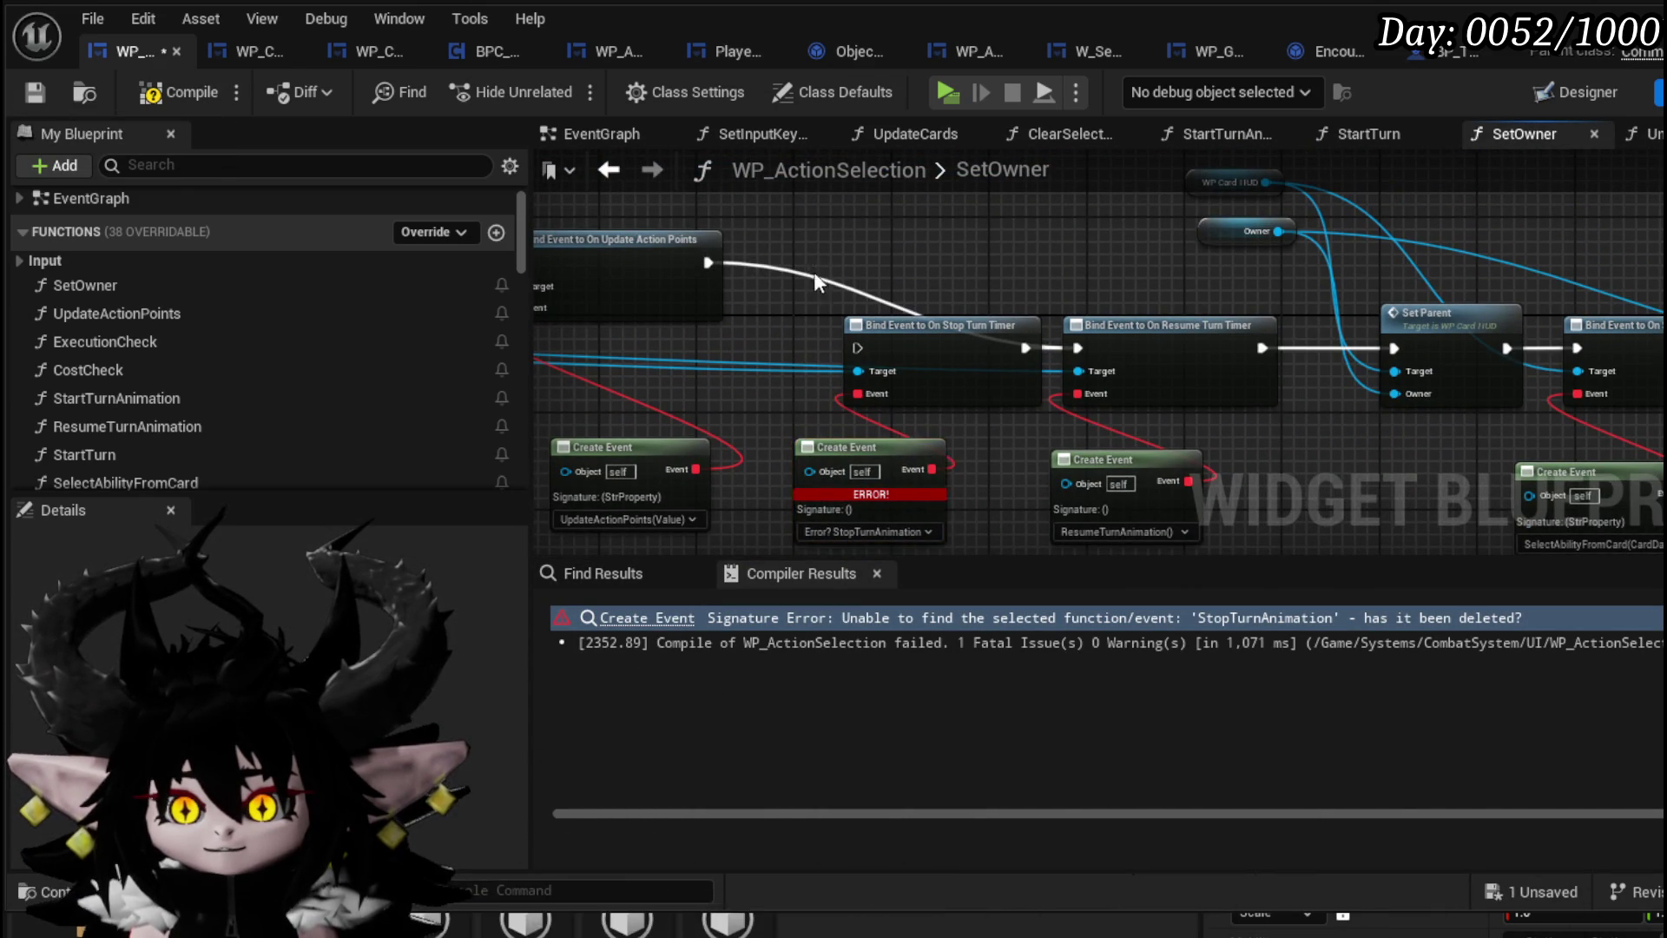
key(Delete)
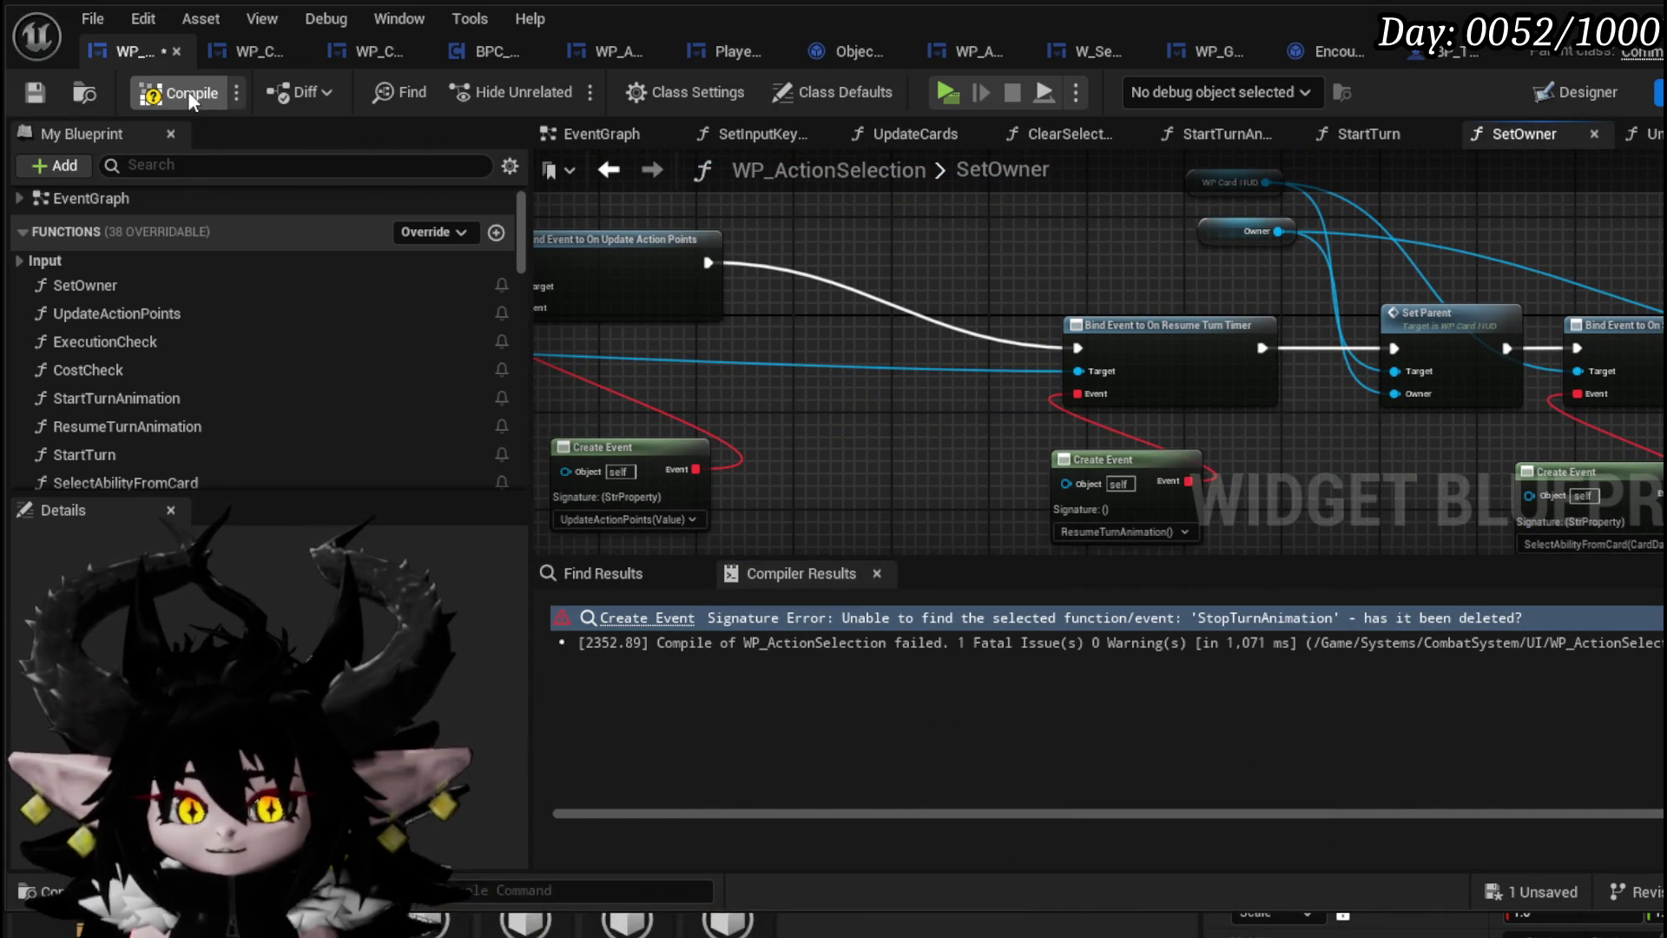
click(187, 91)
click(36, 93)
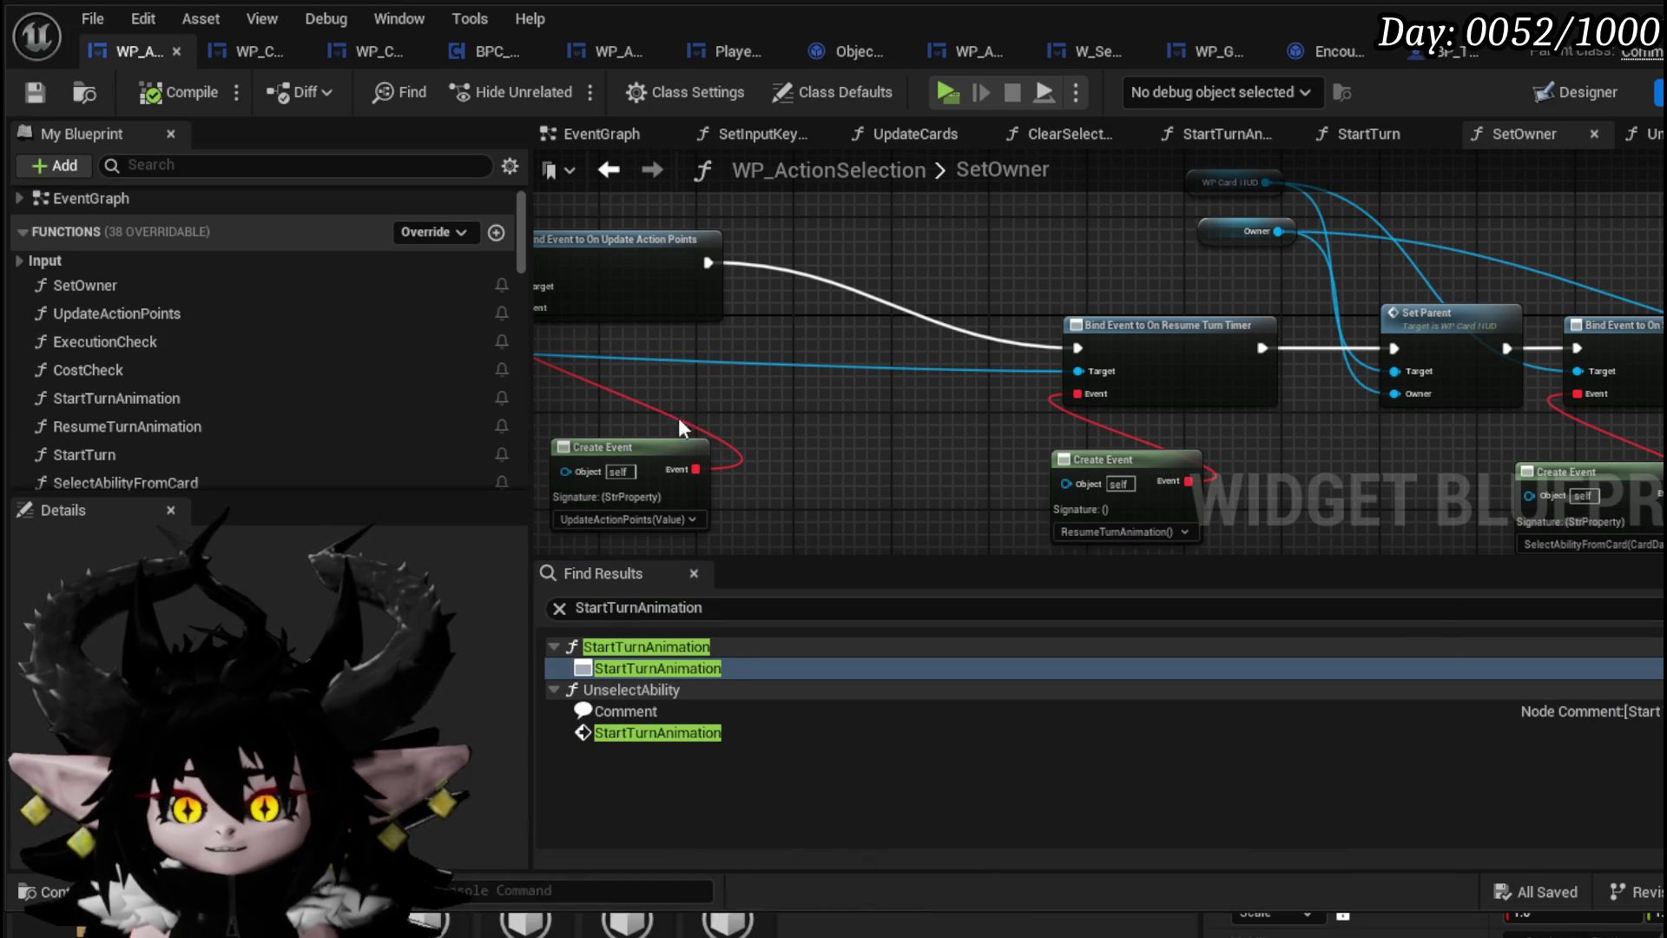
double_click(179, 398)
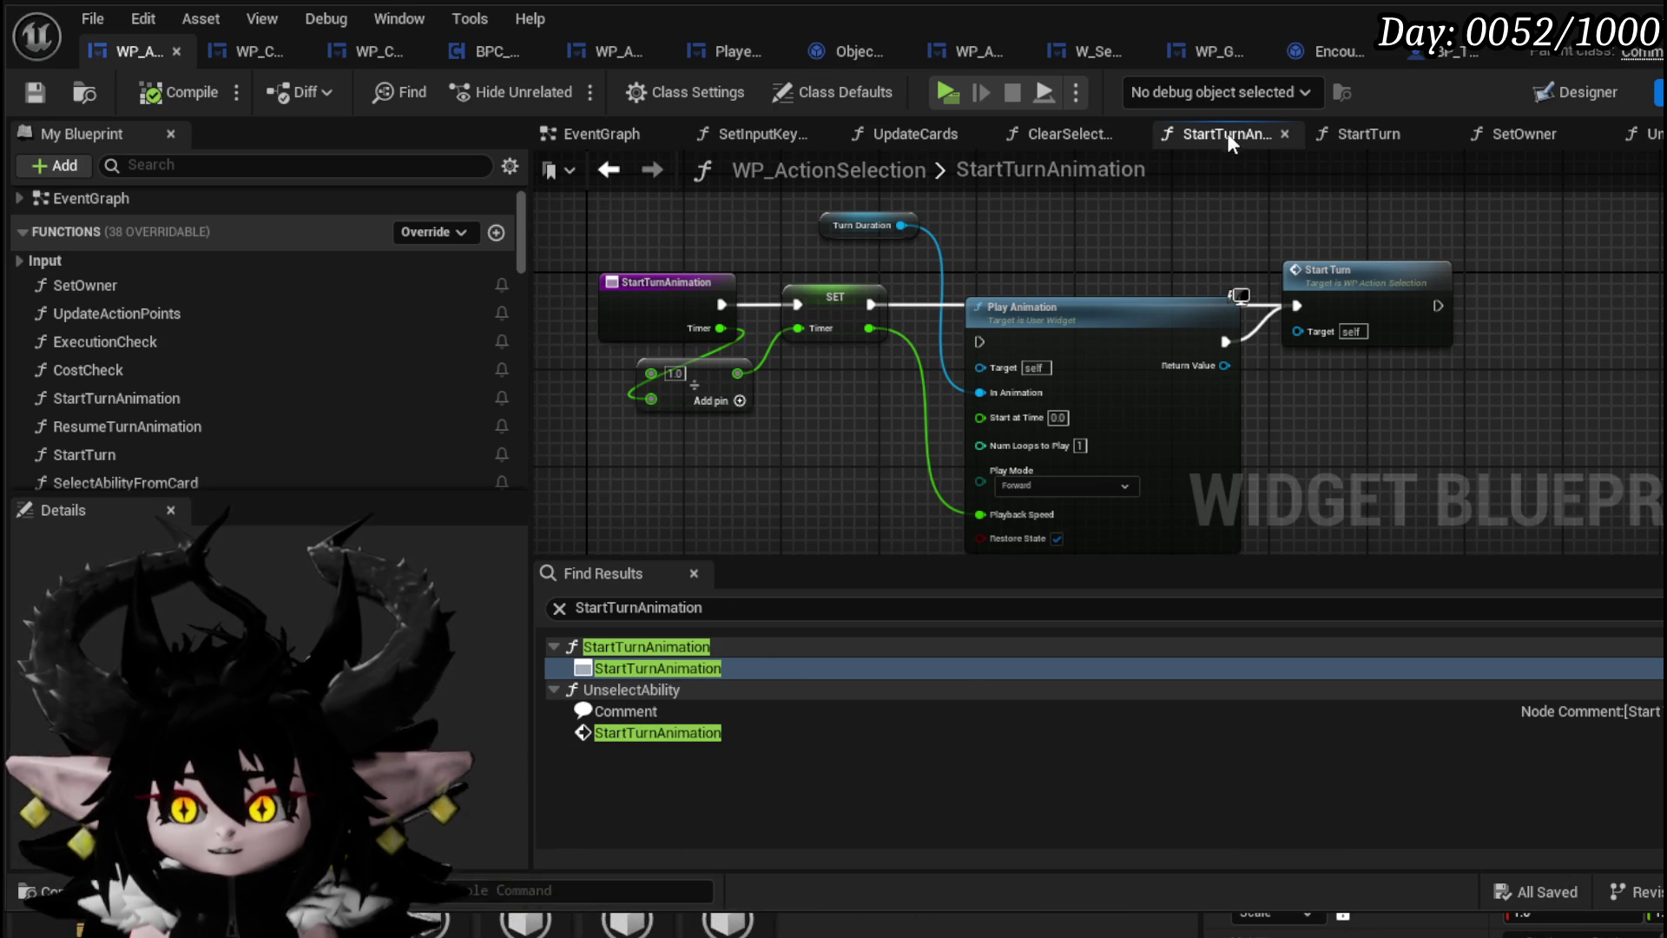
Follow GiveTurn's Turn Start call to the TurnStart event in BP_BattleArena and search StartTurn references
click(1341, 52)
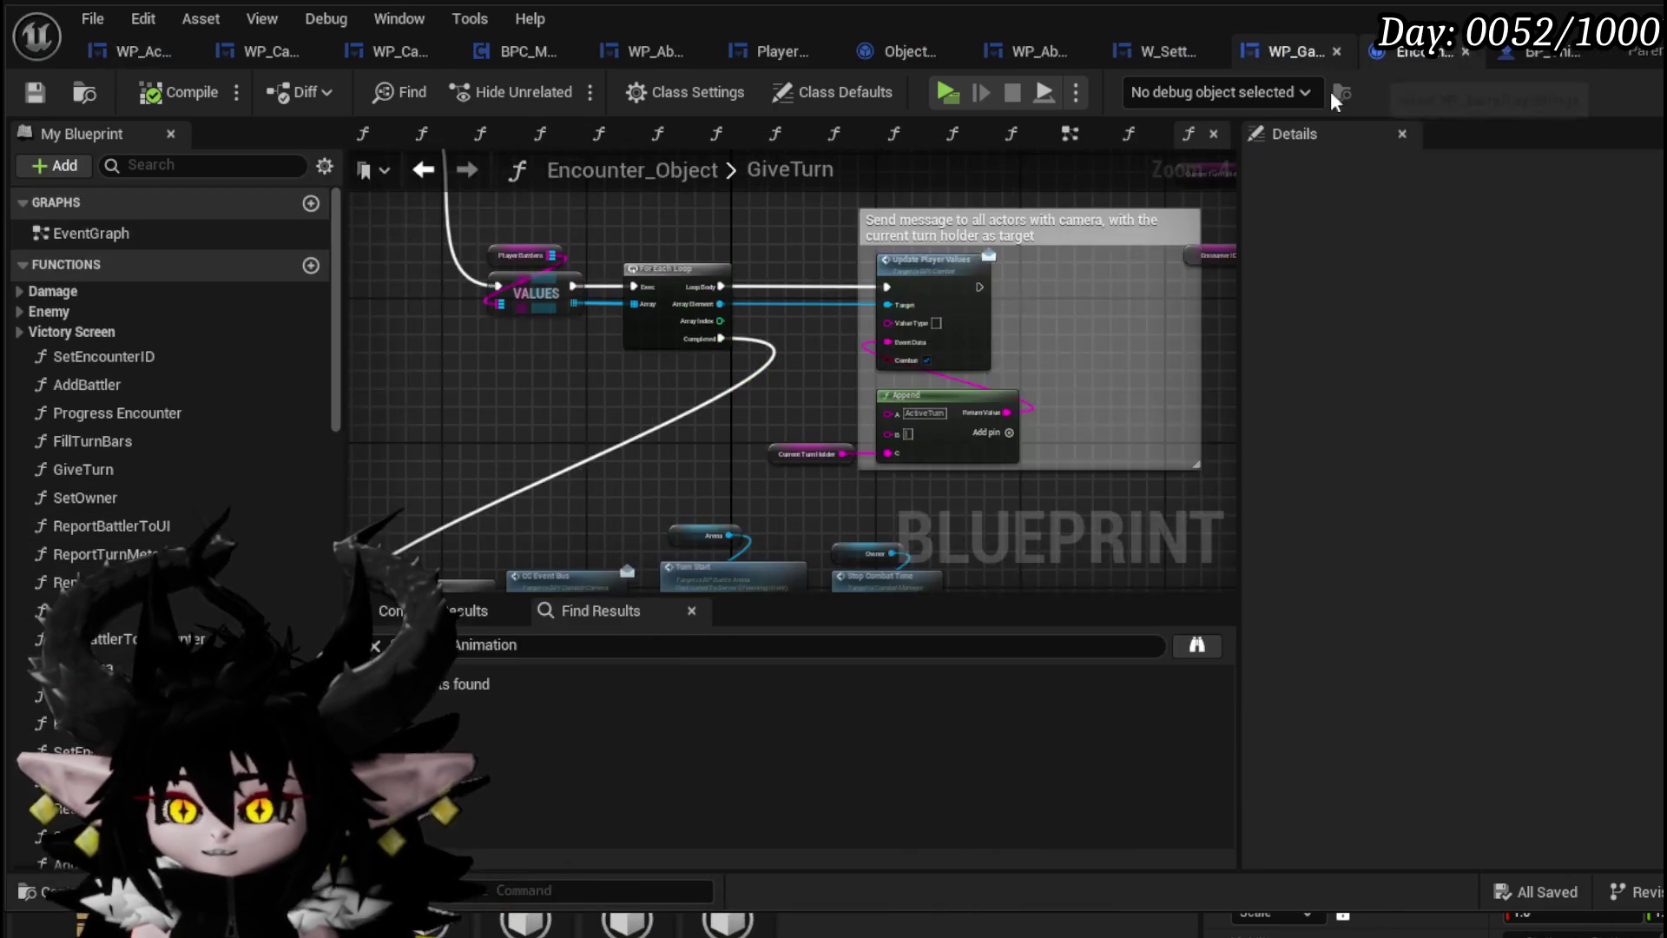
scroll(694, 417, up, 3)
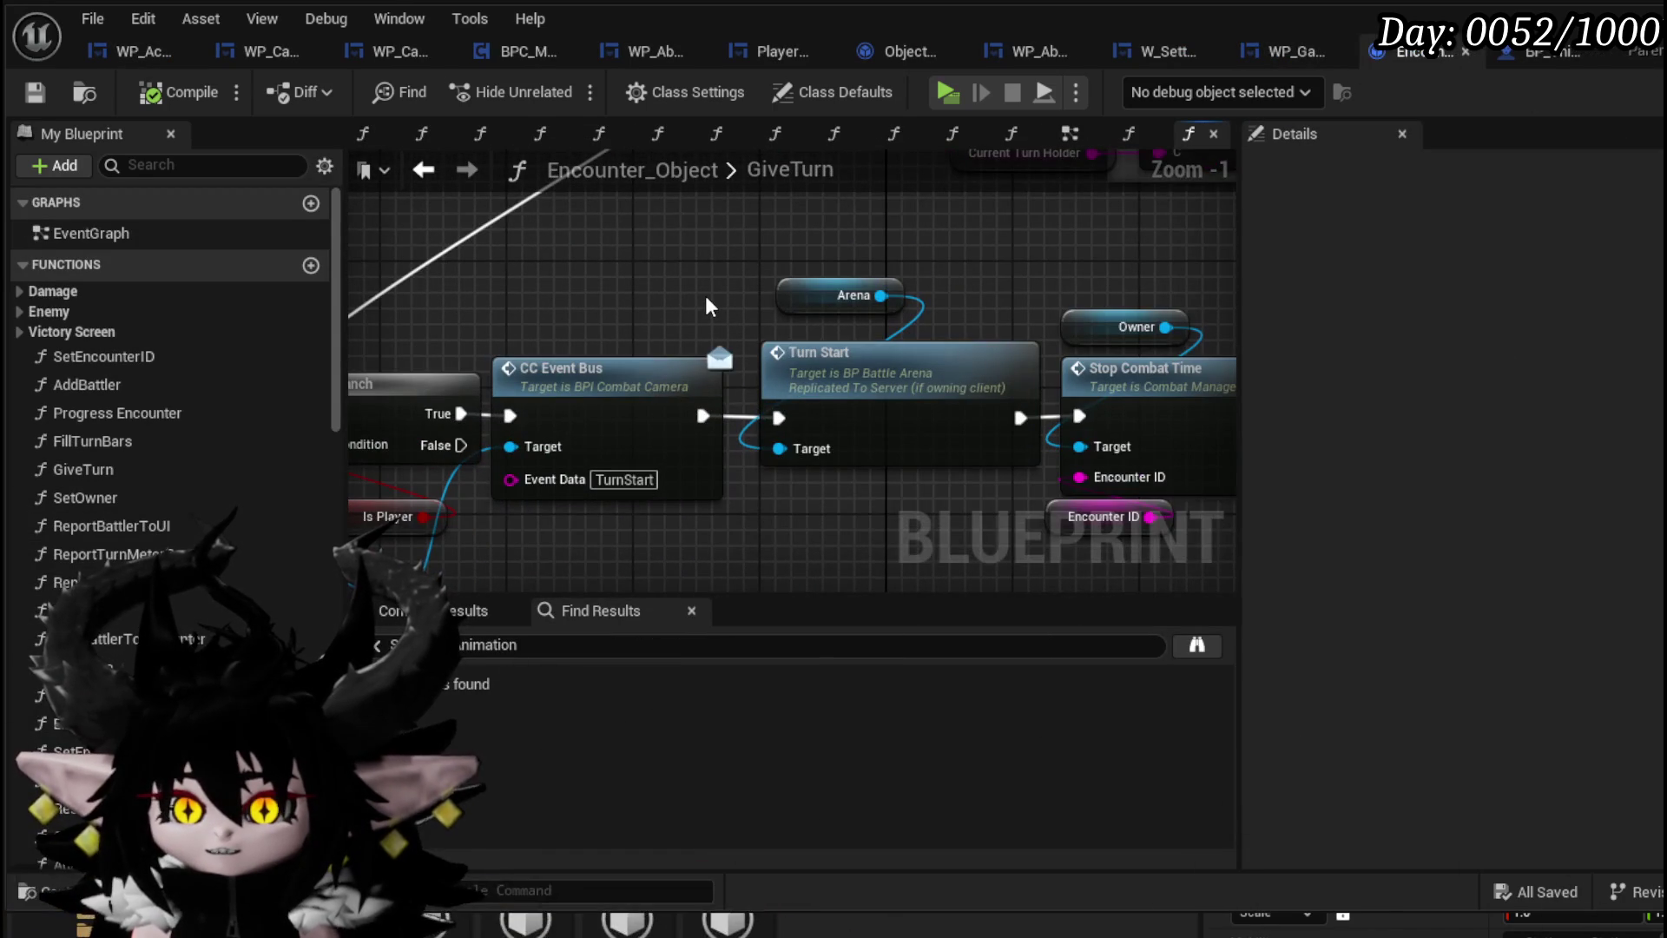
click(658, 379)
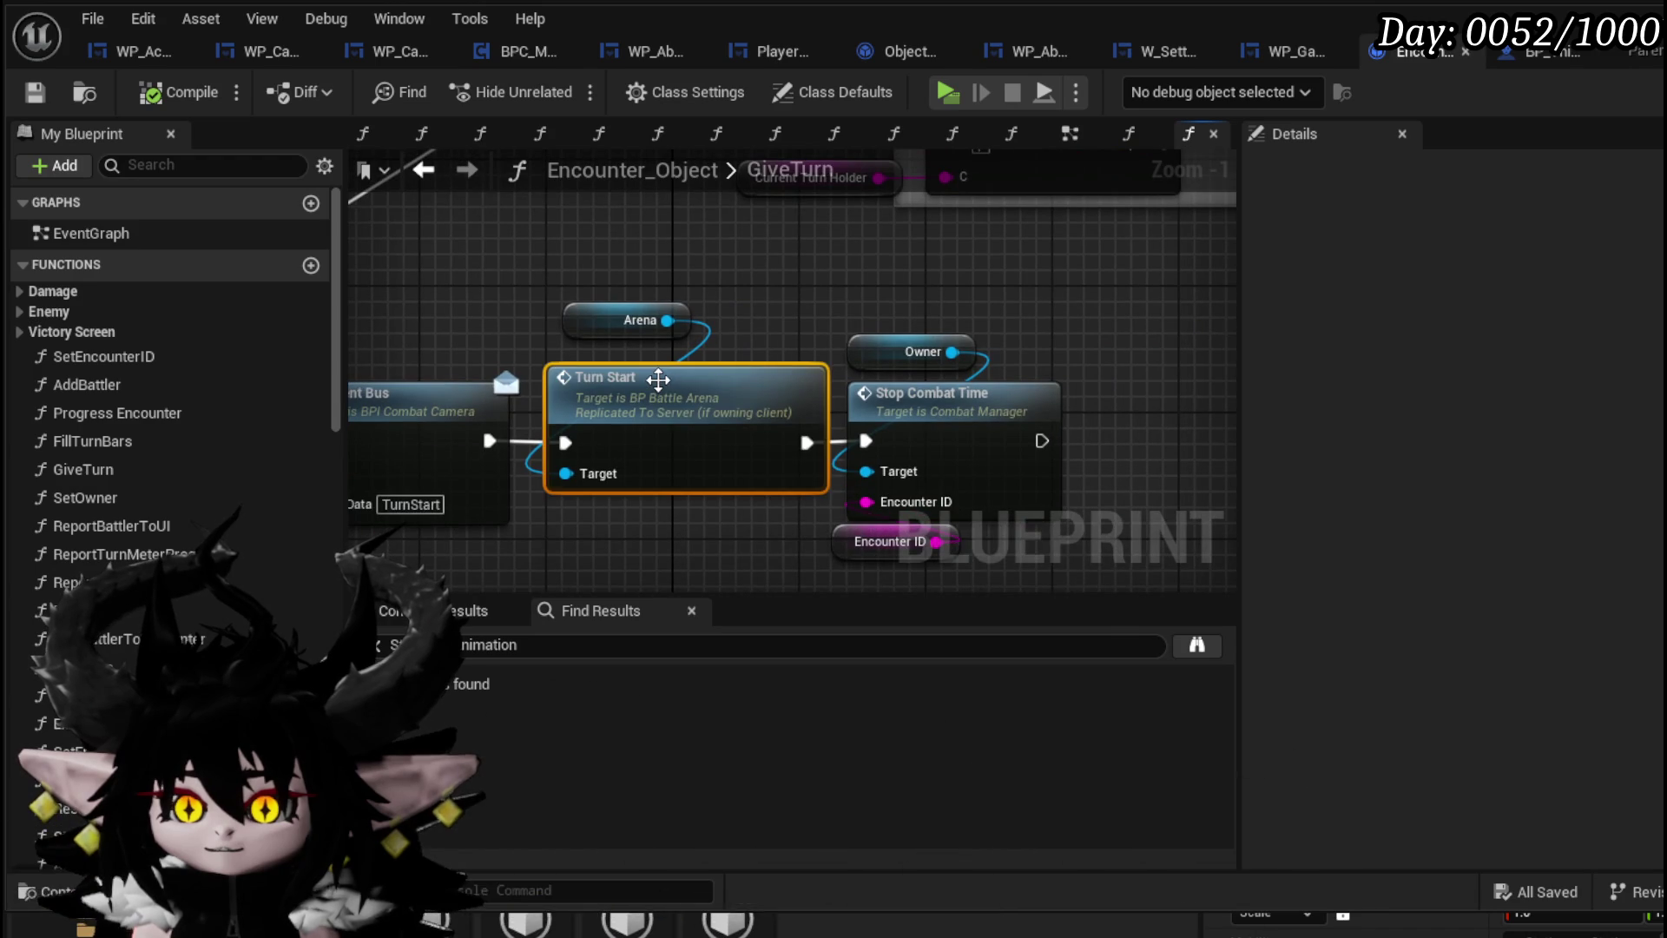
double_click(658, 379)
scroll(434, 365, down, 7)
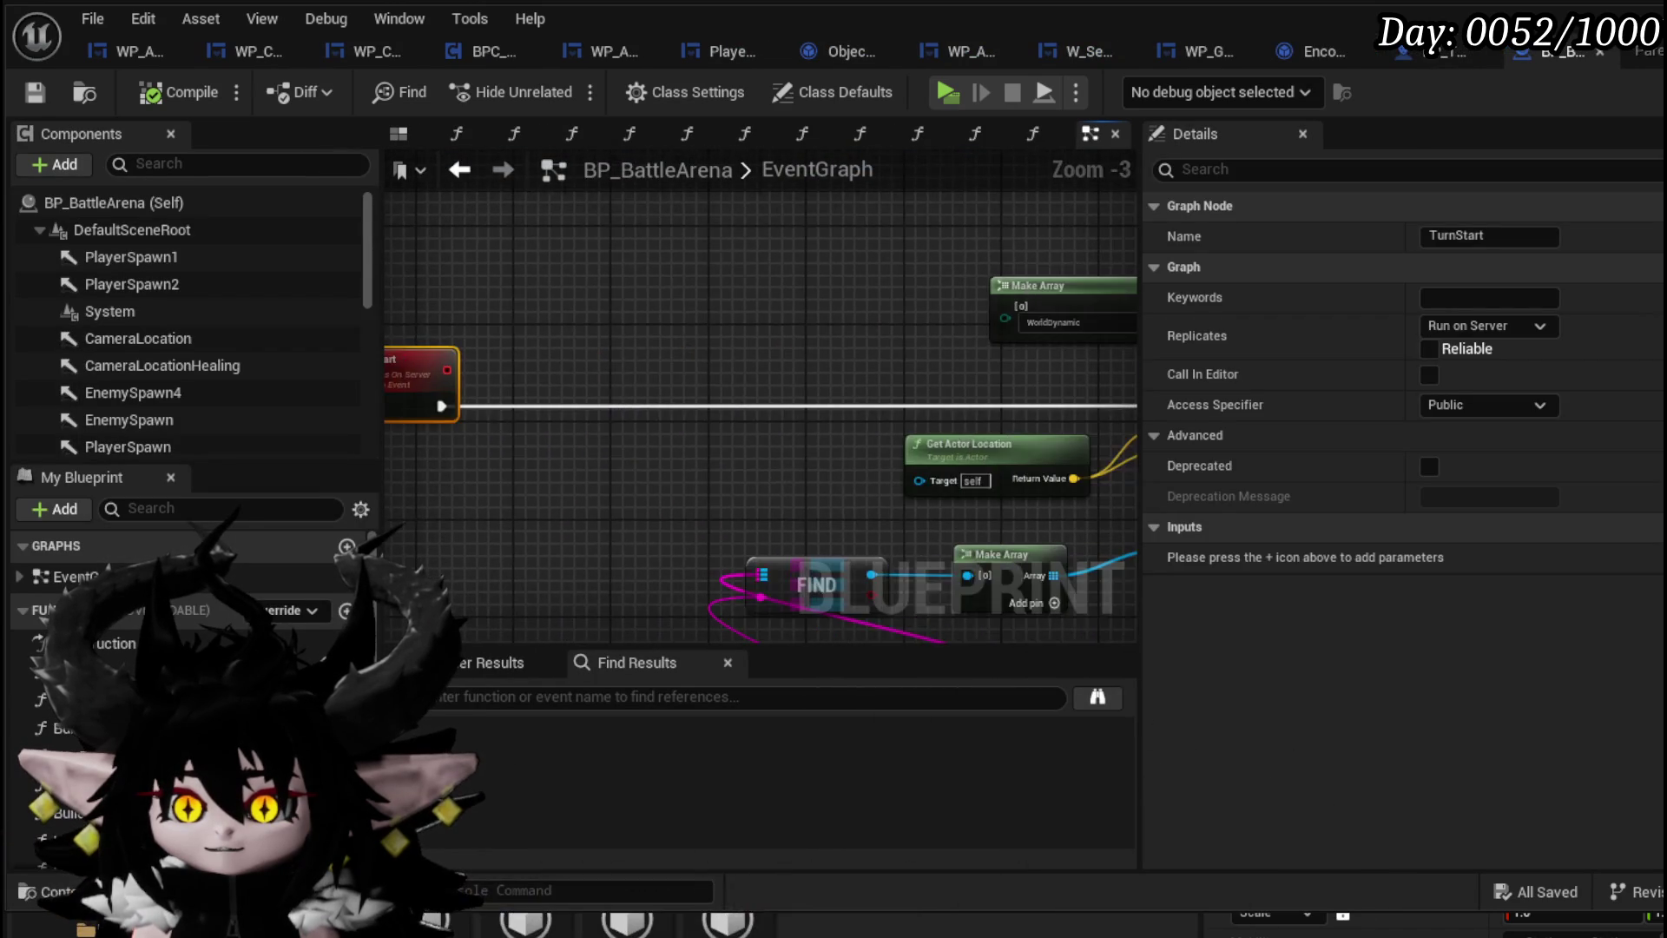
scroll(832, 398, up, 4)
scroll(903, 258, down, 4)
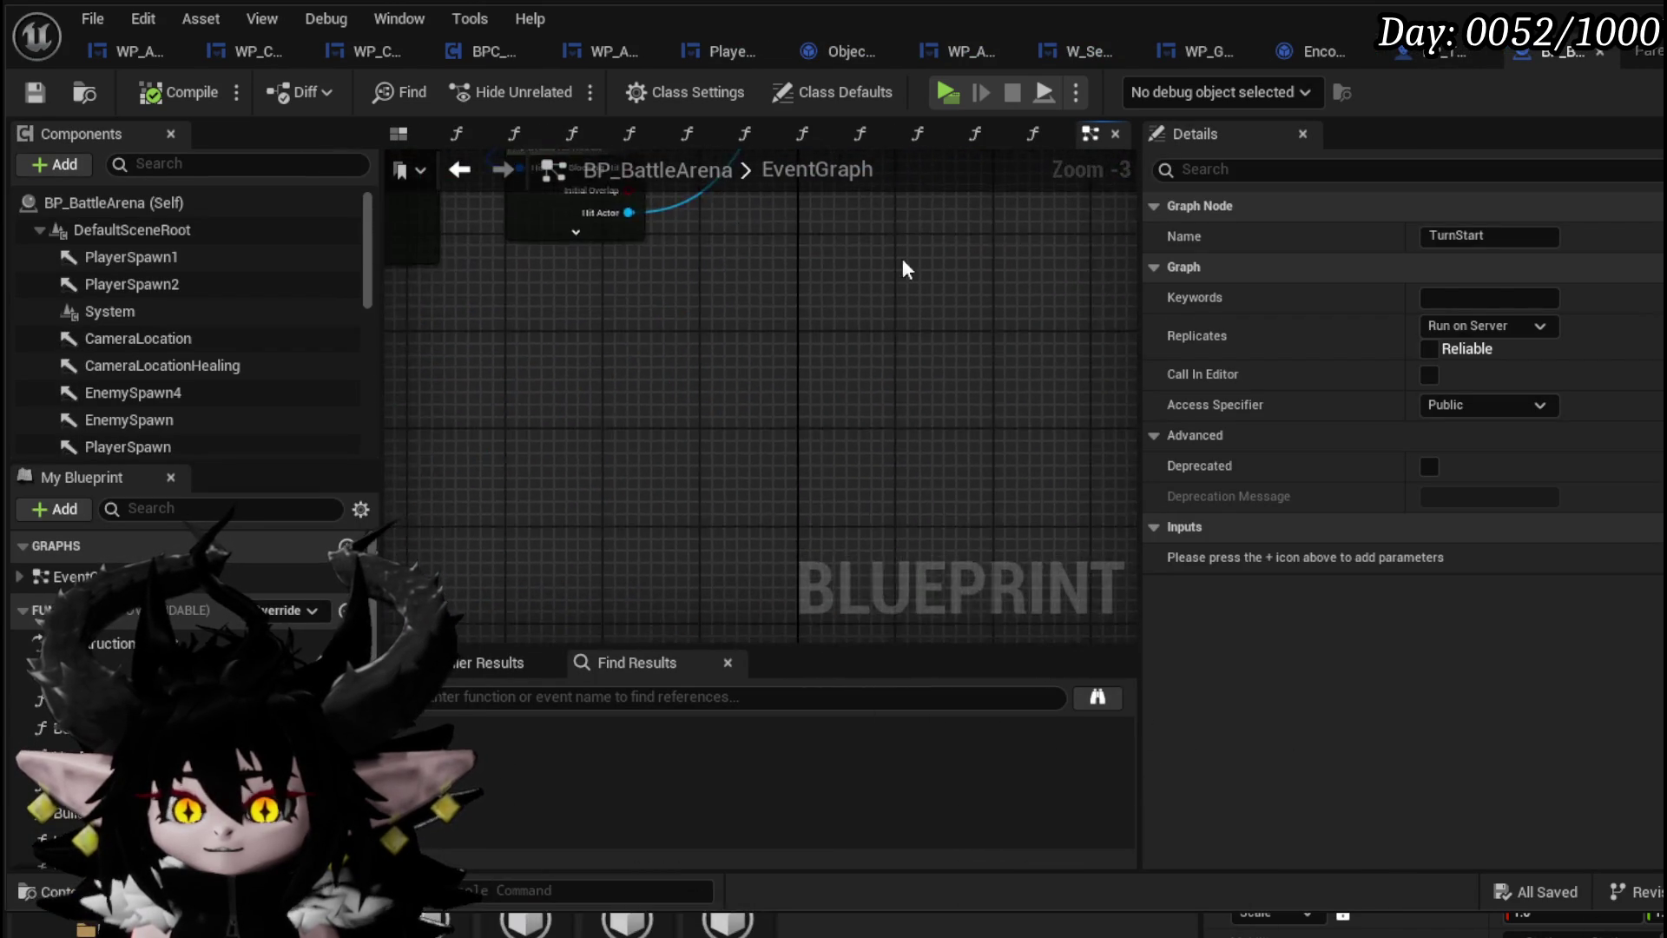
scroll(832, 322, up, 4)
scroll(795, 337, down, 8)
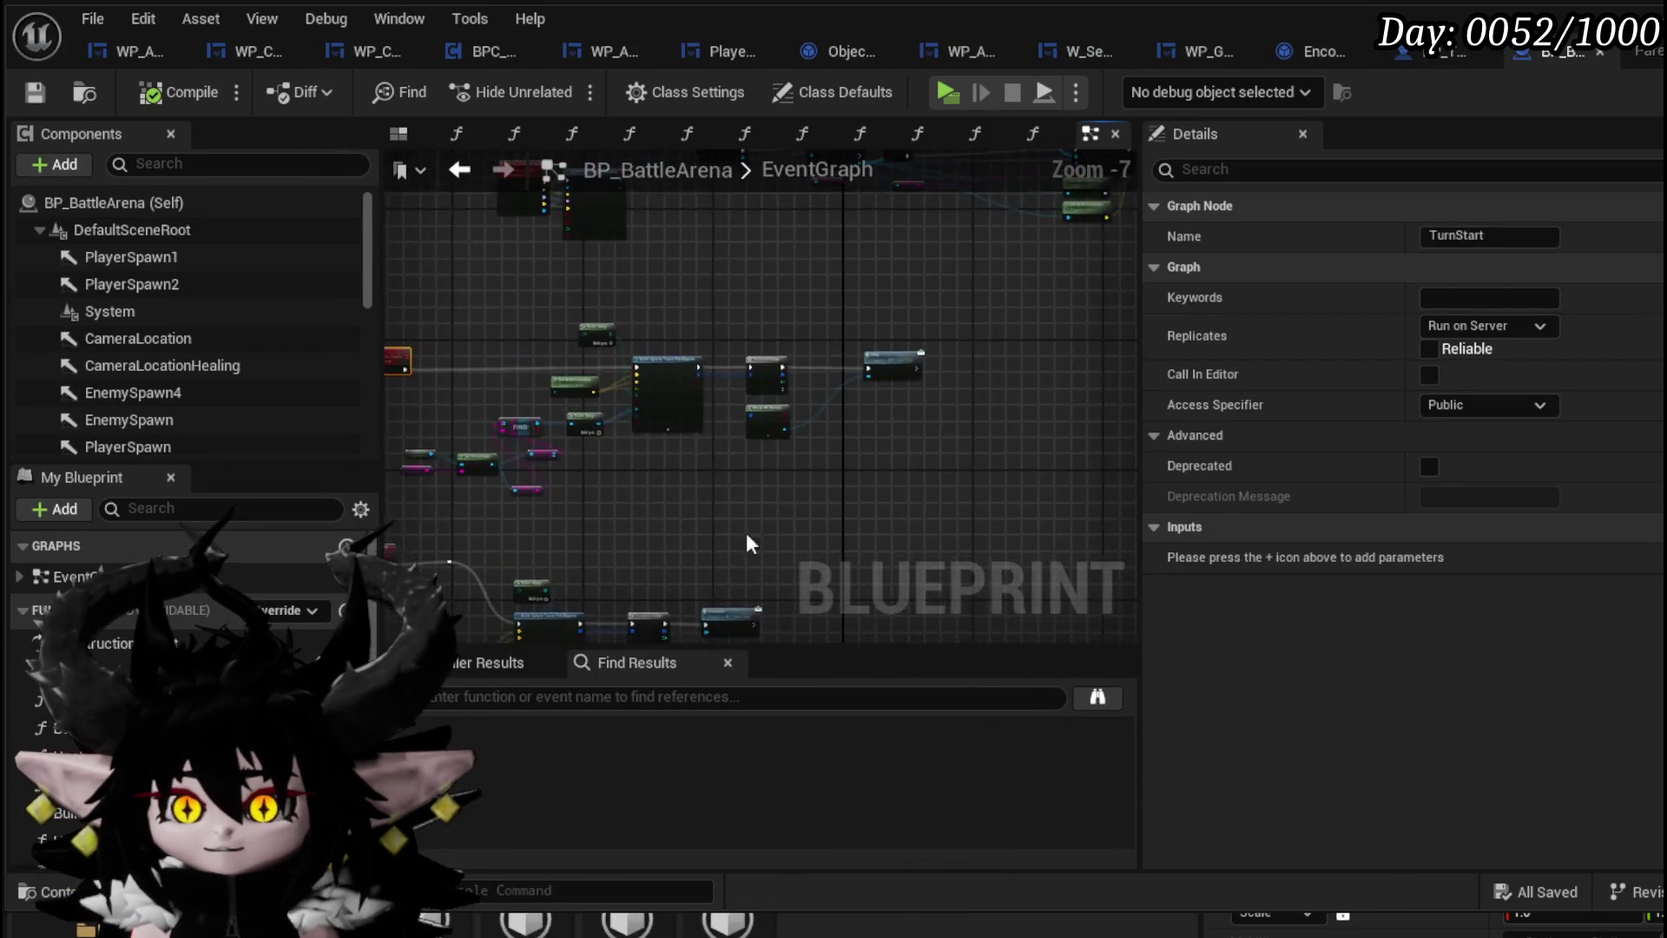
scroll(648, 444, up, 8)
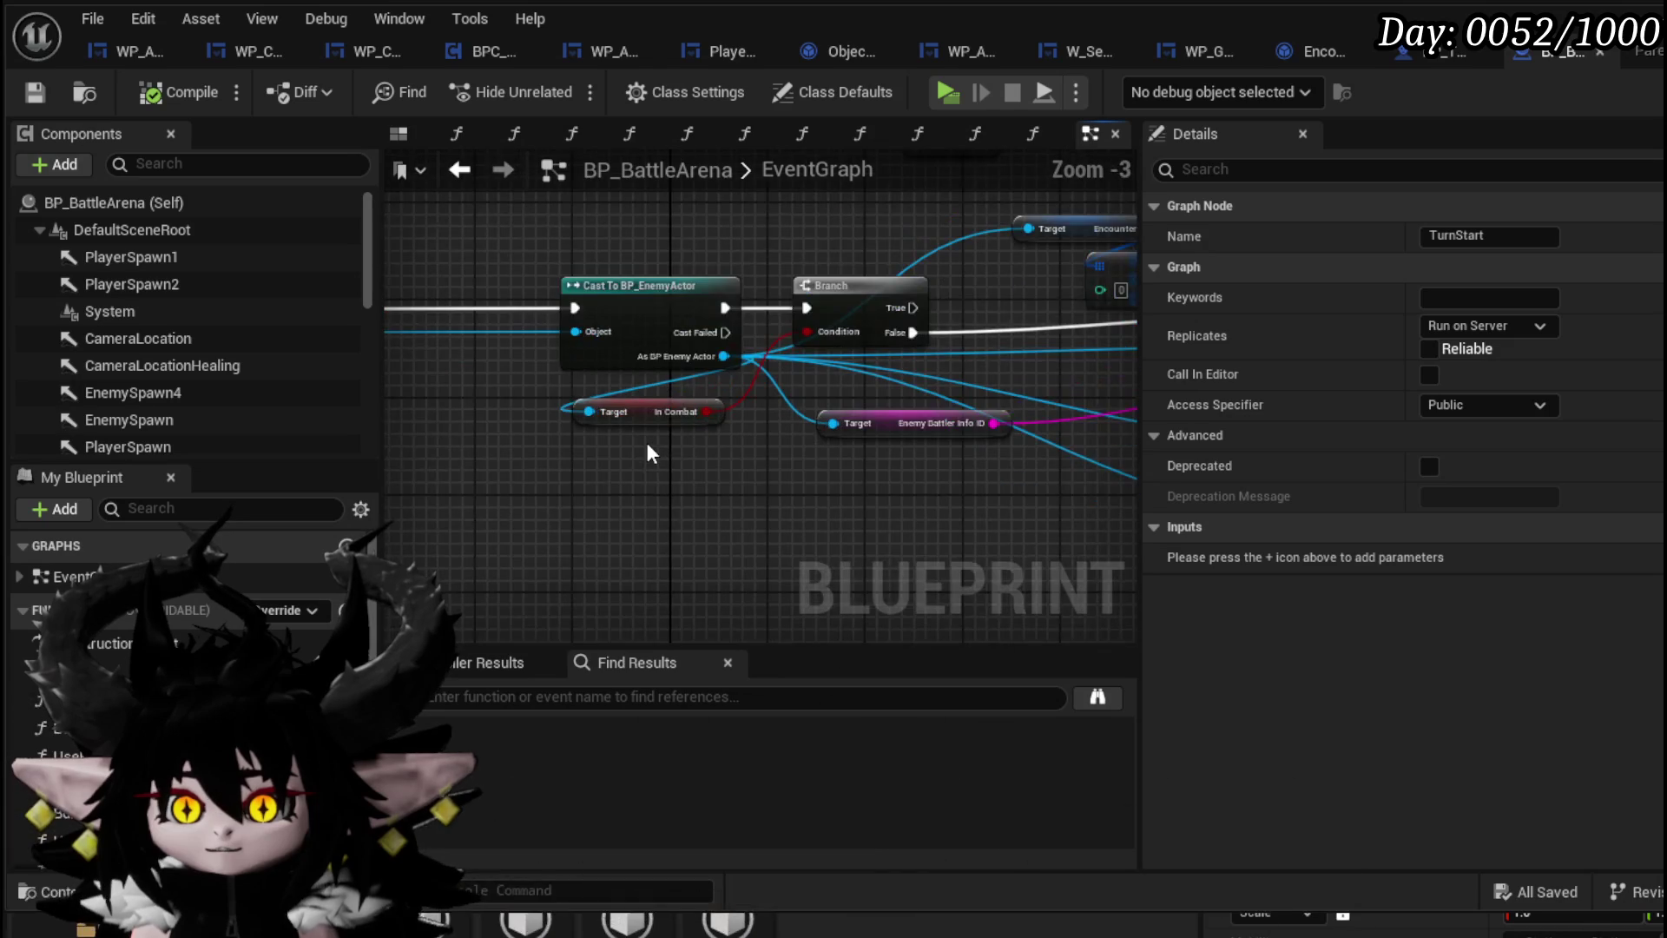
scroll(647, 441, down, 4)
mouse_move(542, 467)
mouse_down()
mouse_move(491, 458)
mouse_move(569, 696)
mouse_up()
click(508, 696)
text(StartTurn)
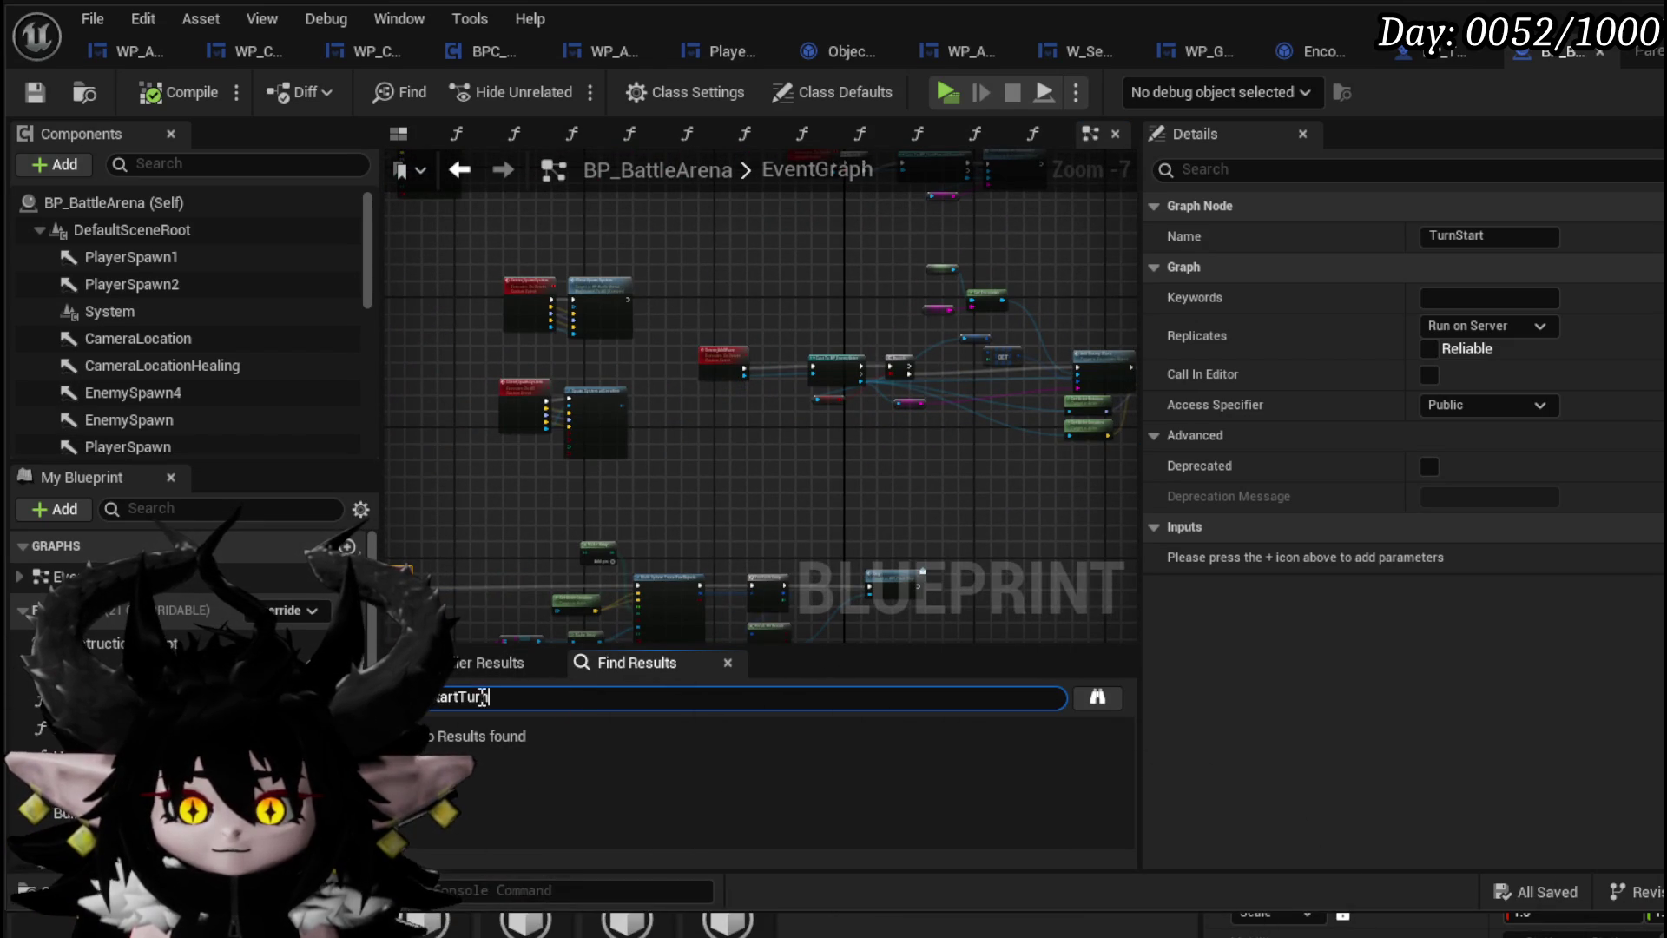
Close the BP_BattleArena editor and save the open blueprints
click(1605, 55)
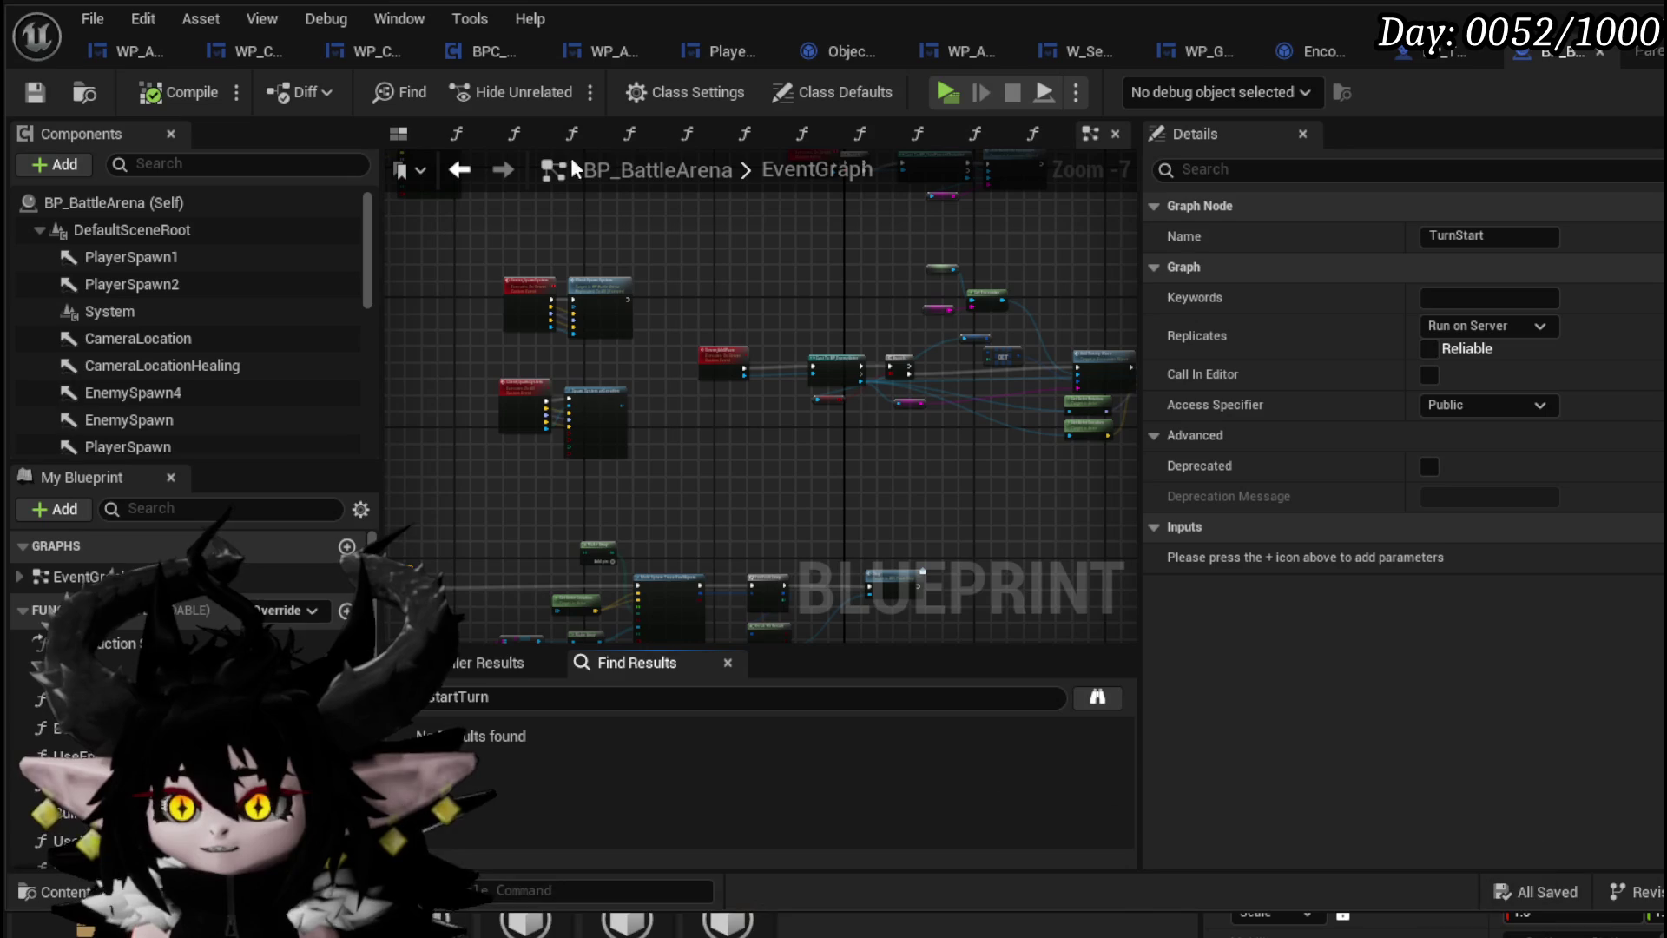
click(1600, 52)
key(ctrl+s)
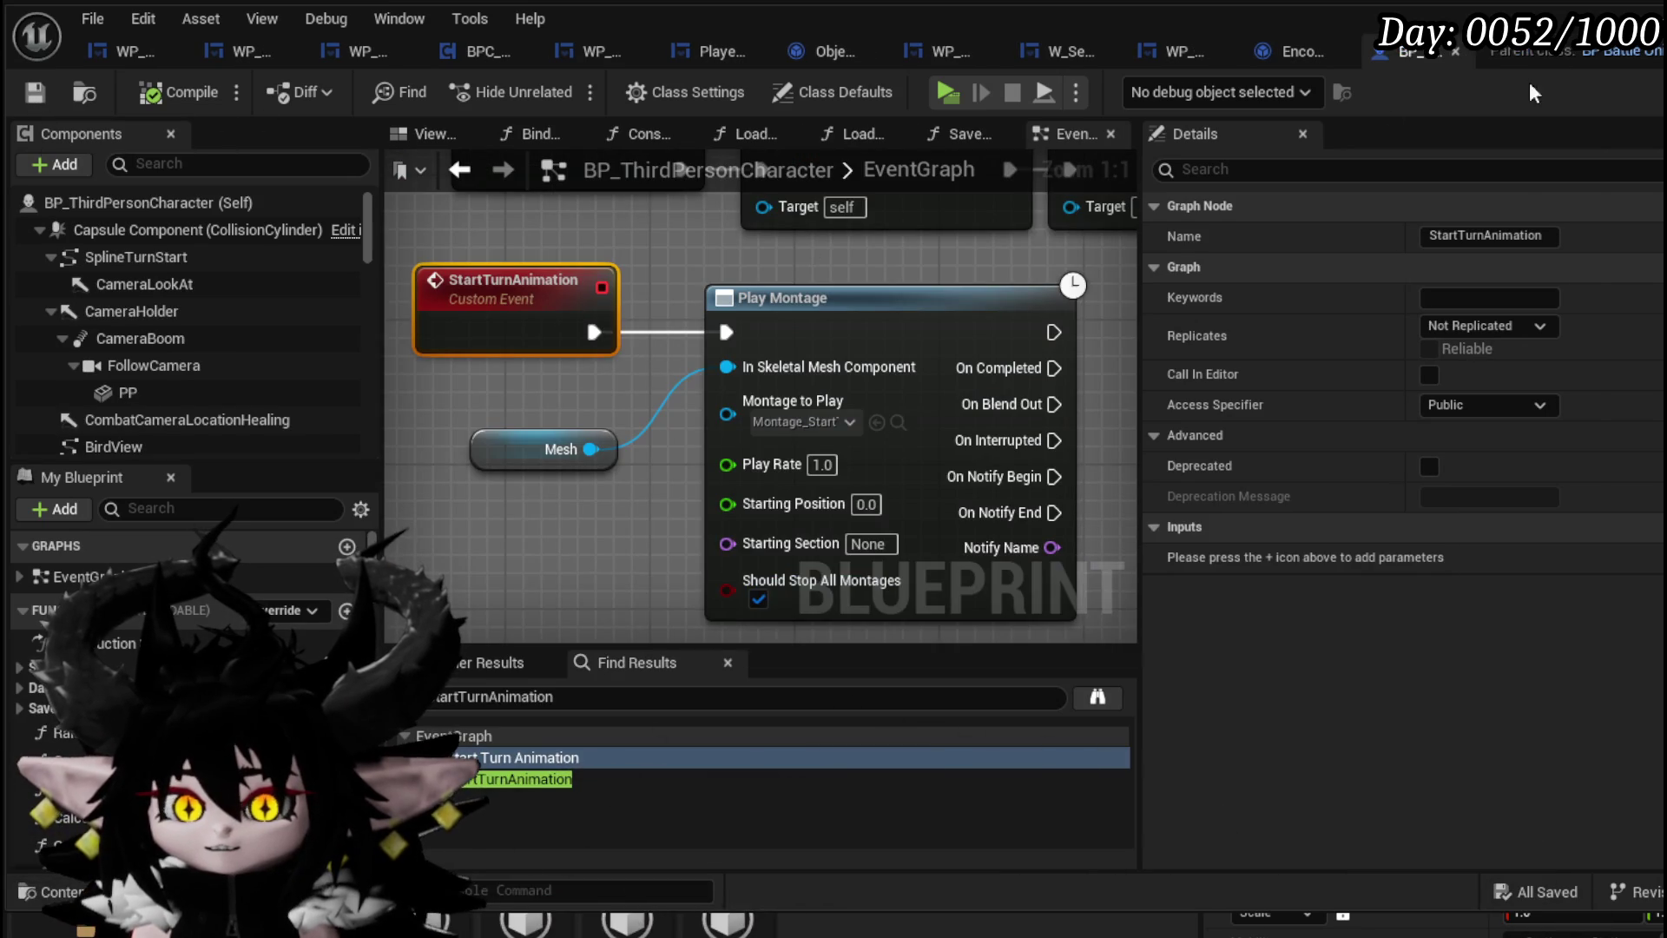
Review the Encounter_Object GiveTurn graph's For Each Loop, Append and Current Turn Holder nodes
click(1294, 51)
scroll(549, 429, down, 2)
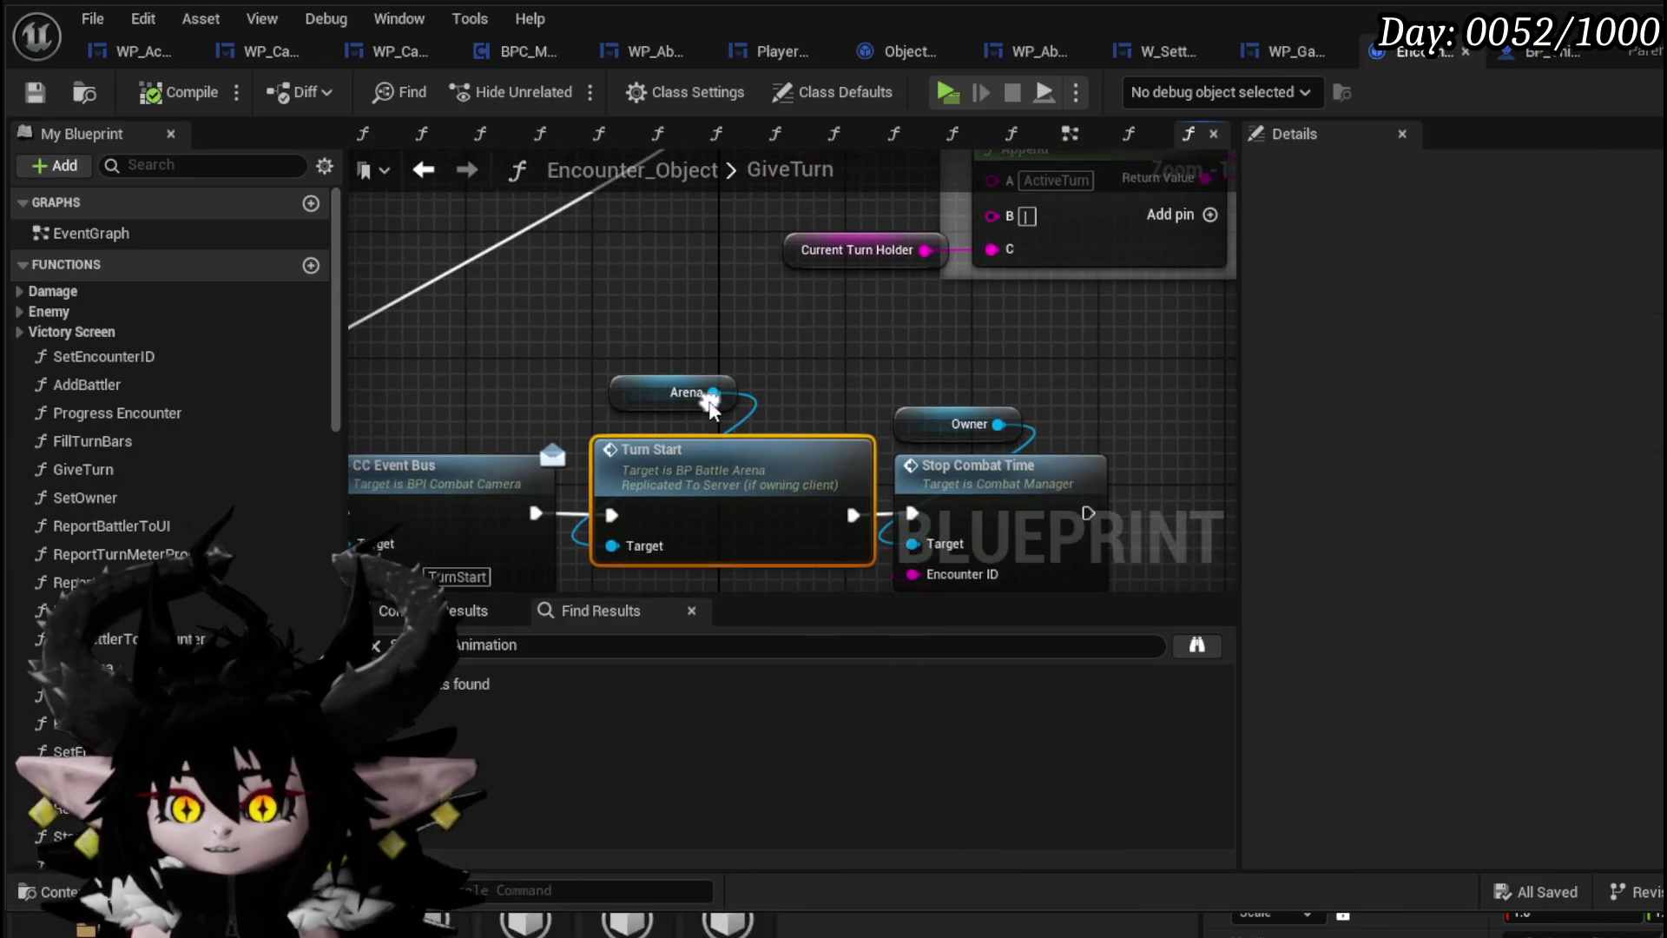
drag(517, 472, 560, 675)
scroll(643, 424, up, 3)
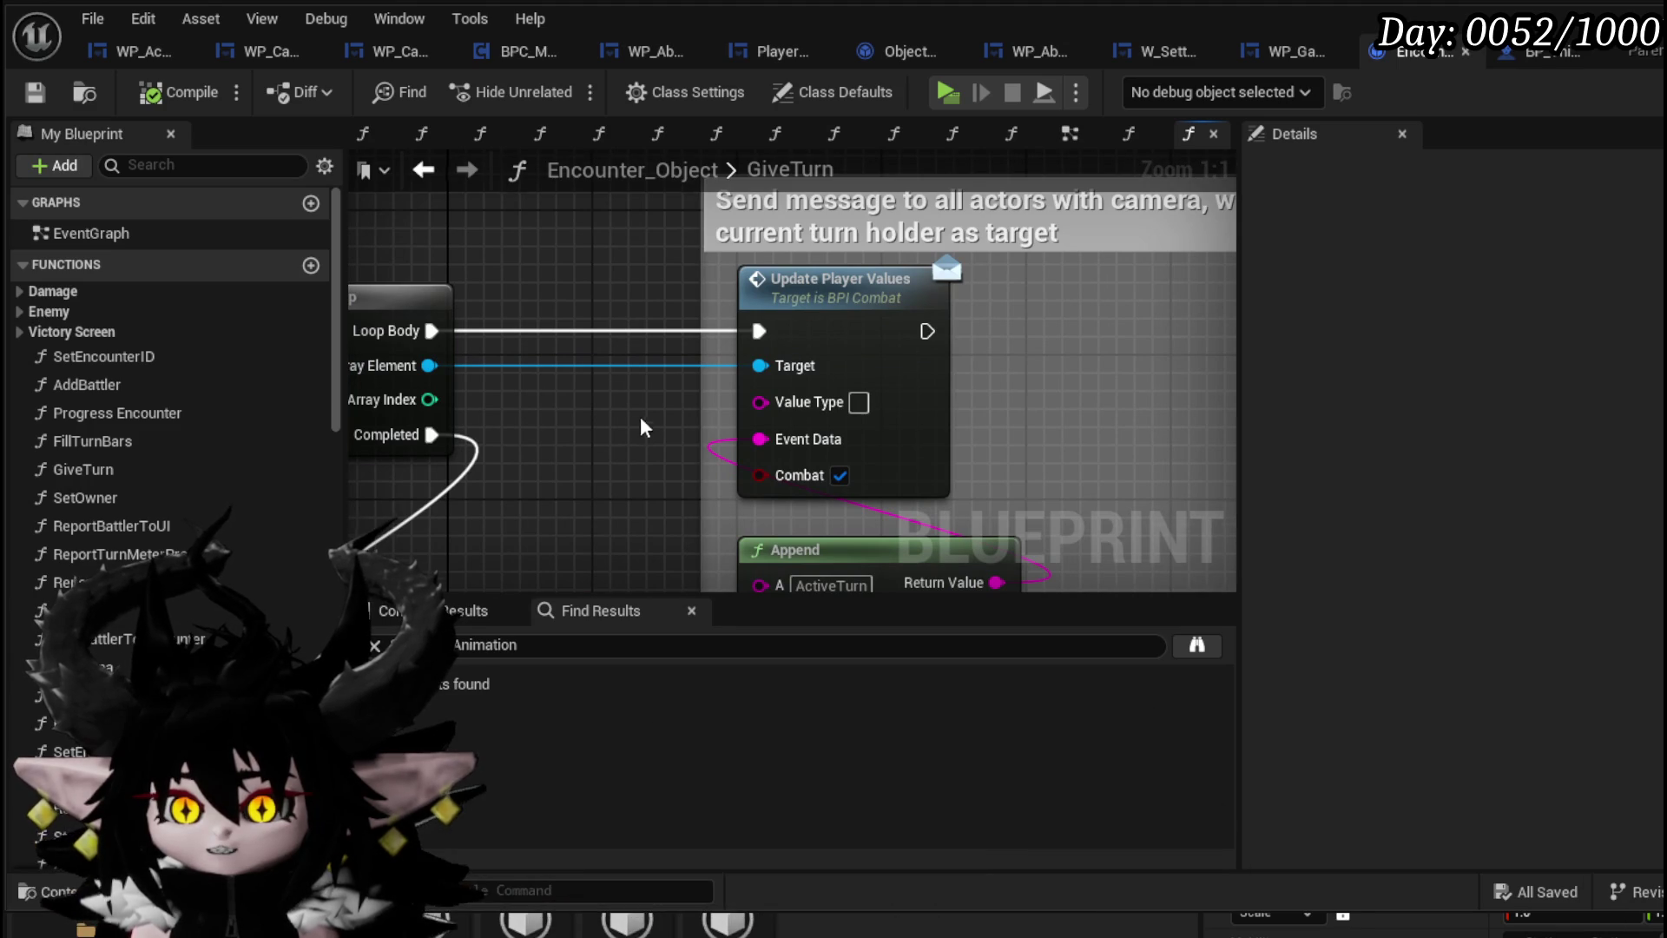
mouse_move(641, 420)
mouse_down()
mouse_move(699, 287)
mouse_move(999, 157)
mouse_up()
scroll(700, 298, down, 3)
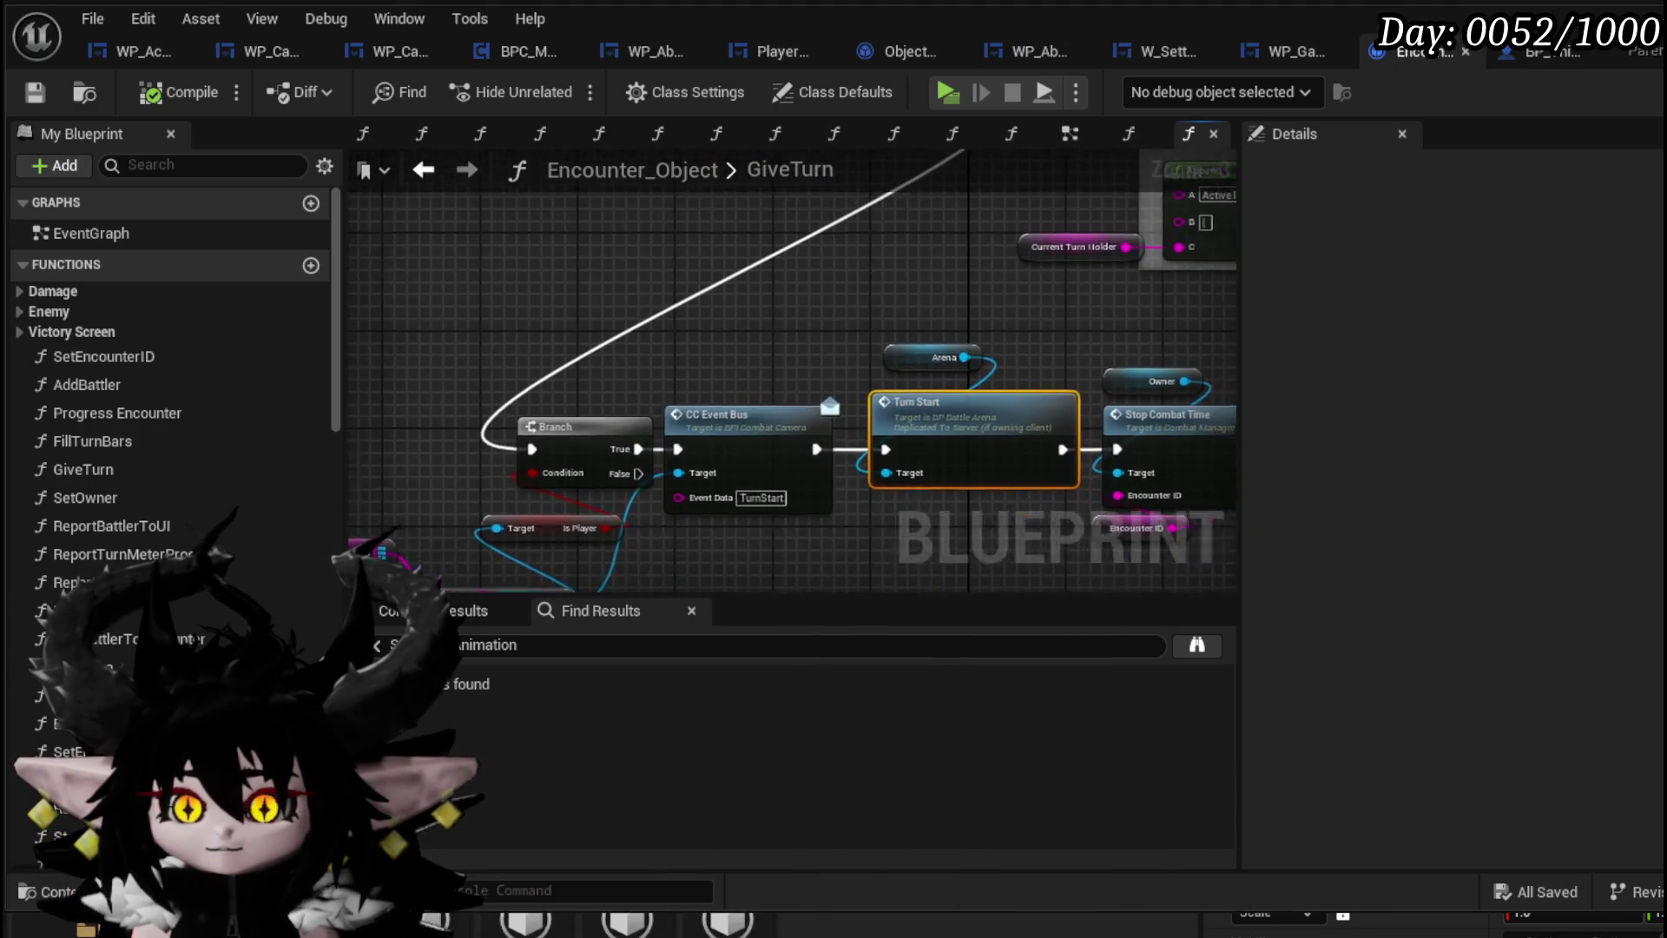
drag(1075, 232, 693, 439)
drag(881, 295, 881, 295)
drag(1025, 268, 1044, 338)
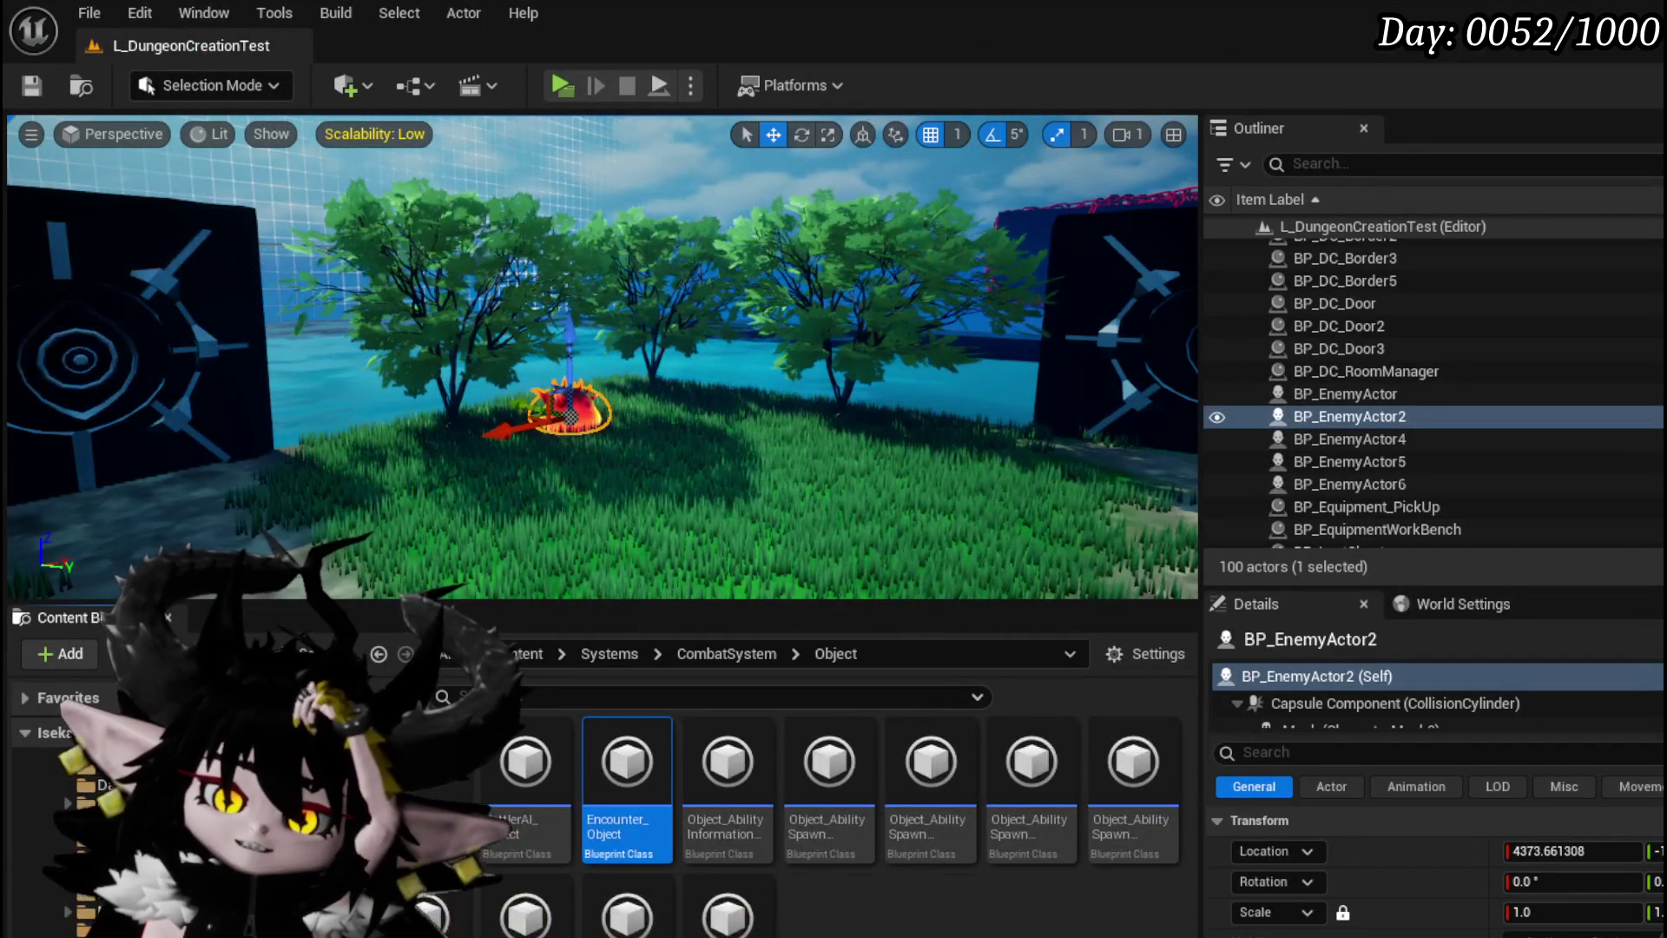
Open W_BattleUI's graph and locate the StartTurnAnimation call in SetTurnTimer
click(86, 929)
double_click(1091, 786)
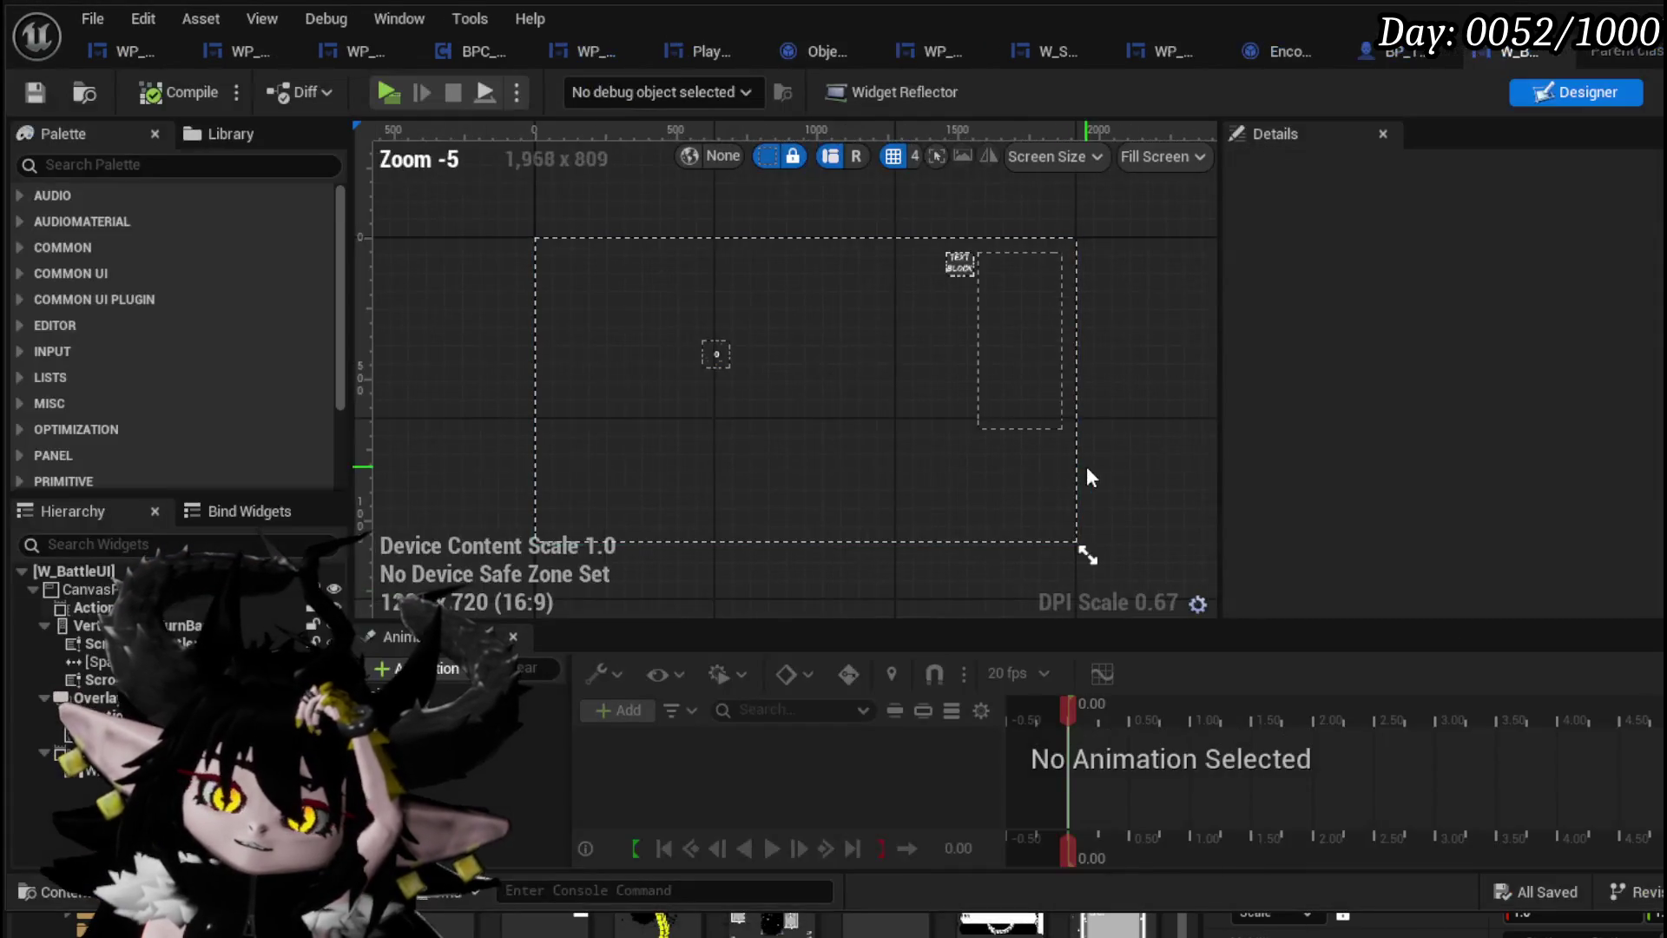
click(1660, 92)
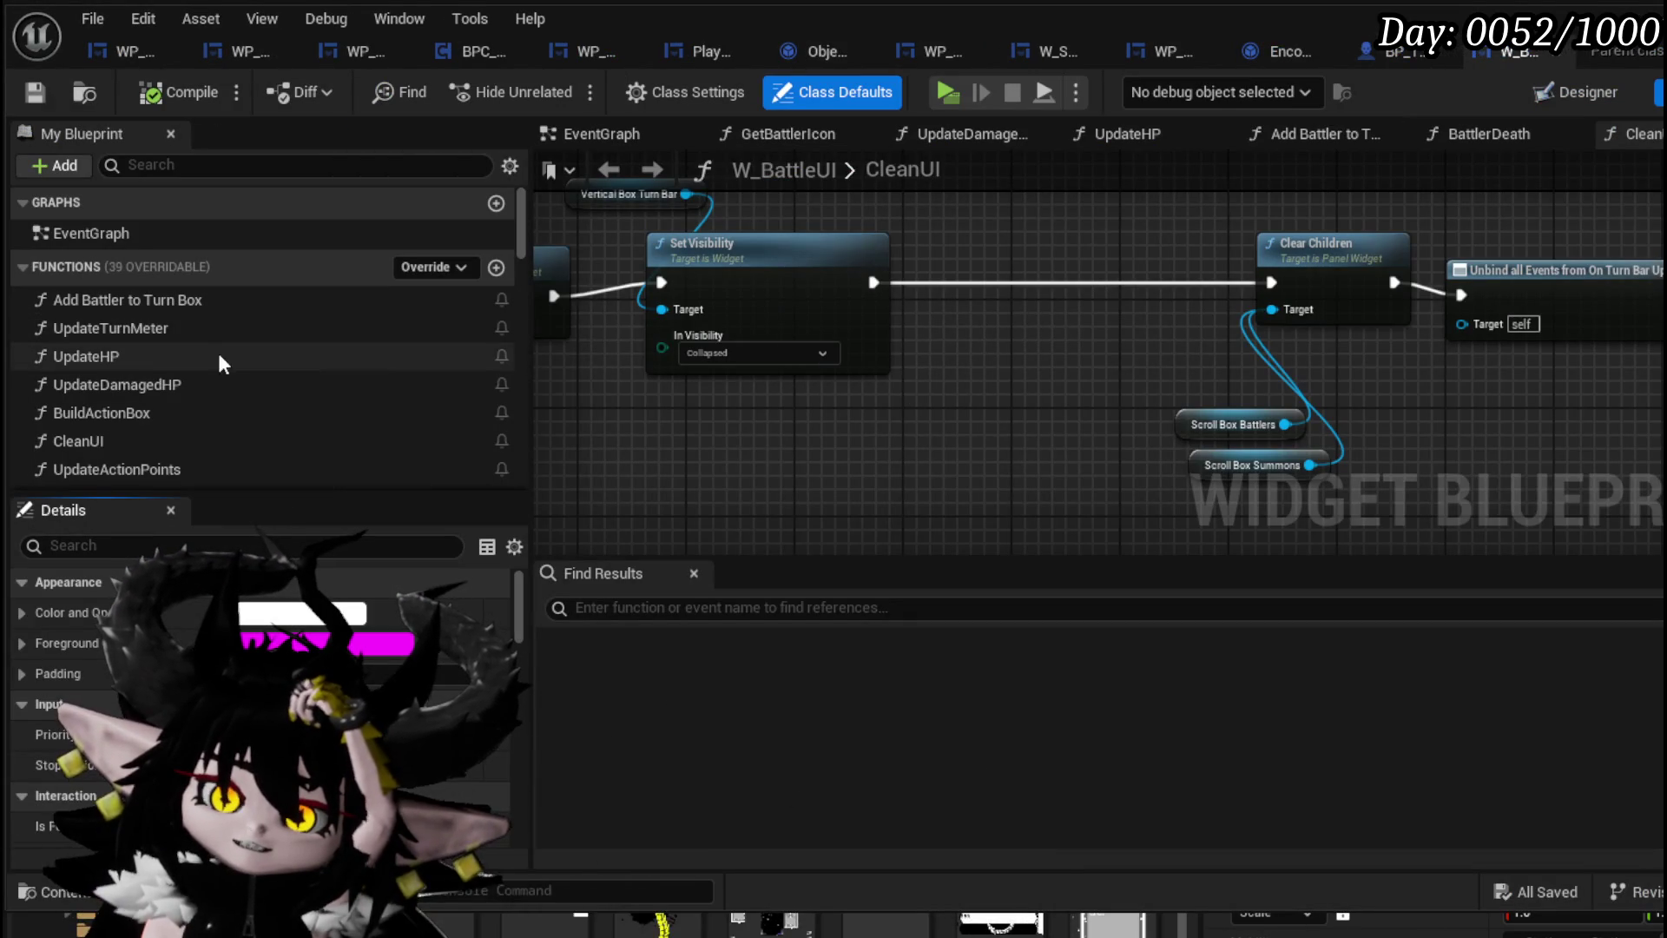
text(StartTurnAnimation)
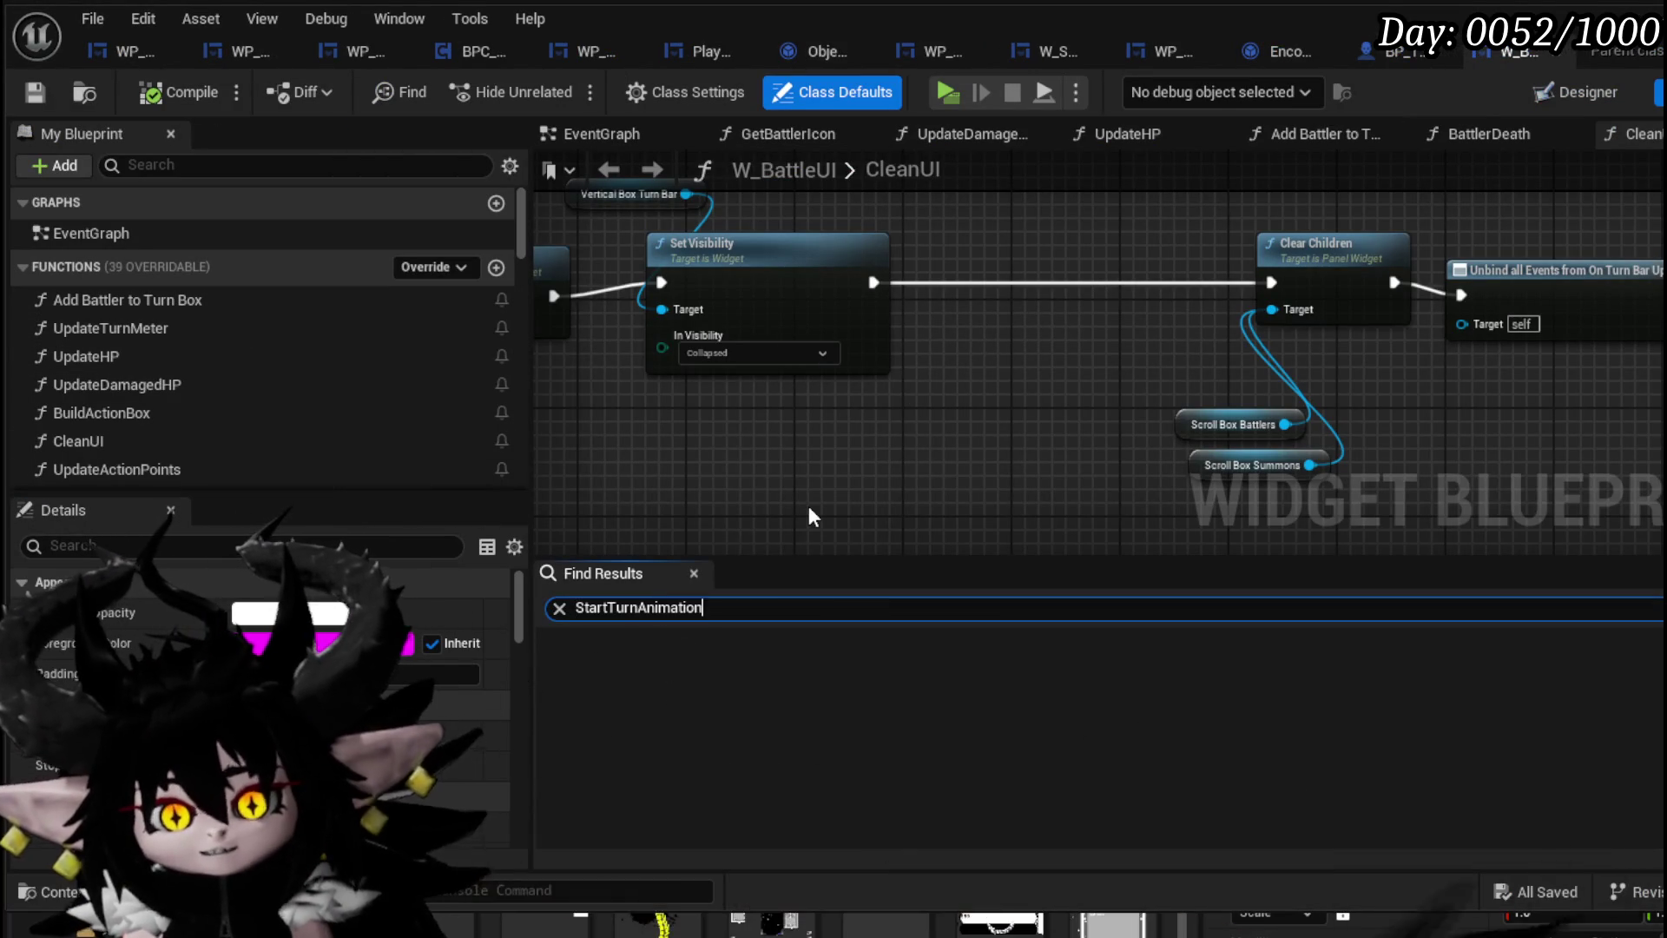
key(Return)
click(666, 667)
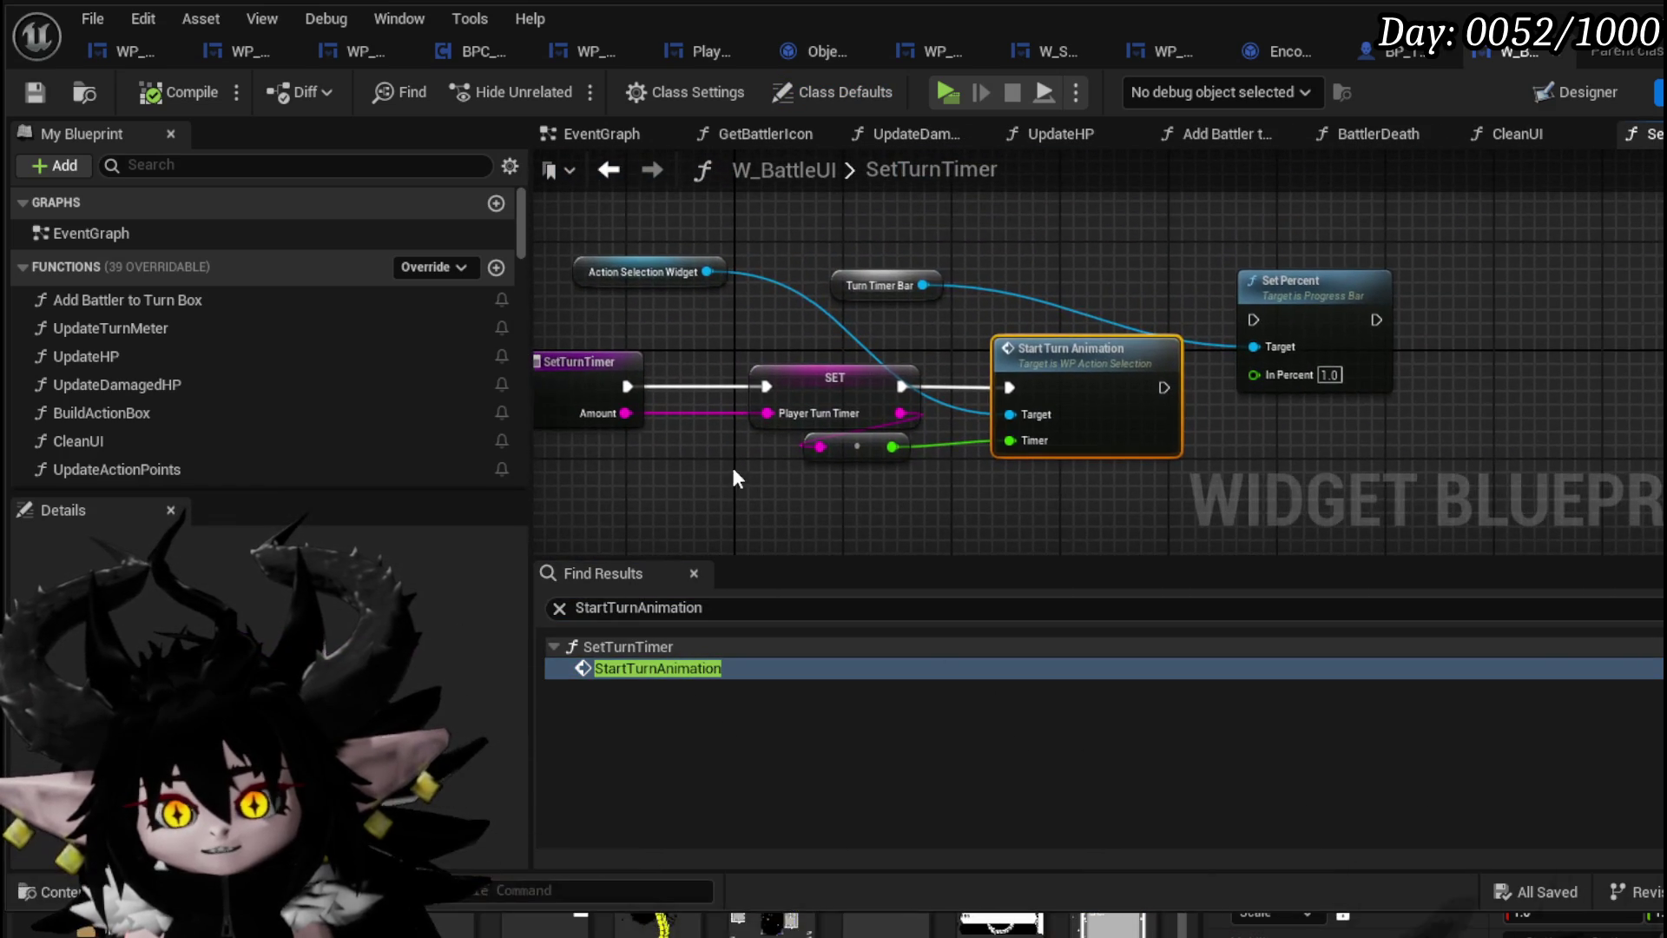
Remove the Turn Timer Bar and Set Percent nodes from SetTurnTimer, then compile and save
key(Delete)
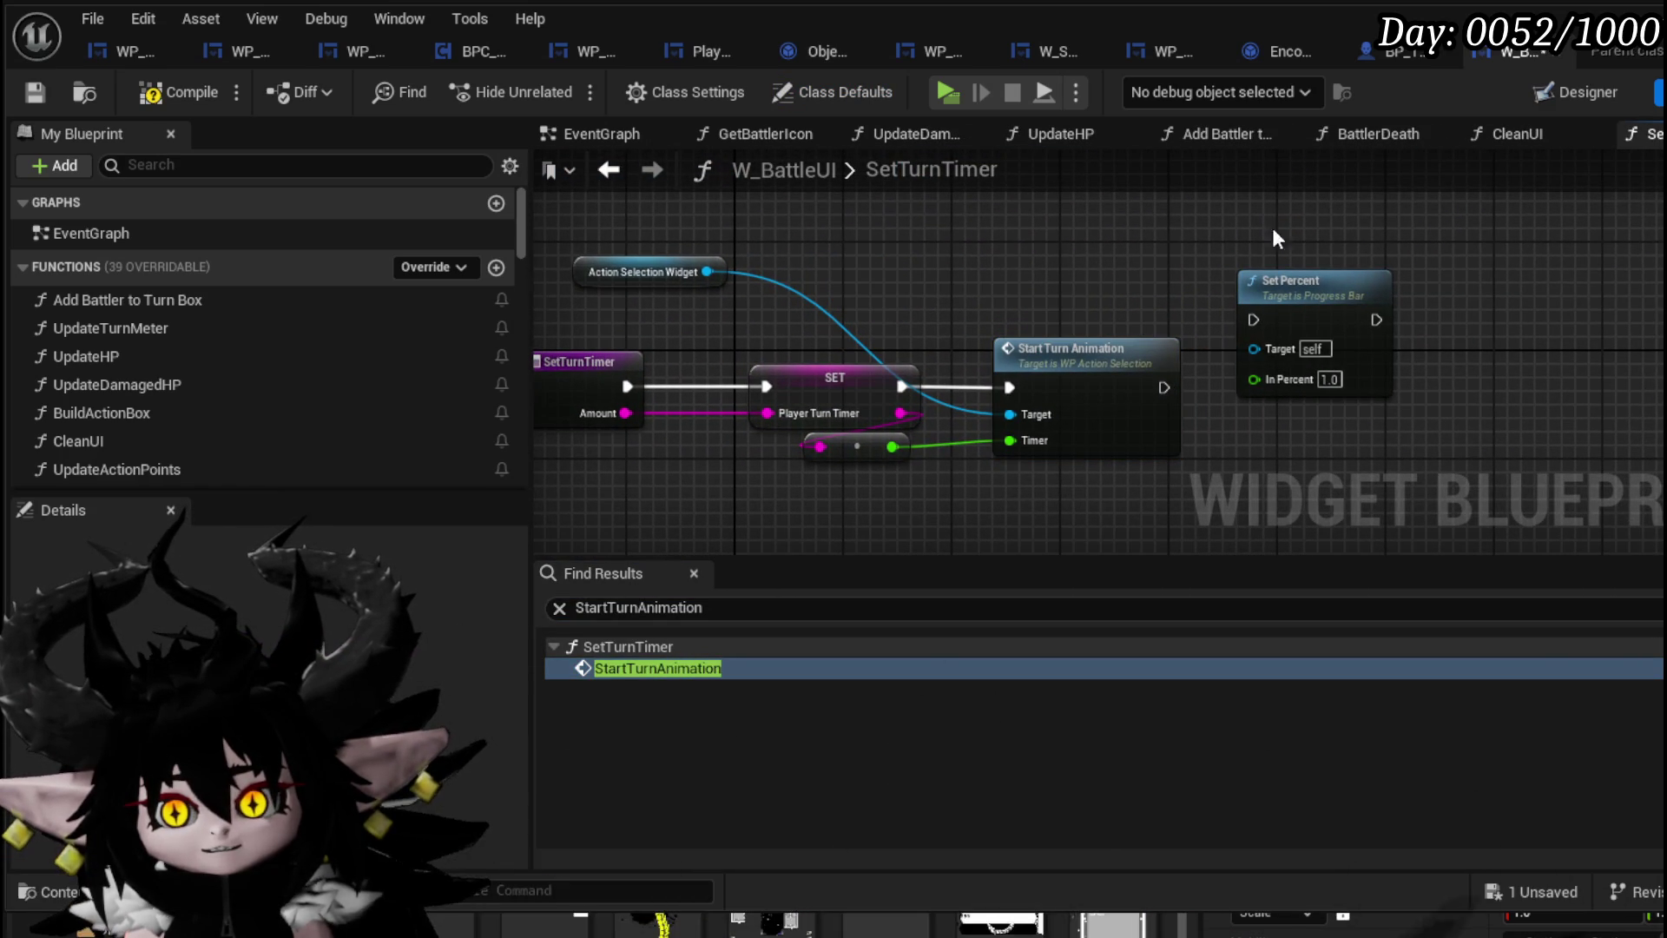
drag(1374, 405, 1424, 411)
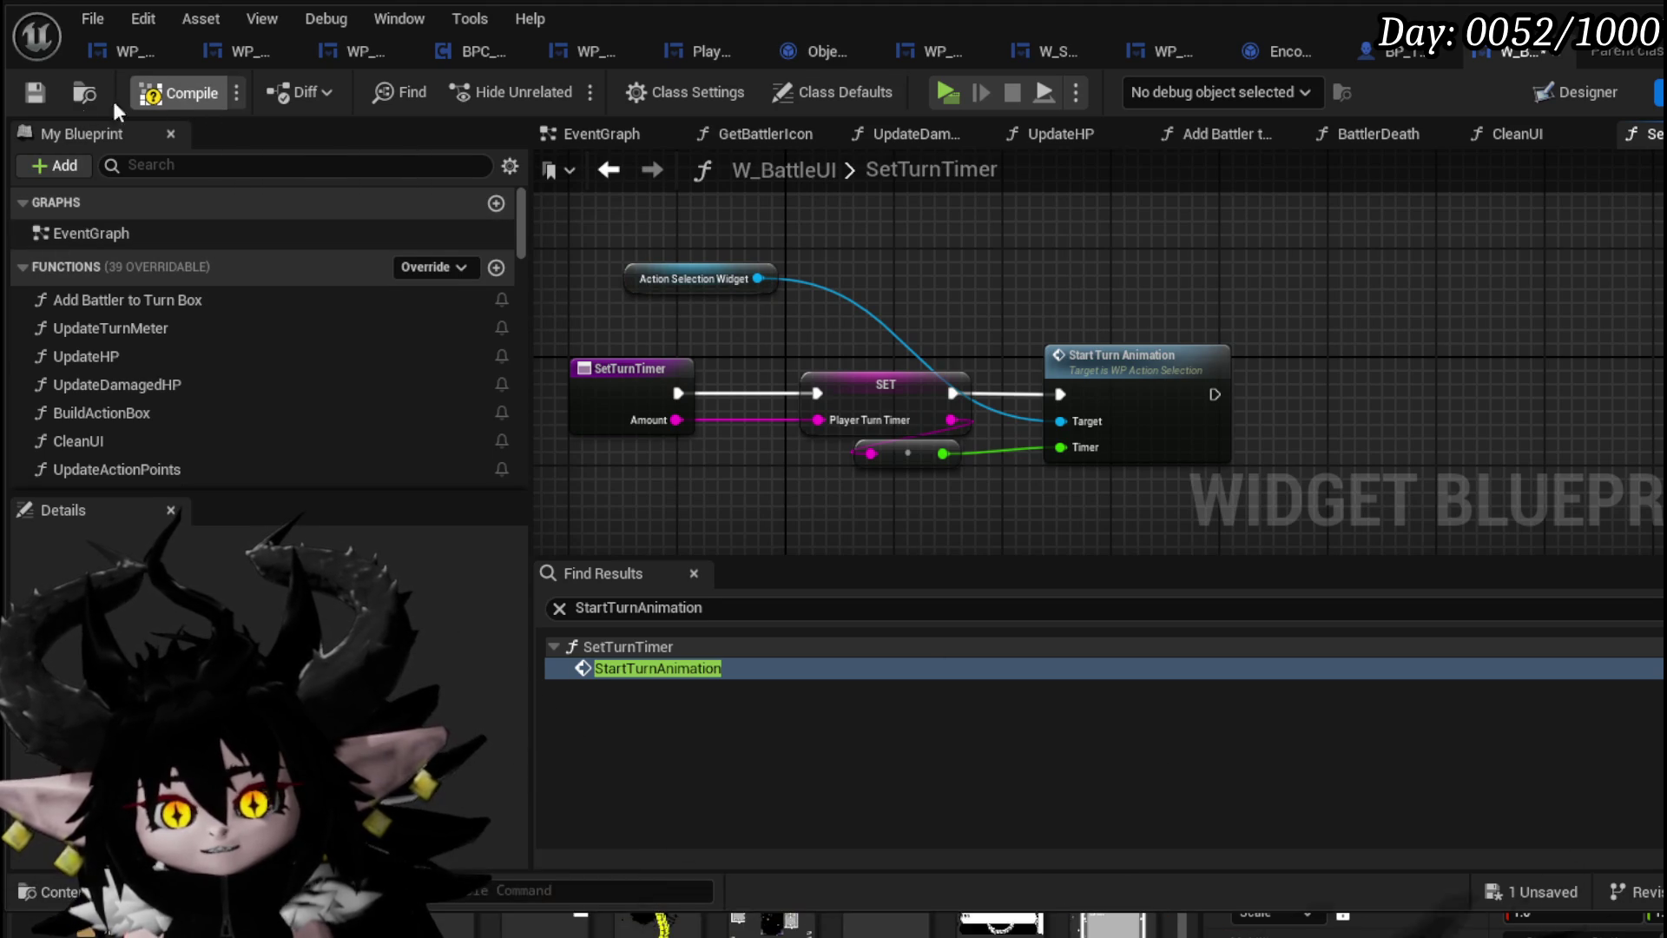
click(28, 100)
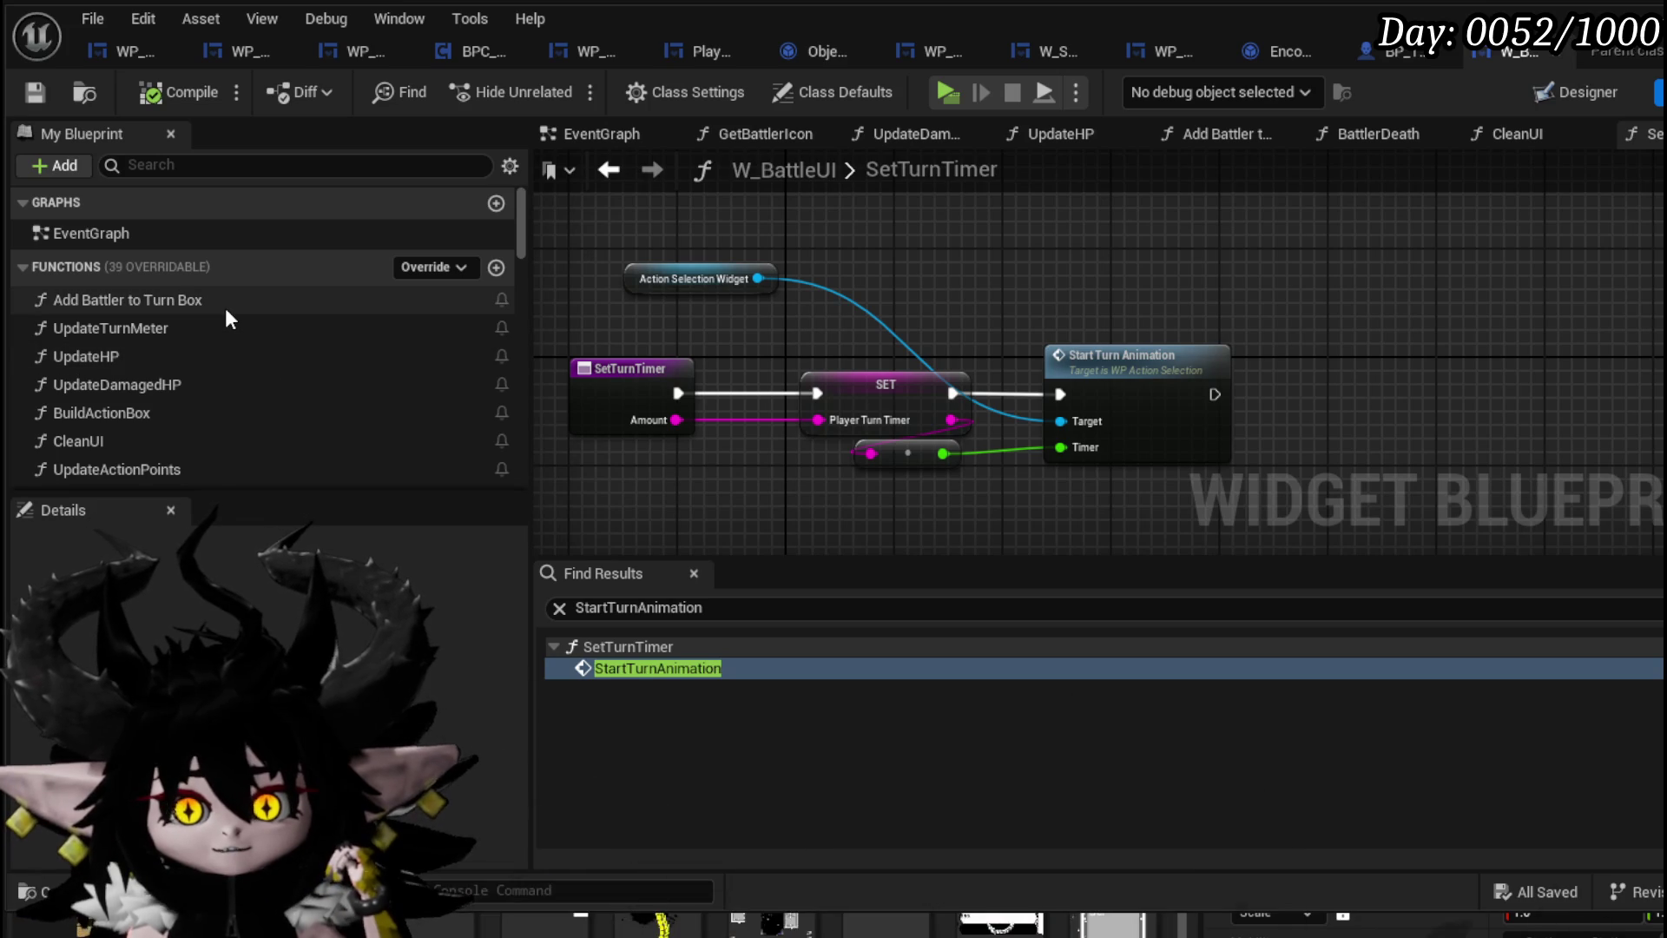
scroll(225, 306, down, 3)
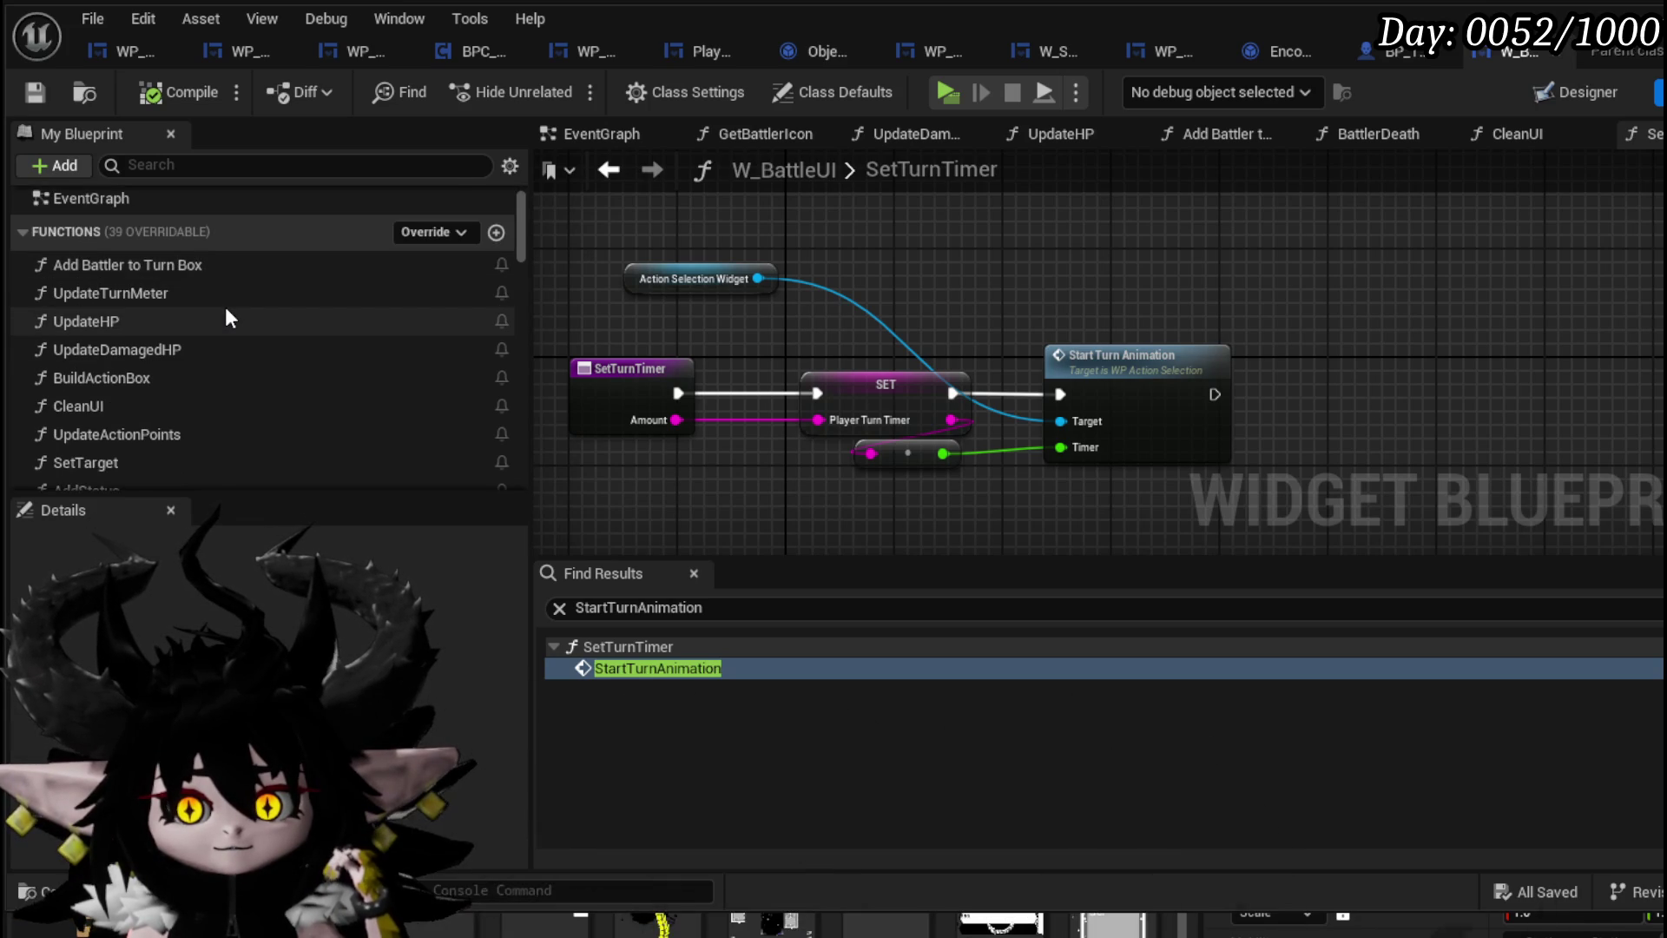
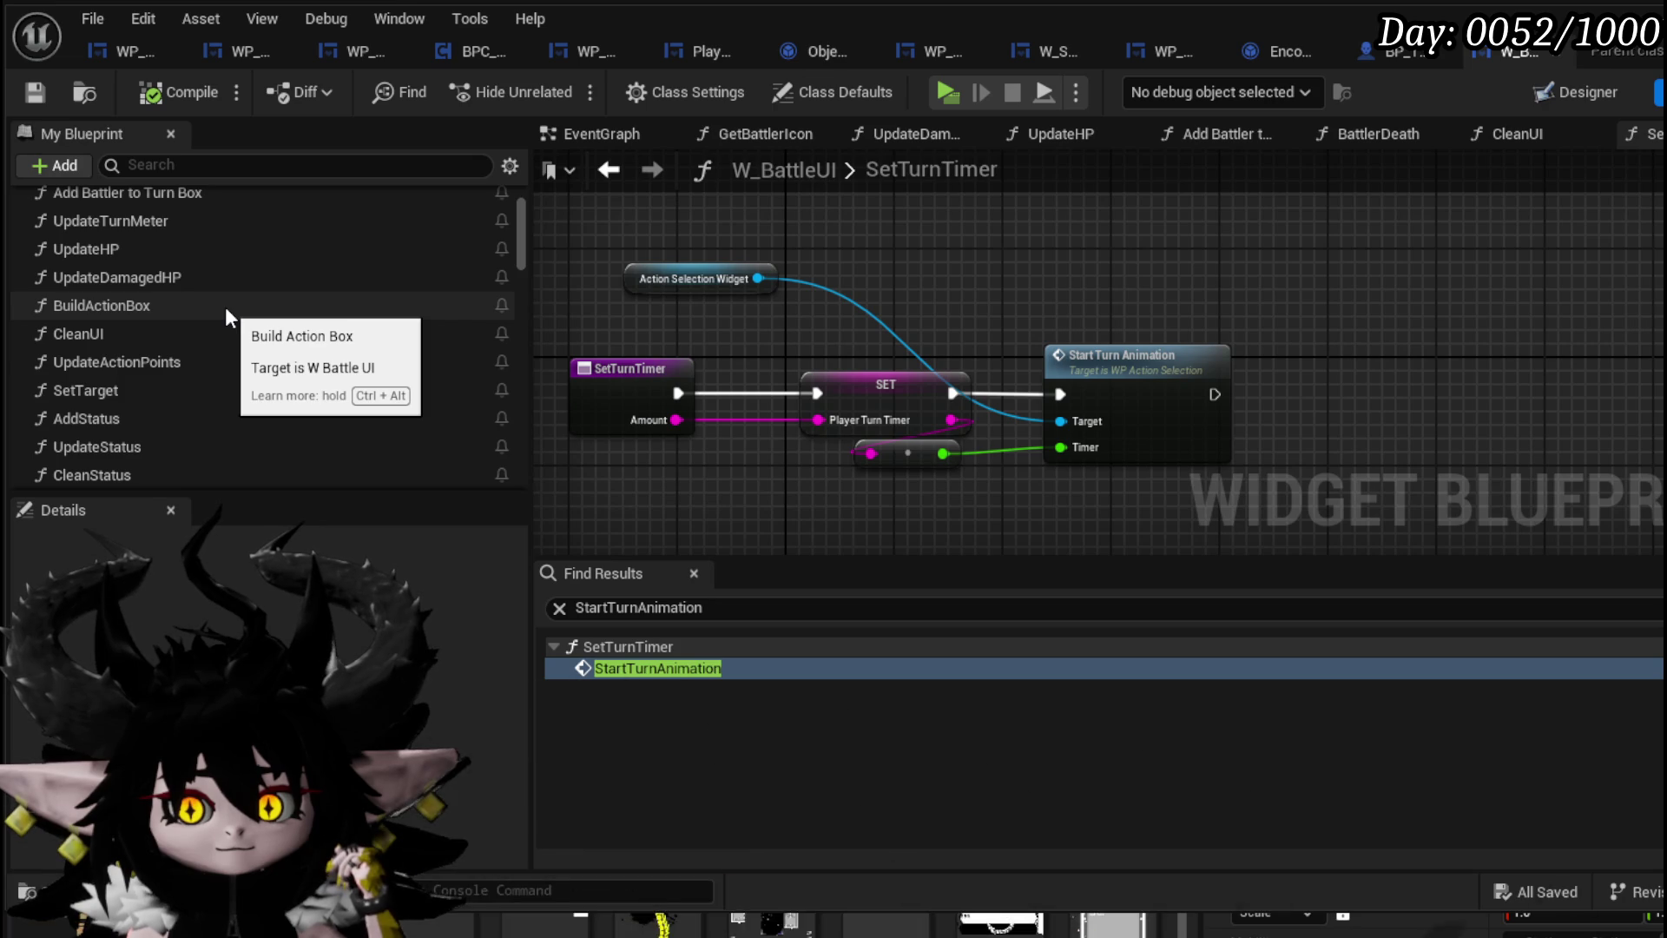
Trace where StartTurnAnimation is called, ending in Encounter_Object's GiveTurn graph
double_click(1125, 390)
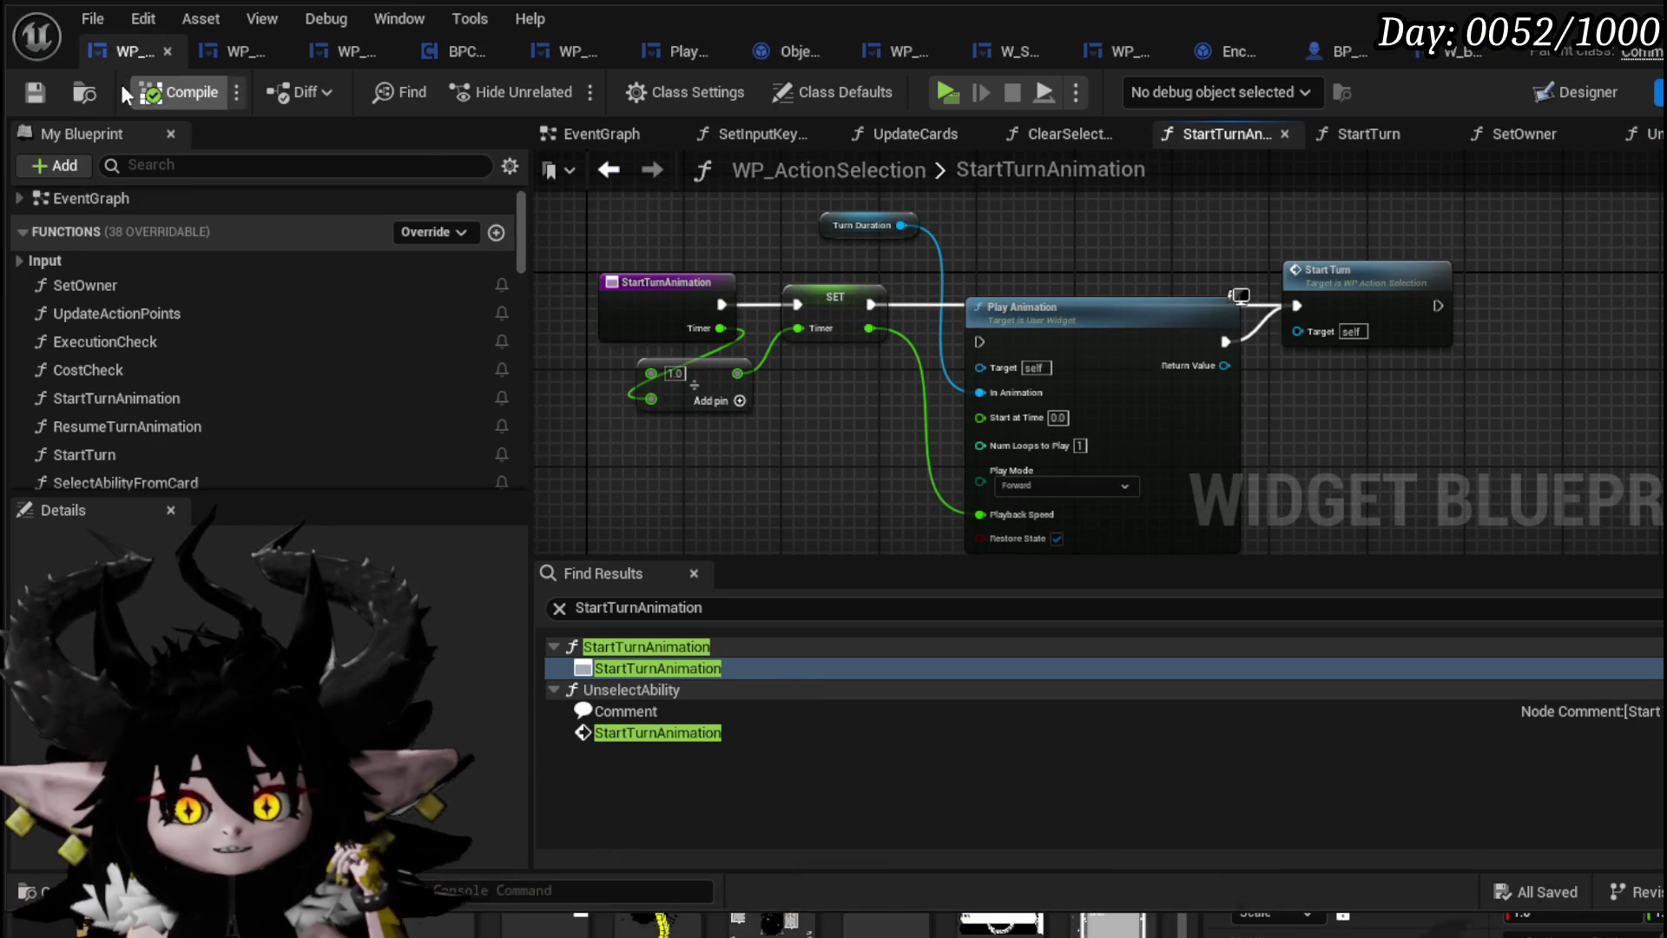
double_click(970, 180)
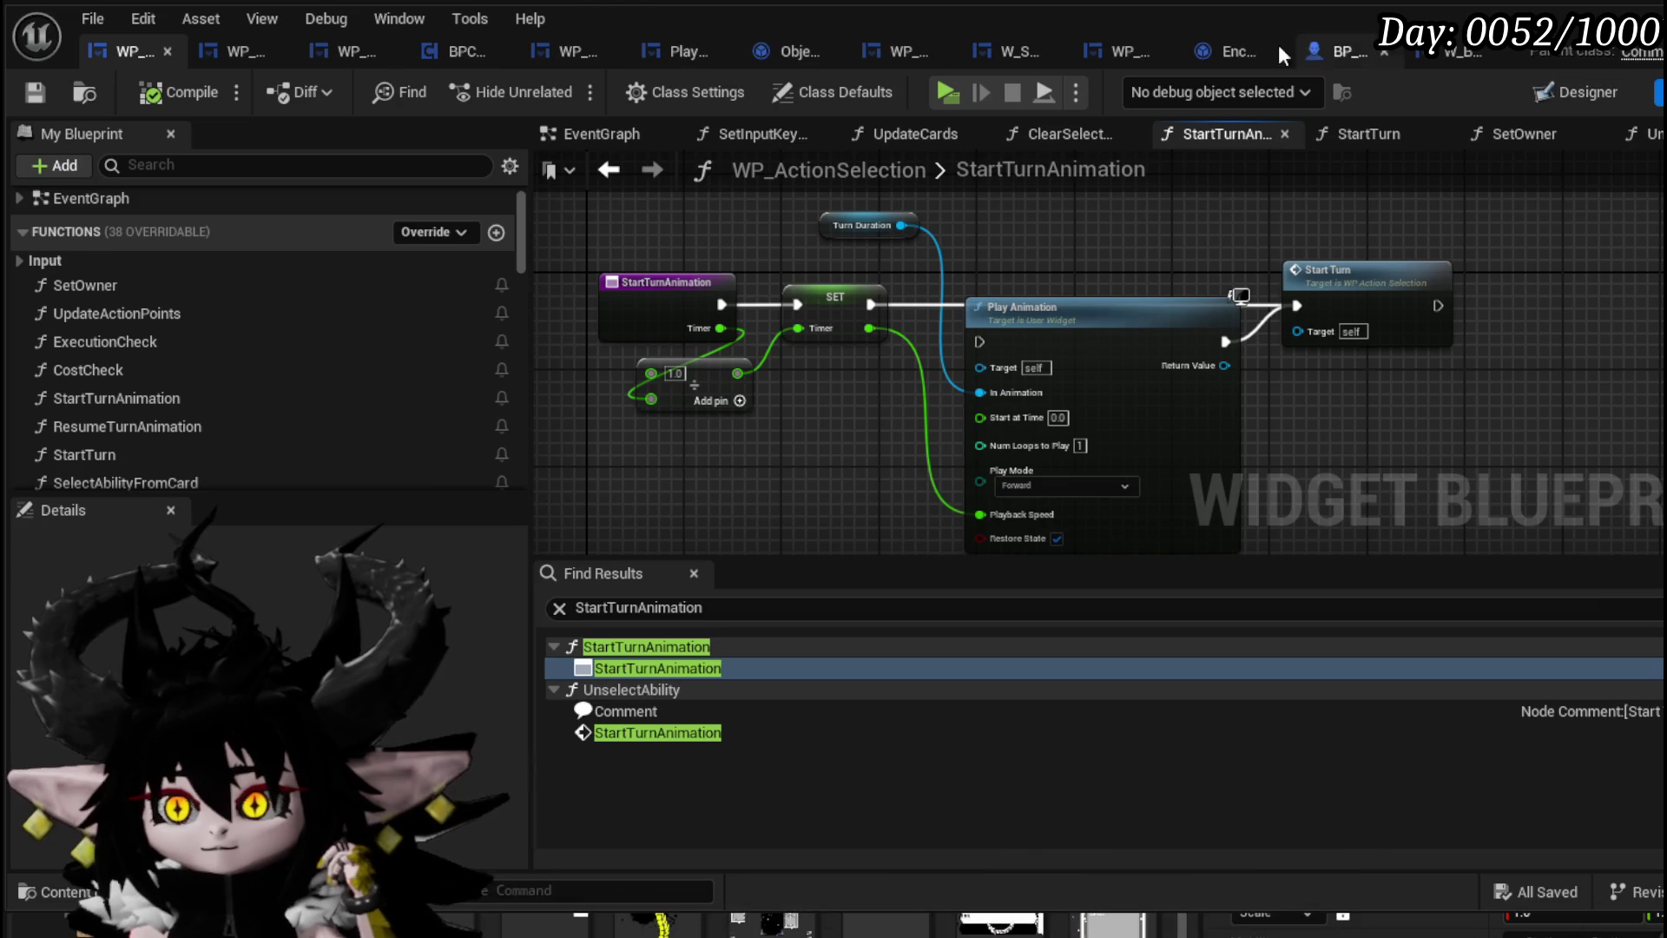
click(1216, 51)
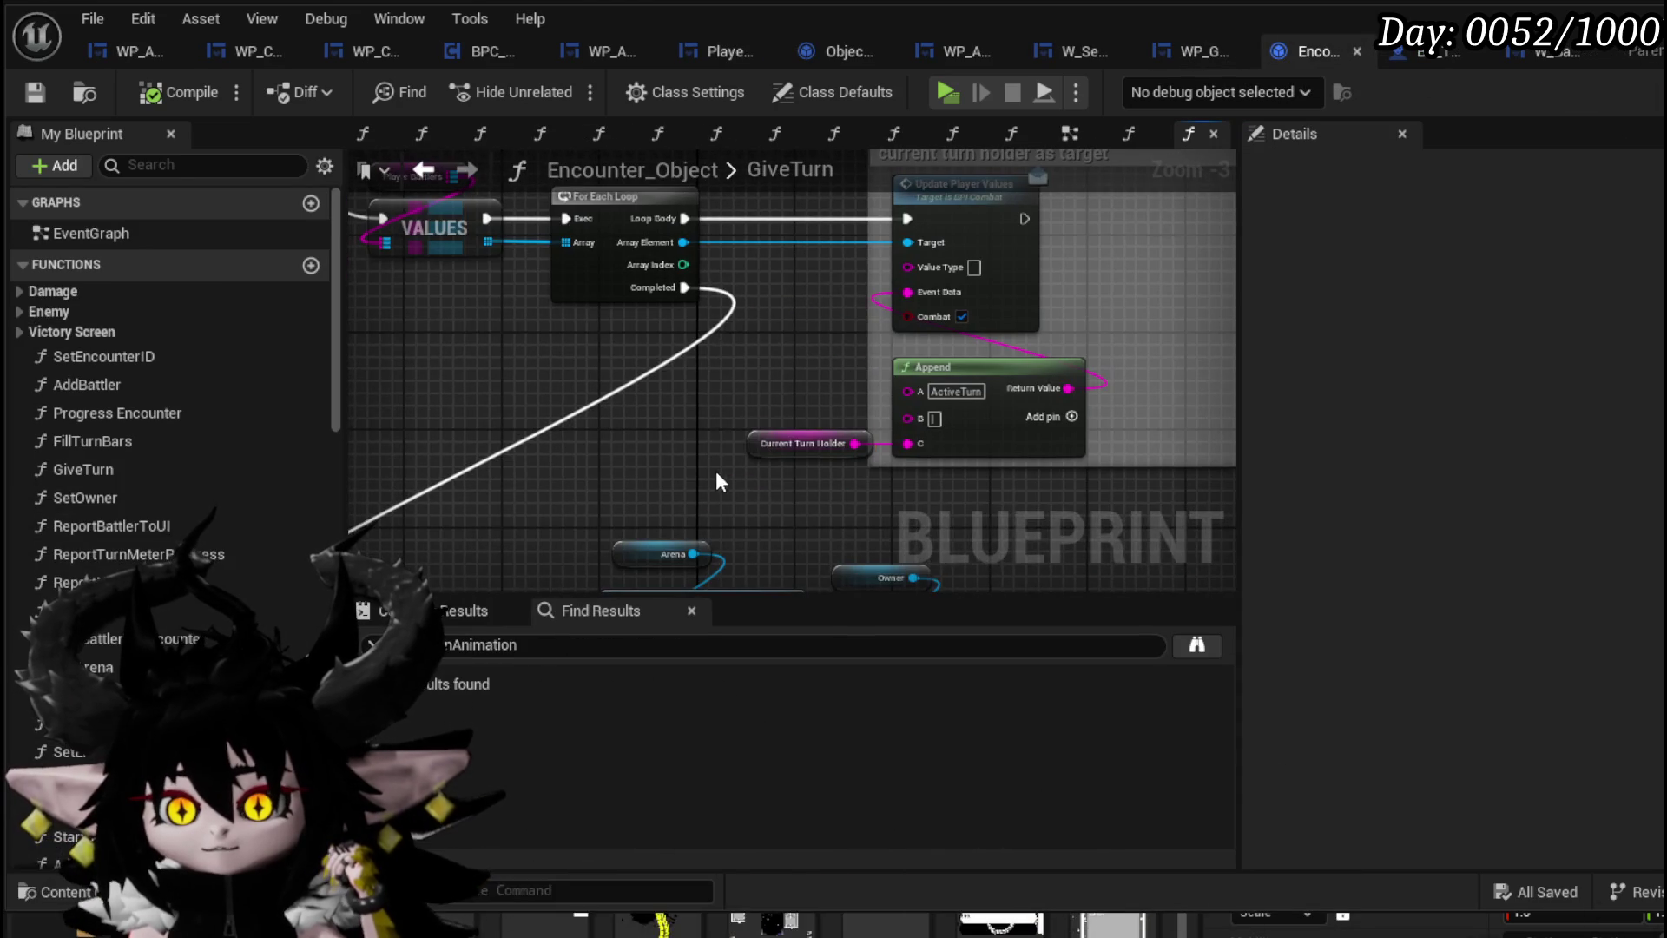
Select the Current Turn Holder node and edit the Append node's B value in GiveTurn
mouse_move(705, 422)
mouse_down()
mouse_move(885, 530)
mouse_move(736, 492)
mouse_move(728, 358)
mouse_move(711, 356)
mouse_up()
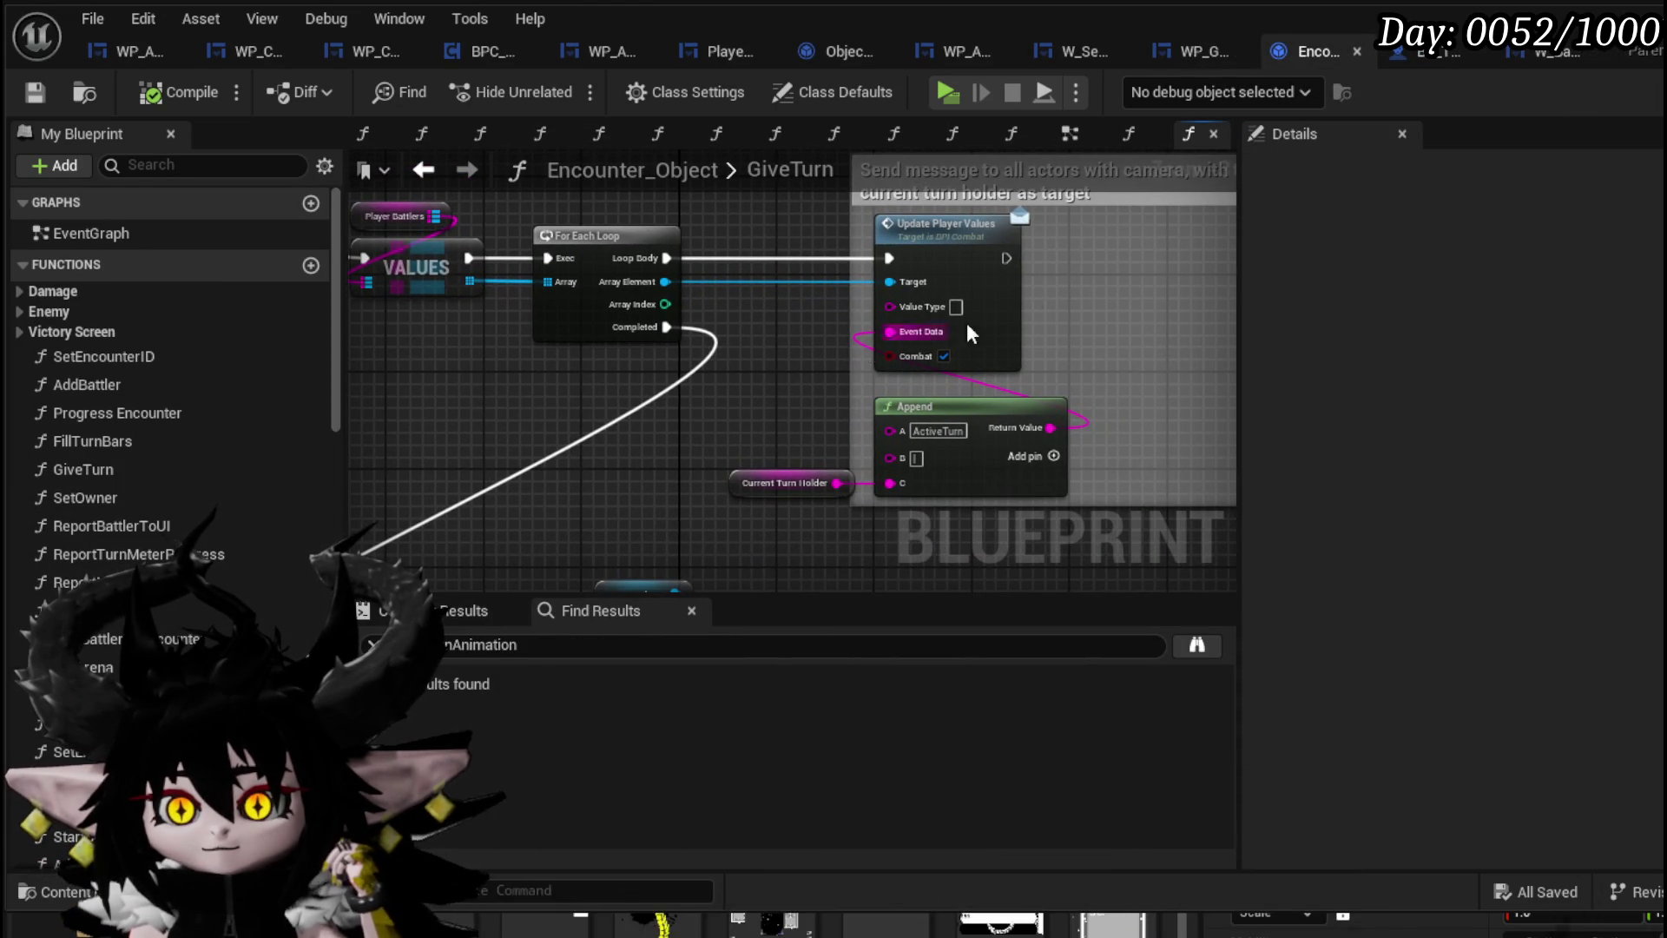
click(753, 479)
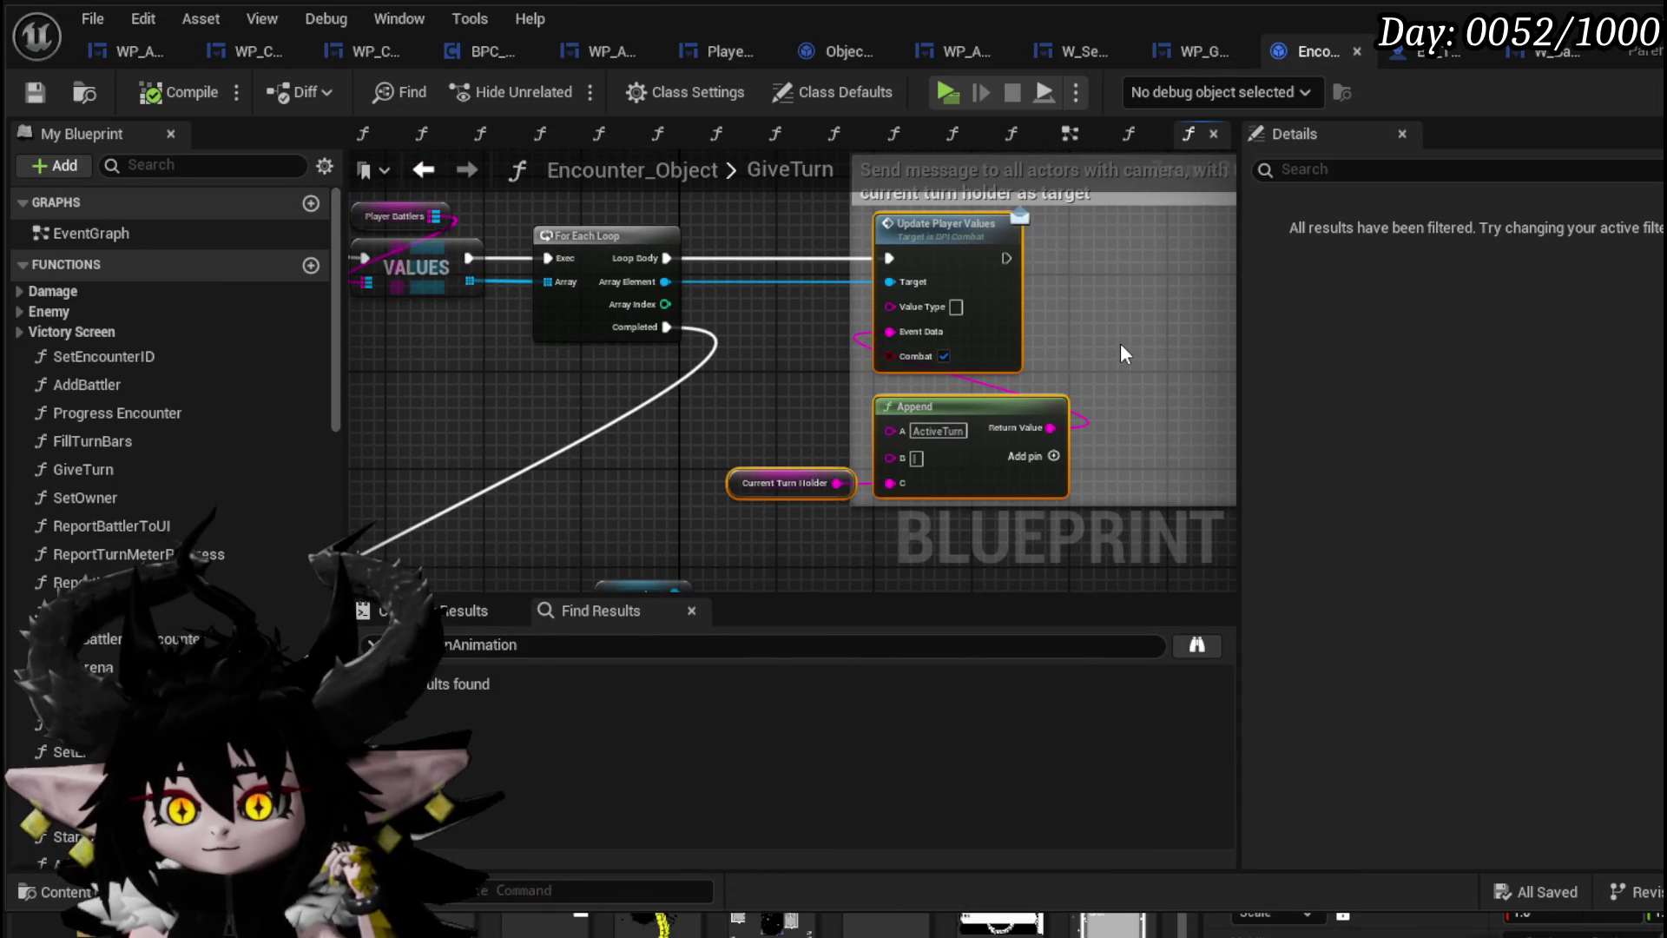
scroll(807, 304, down, 1)
scroll(785, 306, up, 1)
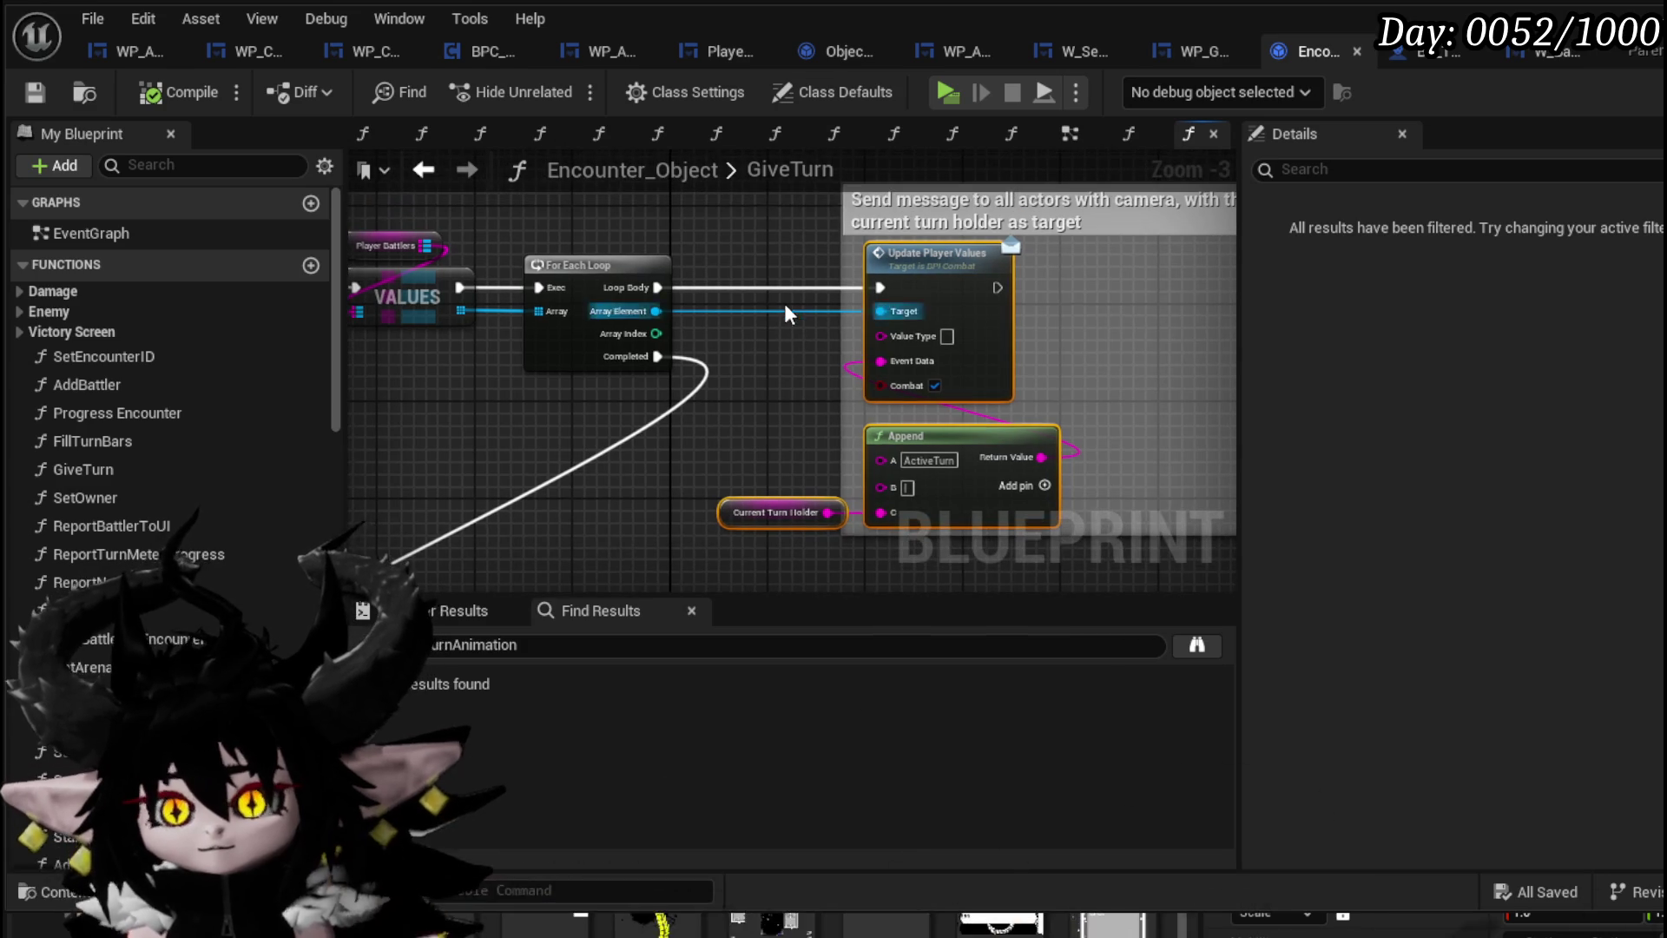
scroll(783, 294, down, 2)
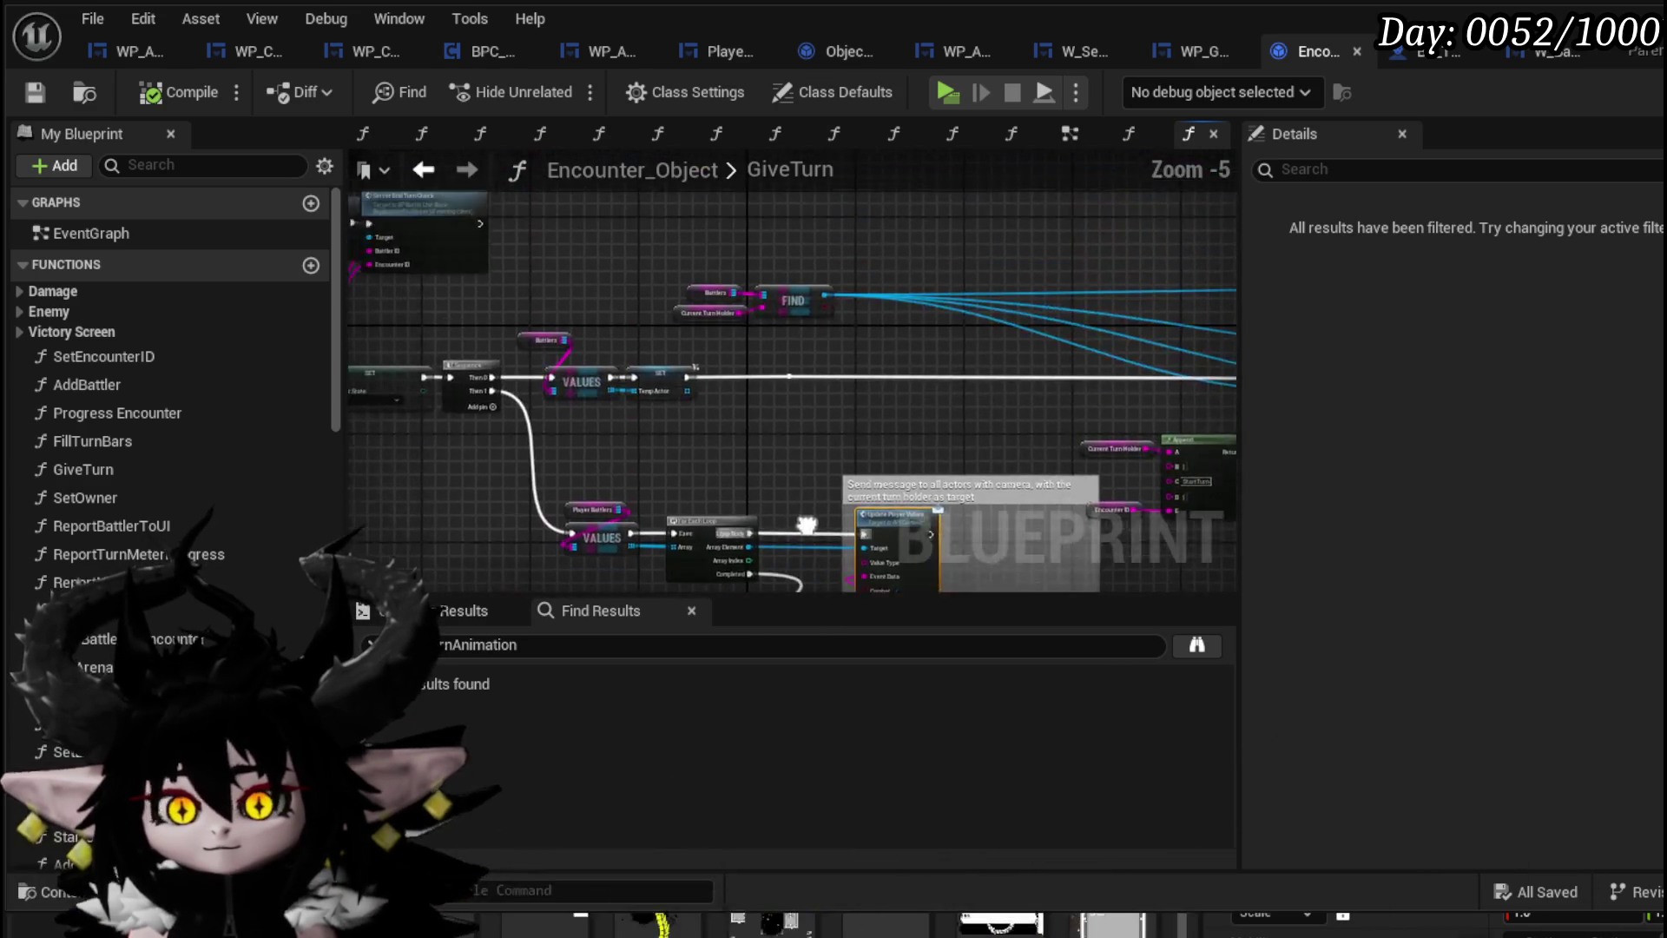
scroll(764, 245, up, 4)
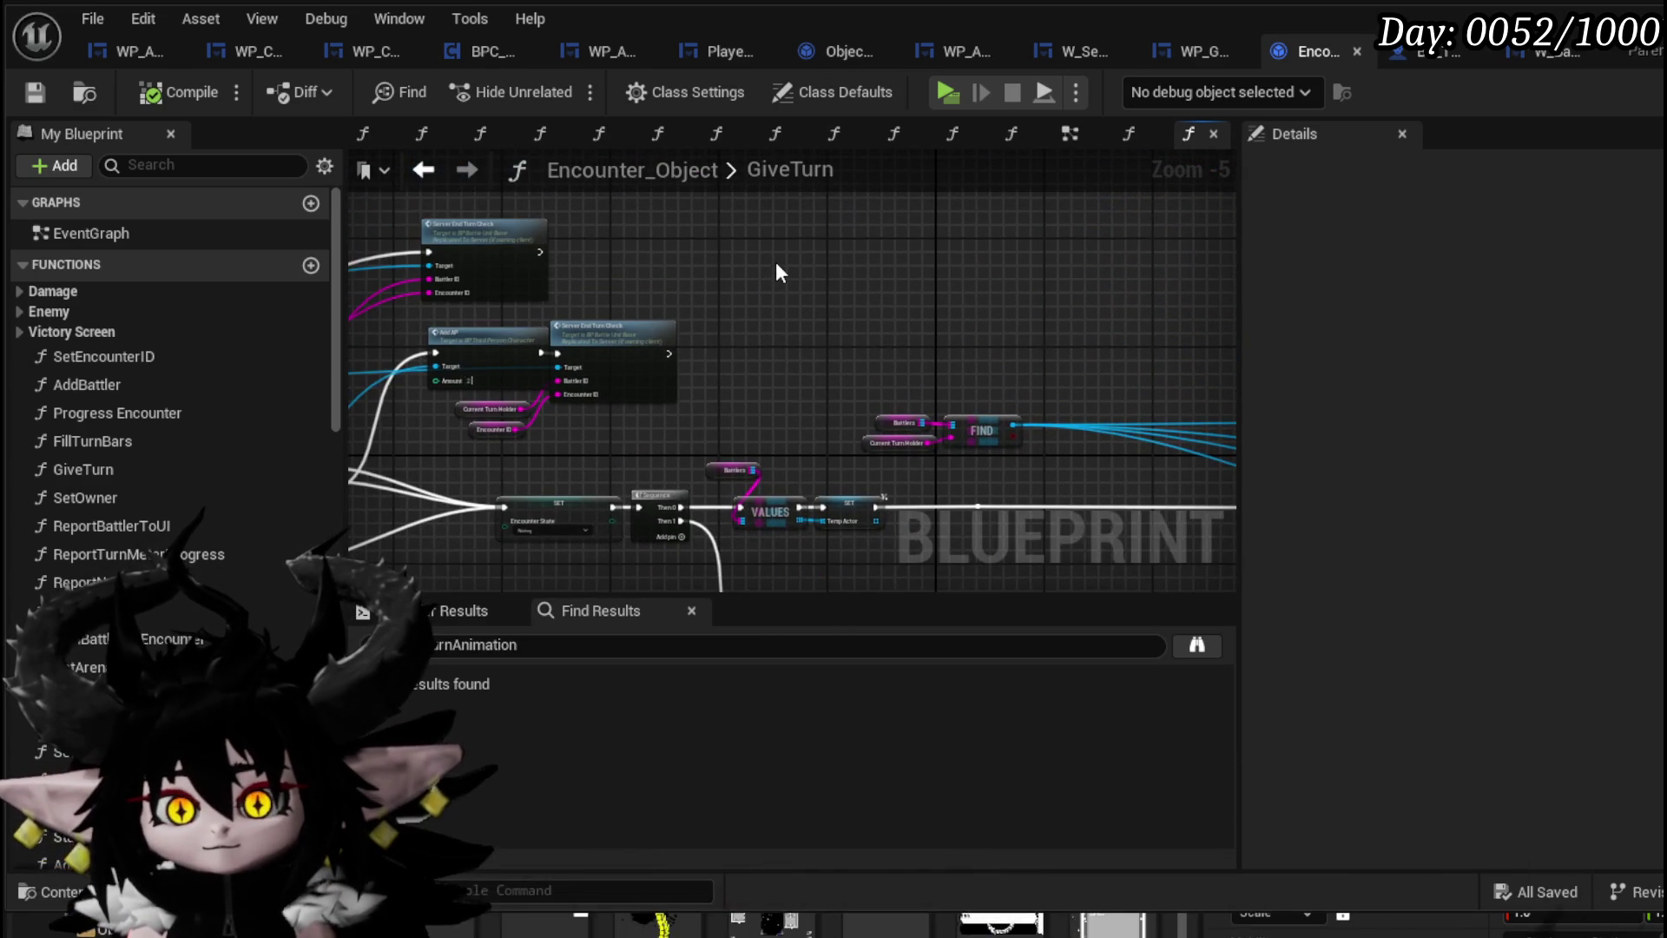
click(842, 272)
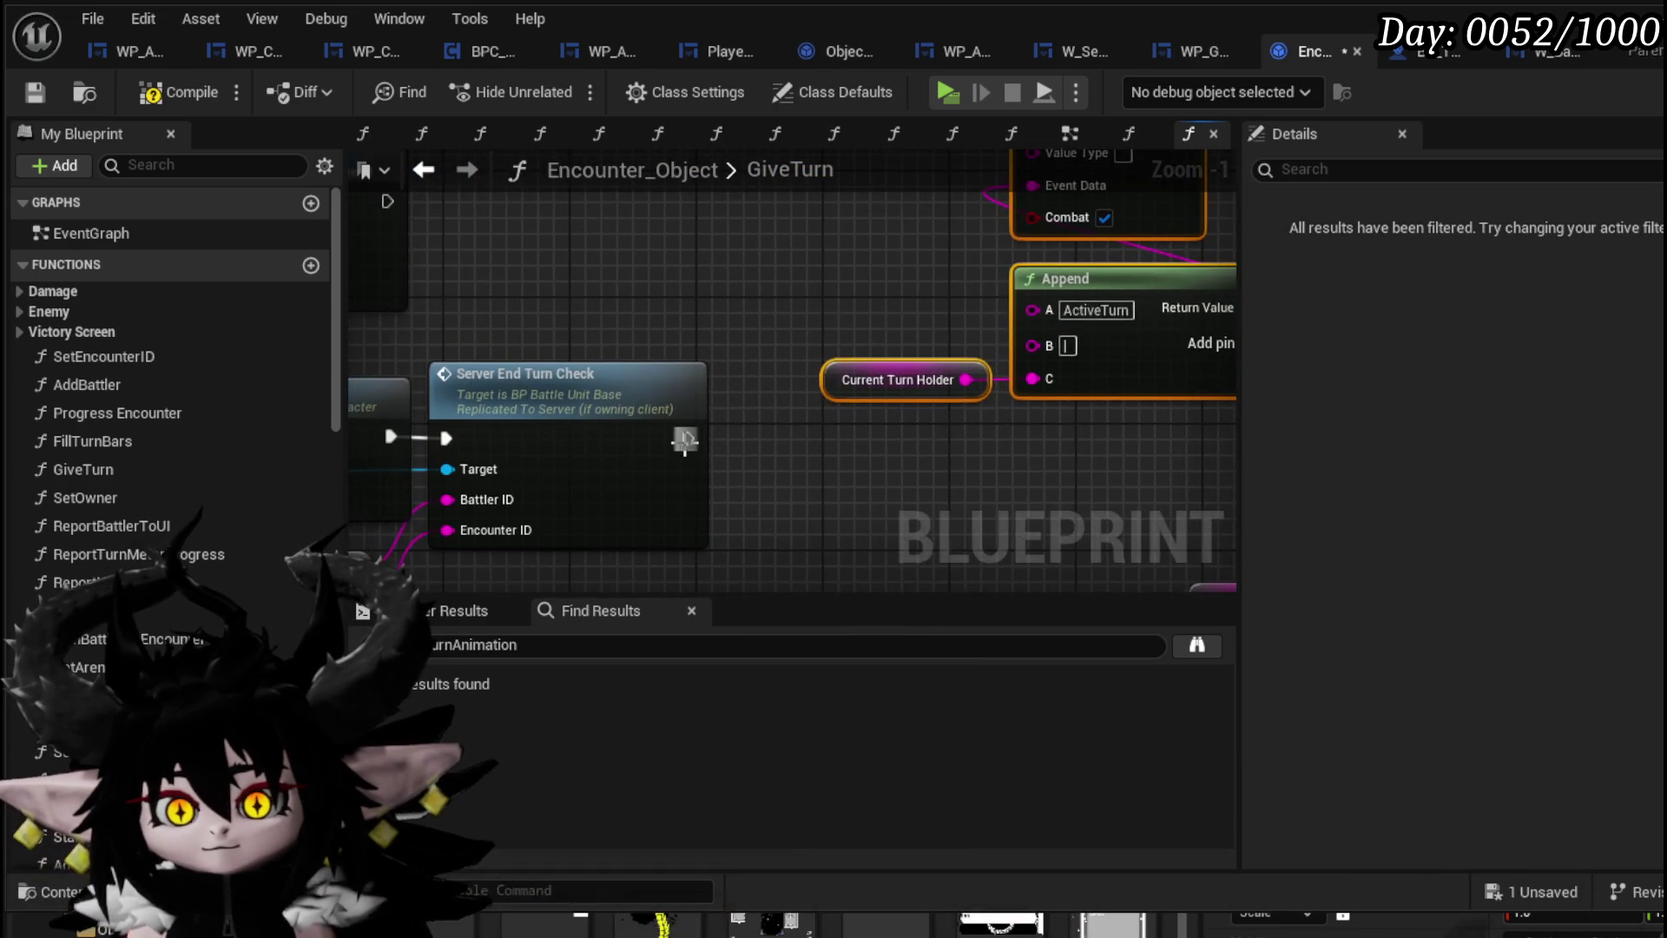
Wire Server End Turn Check's exec and Target into Update Player Values, then compile and save
mouse_move(734, 473)
mouse_down()
mouse_move(981, 178)
mouse_move(1027, 315)
mouse_move(712, 239)
mouse_move(731, 290)
mouse_move(1032, 316)
mouse_up()
scroll(1041, 323, down, 1)
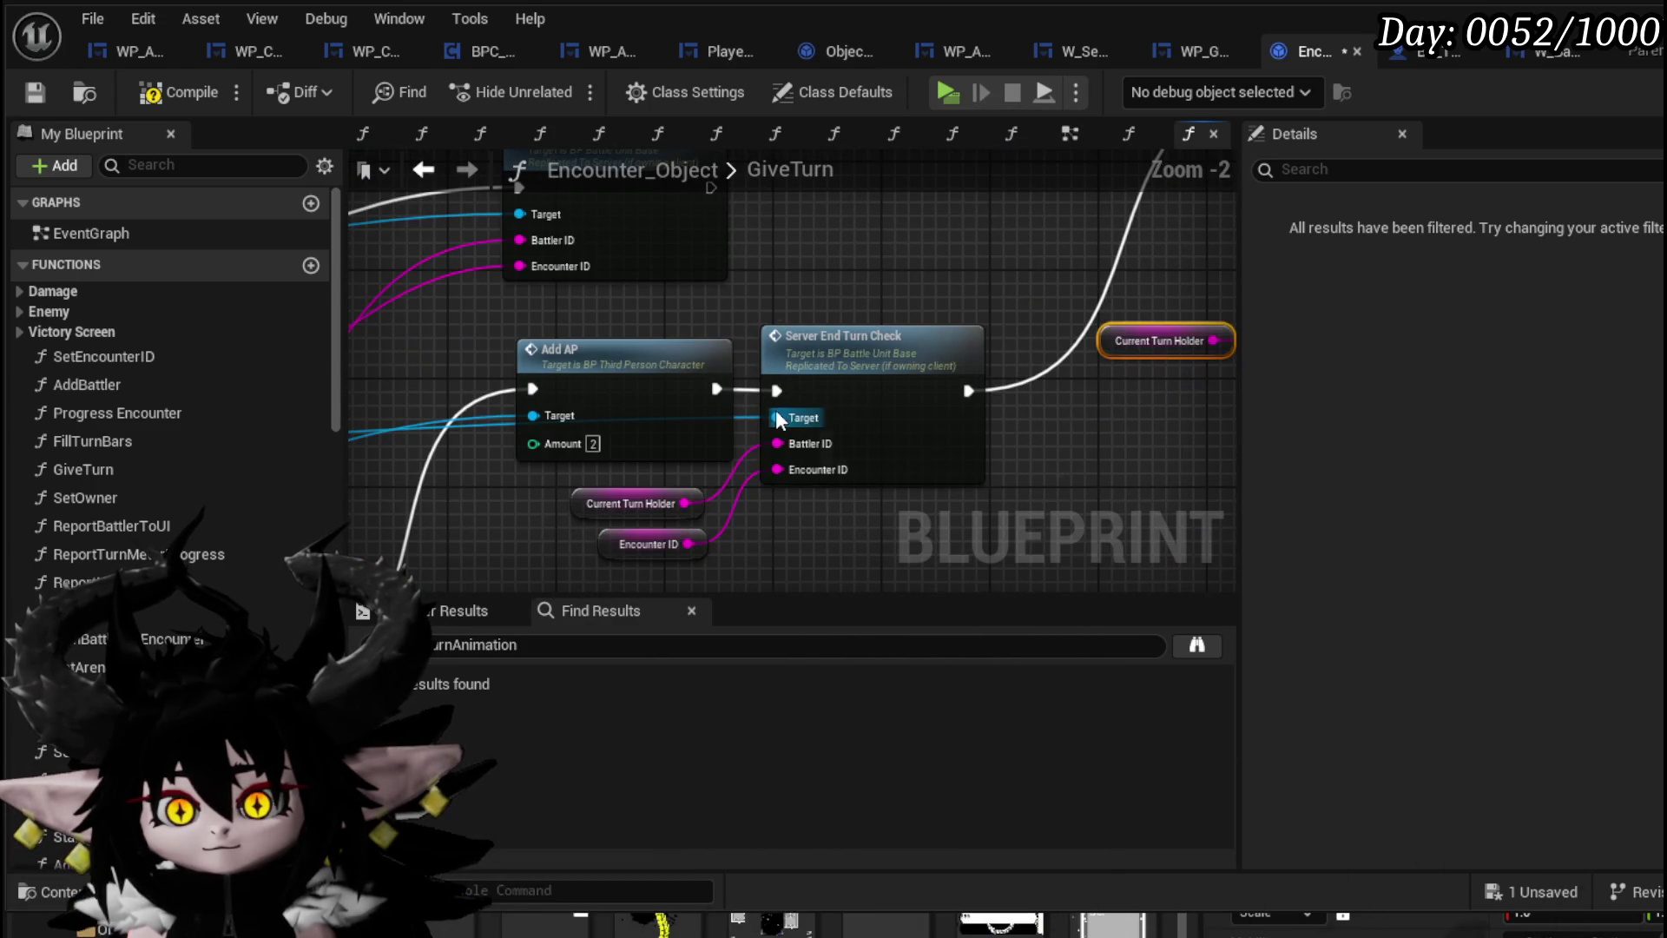
mouse_move(779, 420)
mouse_down()
mouse_move(1106, 134)
mouse_move(1283, 424)
mouse_move(912, 417)
mouse_move(864, 374)
mouse_up()
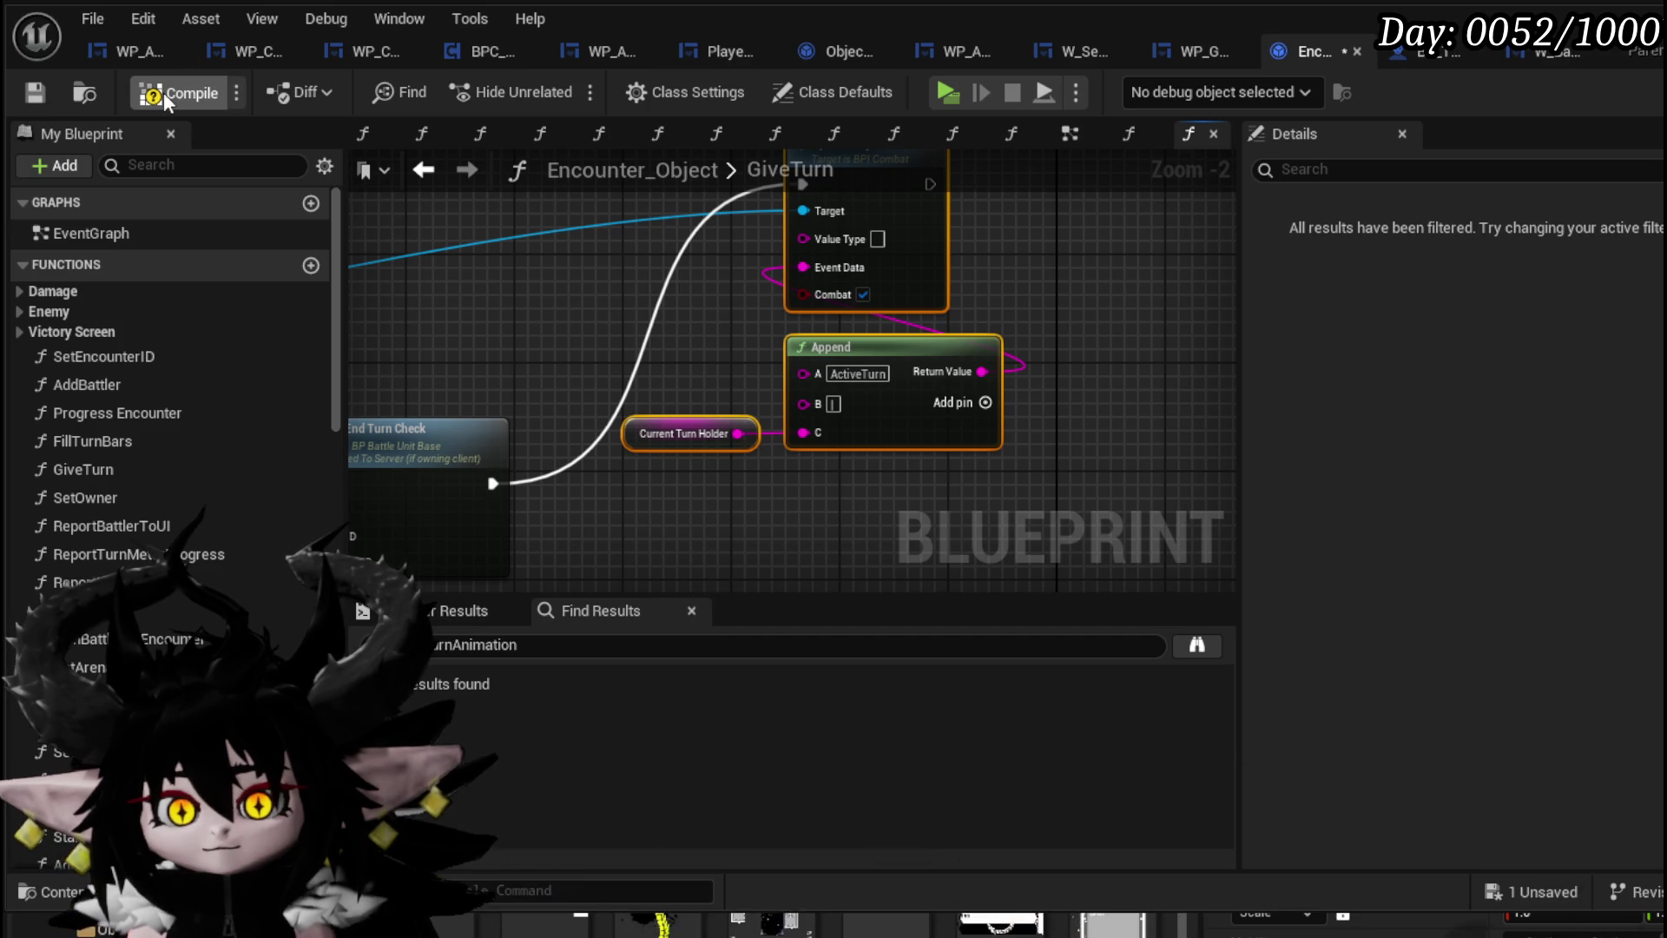
click(46, 90)
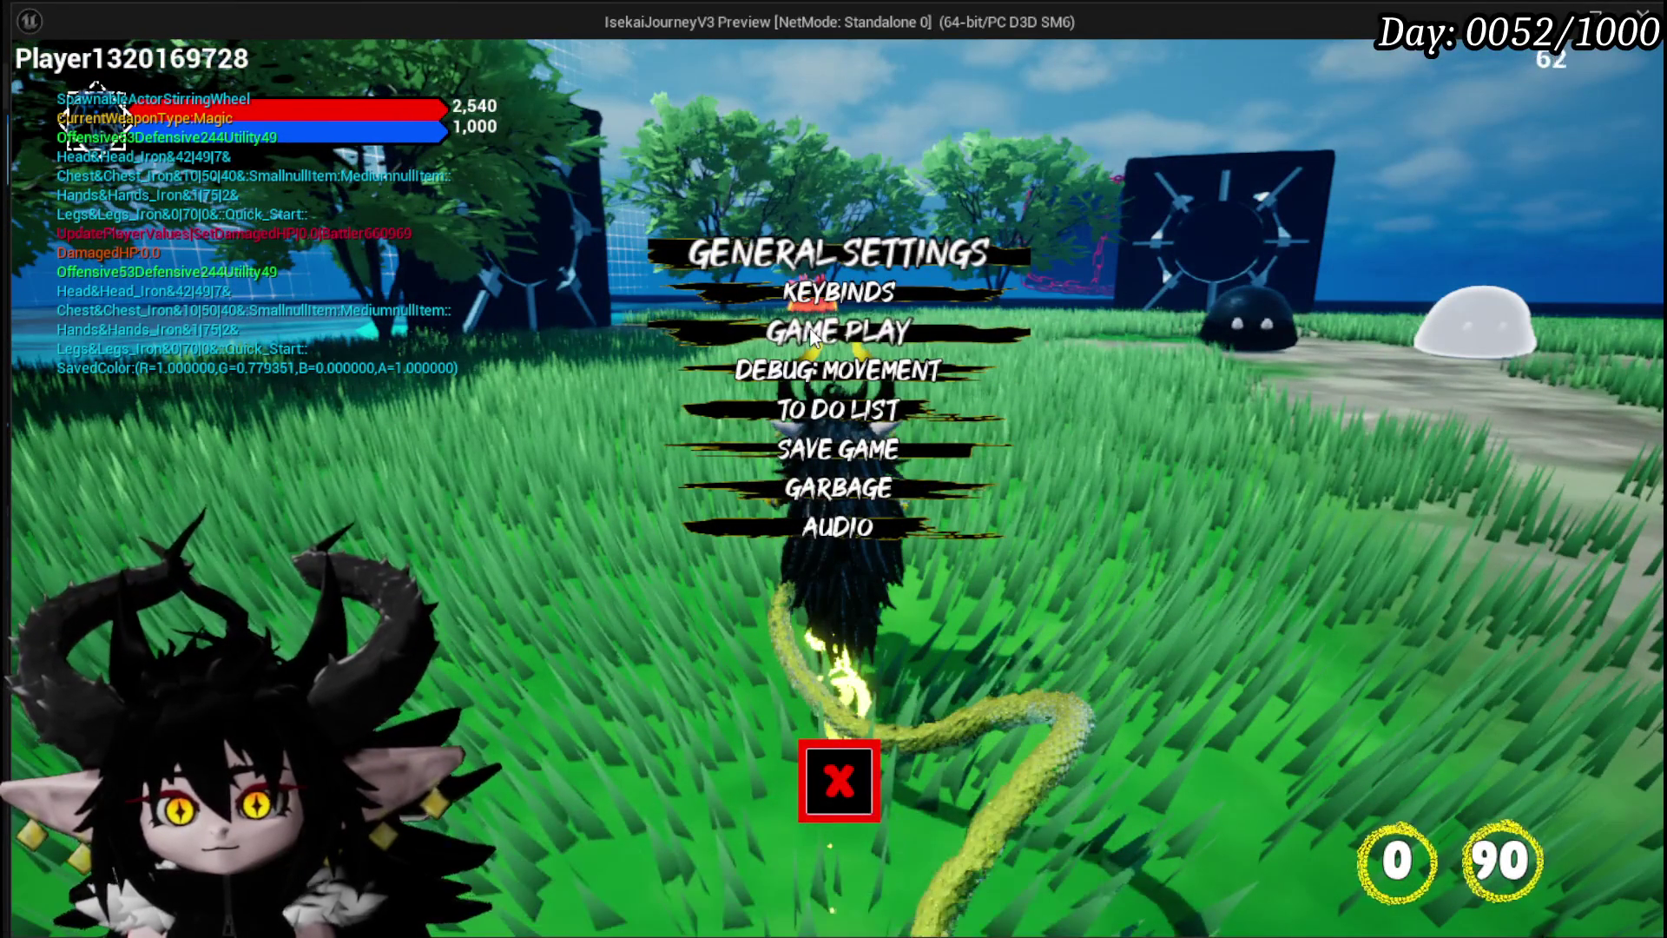
Set Take Turn to MANUEL in the game's General Settings and fight the fire slime
click(911, 253)
click(1313, 158)
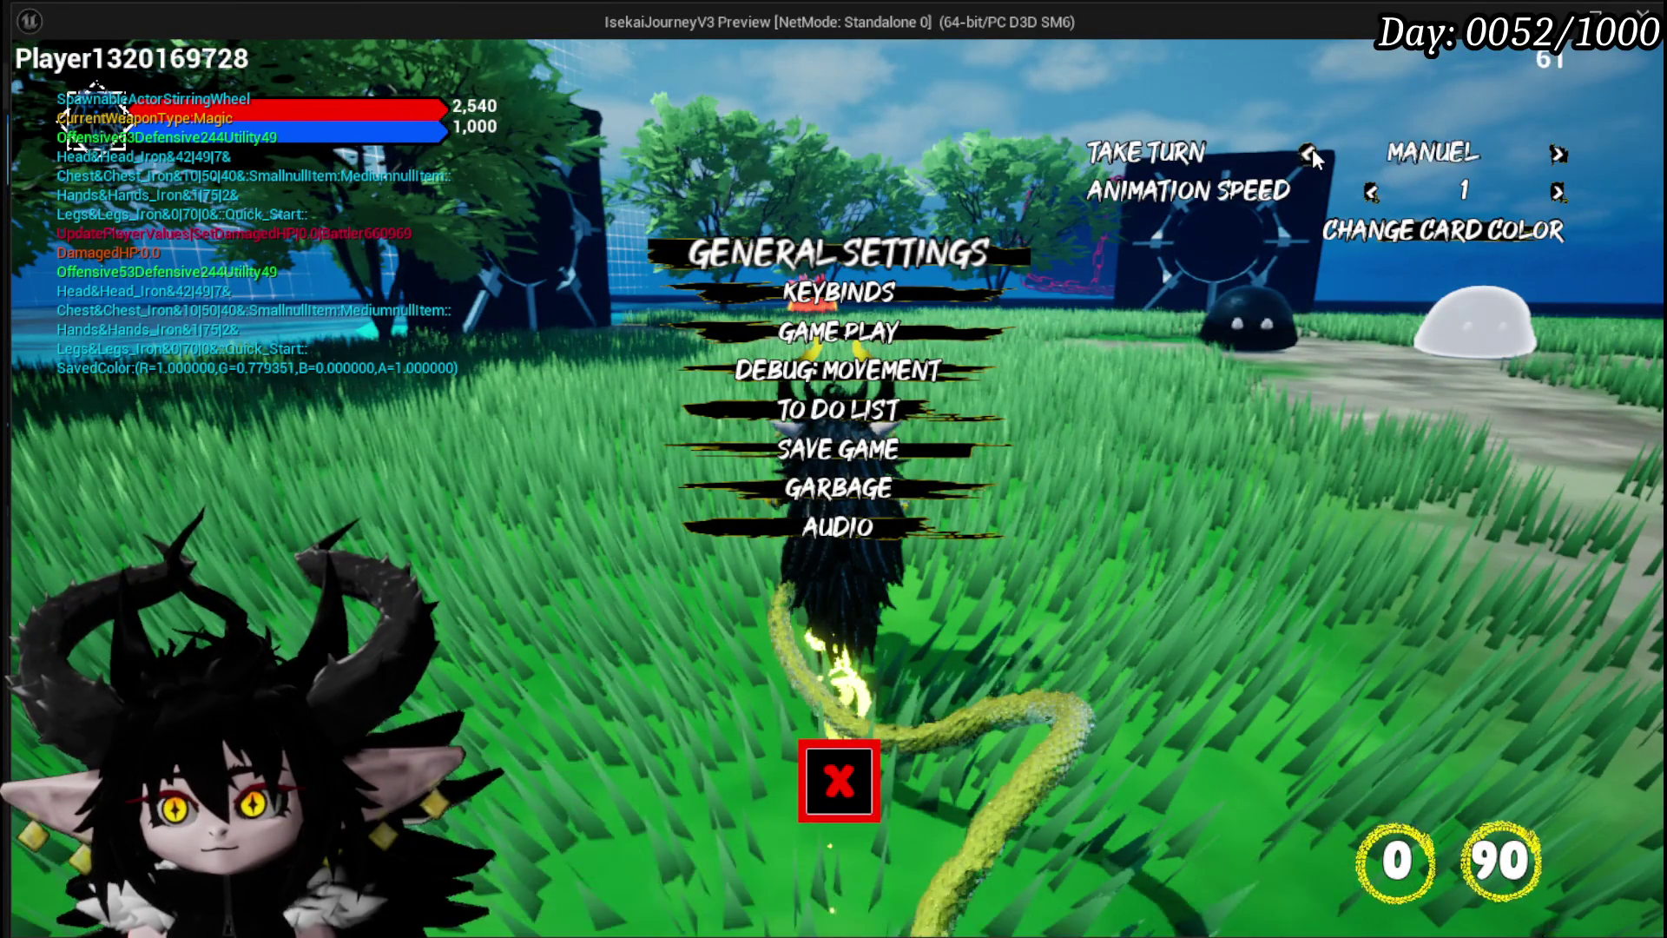
key(Escape)
key(w)
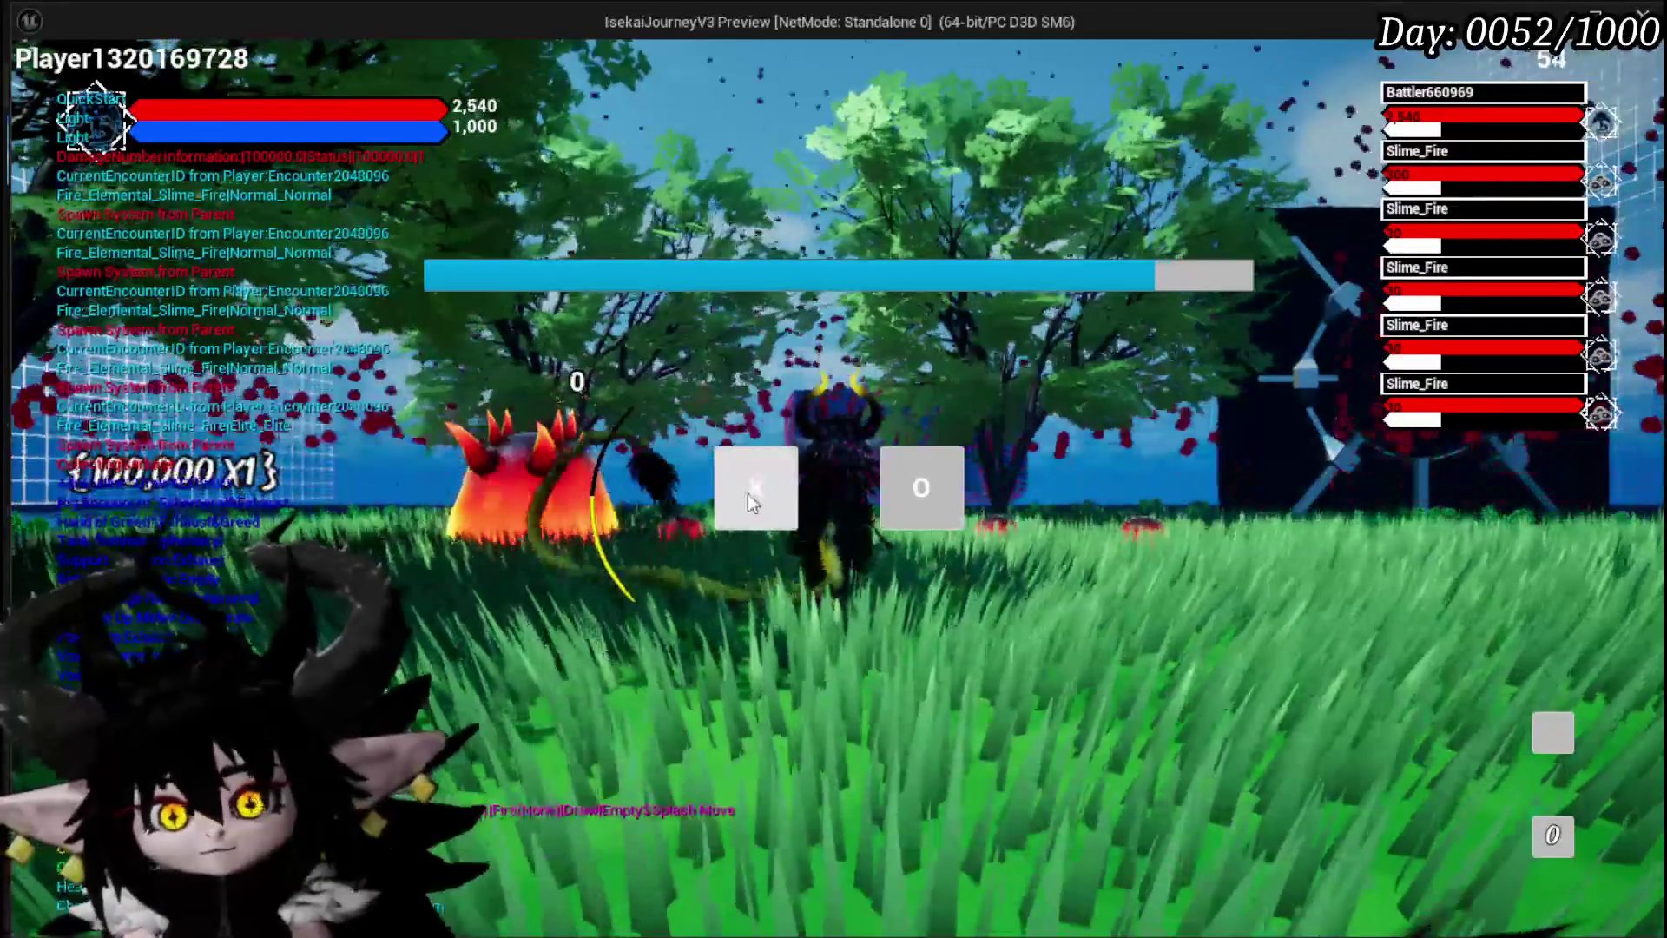
click(747, 494)
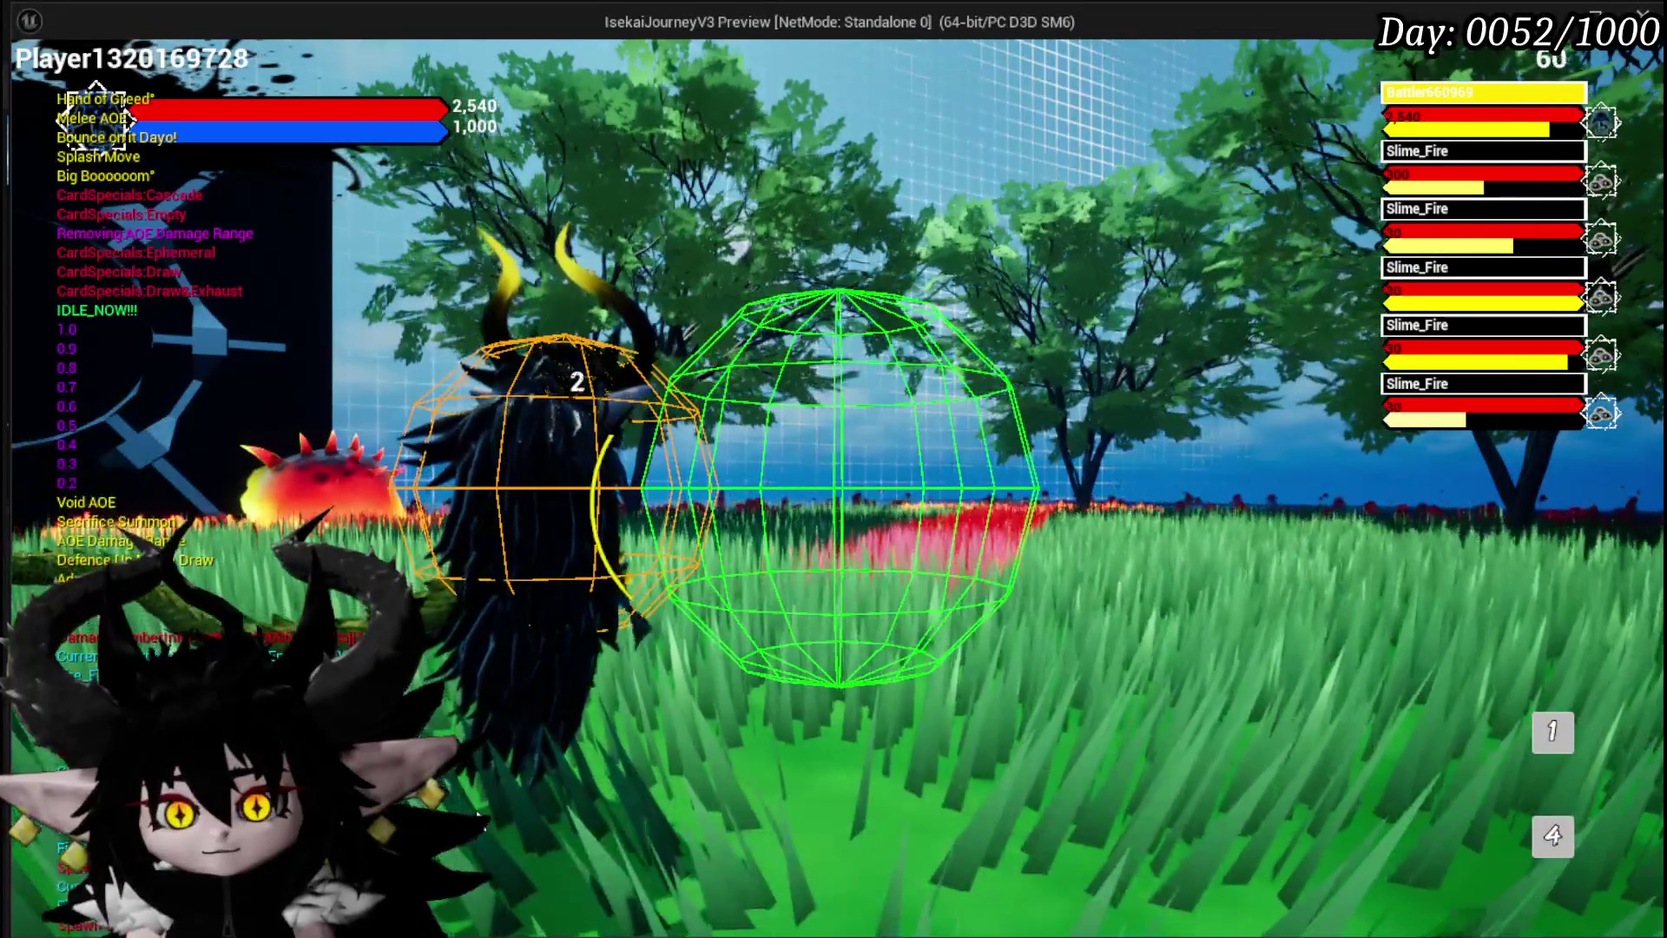
Stop the play session and return to the Encounter_Object Blueprint editor
key(alt+Tab)
key(Escape)
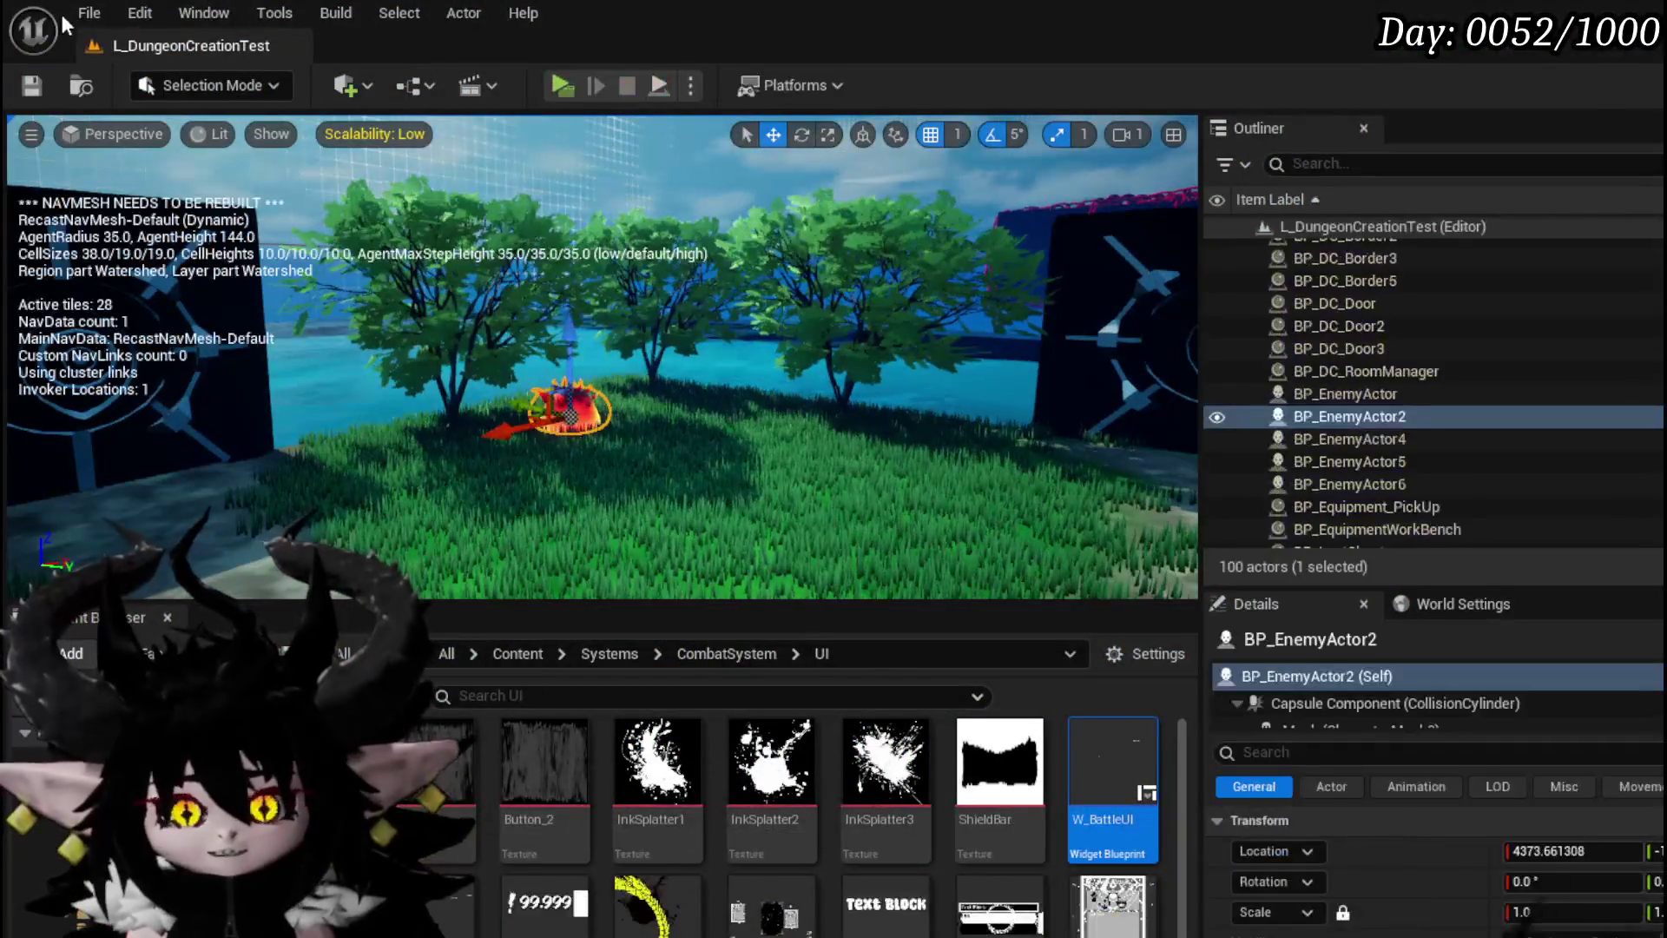
click(30, 87)
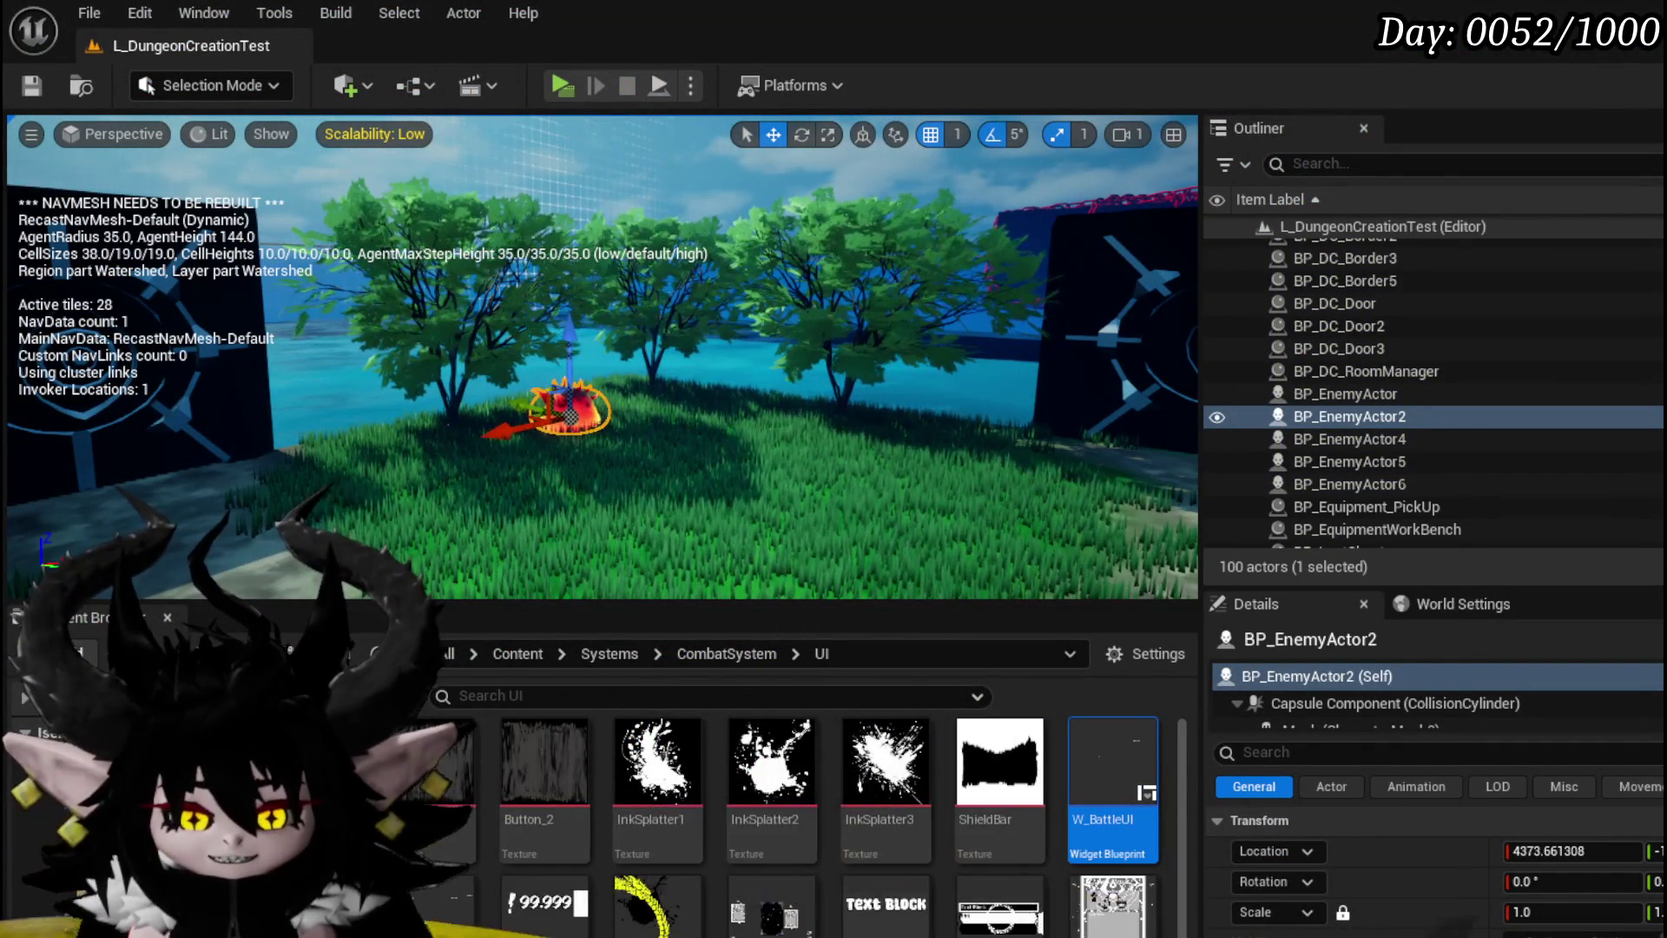
key(alt+Tab)
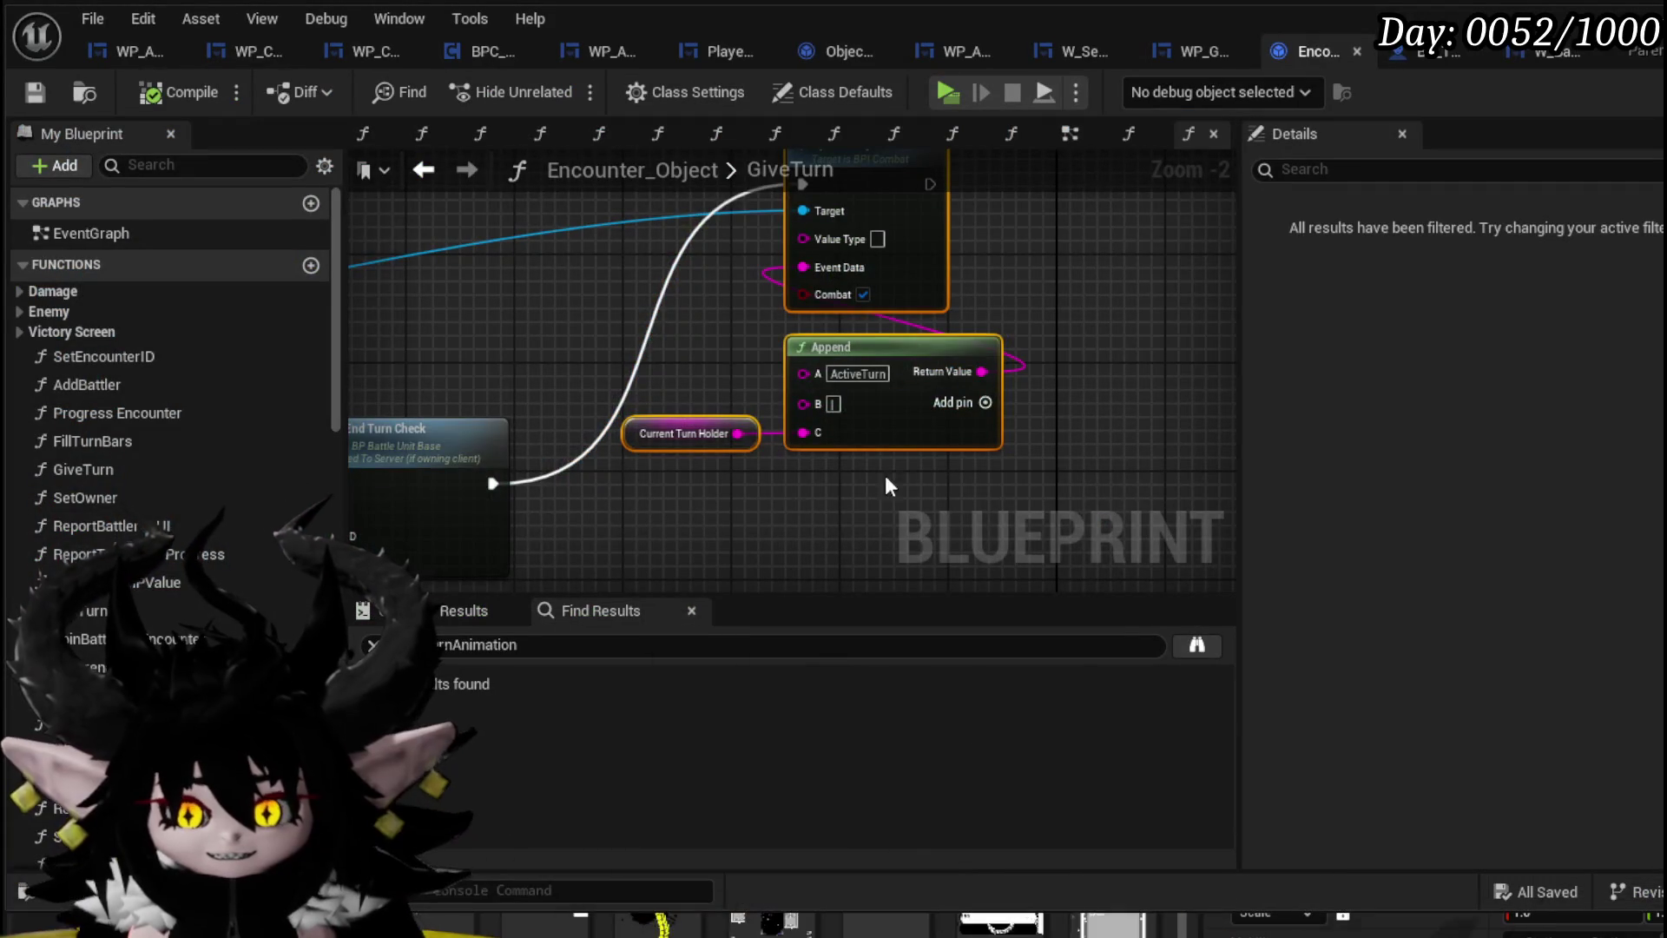
Pan across the GiveTurn graph to the FIND node and its comment box
mouse_move(843, 579)
mouse_down()
mouse_move(920, 503)
mouse_move(987, 393)
mouse_up()
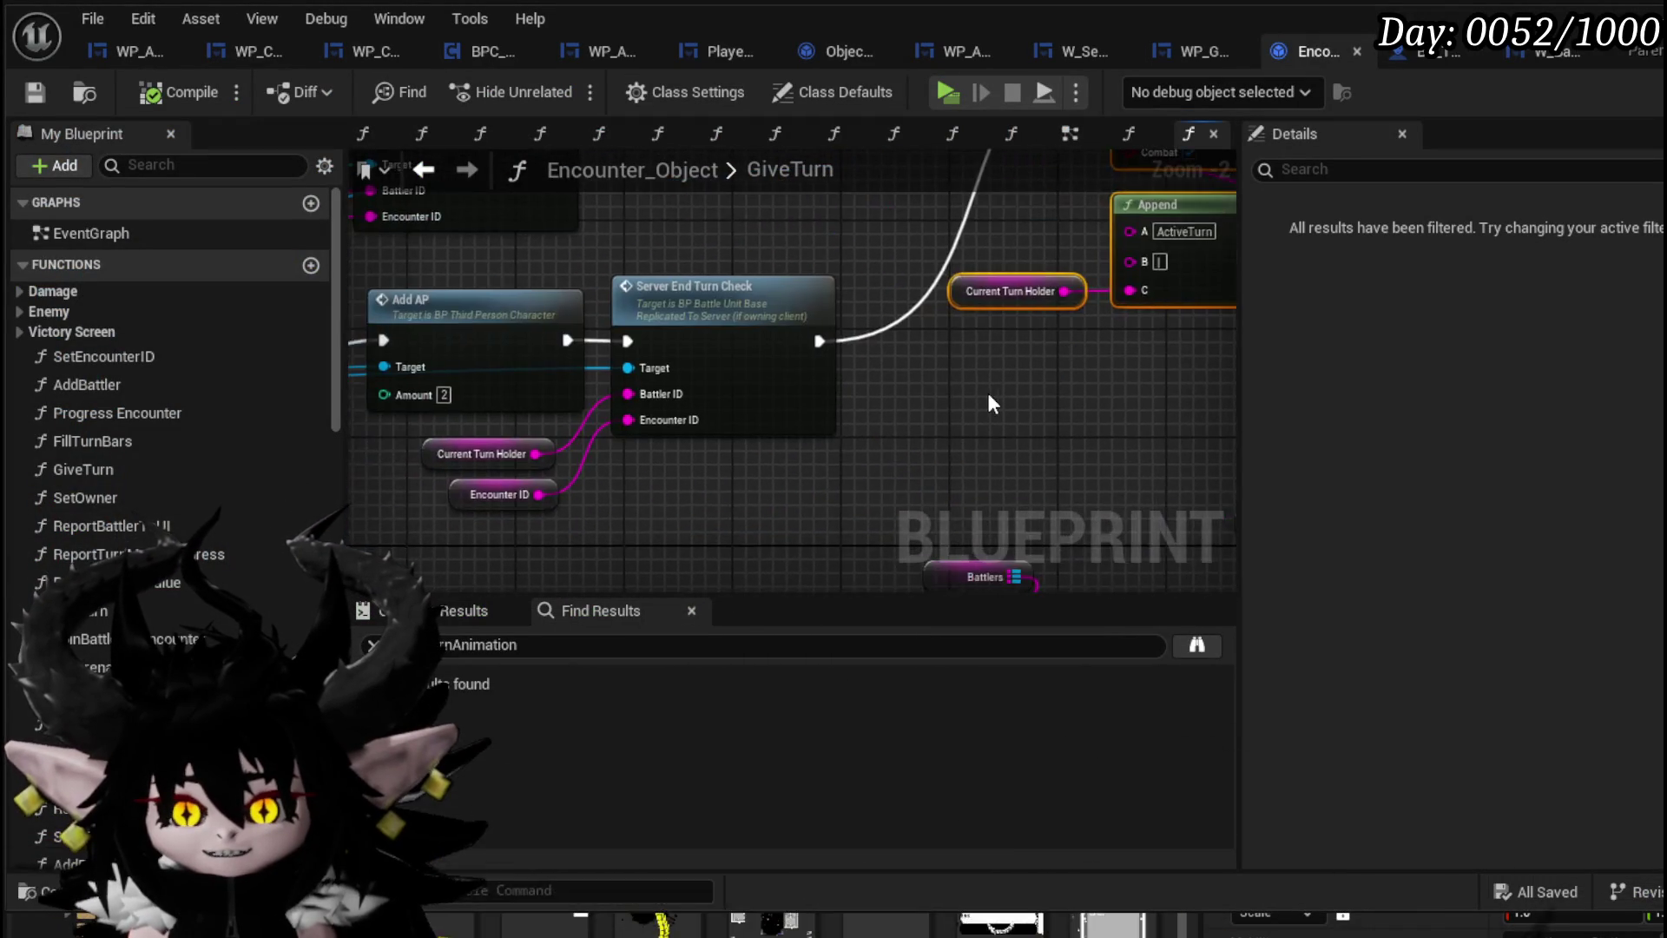
scroll(838, 452, down, 2)
mouse_move(839, 452)
mouse_down()
mouse_move(911, 504)
mouse_move(1191, 428)
mouse_move(1004, 287)
mouse_move(978, 324)
mouse_up()
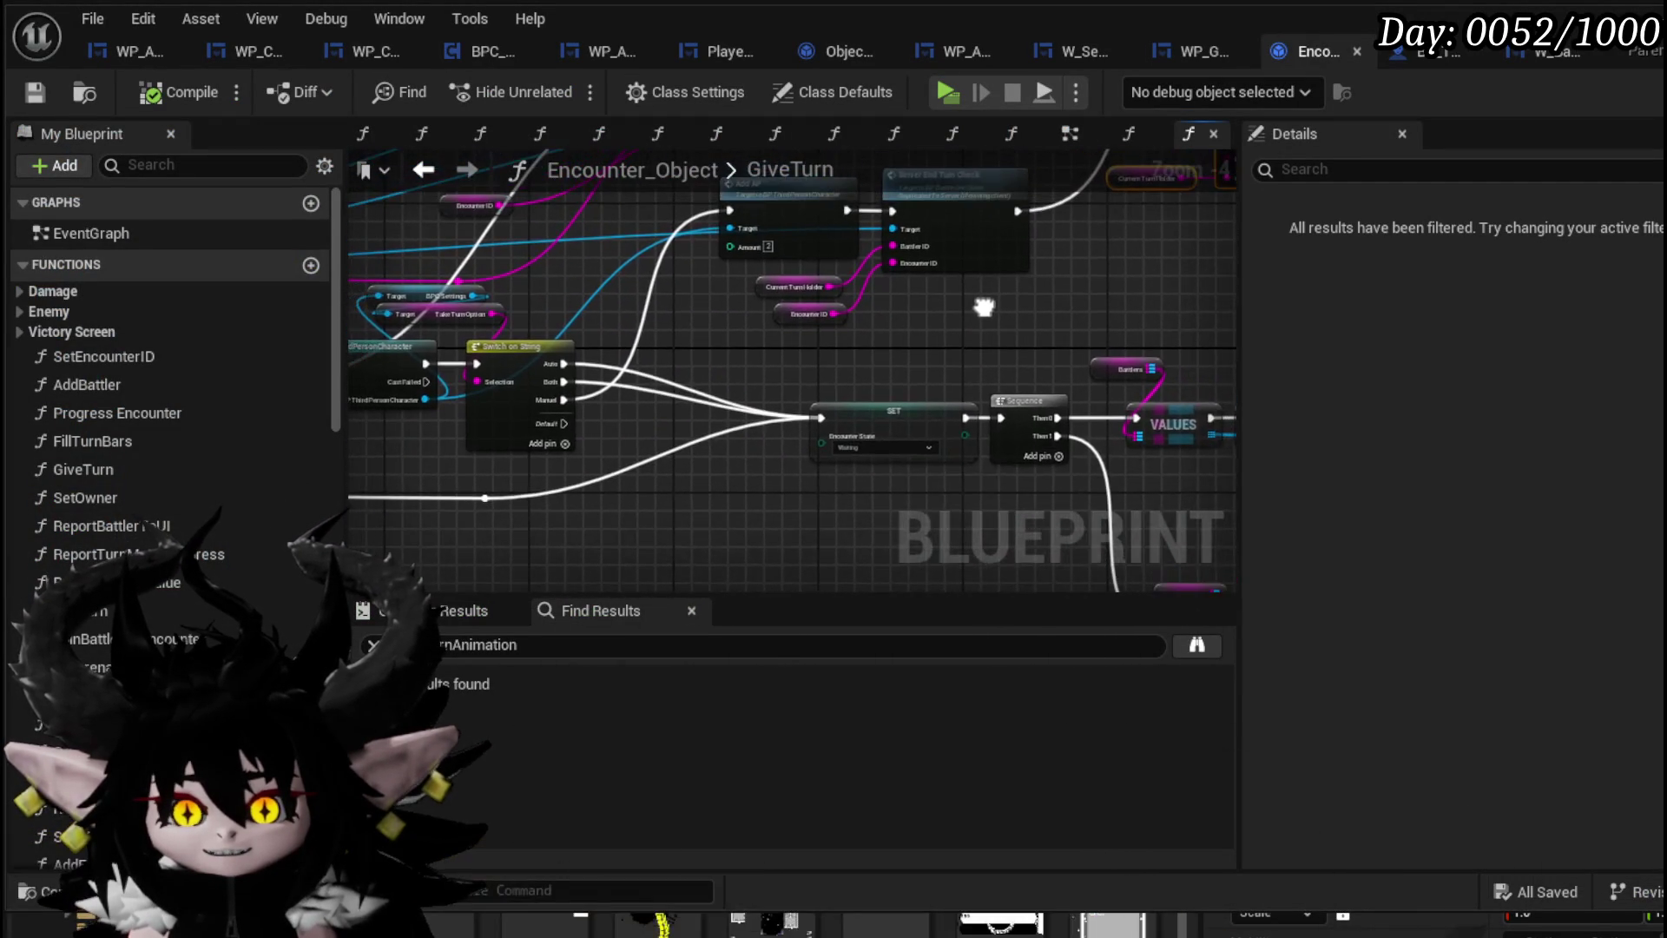
scroll(633, 393, up, 3)
drag(758, 418, 389, 306)
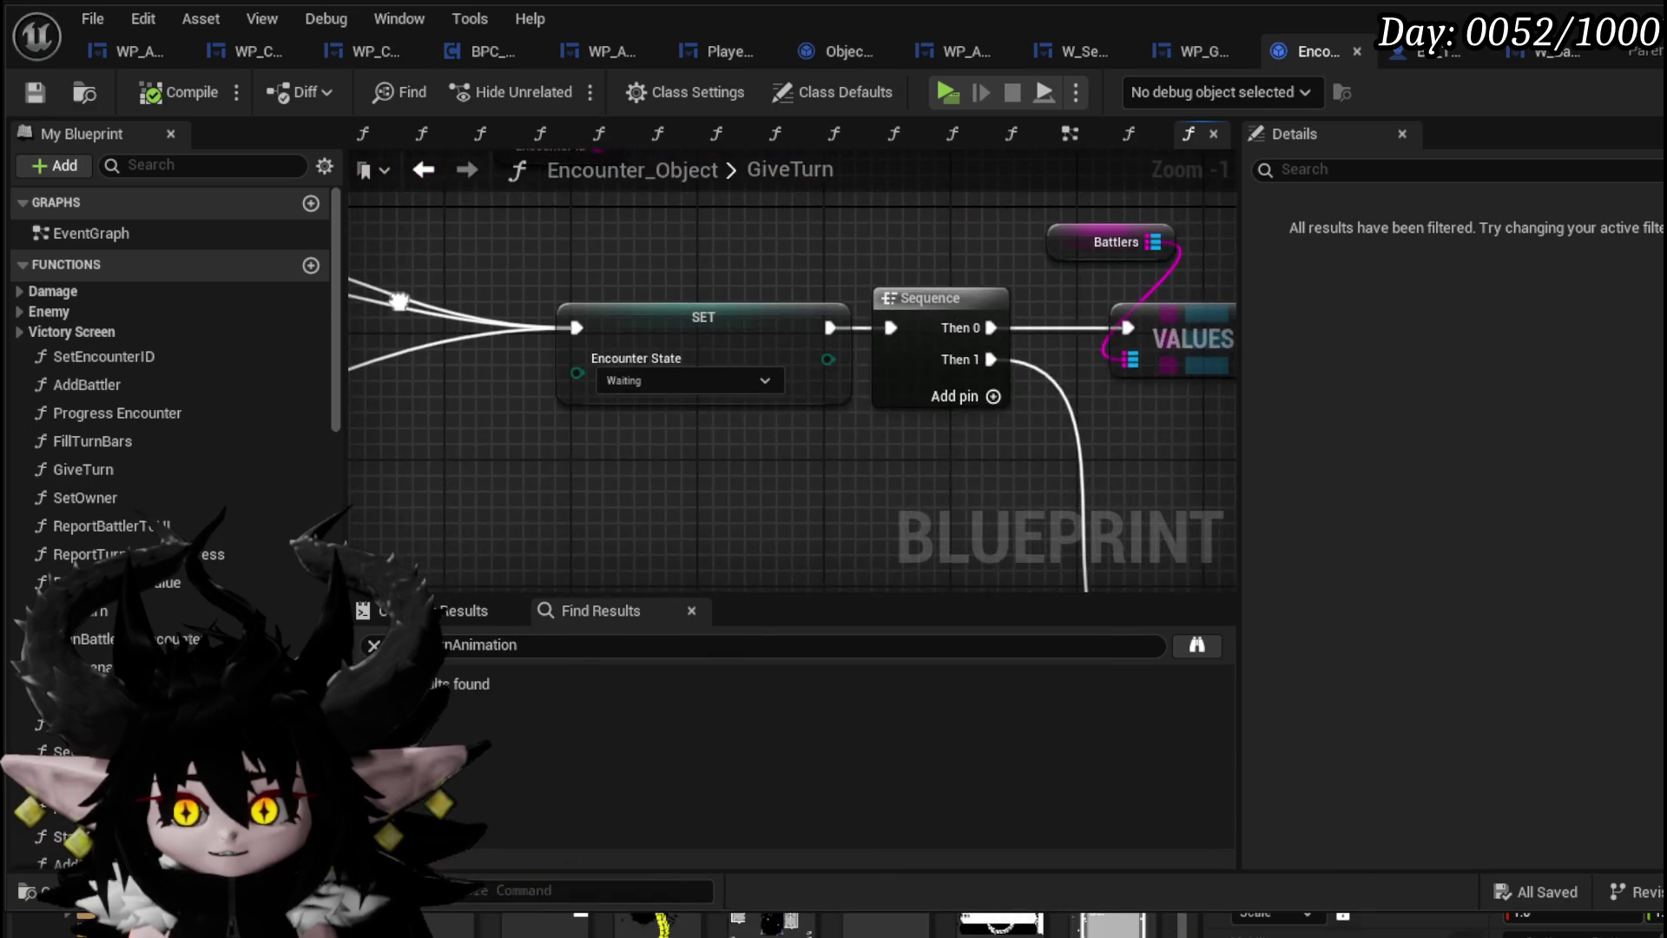
scroll(644, 436, down, 2)
drag(644, 436, 300, 382)
scroll(736, 444, down, 1)
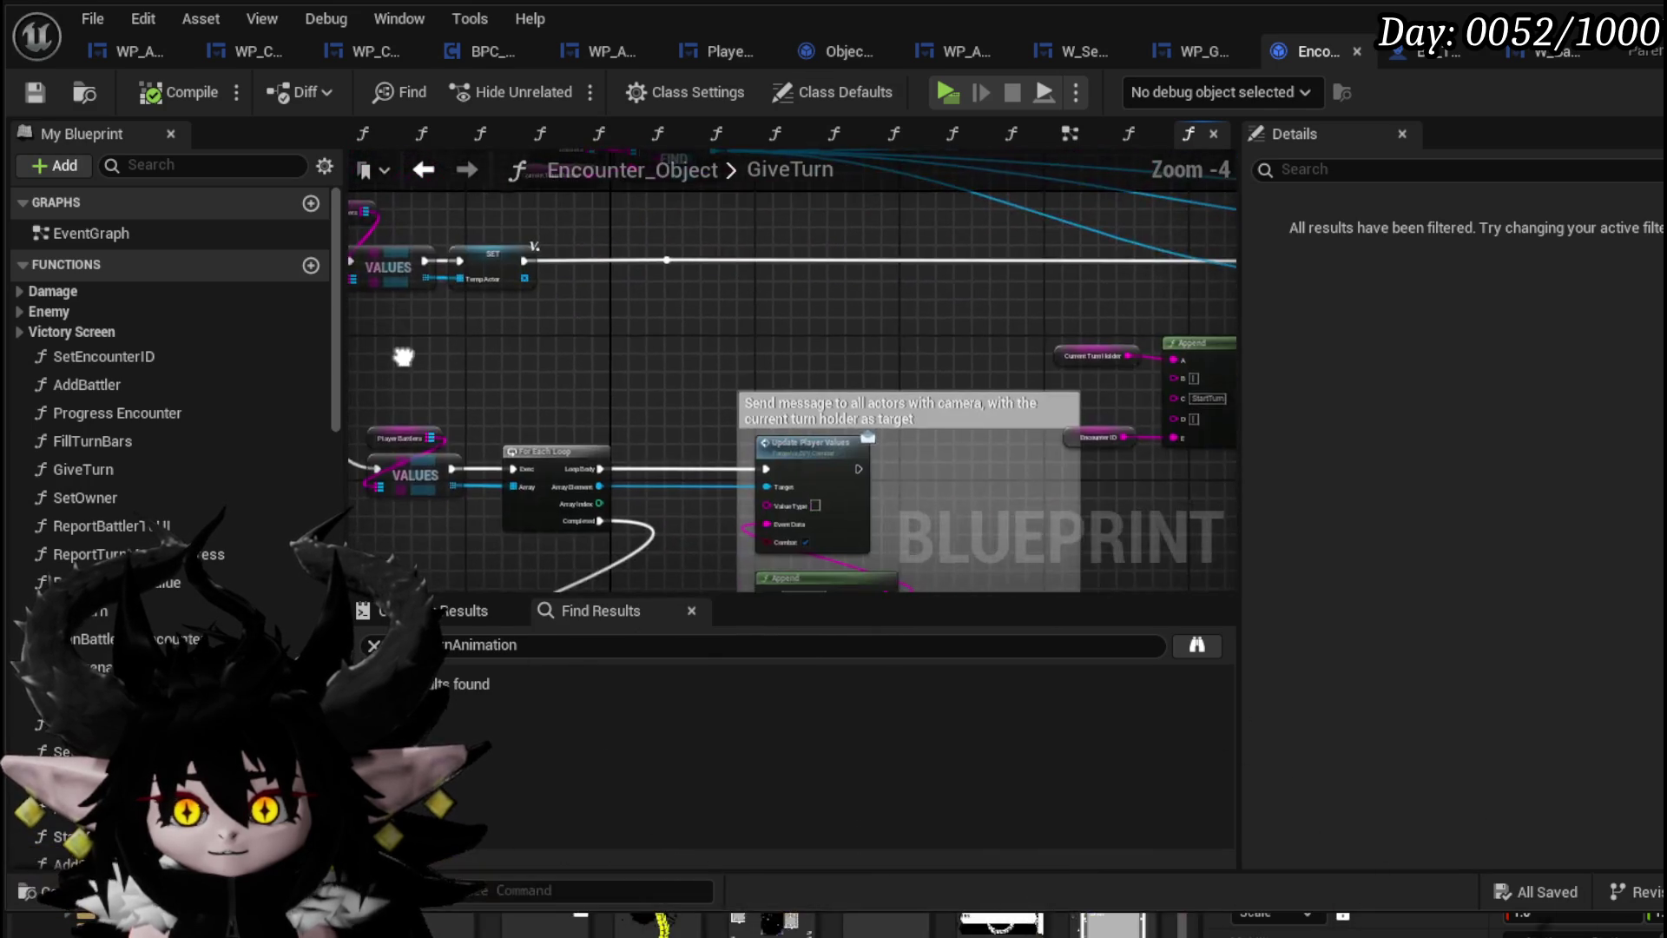
mouse_move(736, 445)
mouse_down()
mouse_move(722, 347)
mouse_move(896, 427)
mouse_move(747, 428)
mouse_move(523, 344)
mouse_move(624, 278)
mouse_move(689, 350)
mouse_move(484, 301)
mouse_up()
scroll(747, 428, down, 2)
scroll(687, 346, down, 2)
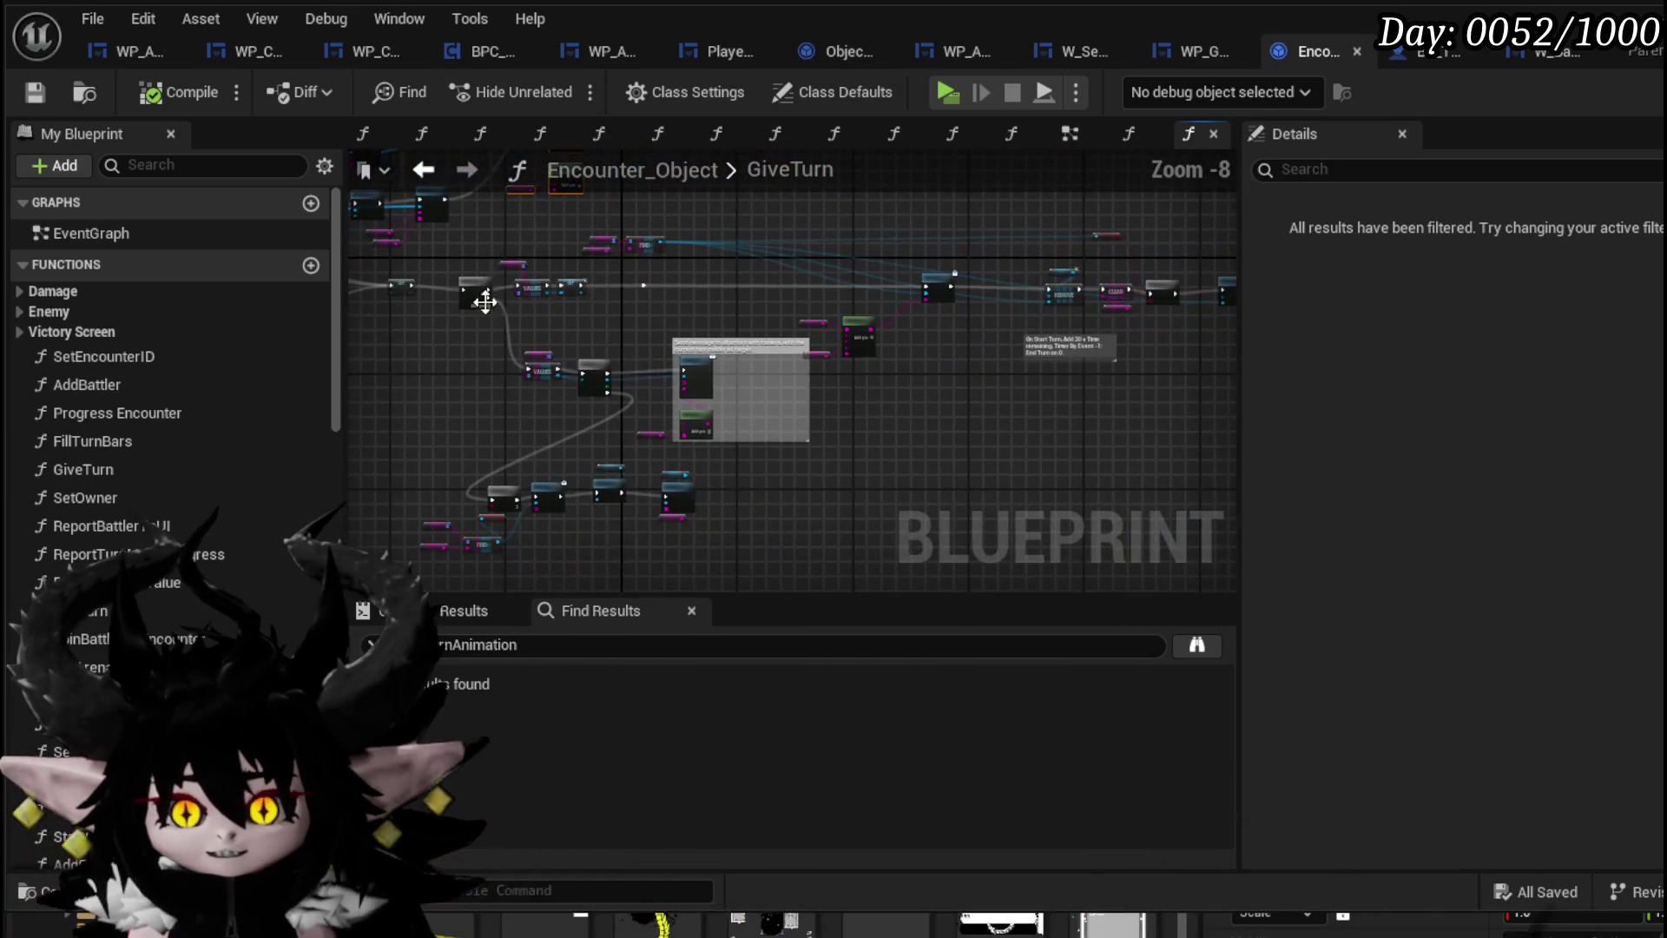
Select the node group with its comment box and shift it right and down
drag(466, 244, 816, 469)
drag(898, 558, 899, 565)
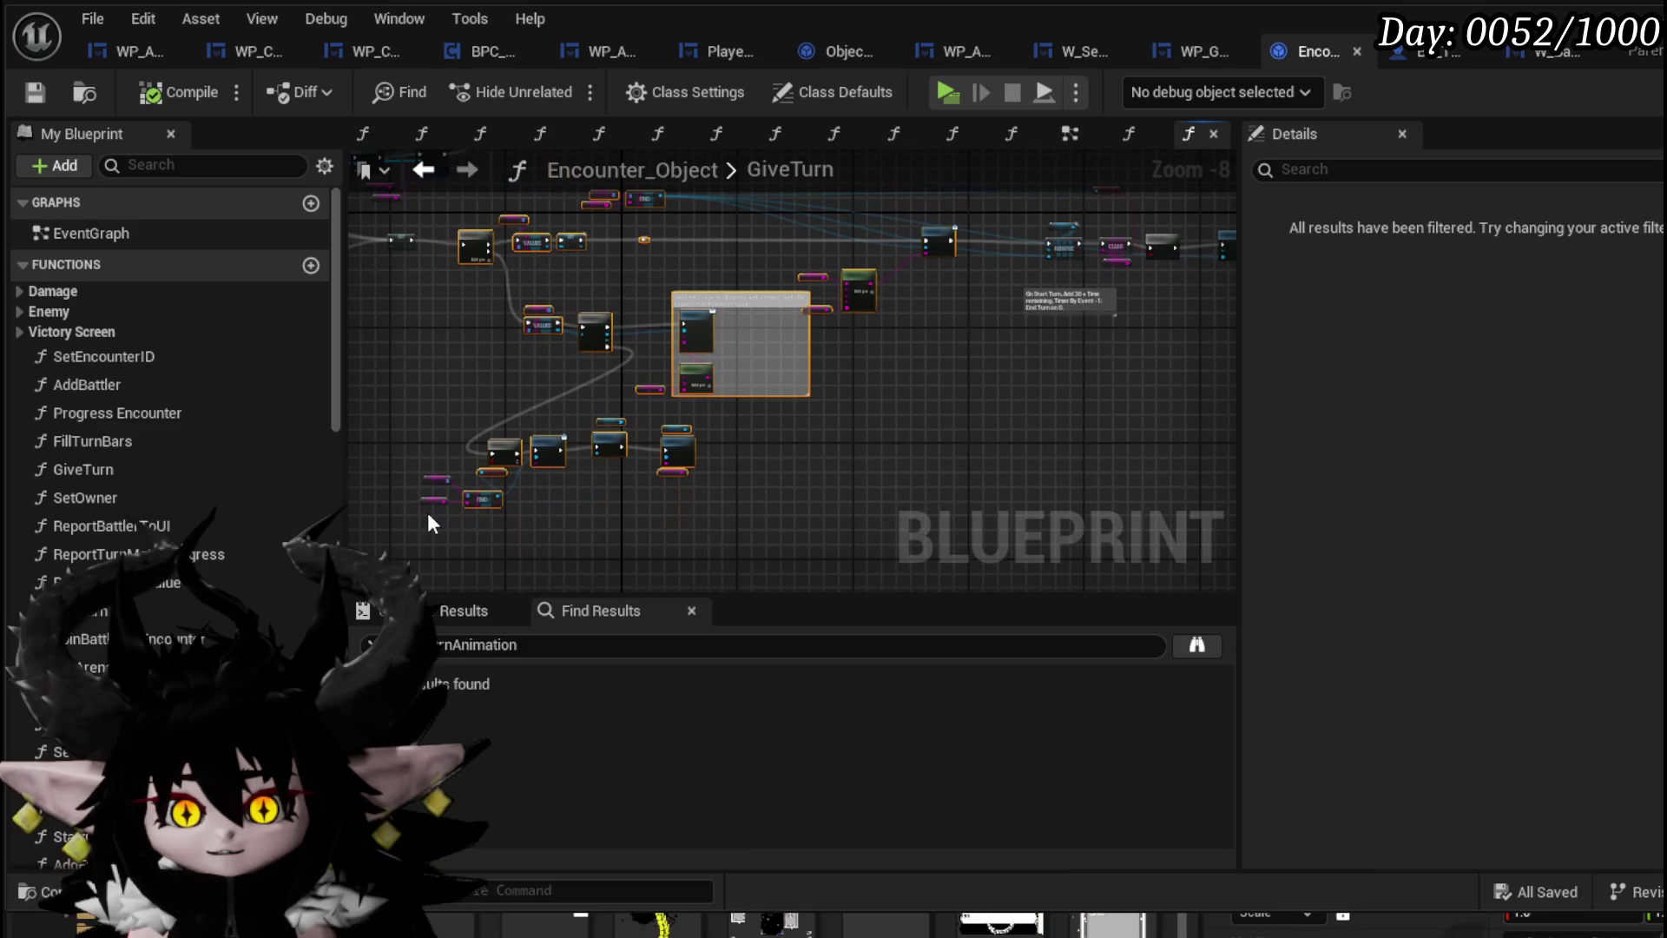
drag(592, 410, 594, 411)
drag(947, 452, 758, 487)
scroll(758, 487, down, 2)
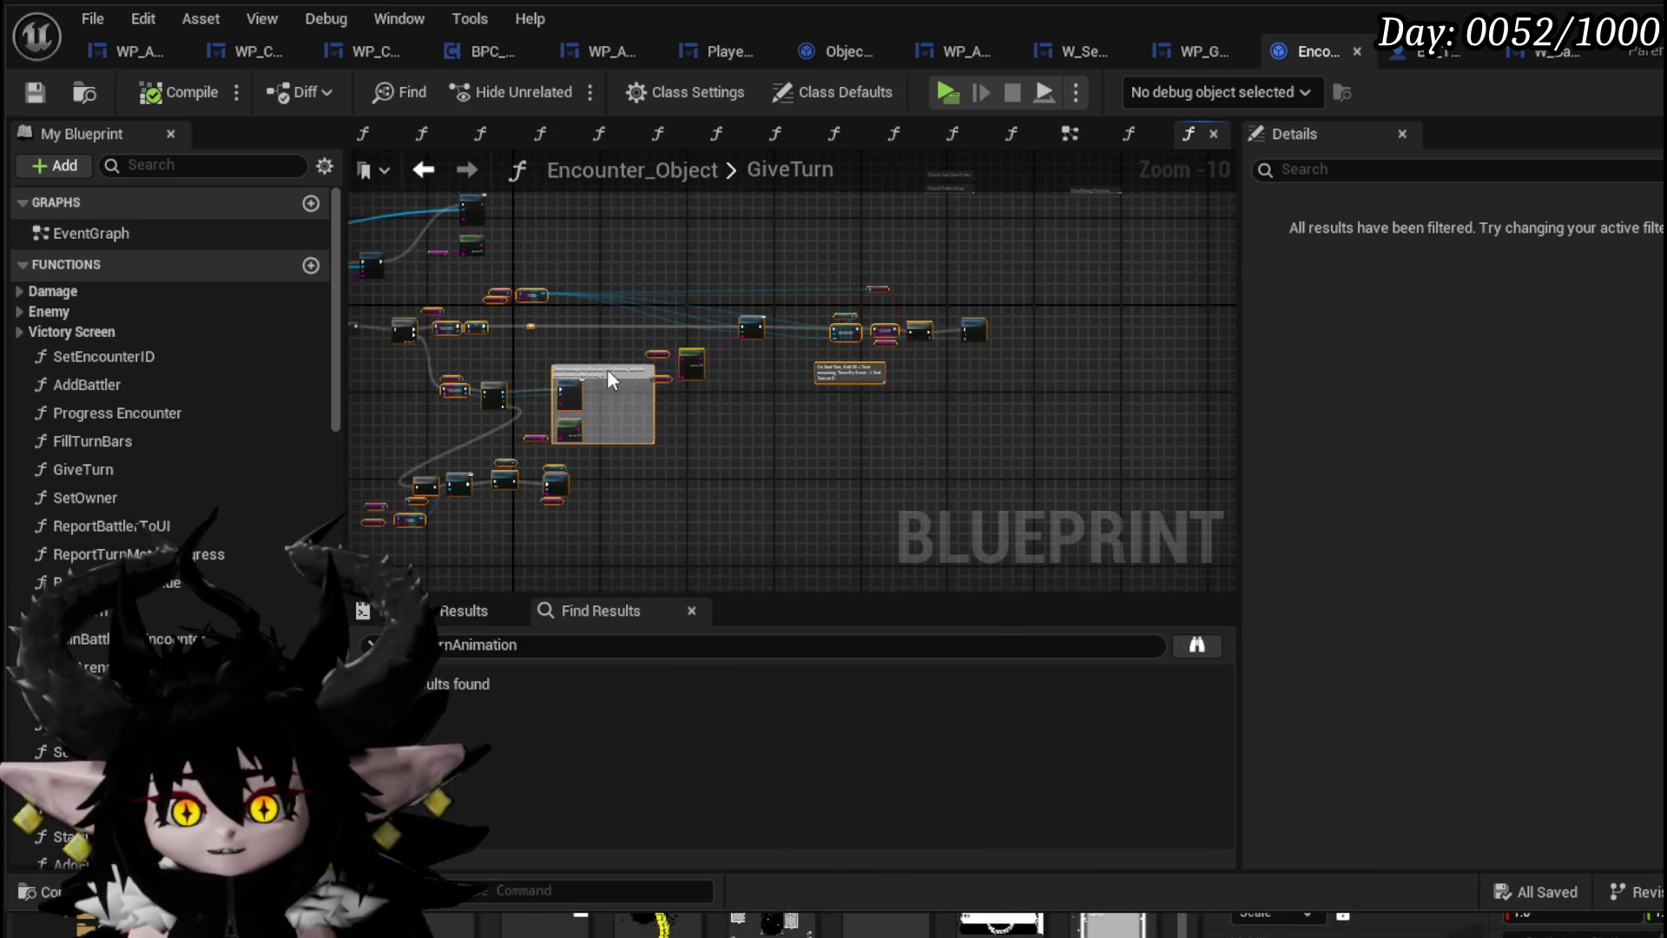
mouse_move(607, 370)
mouse_down()
mouse_move(590, 445)
mouse_move(612, 519)
mouse_up()
drag(753, 358, 725, 547)
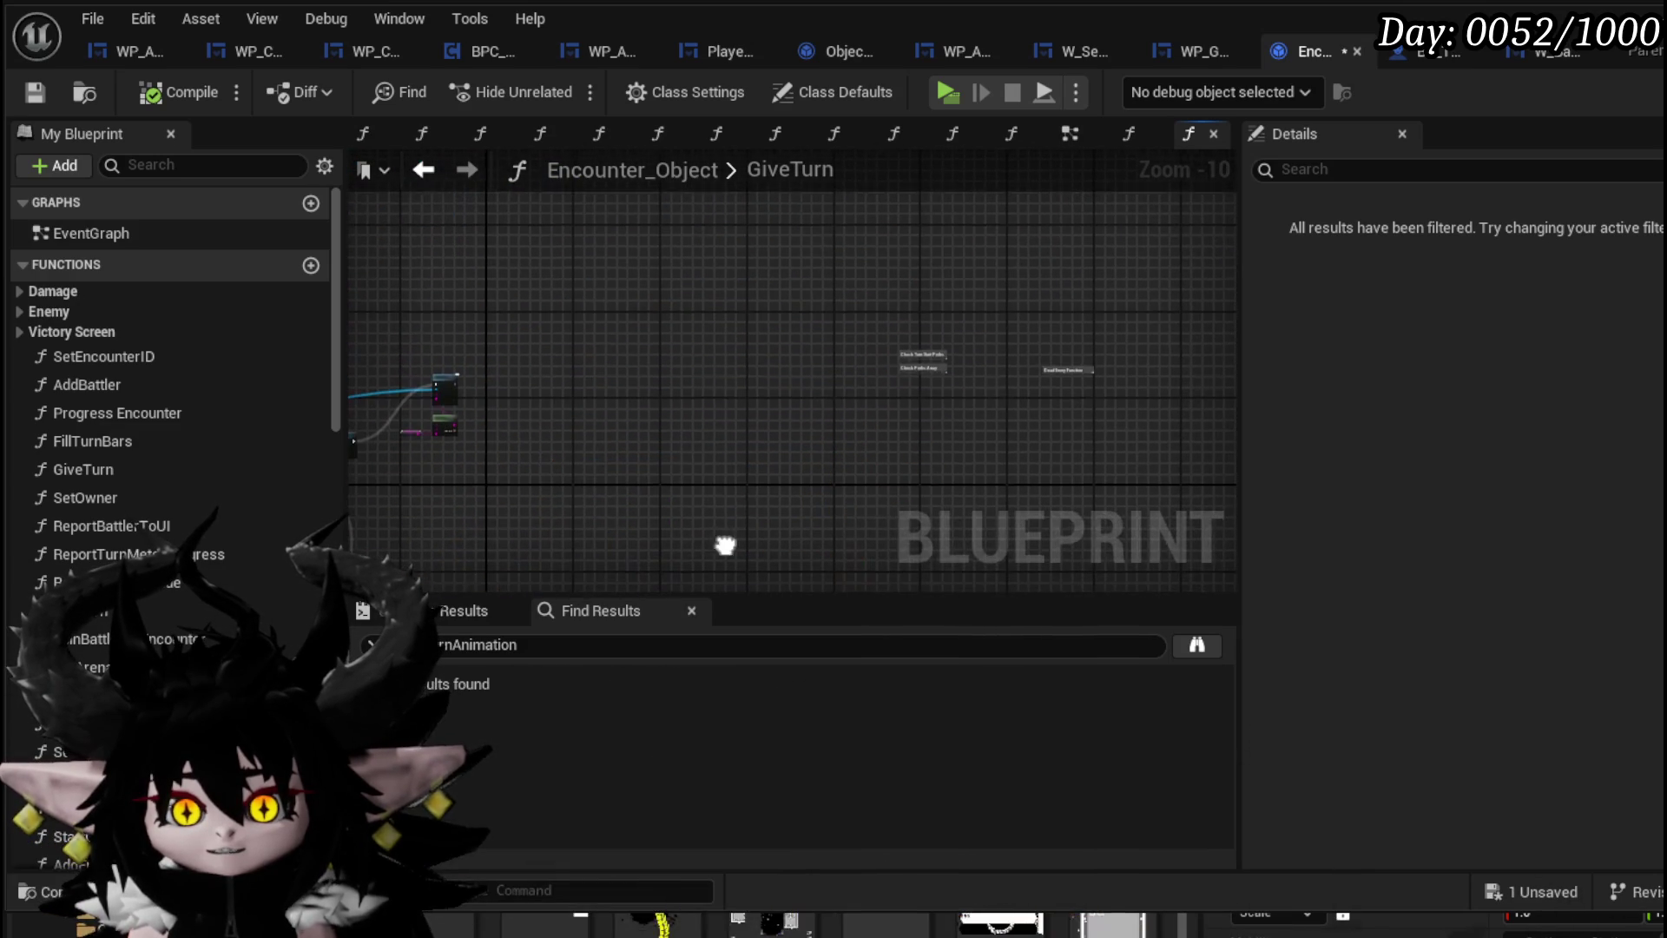
key(ctrl+z)
mouse_move(548, 410)
mouse_down()
mouse_move(689, 327)
mouse_move(722, 359)
mouse_move(570, 435)
mouse_move(695, 299)
mouse_move(1190, 157)
mouse_move(516, 295)
mouse_move(489, 316)
mouse_up()
scroll(528, 456, up, 3)
scroll(529, 456, up, 3)
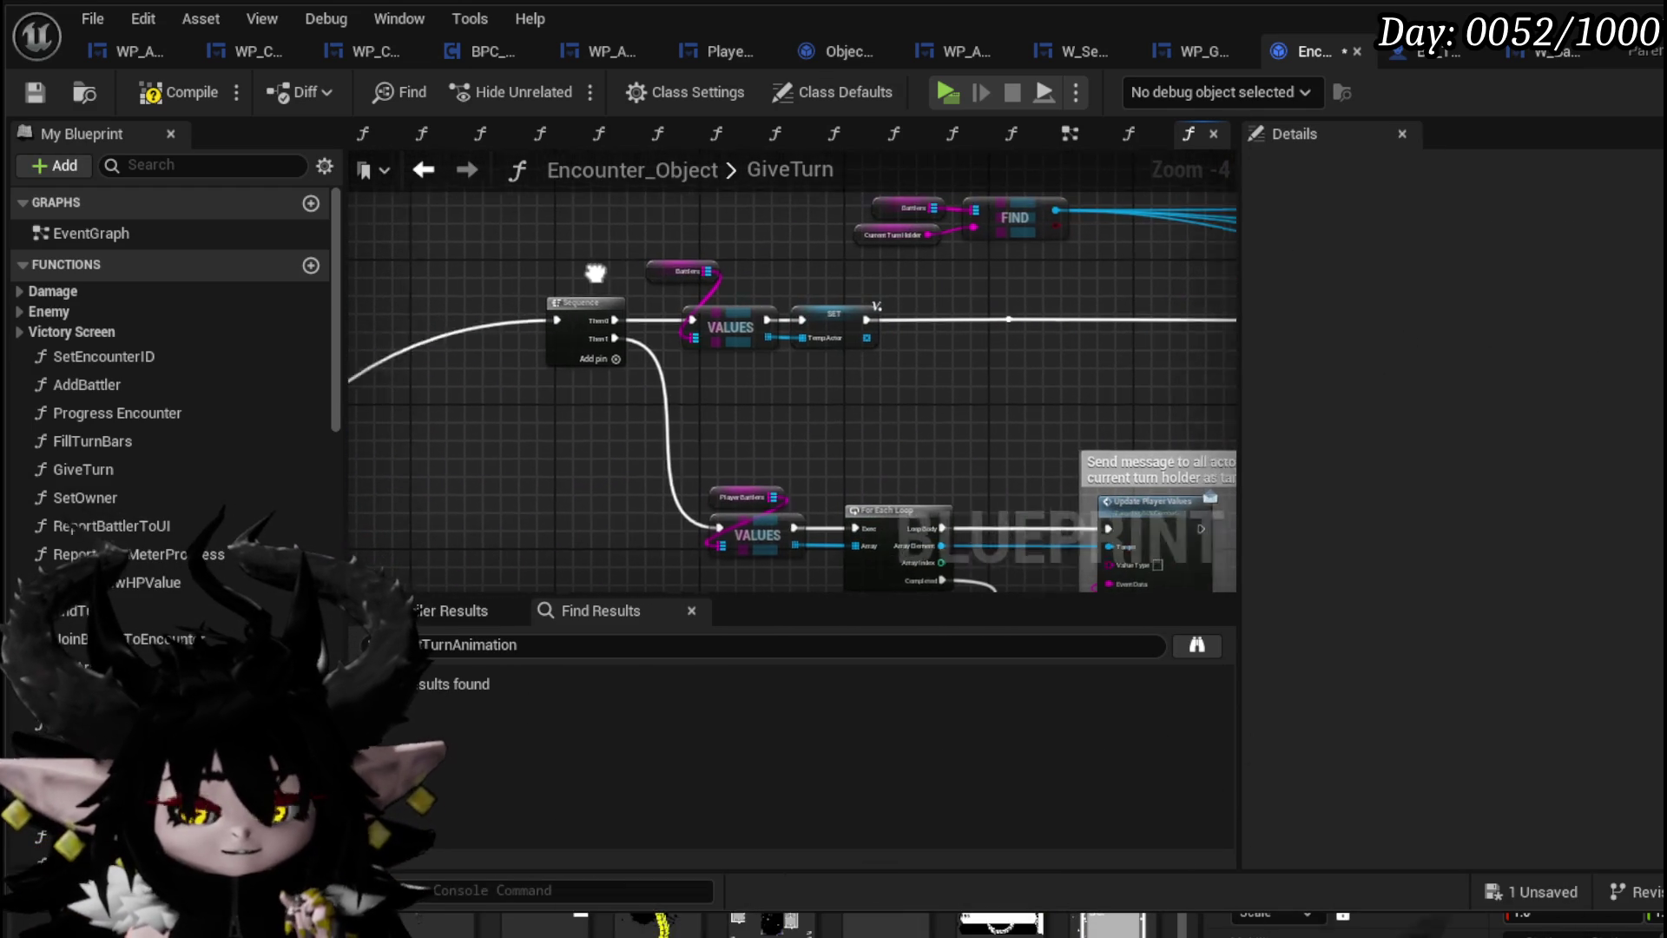
Compile and save Encounter_Object, then return to WP_ActionSelection's StartTurnAnimation graph
mouse_move(888, 373)
mouse_down()
mouse_move(938, 202)
mouse_move(954, 242)
mouse_move(1164, 267)
mouse_up()
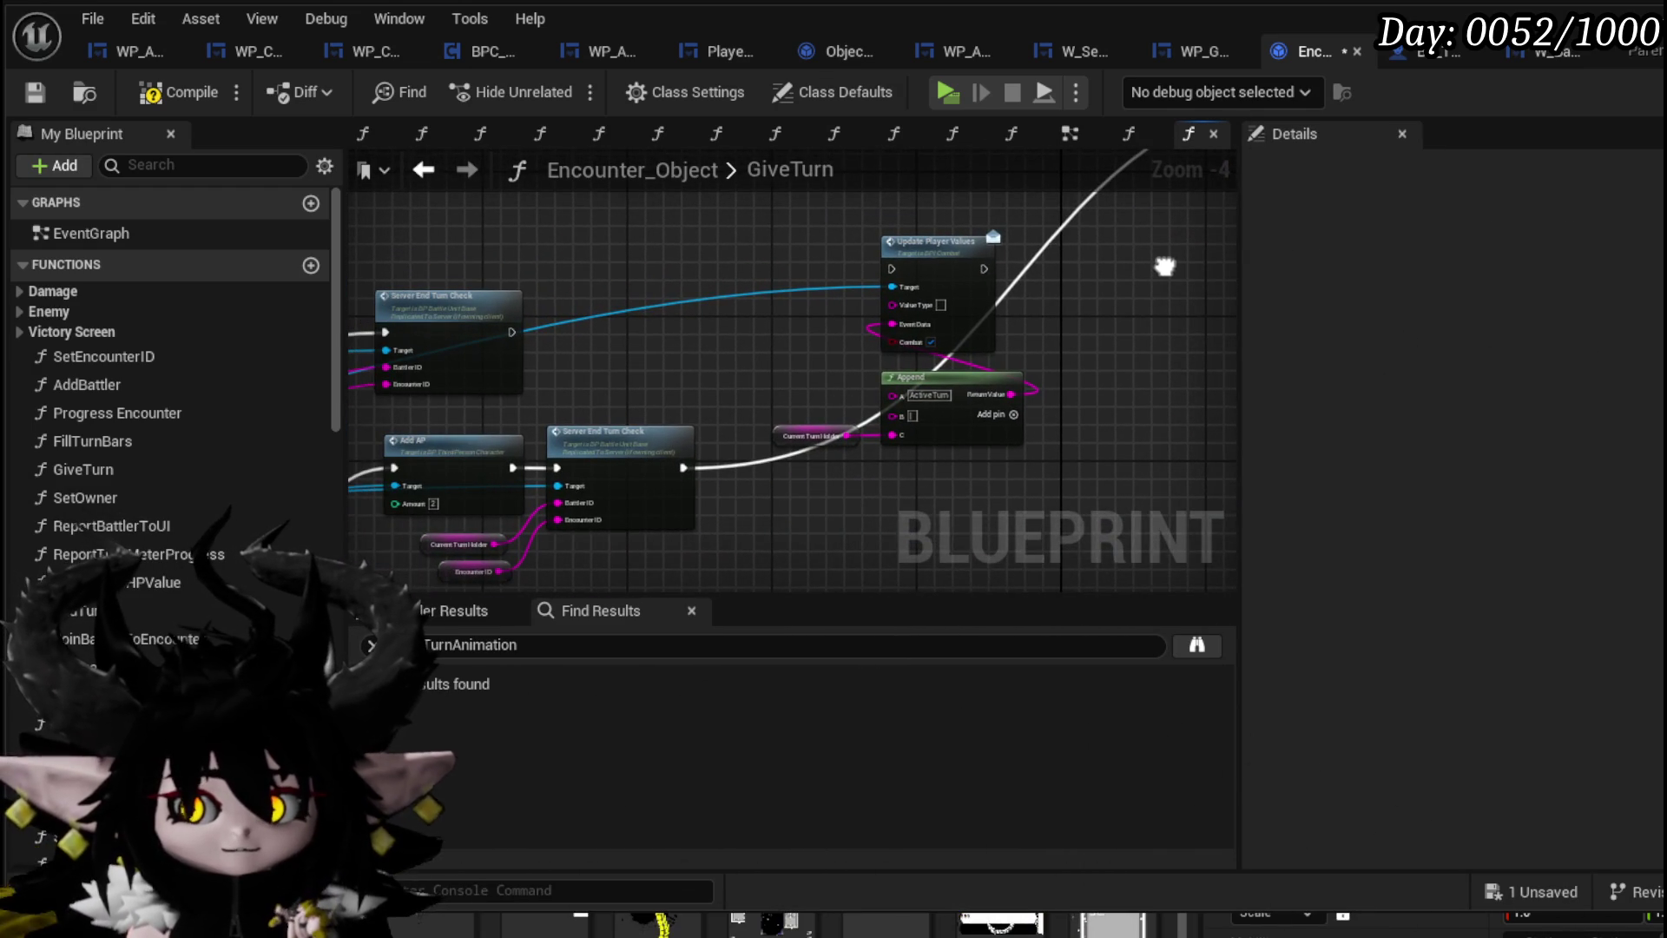
click(26, 89)
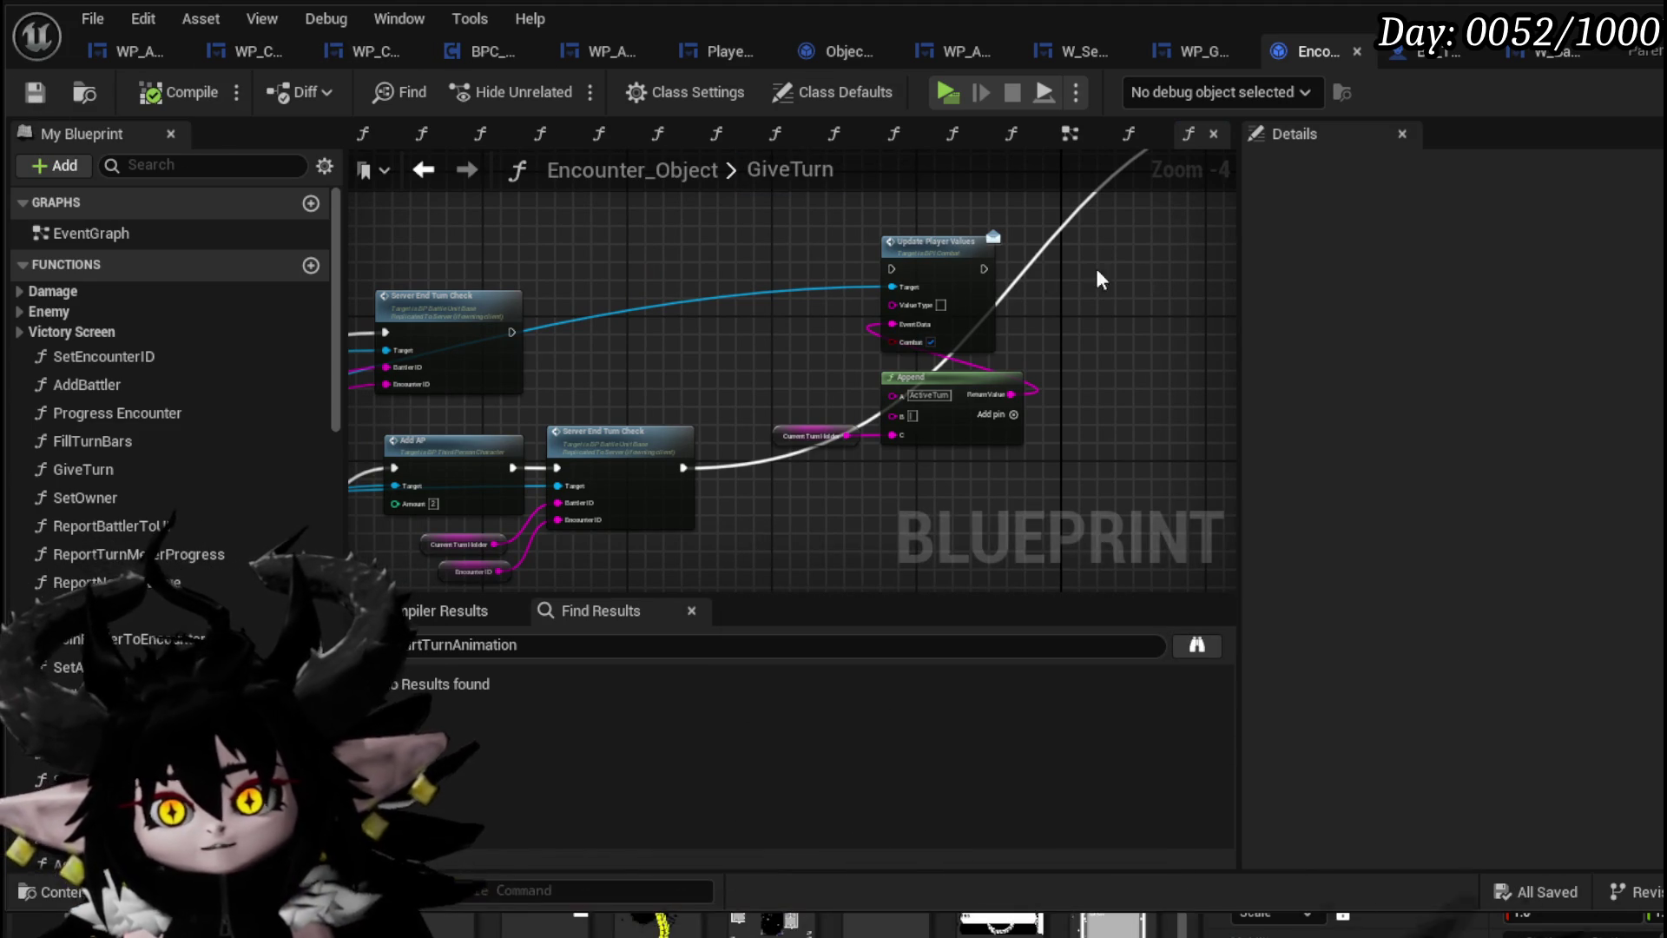
click(101, 45)
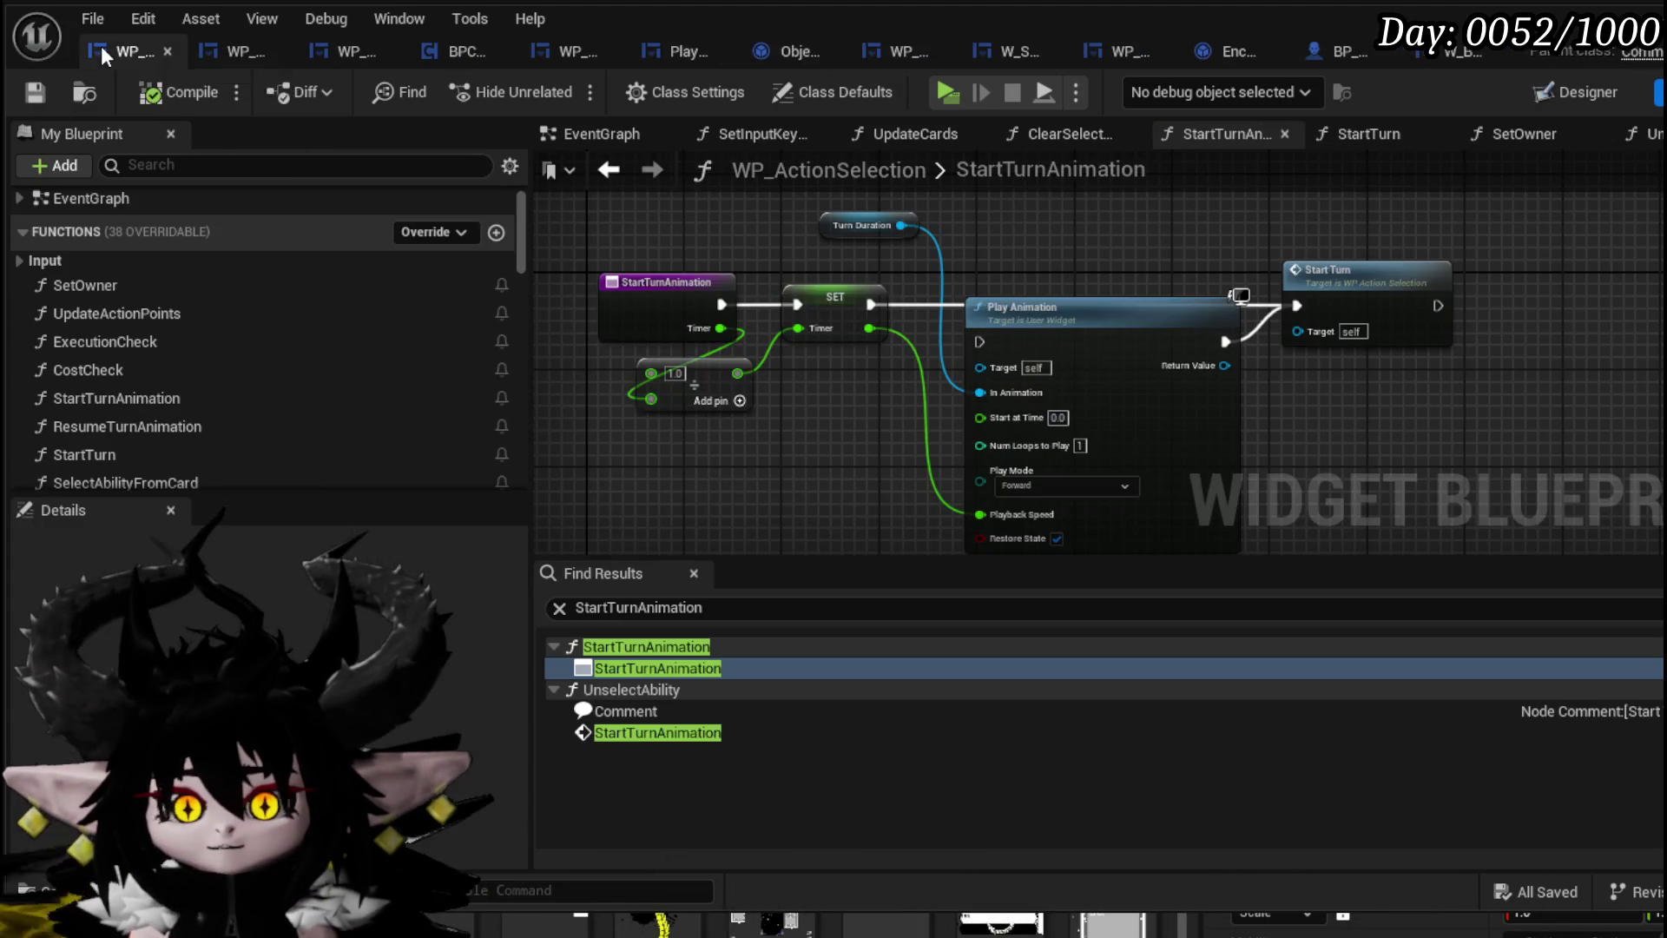
In the StartTurn graph, move the Play Player Montage and camera nodes further left
double_click(1328, 293)
mouse_move(1064, 294)
mouse_down()
mouse_move(816, 305)
mouse_move(762, 287)
mouse_move(919, 243)
mouse_move(658, 217)
mouse_up()
mouse_move(1666, 431)
mouse_down()
mouse_move(1374, 352)
mouse_move(1111, 341)
mouse_move(905, 410)
mouse_up()
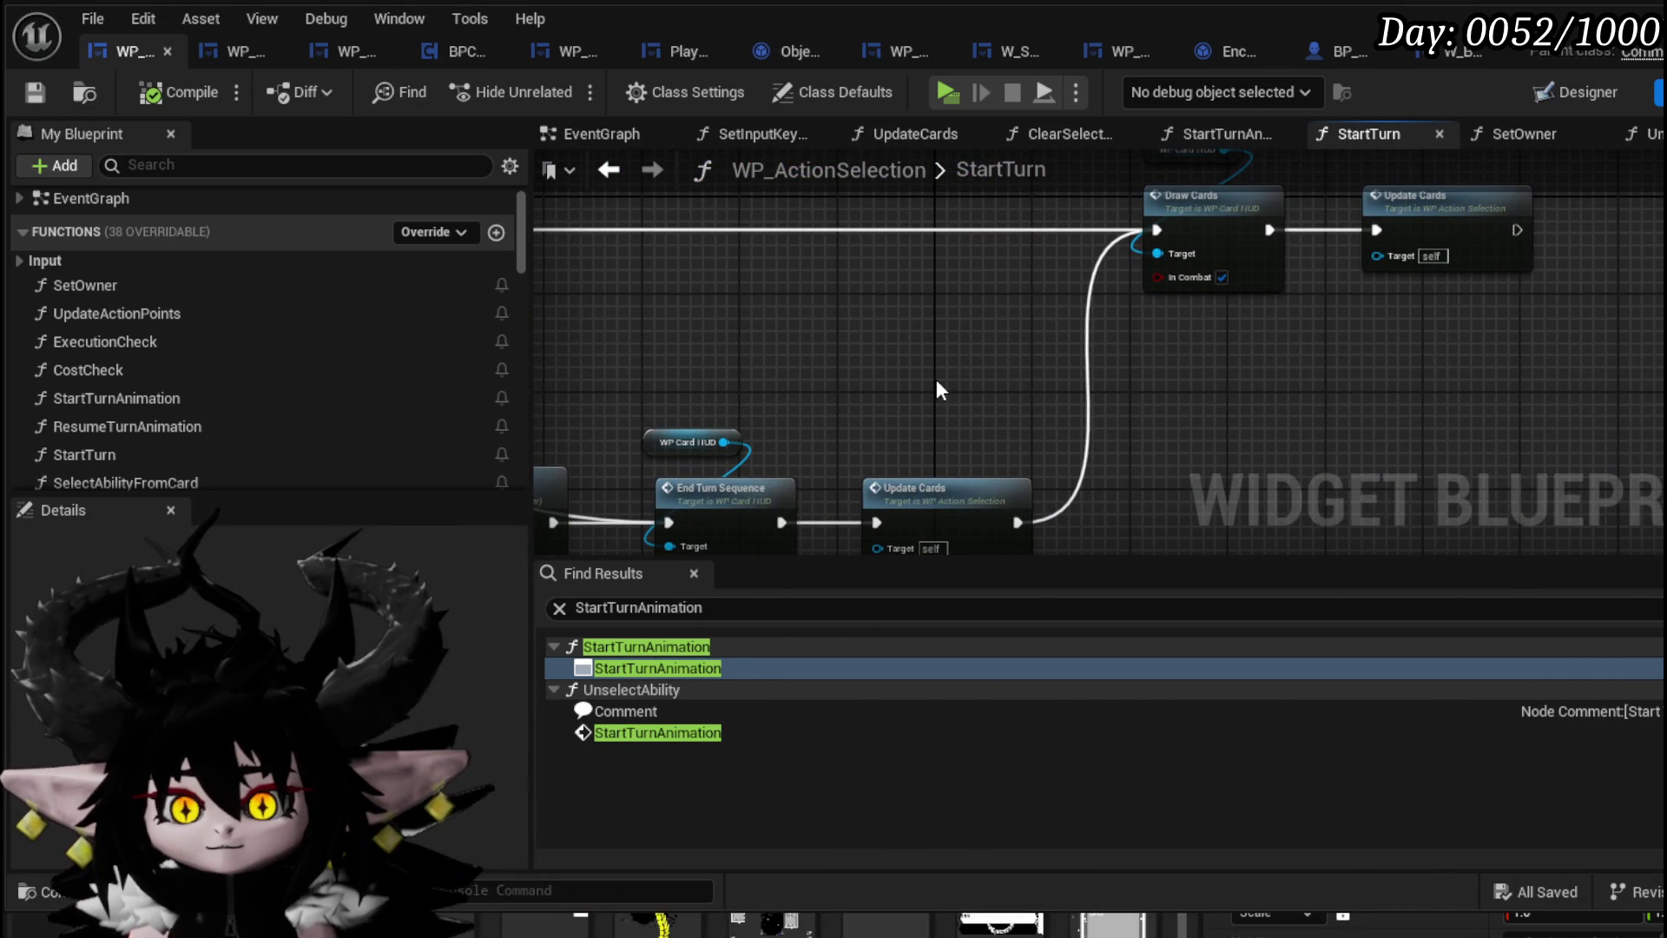
scroll(936, 378, down, 2)
drag(936, 379, 1309, 309)
mouse_move(877, 417)
mouse_down()
mouse_move(1060, 295)
mouse_move(622, 330)
mouse_up()
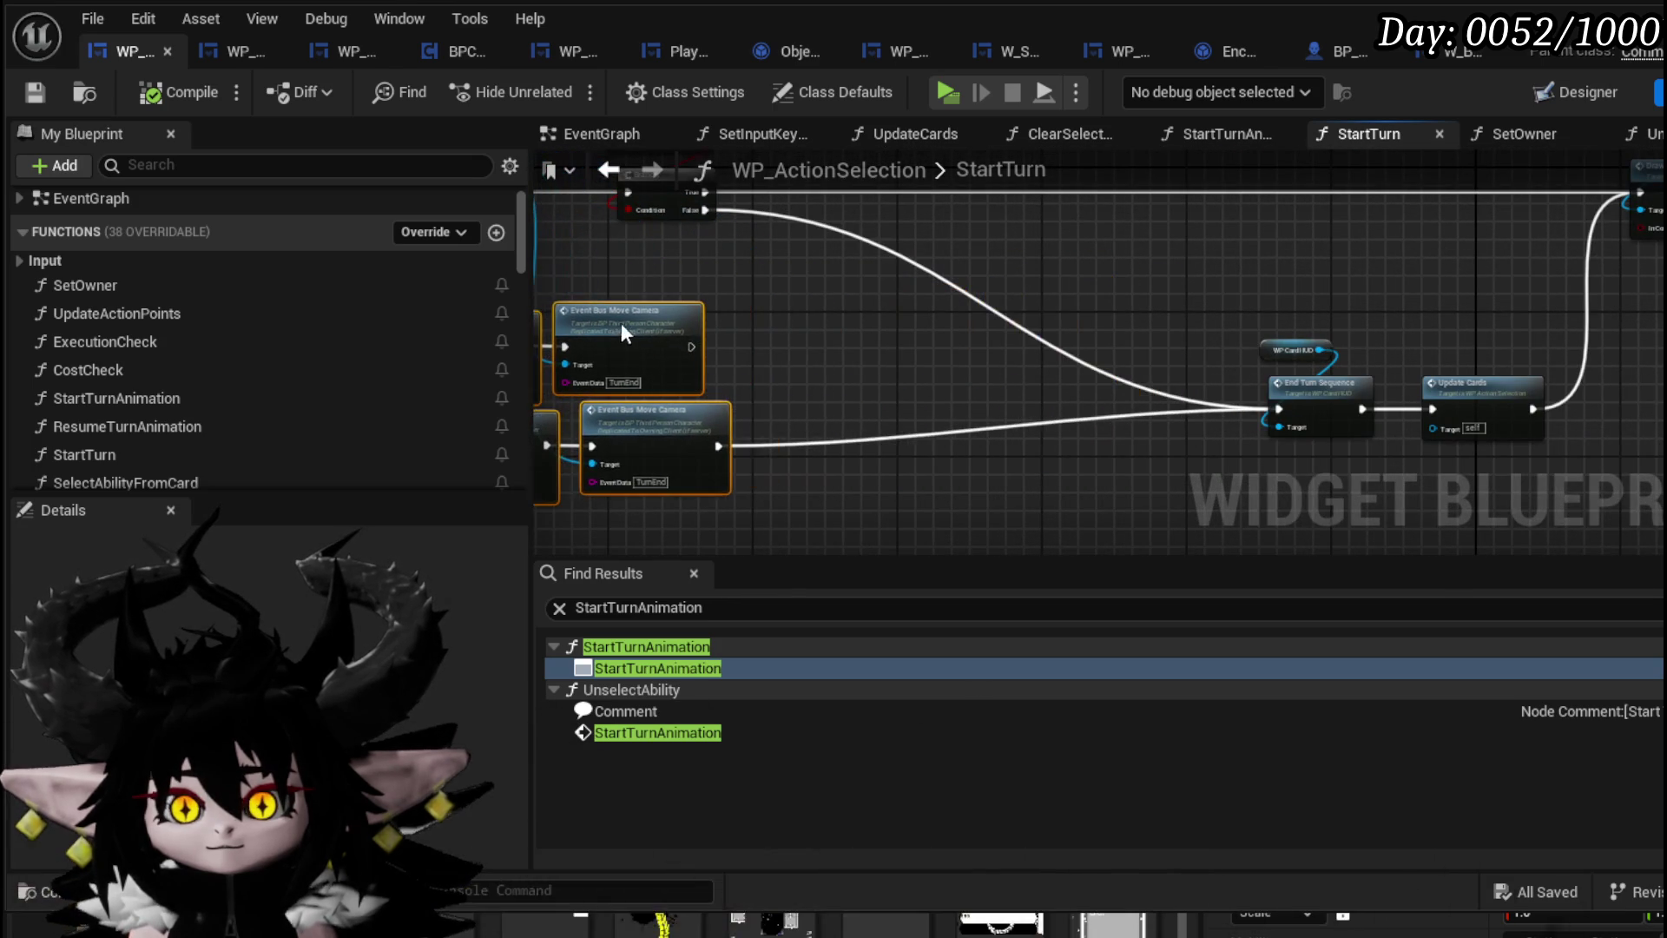
mouse_move(897, 424)
mouse_down()
mouse_move(660, 455)
mouse_move(852, 321)
mouse_move(577, 422)
mouse_up()
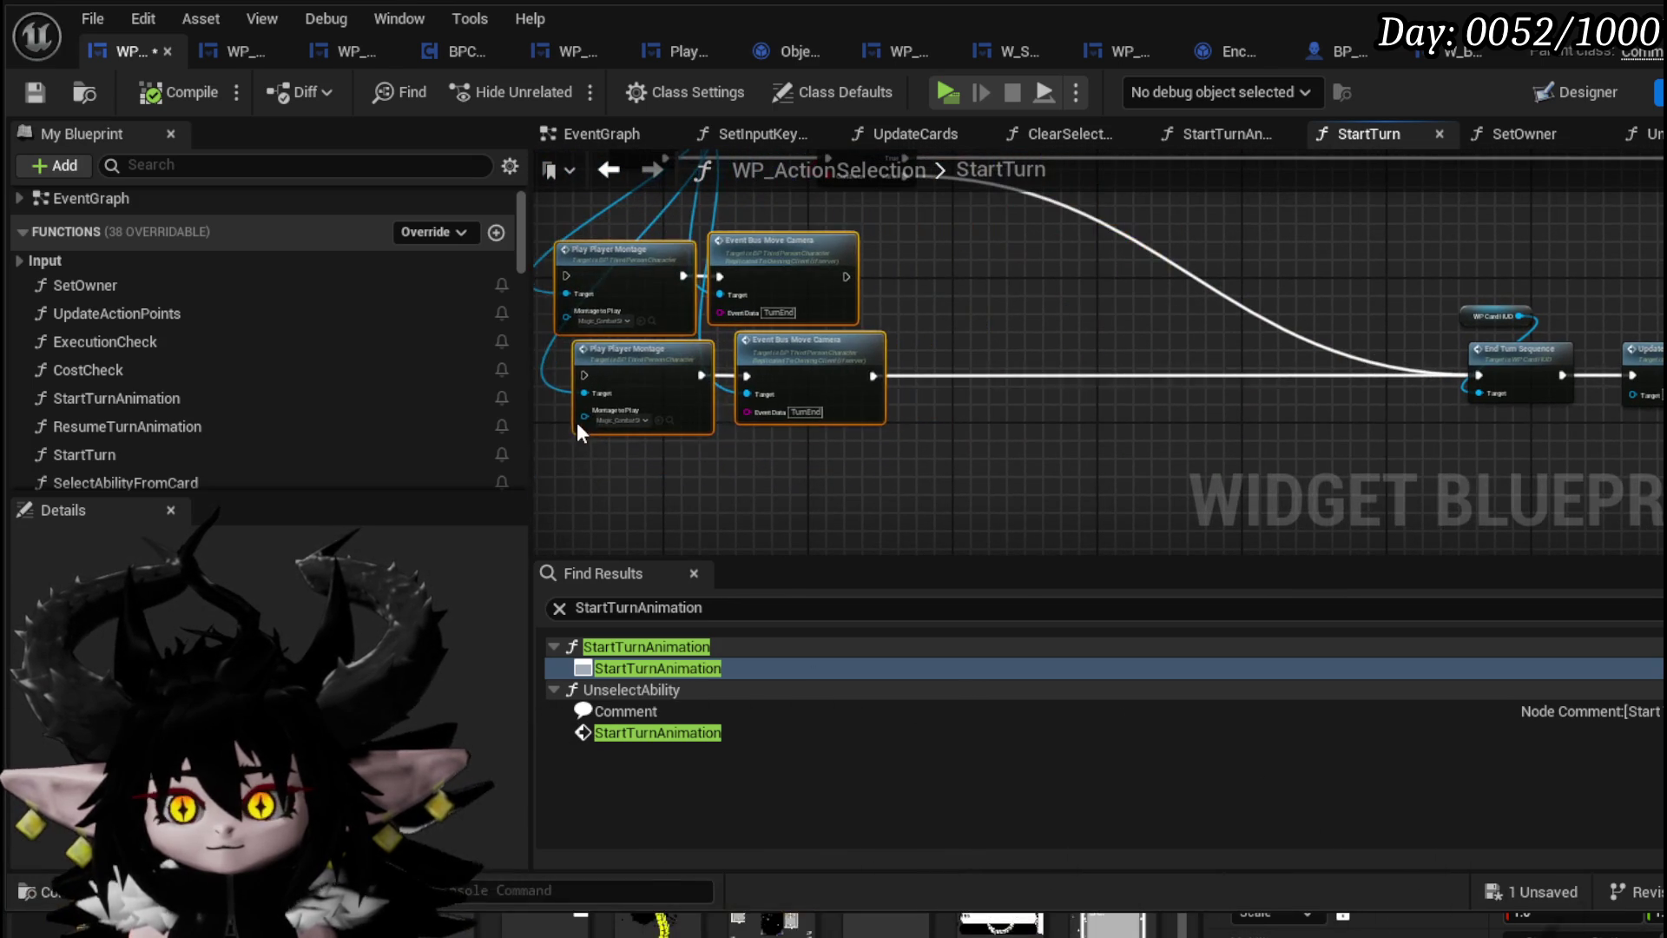
Move End Turn Sequence and Update Cards left, then open the EndTurnSequence graph in WP_Card_HUD
drag(1068, 430, 747, 447)
drag(1388, 356, 888, 366)
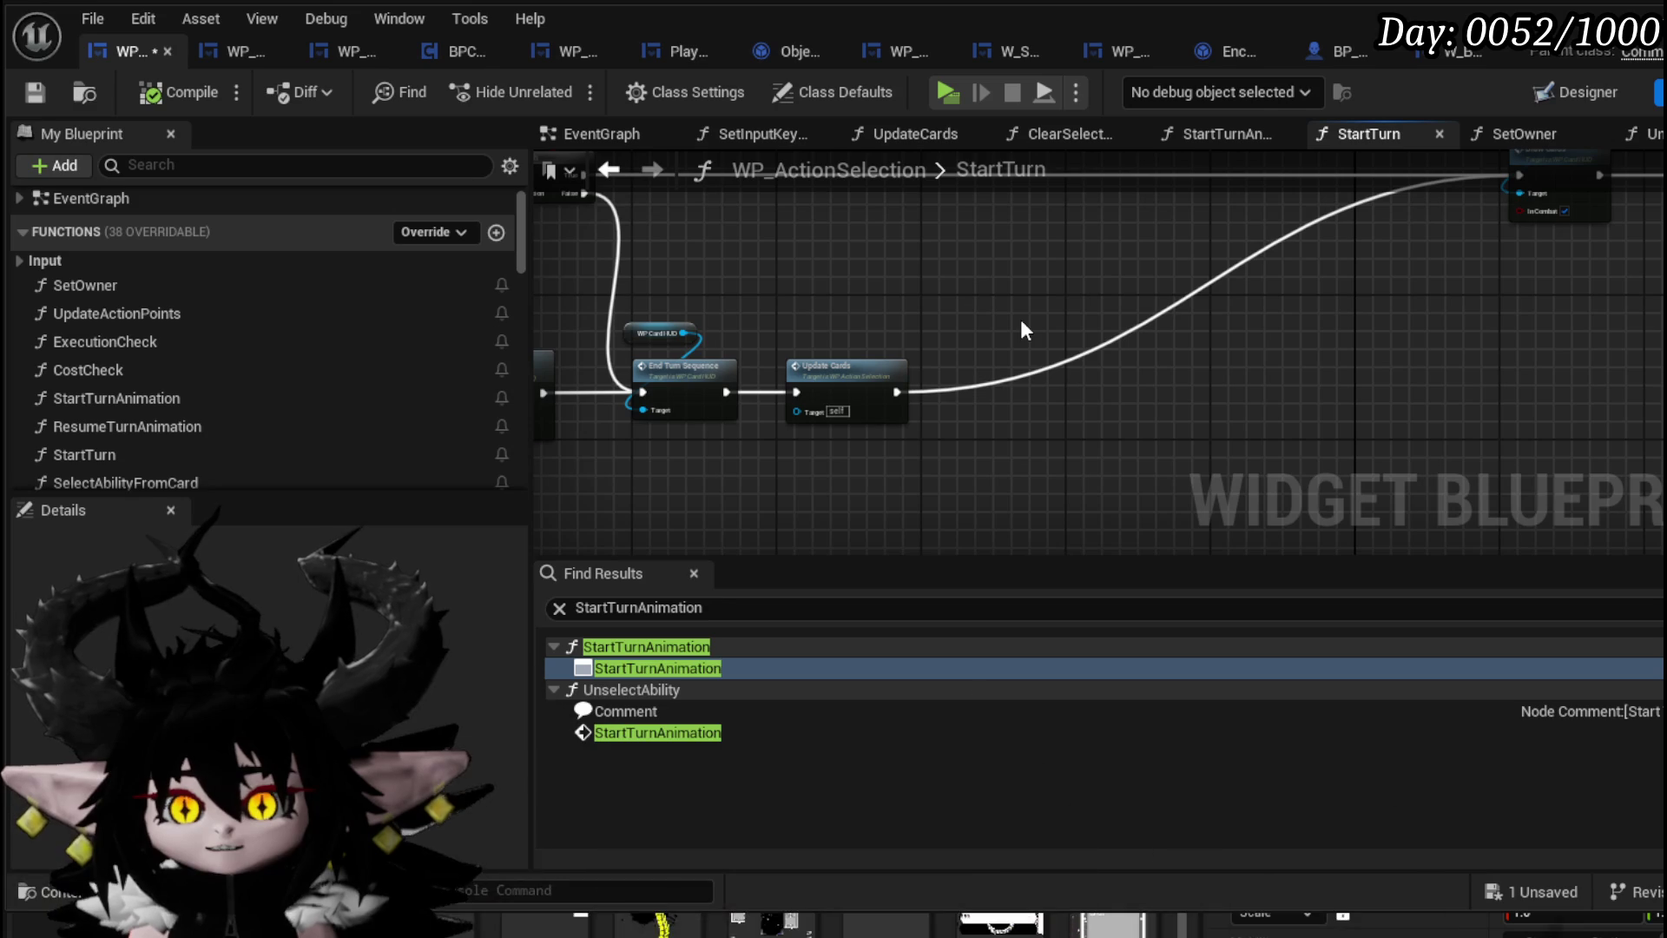
drag(662, 280, 701, 479)
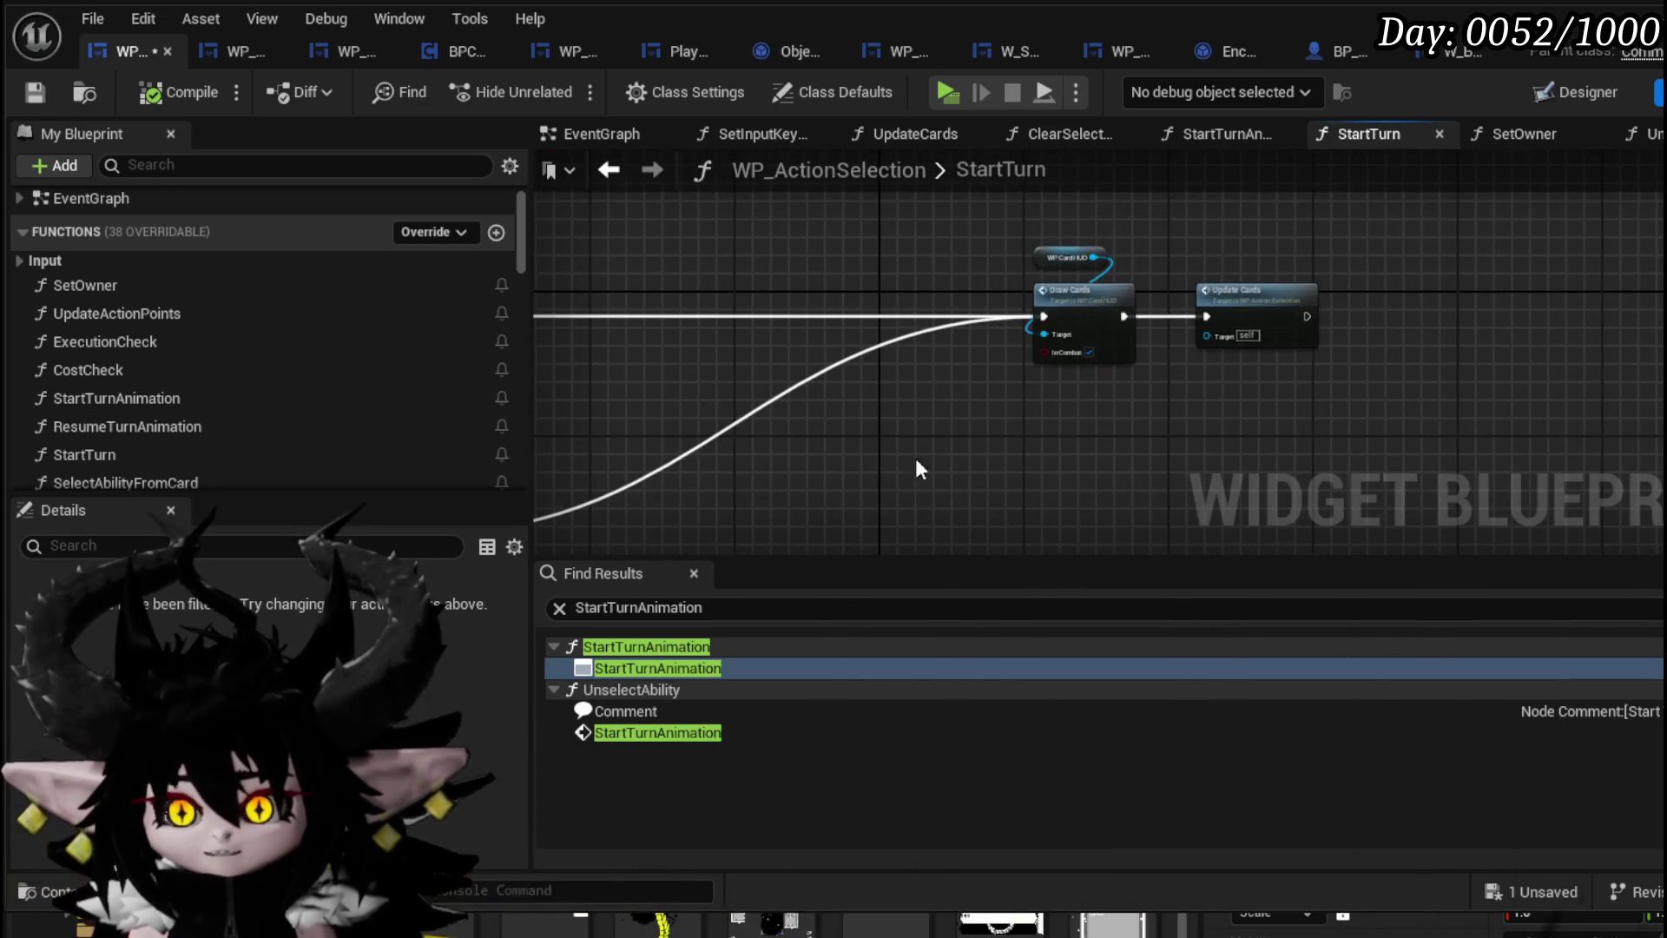
drag(825, 391, 1426, 266)
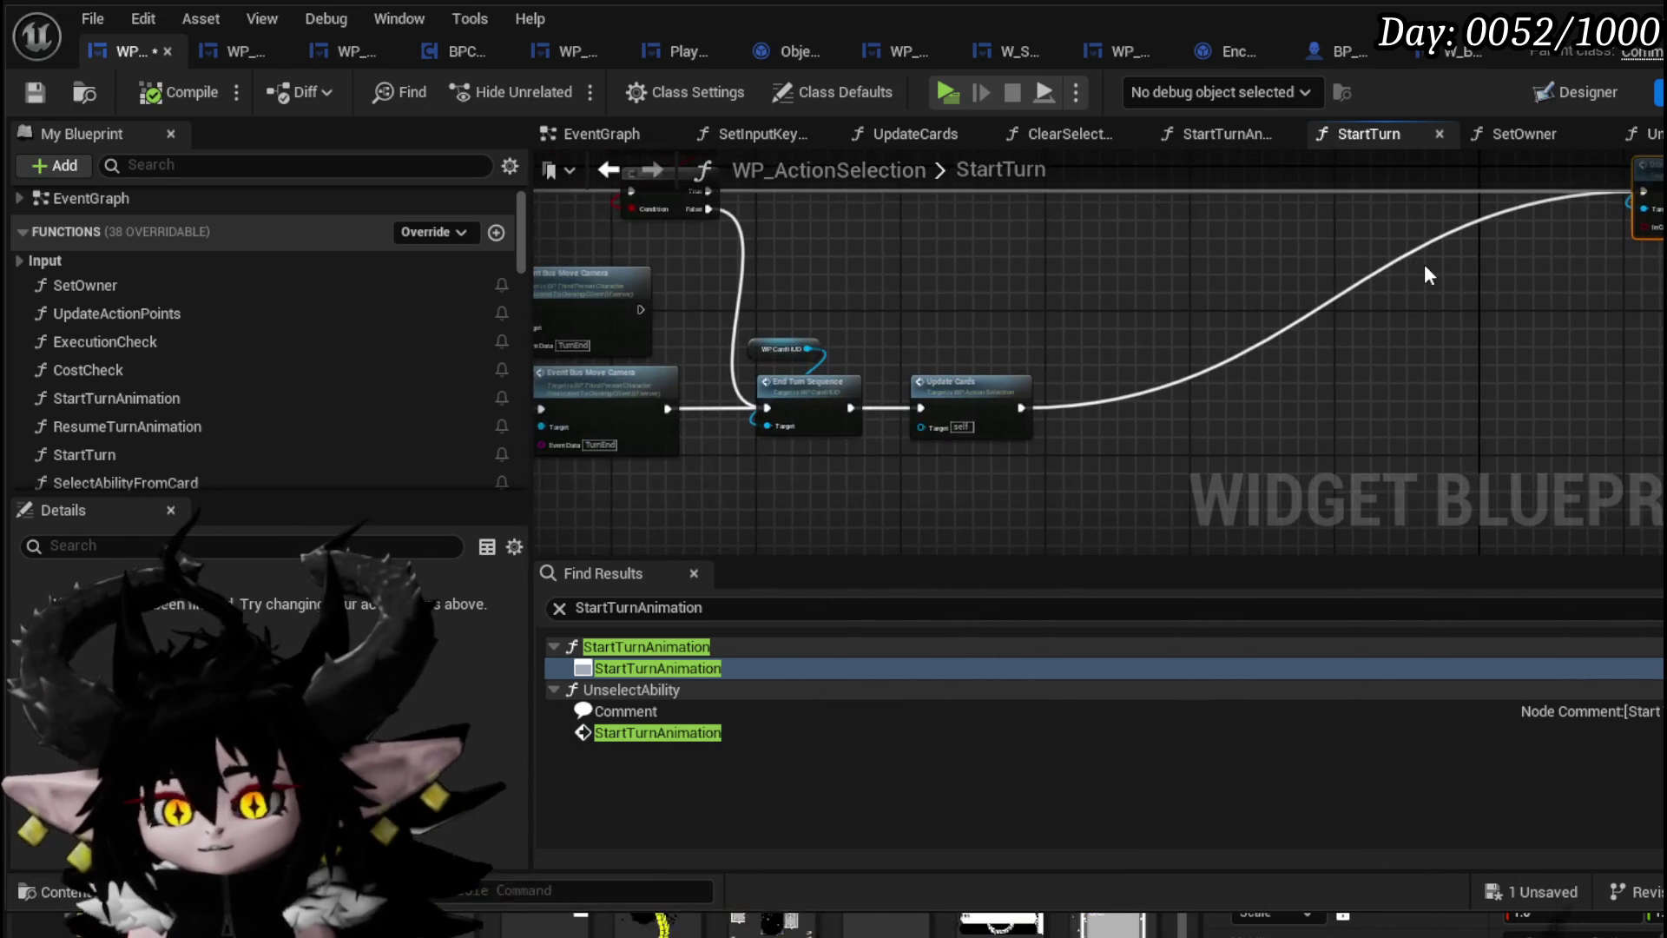
double_click(804, 382)
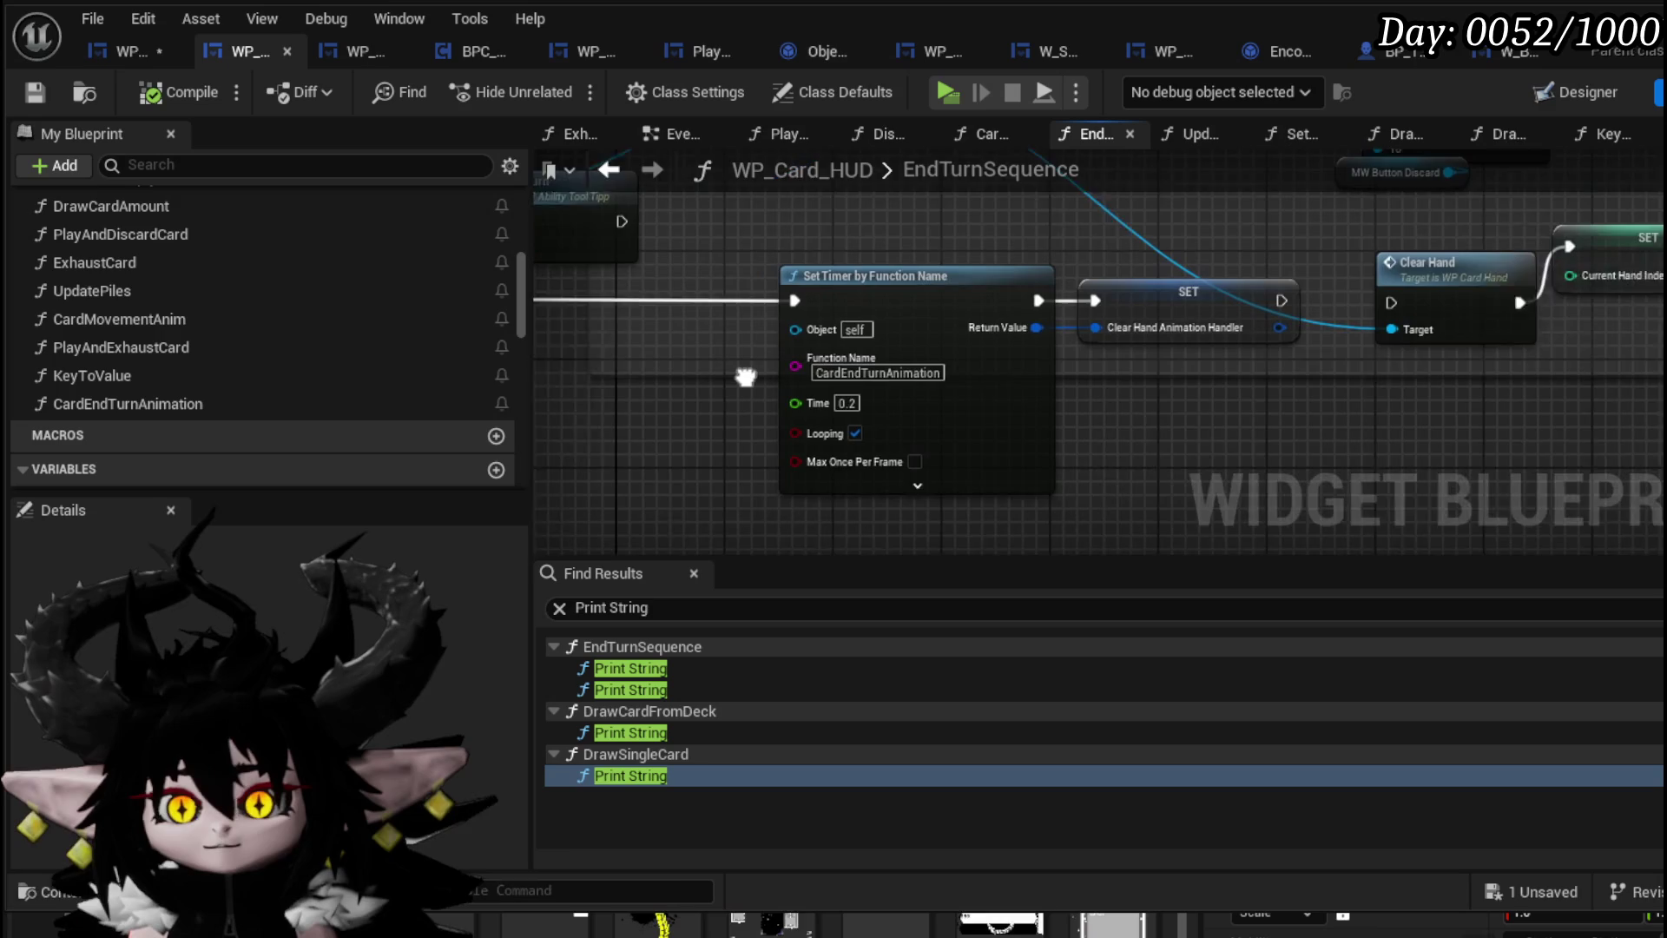
Delete the Clear Hand, Current Hand Index SET and Card Movement Anim nodes from EndTurnSequence
mouse_move(736, 375)
mouse_down()
mouse_move(681, 371)
mouse_move(381, 458)
mouse_up()
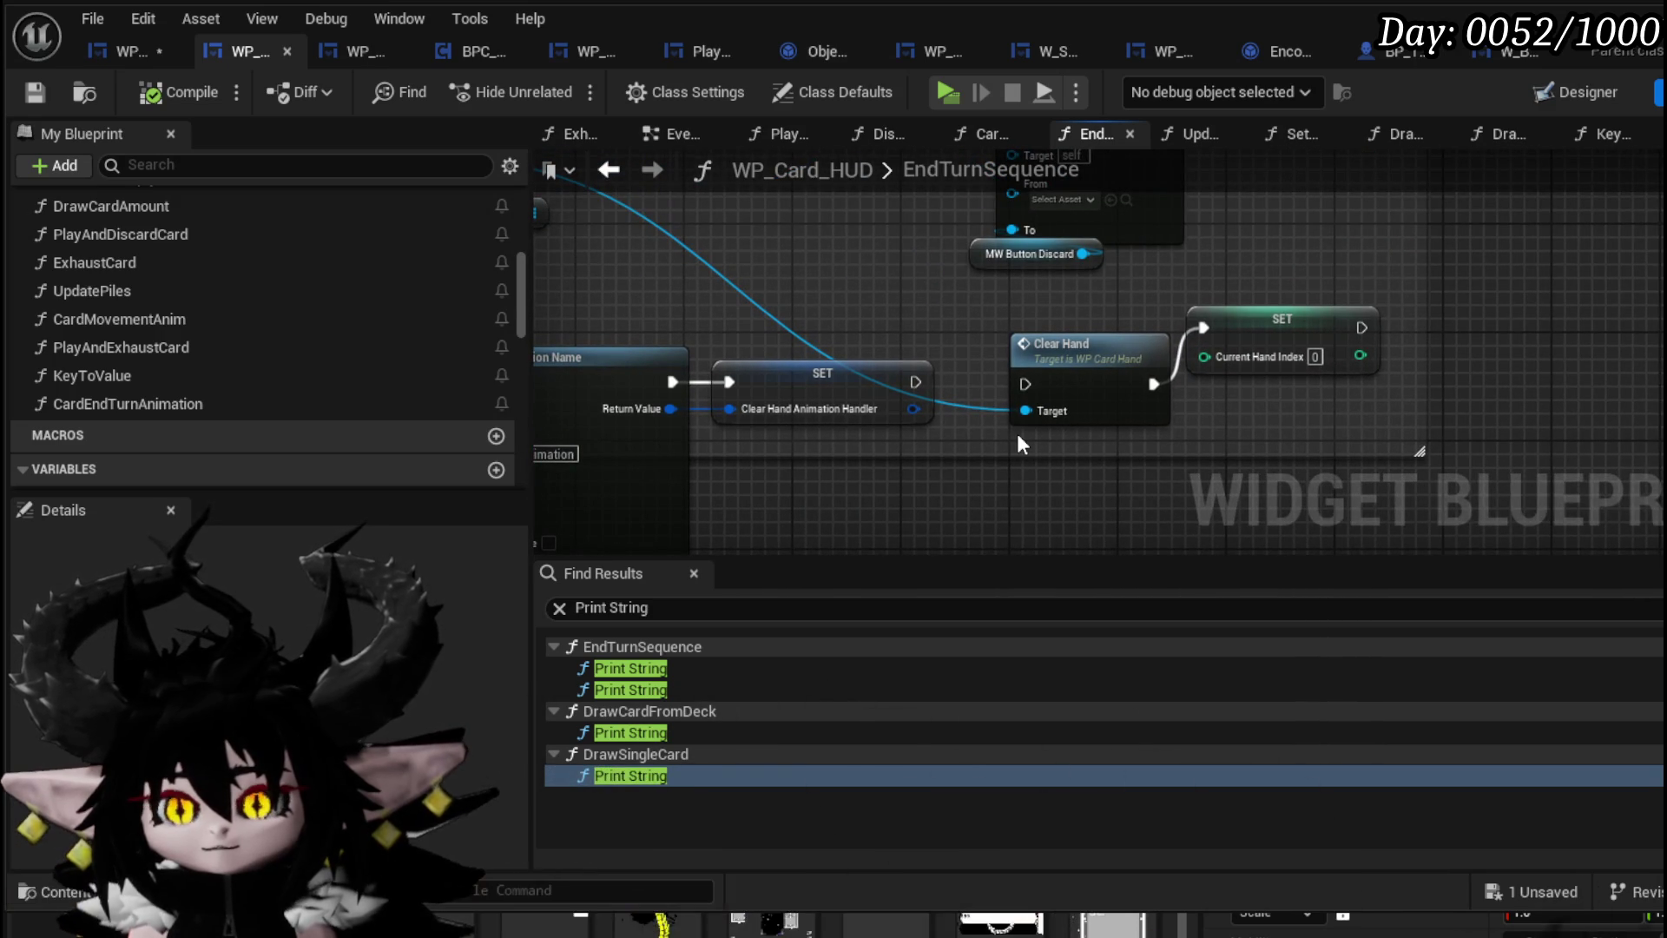
drag(1018, 437, 922, 473)
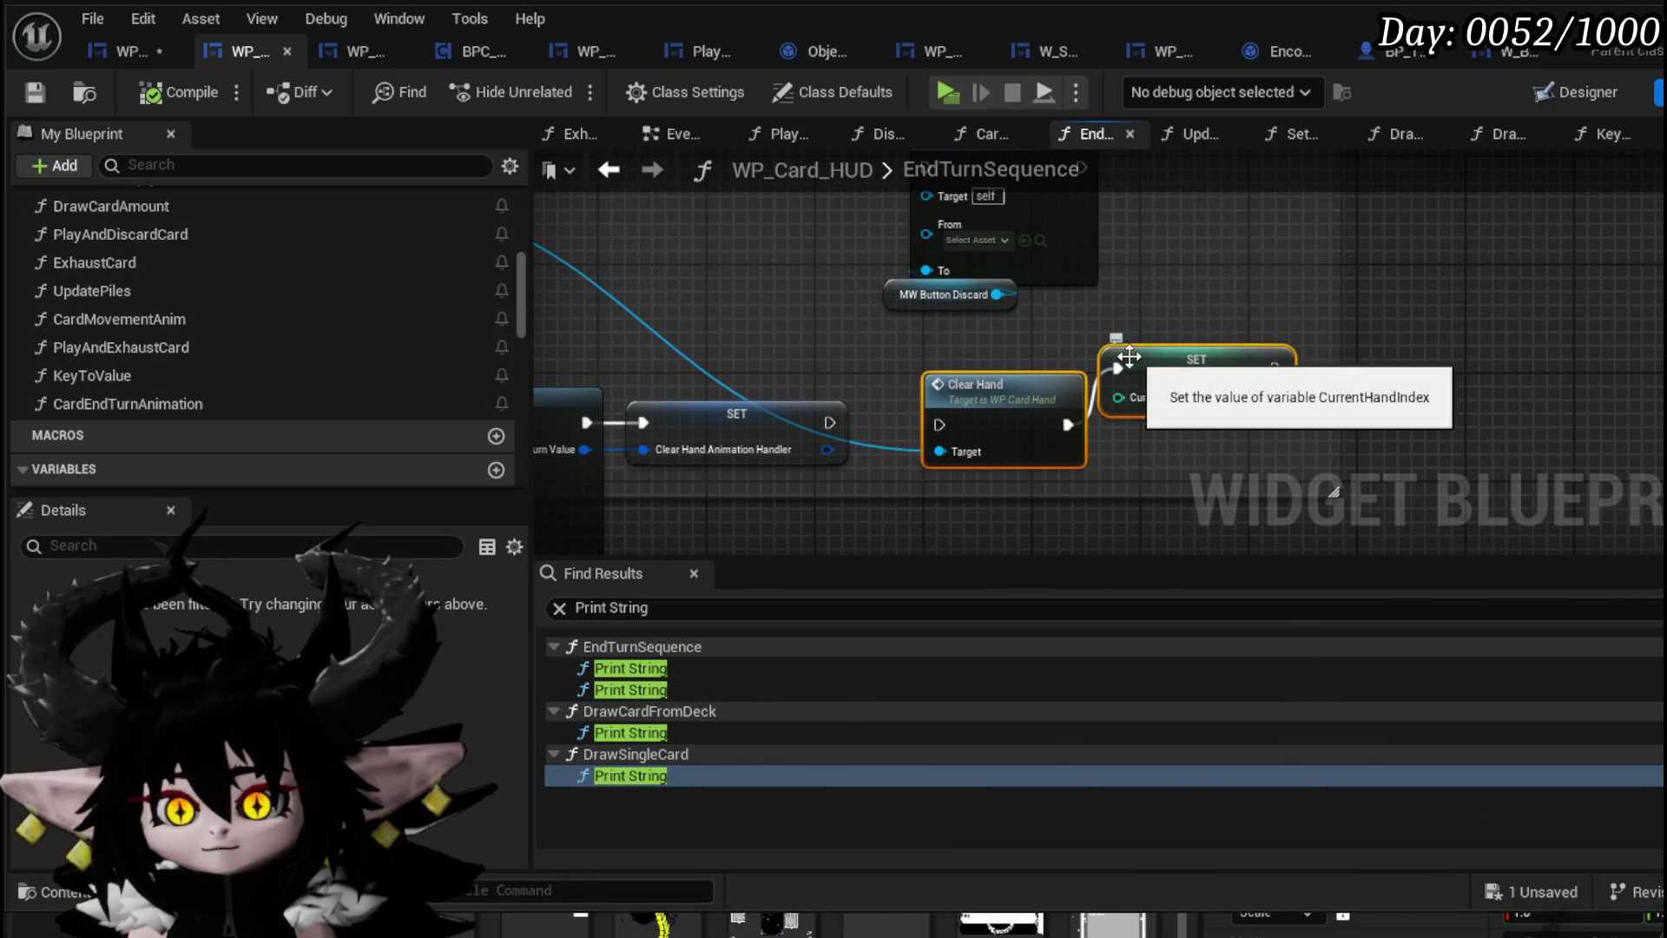
scroll(997, 352, down, 2)
key(Delete)
mouse_move(1039, 395)
mouse_down()
mouse_move(1559, 384)
mouse_move(1341, 399)
mouse_move(1413, 268)
mouse_up()
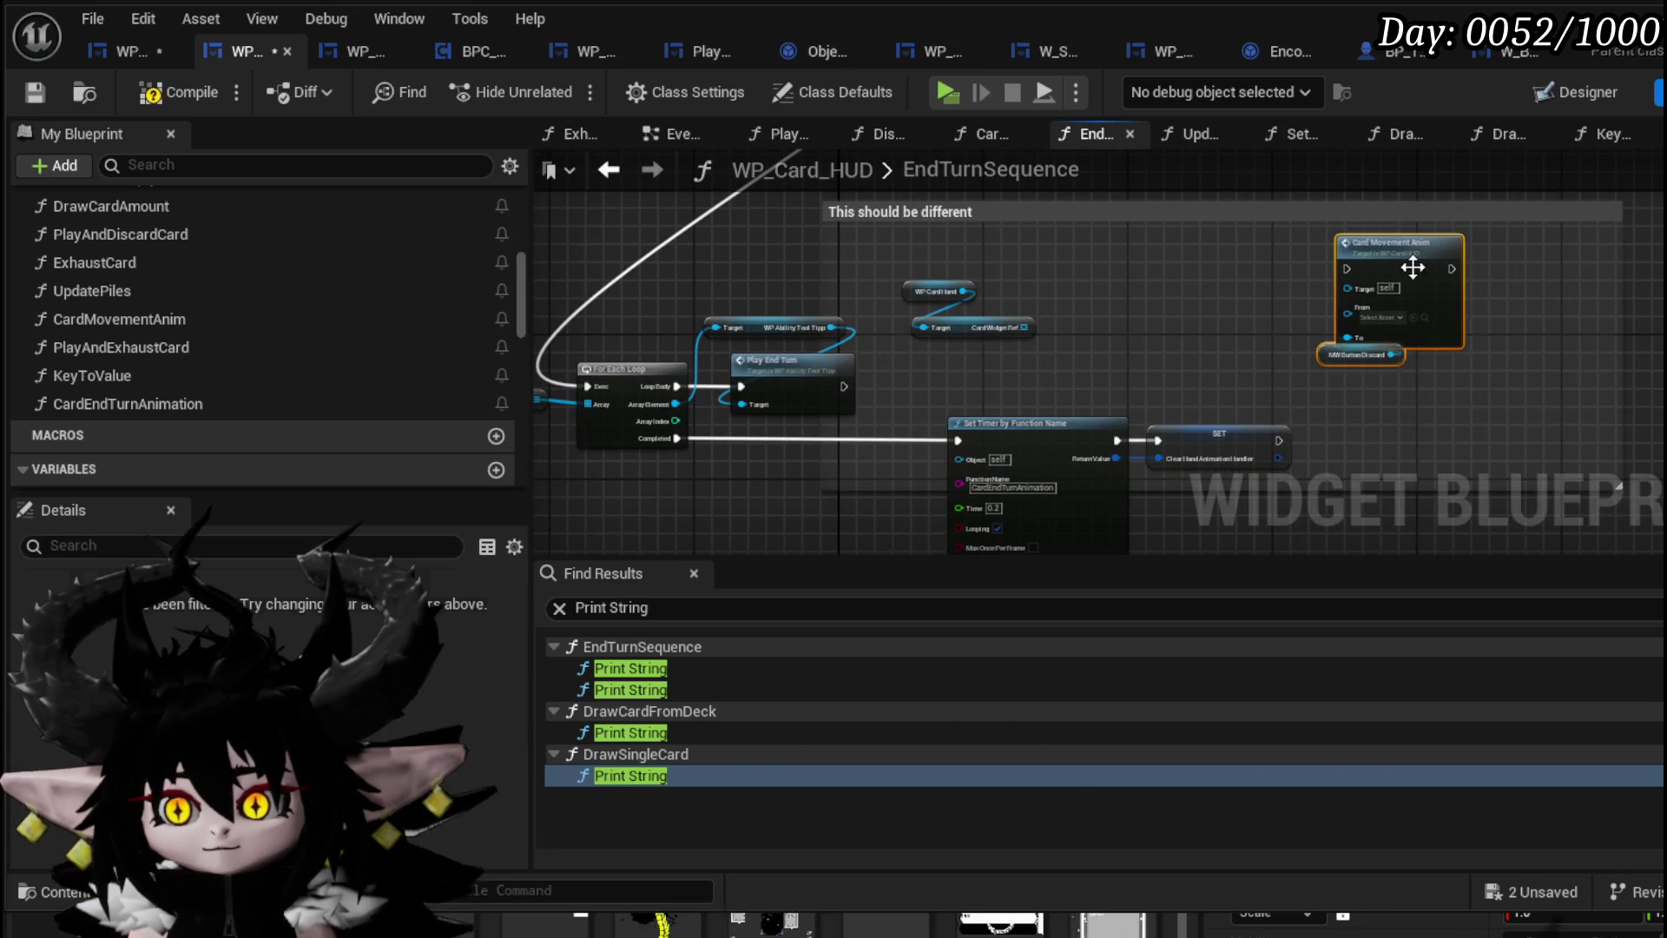
drag(1129, 339, 1223, 264)
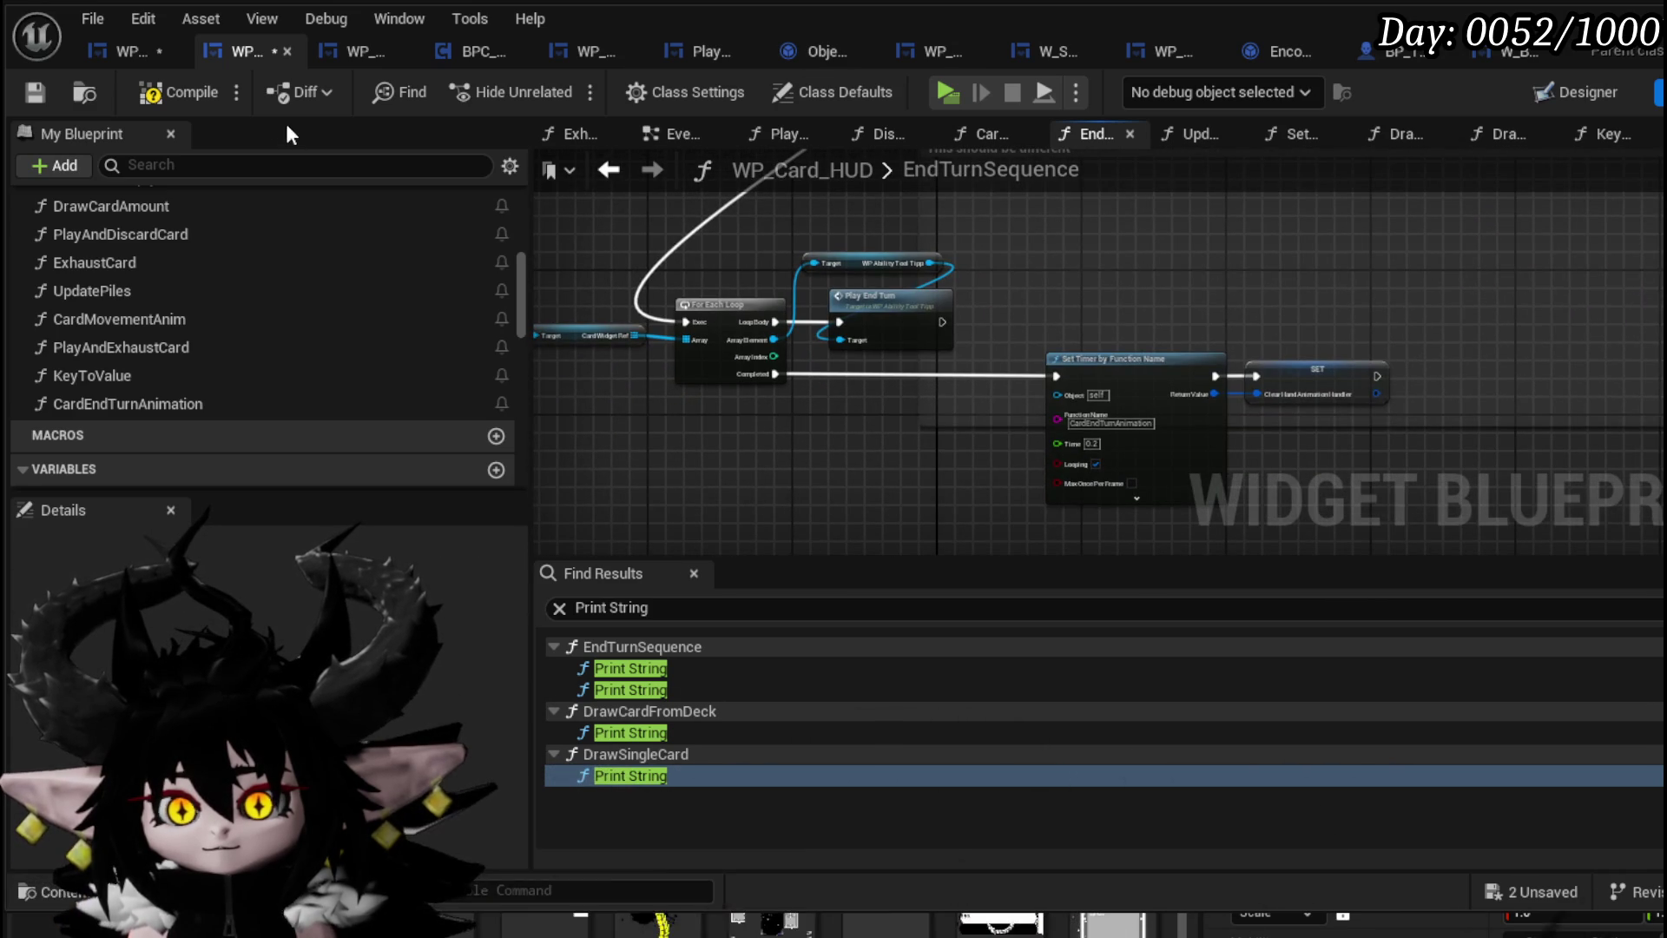
Save WP_Card_HUD and WP_ActionSelection, then cancel a Delay node search off Update Cards
click(28, 92)
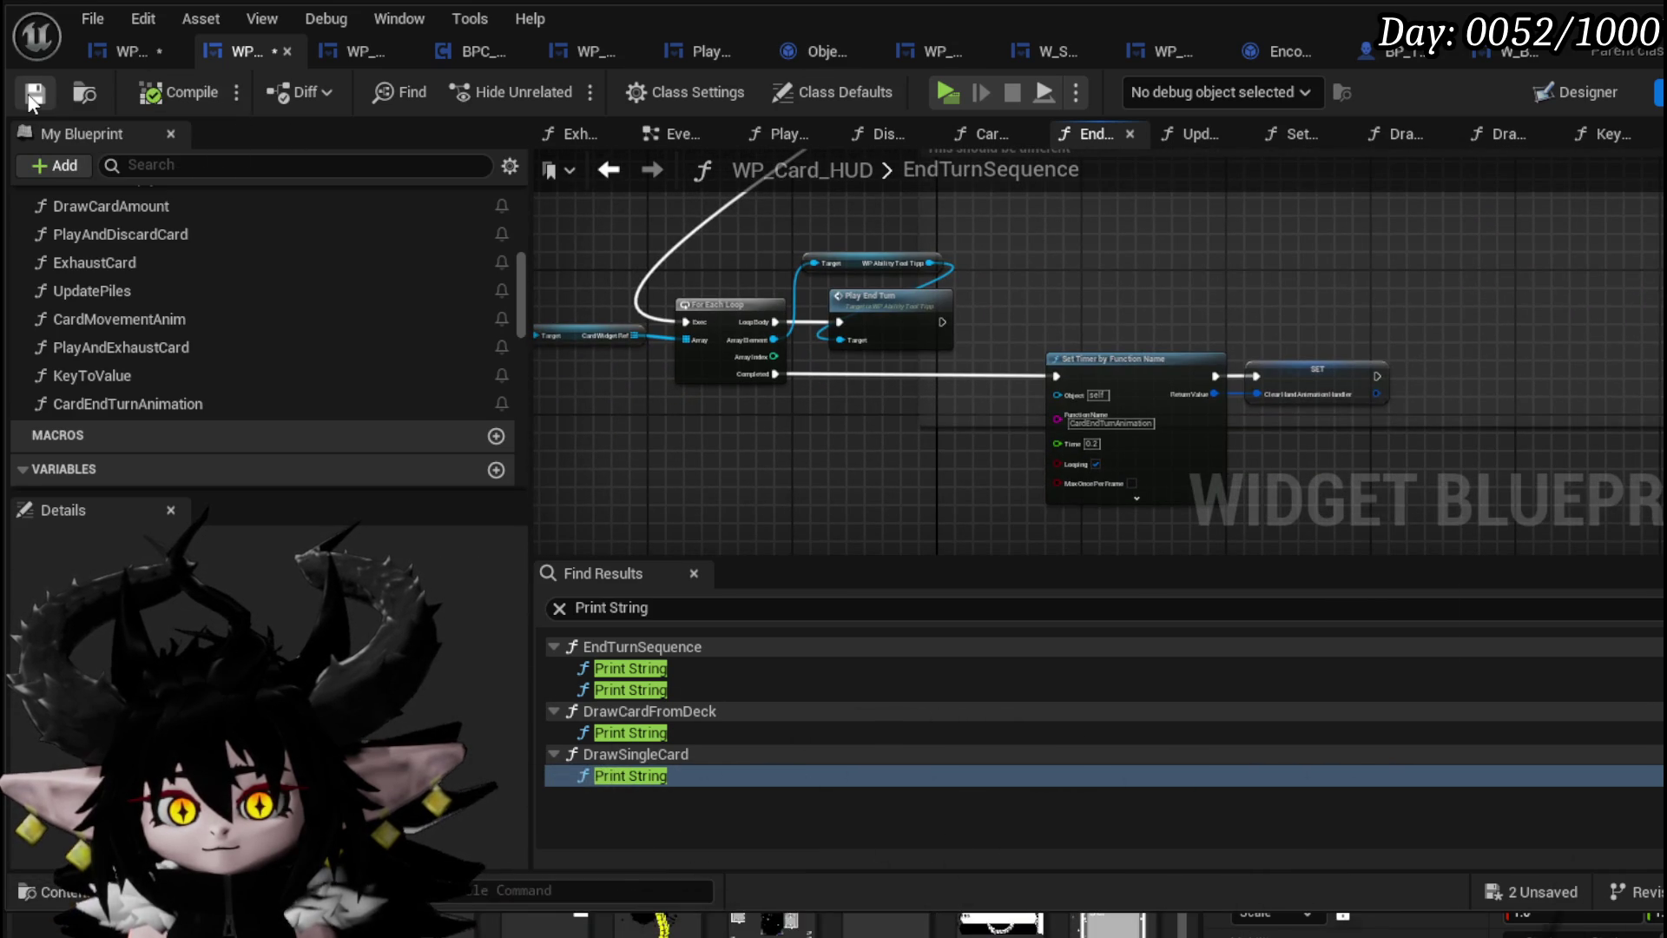
click(108, 50)
key(ctrl+s)
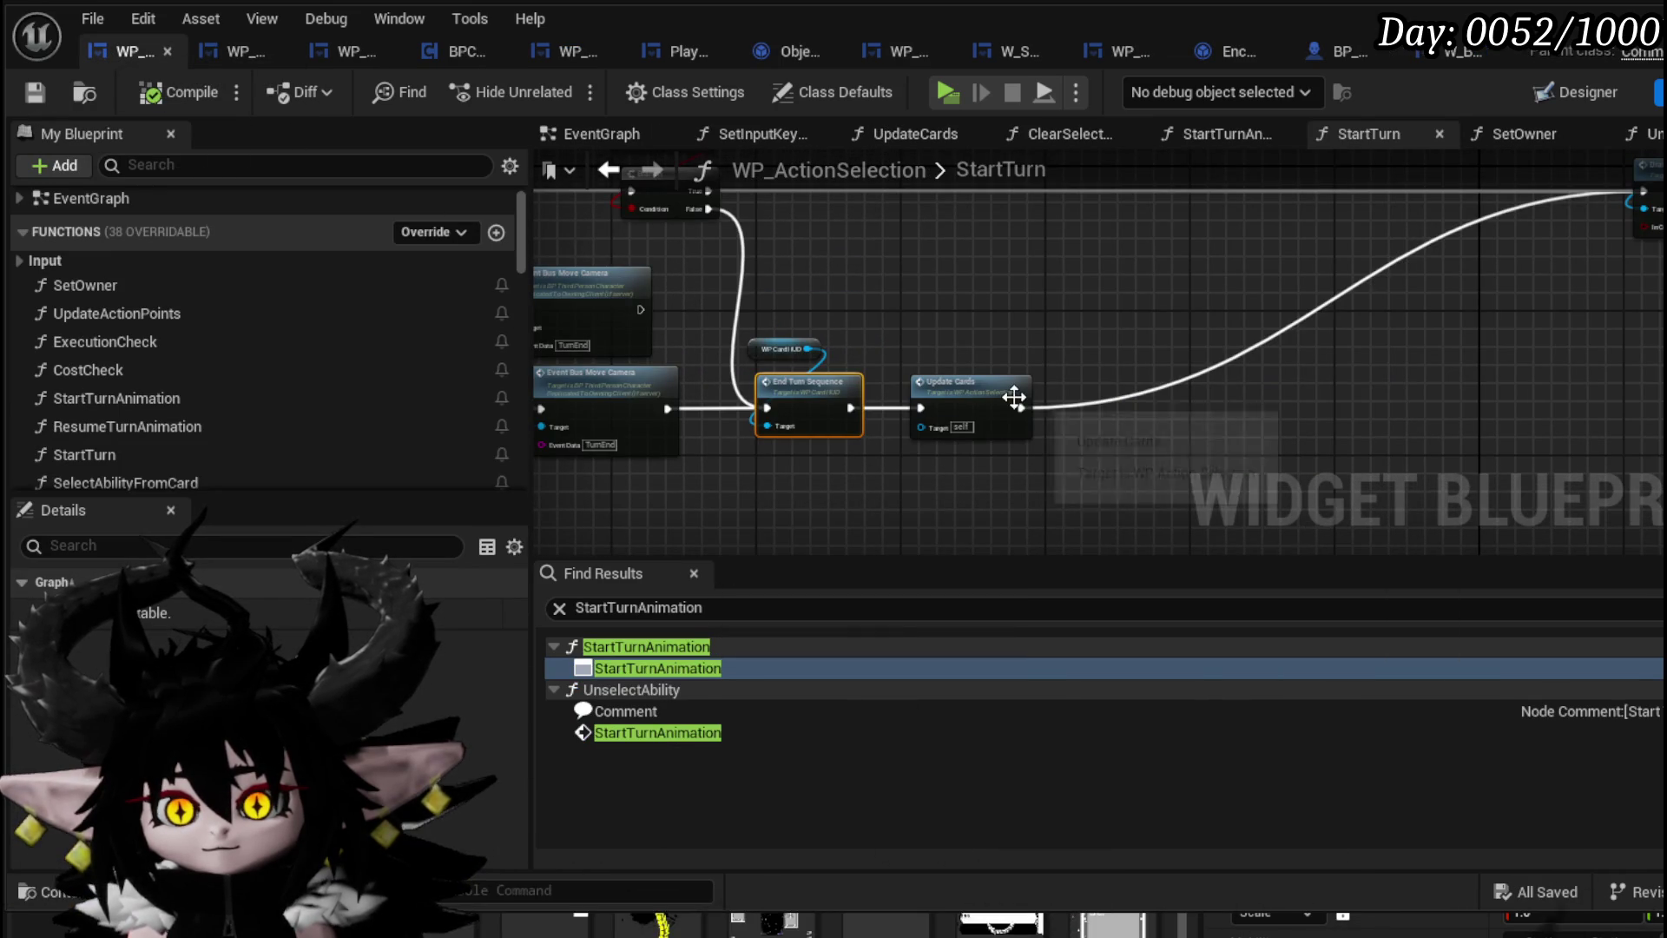
drag(1021, 407, 1133, 408)
text(Delay)
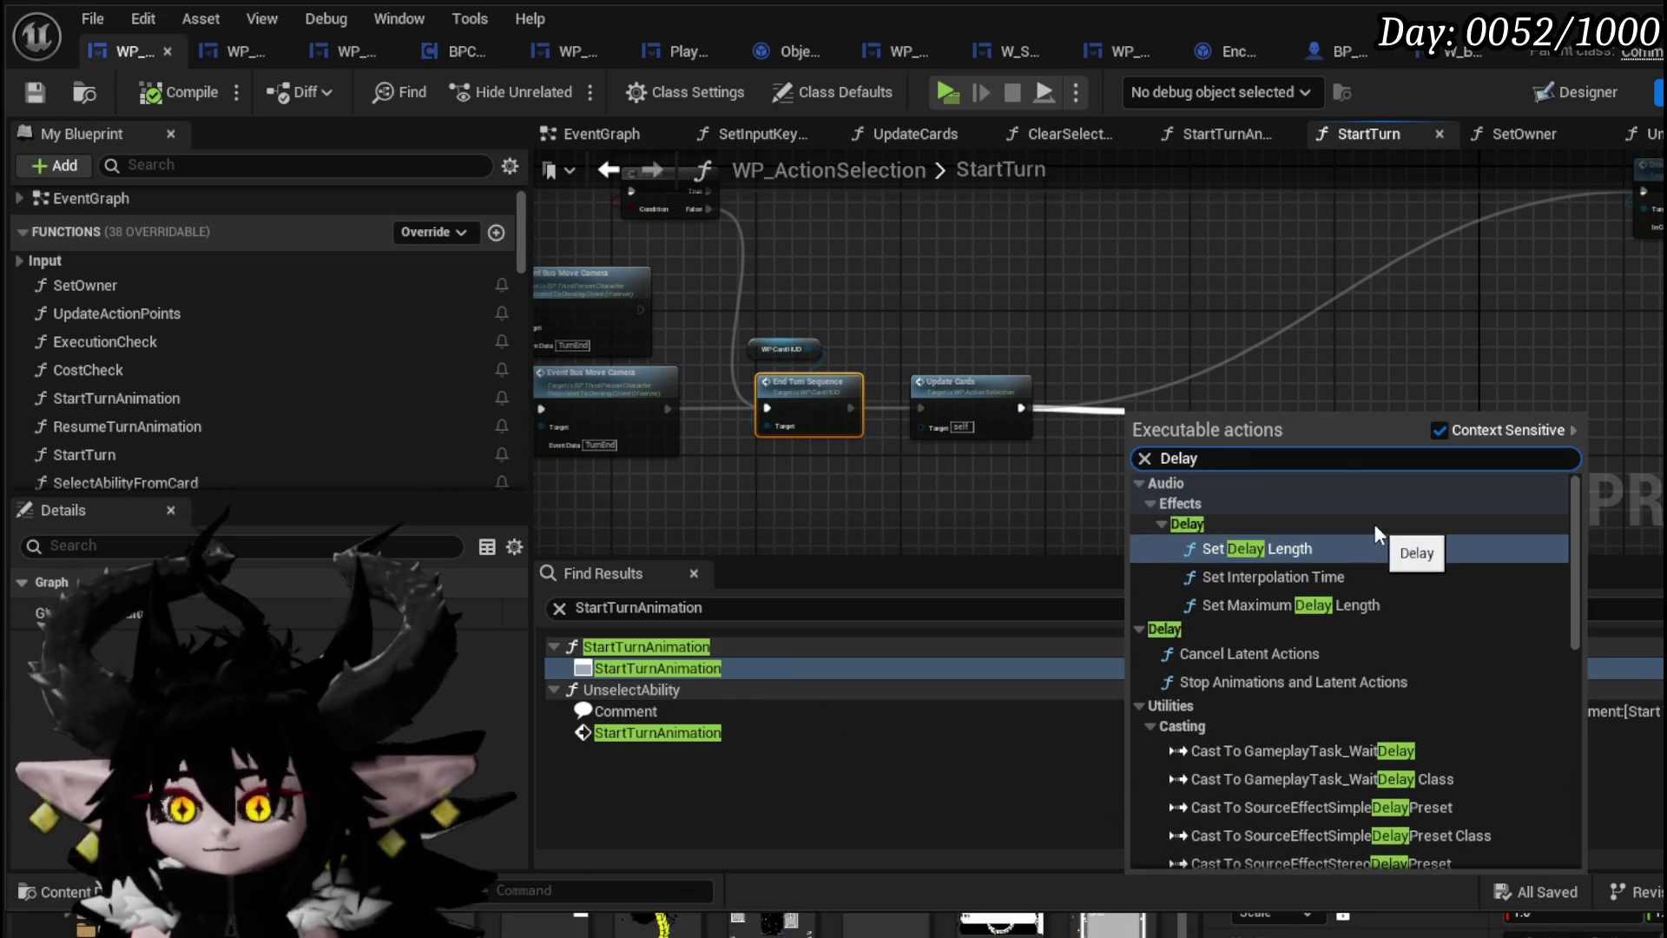
scroll(1370, 519, down, 10)
key(Escape)
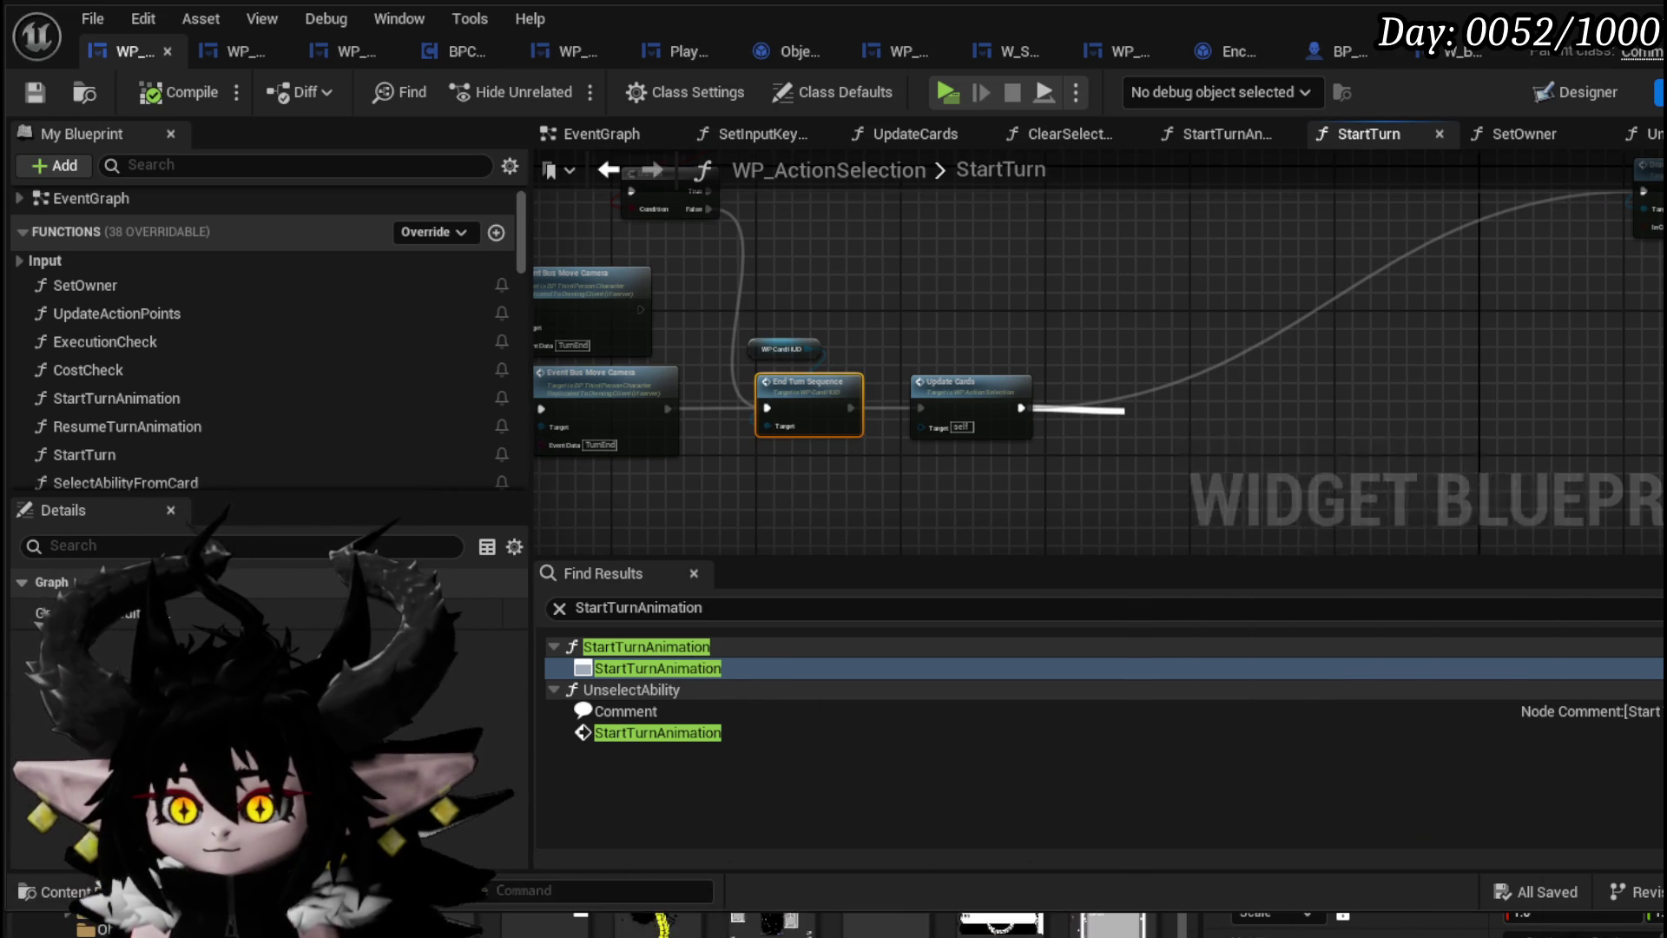
Wire StartTurn's Branch False output to the right-hand node through a reroute, compile, and play
drag(1282, 333, 1271, 415)
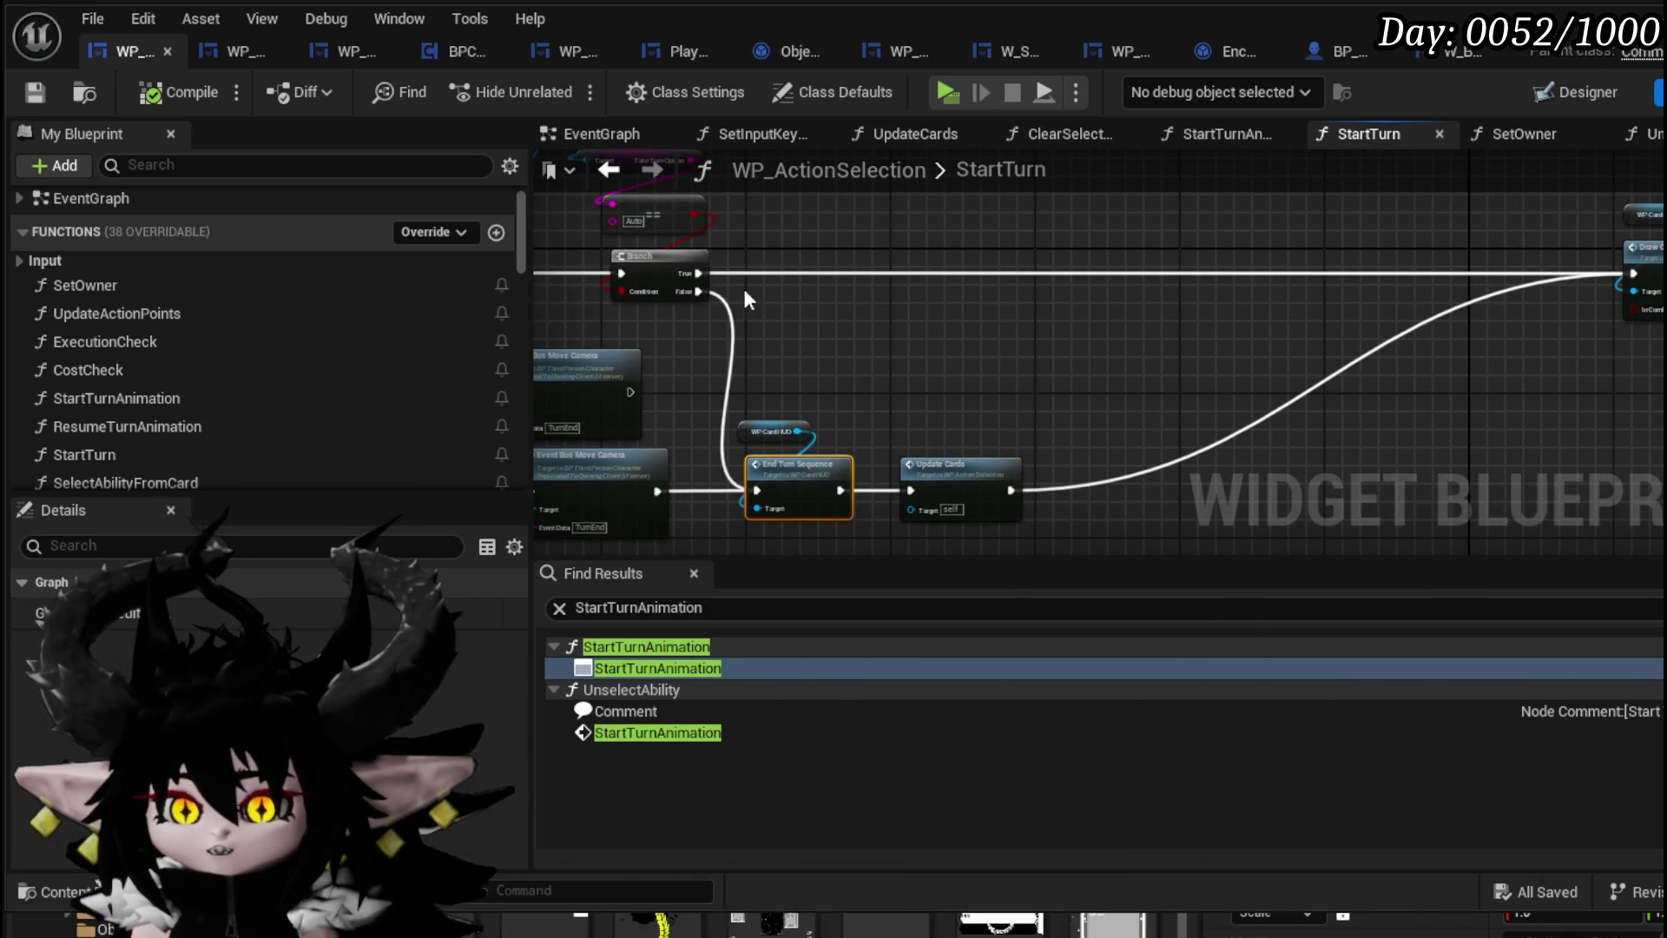
drag(698, 292, 1131, 351)
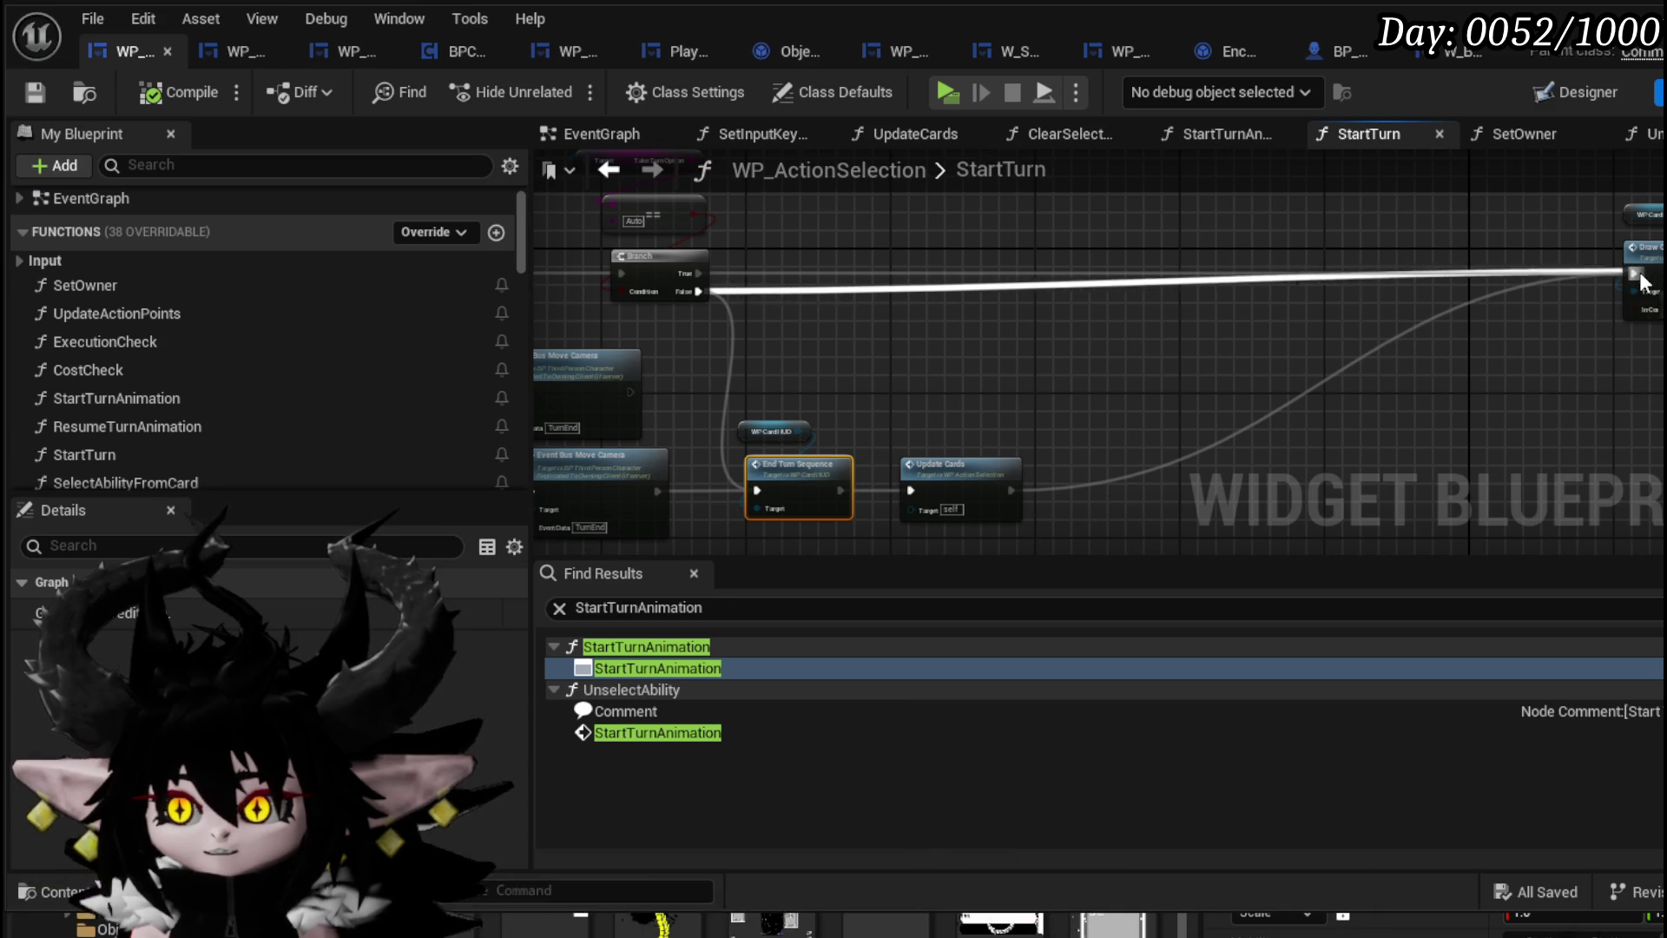
double_click(1135, 283)
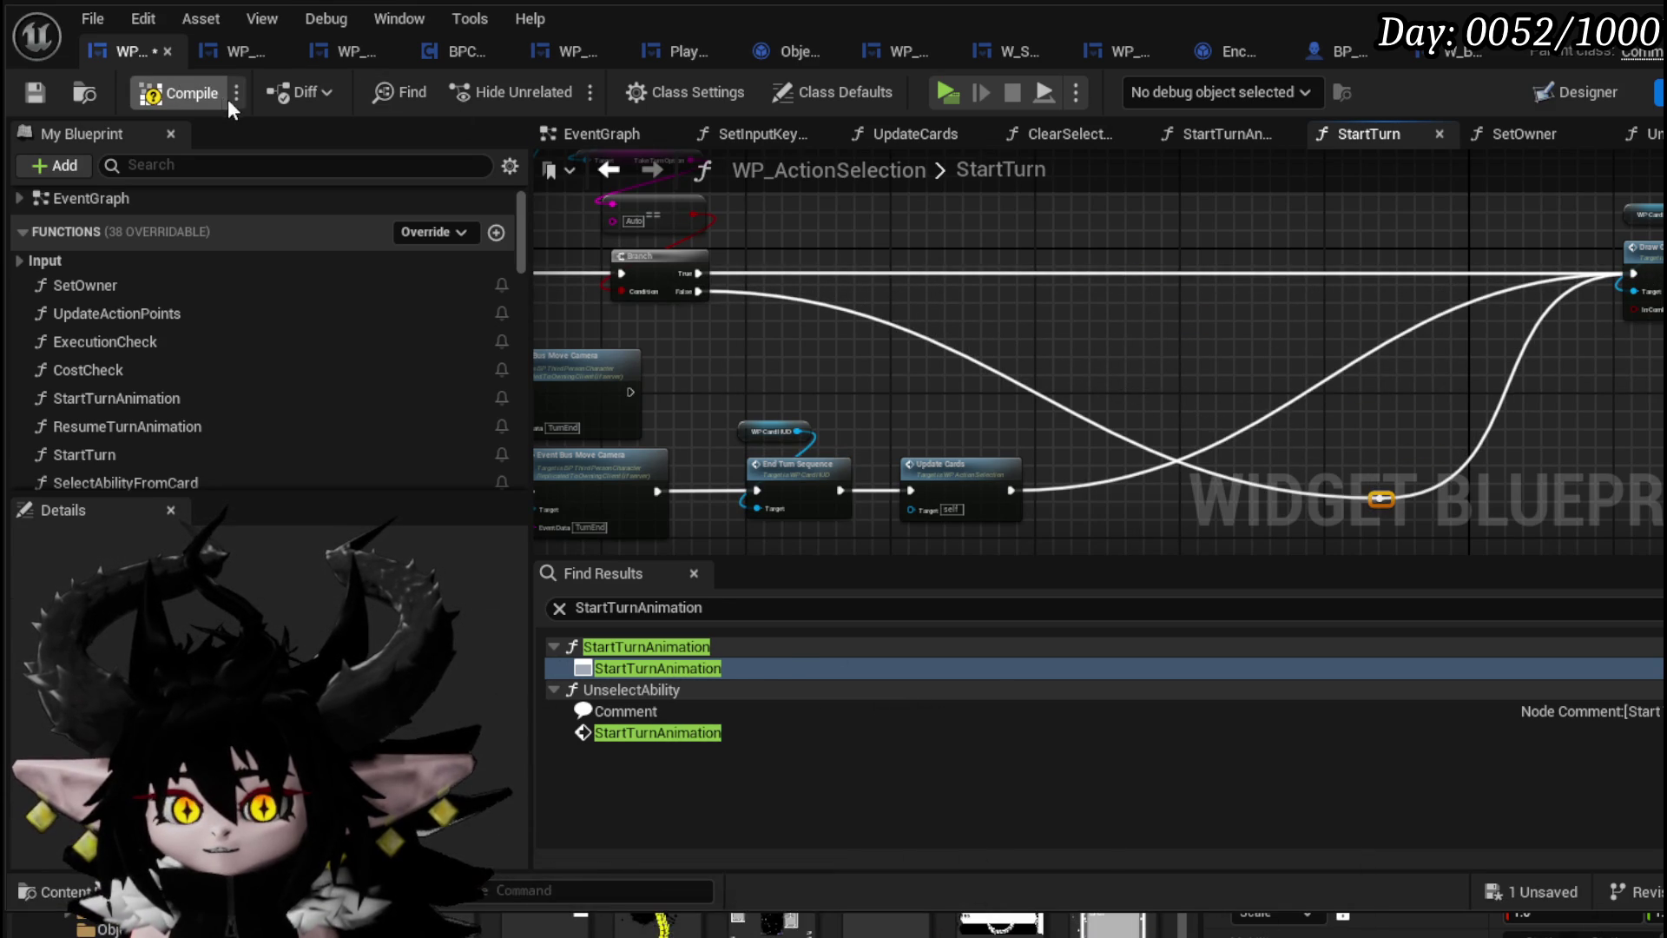
click(23, 87)
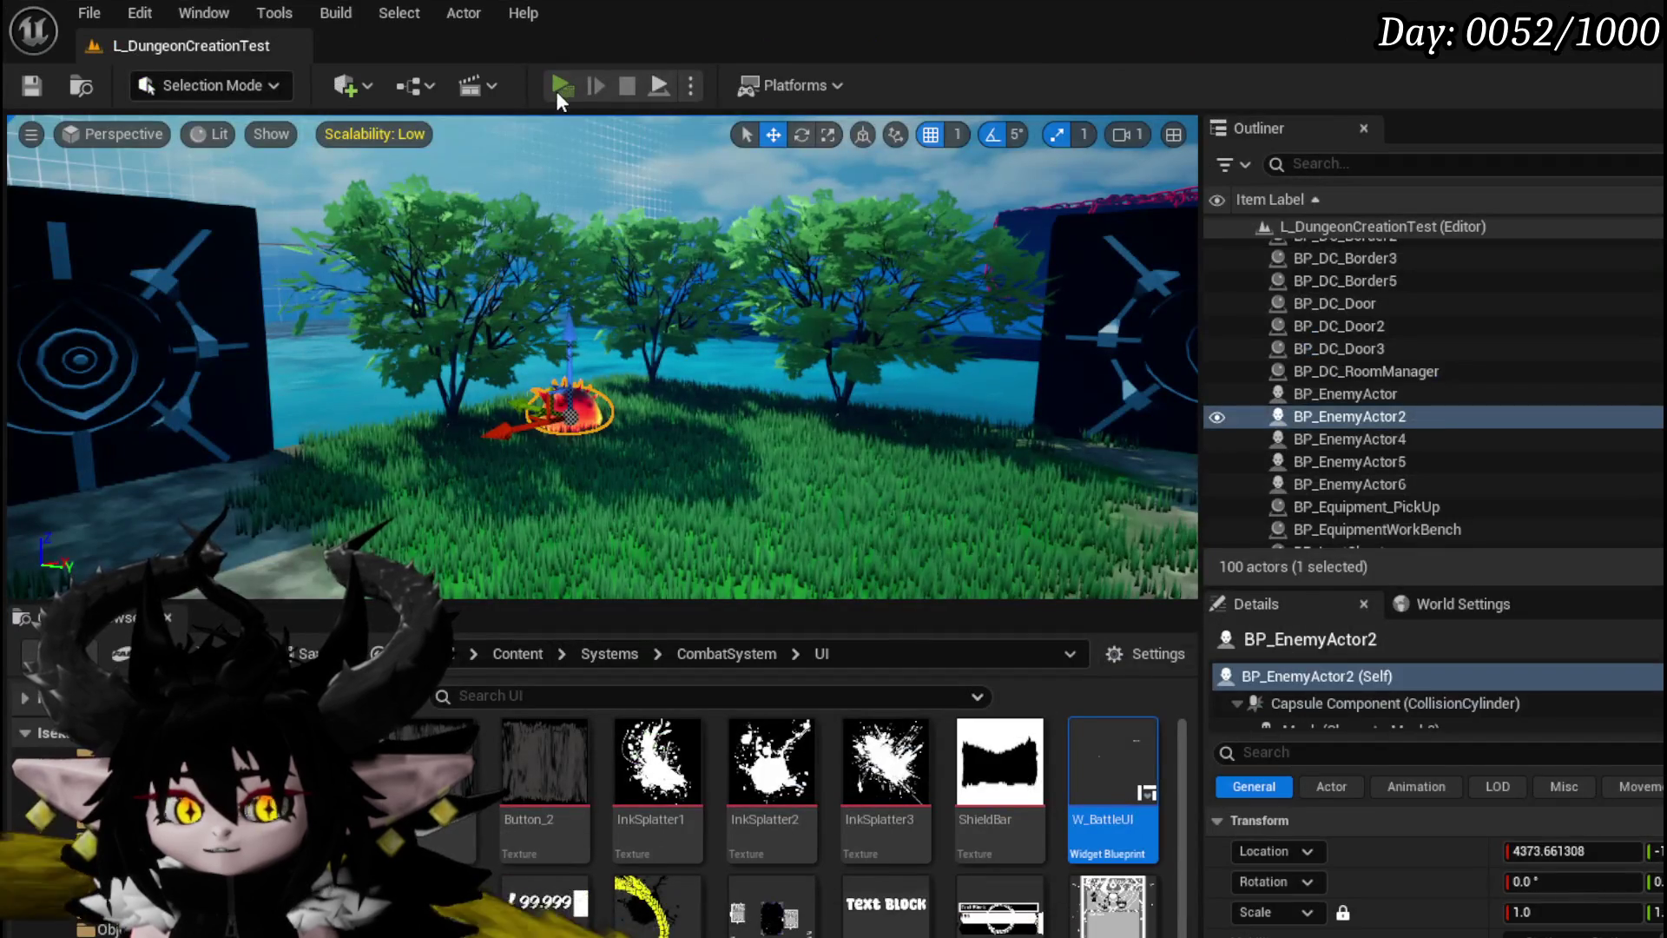
click(560, 86)
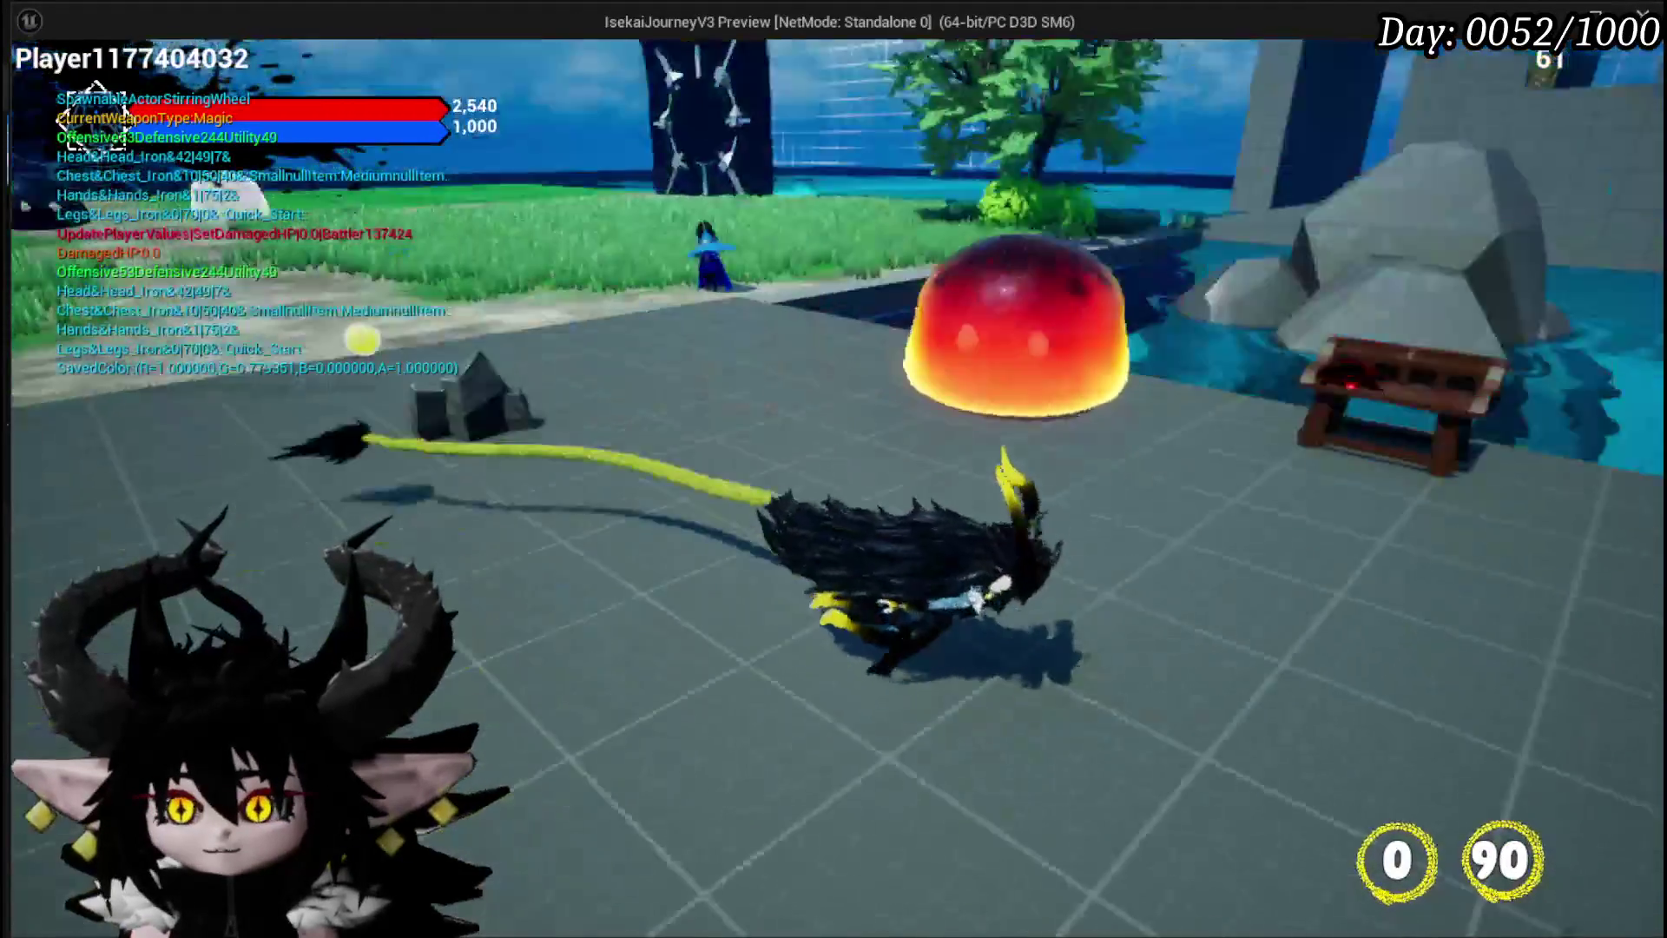
Open and close the in-game settings, attack the fire slime twice, then stop the play test
key(Escape)
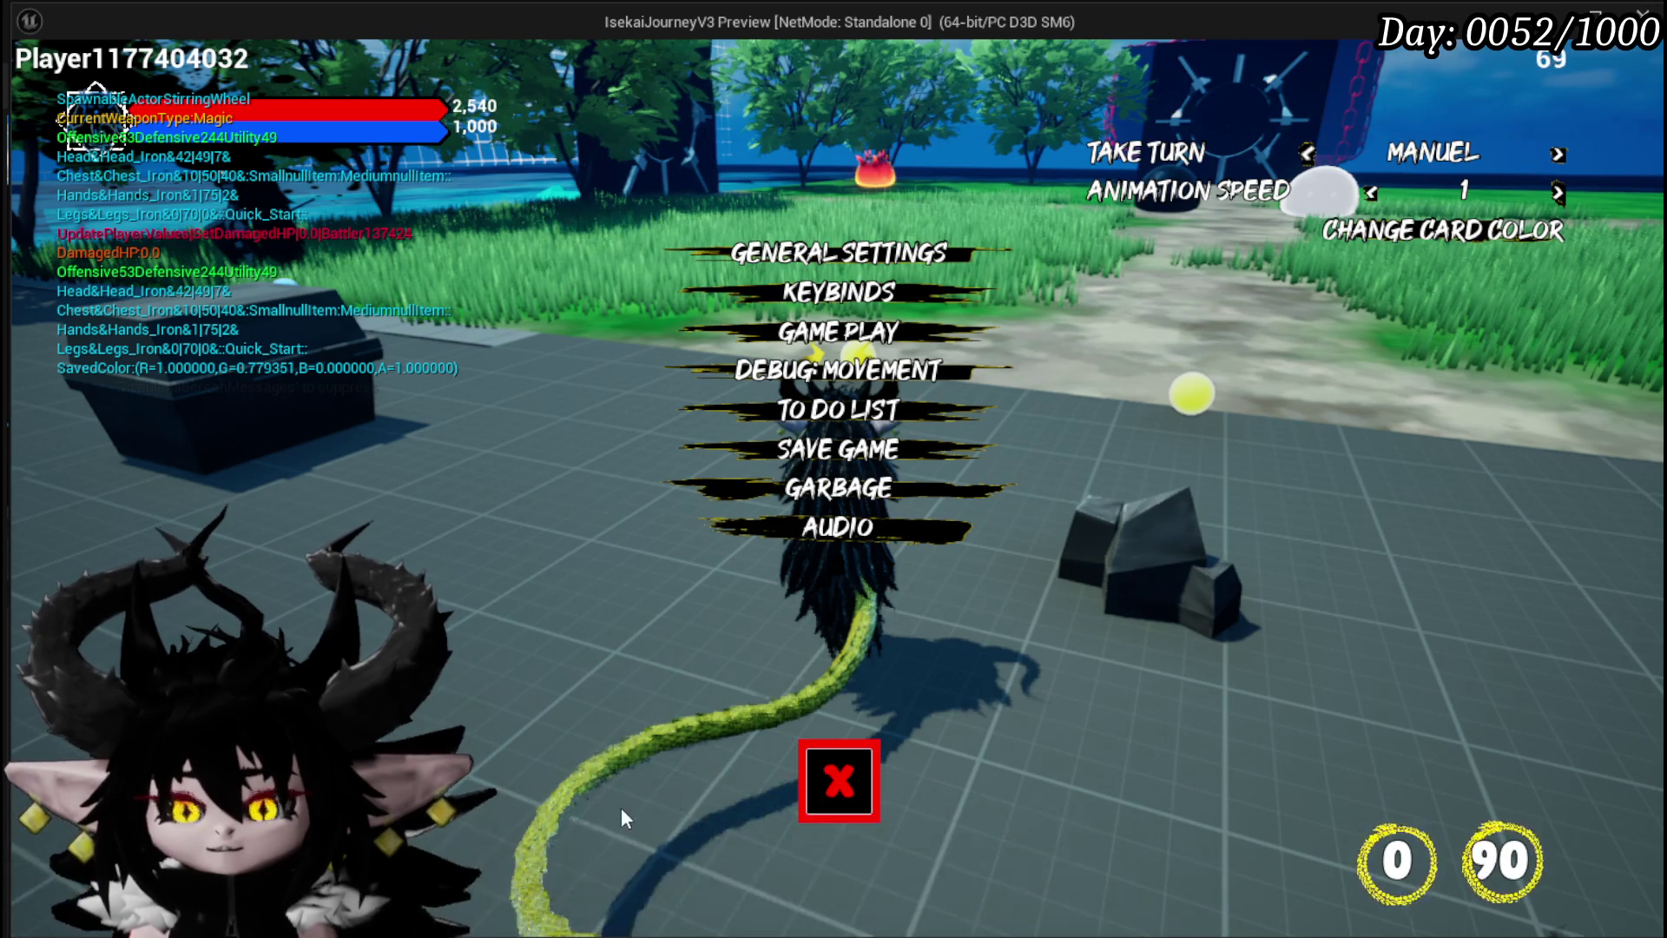
click(833, 778)
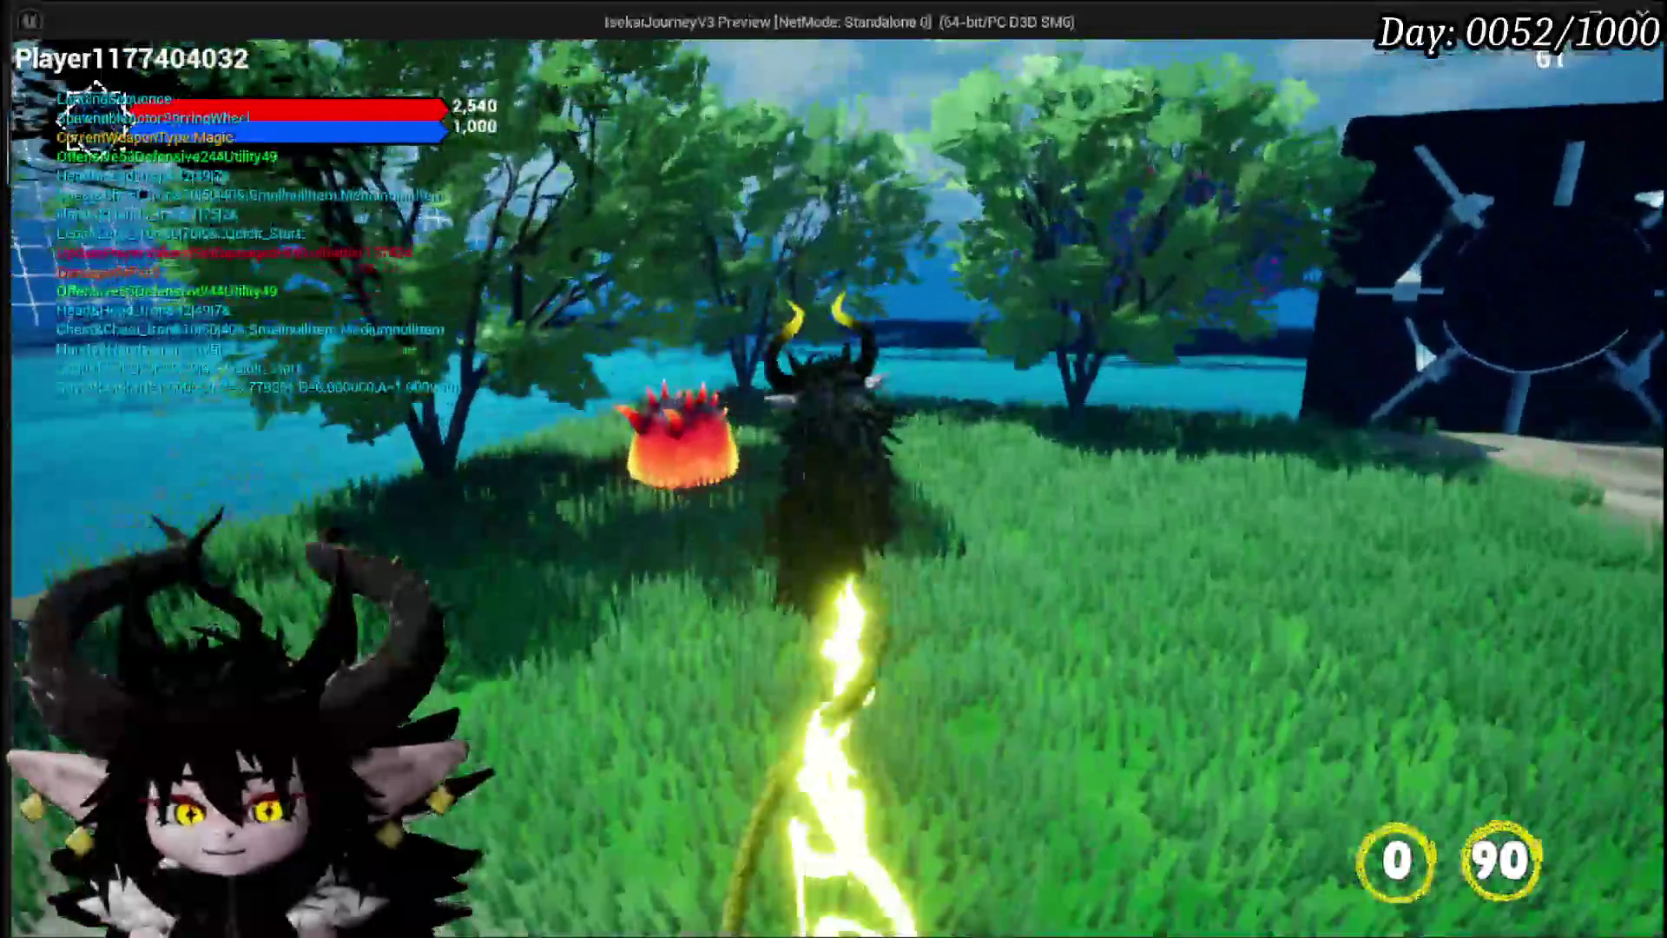
click(834, 469)
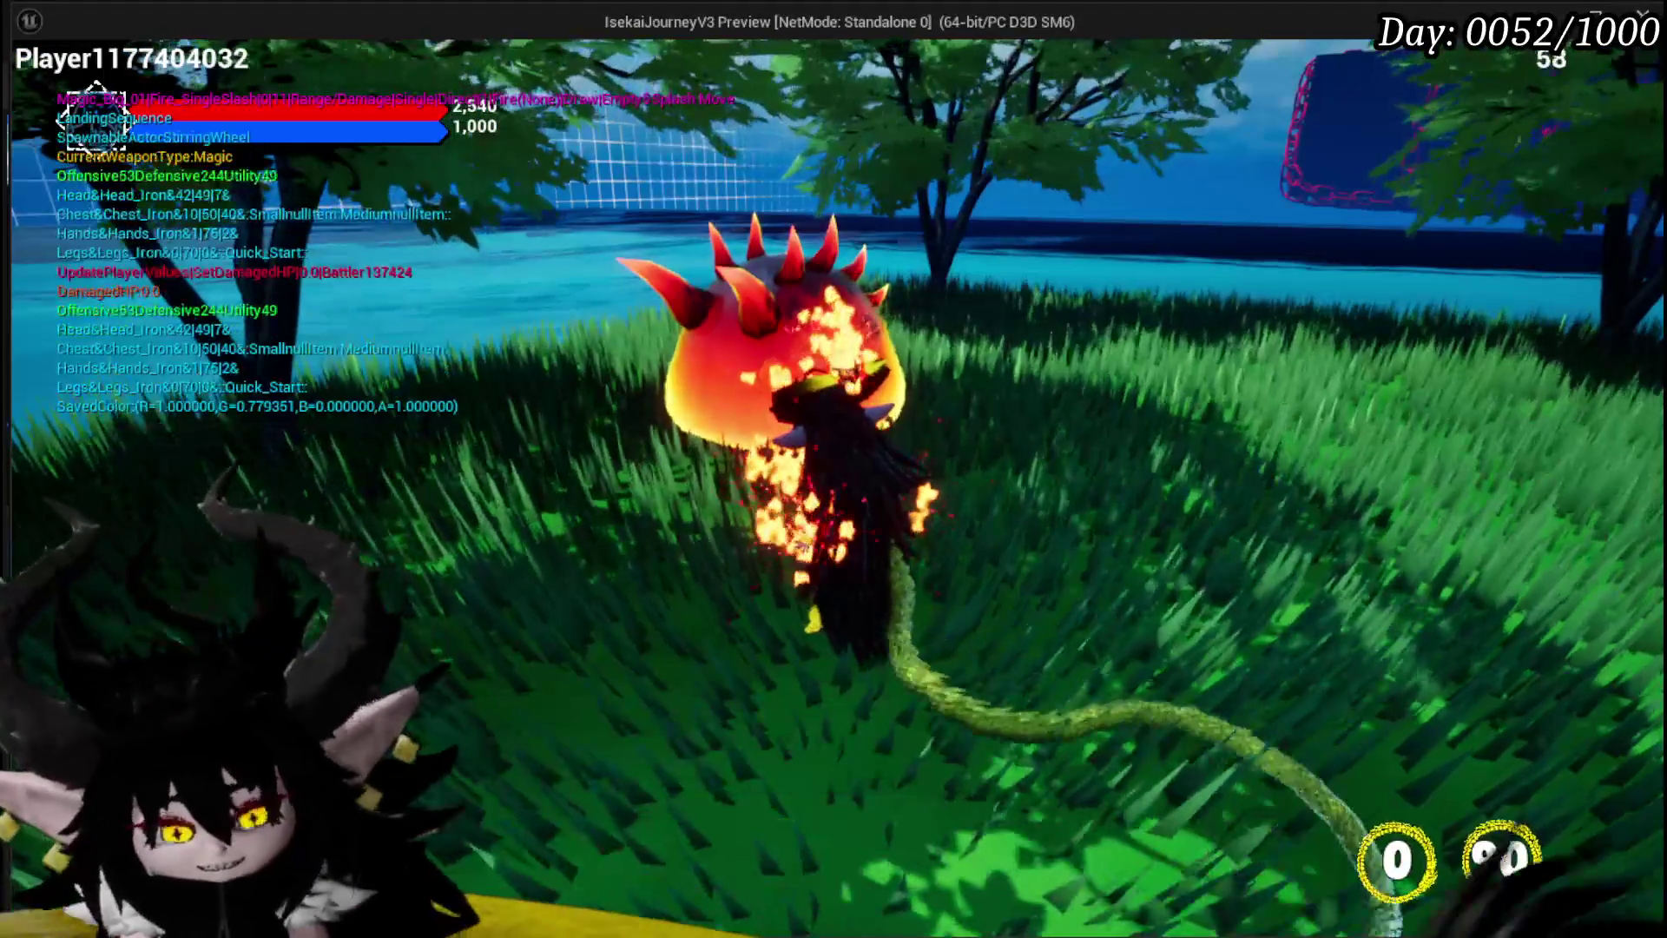
click(834, 469)
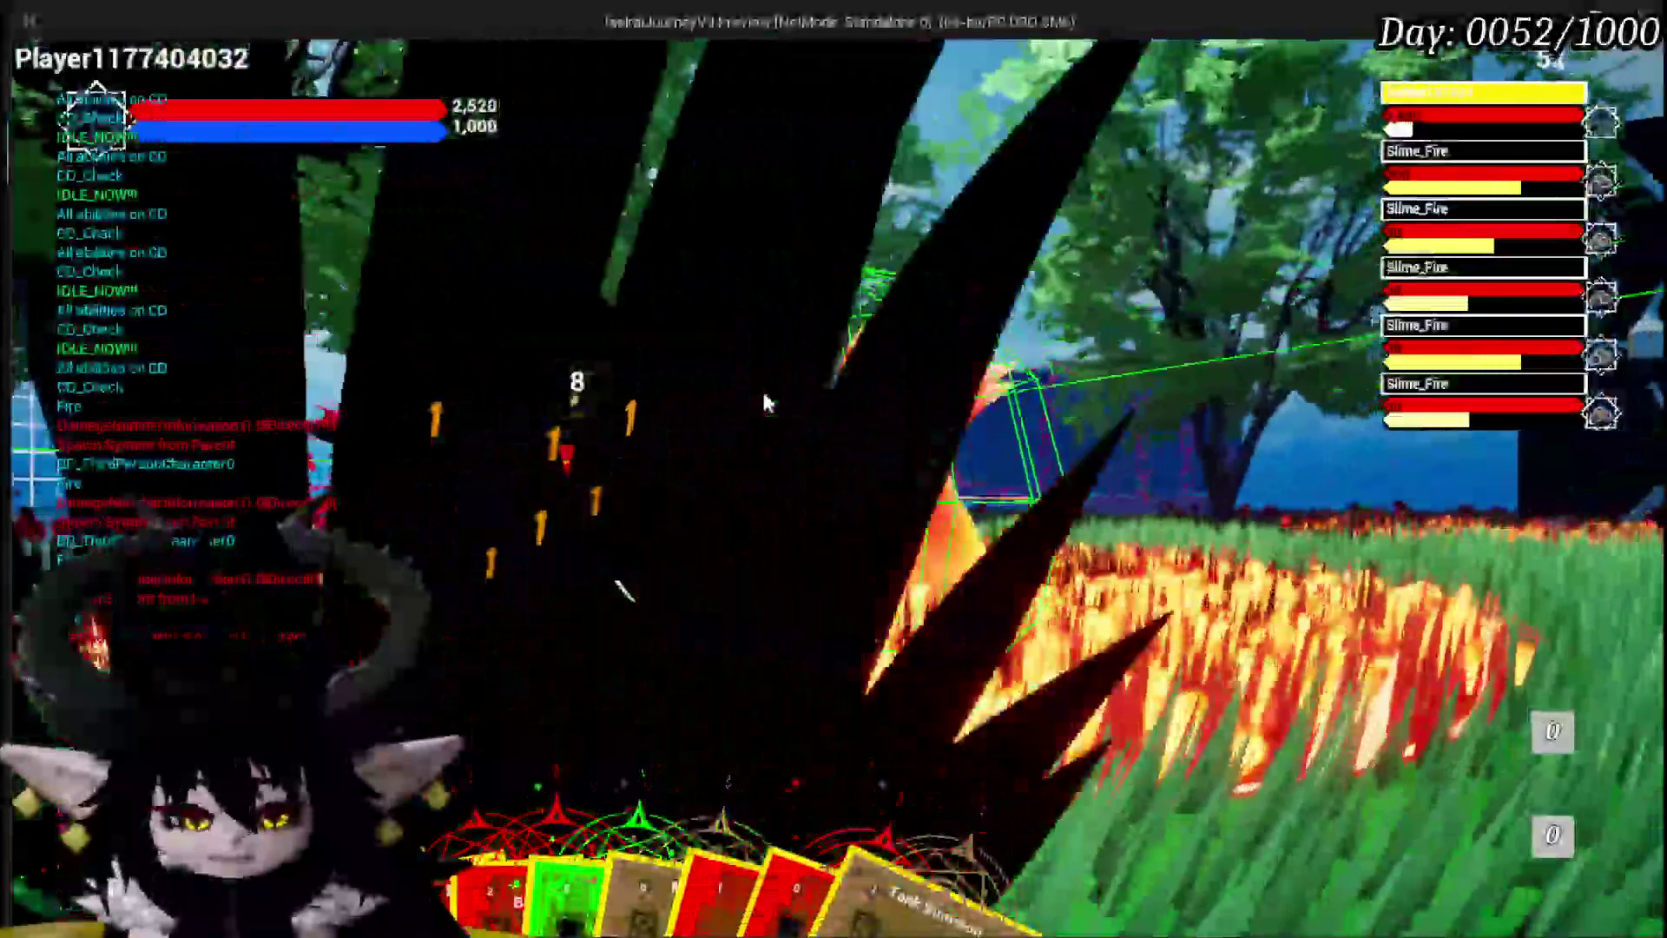
key(Escape)
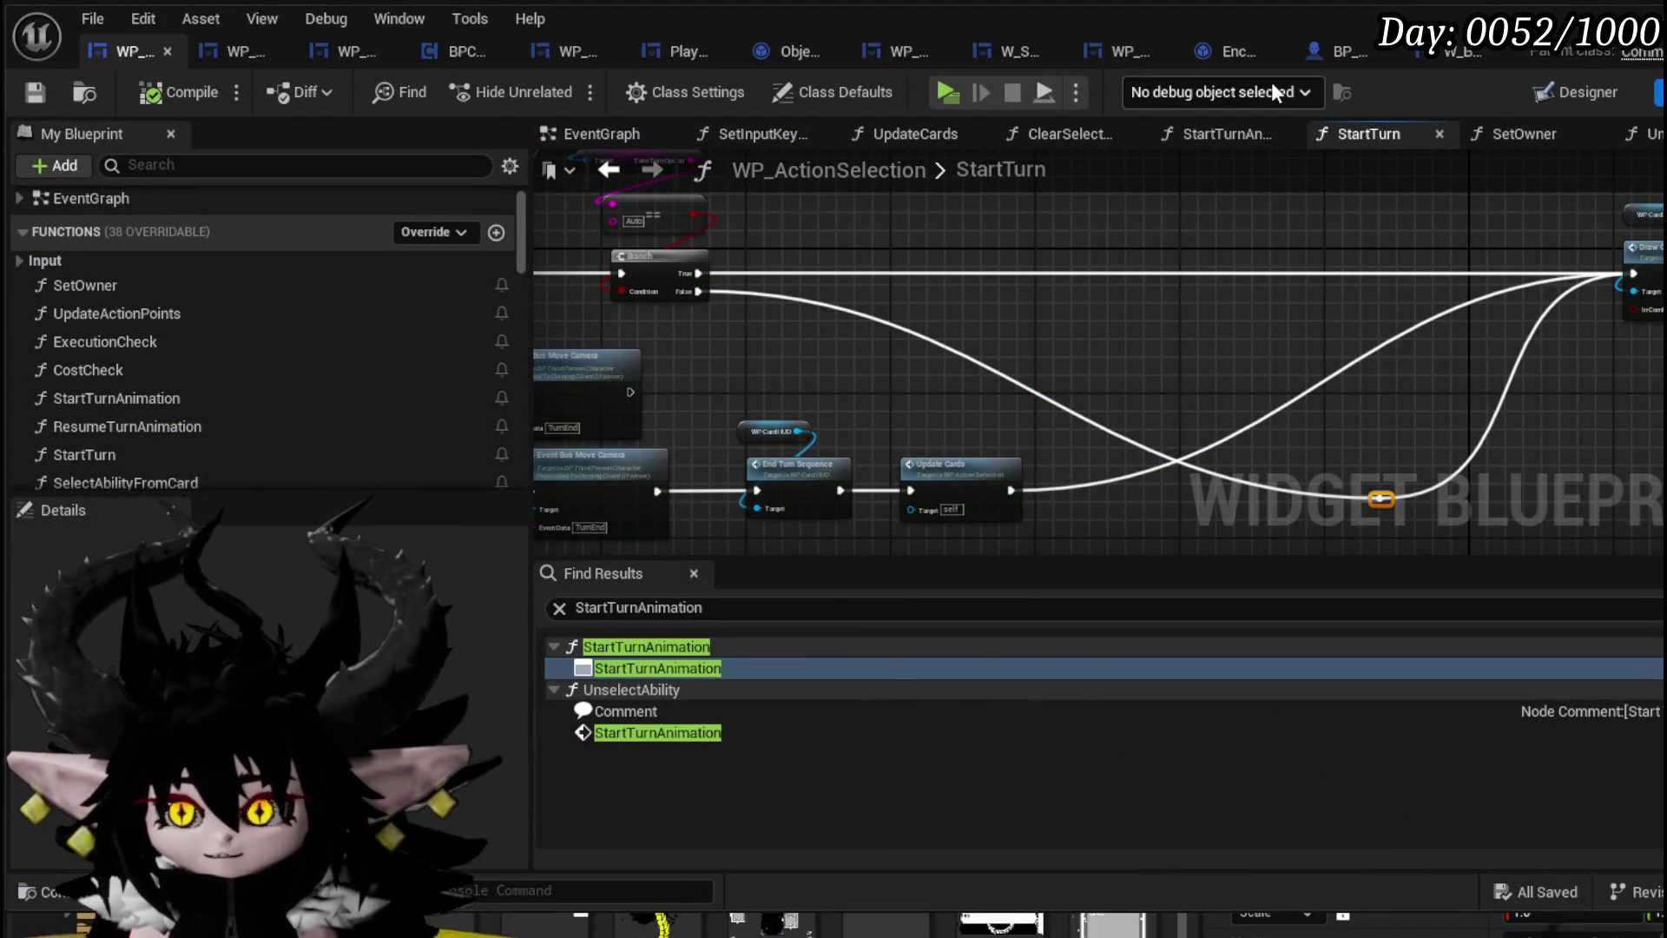
Look over the nodes in Encounter_Object's GiveTurn graph, then launch another play test
click(1241, 55)
scroll(641, 429, down, 1)
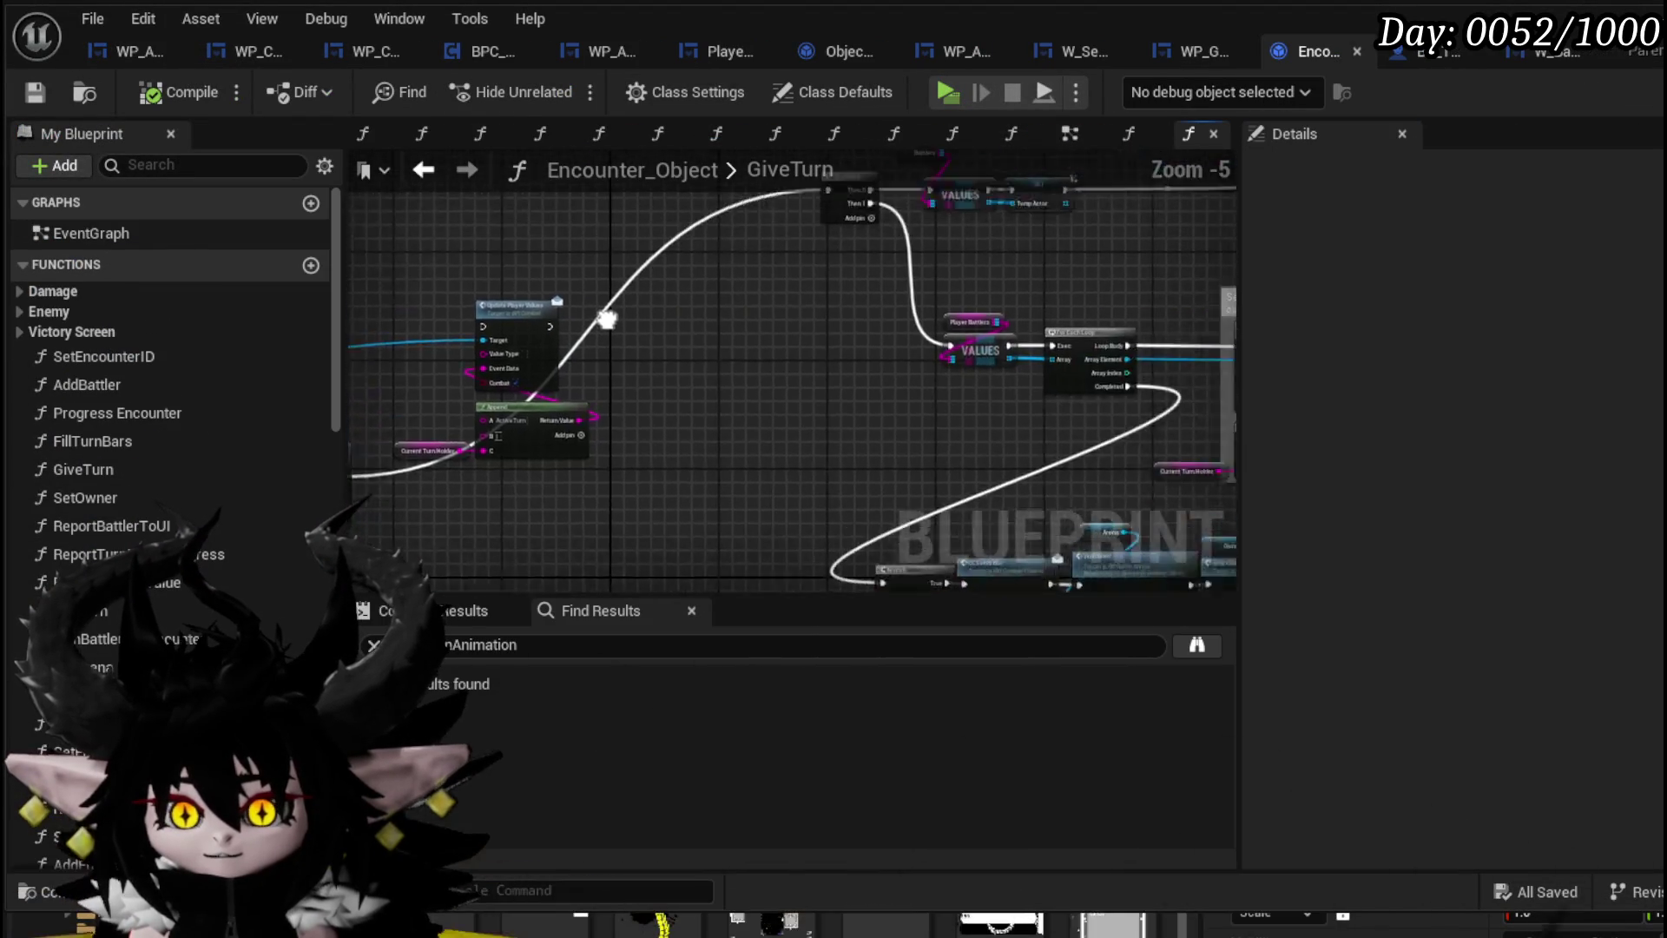
mouse_move(641, 429)
mouse_down()
mouse_move(435, 205)
mouse_move(569, 404)
mouse_move(816, 375)
mouse_move(883, 234)
mouse_move(884, 126)
mouse_up()
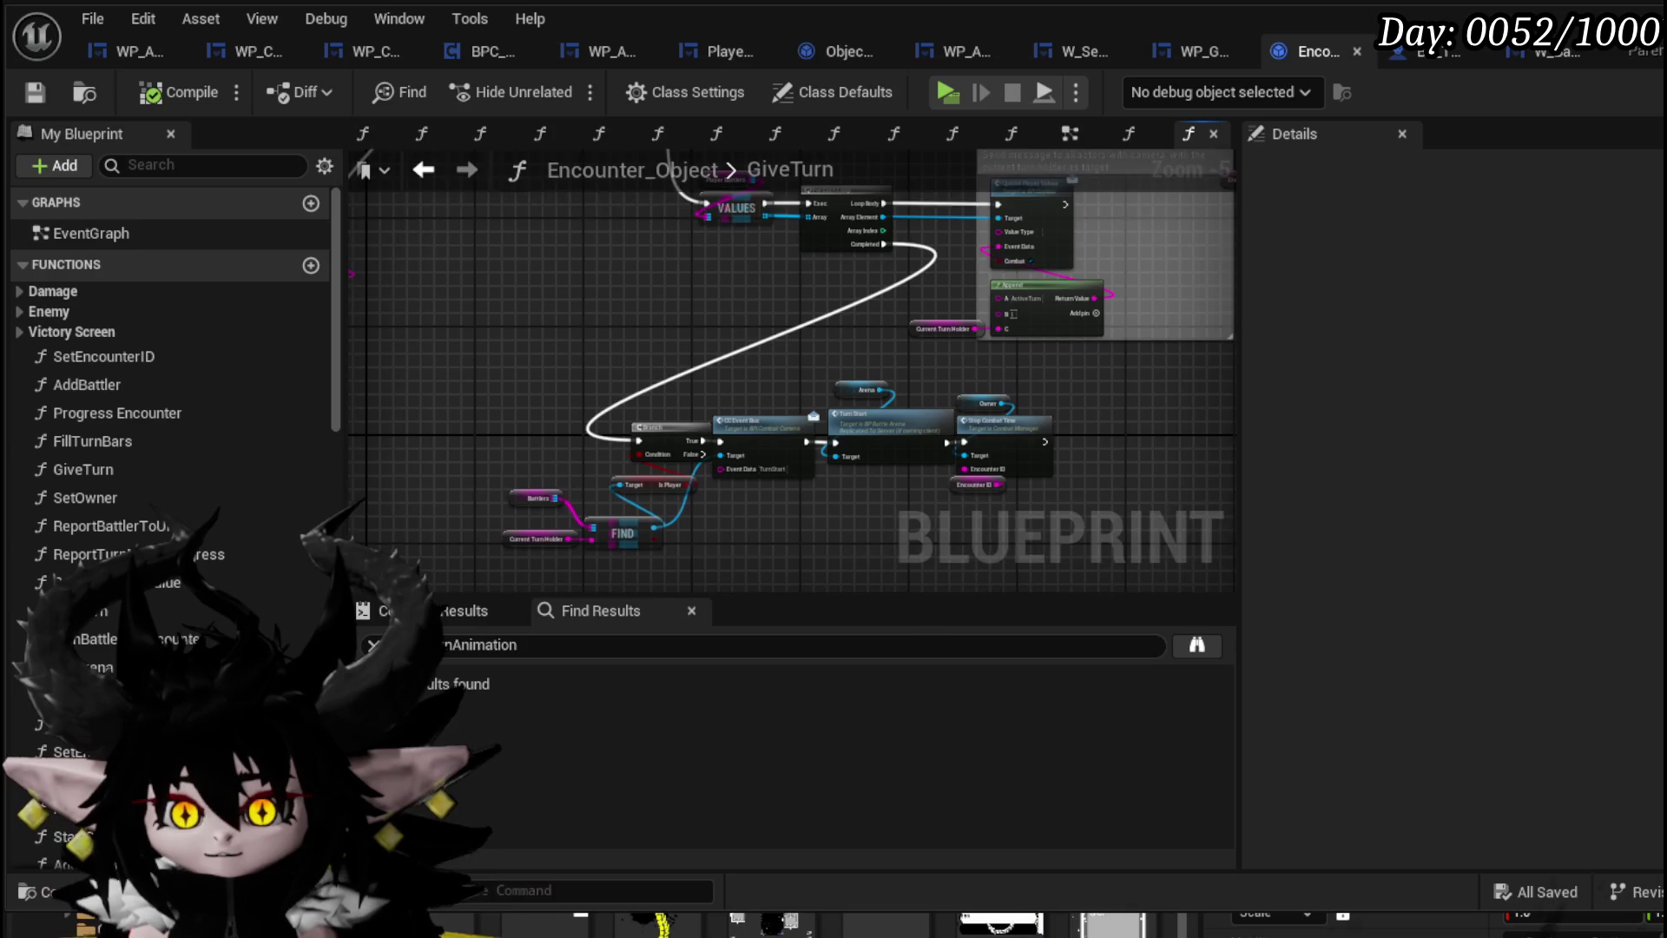
drag(599, 463, 592, 427)
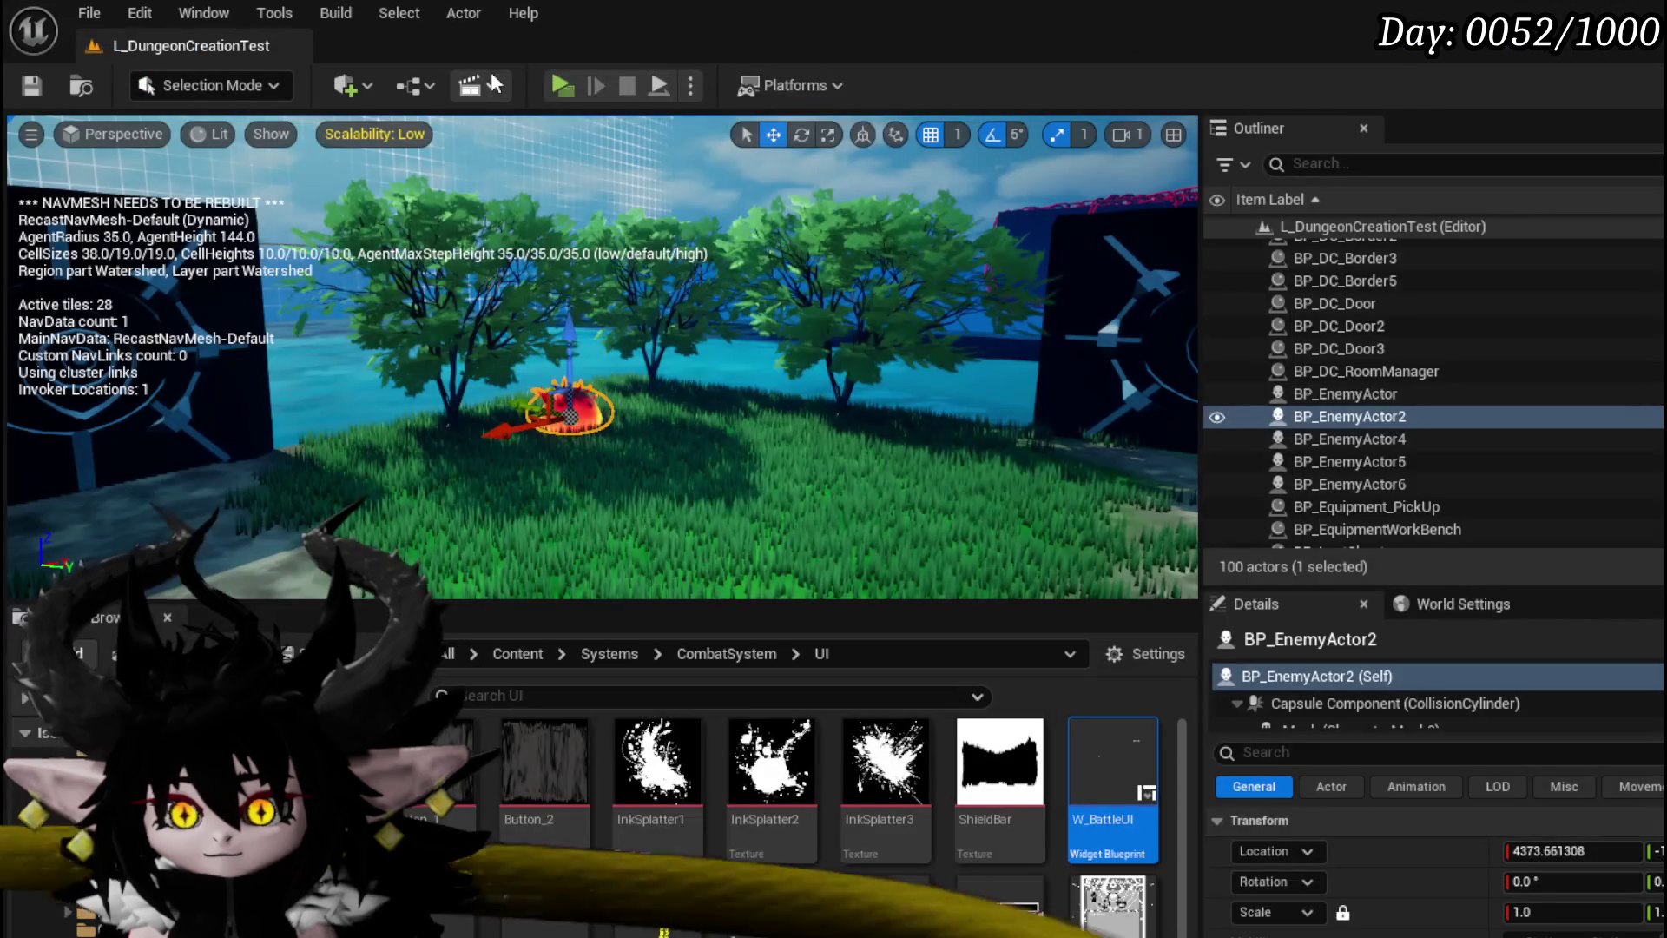
click(498, 75)
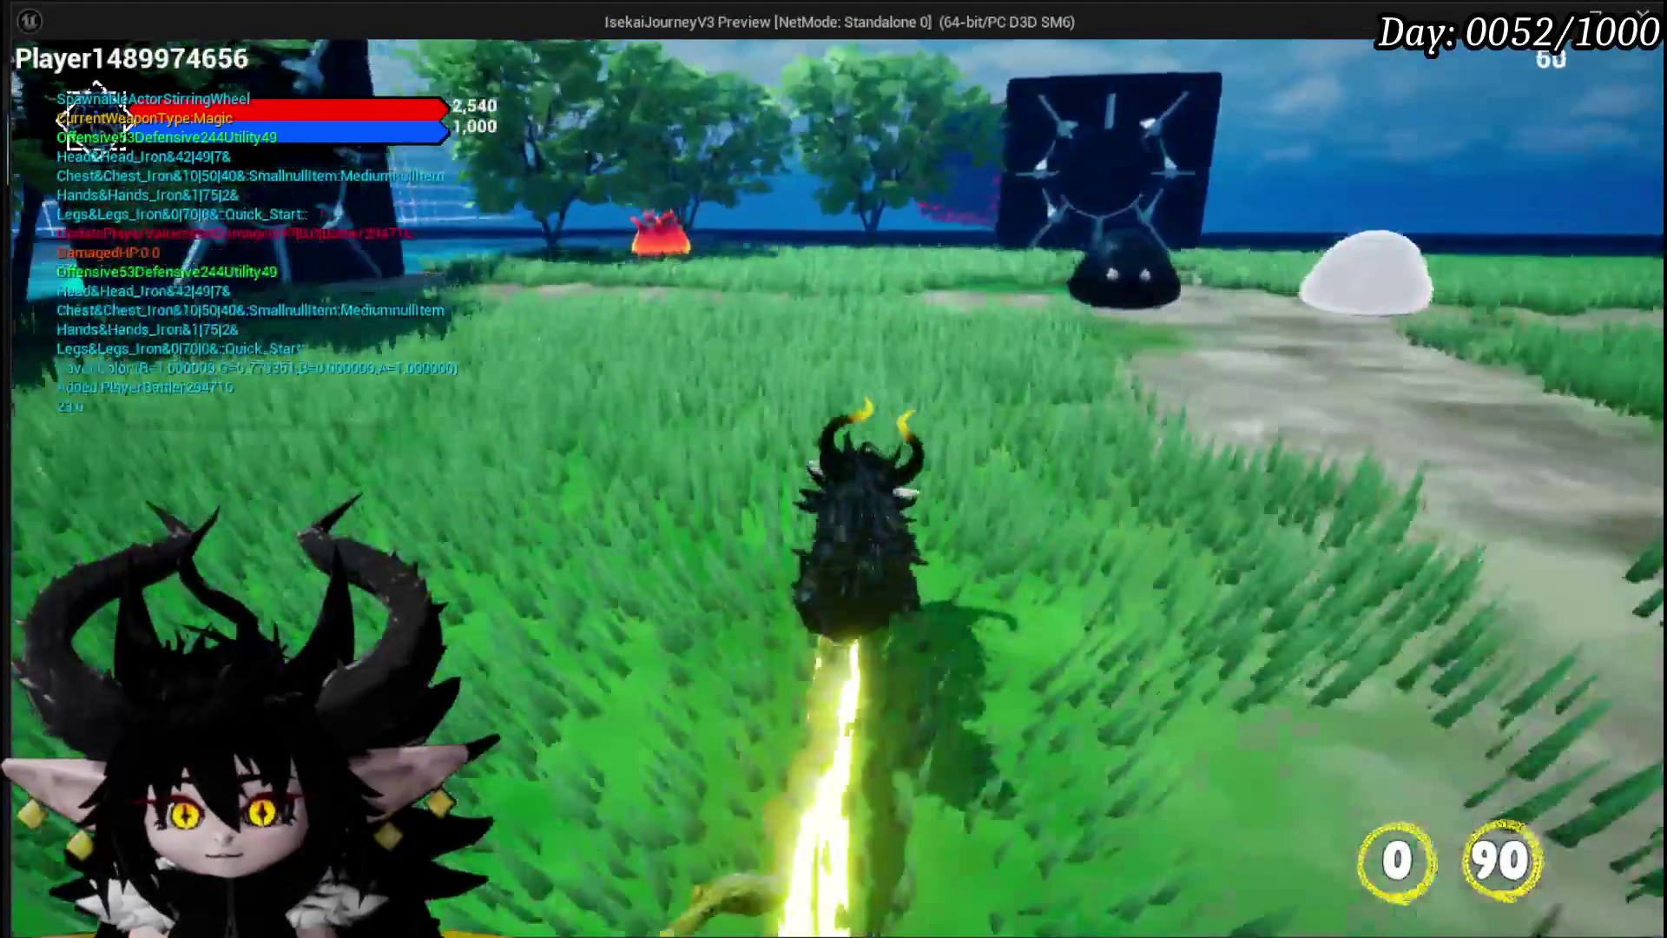
Open and close the in-game settings menu, play into the slime fight, then end the preview
key(Tab)
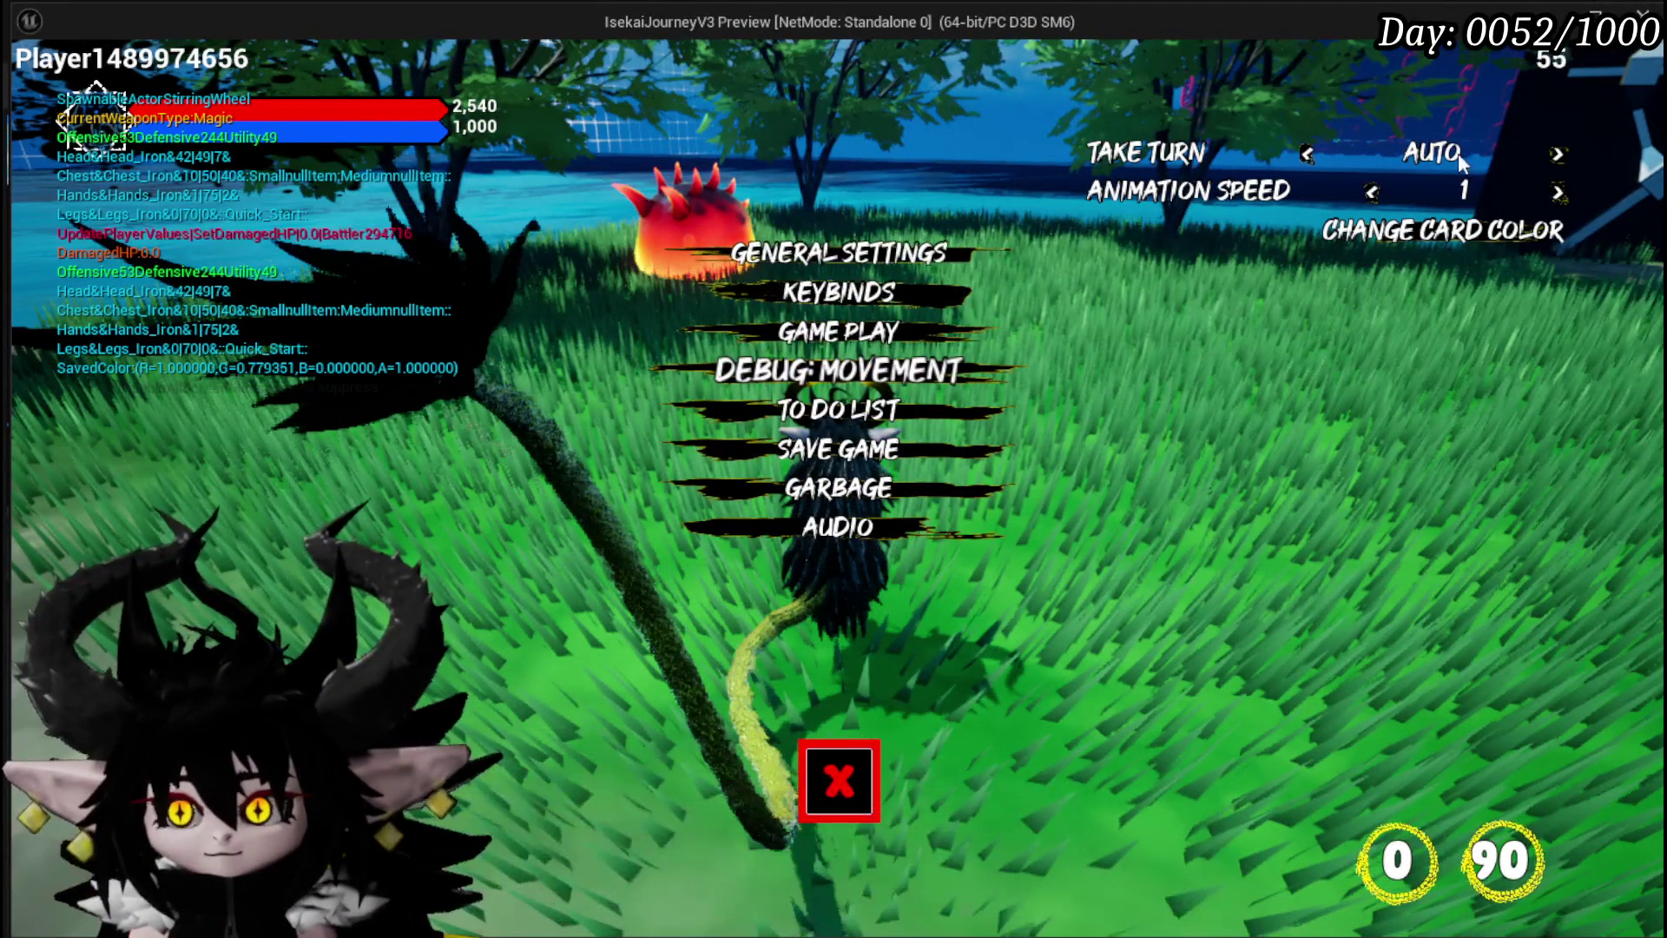
click(838, 780)
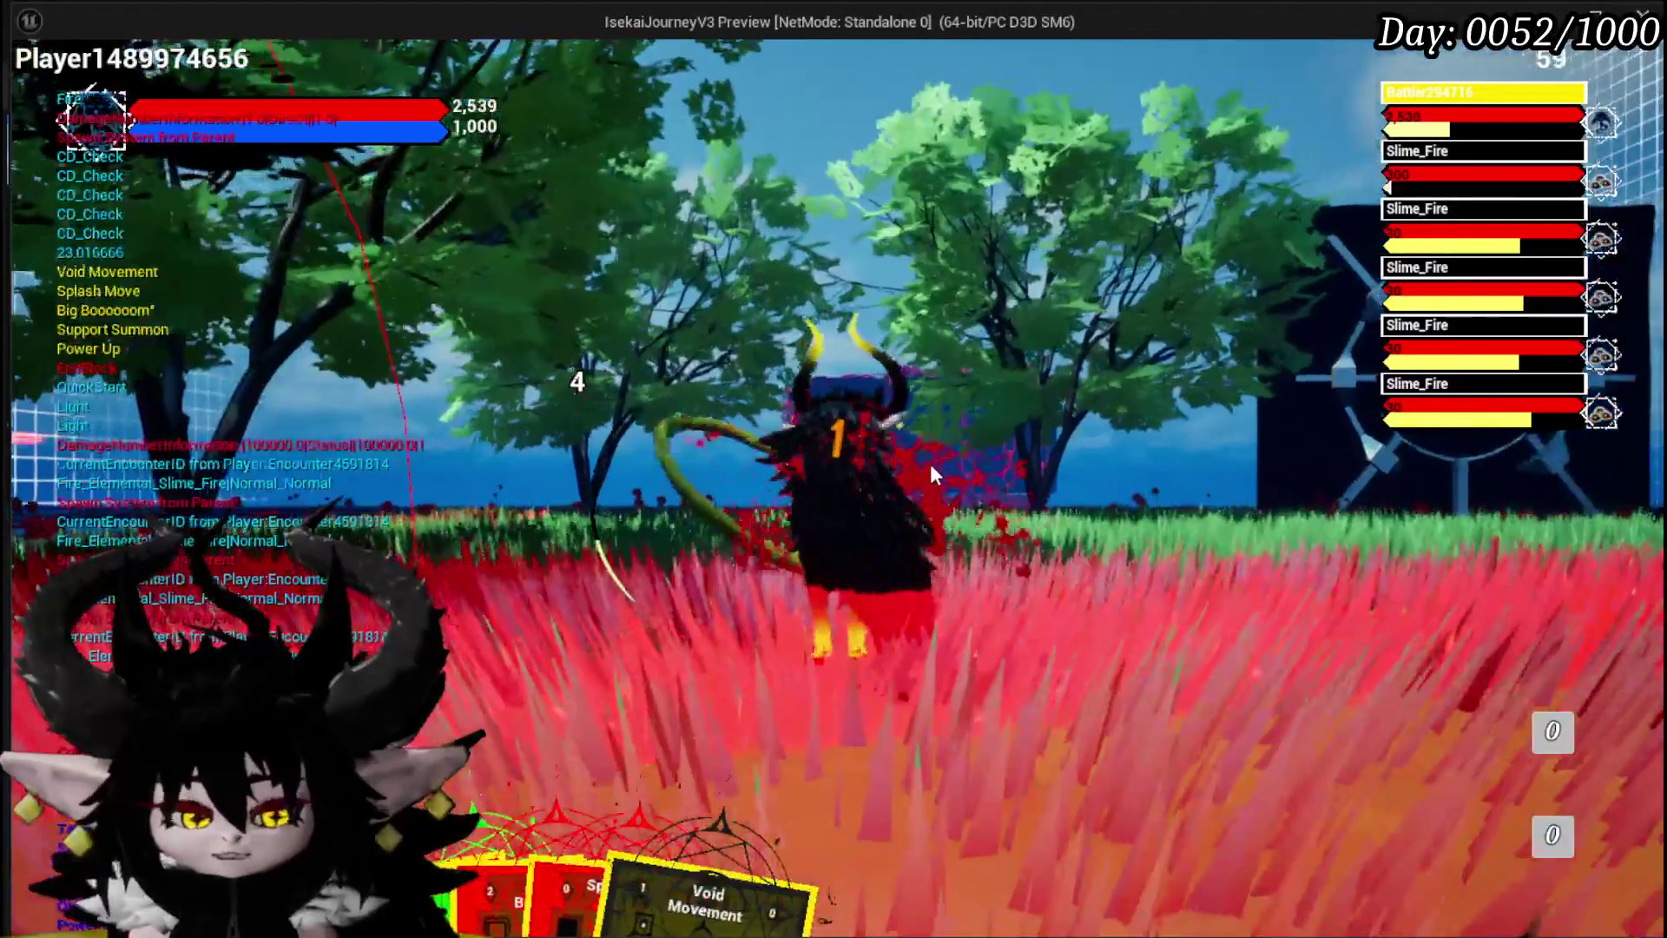
key(Escape)
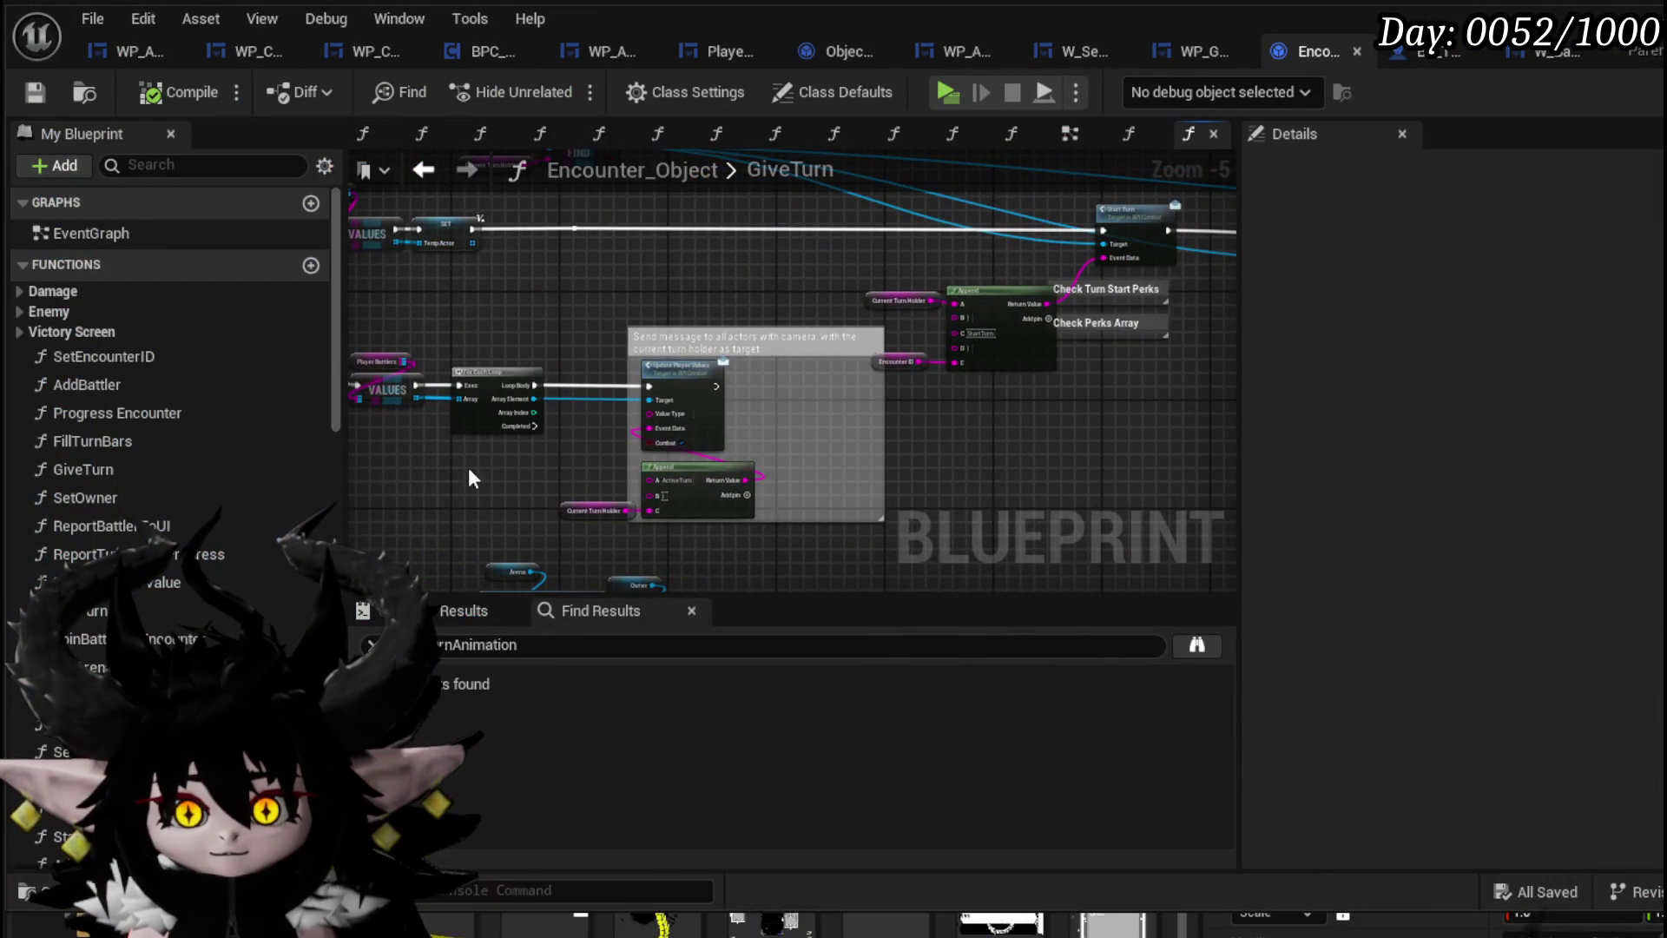
Compile and save GiveTurn, then play-test a battle against the red slime
drag(469, 477, 740, 521)
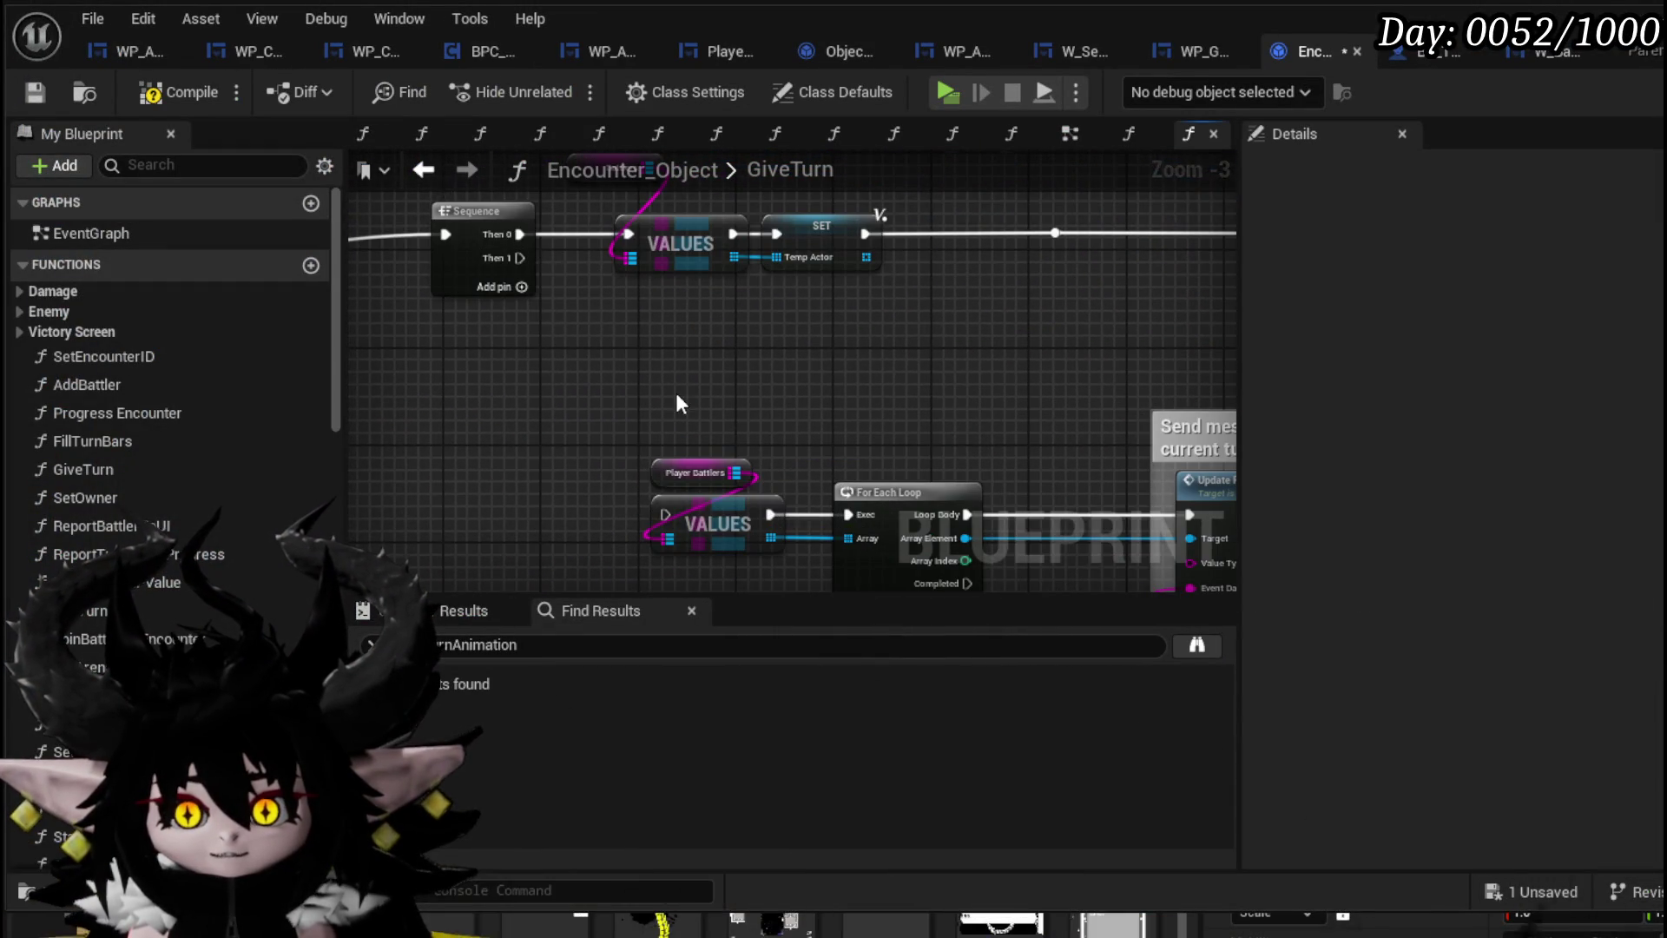
scroll(677, 395, down, 2)
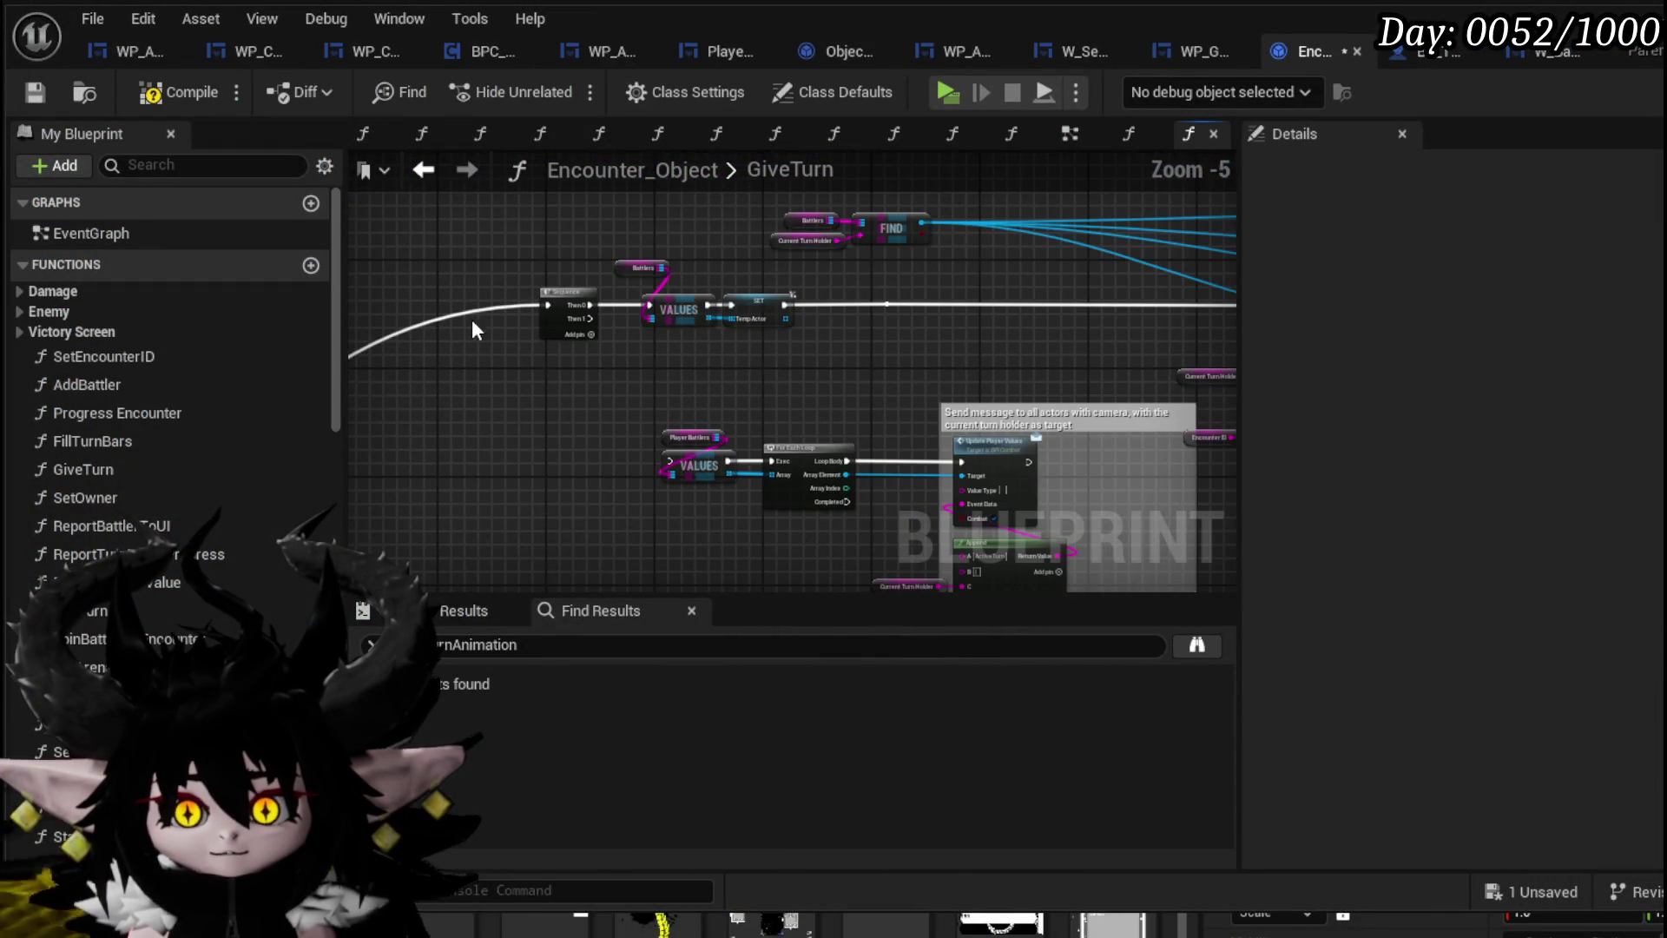
click(43, 96)
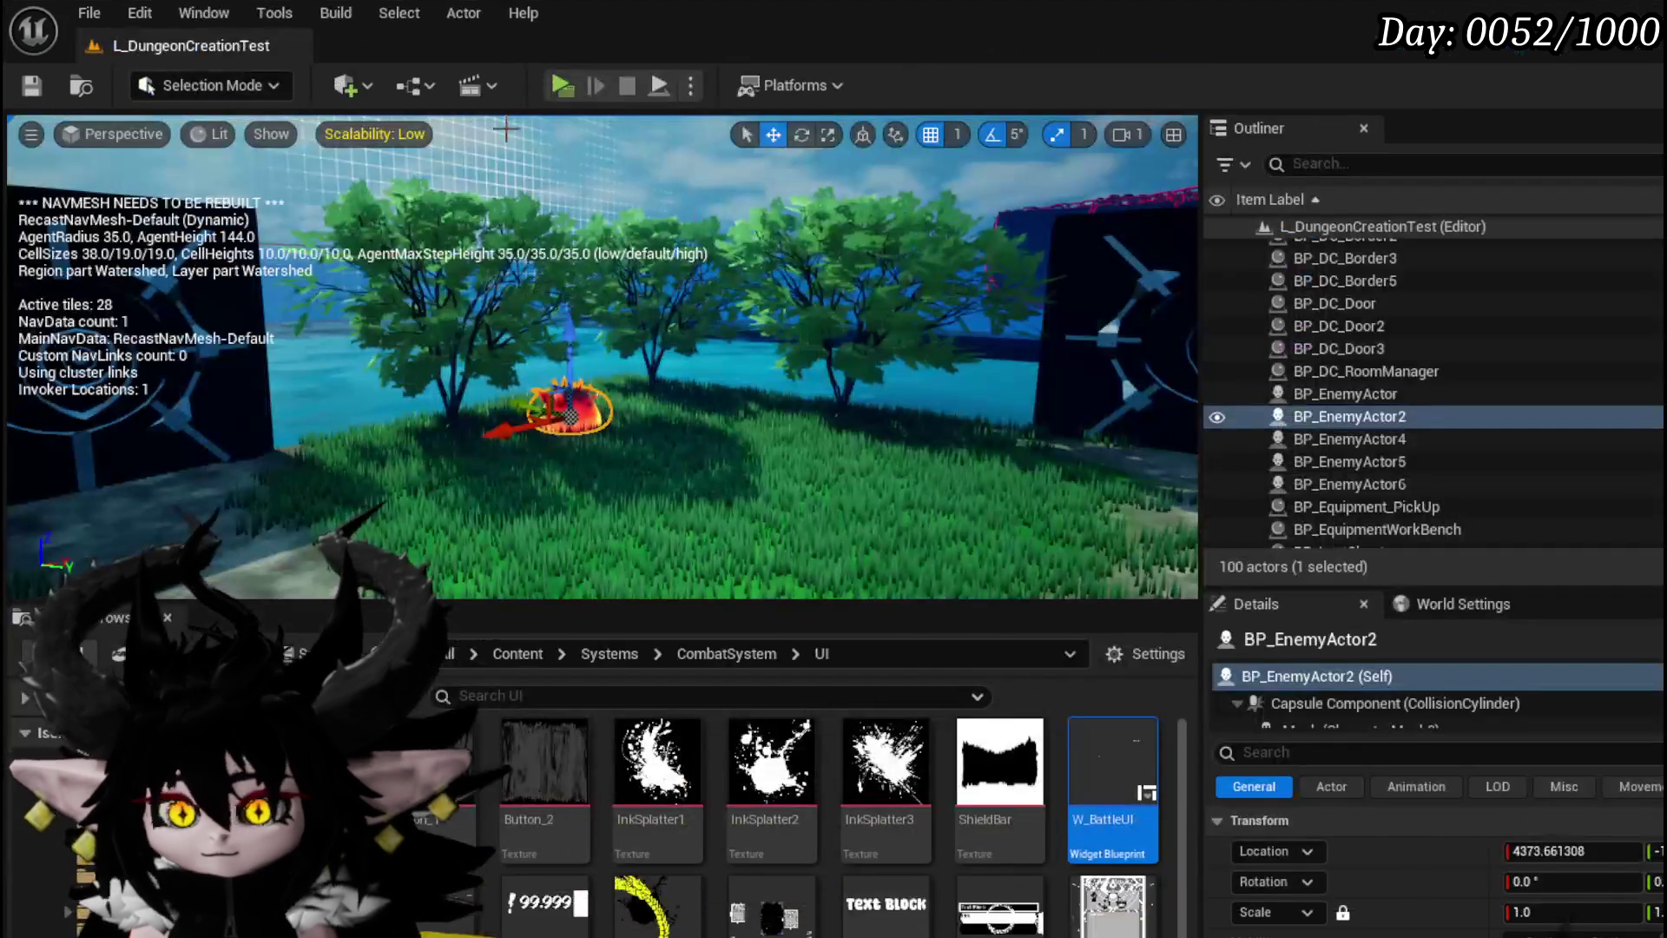
click(554, 88)
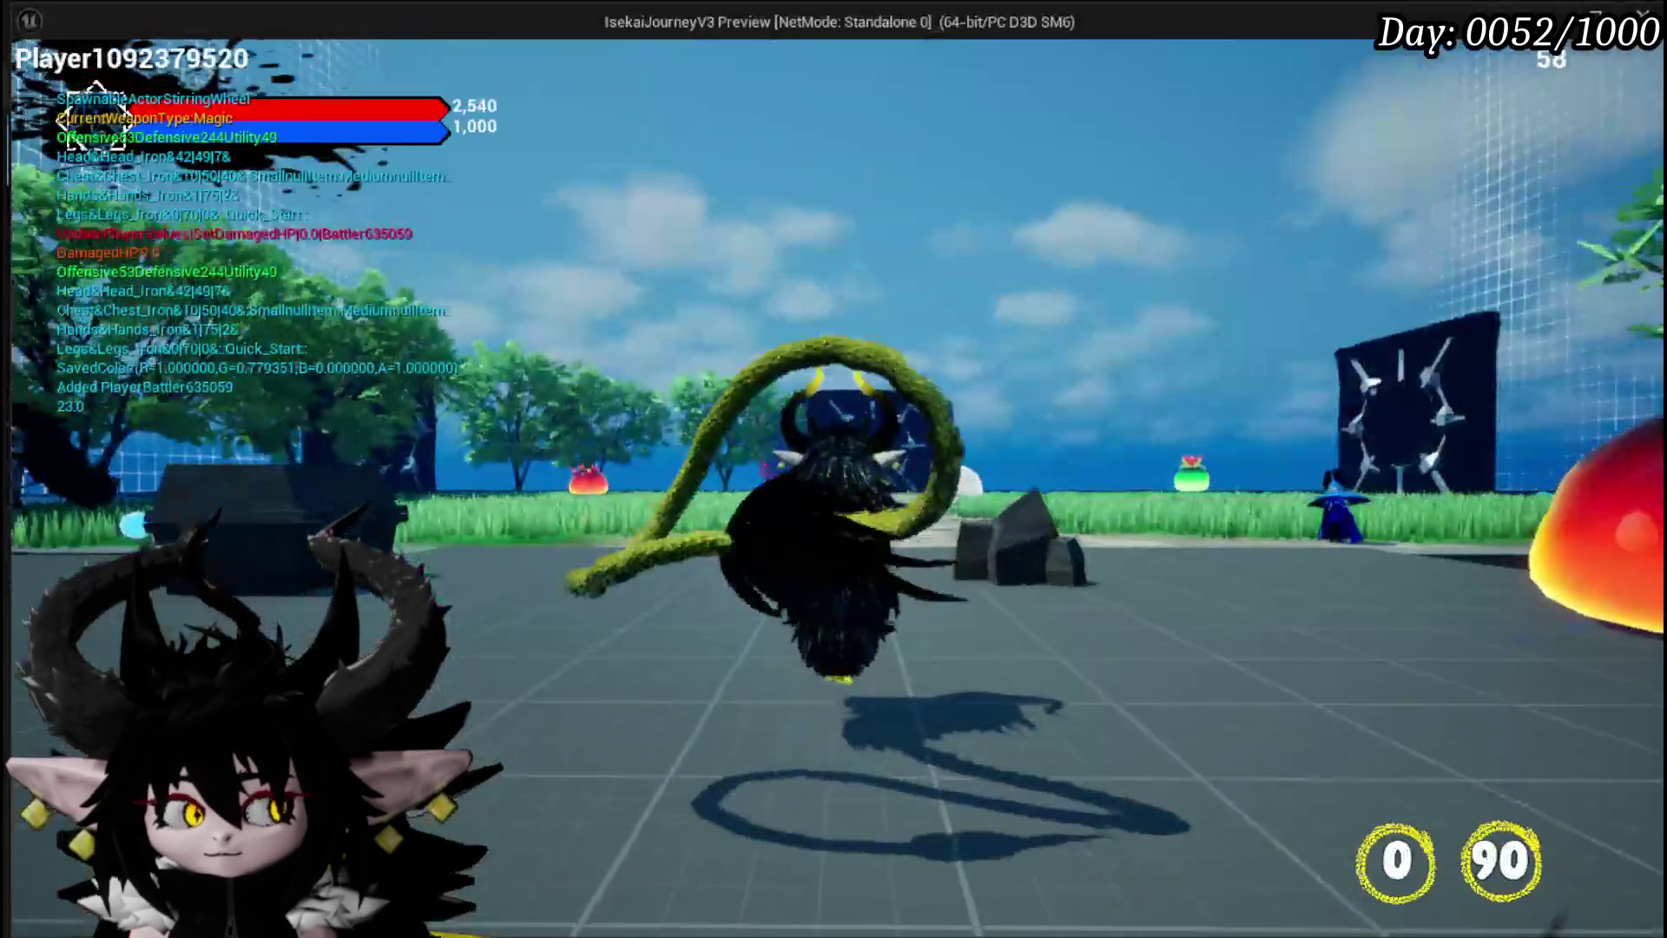
key(w)
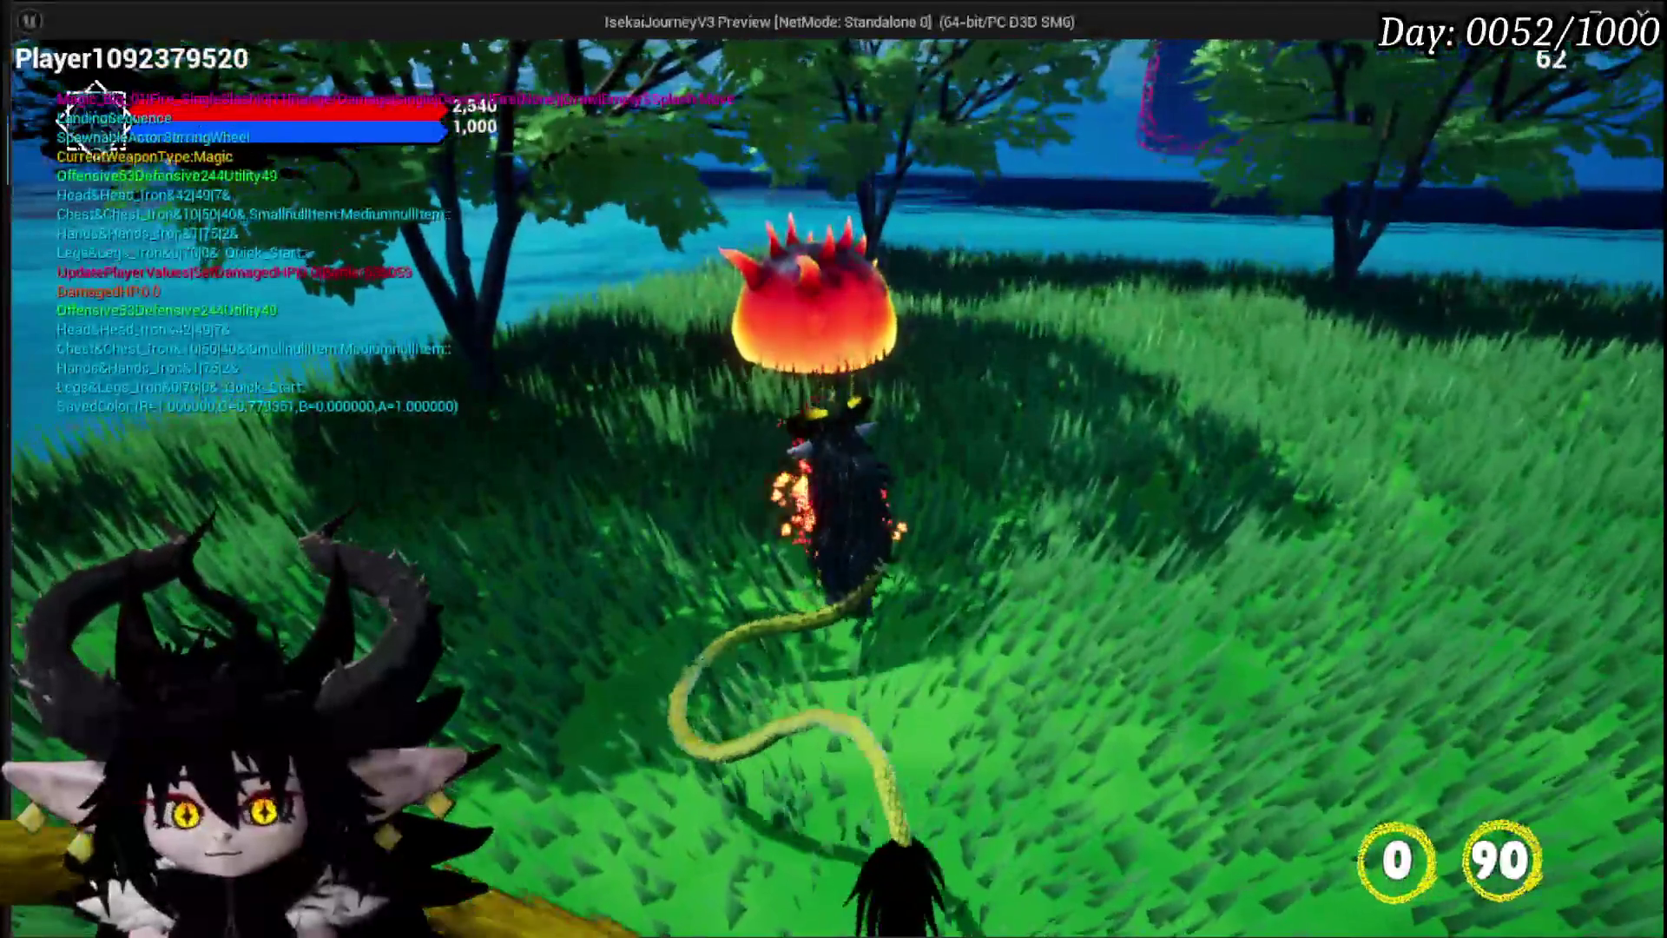
click(834, 469)
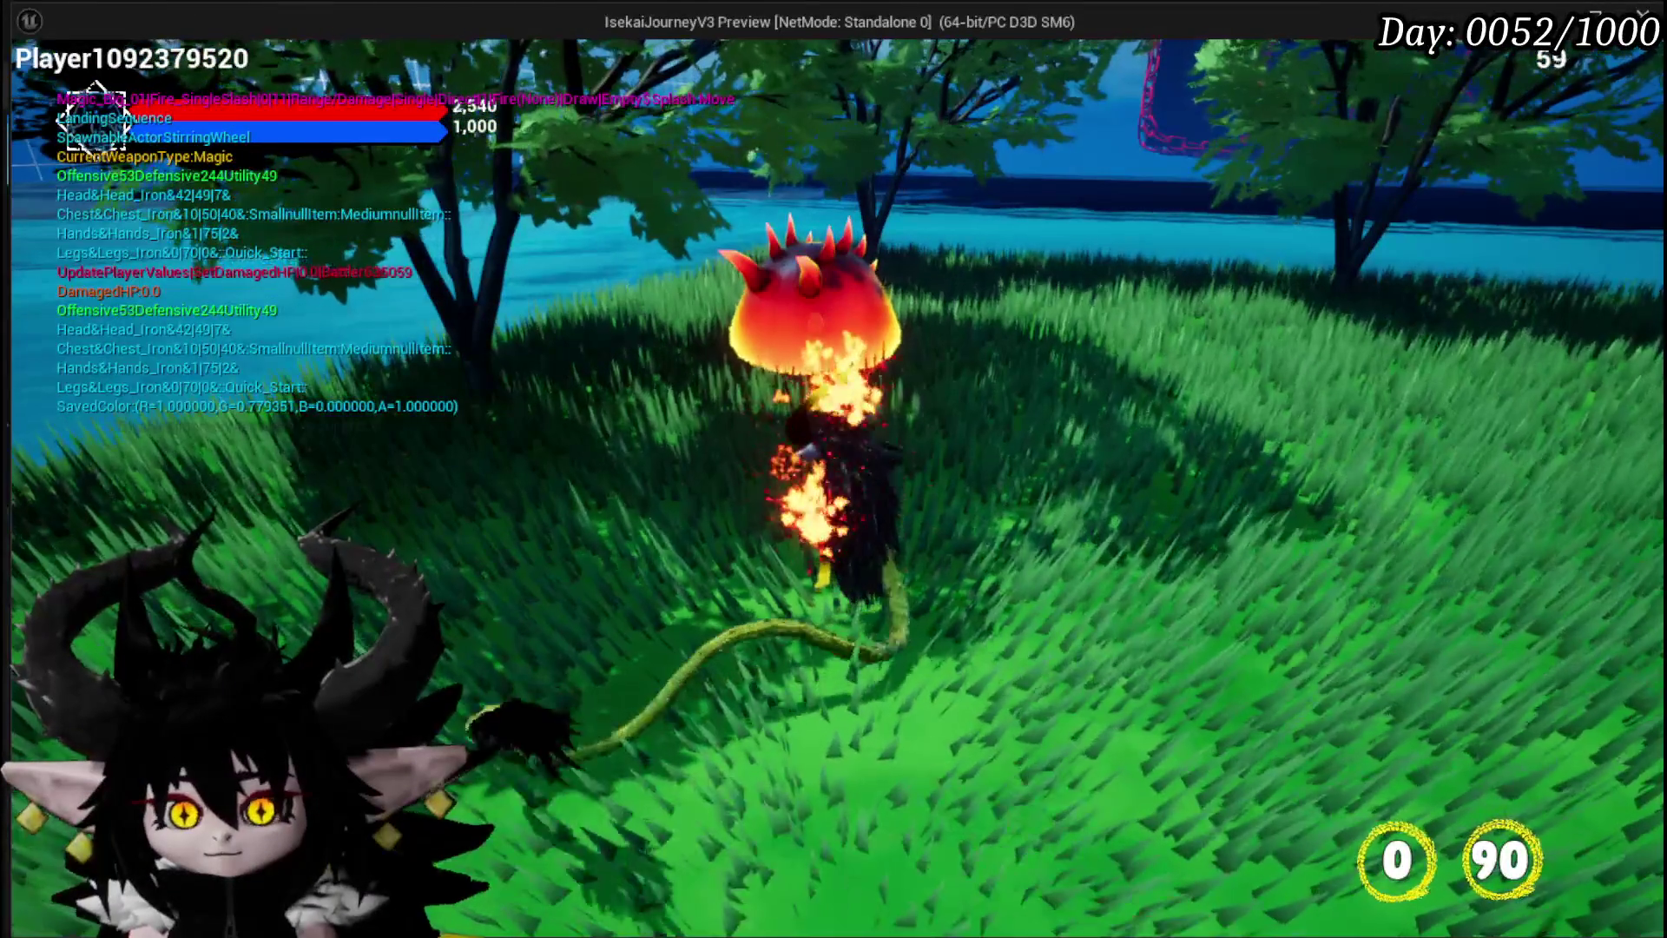
key(w)
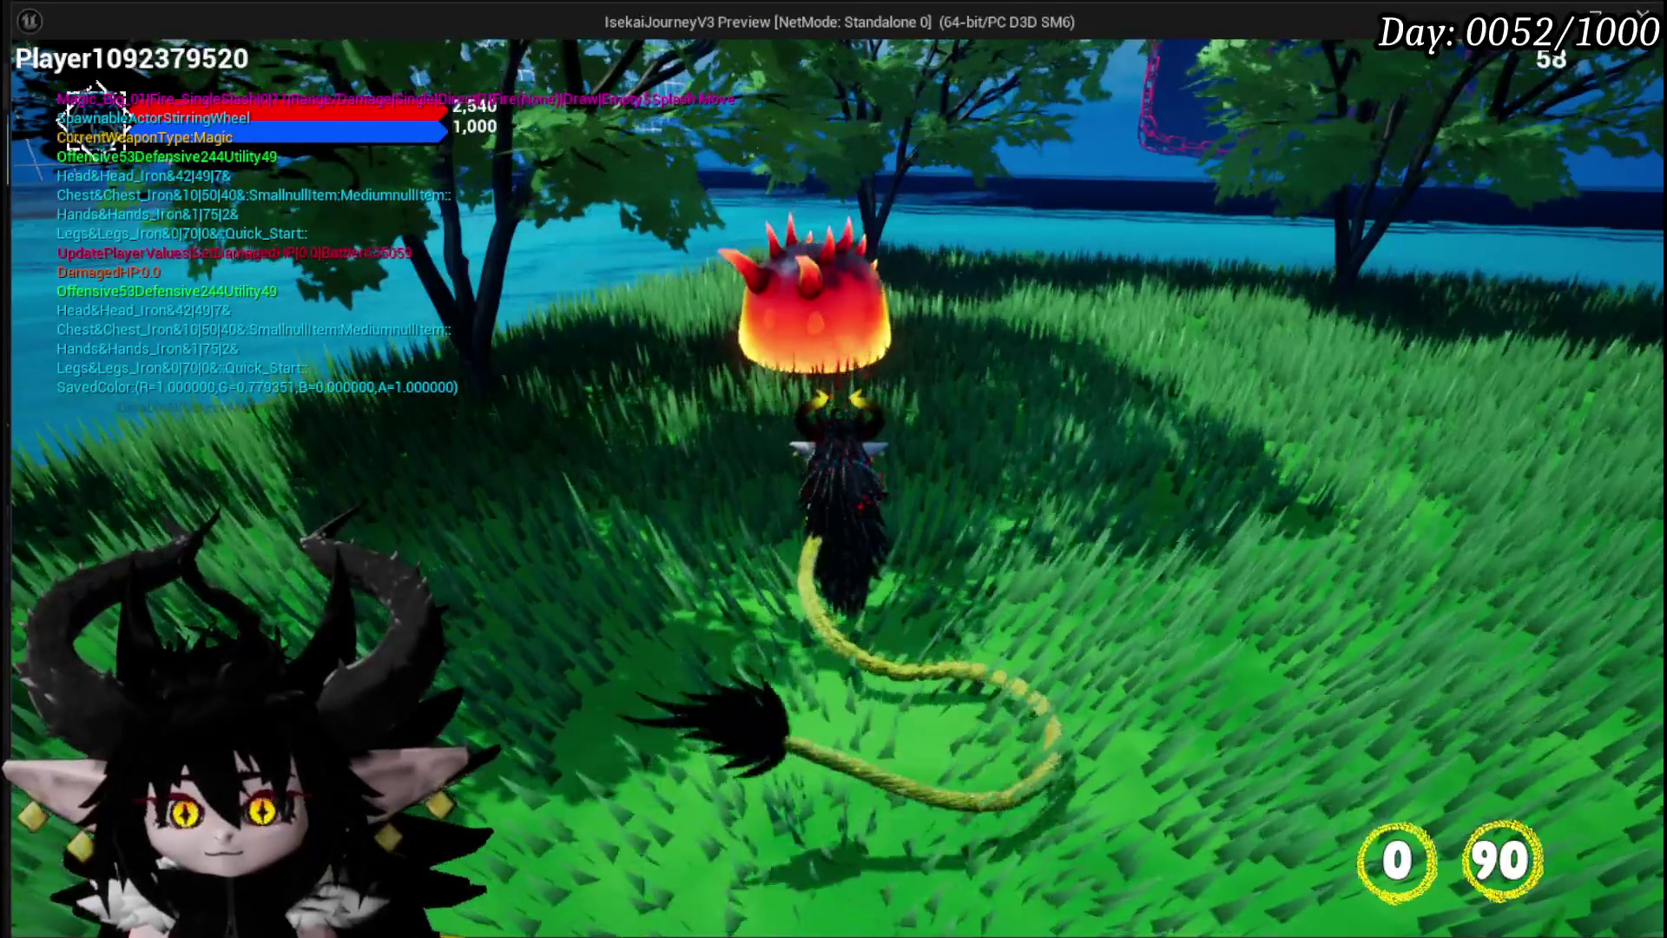
key(Escape)
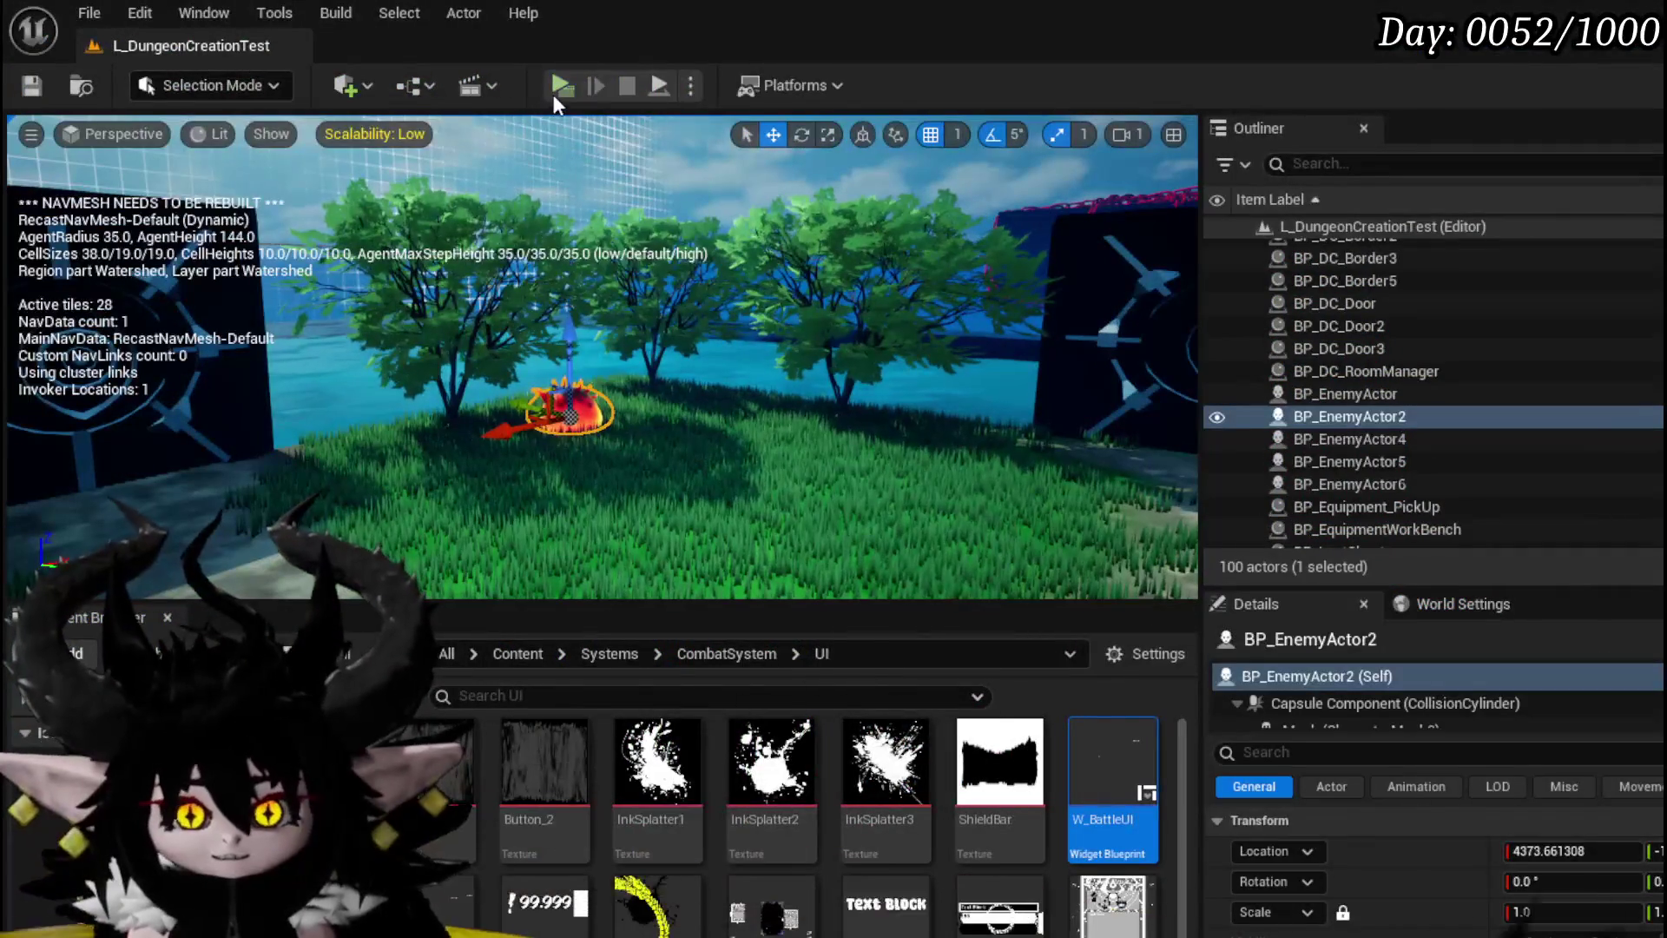
Change the Take Turn setting and play-test another battle against the fiery enemy
key(Tab)
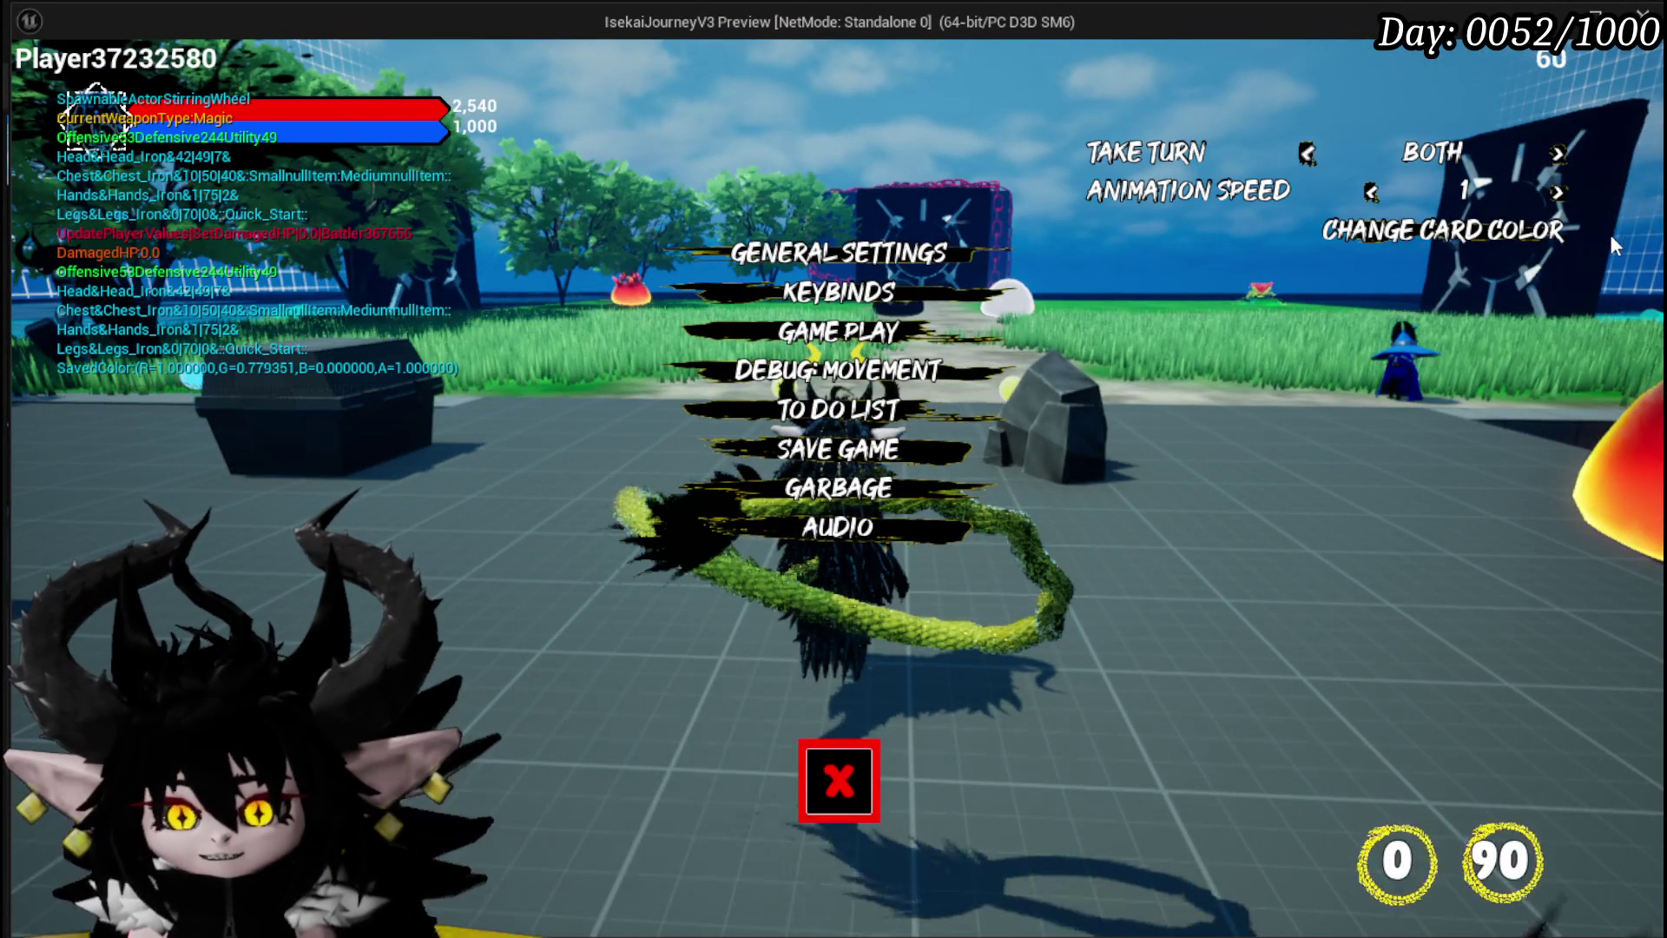
click(1566, 153)
key(Tab)
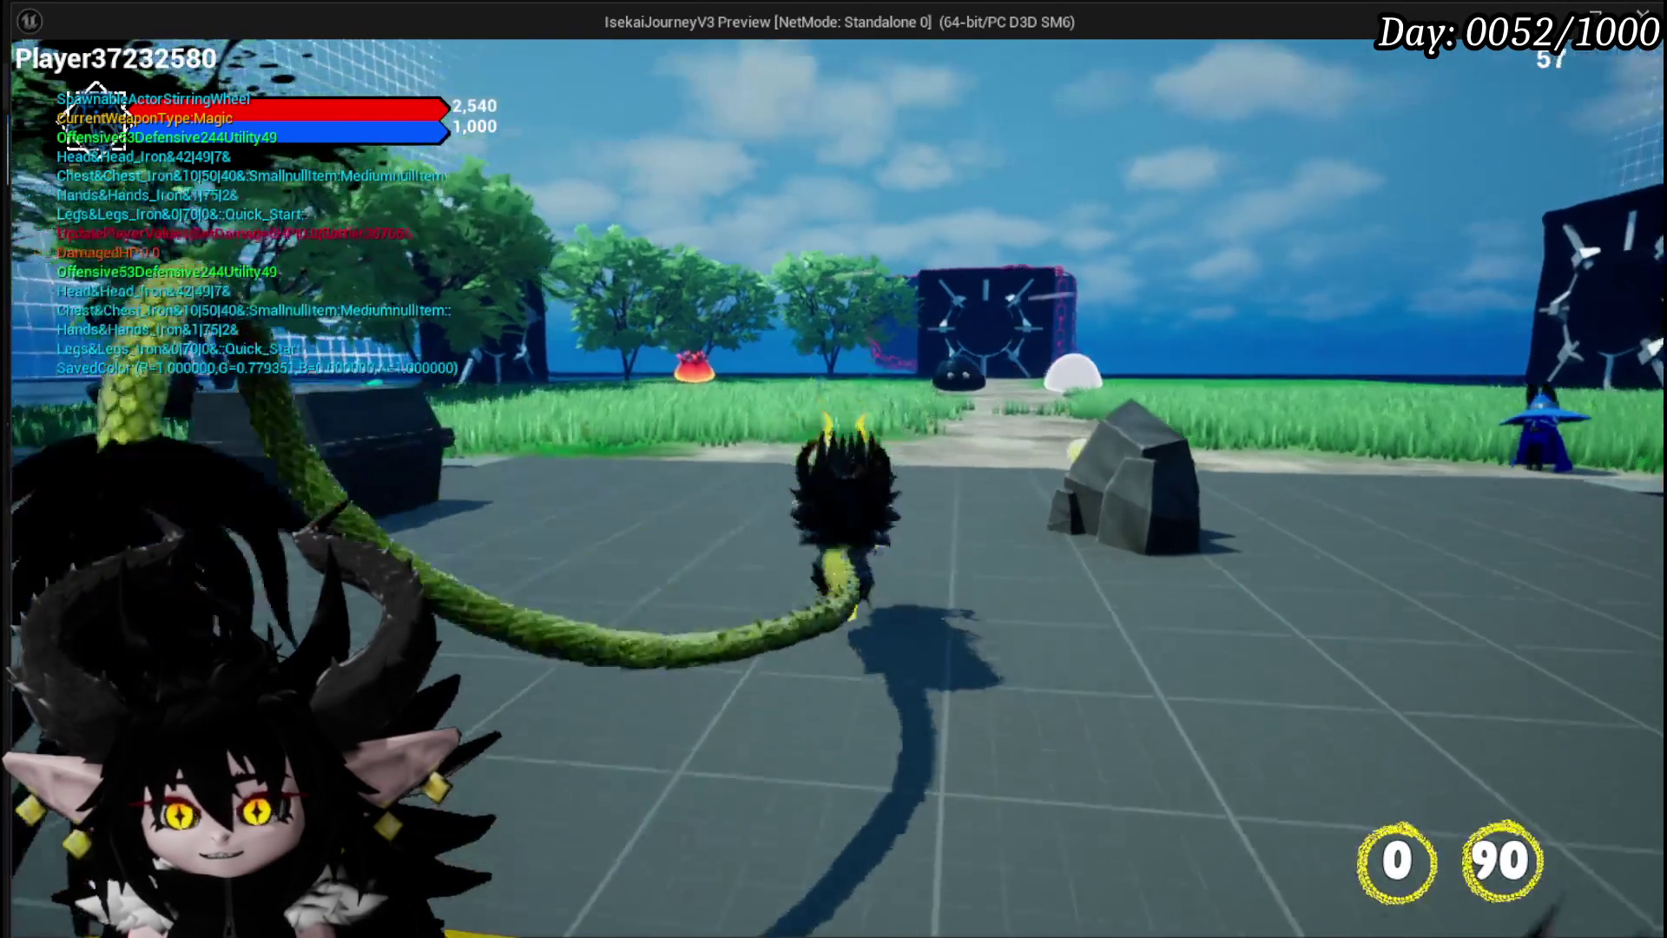
key(w)
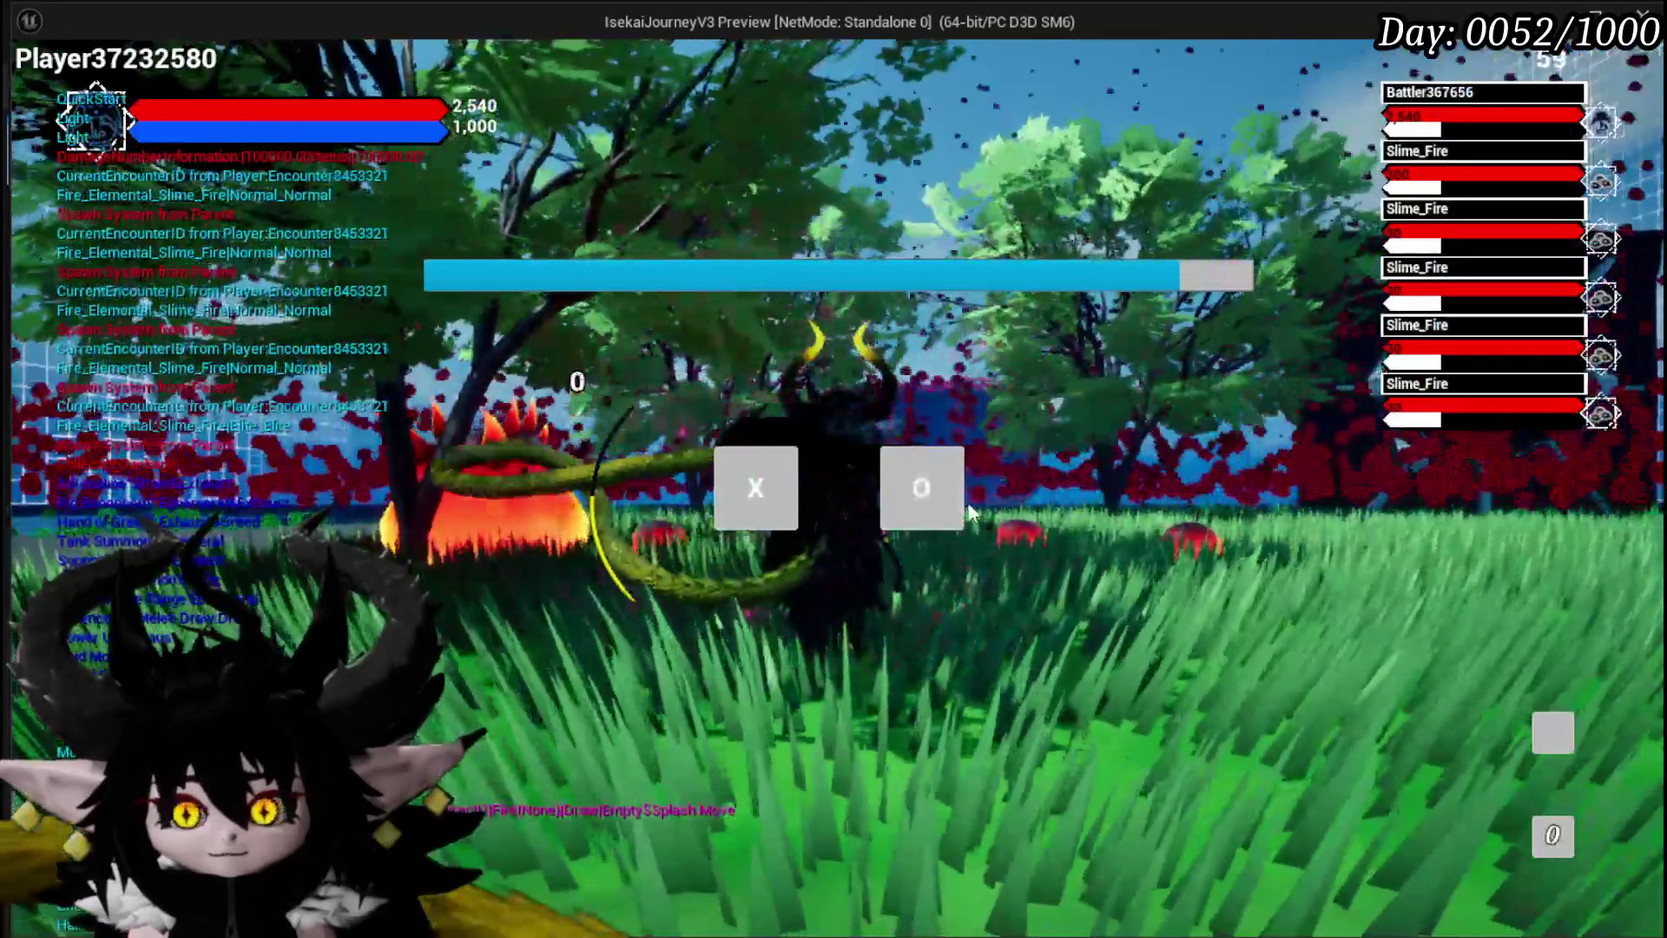
click(773, 487)
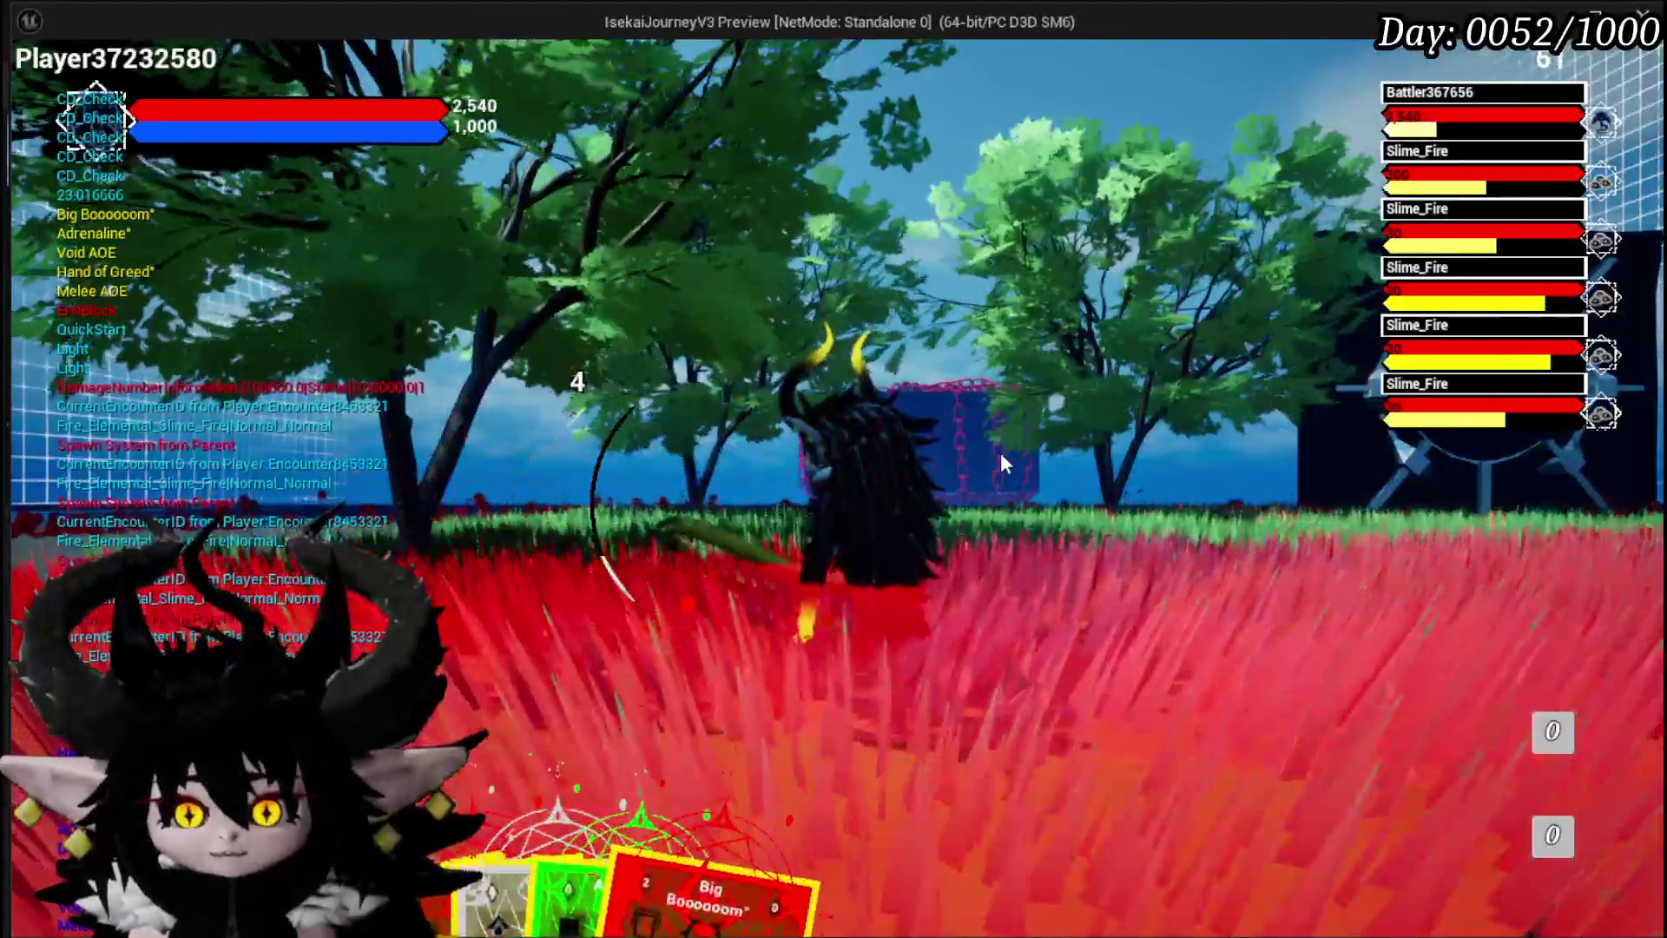
key(Escape)
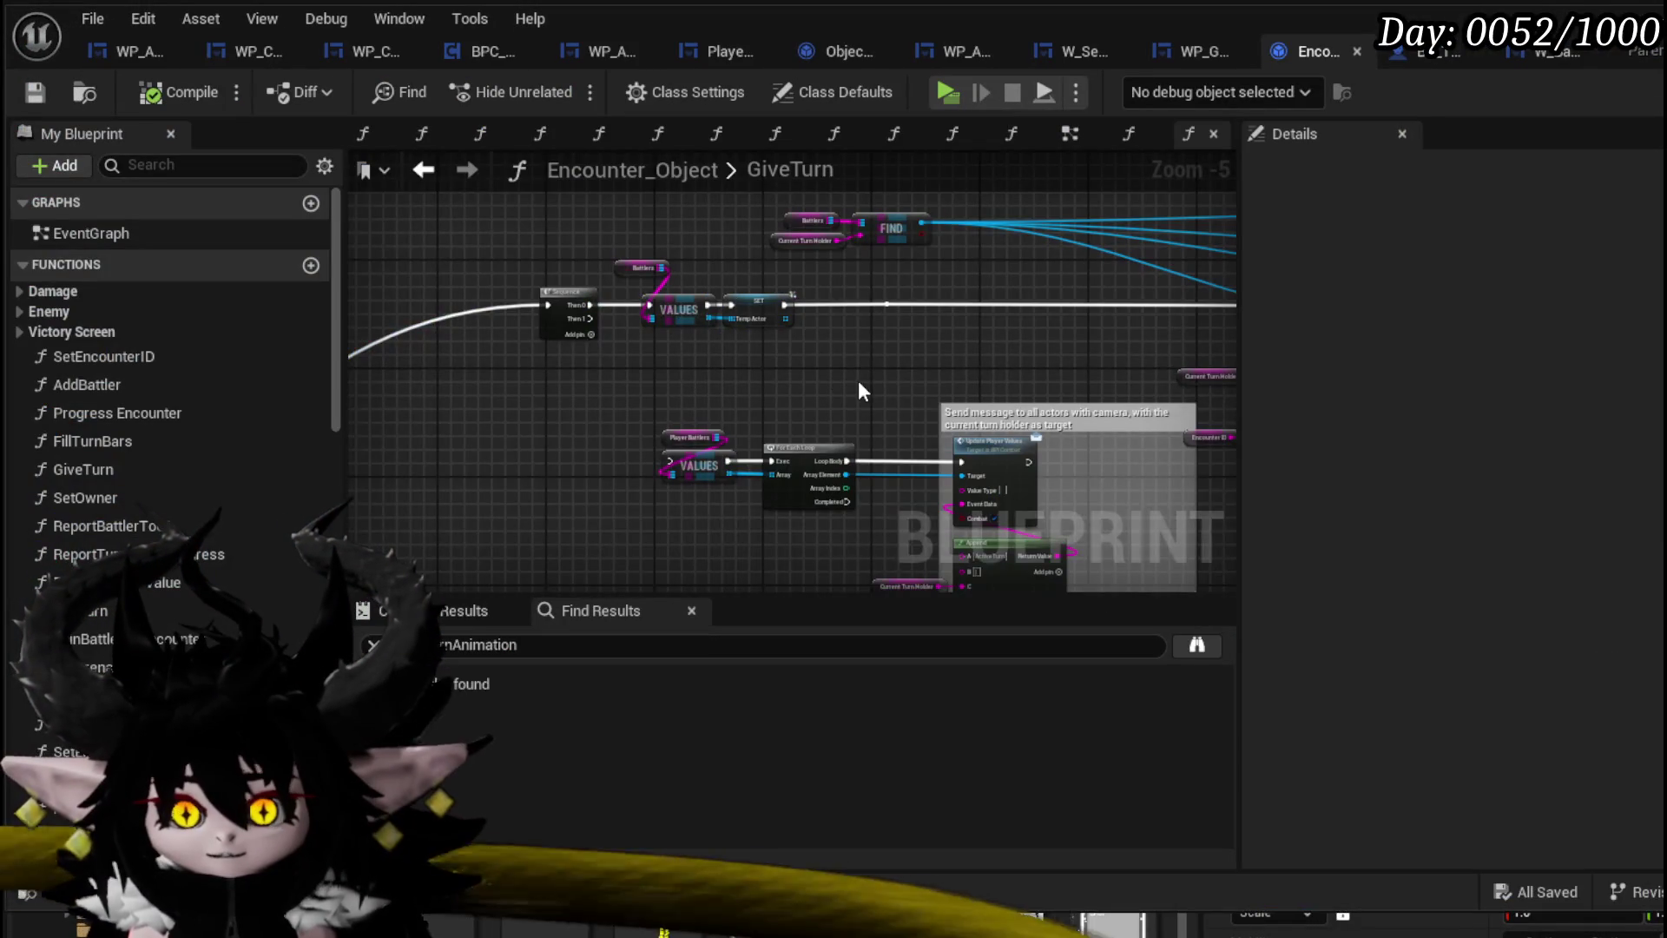
Break the wire from the Branch's True output to Set Turn Time
mouse_move(858, 390)
mouse_down()
mouse_move(826, 376)
mouse_move(625, 391)
mouse_move(278, 434)
mouse_up()
drag(618, 434, 458, 446)
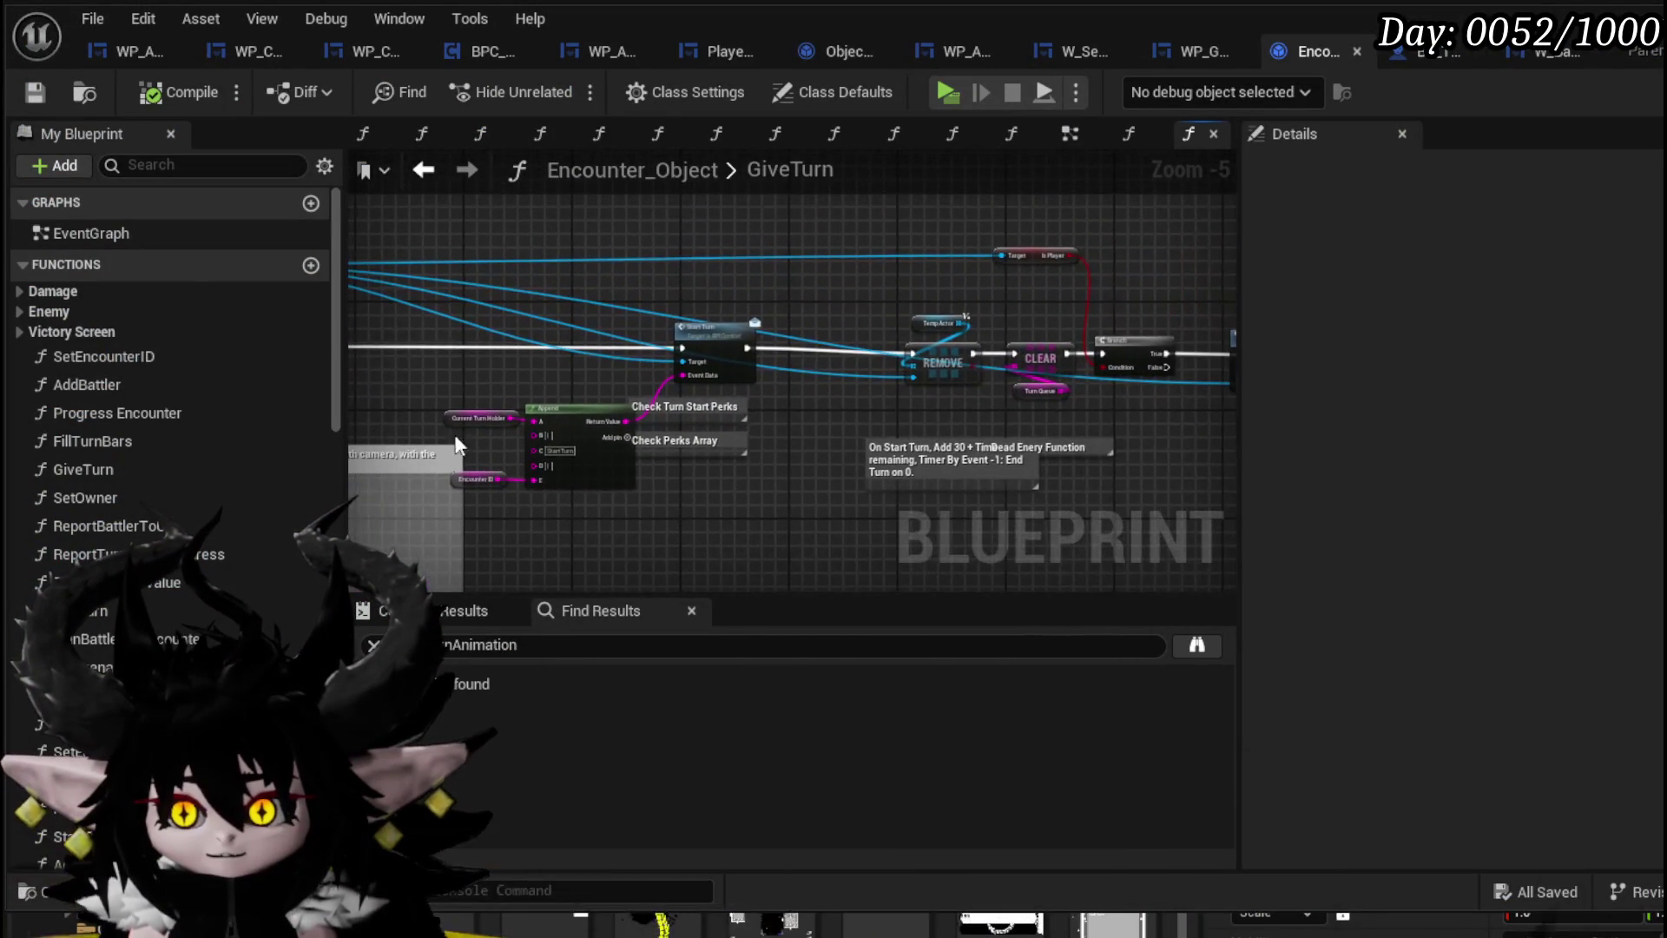
scroll(637, 427, up, 3)
drag(638, 427, 824, 495)
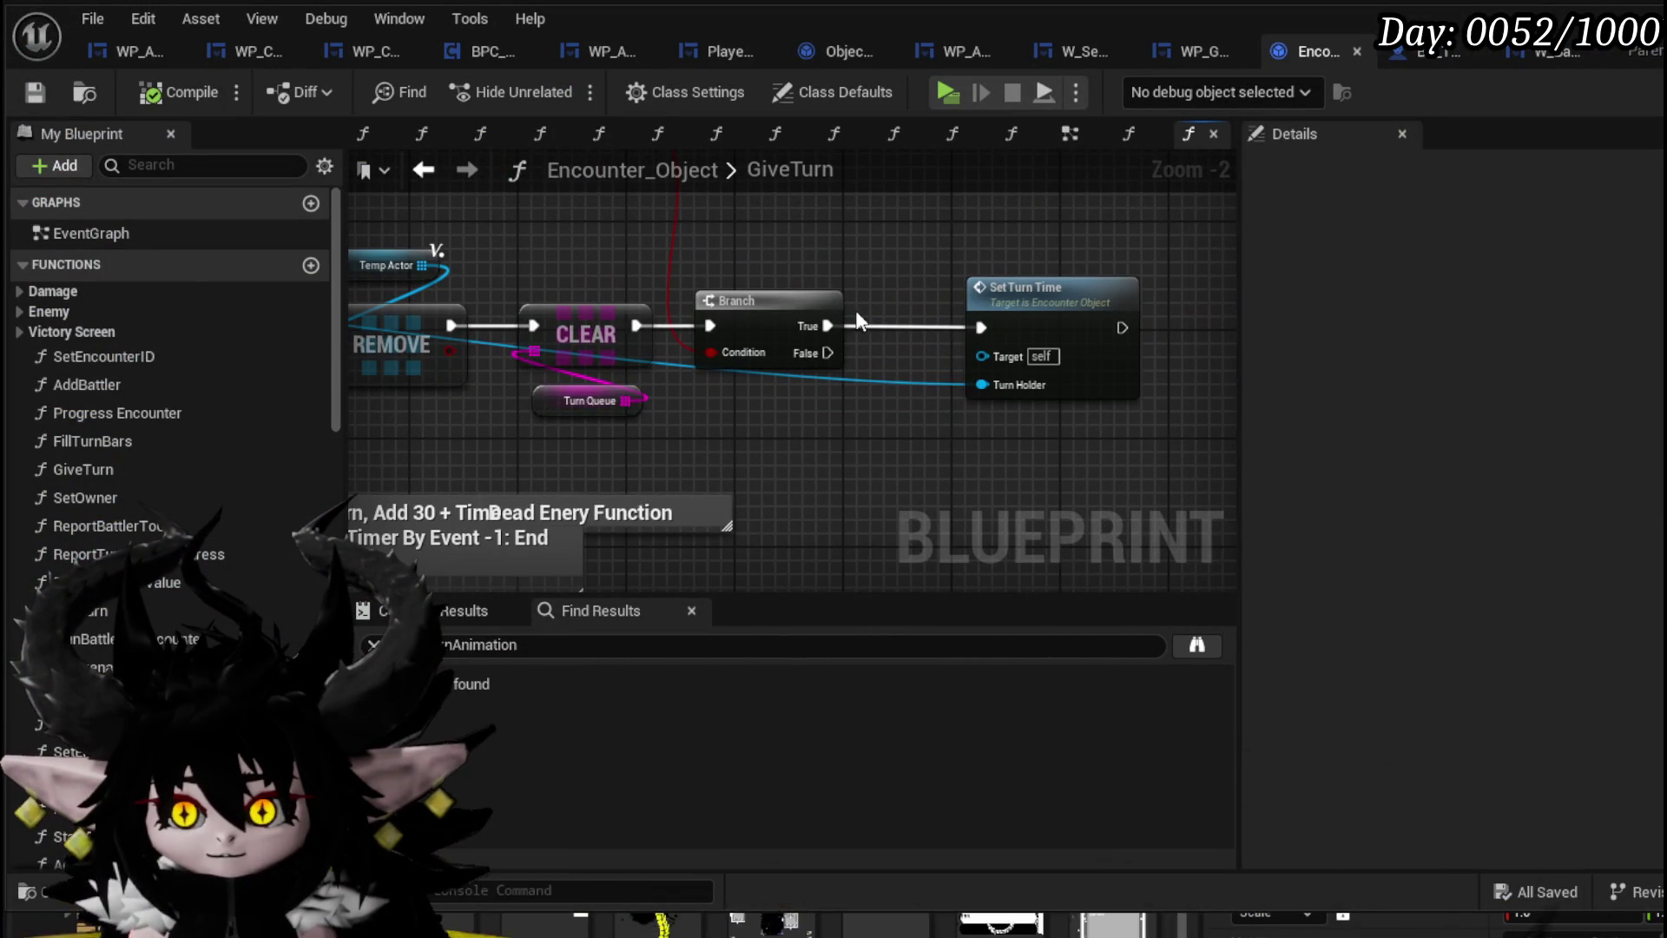
alt+click(813, 325)
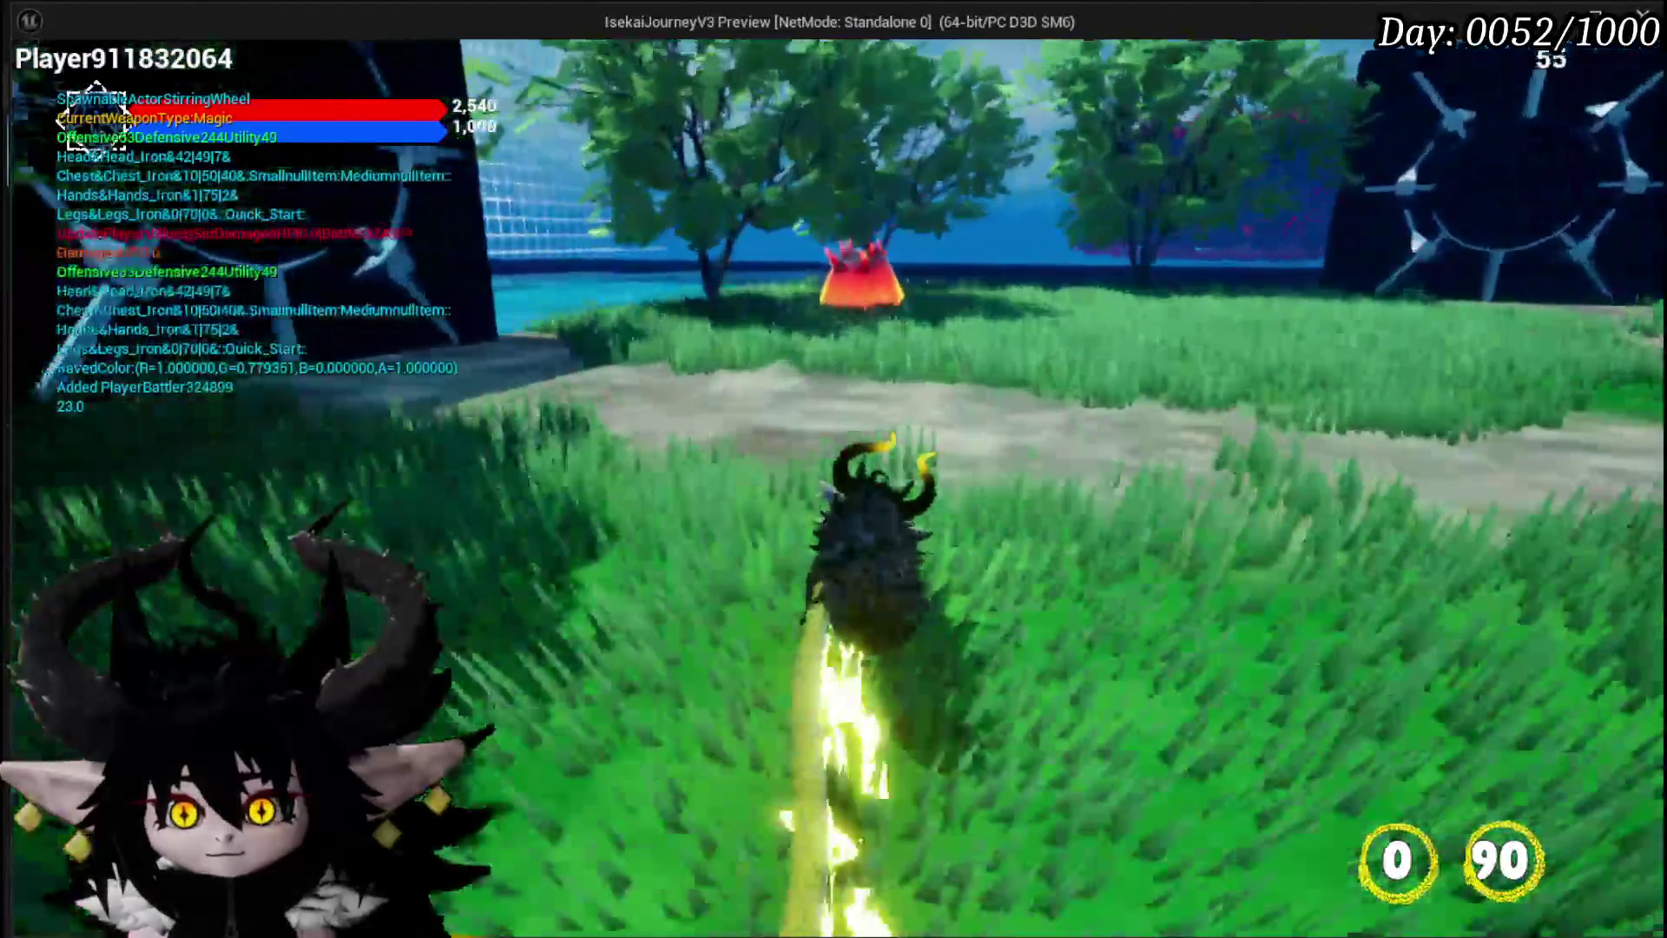
Save the map and play-test battles against the red spiky enemy and fire slimes
key(w)
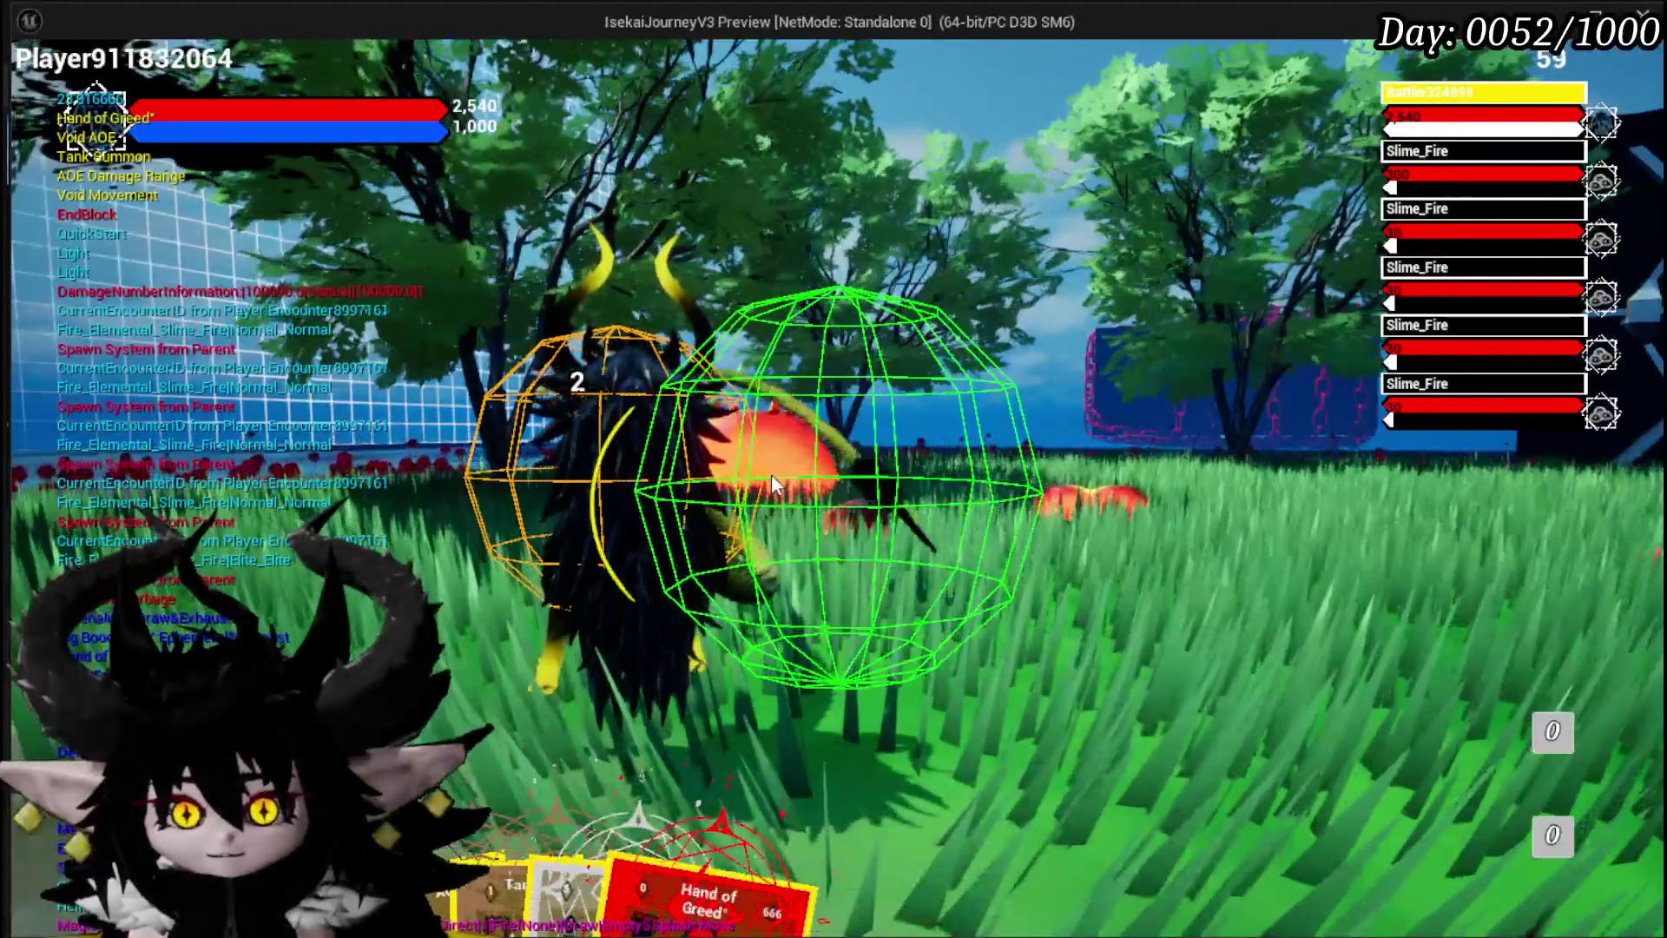
key(Escape)
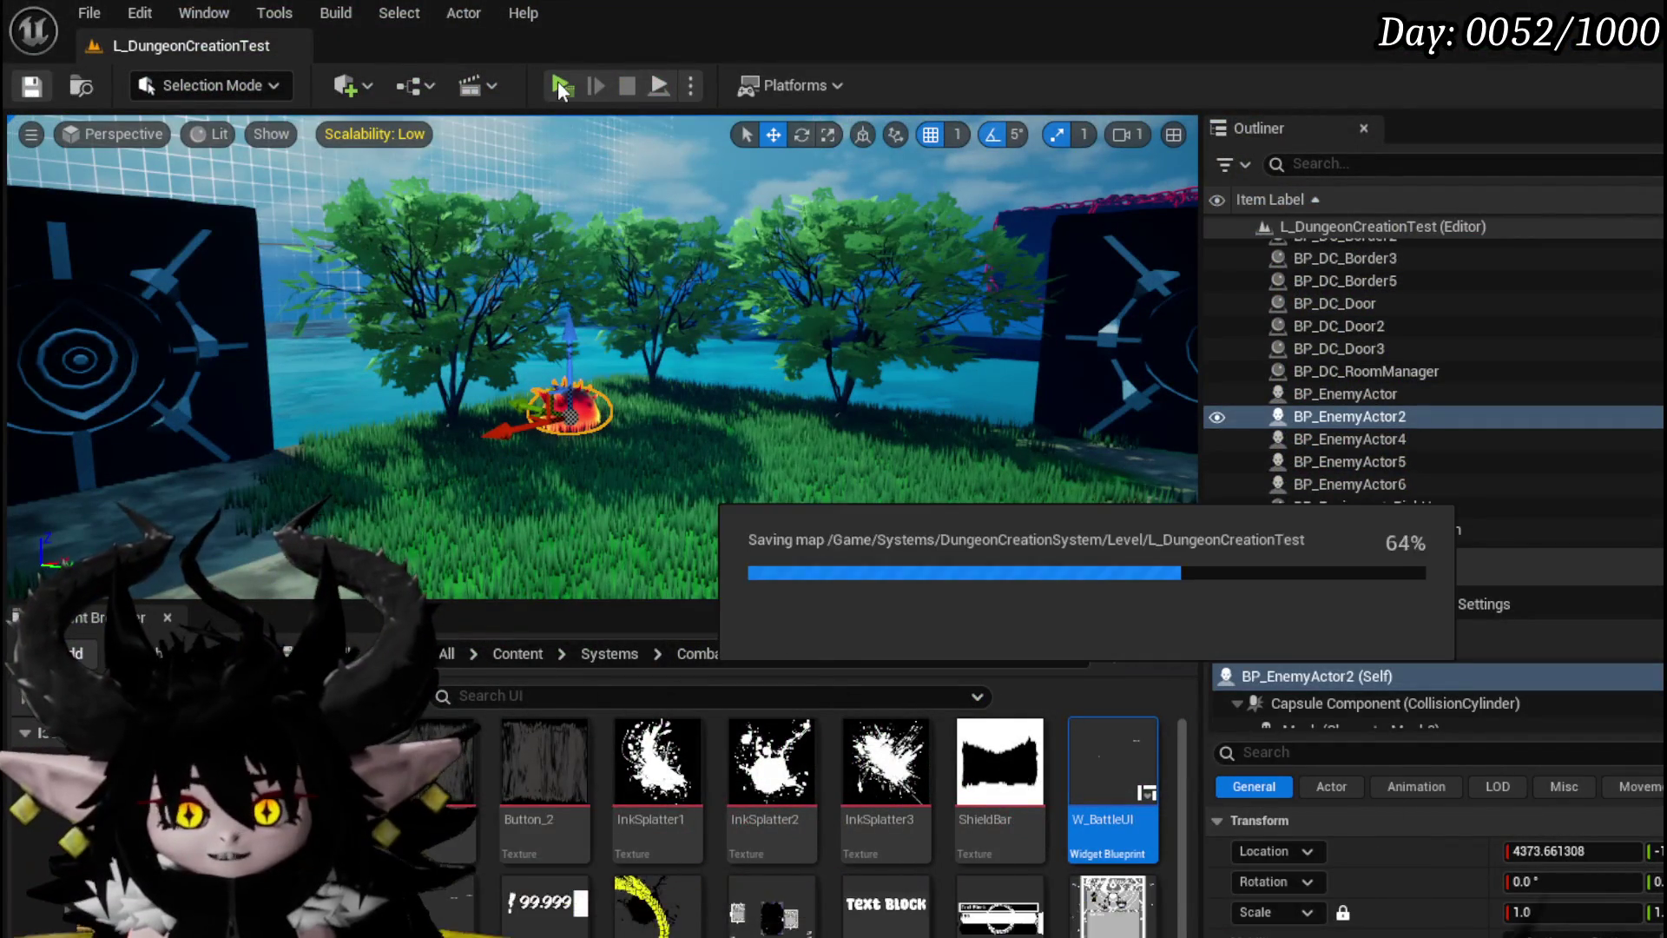
click(560, 85)
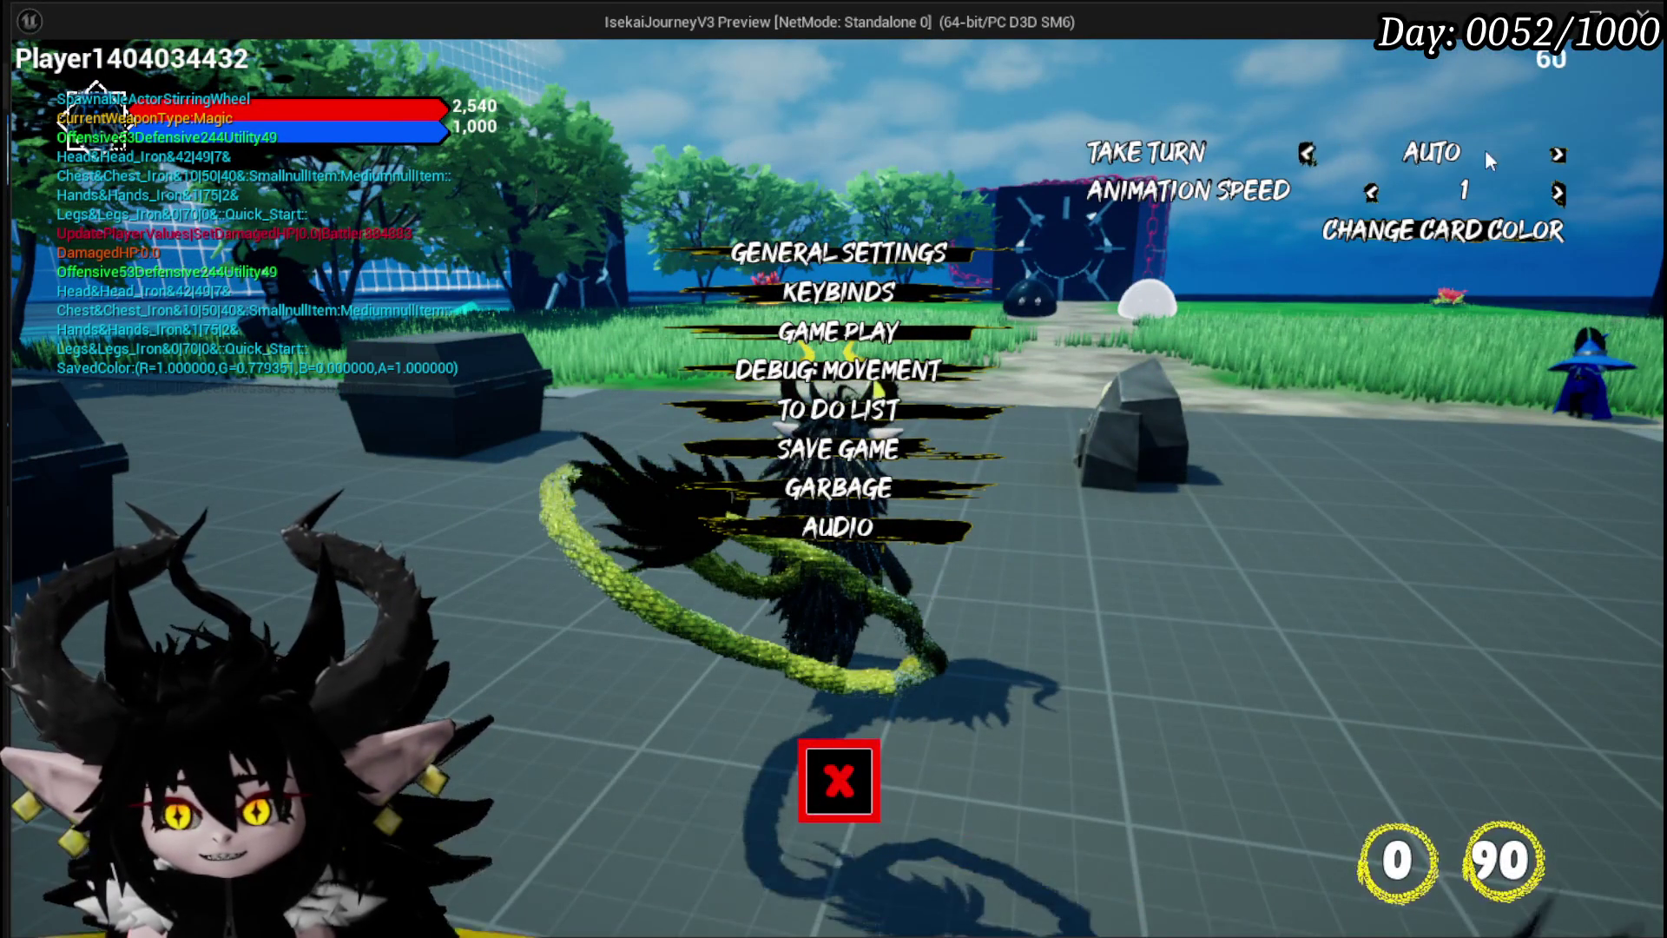
click(800, 764)
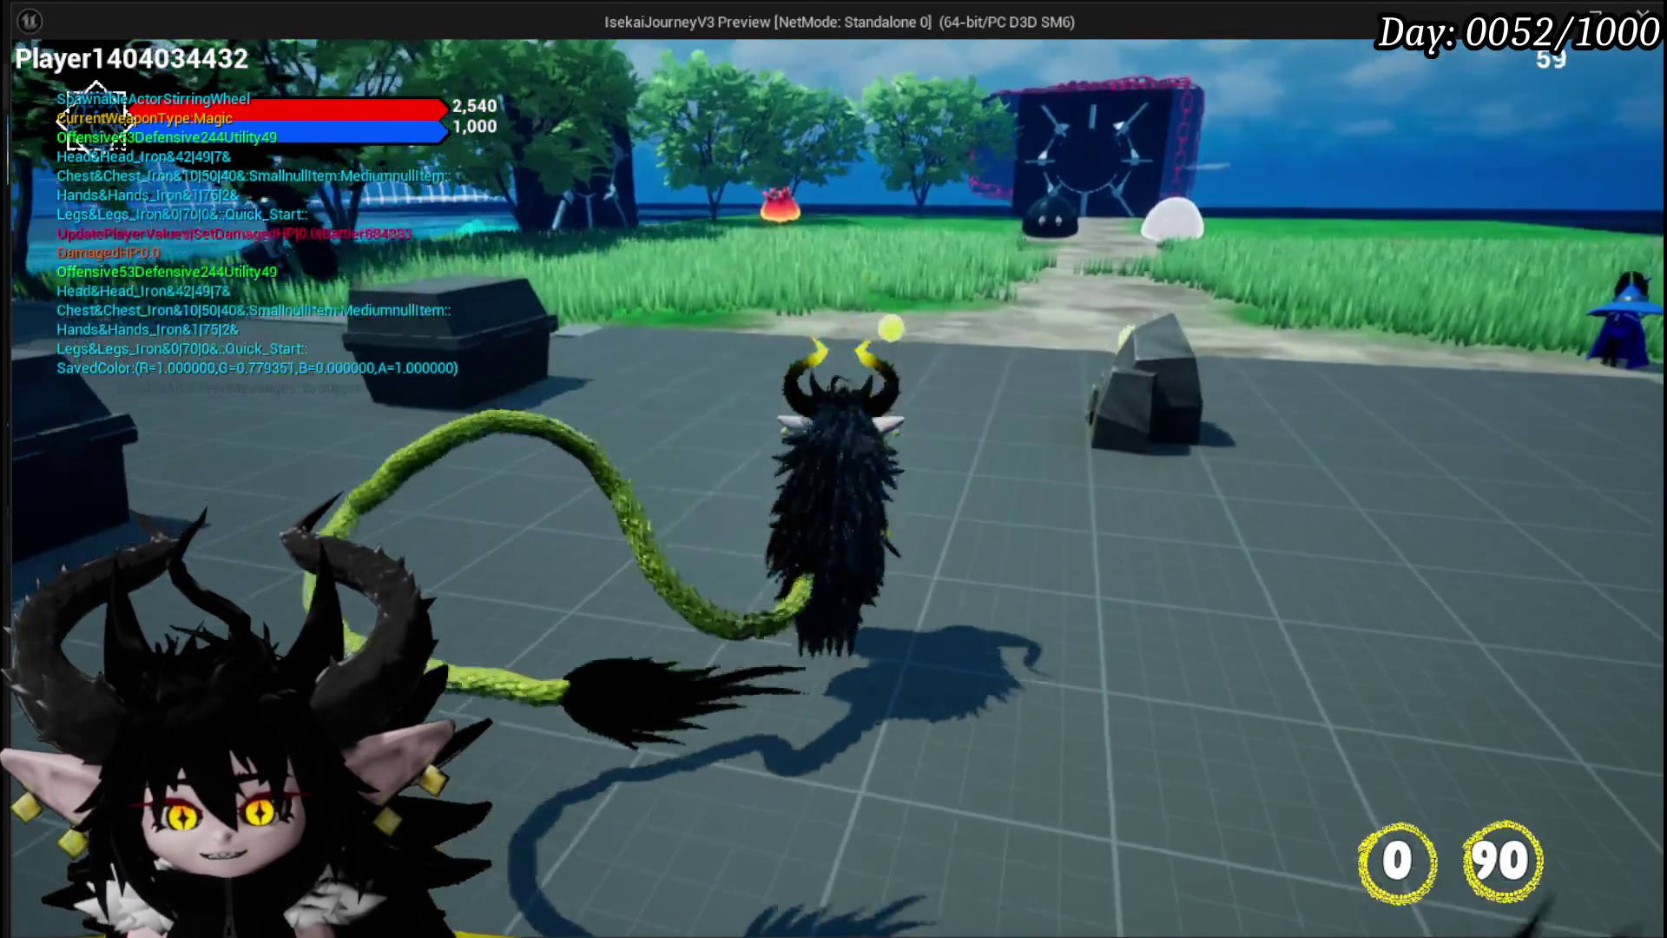
key(w)
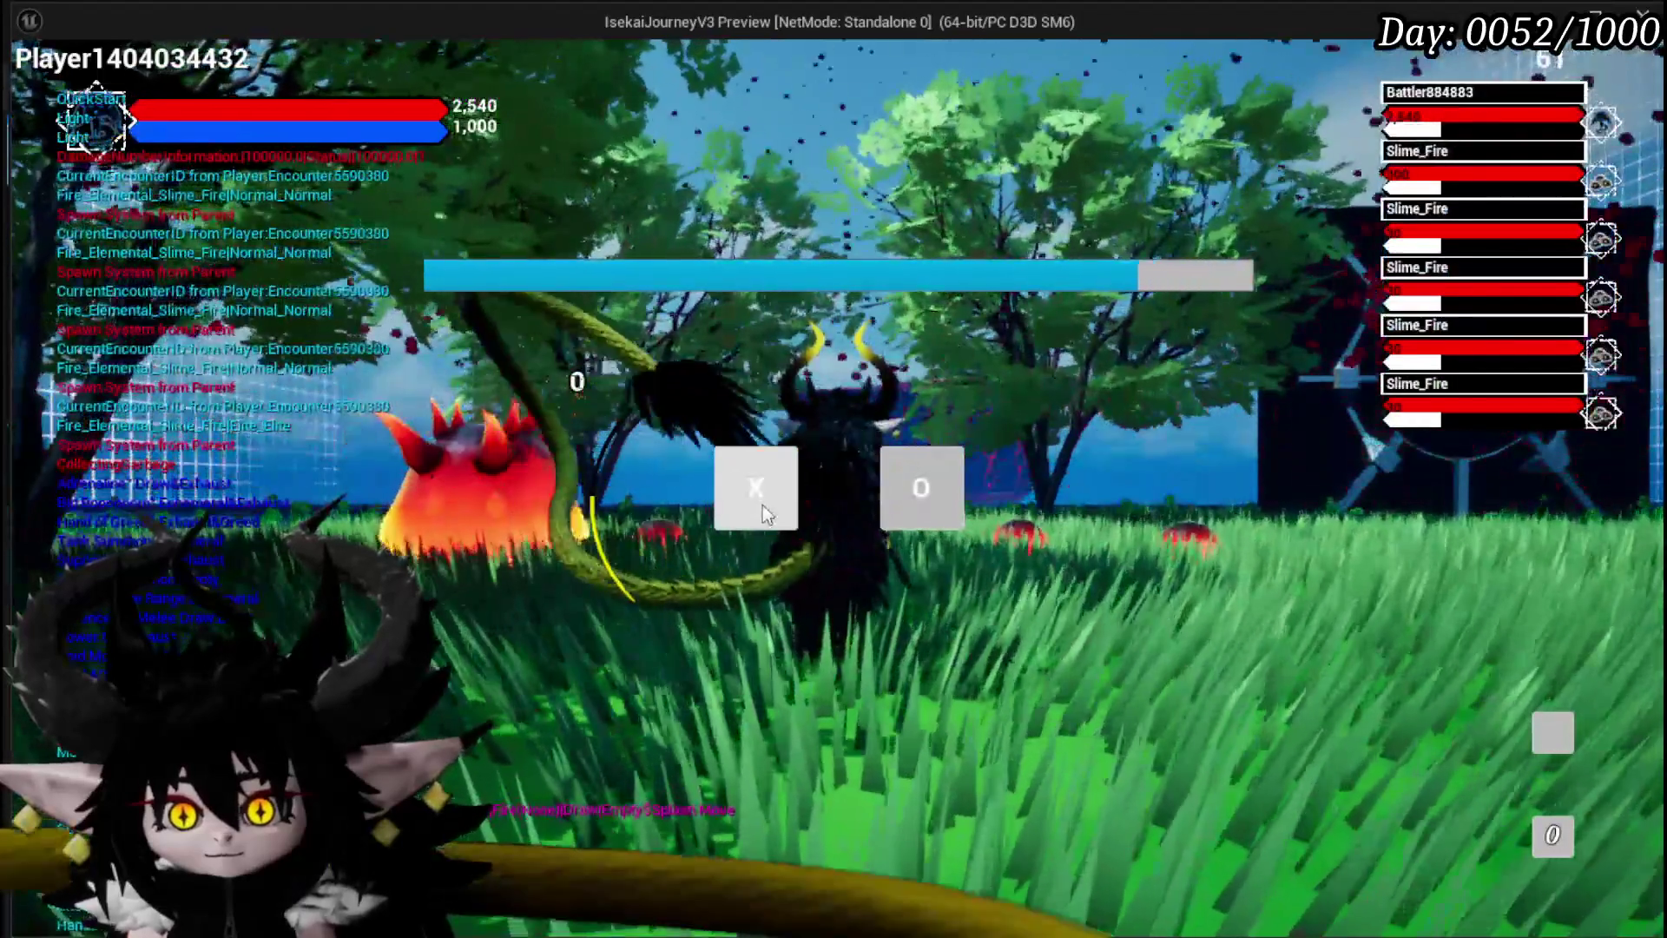
click(764, 505)
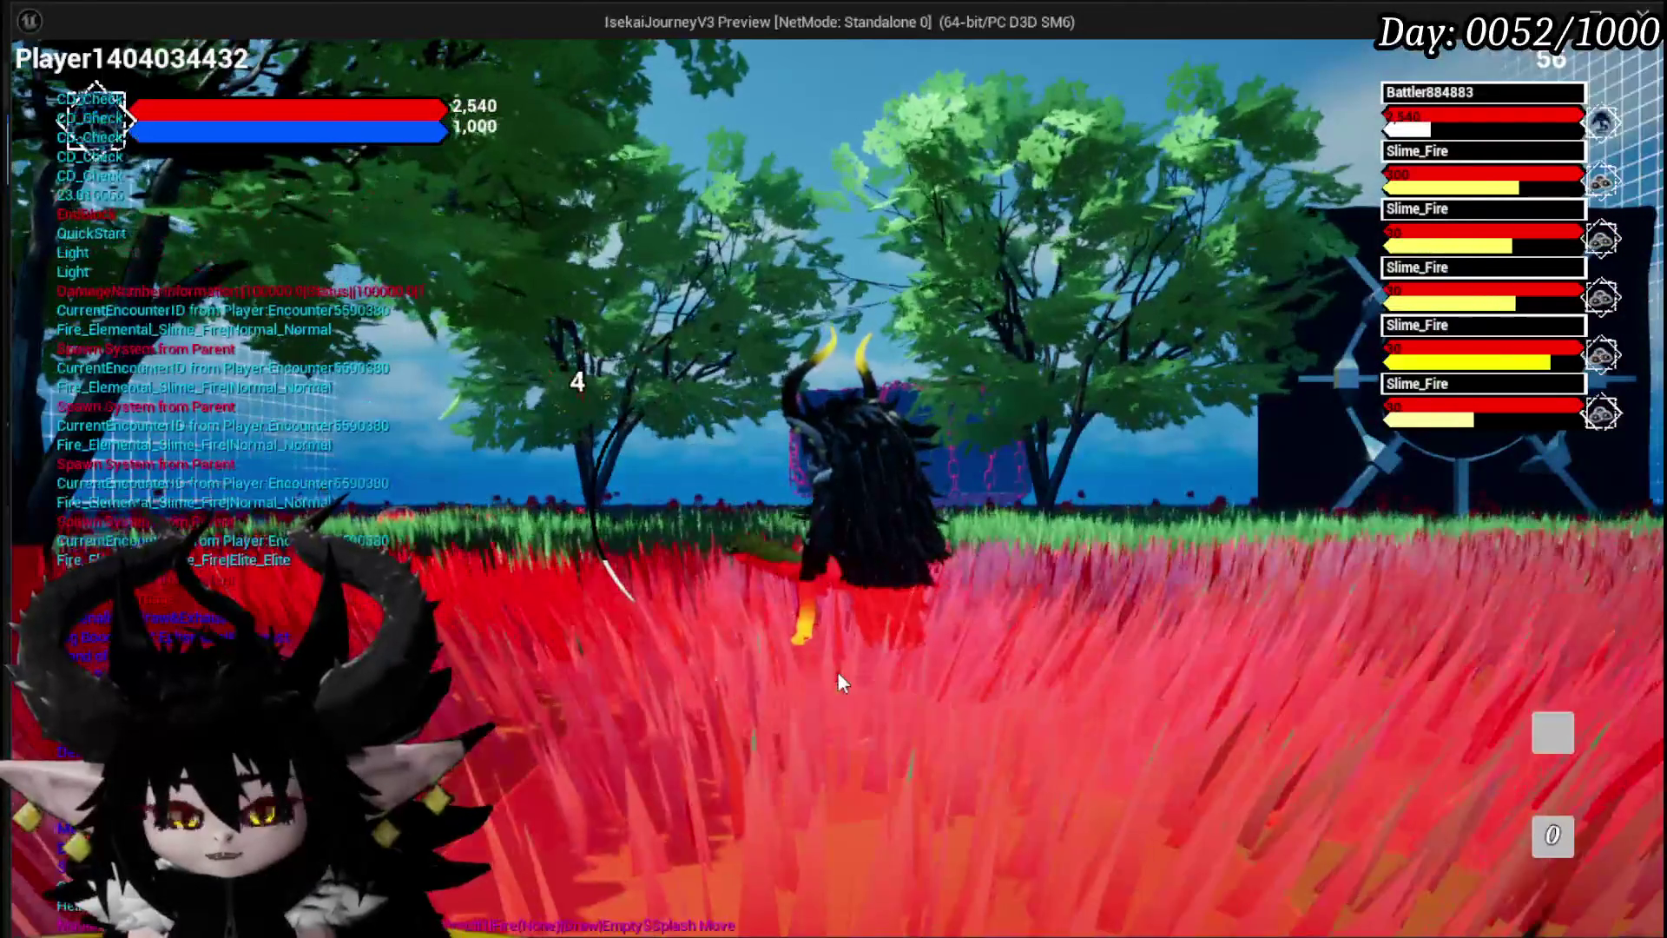
key(Escape)
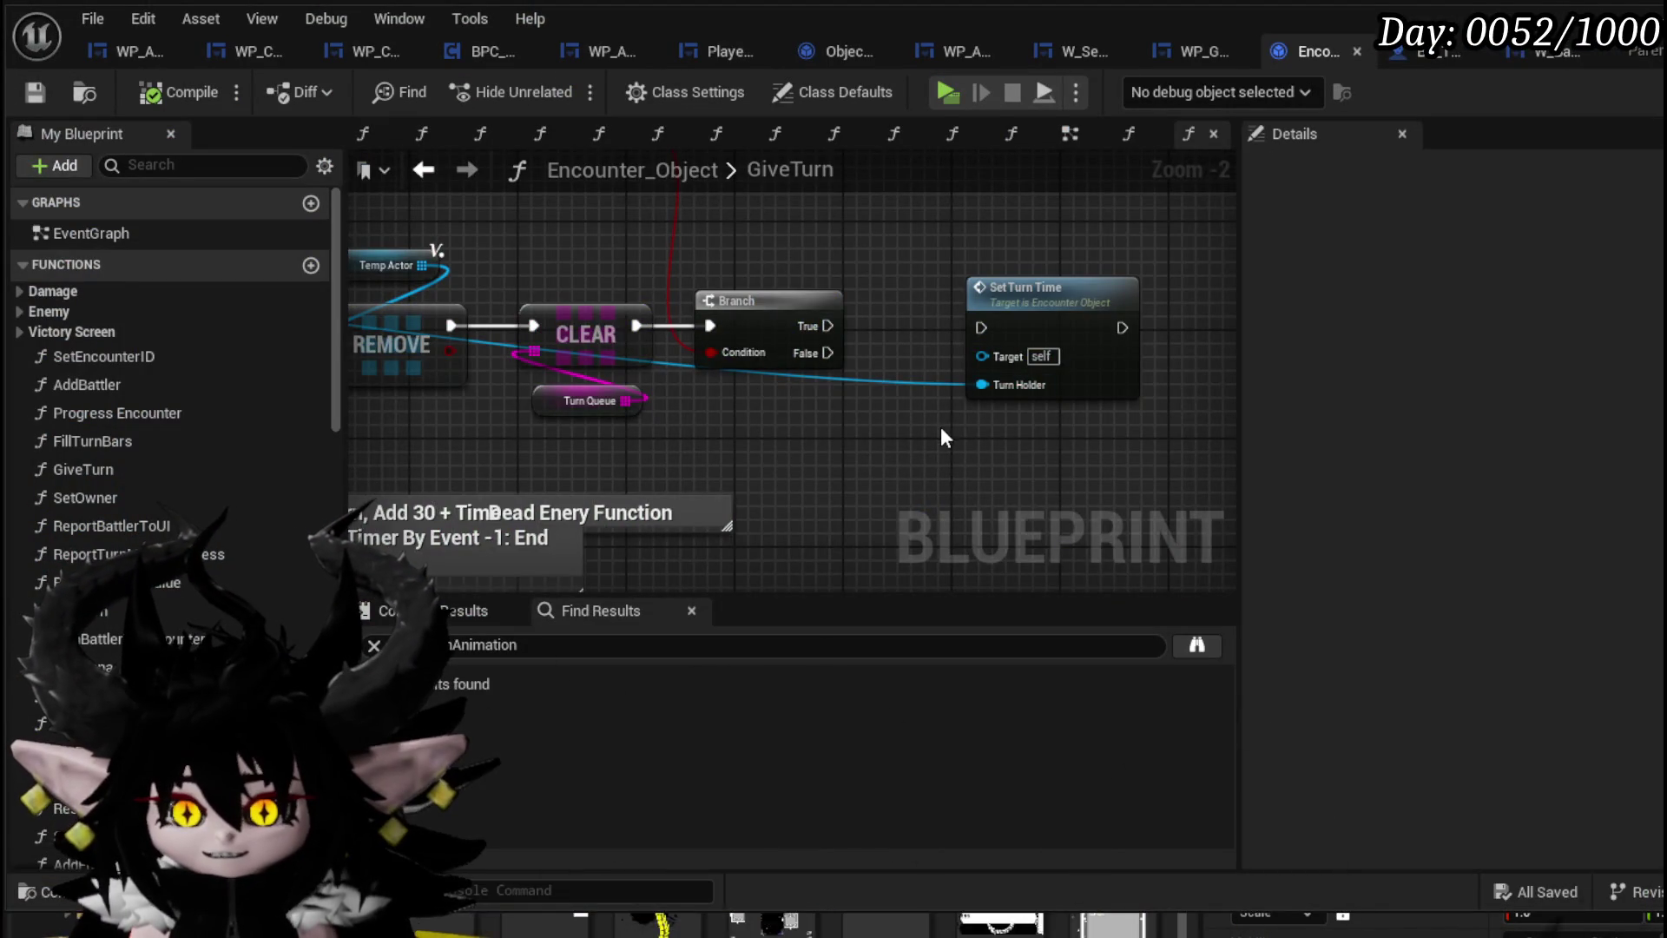
Connect an execution wire from the Server End Turn Check area into Set Turn Time
click(1065, 340)
scroll(1072, 346, down, 5)
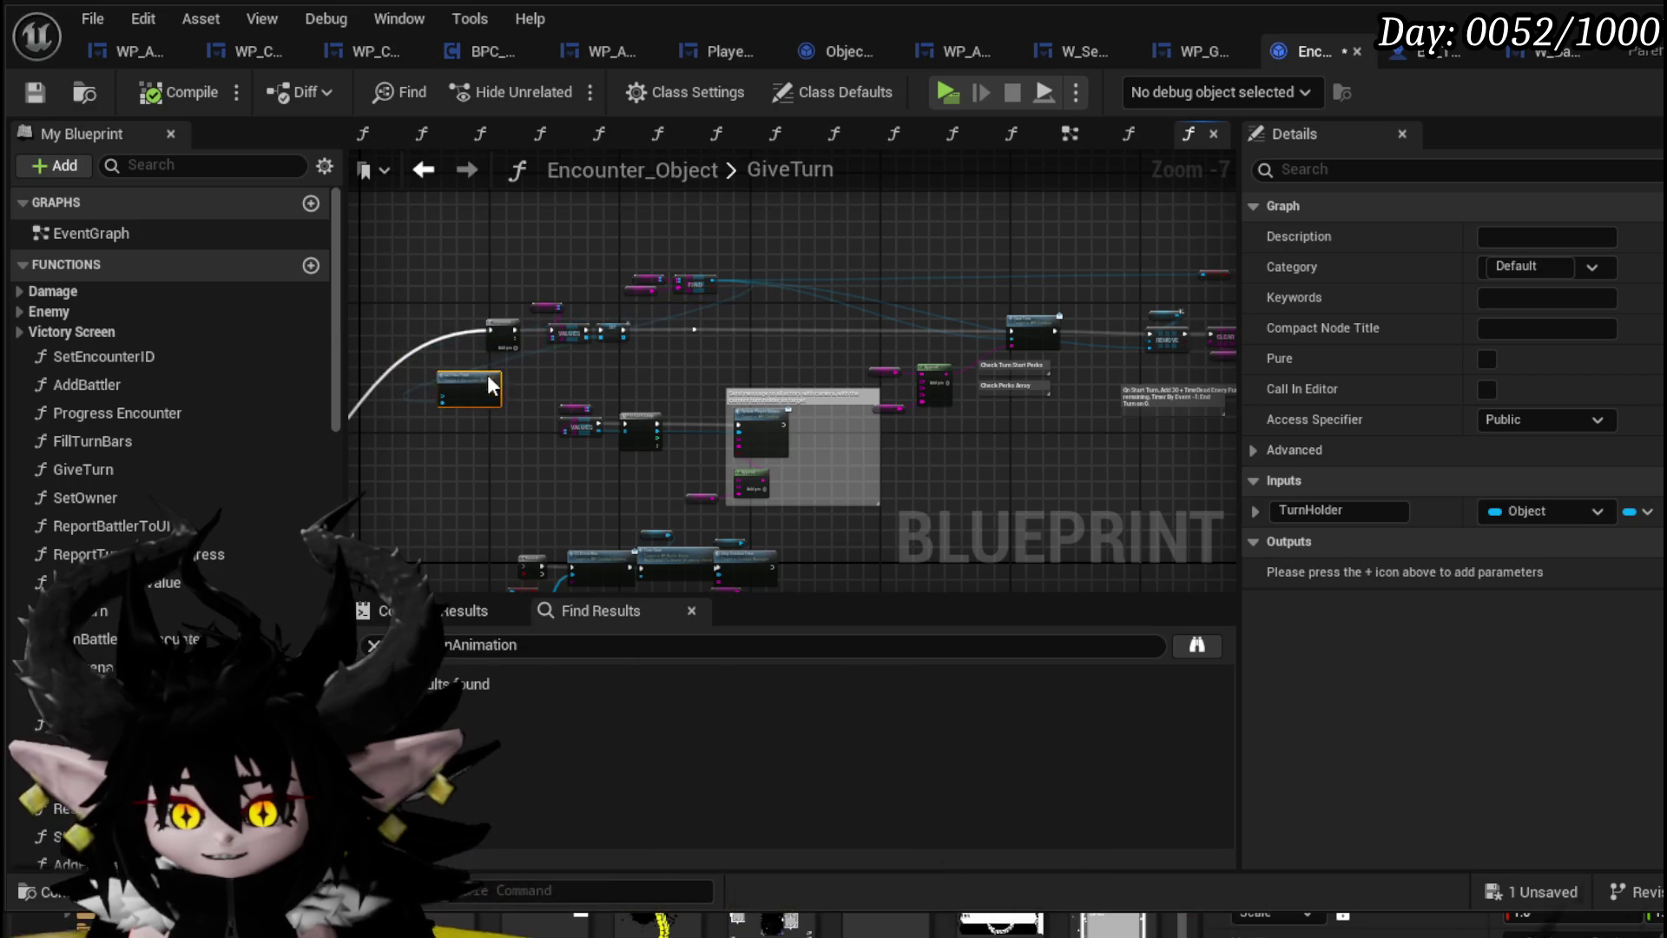
scroll(854, 350, up, 4)
drag(814, 436, 1115, 228)
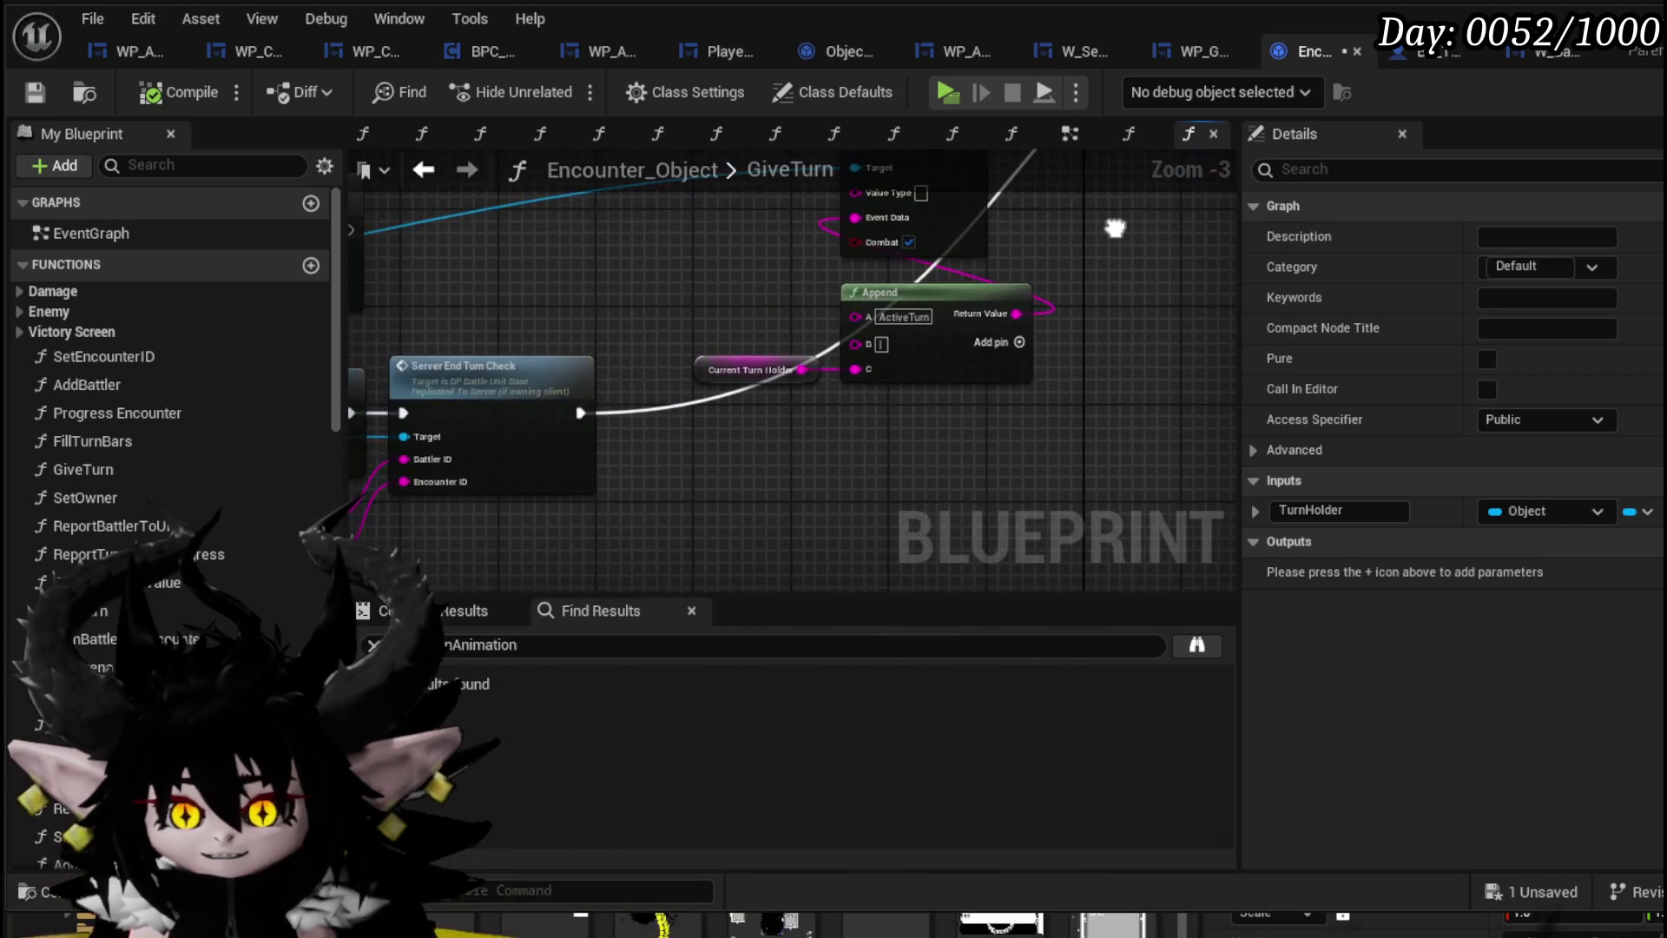
mouse_move(579, 413)
mouse_down()
mouse_move(1076, 330)
mouse_move(868, 258)
mouse_up()
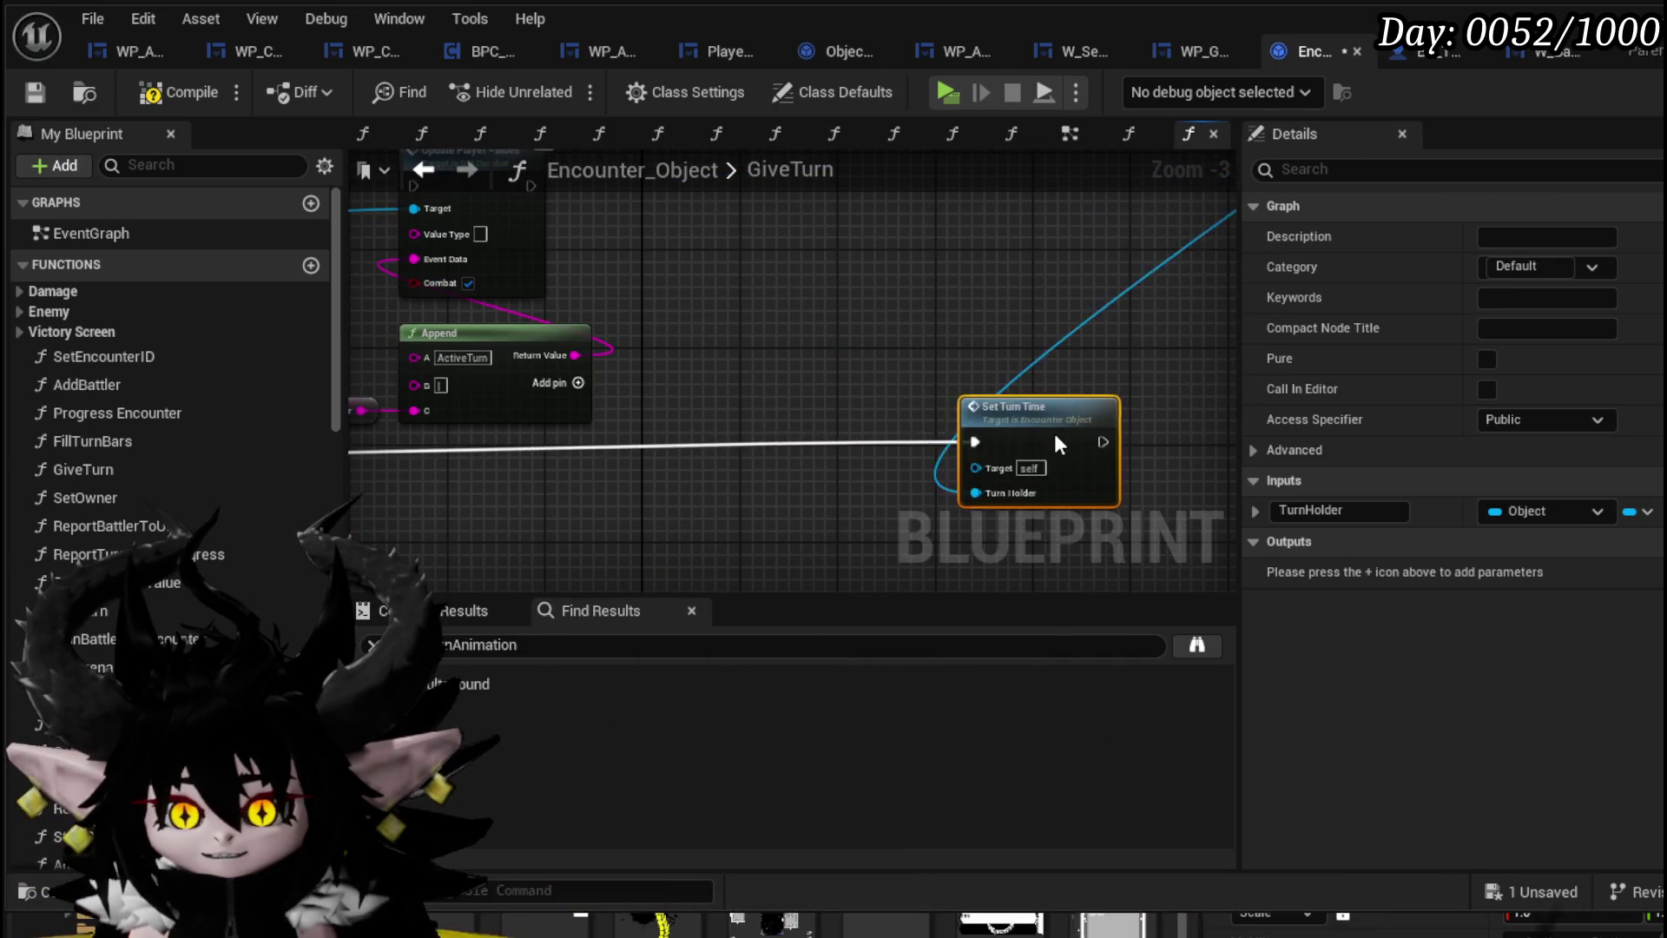
scroll(1053, 434, down, 2)
drag(1040, 387, 614, 465)
drag(836, 276, 937, 278)
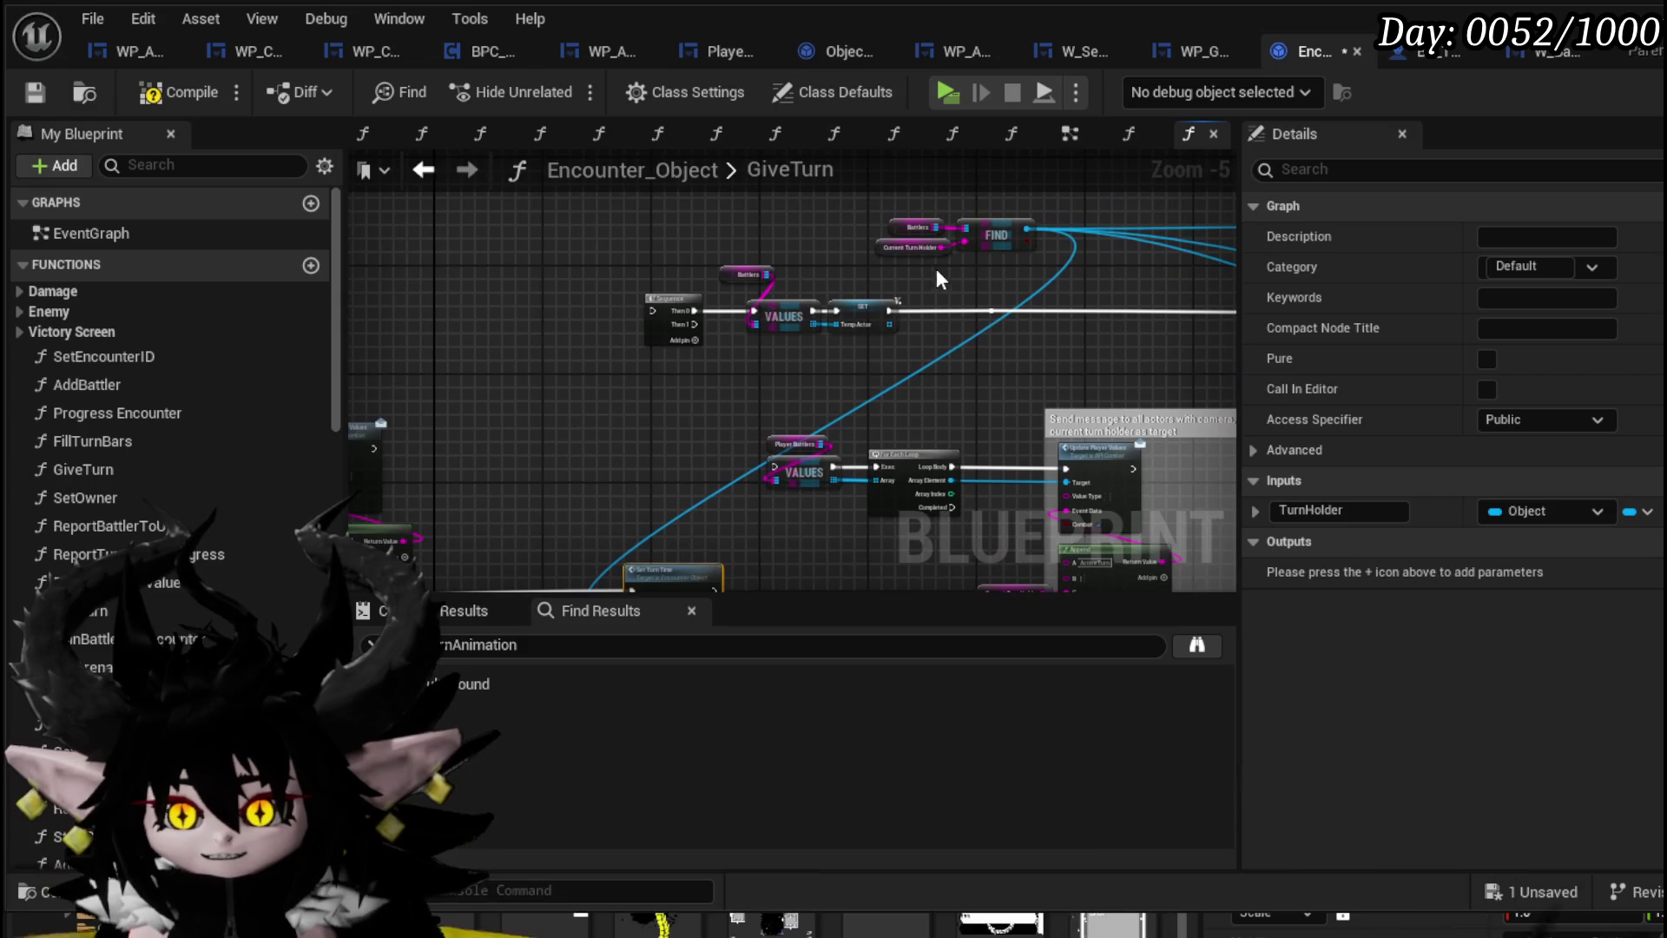
mouse_move(638, 532)
mouse_down()
mouse_move(751, 396)
mouse_move(782, 387)
mouse_up()
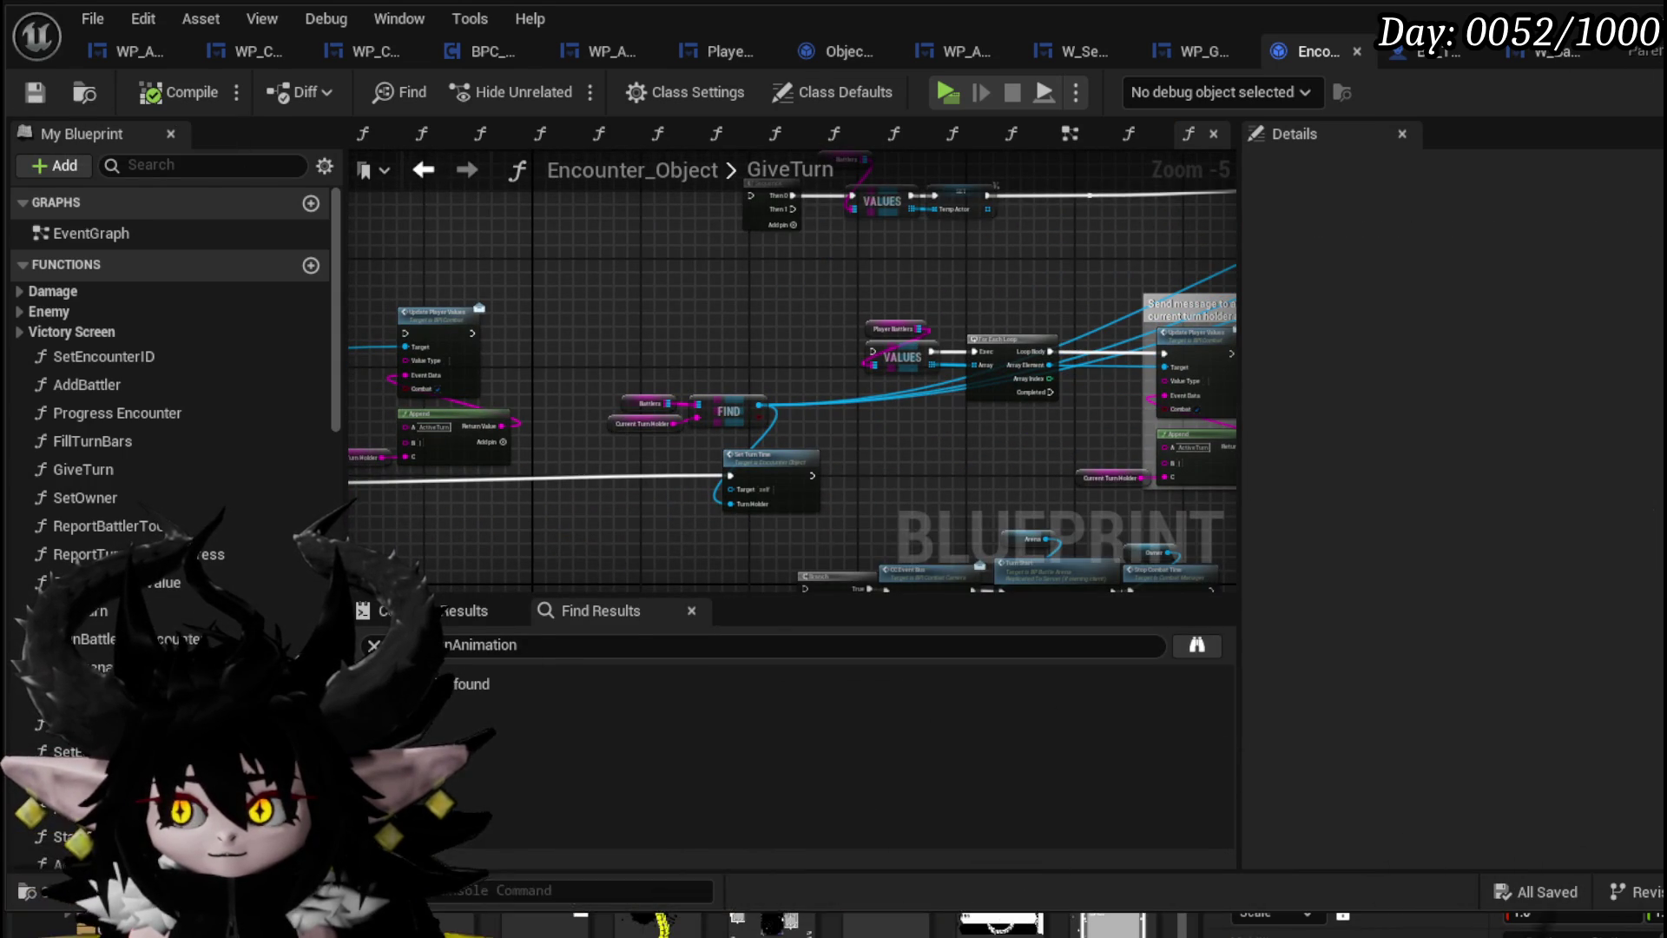
key(alt+Tab)
Run two play sessions, battling the fire mushroom and the spiky red flower enemy
key(alt+p)
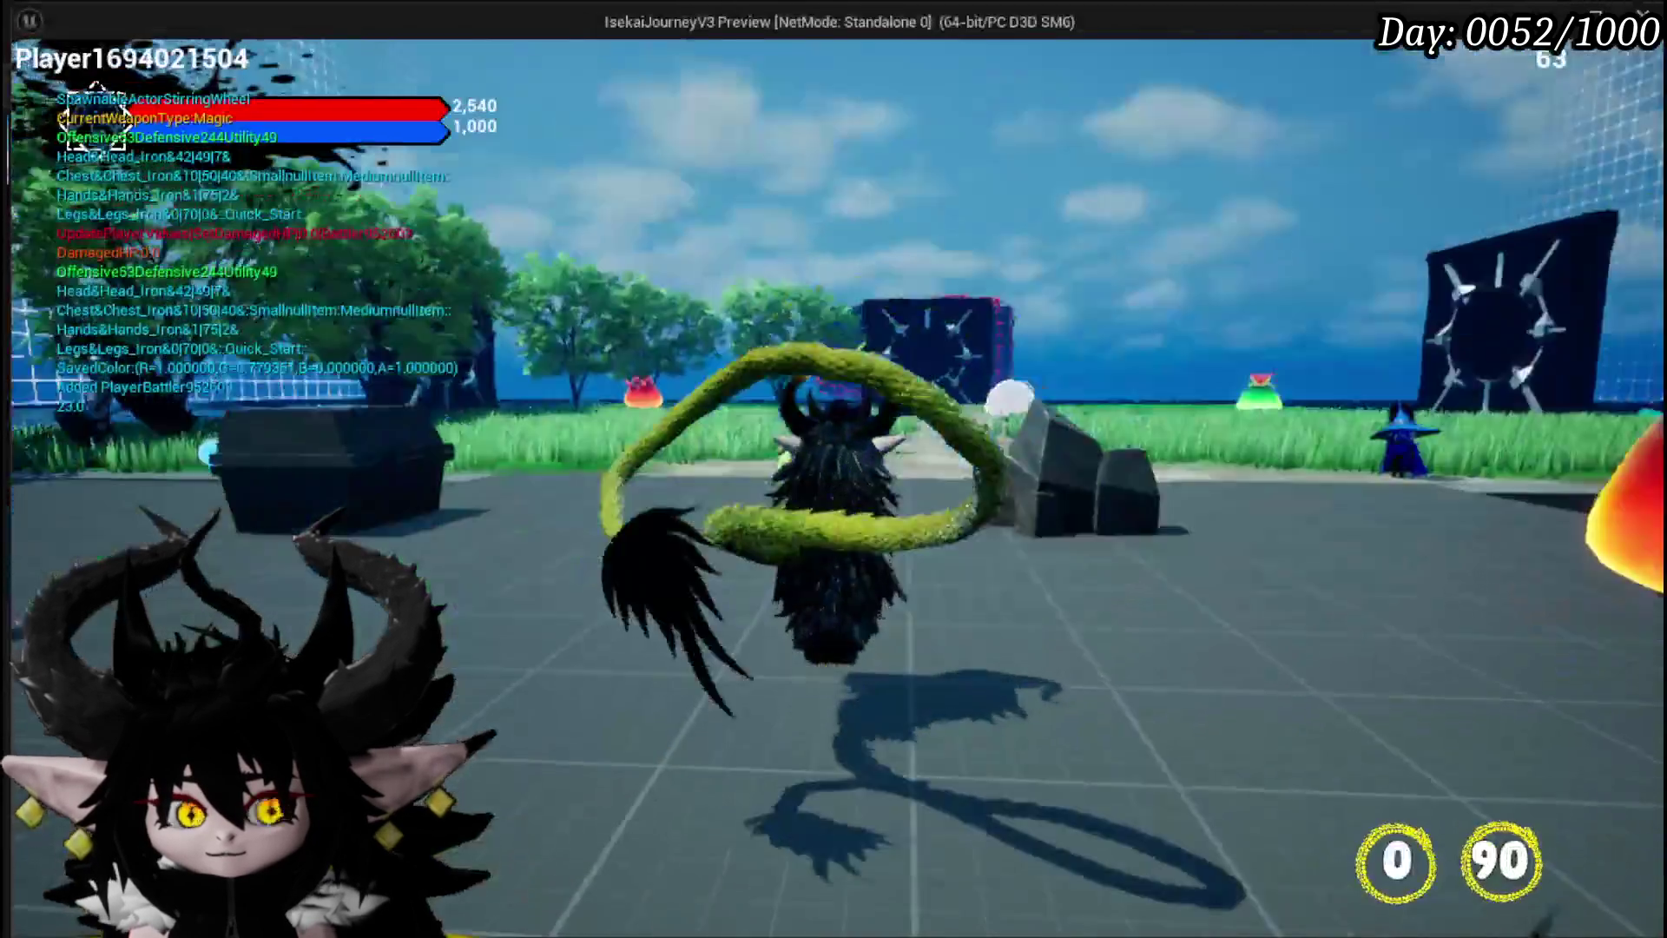
key(w)
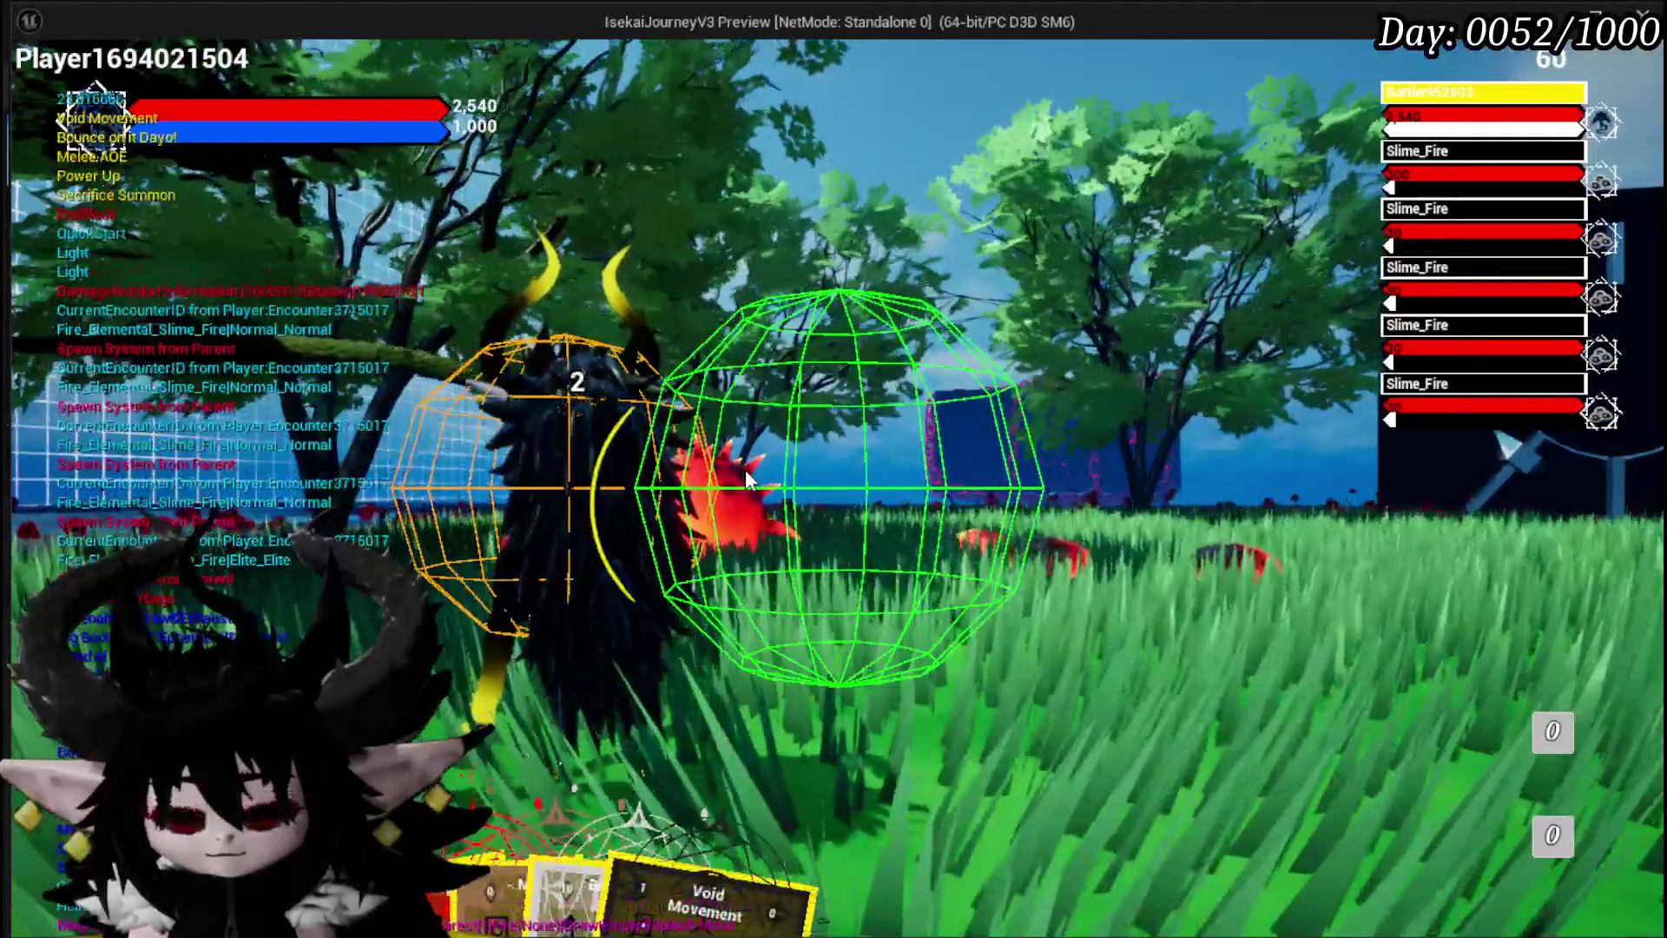
key(Escape)
key(alt+p)
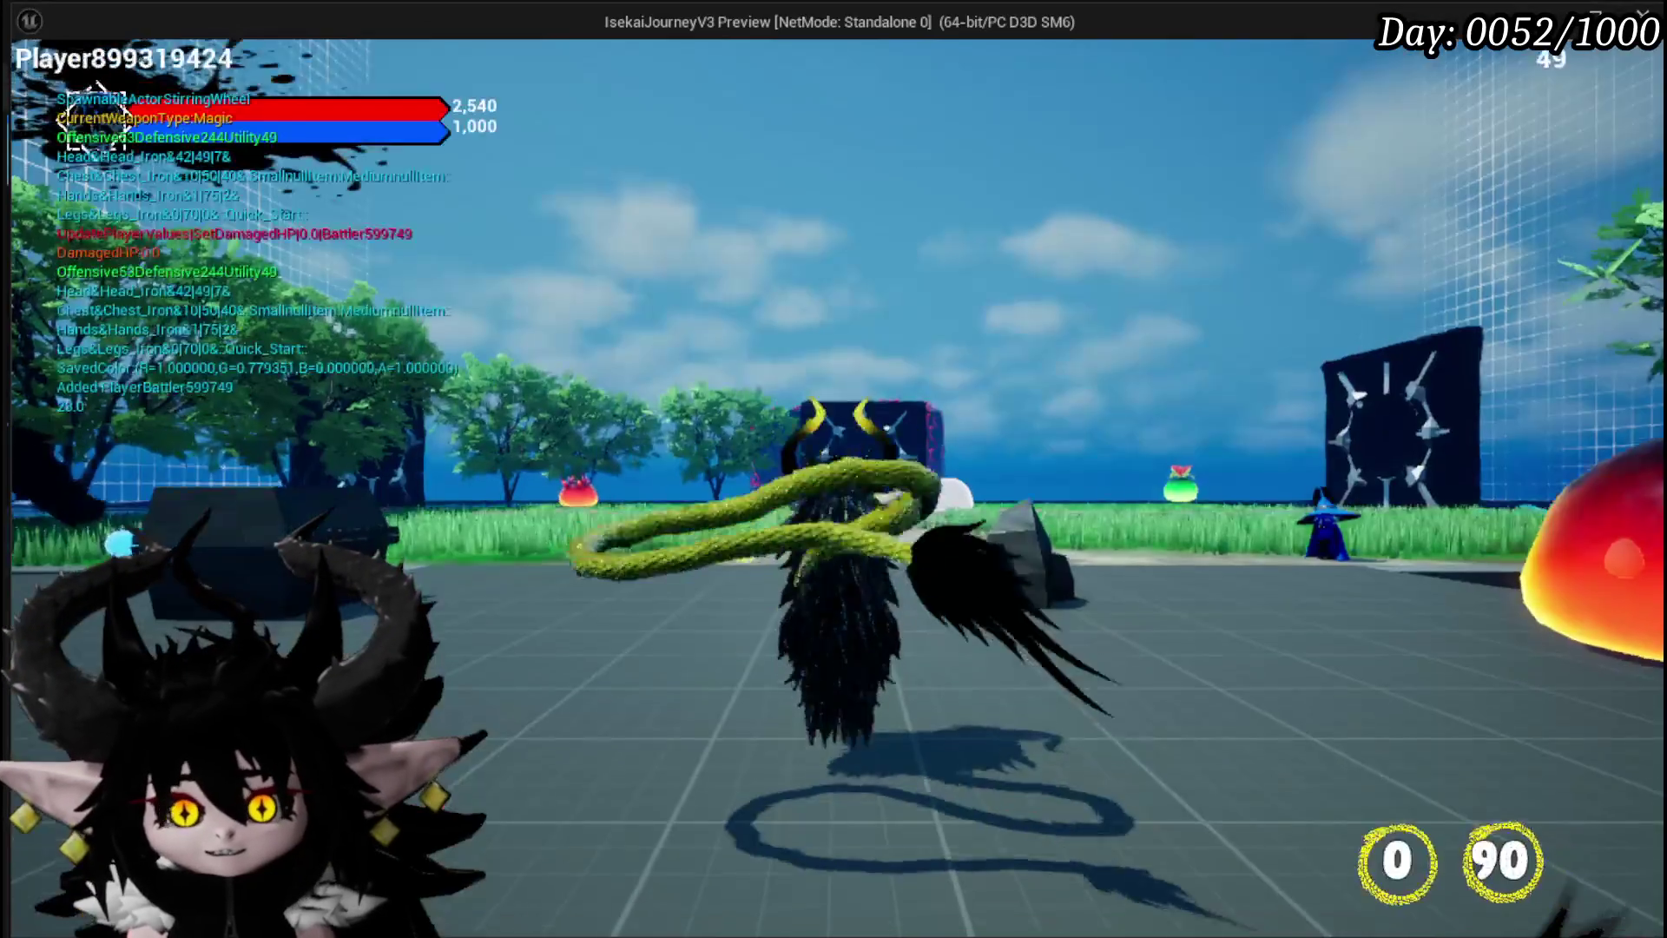
key(m)
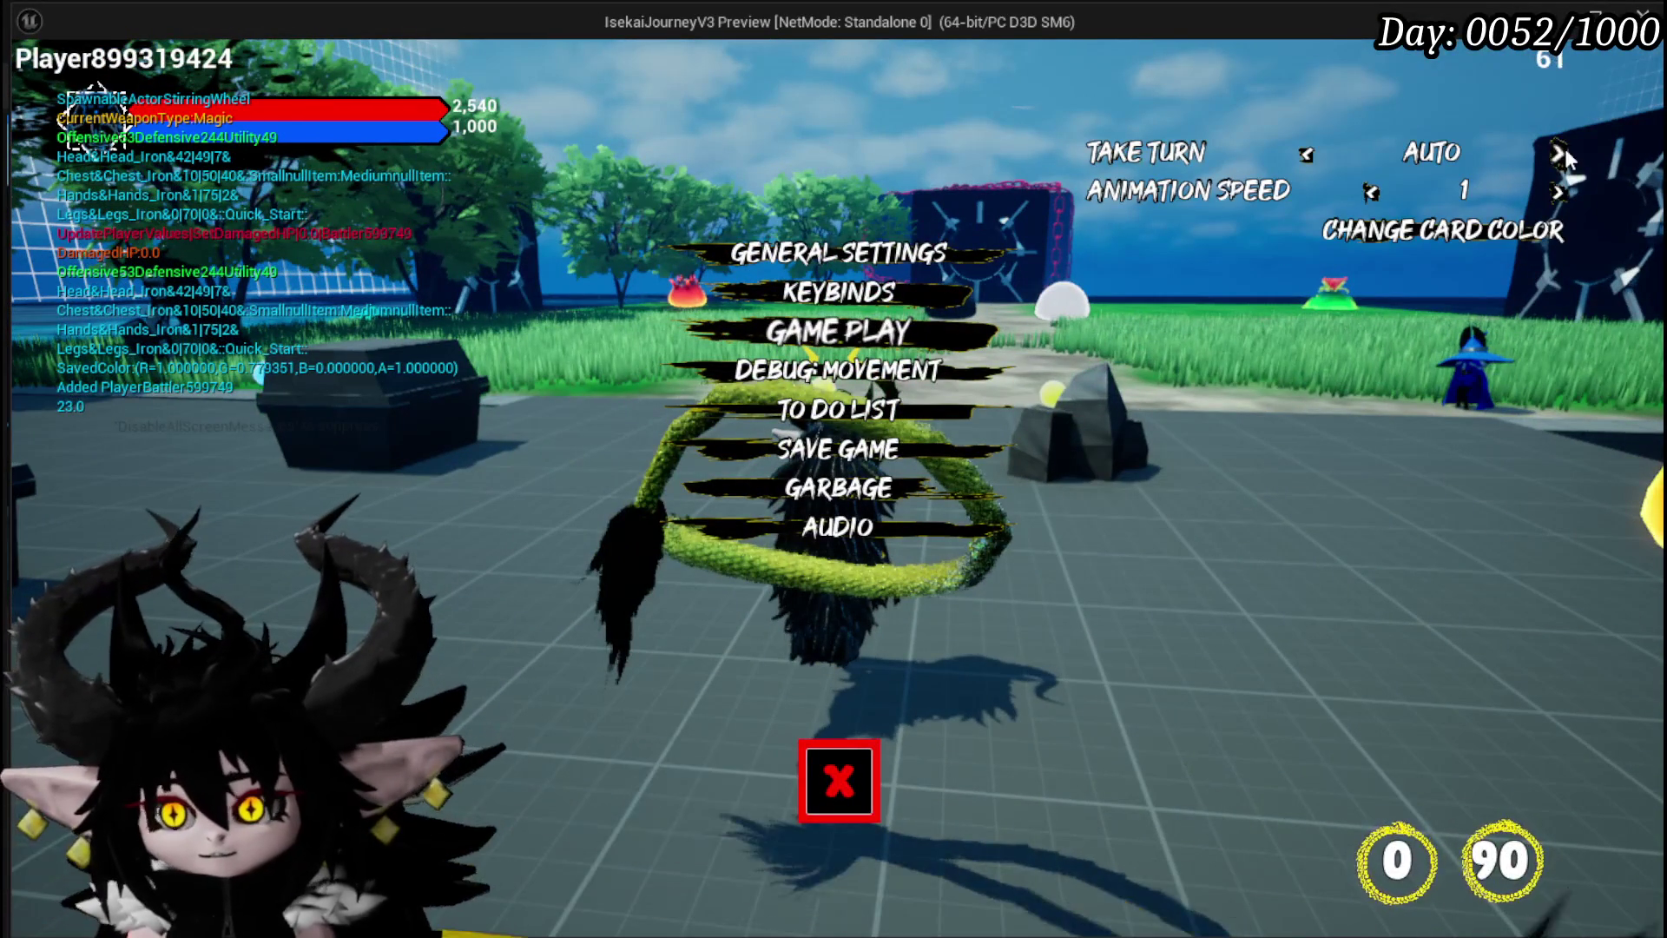
click(803, 786)
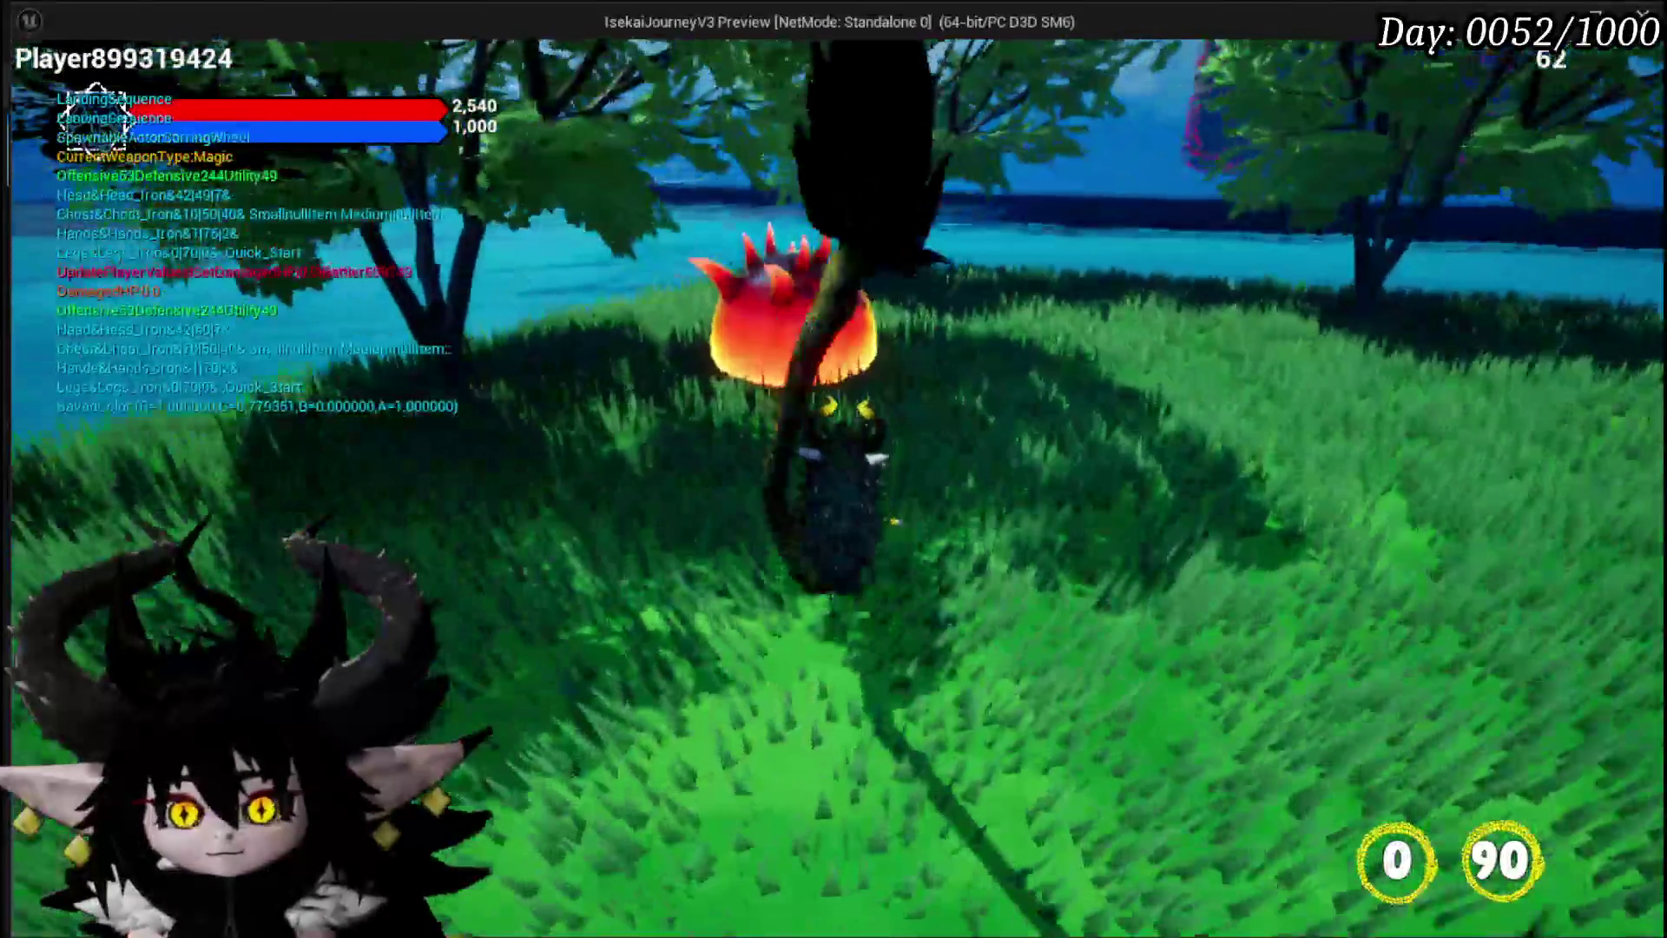
click(833, 469)
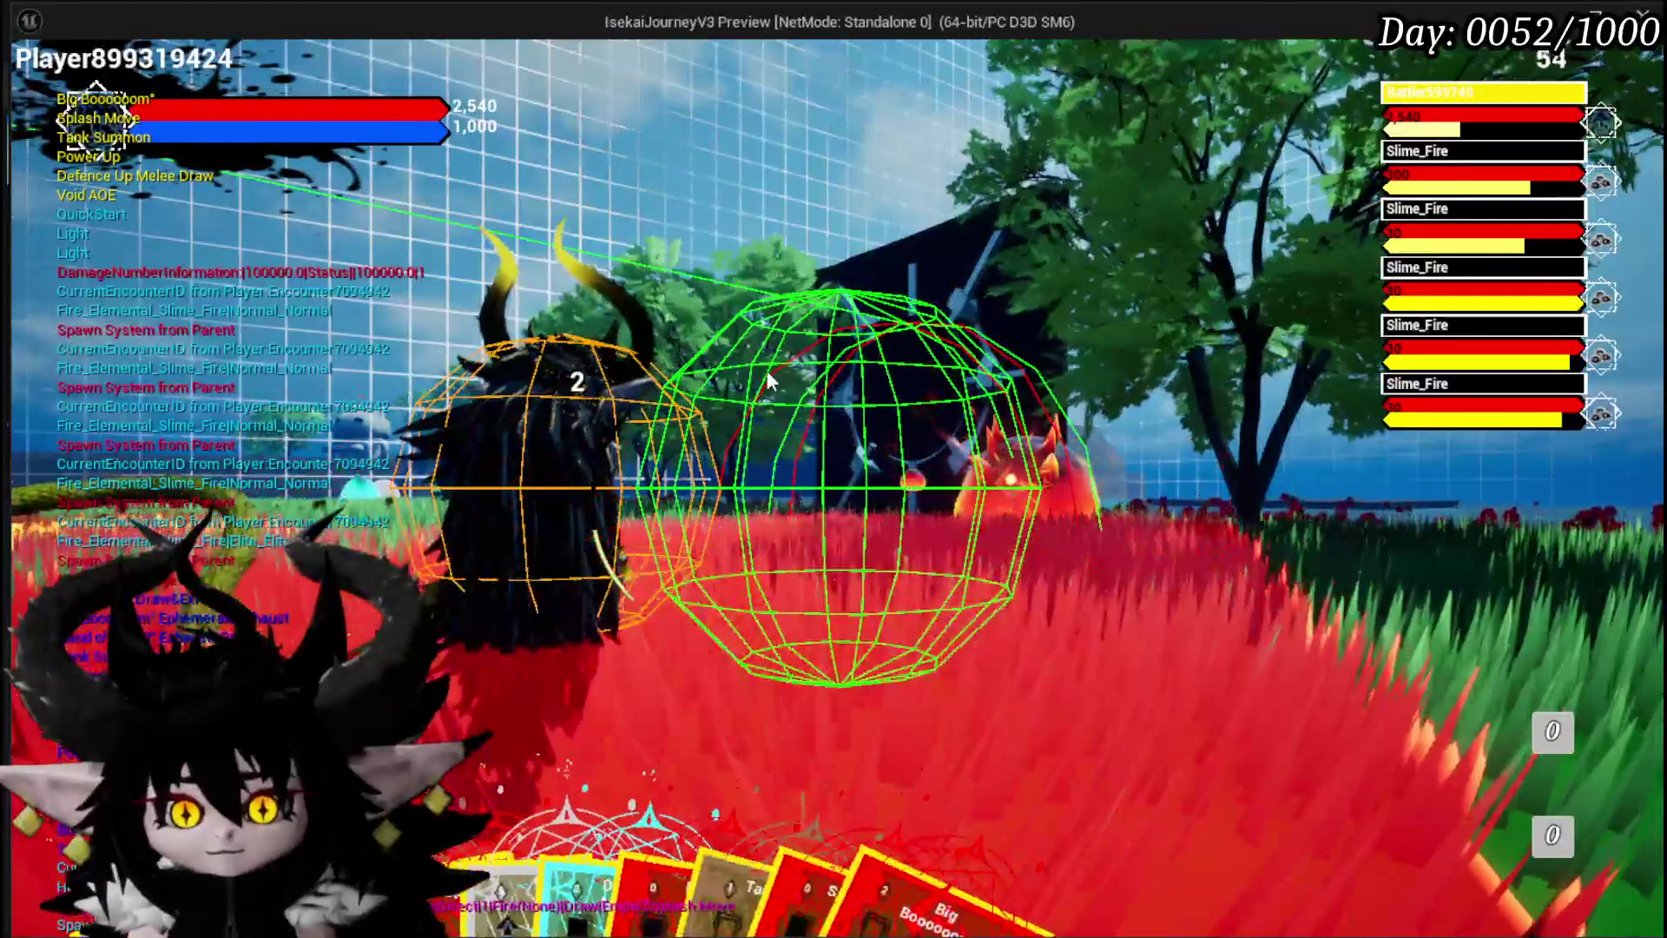
key(Escape)
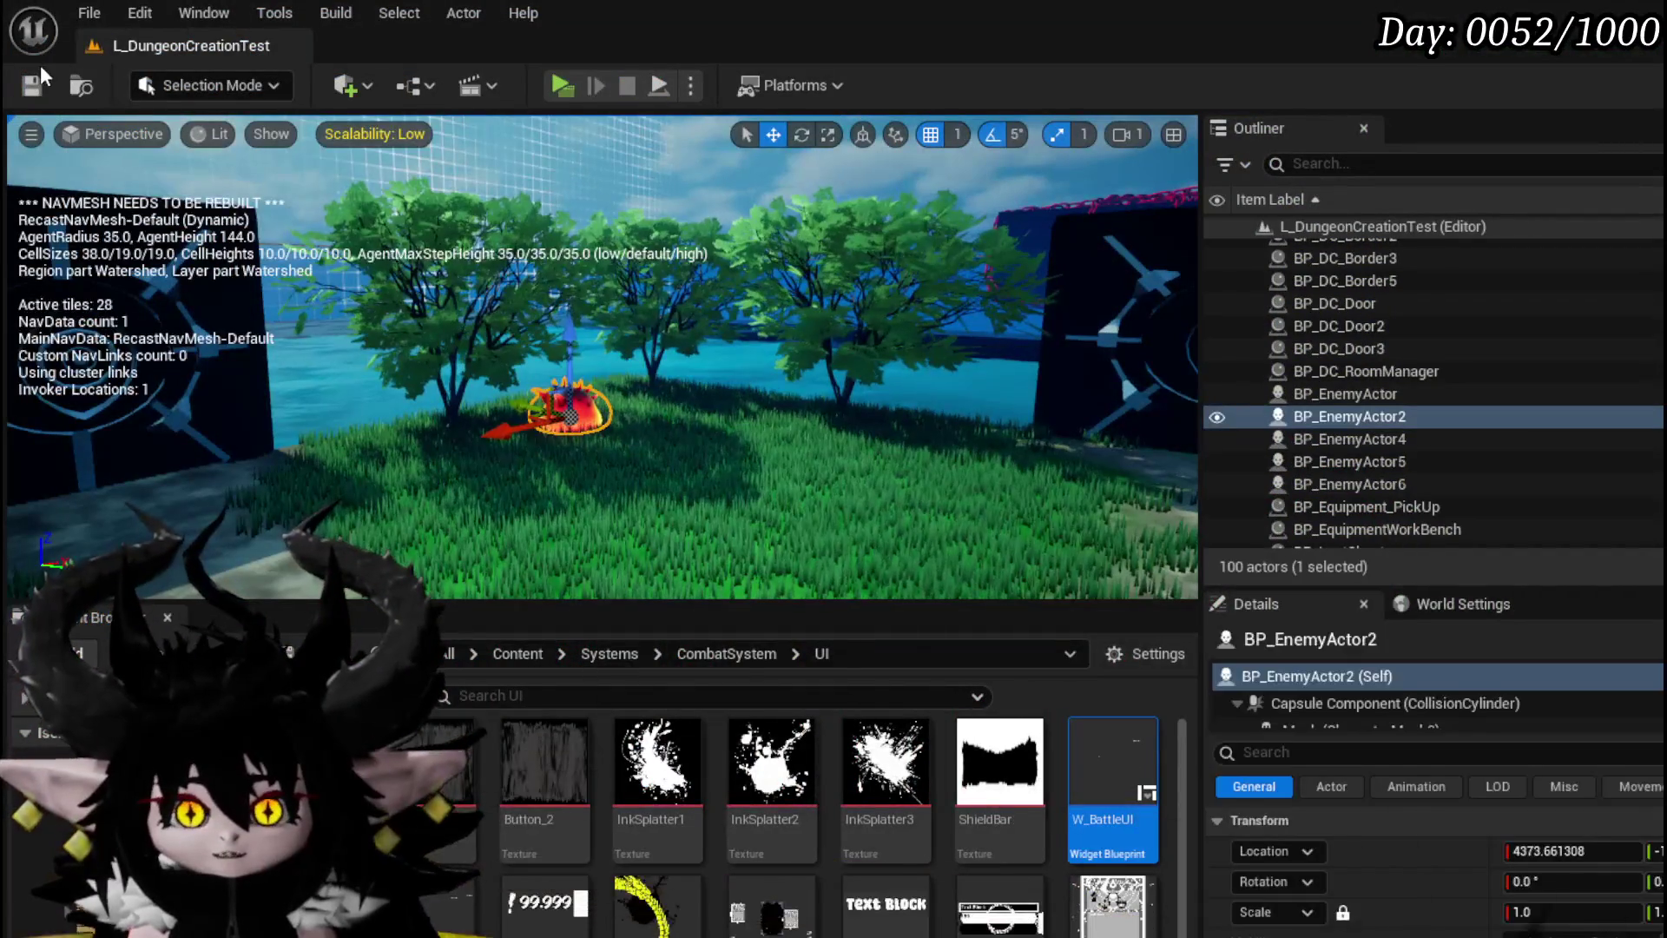
Save all assets and review the GiveTurn nodes around Set Turn Time
click(33, 84)
key(alt+Tab)
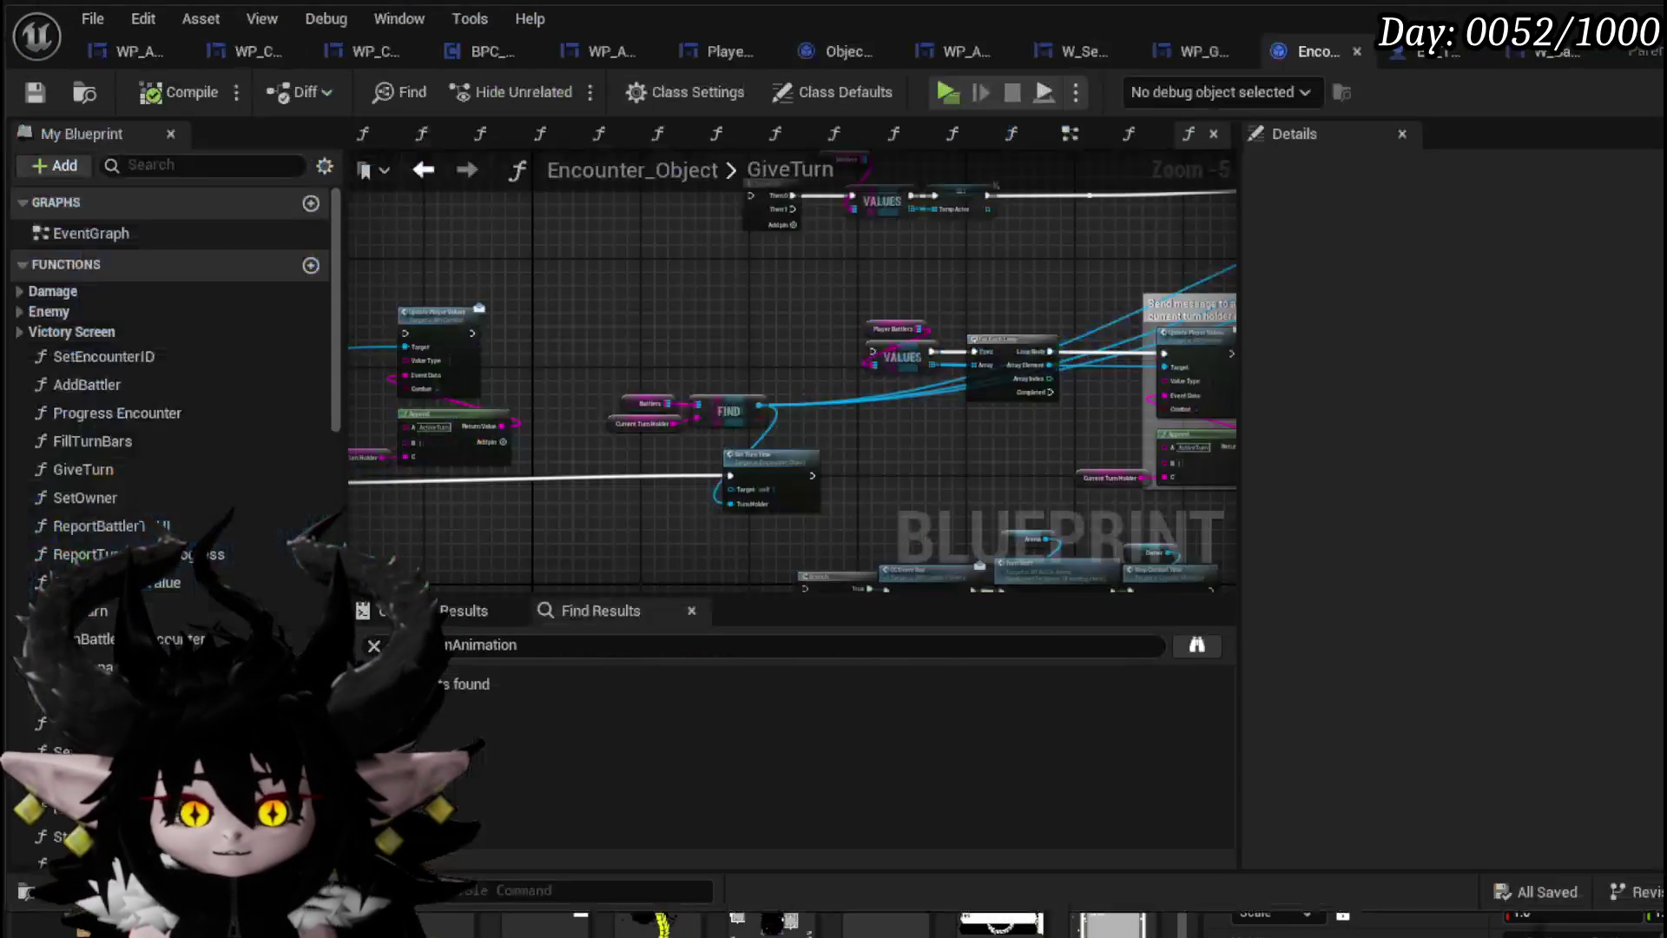
scroll(825, 310, up, 3)
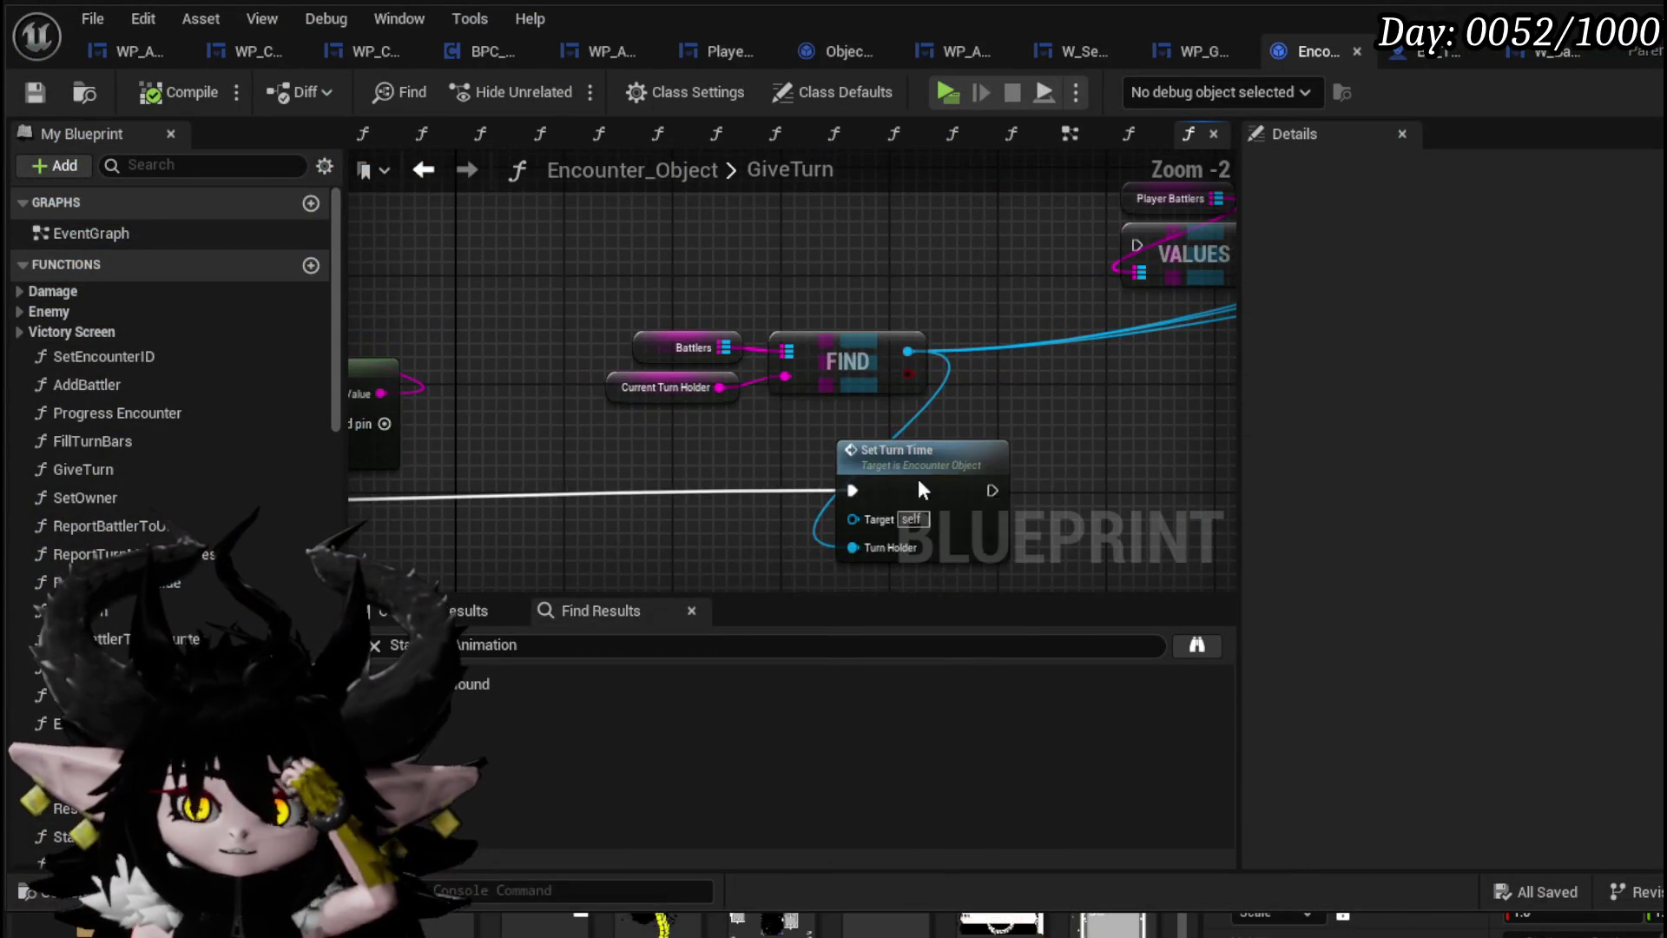
click(919, 477)
scroll(987, 437, down, 2)
scroll(554, 384, down, 6)
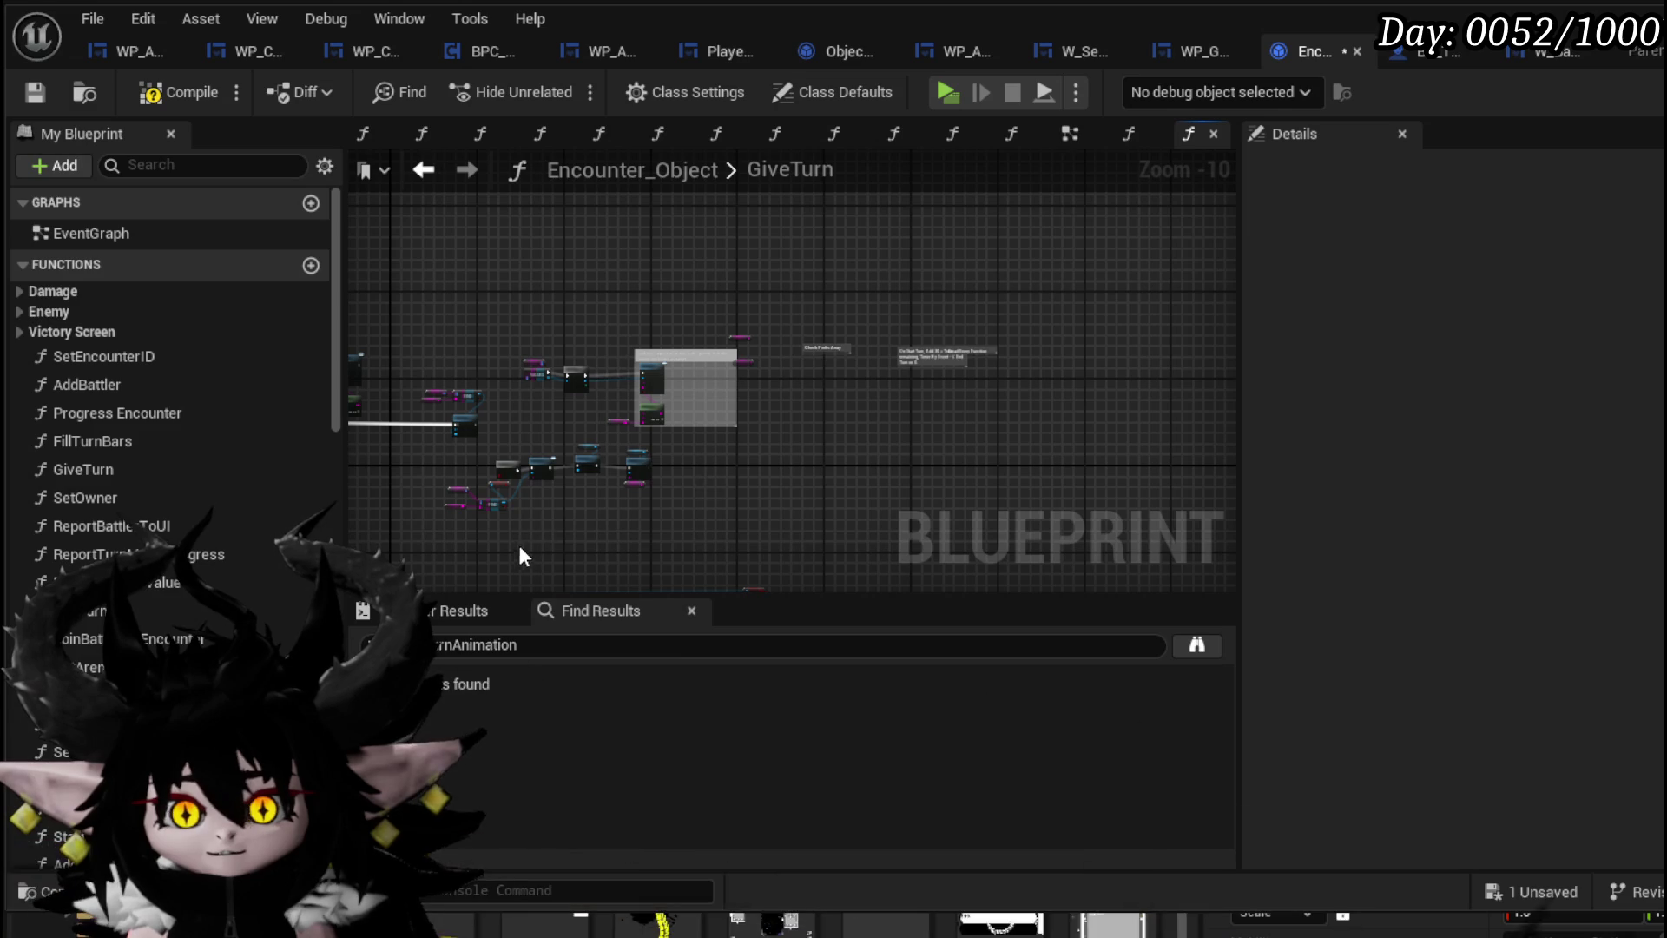
drag(520, 542, 1119, 250)
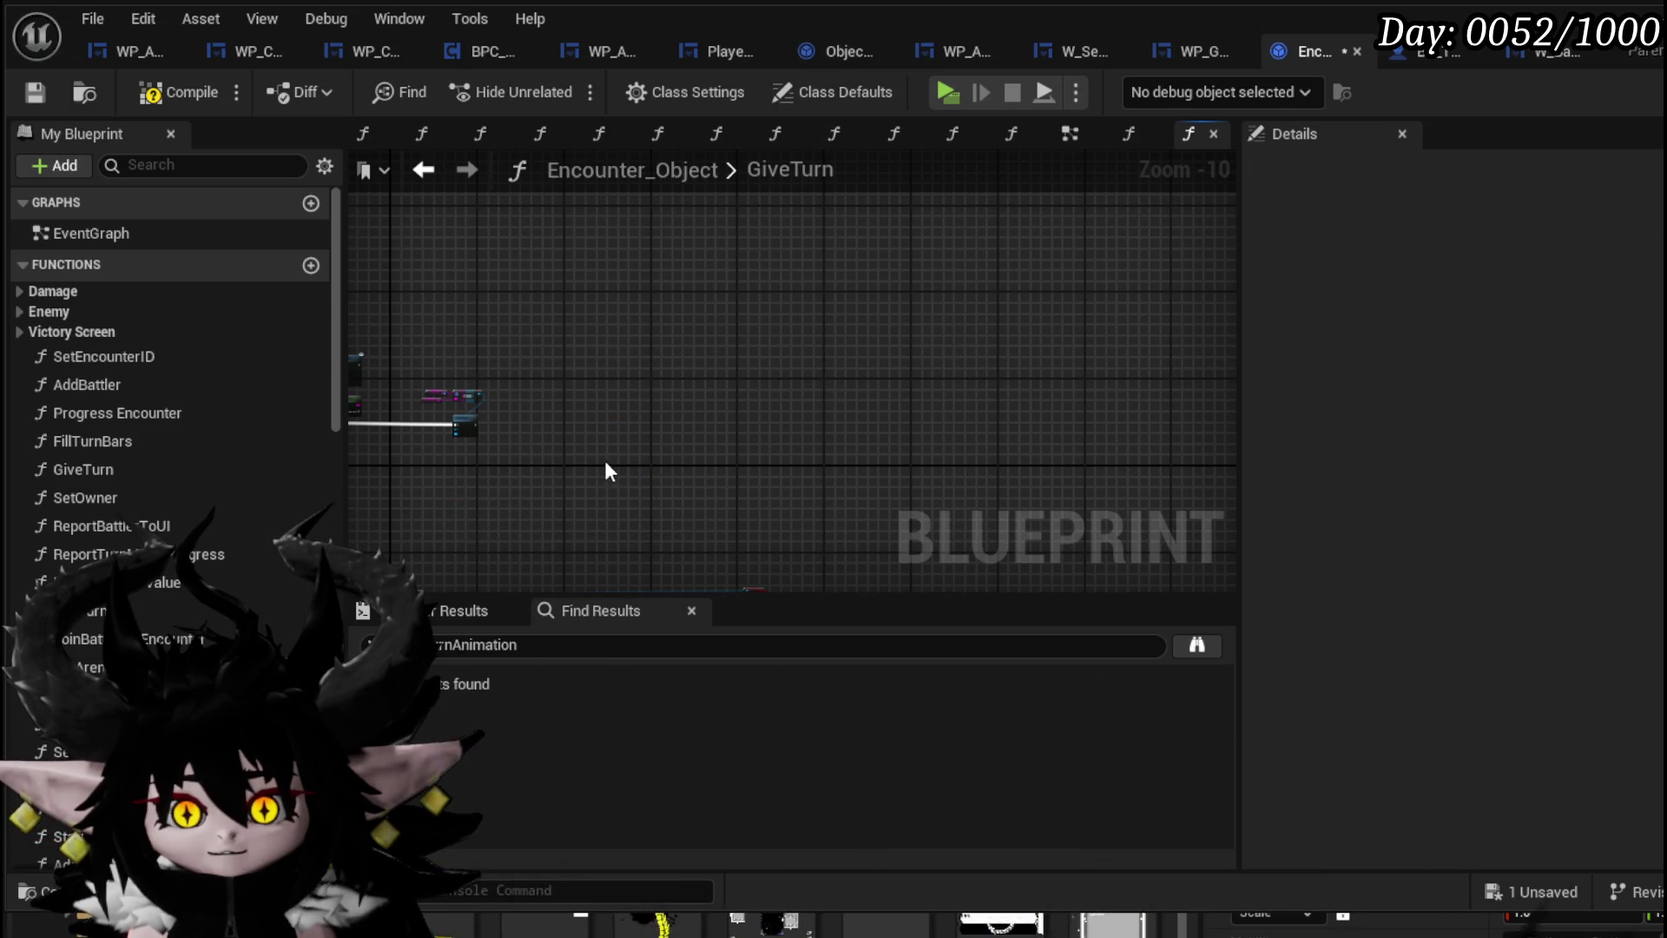
drag(605, 470, 892, 403)
scroll(413, 317, up, 2)
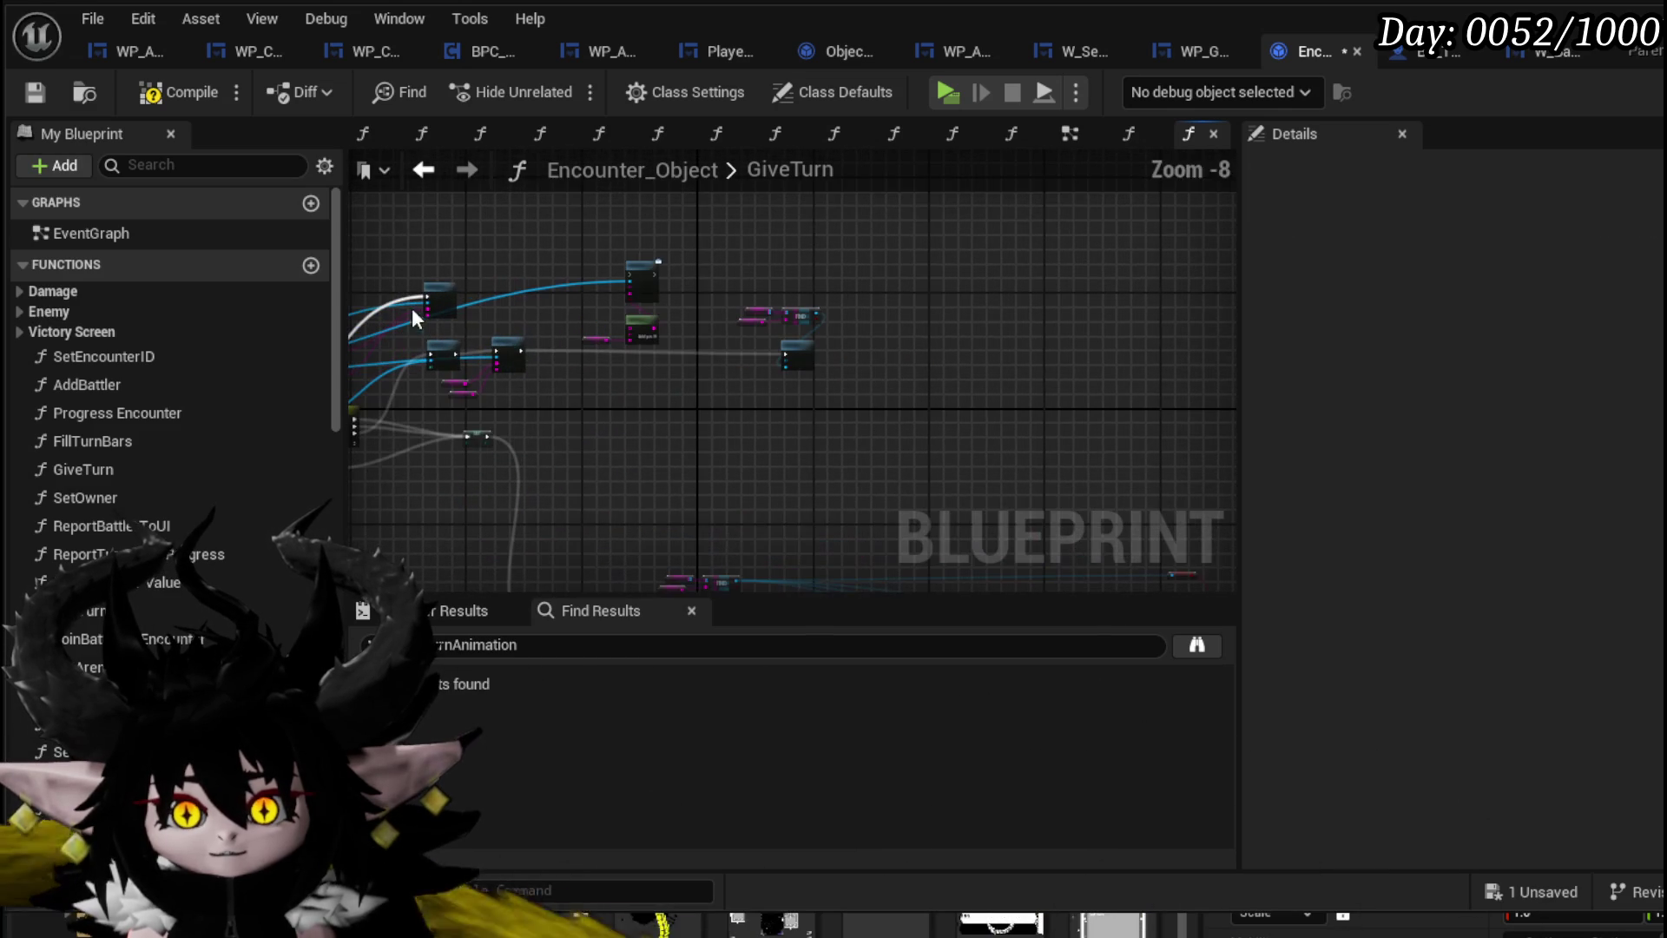
Compile and save Encounter_Object, trace the Server End Turn Check wire, and save again
click(165, 92)
click(39, 92)
scroll(596, 257, up, 6)
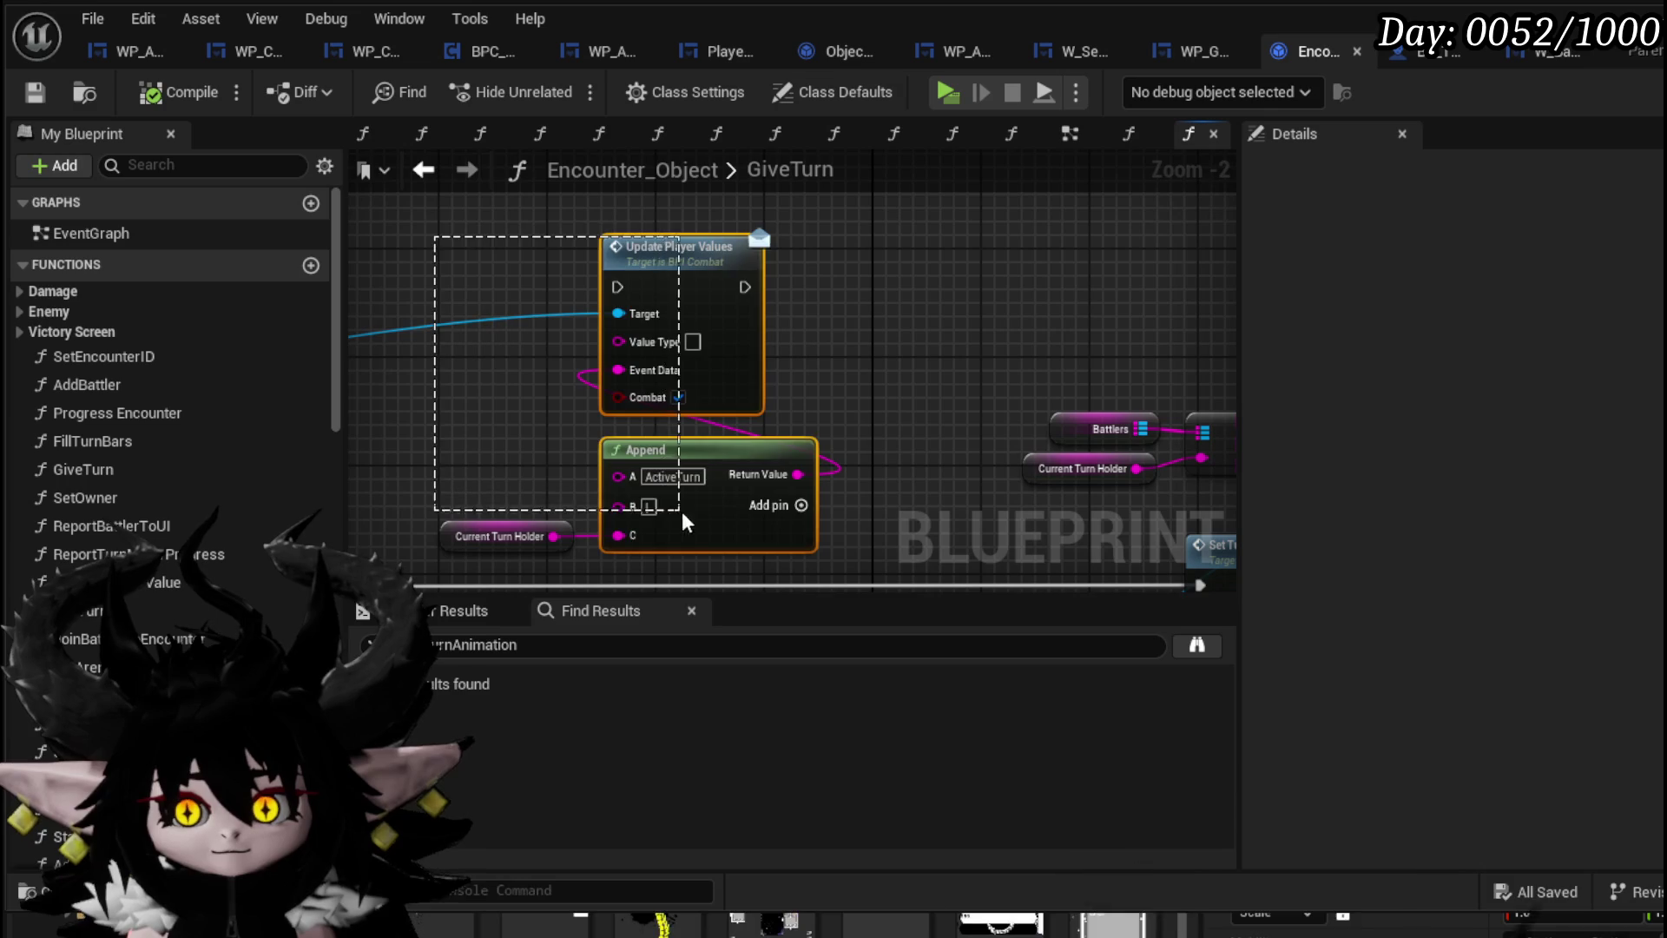
click(521, 536)
scroll(555, 513, down, 2)
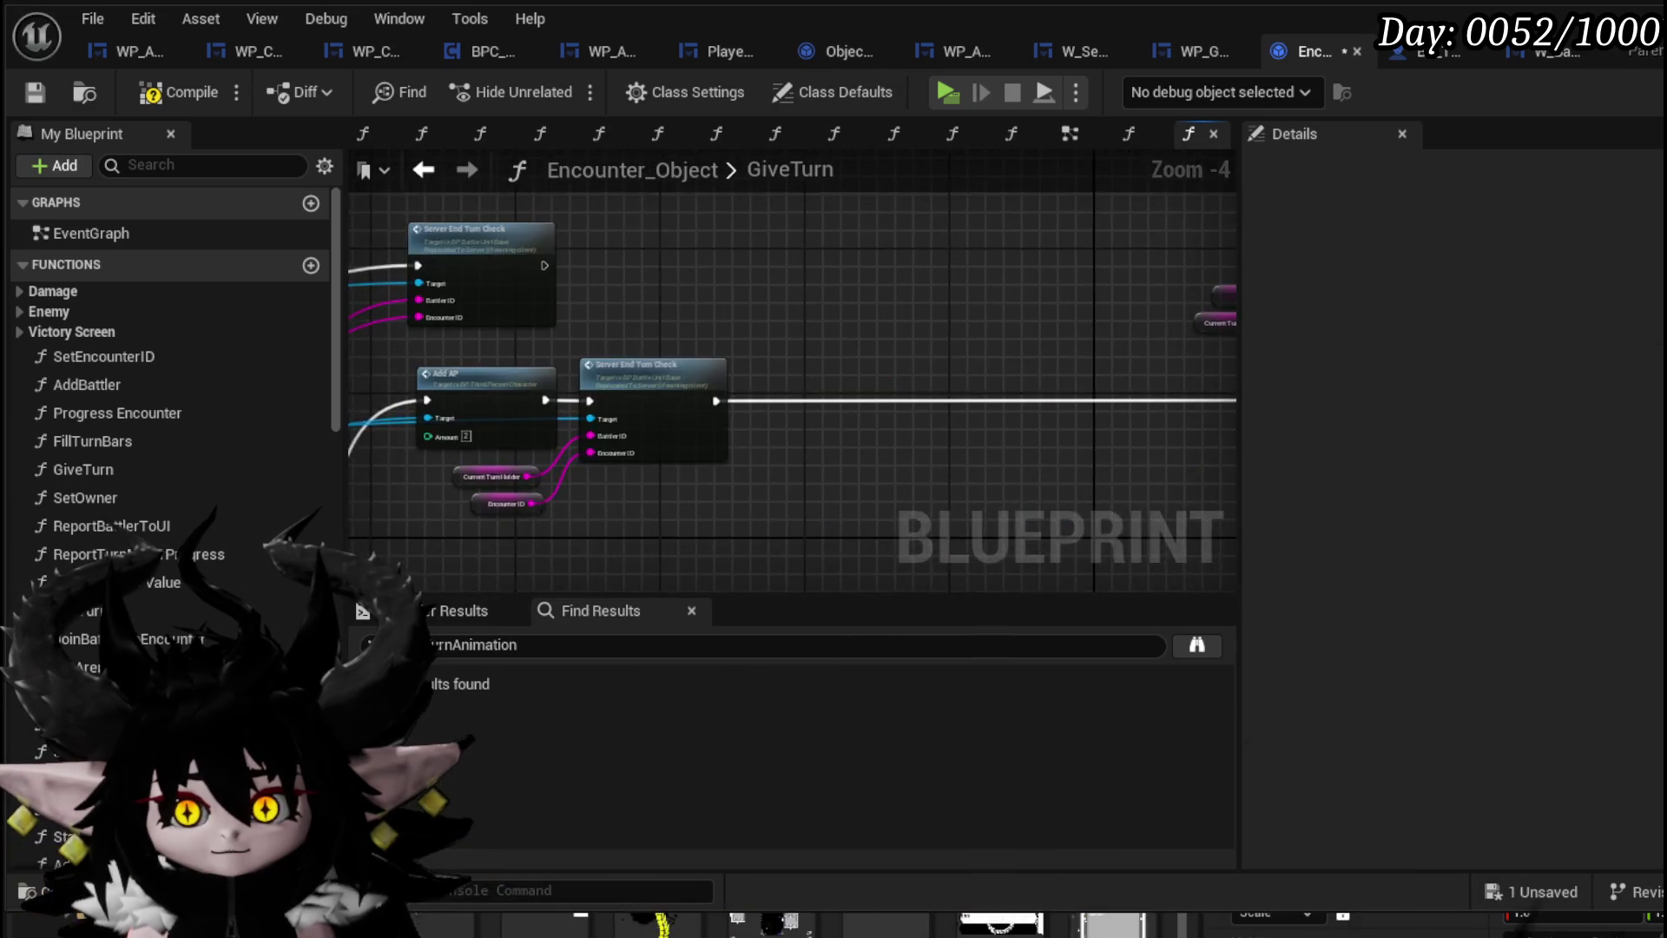
drag(643, 492, 397, 460)
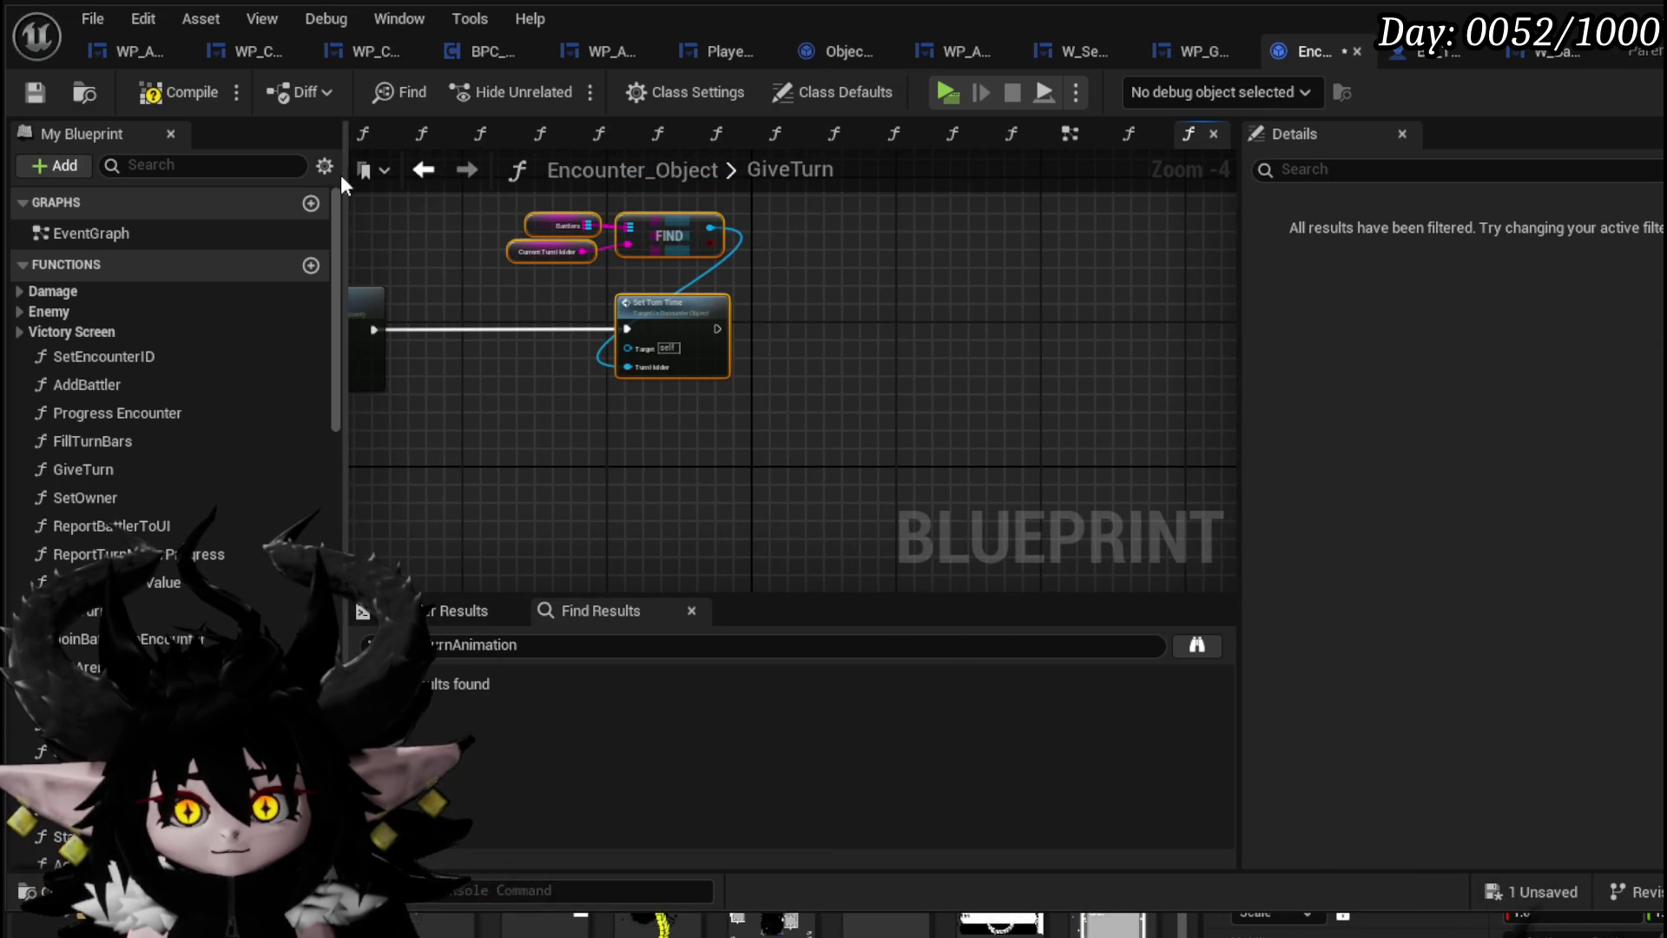
click(40, 89)
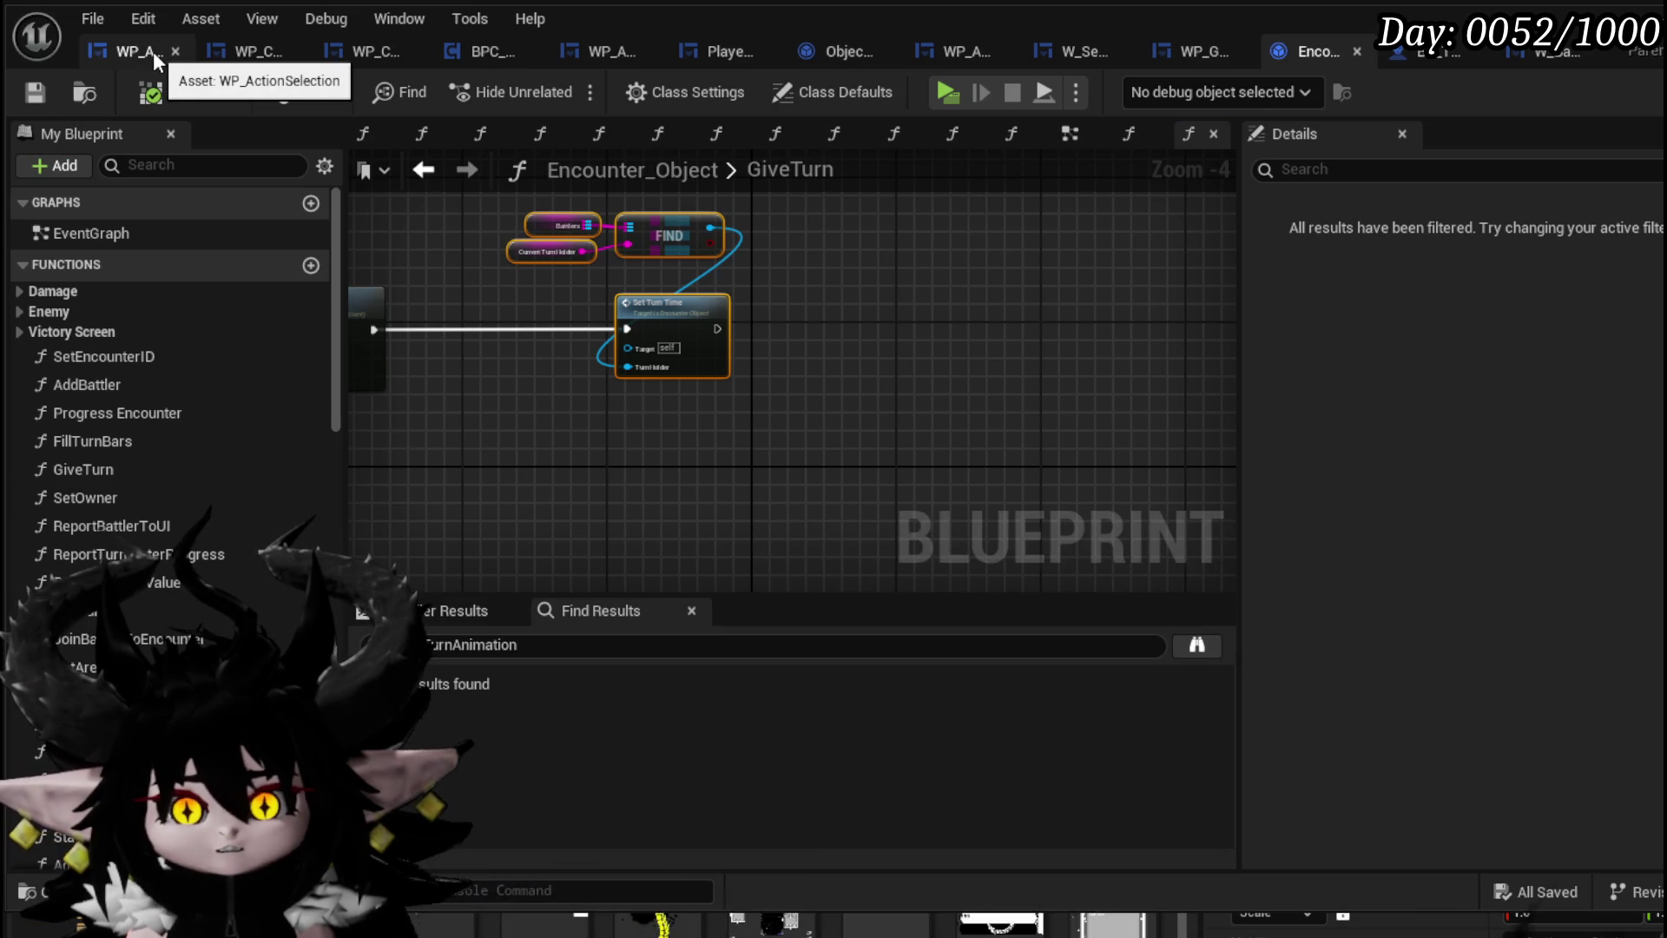
Switch to WP_ActionSelection and browse its Find Results
click(153, 51)
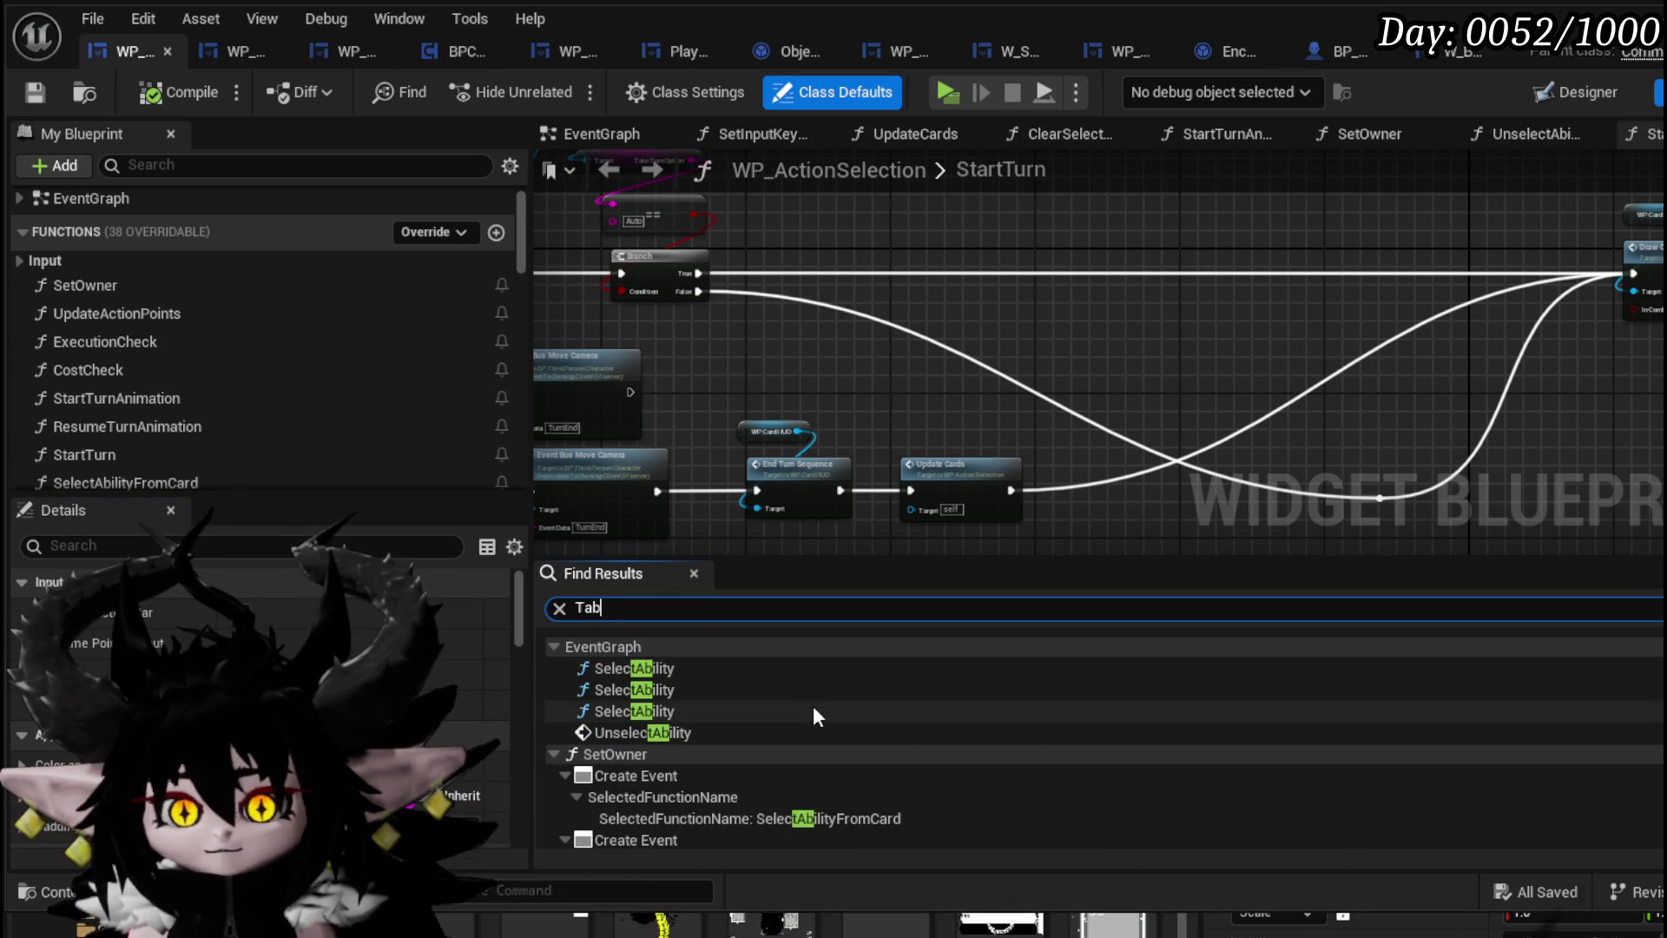
scroll(820, 707, down, 10)
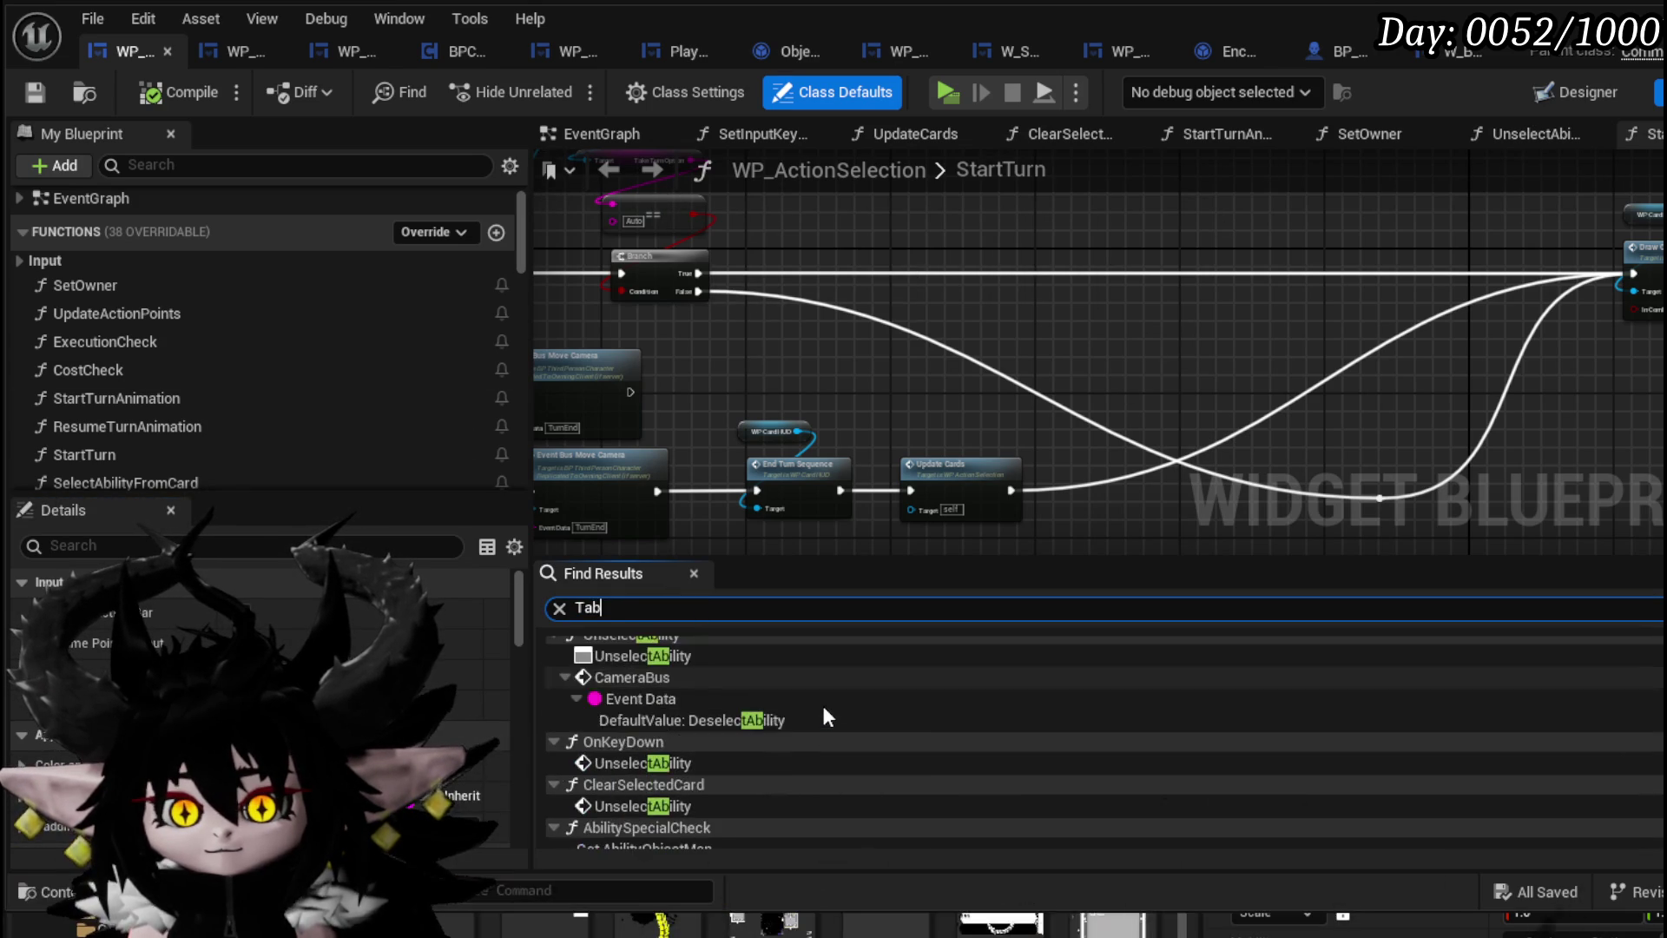
scroll(823, 710, down, 10)
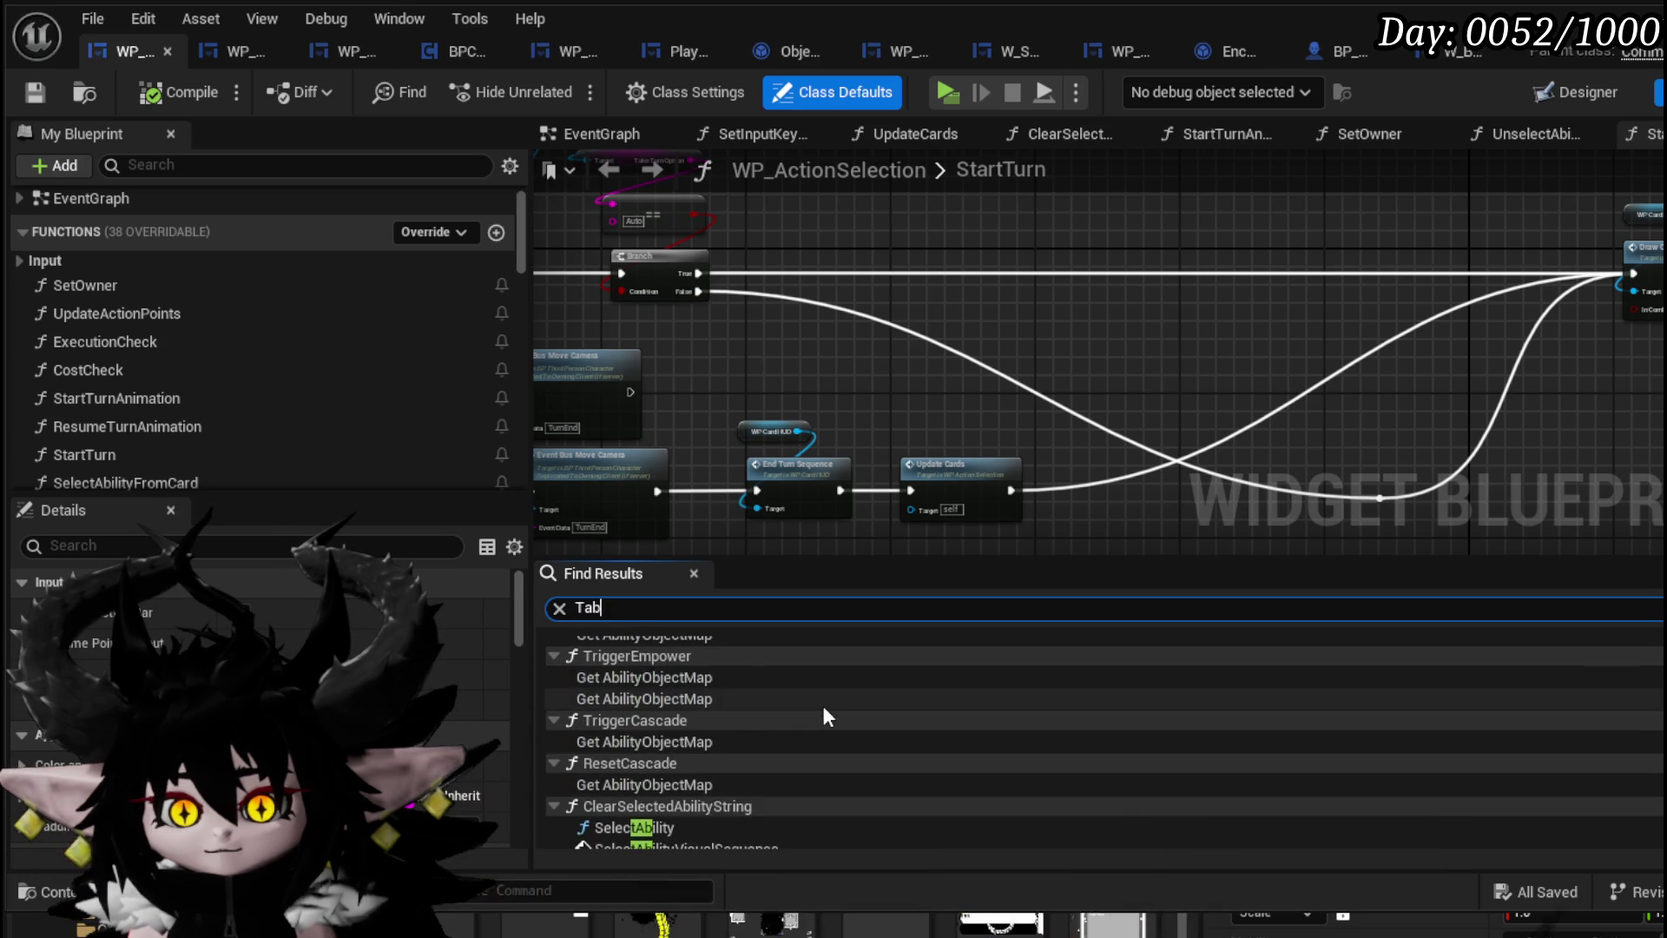
scroll(825, 708, up, 8)
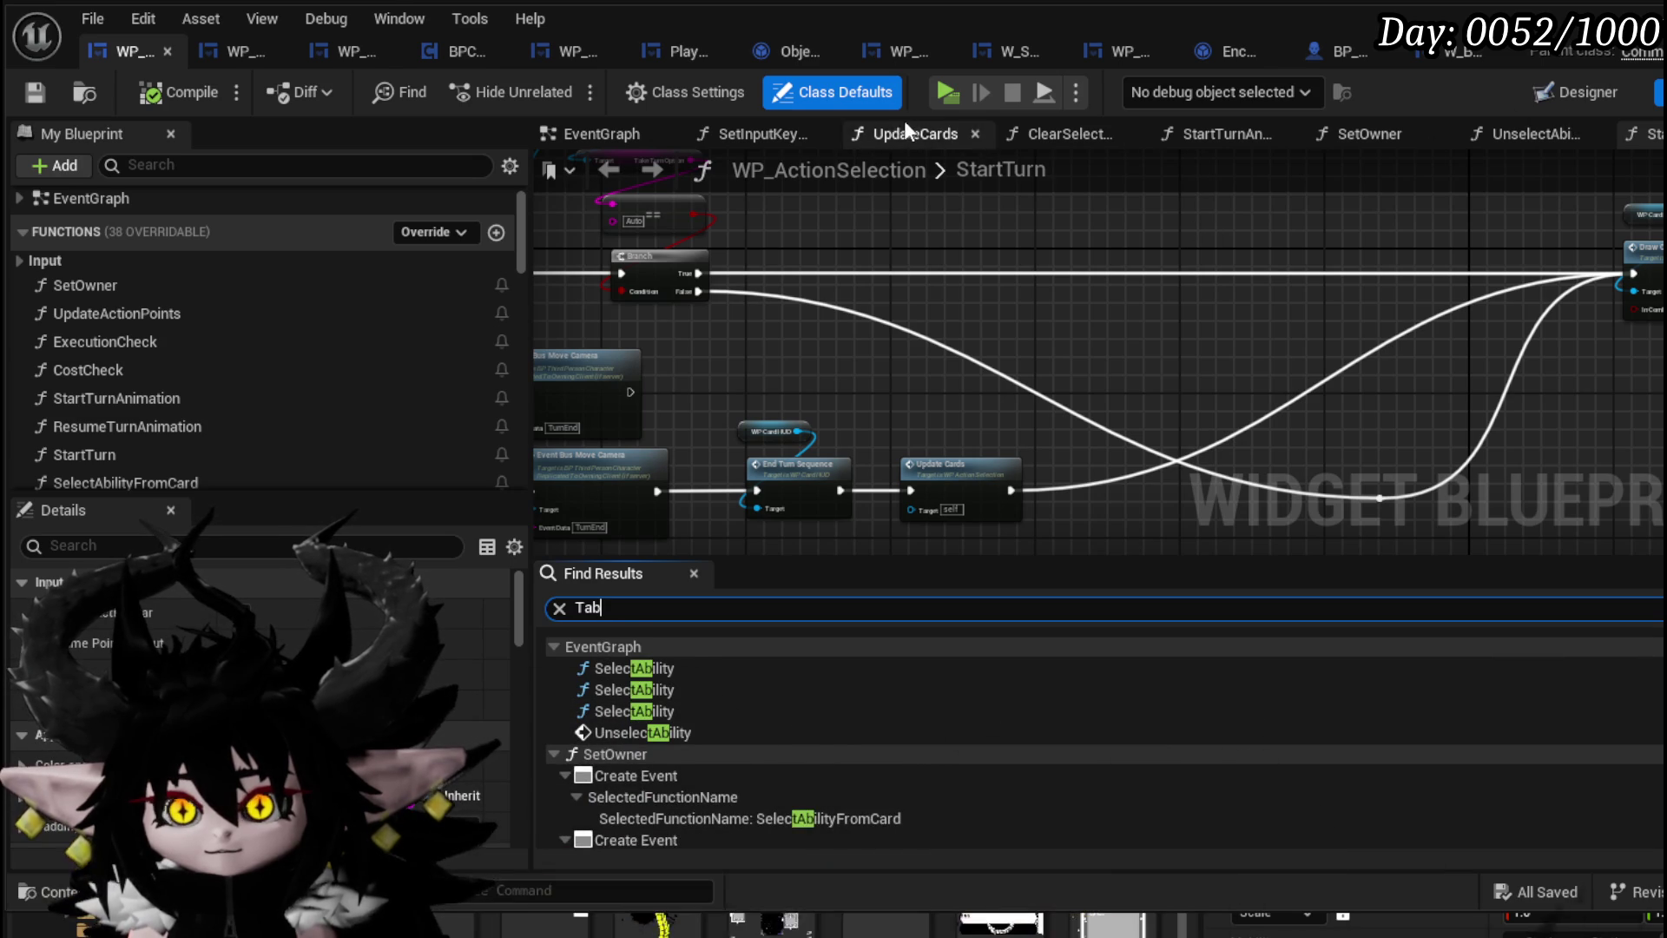
Inspect Debug Key V, WP Card HUD and Draw Single Card in the EventGraph, then bring up BP_ThirdPersonCharacter
click(599, 135)
scroll(950, 224, down, 5)
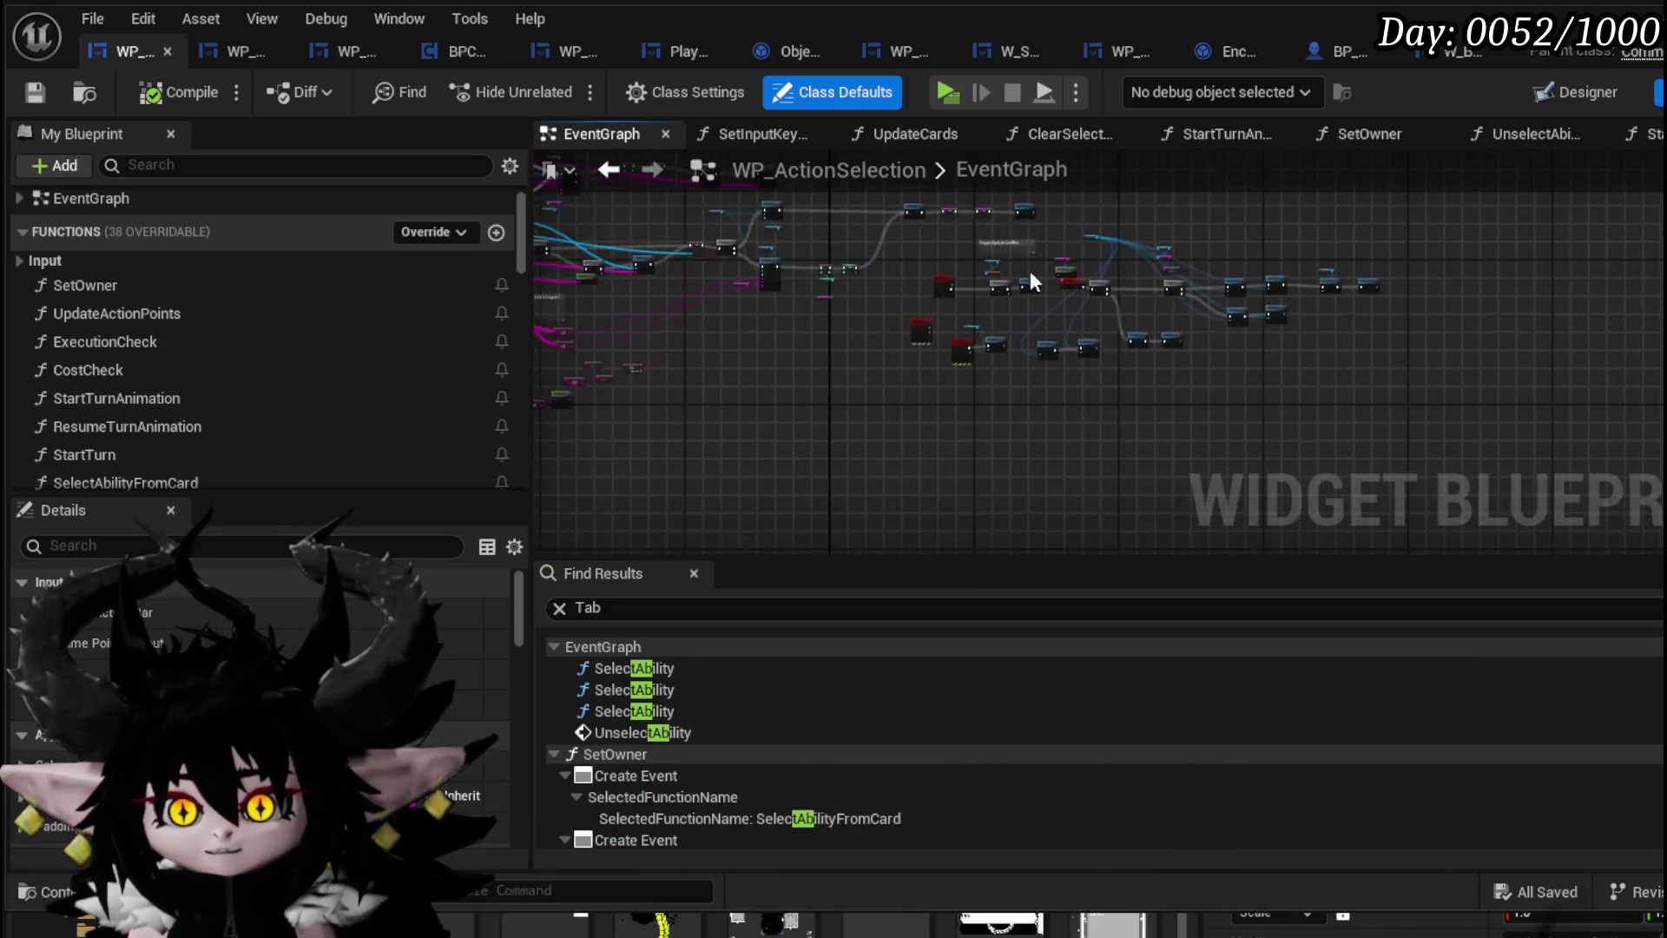
scroll(784, 300, up, 5)
mouse_move(848, 336)
mouse_down()
mouse_move(670, 243)
mouse_move(651, 201)
mouse_up()
scroll(759, 384, down, 1)
click(736, 434)
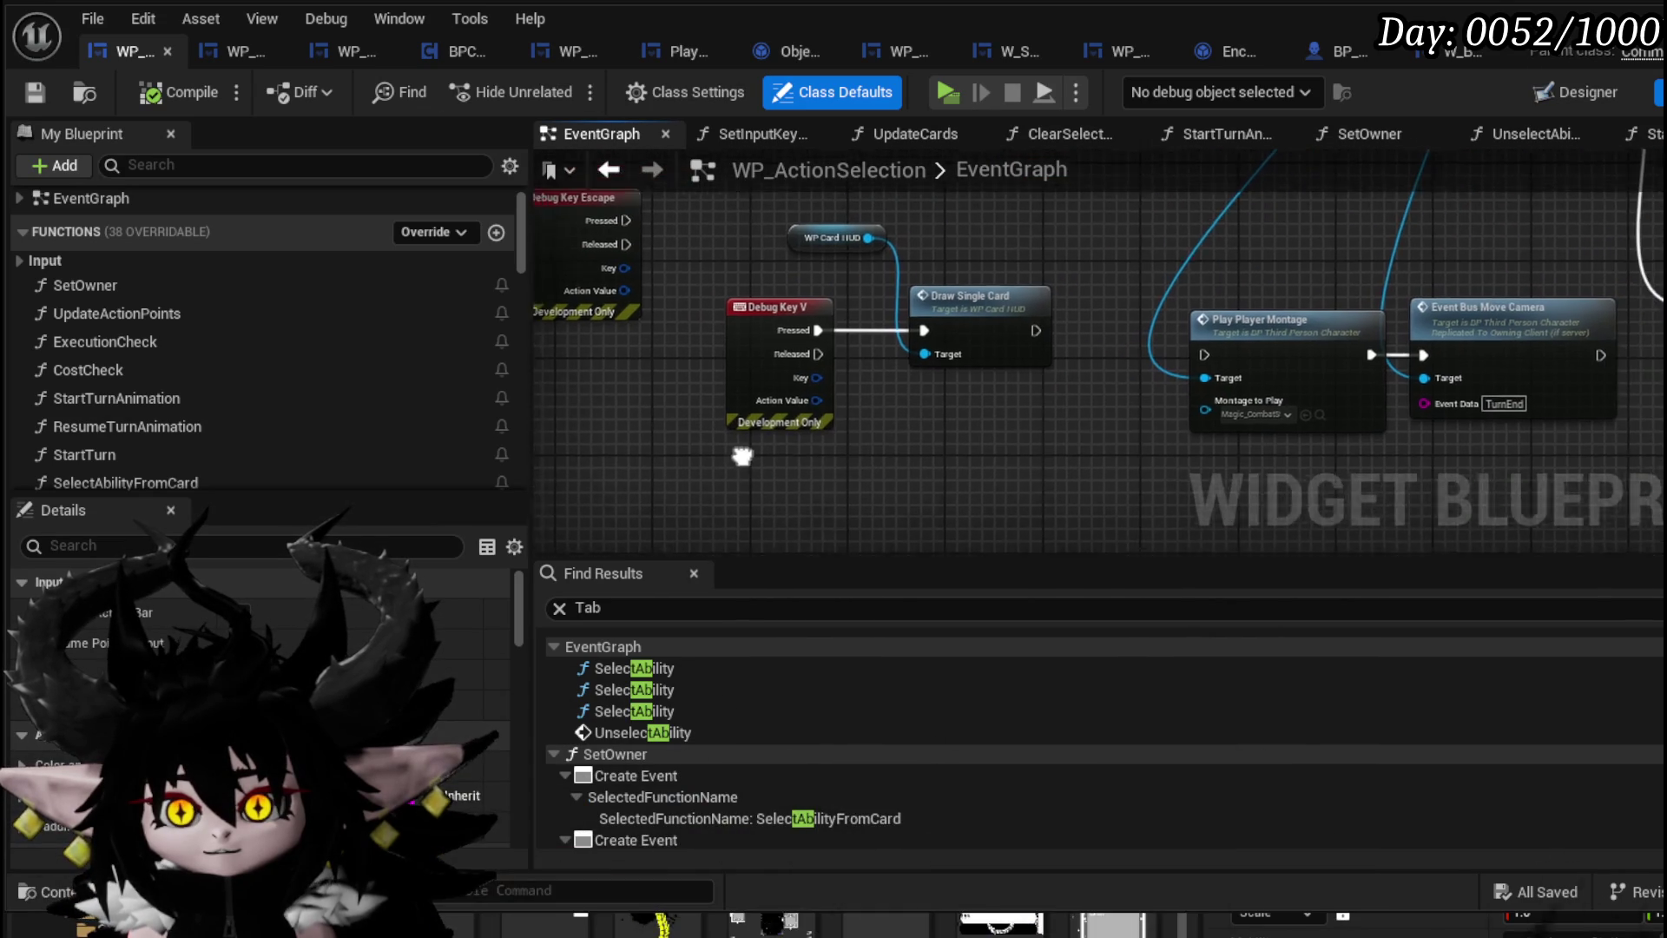
drag(862, 308, 962, 234)
scroll(862, 401, down, 2)
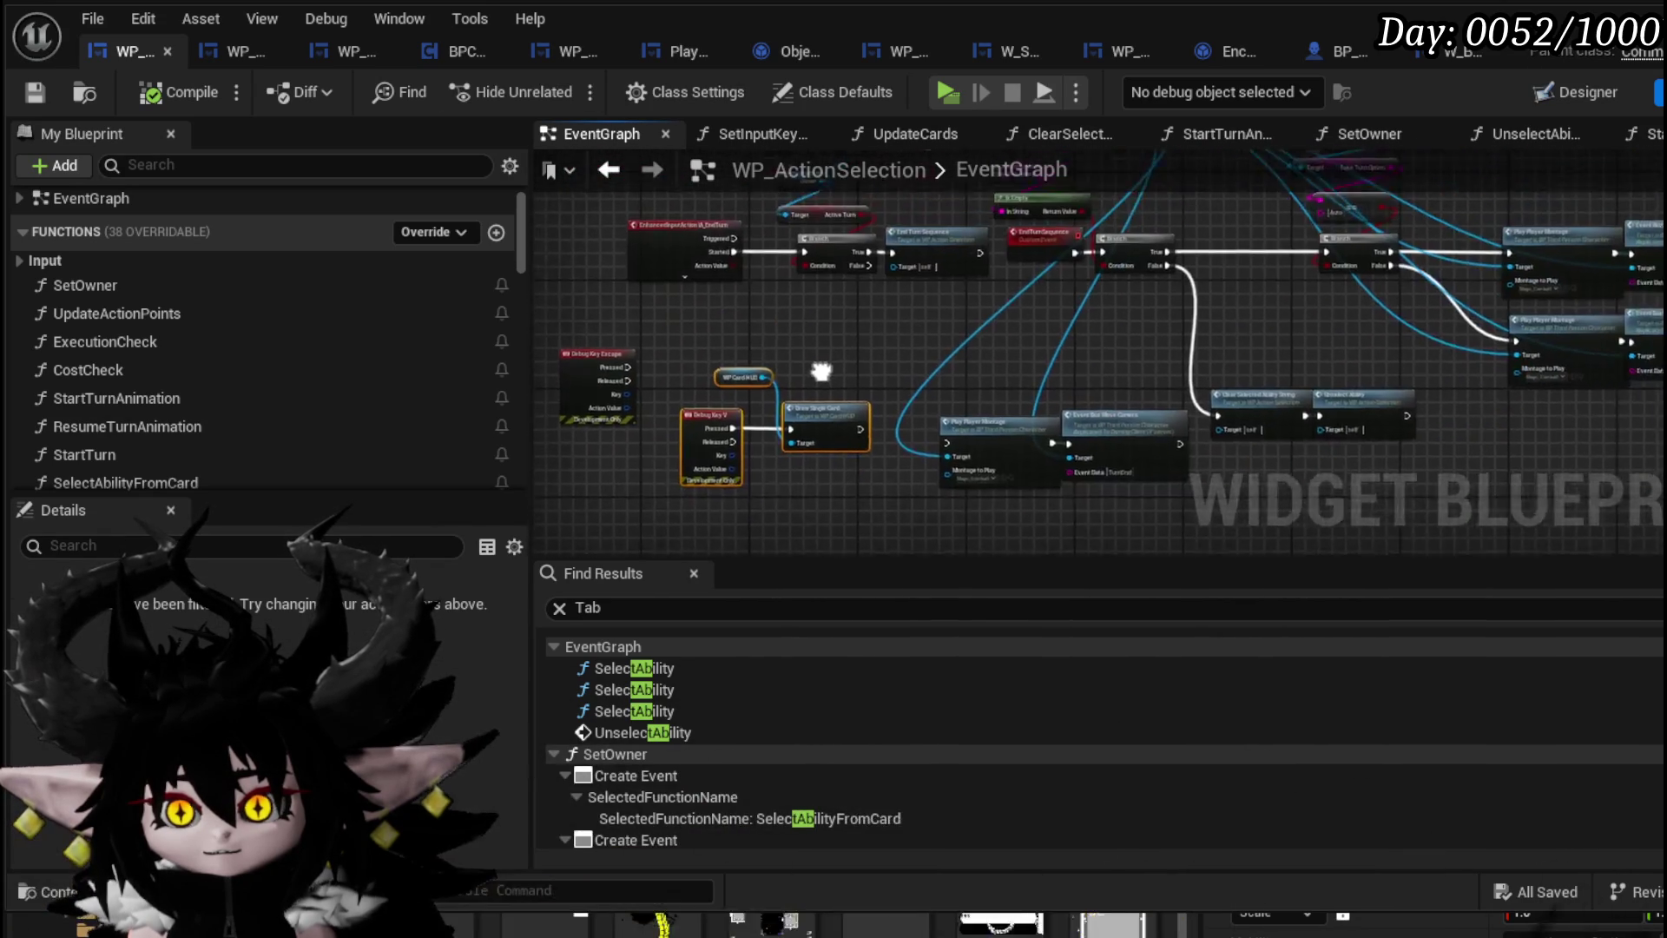
scroll(778, 347, up, 3)
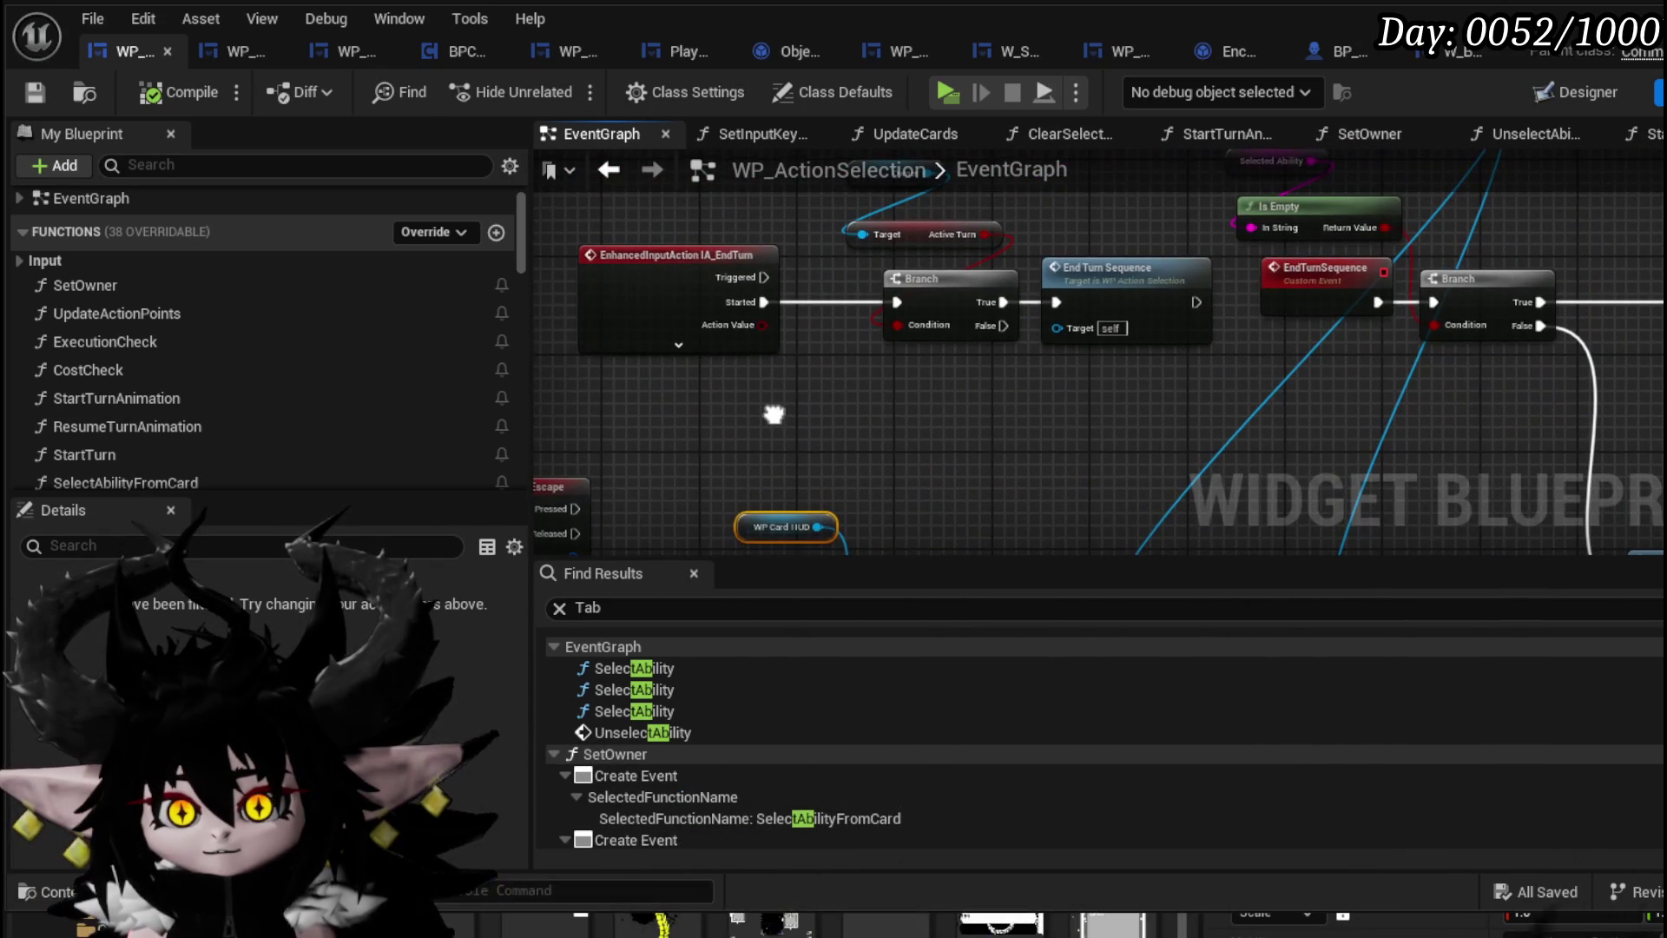
scroll(775, 414, down, 5)
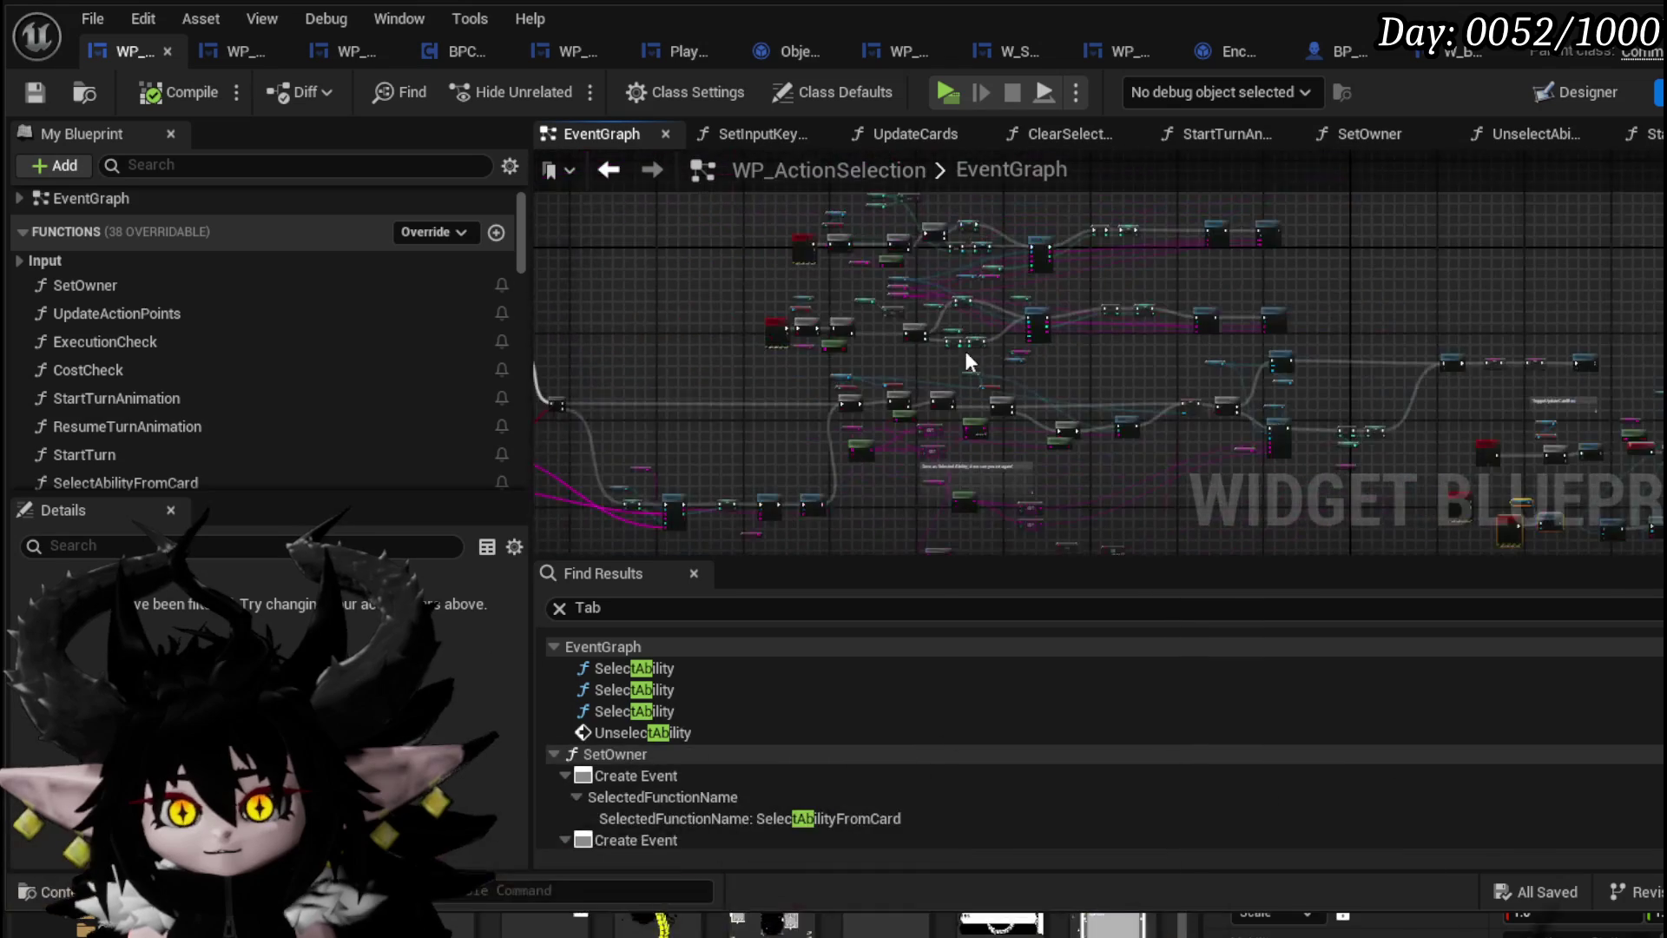
scroll(694, 347, up, 8)
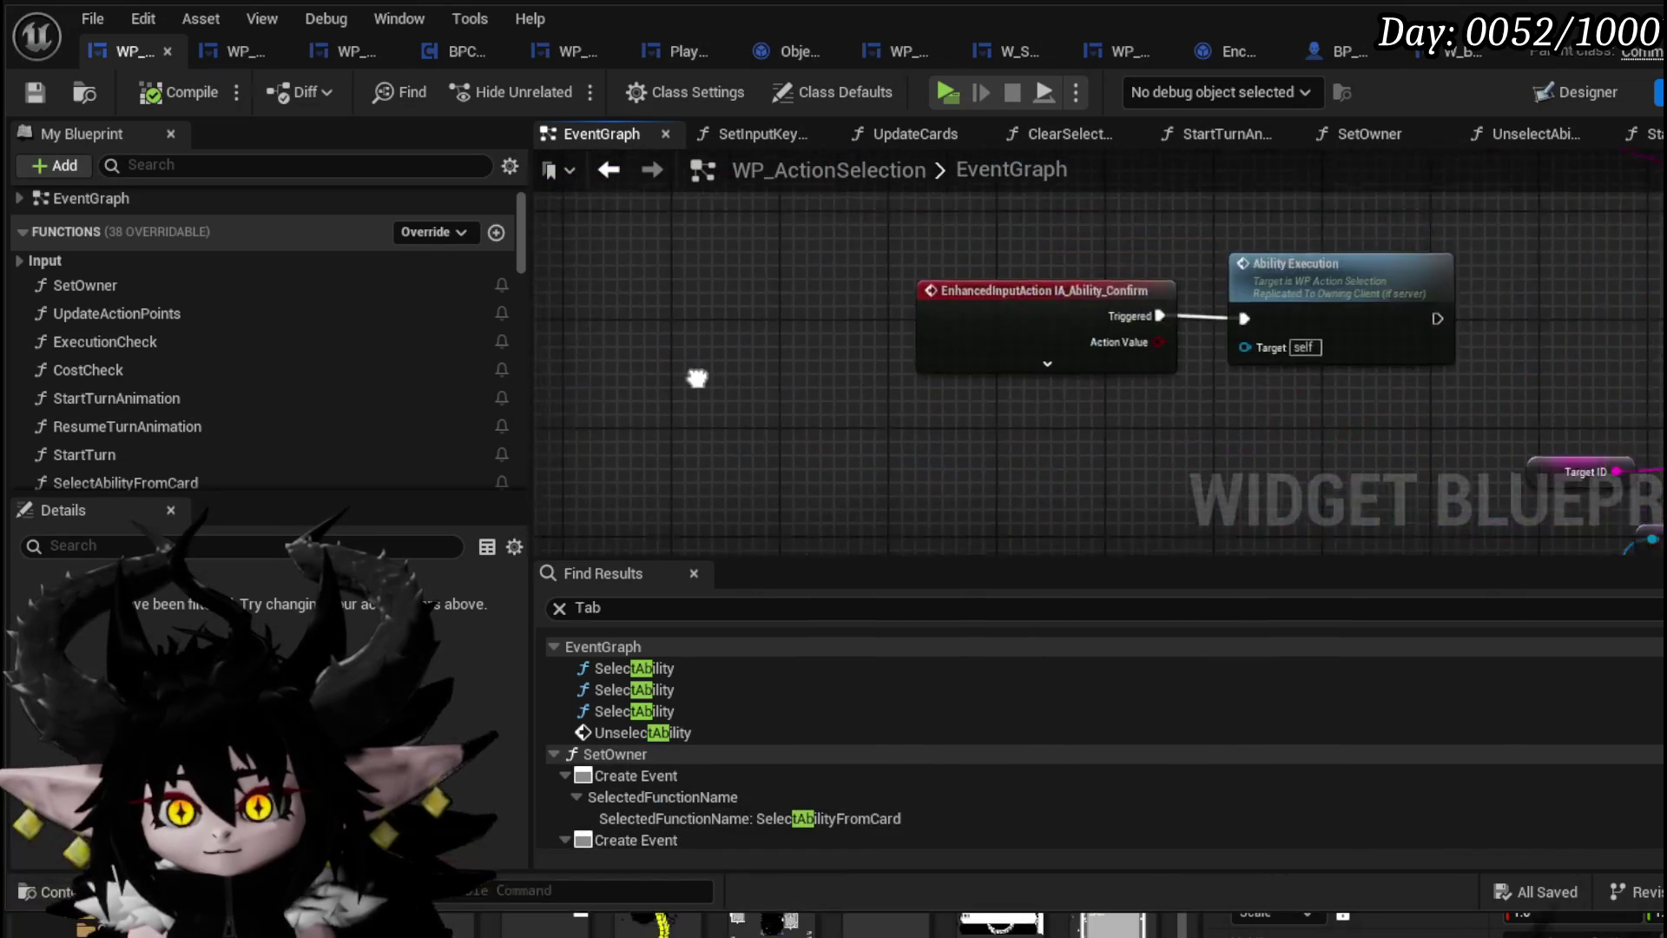
scroll(992, 293, down, 4)
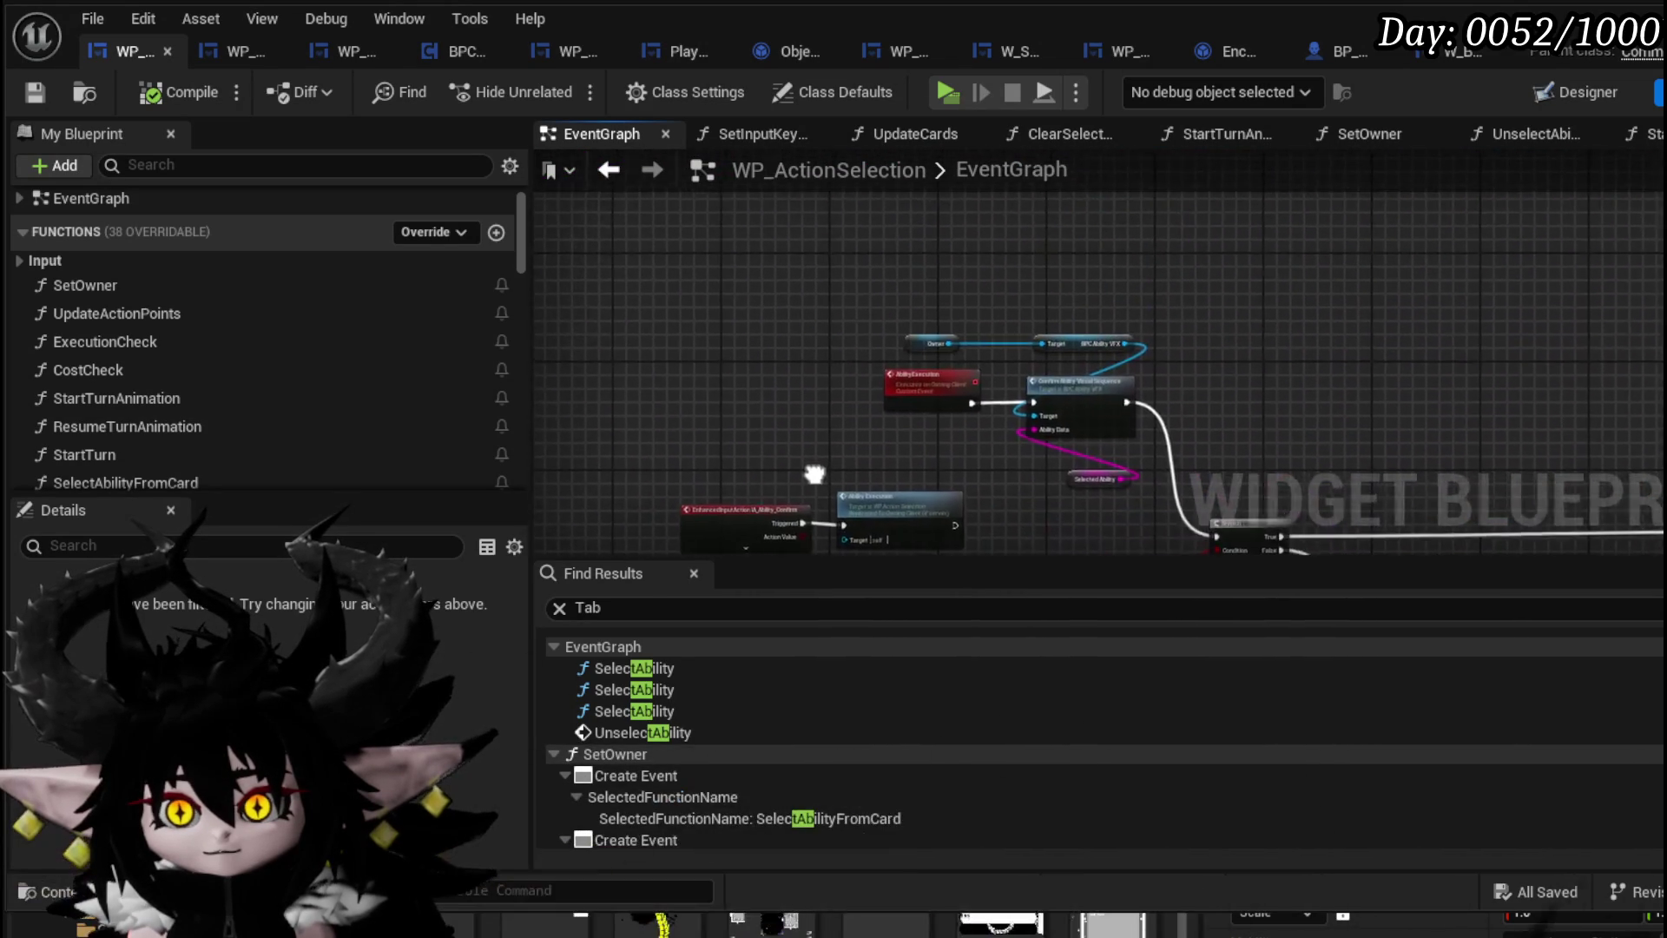
scroll(847, 408, up, 6)
scroll(904, 342, down, 6)
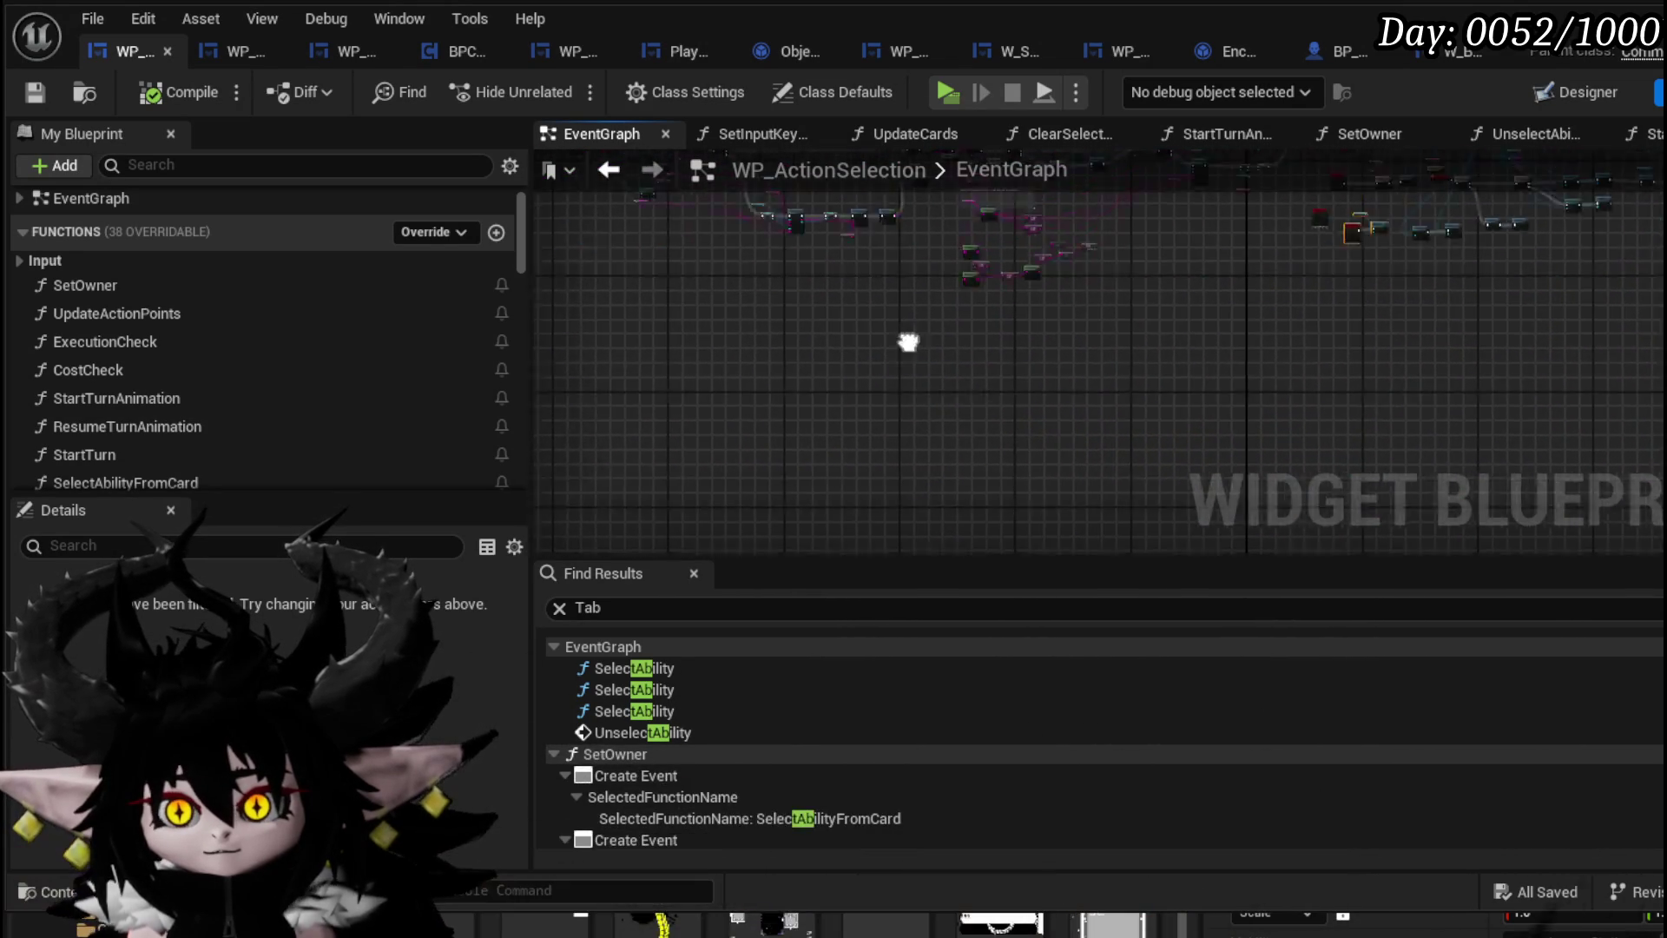
scroll(797, 334, up, 3)
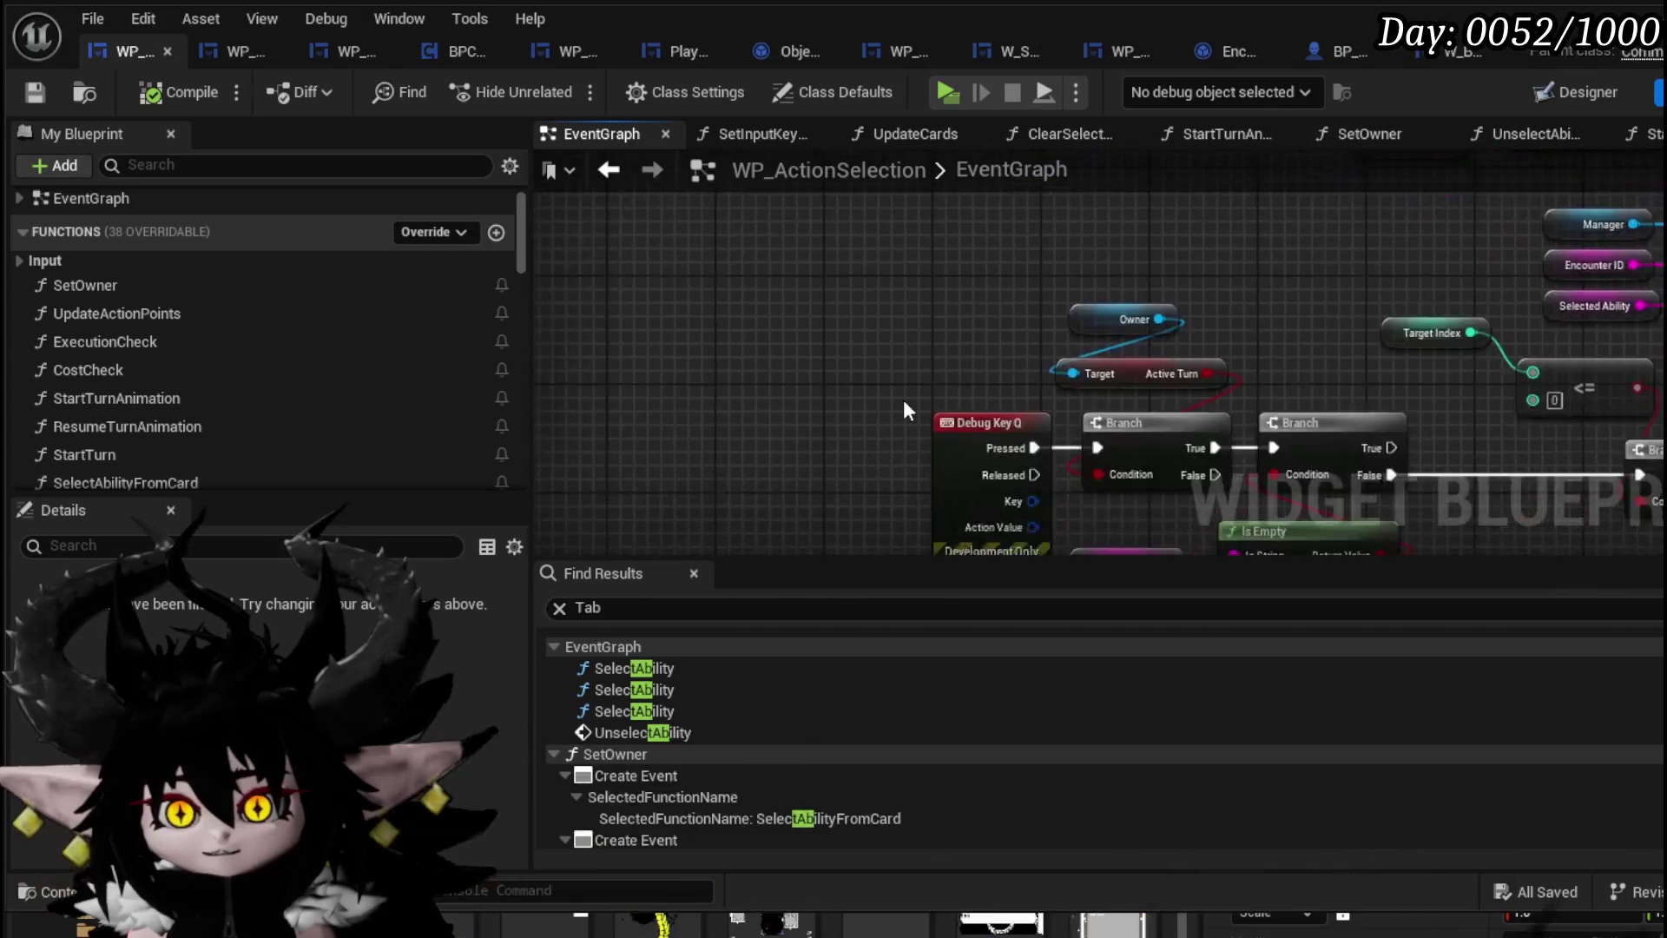
scroll(903, 399, down, 3)
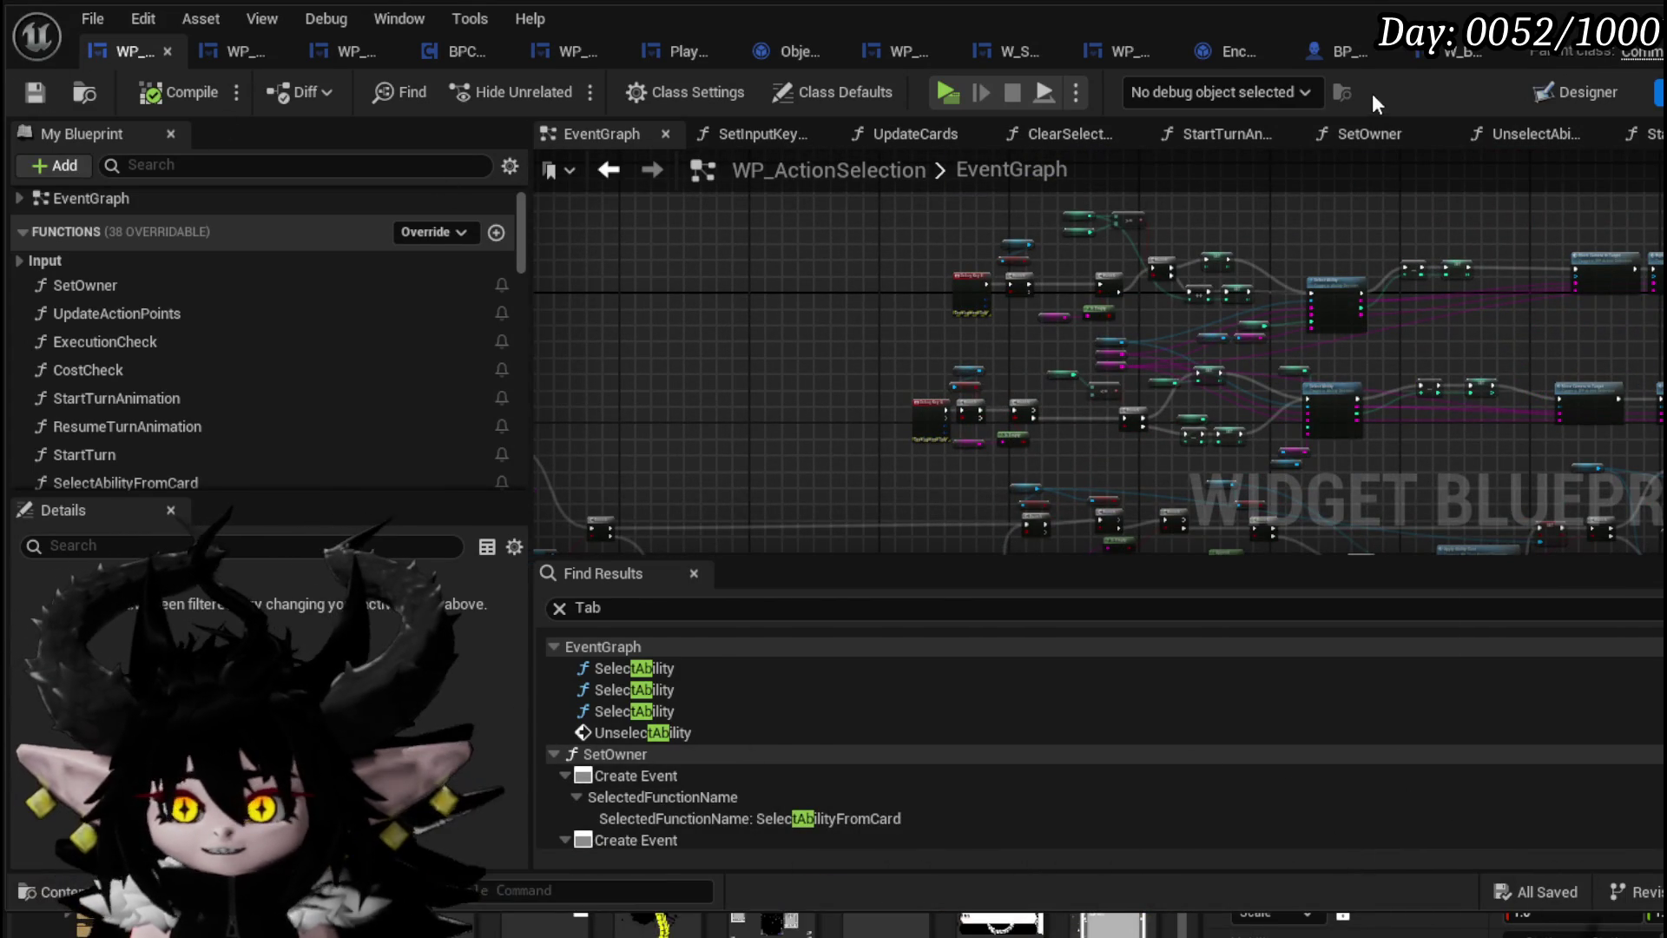
click(1326, 50)
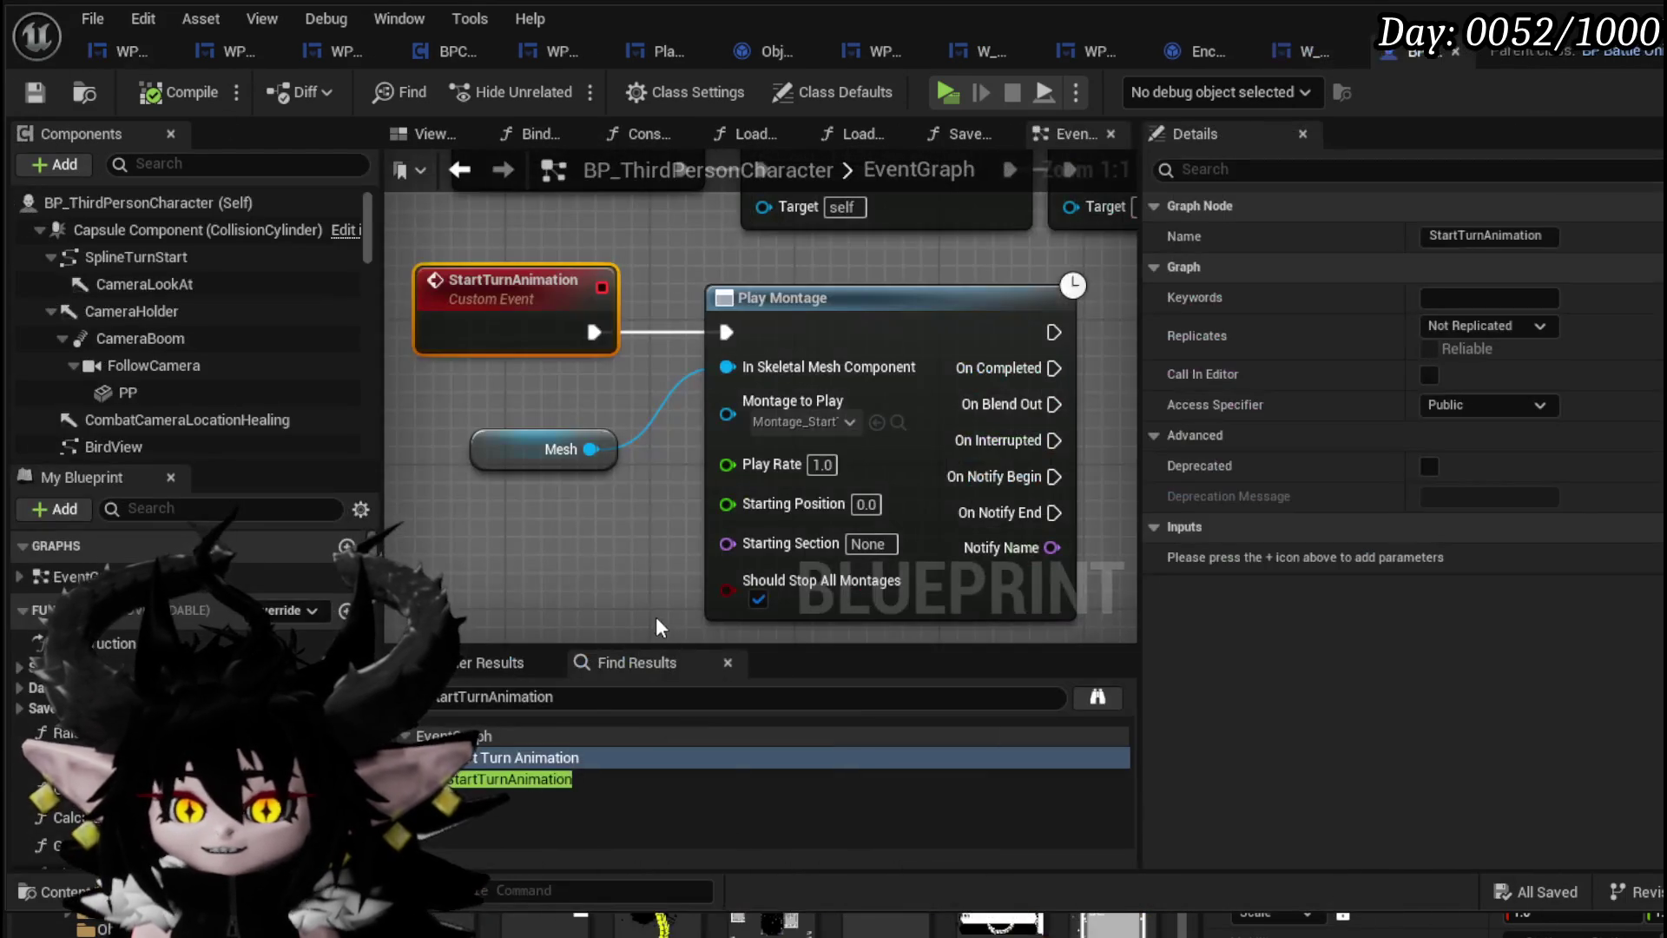
Search Find Results for 'tab' and follow the logic after the Debug Key Tab node
click(536, 699)
text(tab)
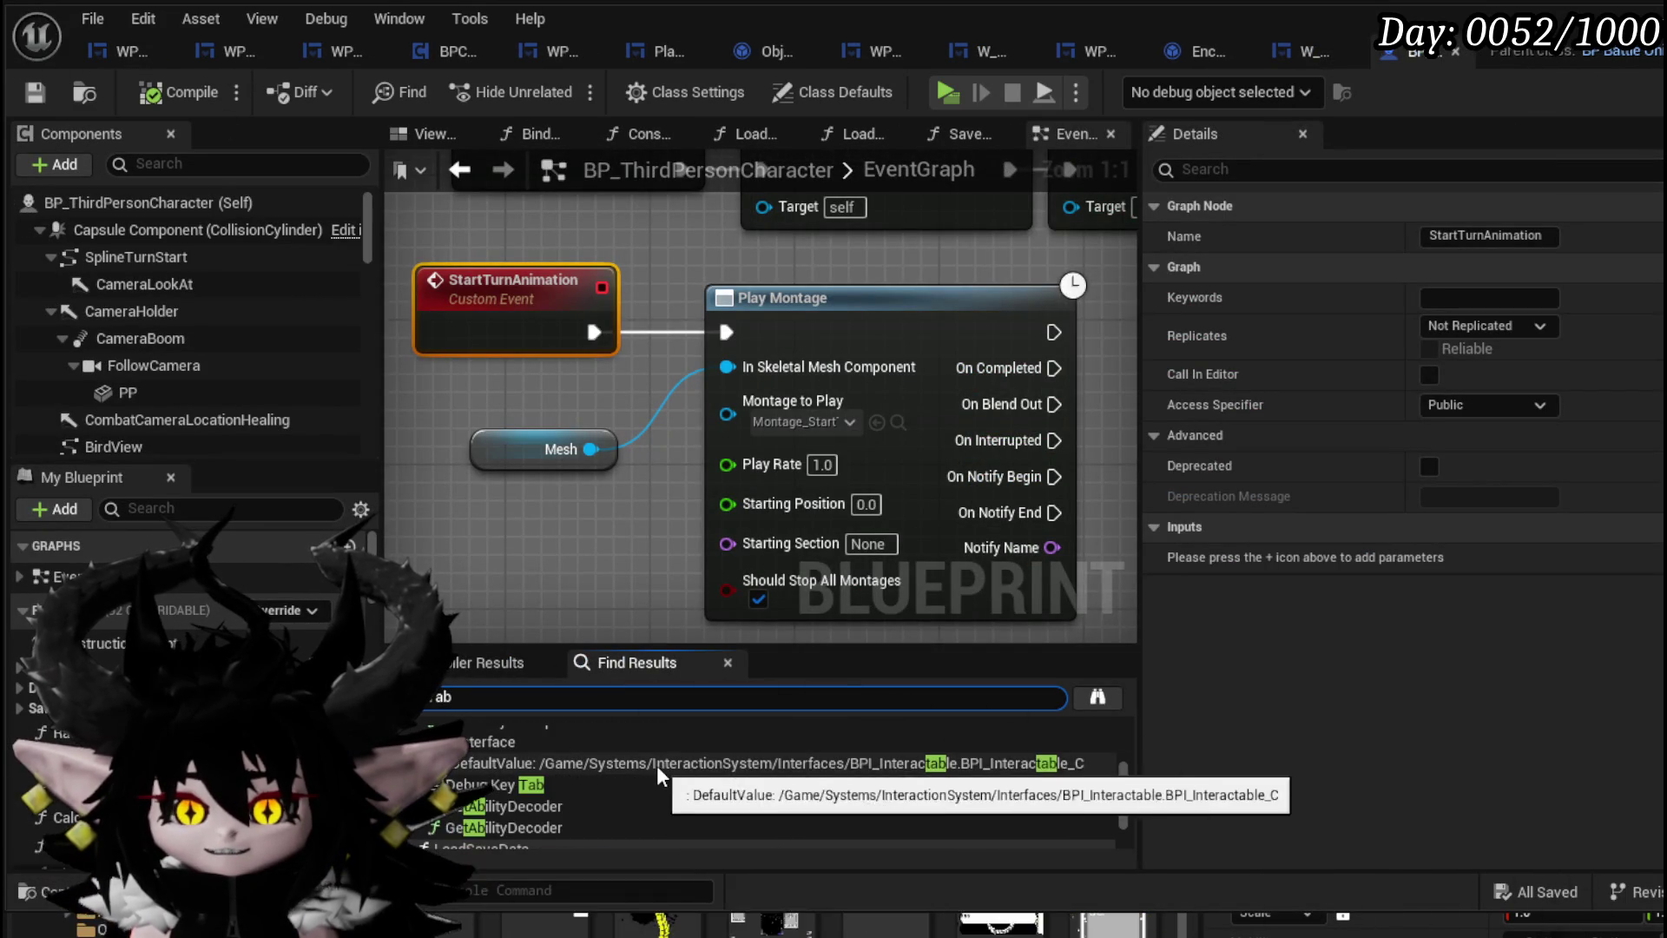
click(580, 788)
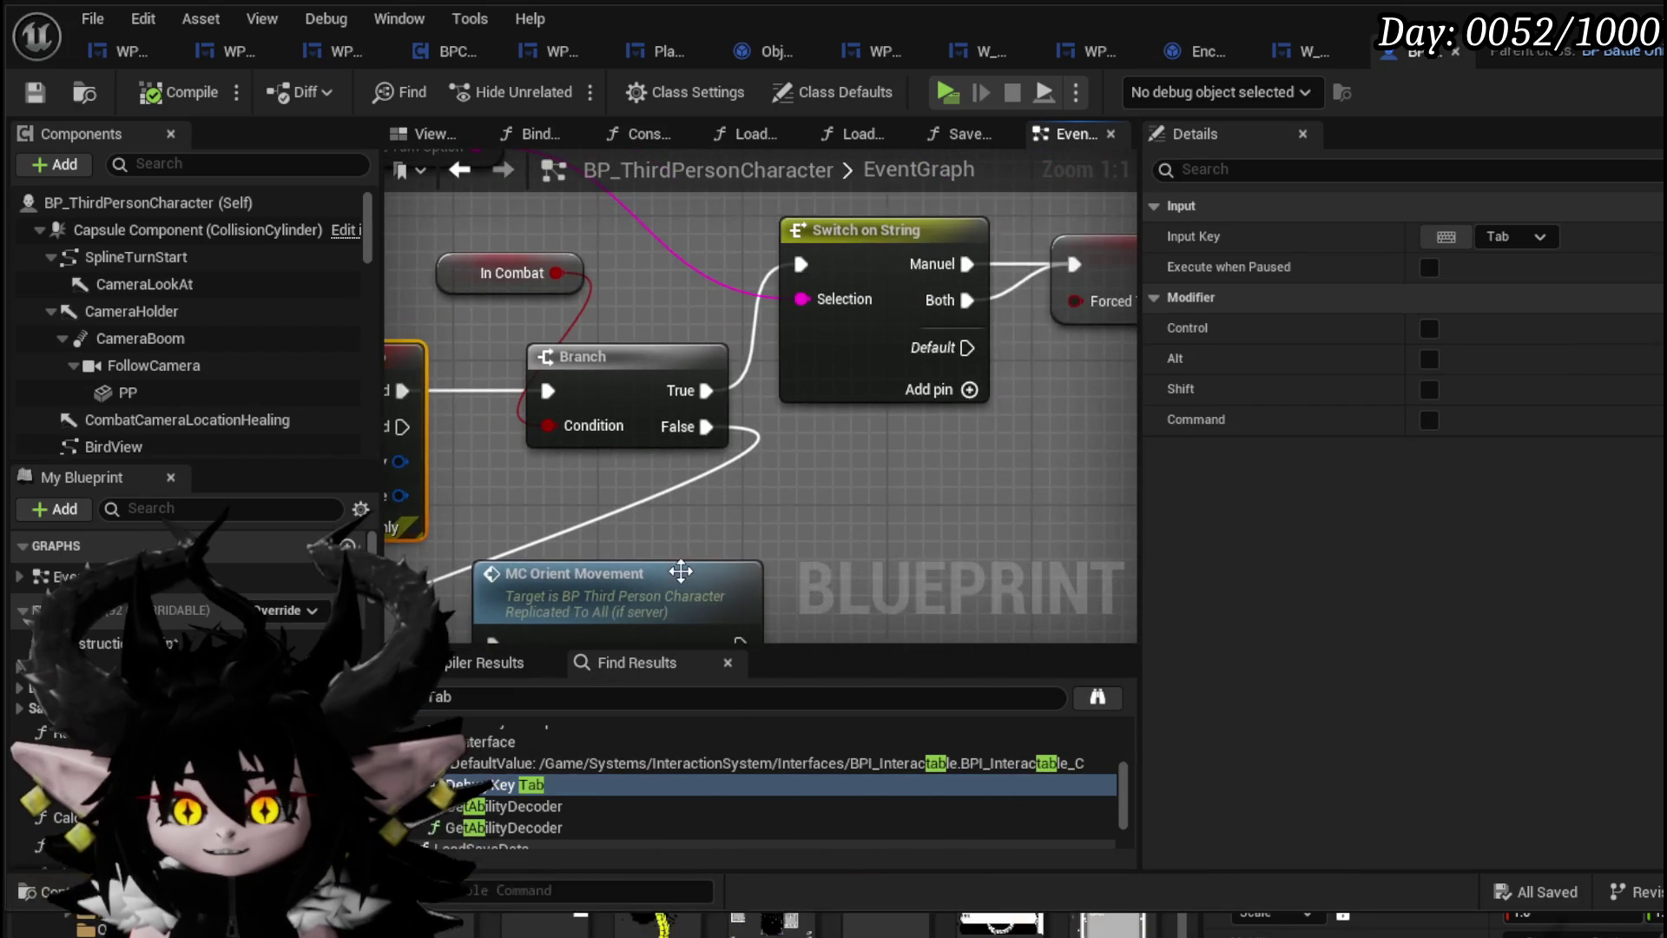
scroll(911, 452, down, 3)
mouse_move(912, 451)
mouse_down()
mouse_move(581, 550)
mouse_move(567, 534)
mouse_up()
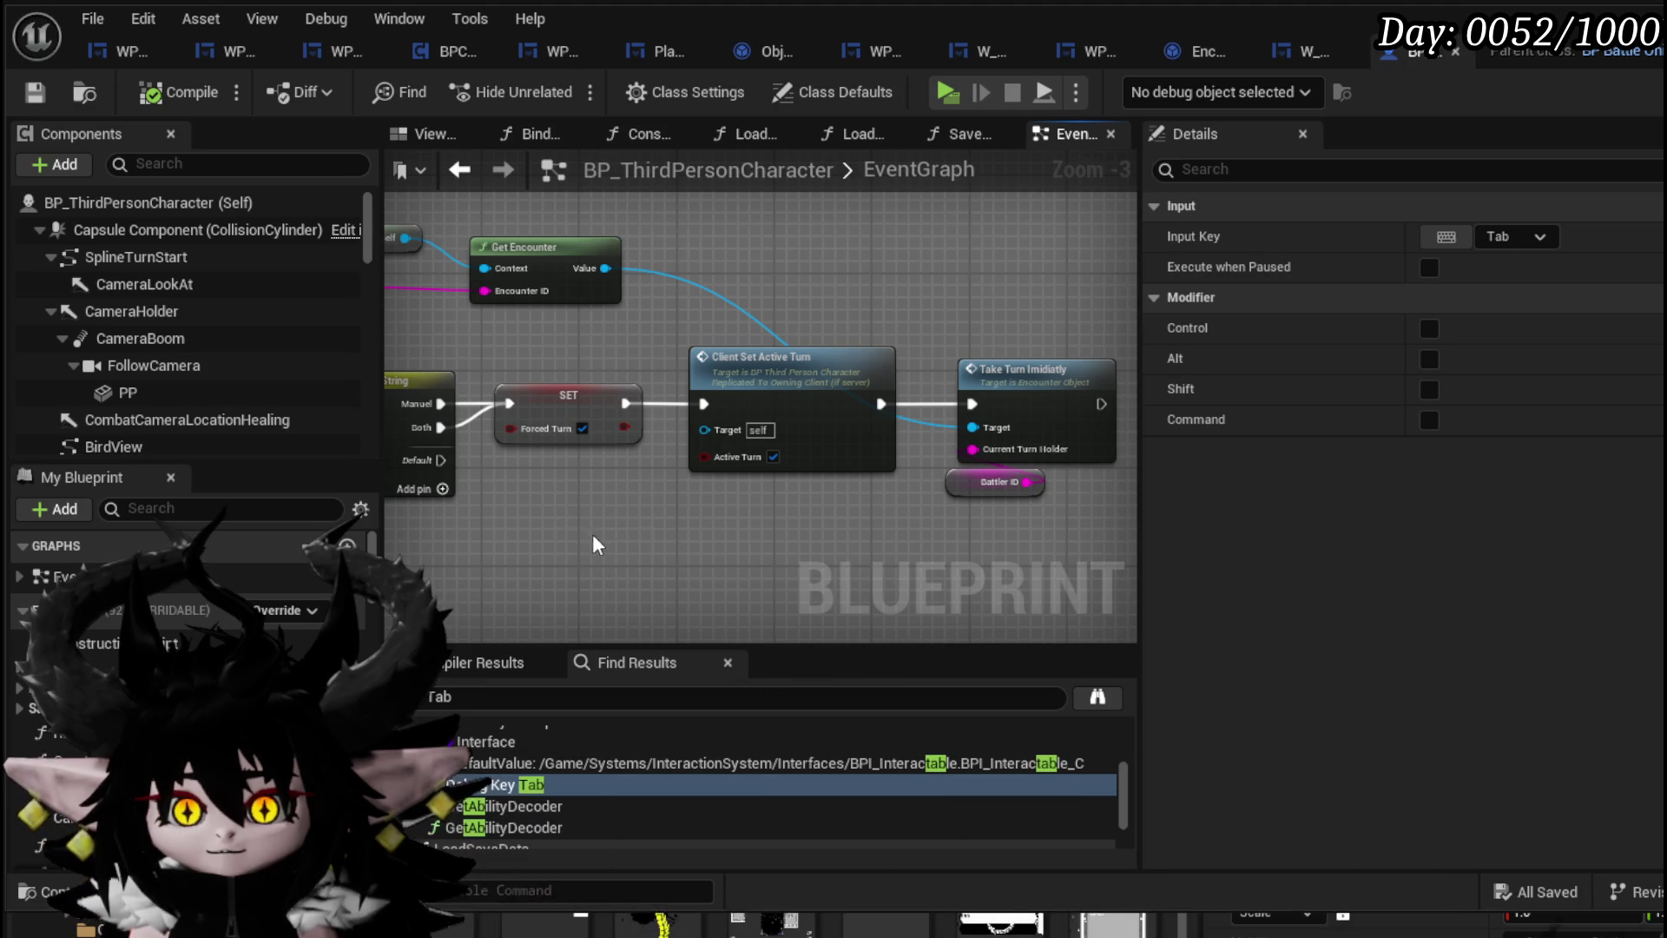
Open the Client_SetActiveTurn event and centre on its Switch Input Mode nodes
drag(753, 533, 639, 544)
double_click(670, 368)
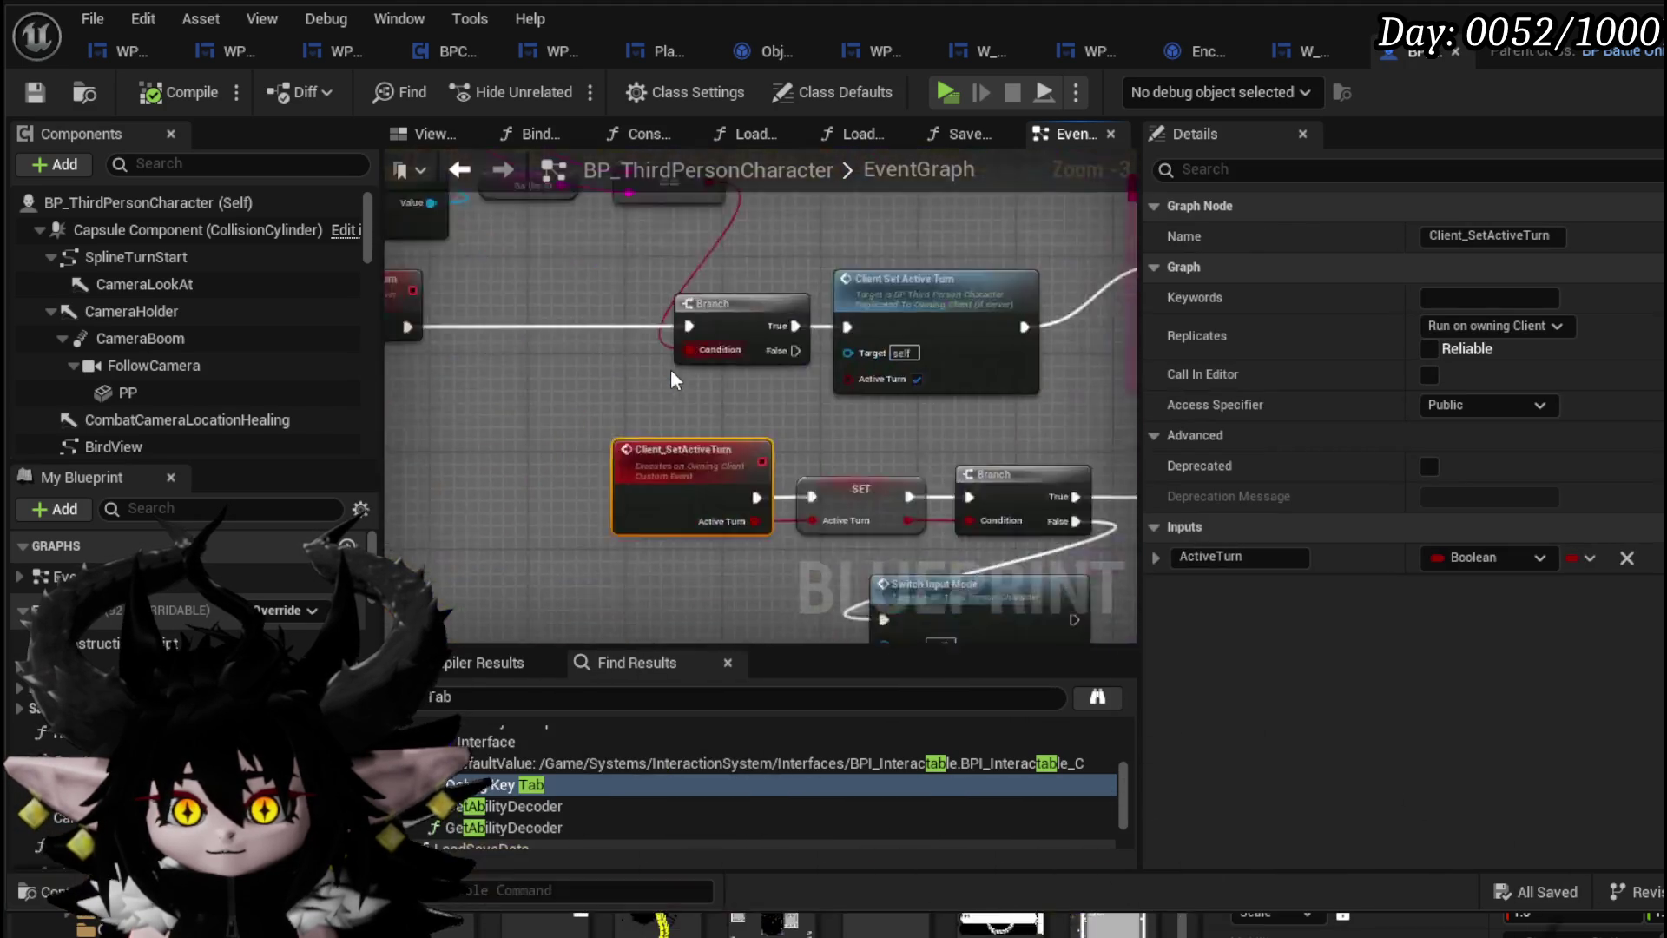
scroll(436, 395, down, 2)
drag(741, 276, 856, 302)
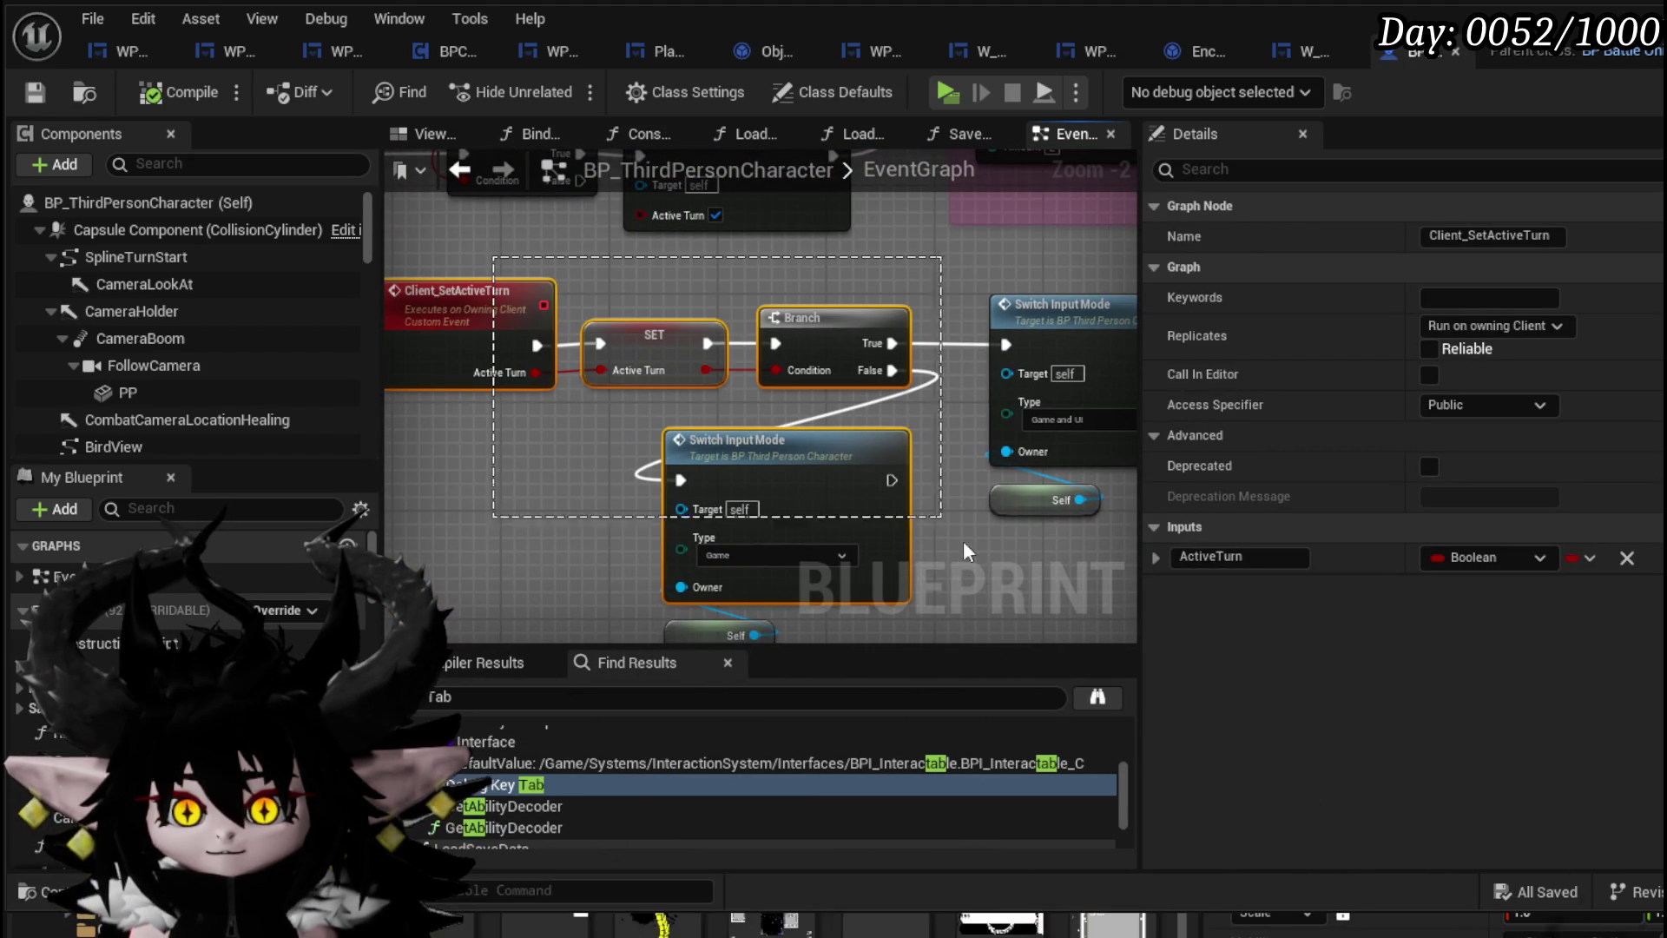
Open the Take Turn Imidiatly function and find its second Branch and Set Turn Time
click(456, 171)
double_click(925, 401)
scroll(670, 362, up, 5)
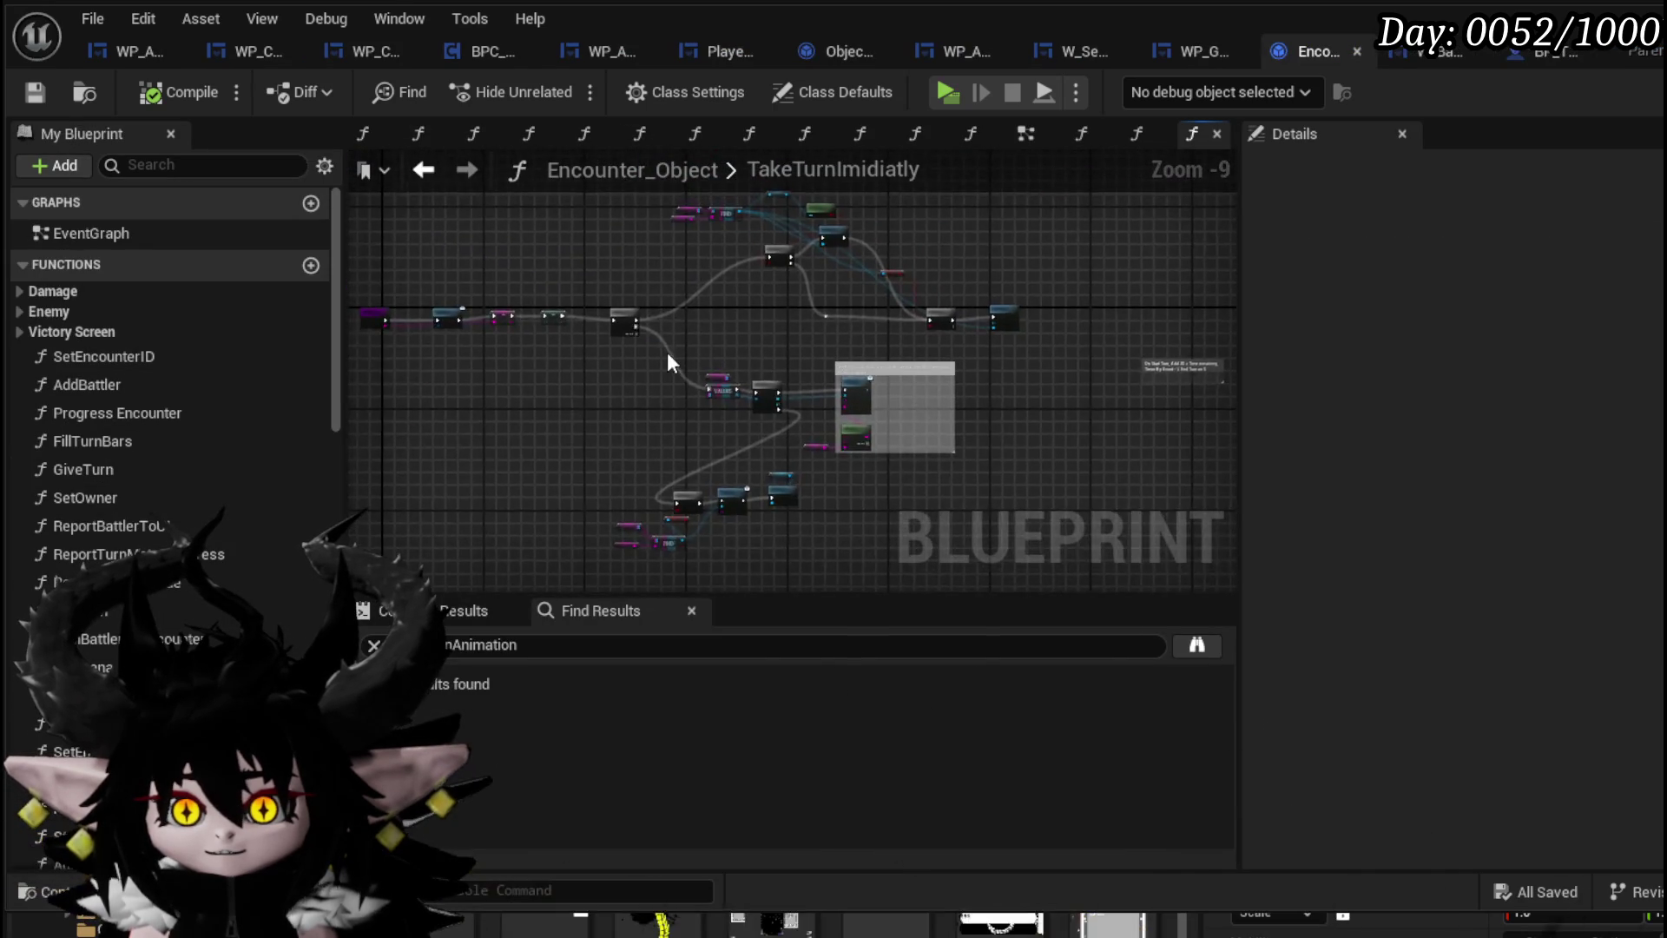
mouse_move(587, 504)
mouse_down()
mouse_move(420, 167)
mouse_move(557, 205)
mouse_move(393, 502)
mouse_move(424, 432)
mouse_up()
scroll(814, 408, up, 1)
Select Set Turn Time, review the Call On Time Stop and Sequence nodes, and save Encounter_Object
mouse_move(700, 260)
mouse_down()
mouse_move(854, 513)
mouse_move(907, 512)
mouse_up()
scroll(985, 401, down, 1)
mouse_move(984, 402)
mouse_down()
mouse_move(1003, 457)
mouse_move(1035, 440)
mouse_up()
mouse_move(731, 492)
mouse_down()
mouse_move(665, 469)
mouse_move(982, 450)
mouse_up()
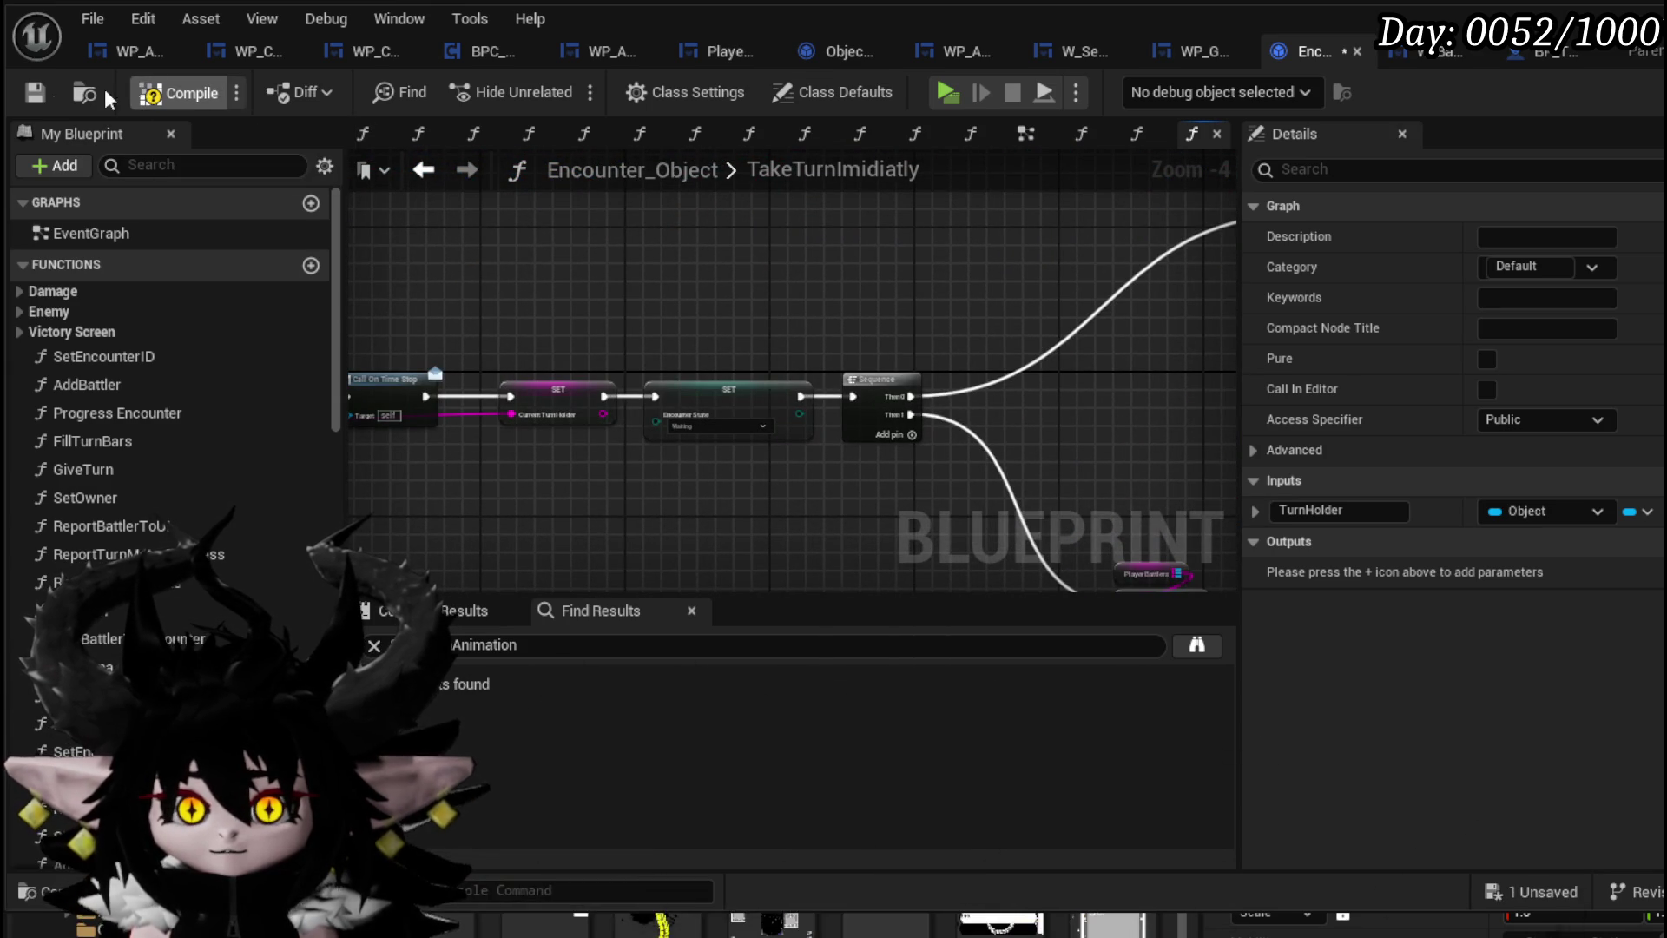
click(43, 92)
click(1398, 66)
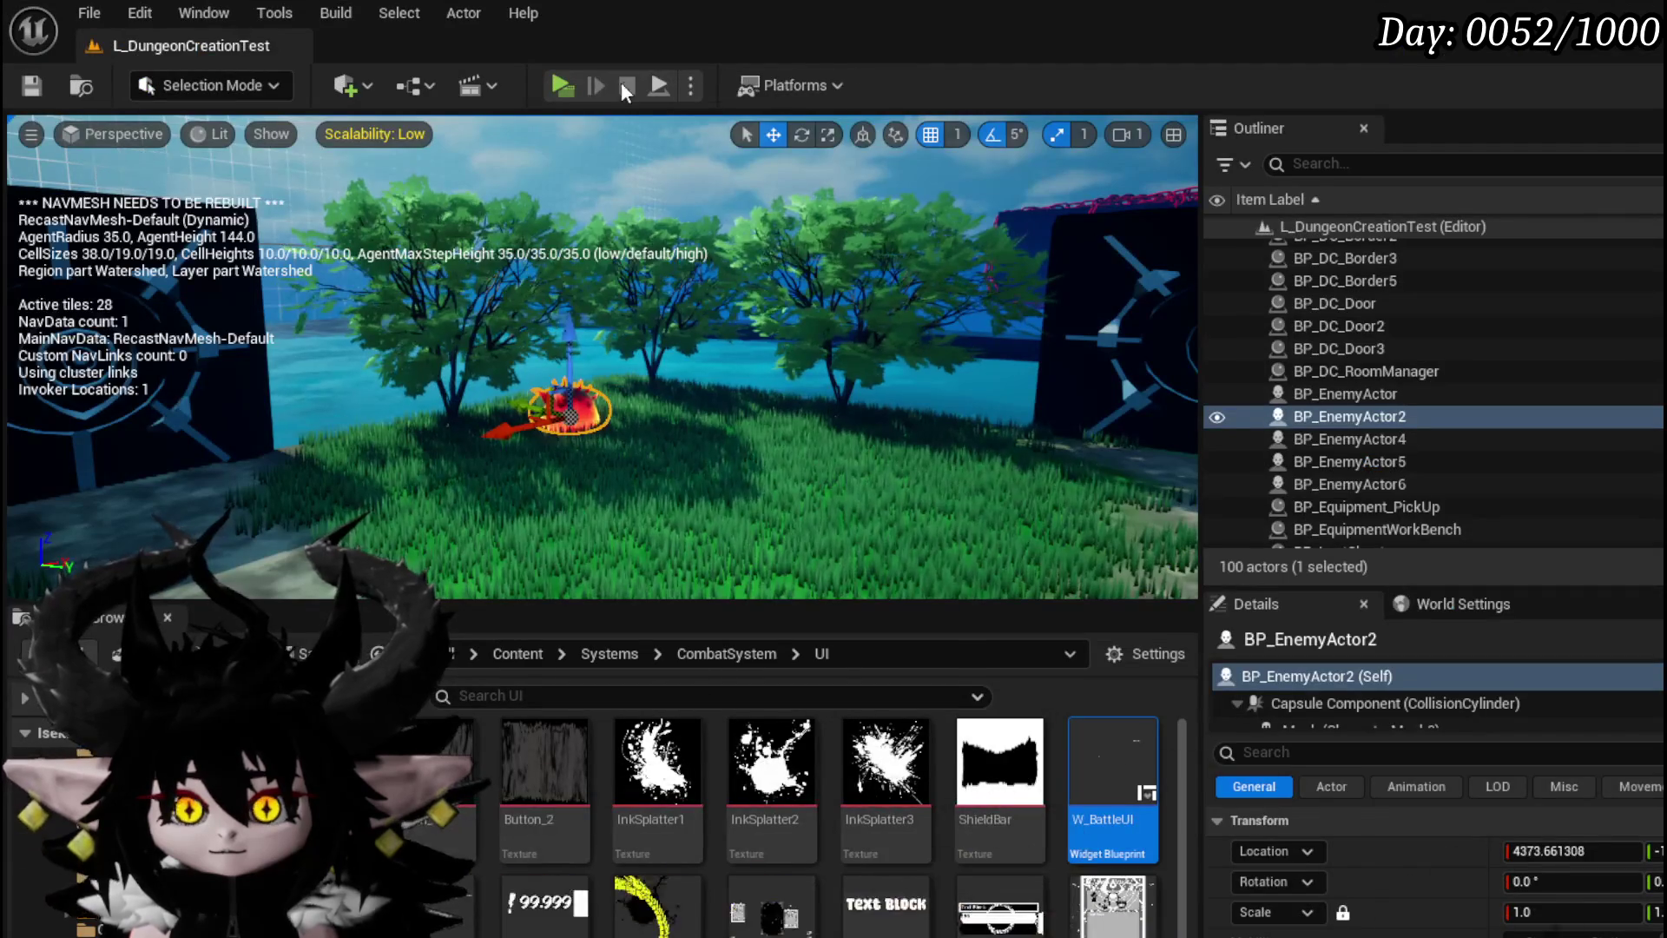
Start a play session, dismiss the settings menu, and attack a fire slime to begin battle
click(561, 86)
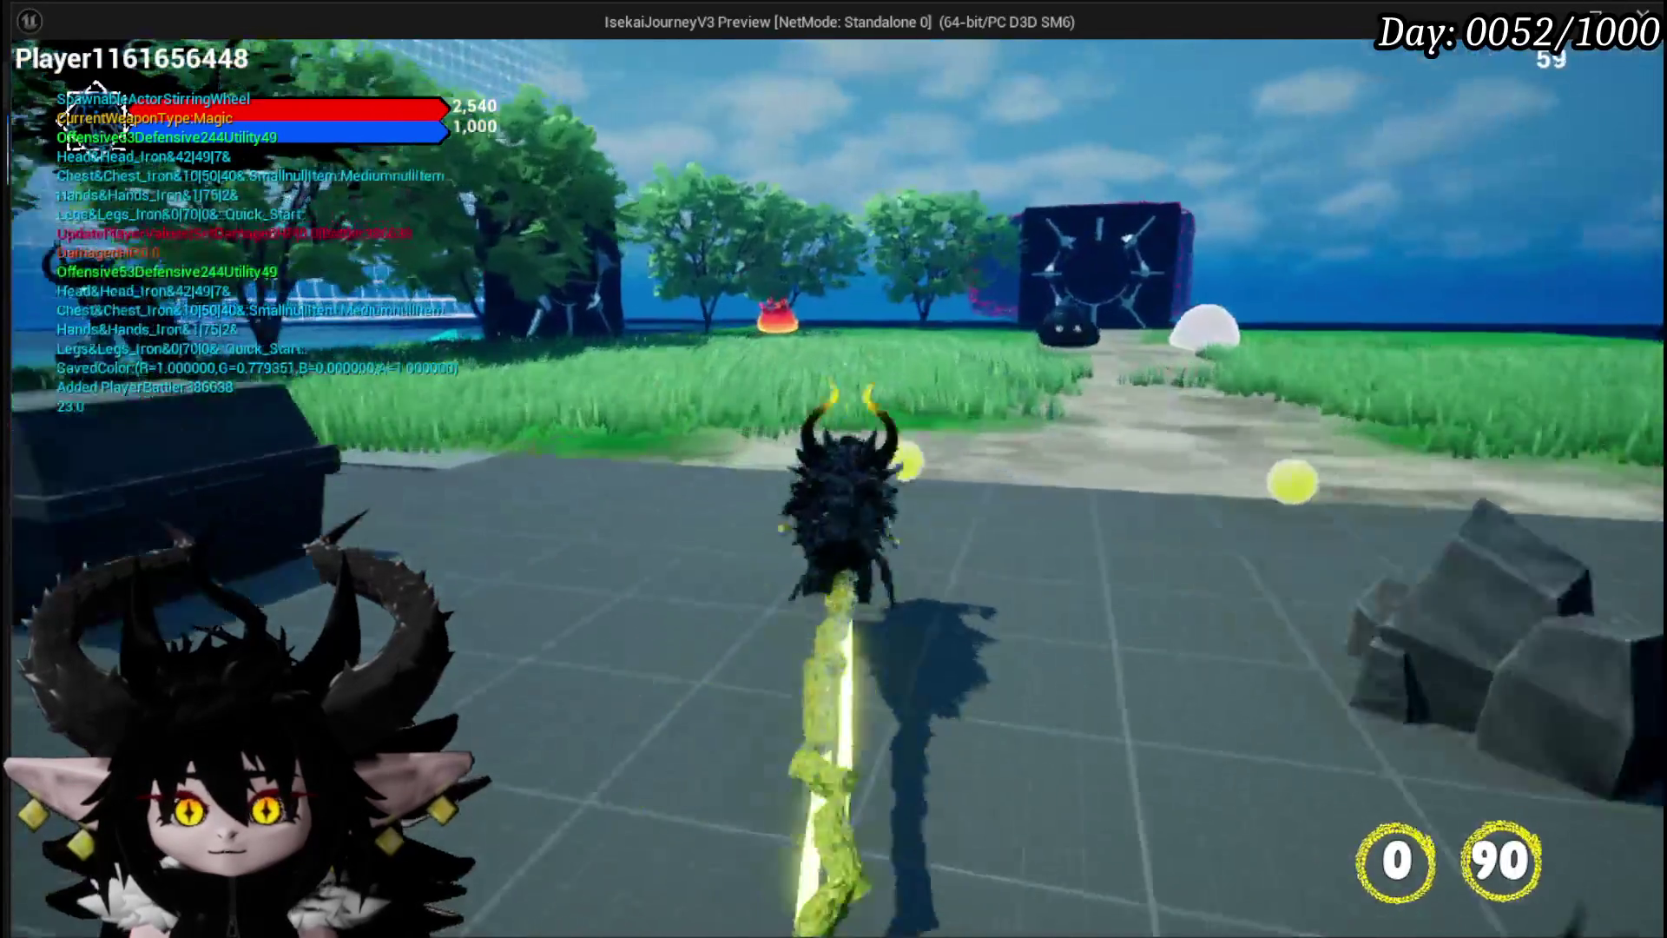
key(Escape)
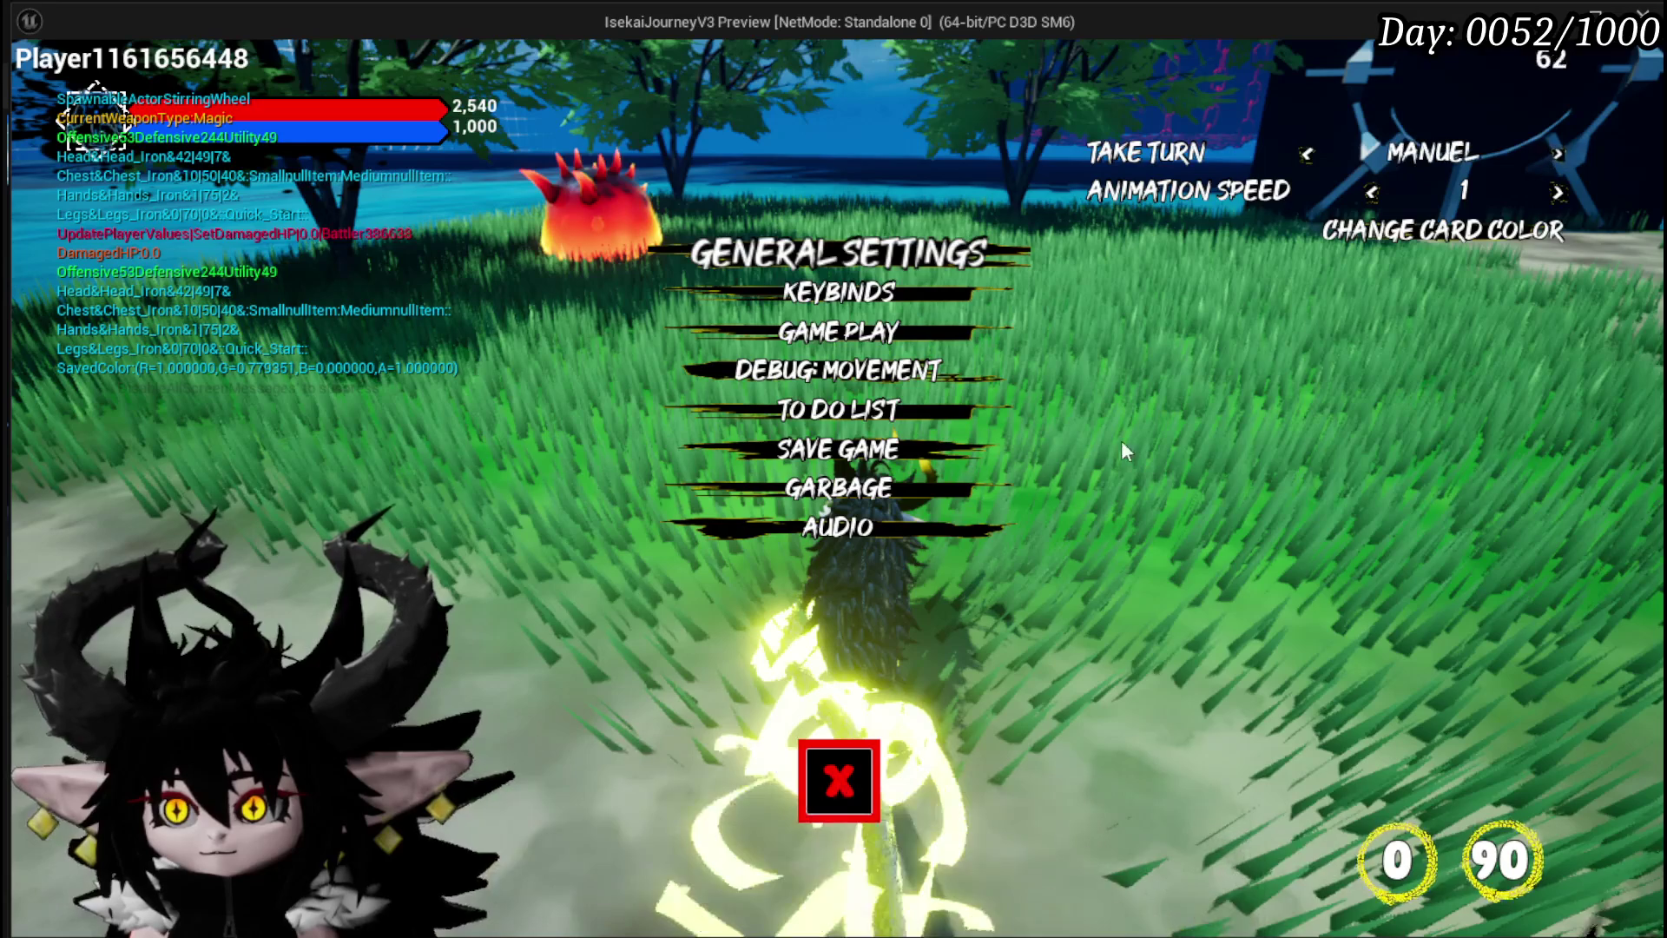
click(875, 788)
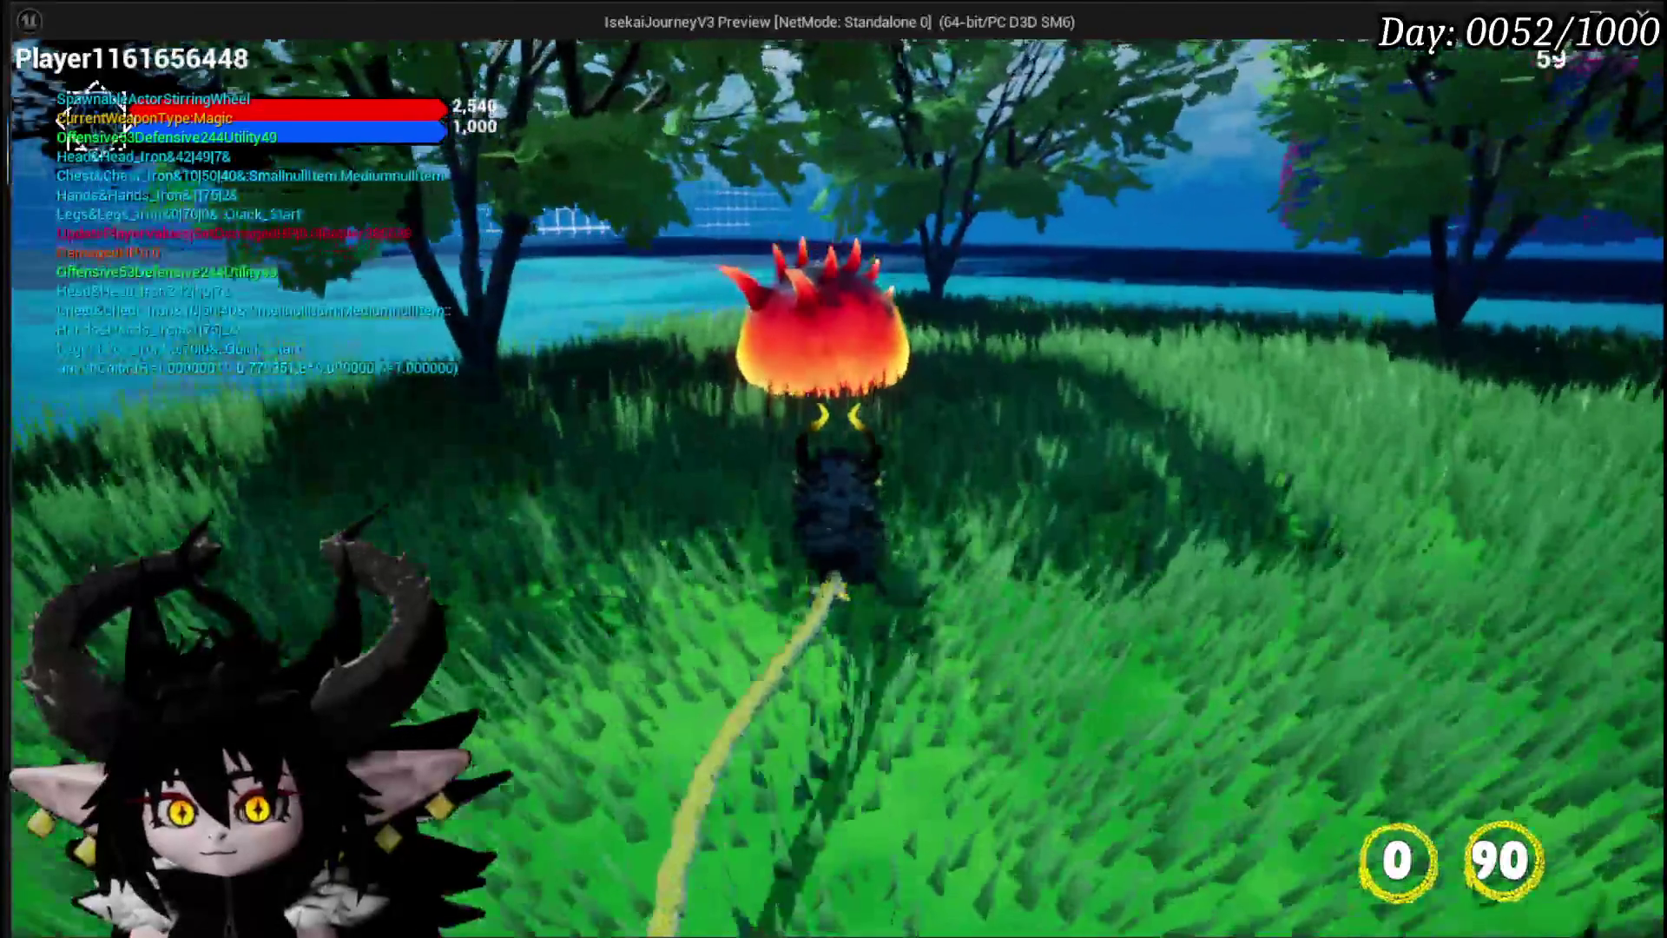
key(w)
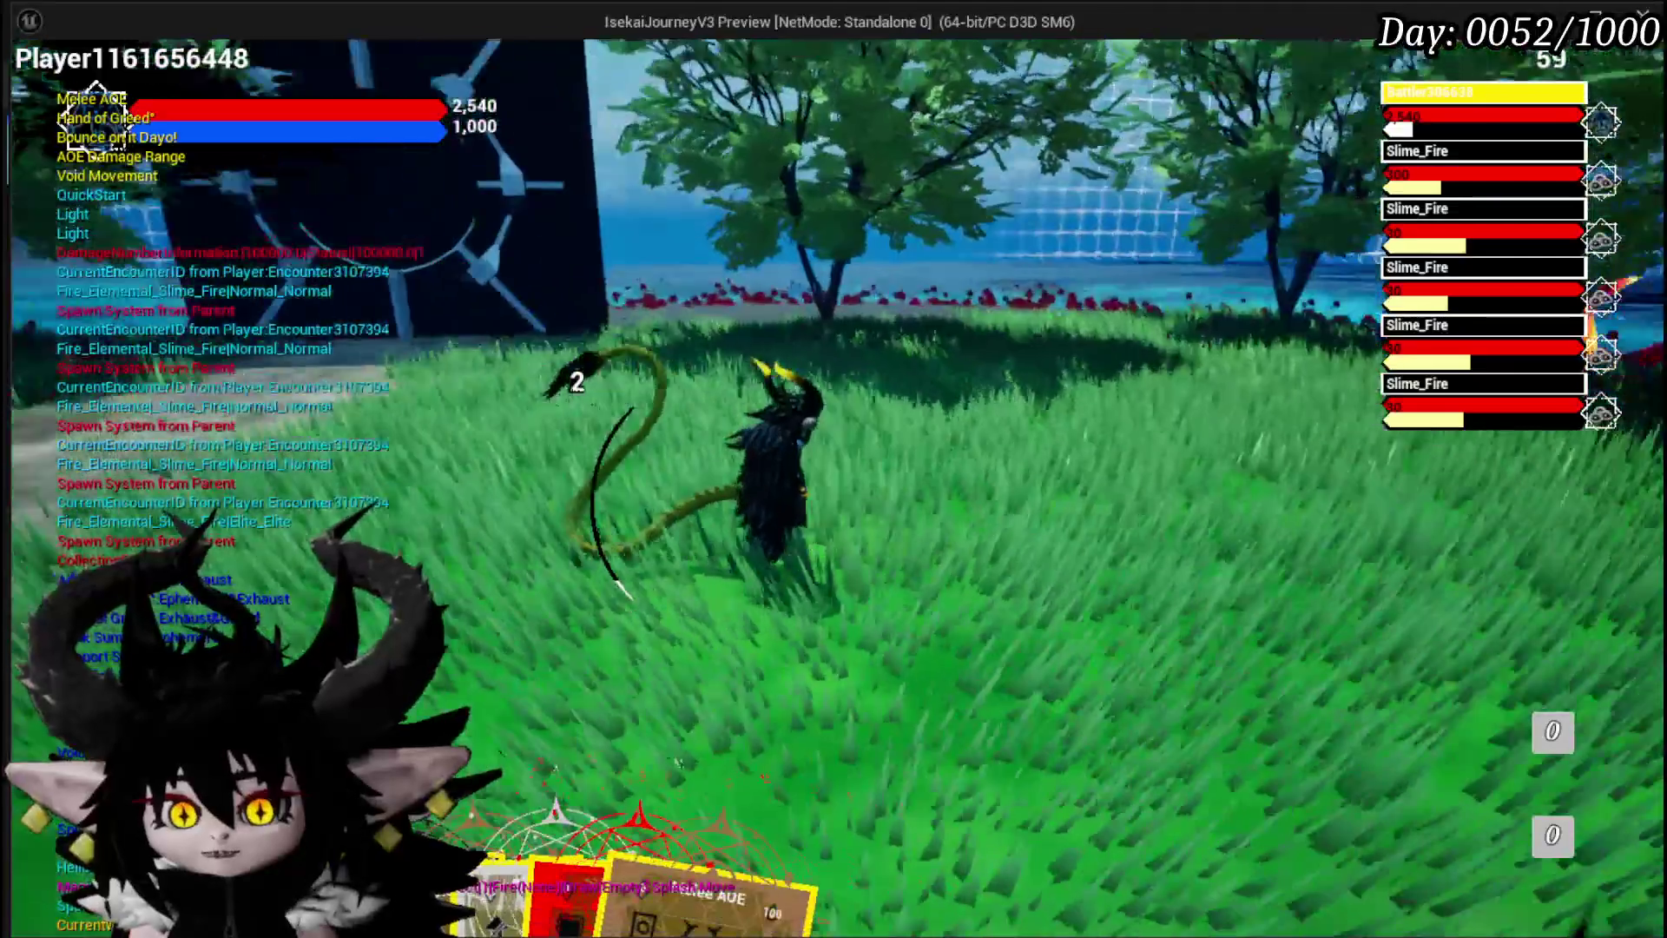
Cast Hand of Greed on a fire slime and view the enlarged card
mouse_move(583, 794)
mouse_move(540, 652)
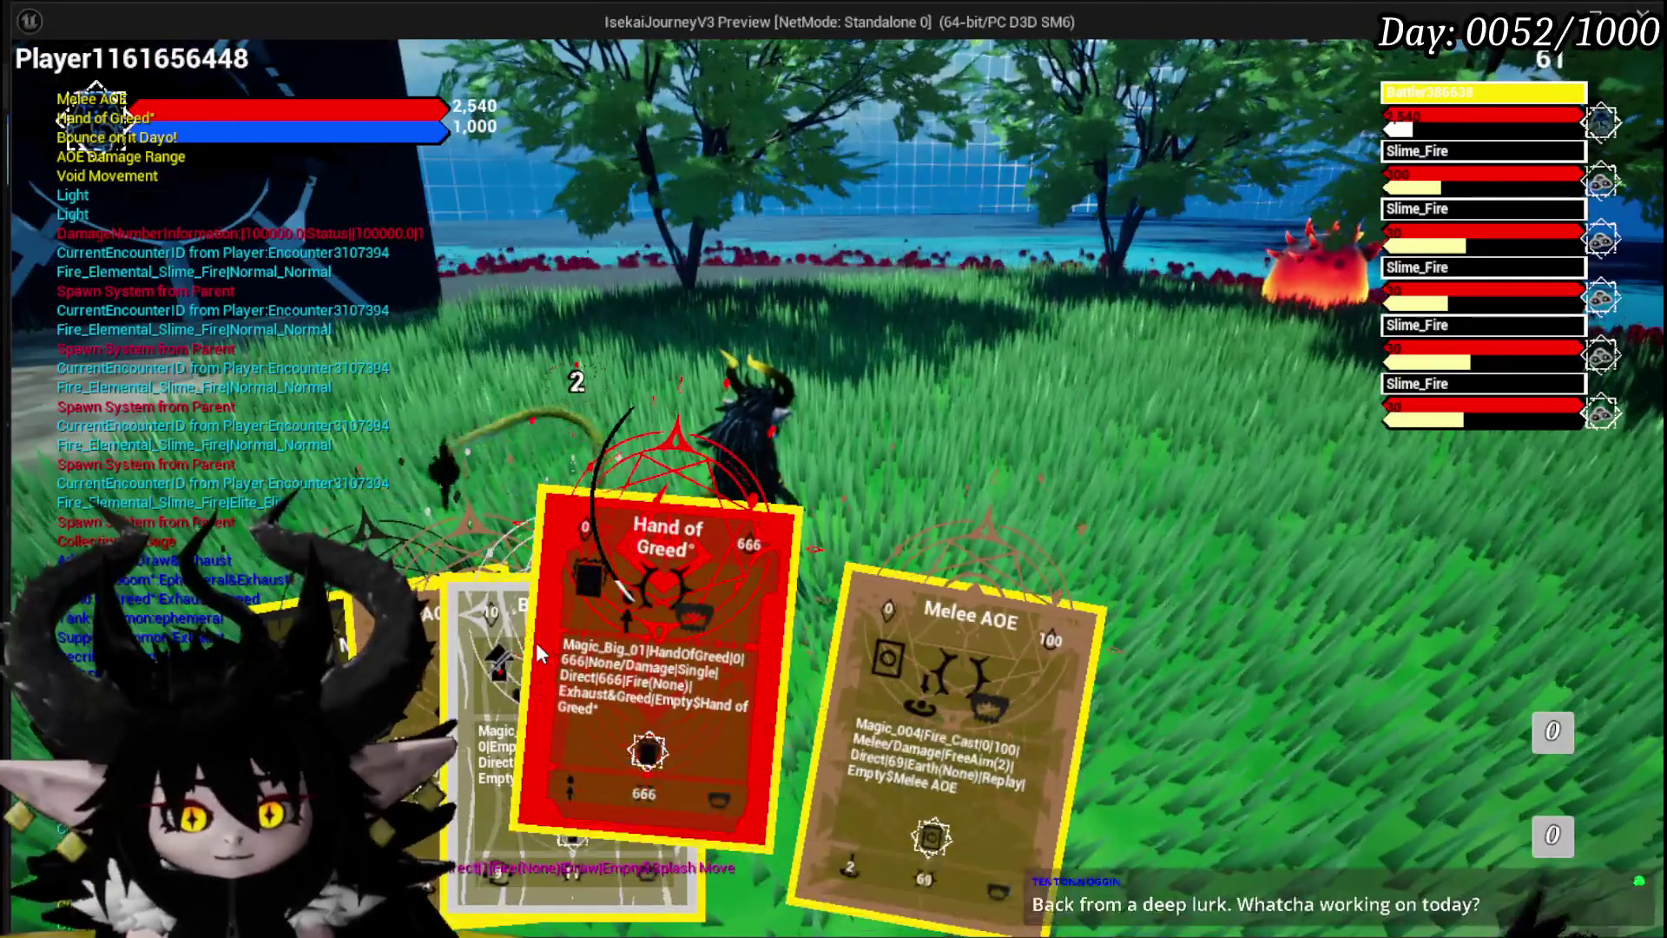
click(540, 653)
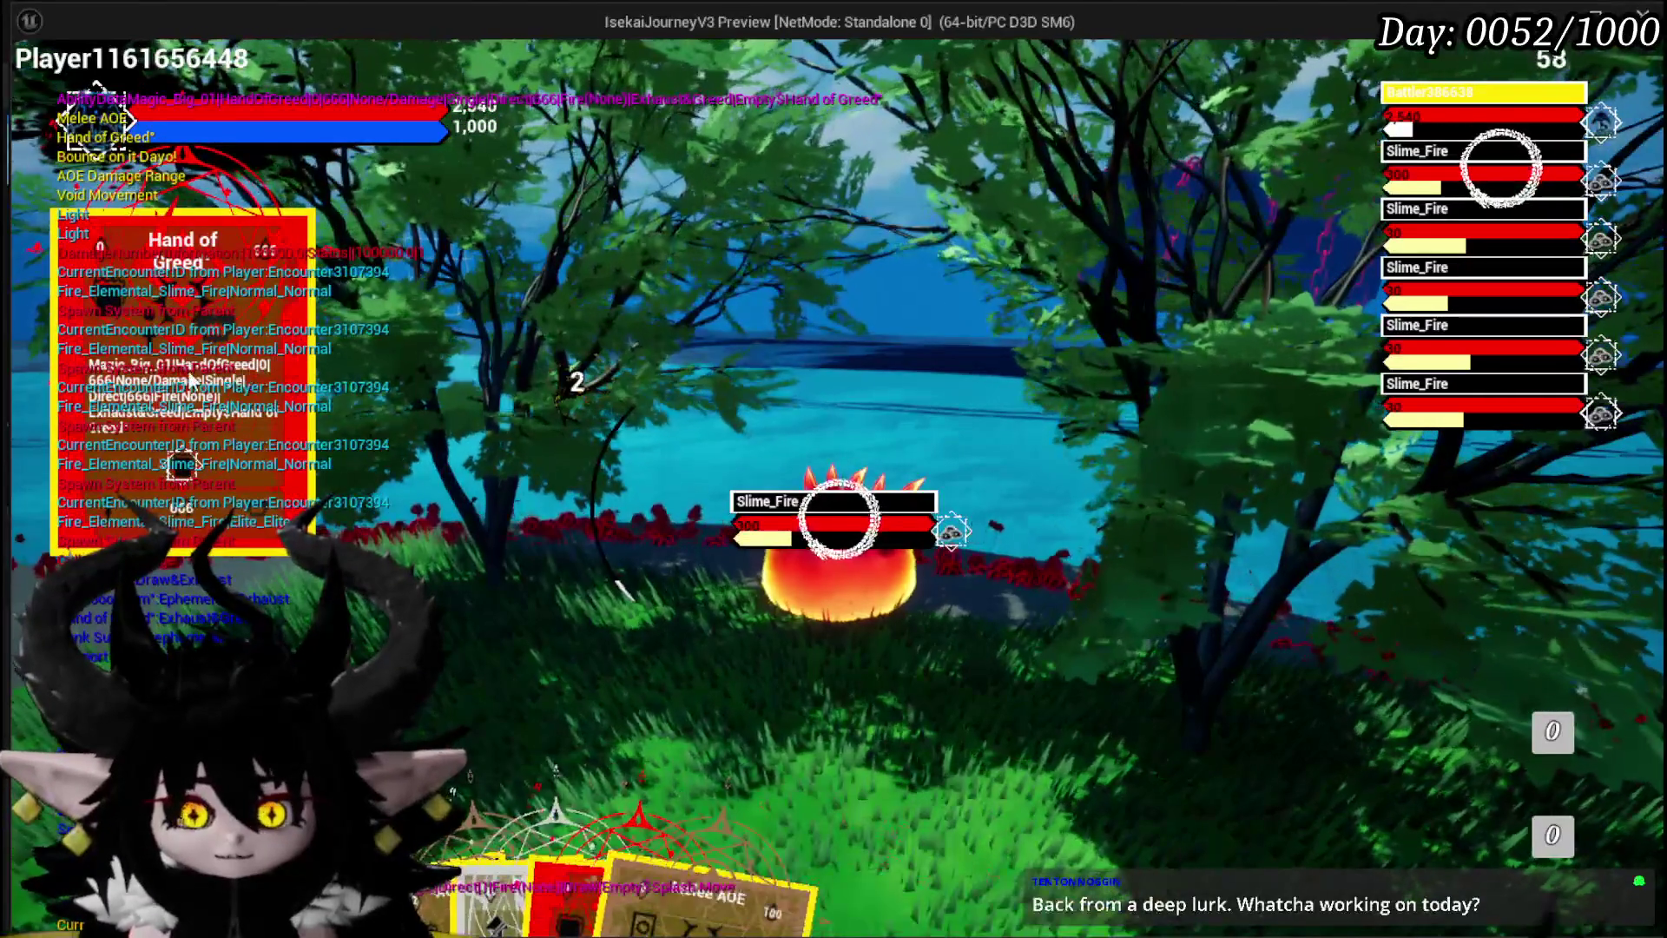
click(251, 441)
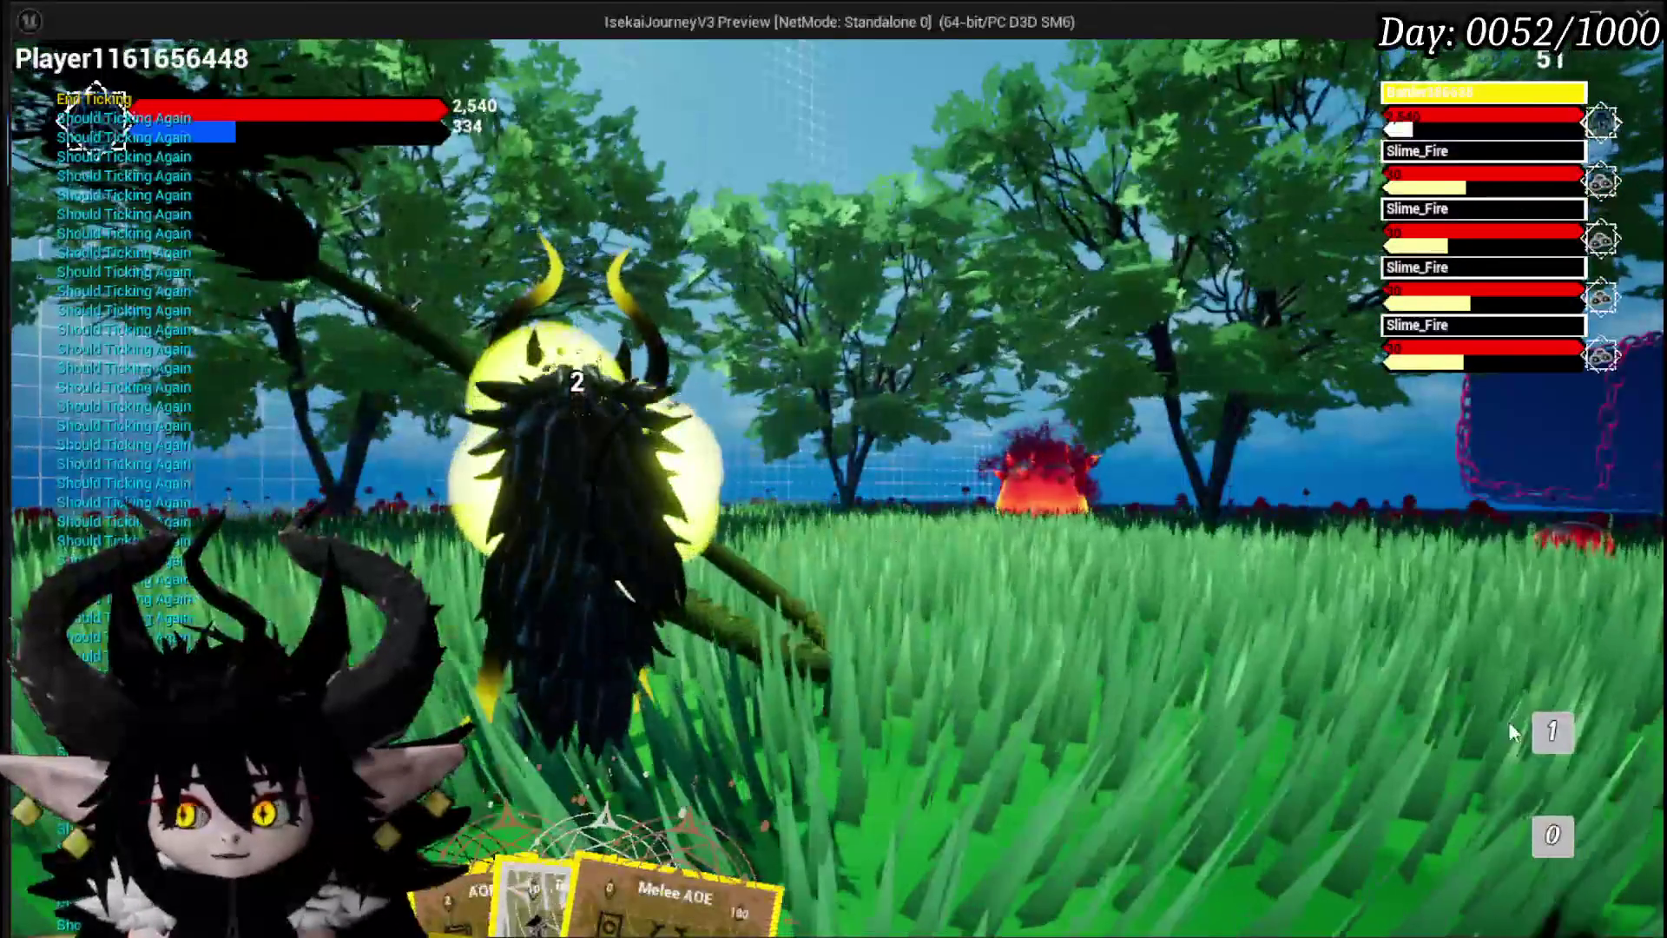
click(1542, 734)
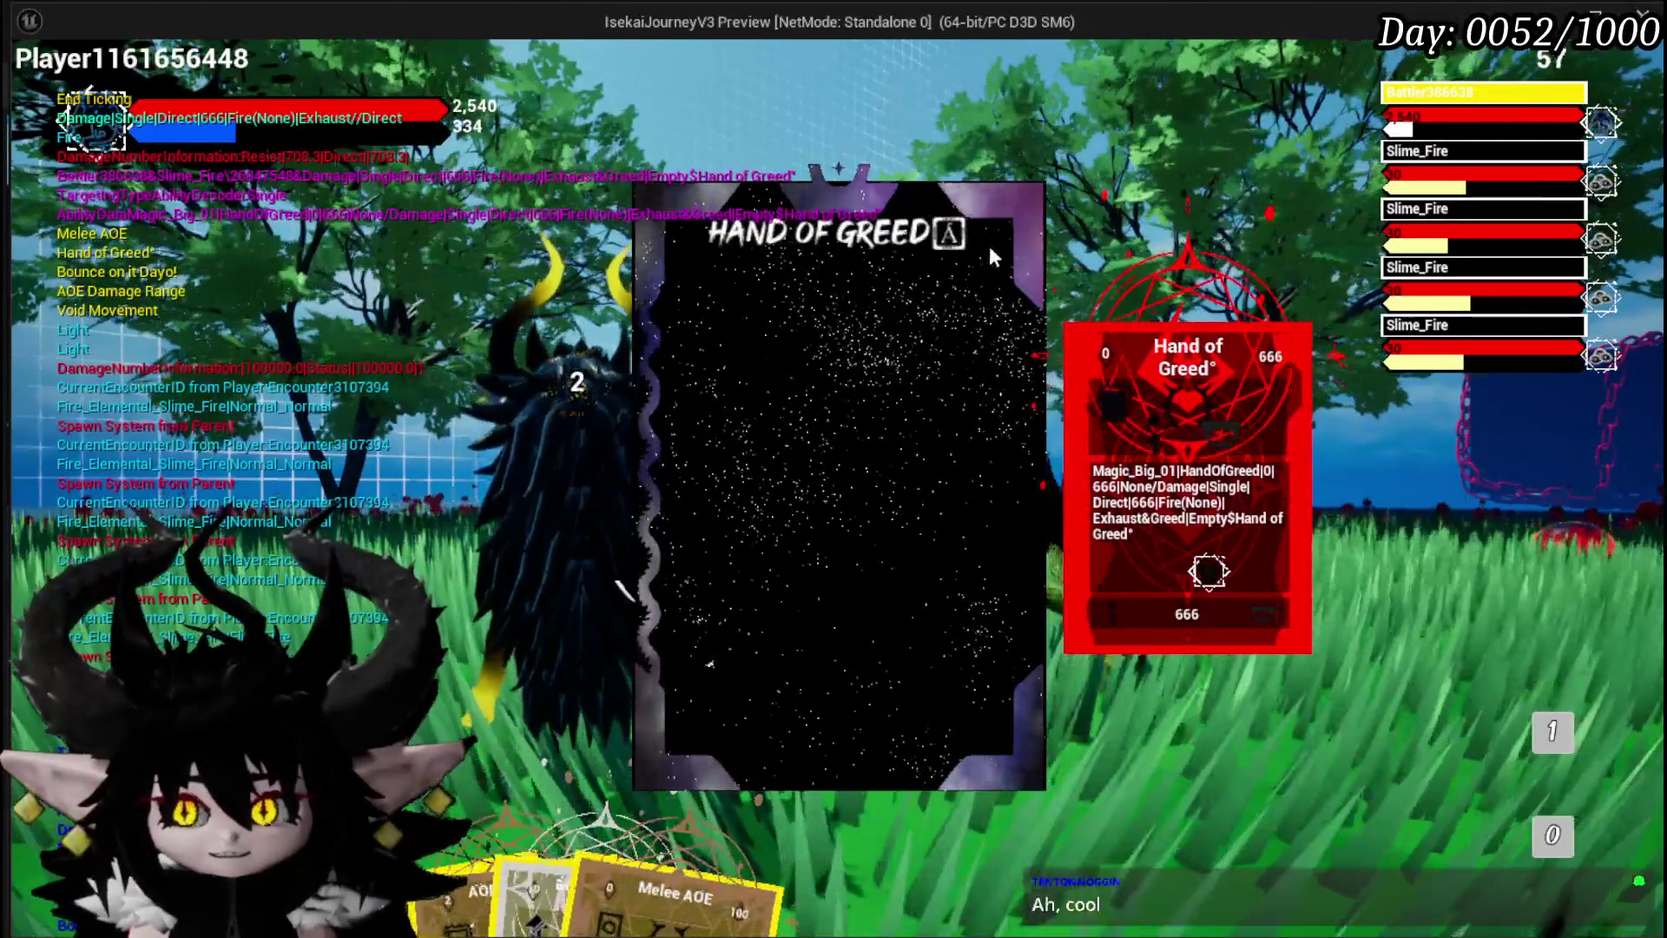
click(1312, 764)
Play AOE Damage Range and fire its area attack at the slimes
mouse_move(677, 855)
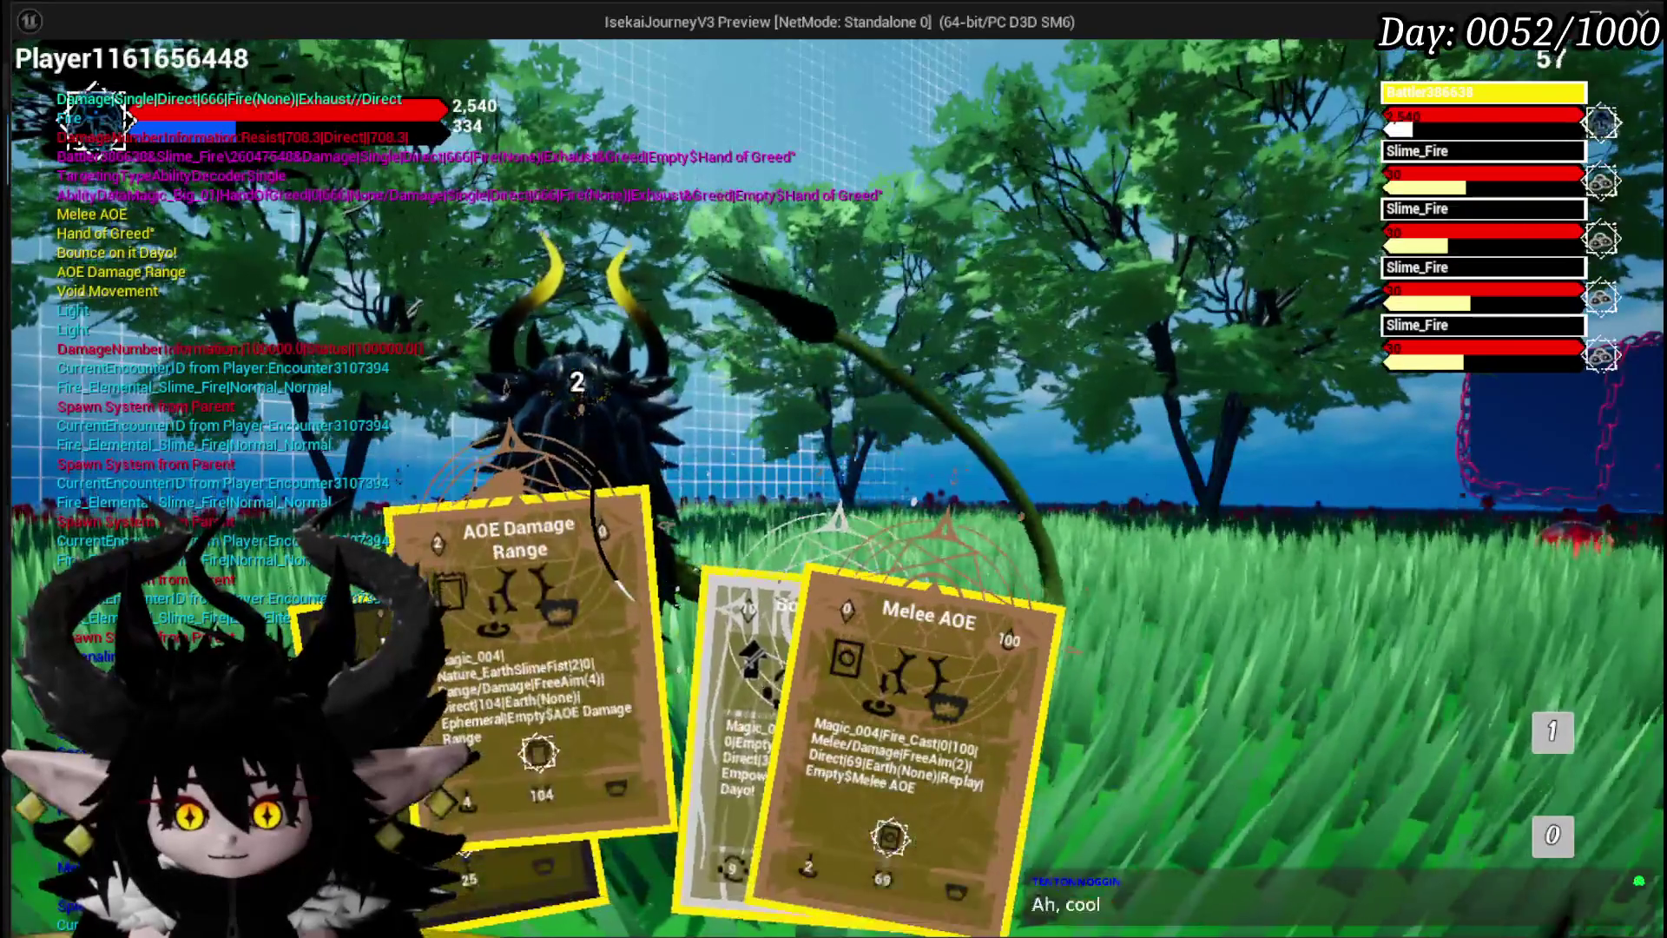
click(448, 775)
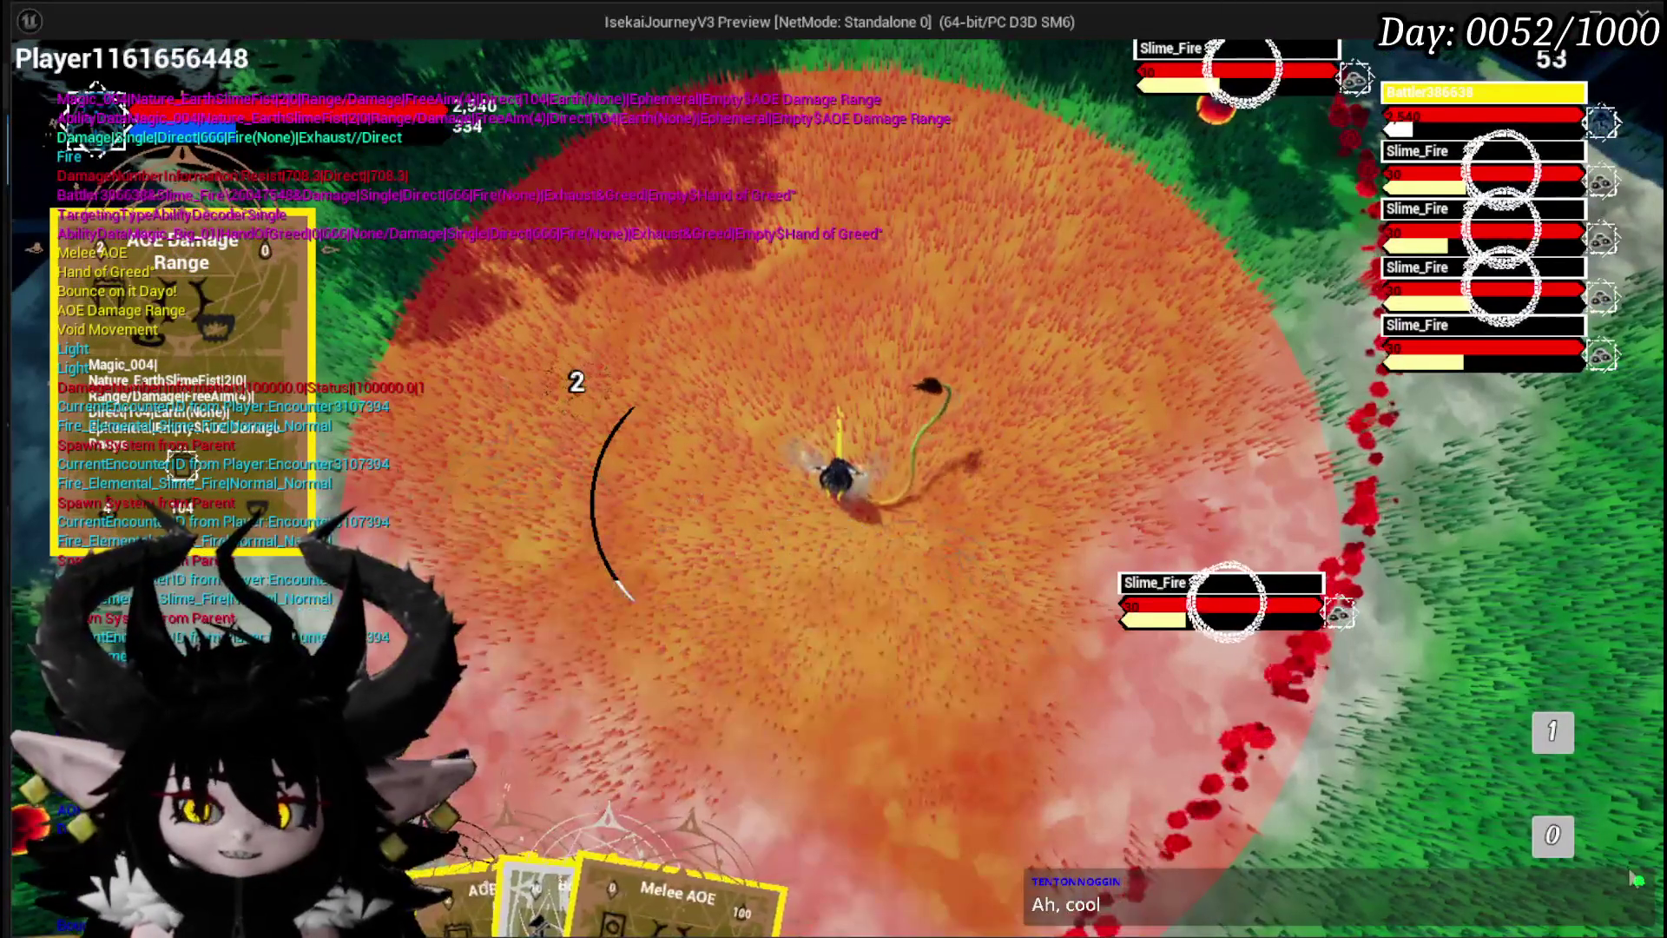
click(840, 506)
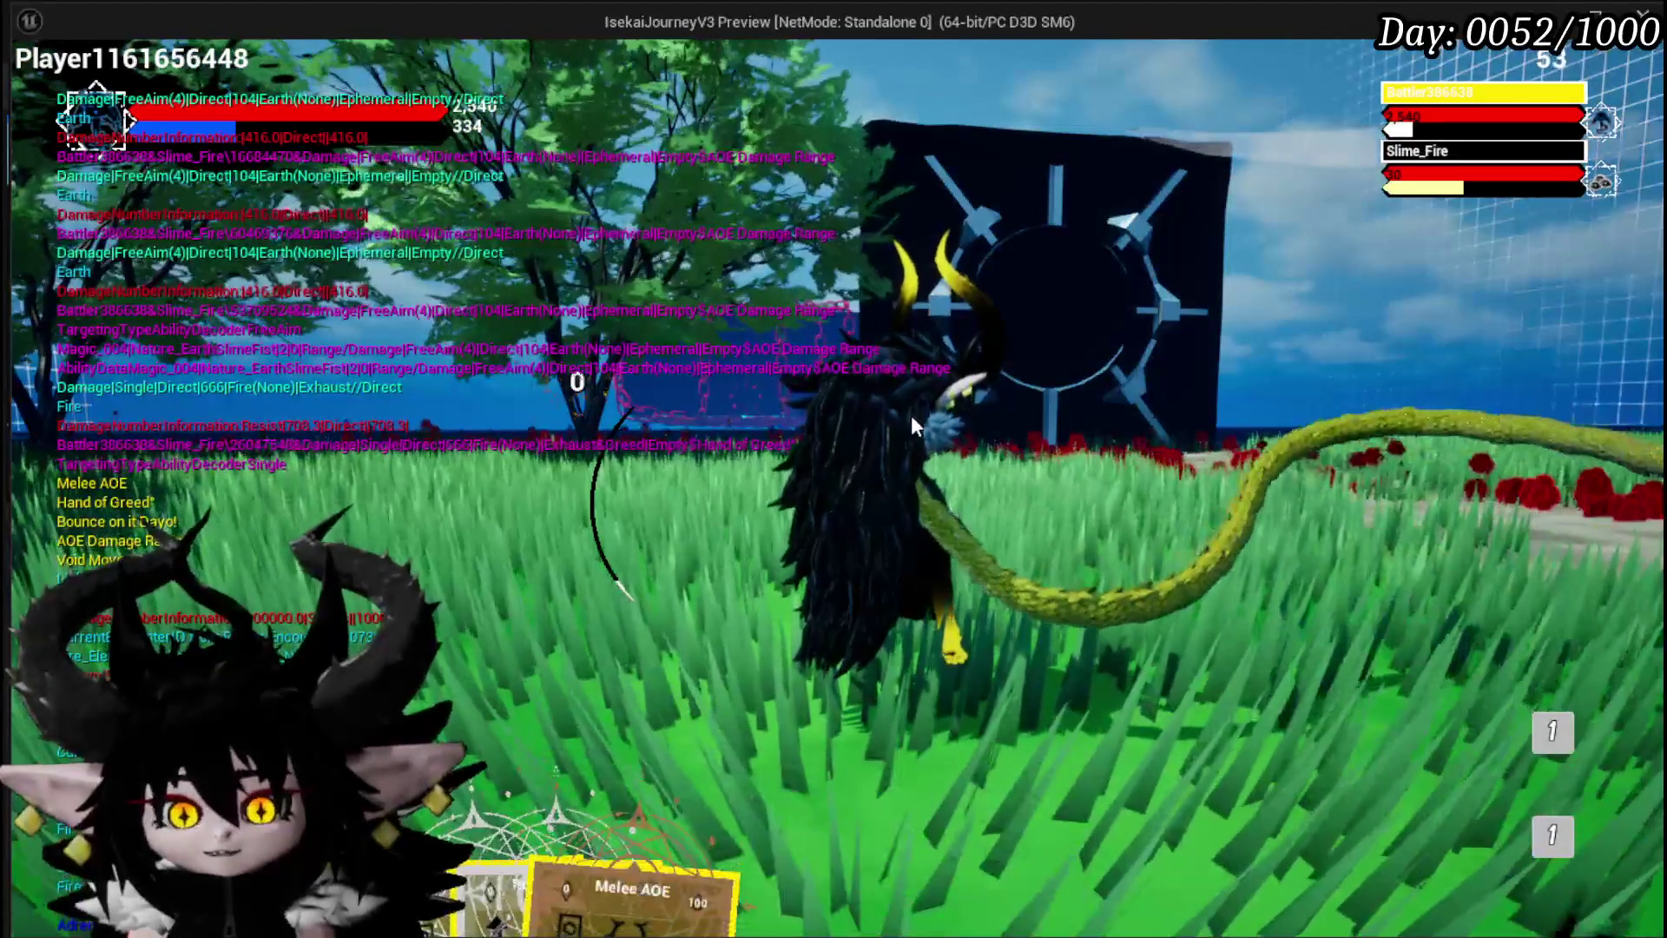
Swing the camera around the character in the Slime_Fire battle, then stop the play session
mouse_move(1100, 465)
mouse_down()
mouse_move(835, 476)
mouse_move(1413, 531)
mouse_up()
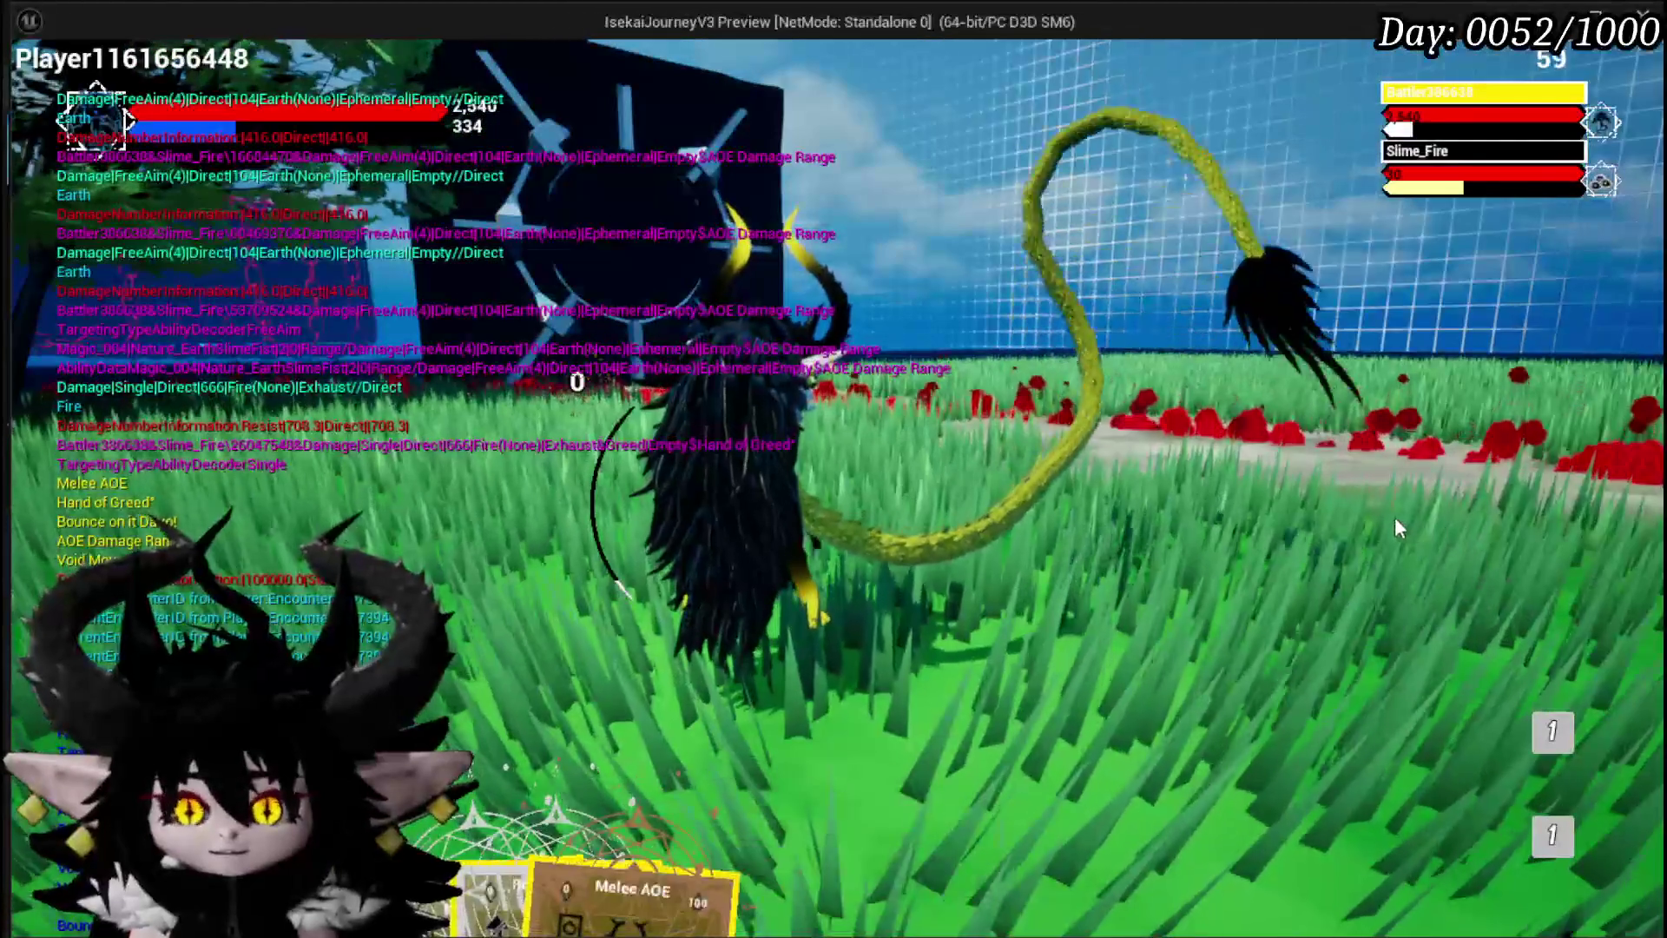
drag(1211, 498, 1014, 486)
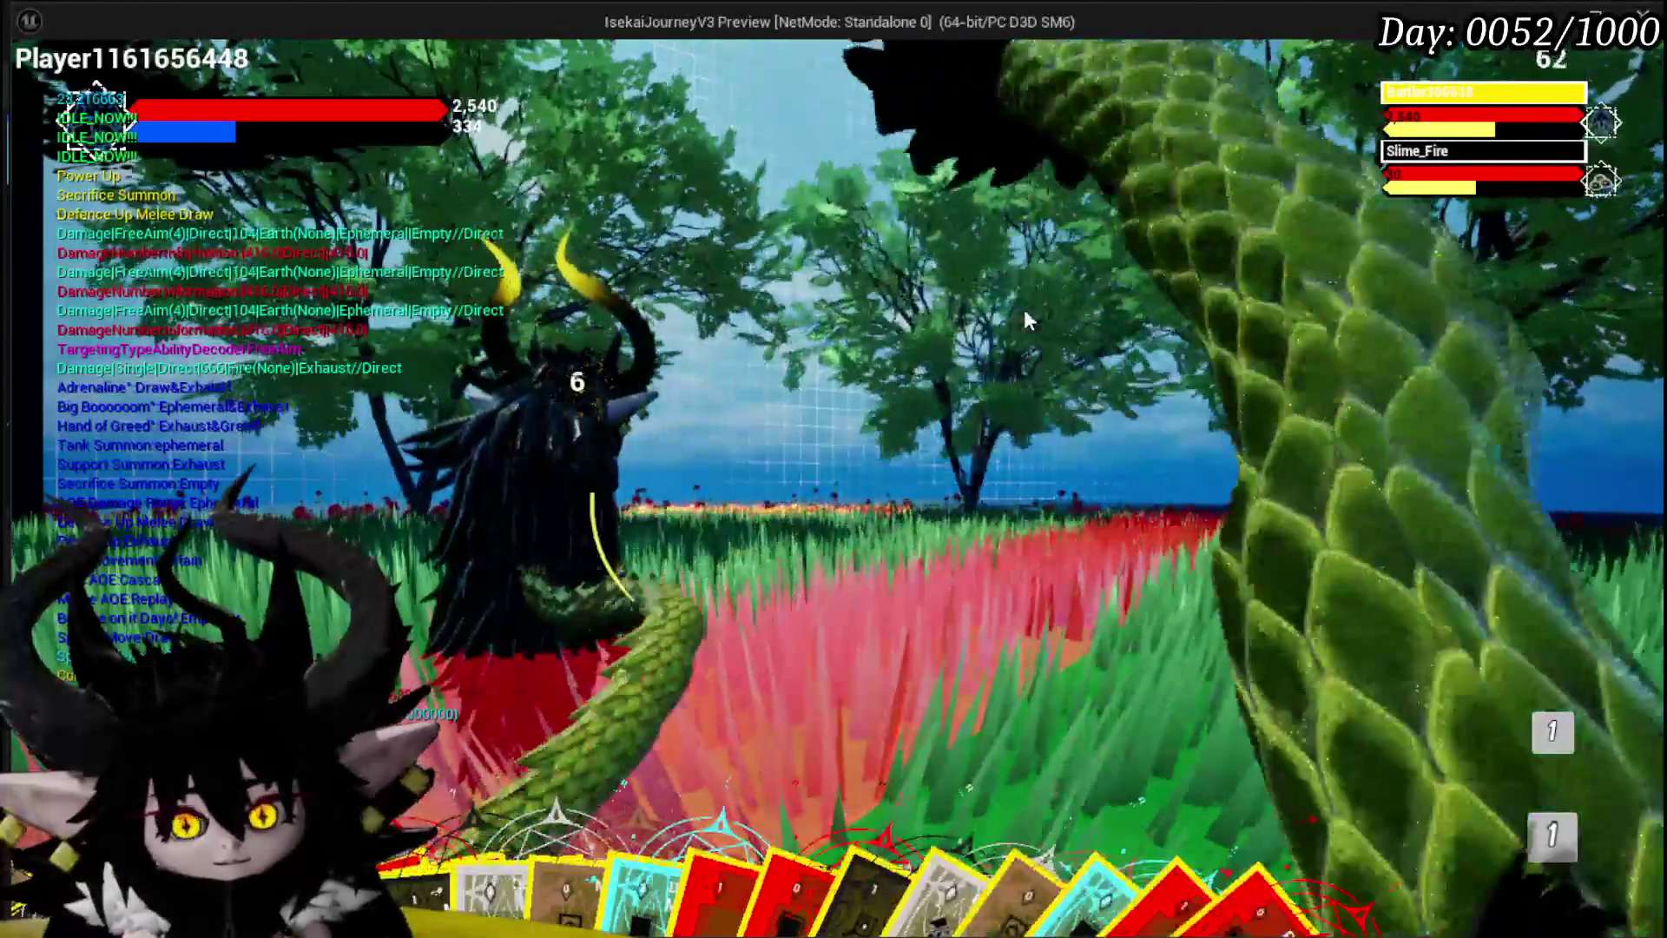
key(Escape)
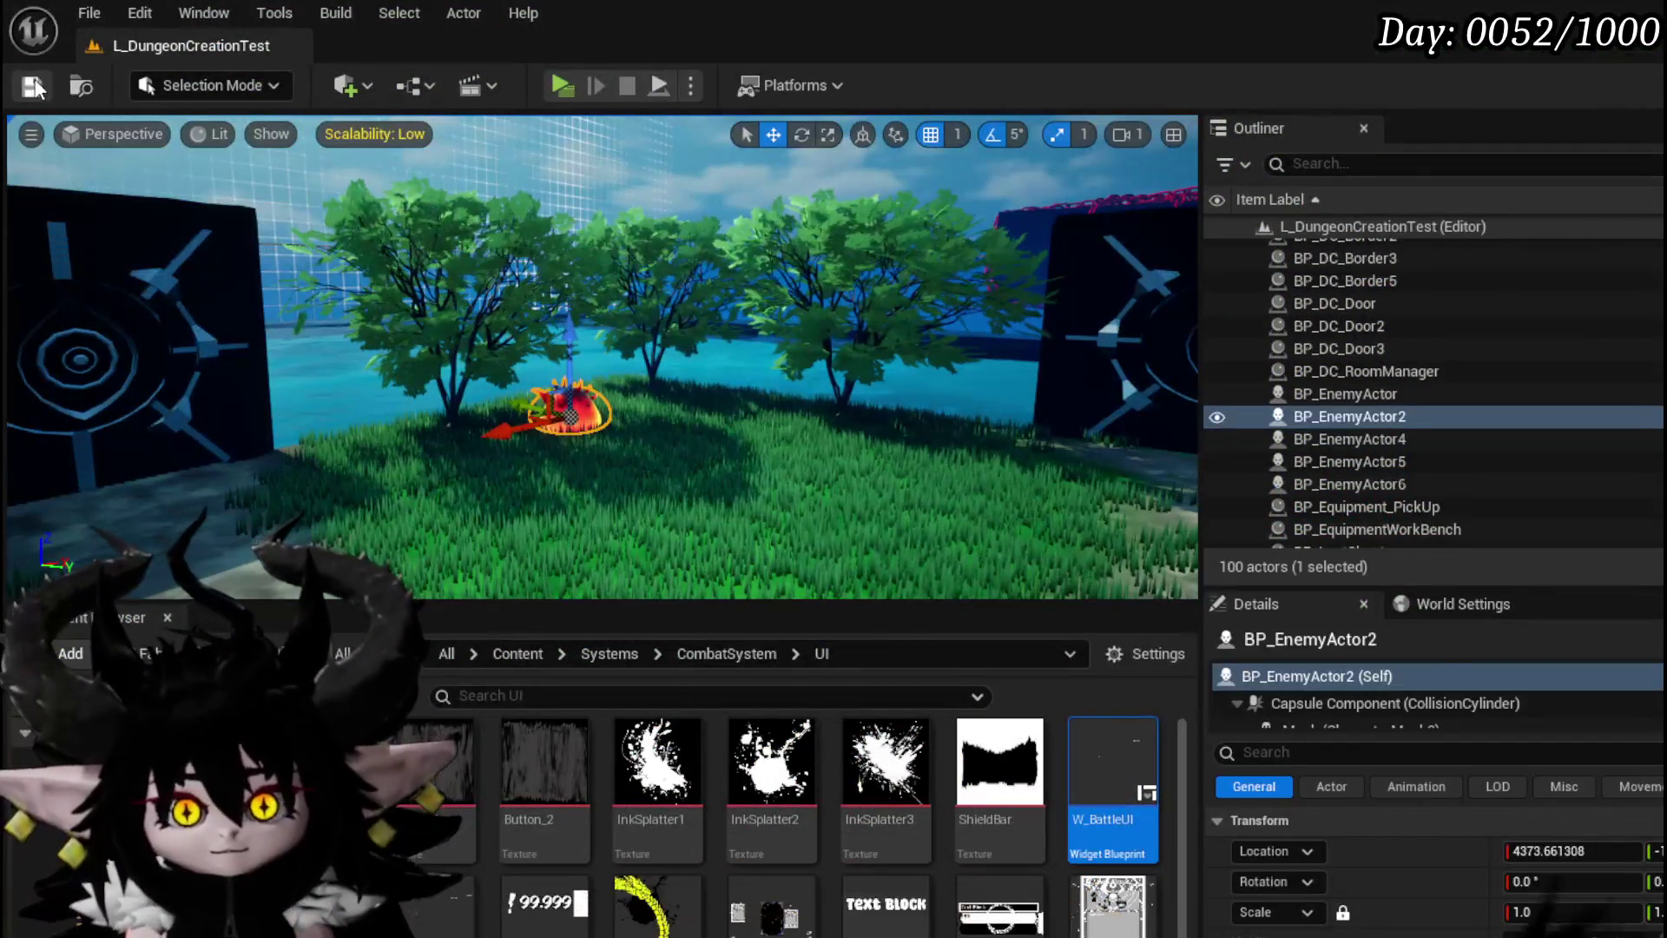
Save the L_DungeonCreationTest level and return to WP_Card_HUD's EndTurnSequence graph in the Blueprint editor
click(35, 87)
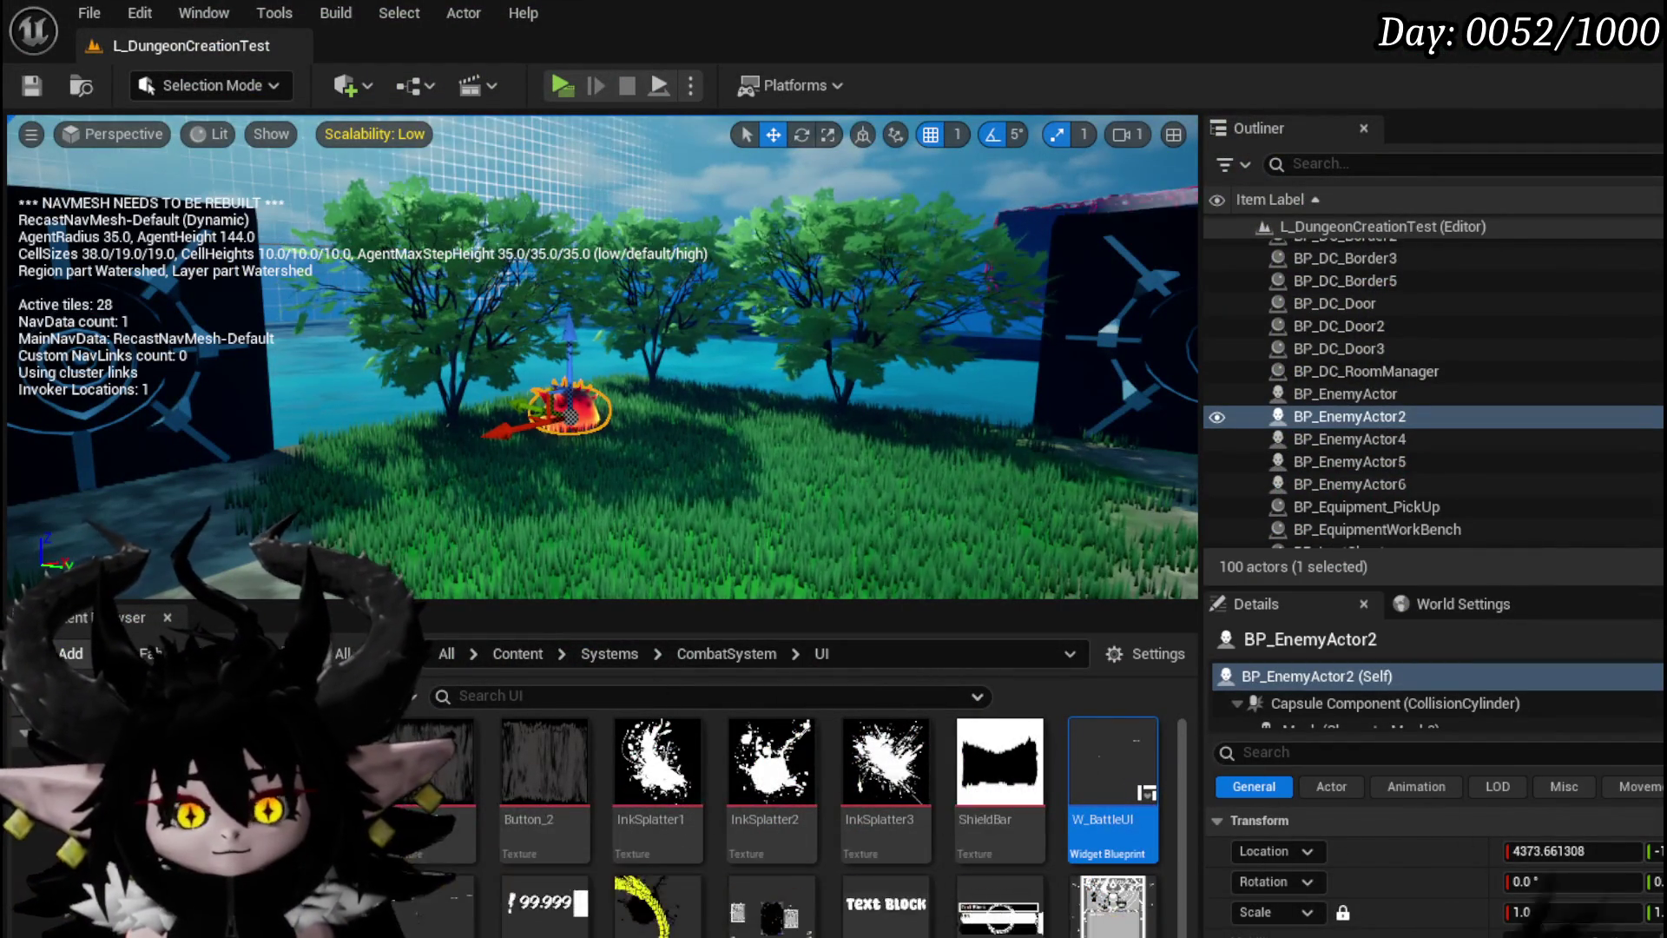
key(alt+Tab)
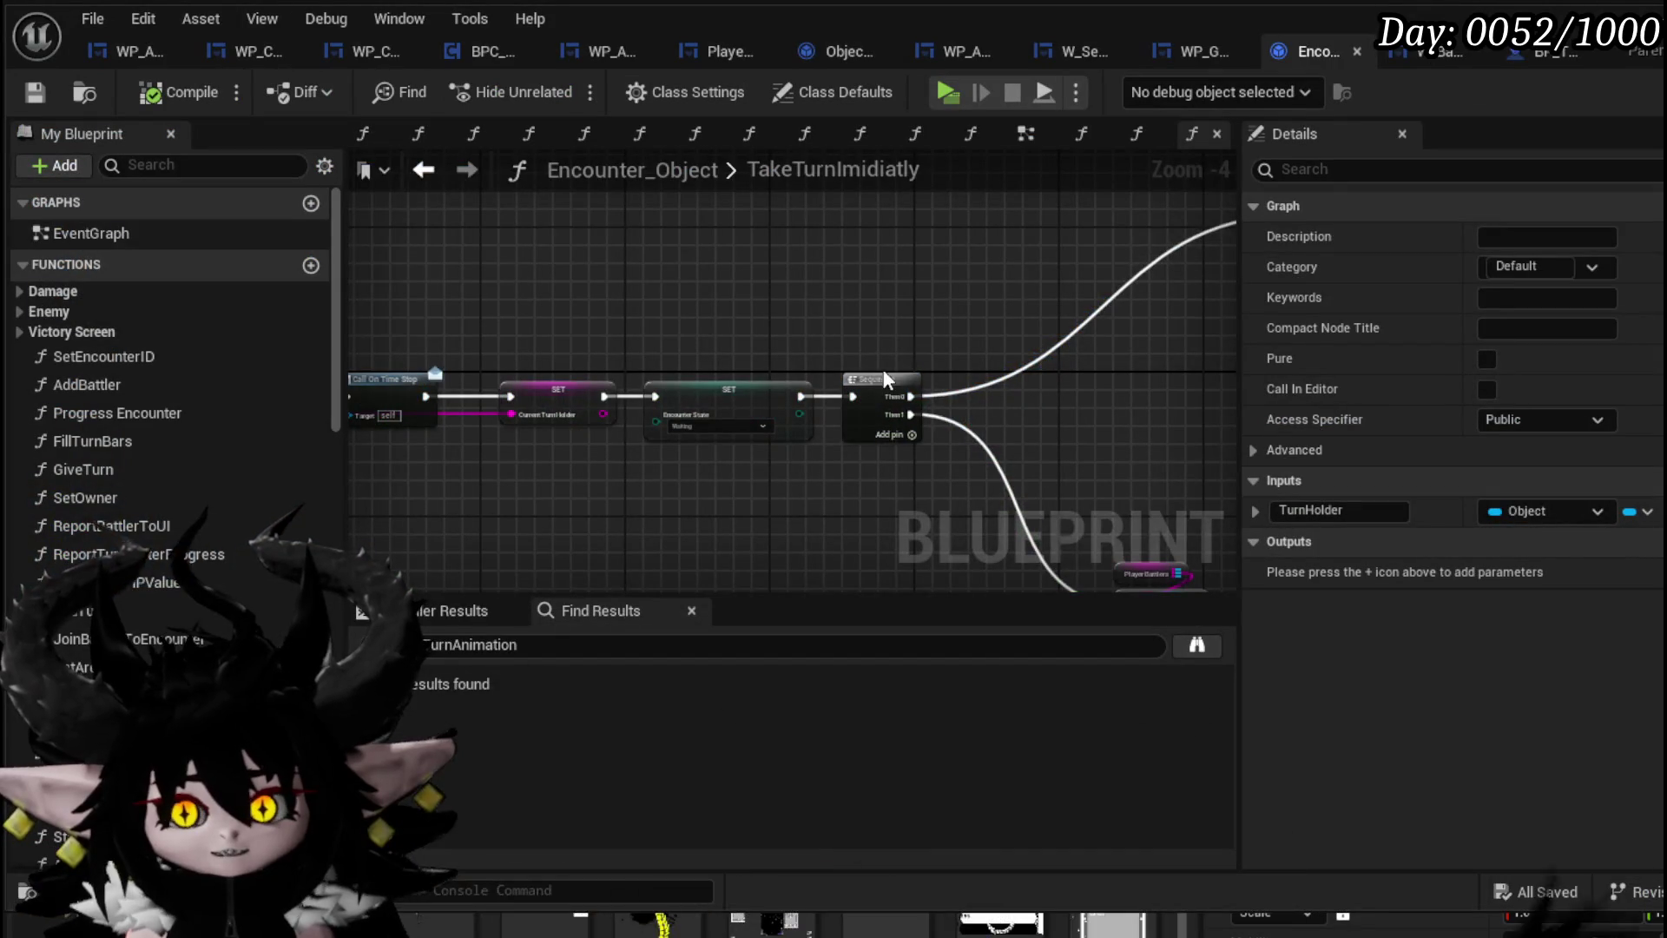
scroll(884, 380, down, 3)
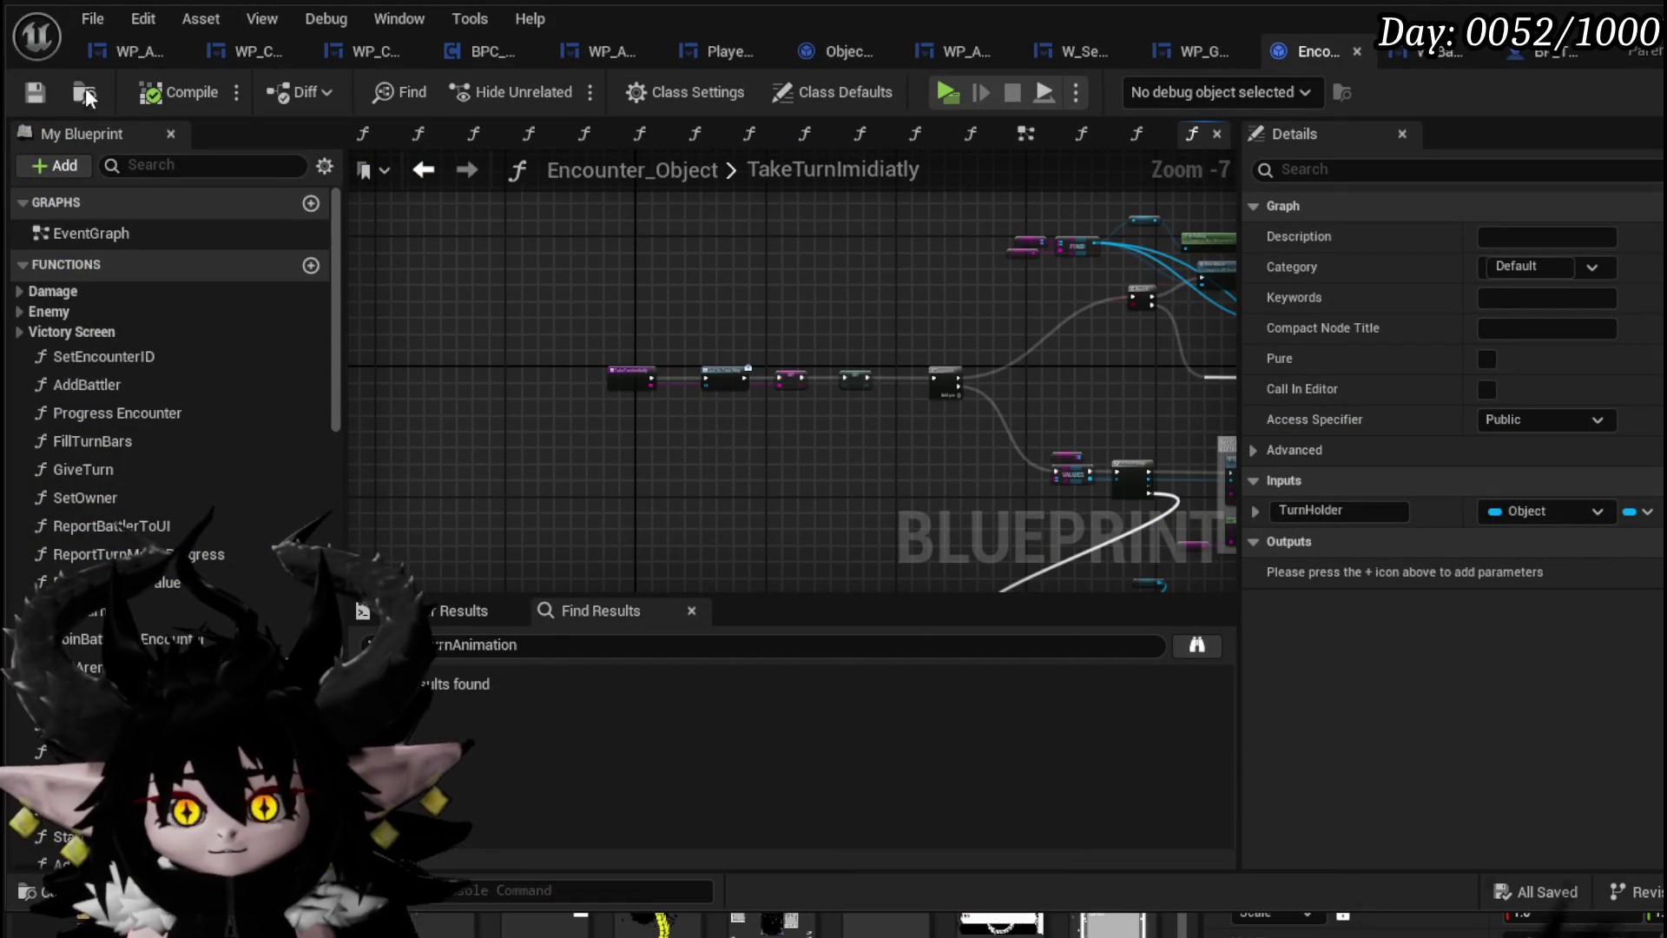
click(98, 47)
click(243, 54)
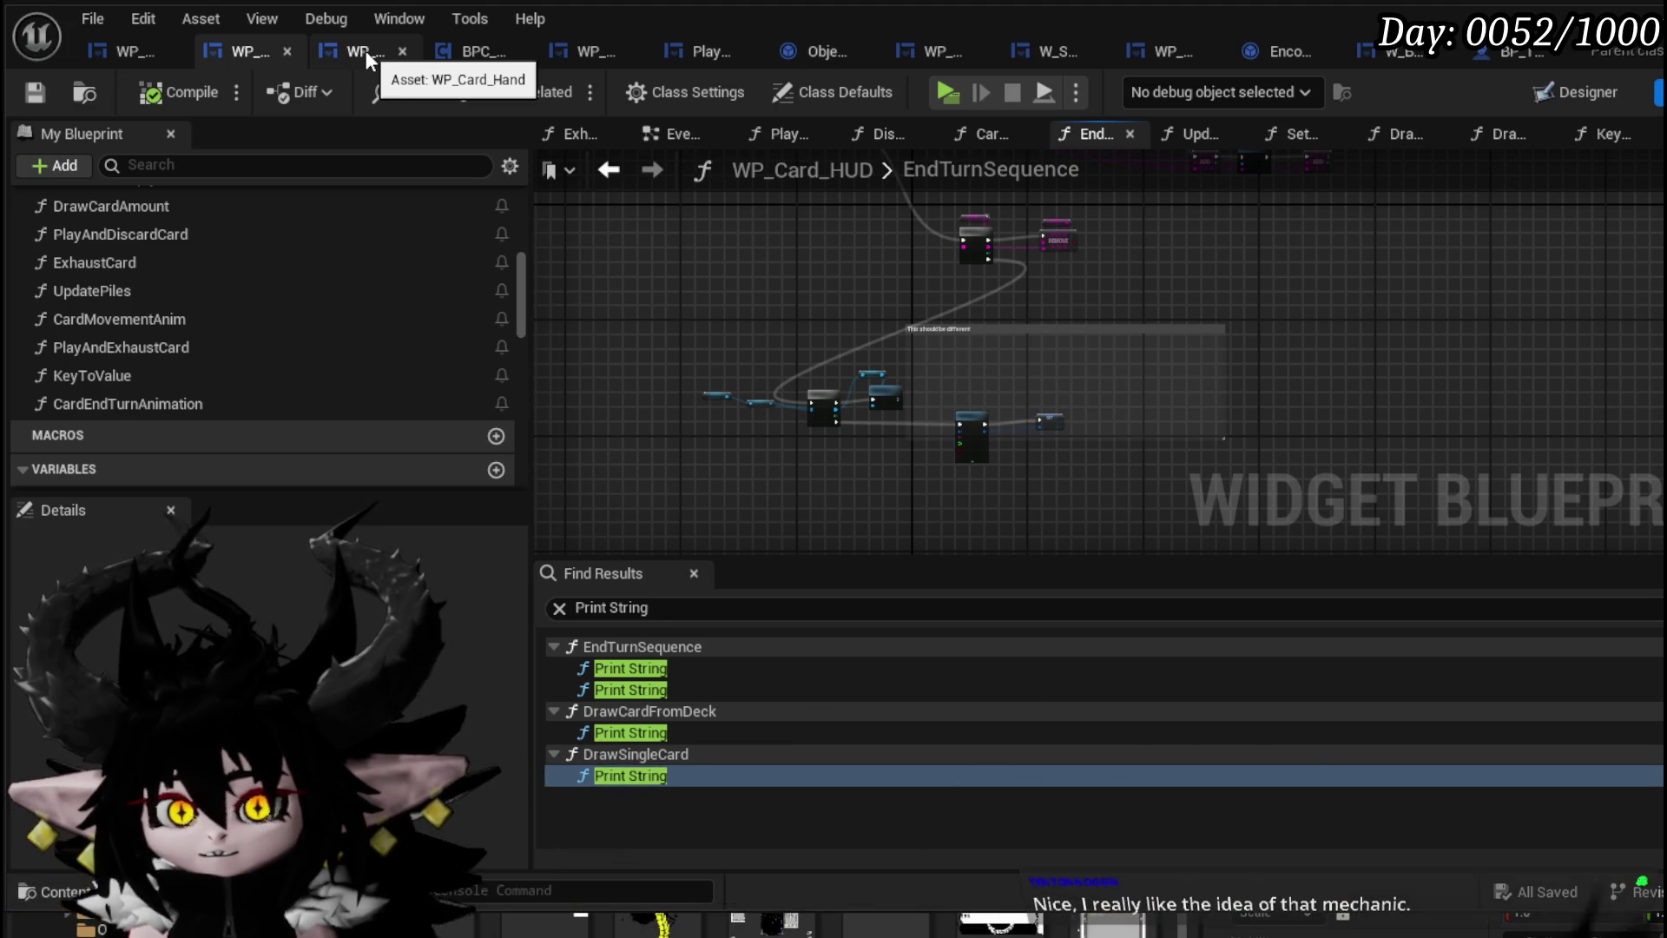
Go back to WP_ActionSelection and open its StartTurnAnimation function graph
click(105, 49)
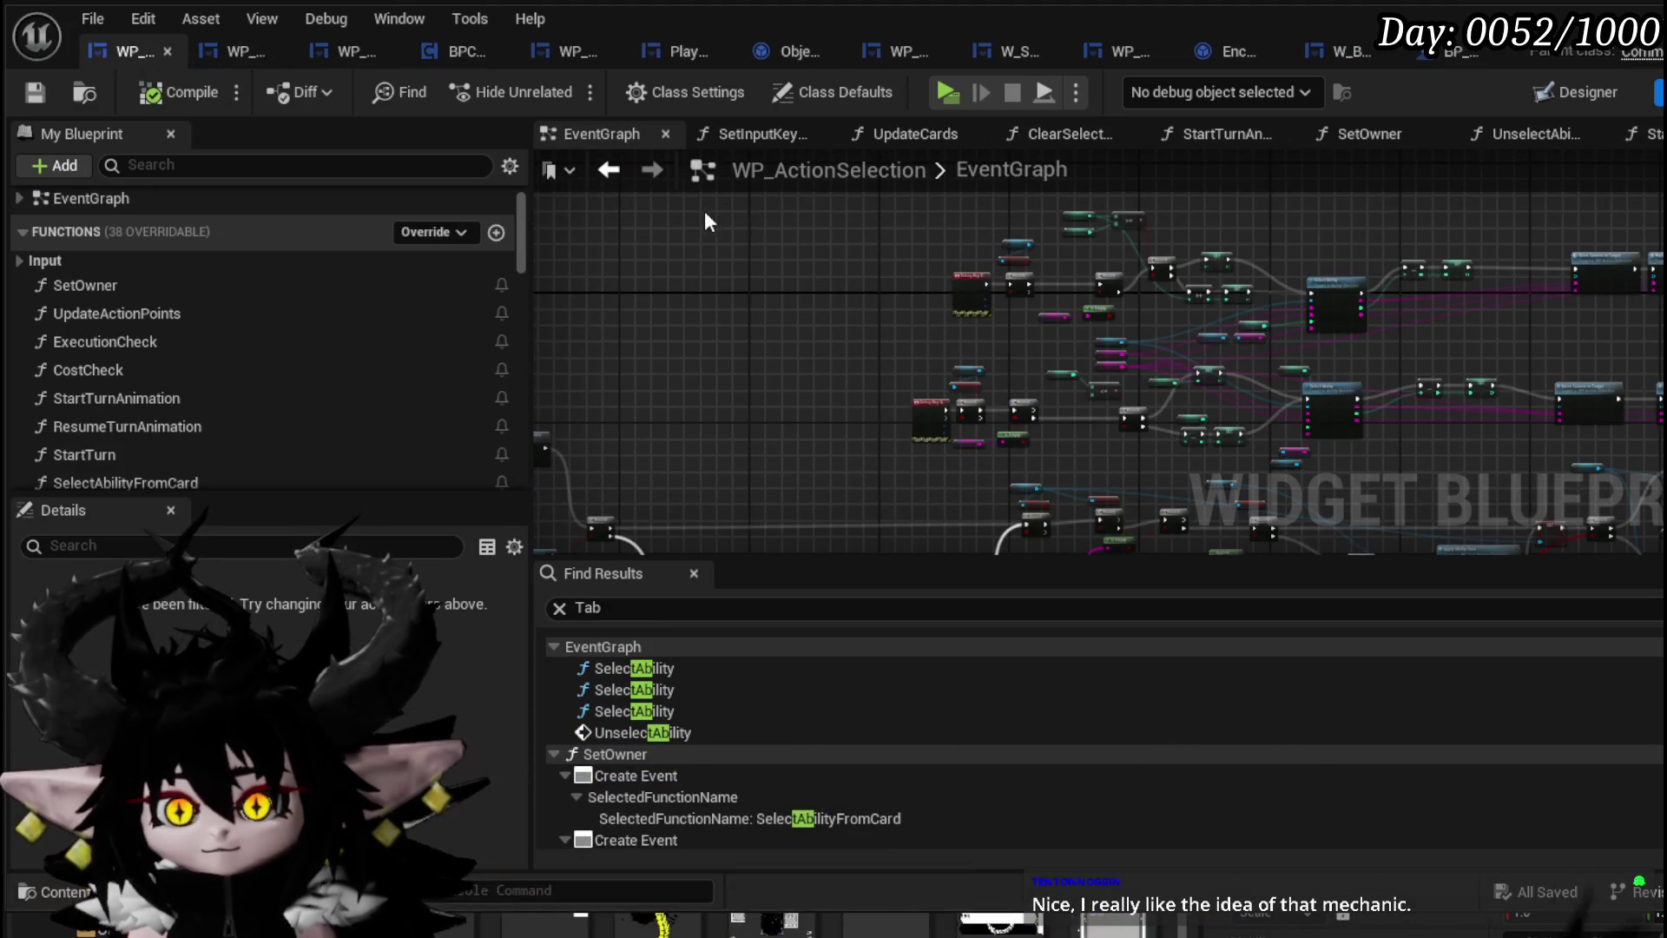
mouse_move(705, 210)
mouse_down()
mouse_move(1005, 290)
mouse_move(1128, 401)
mouse_move(937, 363)
mouse_move(877, 272)
mouse_move(962, 373)
mouse_up()
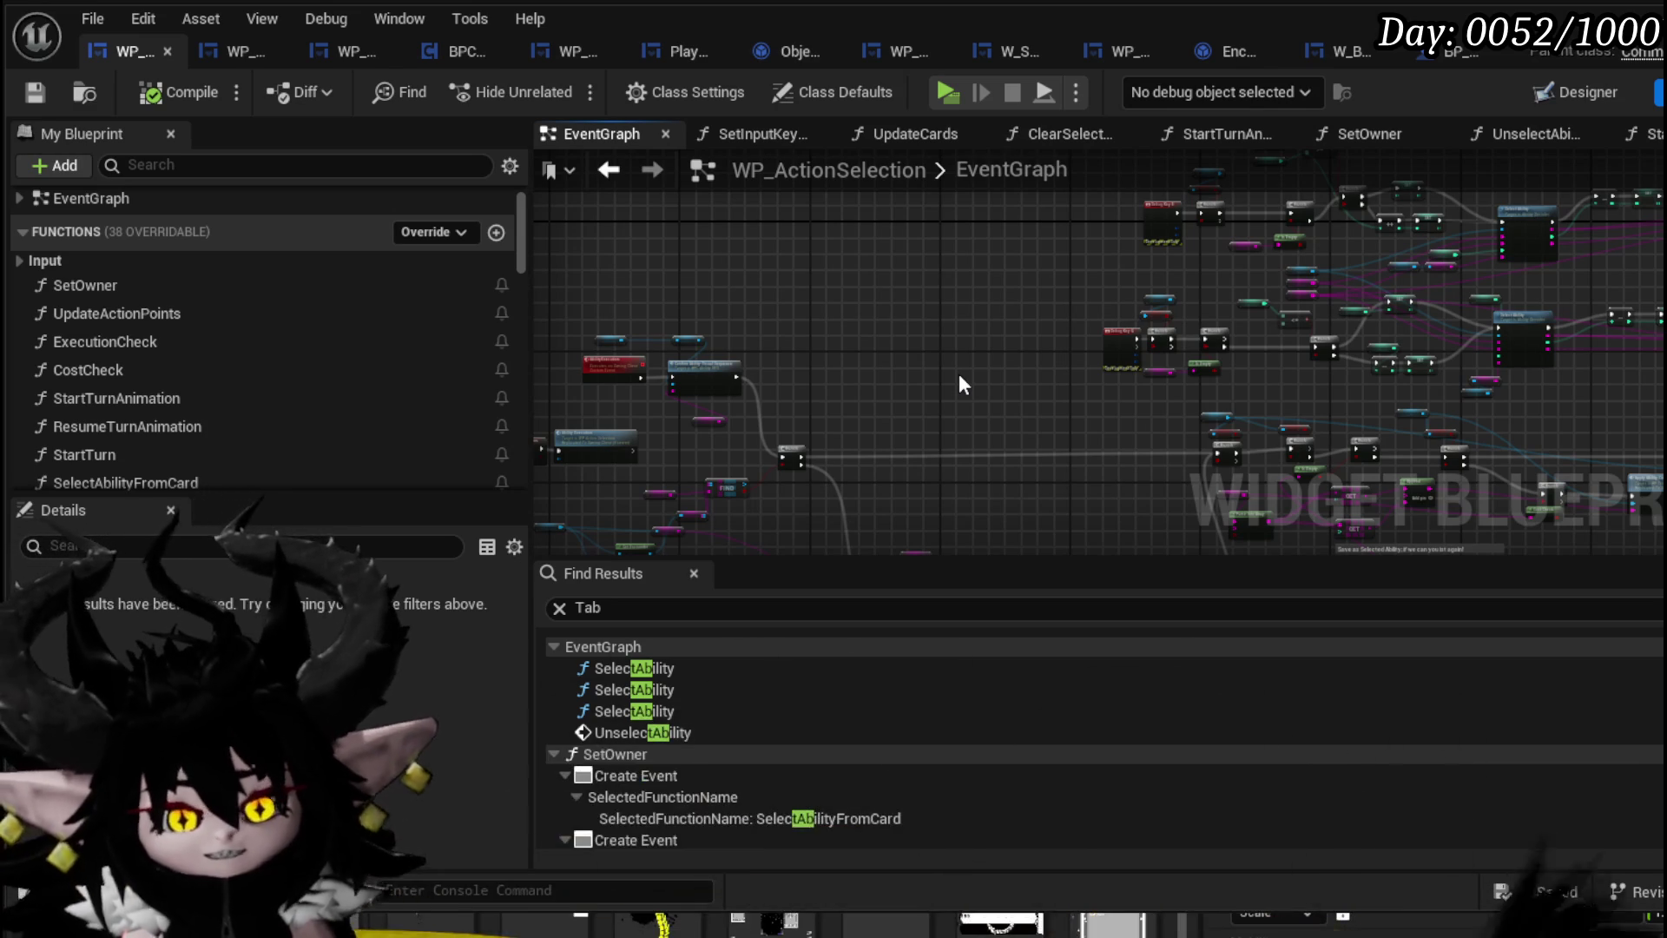
mouse_move(1007, 300)
mouse_down()
mouse_move(778, 326)
mouse_move(977, 297)
mouse_up()
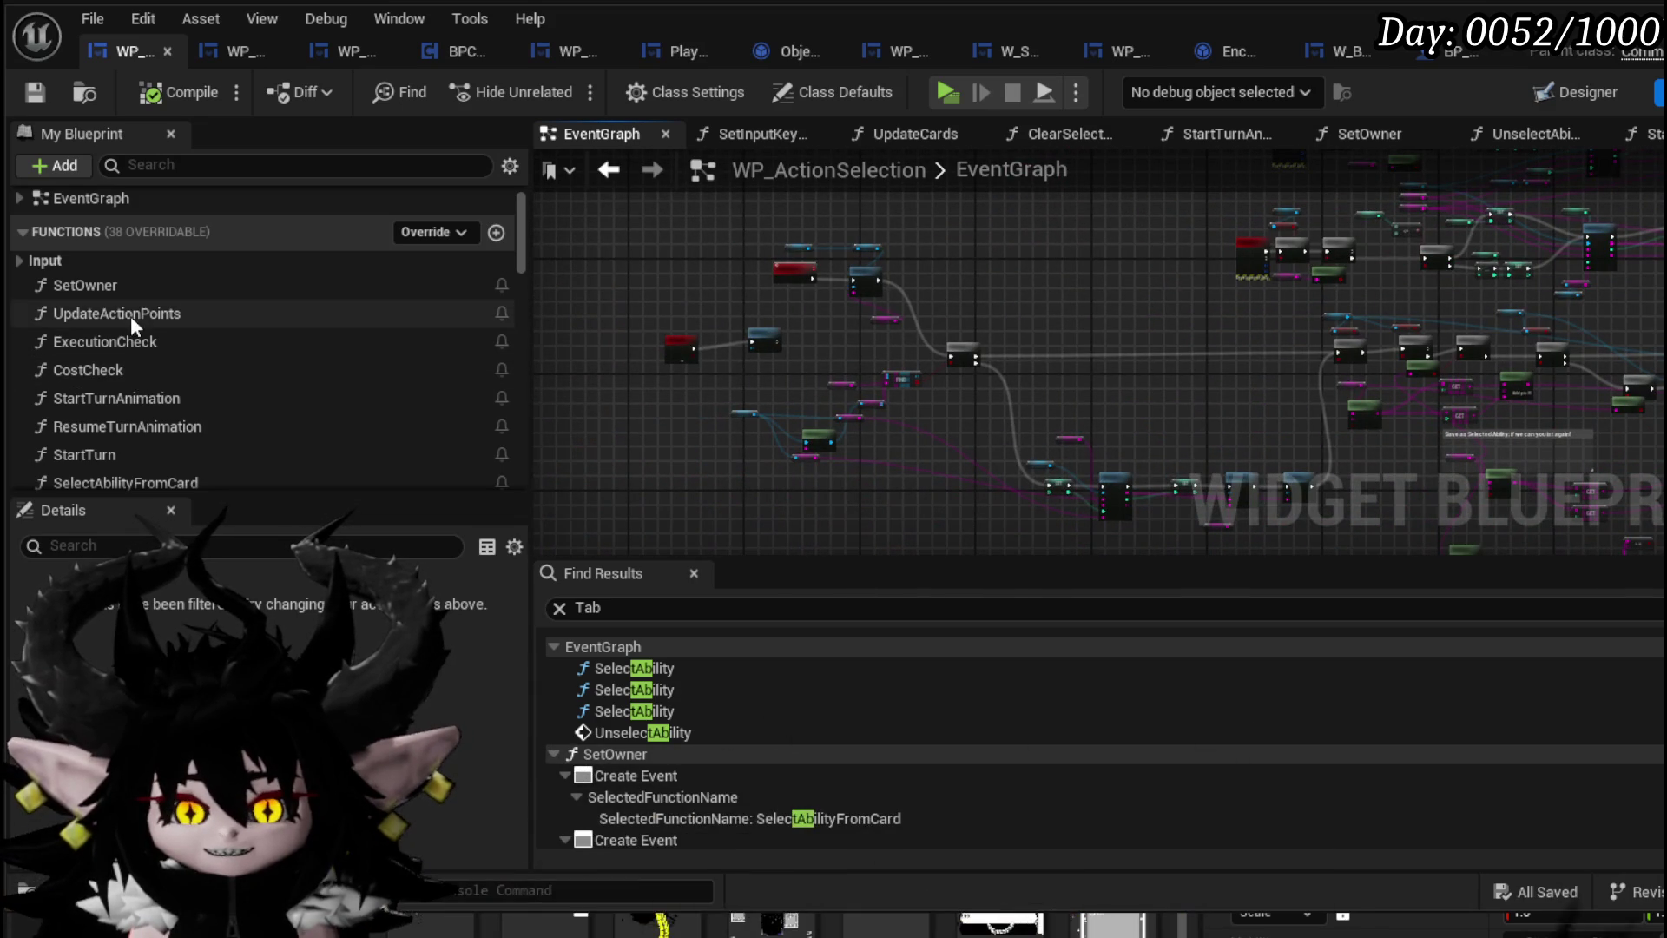
double_click(133, 404)
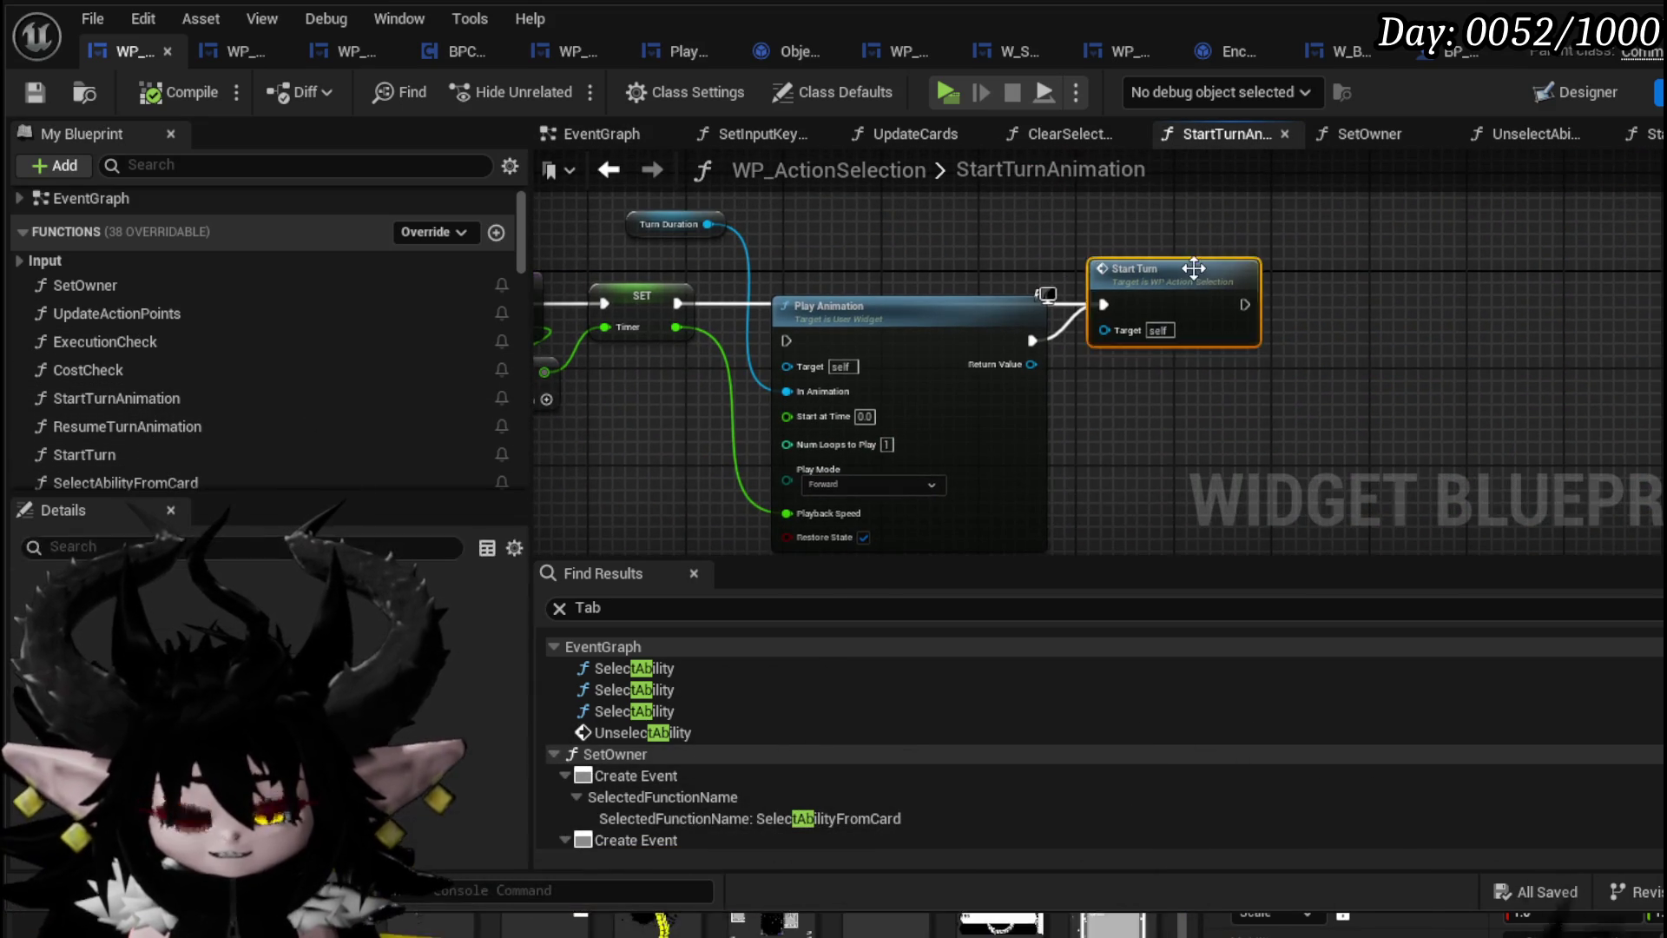
double_click(1306, 276)
mouse_move(991, 293)
mouse_down()
mouse_move(1120, 301)
mouse_move(704, 286)
mouse_up()
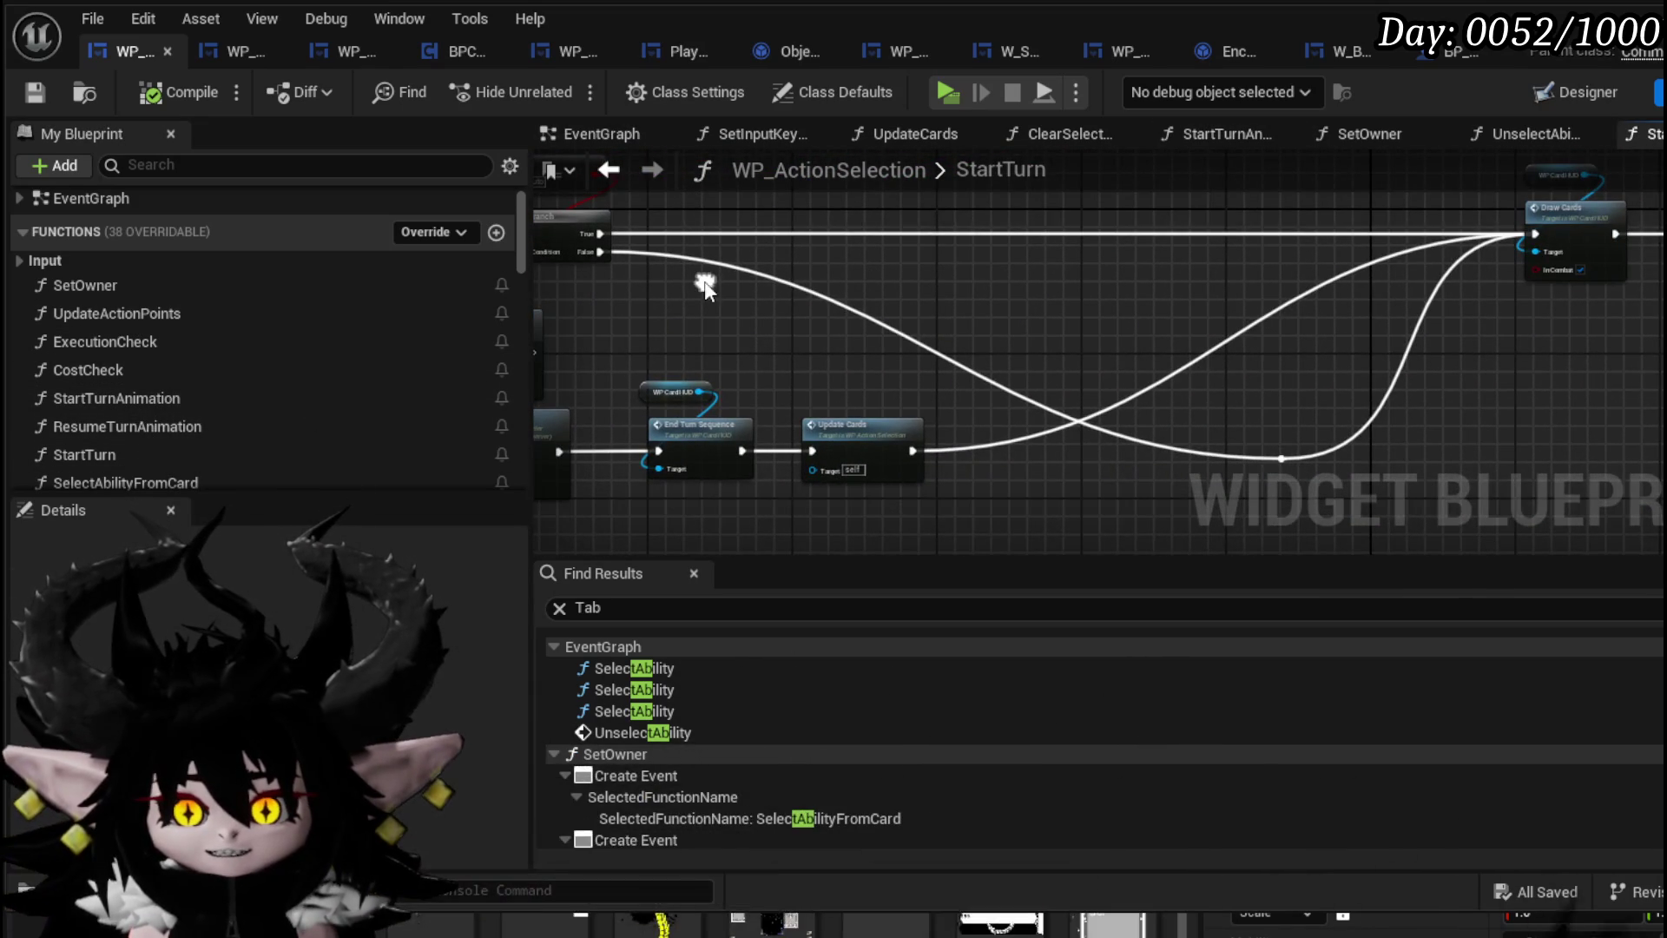
drag(870, 374, 1208, 360)
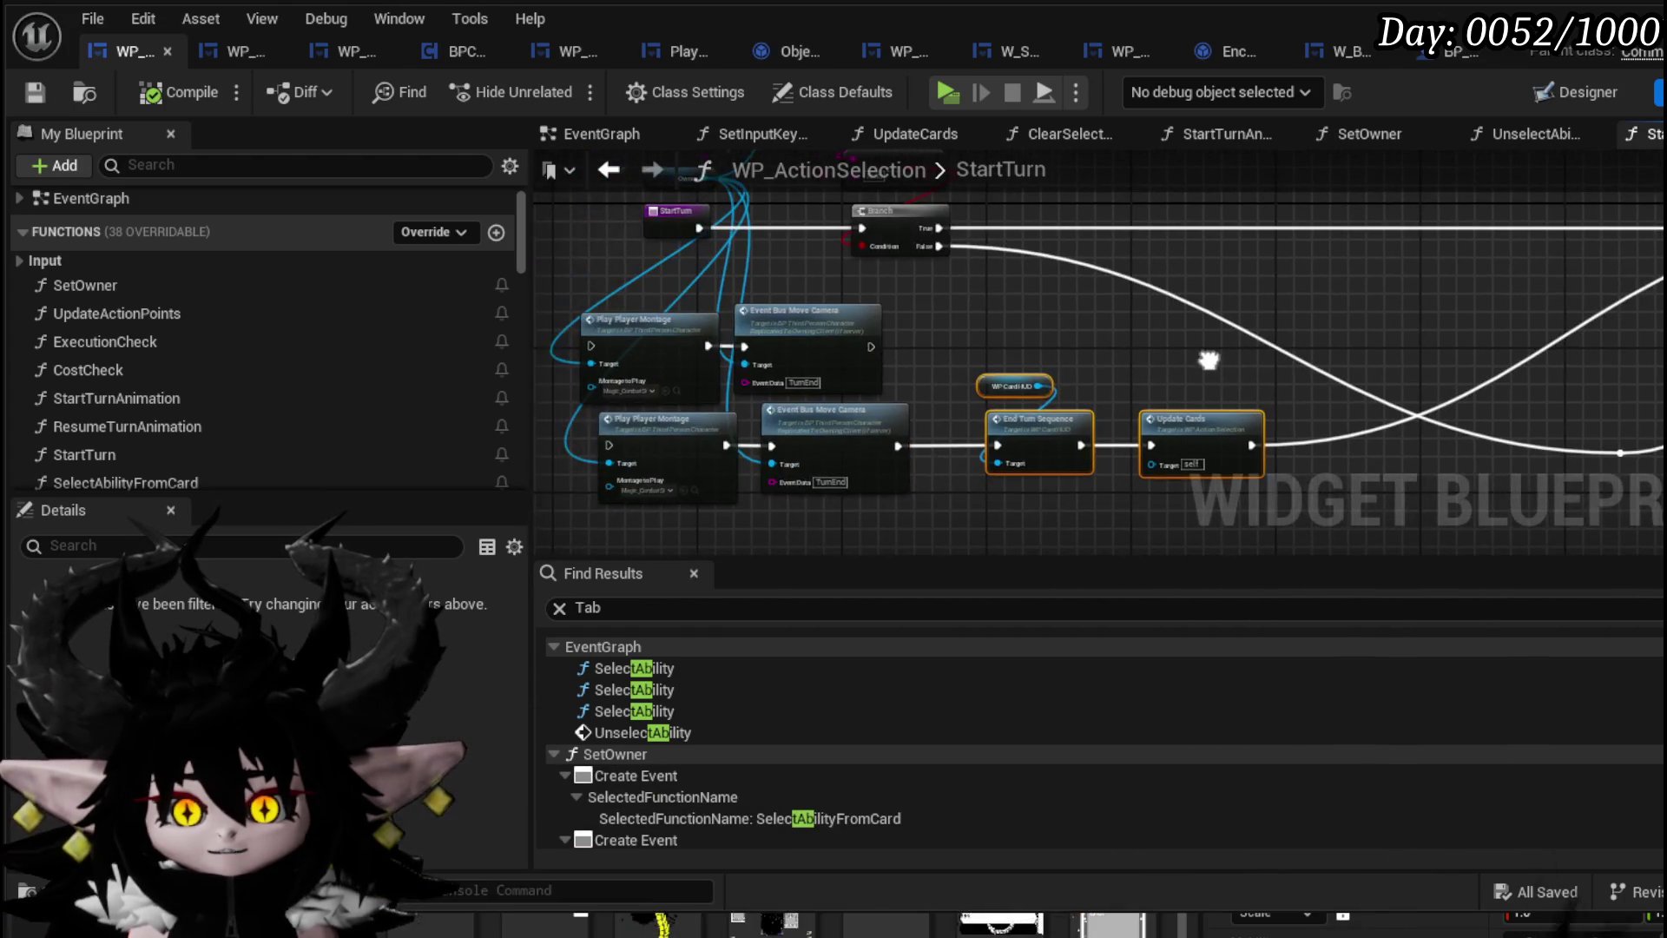
mouse_move(991, 299)
mouse_down()
mouse_move(735, 247)
mouse_move(767, 408)
mouse_up()
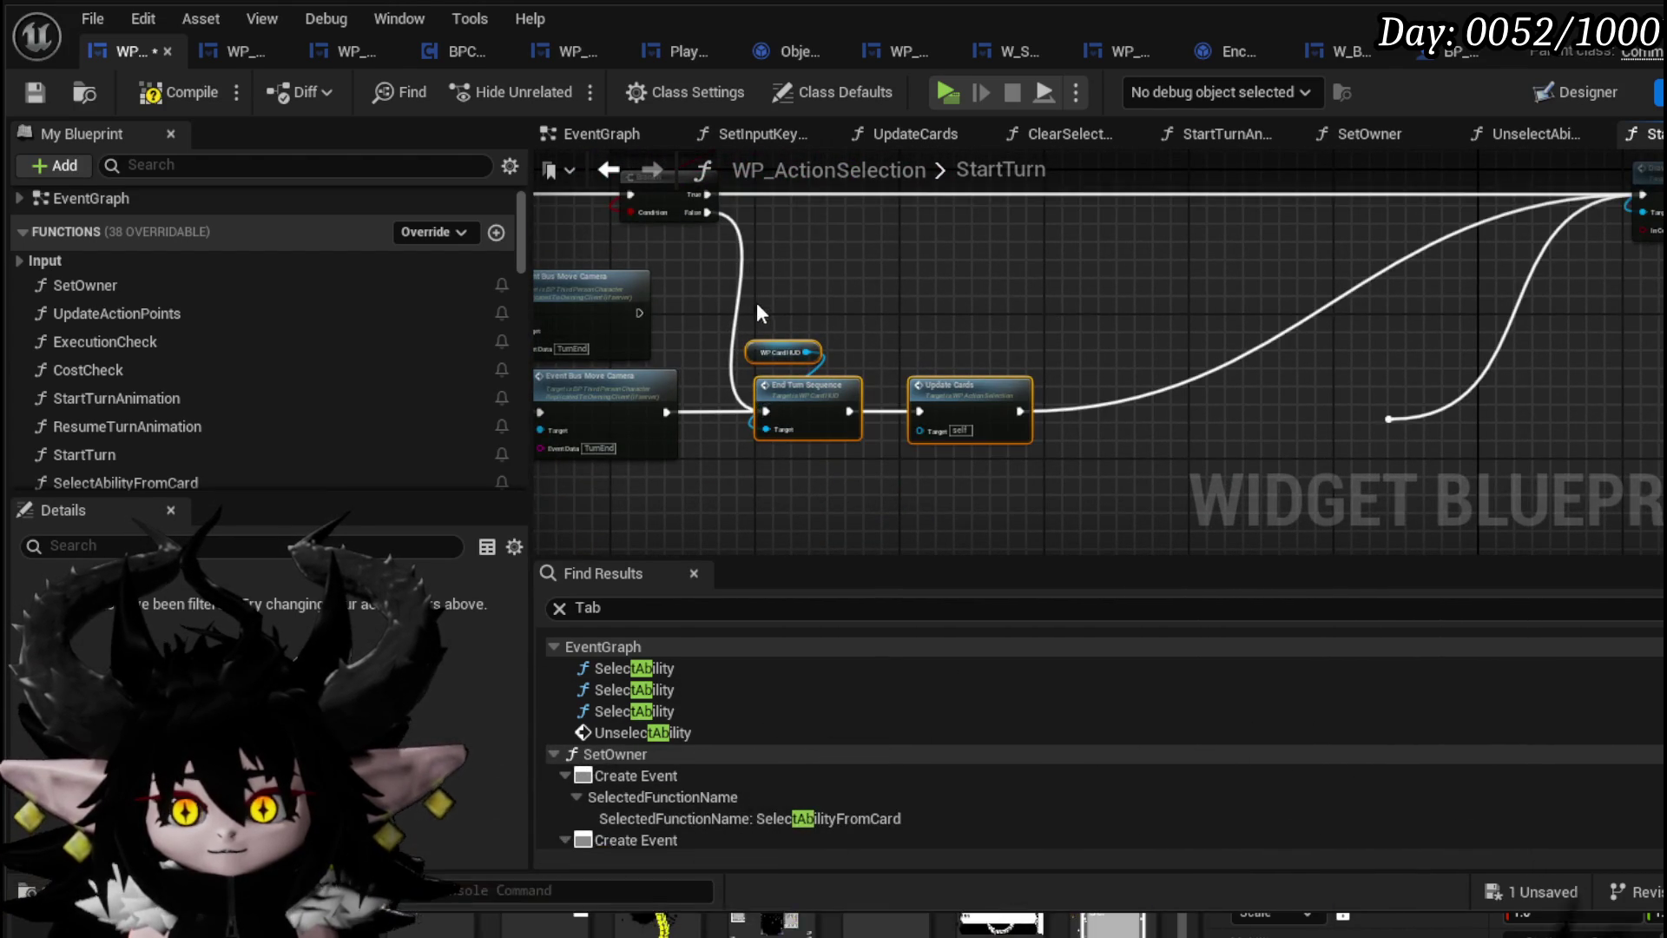
drag(1242, 452, 1042, 469)
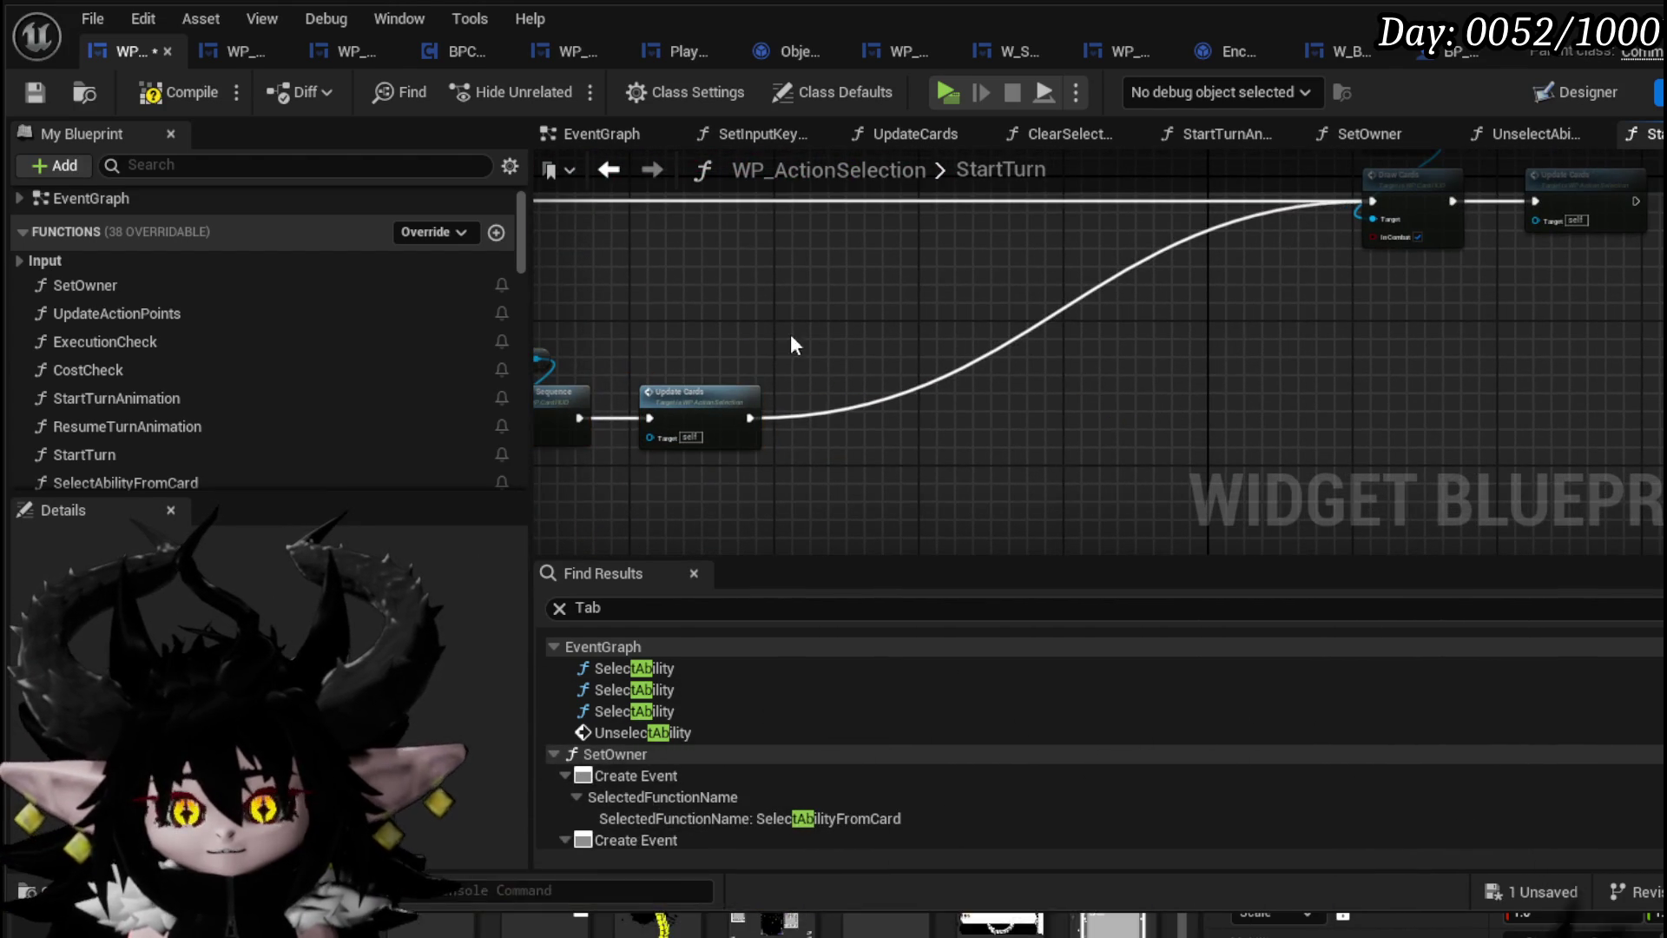
drag(790, 333, 1106, 379)
mouse_move(991, 450)
mouse_down()
mouse_move(1238, 450)
mouse_move(1128, 441)
mouse_up()
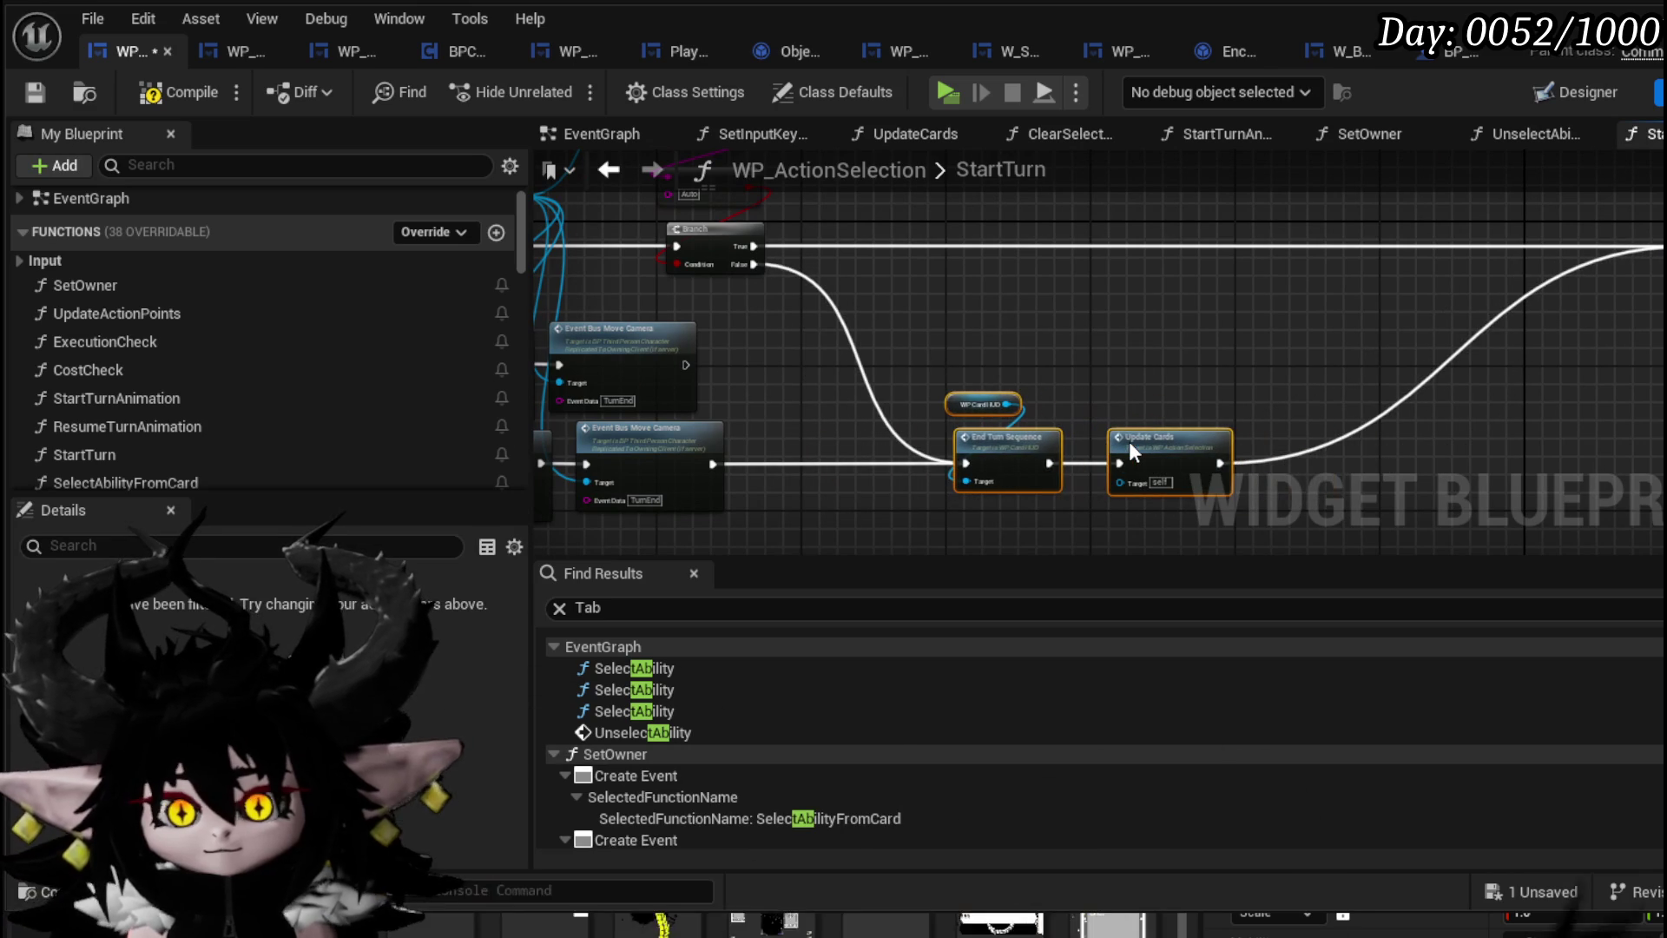
mouse_move(783, 456)
mouse_down()
mouse_move(1027, 406)
mouse_move(920, 408)
mouse_move(827, 380)
mouse_up()
click(1017, 423)
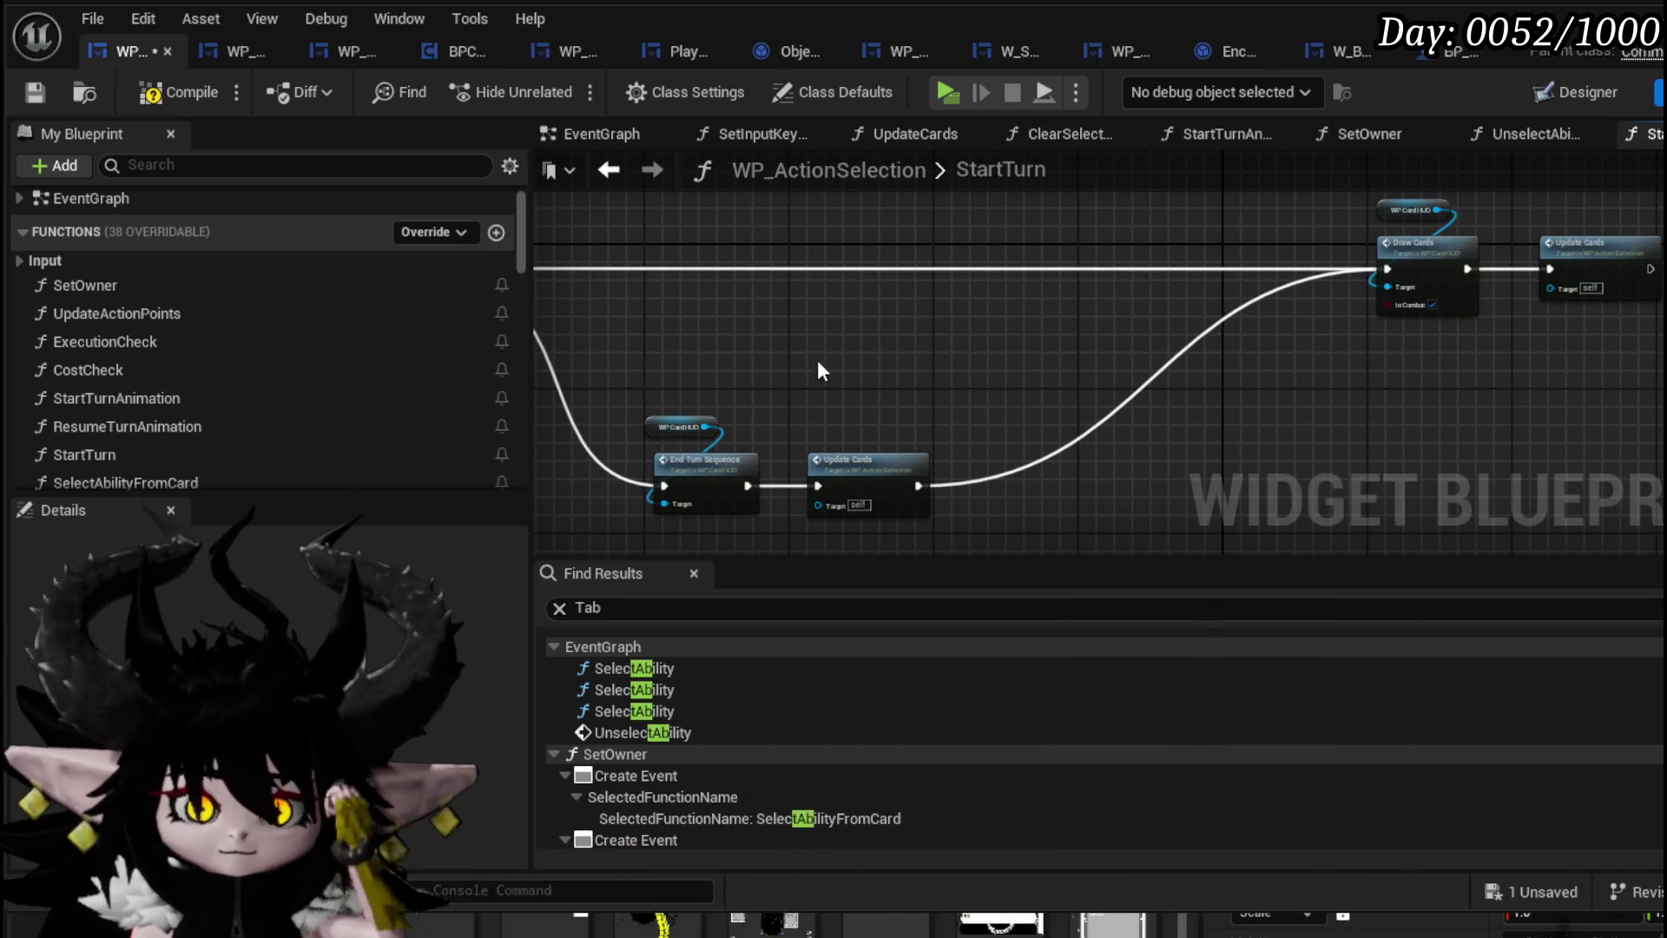
click(34, 90)
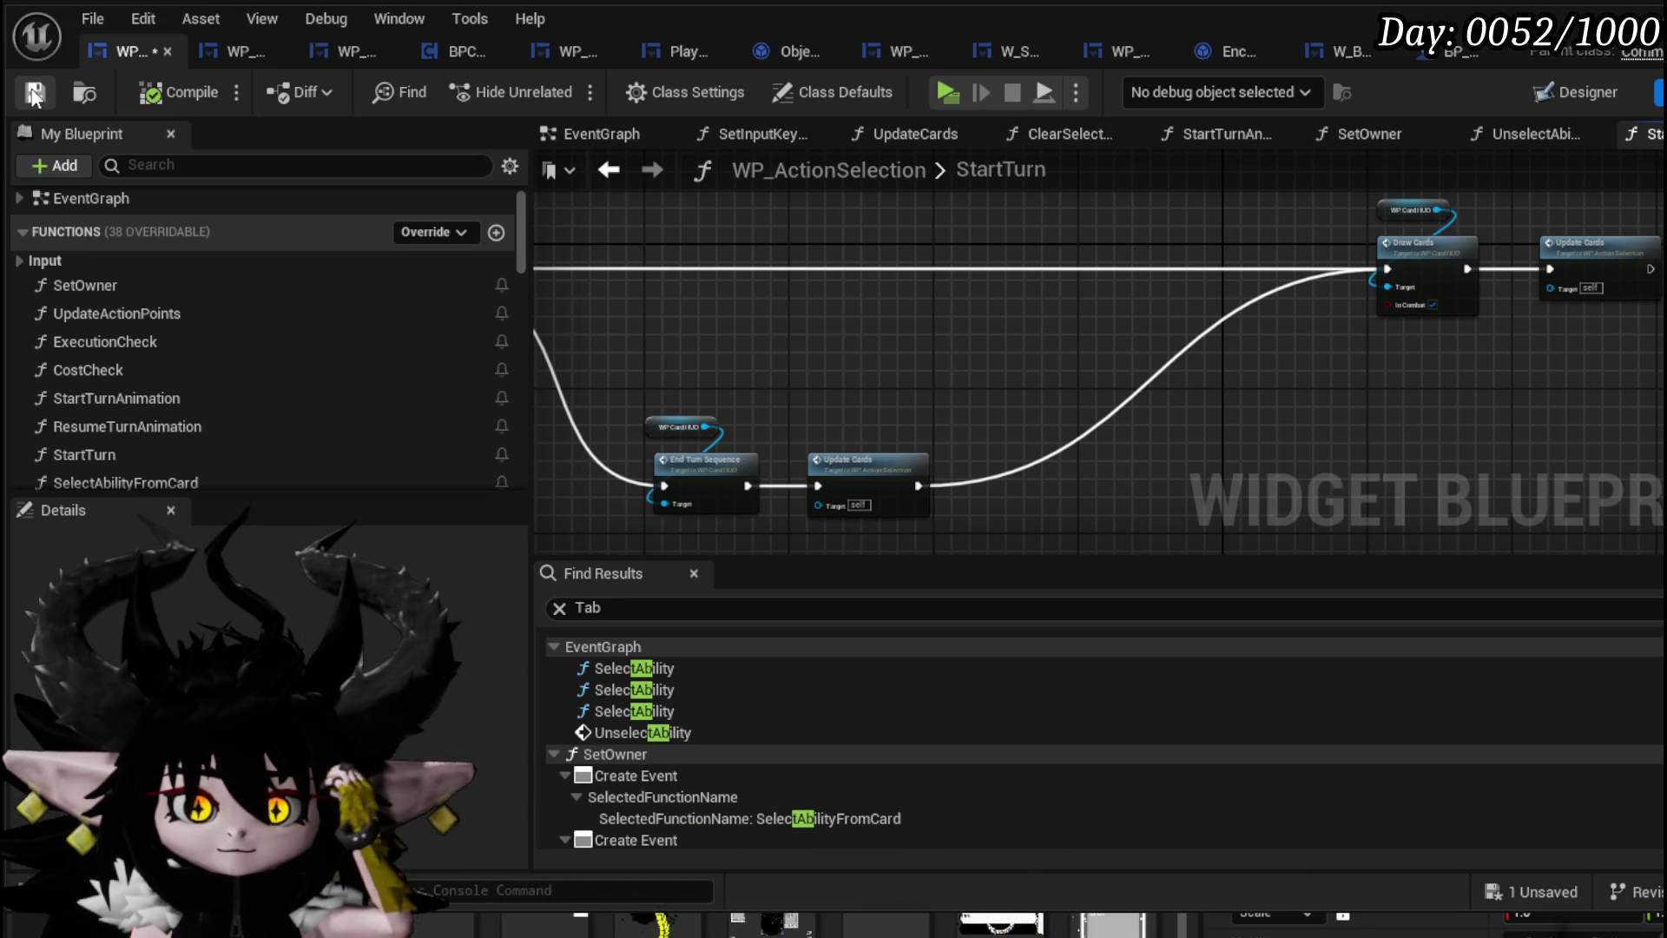
mouse_move(805, 346)
mouse_down()
mouse_move(738, 320)
mouse_move(986, 469)
mouse_move(744, 402)
mouse_move(770, 449)
mouse_move(758, 337)
mouse_up()
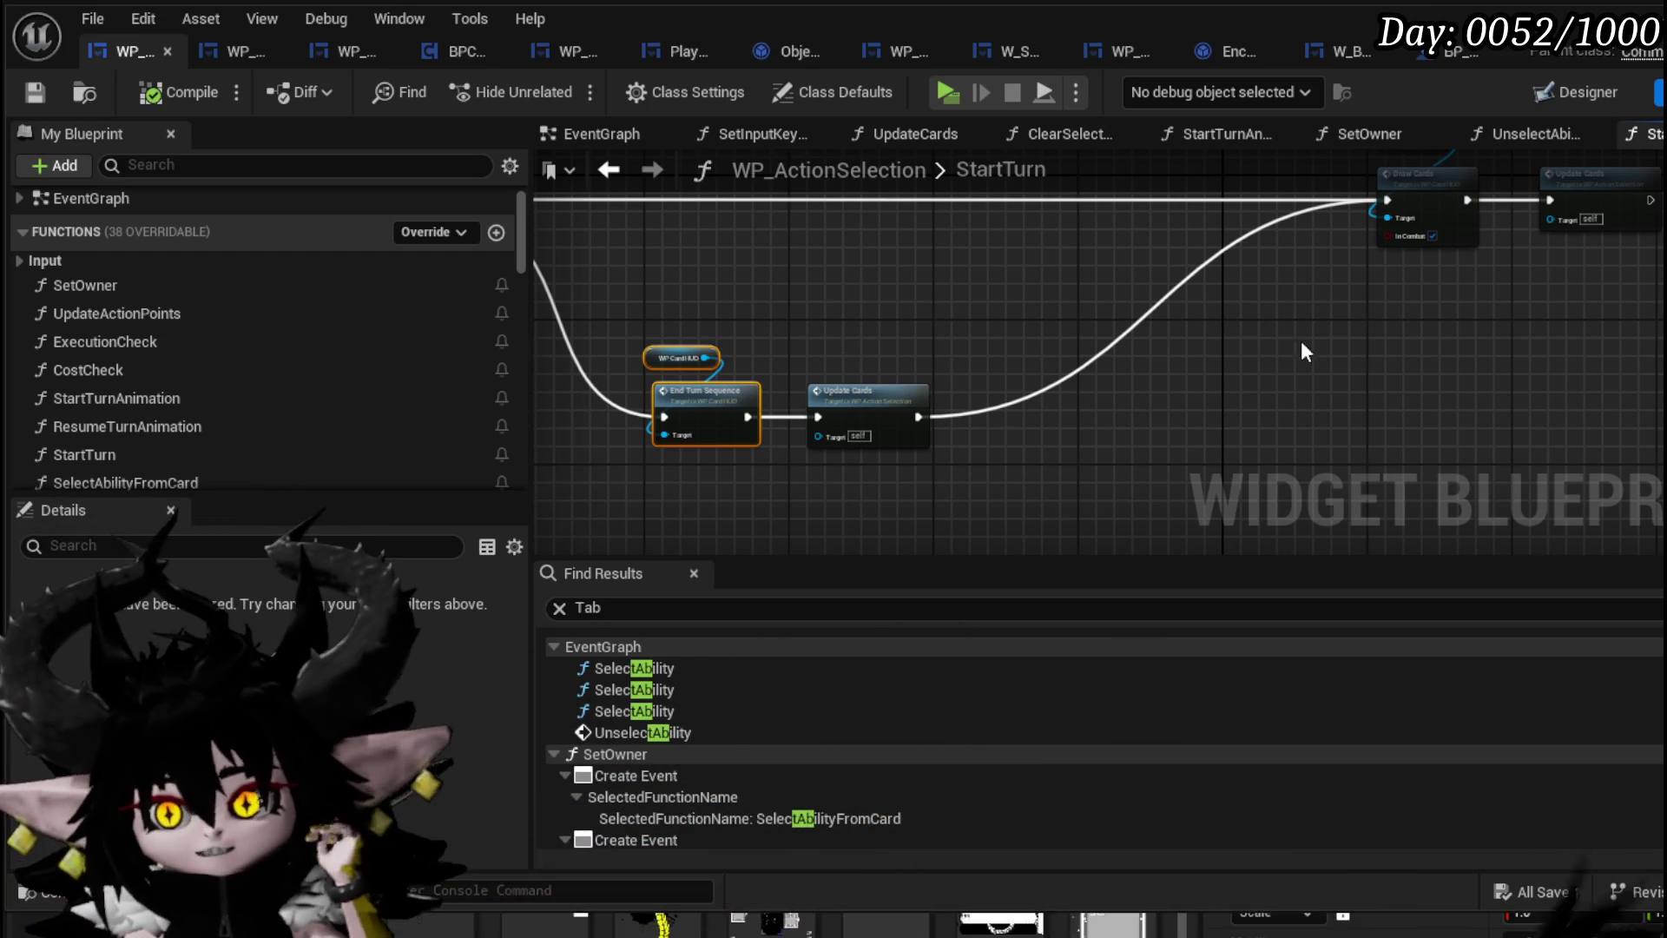
drag(1139, 475, 1331, 315)
drag(1305, 241, 1351, 227)
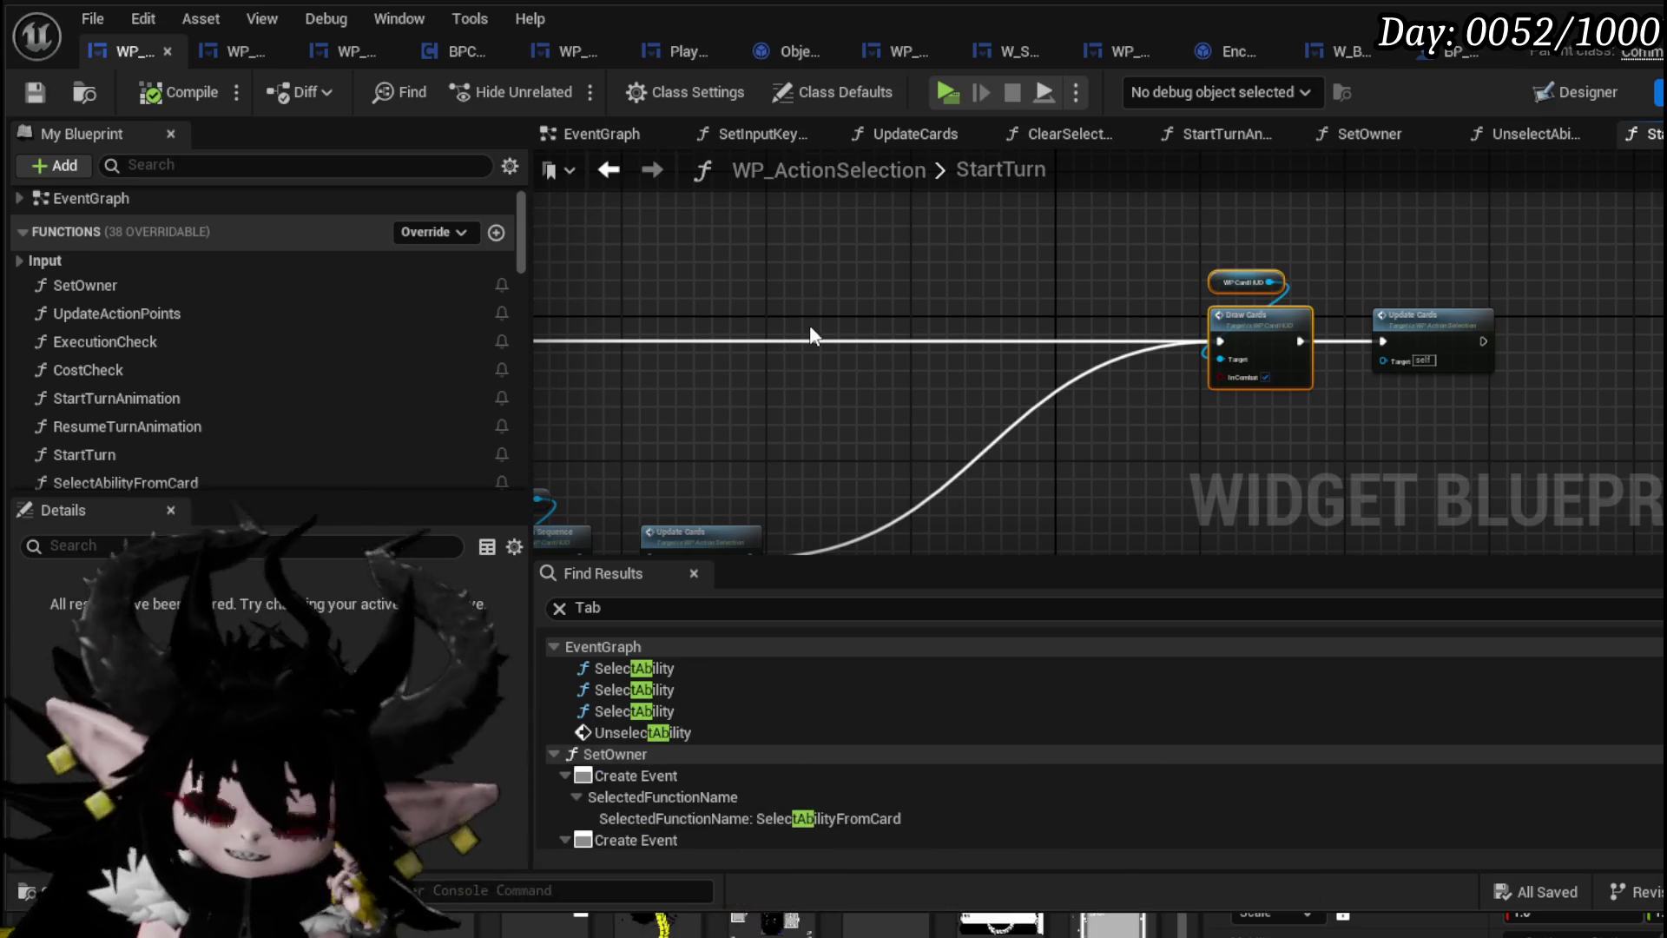
mouse_move(1349, 224)
mouse_down()
mouse_move(1542, 119)
mouse_move(1319, 375)
mouse_move(855, 310)
mouse_up()
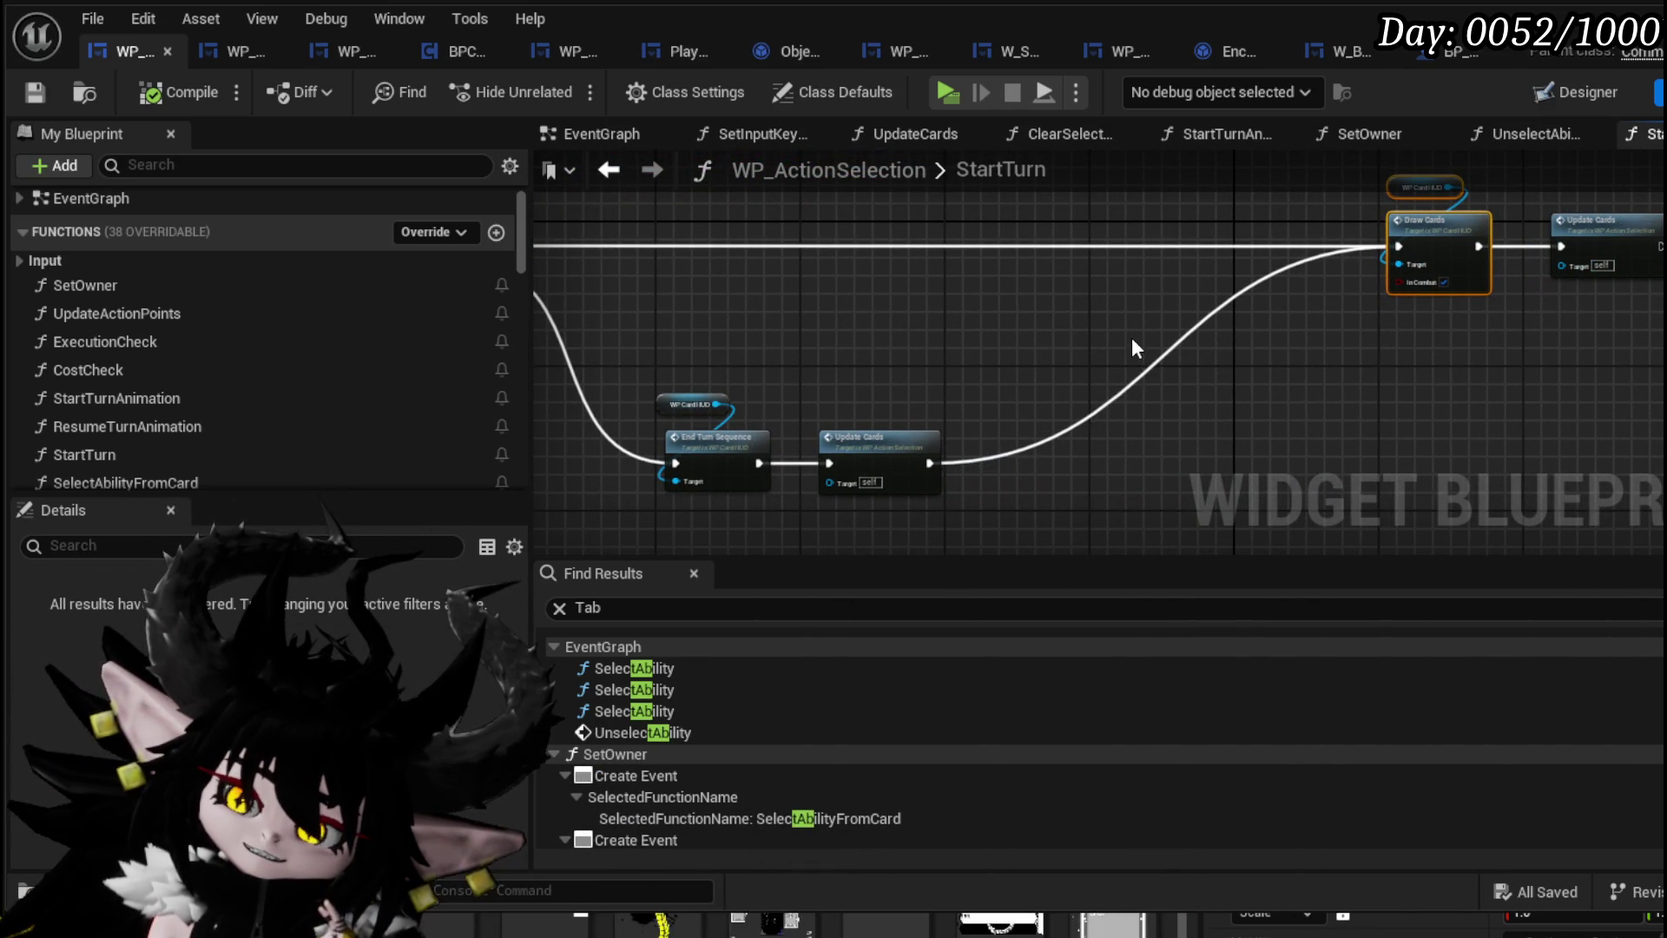
Select the WP Card HUD, End Turn Sequence and Update Cards nodes and shift them left
drag(1132, 348, 956, 347)
drag(1074, 373, 1368, 209)
mouse_move(1314, 291)
mouse_down()
mouse_move(1496, 169)
mouse_move(1109, 365)
mouse_up()
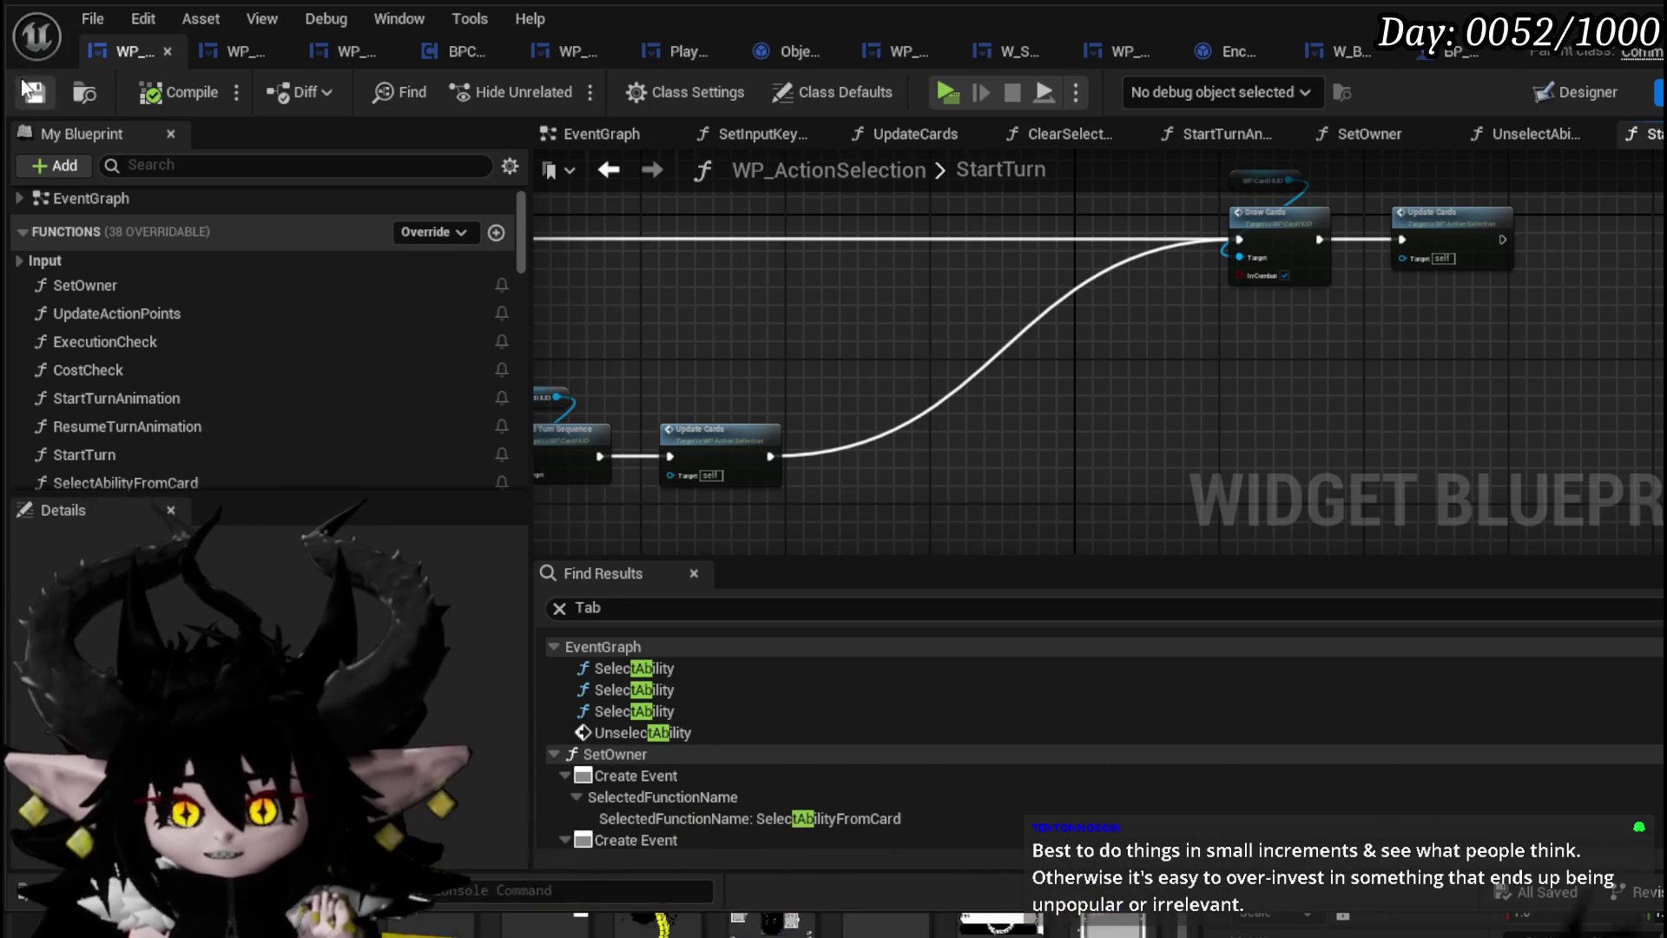
mouse_move(862, 371)
mouse_down()
mouse_move(931, 342)
mouse_move(734, 325)
mouse_up()
key(ctrl+a)
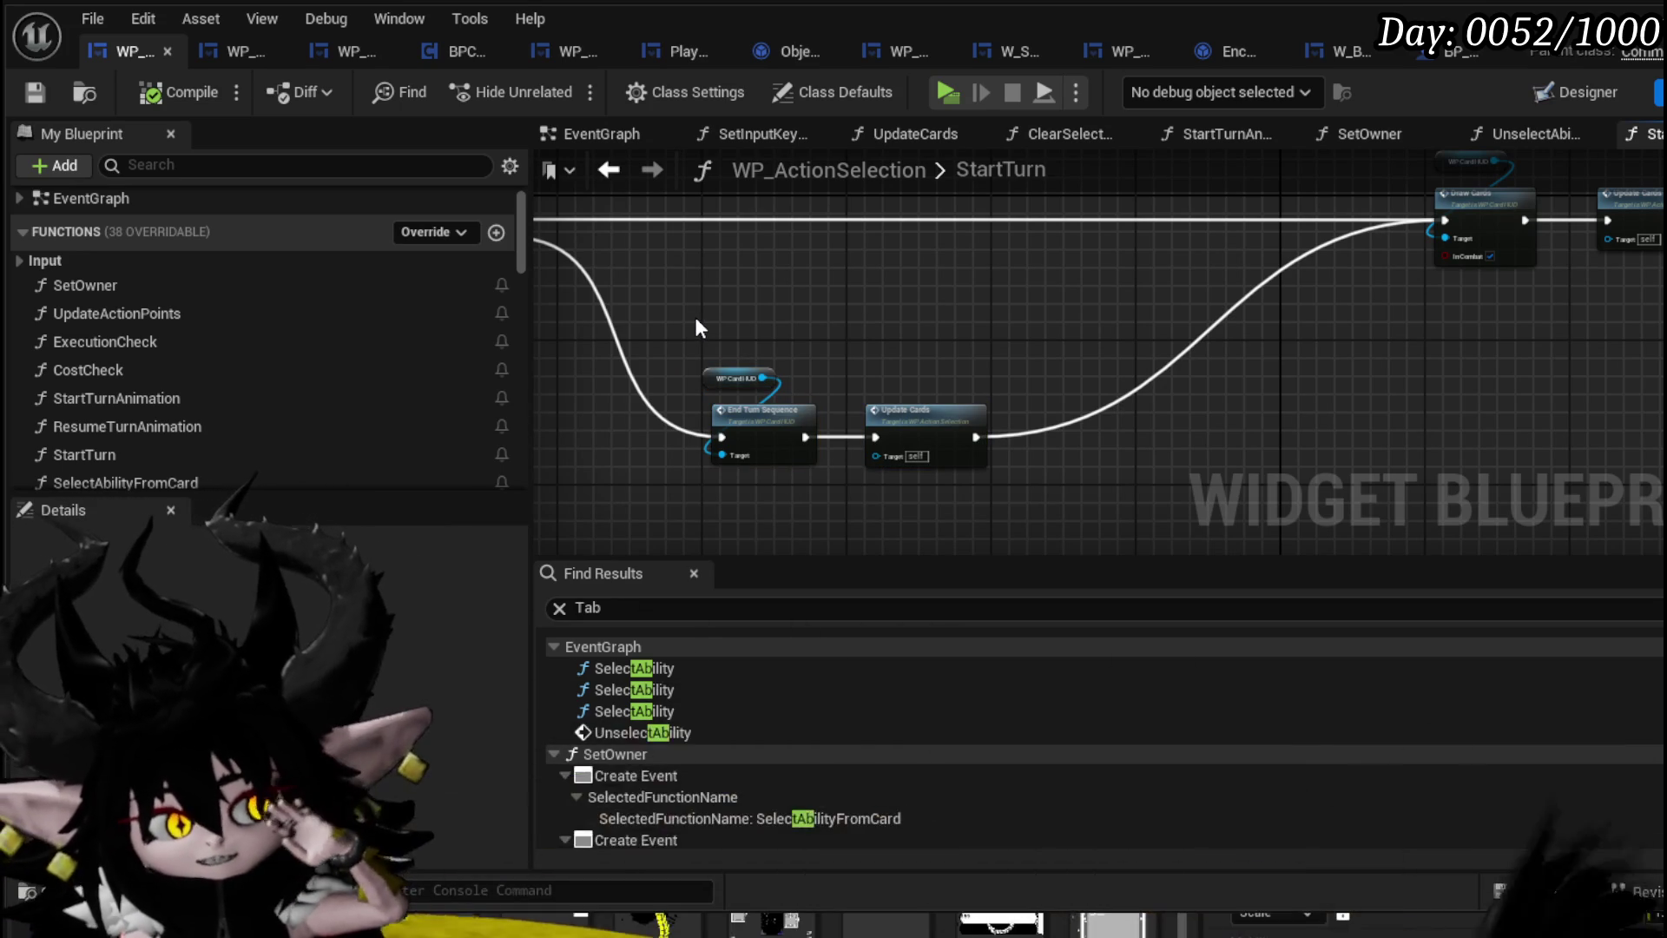
mouse_move(699, 328)
mouse_down()
mouse_move(809, 325)
mouse_move(1072, 471)
mouse_up()
drag(1026, 420, 955, 424)
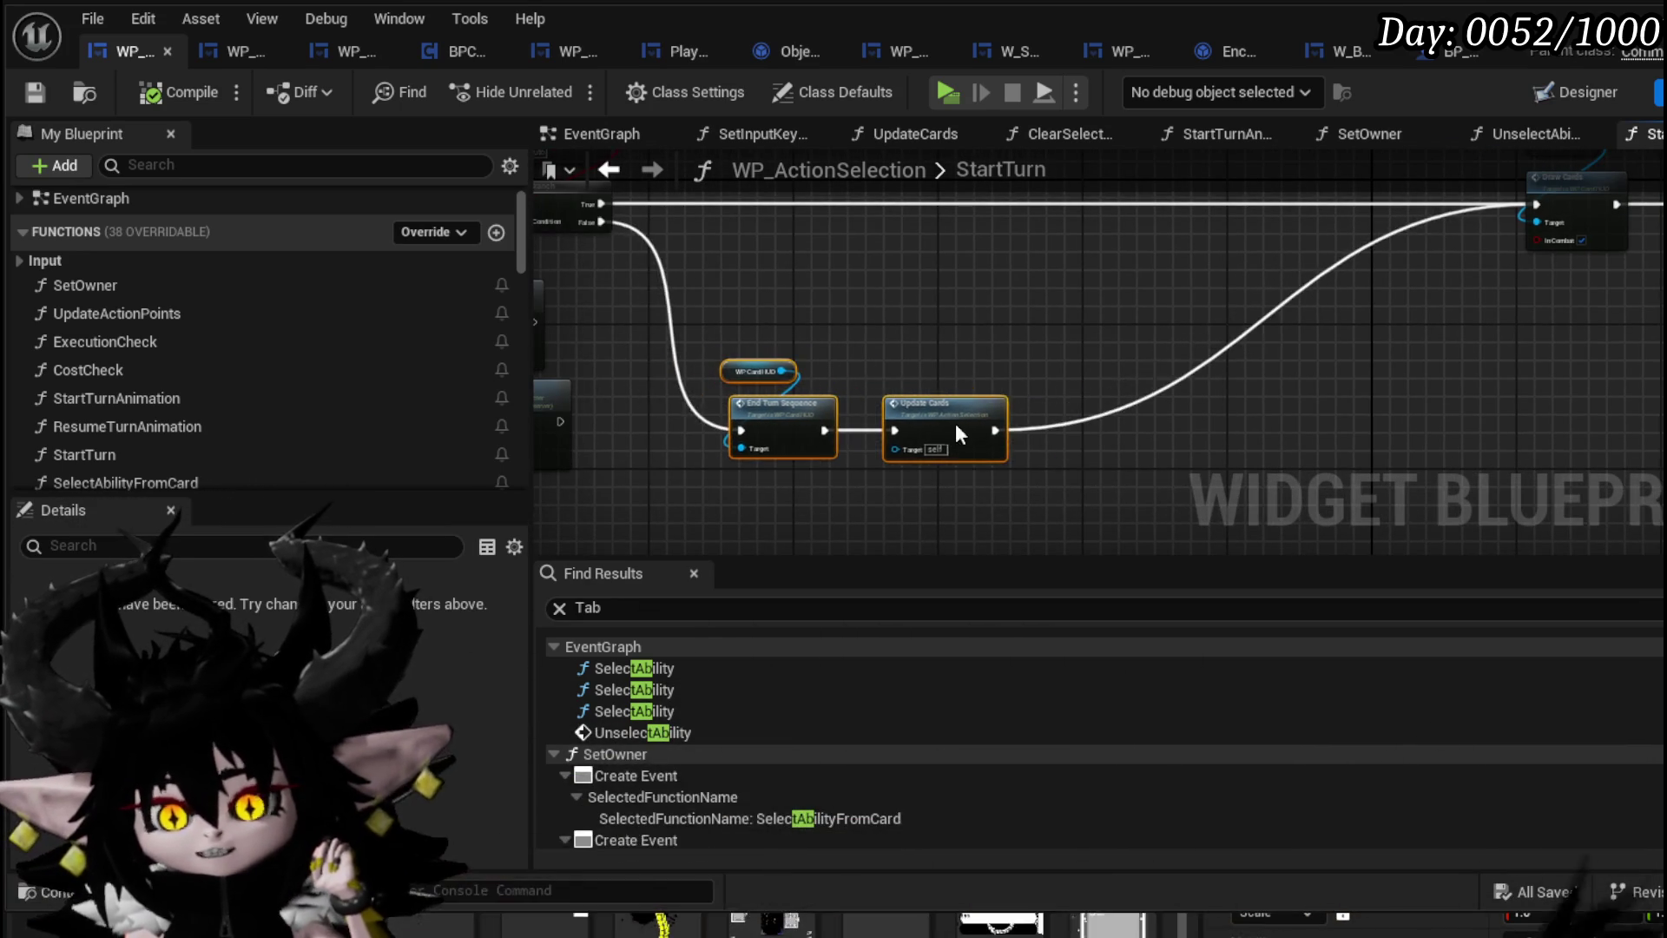
mouse_move(877, 328)
mouse_down()
mouse_move(1071, 475)
mouse_move(1094, 469)
mouse_up()
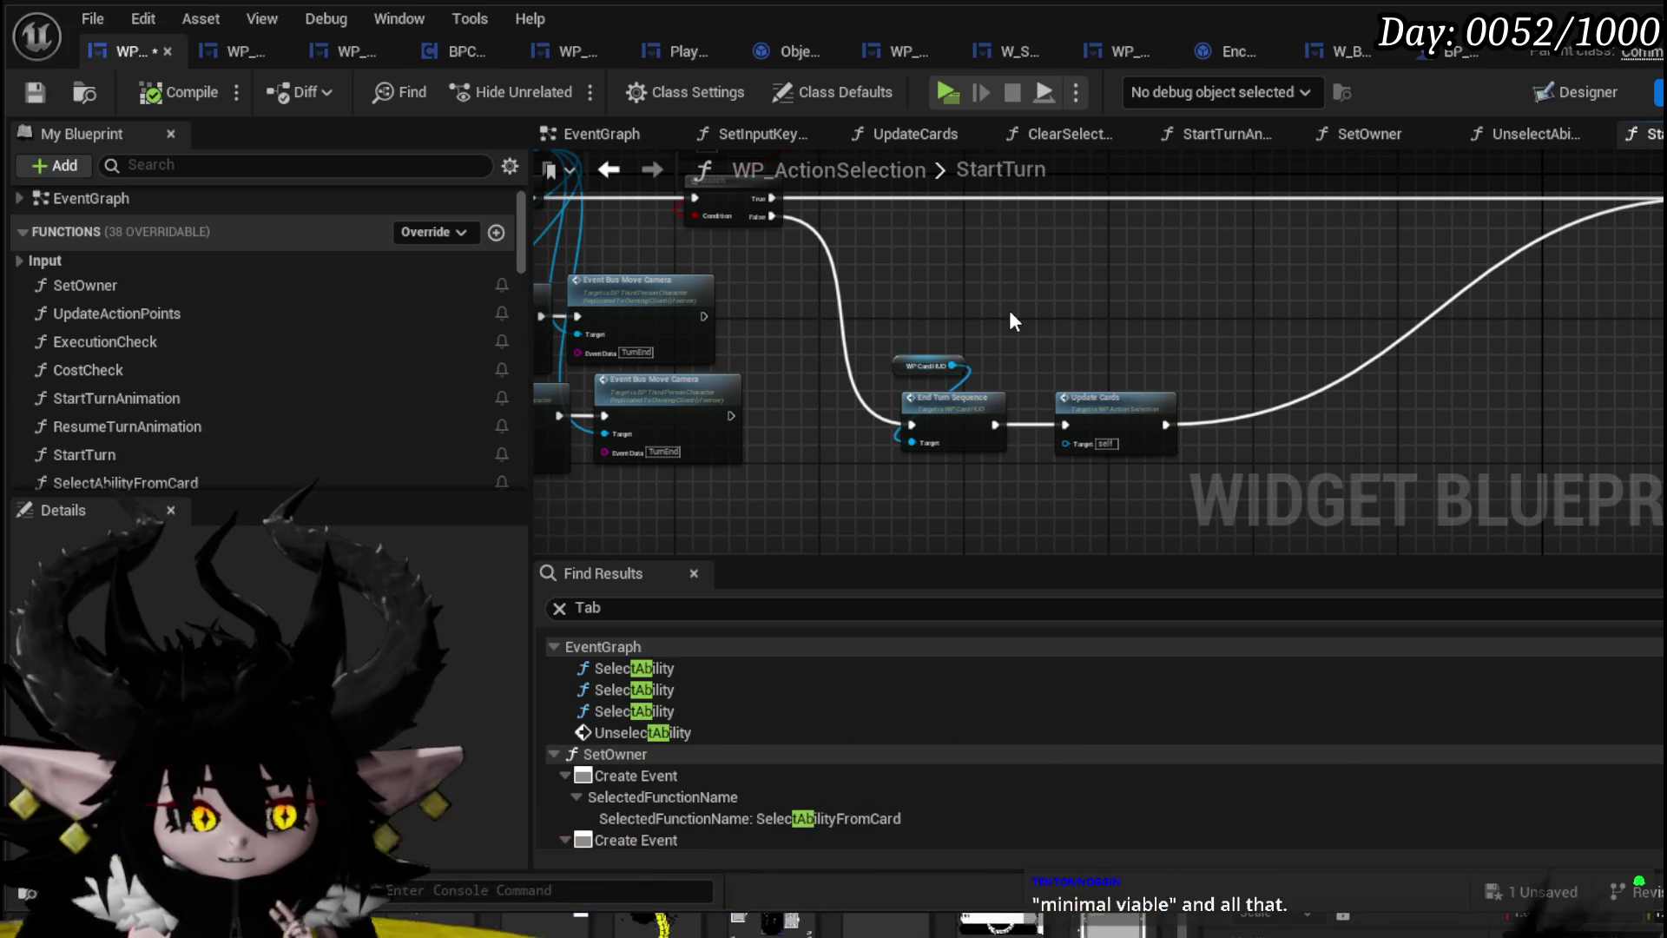
Pan and zoom around the StartTurn graph to check node spacing near the Branch
drag(1009, 313, 864, 328)
mouse_move(1020, 323)
mouse_down()
mouse_move(1236, 306)
mouse_move(806, 282)
mouse_up()
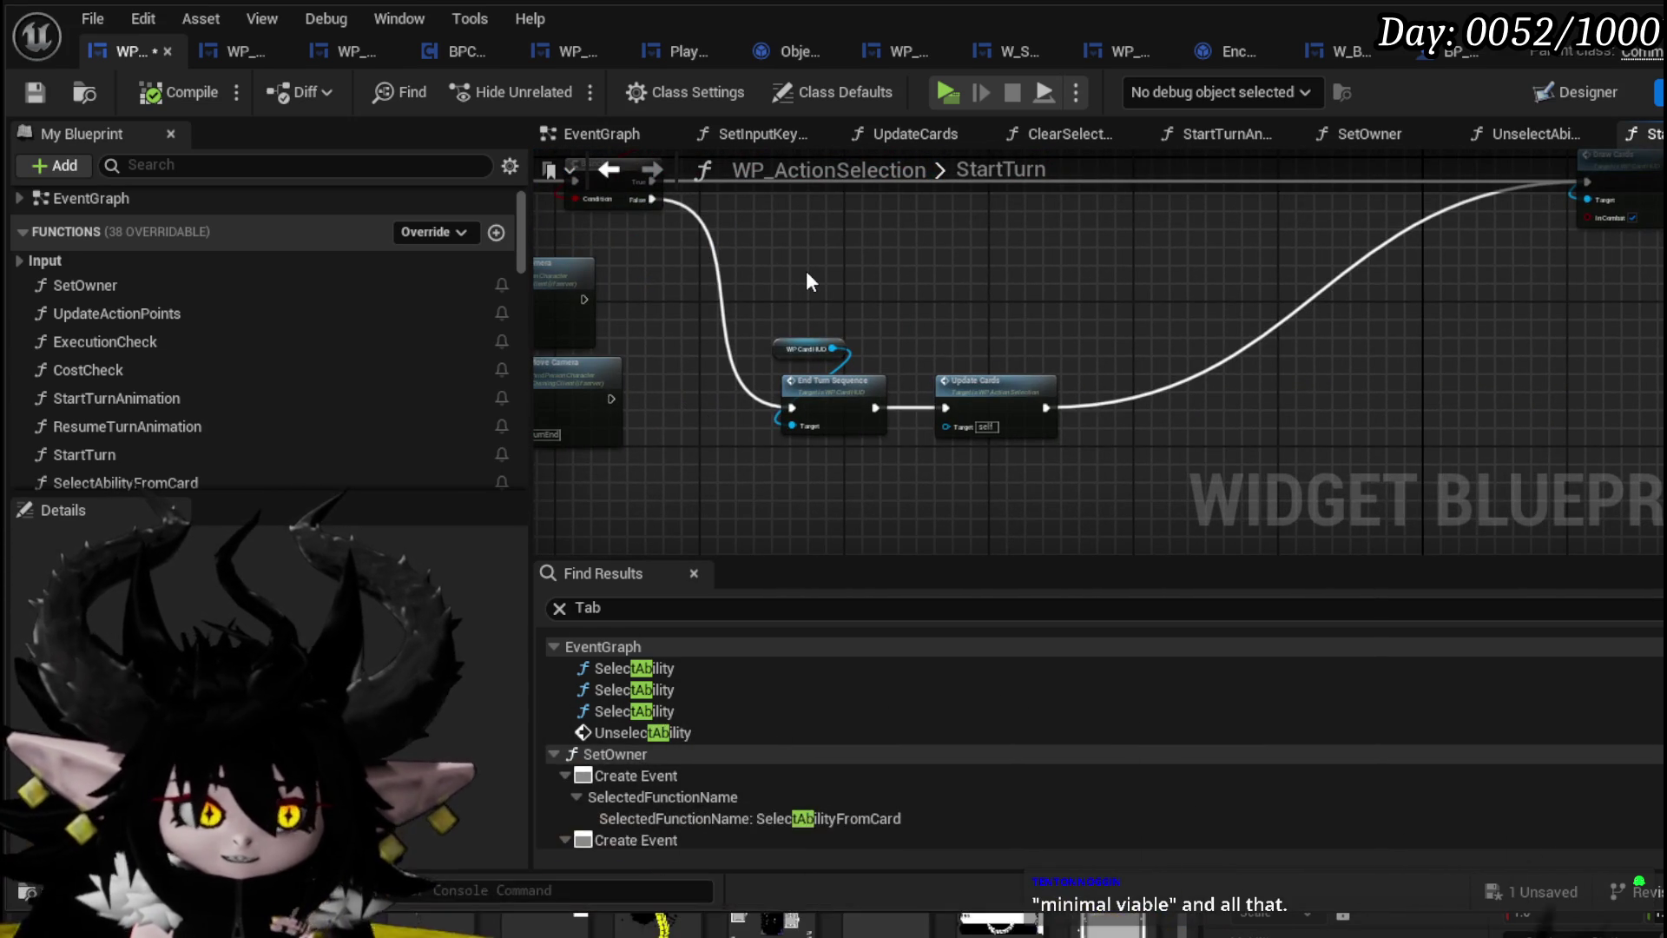
drag(806, 282, 704, 267)
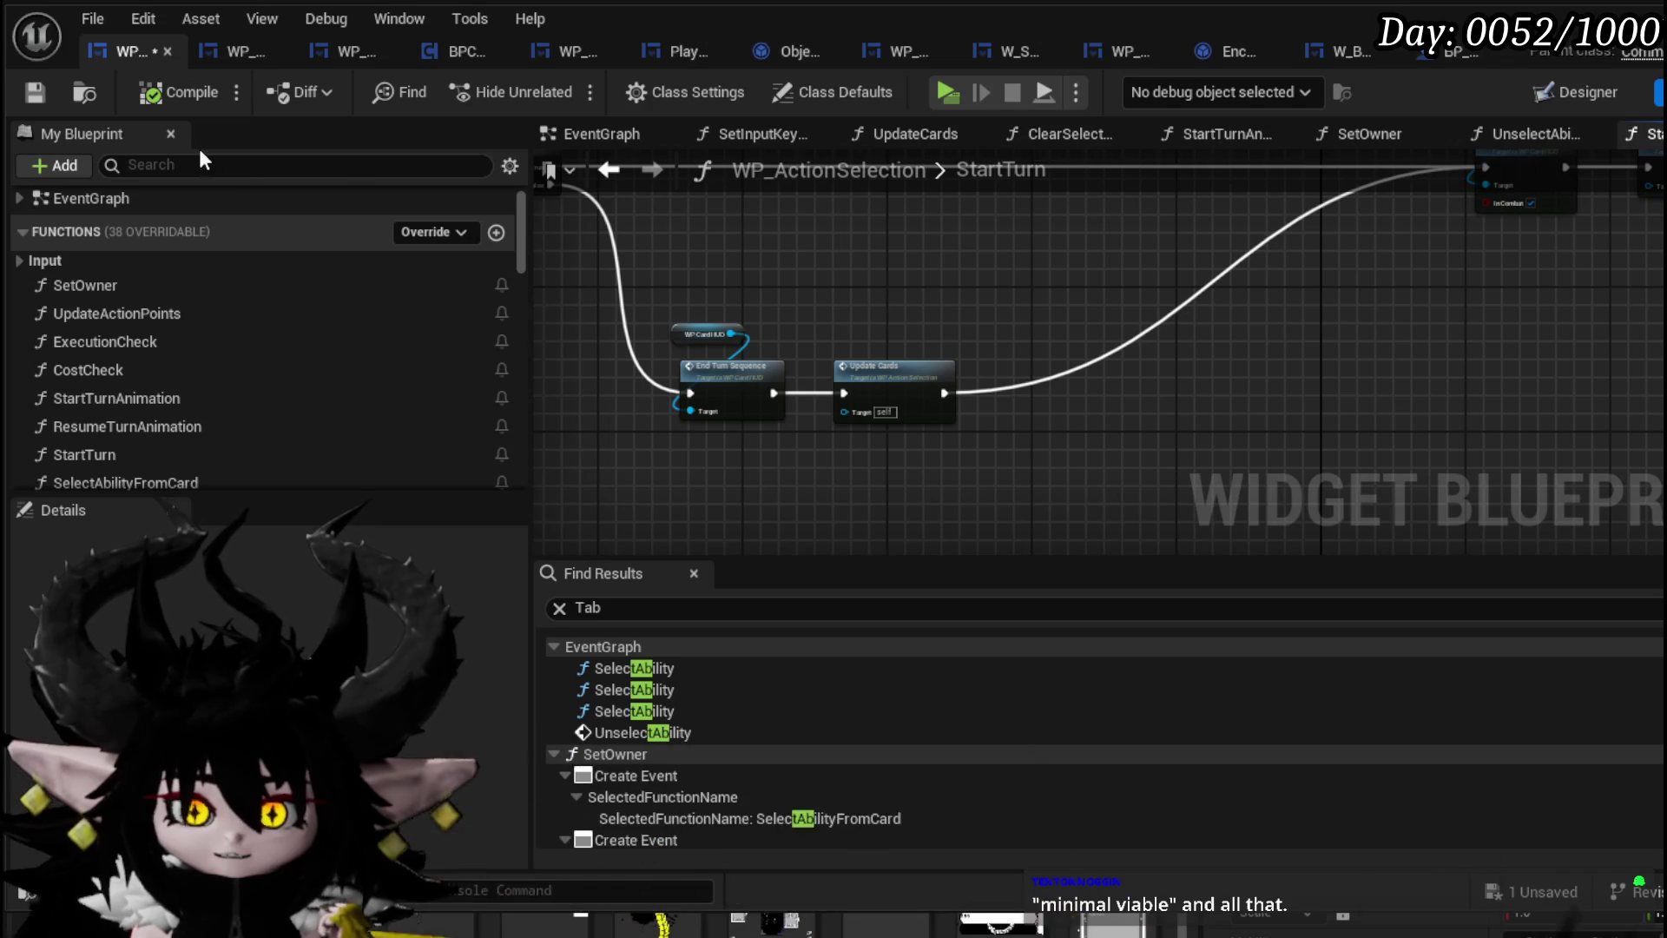
scroll(924, 312, up, 2)
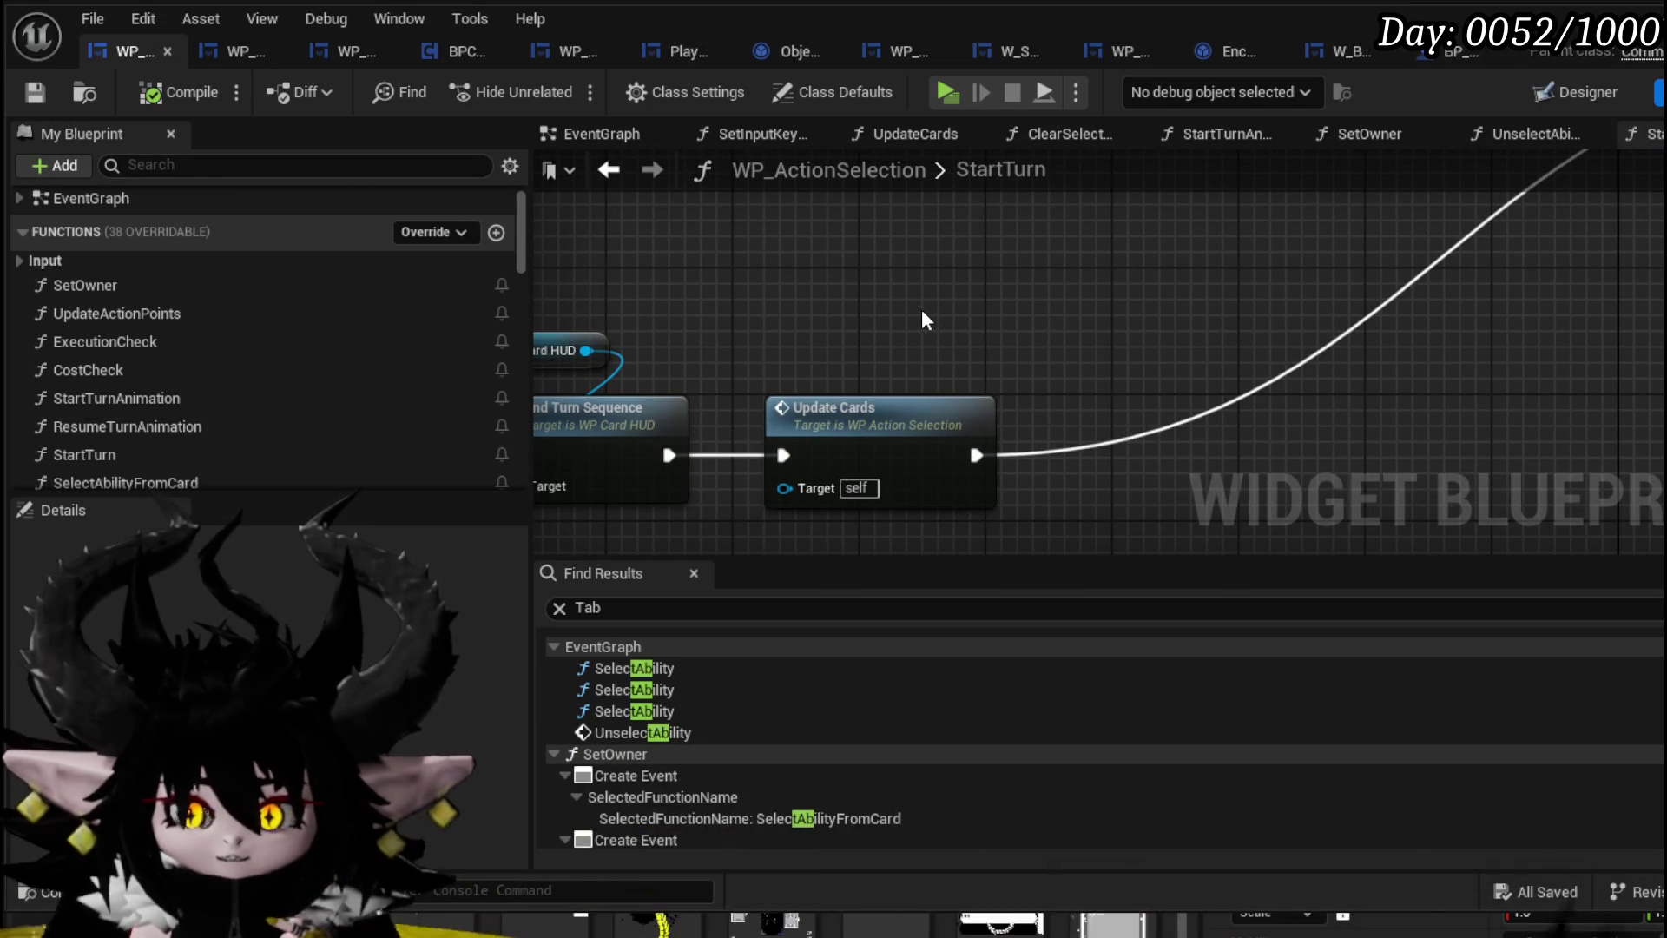
scroll(921, 309, down, 4)
mouse_move(920, 309)
mouse_down()
mouse_move(747, 351)
mouse_move(1139, 373)
mouse_move(839, 326)
mouse_up()
scroll(839, 326, up, 2)
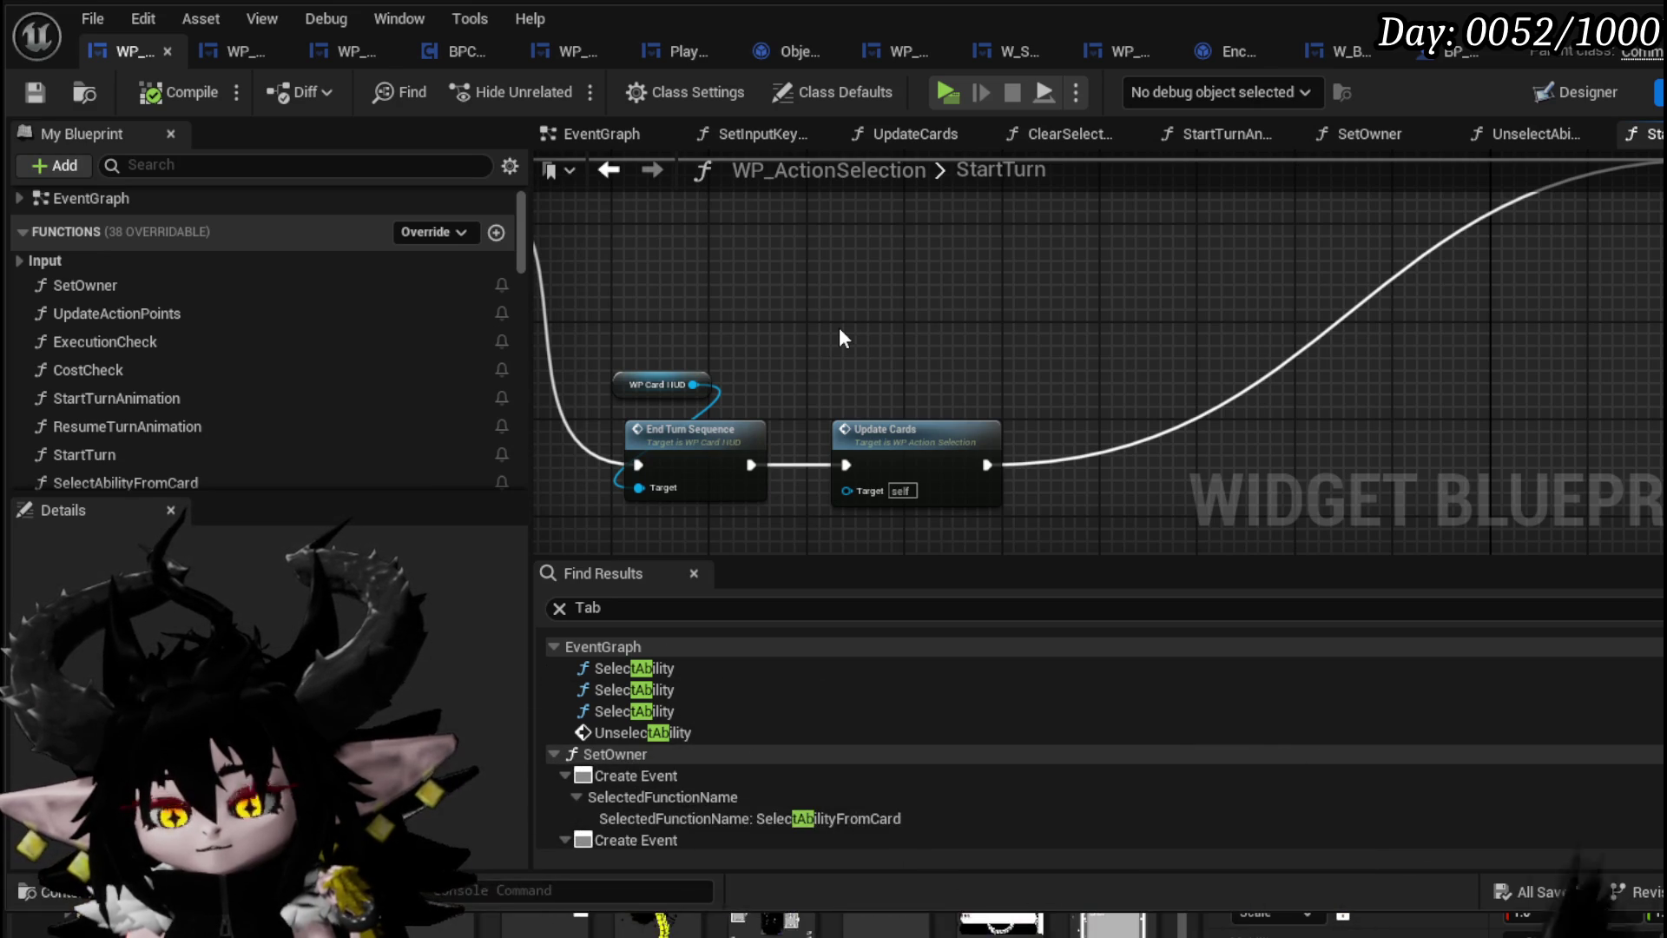
Open End Turn Sequence, peek into Play End Turn, then return to its 0.2 s timer graph
double_click(709, 439)
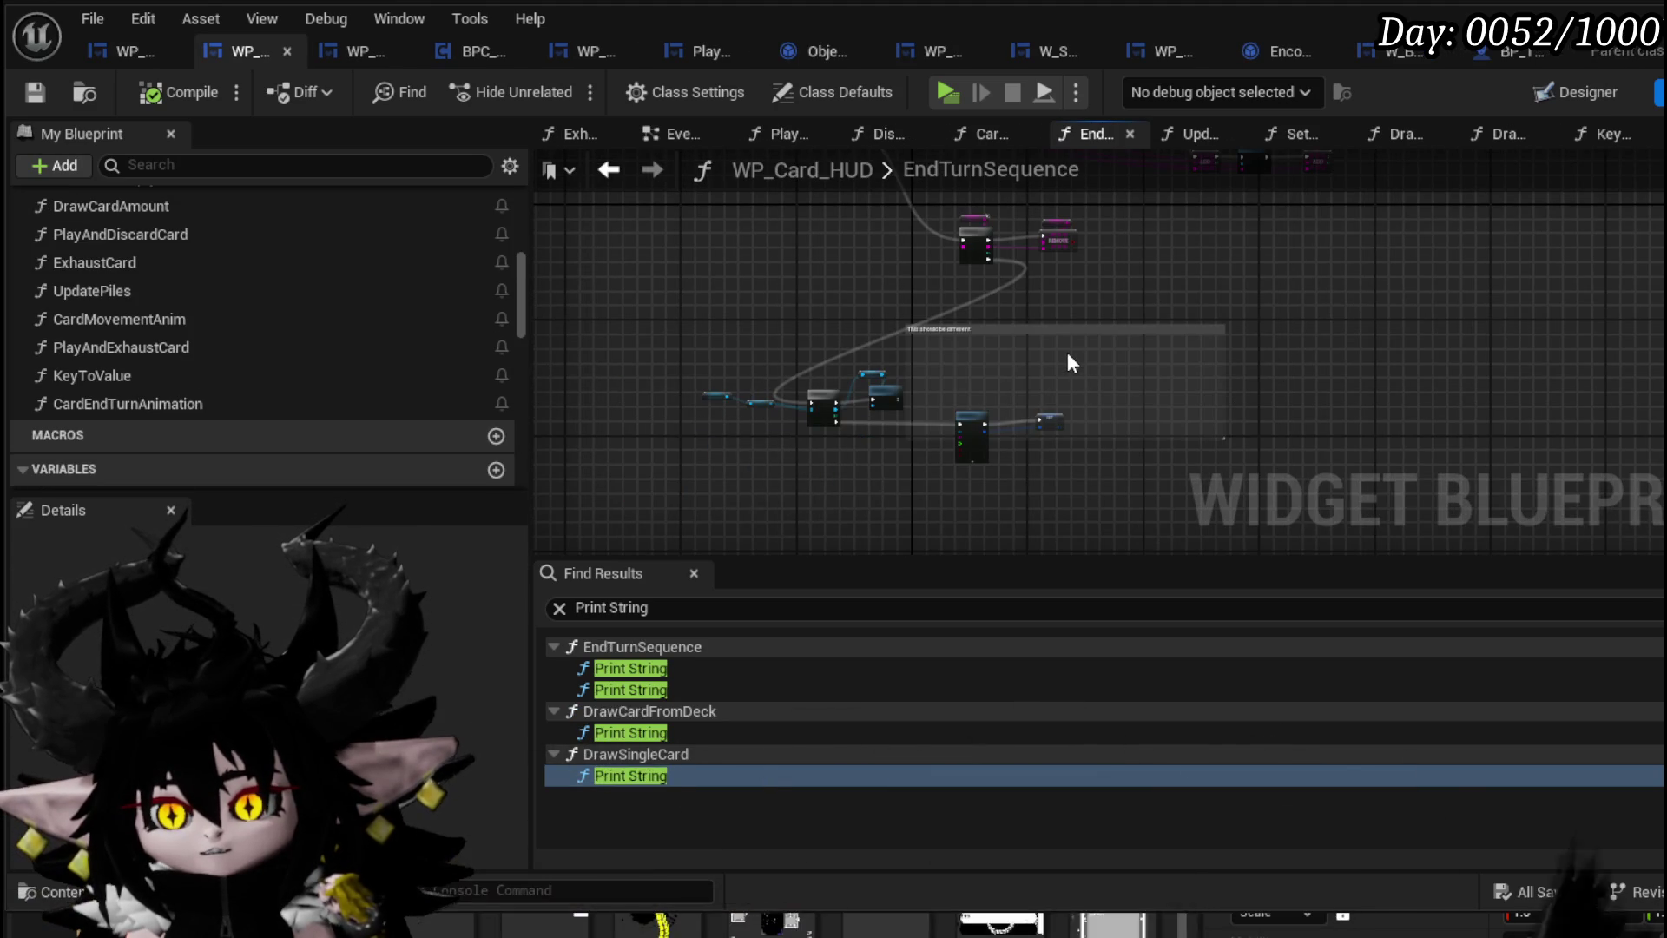
scroll(1068, 354, up, 3)
scroll(1066, 352, down, 5)
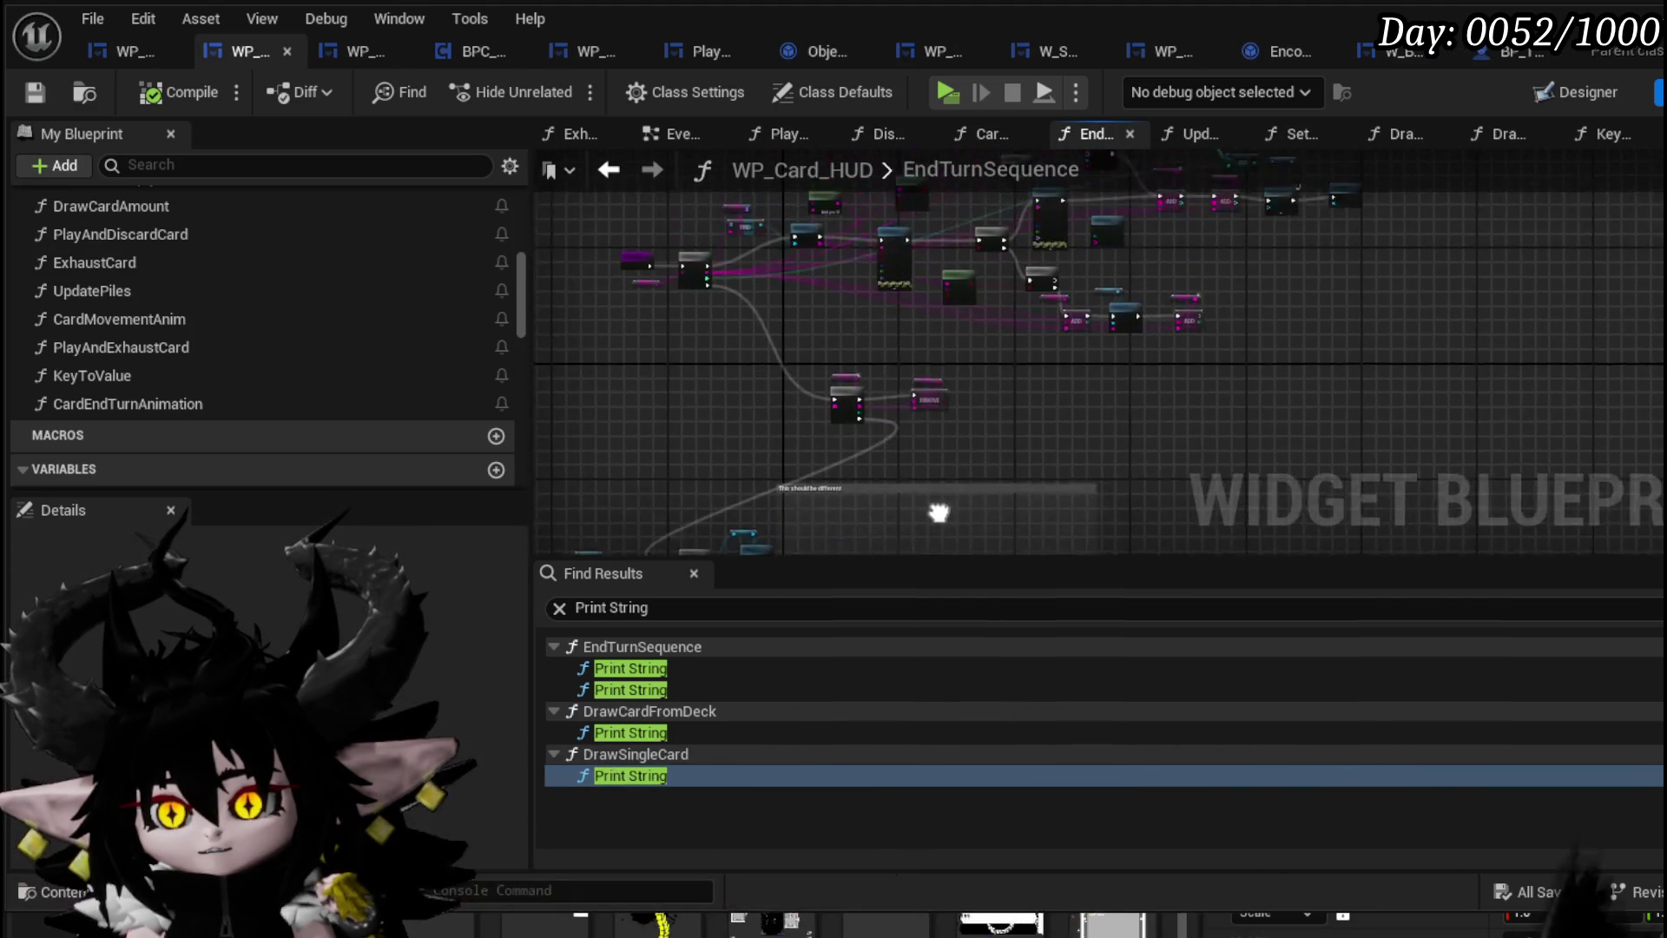
scroll(938, 357, up, 5)
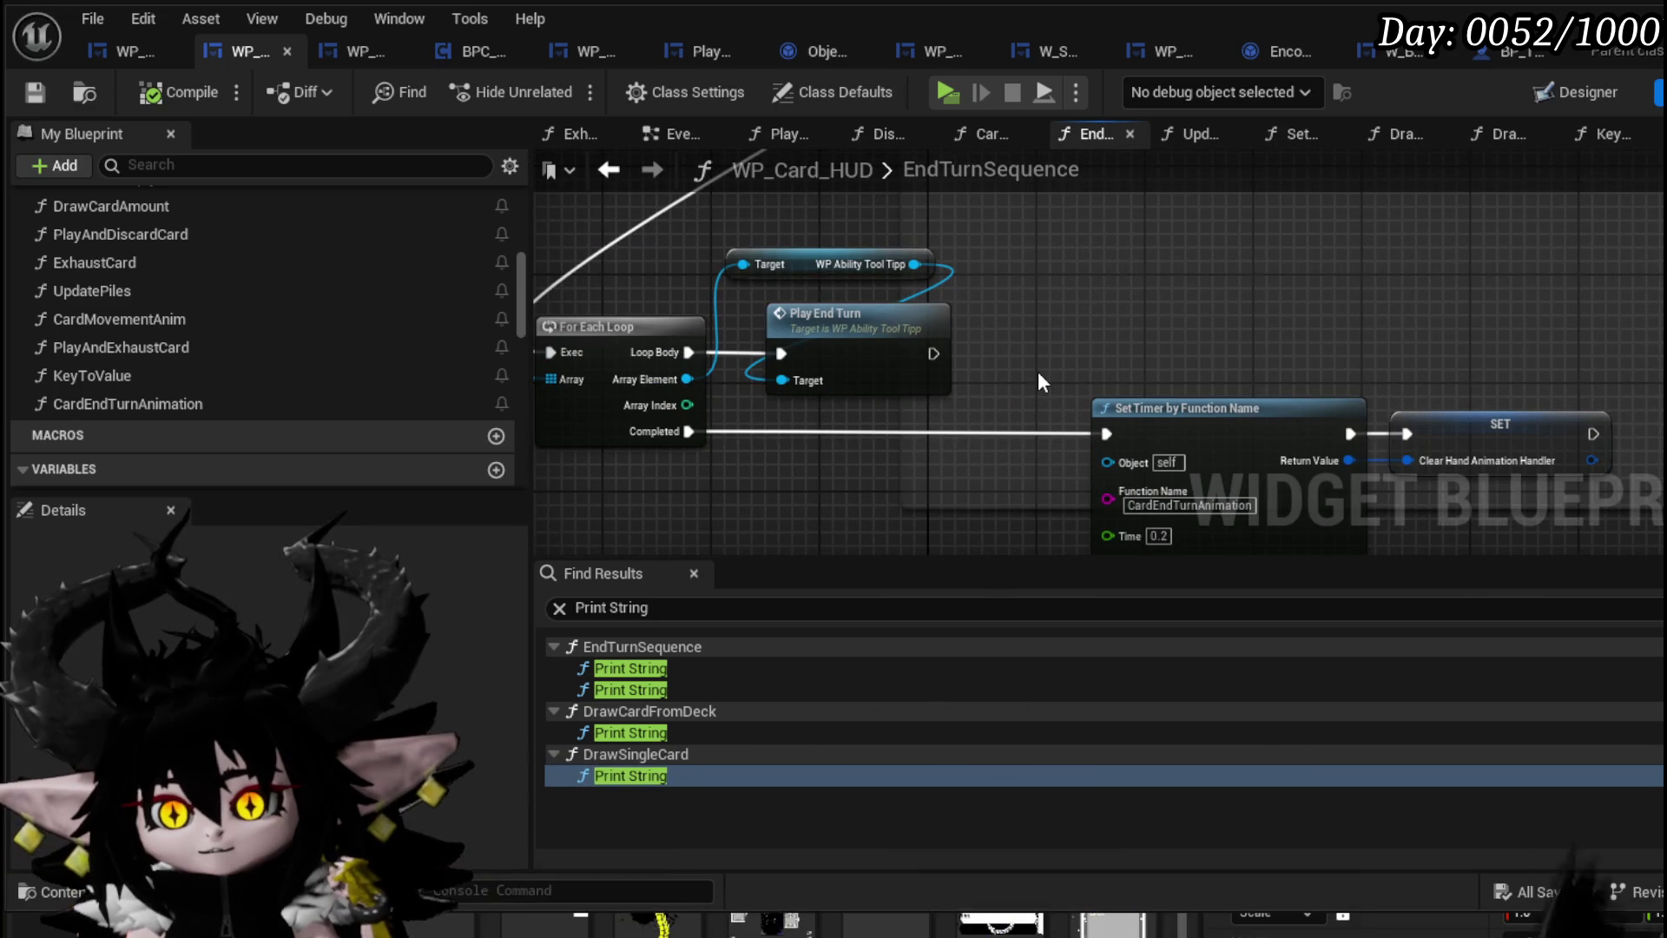
scroll(1039, 371, up, 2)
mouse_move(1039, 371)
mouse_down()
mouse_move(1495, 354)
mouse_move(1019, 317)
mouse_up()
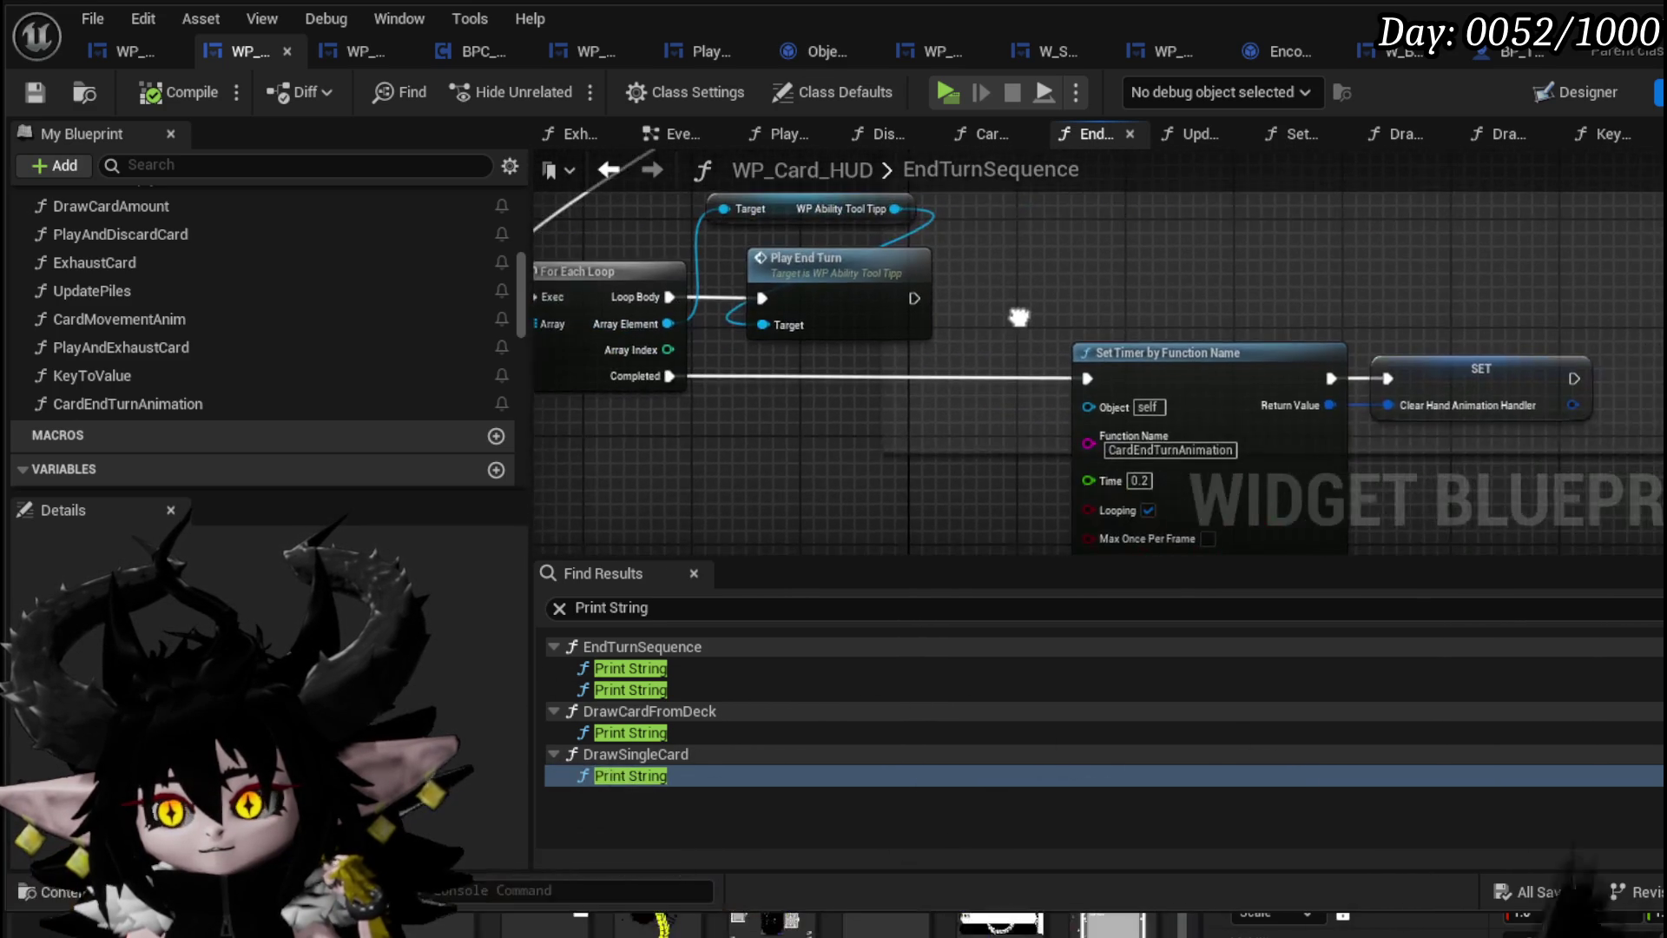
double_click(835, 291)
click(606, 171)
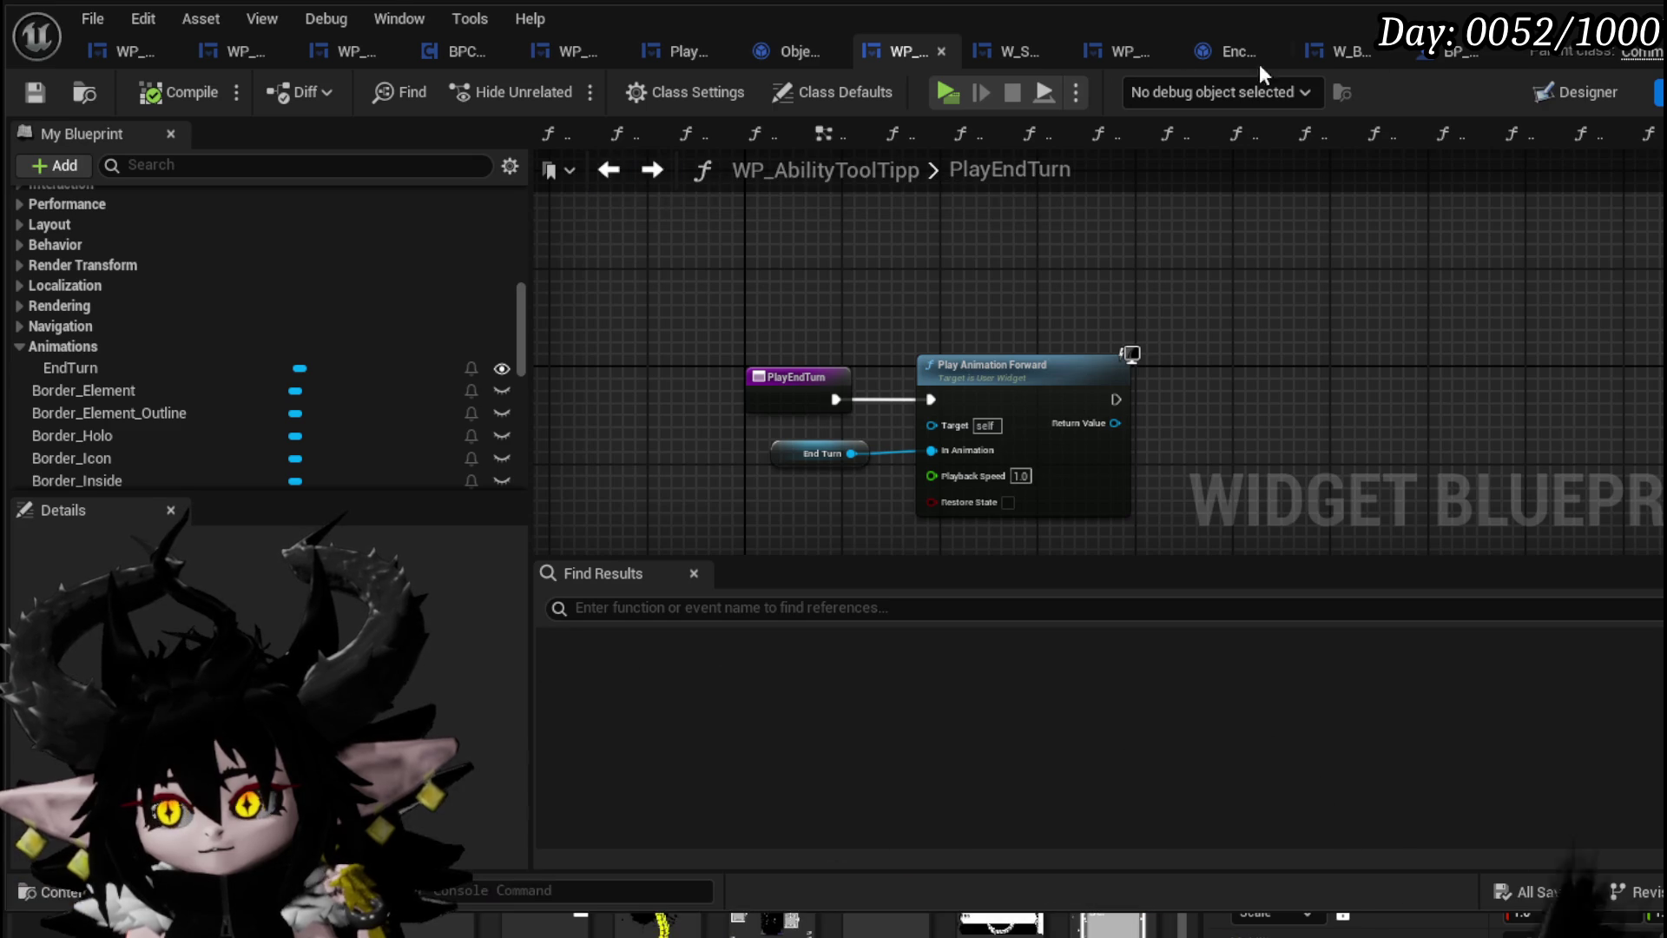
click(227, 53)
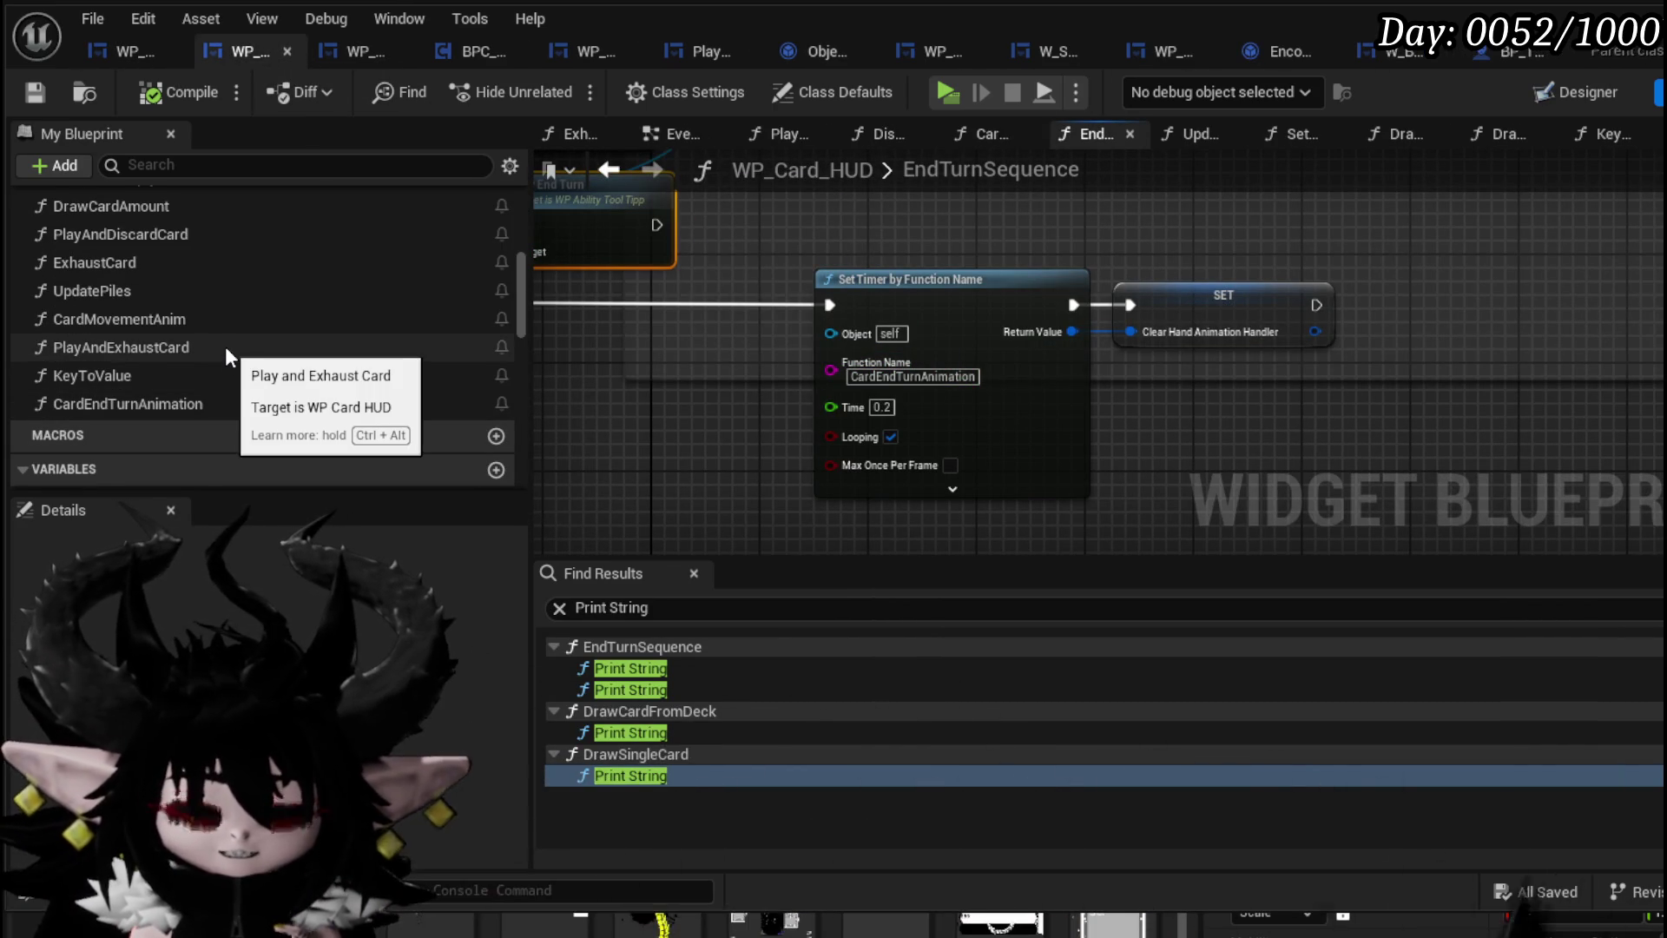
Open CardEndTurnAnimation and inspect its Clear Hand, SET, Is Empty, Remove and Branch nodes
double_click(184, 399)
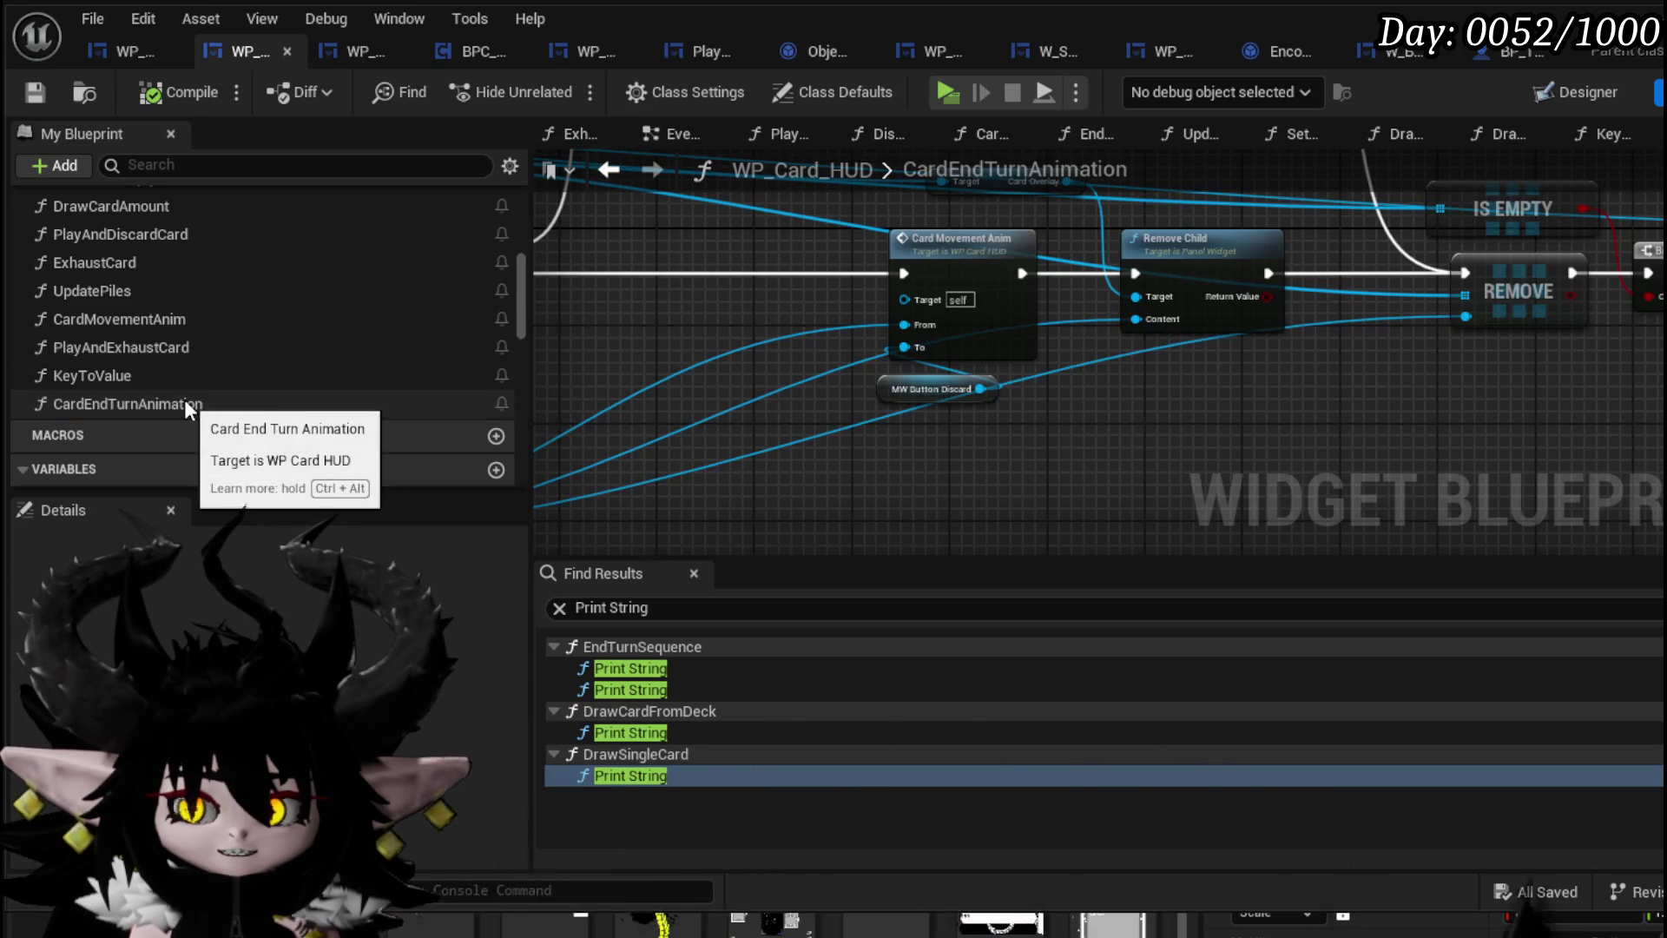
mouse_move(1091, 447)
mouse_down()
mouse_move(1009, 382)
mouse_move(1032, 439)
mouse_move(1085, 469)
mouse_up()
mouse_move(798, 419)
mouse_down()
mouse_move(896, 285)
mouse_move(1056, 293)
mouse_up()
drag(962, 472, 1333, 420)
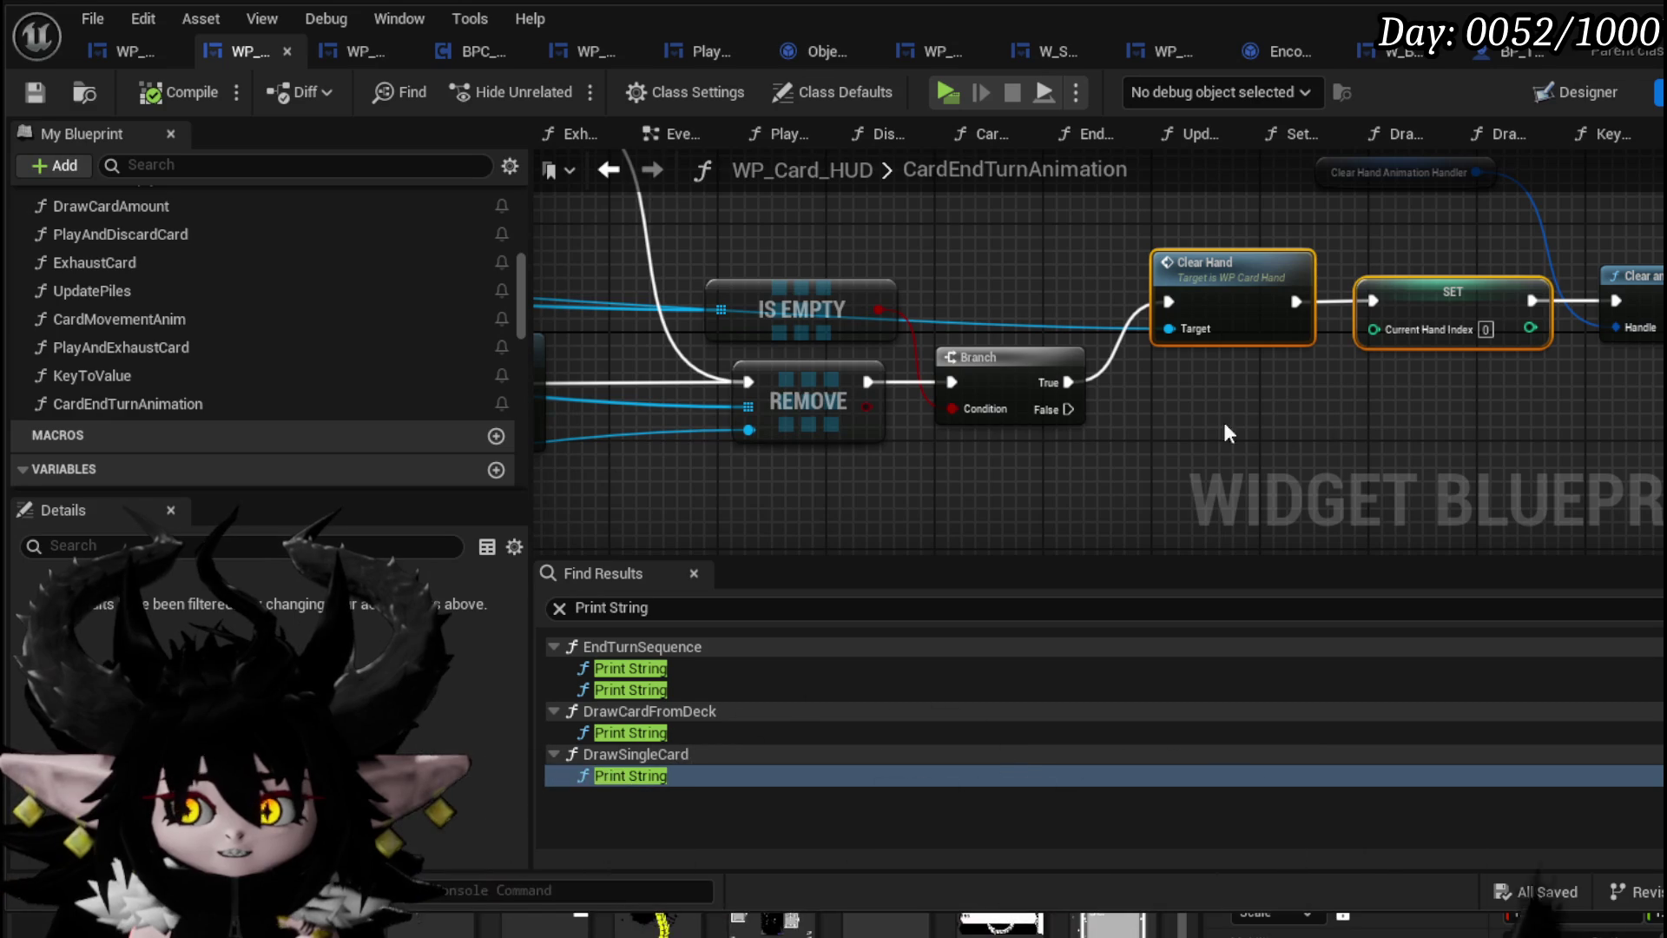
scroll(1174, 415, down, 1)
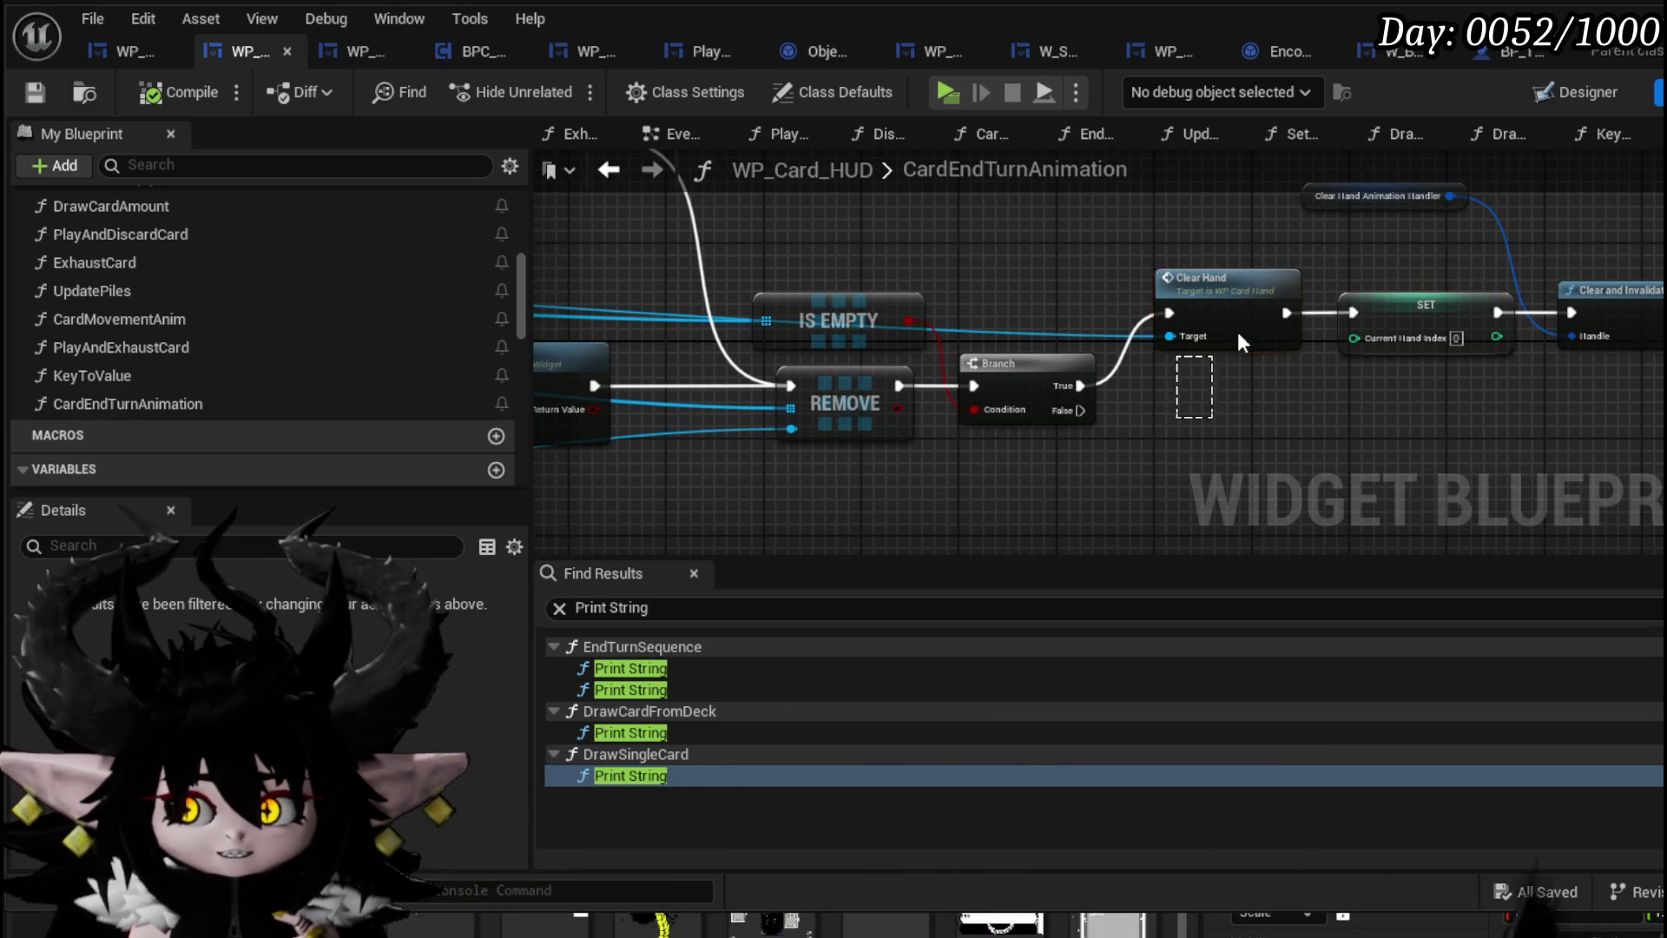
scroll(1372, 262, down, 5)
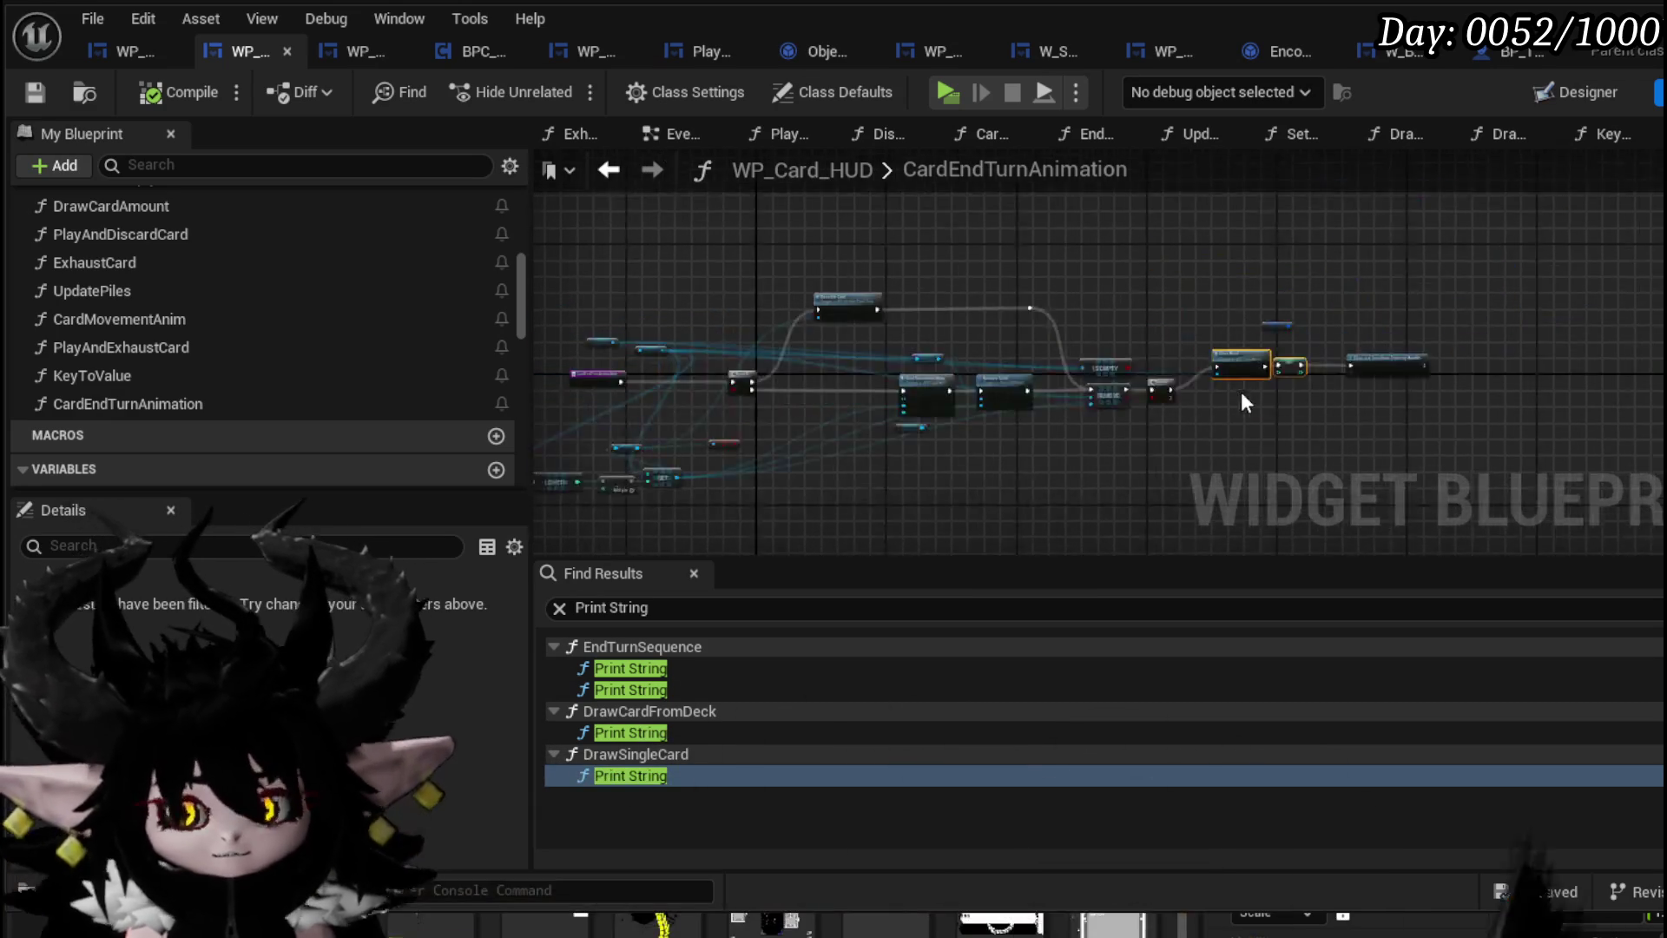
scroll(857, 424, up, 4)
scroll(990, 465, up, 5)
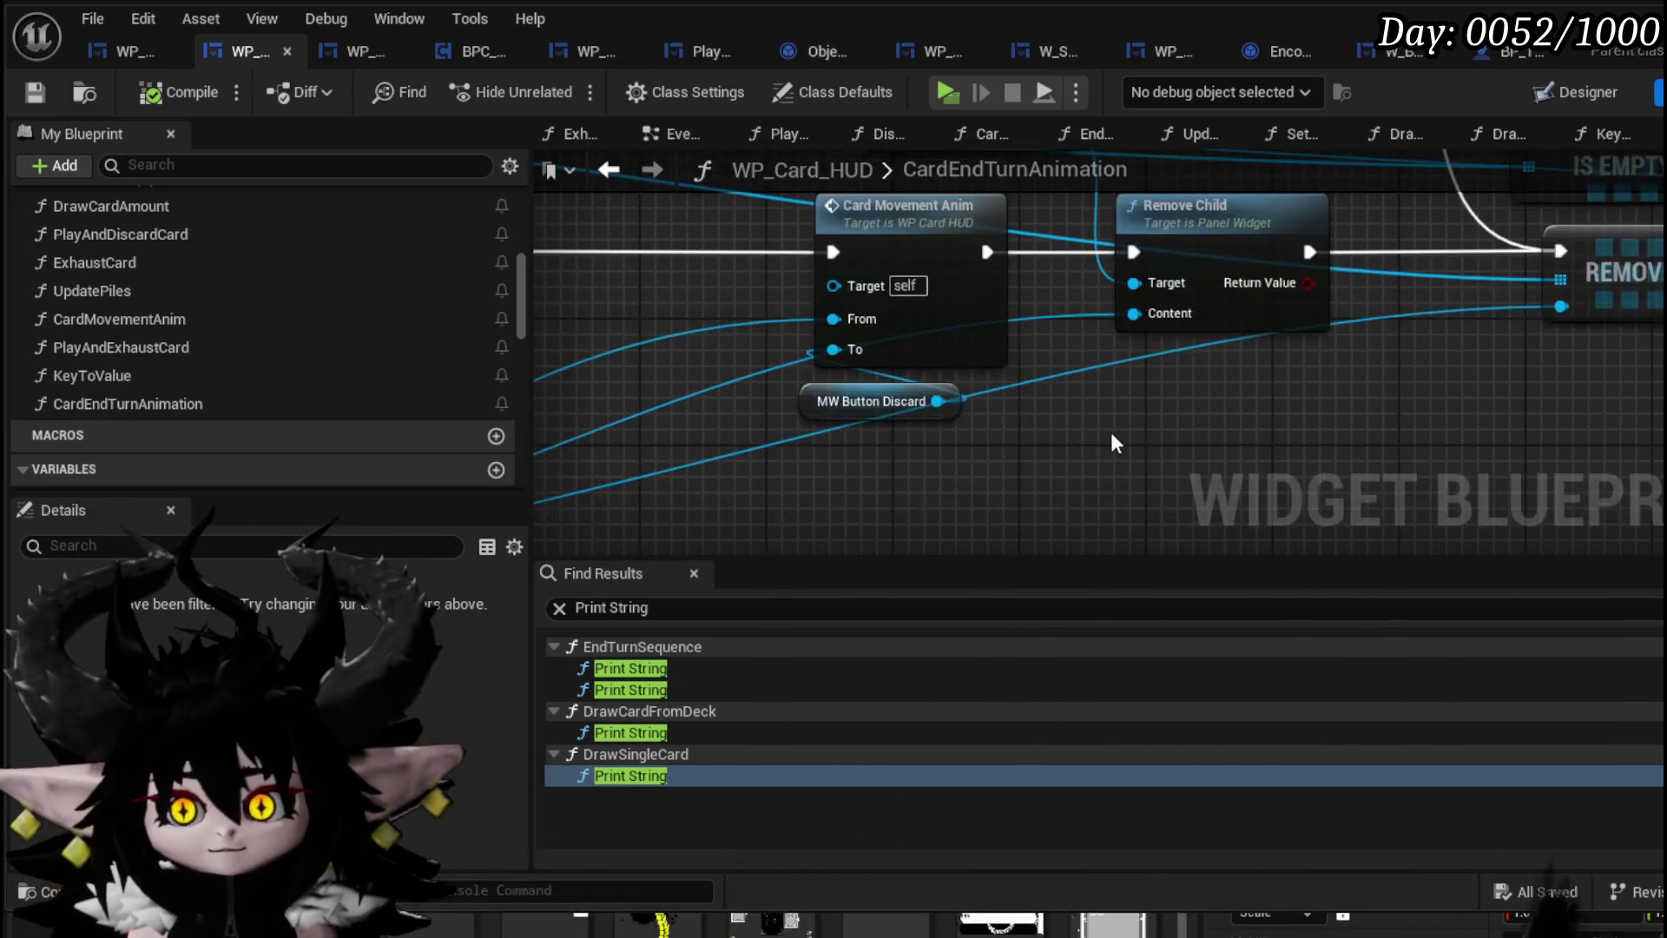
scroll(1218, 468, down, 2)
mouse_move(1217, 469)
mouse_down()
mouse_move(925, 425)
mouse_move(825, 472)
mouse_move(648, 447)
mouse_up()
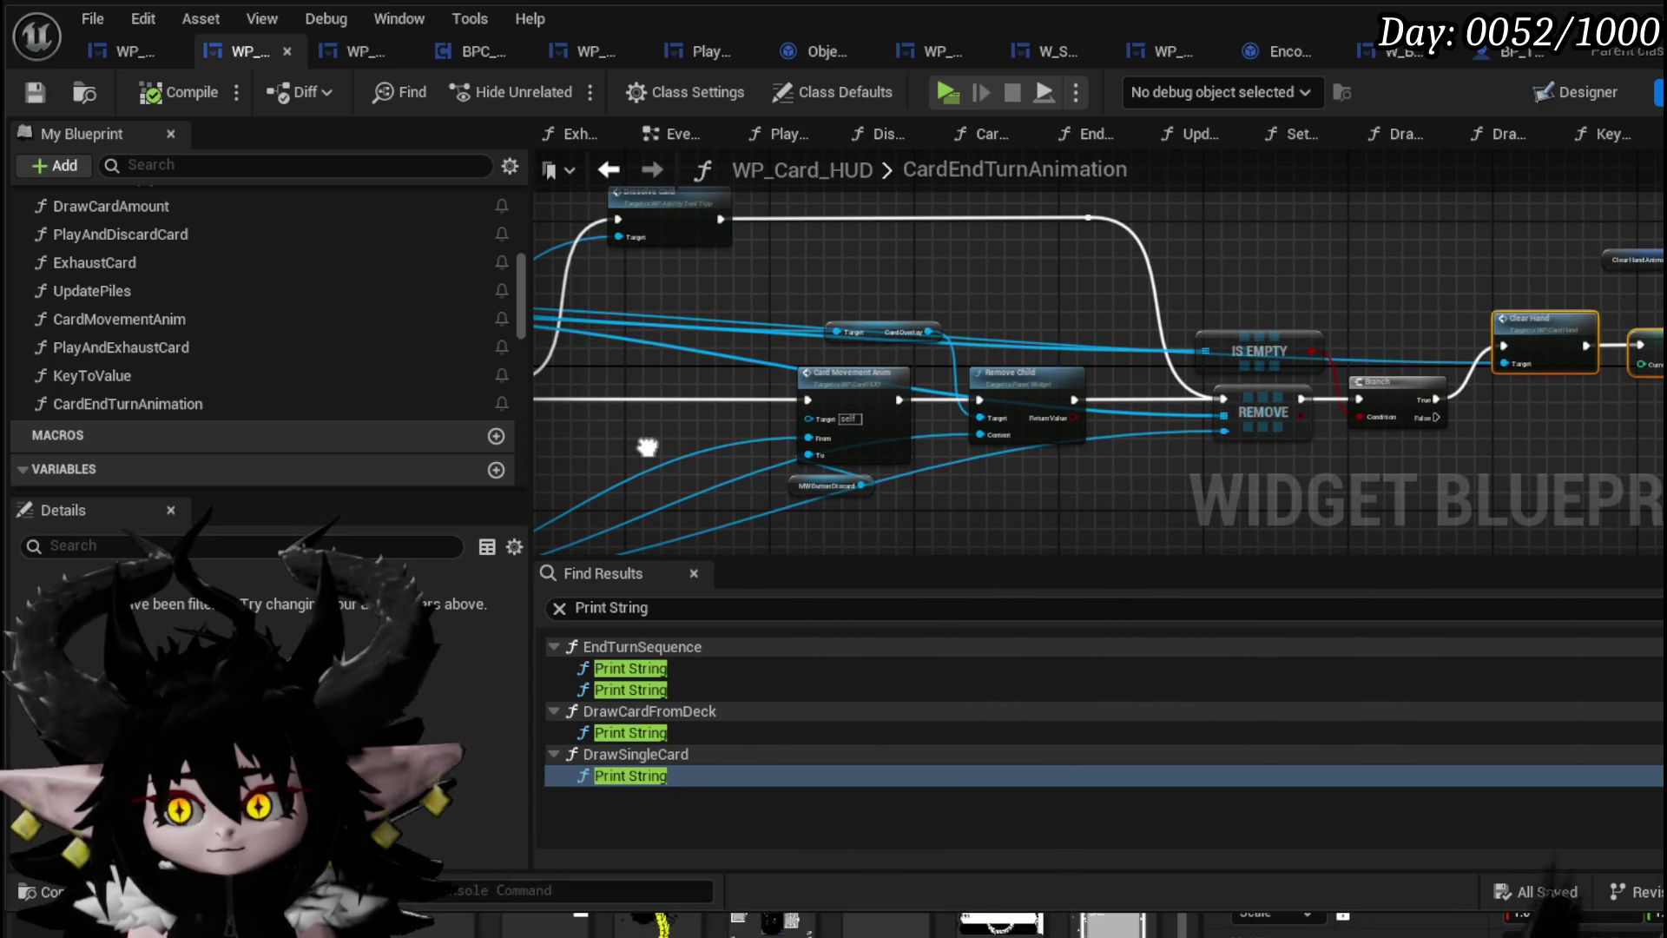
drag(648, 447, 690, 453)
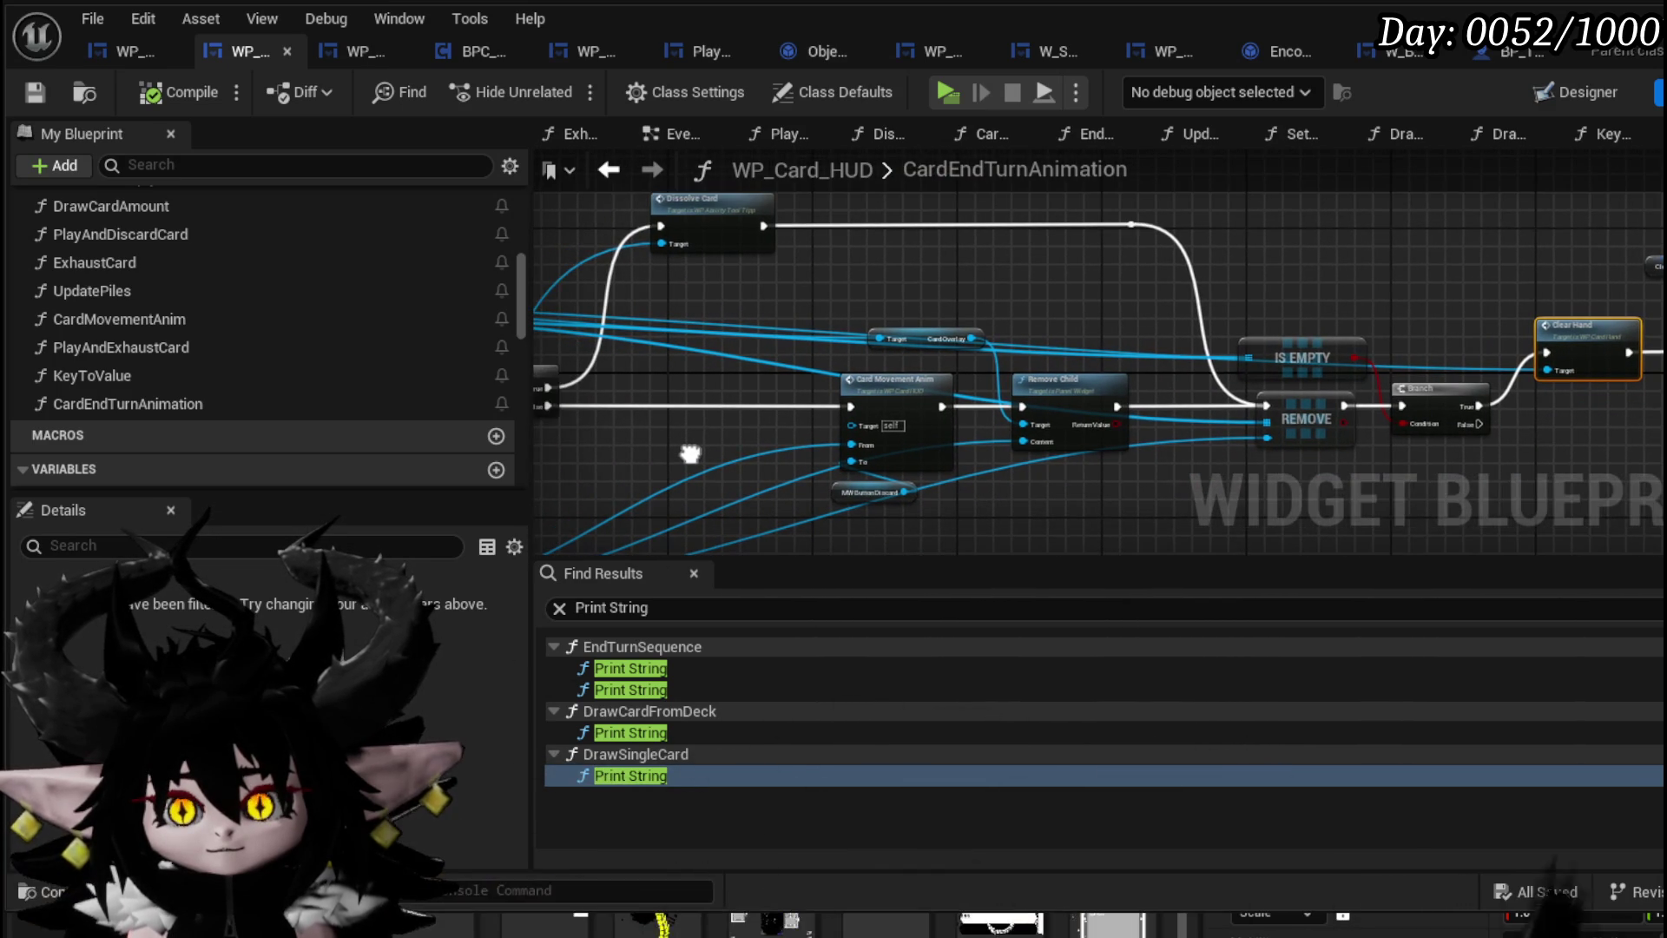
Select the Branch, Dissolve Card and Card Movement Anim nodes in CardEndTurnAnimation
drag(728, 512, 955, 373)
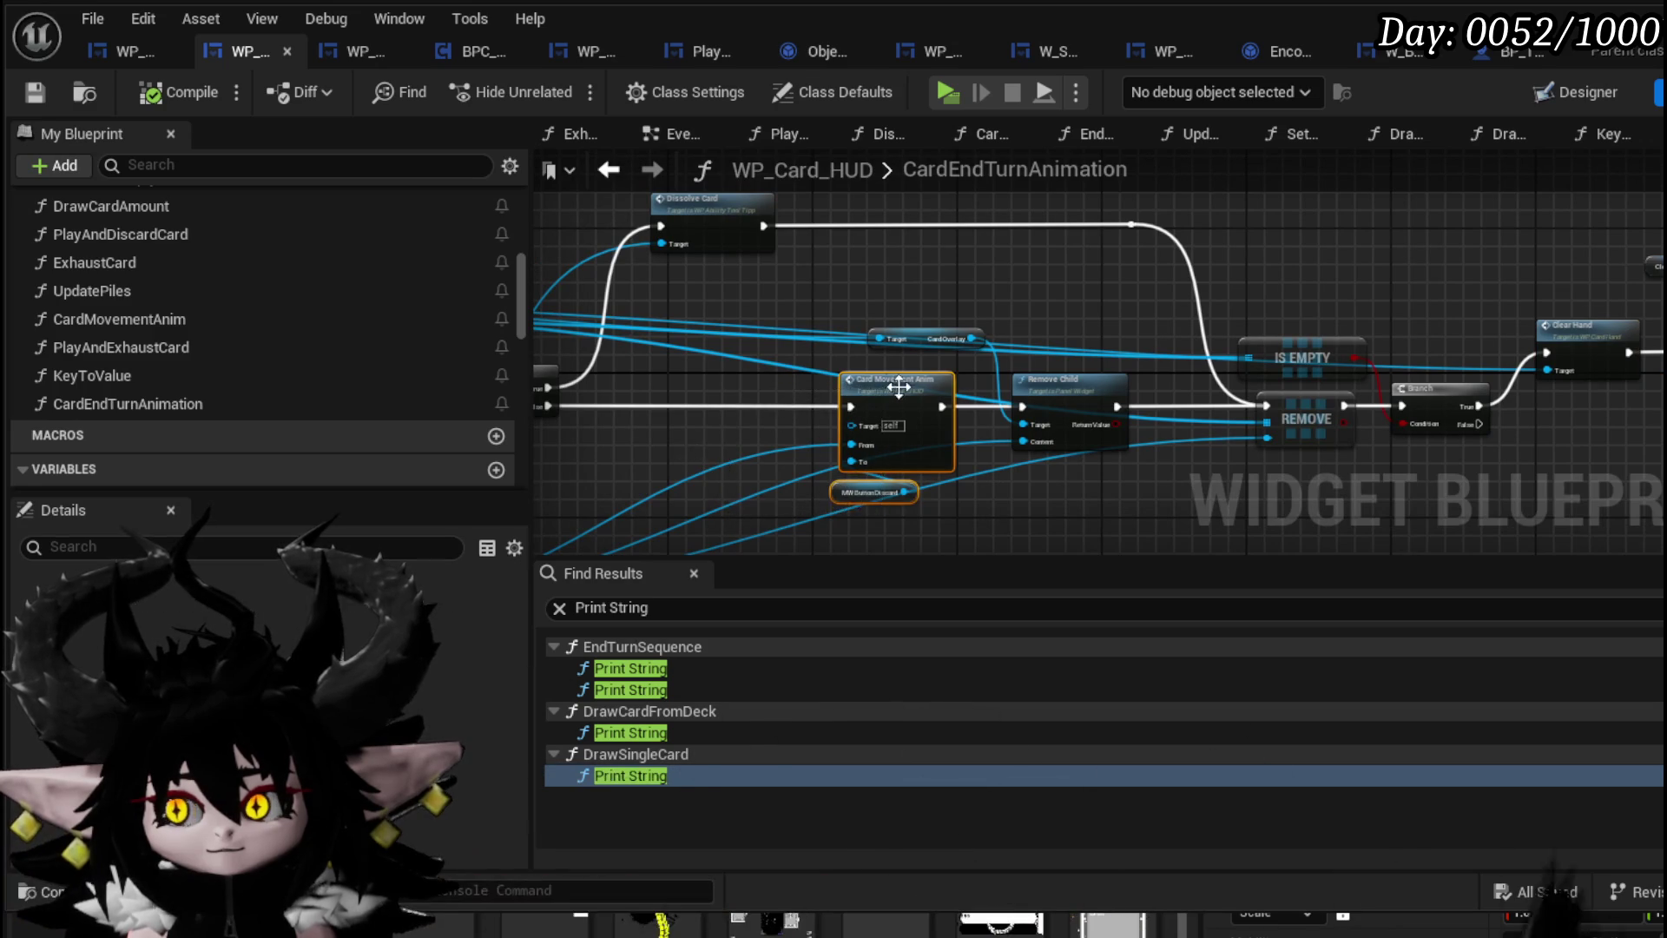
drag(1587, 443, 1429, 466)
mouse_move(1502, 408)
mouse_down()
mouse_move(1462, 328)
mouse_move(1177, 284)
mouse_up()
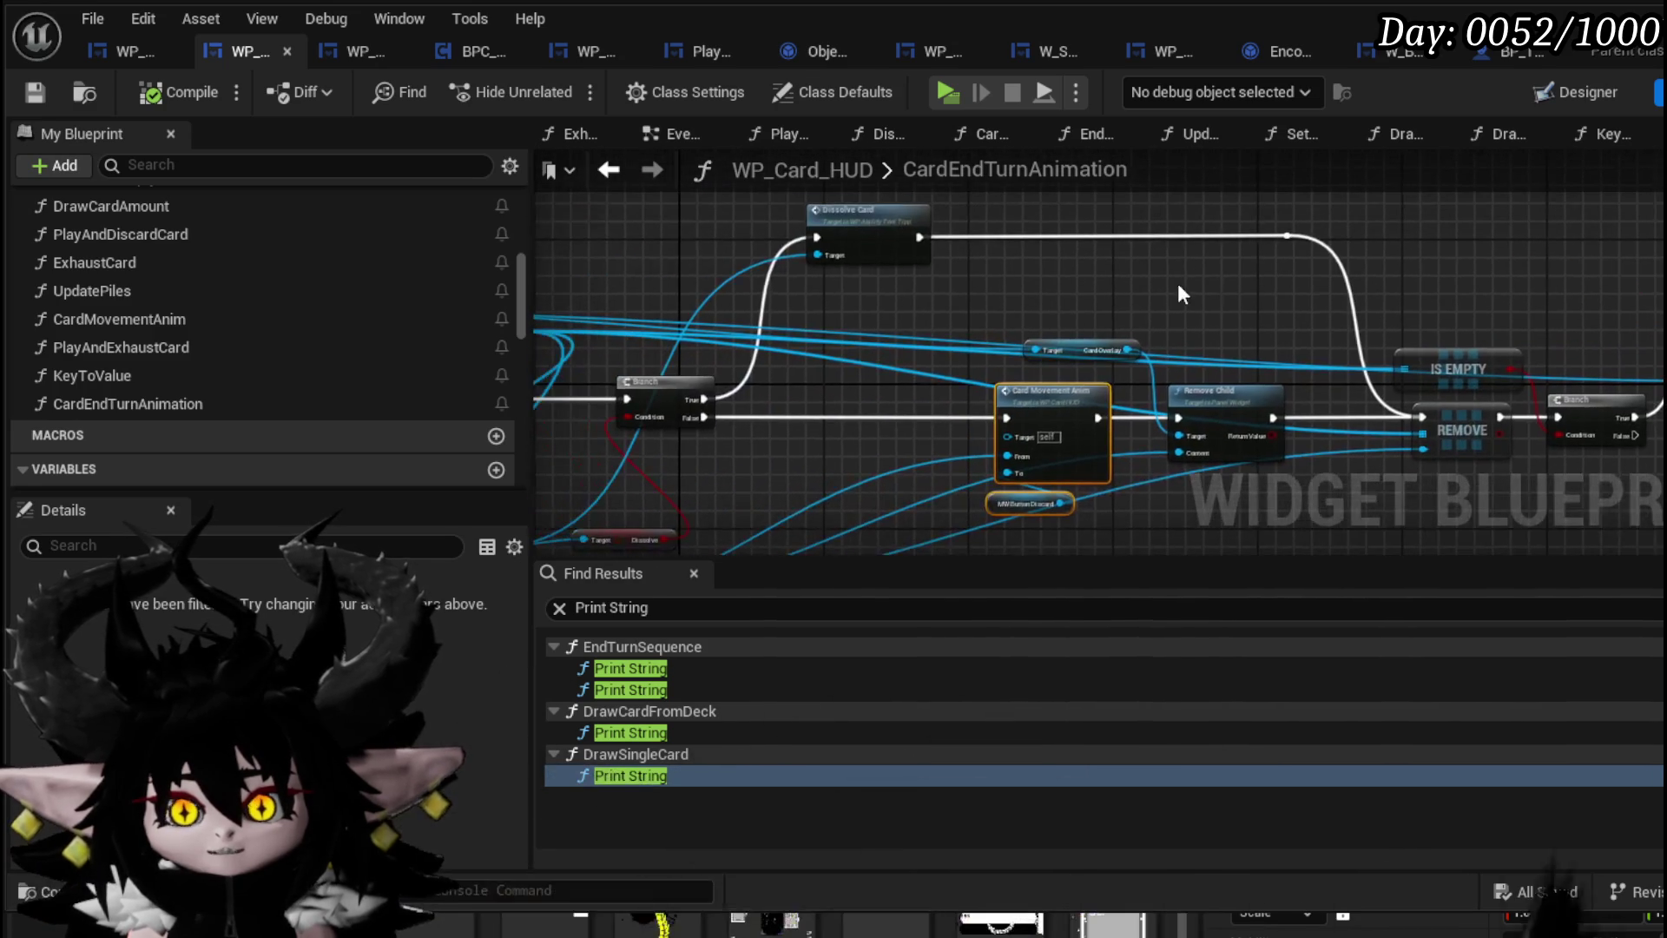
mouse_move(864, 319)
mouse_down()
mouse_move(876, 376)
mouse_move(892, 313)
mouse_up()
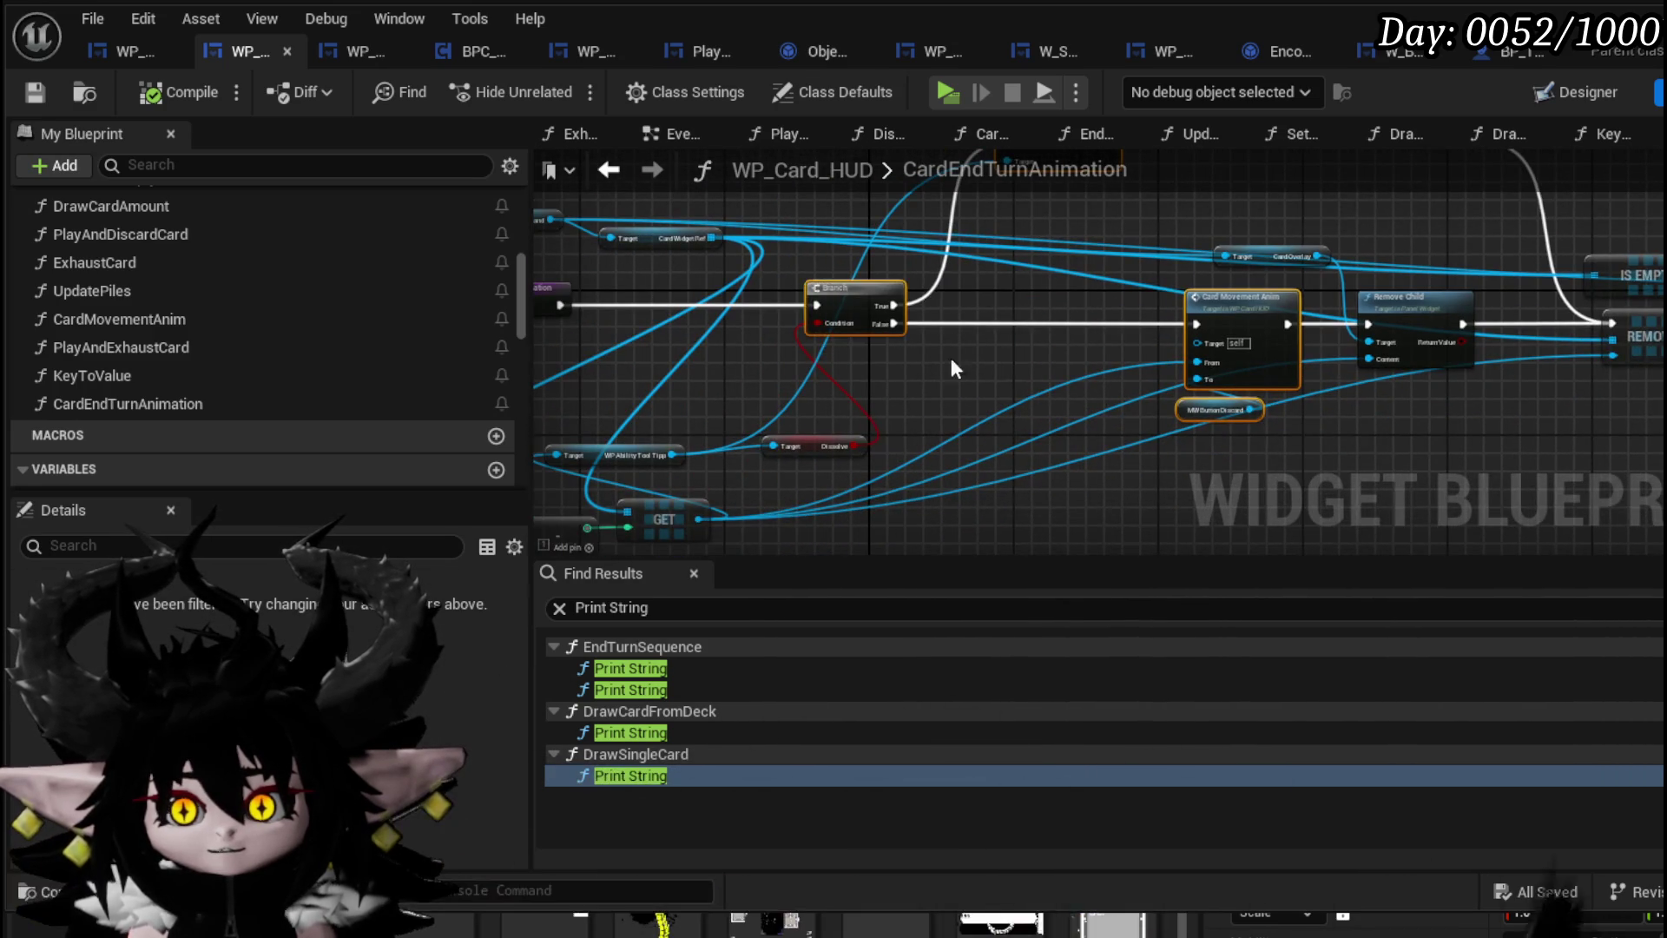
mouse_move(934, 405)
mouse_down()
mouse_move(1071, 464)
mouse_move(1002, 453)
mouse_up()
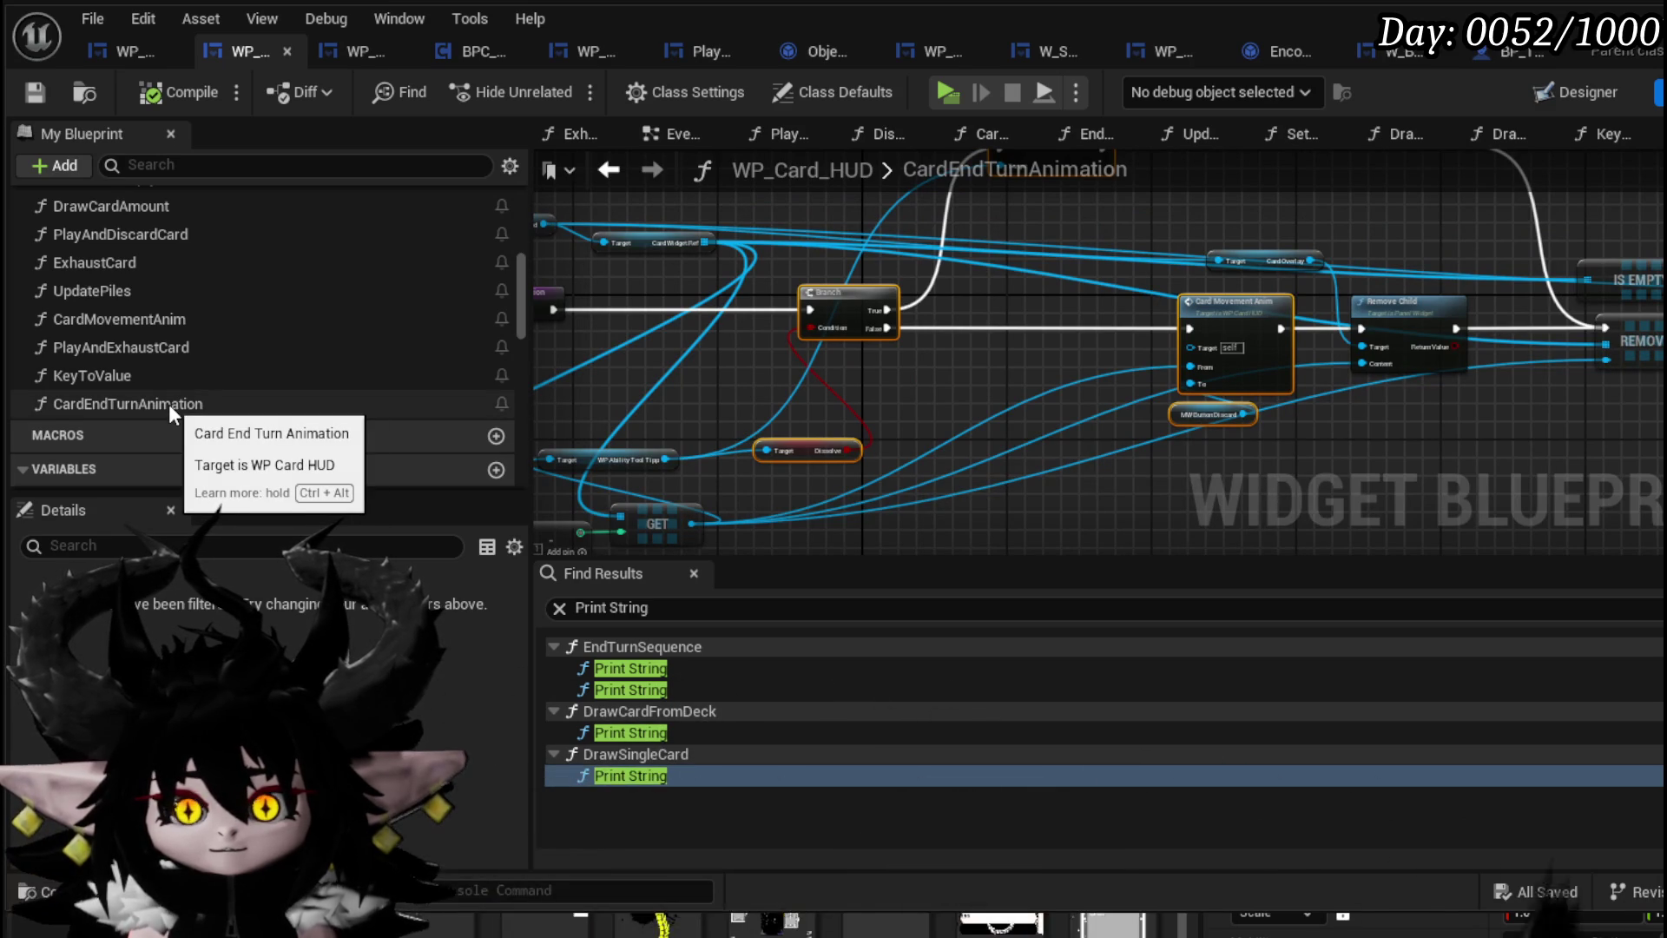
scroll(169, 404, up, 10)
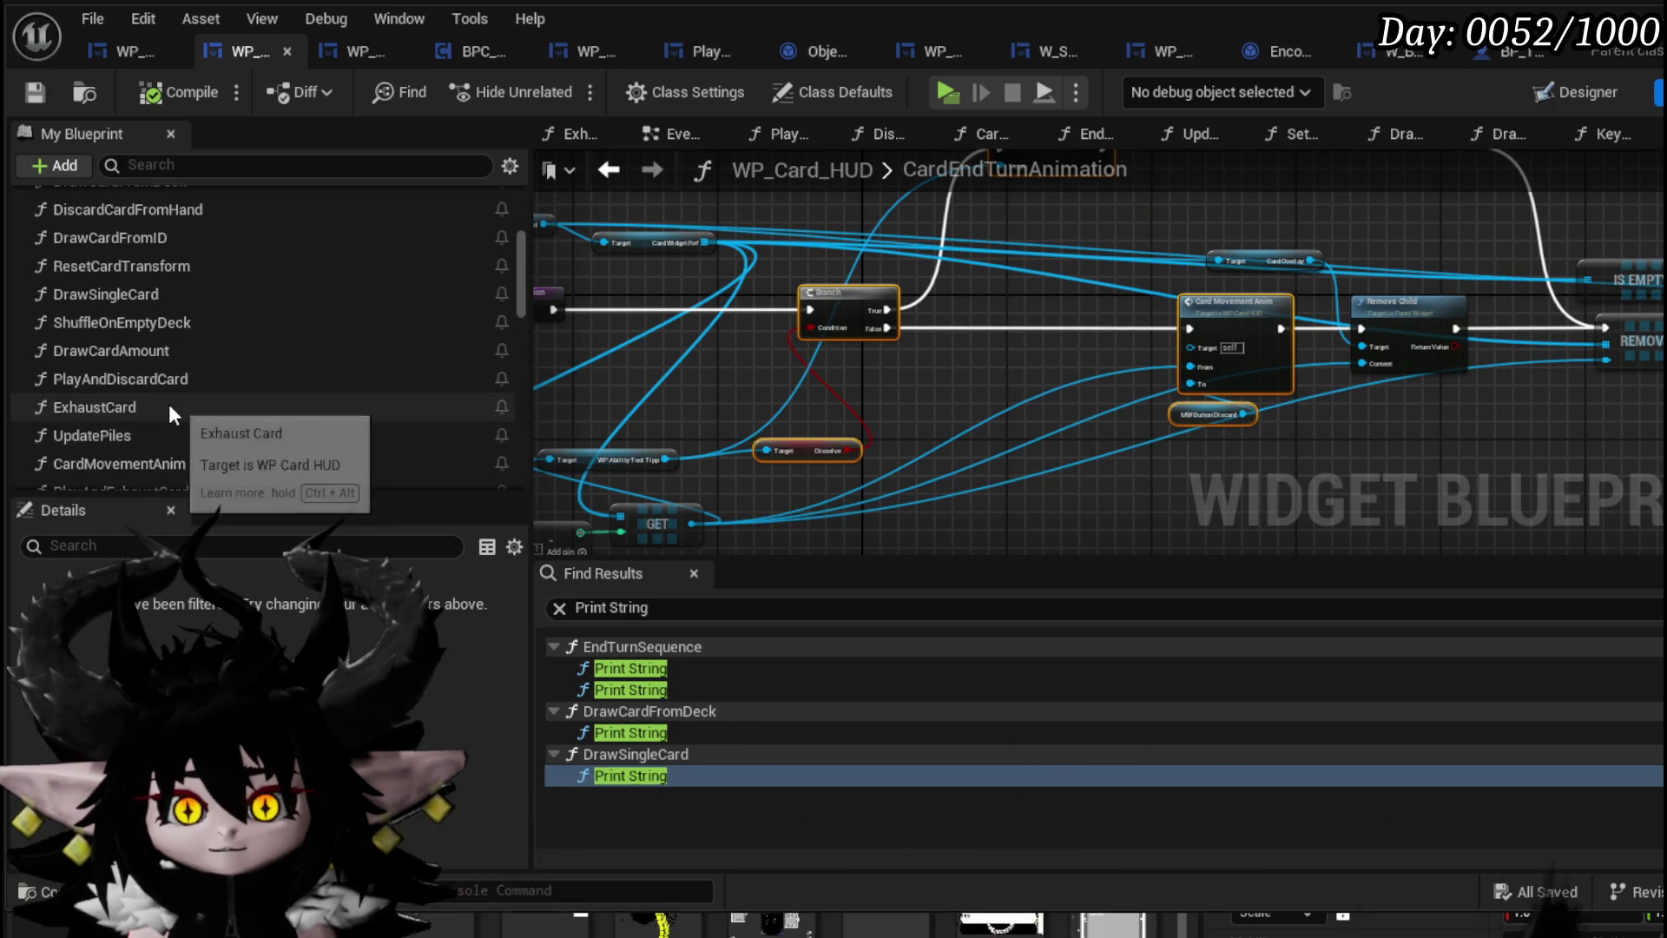
Create a CardClearInstant function and paste the Branch and Card Movement Anim nodes beside its entry
click(495, 267)
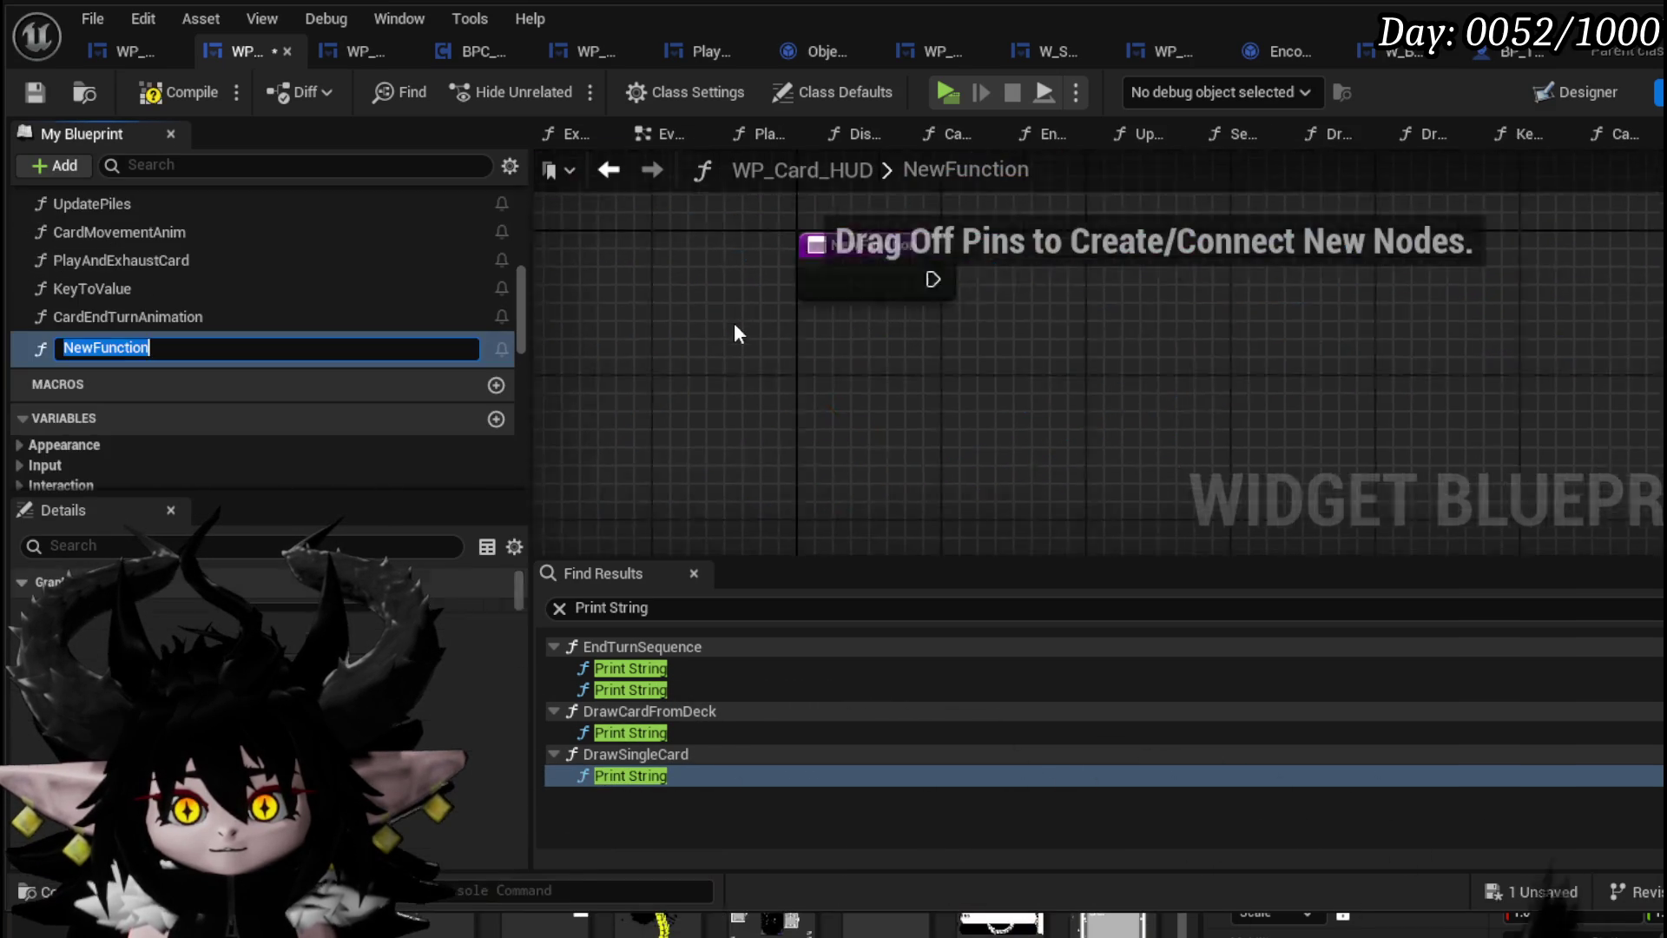
text(Card)
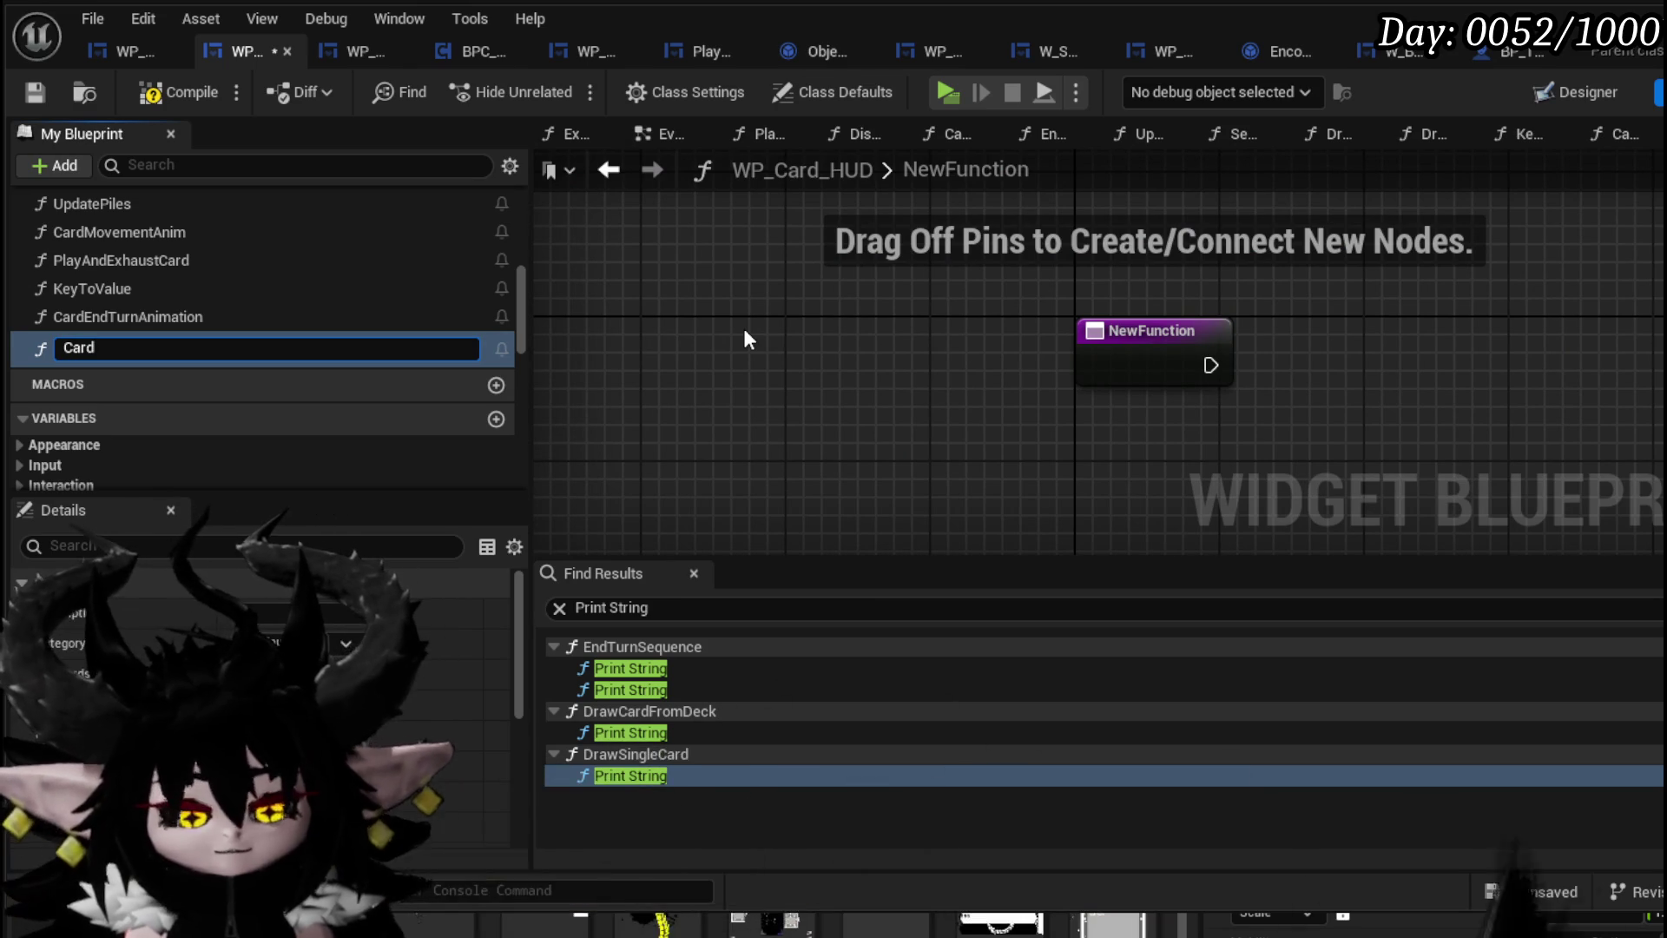
text(ClearInstant)
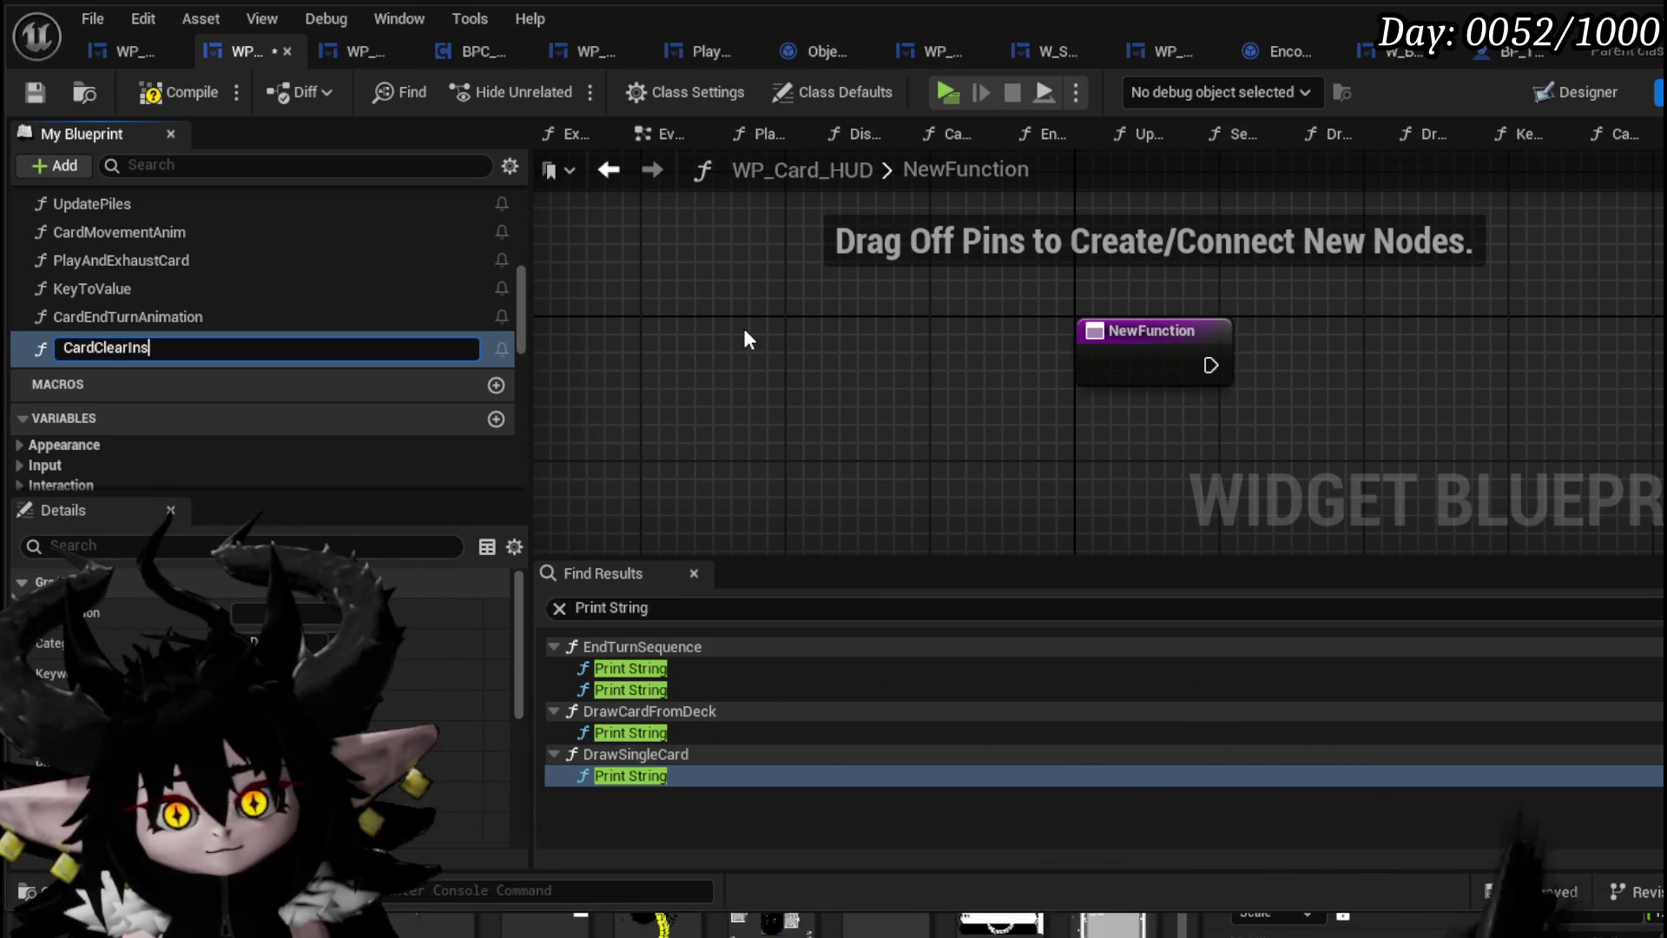
key(Return)
scroll(749, 338, down, 2)
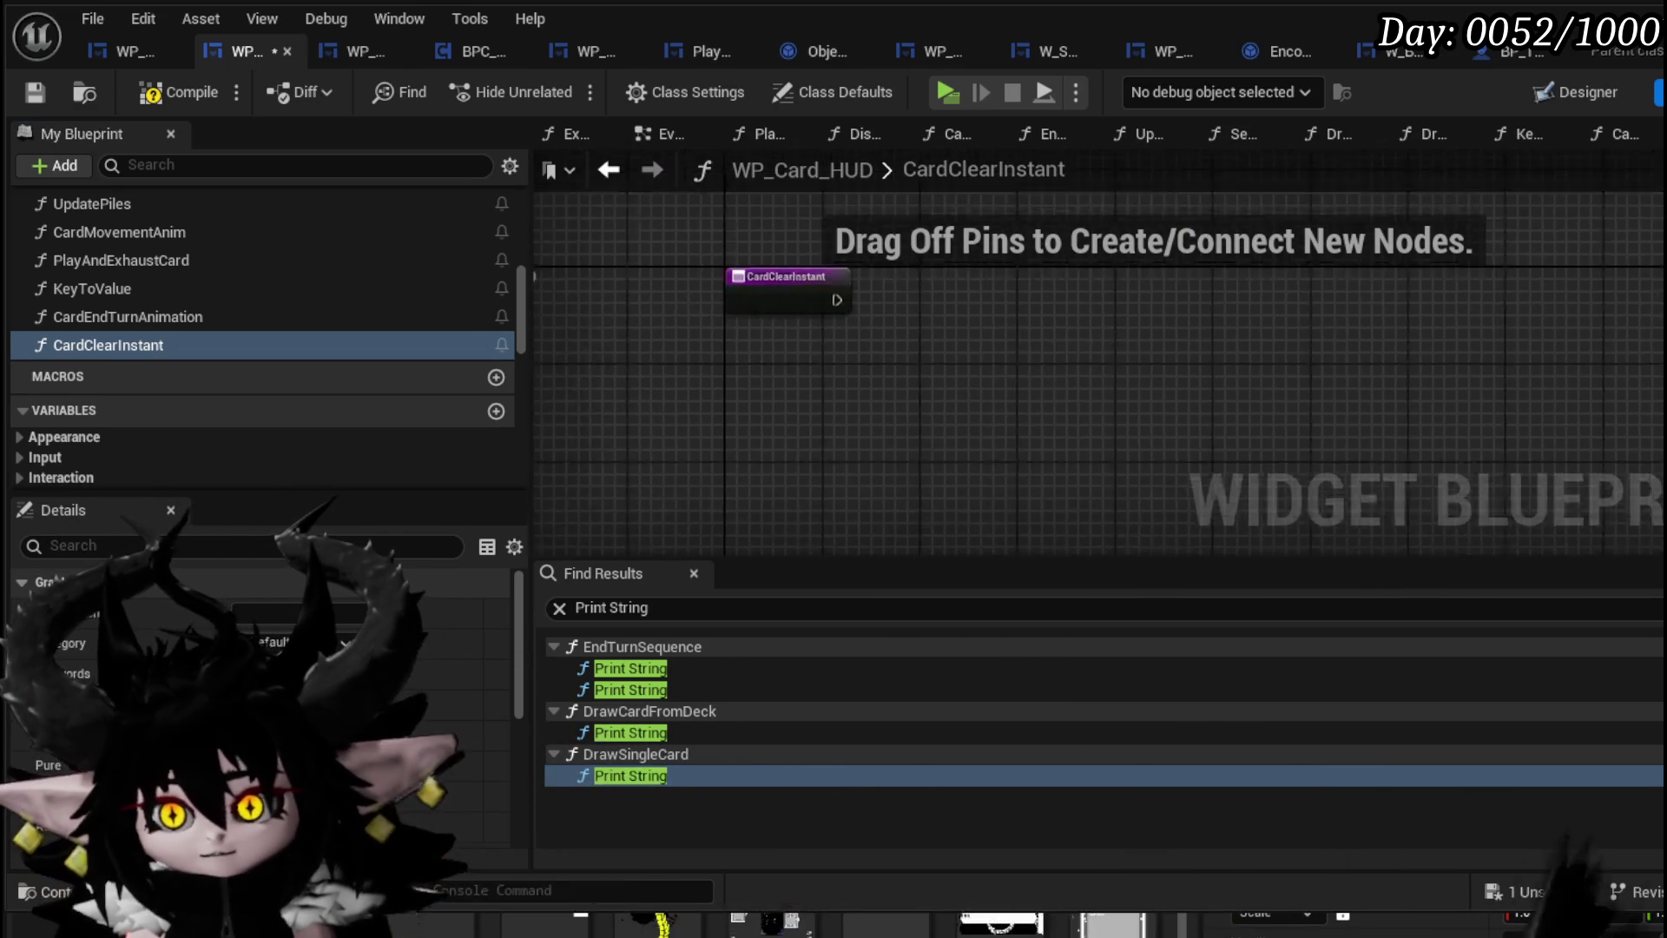
key(ctrl+v)
mouse_move(549, 306)
mouse_down()
mouse_move(1113, 337)
mouse_move(893, 280)
mouse_up()
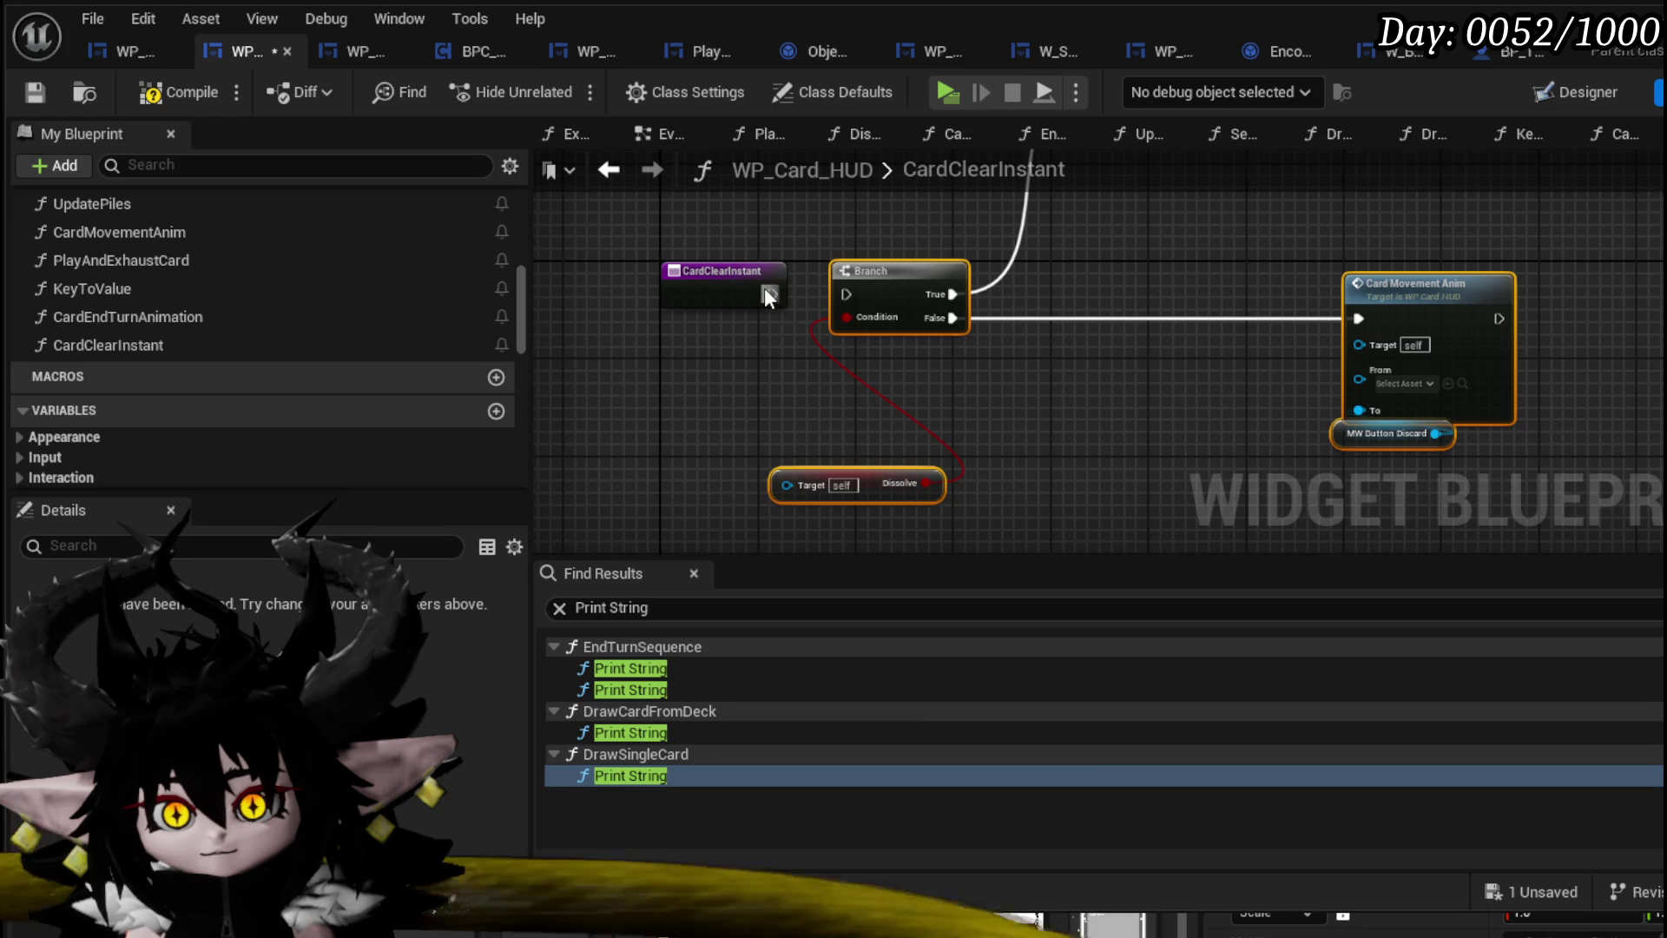
drag(772, 294, 806, 295)
drag(997, 305, 755, 290)
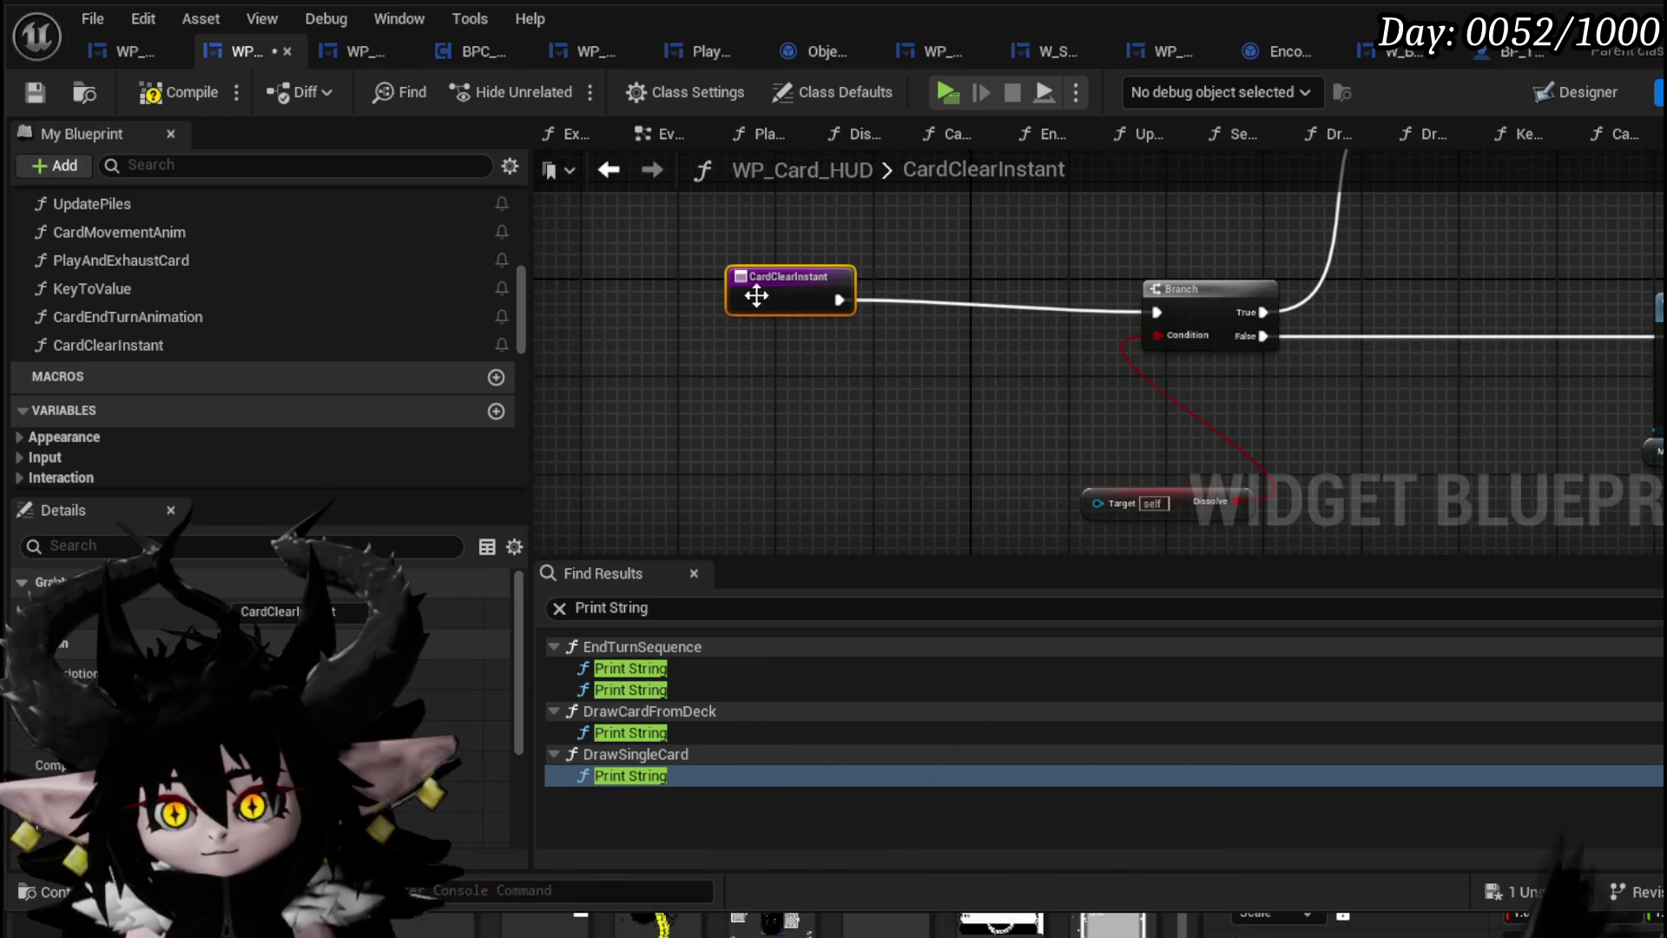
Add a For Each Loop from the entry, Loop Body into Branch, Array Element into Dissolve's Target
right_click(892, 375)
text(Loop)
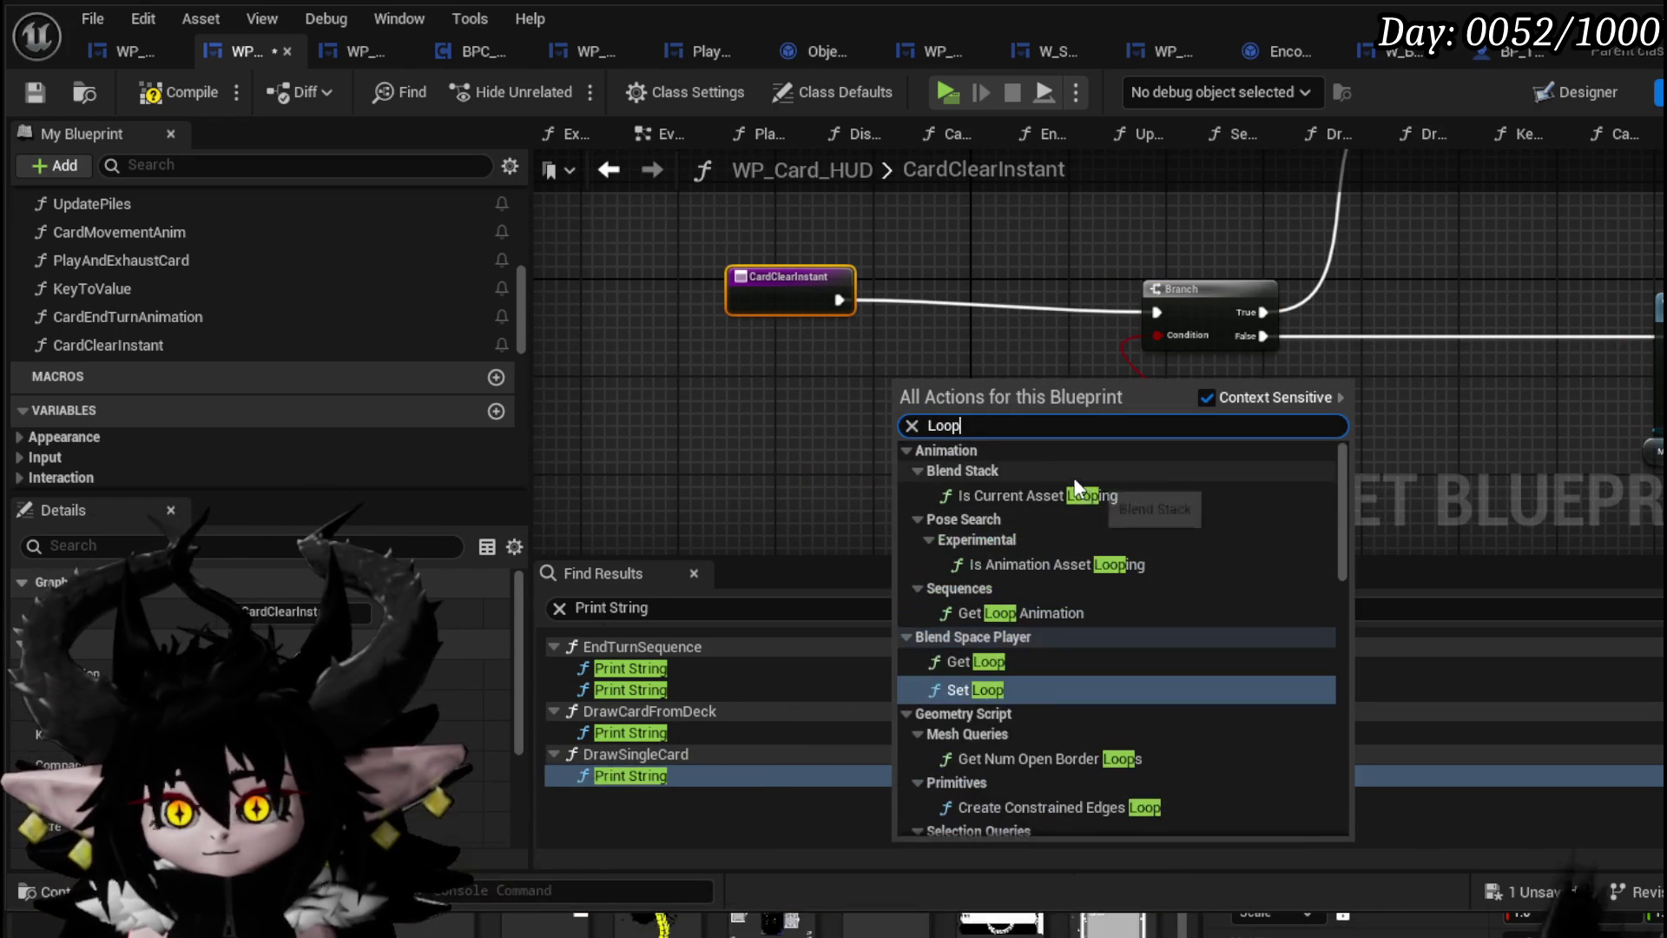
text( f)
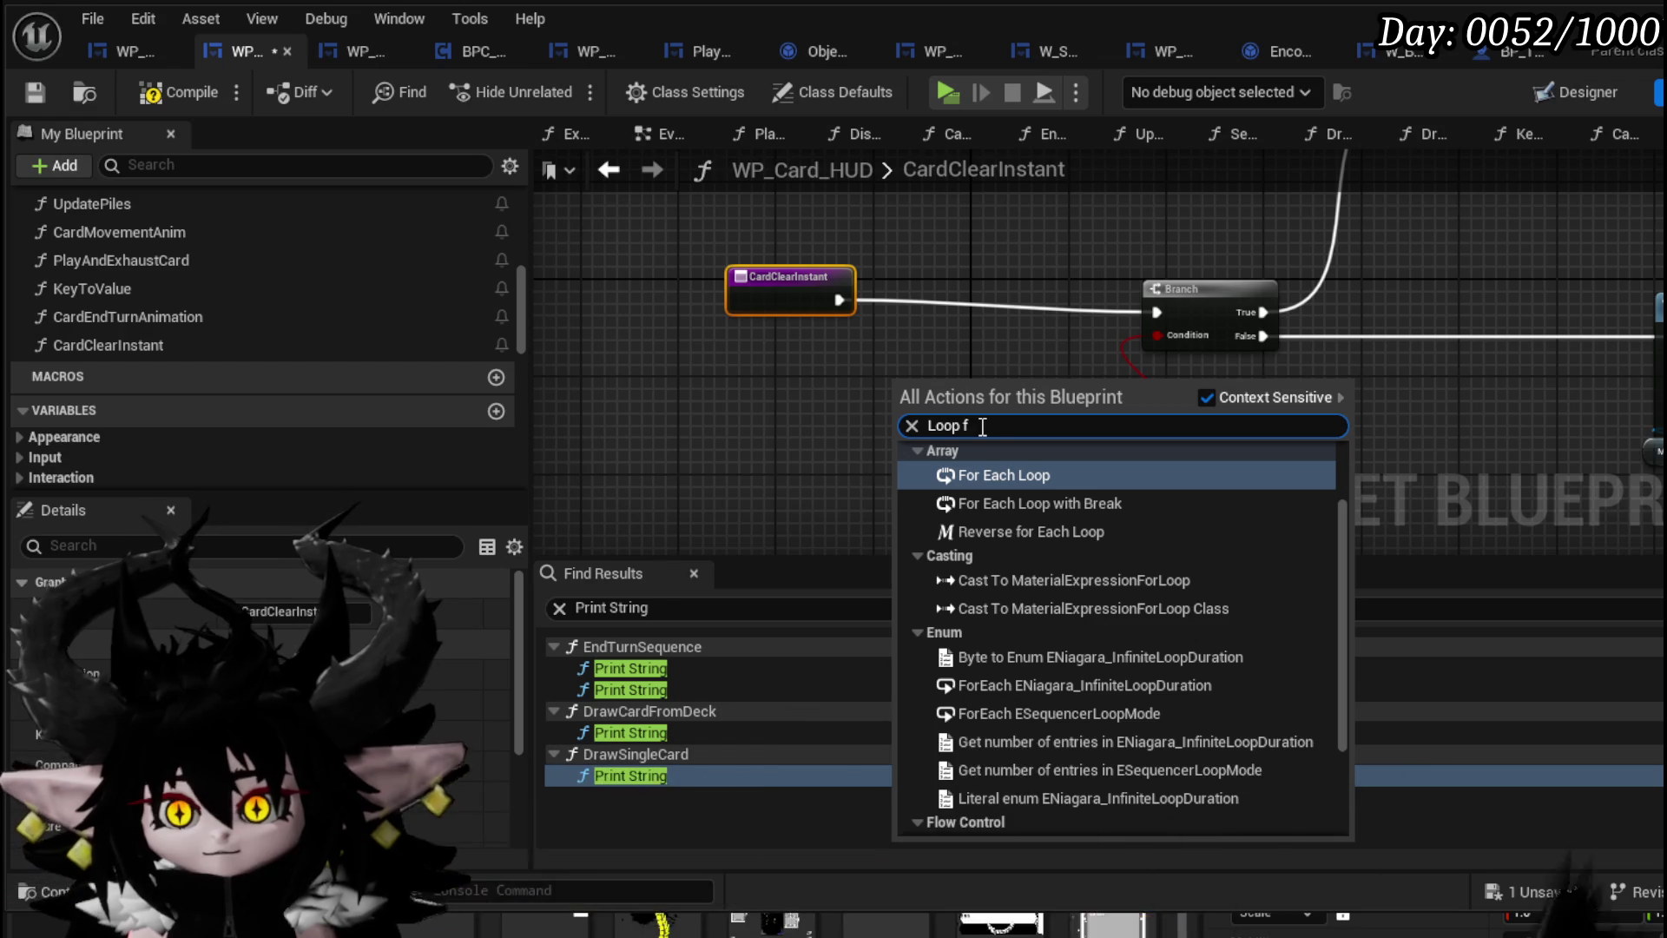
click(1007, 473)
drag(973, 376, 984, 284)
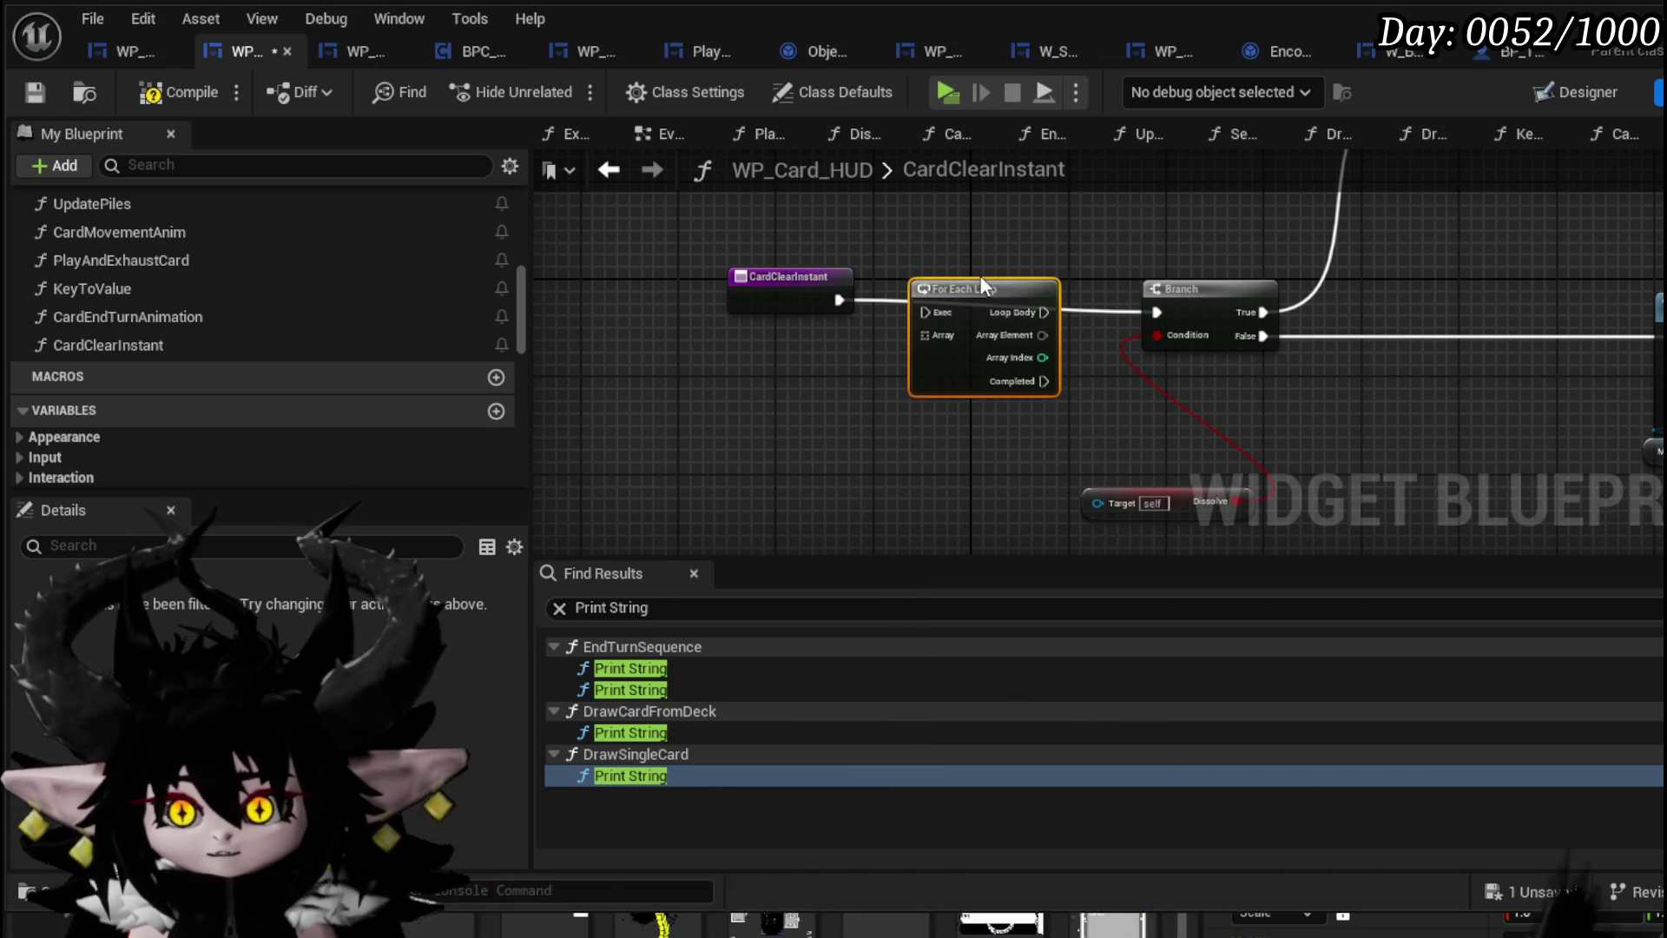
mouse_move(804, 290)
mouse_down()
mouse_move(790, 302)
mouse_move(925, 312)
mouse_up()
mouse_move(1043, 312)
mouse_down()
mouse_move(1129, 332)
mouse_move(1103, 330)
mouse_move(1165, 315)
mouse_up()
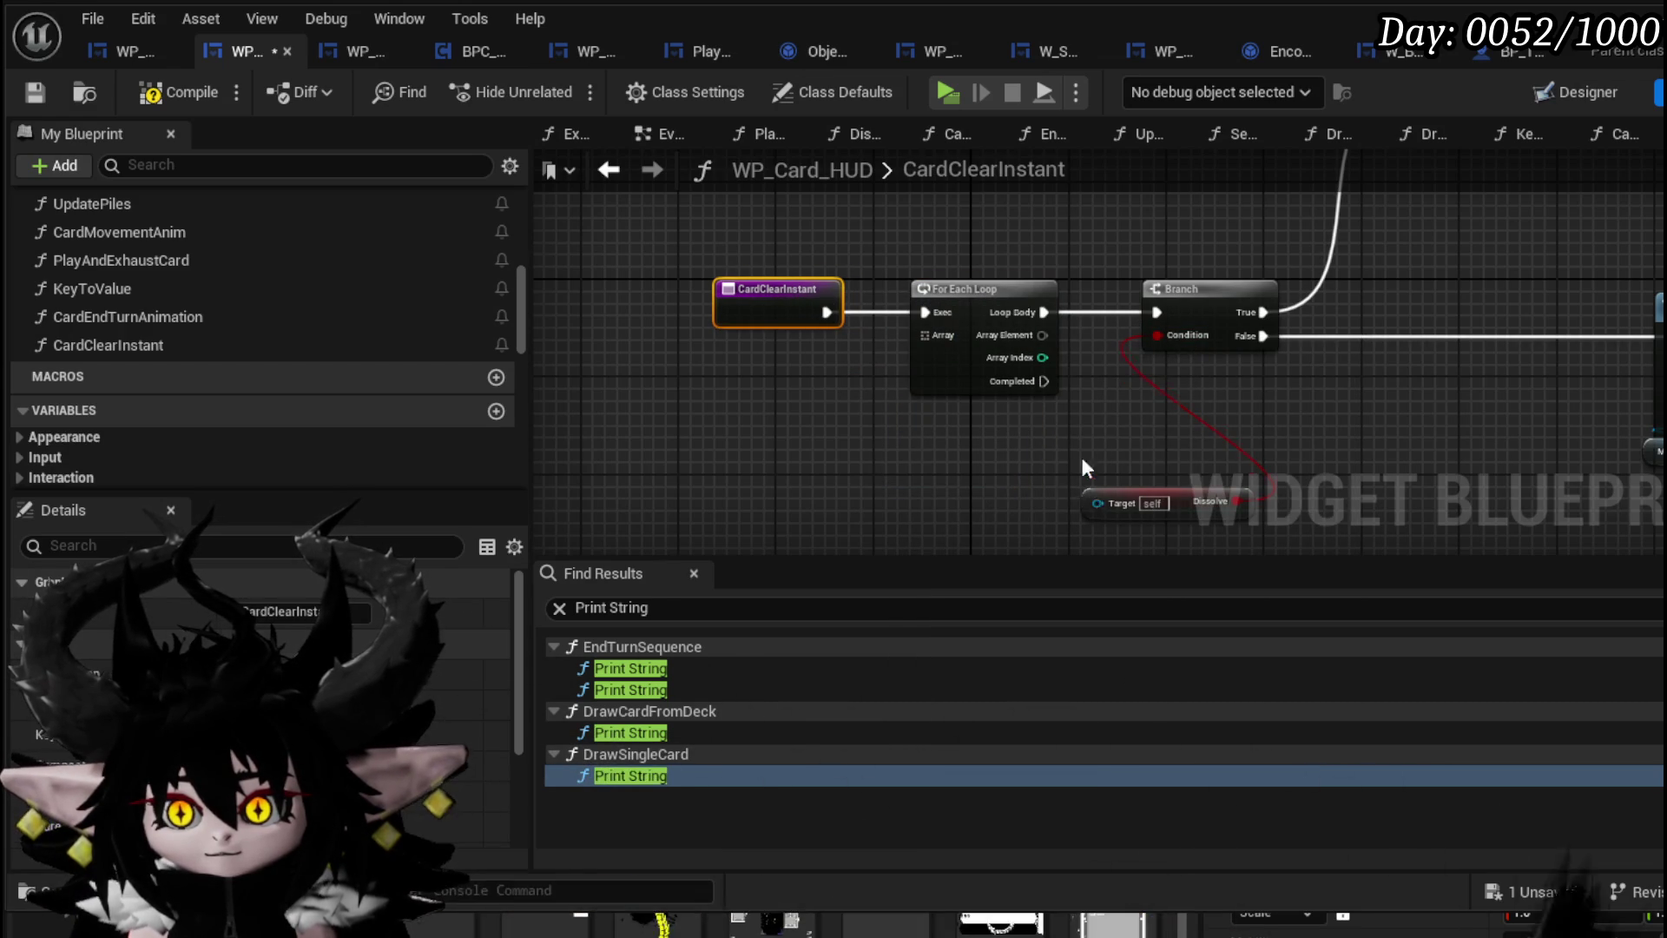
mouse_move(1092, 502)
mouse_down()
mouse_move(1117, 439)
mouse_move(1040, 333)
mouse_up()
click(911, 470)
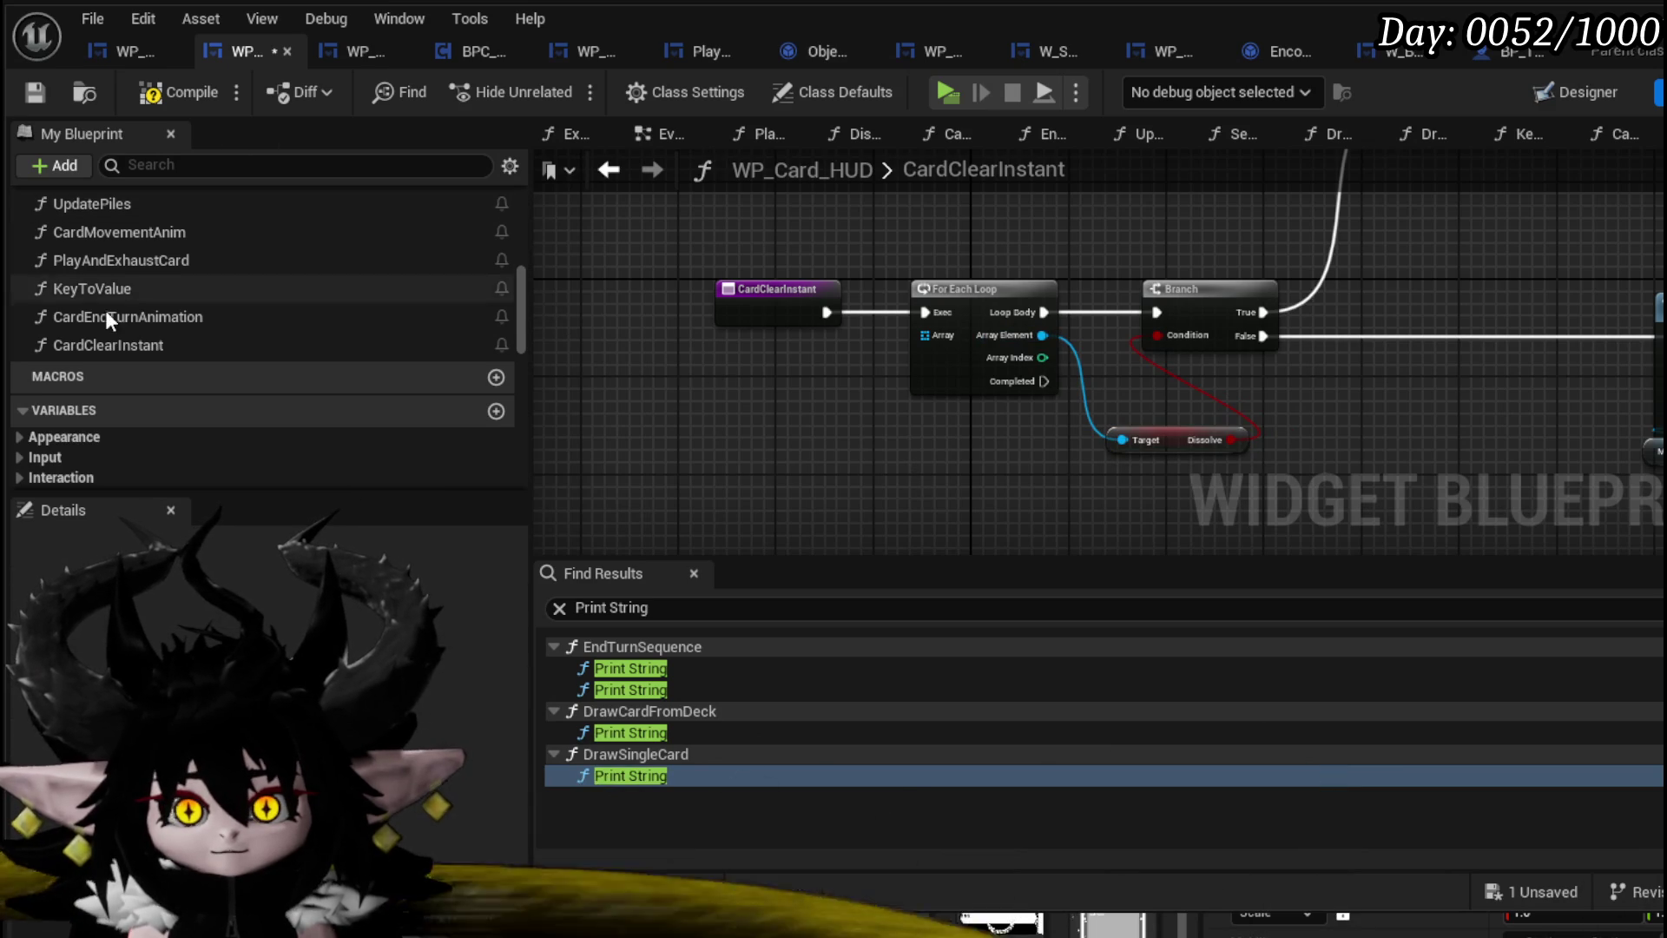
Bring WP Card Hand and CardWidgetRef from CardEndTurnAnimation and loop over Card Widget Ref
double_click(122, 314)
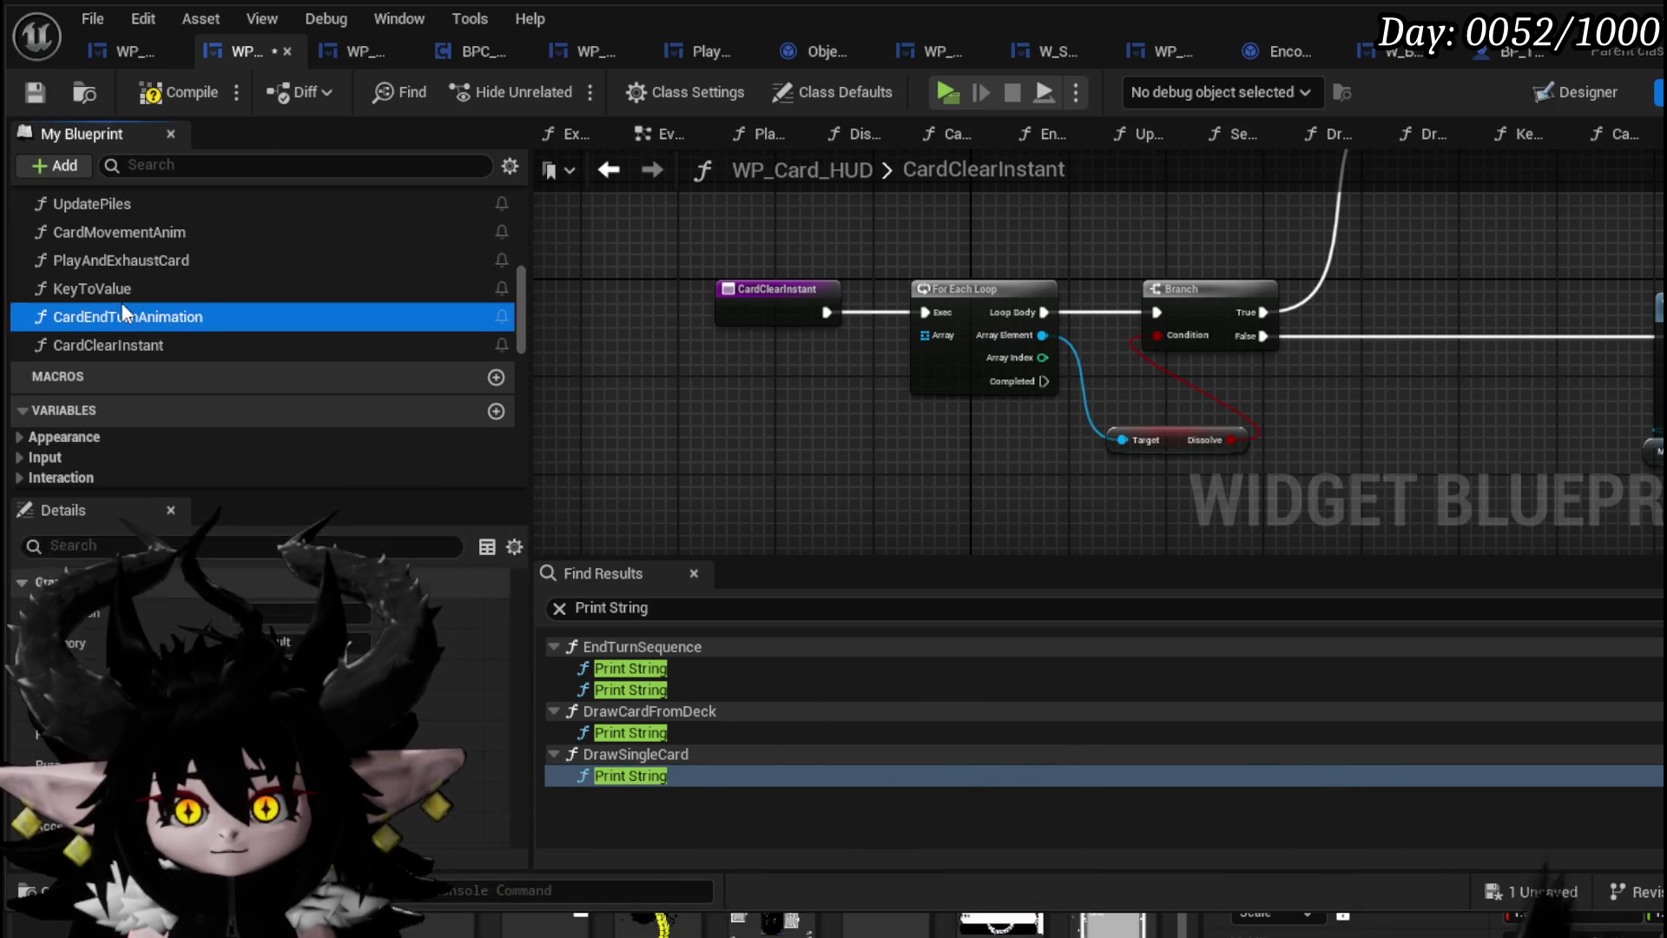
drag(1322, 361, 1419, 295)
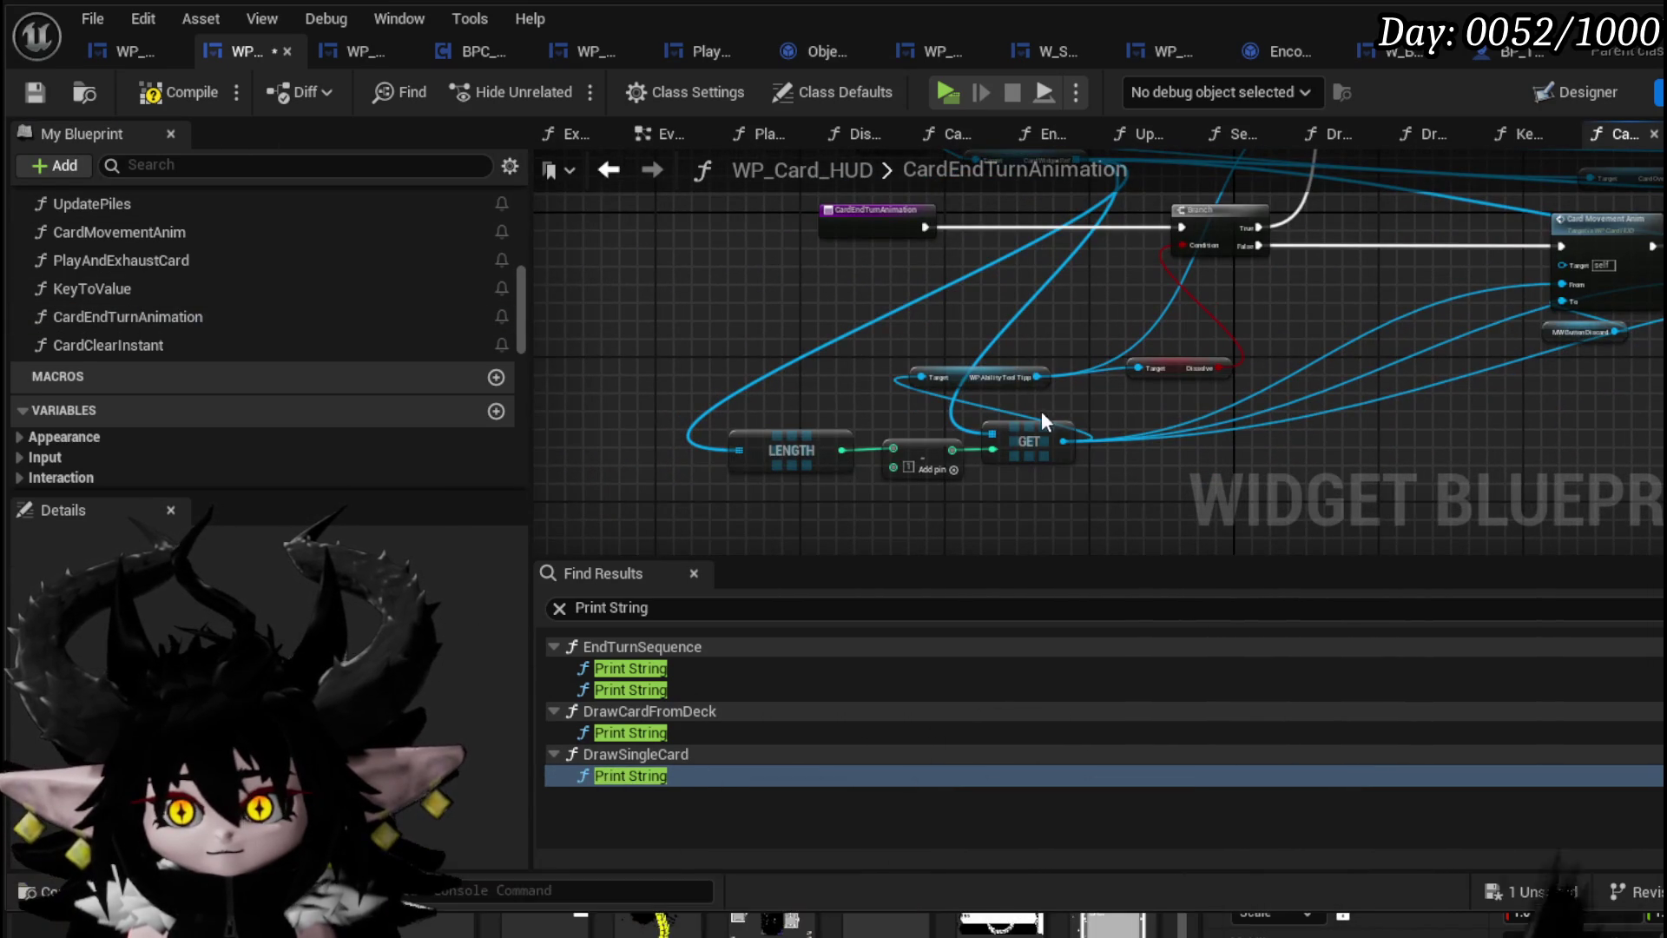
drag(951, 318, 952, 368)
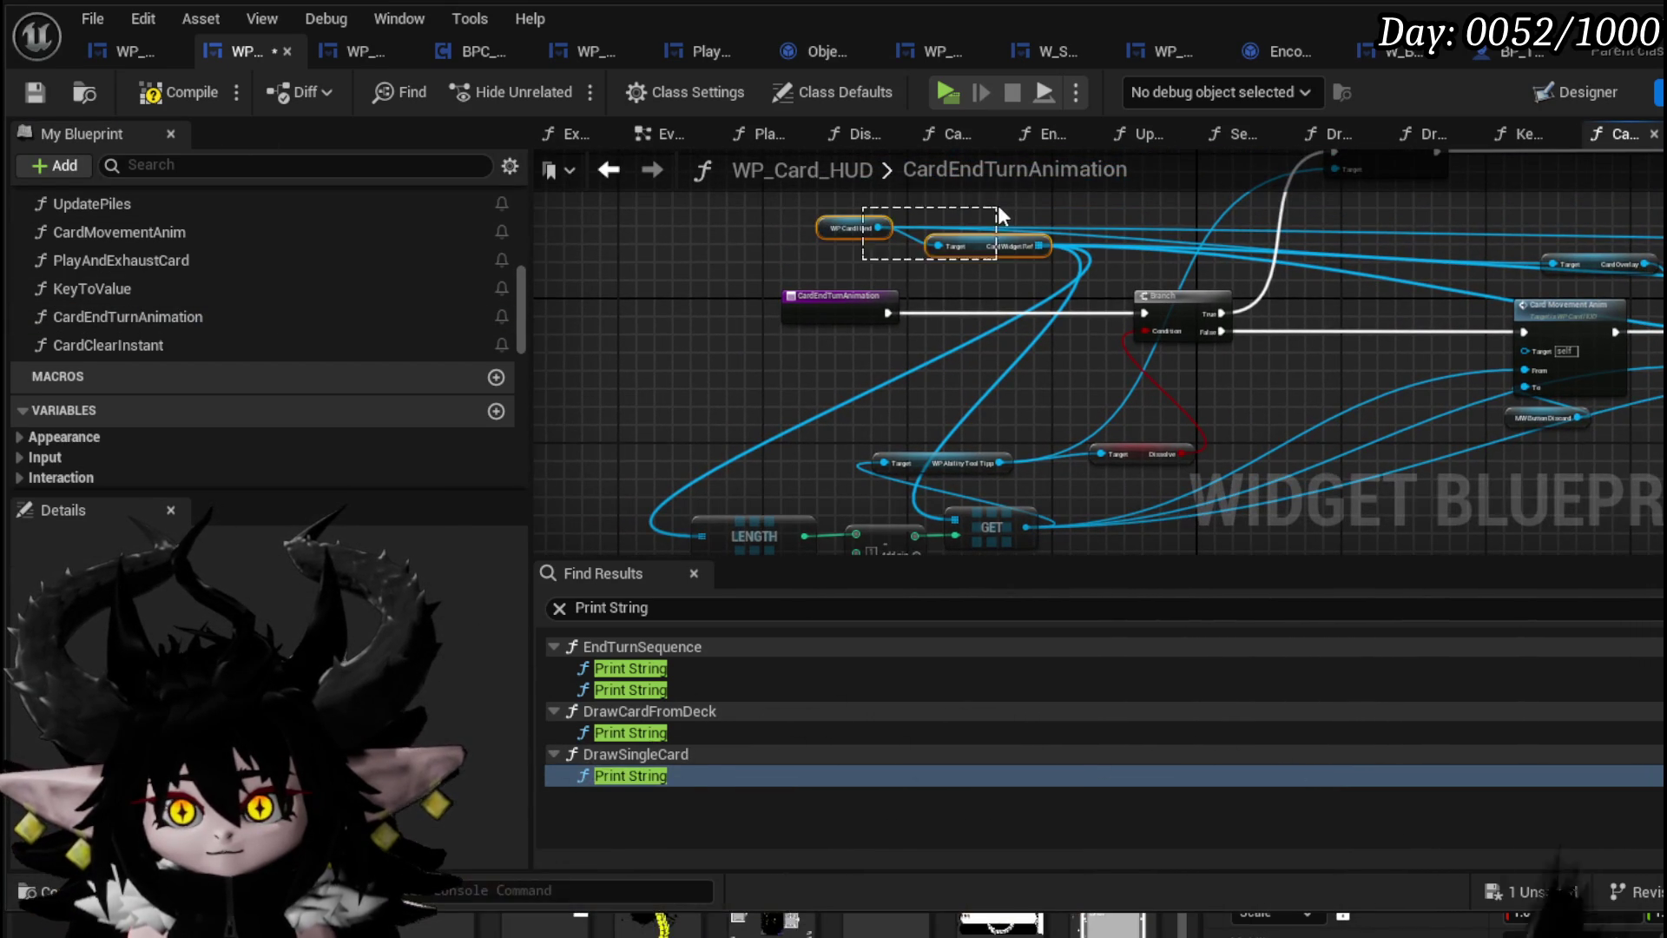
ctrl+click(853, 227)
double_click(167, 344)
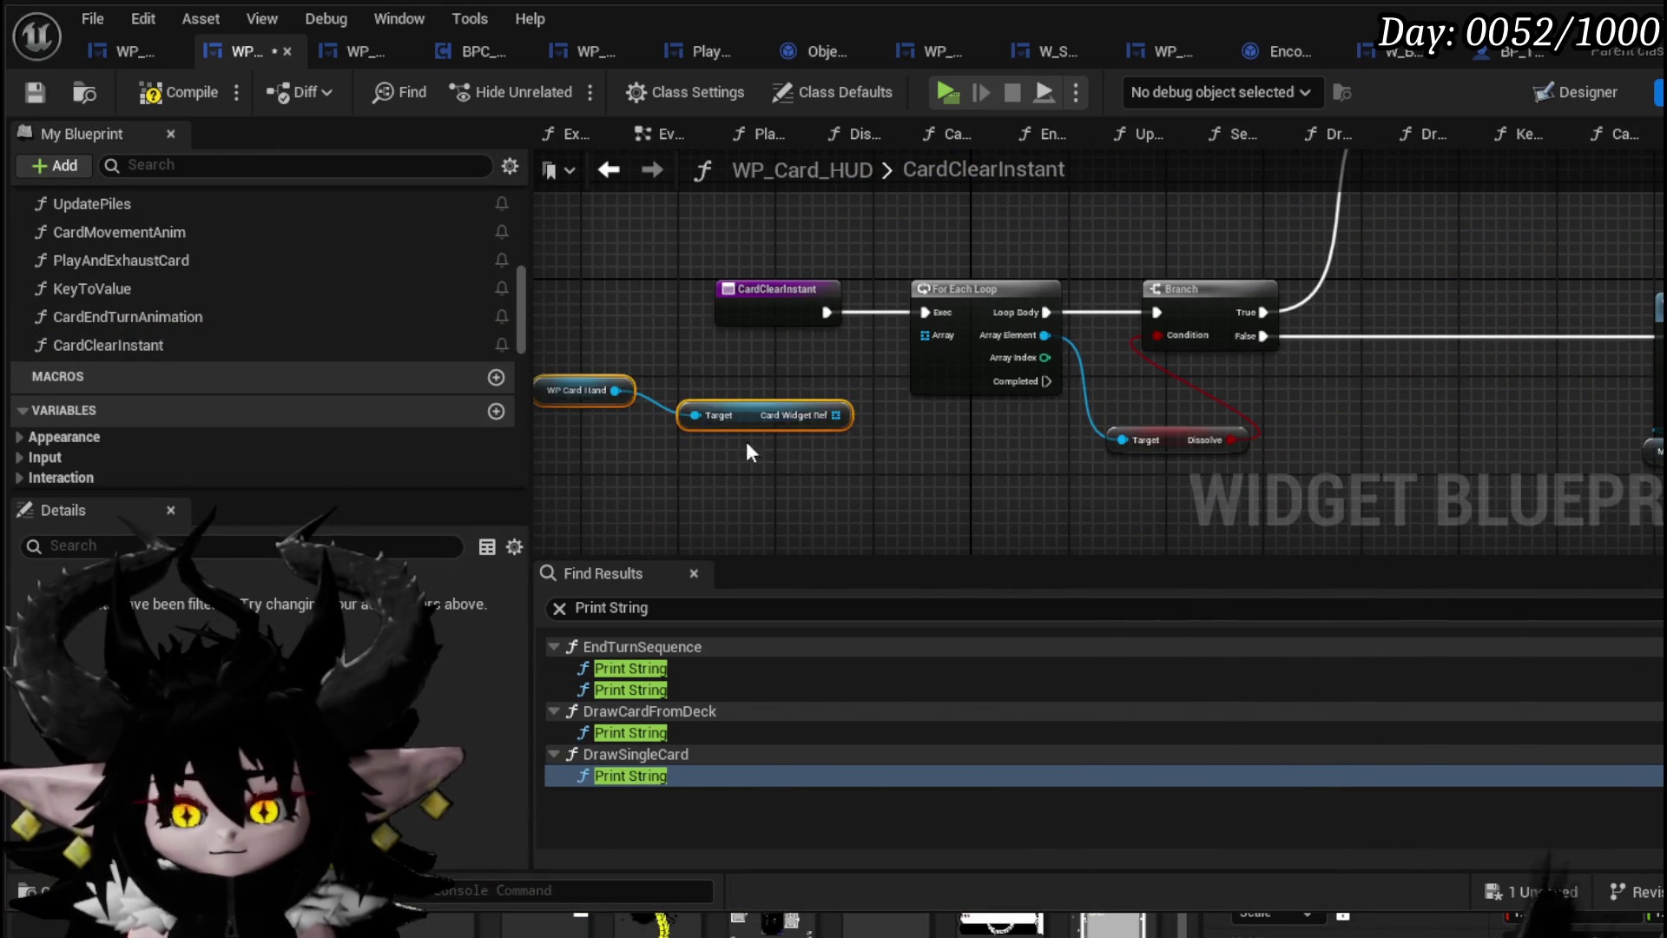
drag(838, 415, 933, 335)
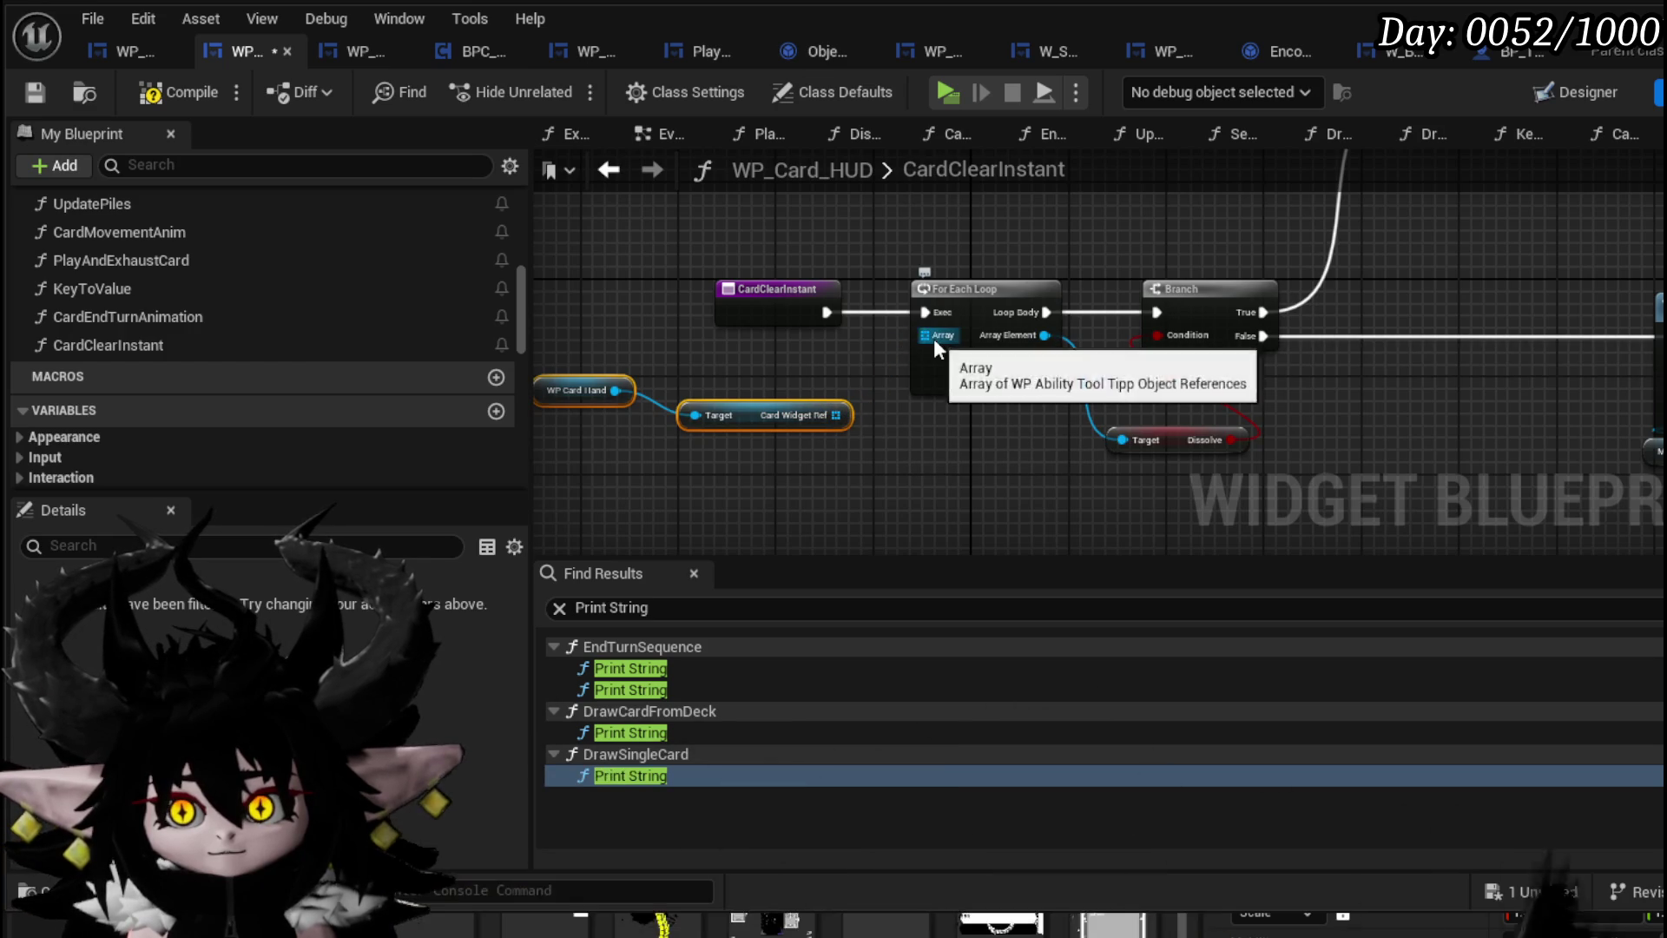
alt+click(1033, 334)
drag(838, 415, 927, 335)
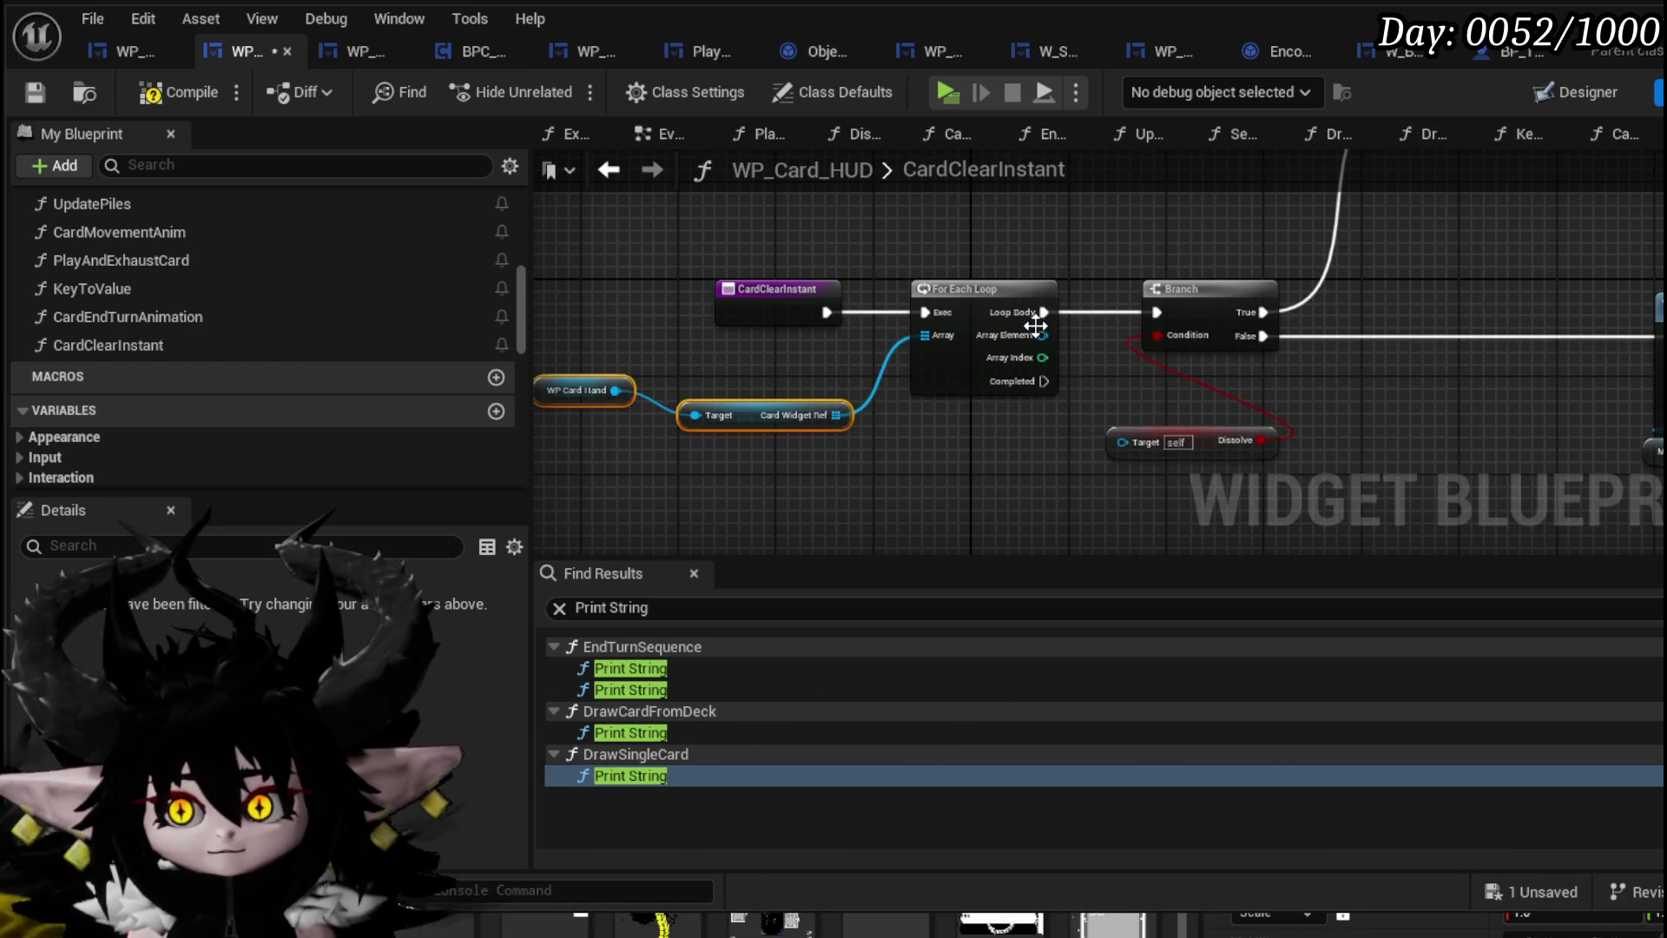
Add a Get WP Ability Tool Tipp node from Array Element feeding Dissolve's Target
drag(1035, 326, 868, 474)
text(get Ab)
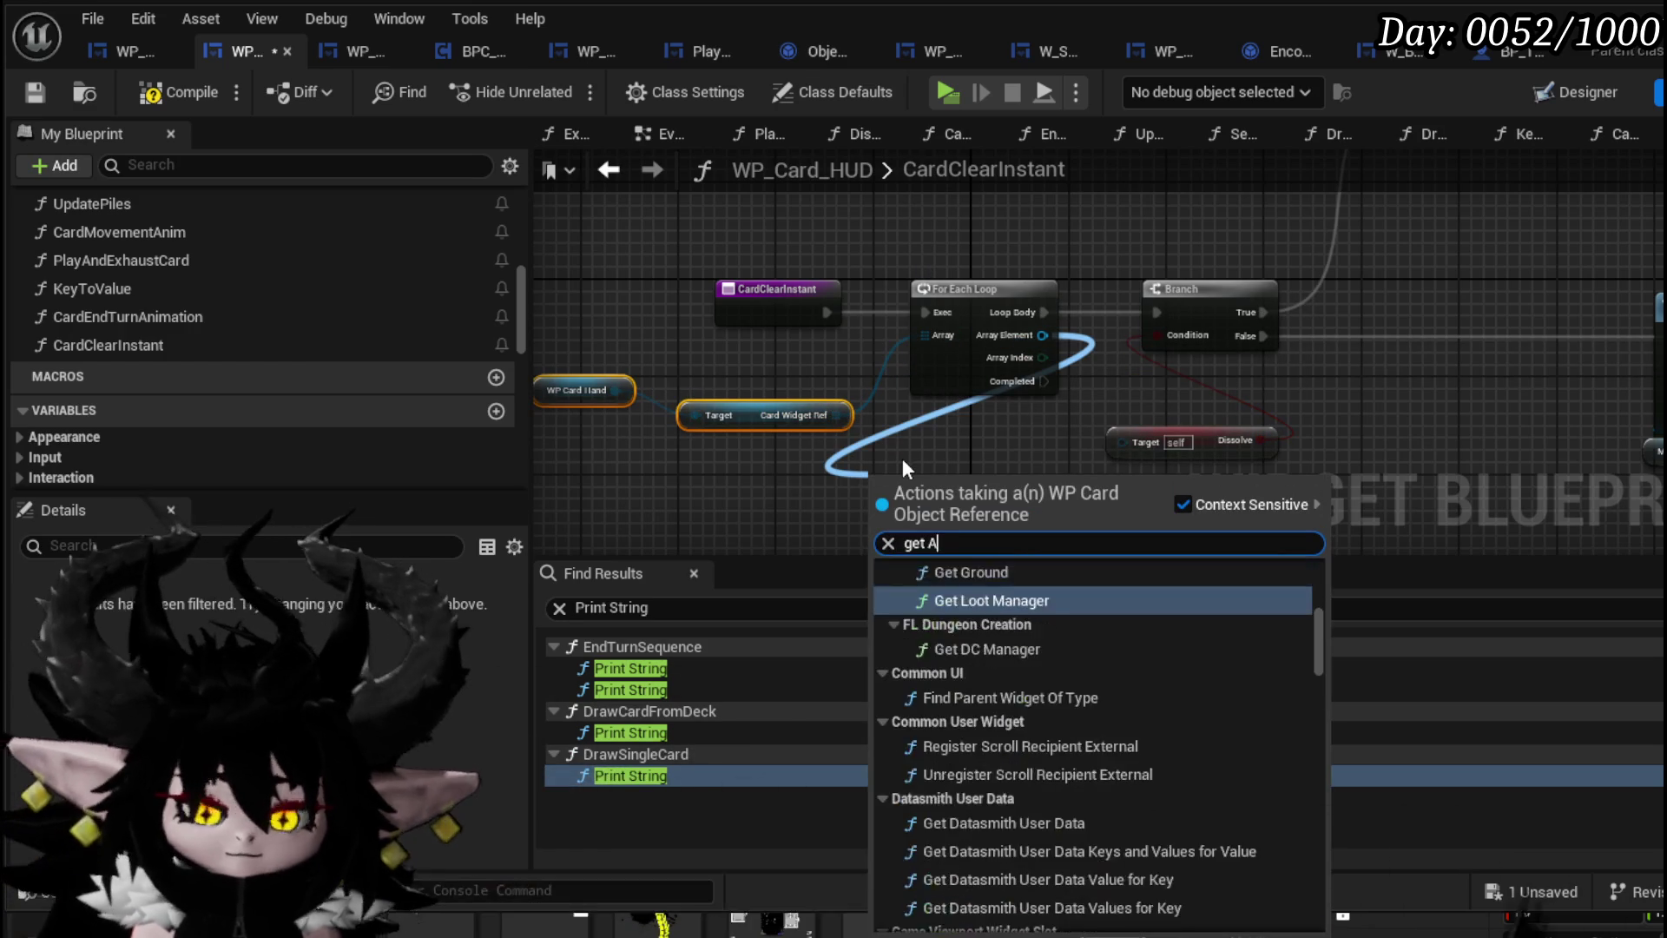
text(ili)
key(Return)
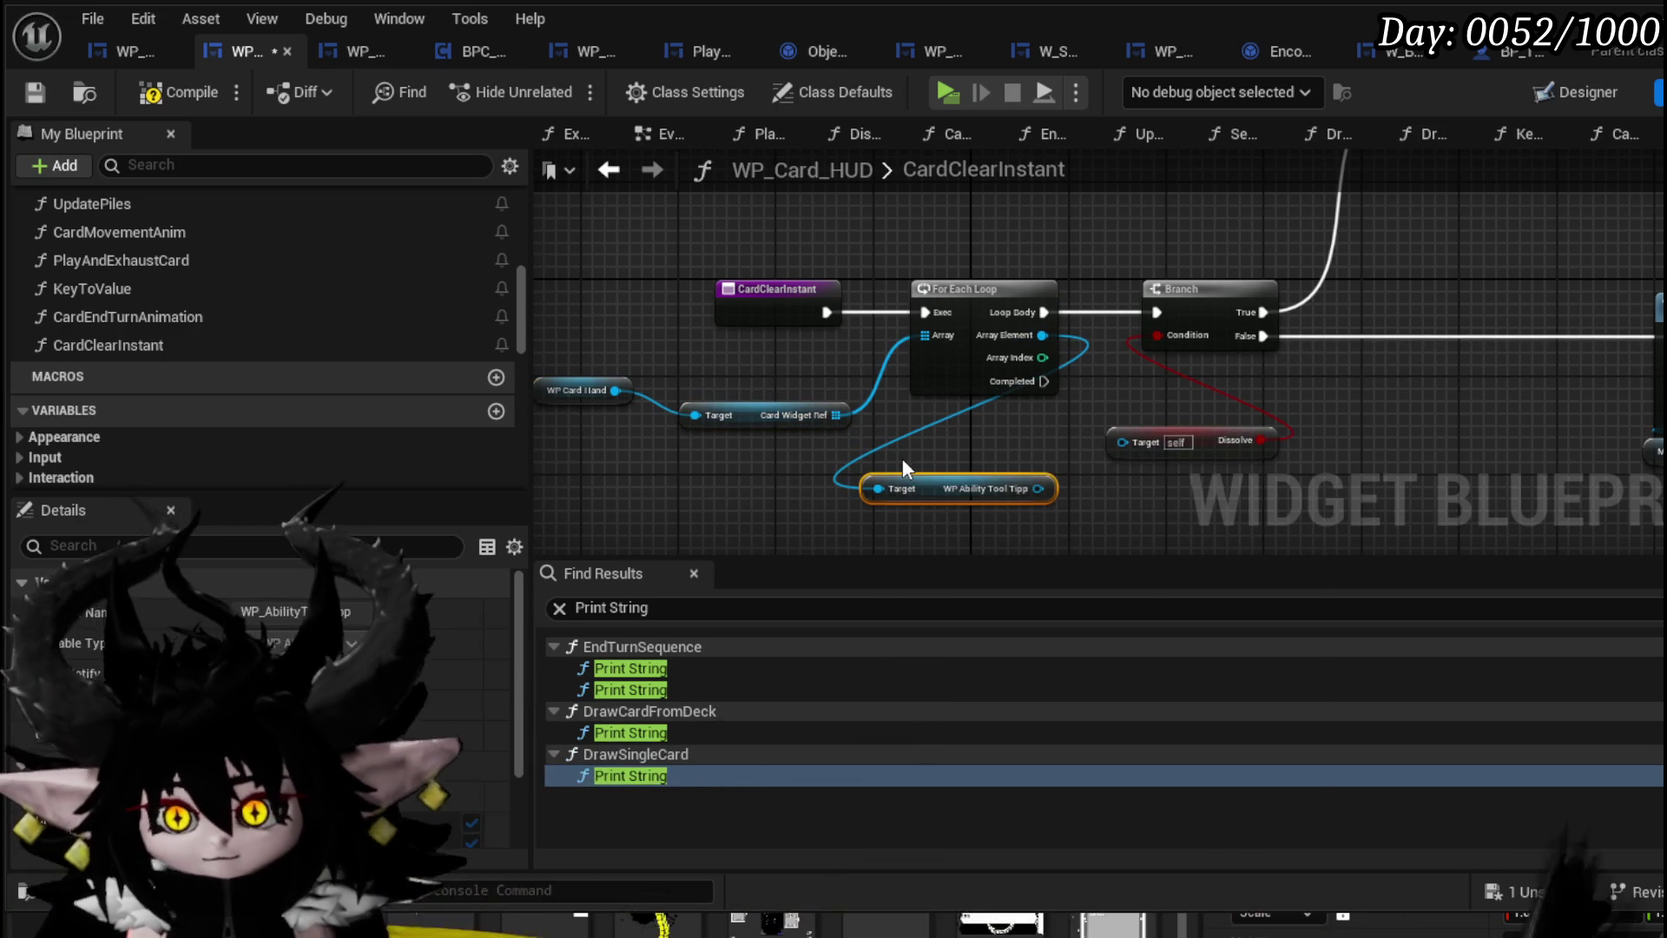
drag(1038, 487, 1122, 441)
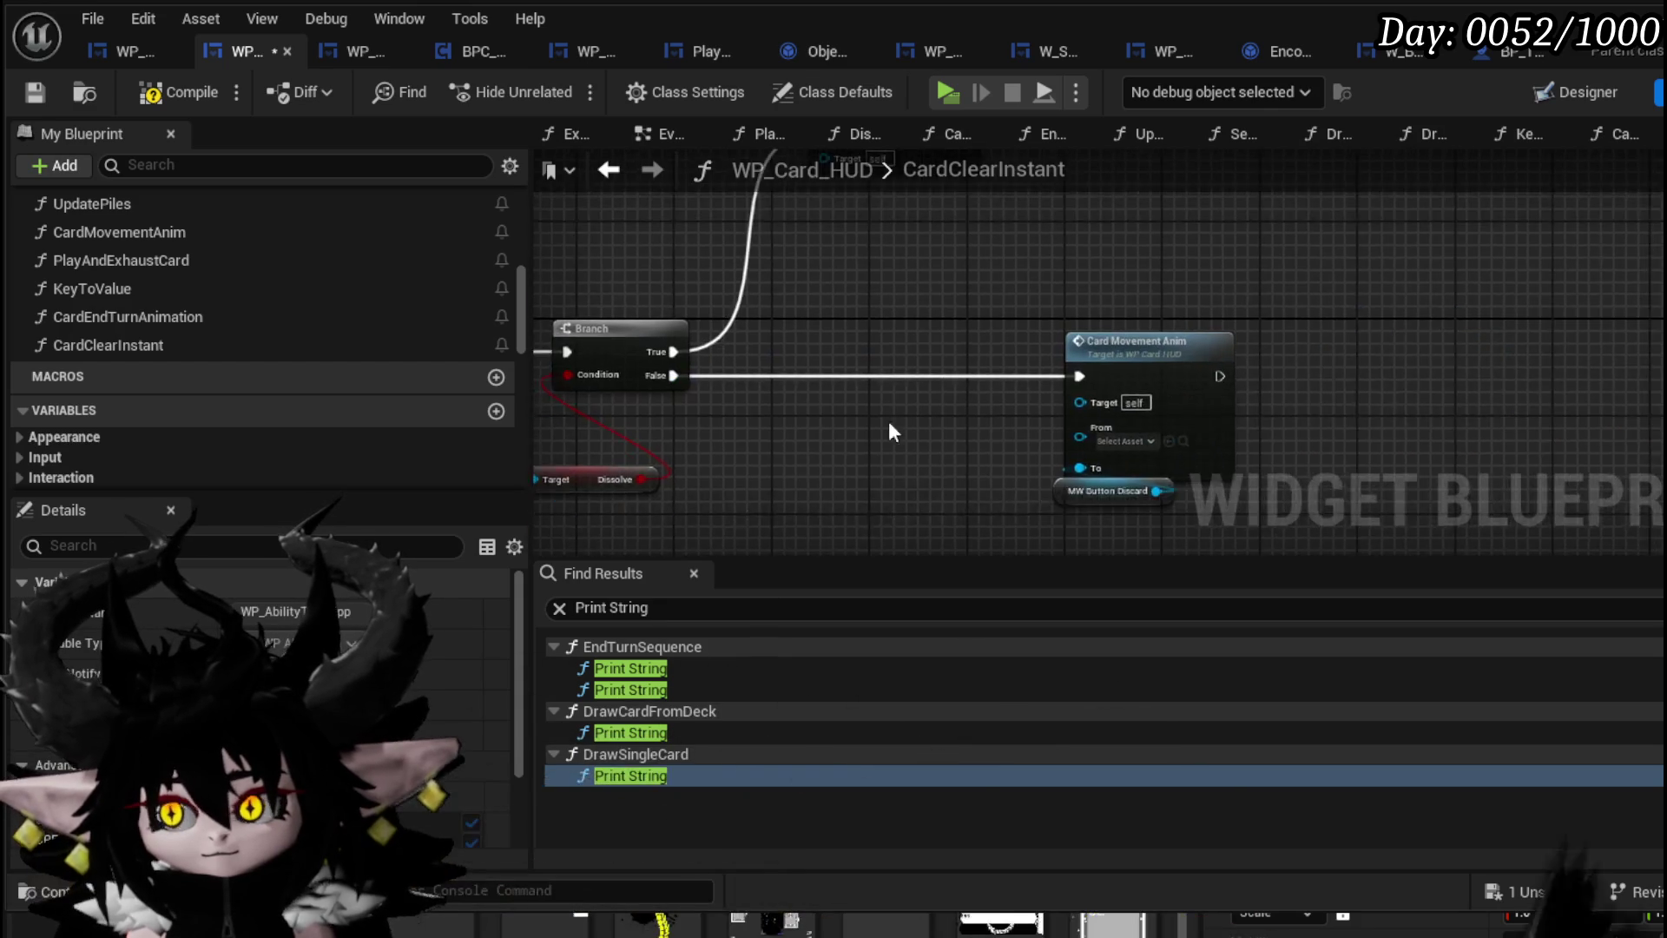
Rearrange the nodes, wire Array Element into Card Movement Anim's From, and select Clear Hand and SET
scroll(887, 448, down, 5)
drag(856, 421, 1135, 346)
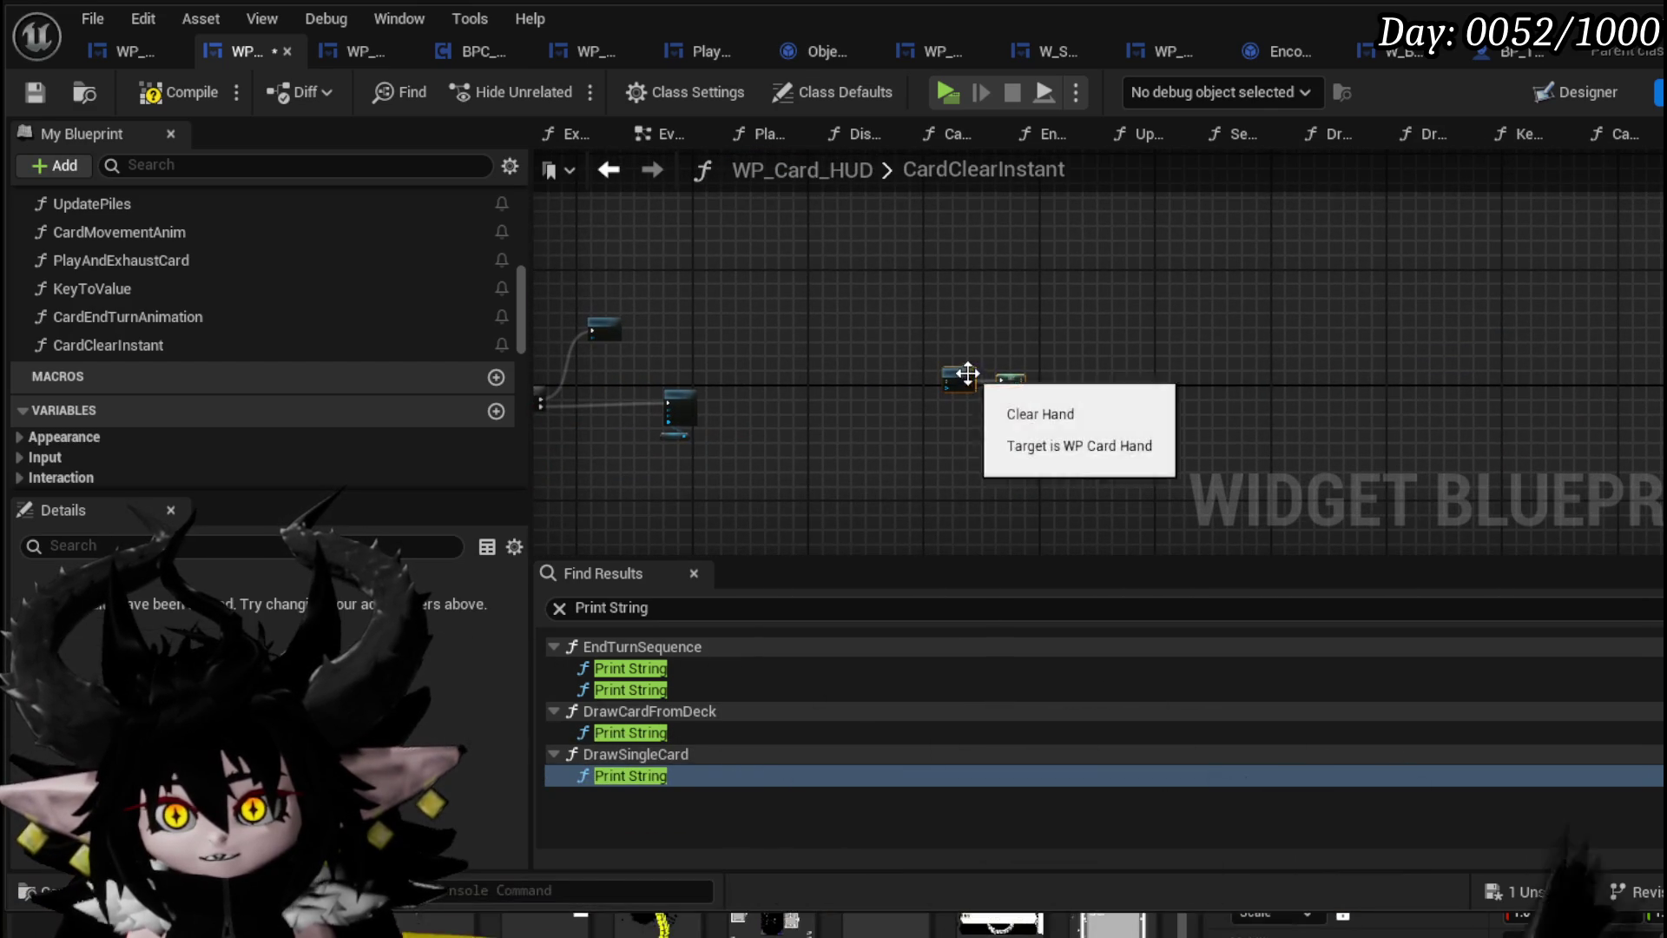
drag(959, 372, 750, 354)
scroll(748, 356, up, 6)
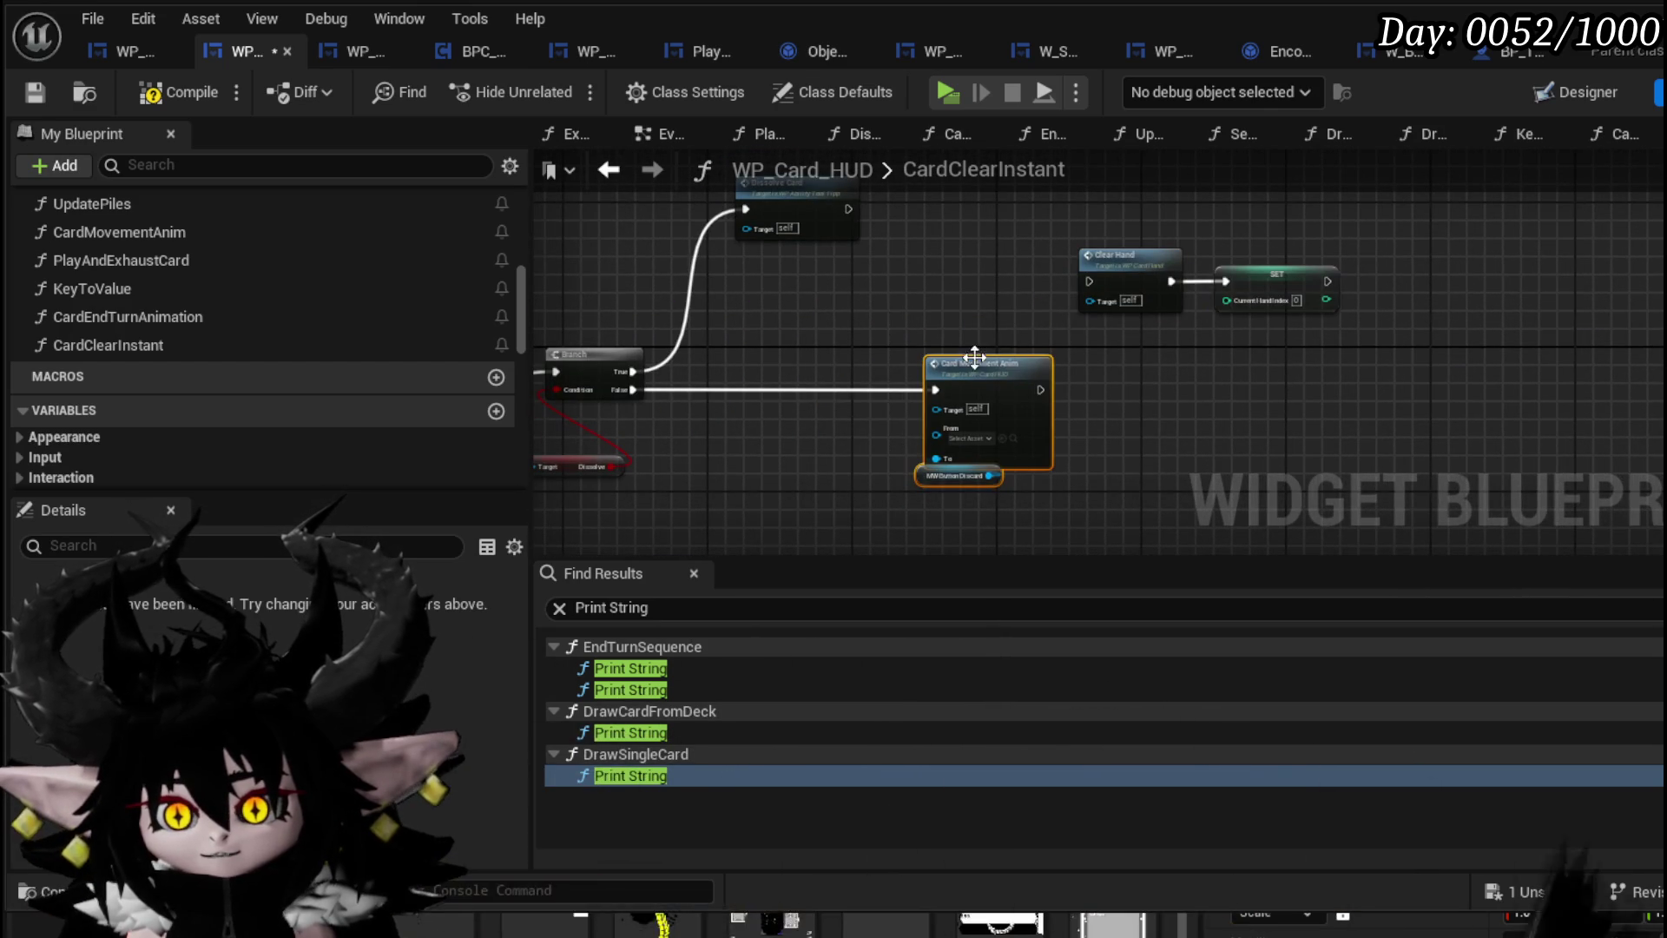
drag(974, 363, 825, 363)
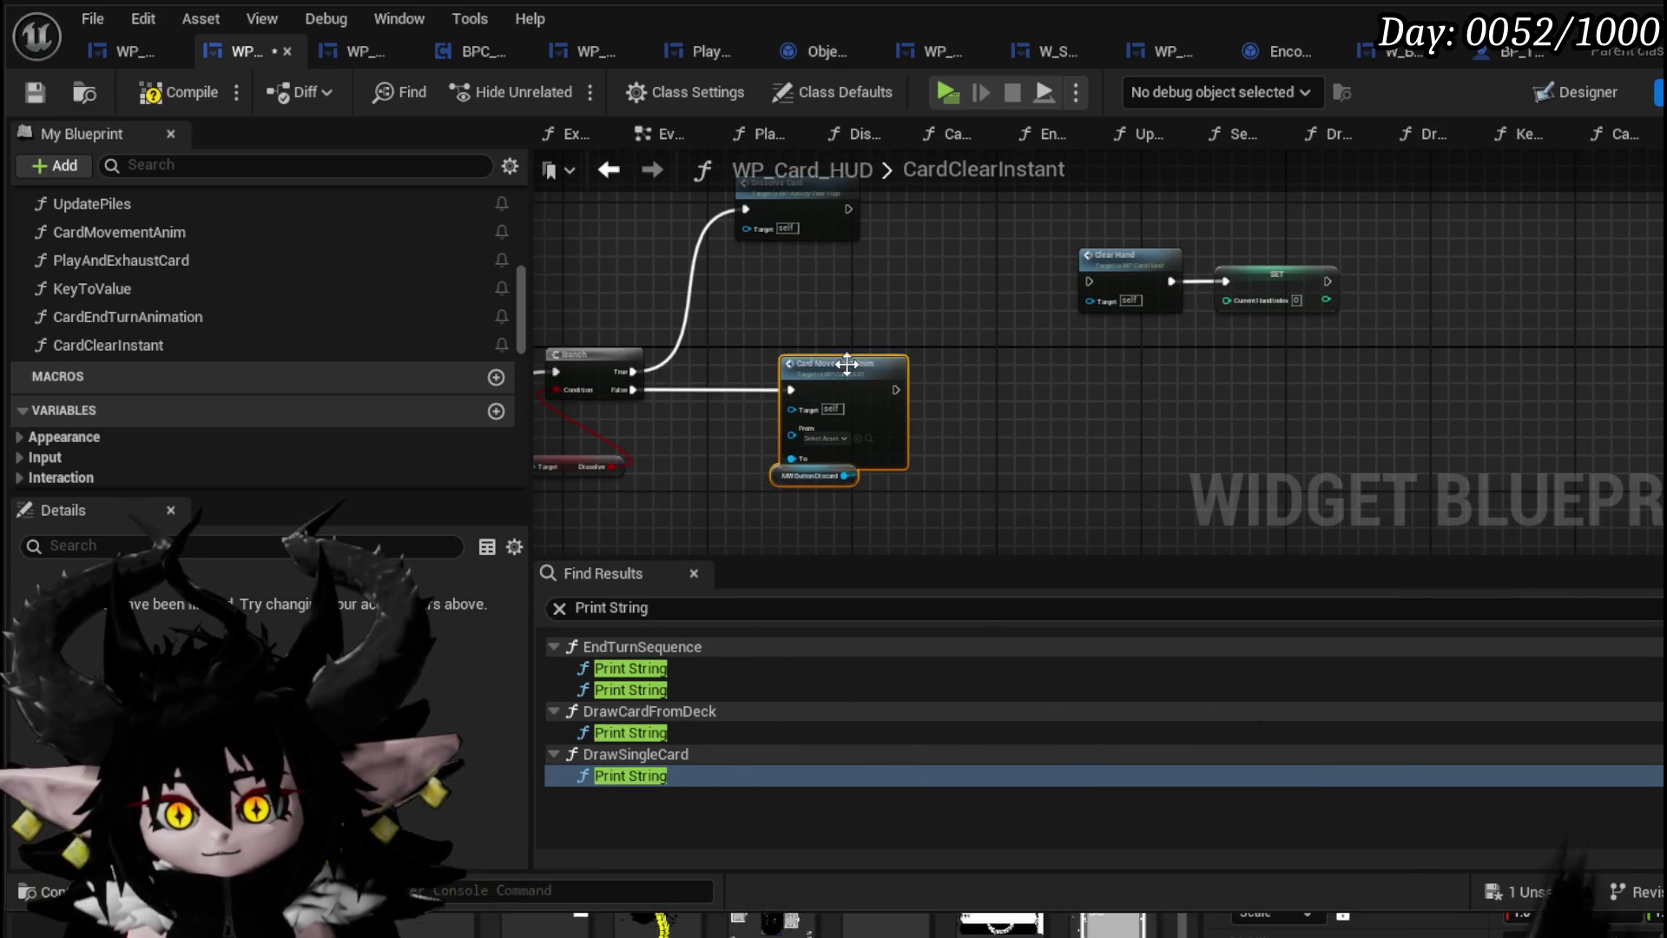
drag(539, 430, 1051, 443)
drag(1224, 356, 1016, 377)
scroll(1016, 378, up, 2)
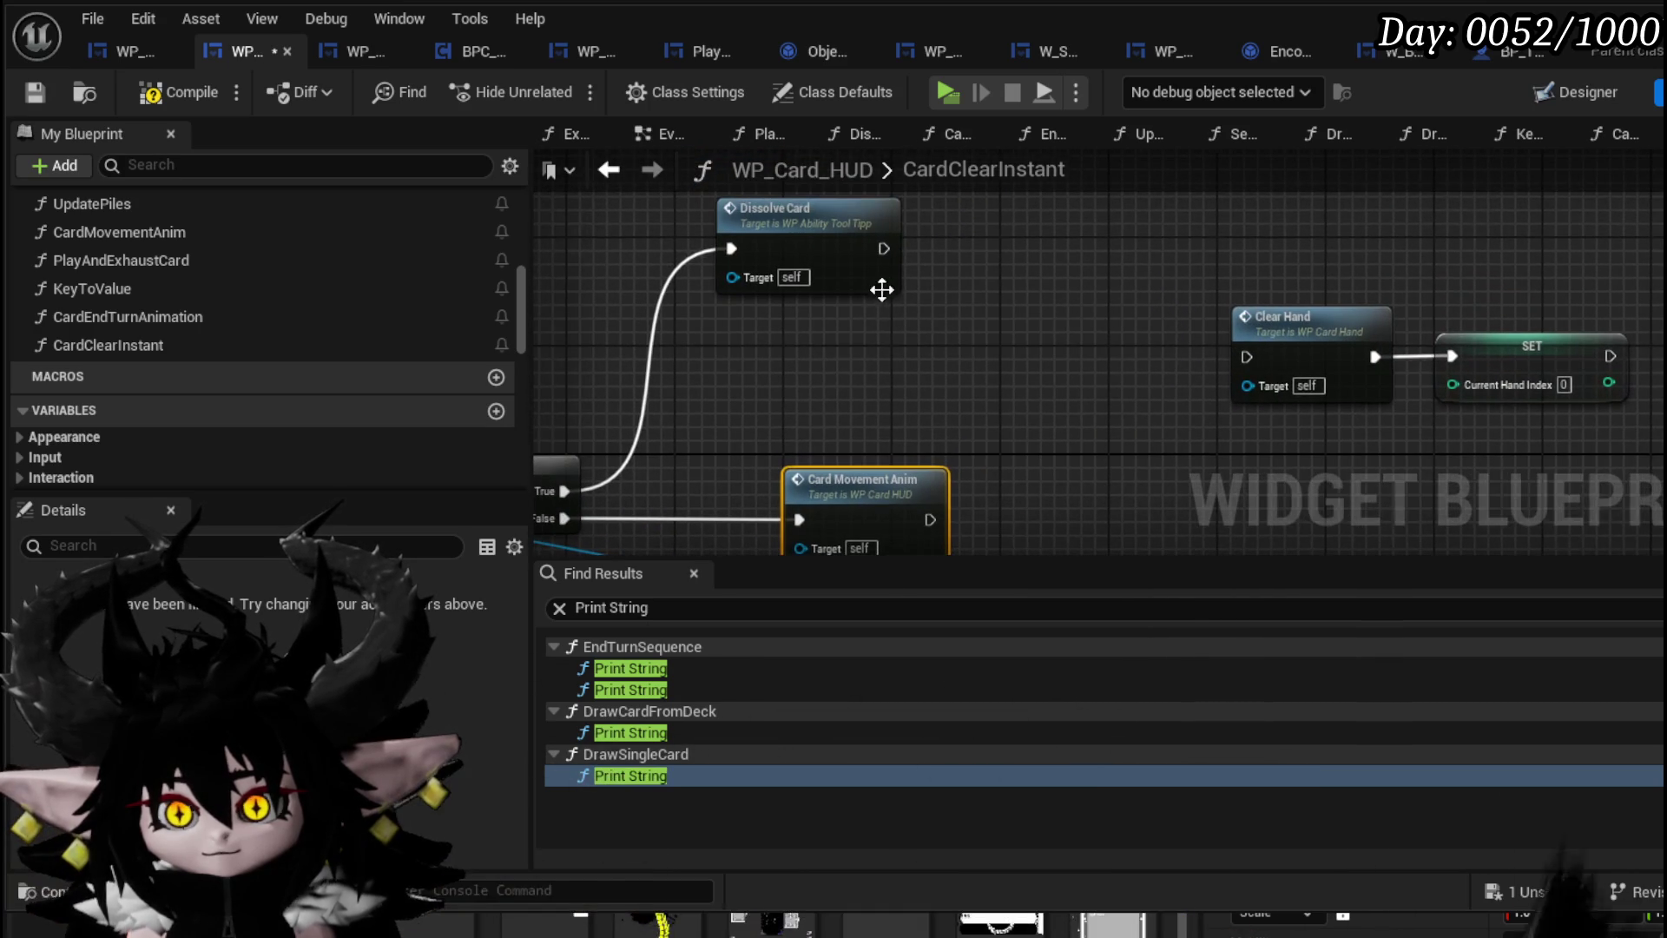
drag(938, 341, 1167, 200)
Run Clear Hand from the loop's Completed, target it at WP Card Hand, and compile
mouse_move(1132, 337)
mouse_down()
mouse_move(1302, 260)
mouse_move(1060, 434)
mouse_move(1080, 458)
mouse_up()
drag(718, 250, 826, 456)
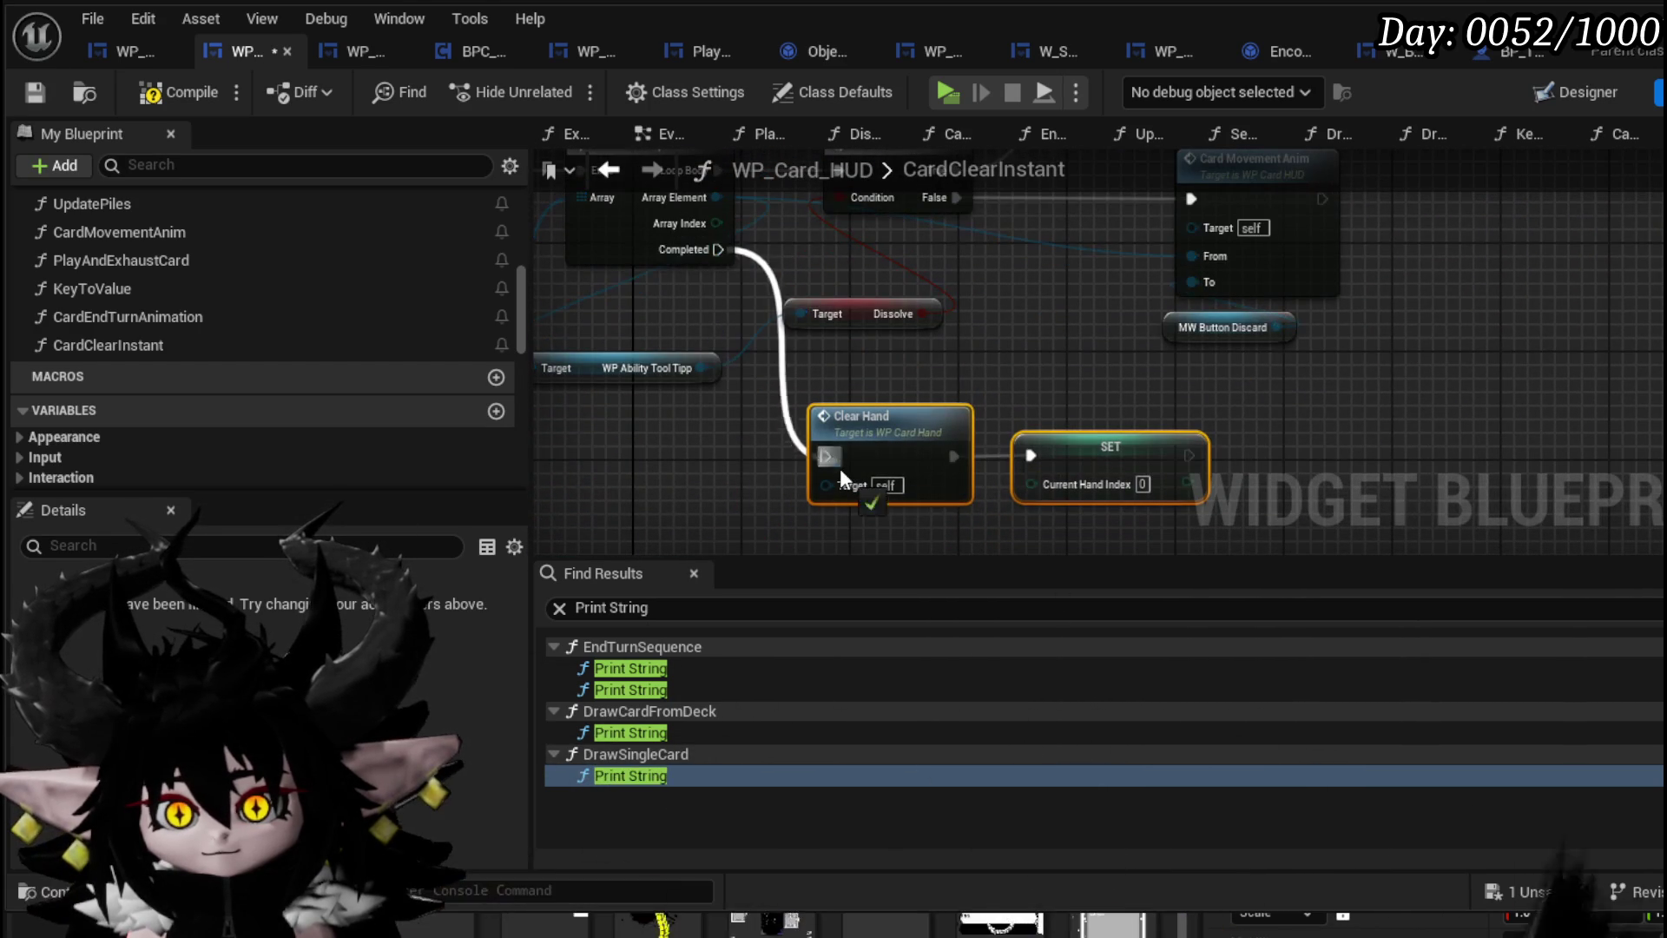
scroll(870, 431, down, 3)
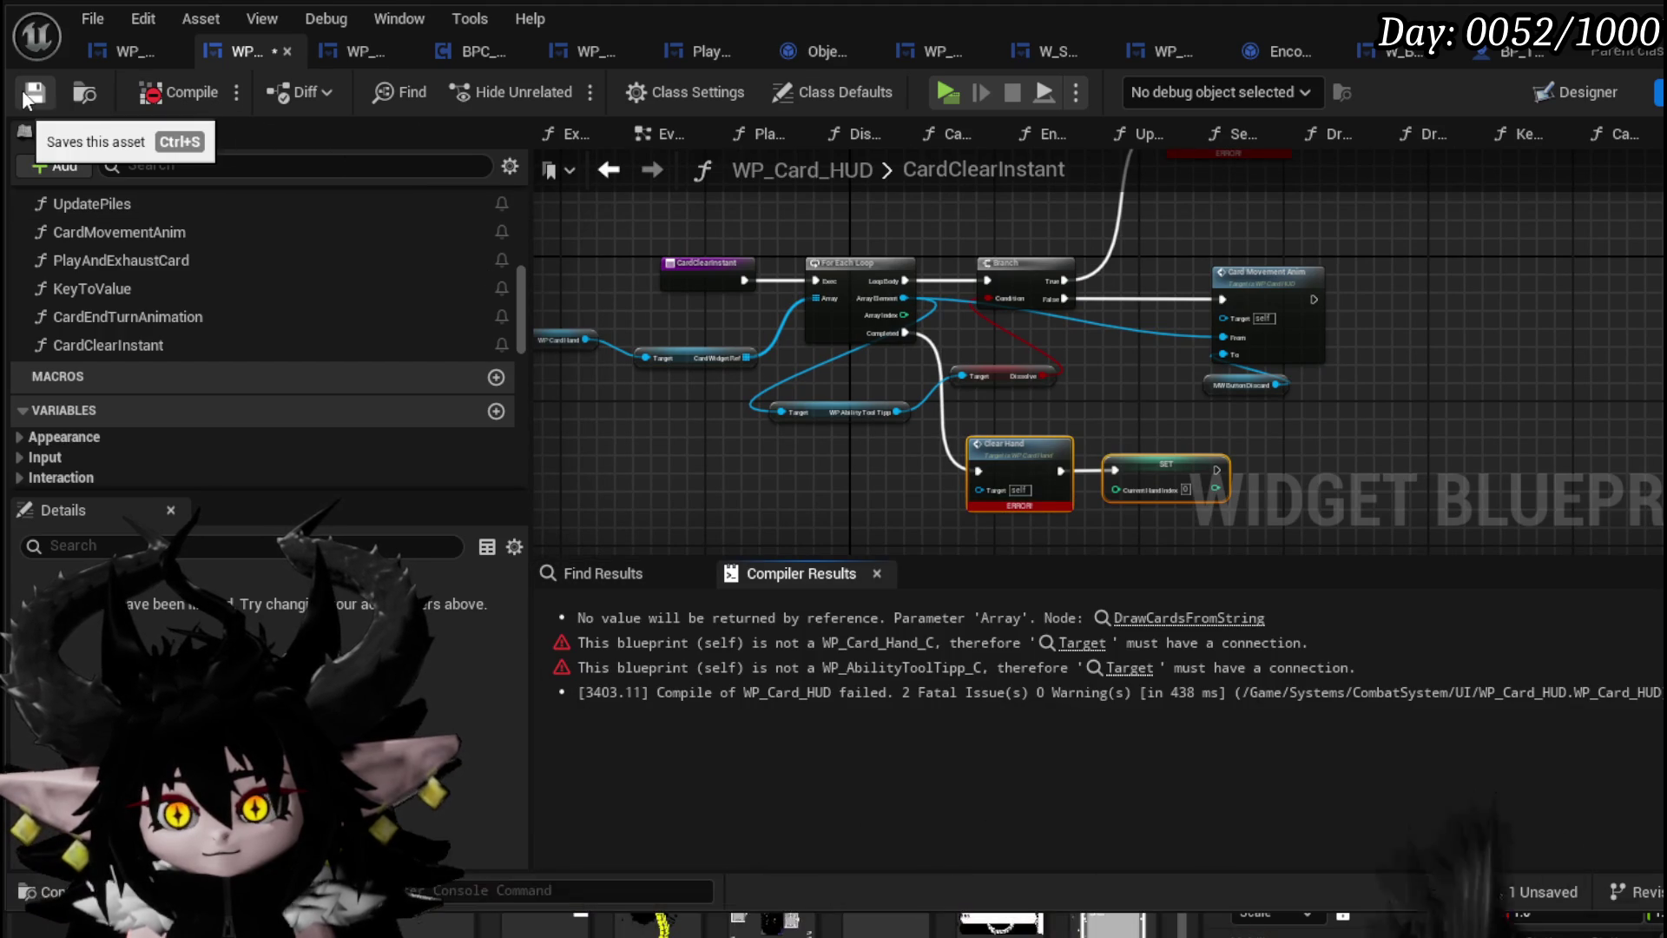
scroll(865, 404, up, 2)
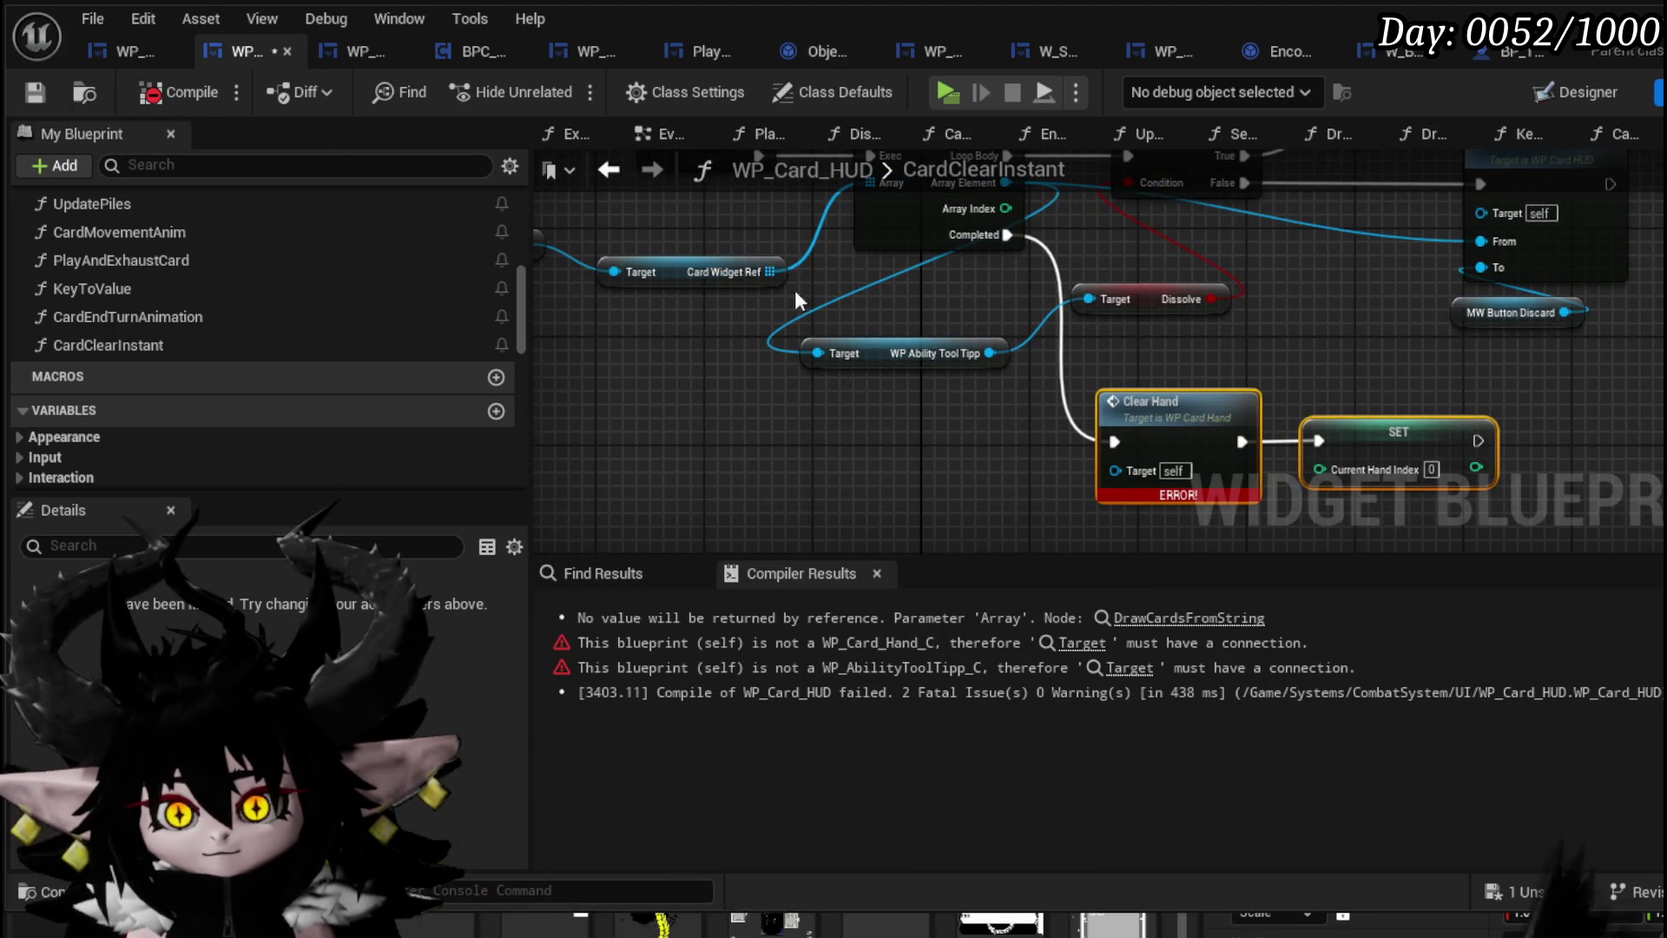
scroll(794, 290, up, 2)
mouse_move(638, 272)
mouse_down()
mouse_move(1207, 513)
mouse_move(1226, 498)
mouse_up()
key(F7)
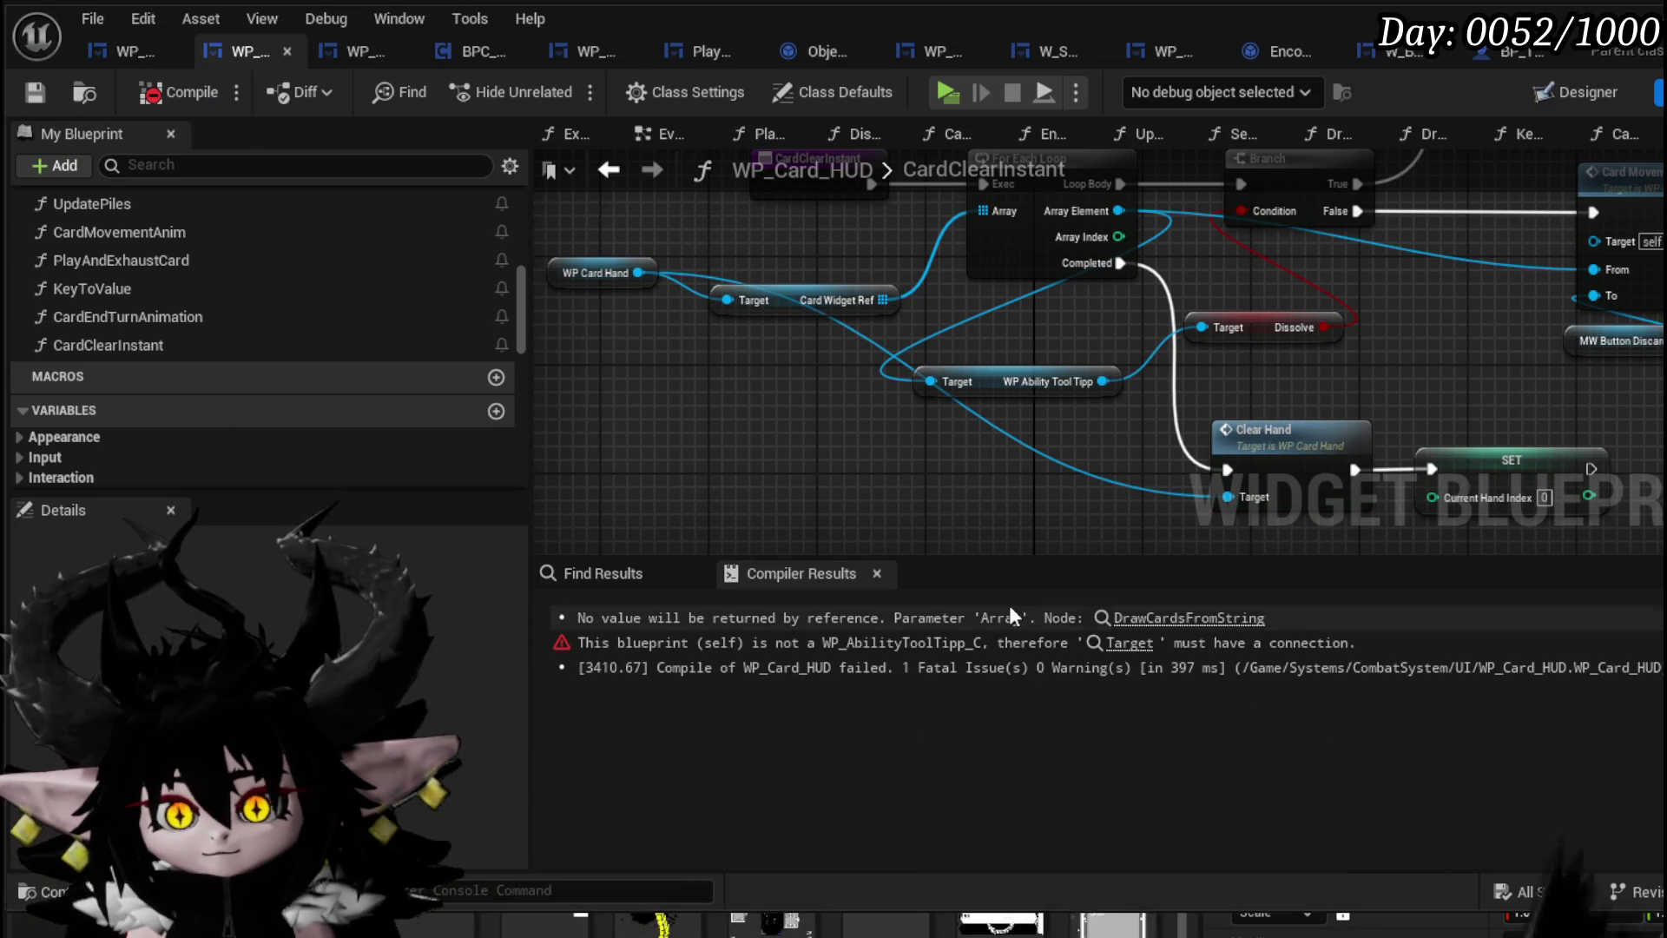
Connect WP Ability Tool Tipp to Dissolve Card's Target and save WP_Card_HUD
drag(1116, 497, 1039, 648)
scroll(1019, 431, down, 1)
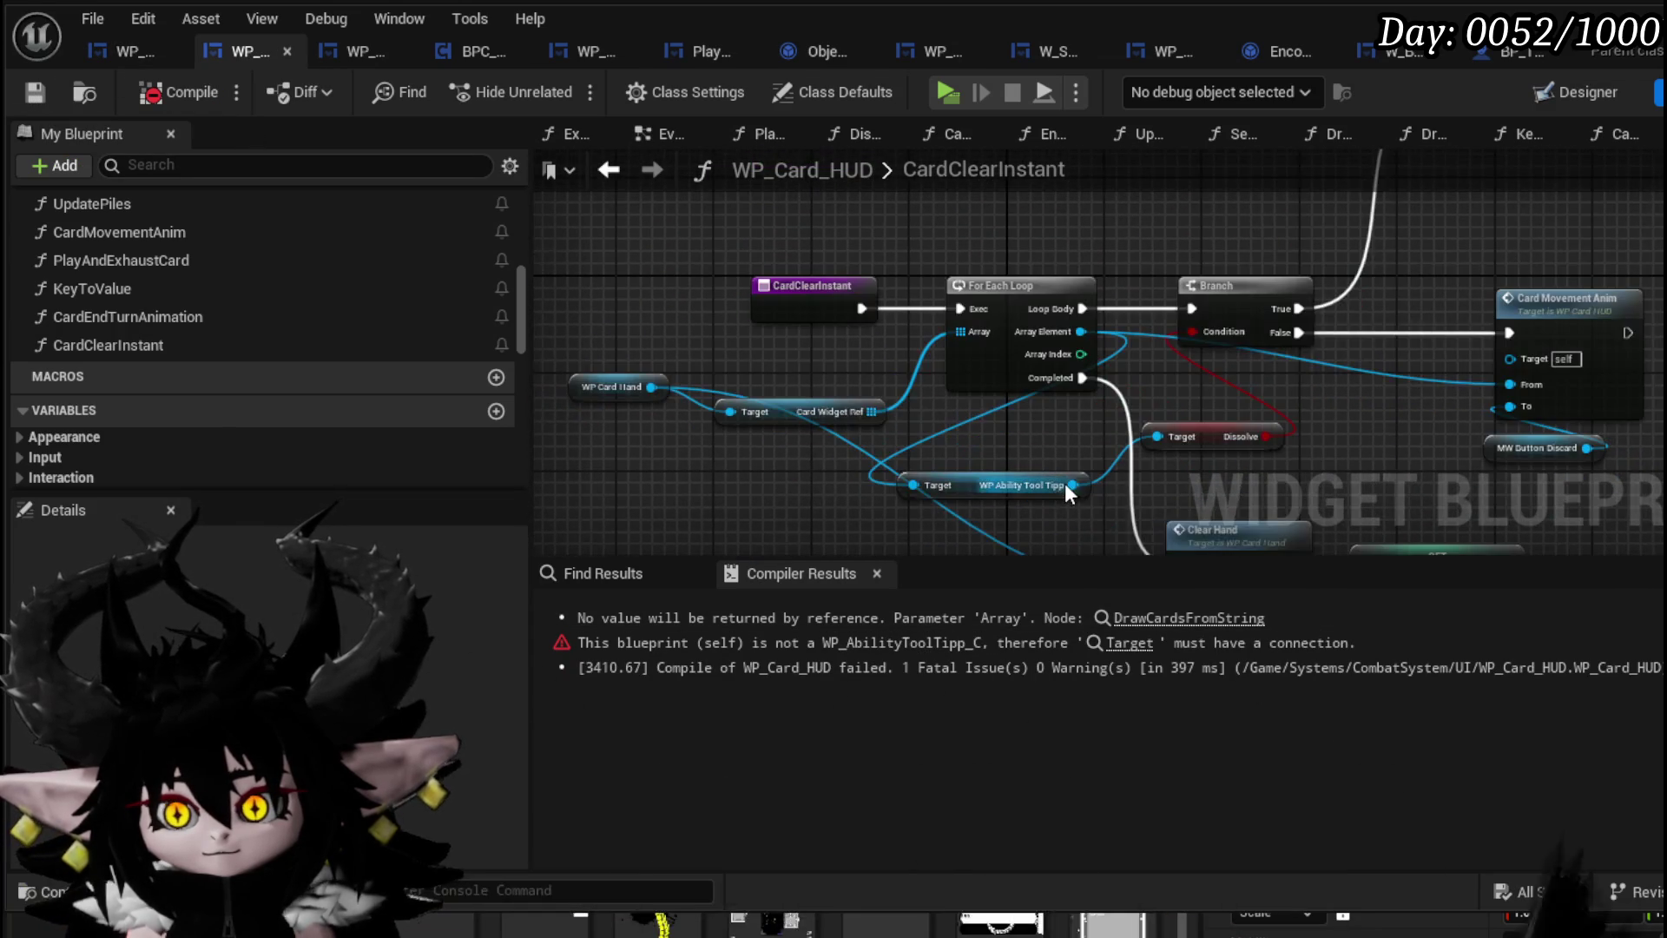
mouse_move(1066, 486)
mouse_down()
mouse_move(1425, 214)
mouse_move(1509, 233)
mouse_up()
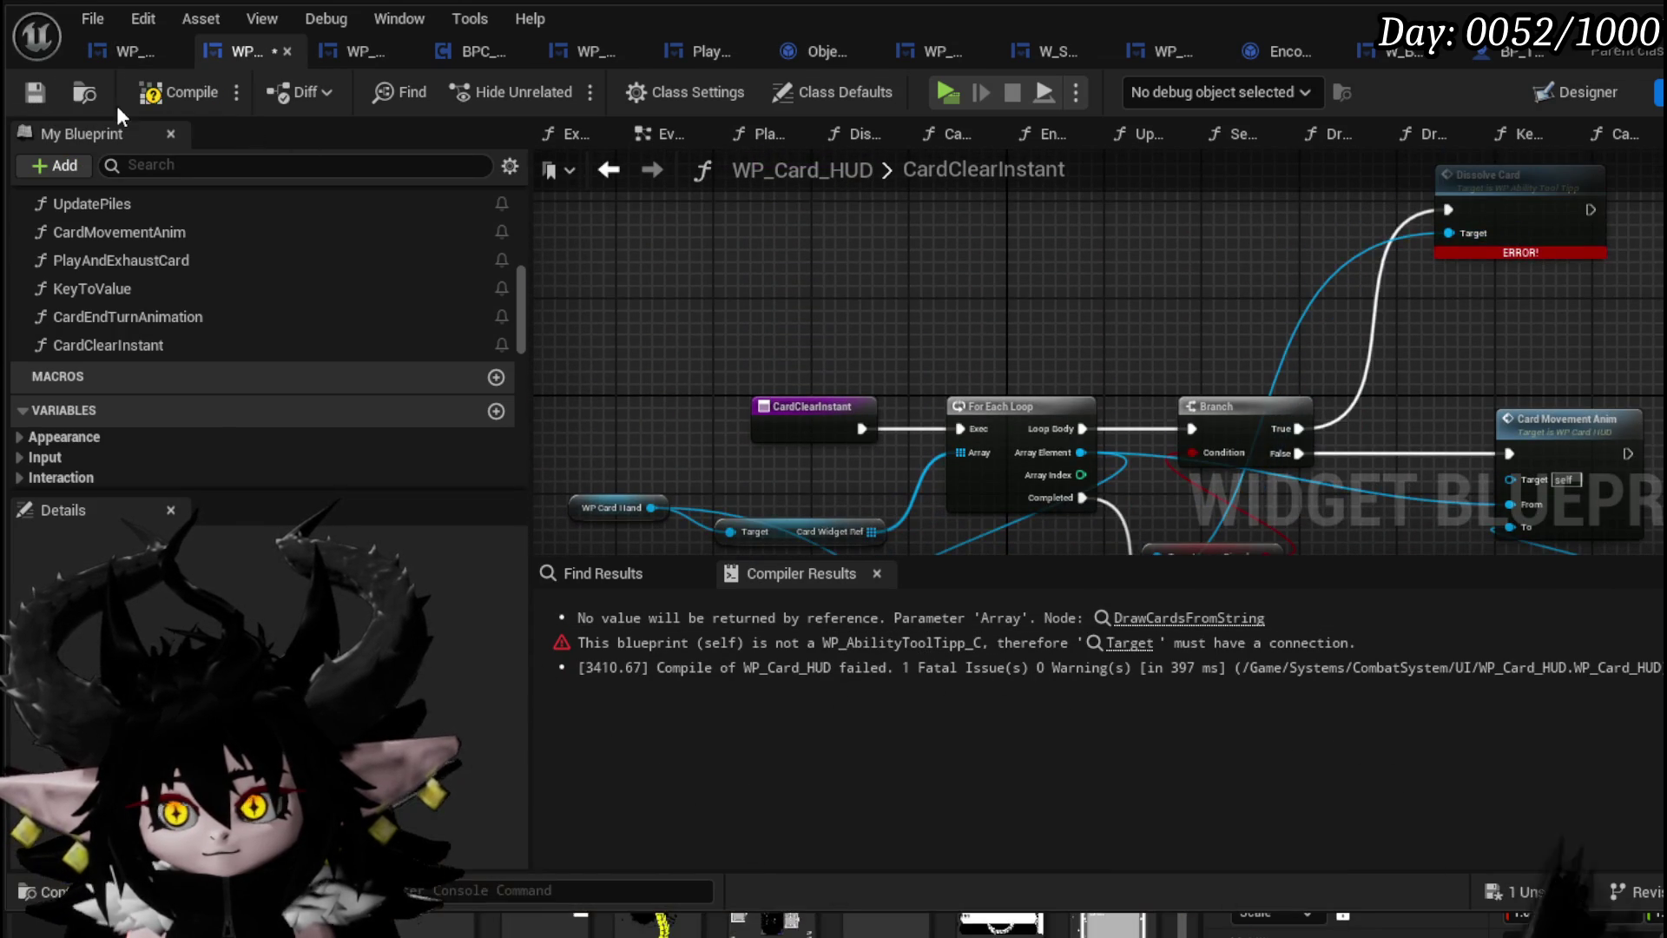
click(33, 93)
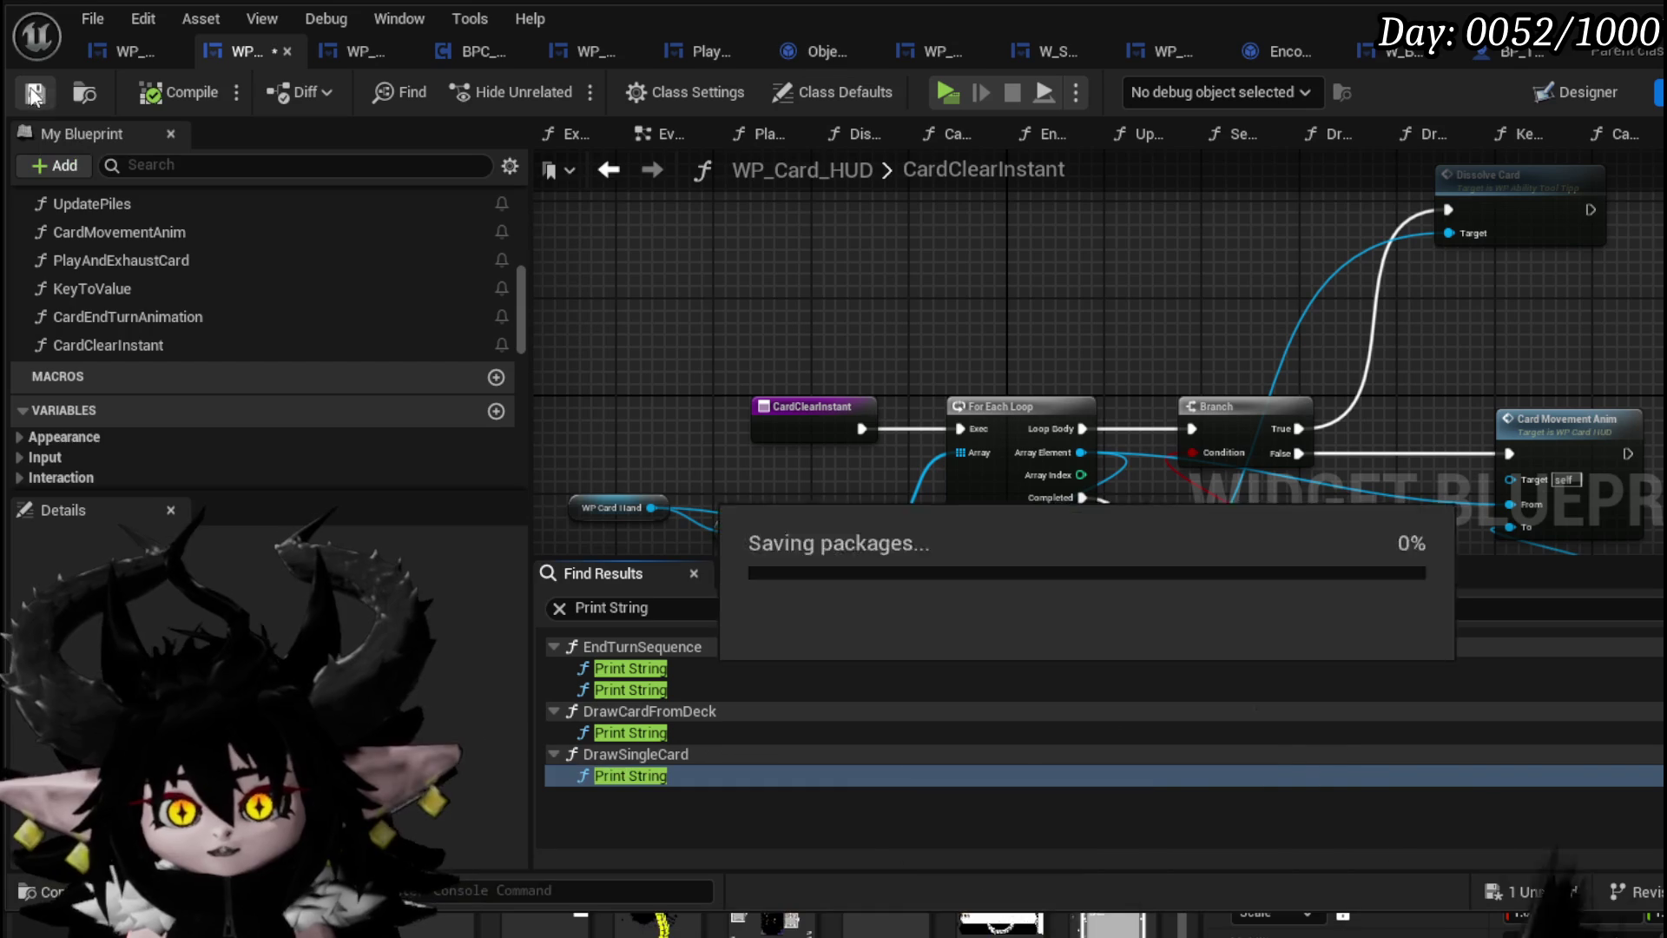
click(107, 54)
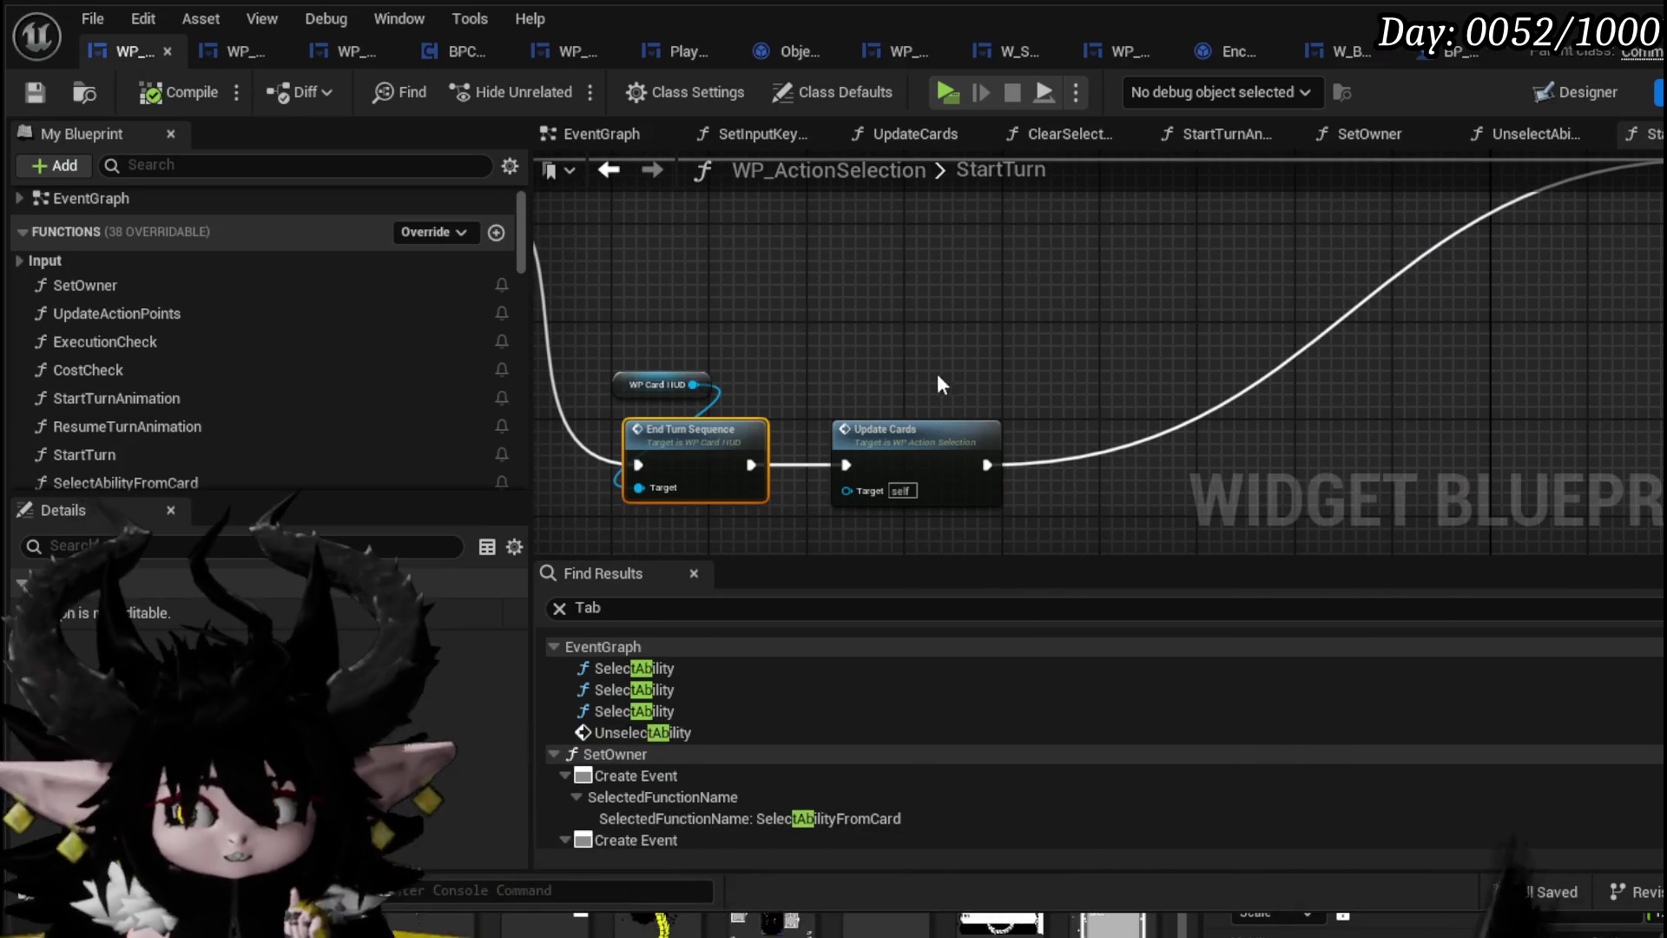
Locate the End Turn Sequence call in StartTurn and open that function
scroll(987, 398, up, 2)
drag(990, 400, 872, 354)
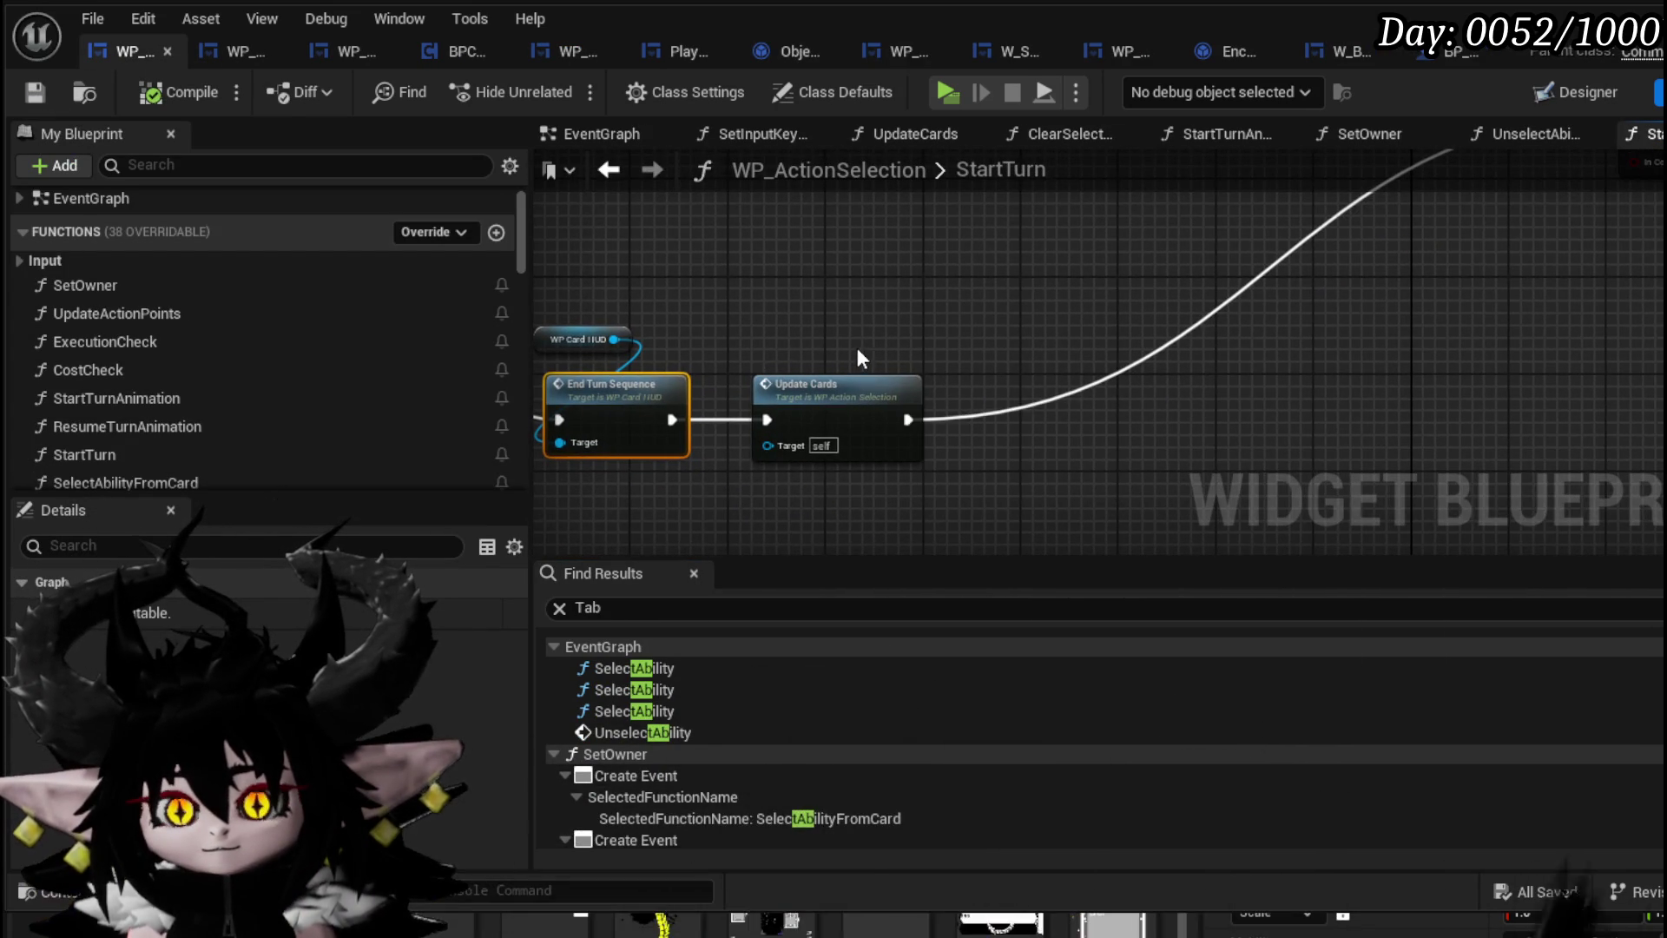
drag(857, 348, 1050, 361)
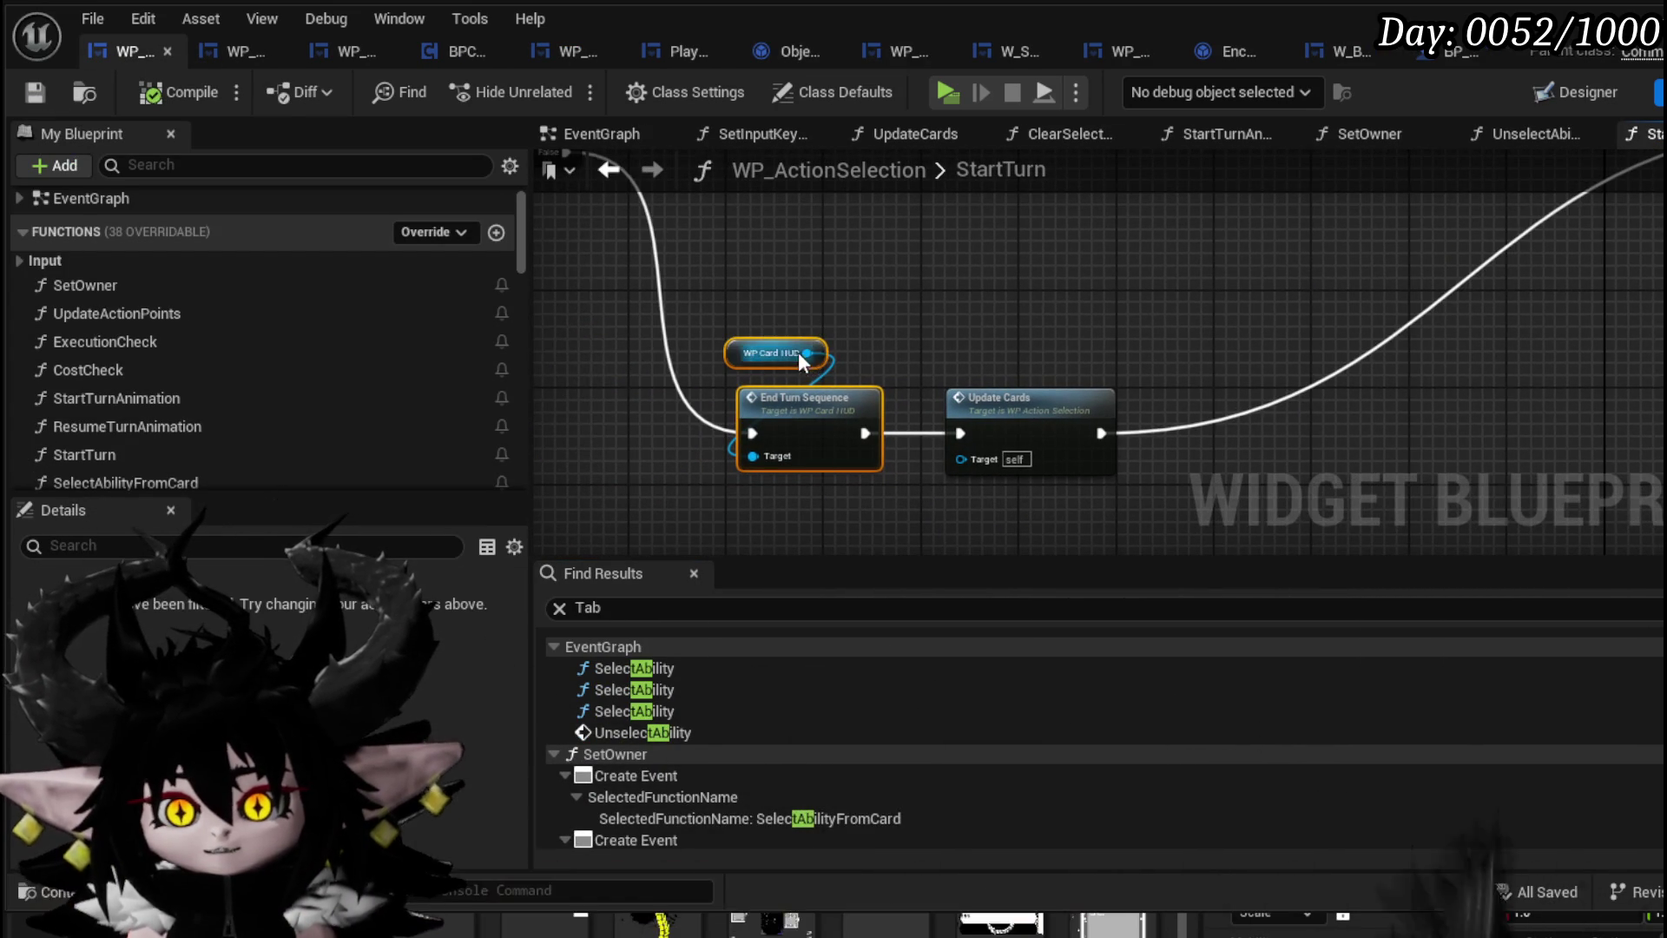
drag(806, 352, 936, 346)
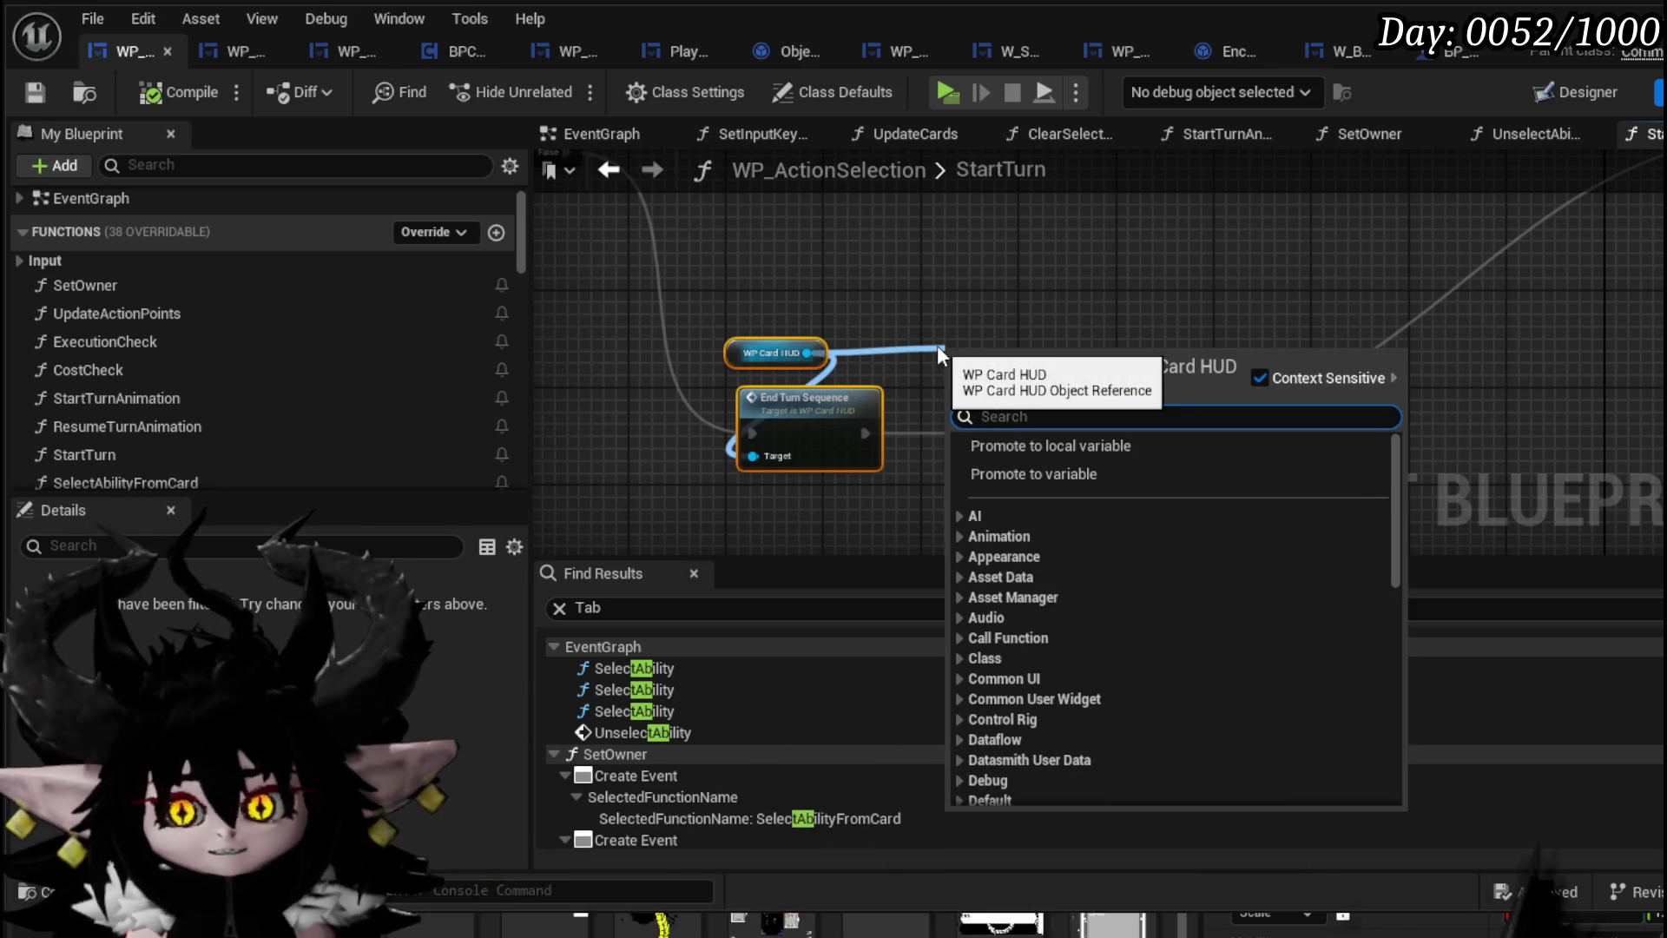
key(Escape)
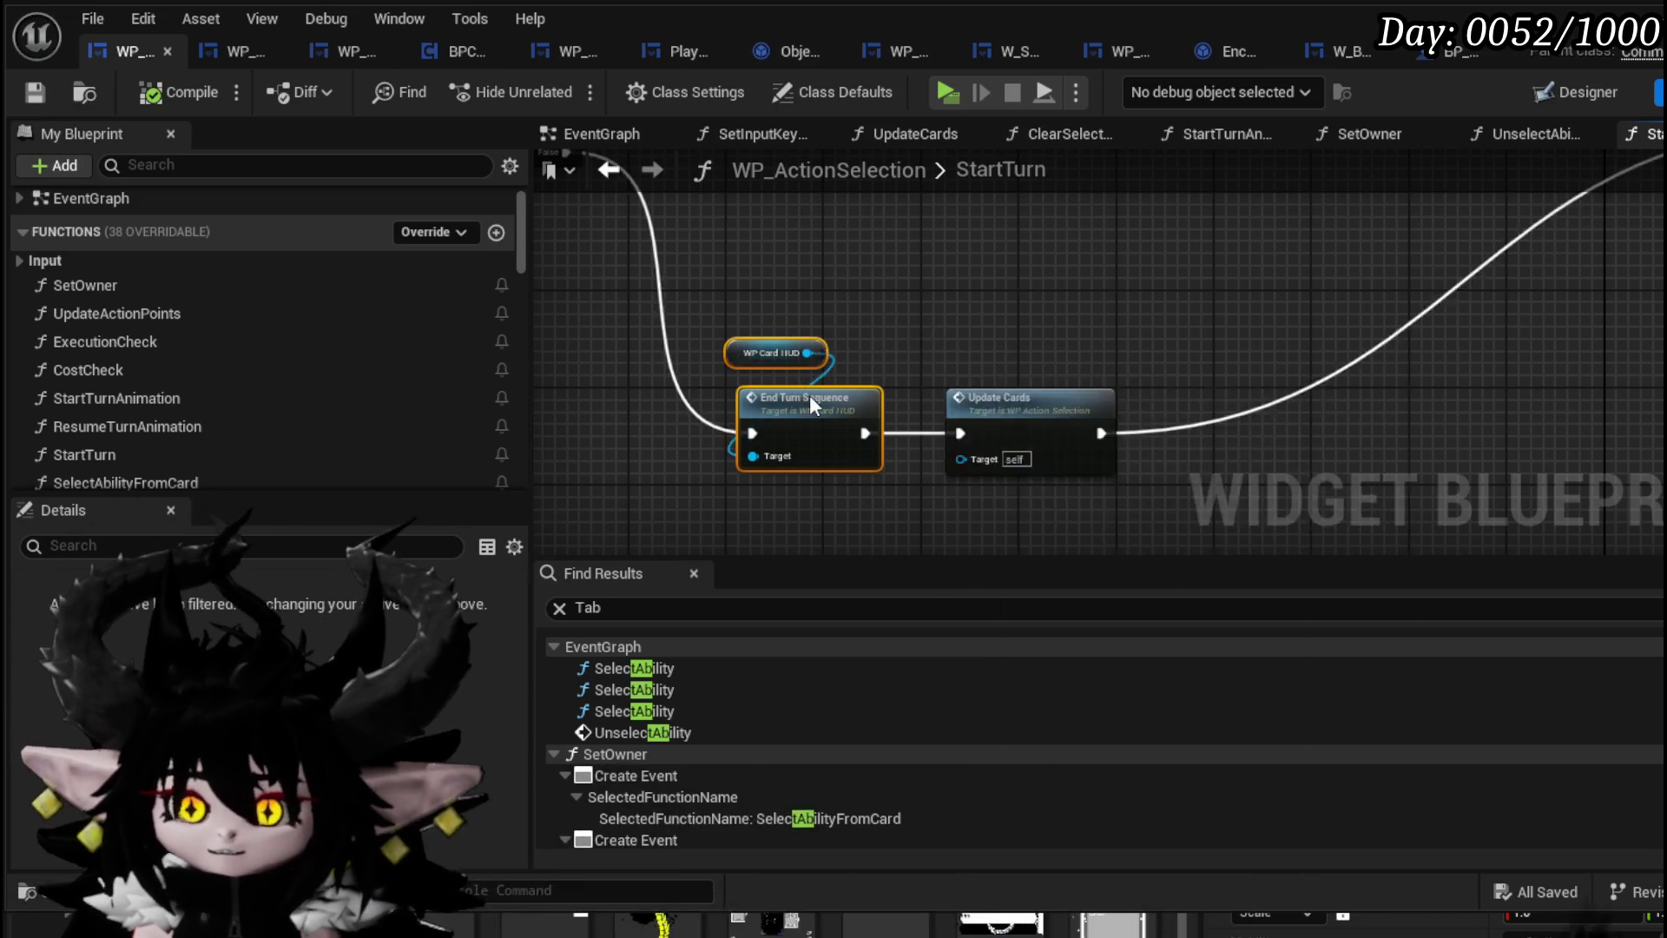
double_click(809, 394)
Tidy the EndTurnSequence graph by nudging a node left, then save WP_Card_HUD
scroll(762, 376, up, 6)
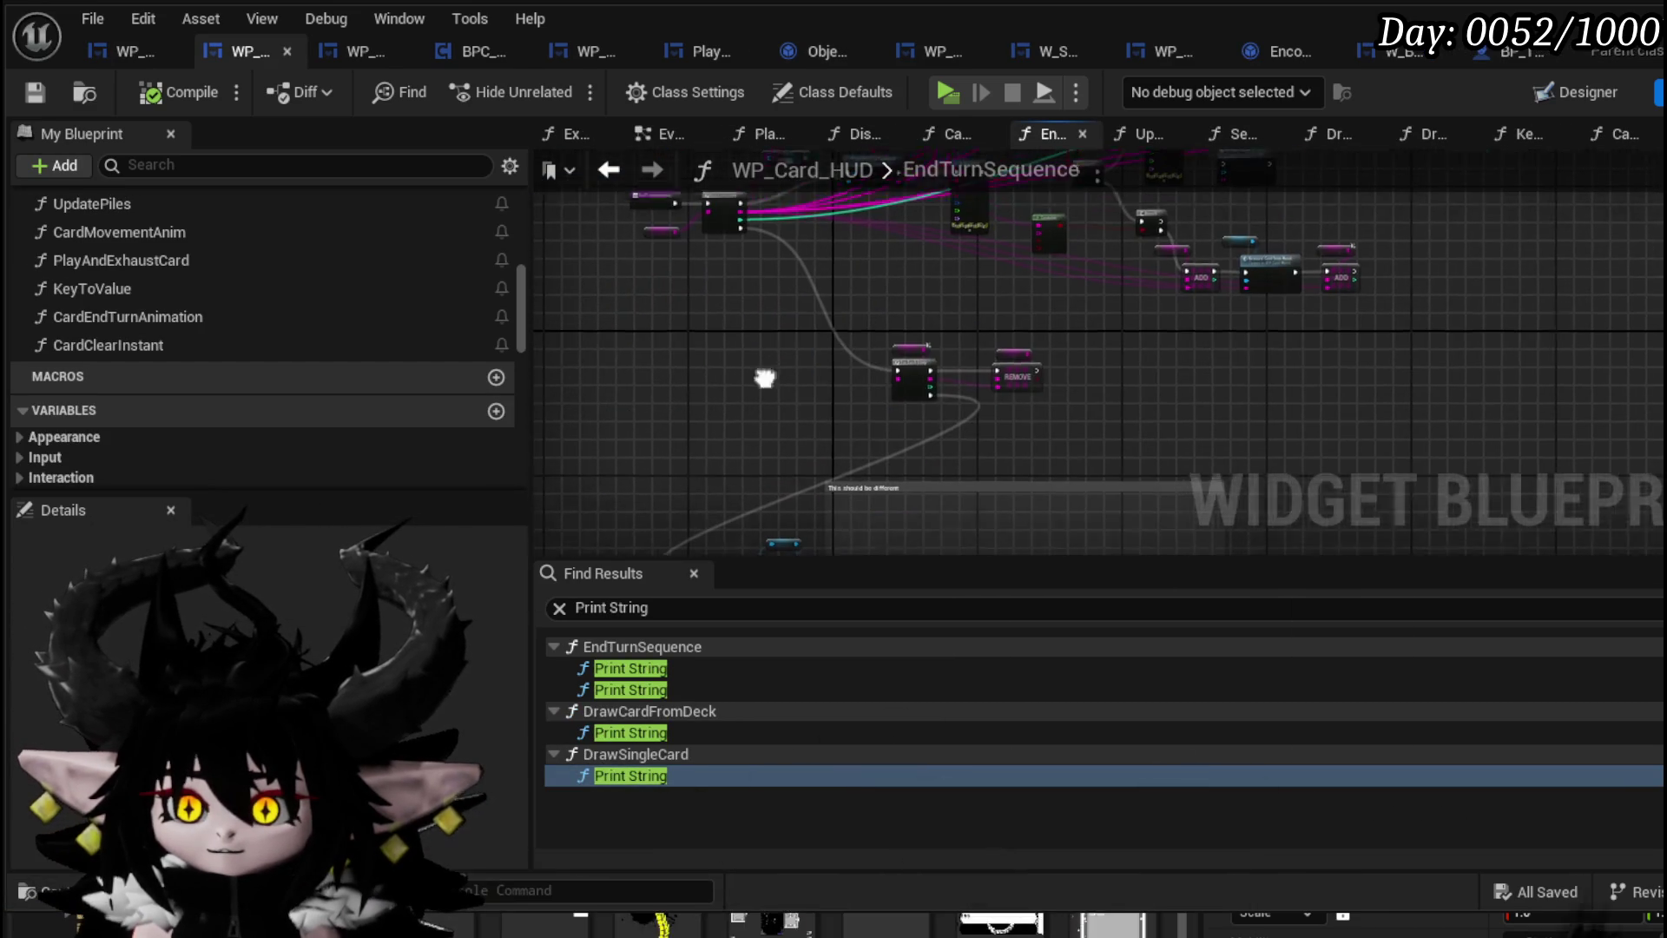
scroll(847, 441, down, 5)
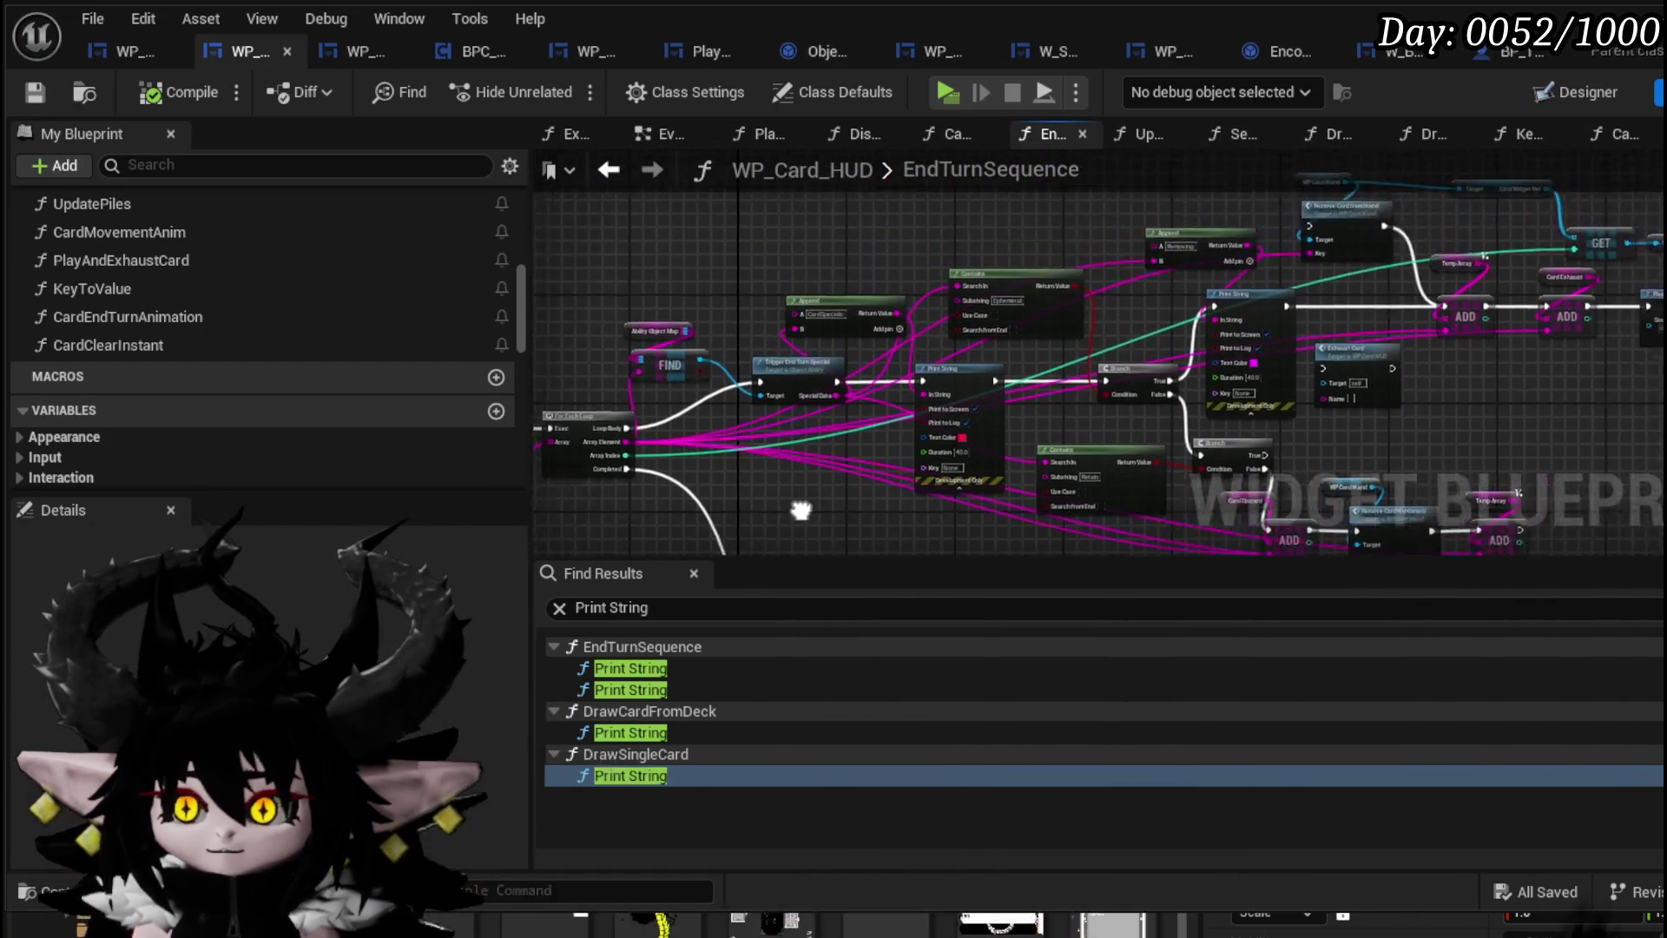
drag(882, 370, 748, 366)
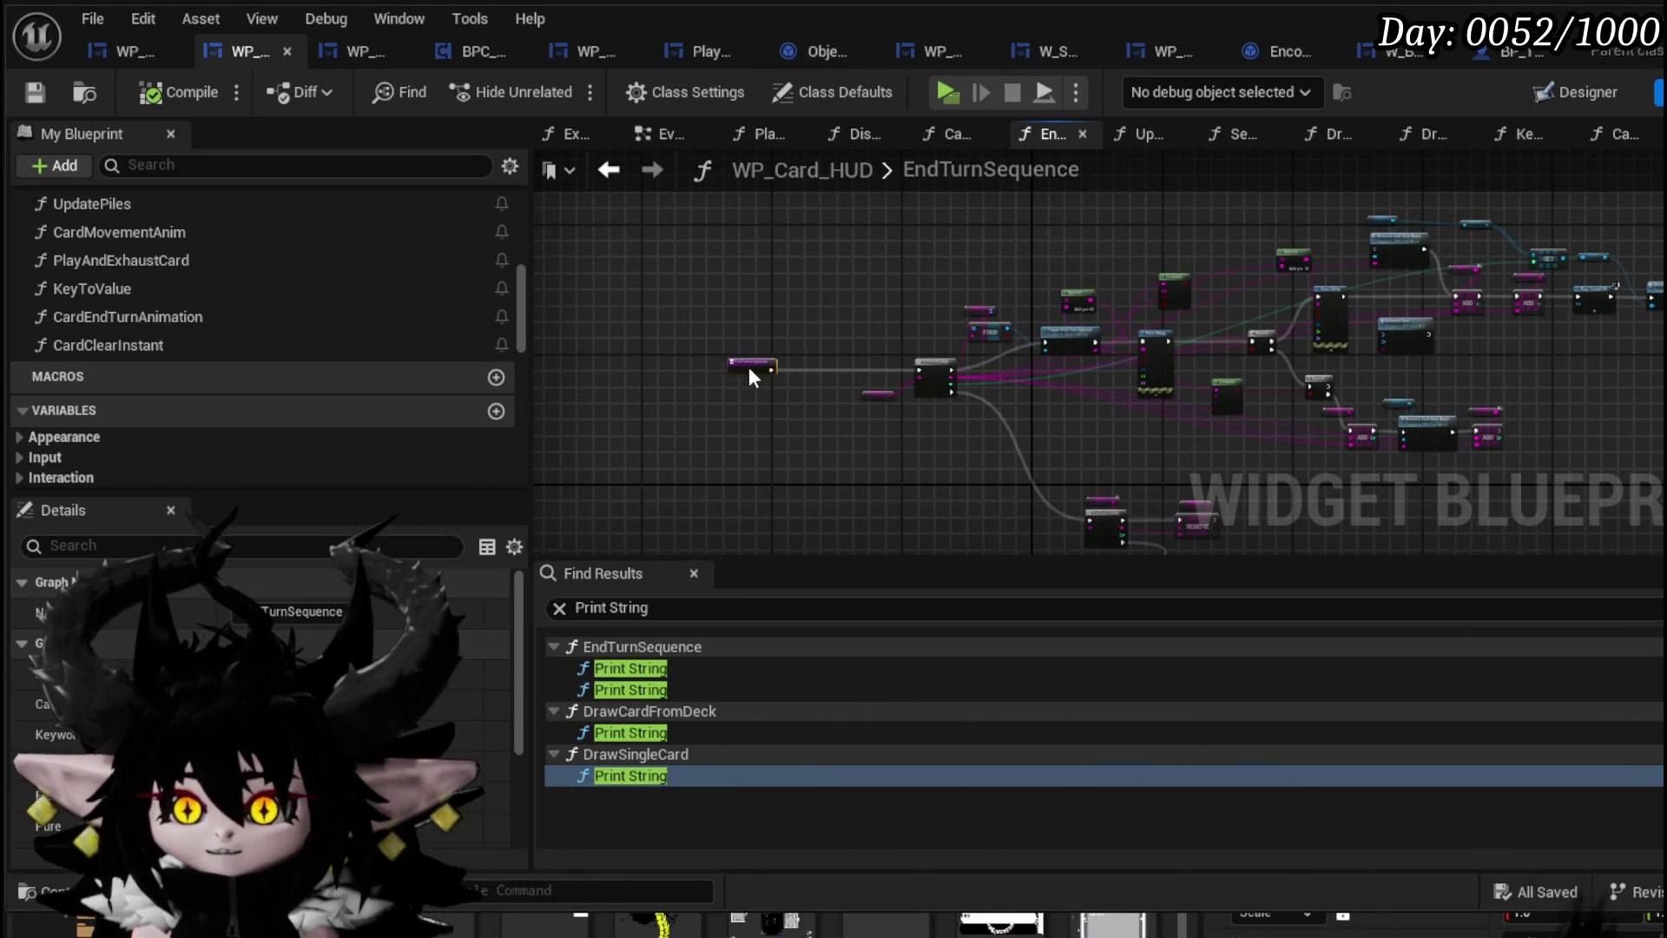
scroll(800, 384, up, 4)
scroll(1113, 451, down, 4)
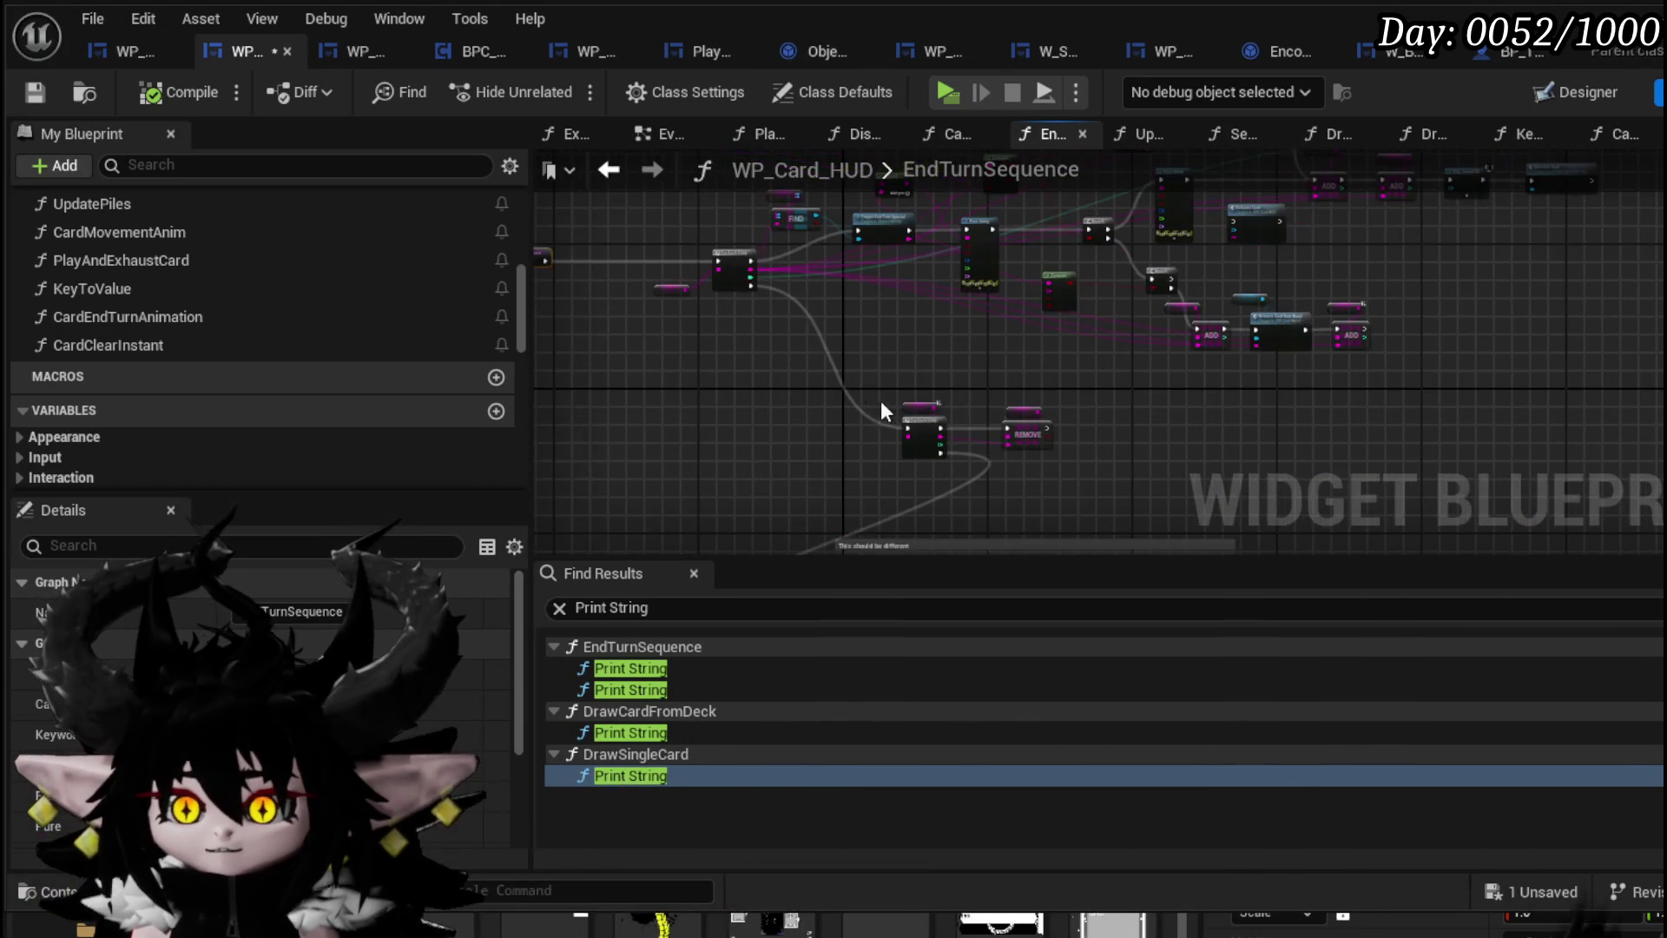
scroll(829, 484, up, 1)
scroll(679, 473, down, 1)
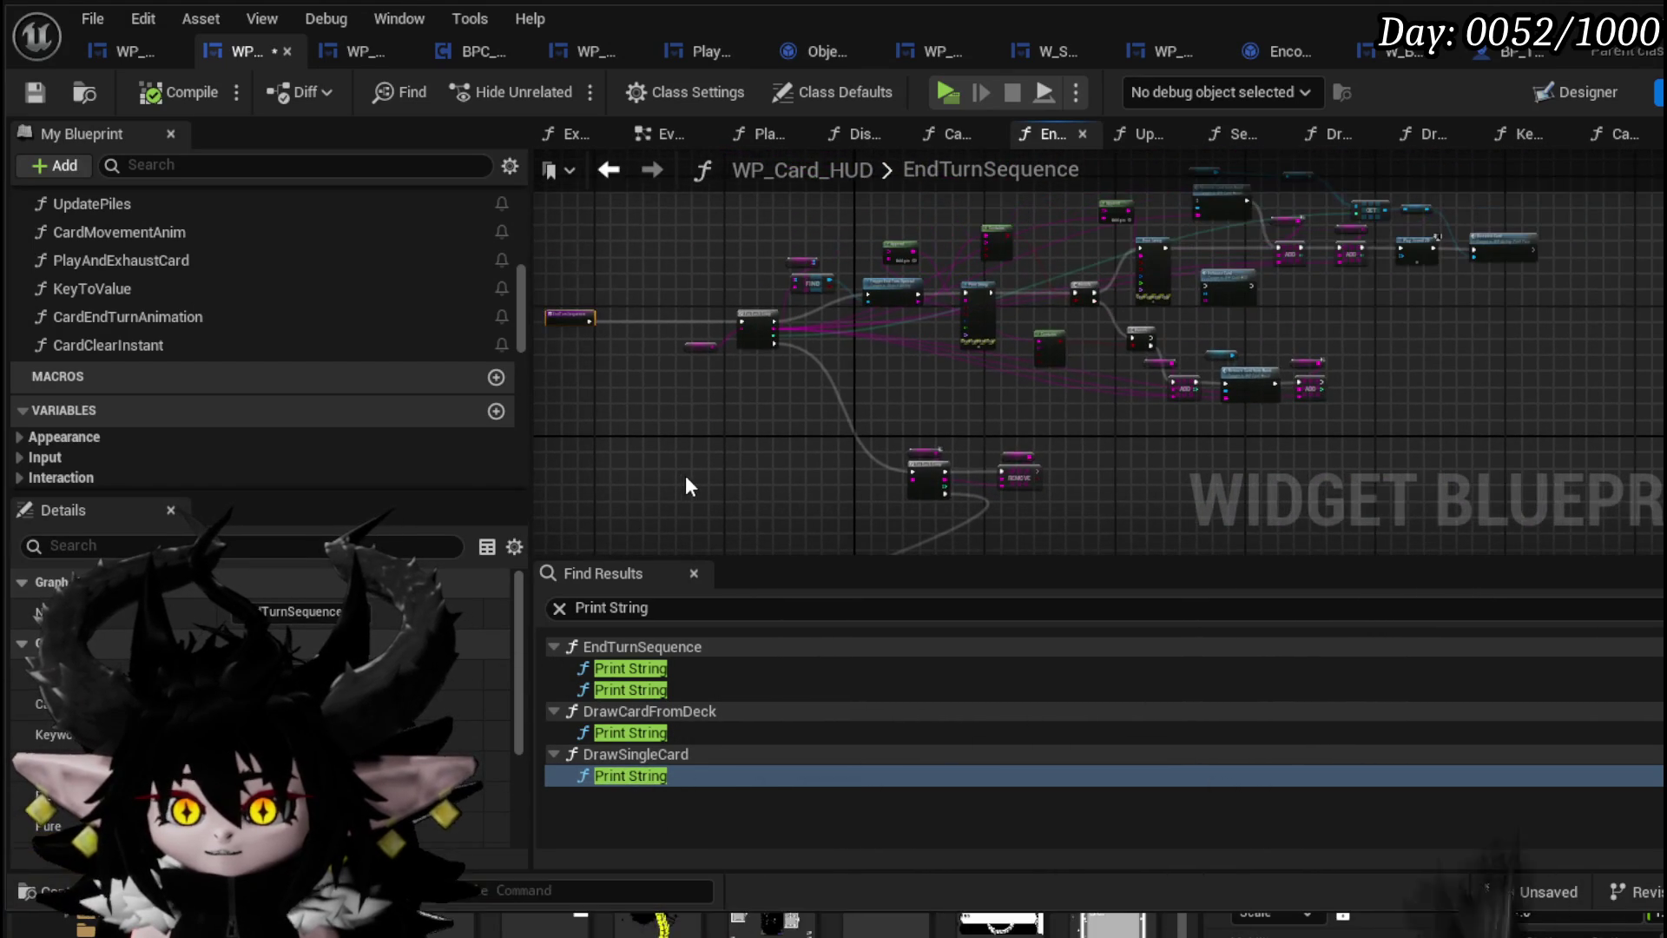
mouse_move(681, 474)
mouse_down()
mouse_move(1097, 304)
mouse_move(1615, 186)
mouse_up()
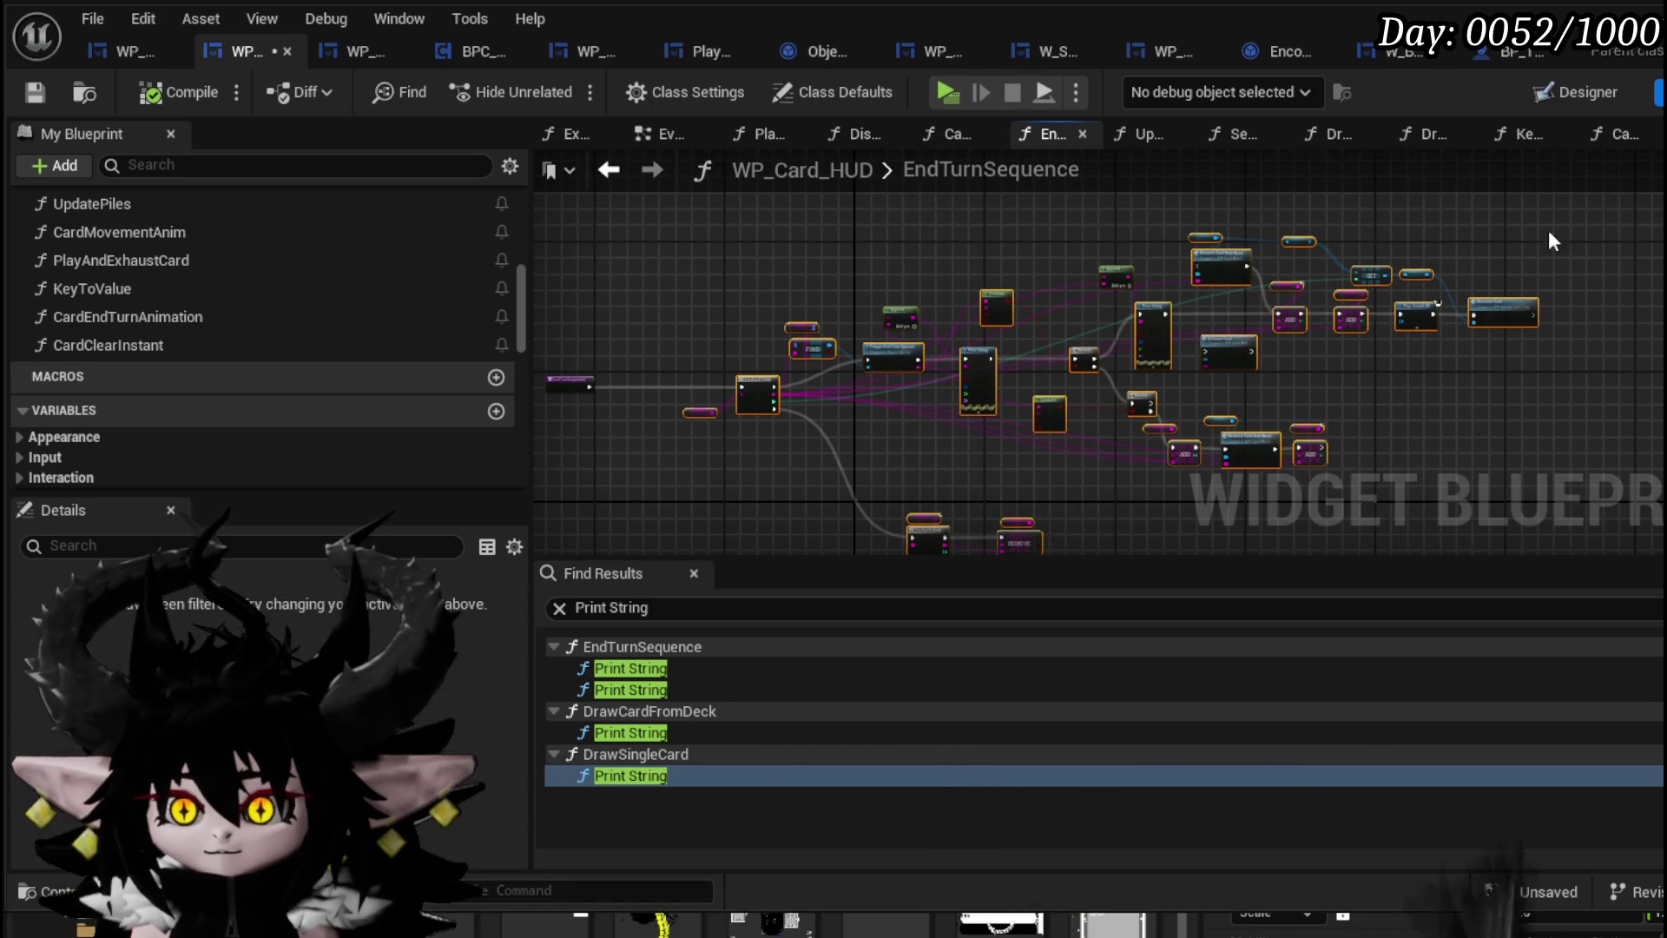
scroll(551, 404, up, 5)
mouse_move(692, 410)
mouse_down()
mouse_move(1105, 421)
mouse_move(707, 185)
mouse_move(1005, 231)
mouse_move(1370, 206)
mouse_move(1129, 174)
mouse_move(1122, 429)
mouse_up()
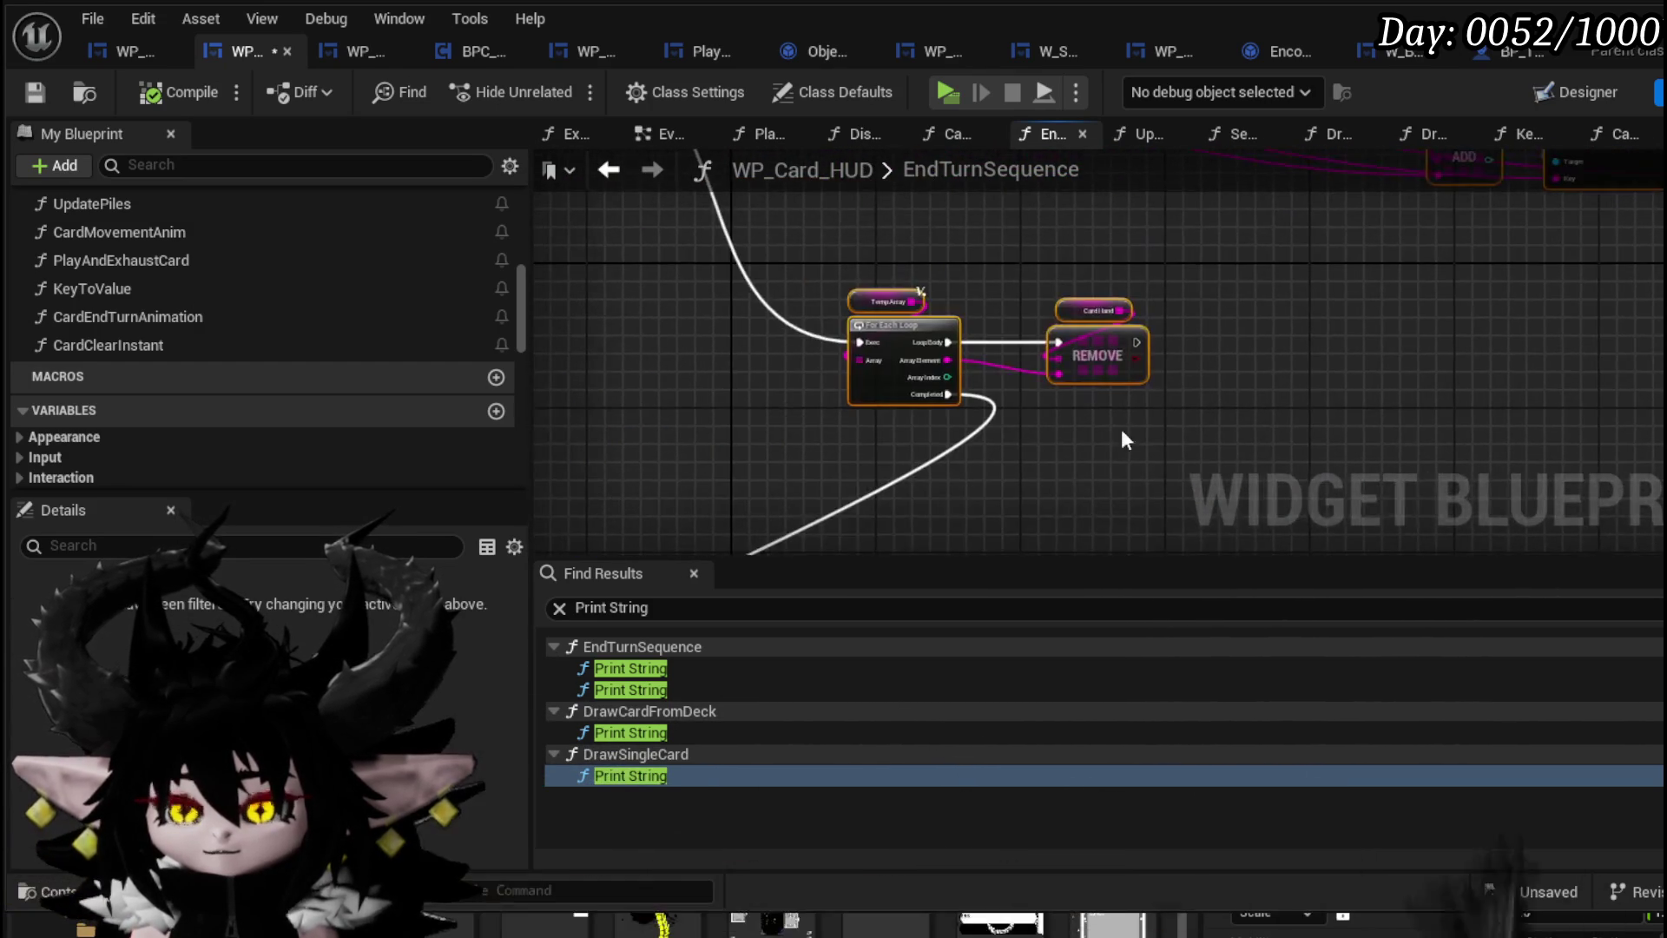
scroll(1122, 429, down, 4)
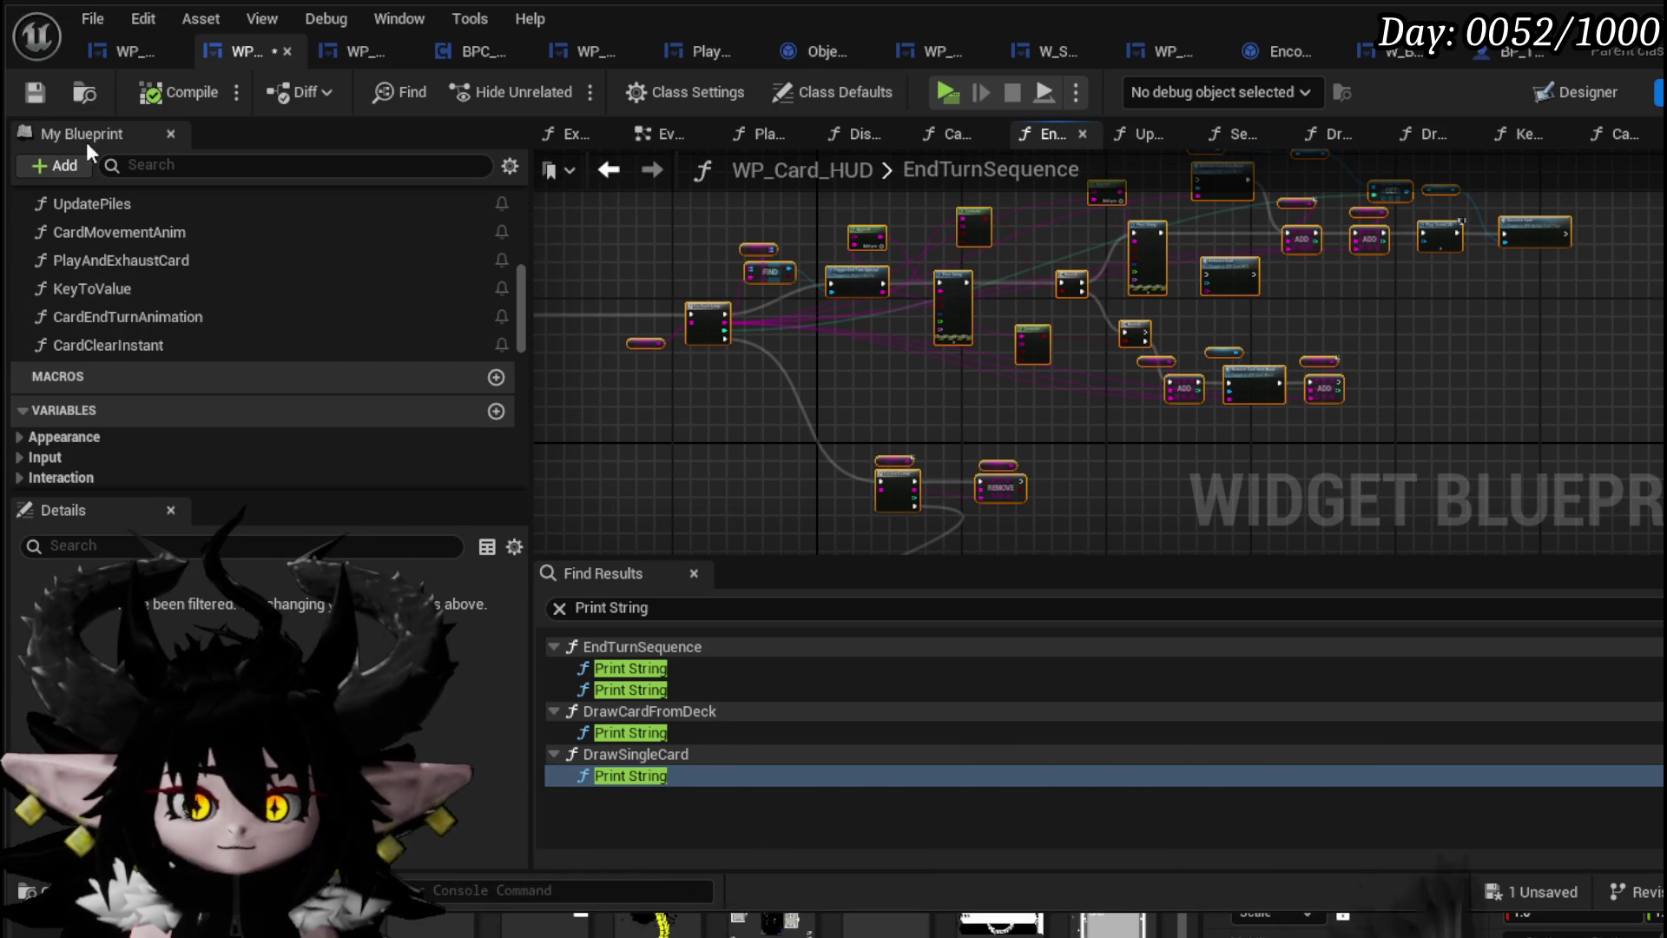
click(31, 93)
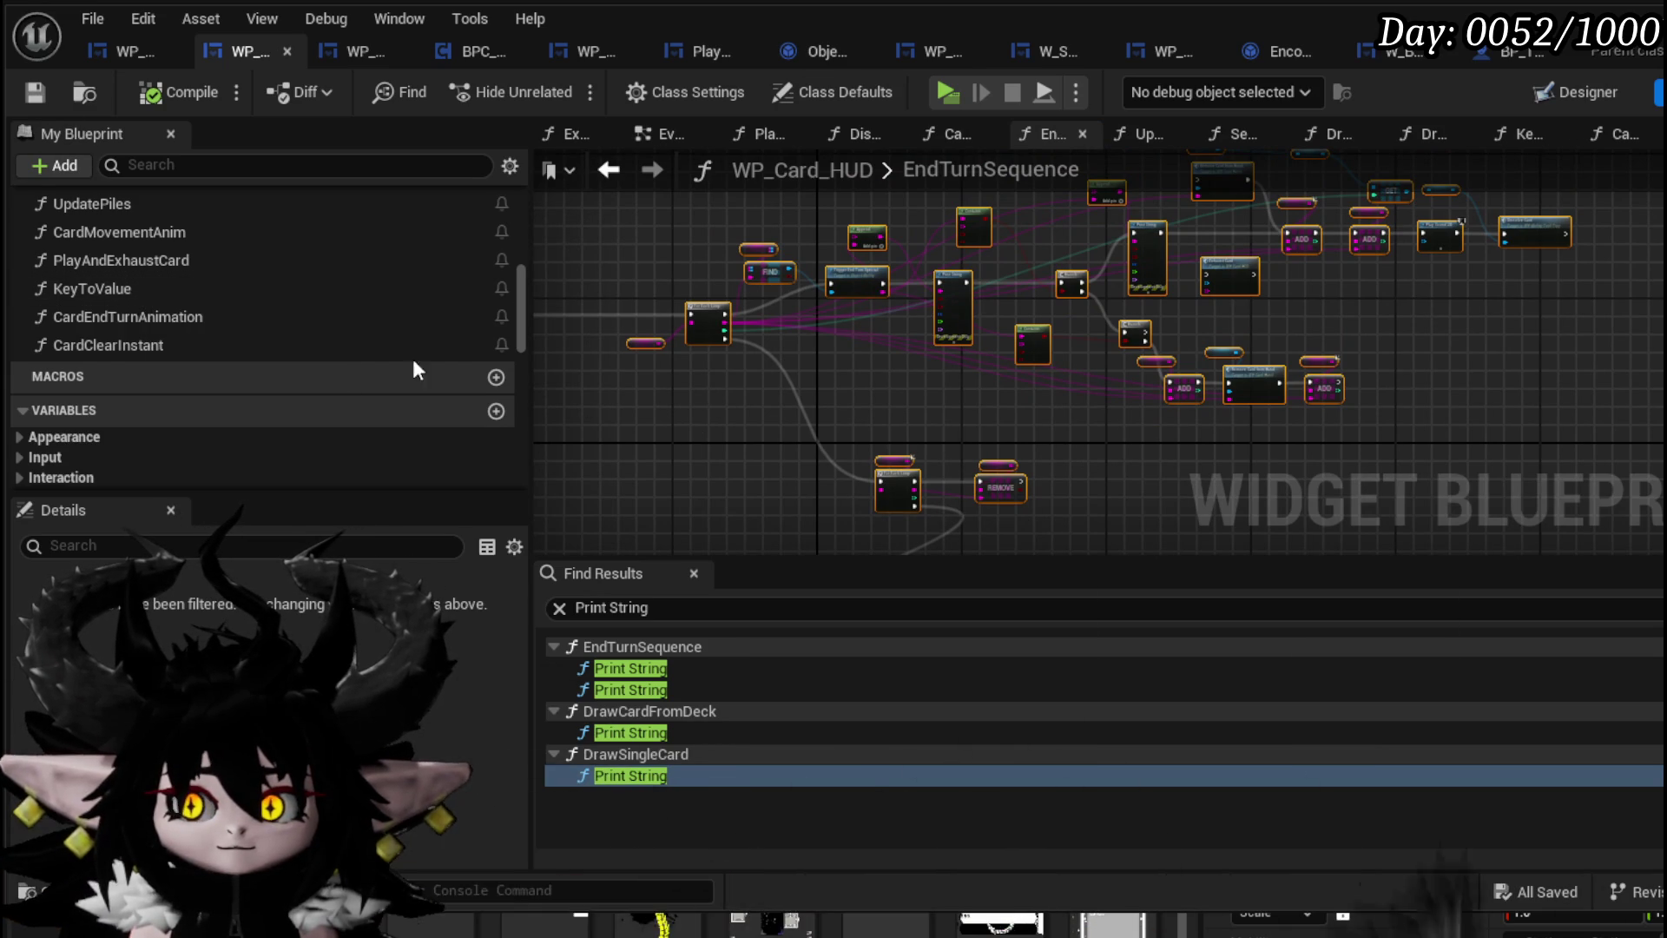
Box-select all EndTurnSequence nodes, then open CardClearInstant and move its entry node left
scroll(257, 331, up, 3)
scroll(257, 329, up, 3)
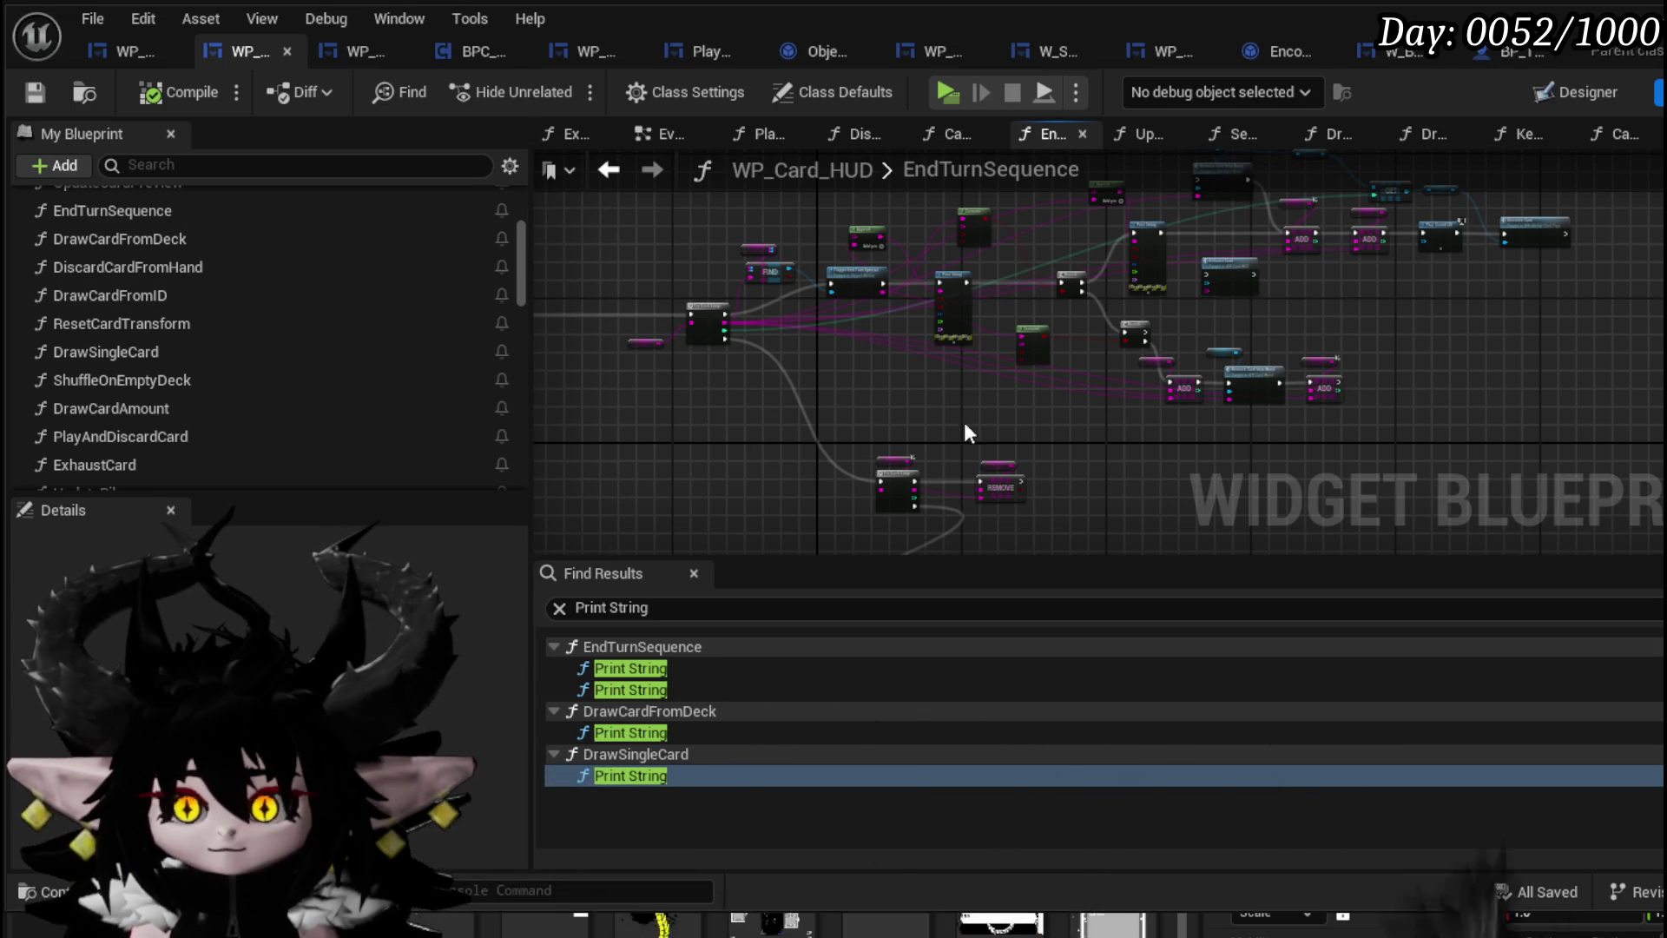
mouse_move(991, 443)
mouse_down()
mouse_move(913, 285)
mouse_move(936, 374)
mouse_up()
scroll(899, 273, up, 5)
scroll(900, 272, down, 5)
scroll(824, 417, down, 2)
mouse_move(694, 464)
mouse_down()
mouse_move(1065, 265)
mouse_move(1417, 217)
mouse_up()
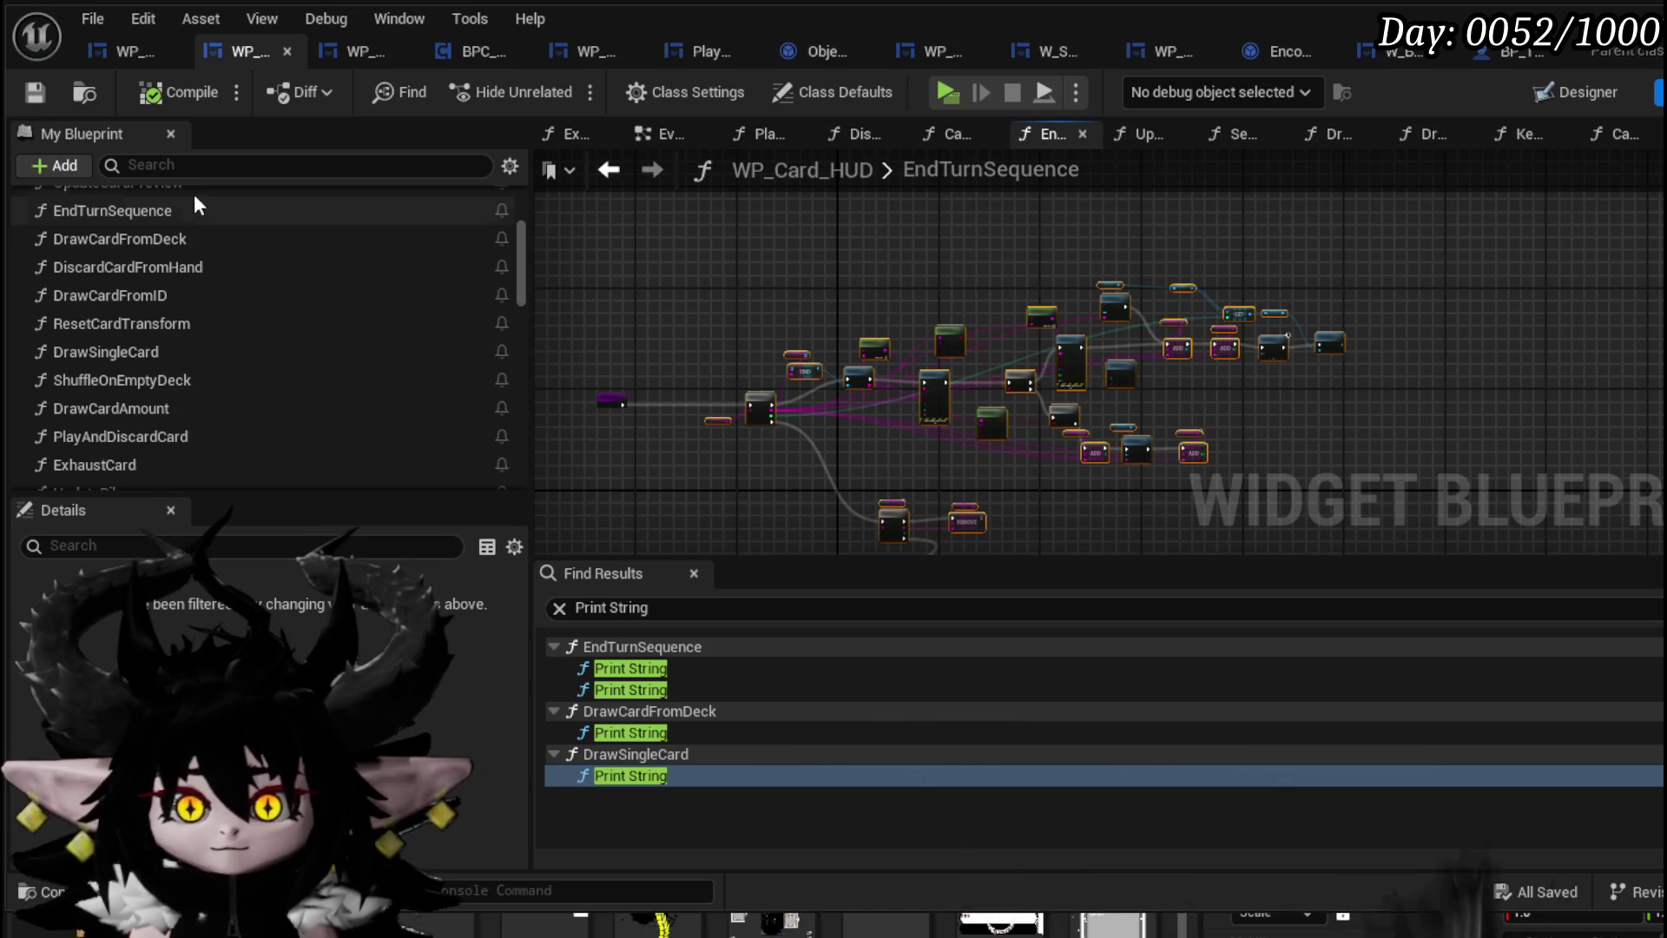
scroll(208, 364, down, 3)
scroll(191, 391, down, 3)
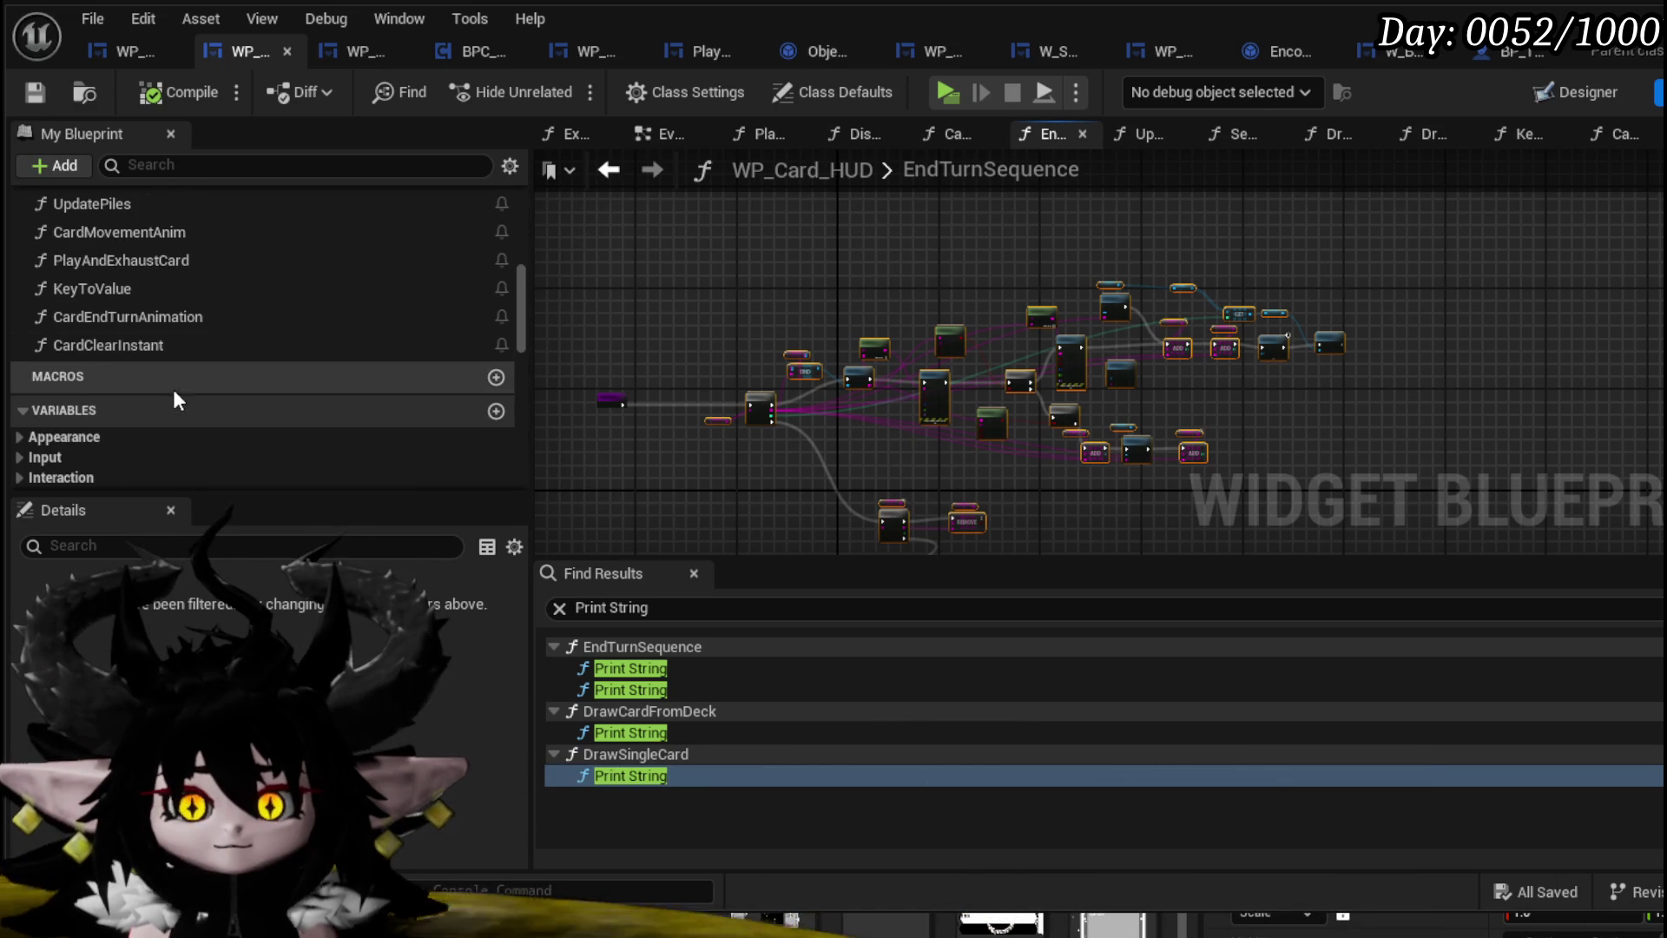
double_click(149, 347)
drag(1133, 363, 549, 359)
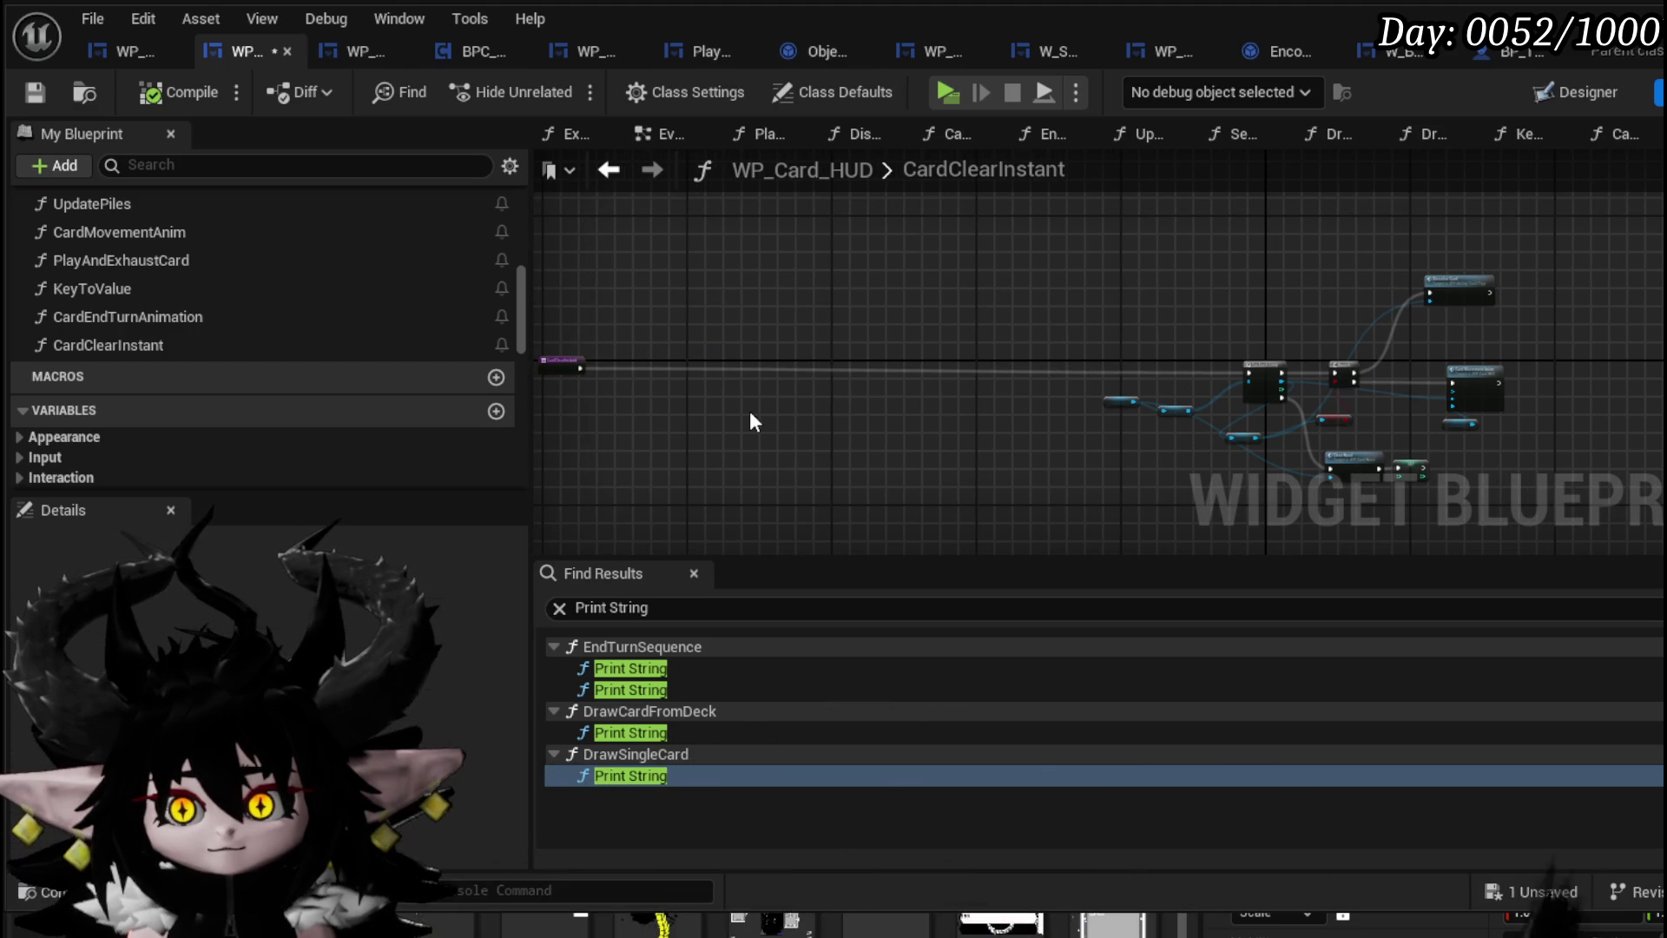
Paste the copied card-clearing nodes into CardClearInstant and arrange them next to the entry node
key(ctrl+v)
mouse_move(805, 346)
mouse_down()
mouse_move(857, 253)
mouse_move(1049, 179)
mouse_move(1181, 193)
mouse_move(1180, 306)
mouse_move(1099, 187)
mouse_up()
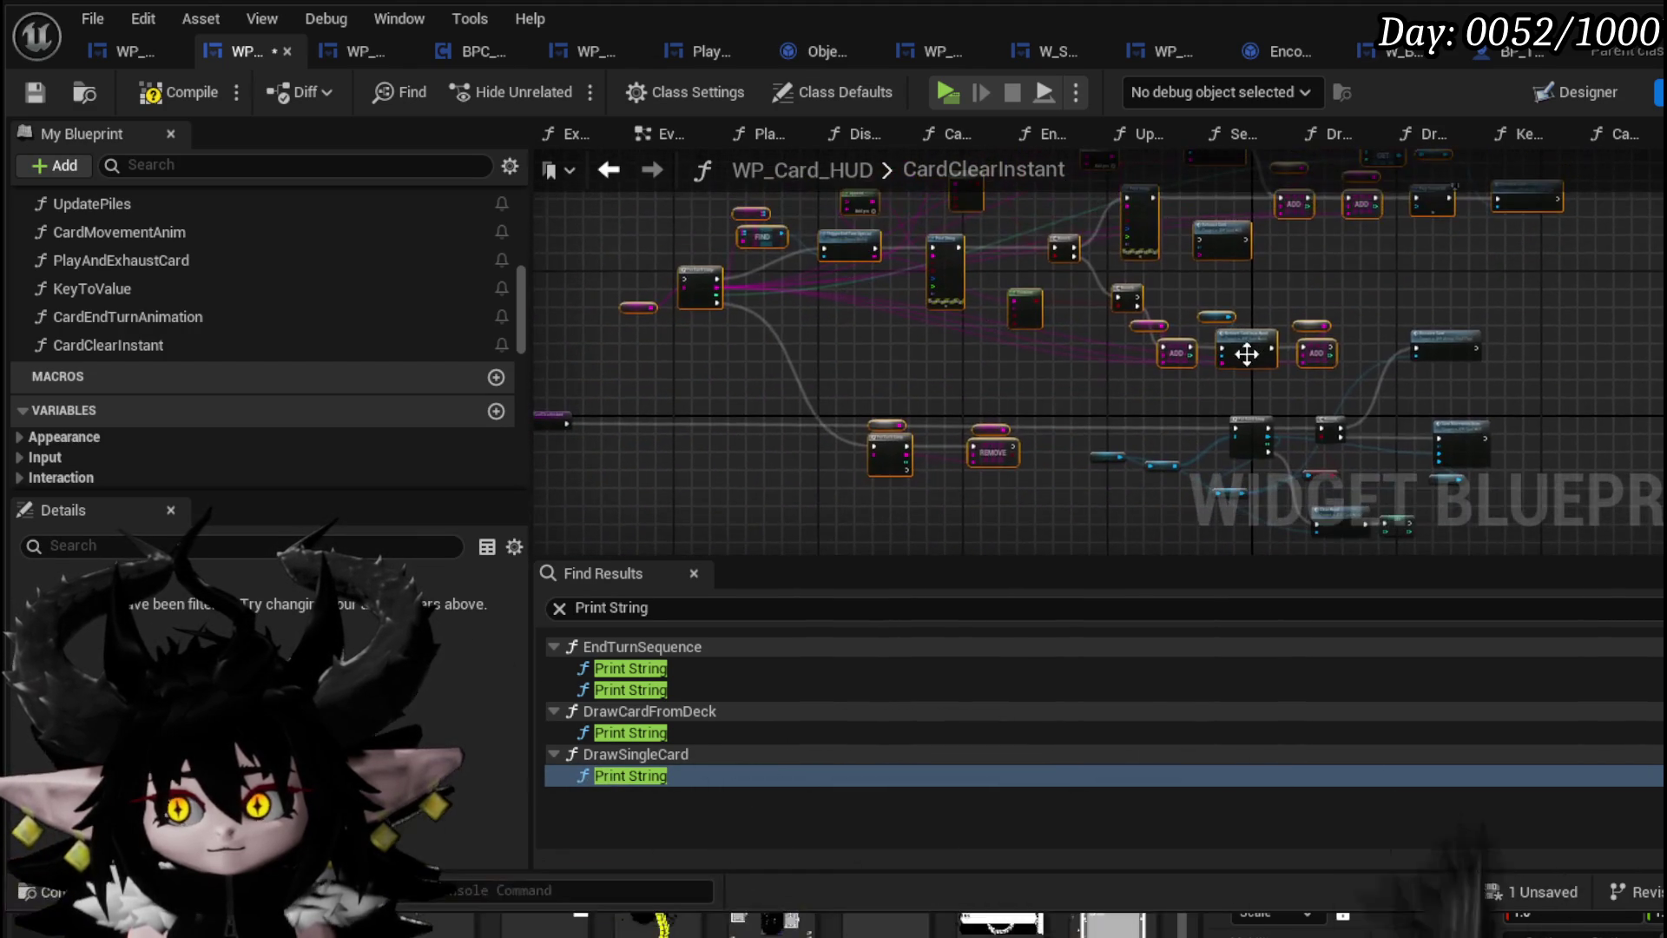
mouse_move(692, 416)
mouse_down()
mouse_move(705, 269)
mouse_move(687, 271)
mouse_move(936, 280)
mouse_up()
scroll(686, 271, up, 5)
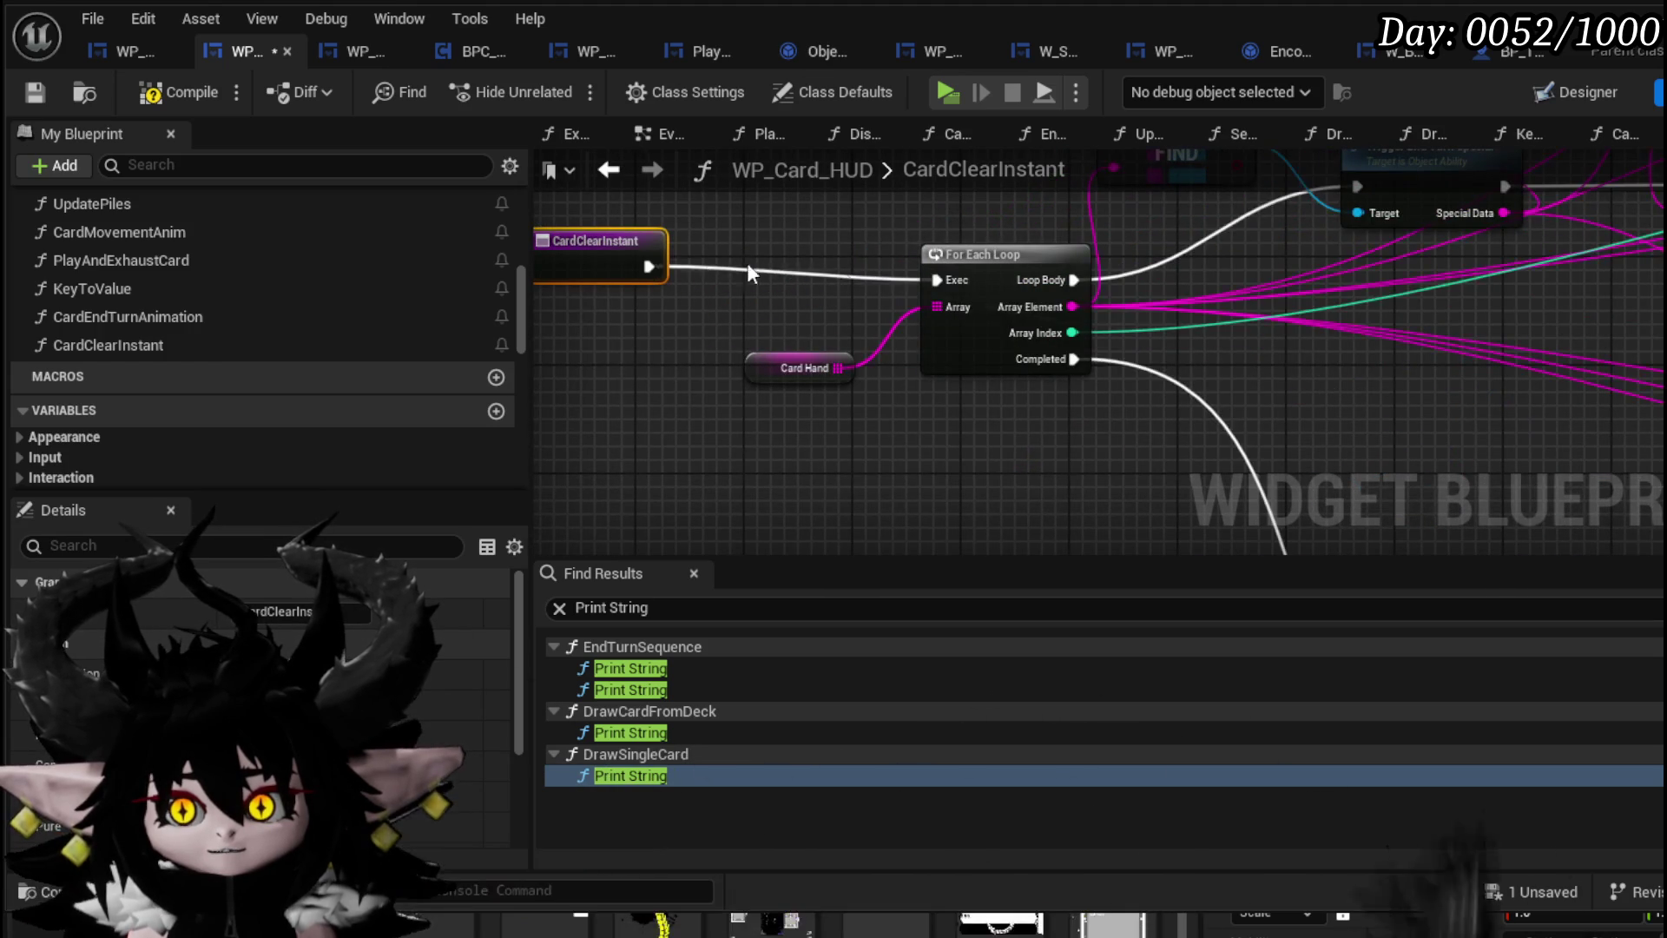
scroll(621, 264, down, 3)
mouse_move(1020, 348)
mouse_down()
mouse_move(1054, 477)
mouse_move(1535, 491)
mouse_move(1628, 434)
mouse_up()
Turn TempArray into a local variable of CardClearInstant and save the blueprint
right_click(820, 429)
mouse_move(914, 545)
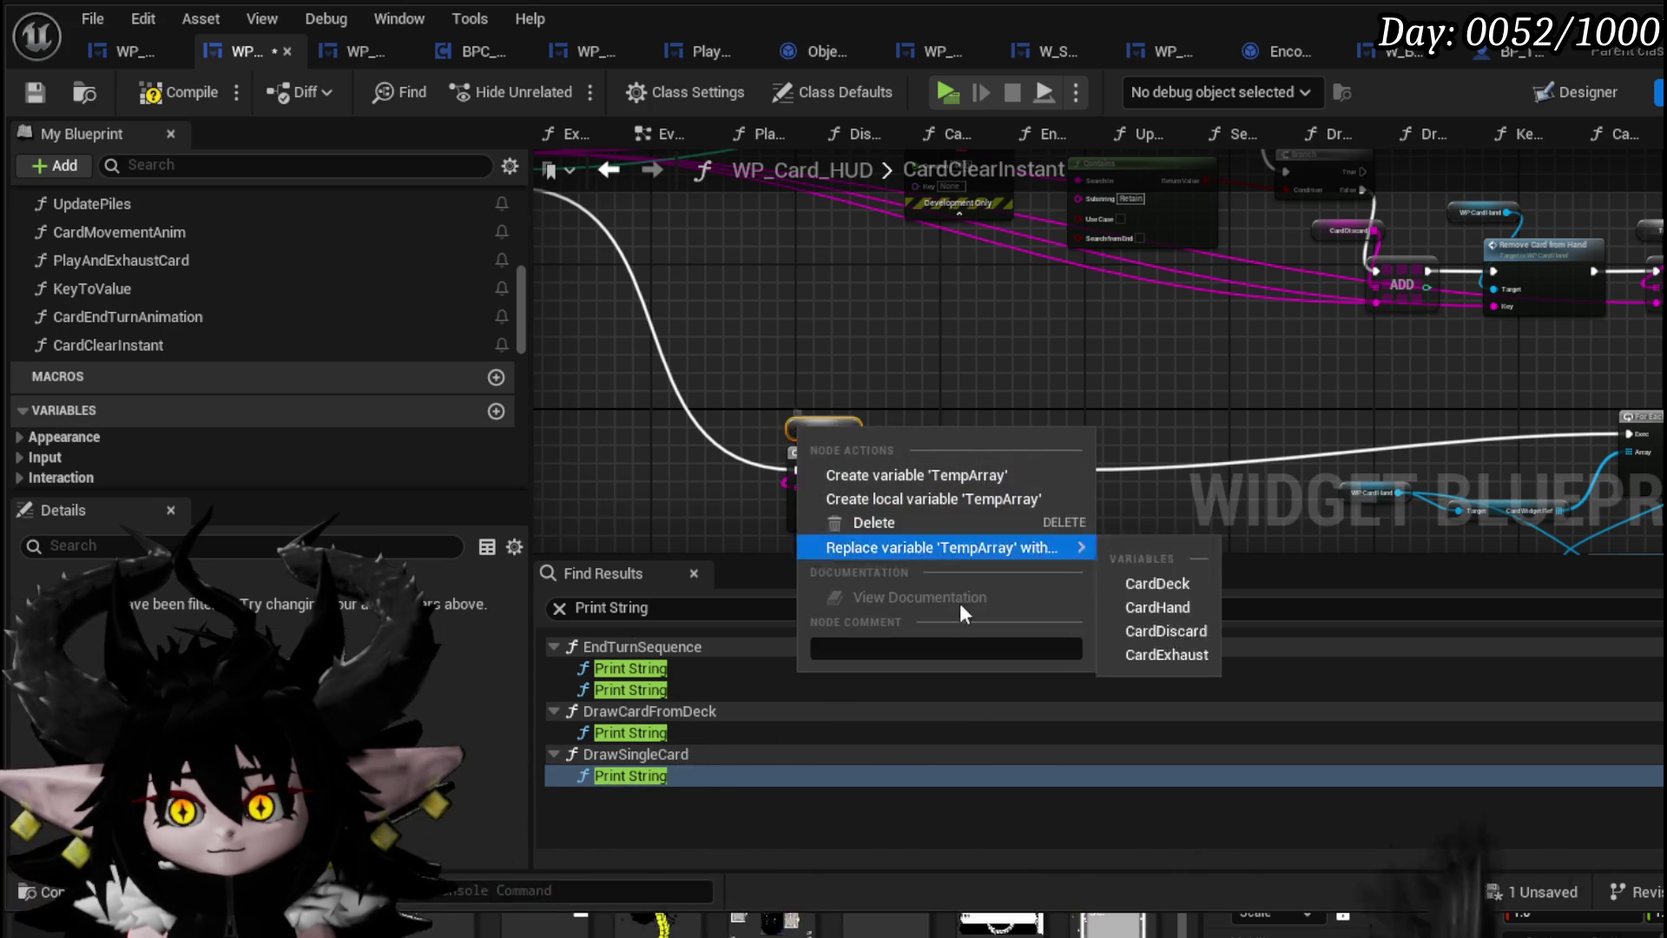
click(904, 505)
mouse_move(1066, 394)
mouse_down()
mouse_move(1033, 347)
mouse_move(868, 390)
mouse_move(793, 472)
mouse_move(841, 421)
mouse_move(1099, 317)
mouse_up()
scroll(1099, 305, down, 5)
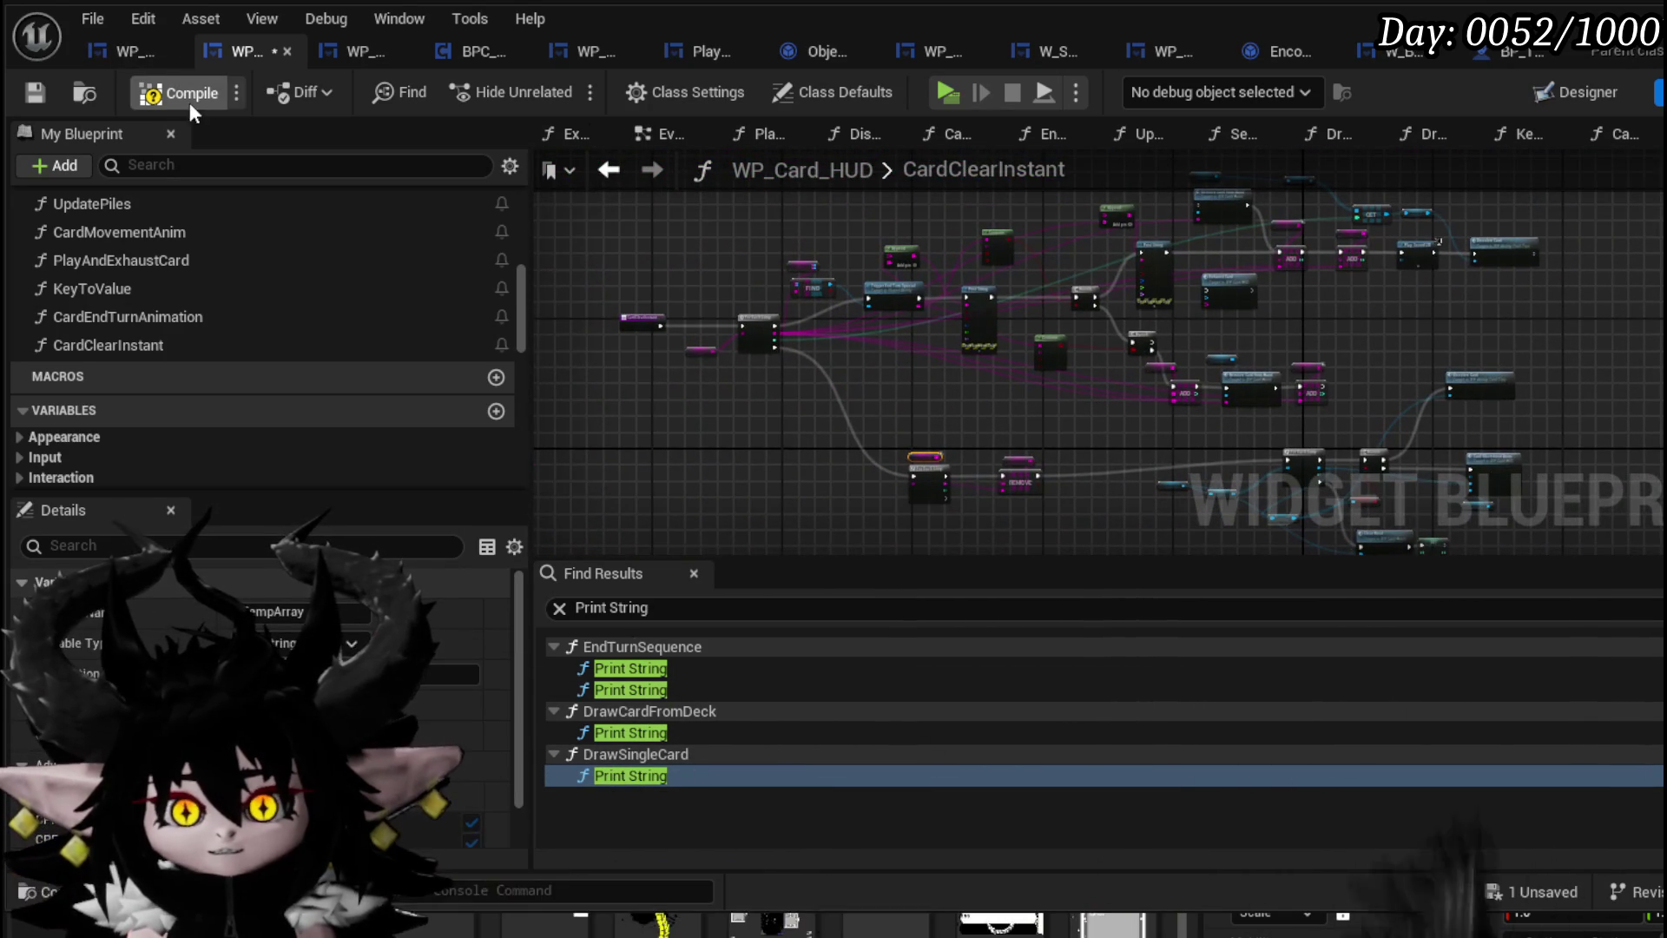
click(37, 92)
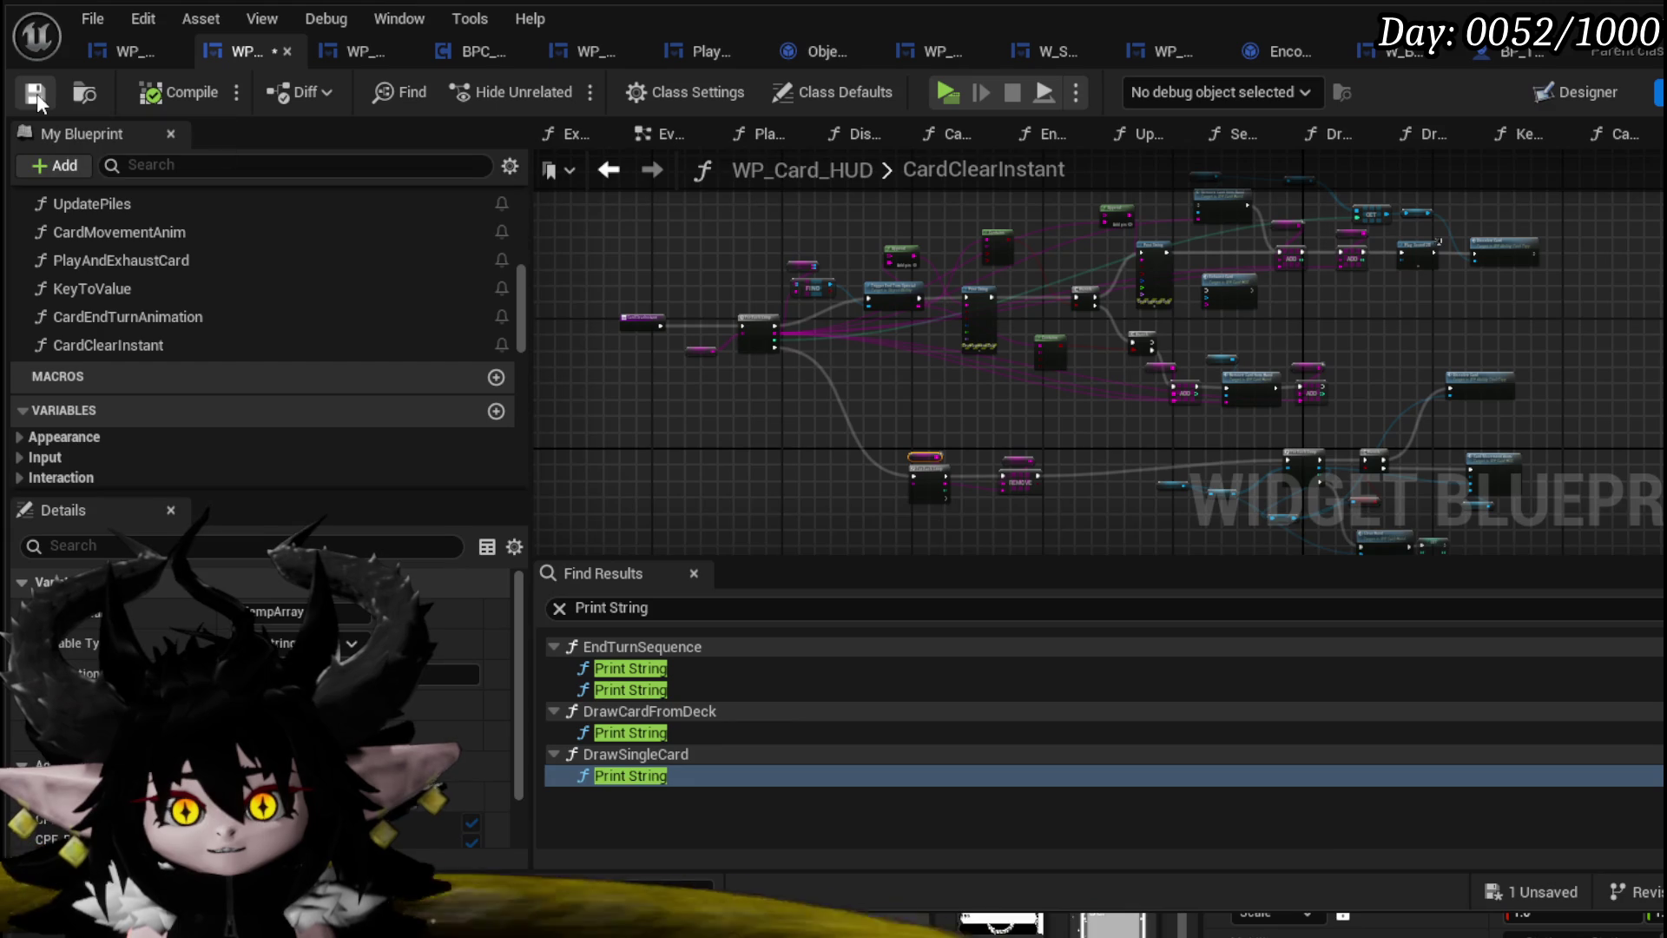
In WP_ActionSelection's StartTurn, add Card Clear Instant from WP Card HUD and route the incoming execution into it
click(113, 51)
drag(809, 350, 918, 320)
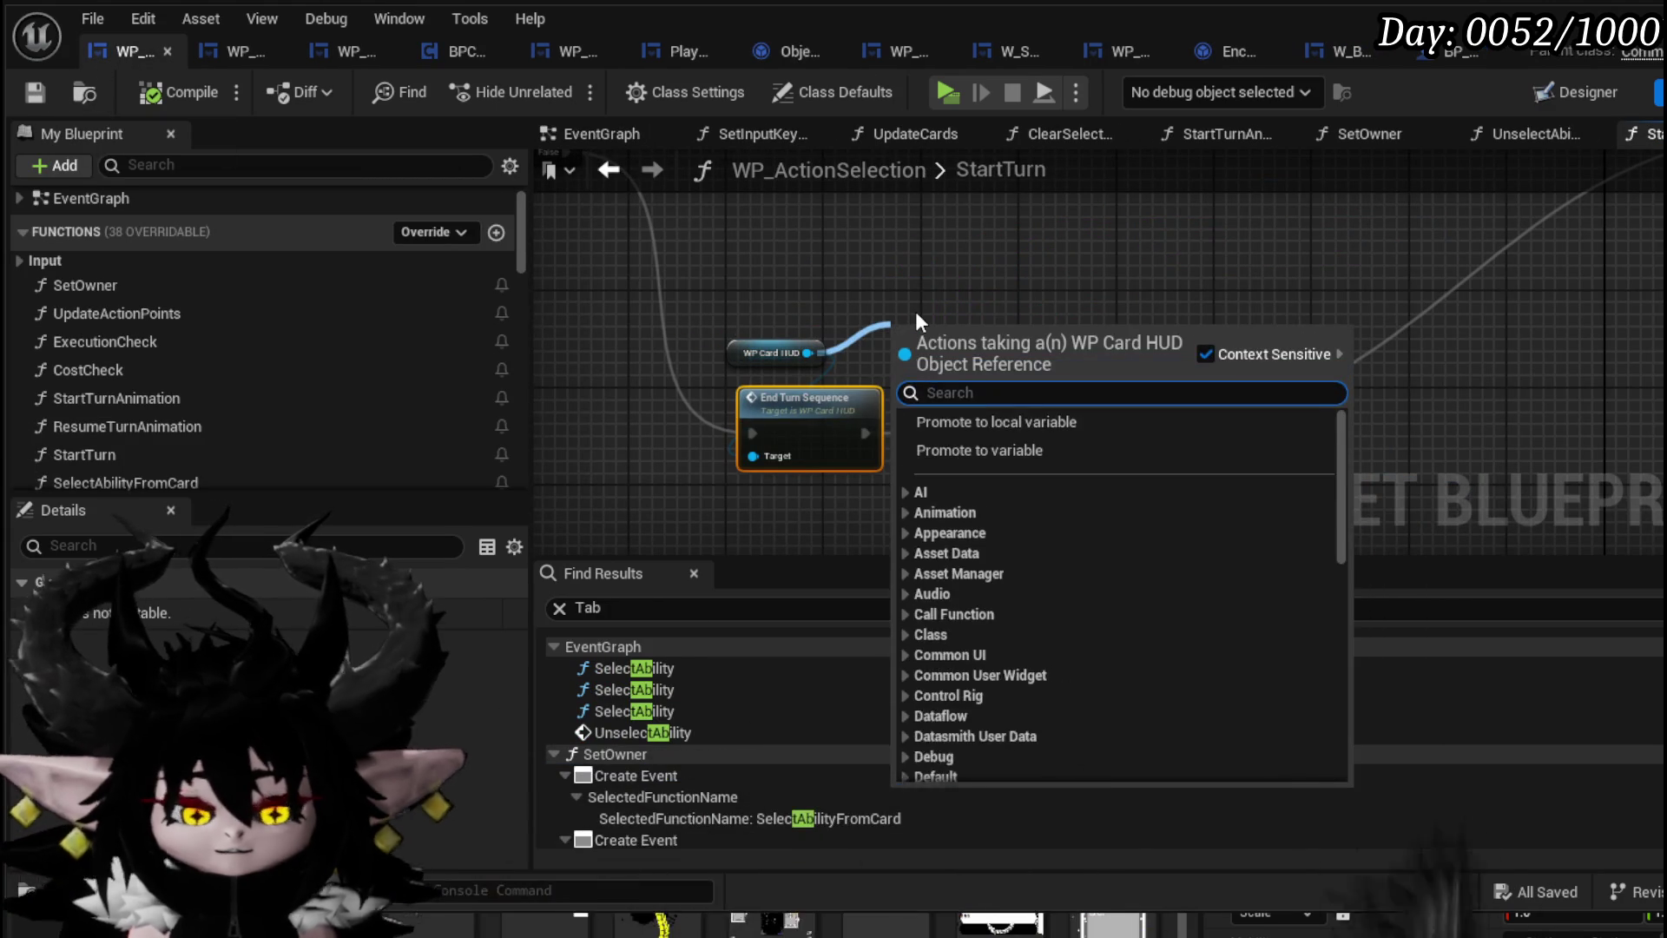
text(Clear)
key(Return)
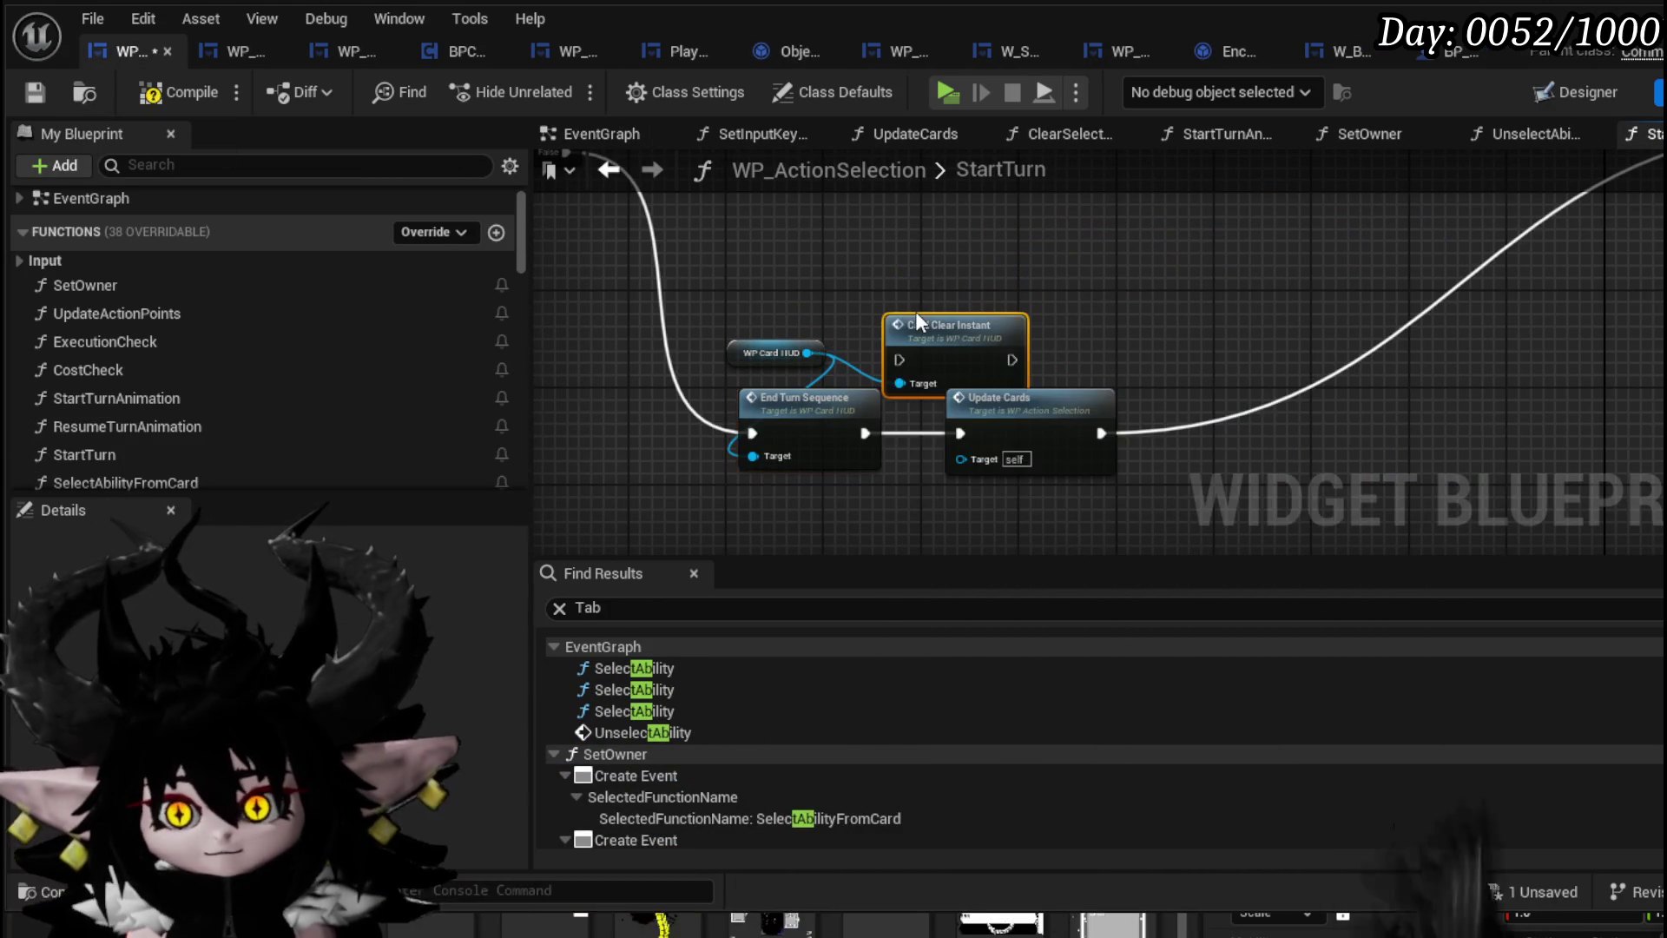
mouse_move(753, 433)
mouse_down()
mouse_move(873, 349)
mouse_move(899, 359)
mouse_up()
drag(786, 454, 777, 550)
mouse_move(951, 326)
mouse_down()
mouse_move(780, 393)
mouse_move(864, 434)
mouse_move(840, 412)
mouse_move(967, 421)
mouse_move(620, 453)
mouse_move(747, 432)
mouse_up()
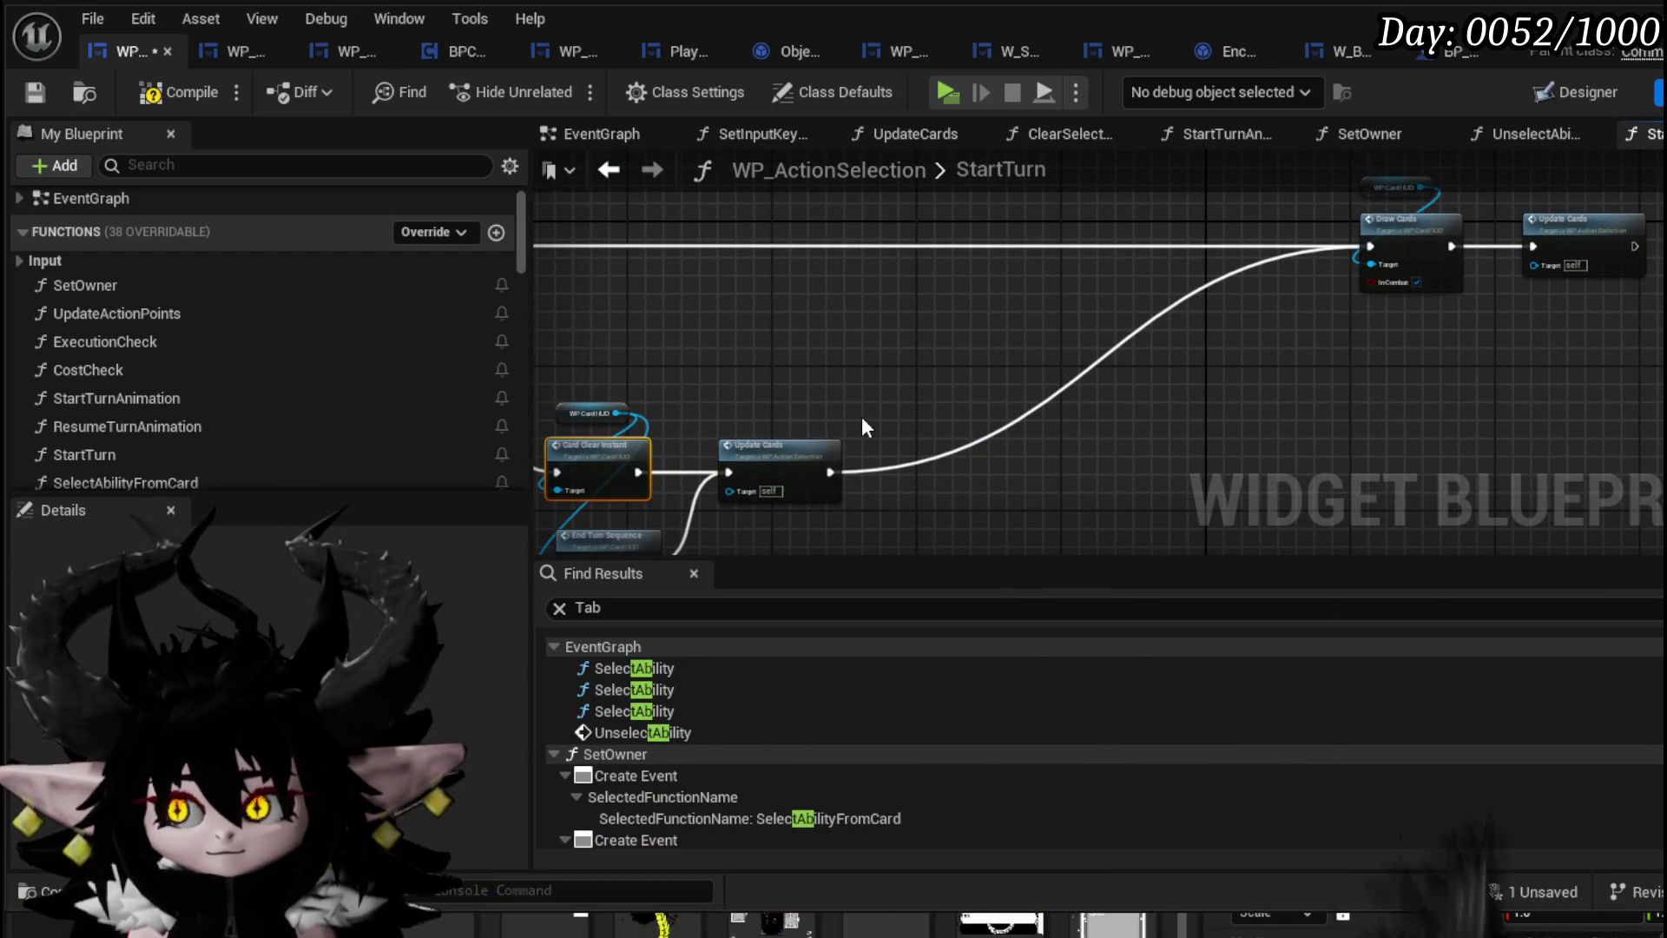
Connect Card Clear Instant to Draw Cards, tidy the node layout, and compile
drag(862, 415, 918, 395)
drag(705, 455, 1437, 229)
mouse_move(945, 324)
mouse_down()
mouse_move(885, 336)
mouse_move(960, 439)
mouse_up()
drag(841, 382, 1075, 355)
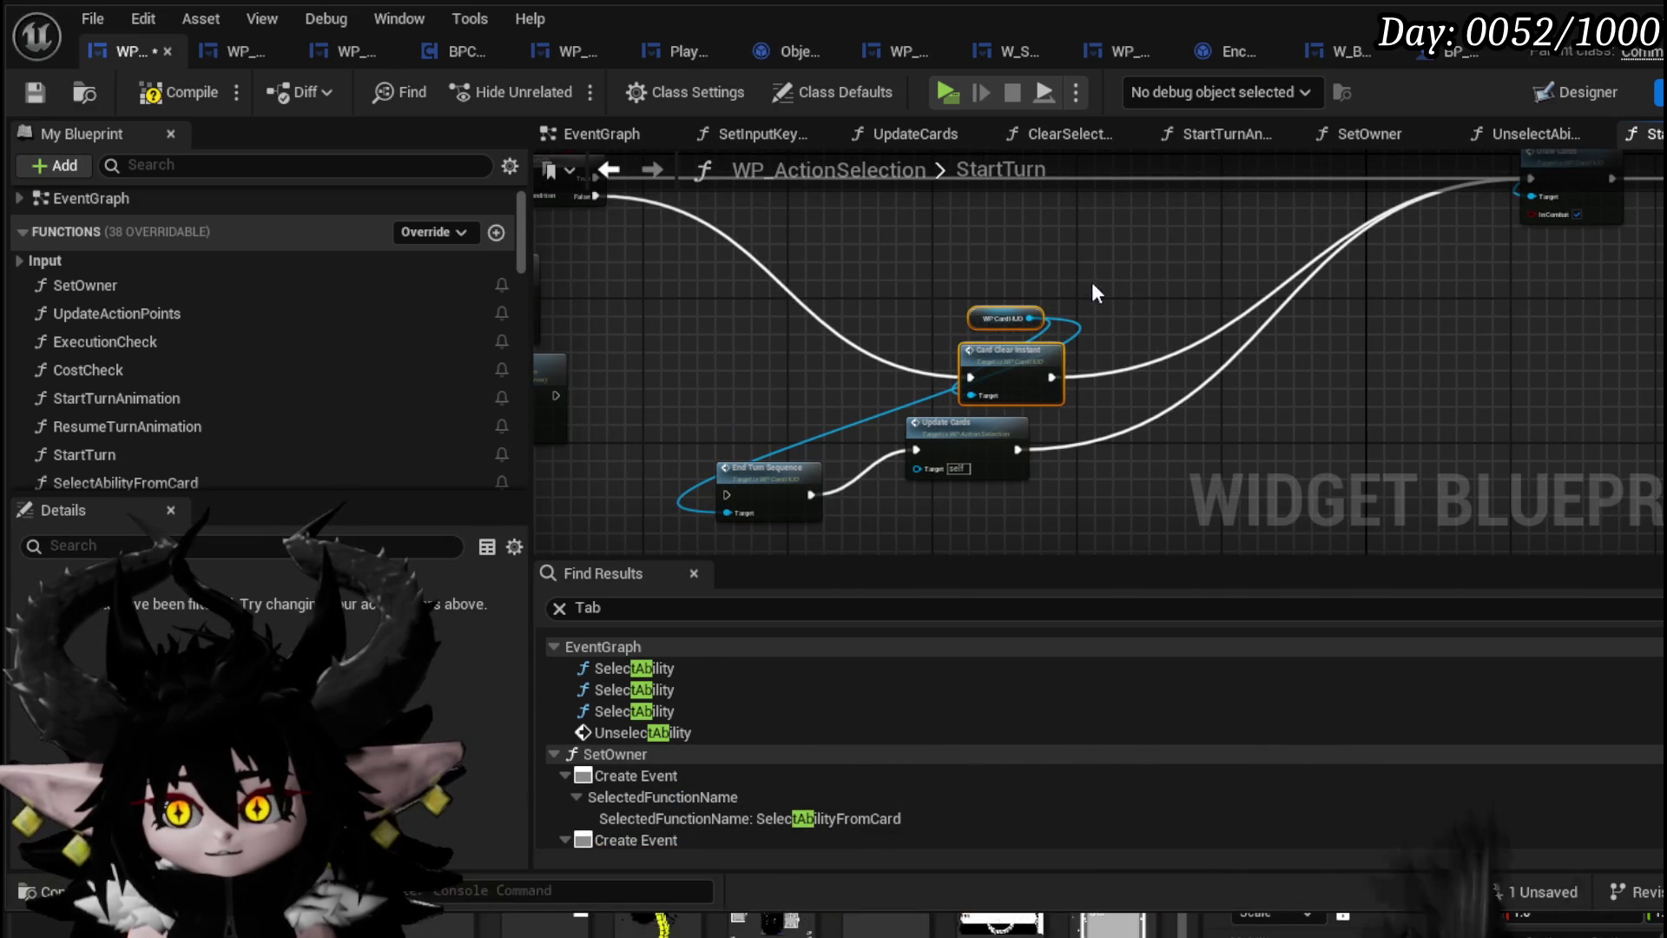
click(1091, 281)
click(39, 95)
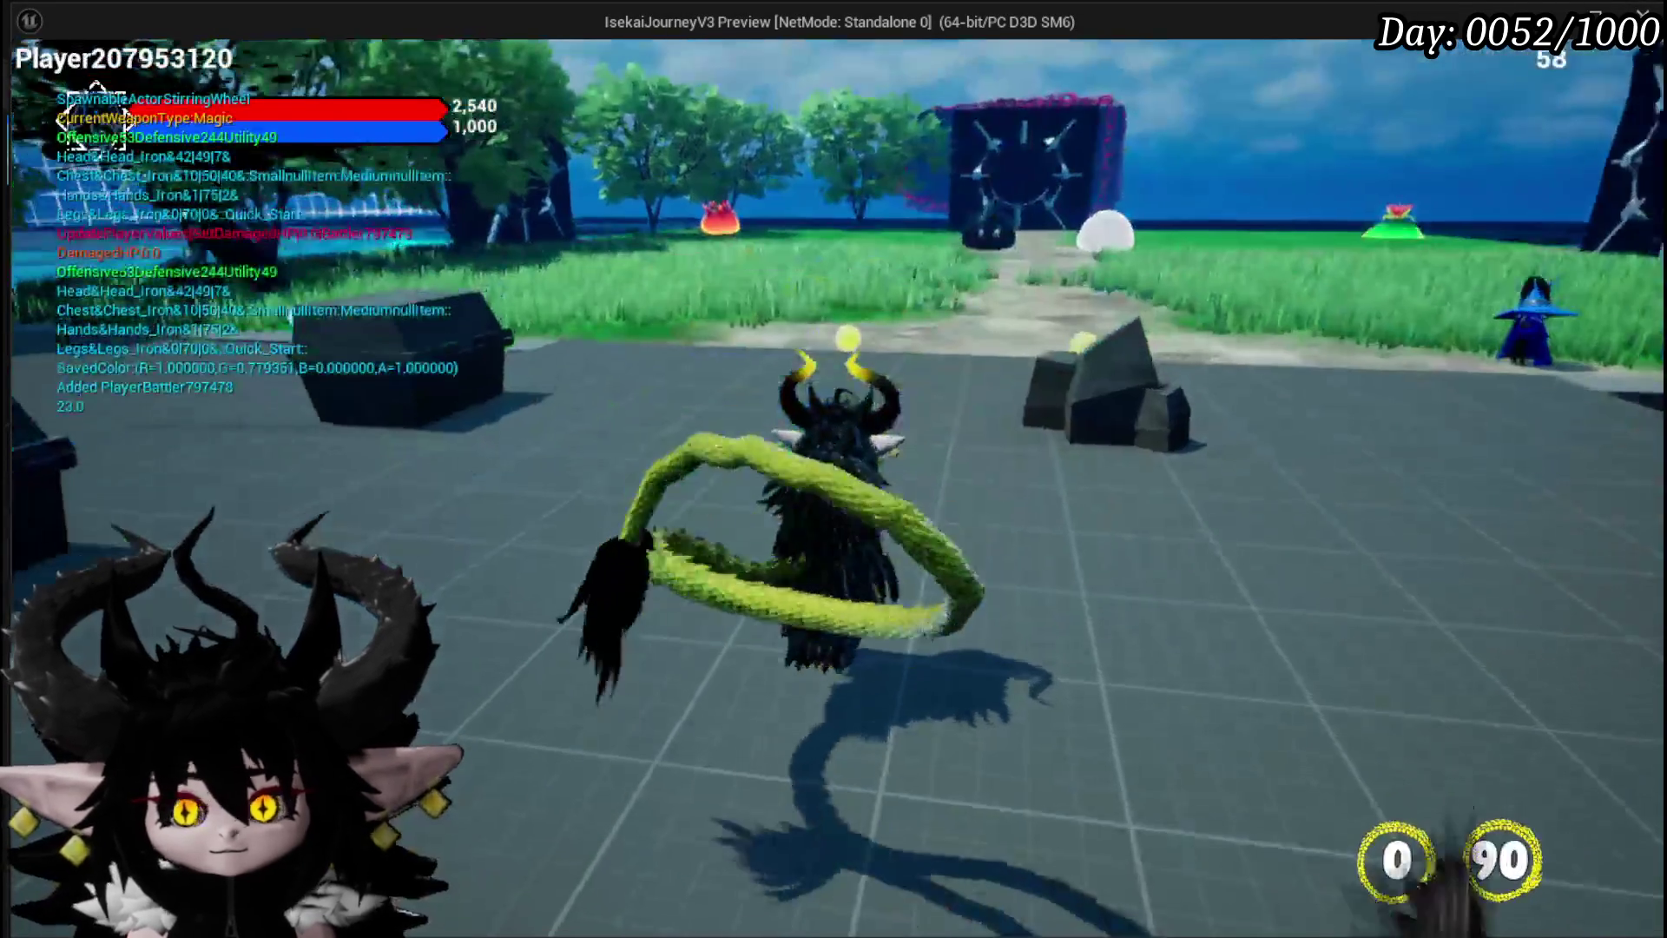
Start a play-in-editor session and review the Game Play settings before closing the menu
key(Escape)
click(763, 338)
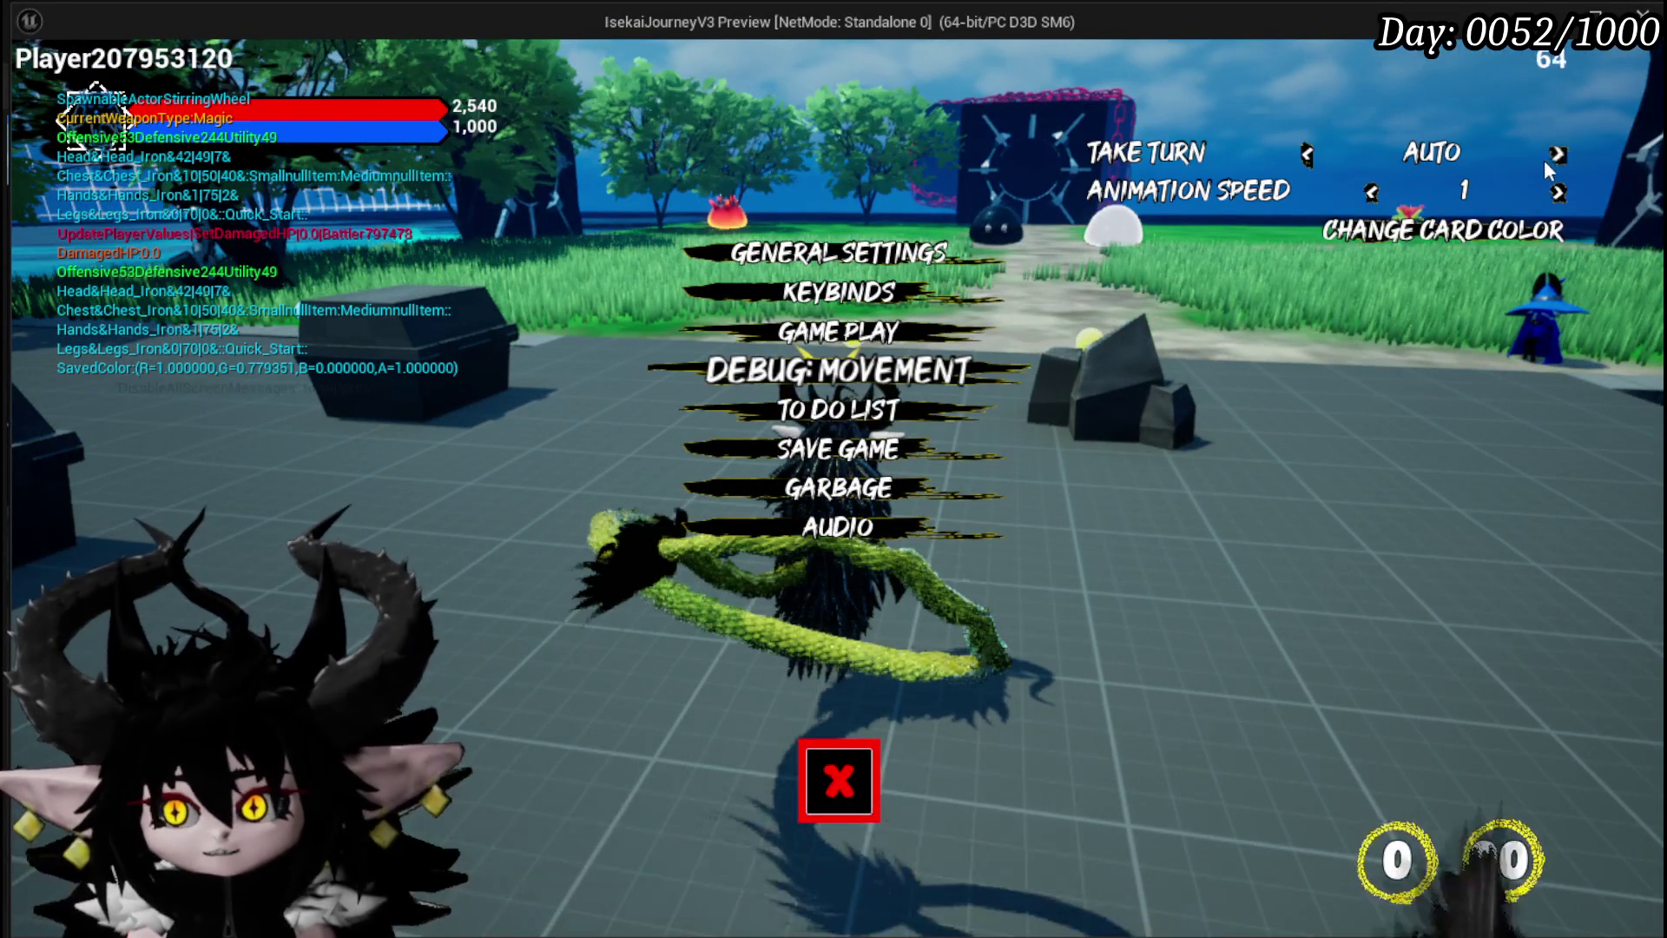
click(838, 781)
Run the character forward with W into the fire slime to trigger combat
key(w)
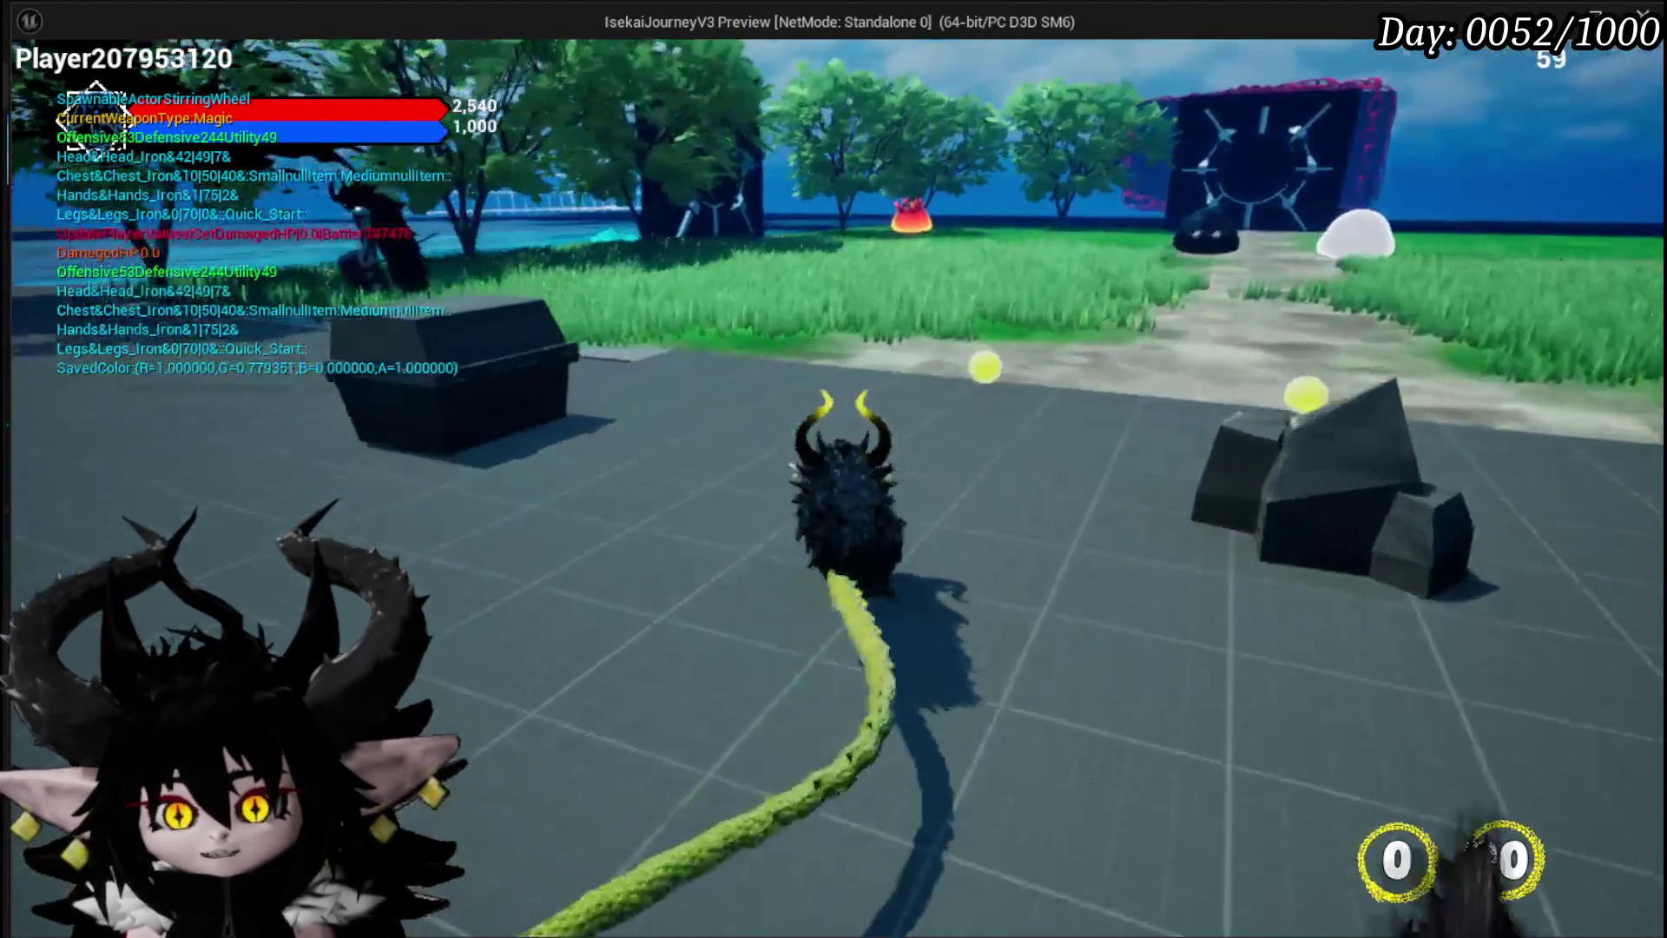
key(w)
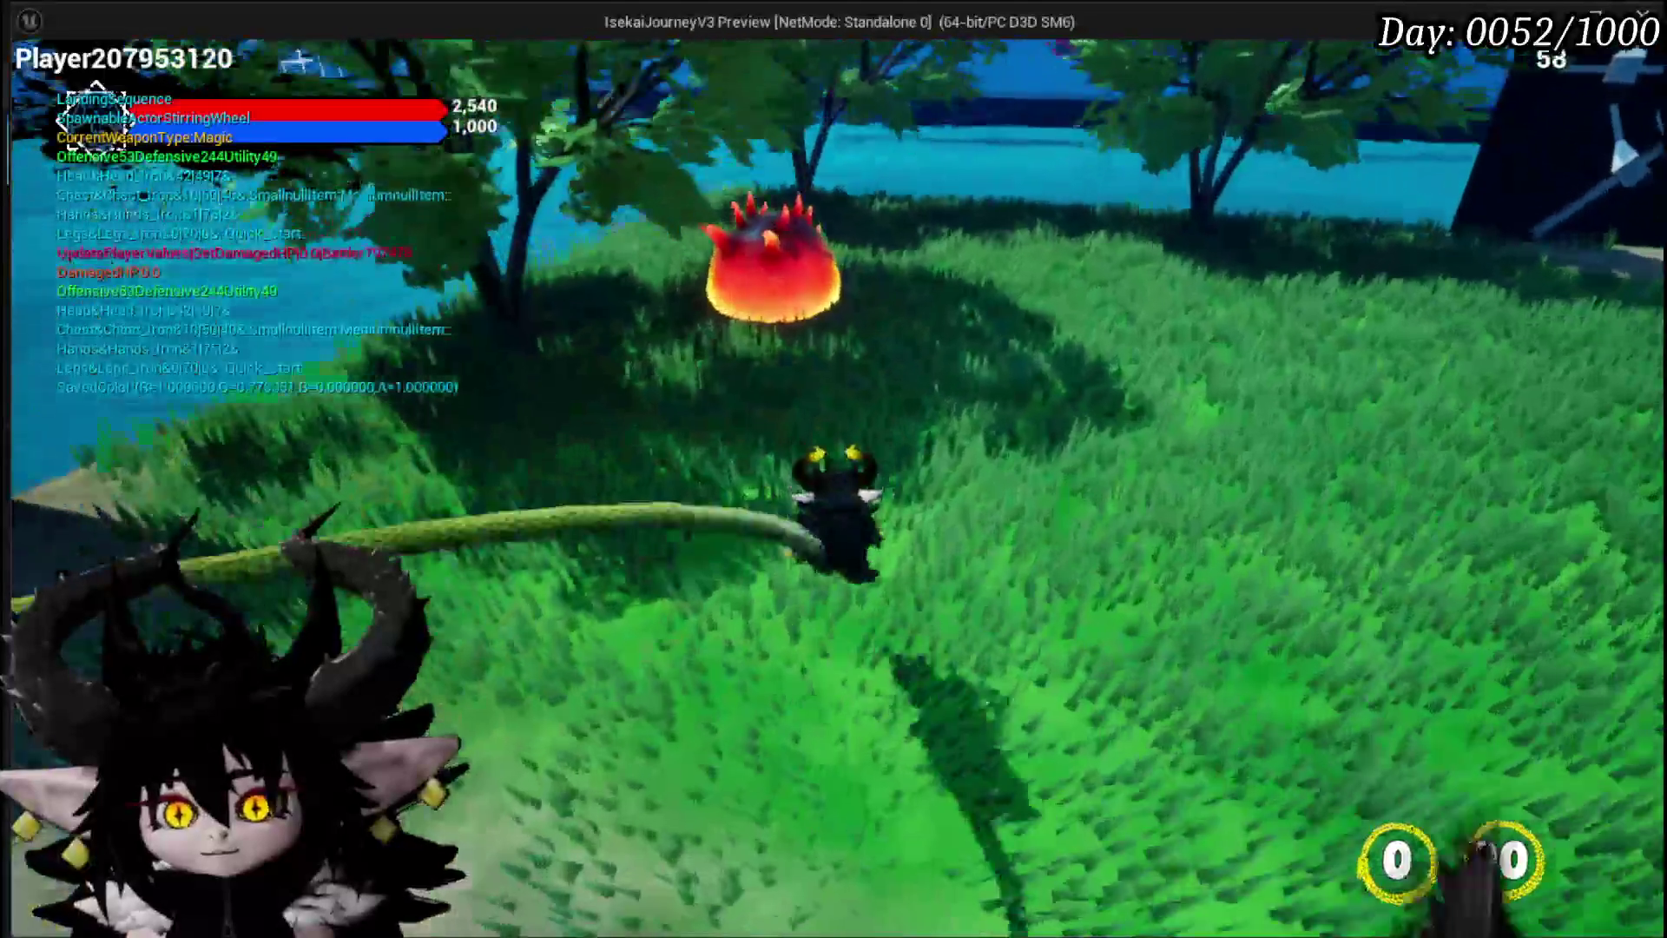
key(w)
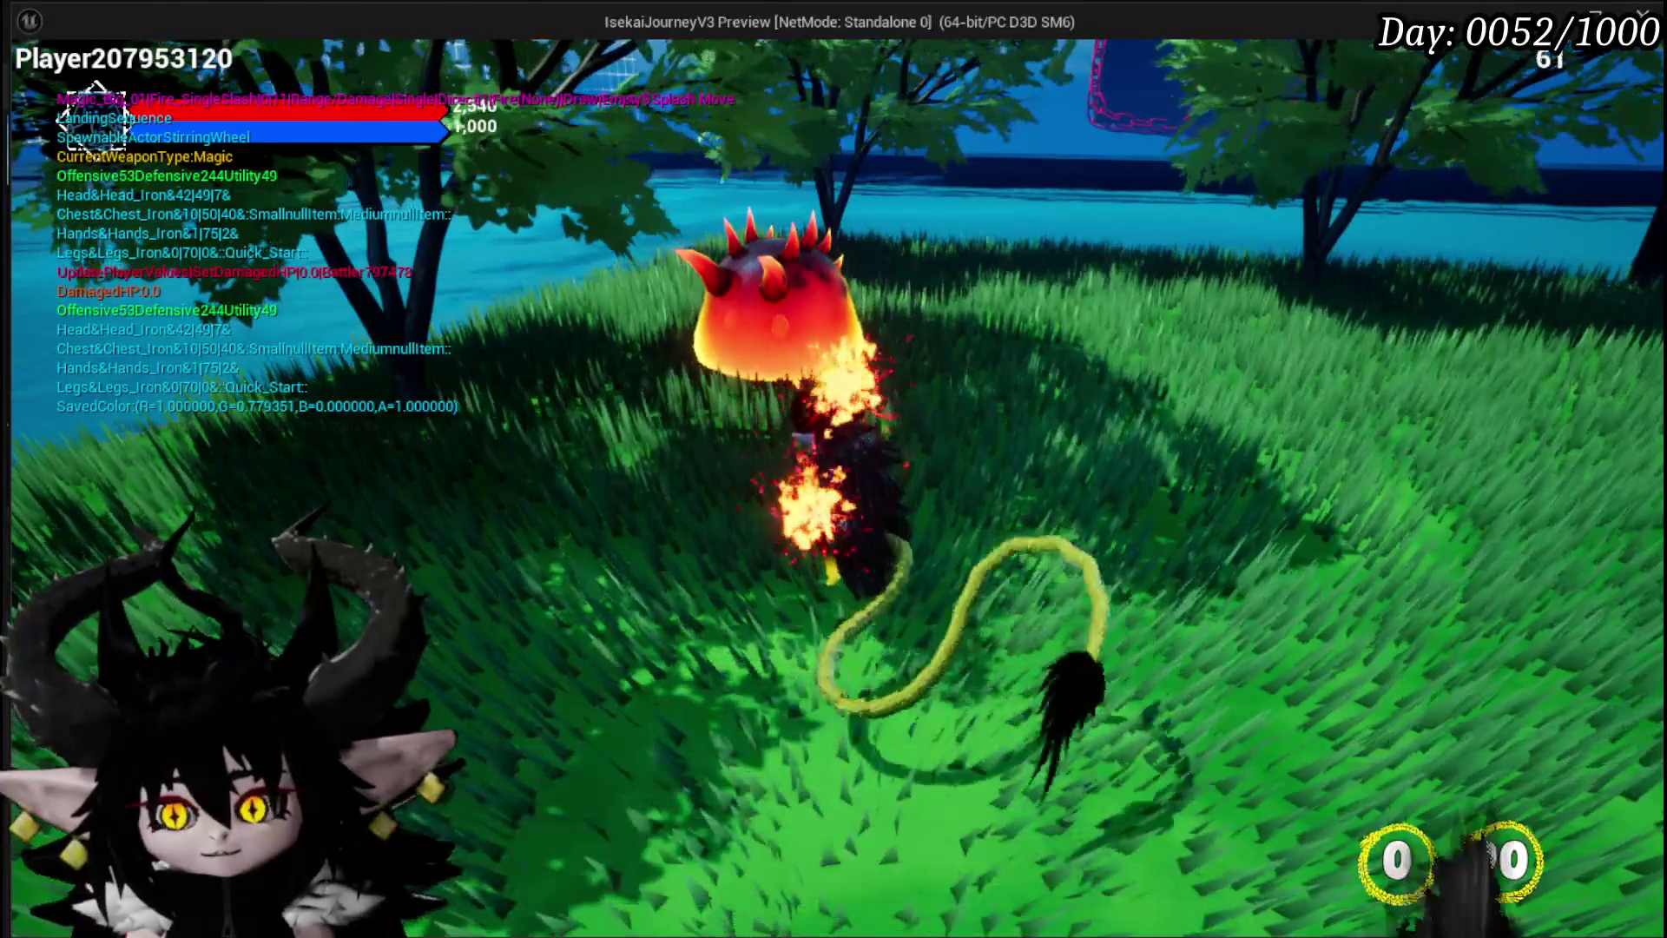
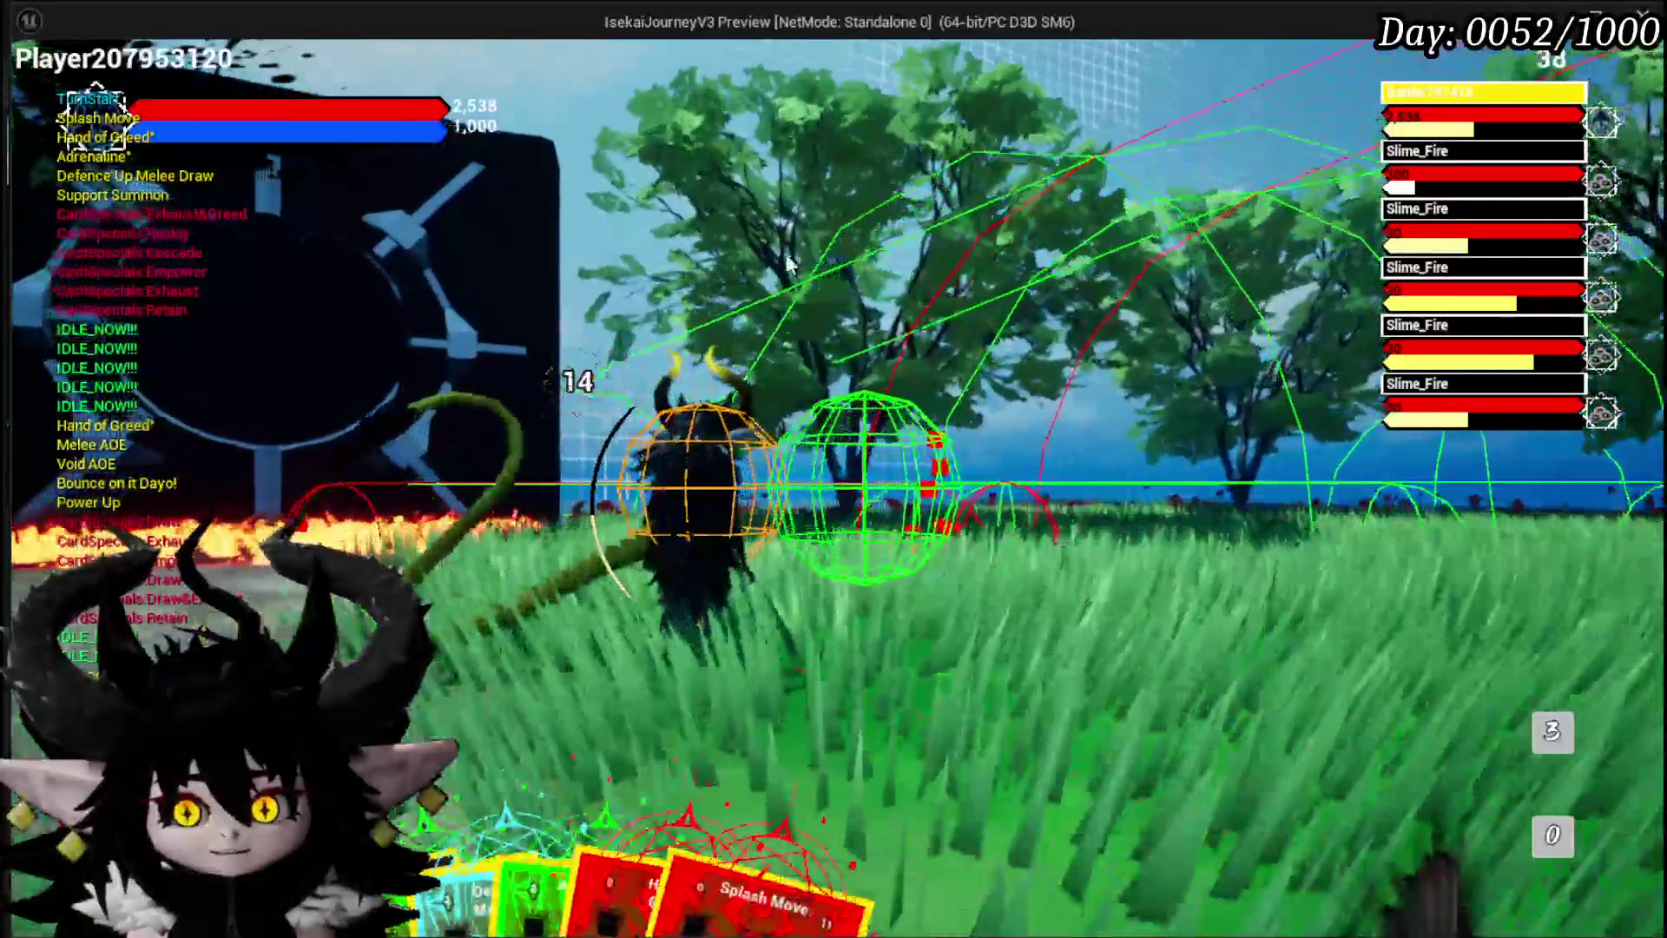
Play the Hand of Greed, Splash Move and green Adrenaline cards against the fire slimes
mouse_move(720, 702)
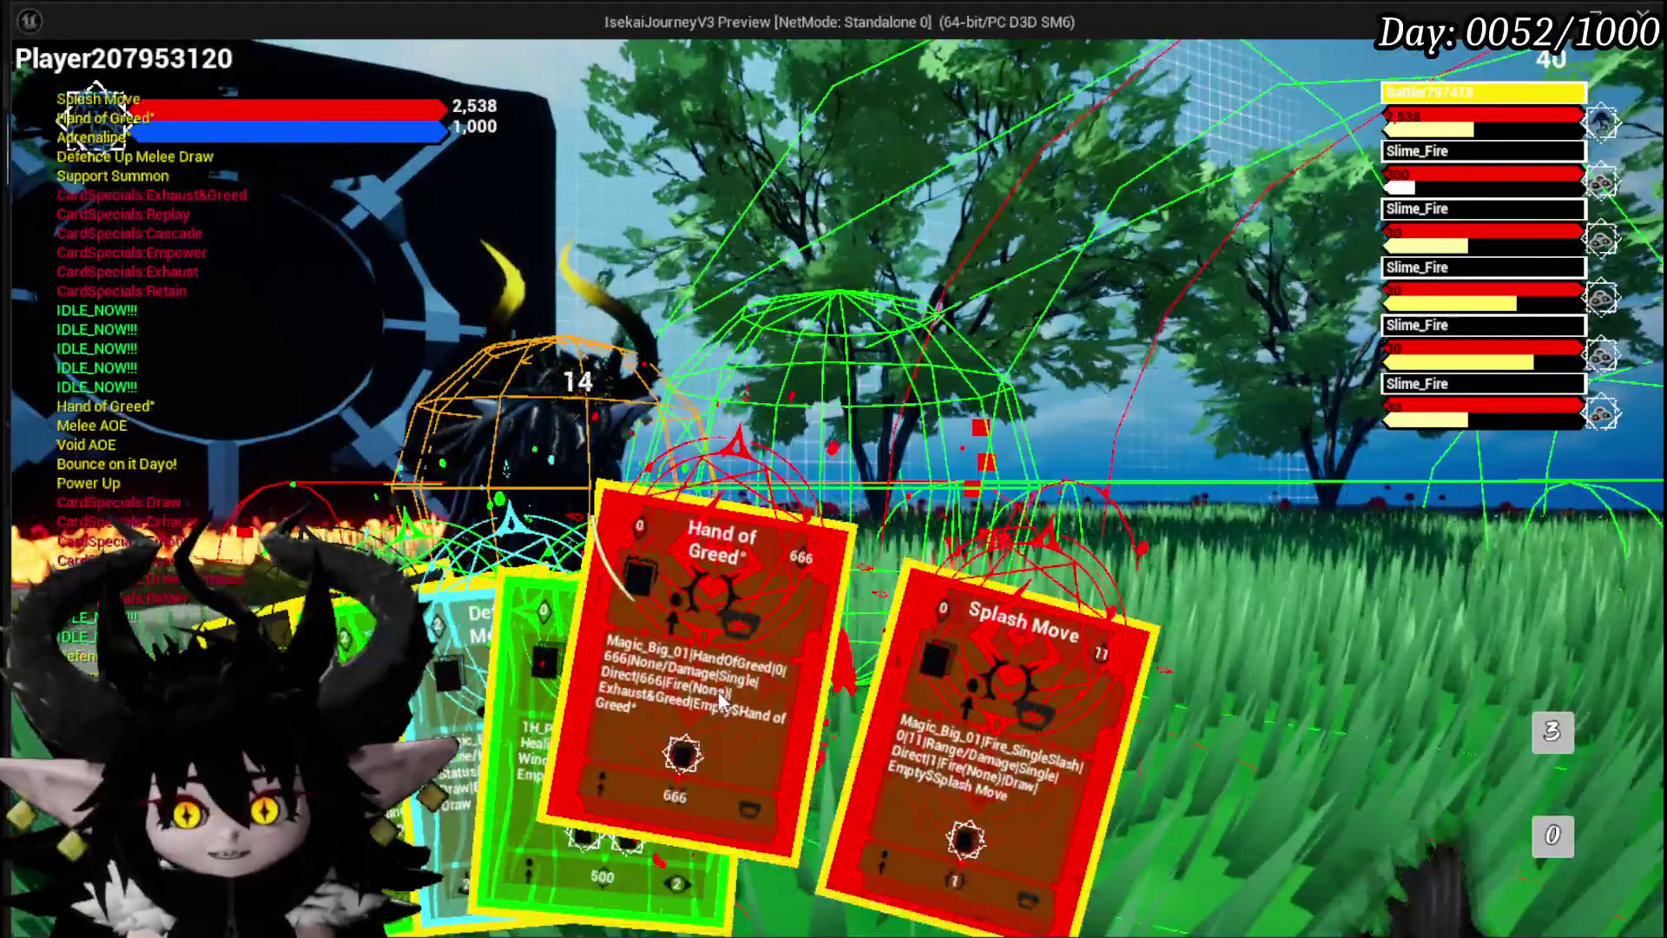
click(720, 701)
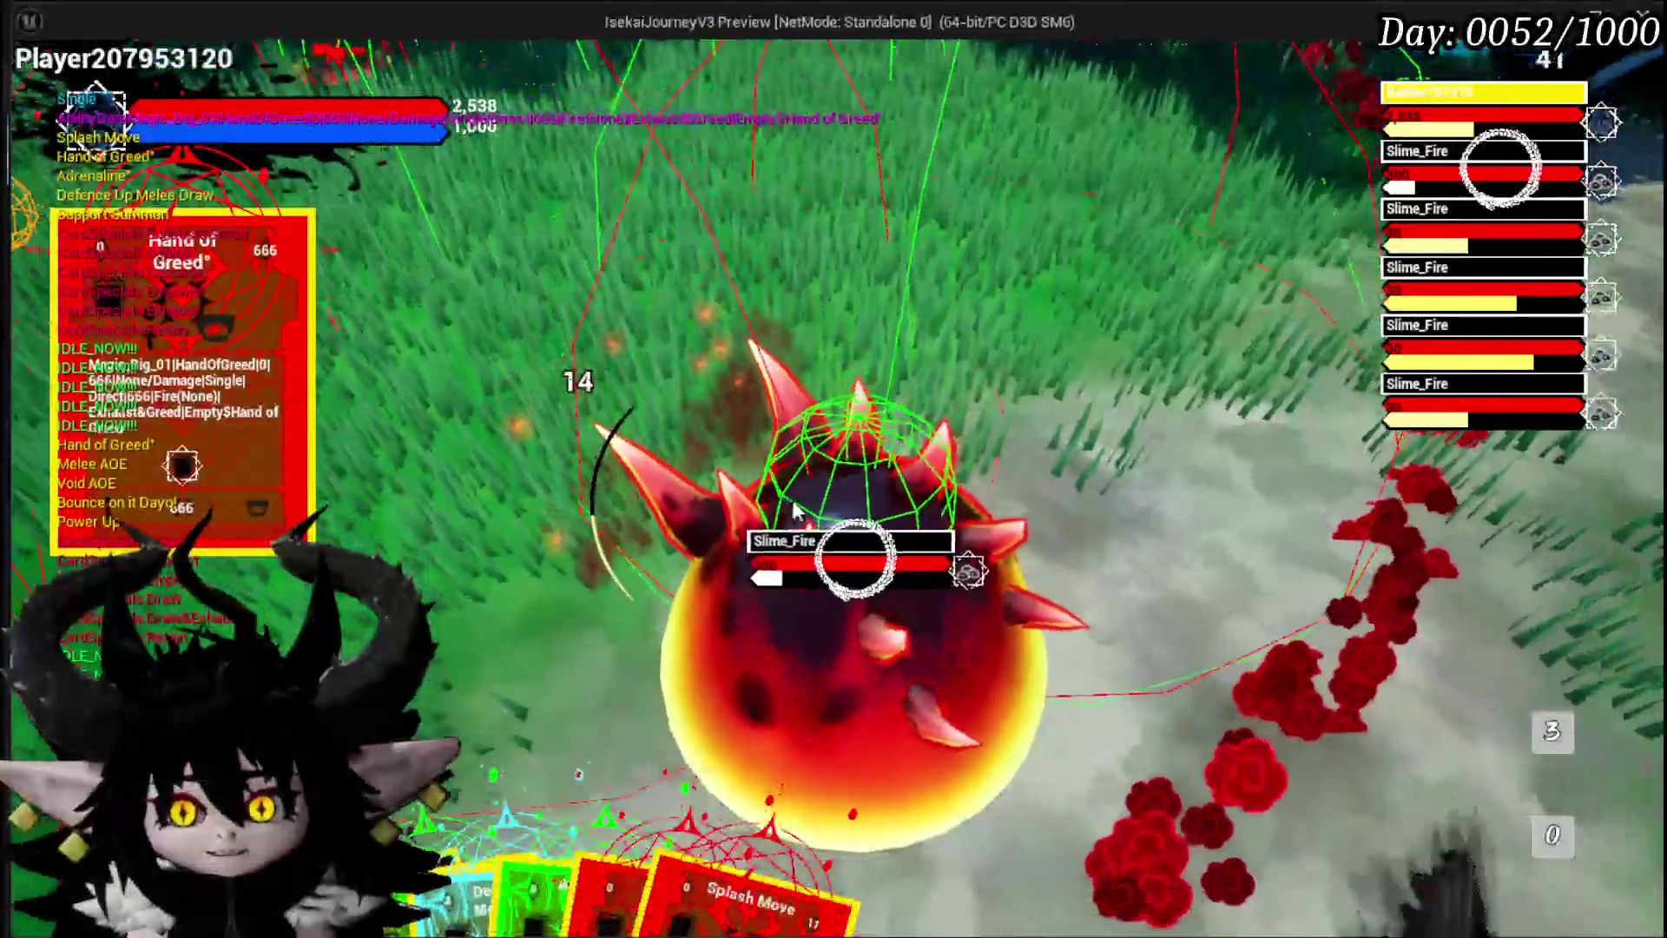
mouse_move(443, 734)
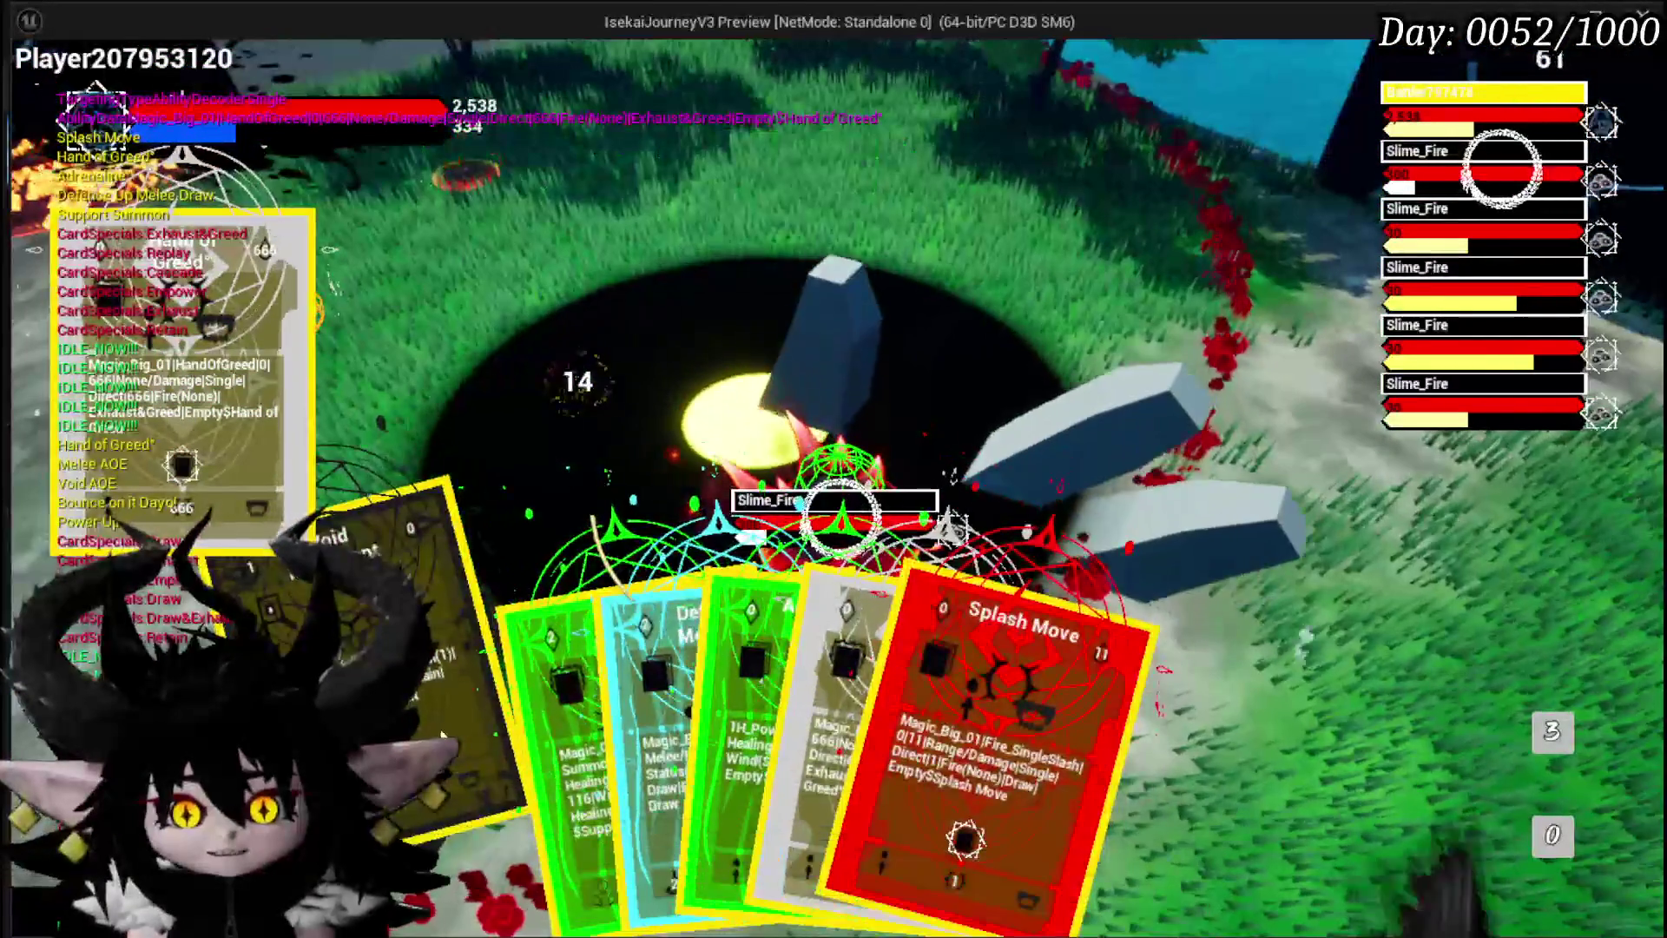
click(549, 732)
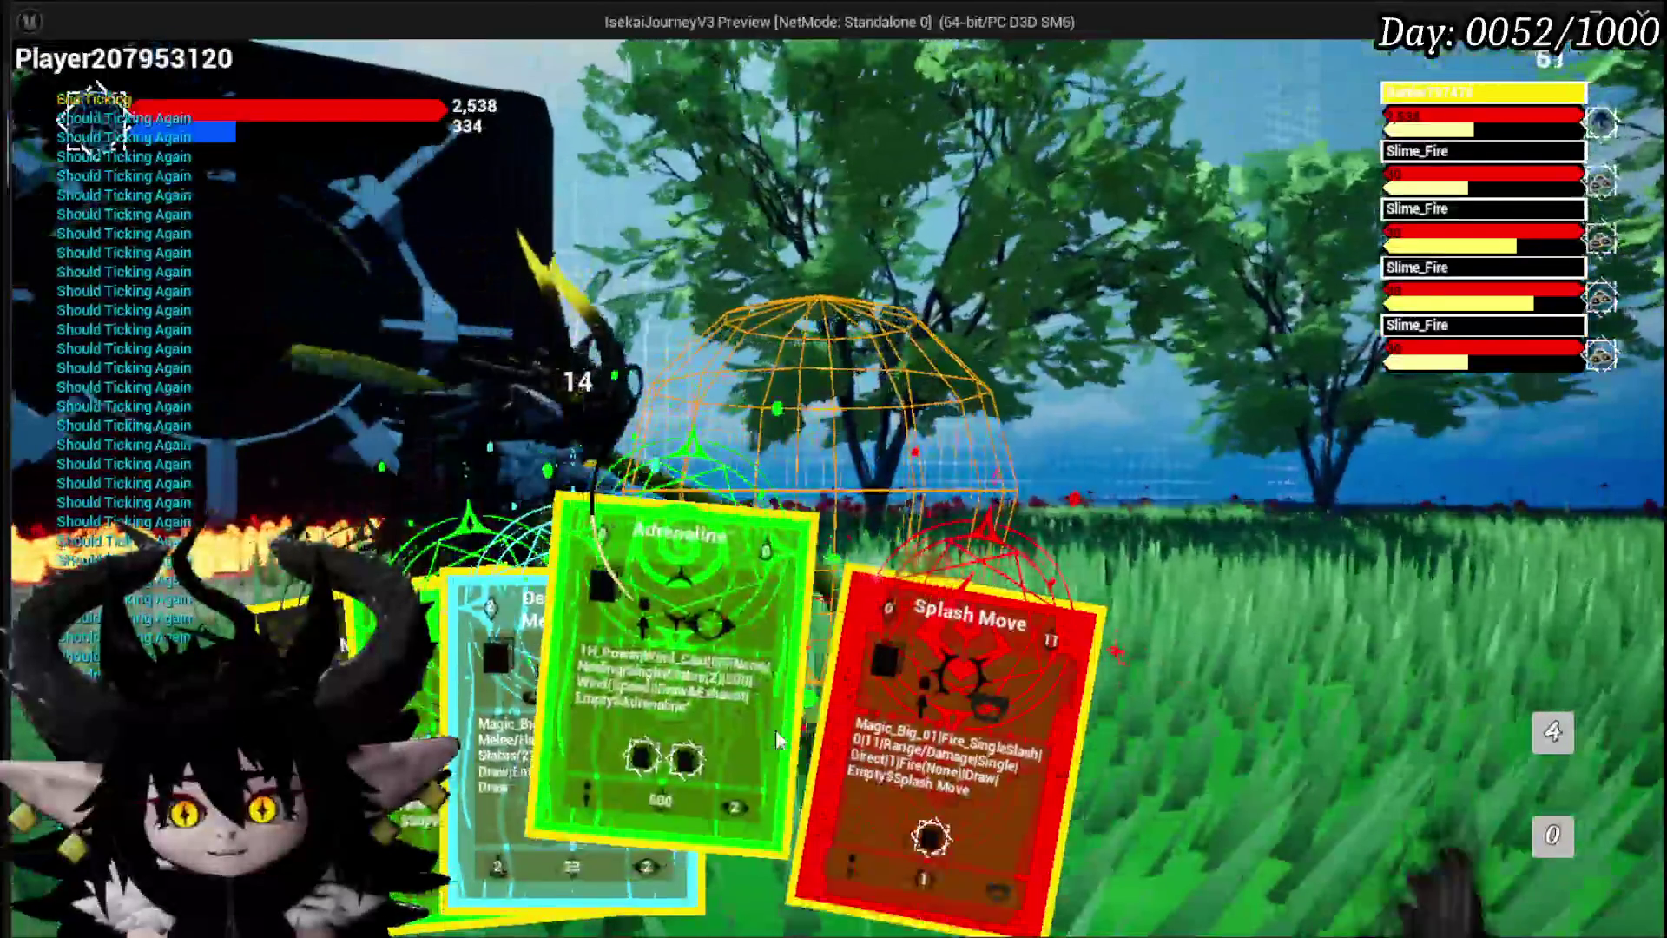
click(861, 722)
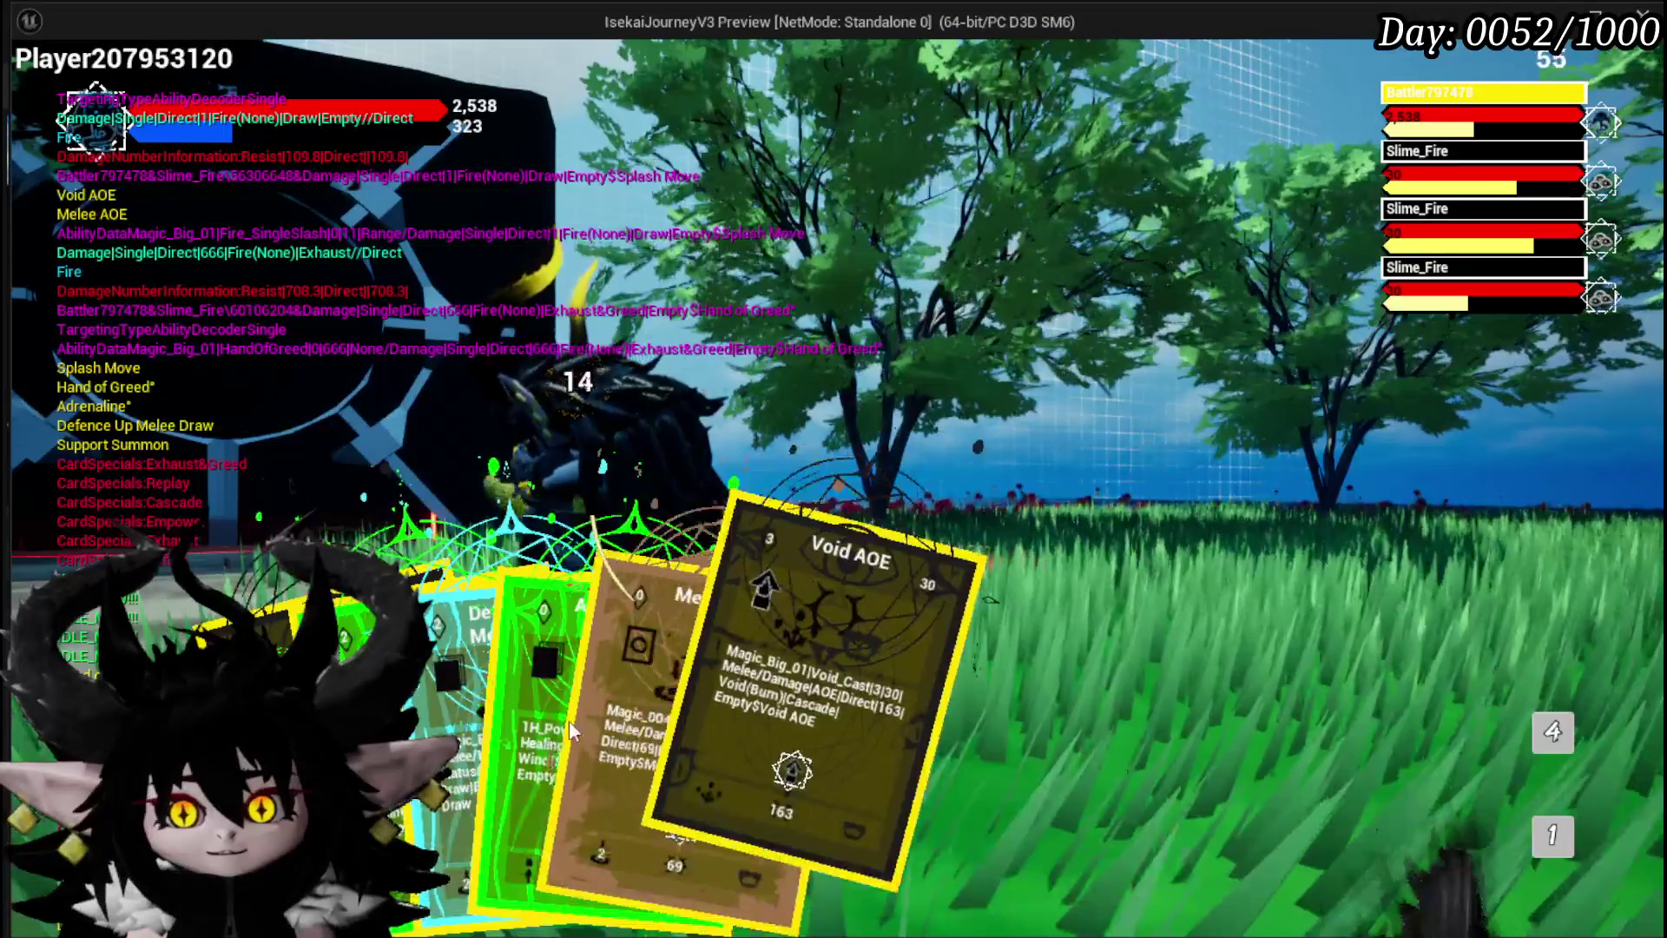
click(566, 721)
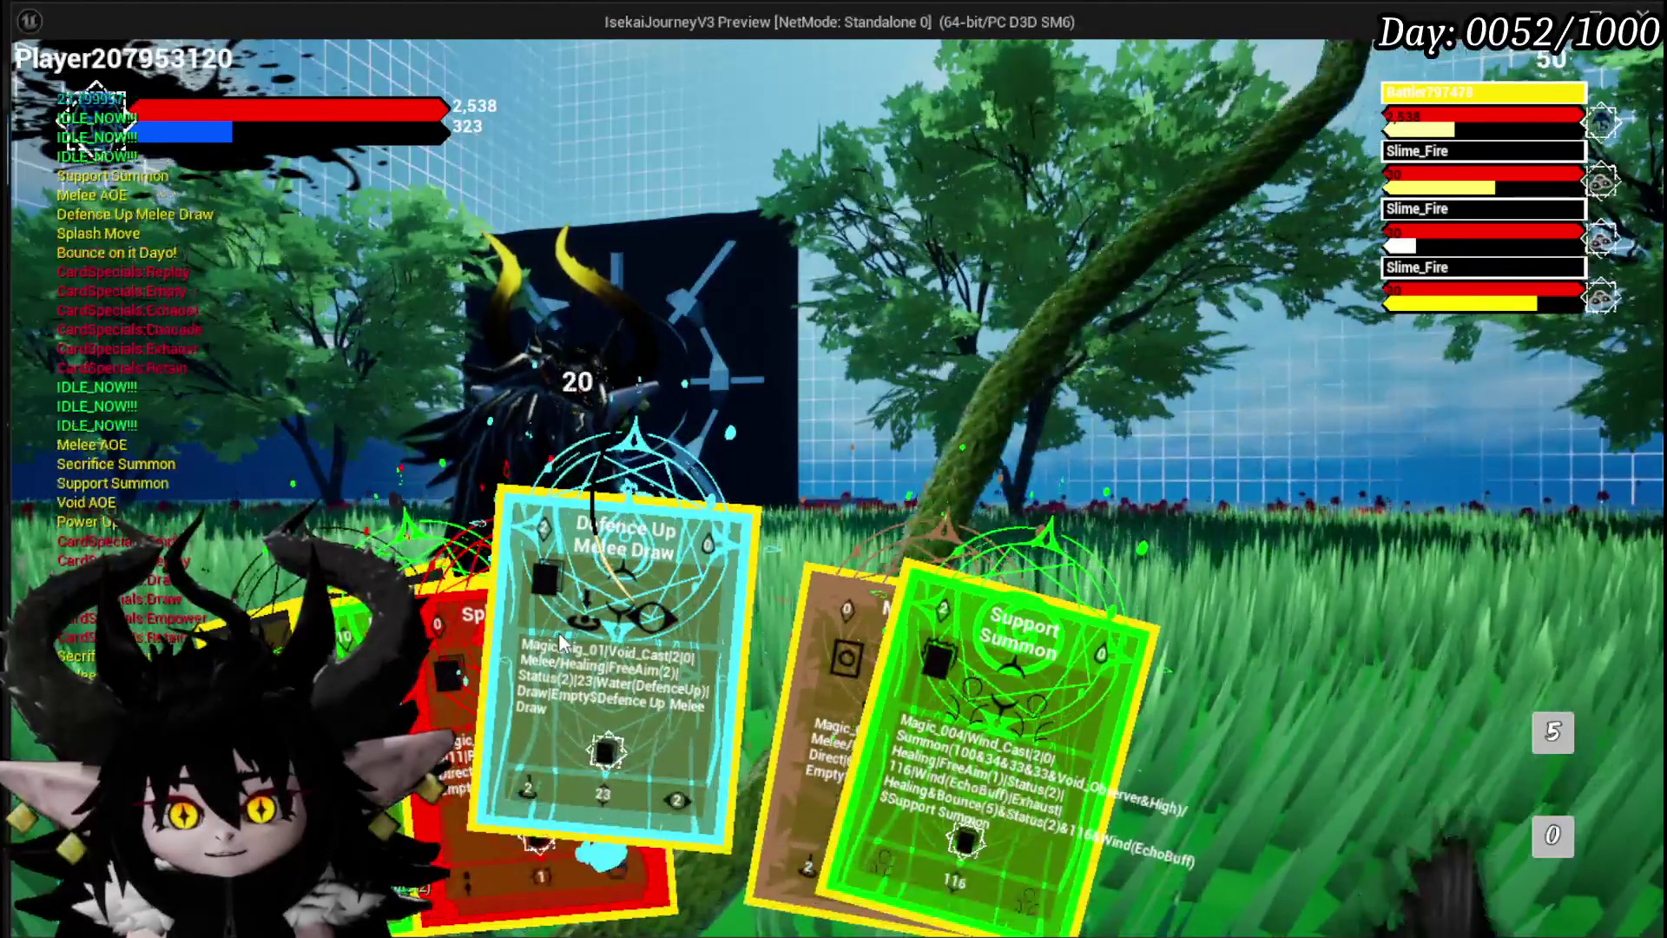
Cast Defence Up on its target area, play Power Up and a green card, then leave the preview
click(559, 632)
click(791, 574)
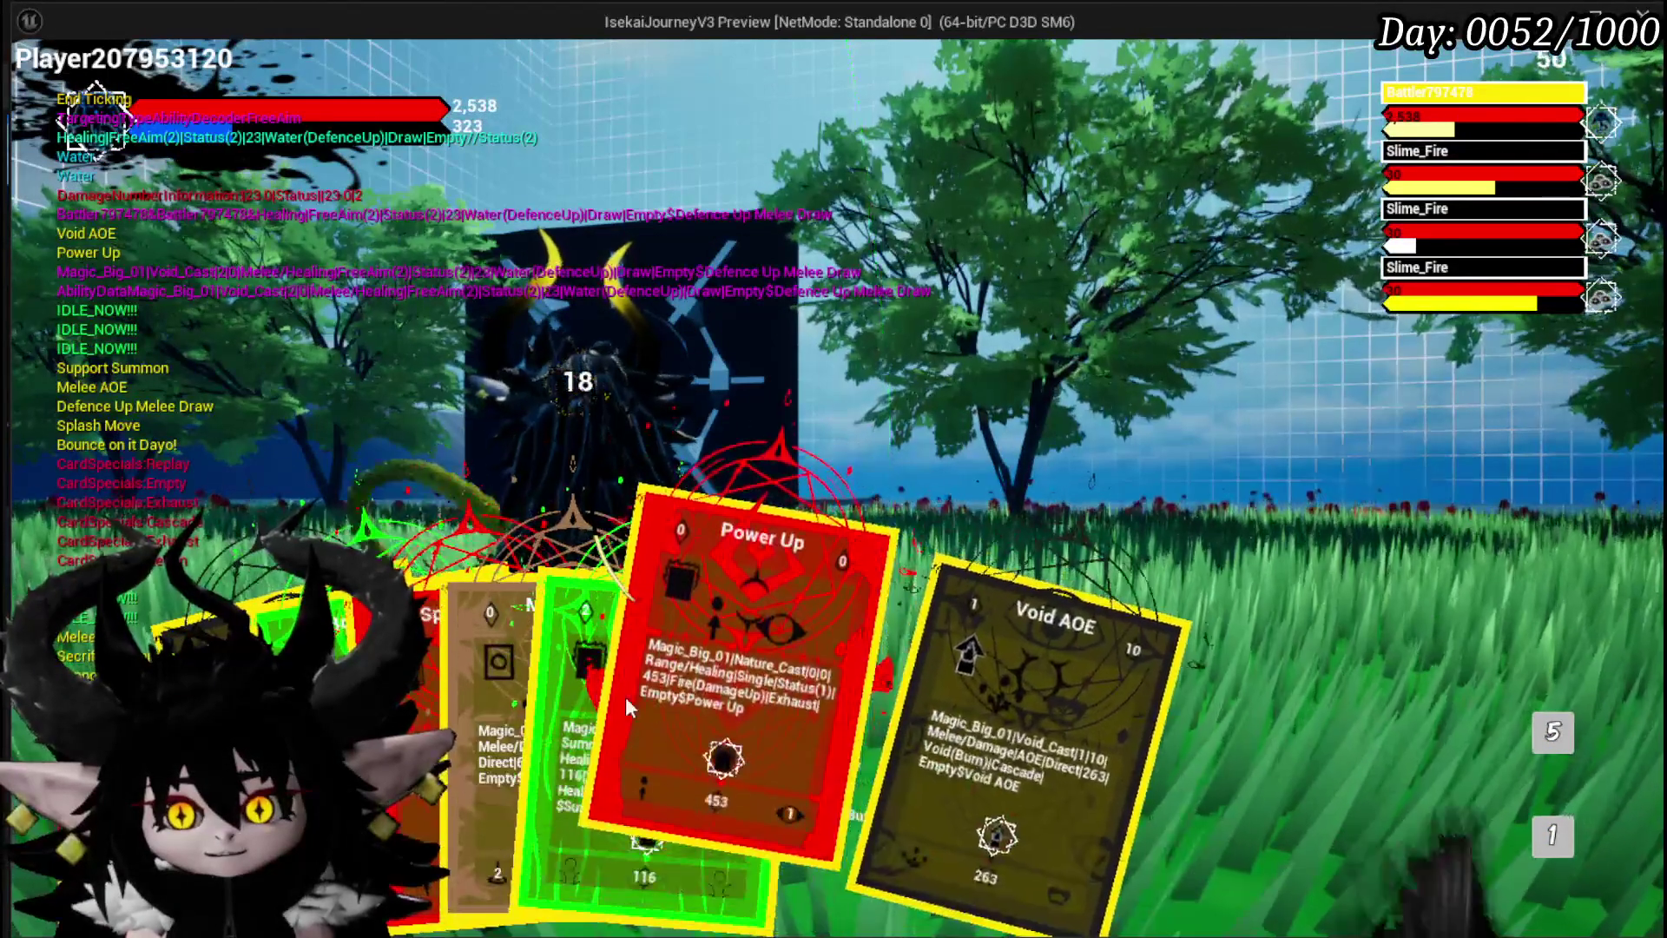
click(690, 705)
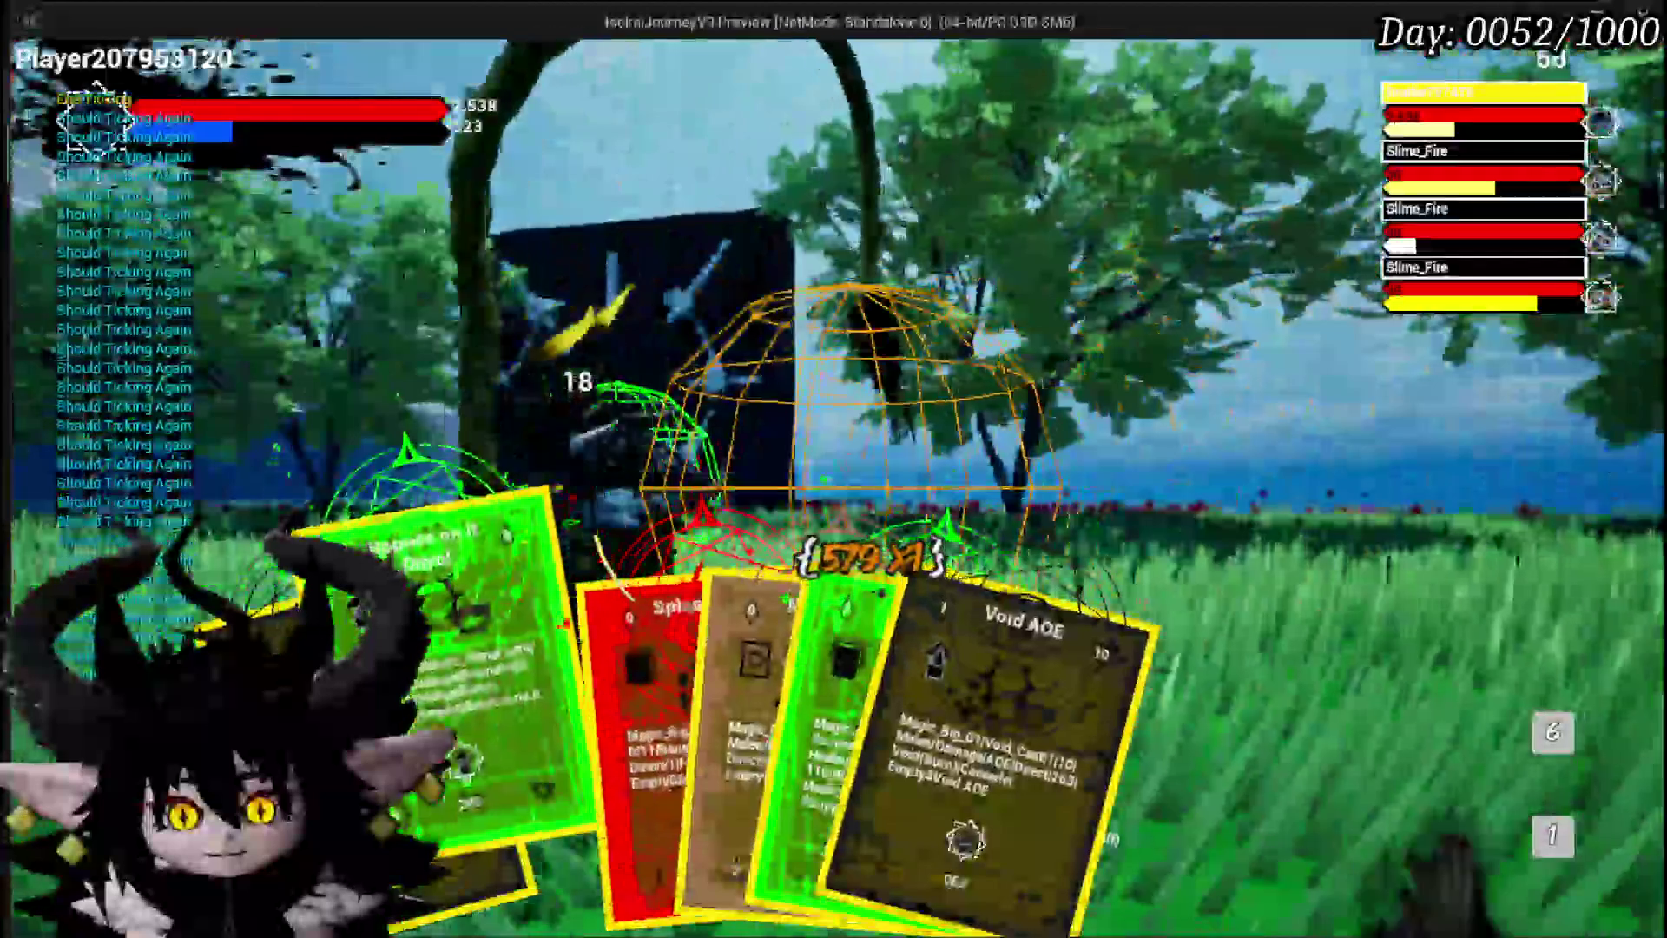
click(641, 648)
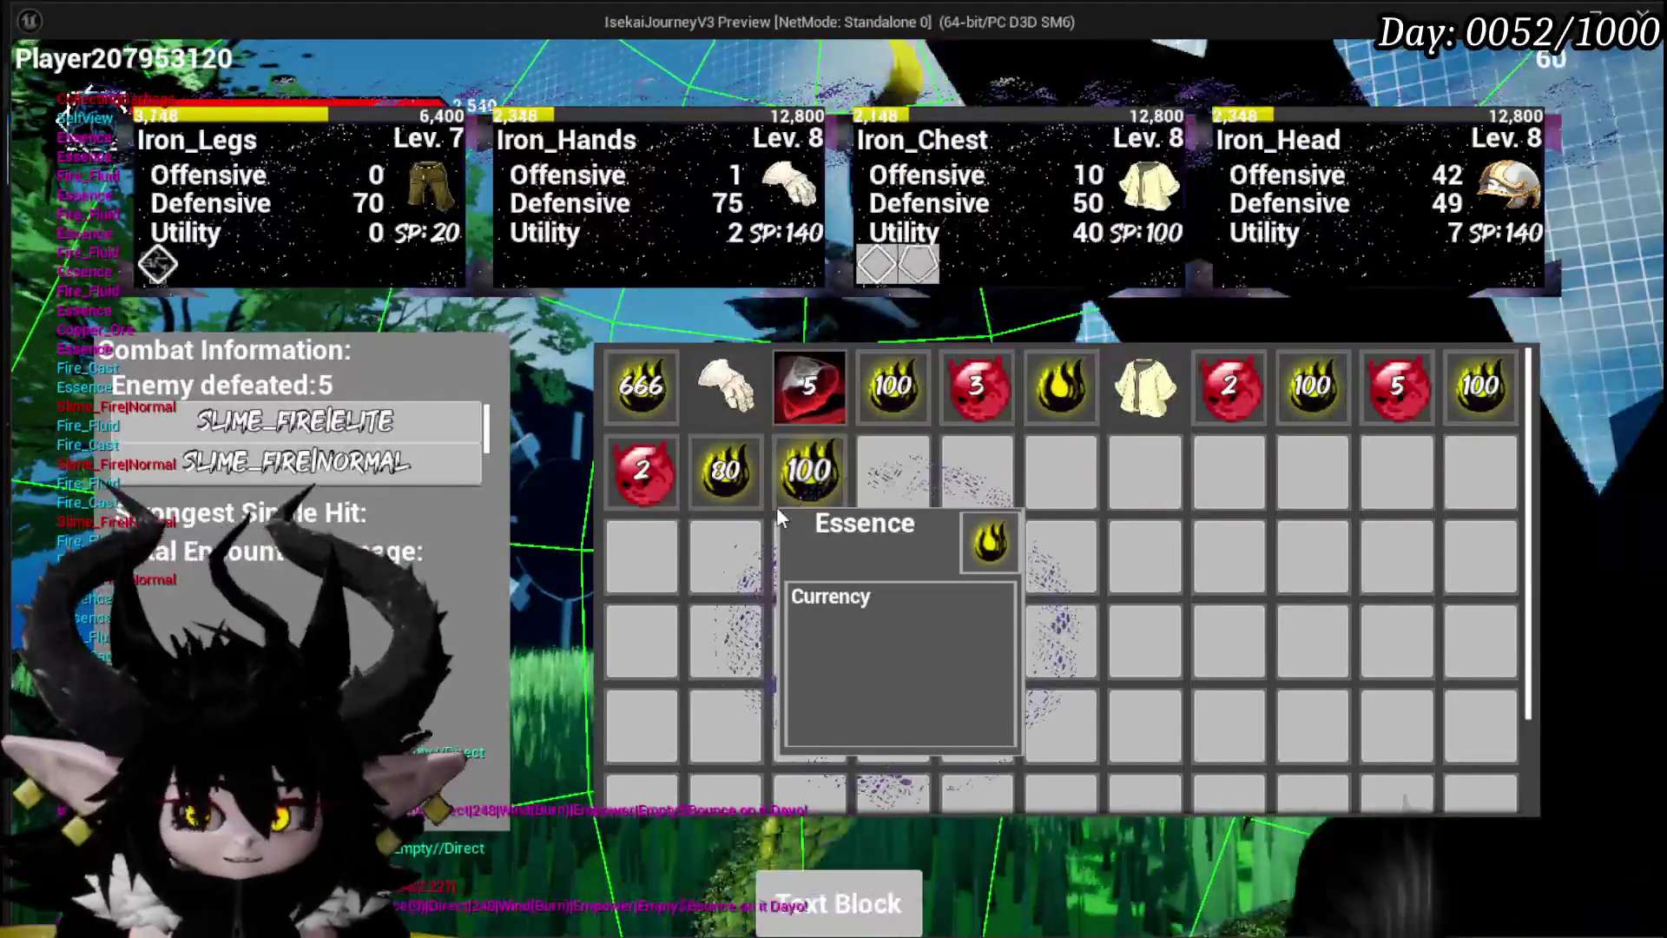
key(alt+Tab)
Stop the play session, save, and frame the StartTurn nodes in WP_ActionSelection
key(Escape)
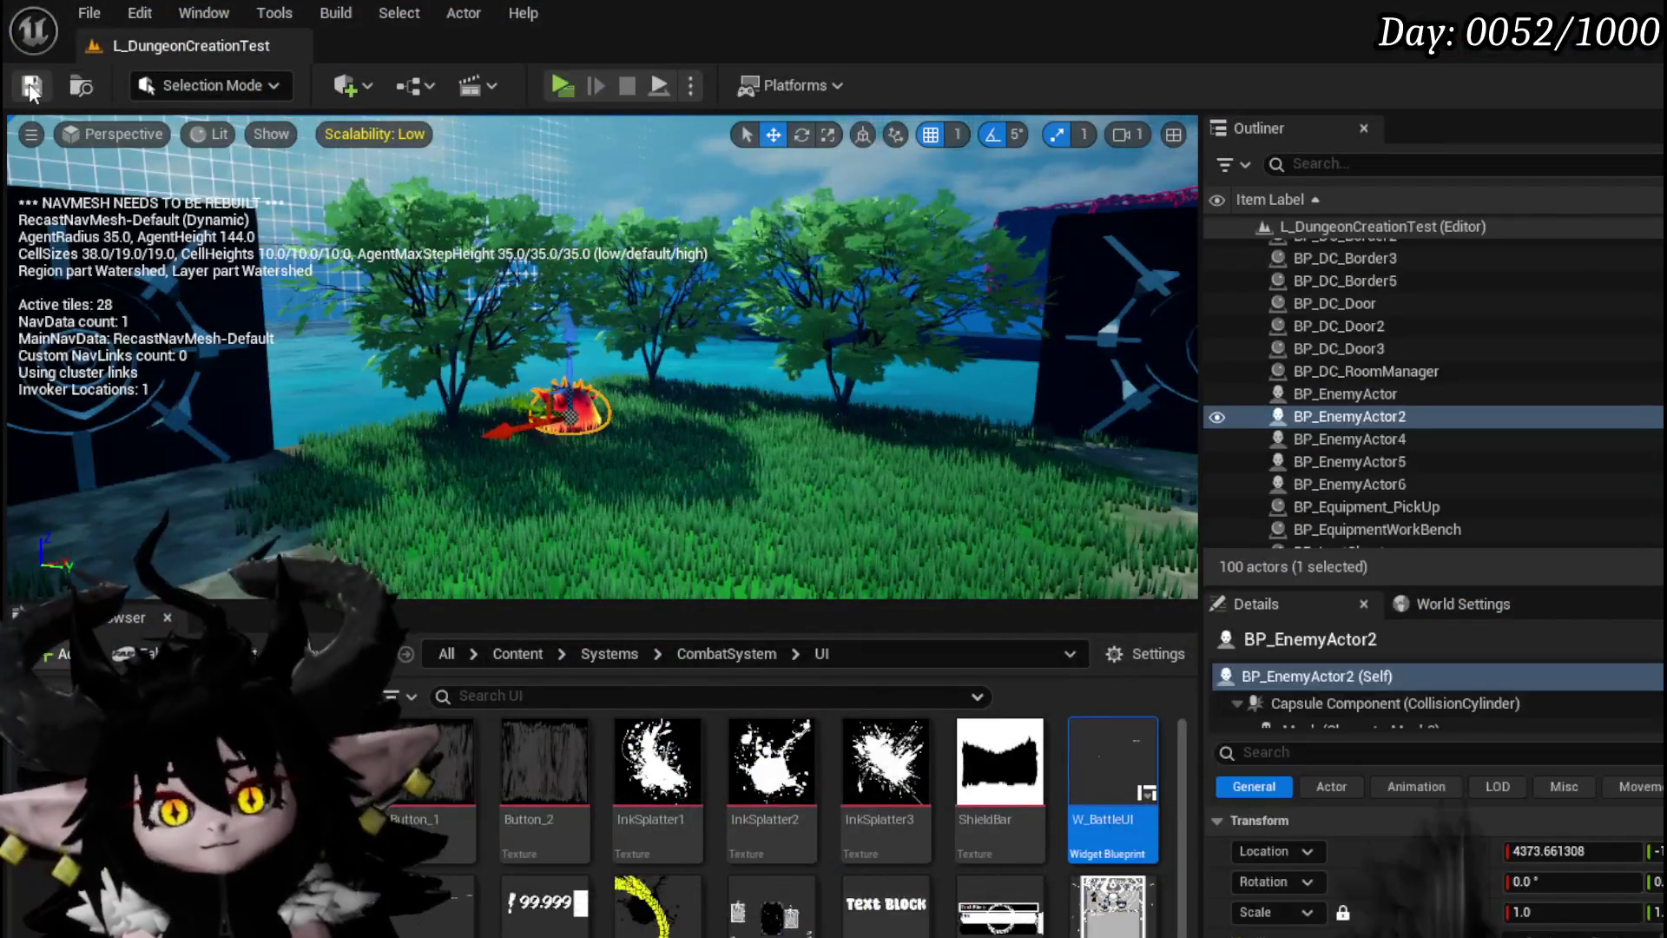
key(ctrl+s)
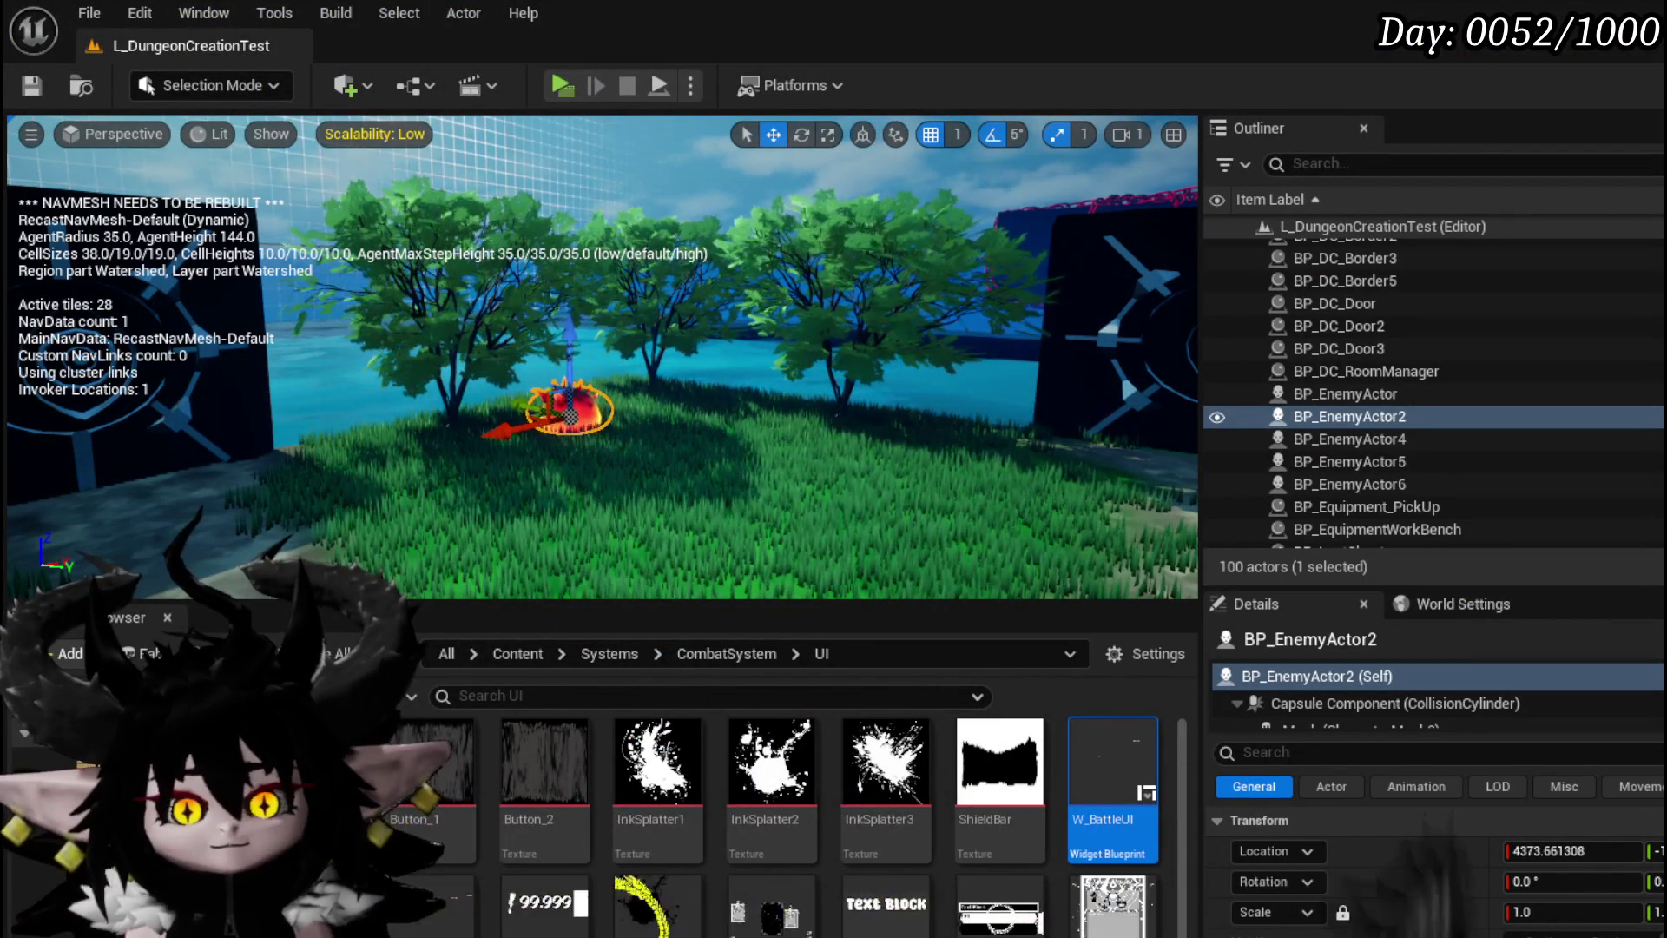
key(alt+Tab)
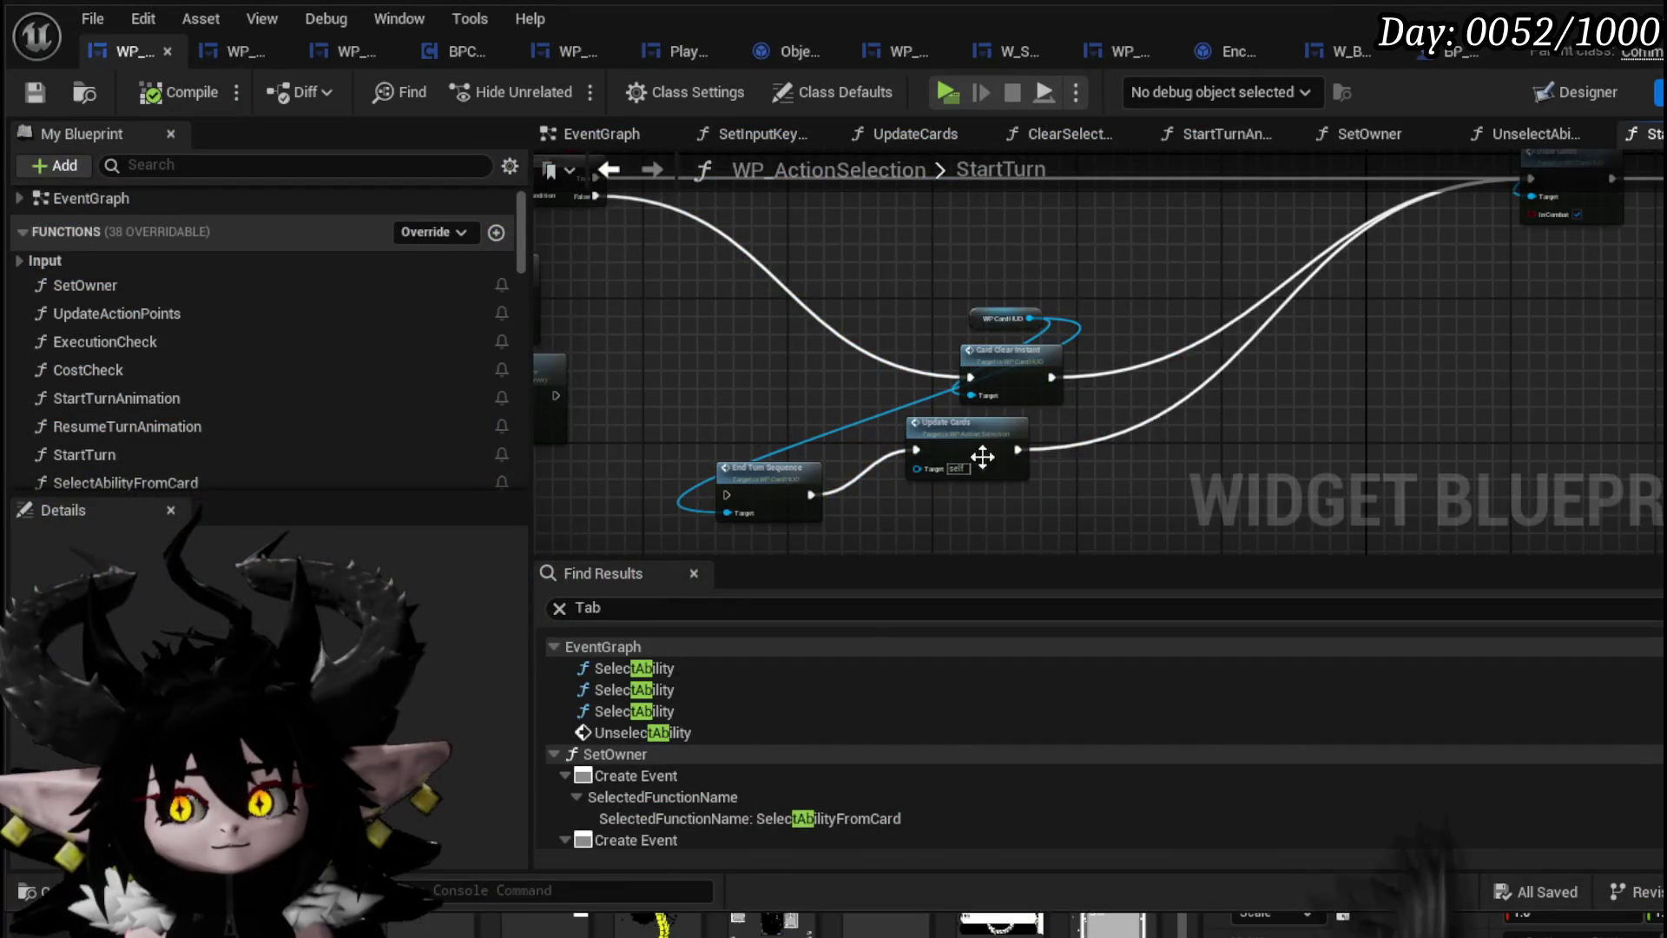
key(Home)
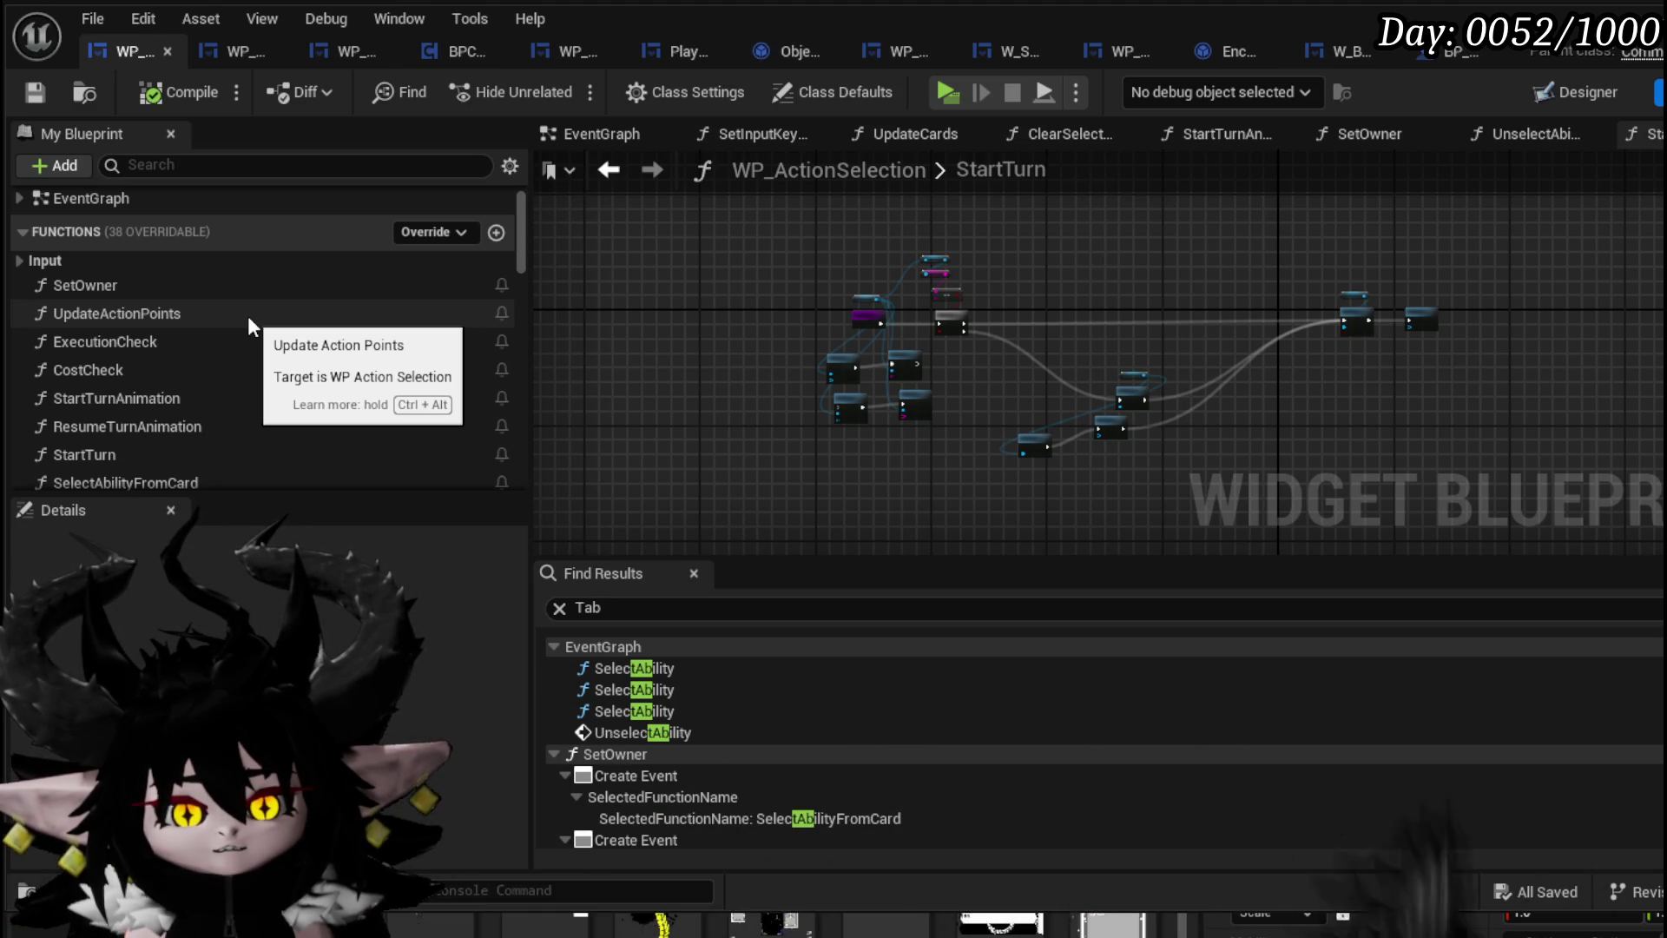
Browse the My Blueprint function list, then show the blueprint's EventGraph
scroll(731, 295, down, 2)
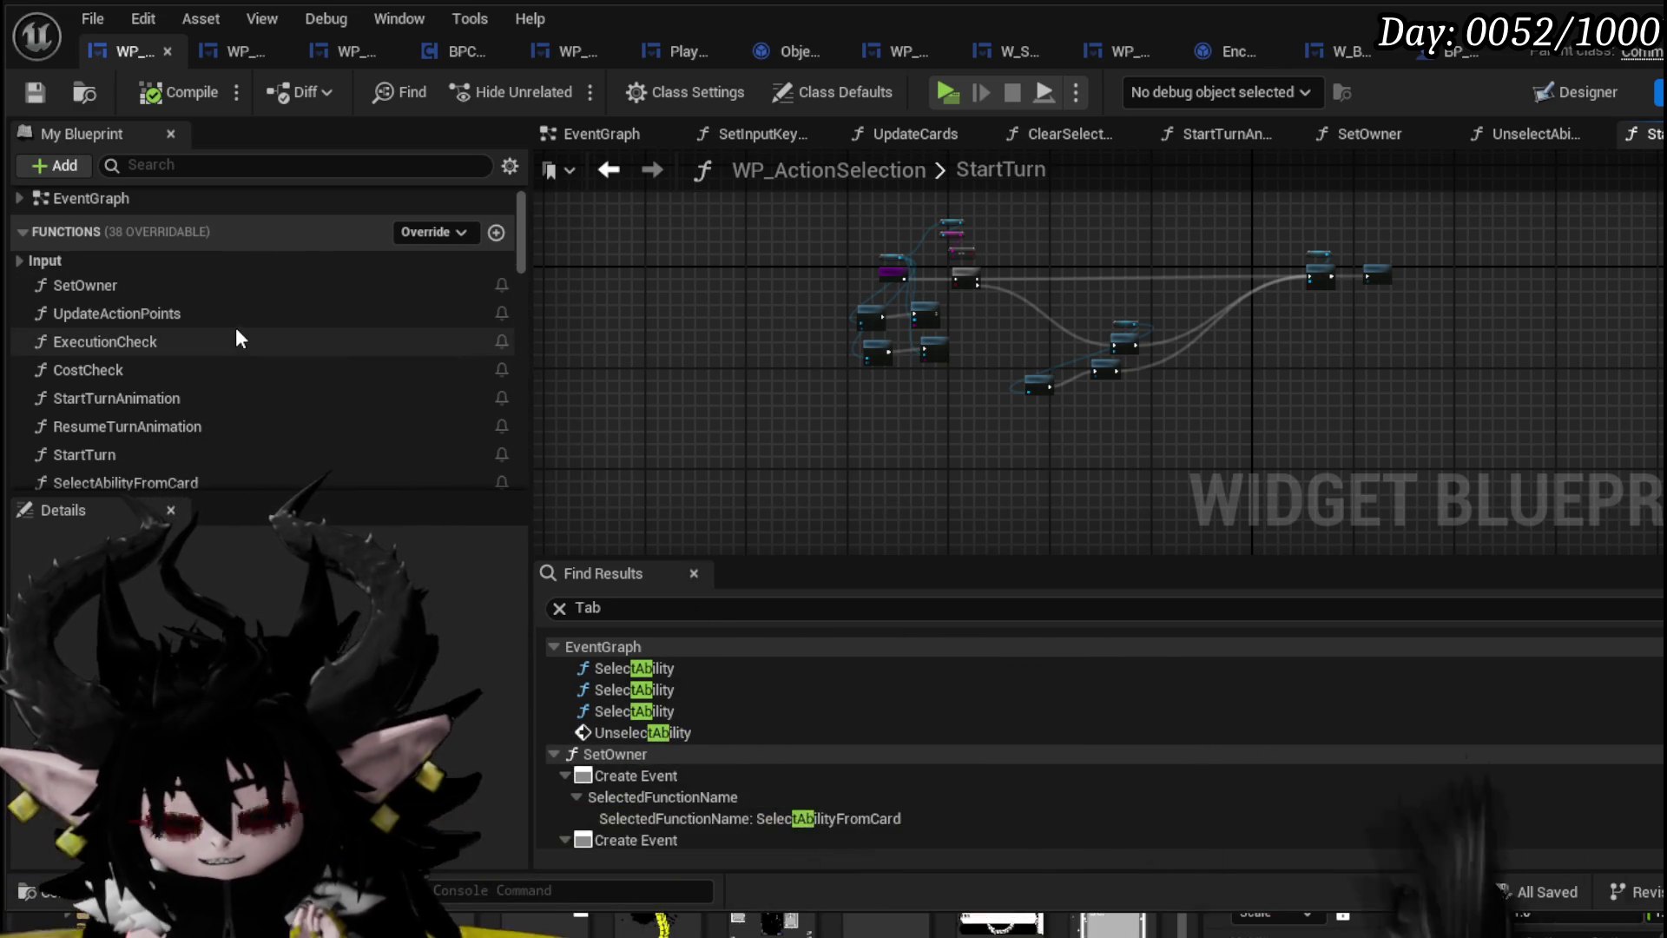
scroll(216, 312, down, 3)
scroll(218, 320, down, 4)
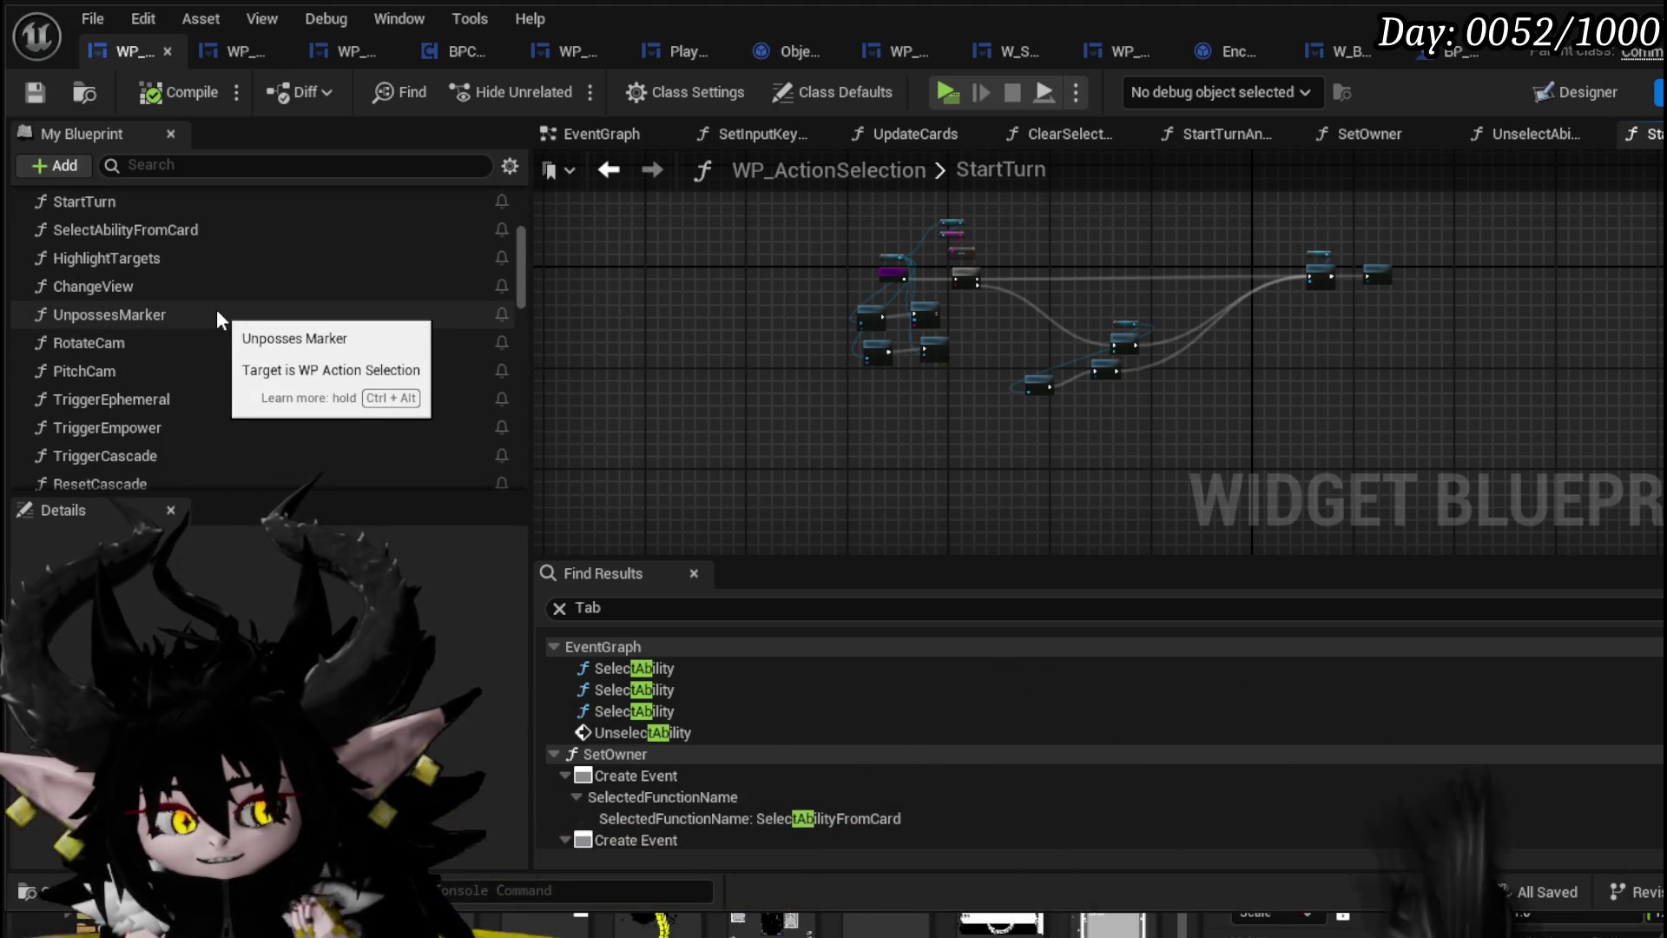
scroll(217, 312, down, 3)
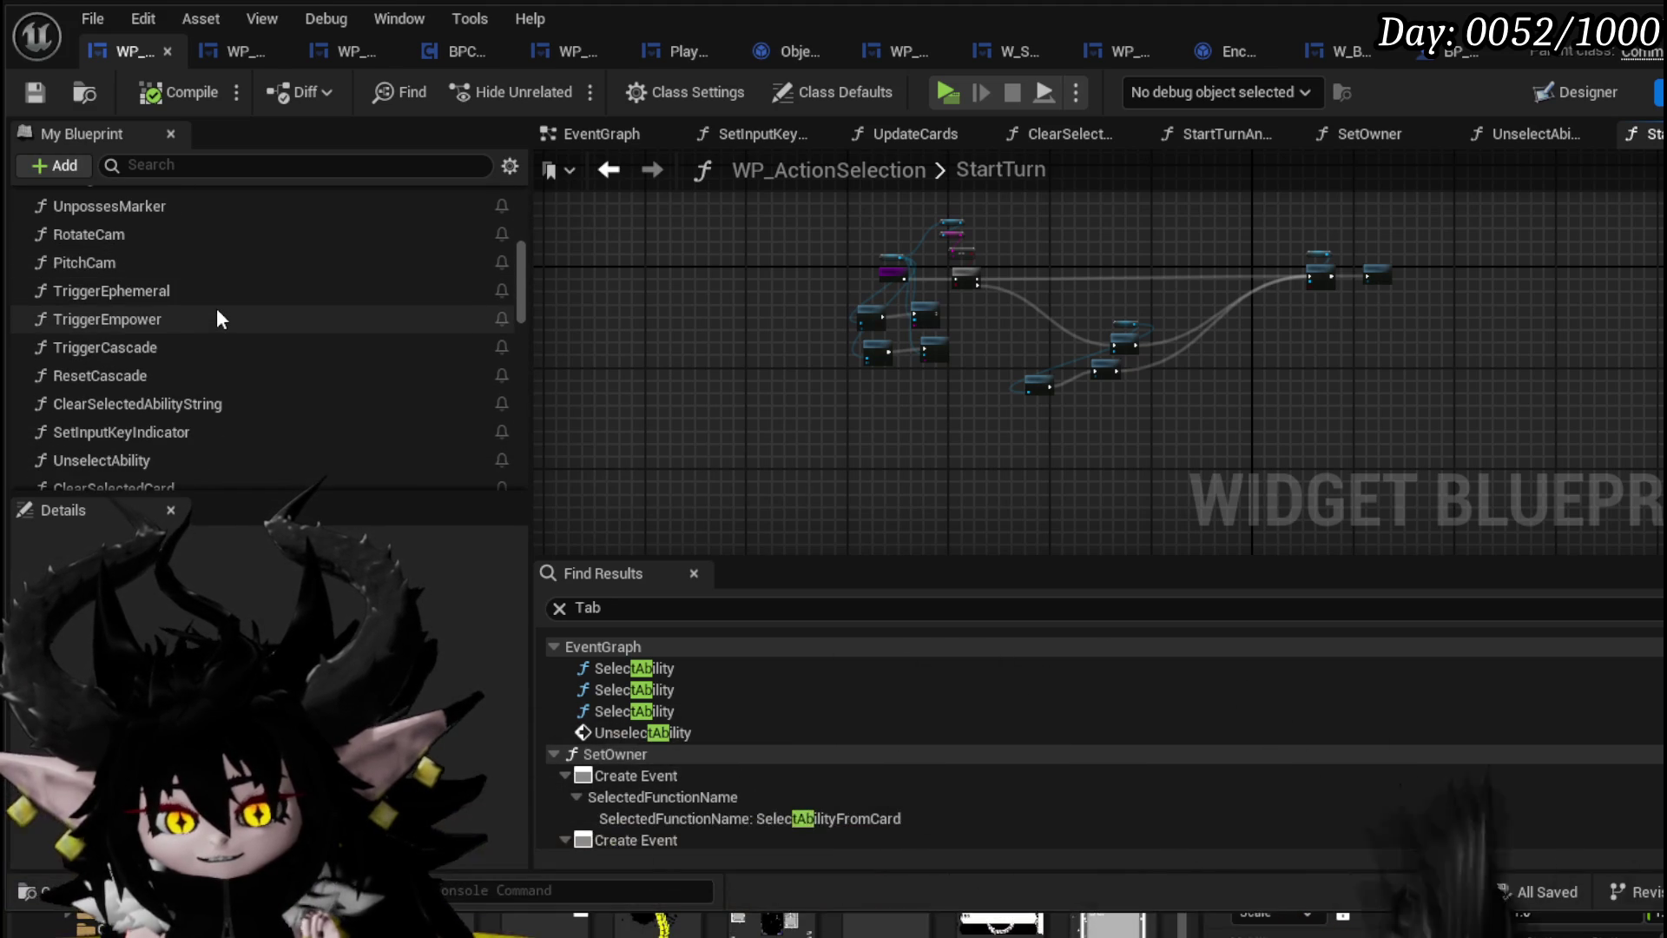
scroll(217, 314, down, 4)
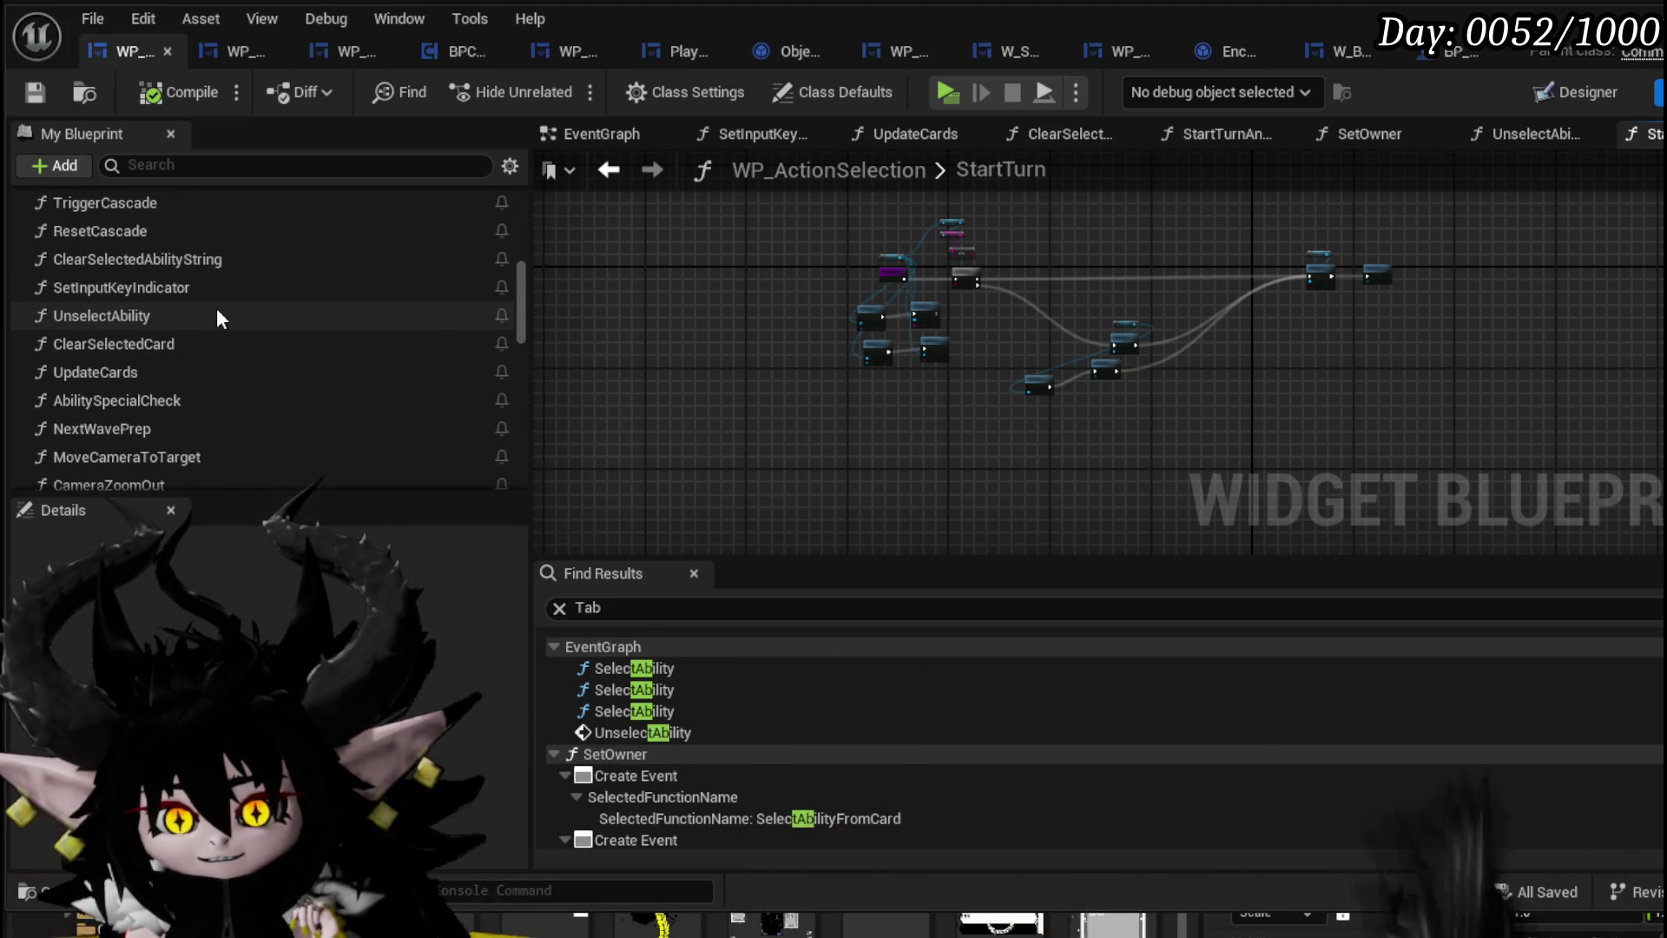
scroll(216, 308, down, 3)
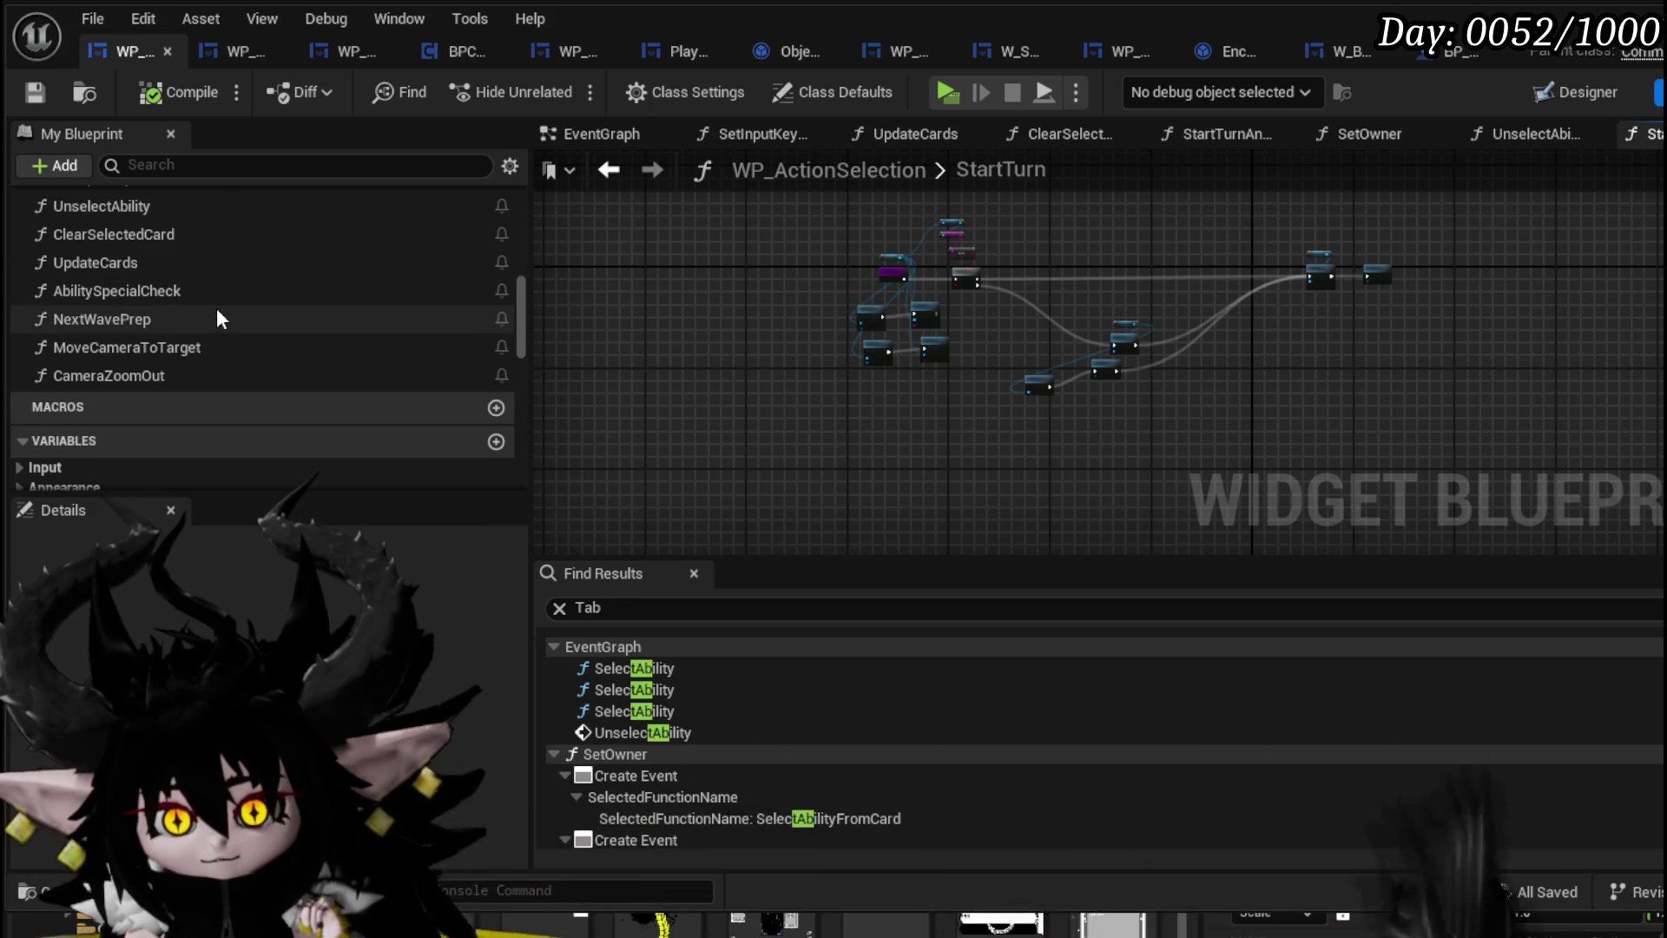
scroll(216, 307, up, 8)
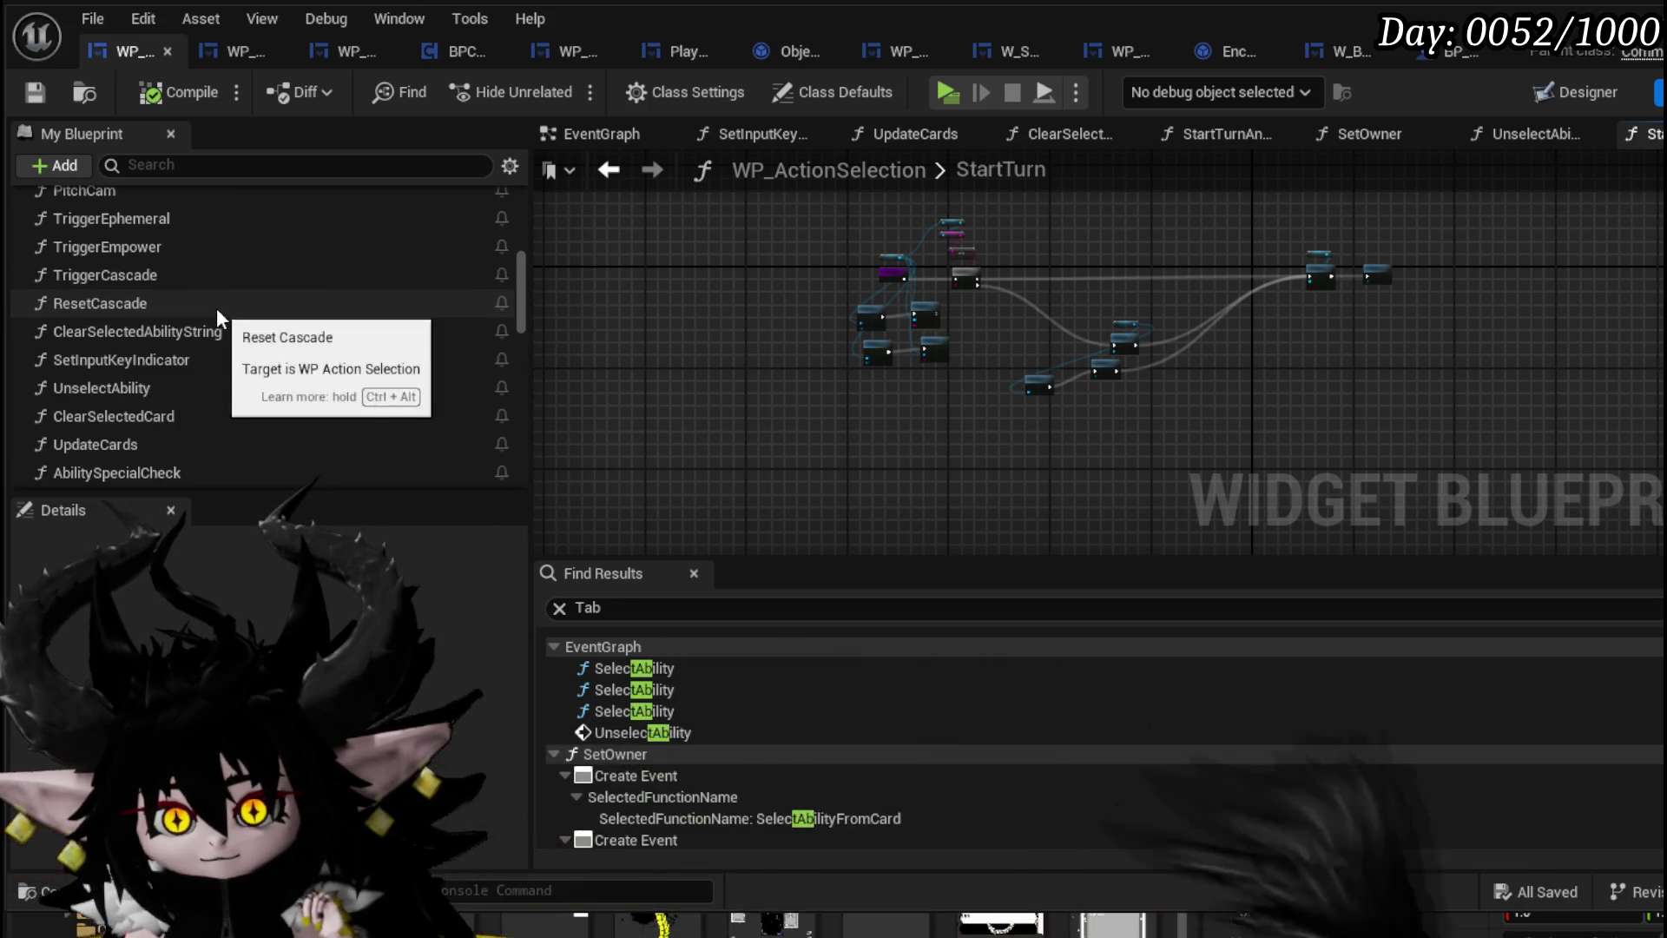
scroll(216, 308, up, 3)
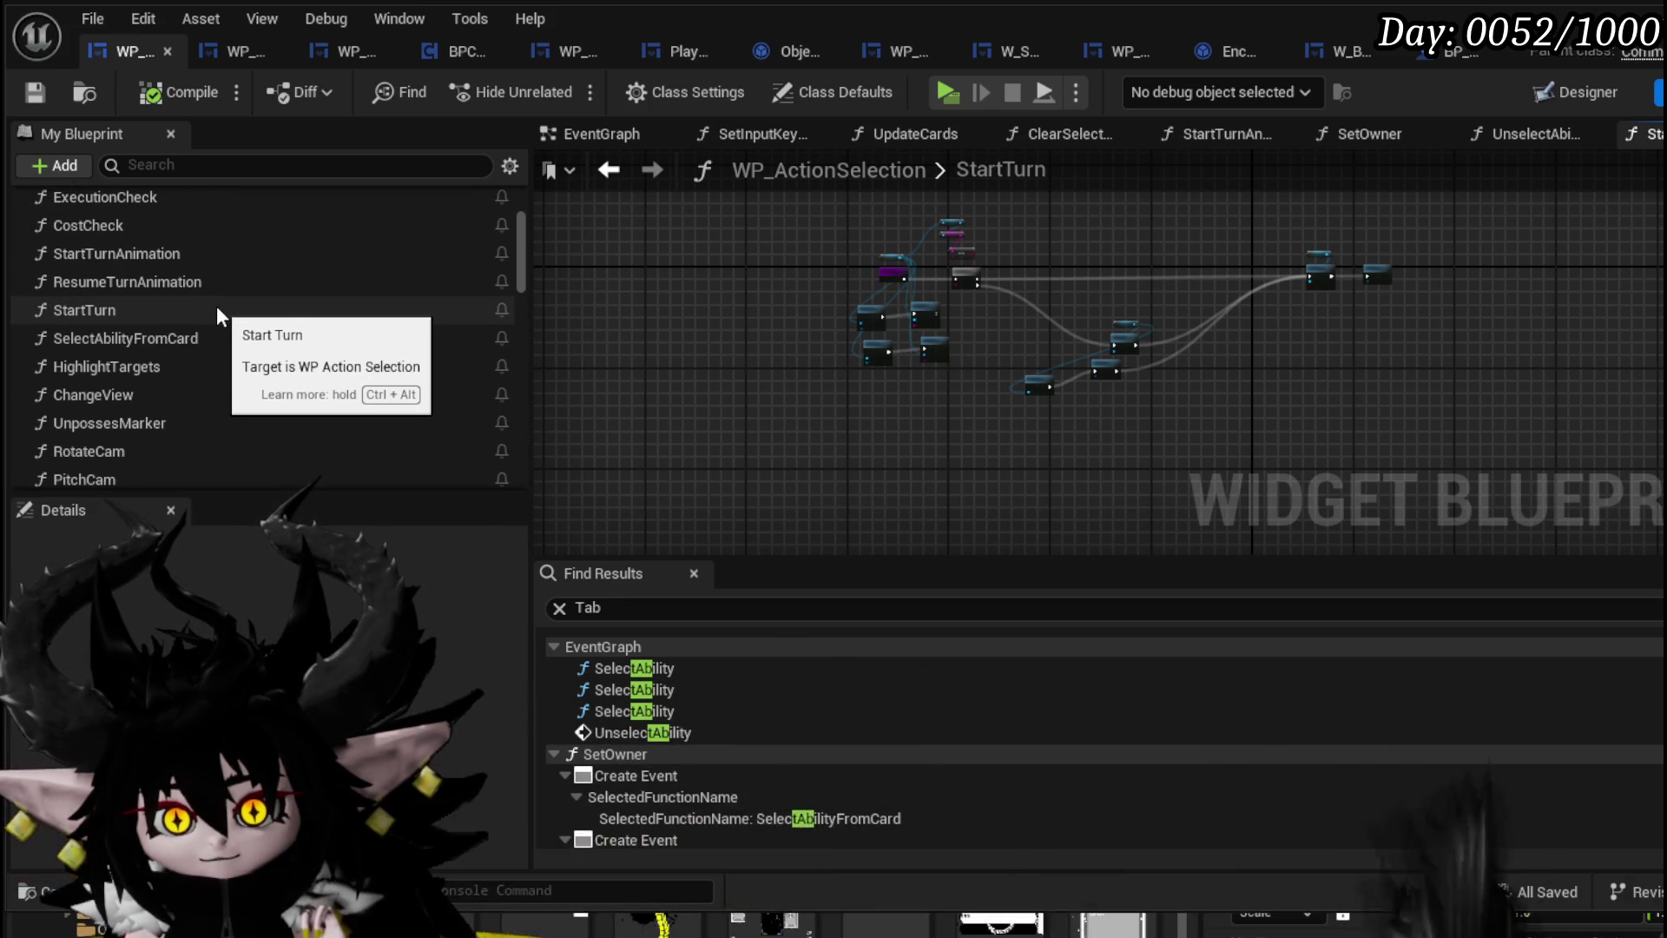
scroll(216, 305, up, 1)
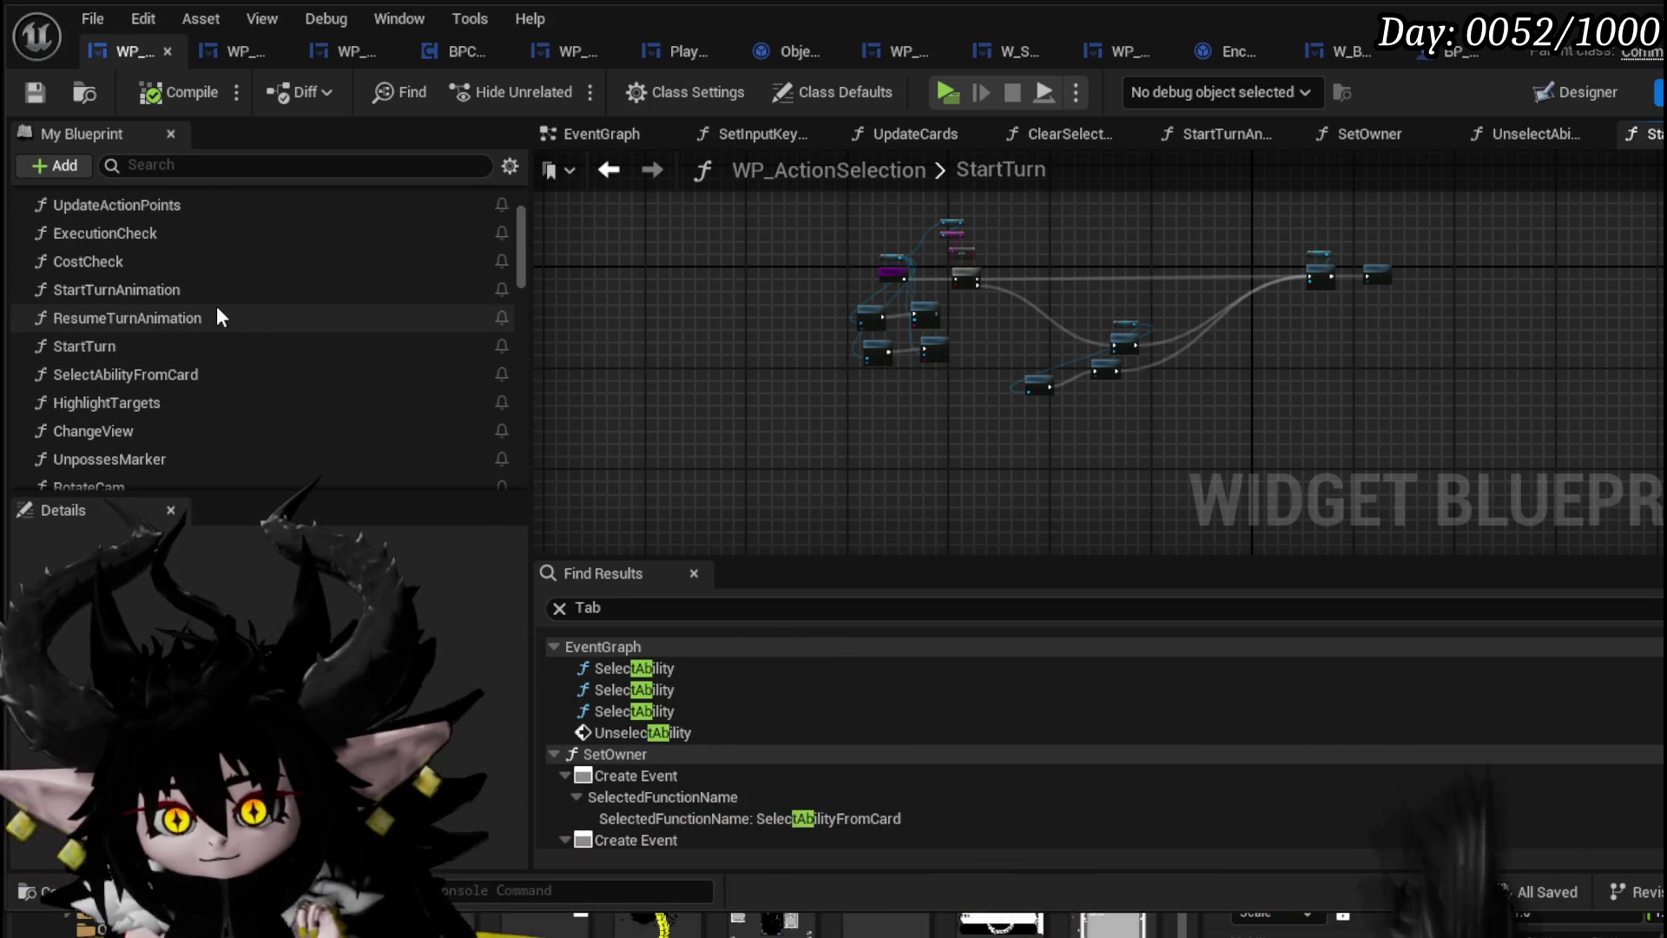
click(576, 132)
Rearrange the SET and Camera Zoom Out nodes and review the Unselect Ability branch in the EventGraph
scroll(779, 362, up, 5)
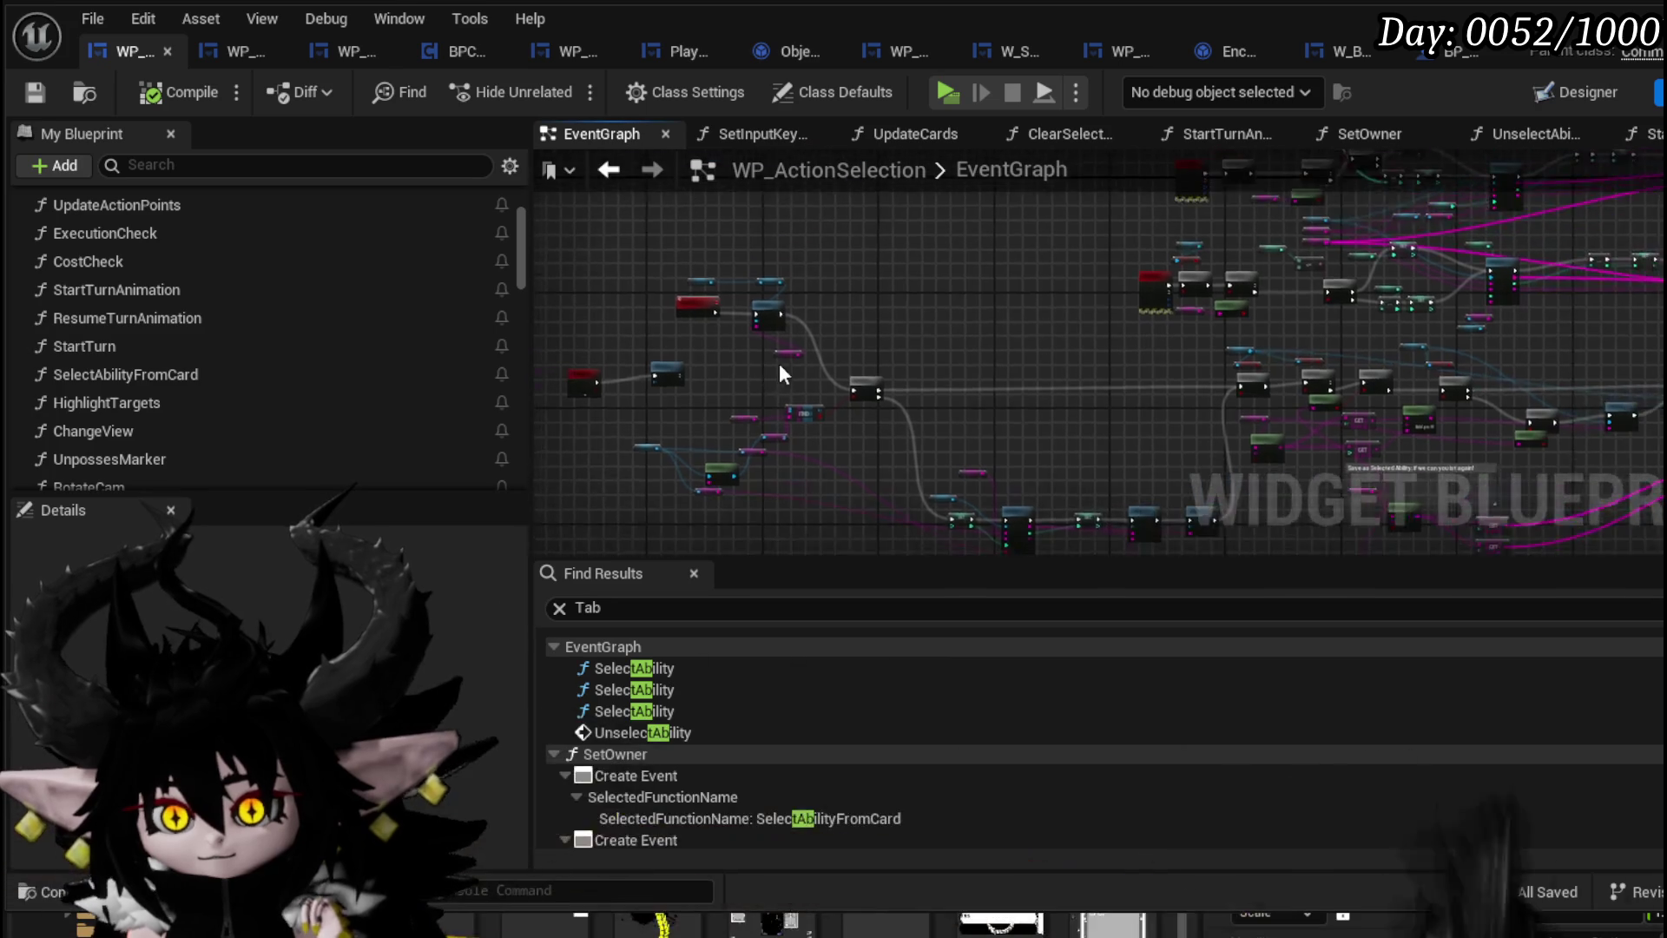
mouse_move(1139, 372)
mouse_down()
mouse_move(1150, 343)
mouse_move(1206, 326)
mouse_move(830, 311)
mouse_move(1056, 340)
mouse_move(894, 351)
mouse_up()
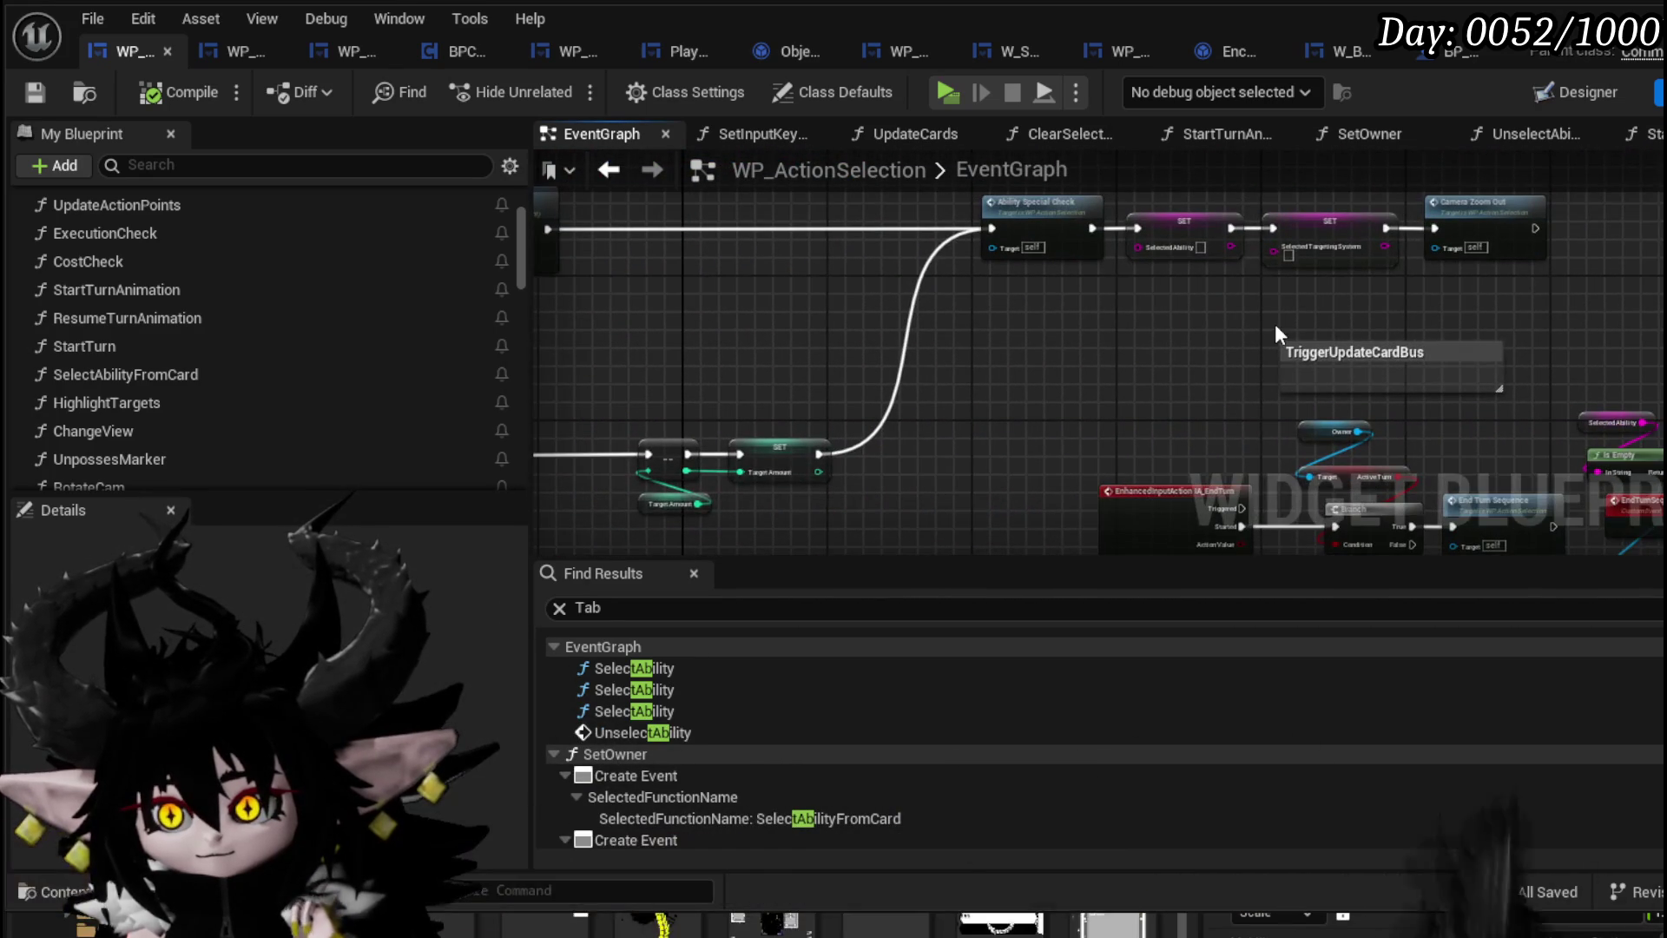
drag(1579, 267, 1179, 300)
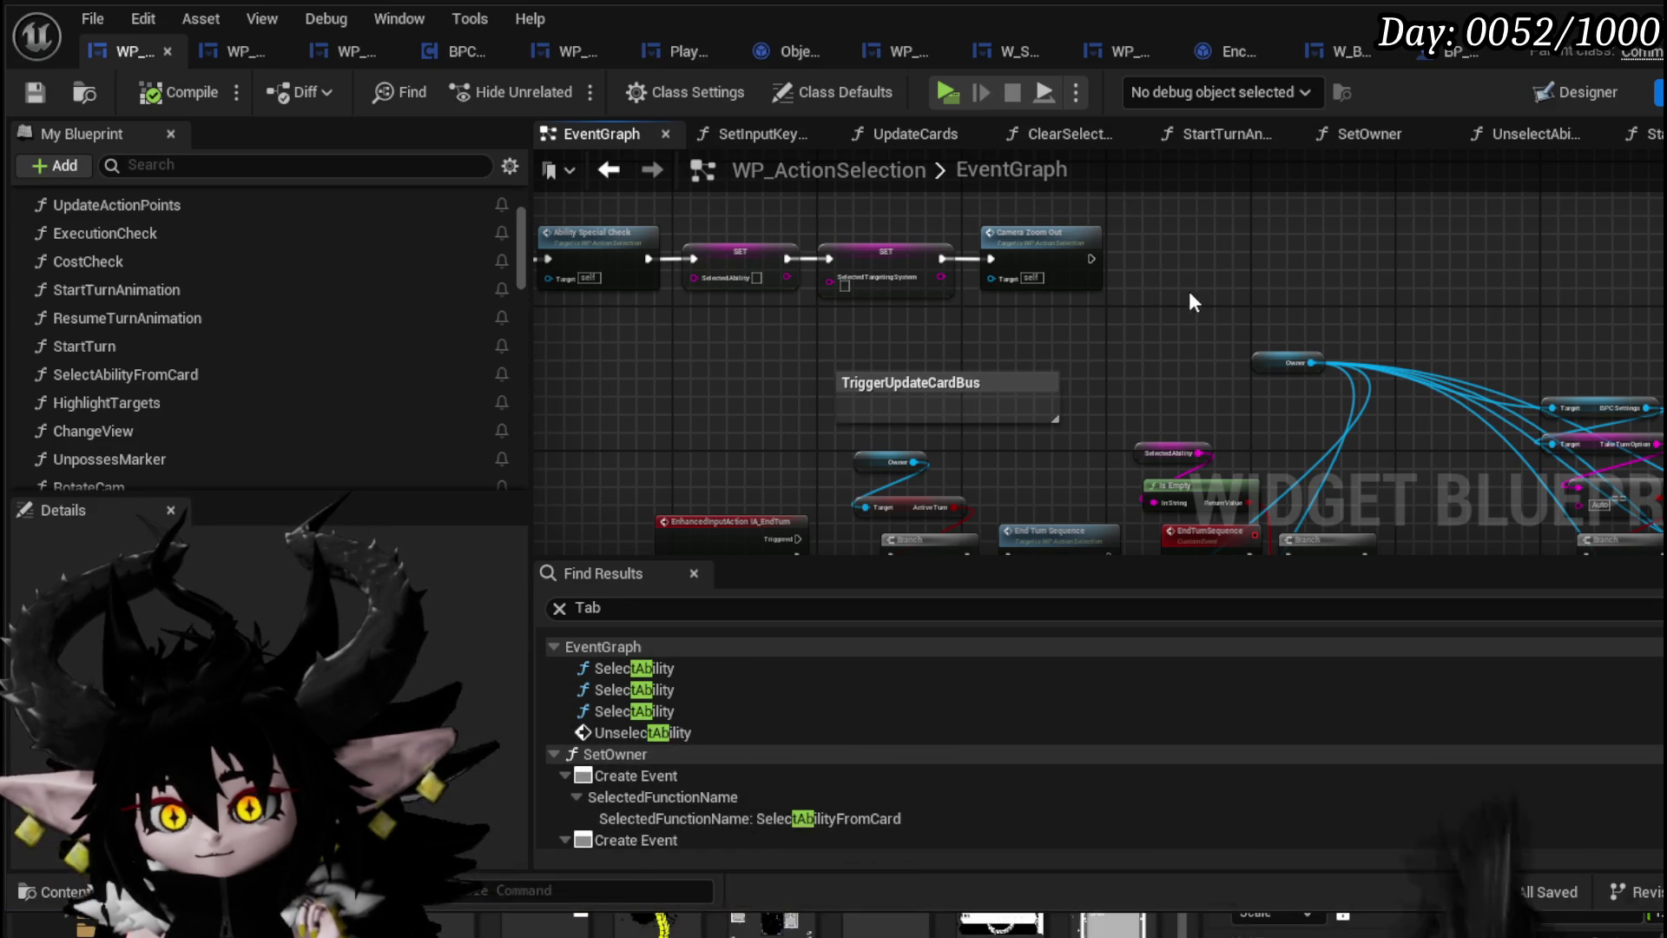
mouse_move(1196, 294)
mouse_down()
mouse_move(1399, 264)
mouse_move(825, 352)
mouse_up()
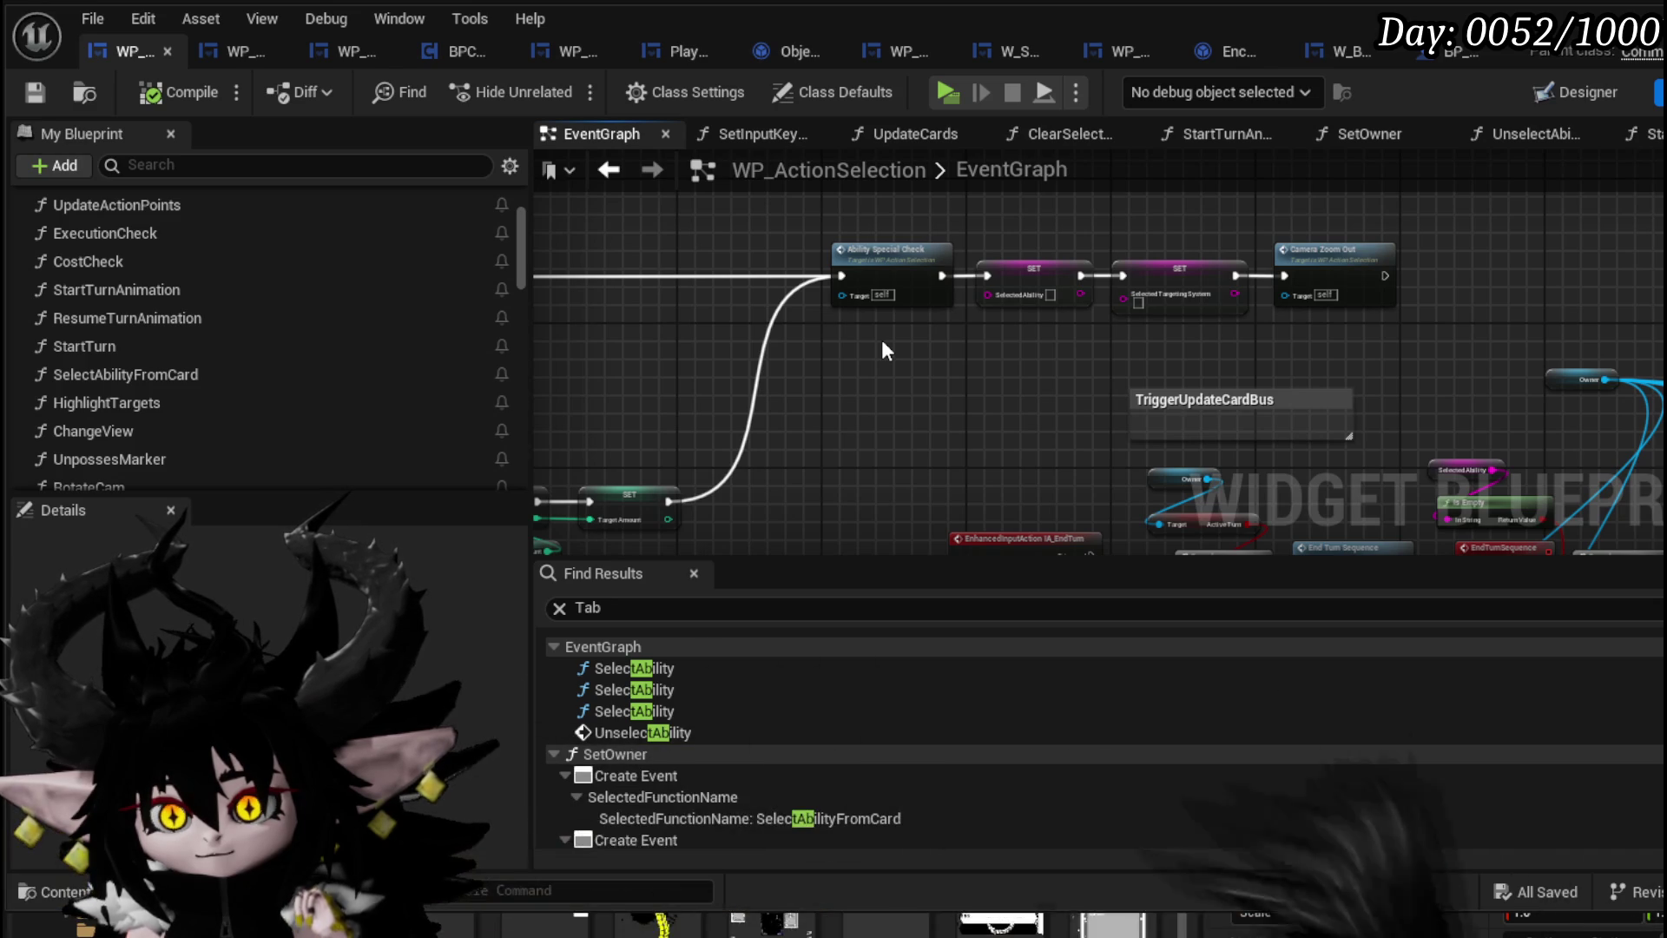
mouse_move(1312, 282)
mouse_down()
mouse_move(919, 335)
mouse_move(1221, 229)
mouse_up()
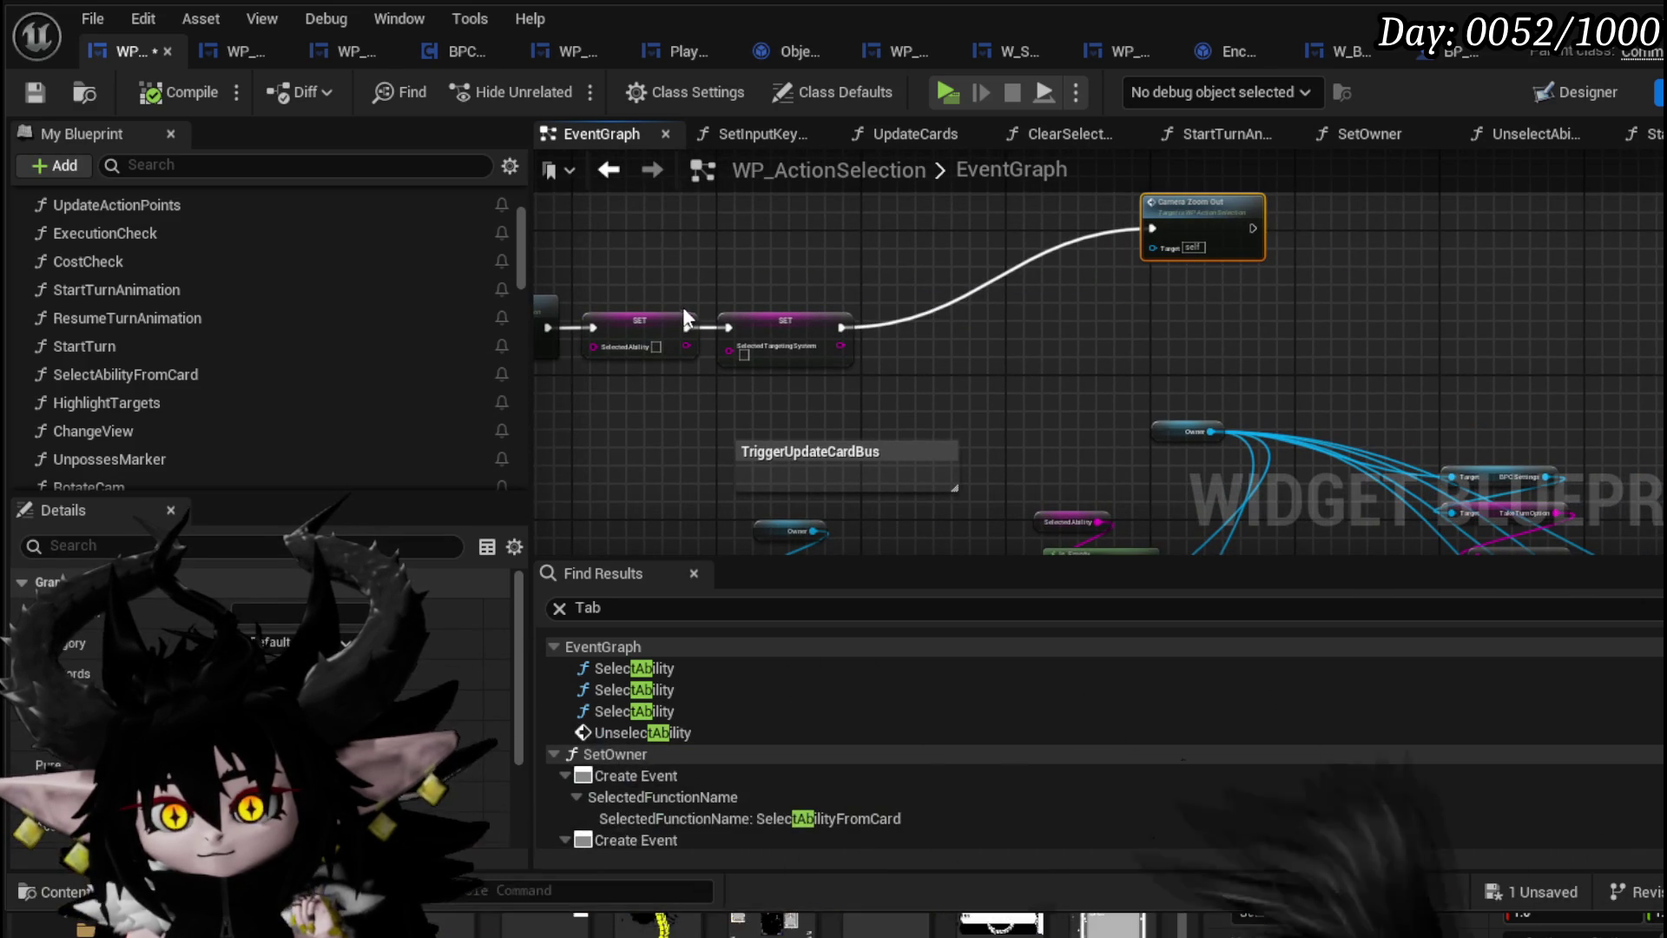
drag(560, 282, 1120, 369)
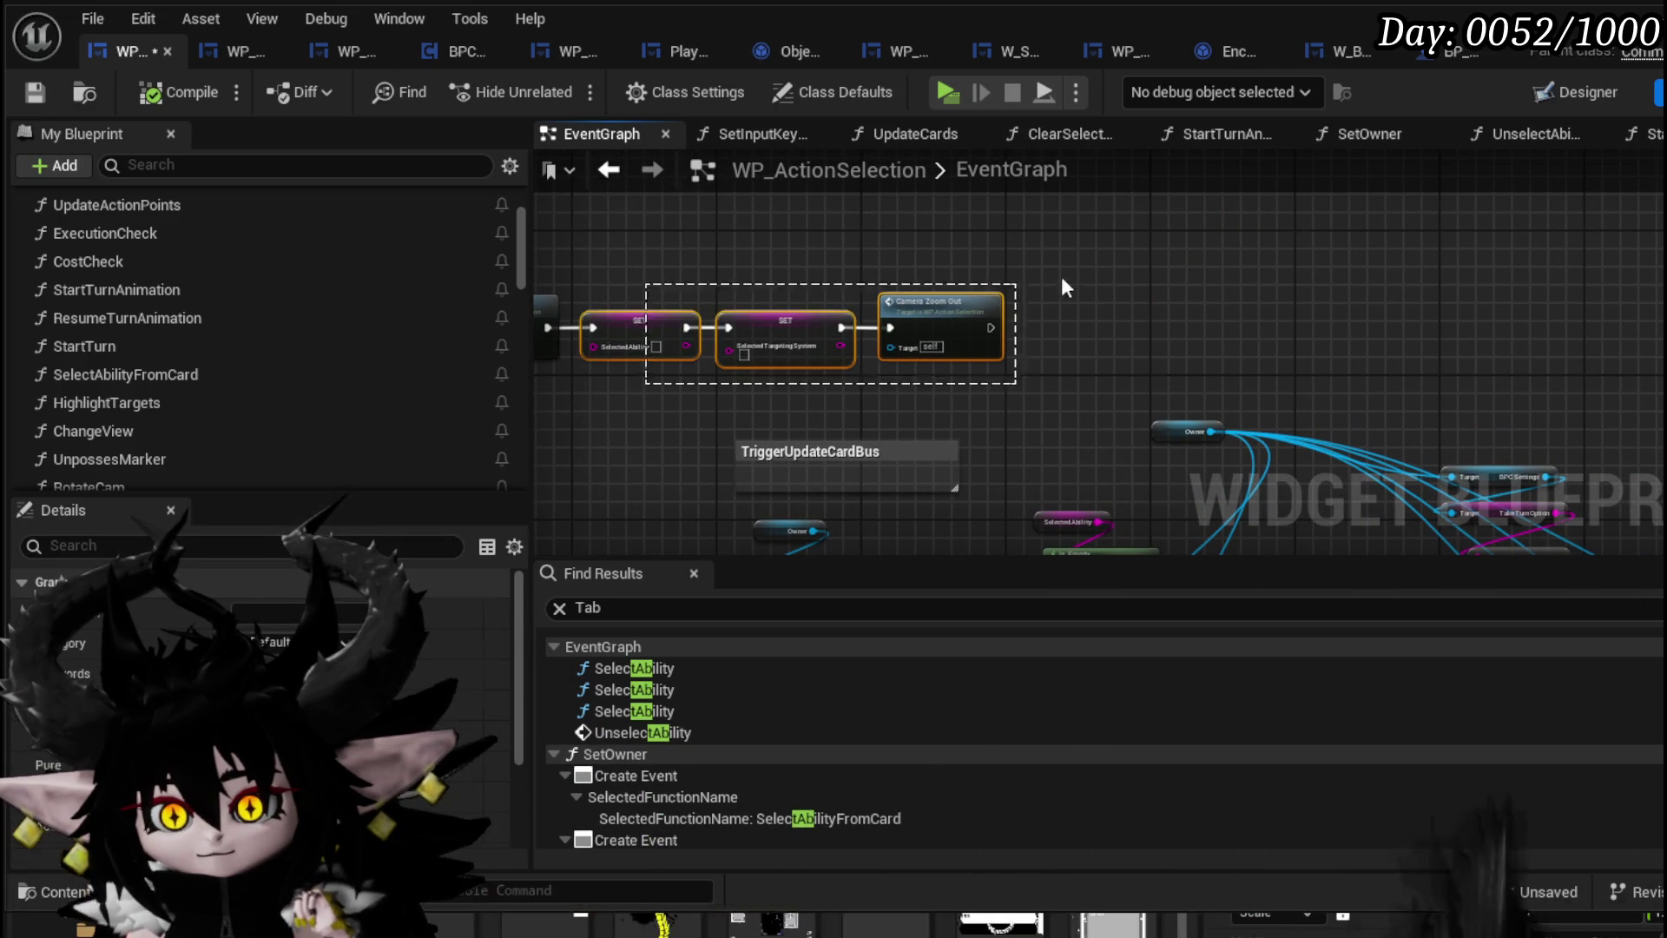
mouse_move(961, 302)
mouse_down()
mouse_move(1123, 302)
mouse_move(1172, 253)
mouse_move(1147, 250)
mouse_move(1026, 396)
mouse_move(1167, 273)
mouse_move(816, 221)
mouse_move(1216, 271)
mouse_move(938, 379)
mouse_move(1007, 351)
mouse_move(599, 298)
mouse_up()
drag(1223, 342, 894, 255)
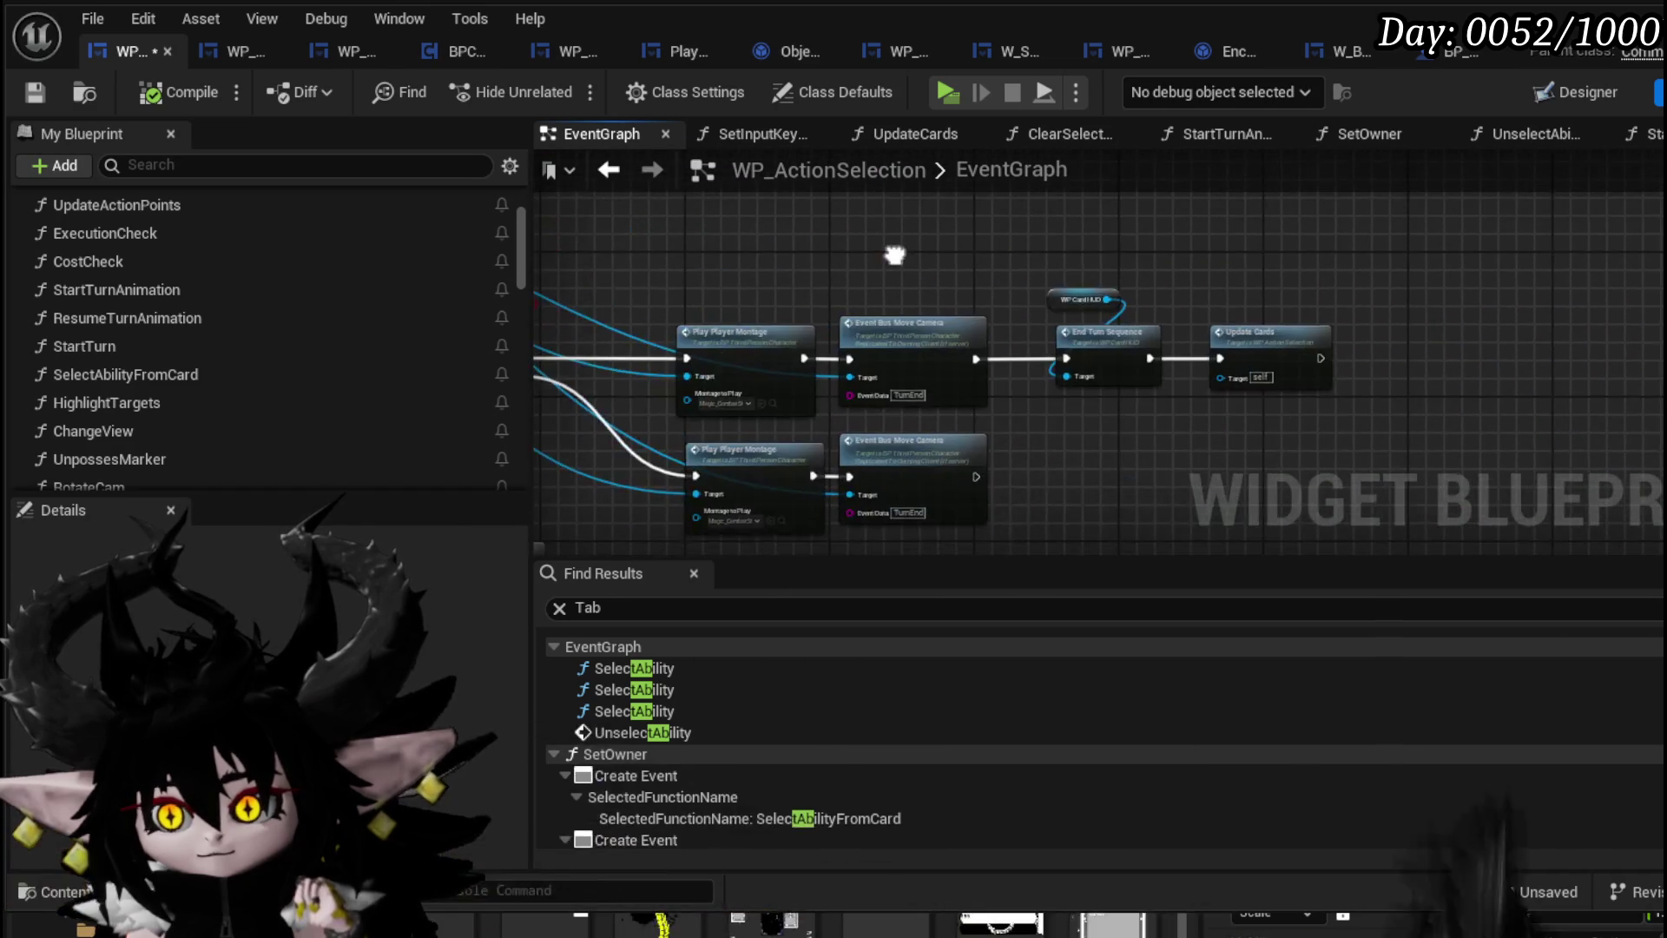
mouse_move(738, 325)
mouse_down()
mouse_move(1445, 347)
mouse_move(1184, 291)
mouse_up()
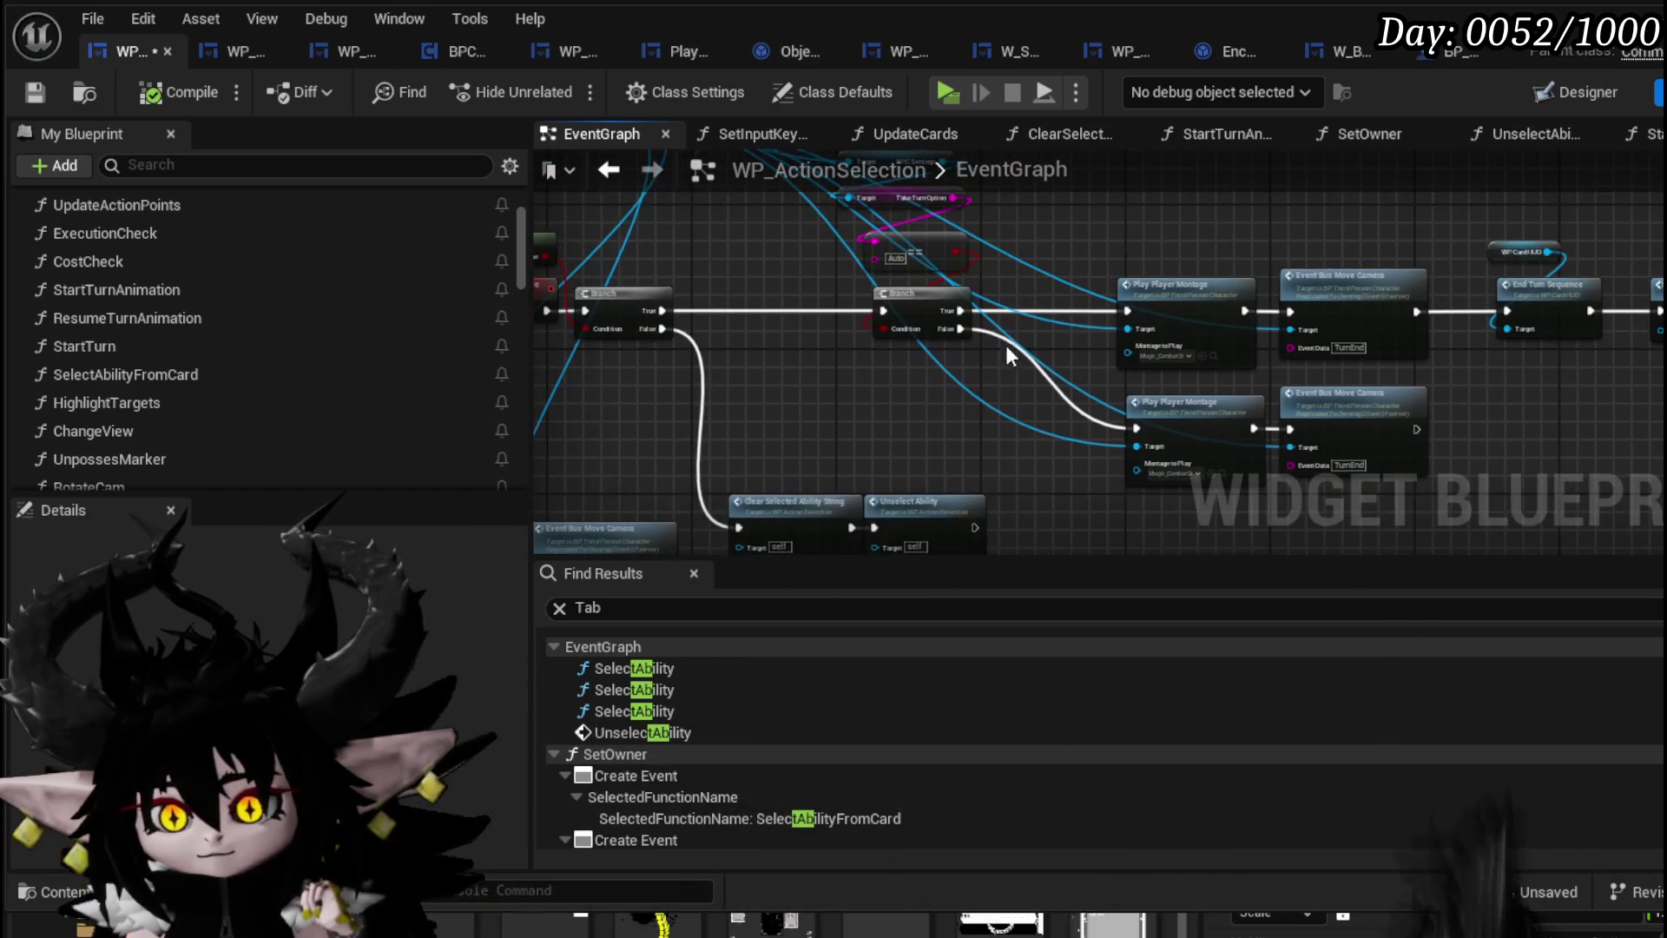
mouse_move(1005, 346)
mouse_down()
mouse_move(1251, 255)
mouse_move(1534, 339)
mouse_up()
Find UnselectAbility in the function list and open its graph
scroll(326, 335, down, 5)
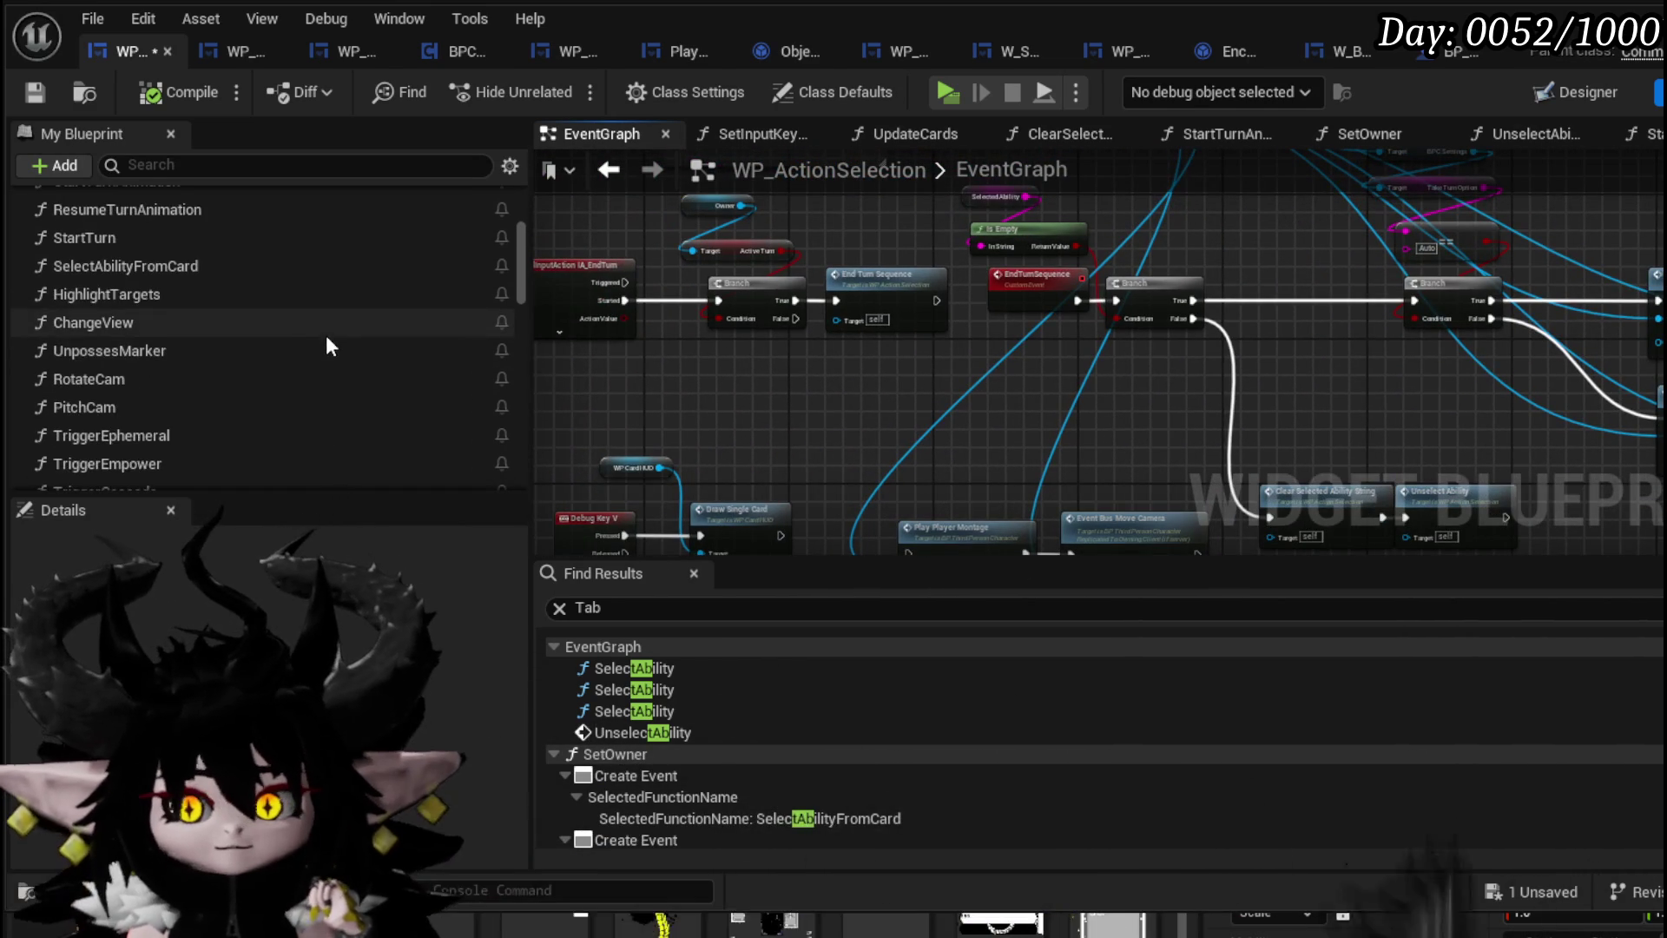
scroll(326, 345, down, 4)
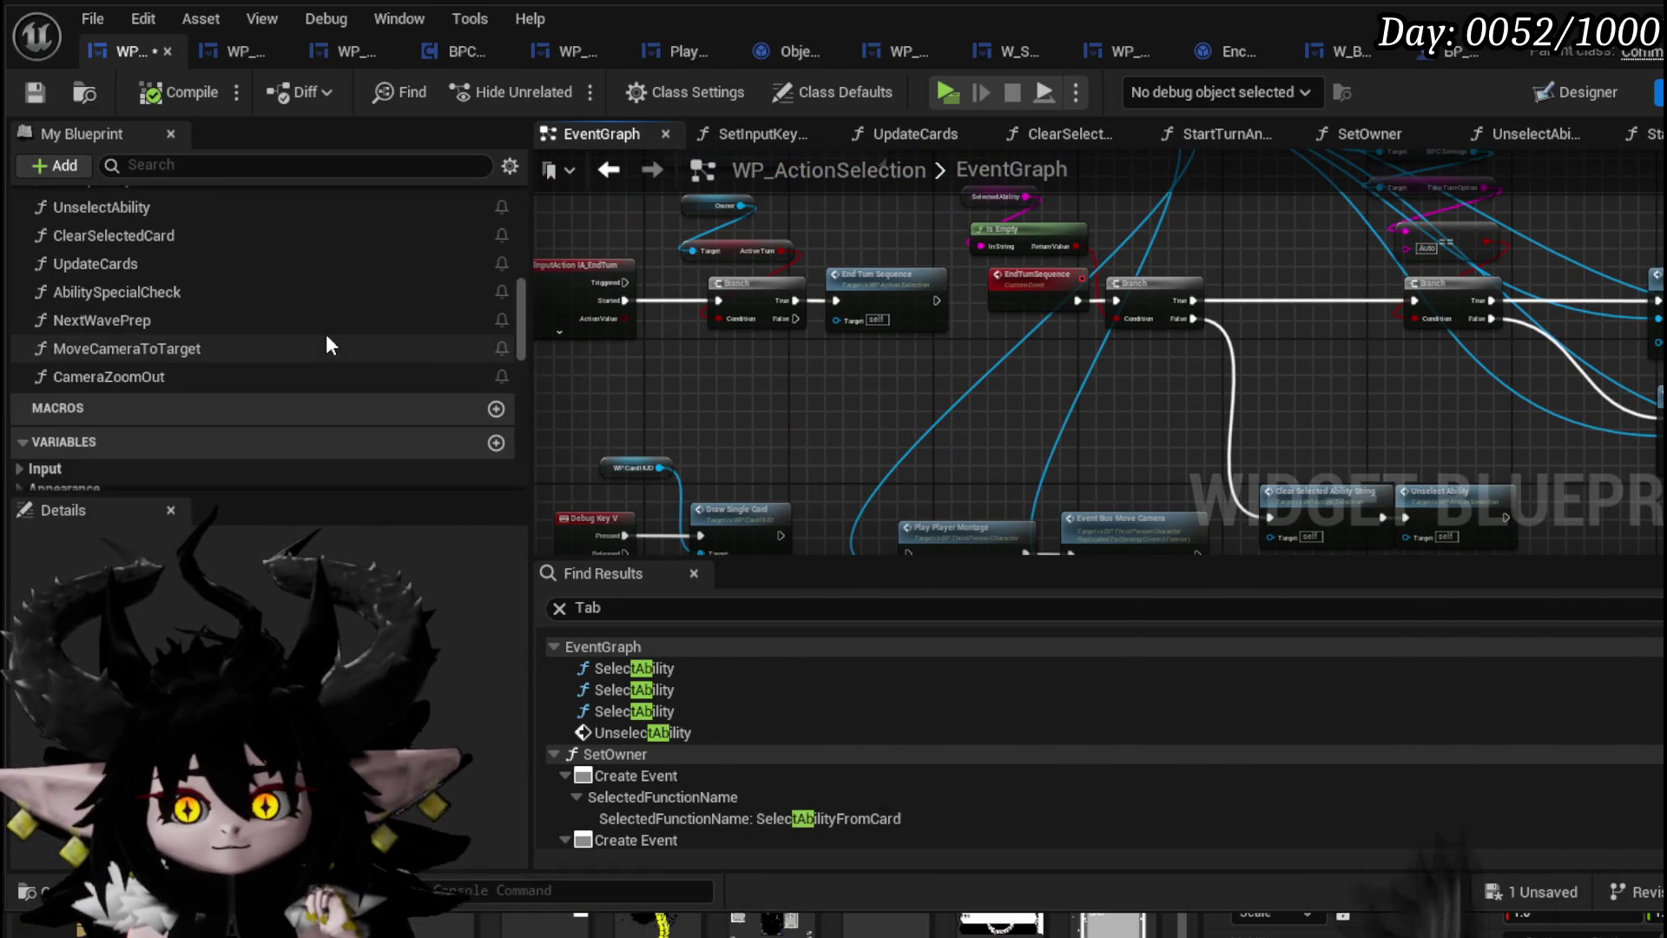
scroll(326, 344, up, 2)
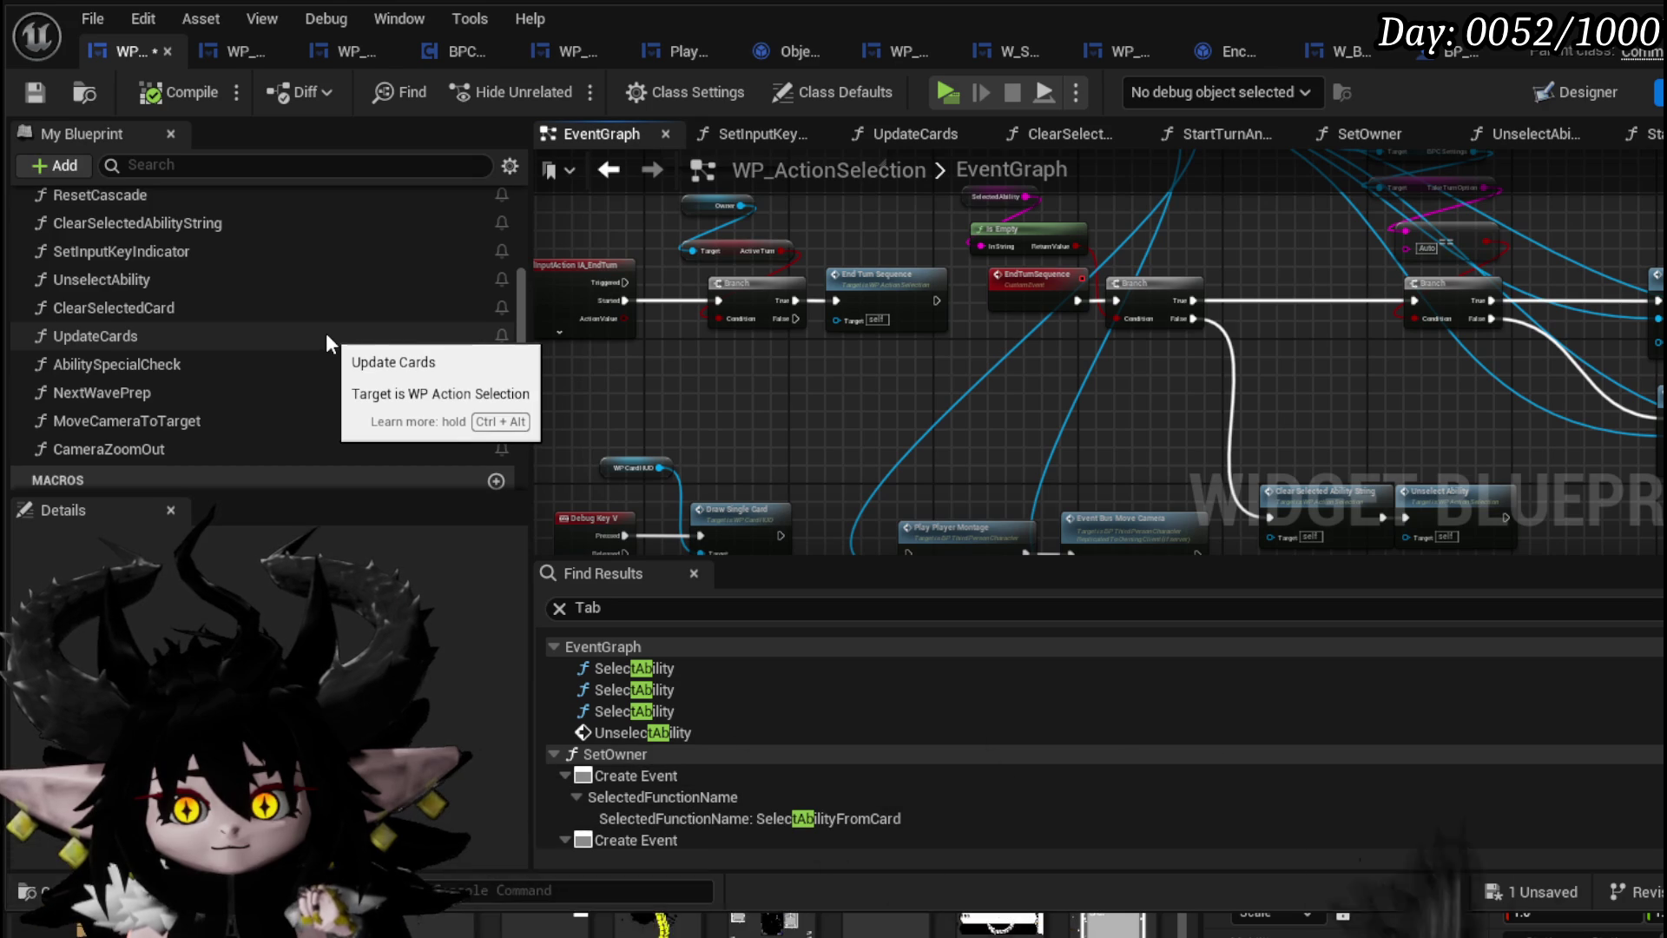
scroll(326, 333, up, 1)
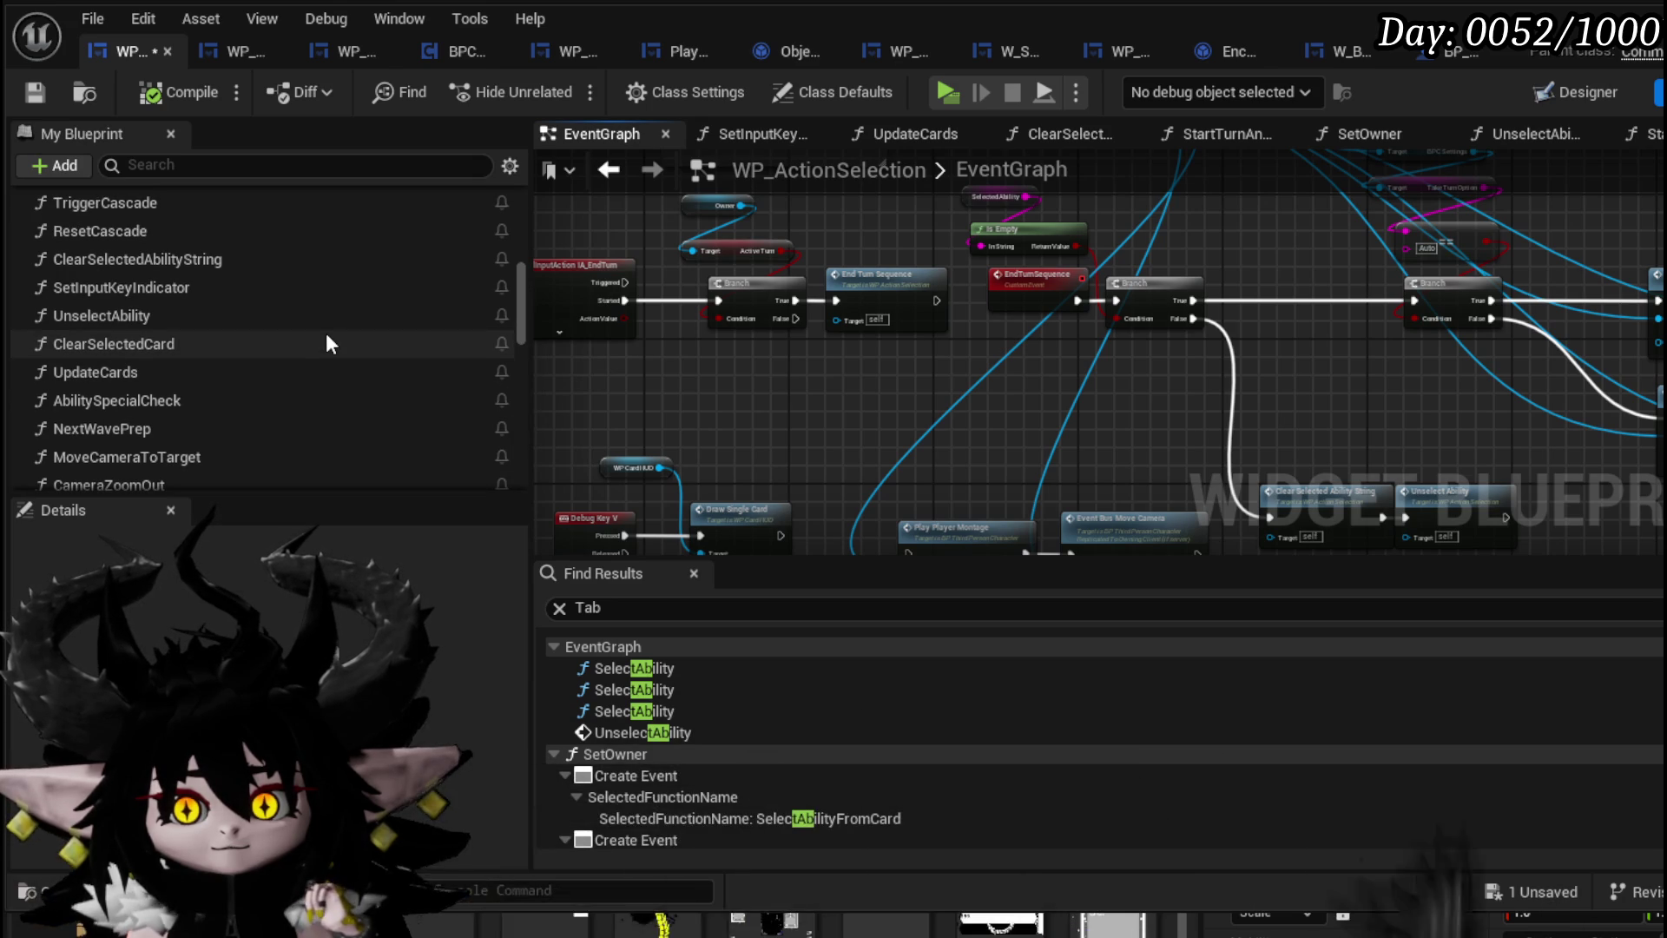
scroll(326, 344, up, 1)
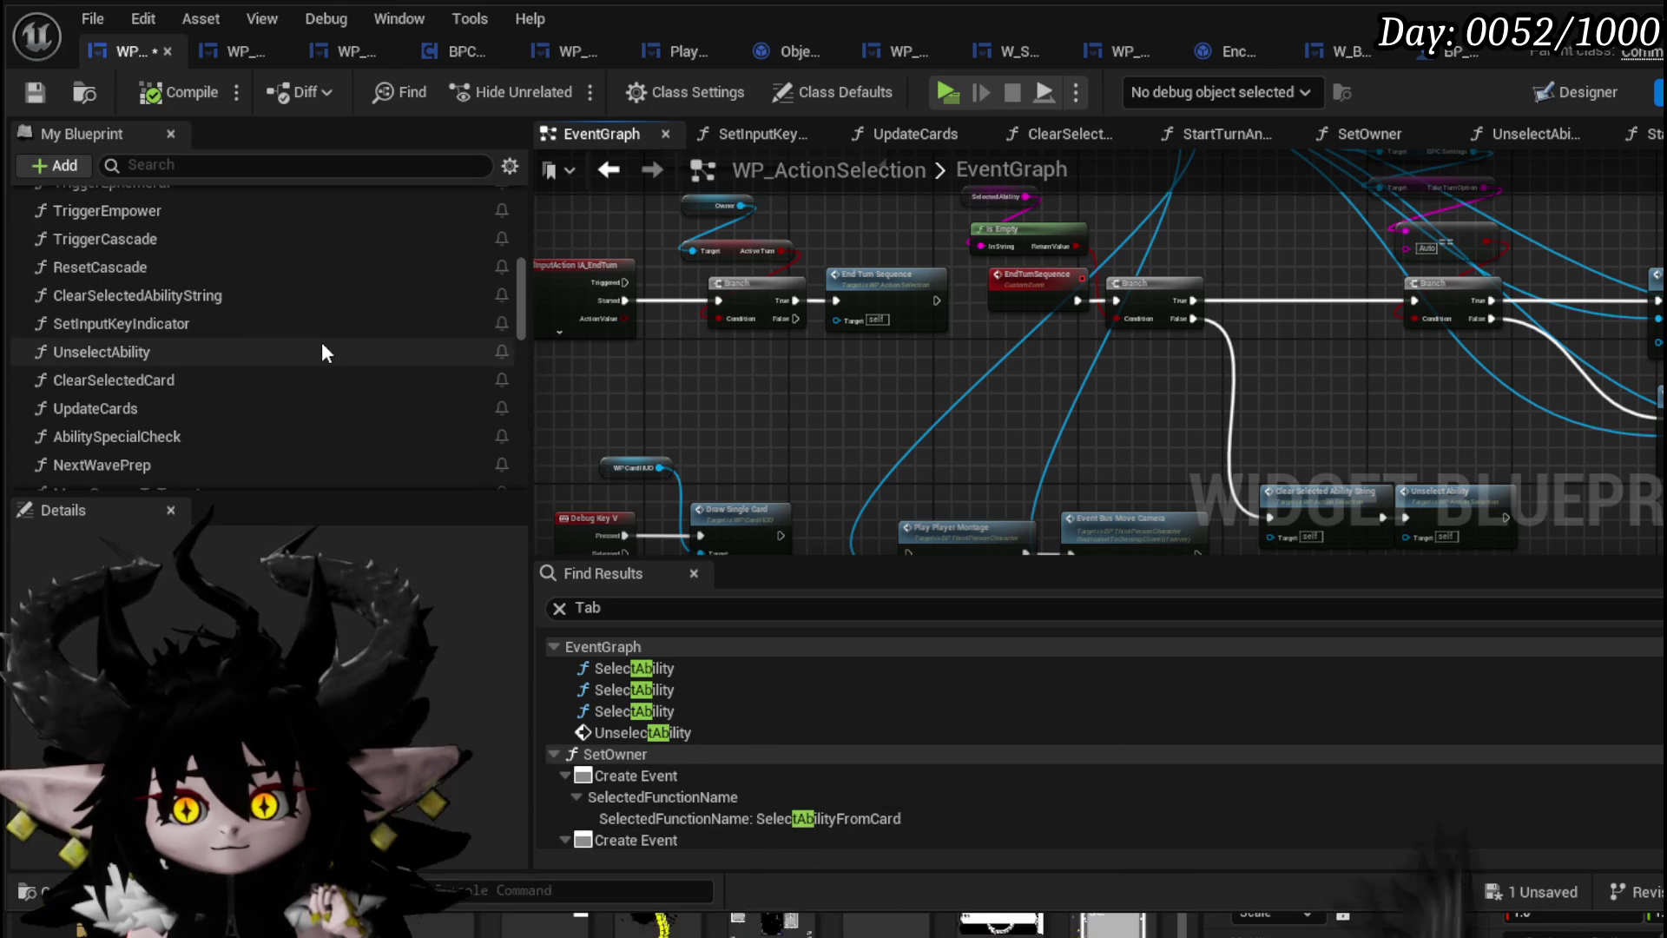
double_click(322, 348)
Take the Camera Bus nodes from UnselectAbility and return to the EventGraph
scroll(1004, 395, down, 3)
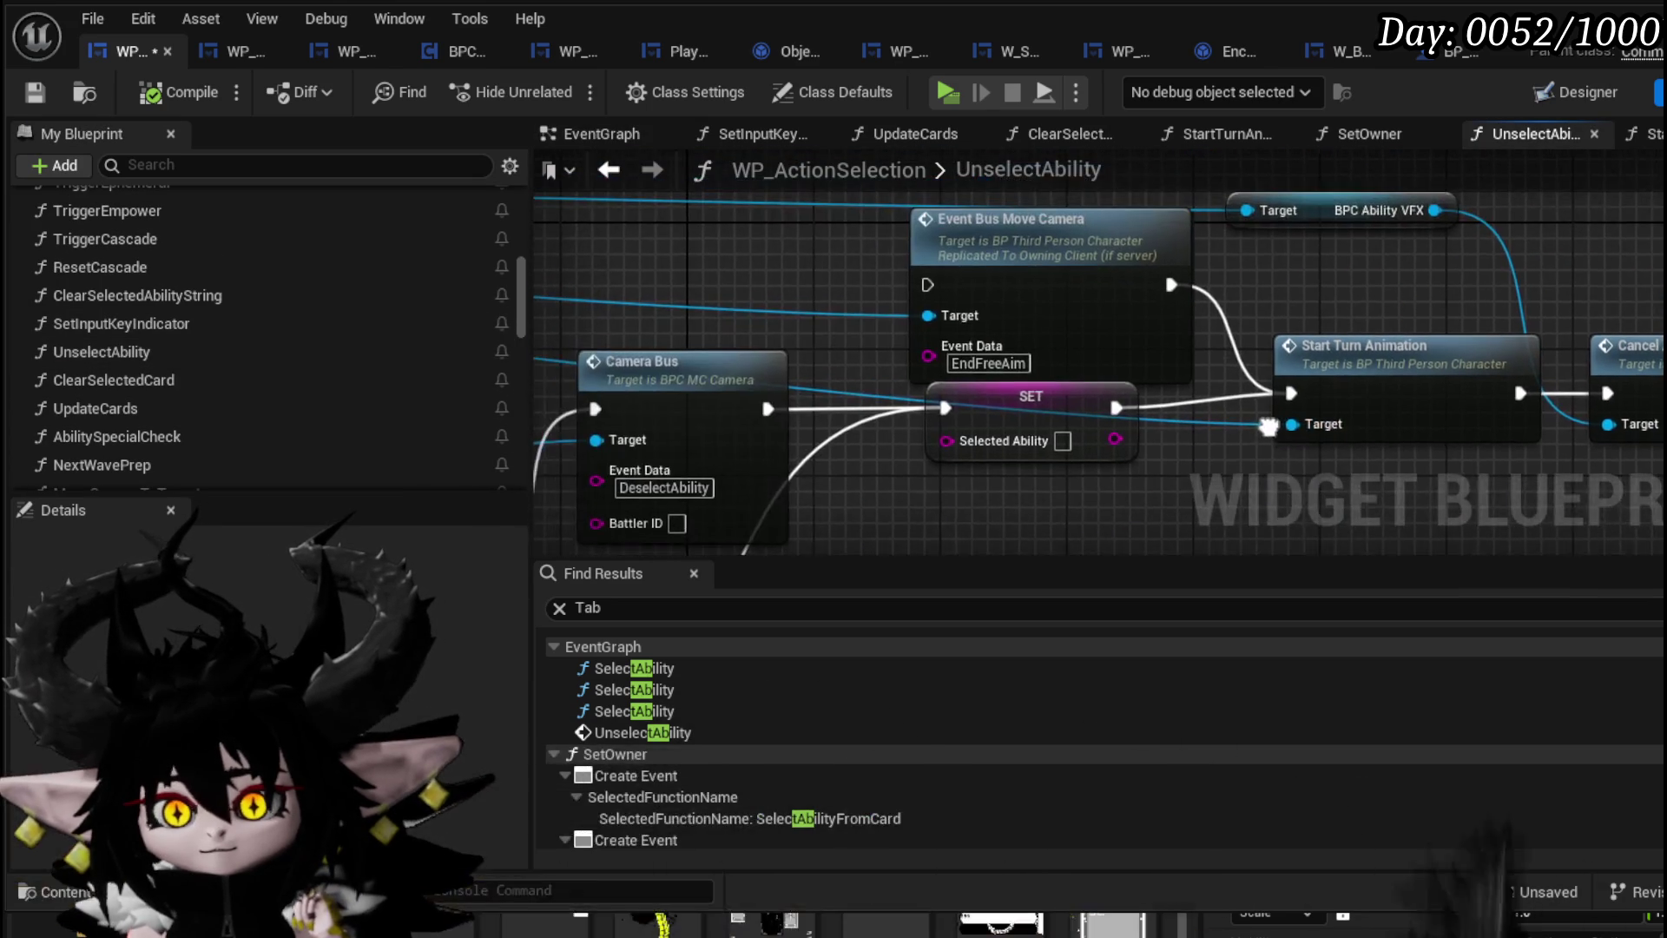
scroll(981, 389, down, 2)
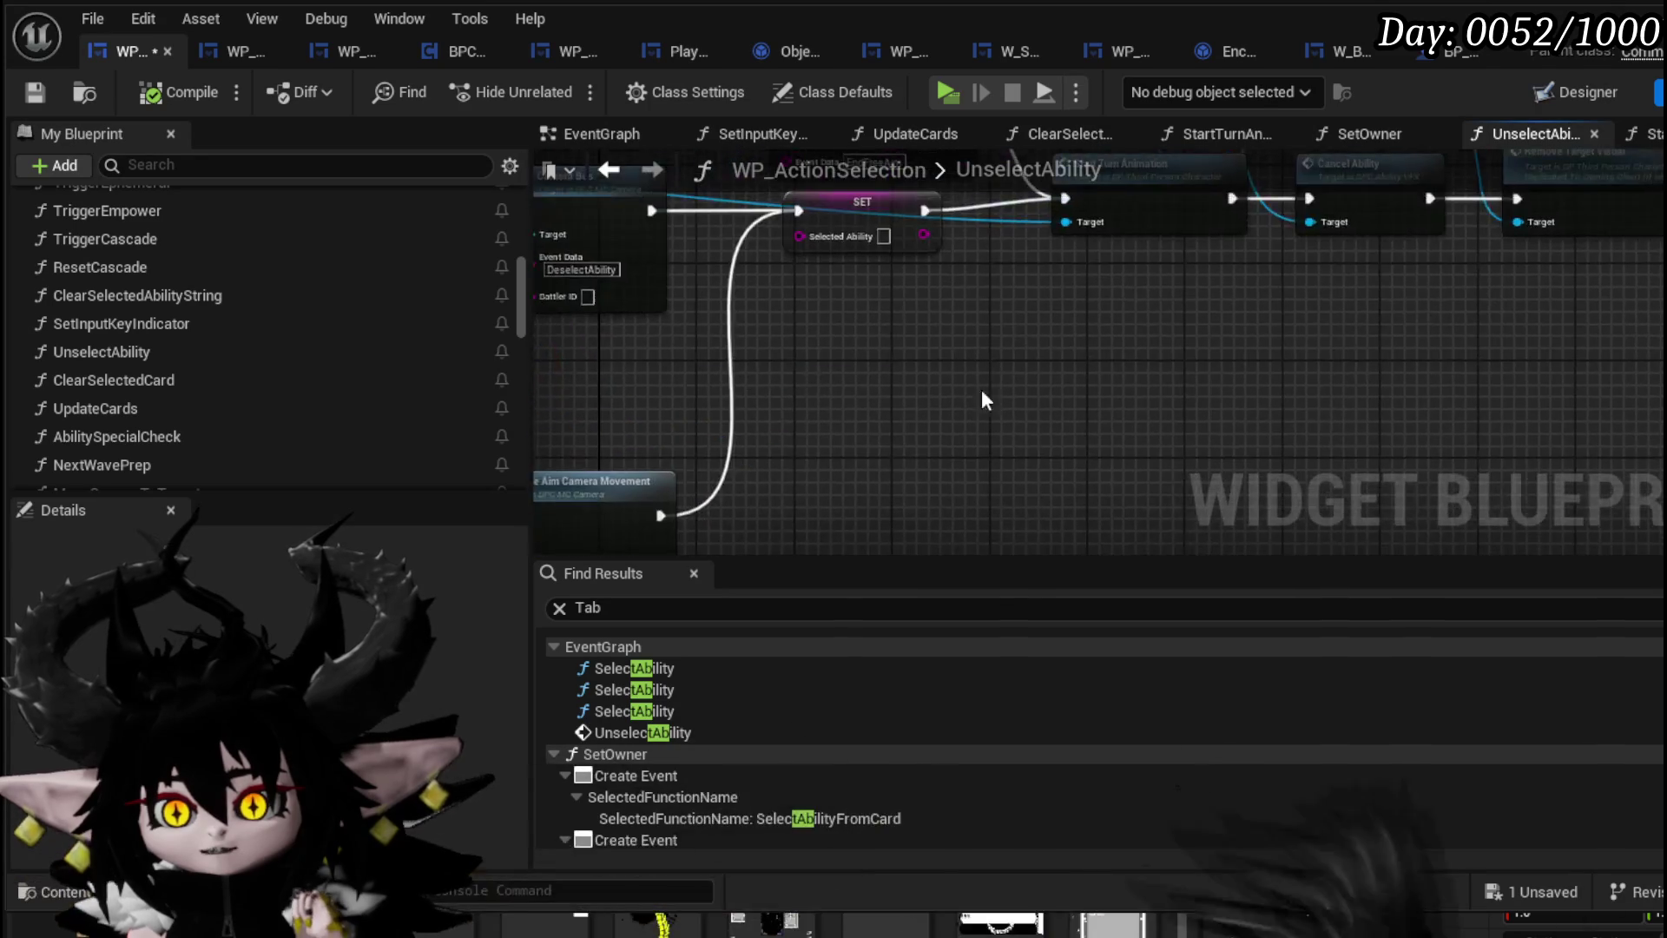
mouse_move(981, 389)
mouse_down()
mouse_move(1027, 408)
mouse_move(830, 388)
mouse_move(1016, 390)
mouse_move(1185, 432)
mouse_move(1470, 413)
mouse_move(771, 368)
mouse_move(982, 217)
mouse_up()
scroll(1055, 448, up, 2)
click(1085, 291)
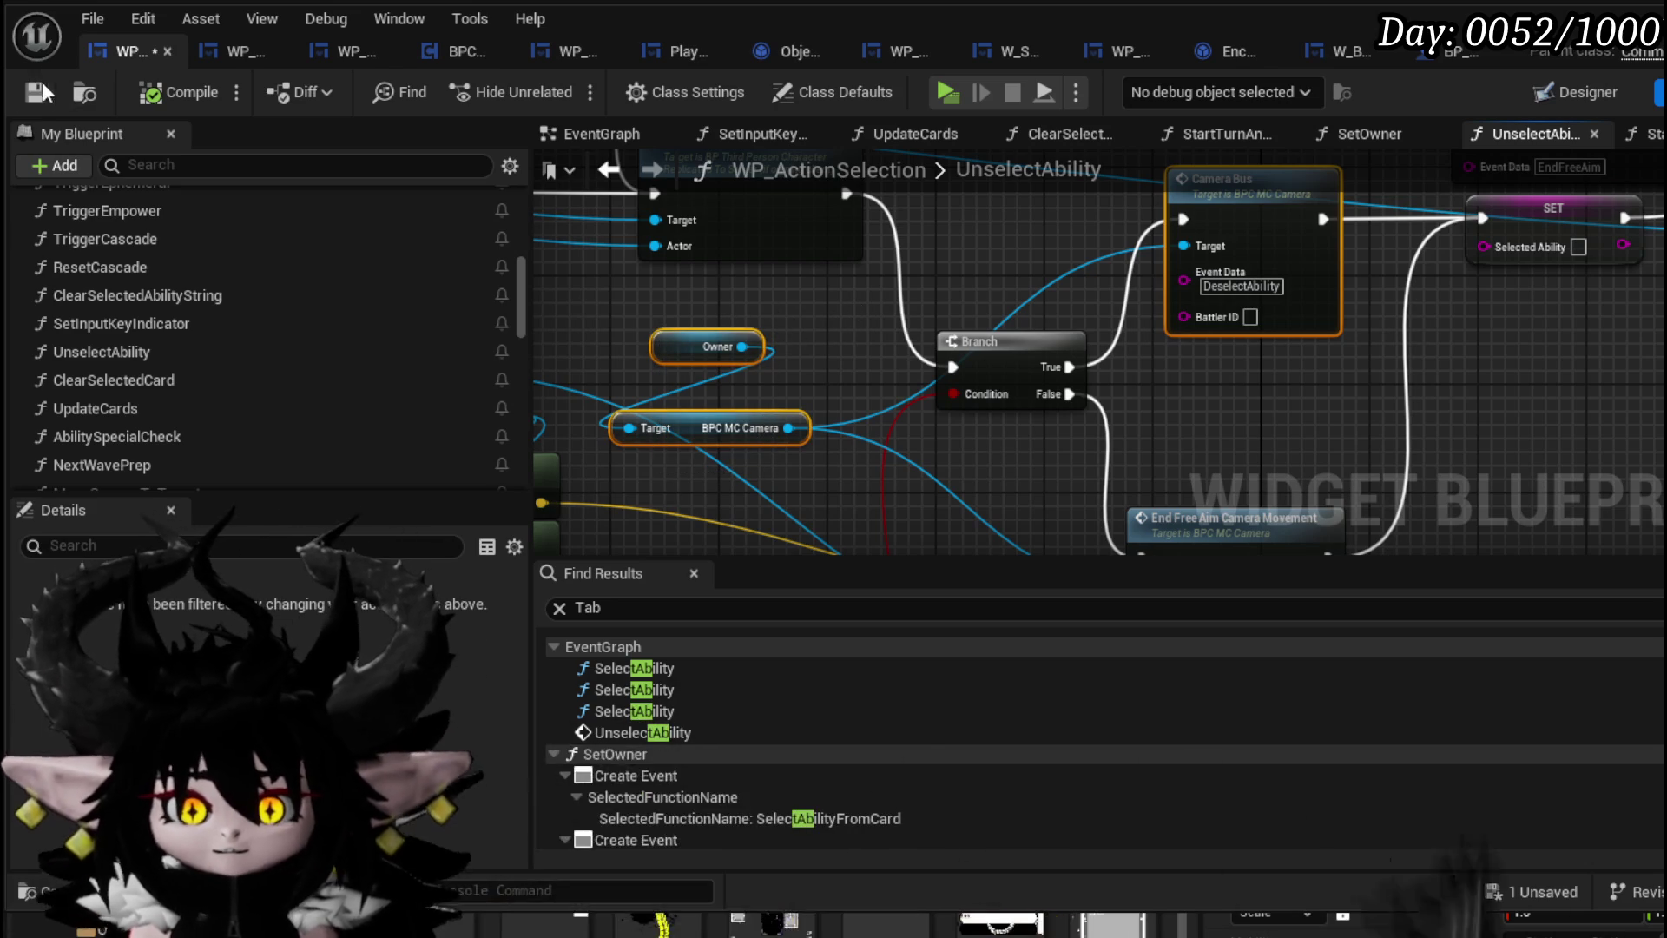
click(625, 171)
Paste the Owner, camera-target and Camera Bus nodes near Ability Special Check
scroll(817, 236, down, 3)
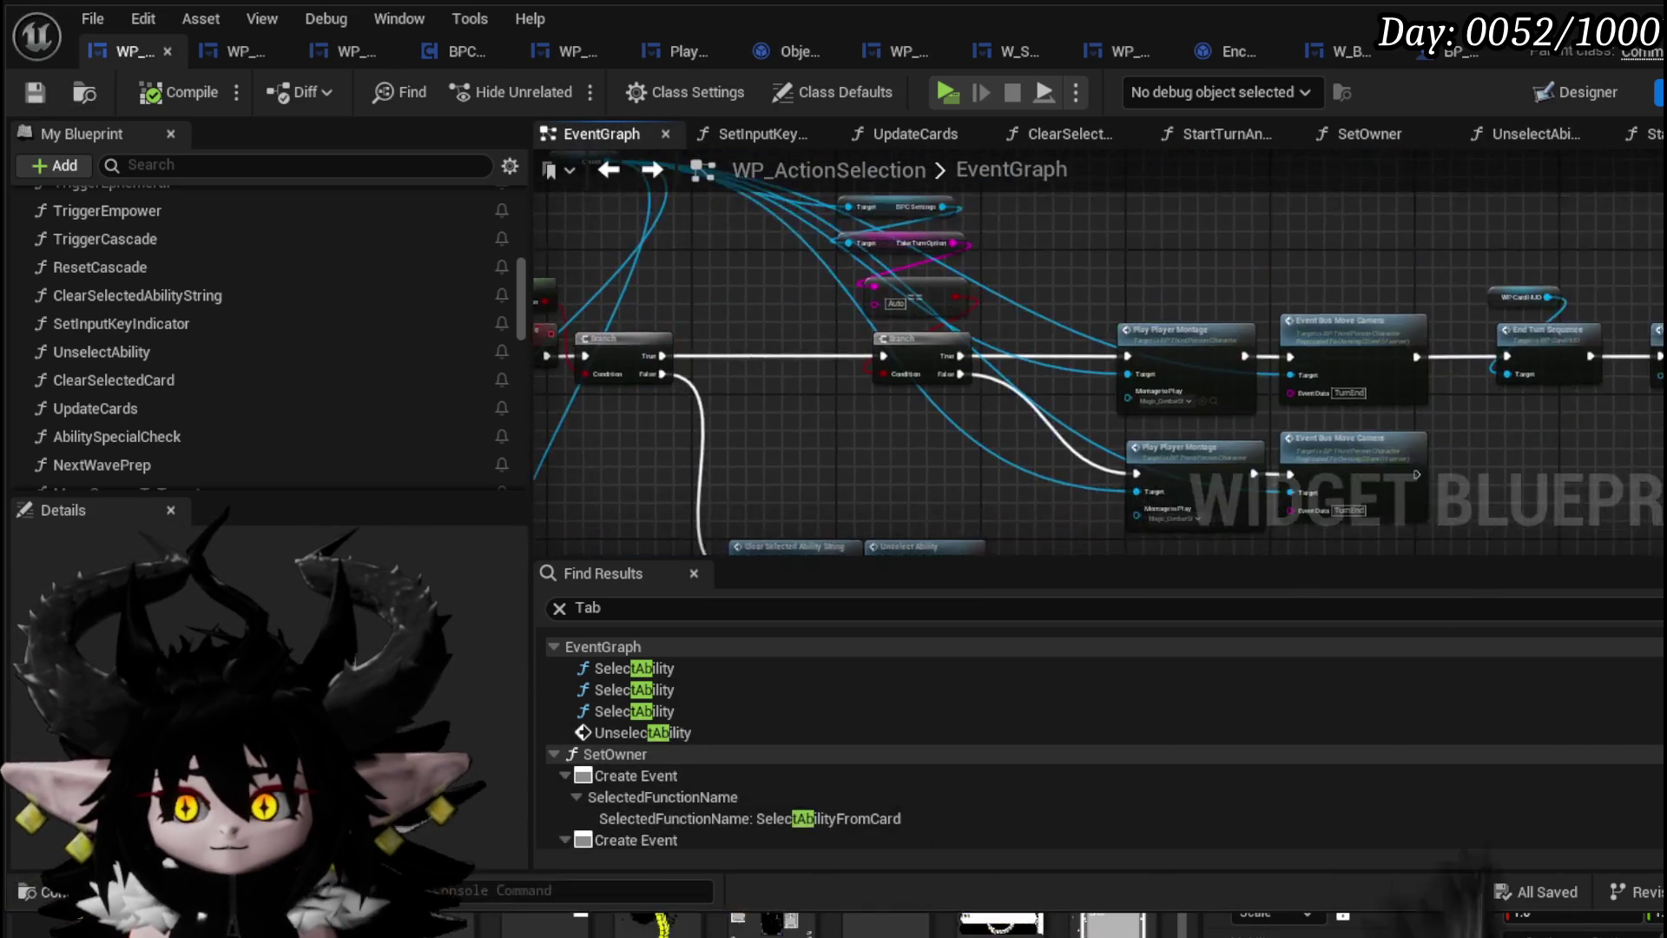
drag(1072, 300, 1003, 341)
scroll(1003, 341, up, 5)
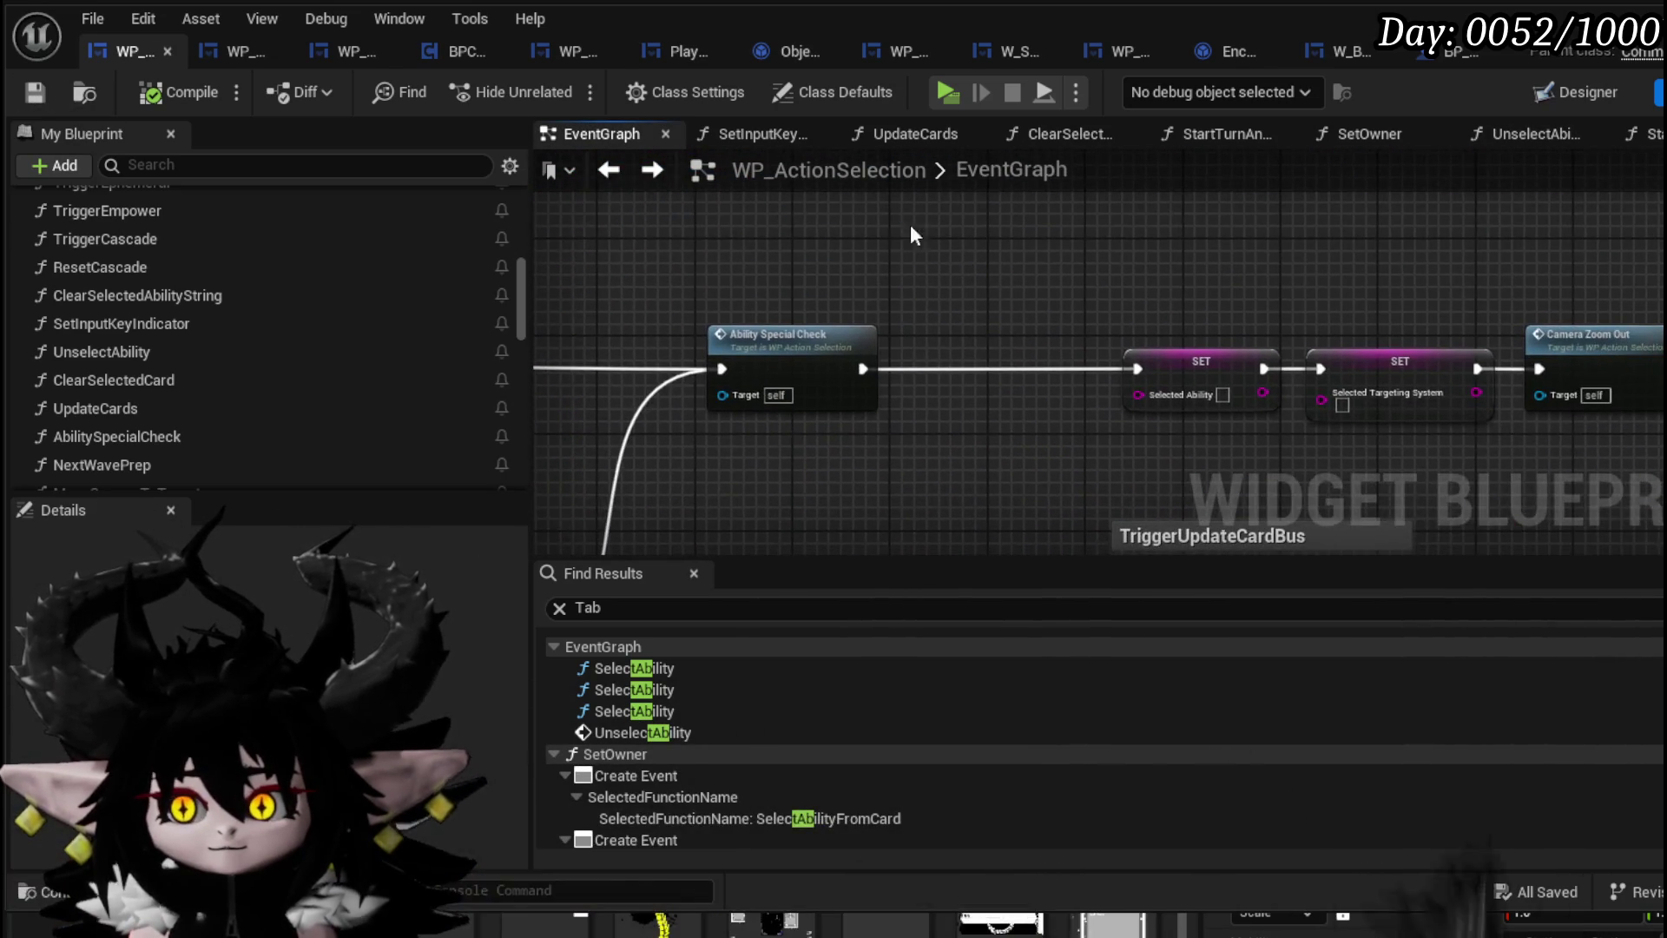
key(ctrl+v)
drag(1085, 277, 832, 308)
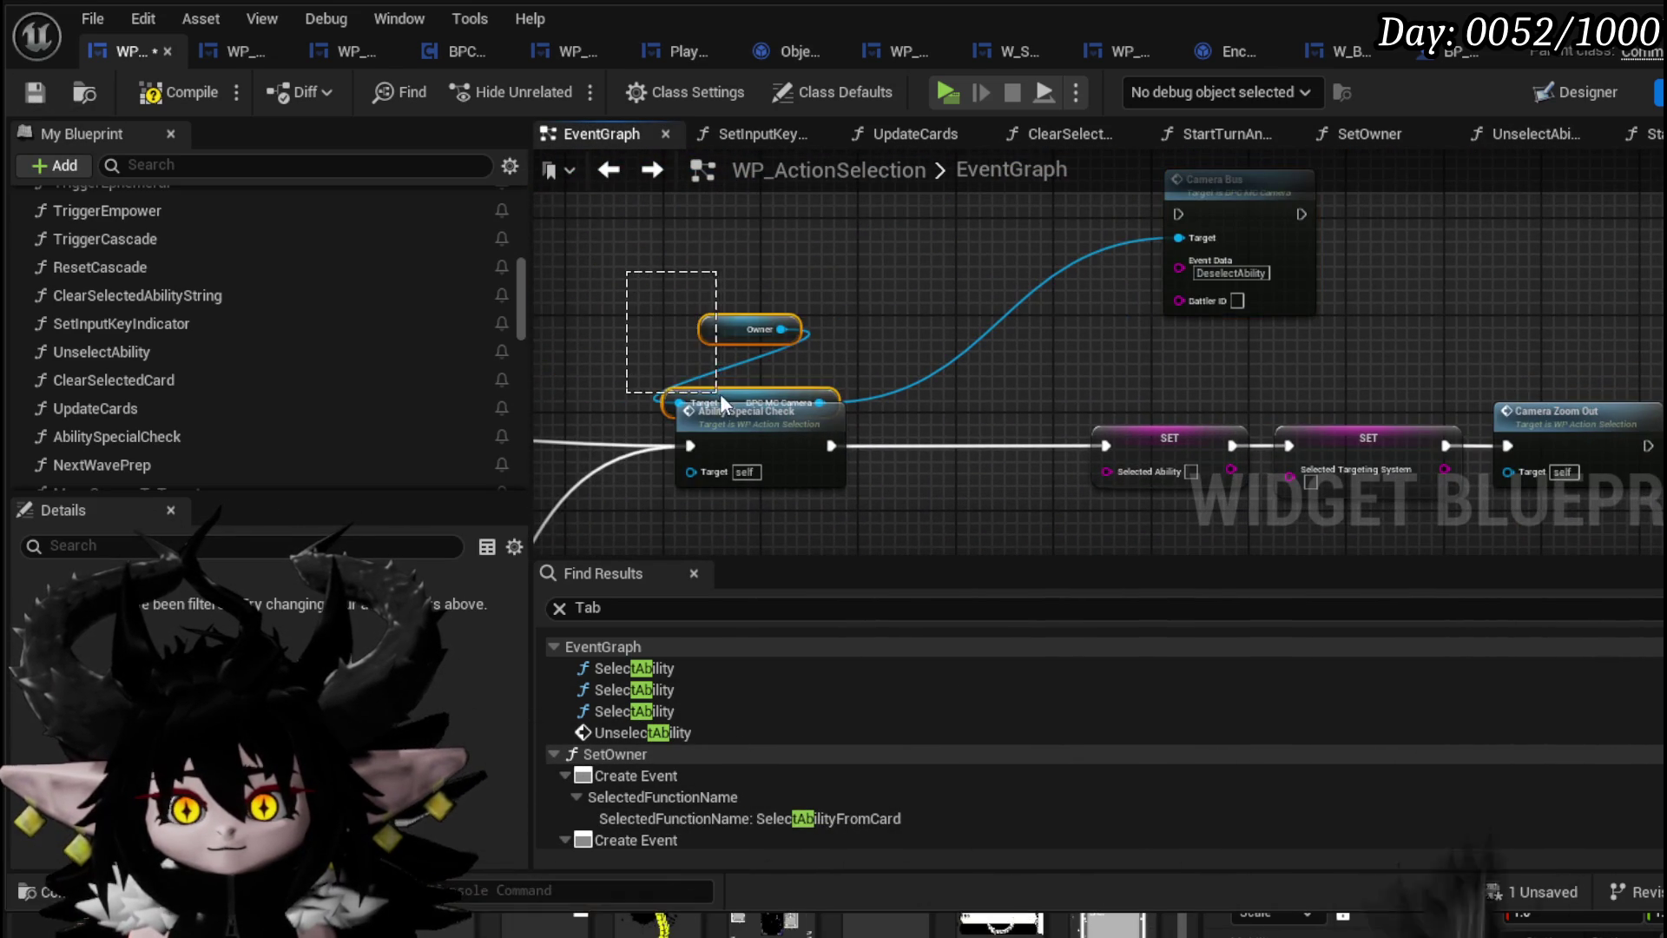
mouse_move(721, 394)
mouse_down()
mouse_move(900, 314)
mouse_move(1000, 312)
mouse_up()
click(839, 315)
Move the two SET nodes left and wire Camera Bus between Ability Special Check and the first SET
drag(977, 323, 1212, 401)
mouse_move(1094, 399)
mouse_down()
mouse_move(947, 399)
mouse_move(1200, 386)
mouse_up()
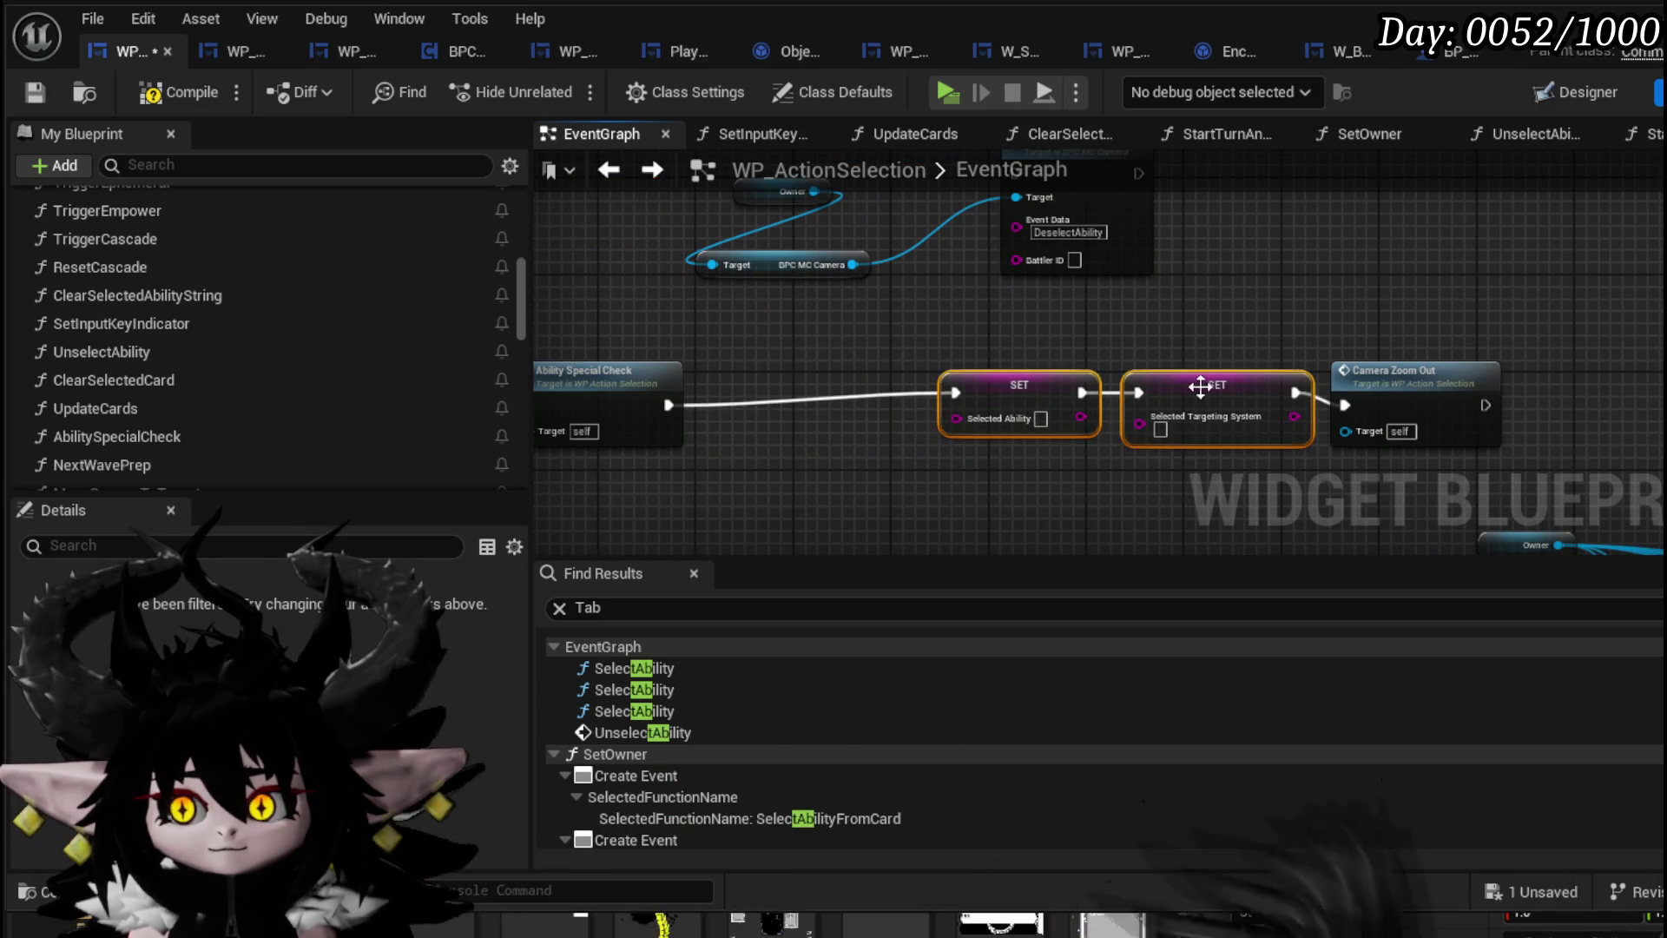
drag(1119, 254, 851, 473)
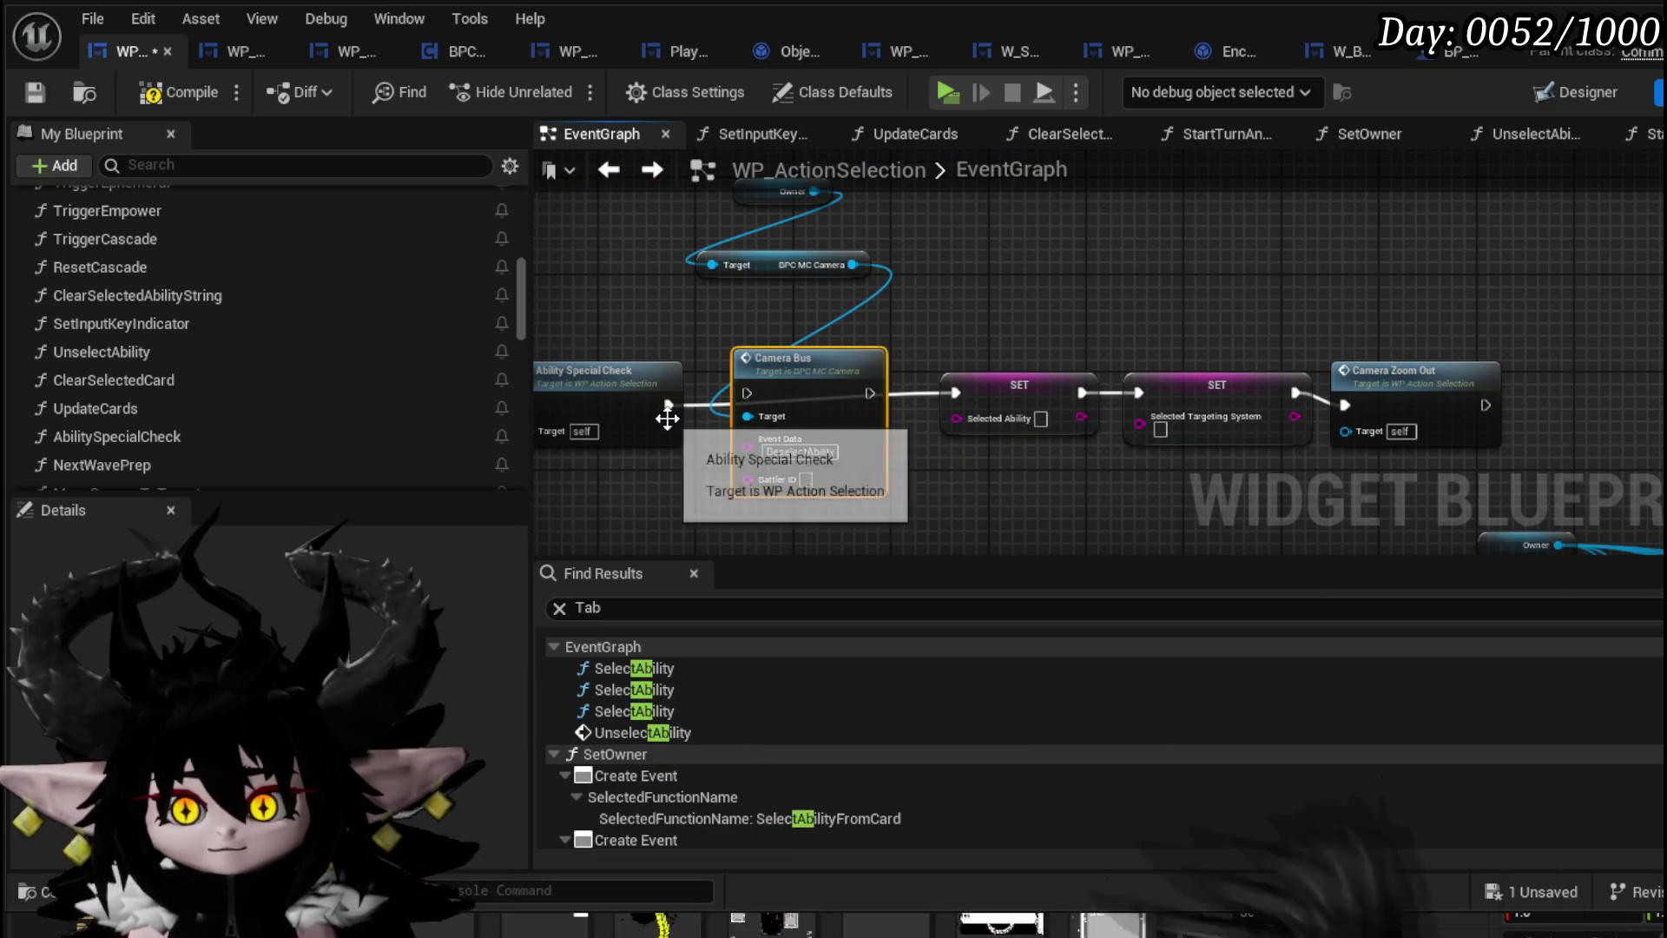
drag(644, 413, 754, 396)
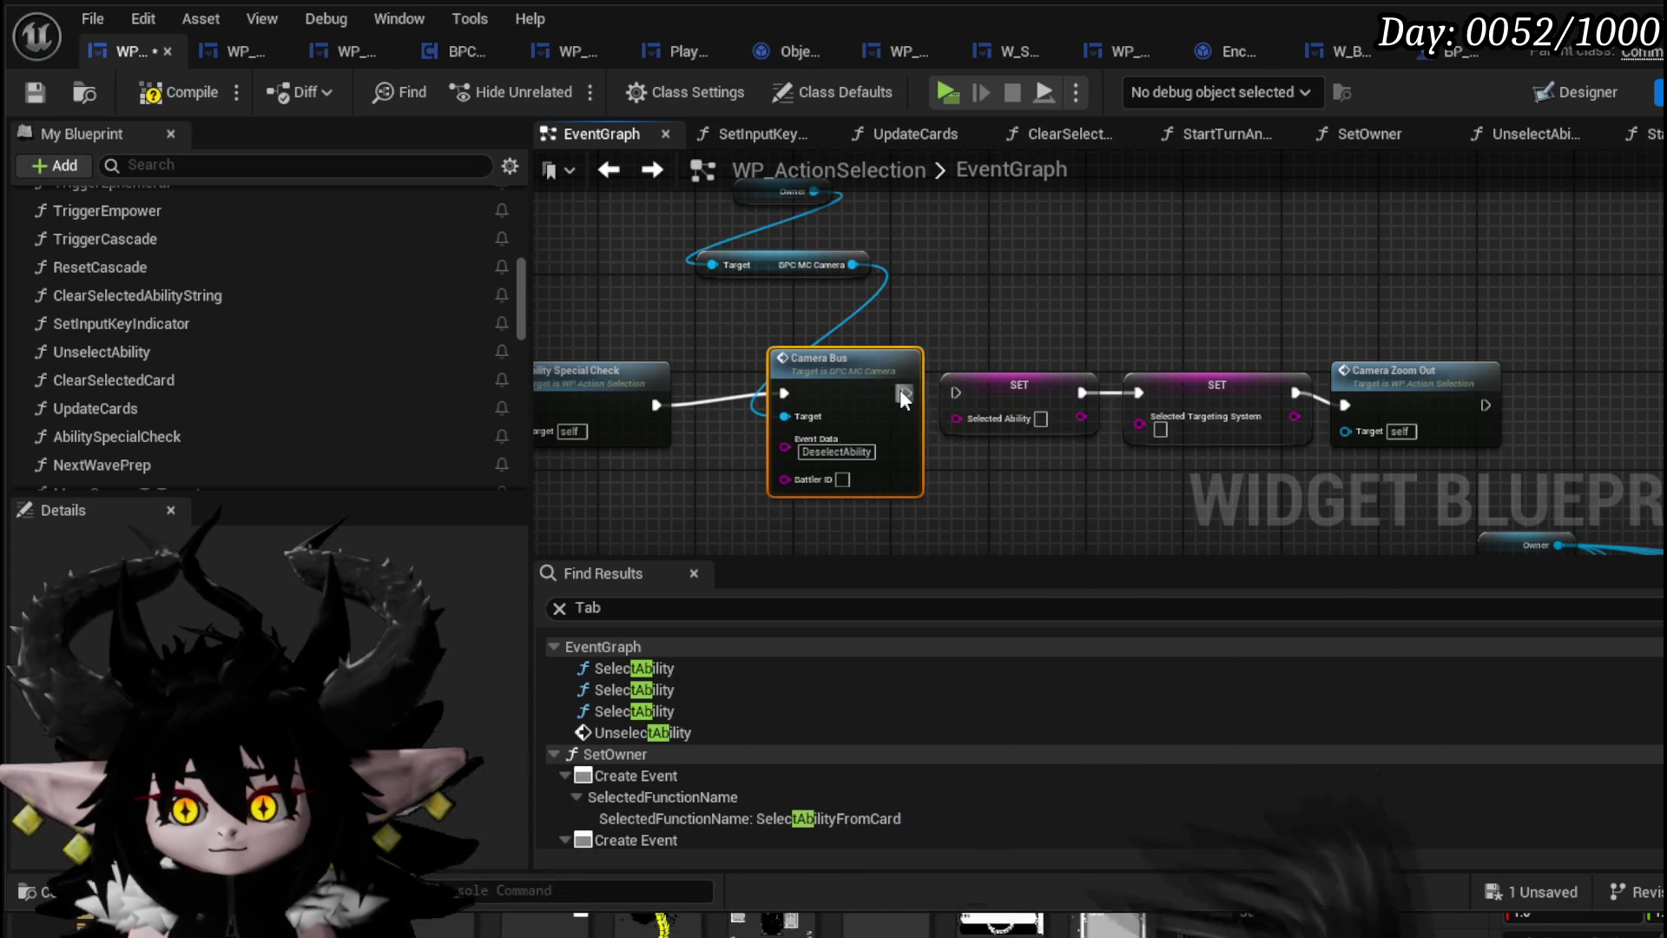
drag(903, 396, 955, 393)
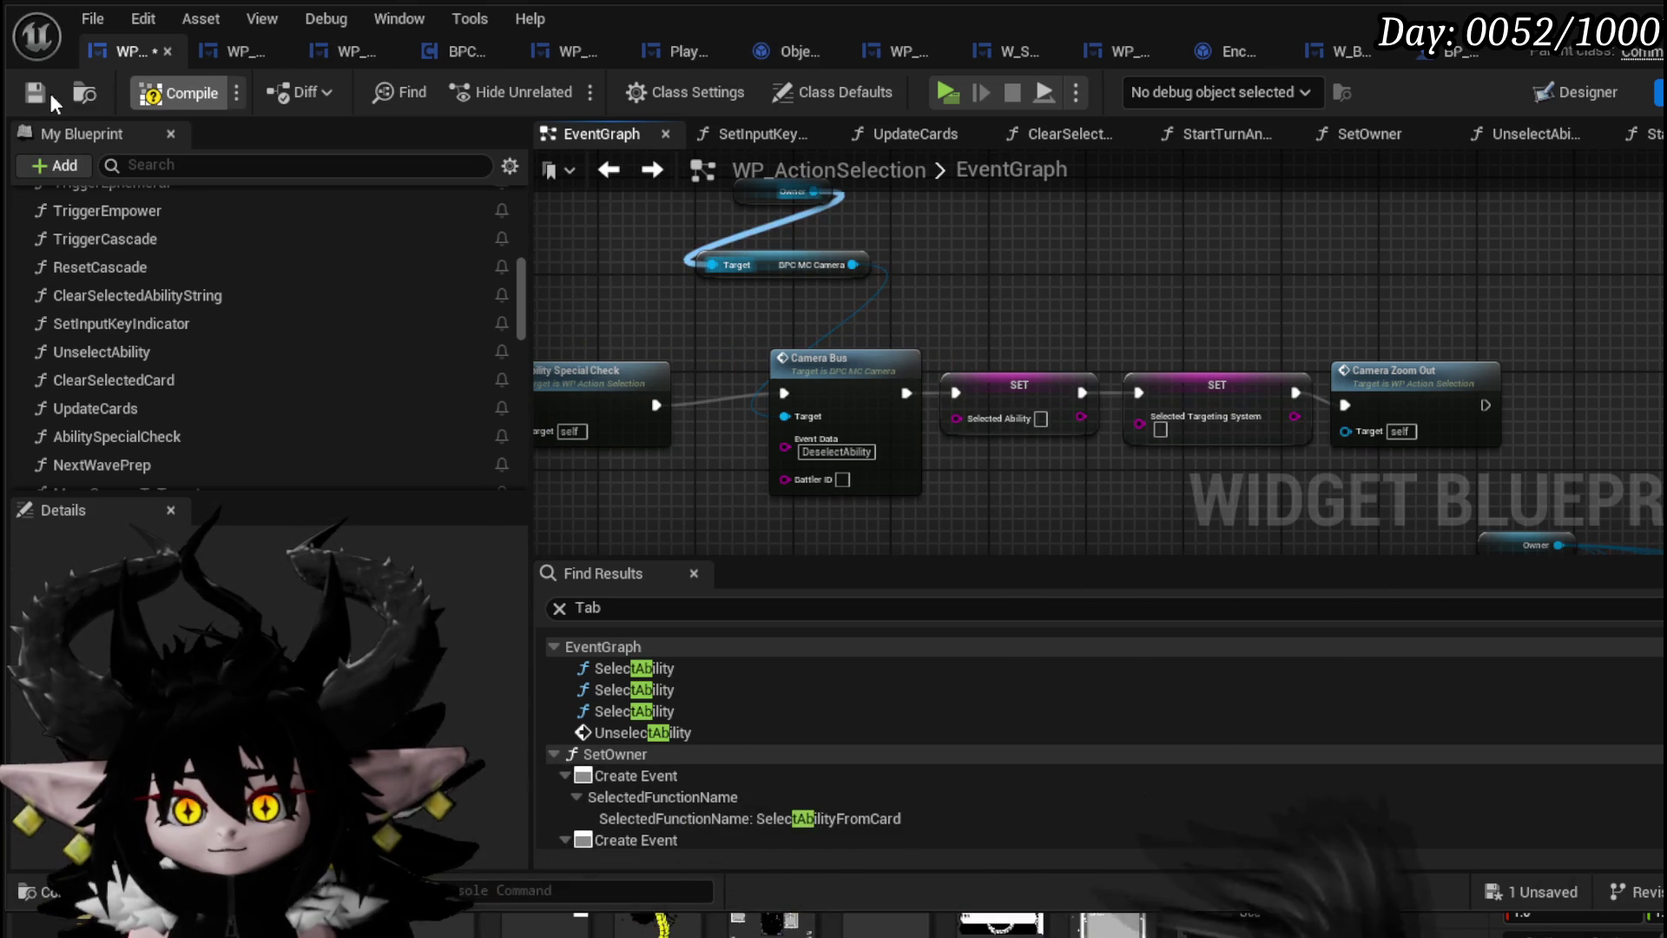
scroll(1268, 295, down, 3)
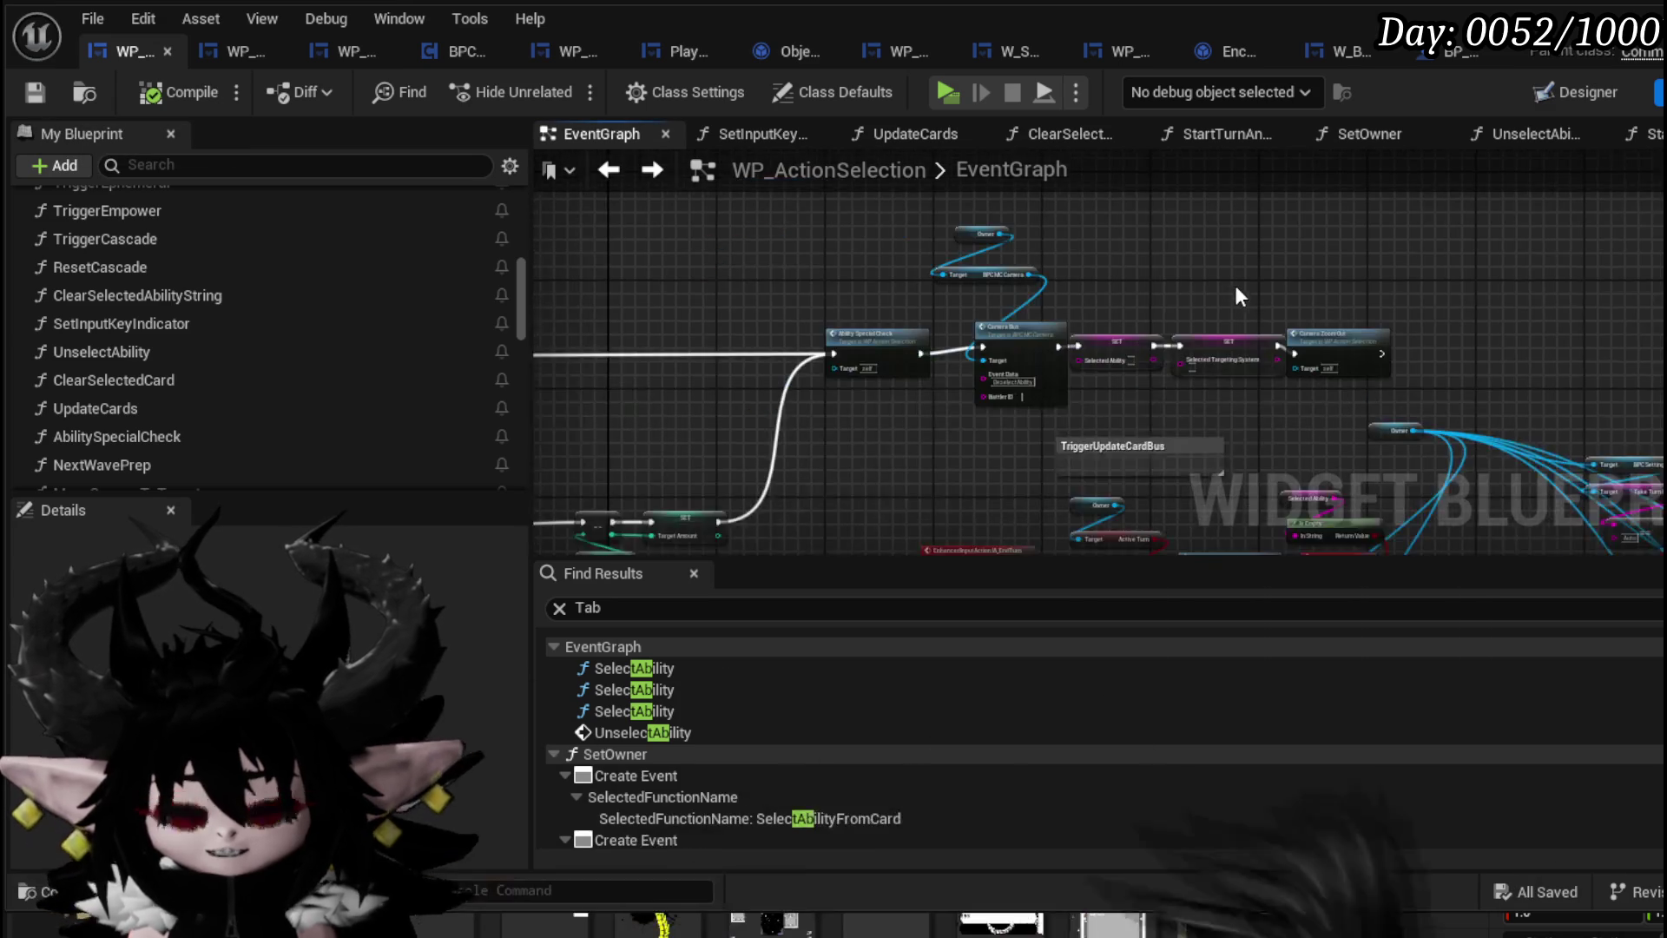
drag(1233, 281, 1320, 296)
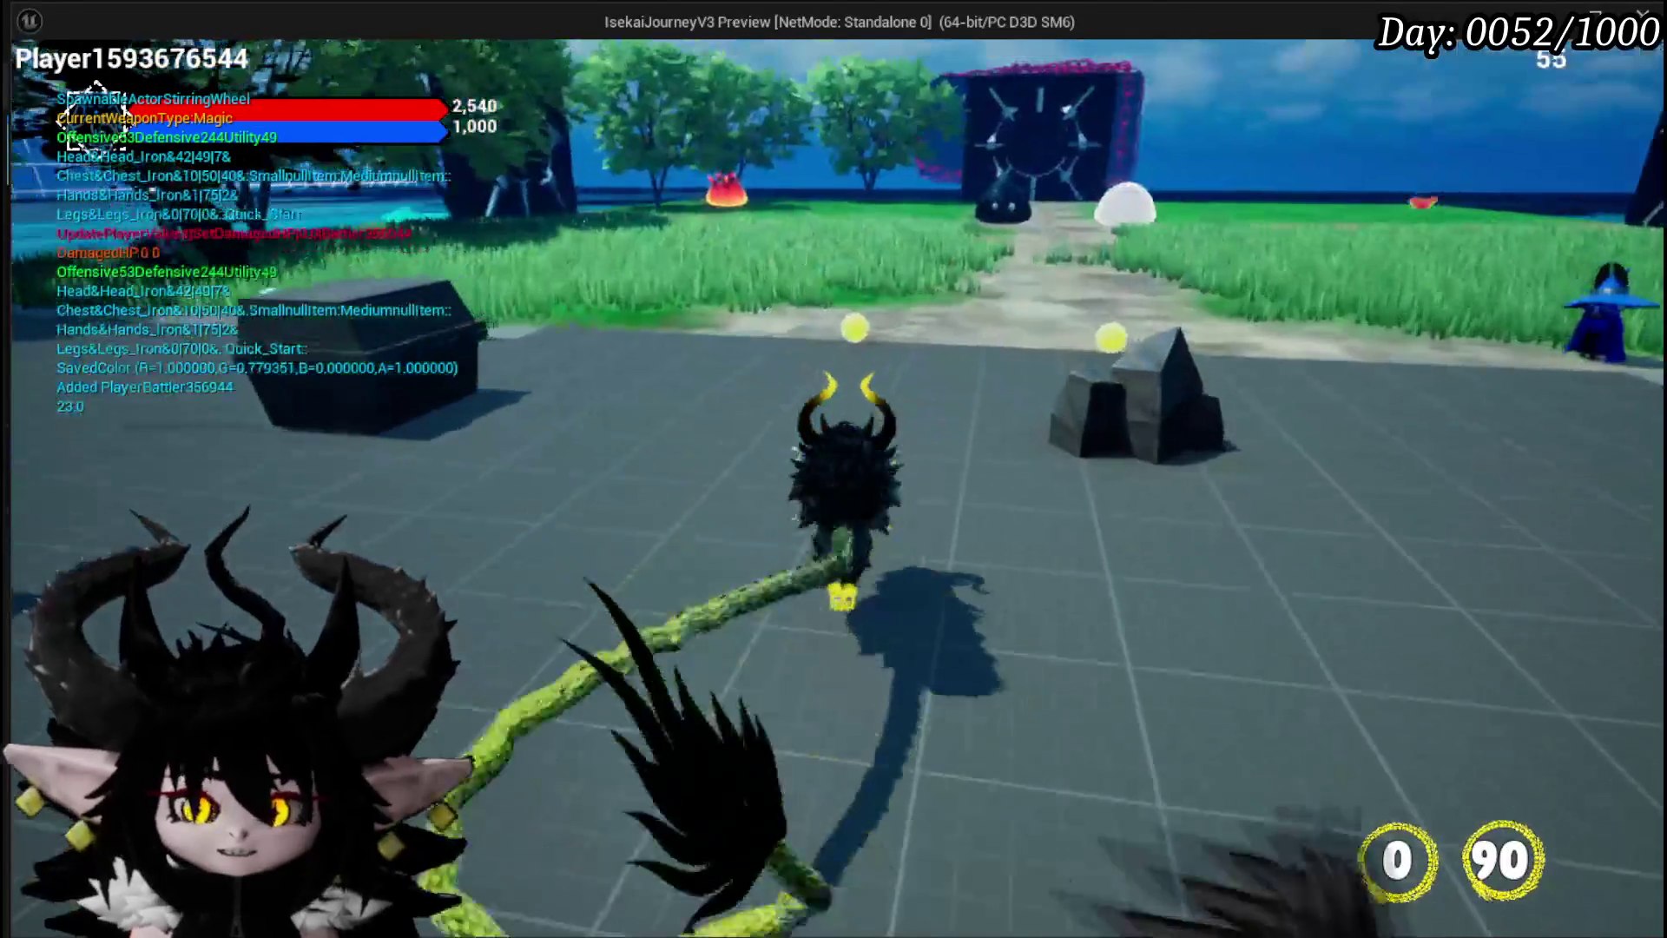
Run the character into the fire slime to start a card battle
key(w)
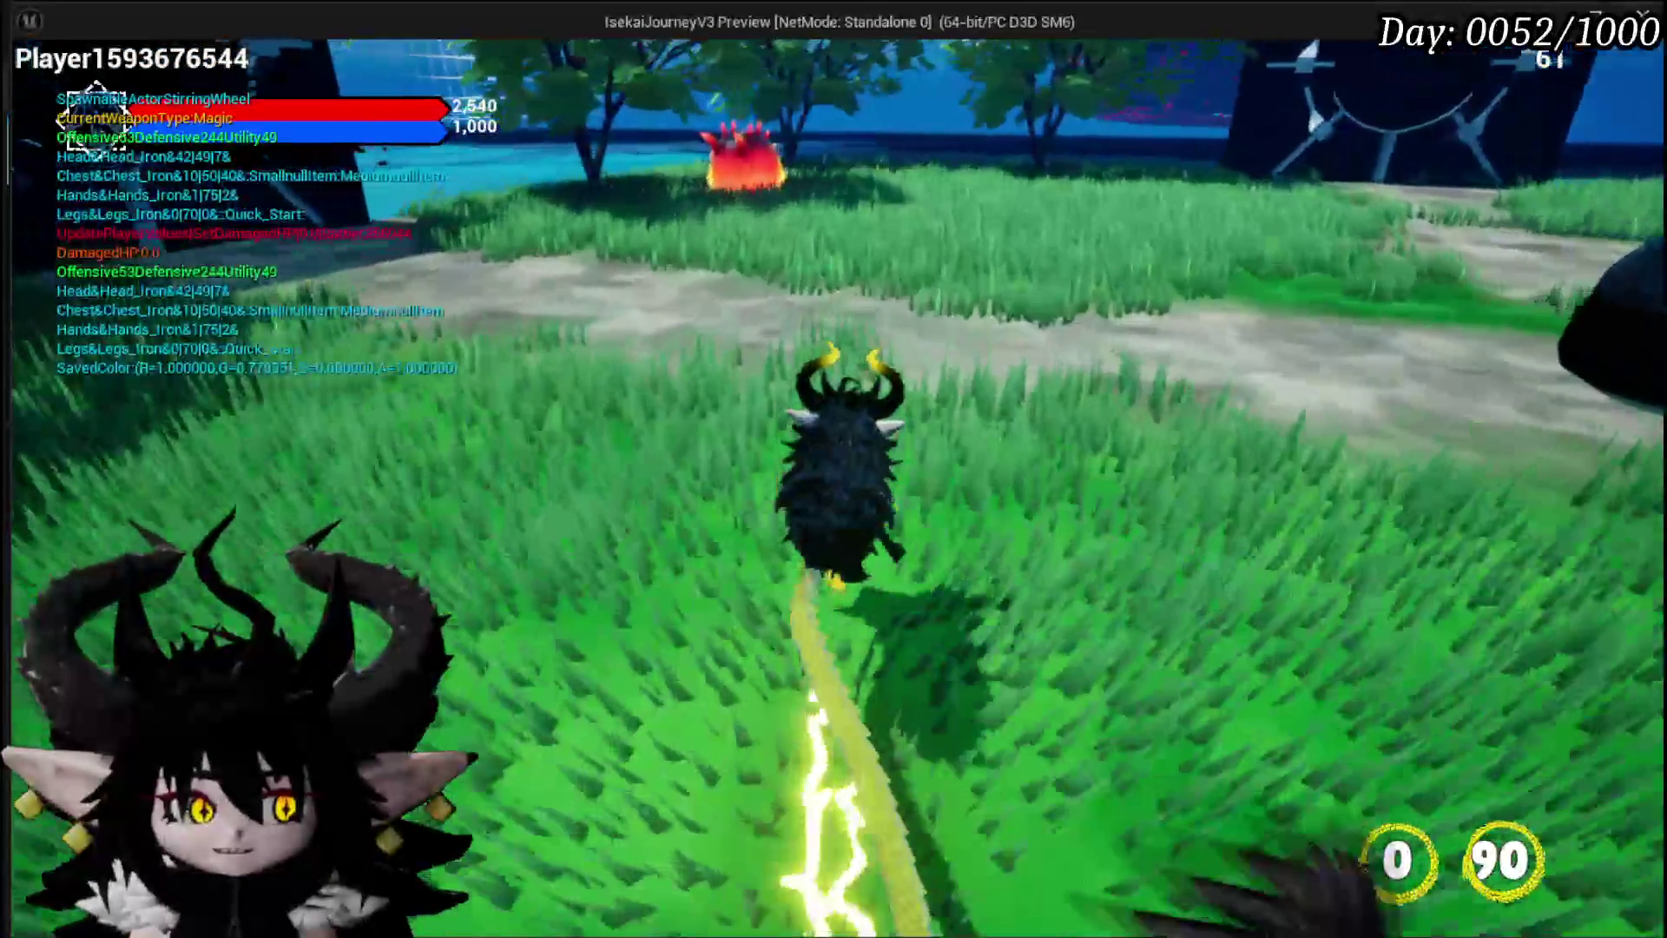
key(w)
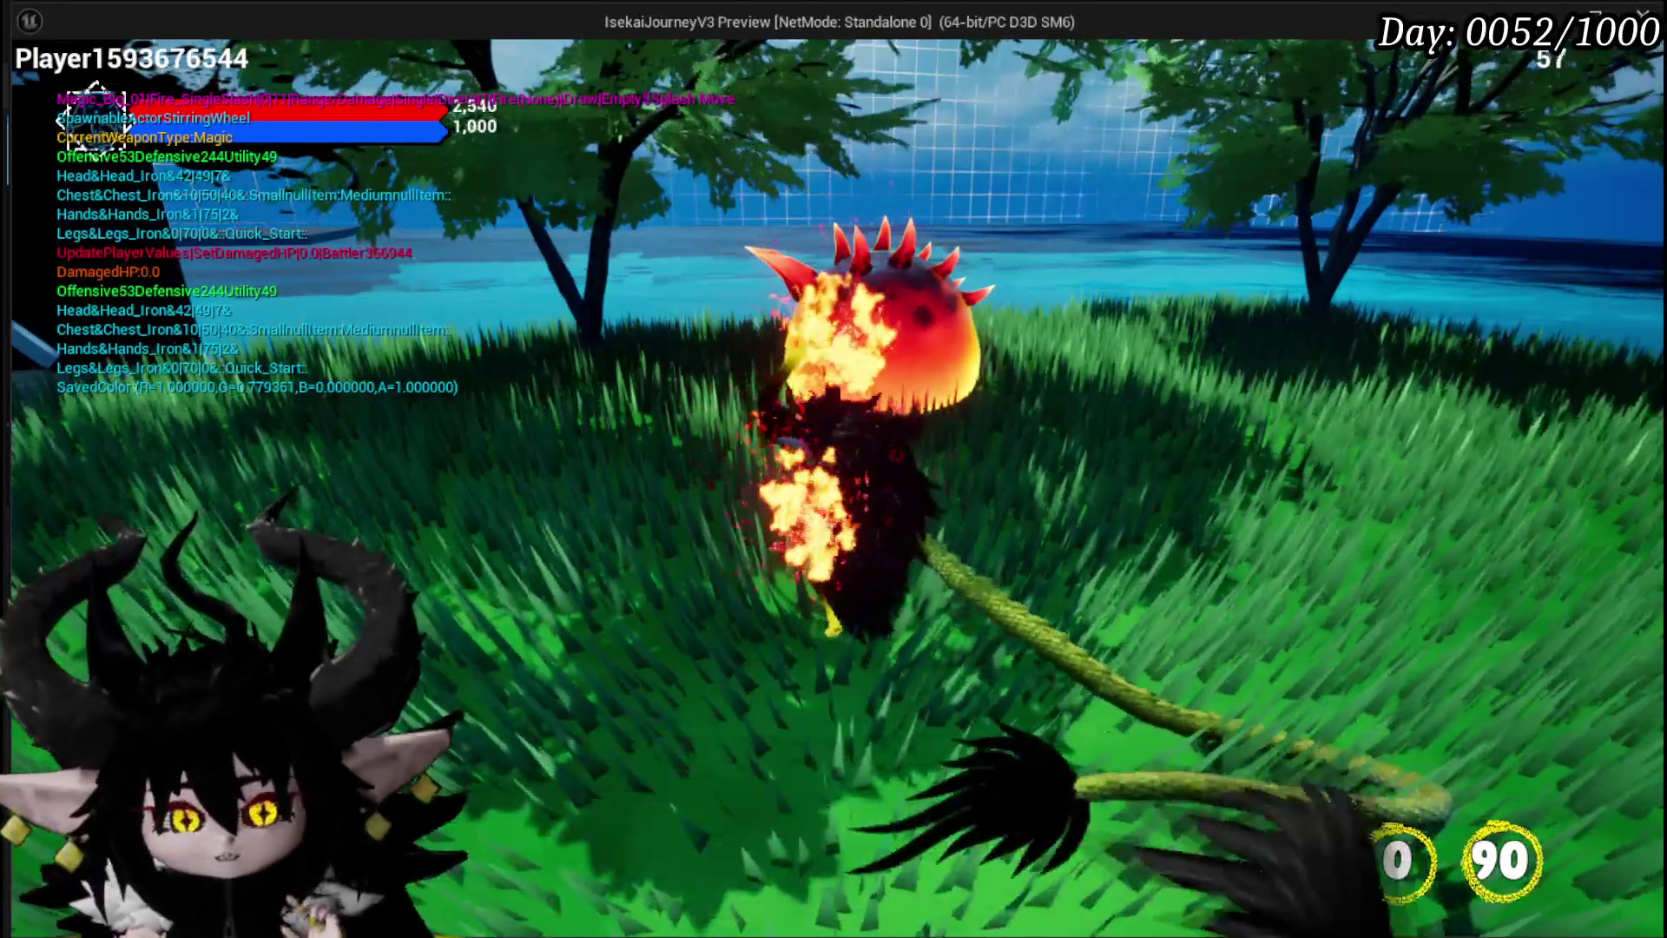
key(w)
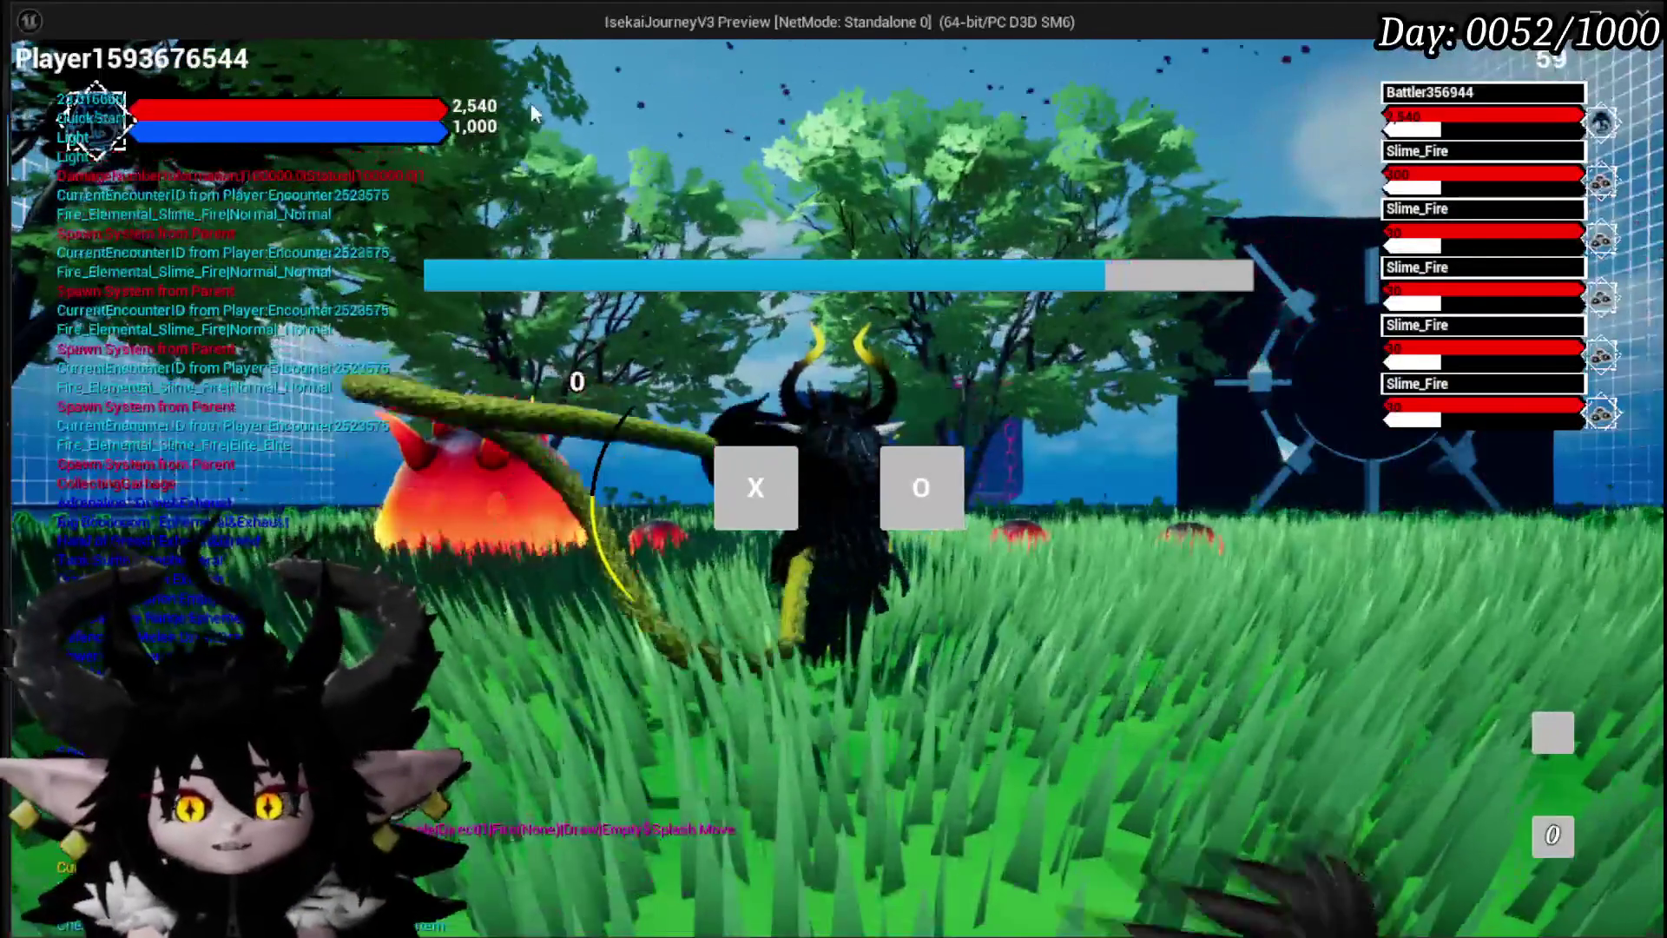
click(731, 465)
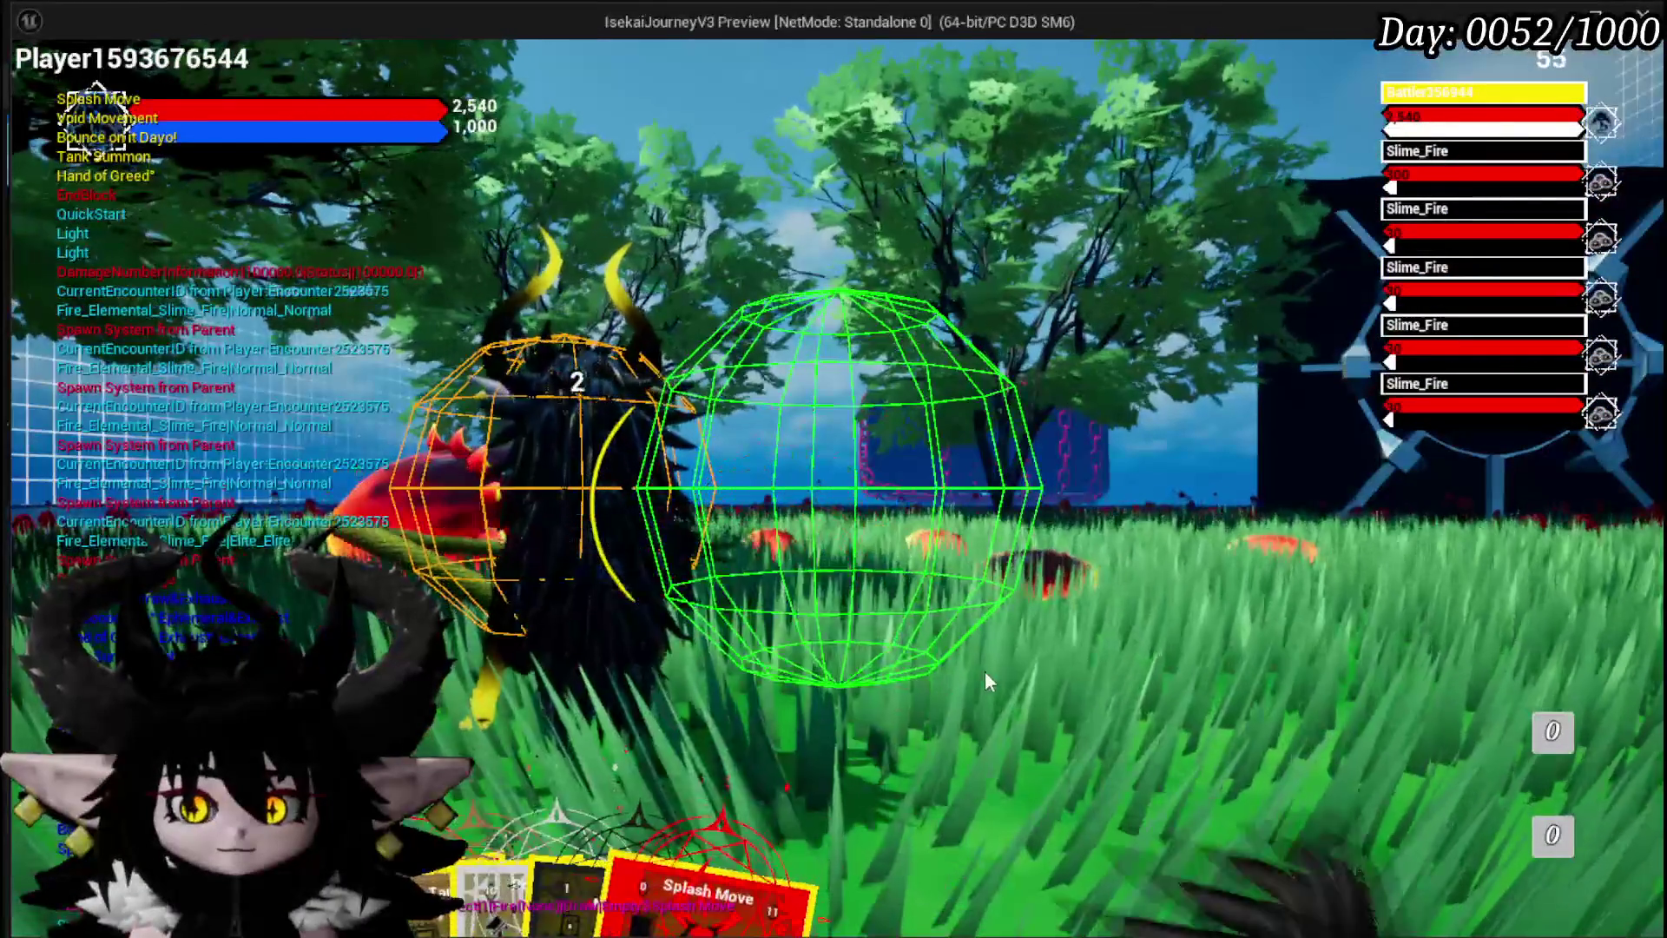
Play Splash Move, Hand of Greed, Void Movement on a ground spot, and Sacrifice Summon
click(786, 806)
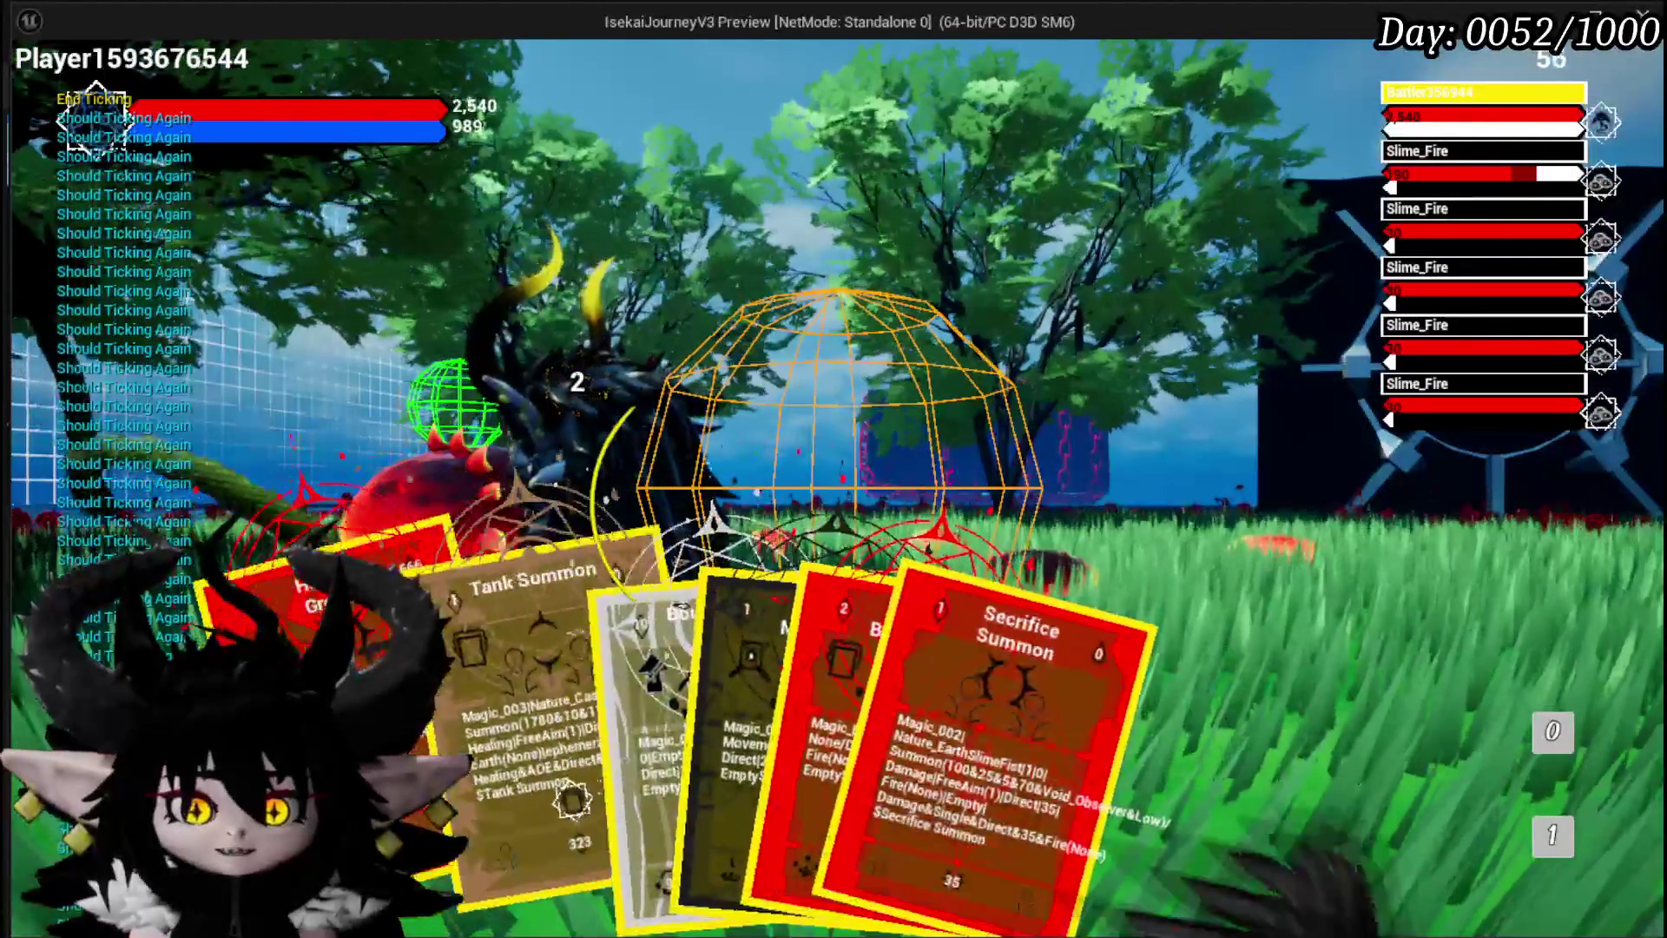
click(793, 721)
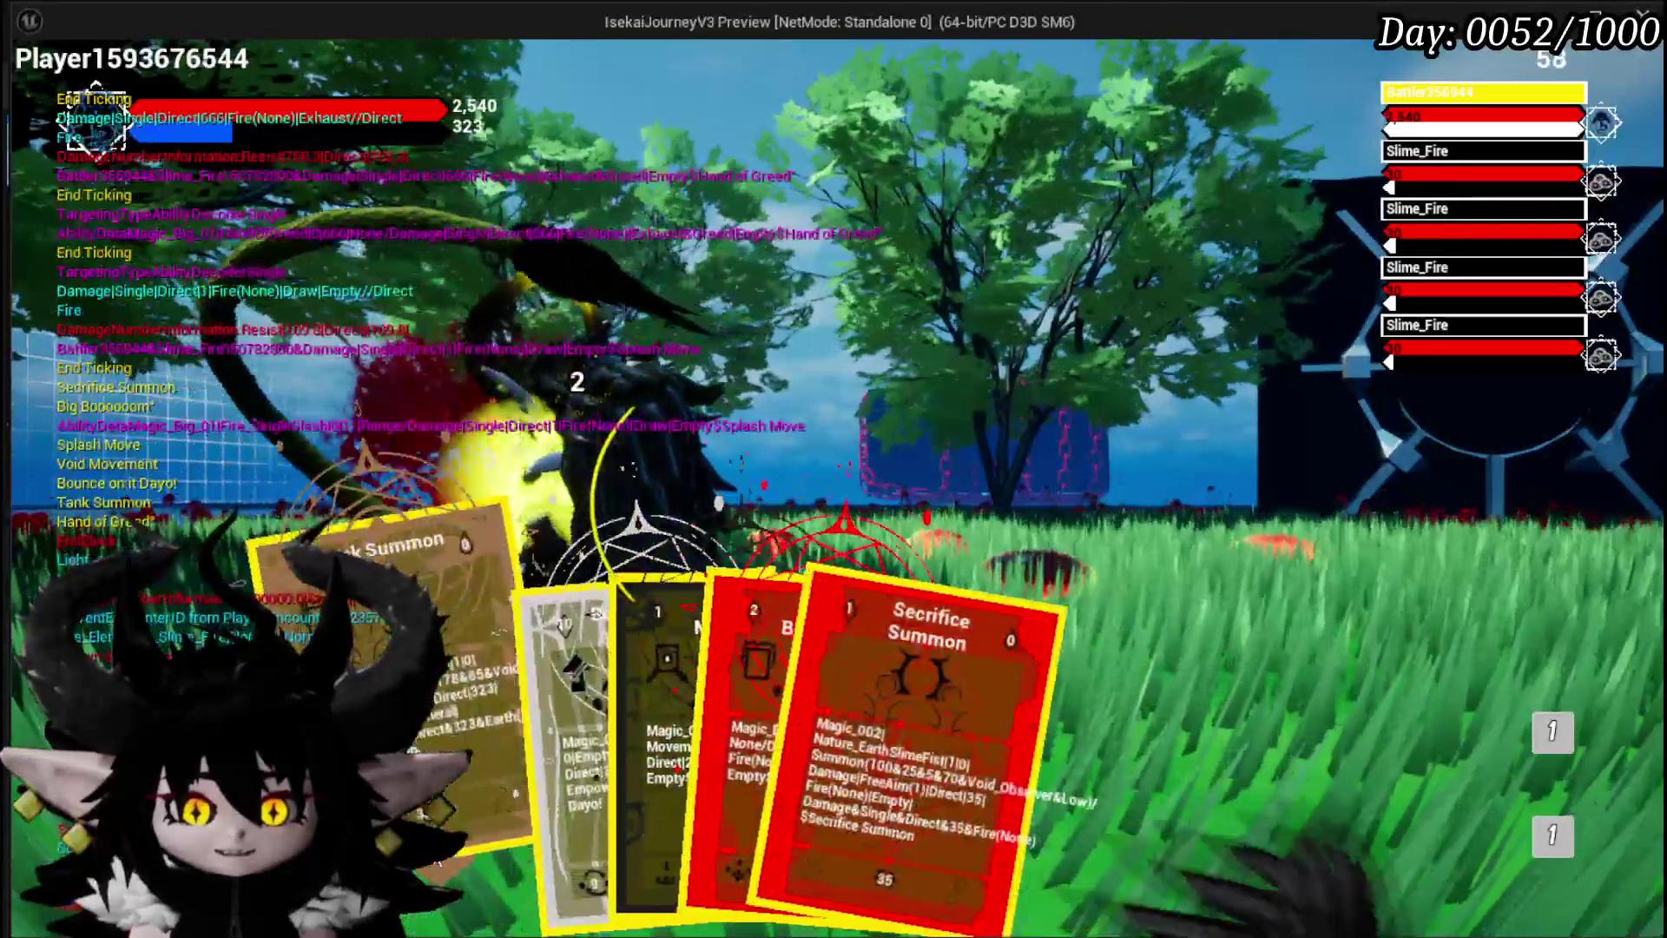
mouse_move(670, 712)
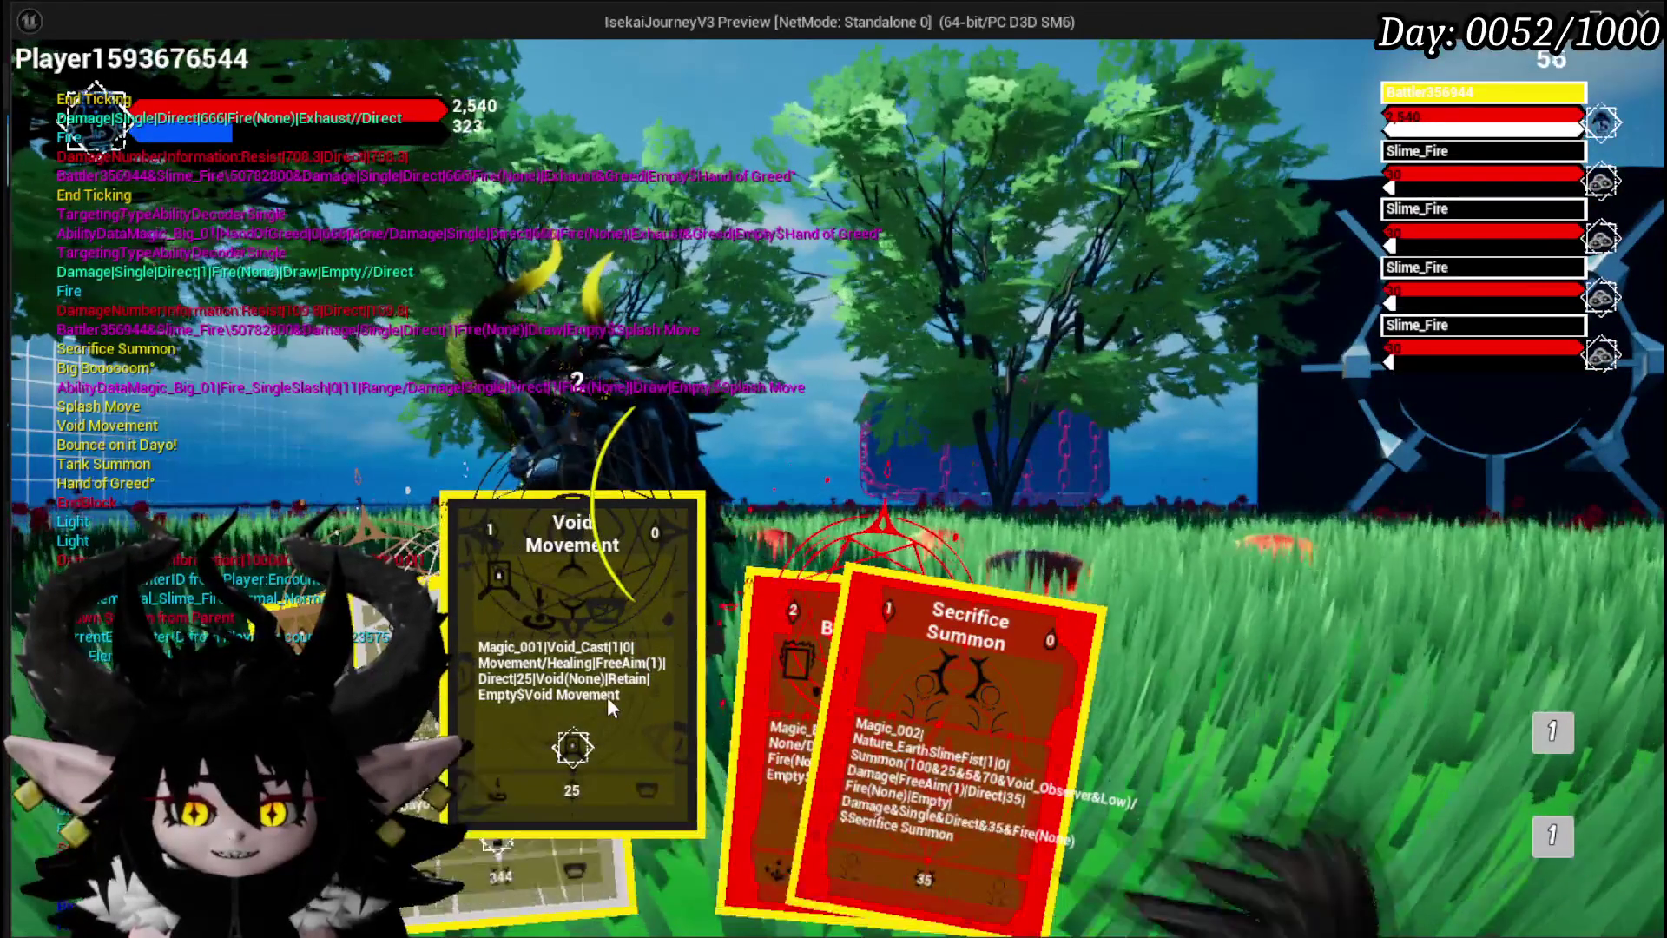
click(653, 707)
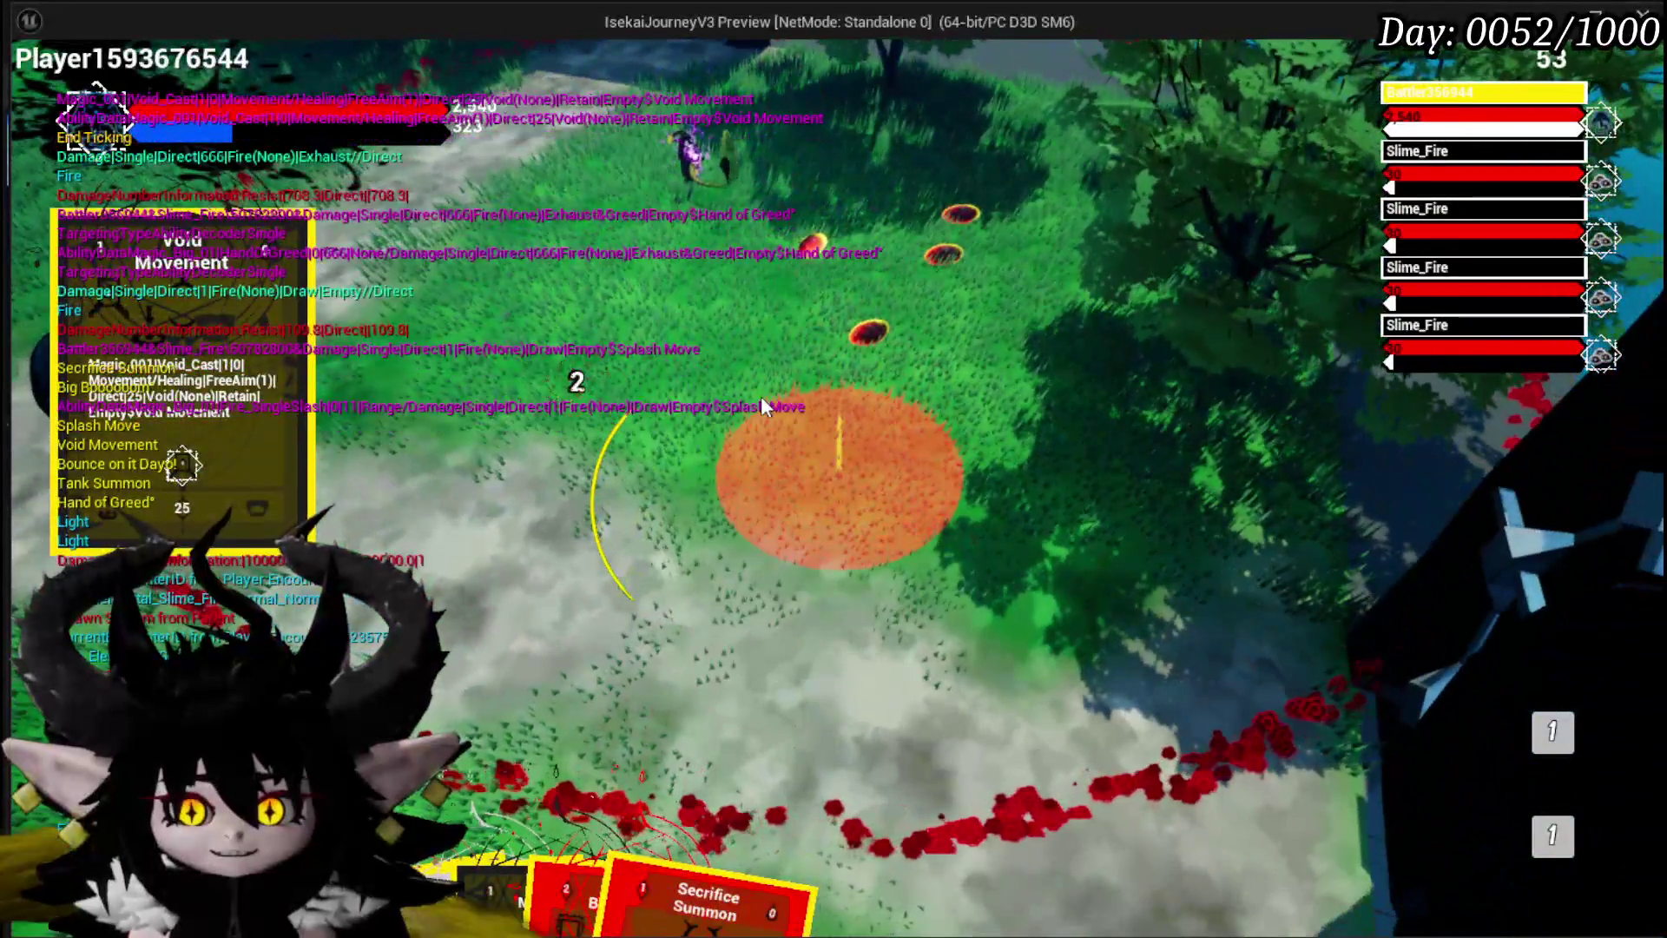
click(761, 397)
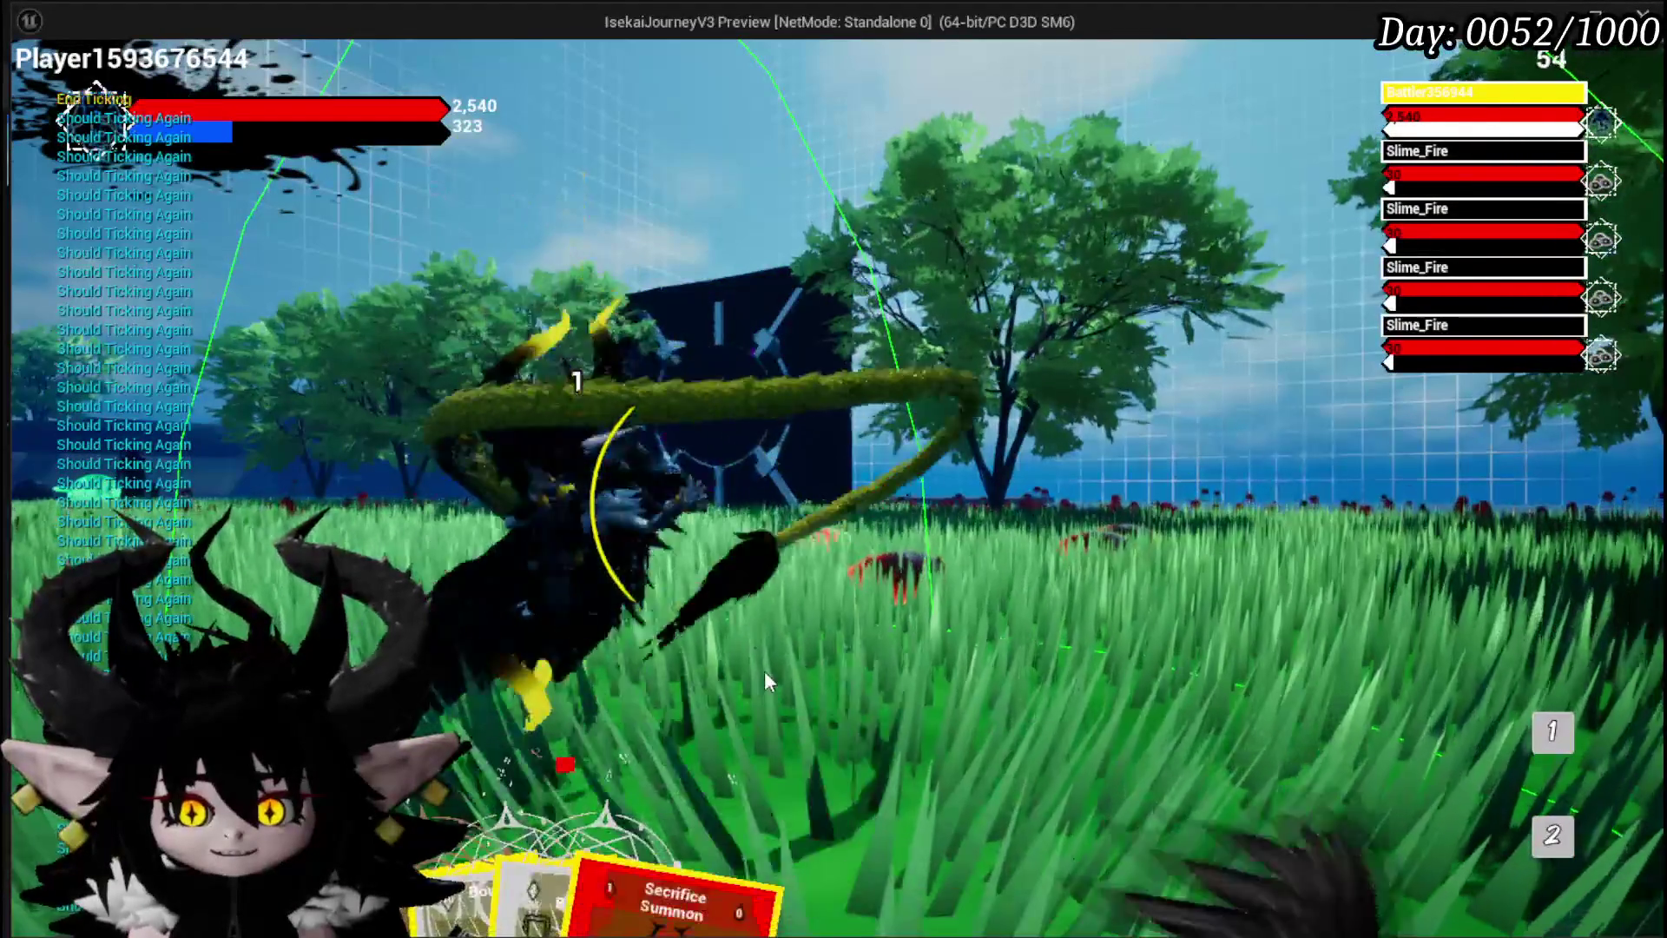
mouse_move(659, 790)
click(903, 738)
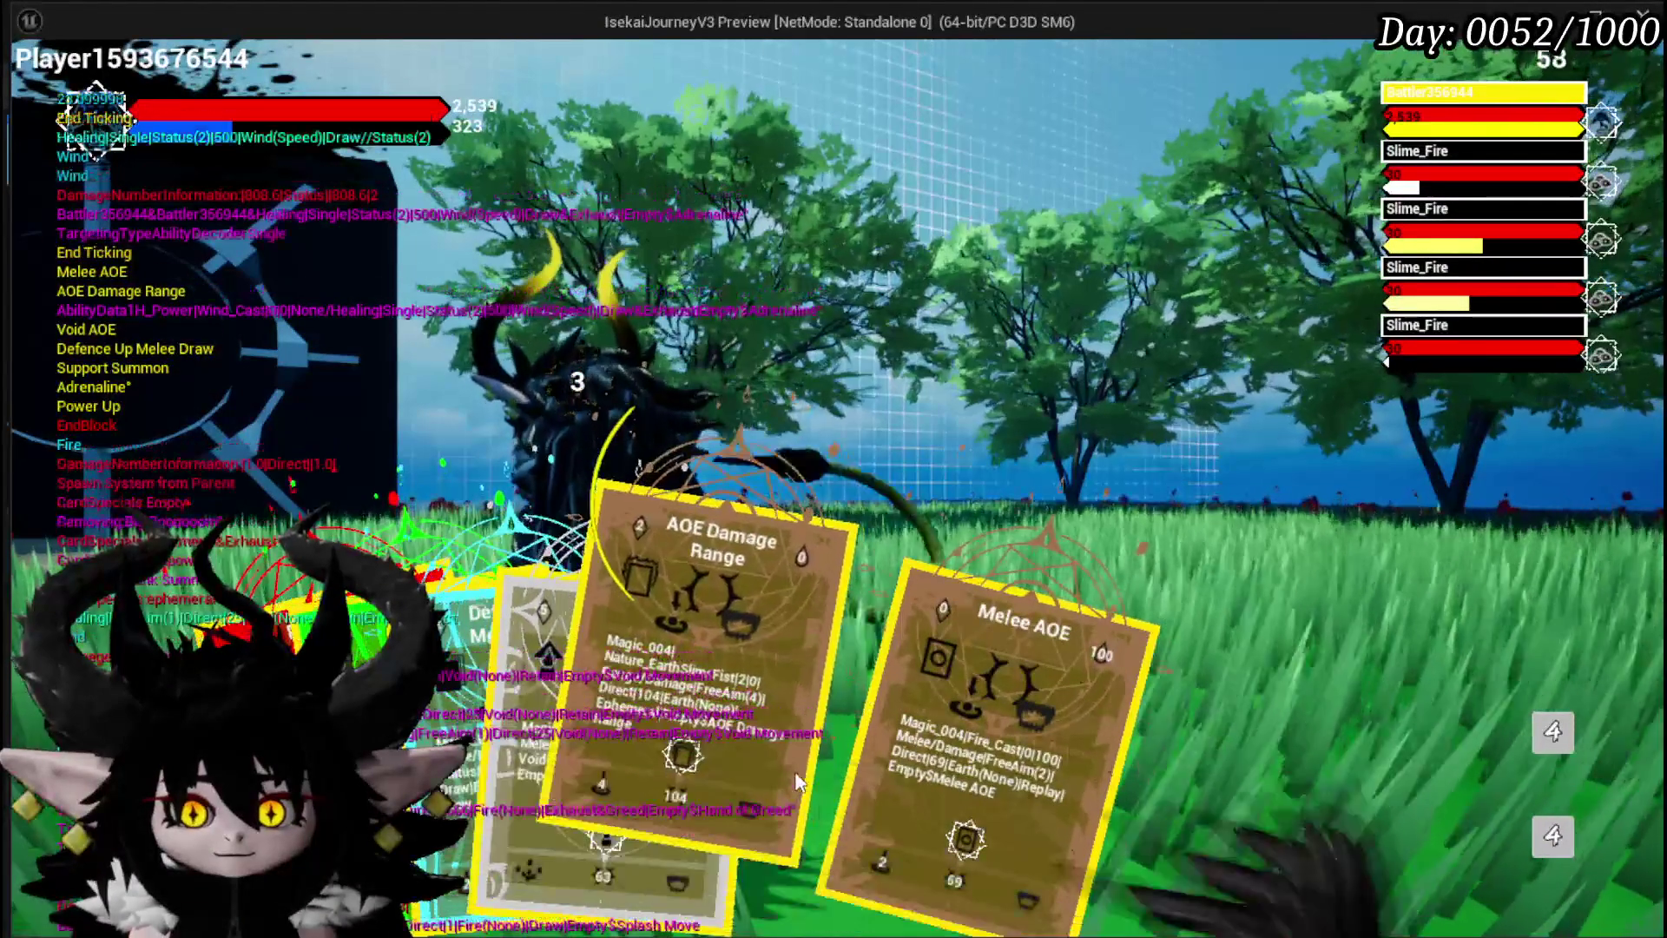
Play the AOE Damage Range and Splash Move cards, then stop the game preview
click(721, 752)
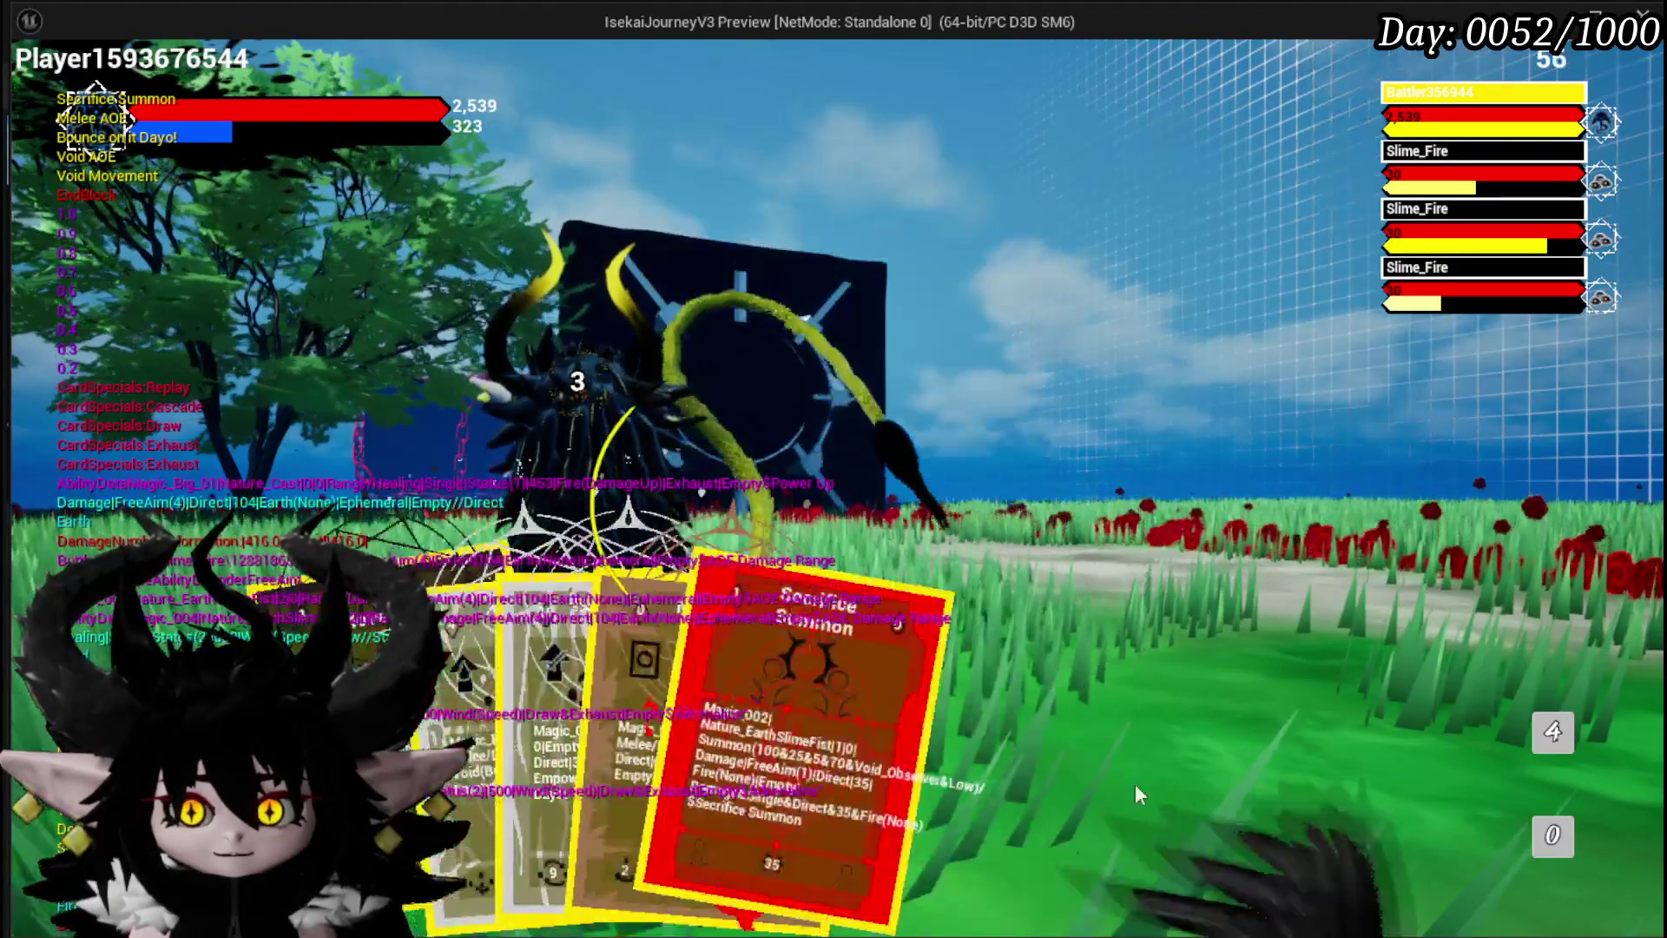
mouse_move(1544, 741)
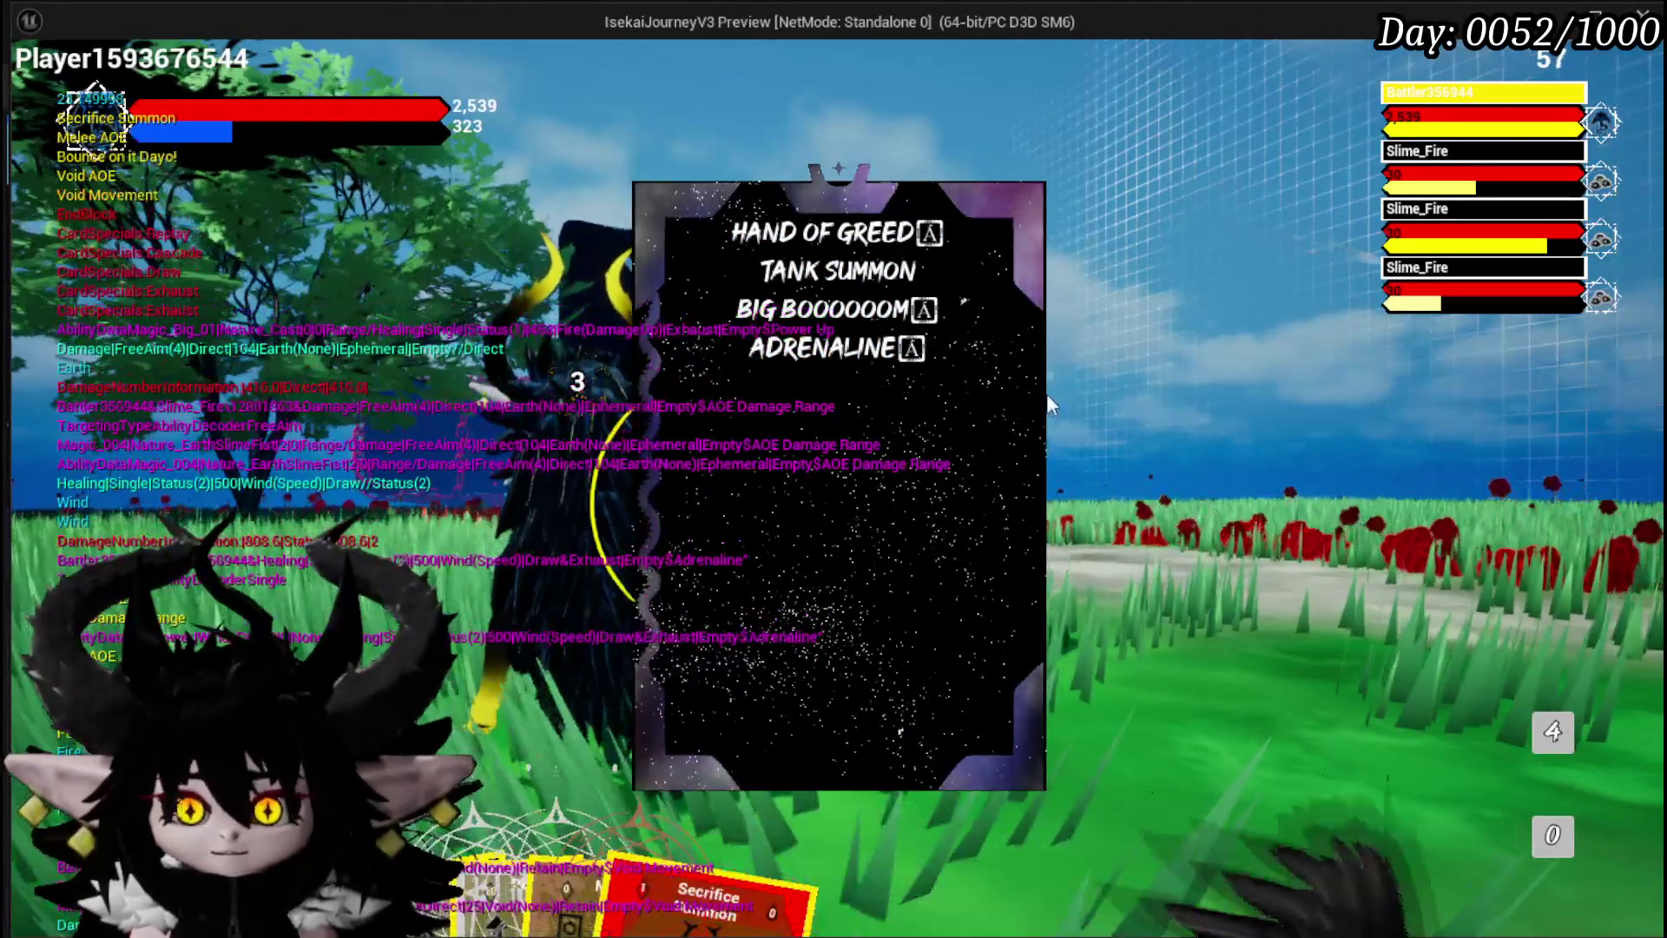
mouse_move(873, 321)
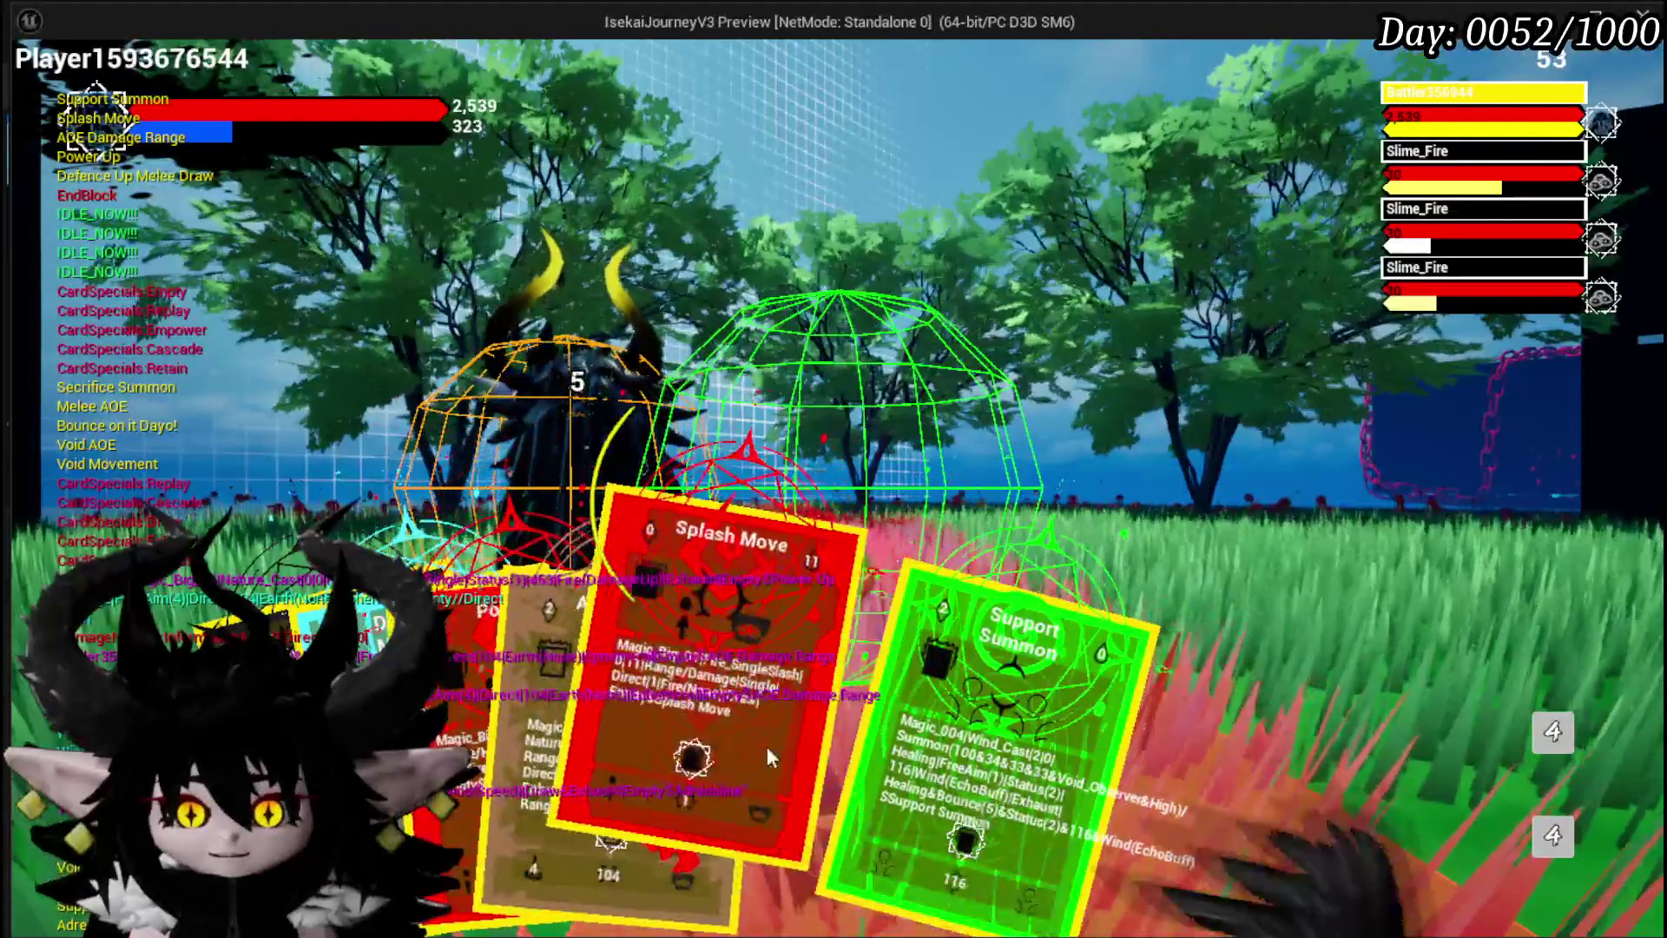
click(781, 738)
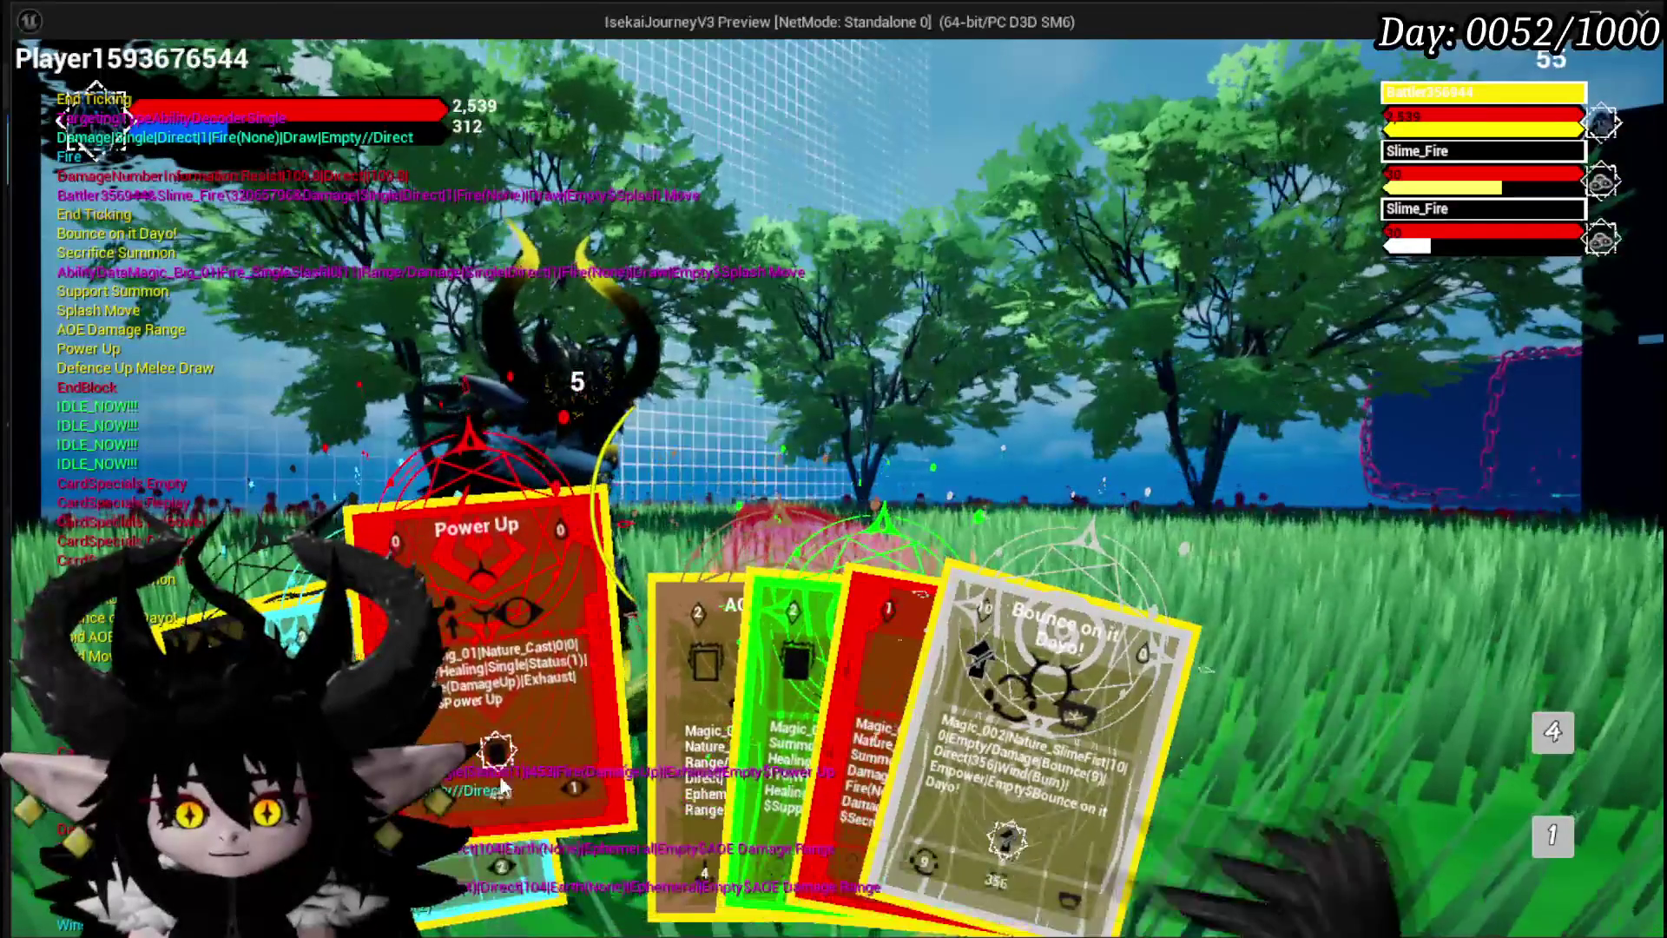
mouse_move(670, 768)
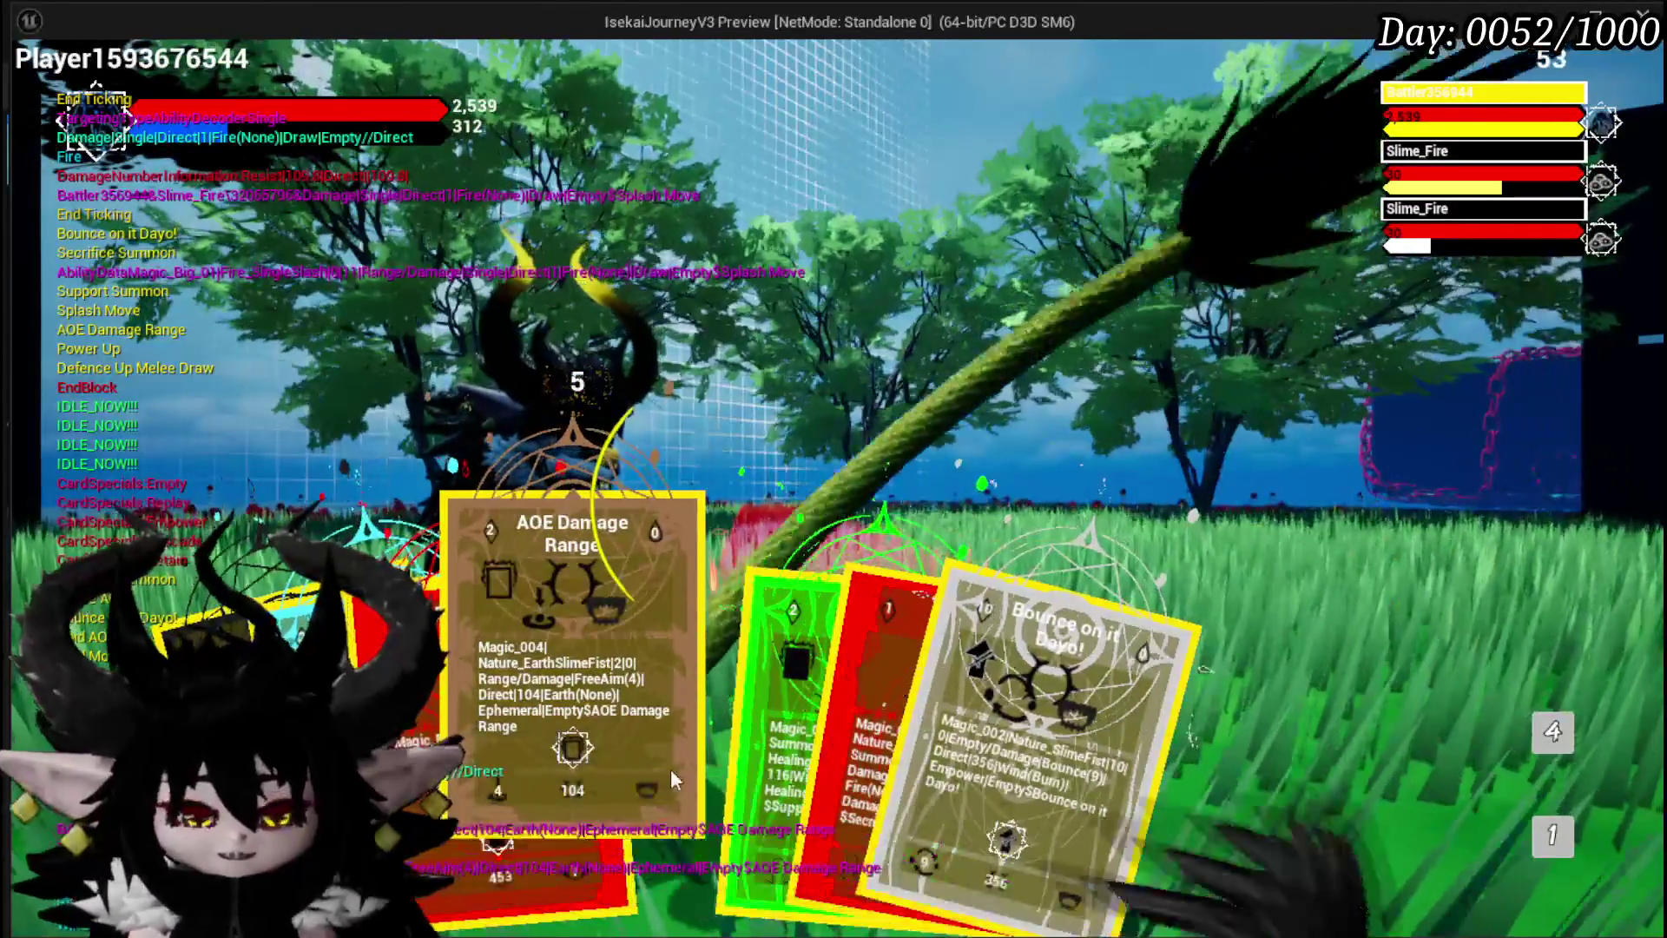
key(Escape)
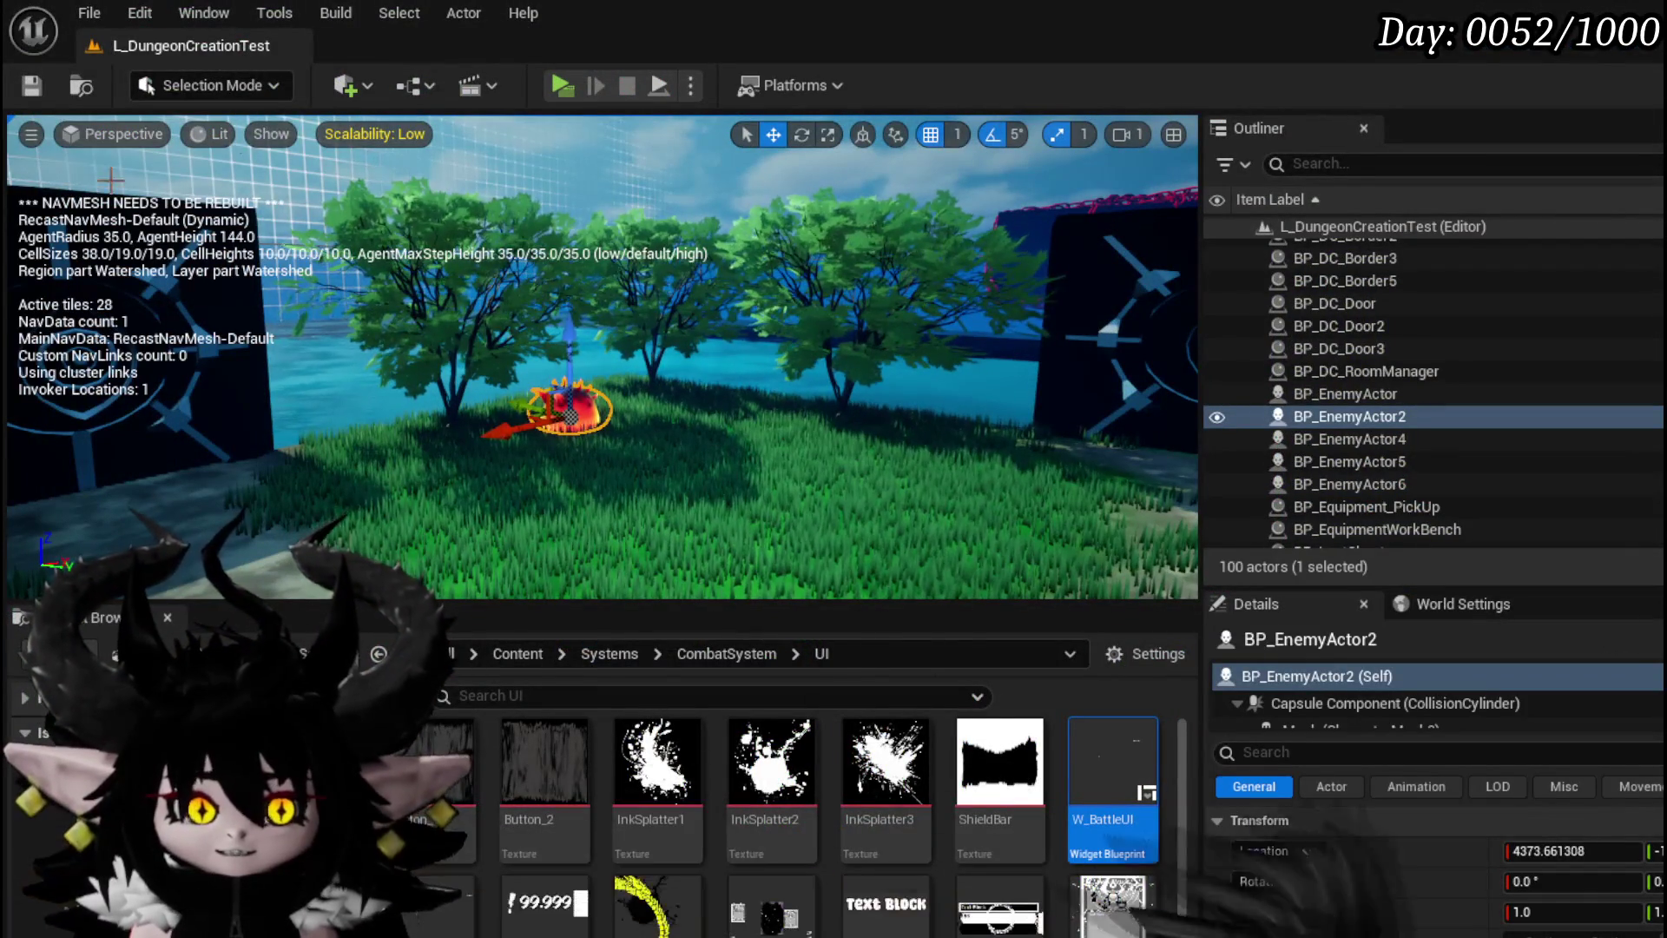
Launch the preview, run into the fire creature, and play two cards against the enemies
click(564, 78)
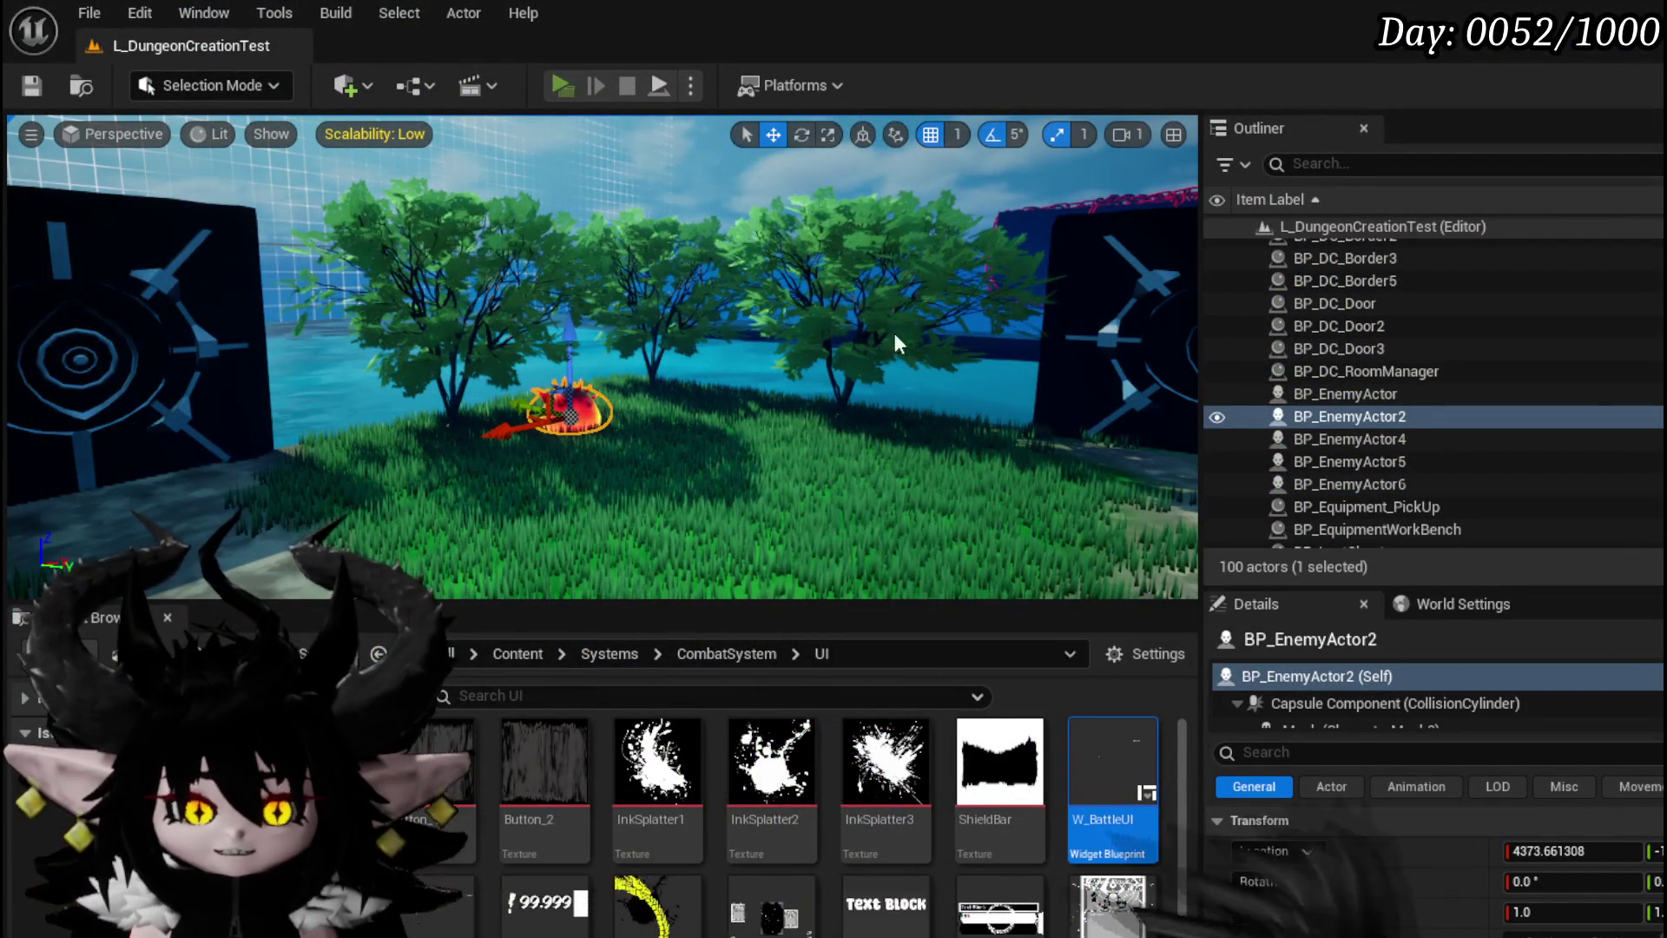
key(w)
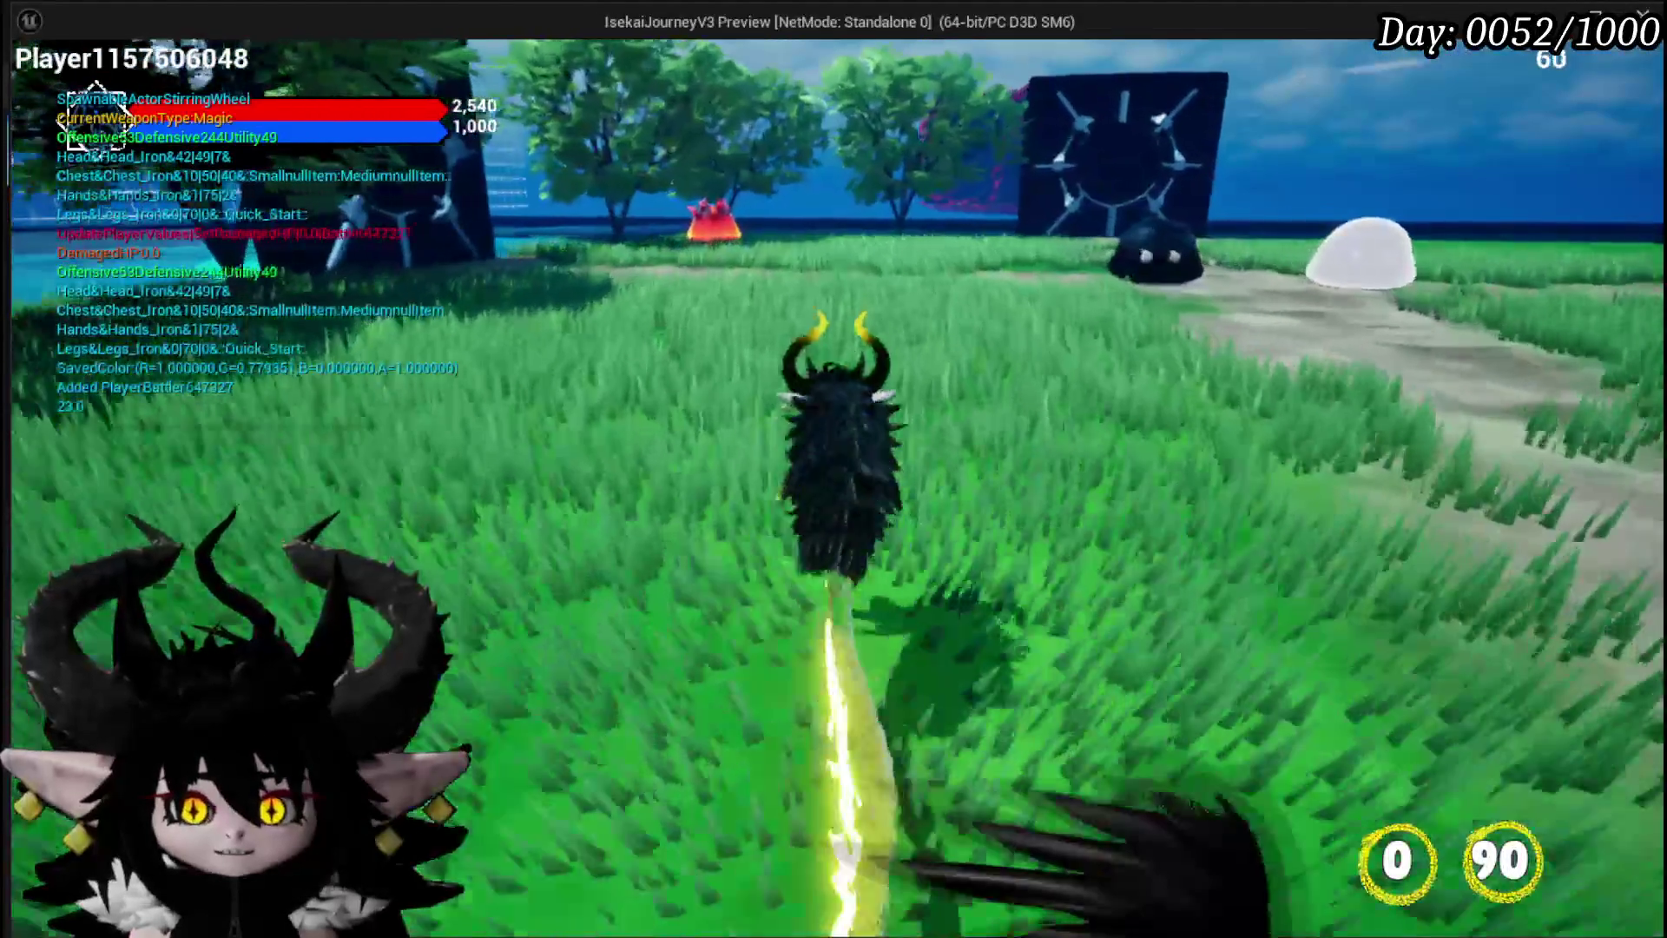
key(w)
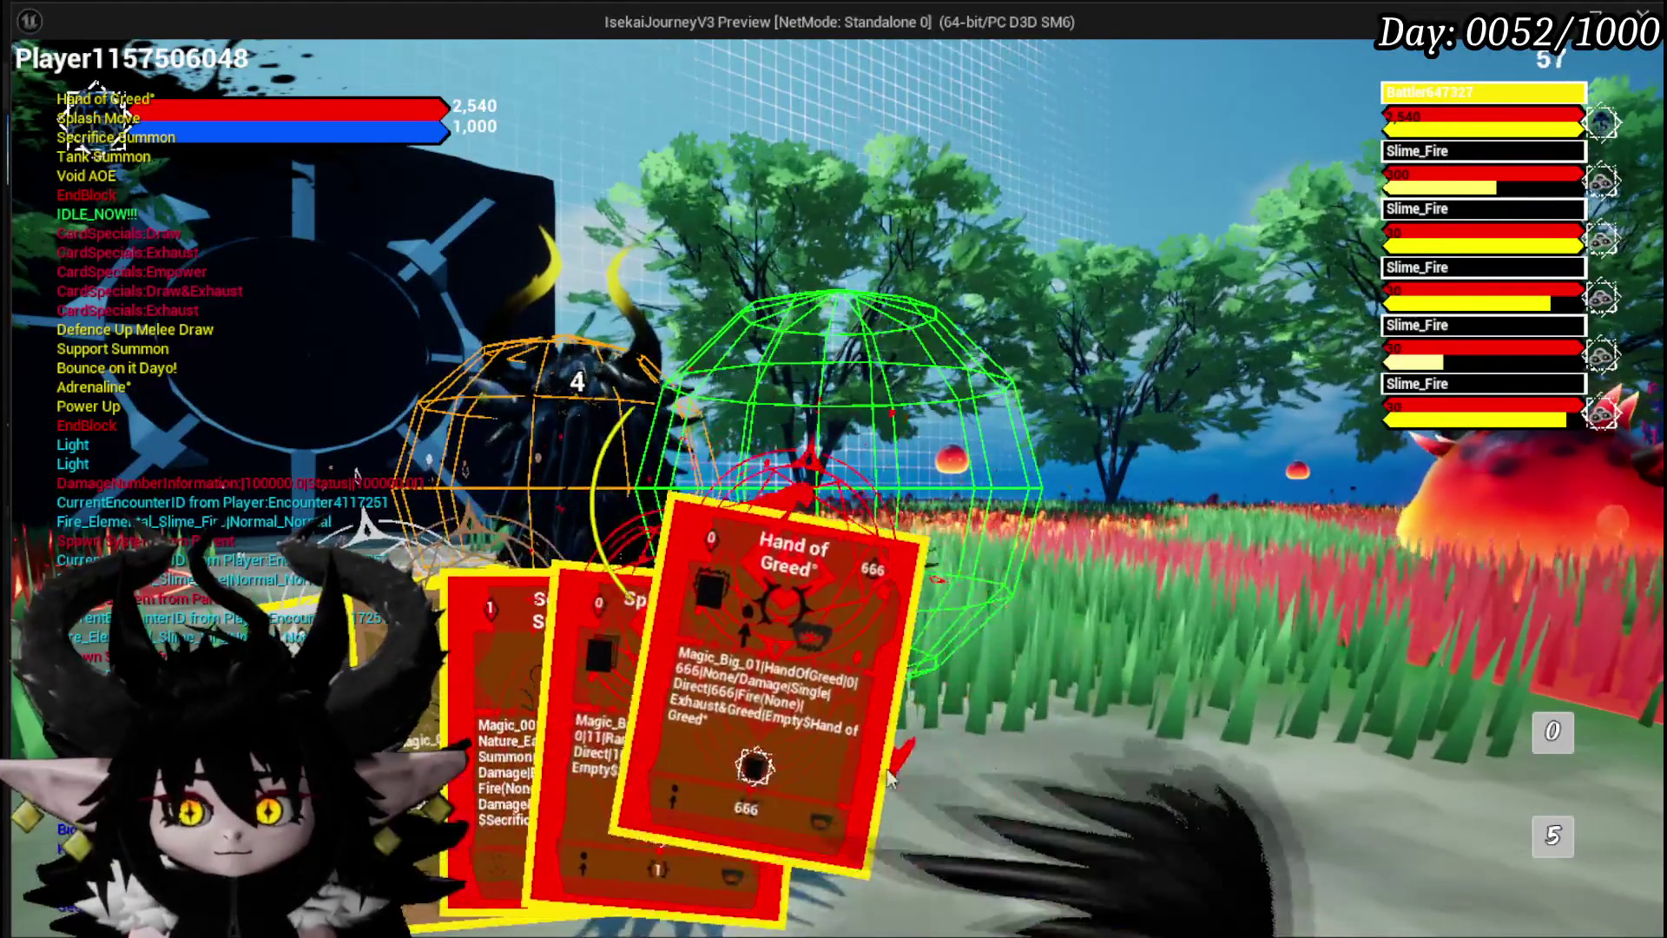
click(1025, 393)
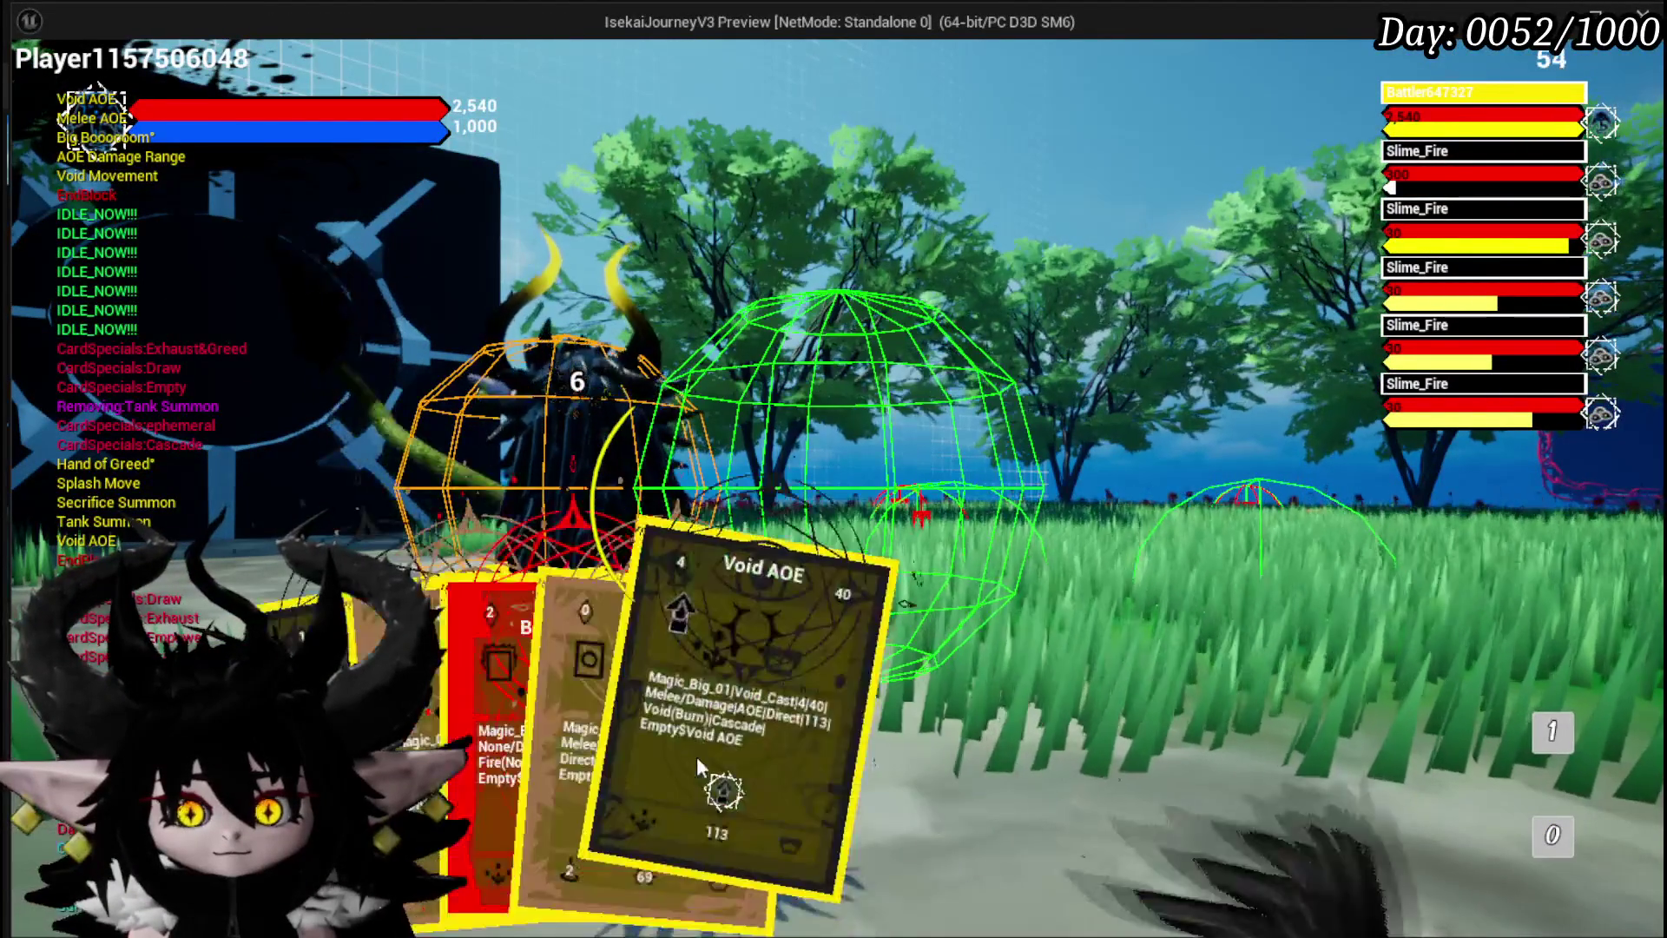
click(581, 700)
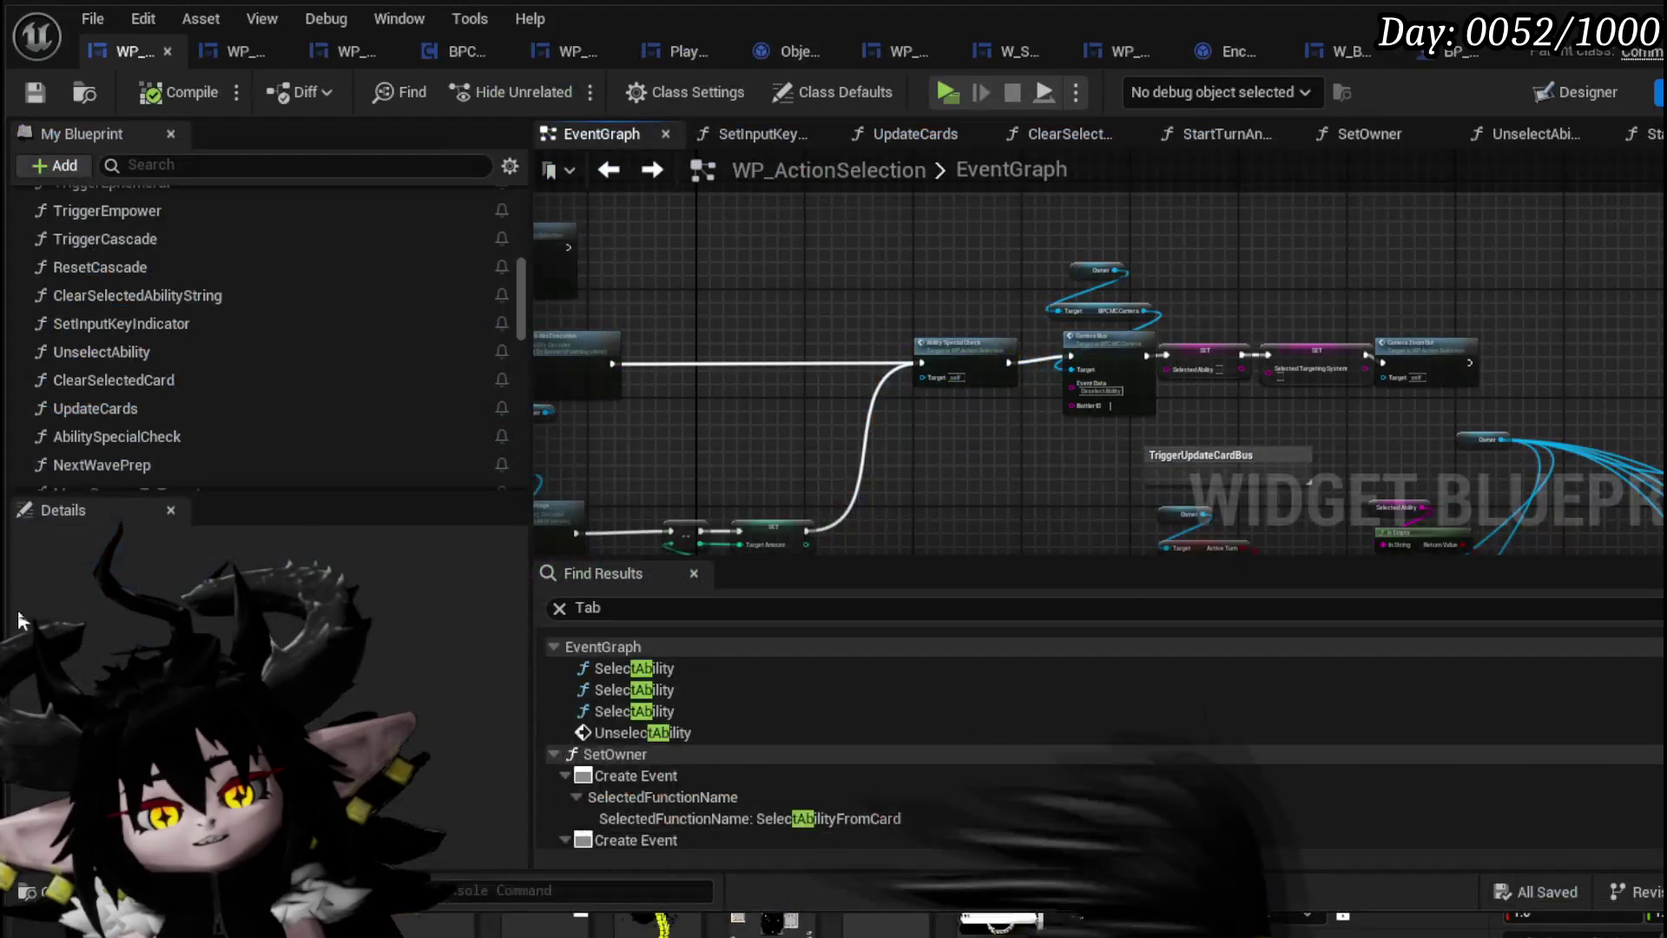
Wire Ability Special Check directly to the first SET node and reposition the camera nodes
scroll(978, 406, up, 3)
mouse_move(745, 253)
mouse_down()
mouse_move(840, 465)
mouse_move(787, 249)
mouse_move(800, 304)
mouse_up()
mouse_move(603, 477)
mouse_down()
mouse_move(826, 483)
mouse_move(950, 475)
mouse_move(942, 464)
mouse_up()
click(964, 434)
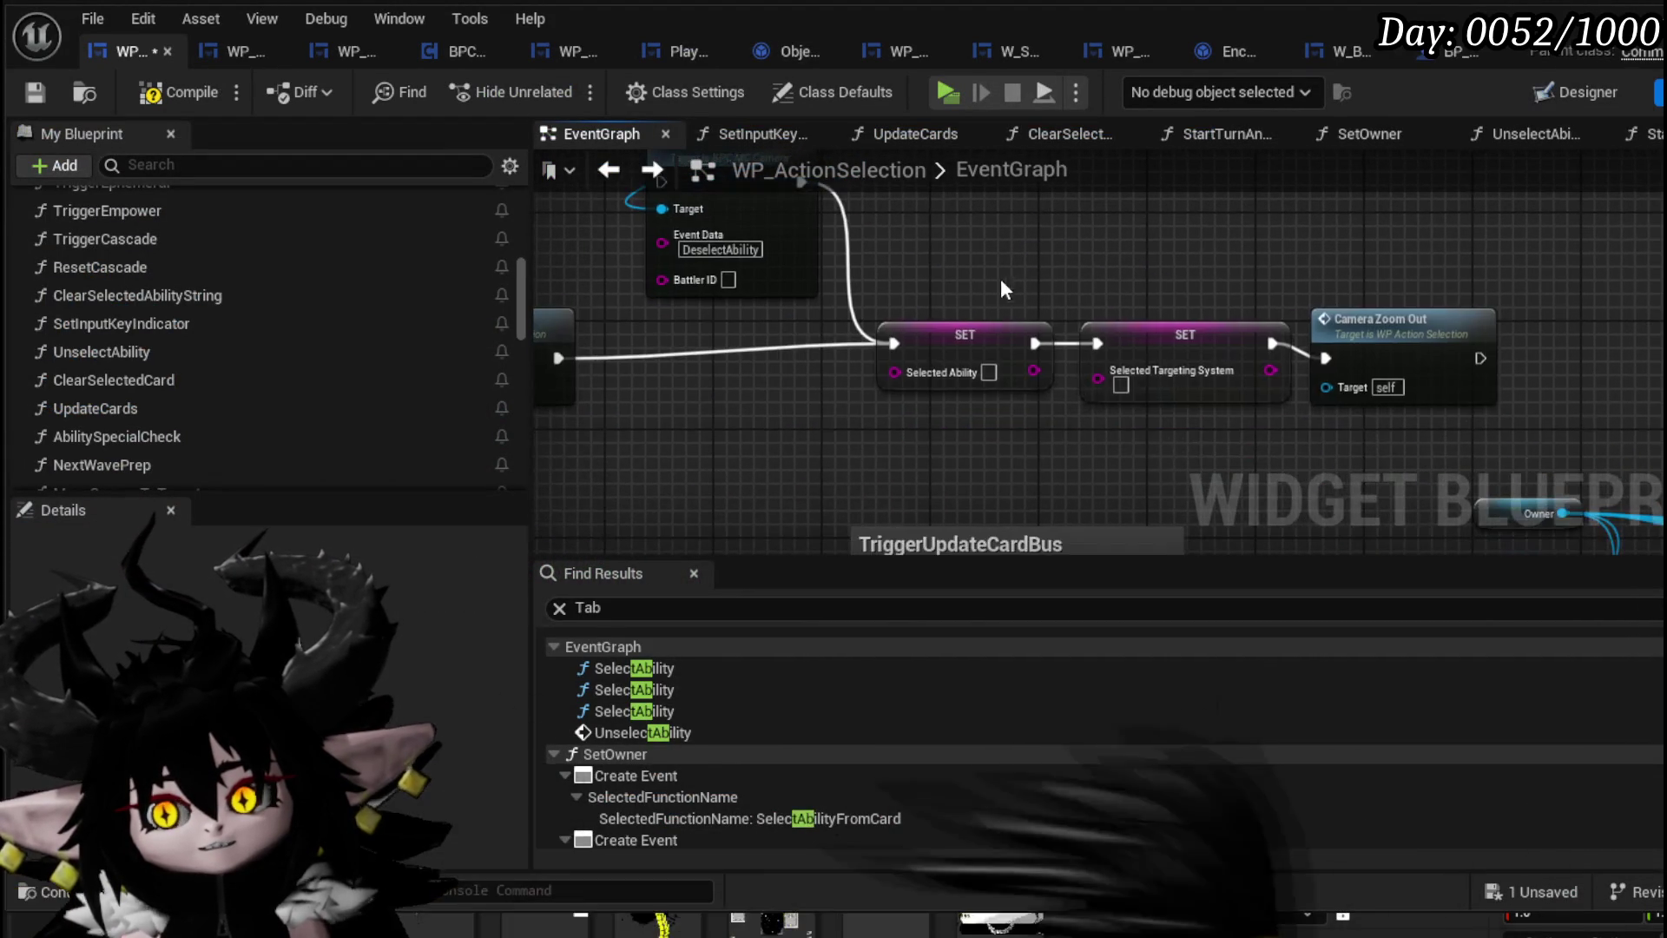
mouse_move(1000, 278)
mouse_down()
mouse_move(1504, 382)
mouse_move(1388, 379)
mouse_up()
click(1059, 289)
drag(1058, 289, 1195, 363)
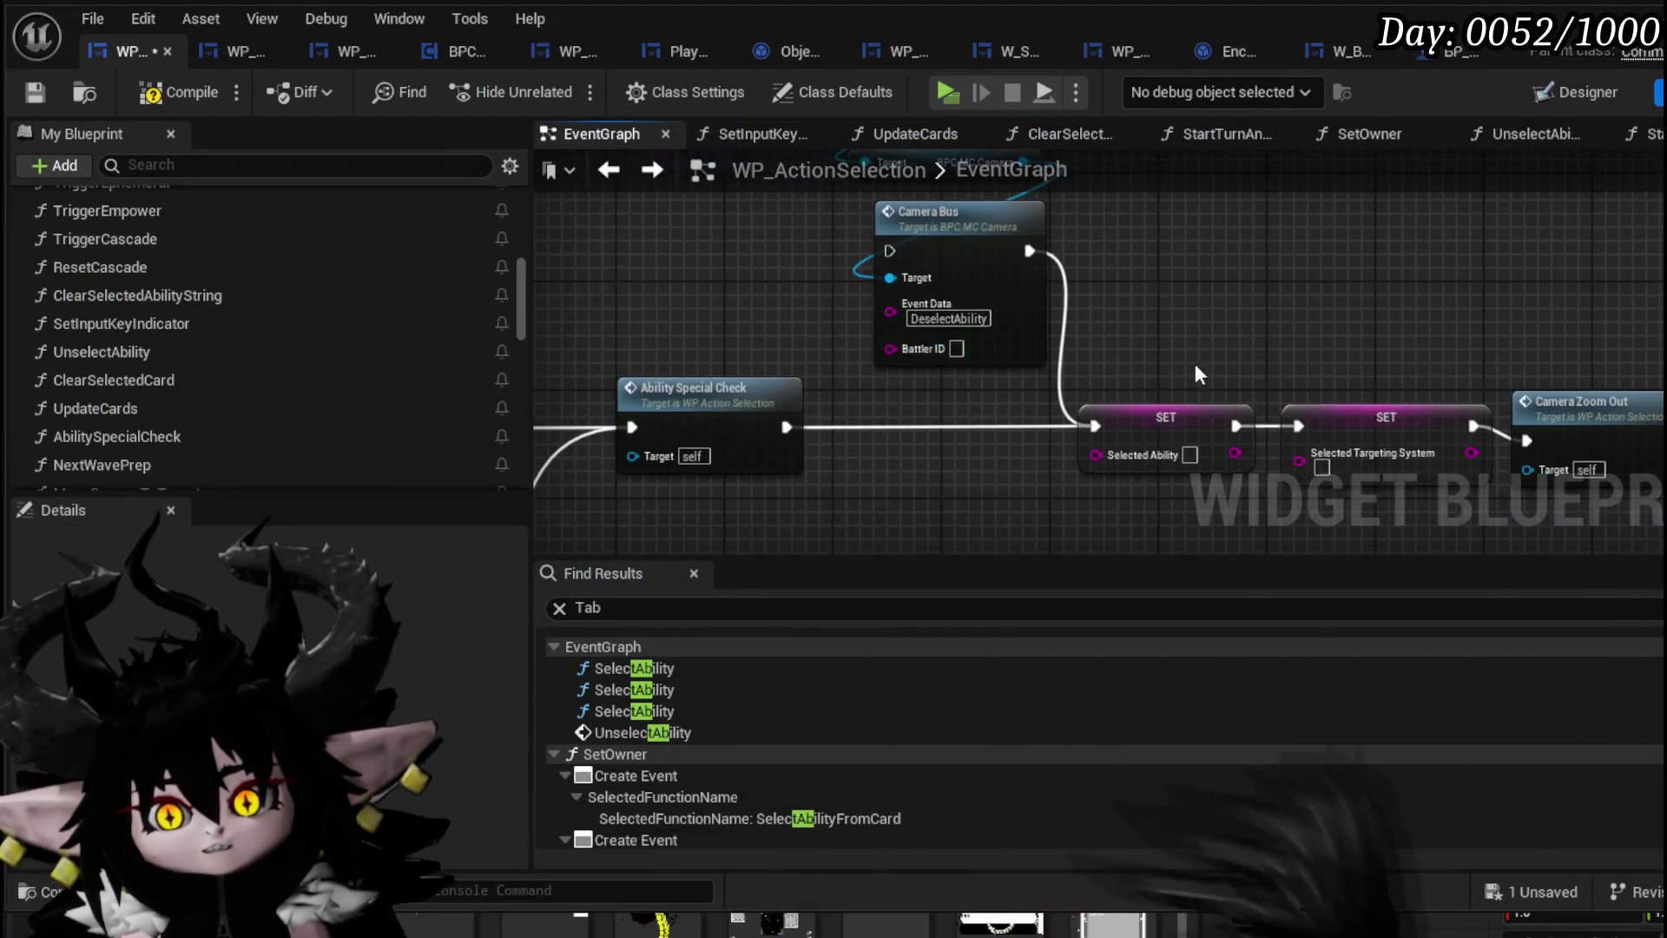
drag(835, 307, 1053, 153)
mouse_move(1149, 339)
mouse_down()
mouse_move(1165, 375)
mouse_move(1219, 202)
mouse_up()
click(1219, 202)
Compile and save WP_ActionSelection, nudging Camera Zoom Out slightly right before saving again
click(160, 103)
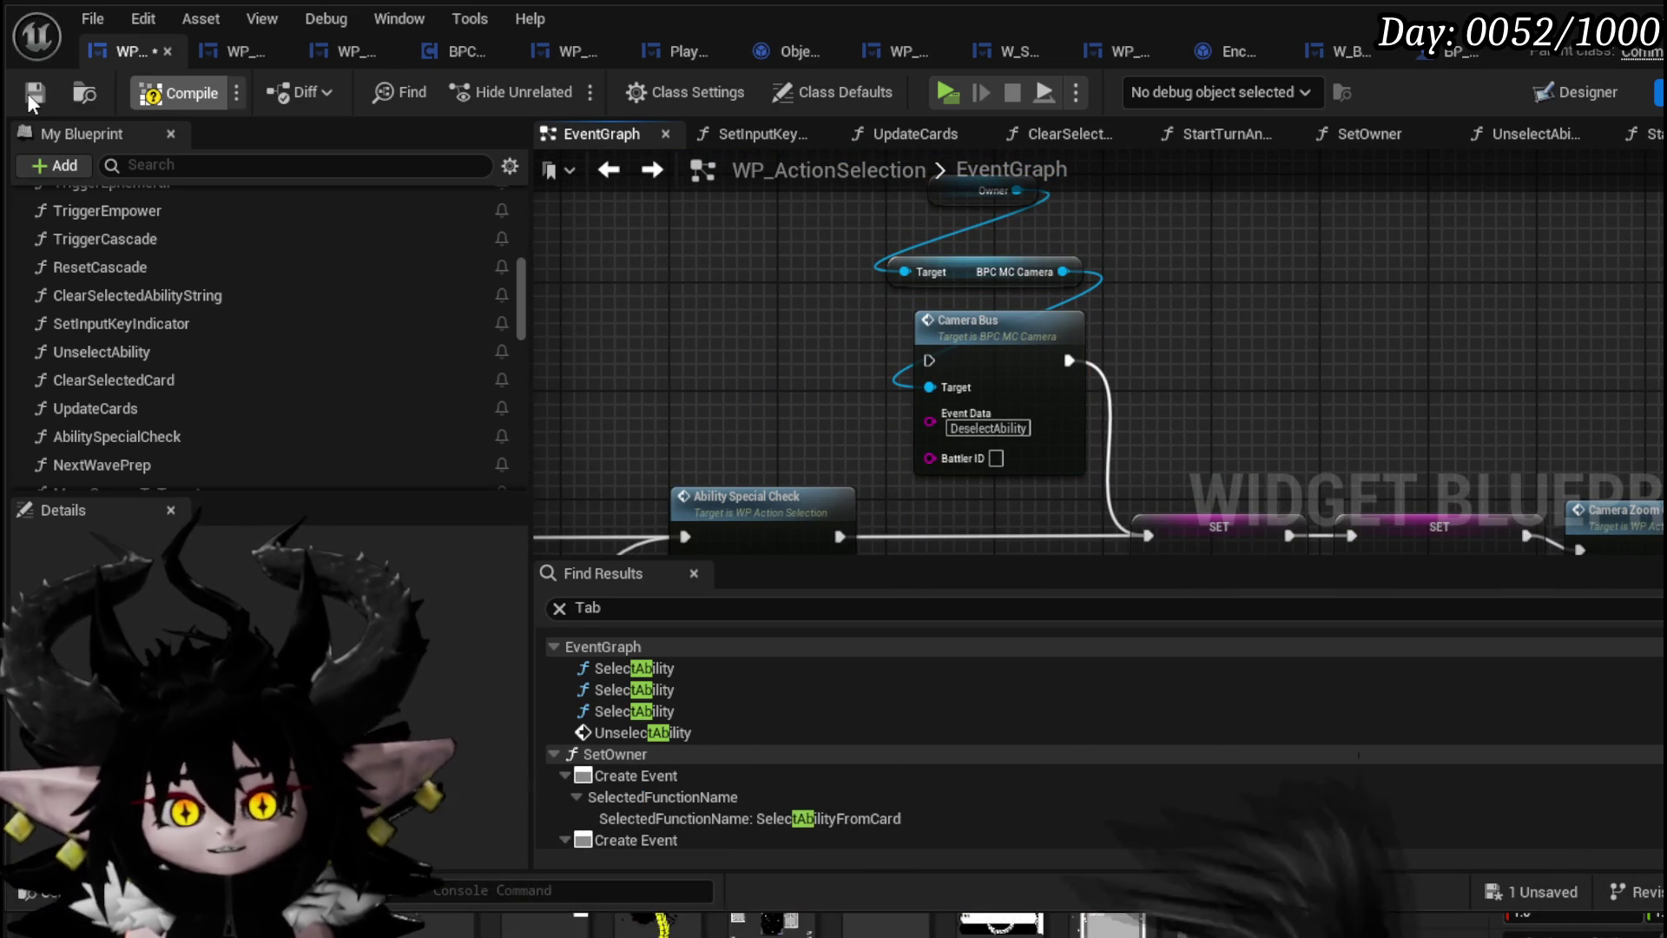
click(28, 92)
scroll(1436, 318, down, 2)
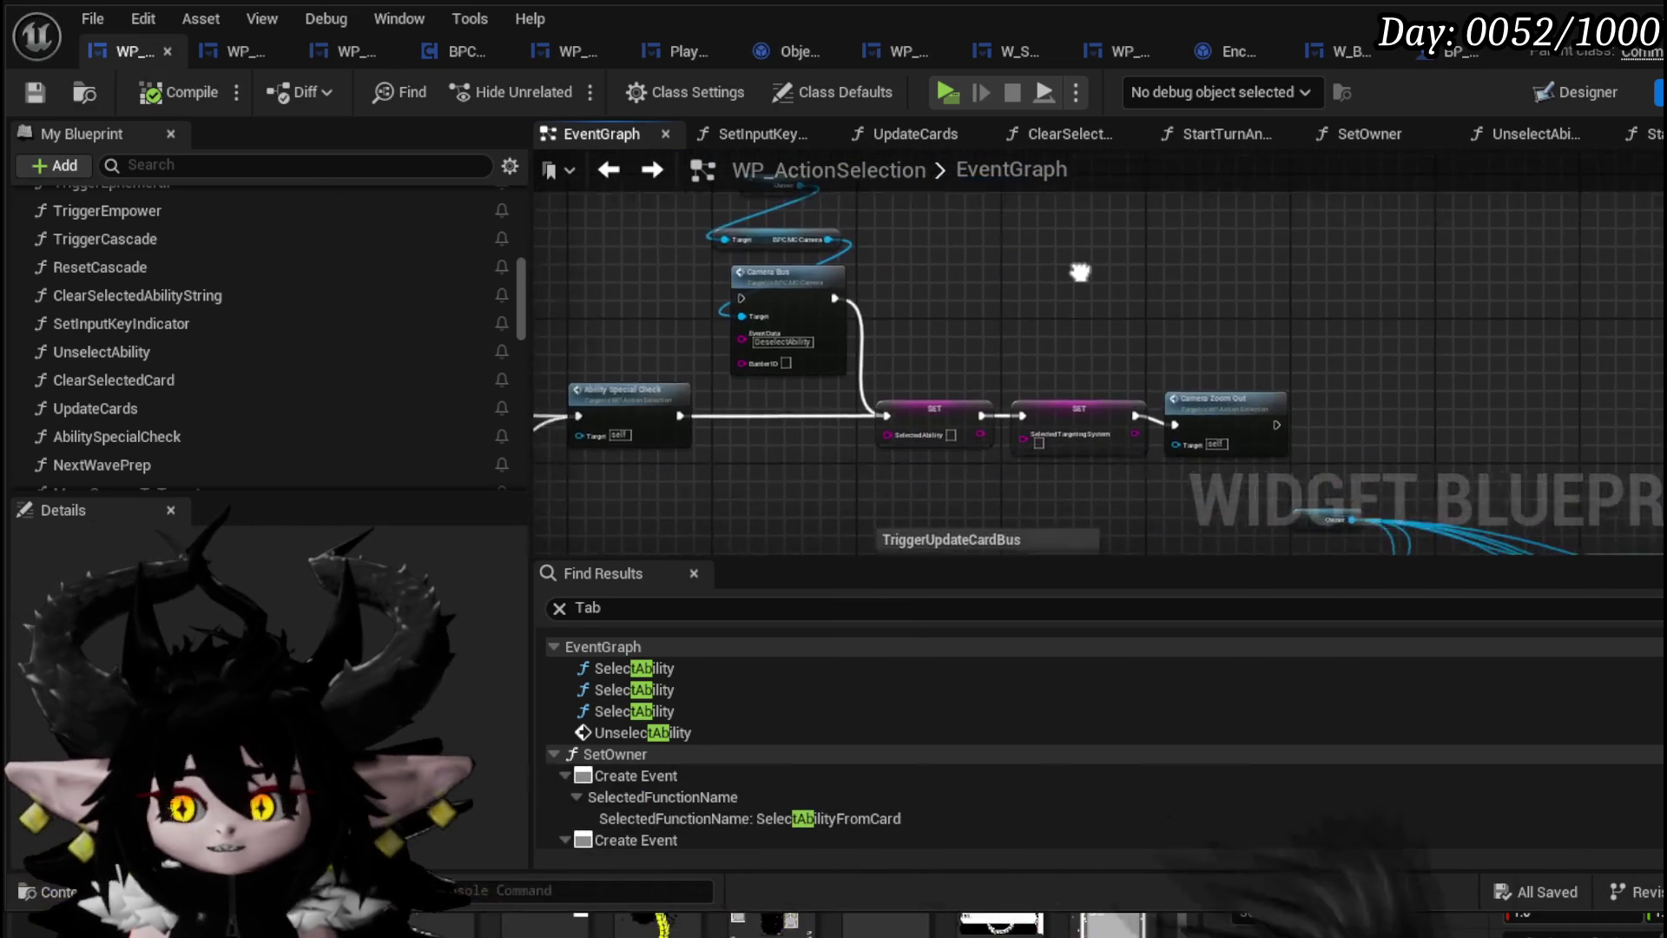
click(1187, 393)
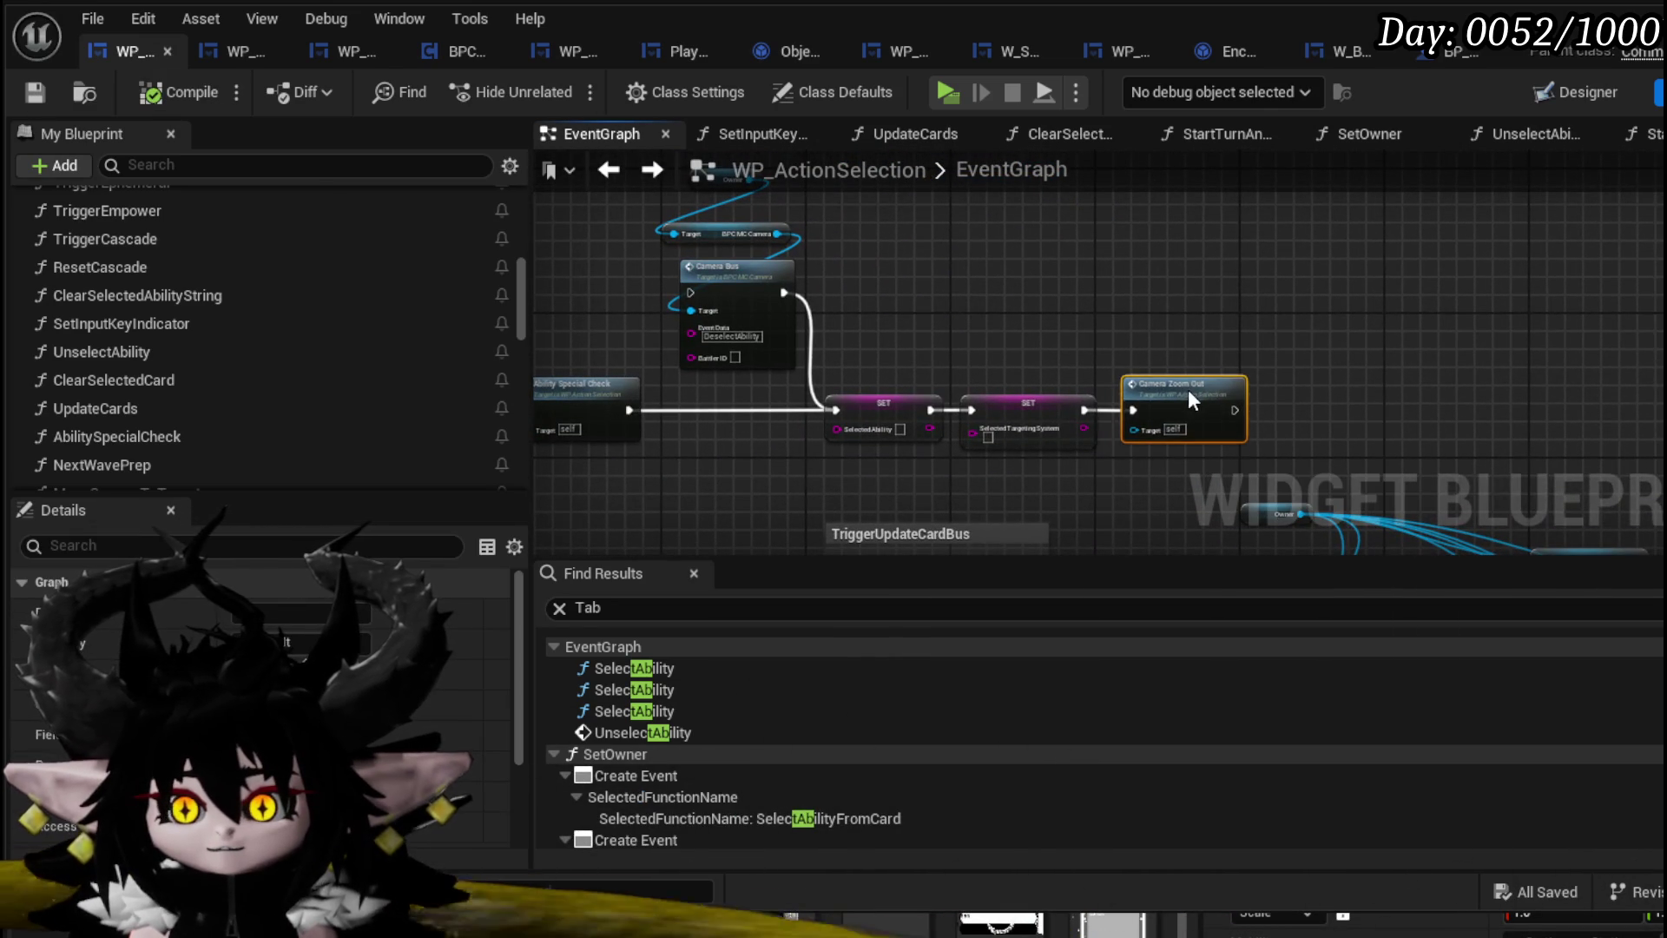
drag(1189, 387, 1200, 388)
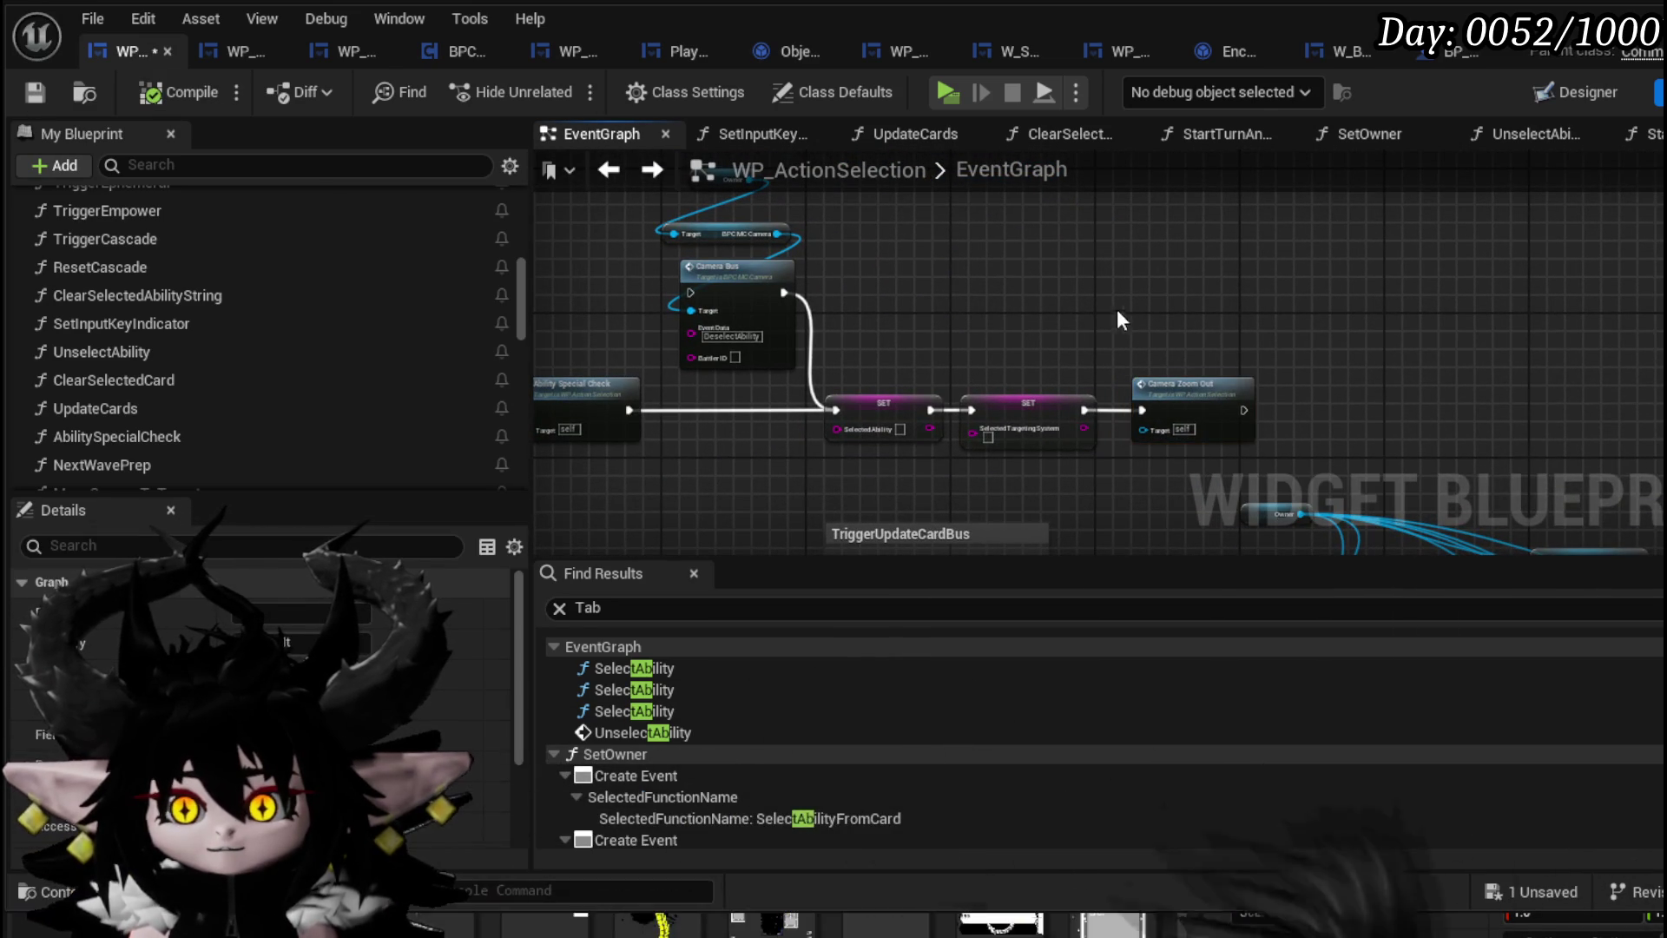
click(1116, 309)
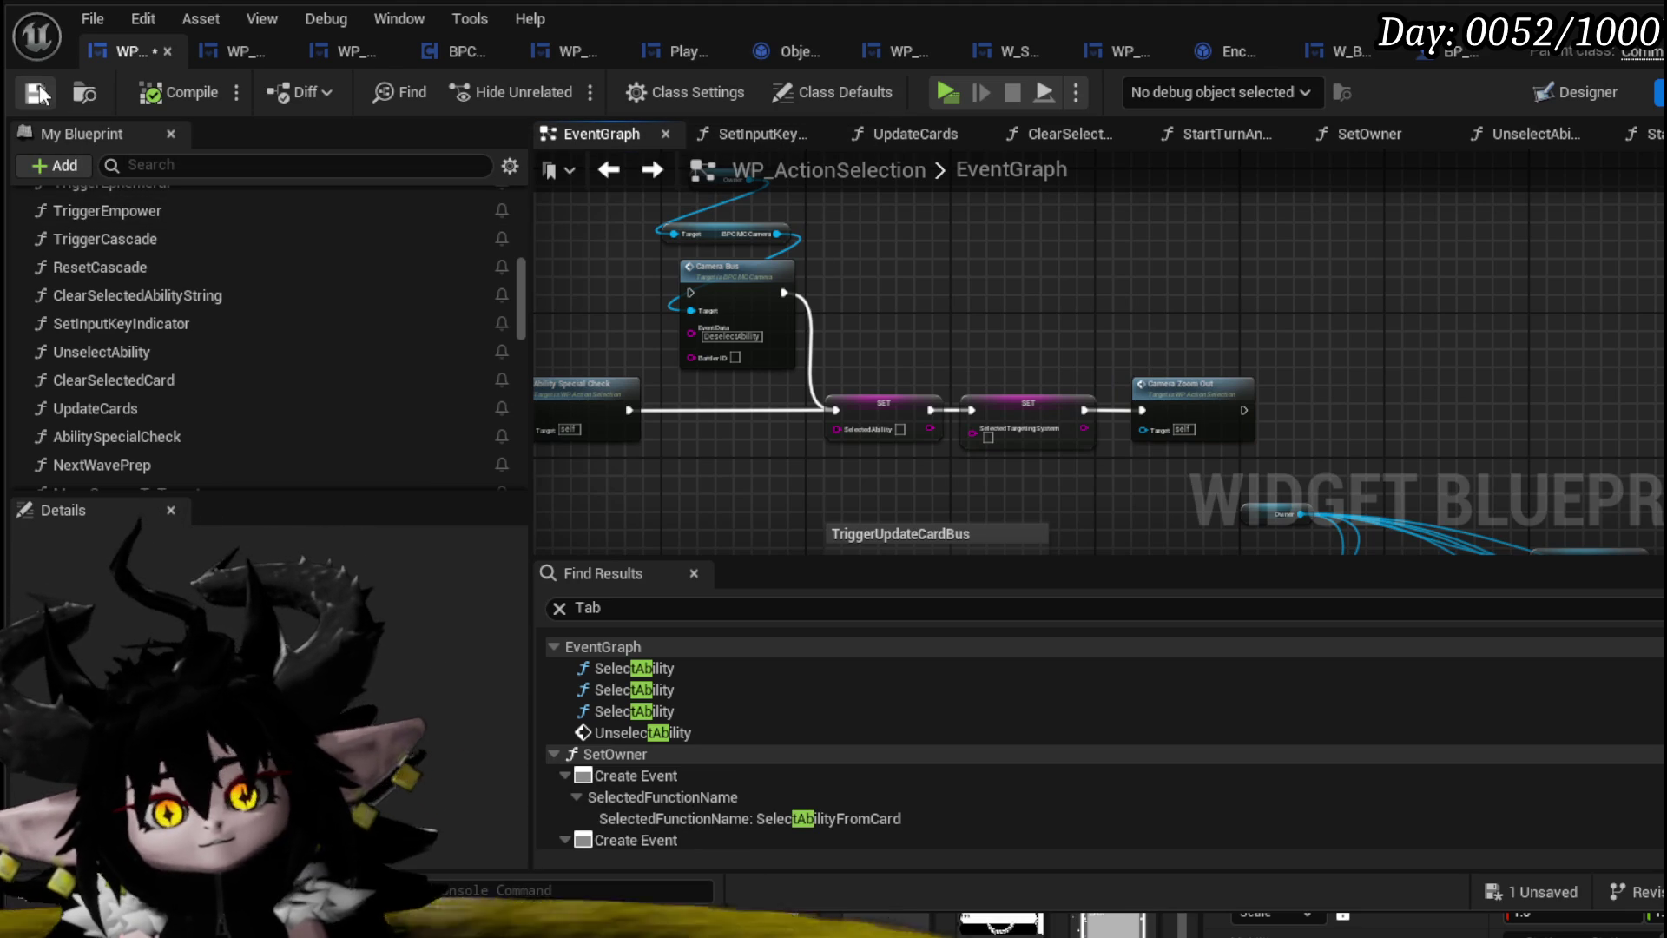
click(39, 85)
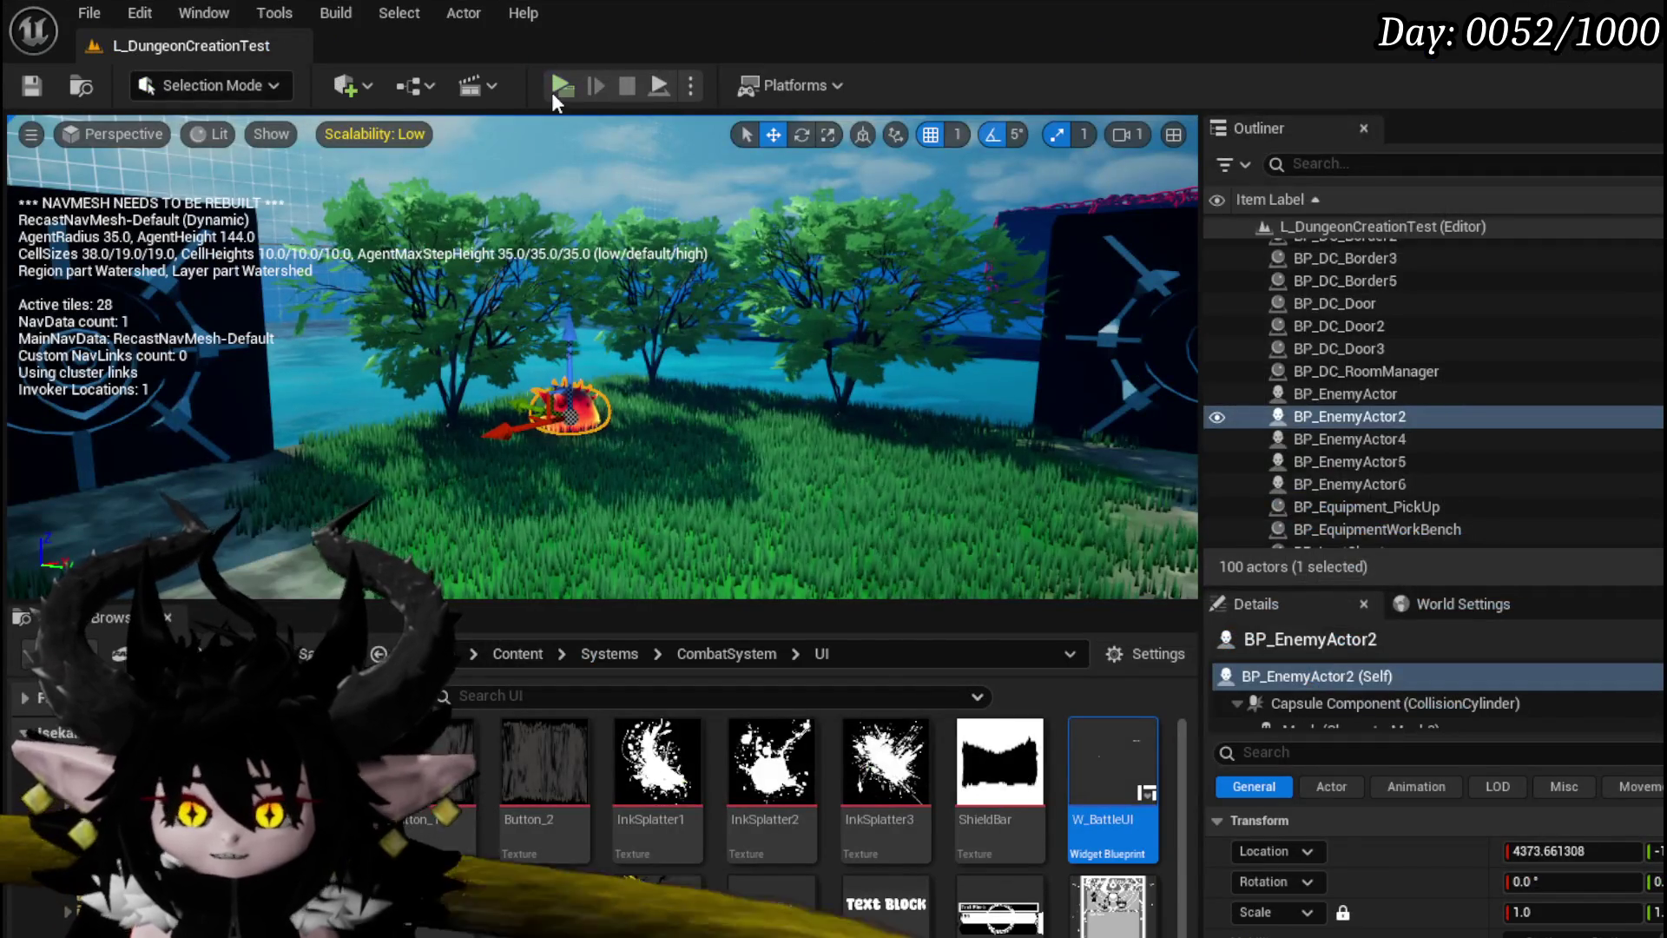
Remove the view deck/discard/exhaust pile item from the in-game to-do list
click(556, 89)
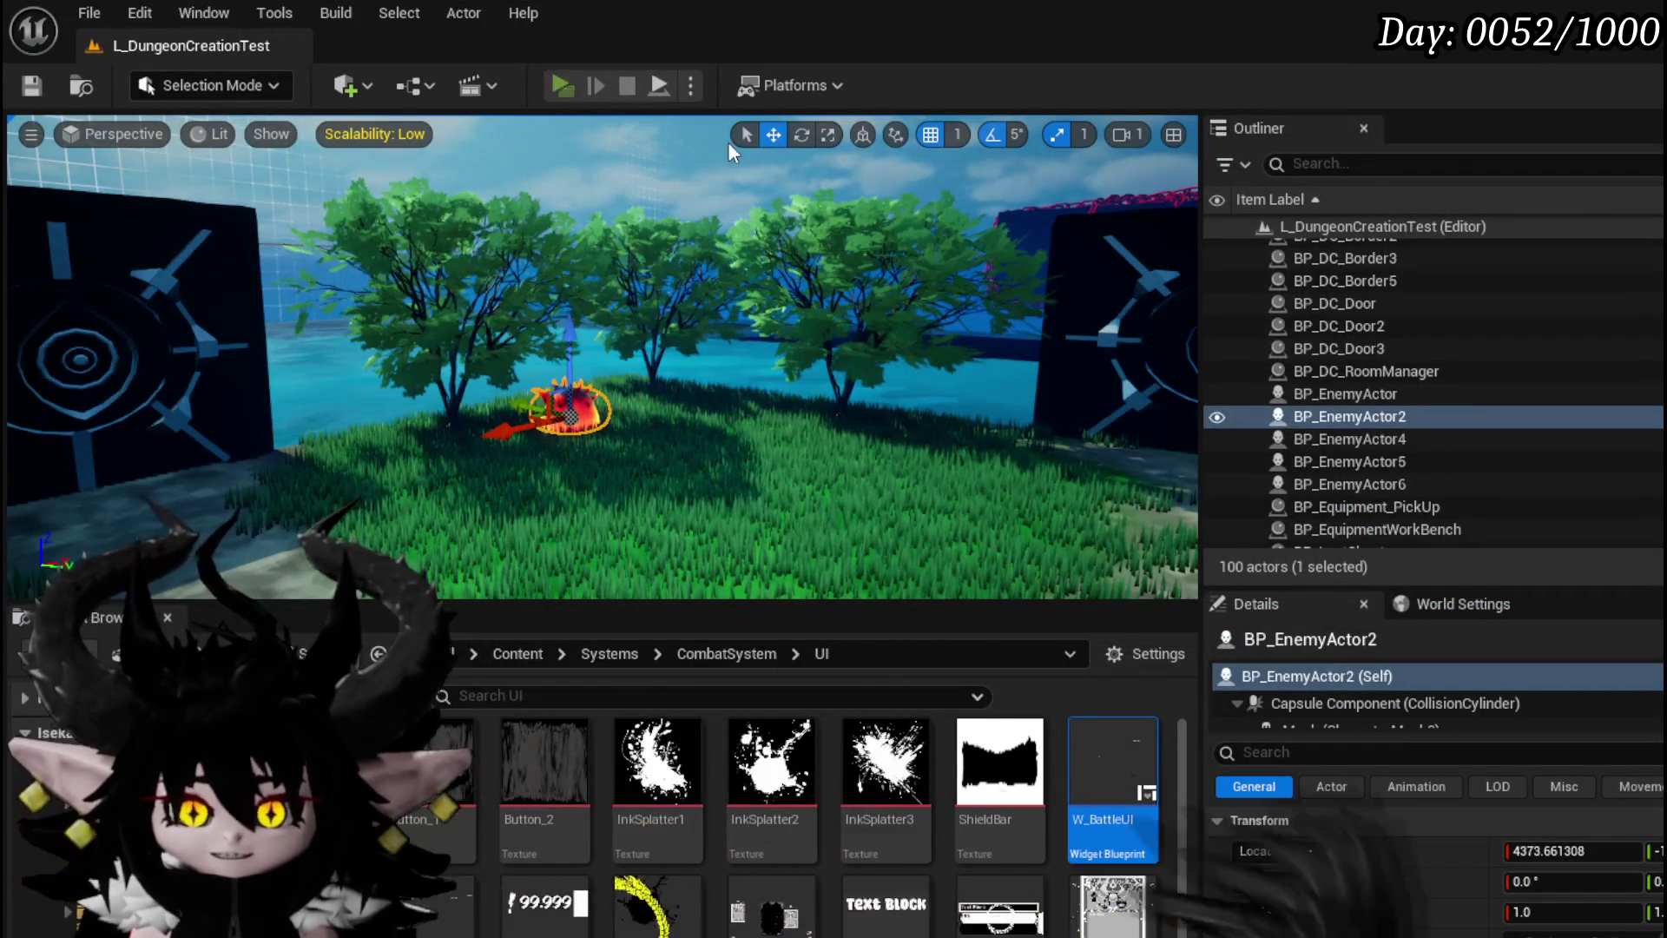
key(Escape)
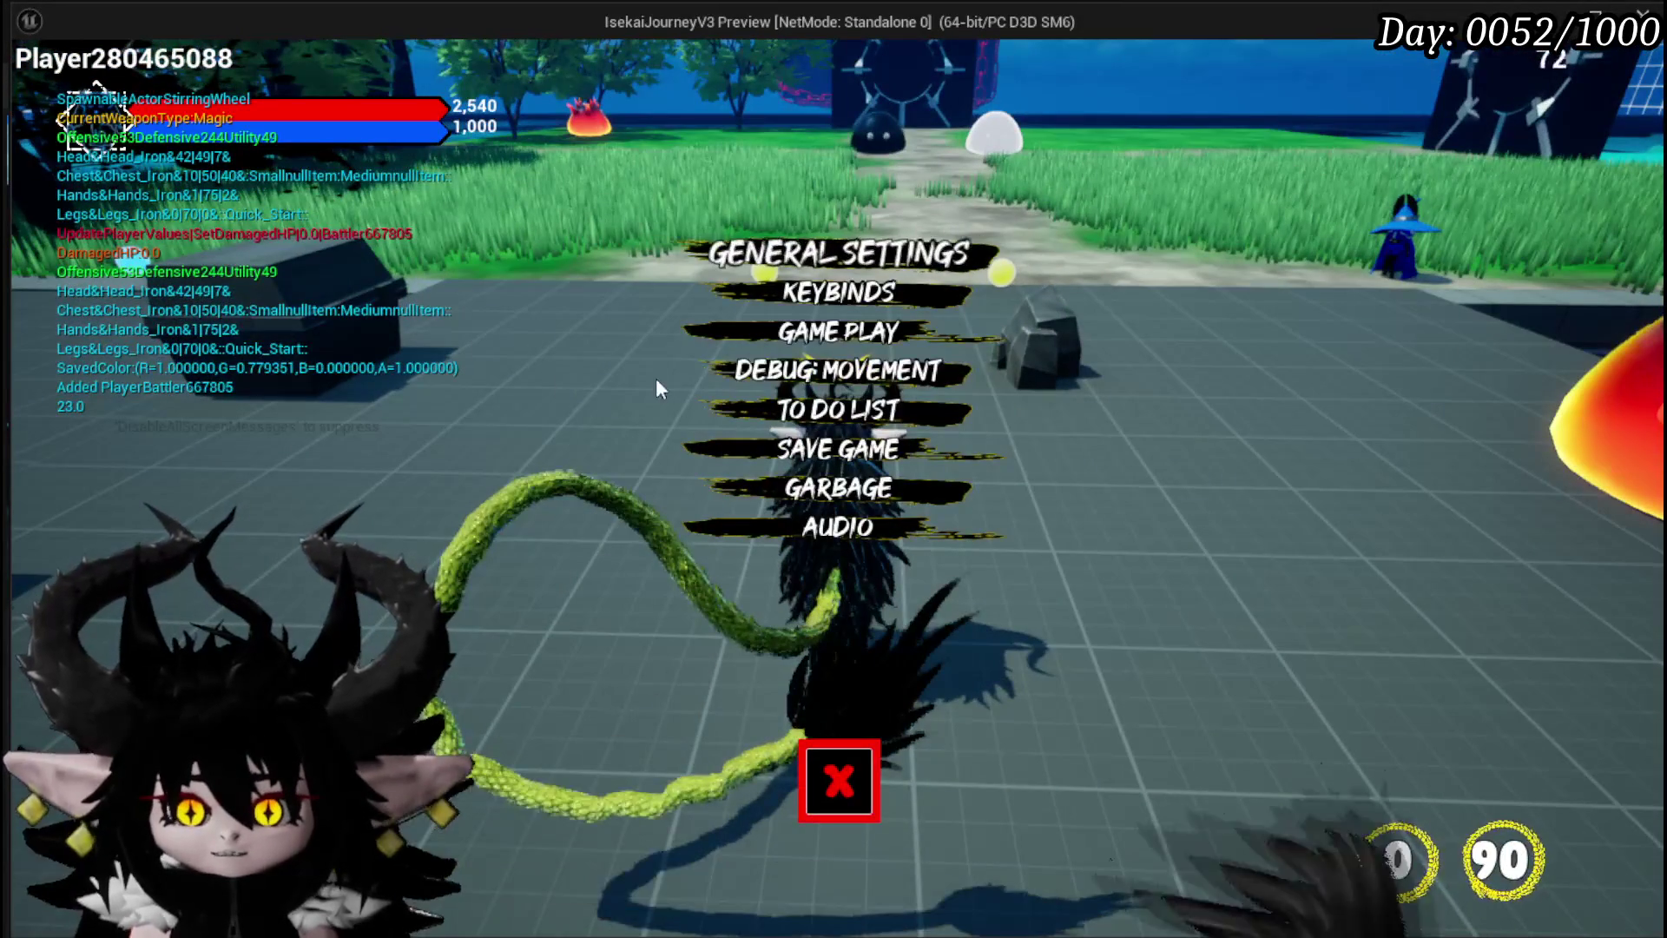
click(837, 409)
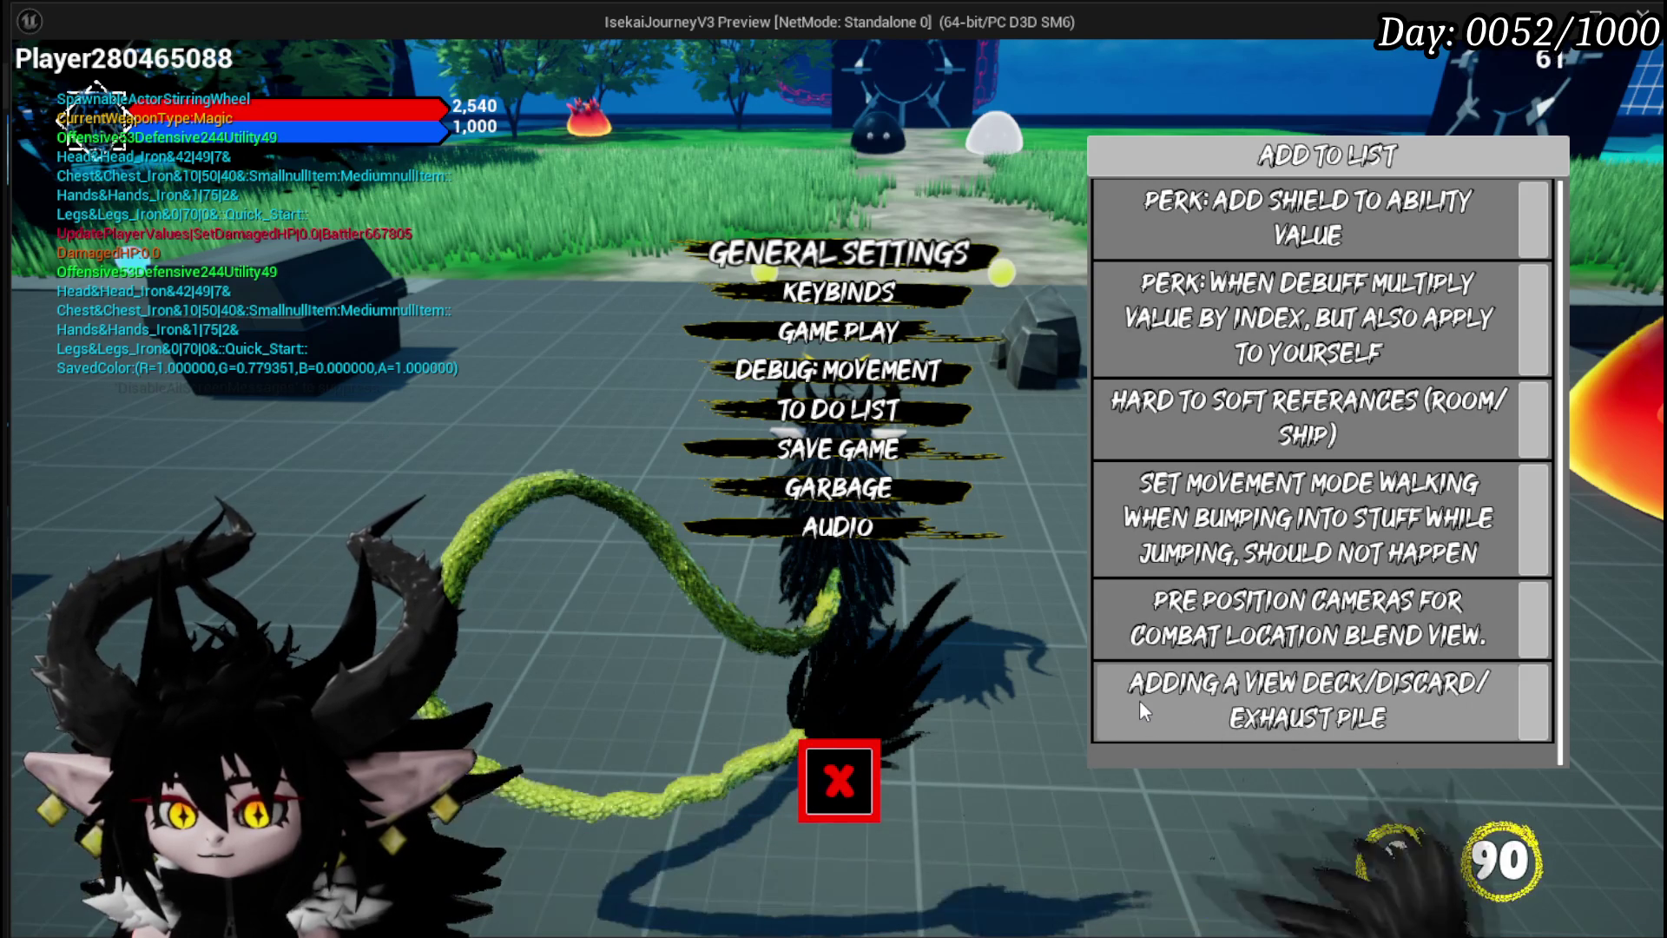
click(1548, 700)
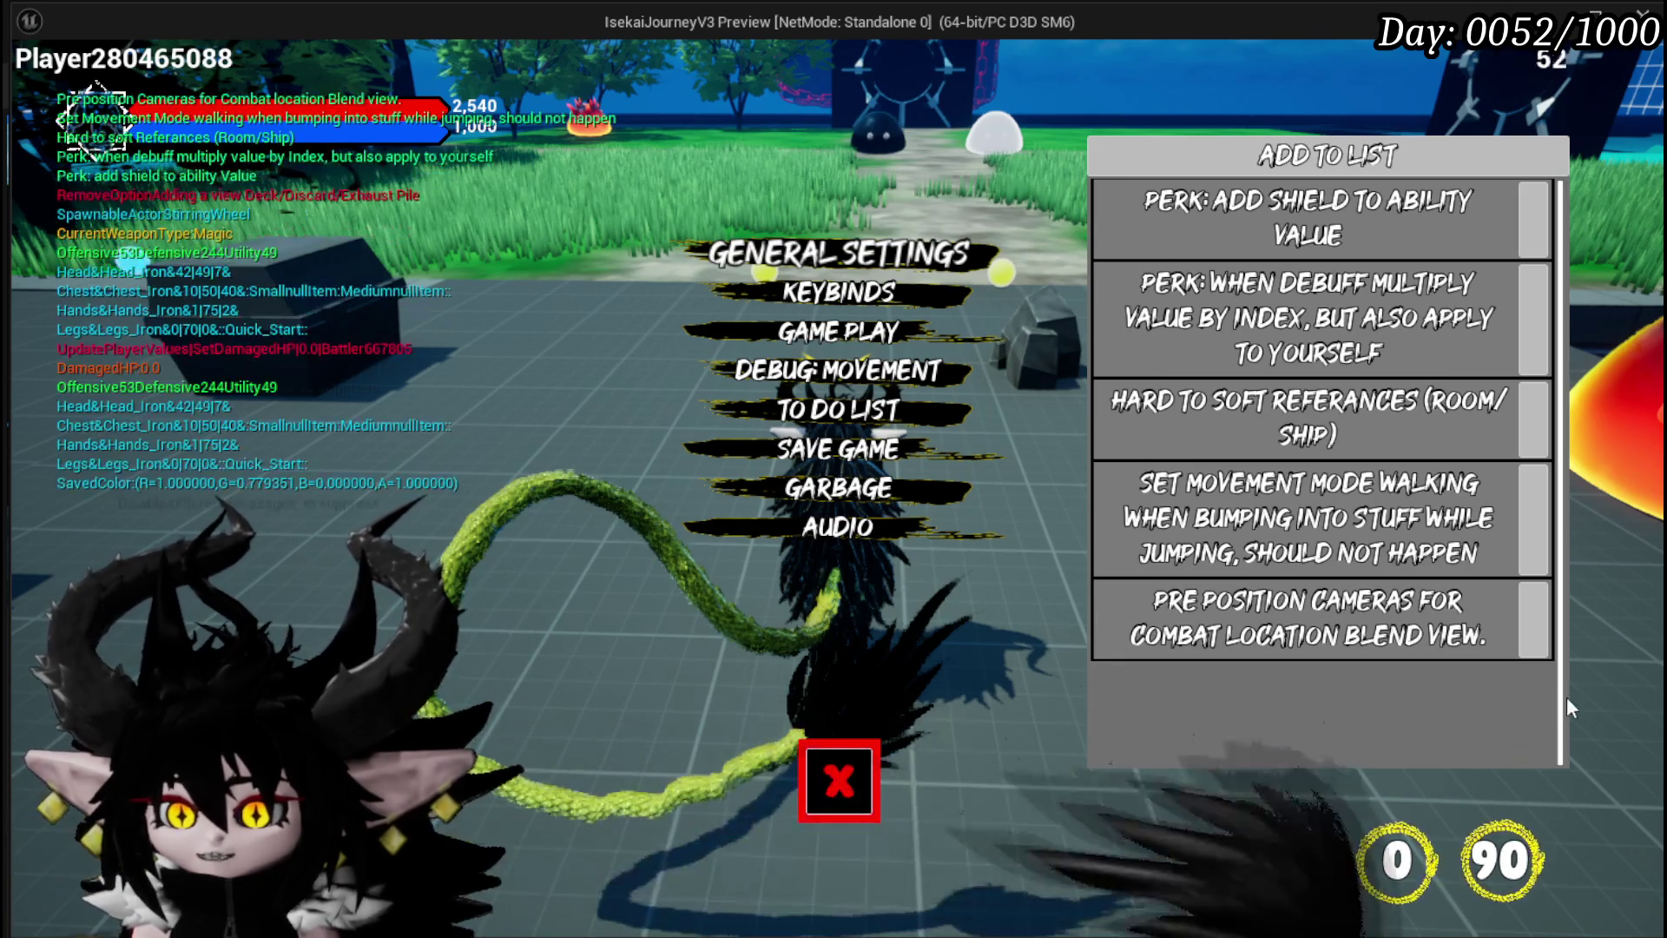
Add a to-do entry for a special effect that removes the Ability part, making it "Card Only"
click(1302, 685)
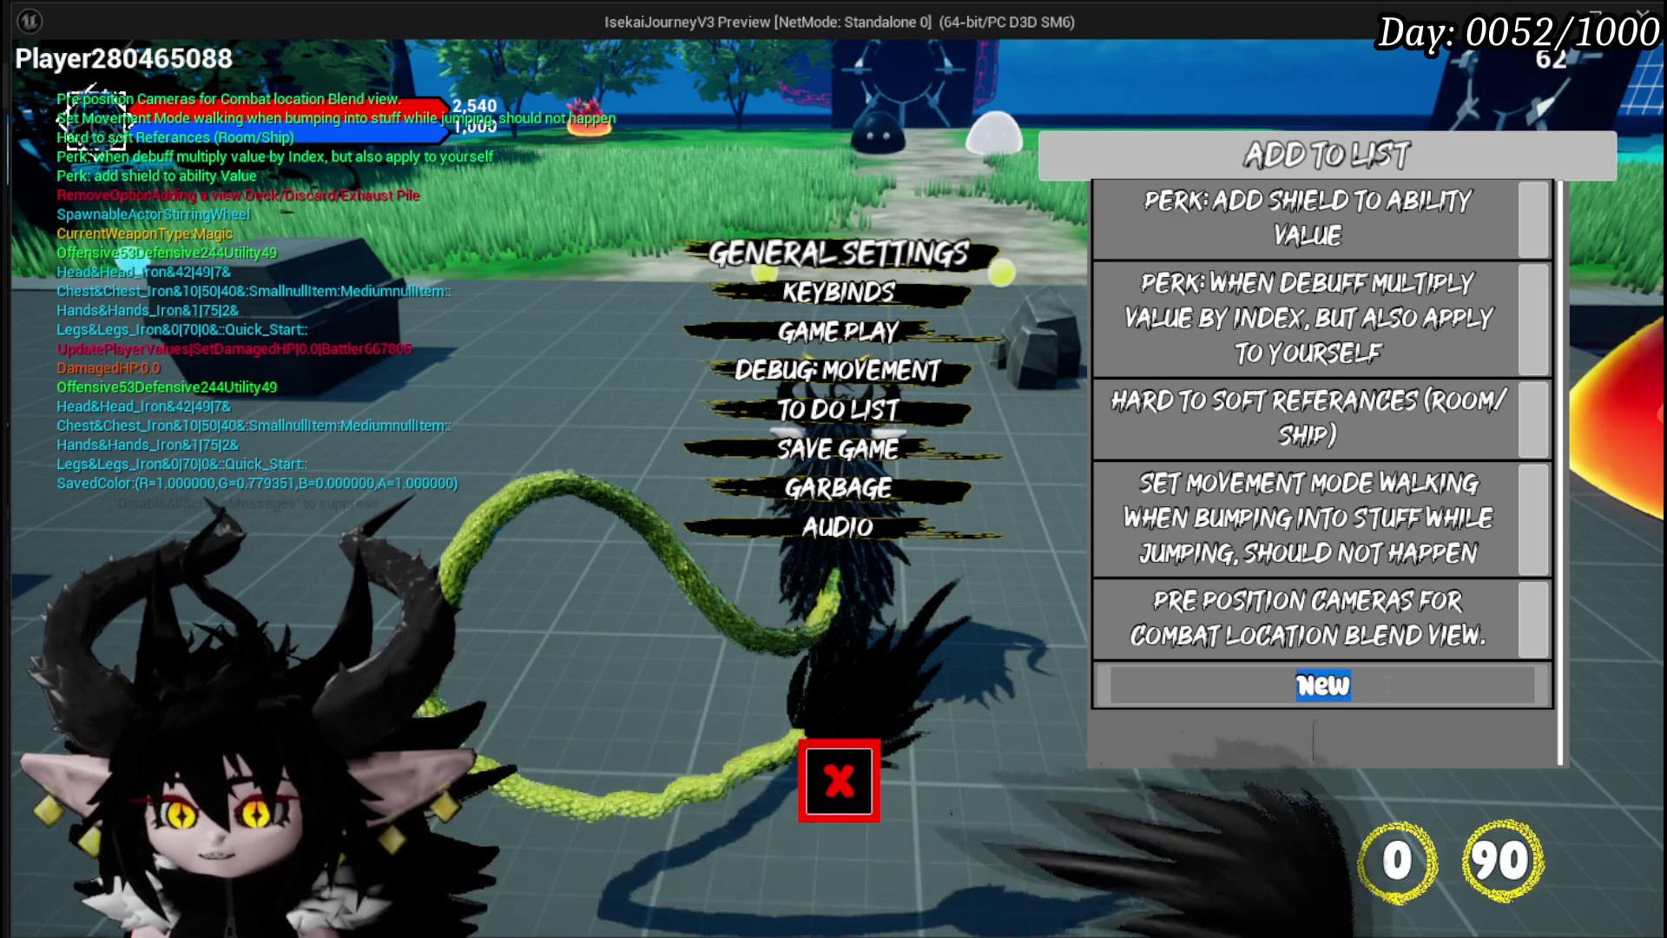
text(card)
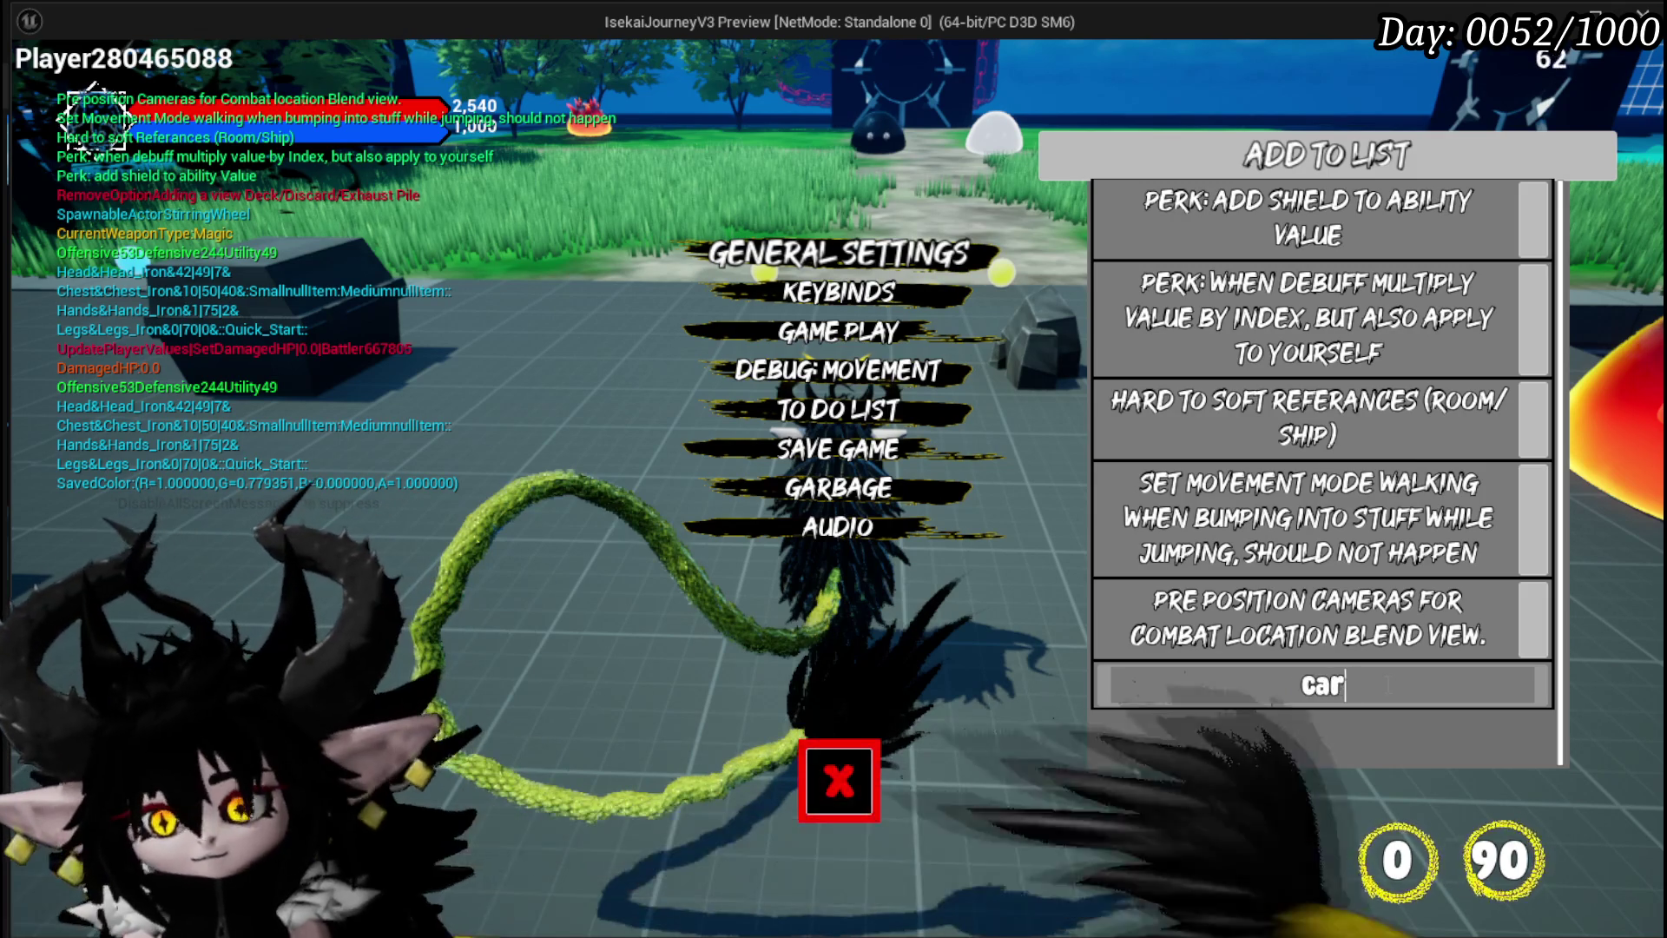
key(BackSpace)
text(Specia)
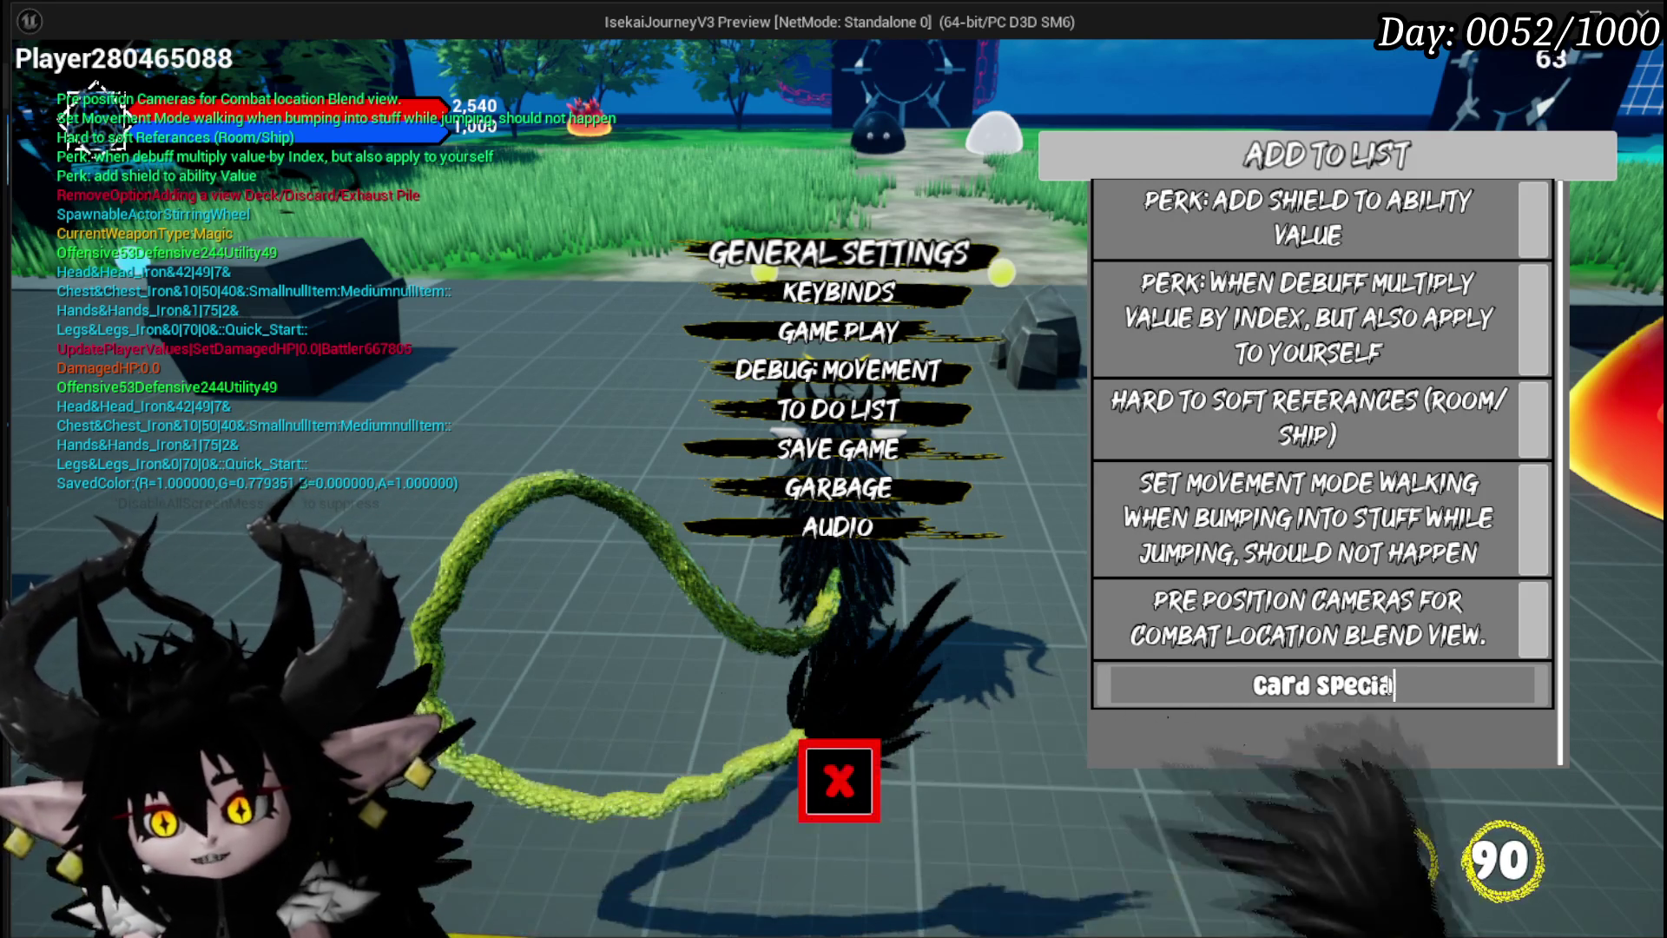
text(l E)
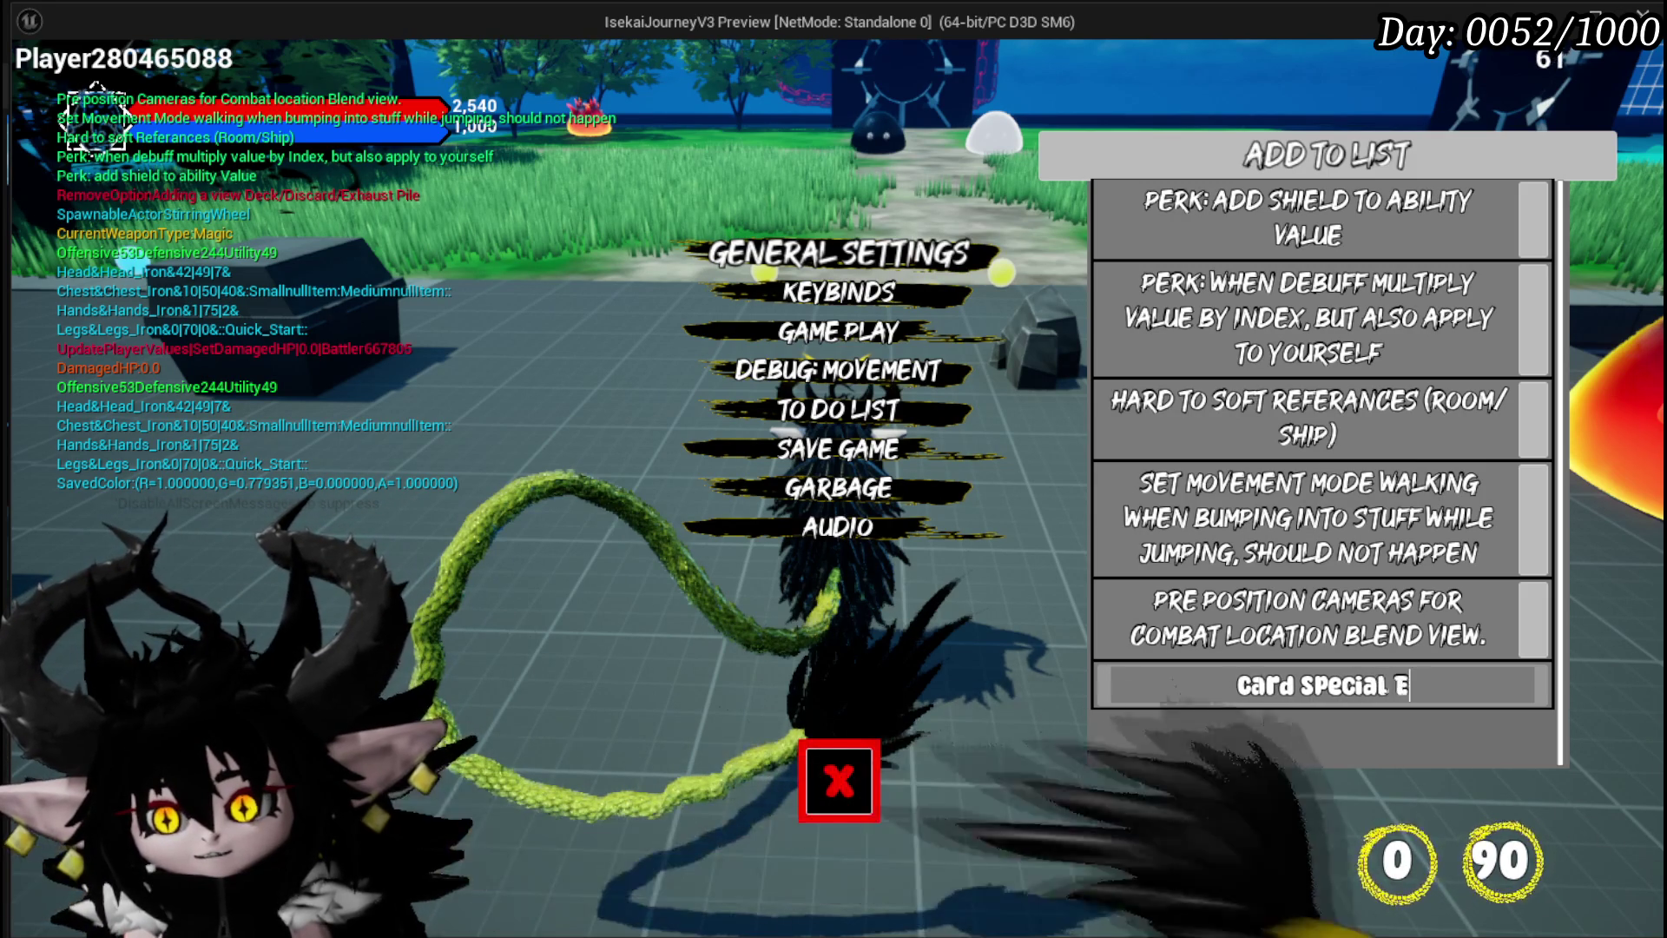
text(ffethat R)
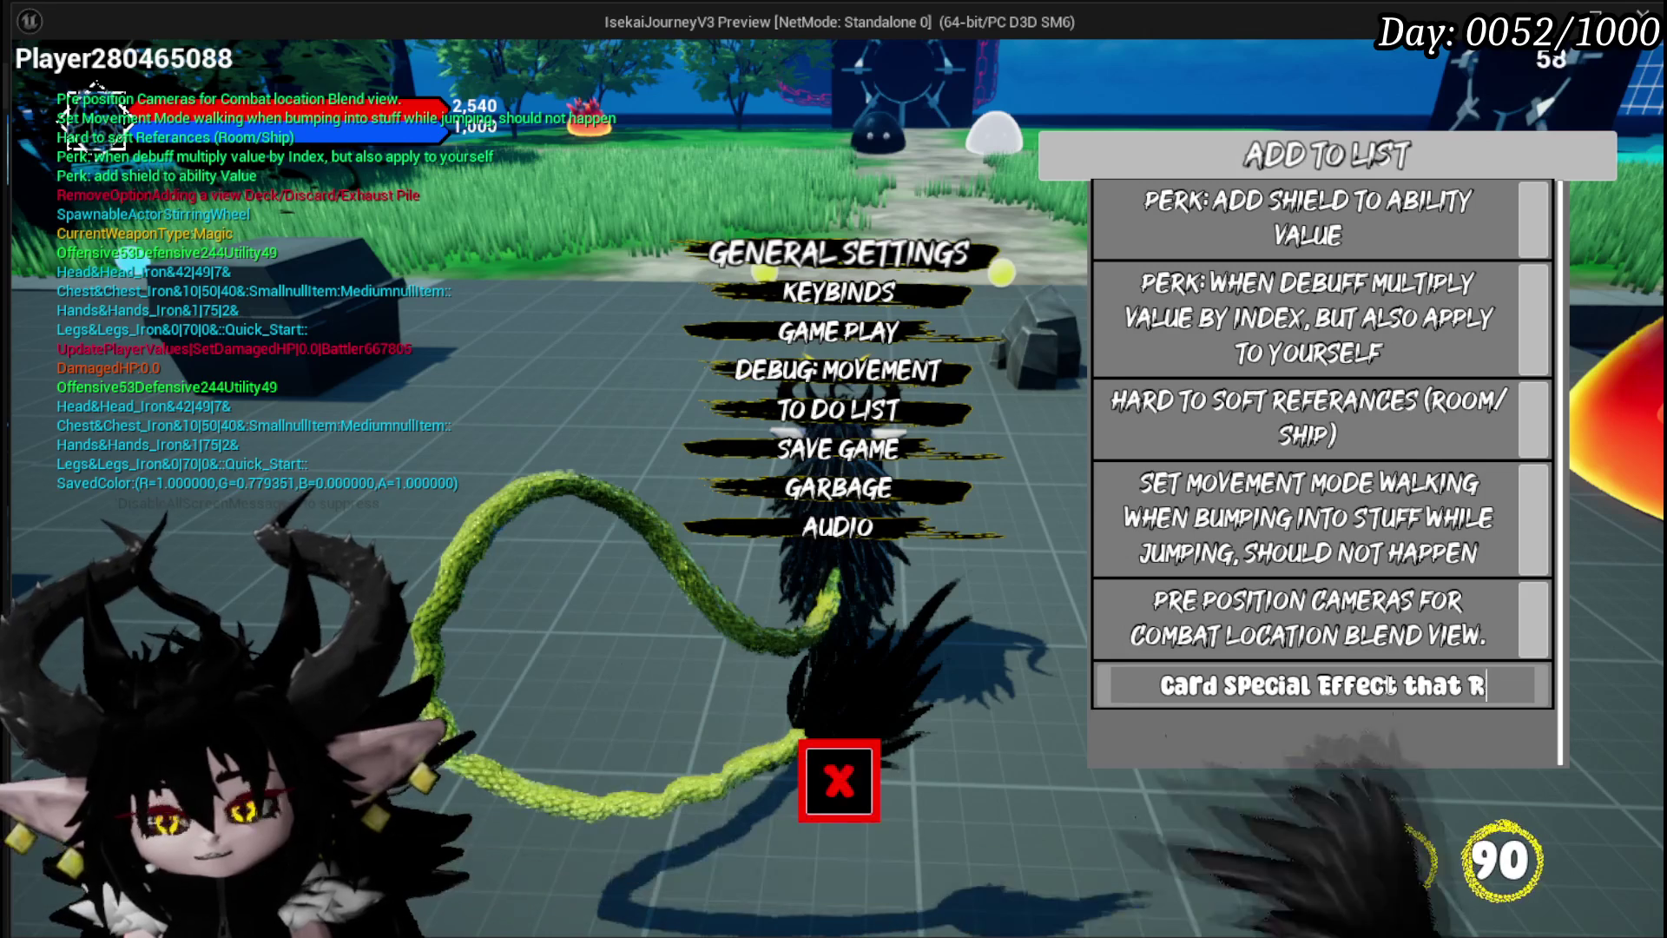
text(emoves the)
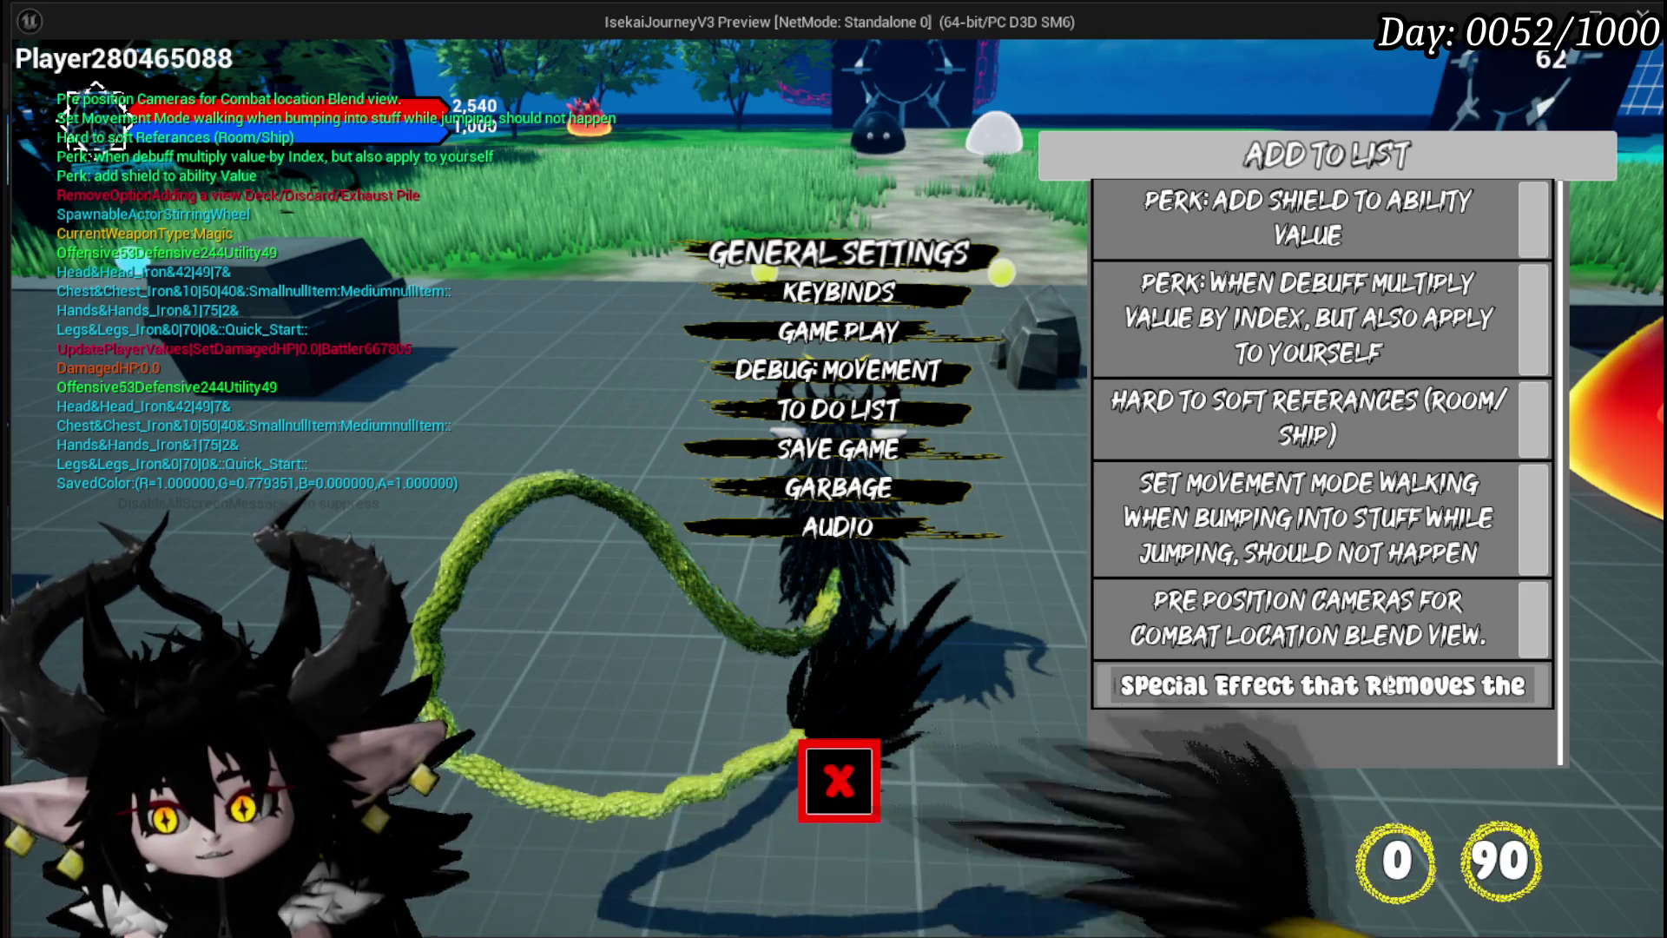
text( Ability P)
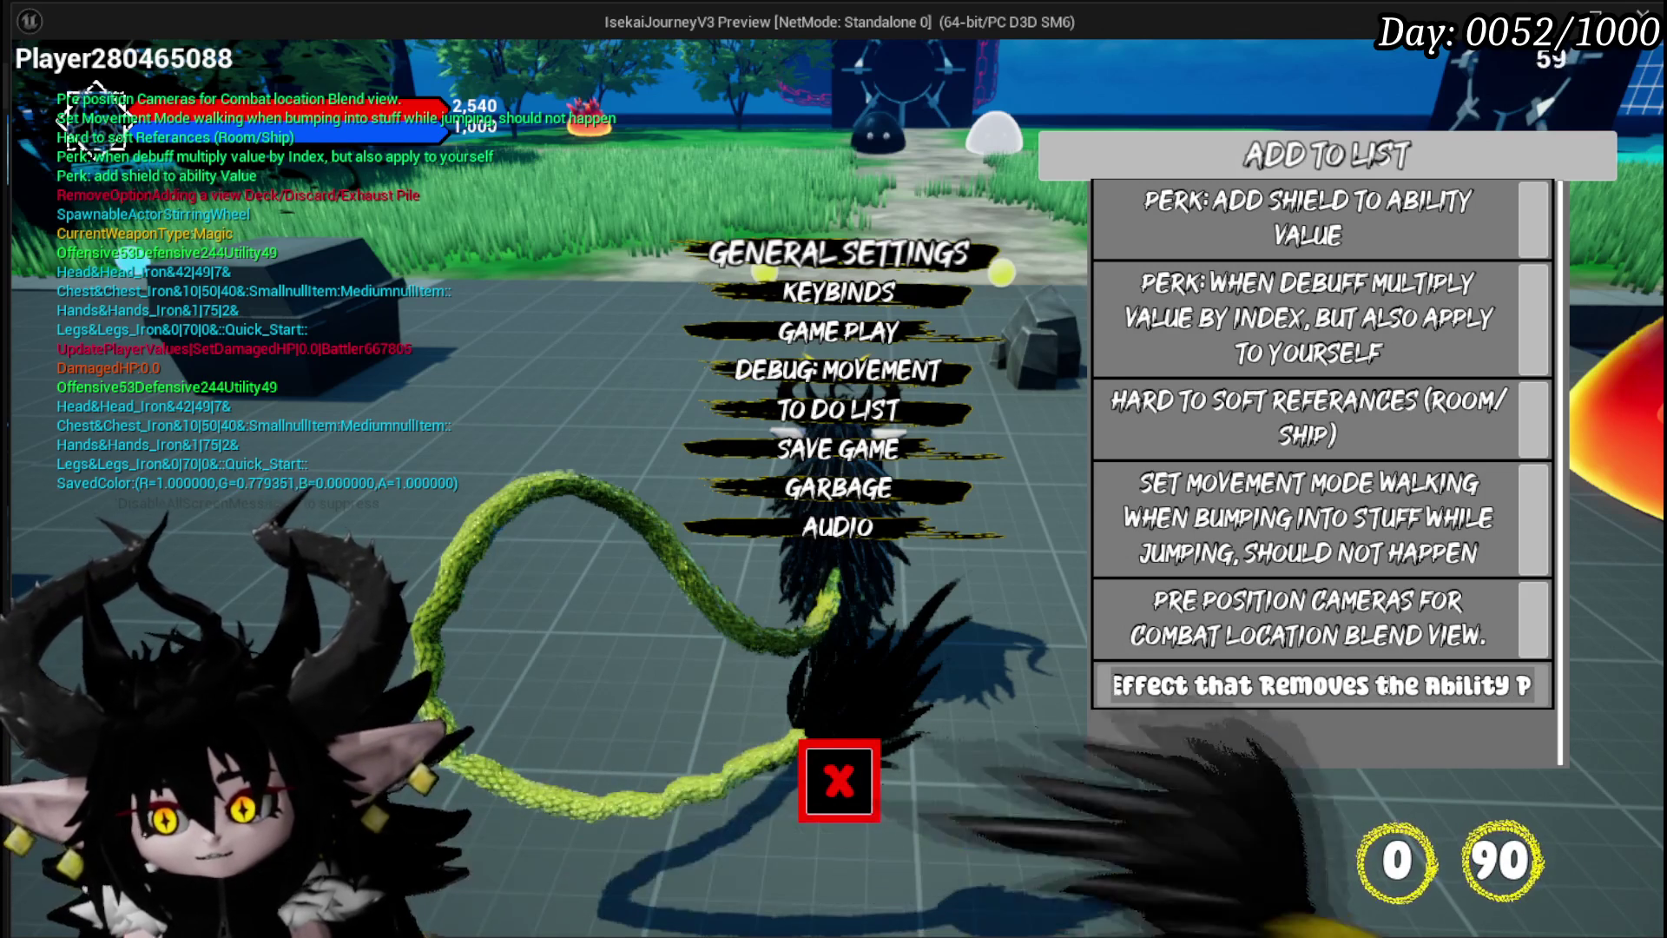
text(art and makes it)
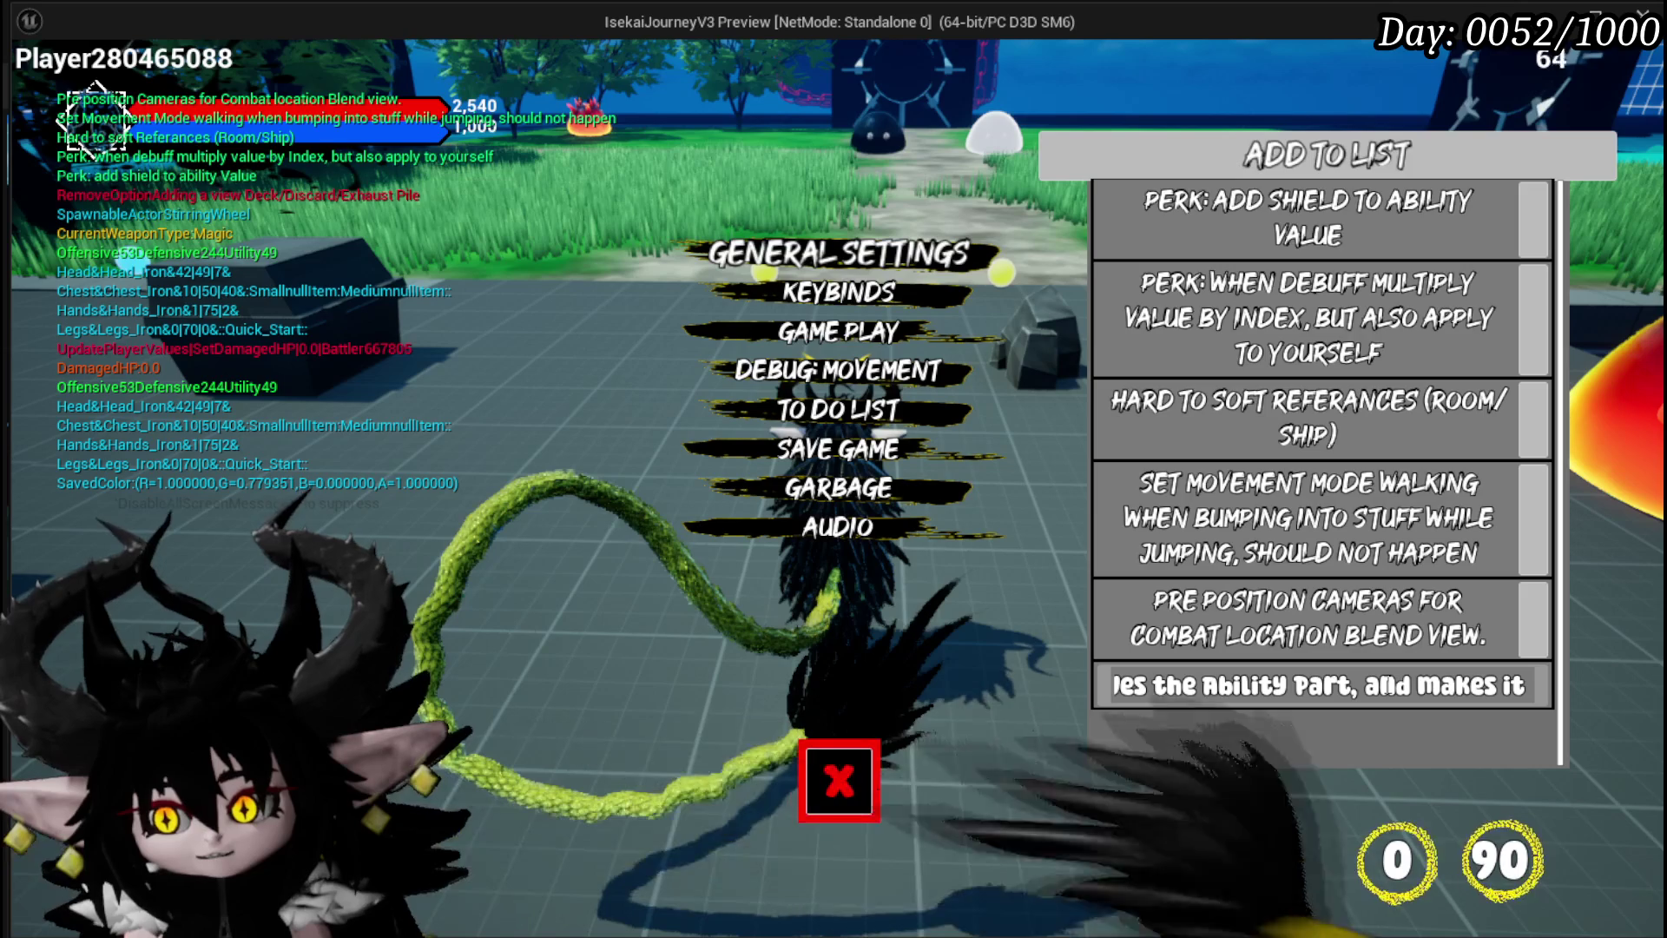
text( "Card Only")
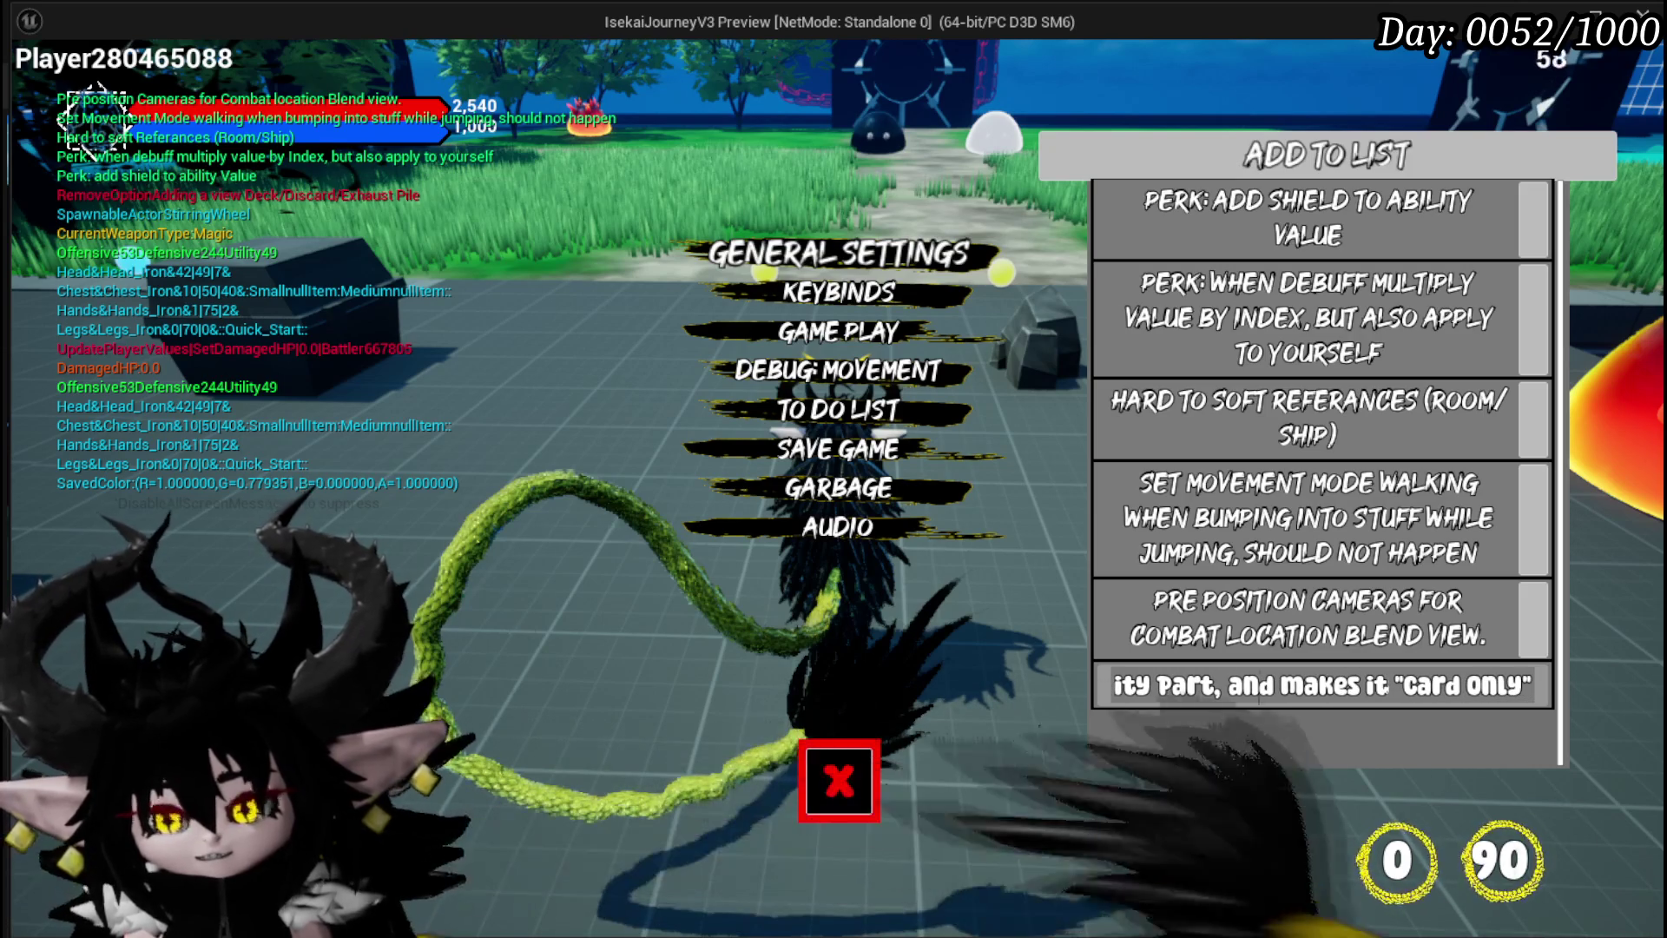
key(Return)
scroll(1354, 577, down, 1)
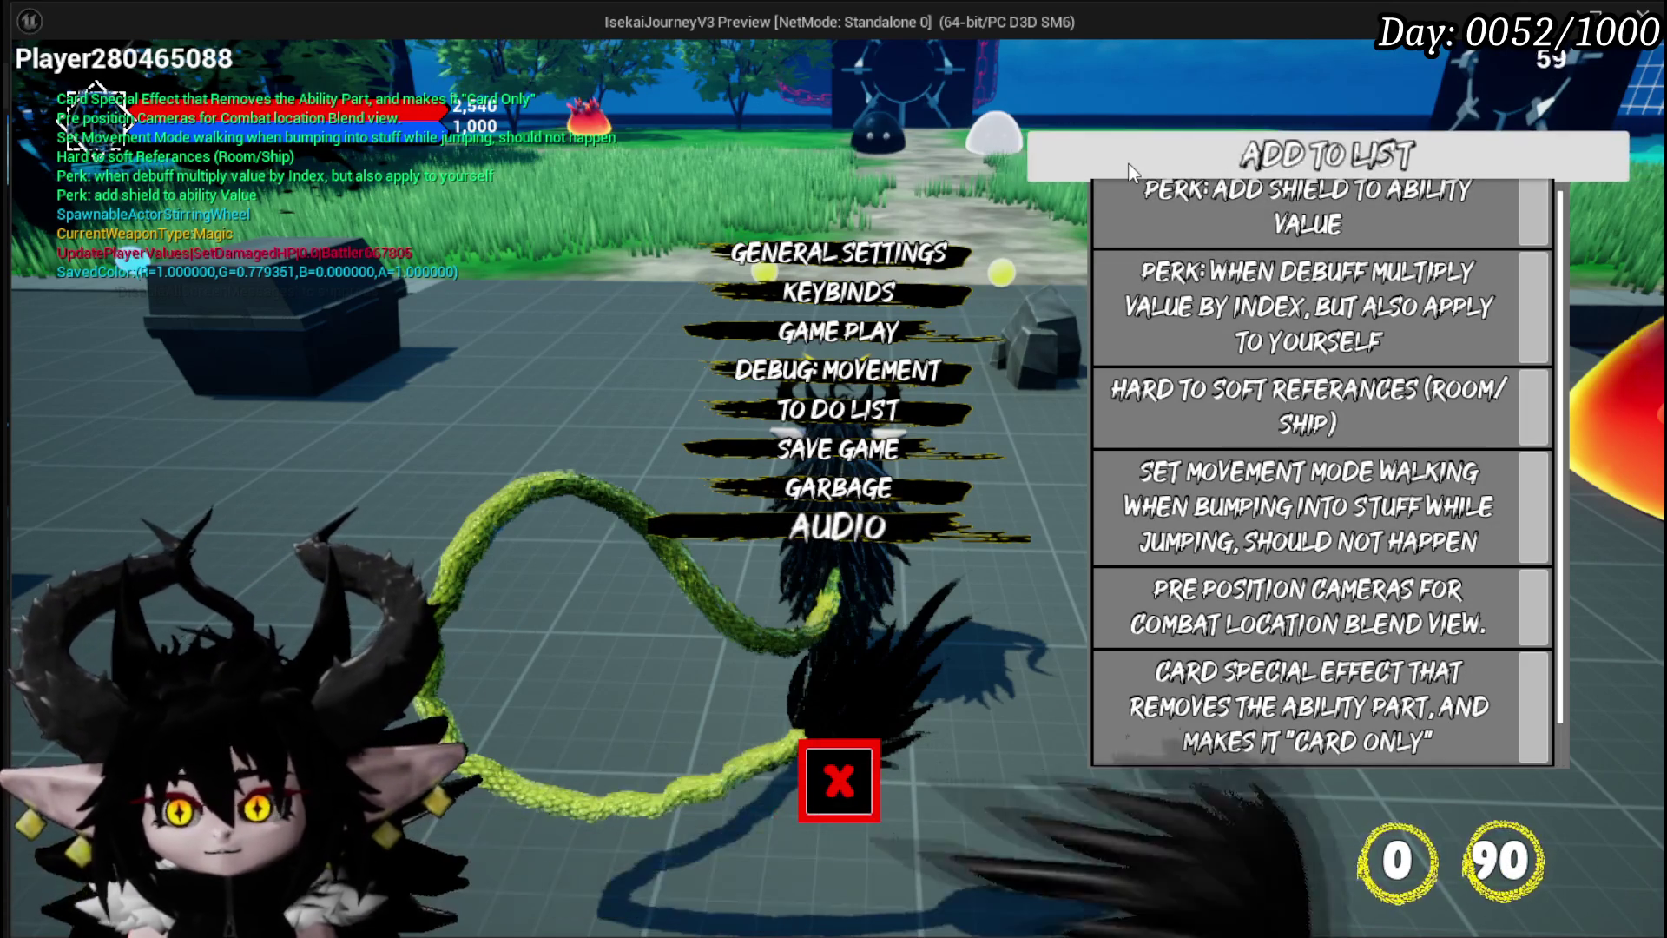
Add the to-do entry Start Game Screen "Select Make Character" and scroll down to it
scroll(1320, 608, down, 1)
click(1340, 734)
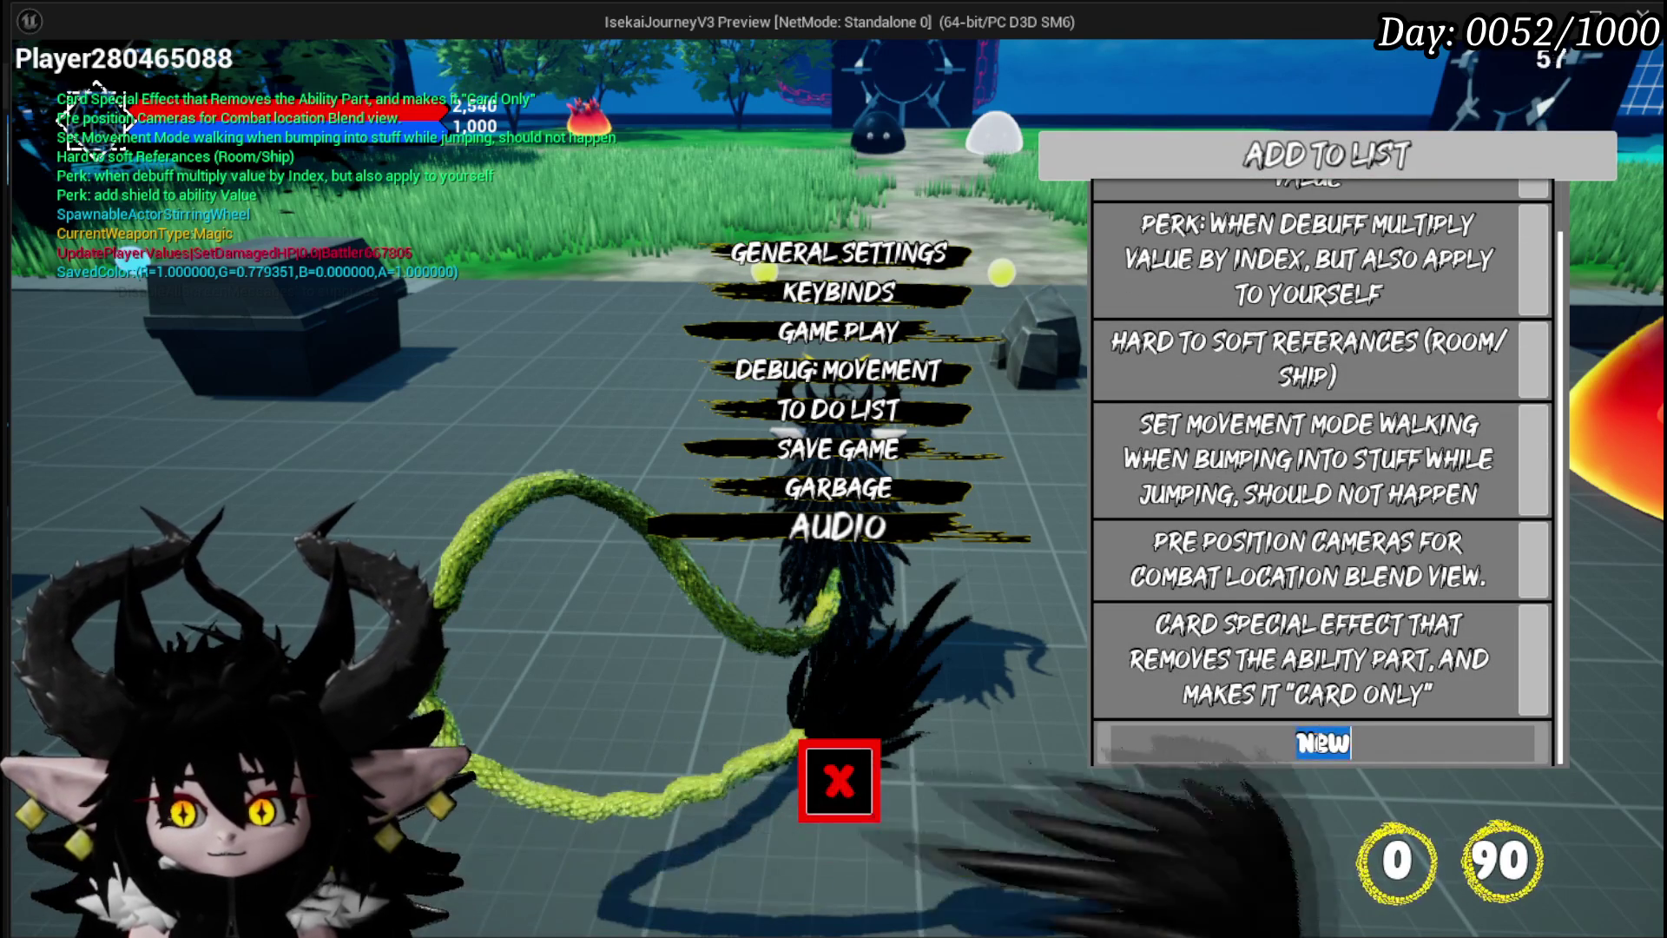
text(Start Game S)
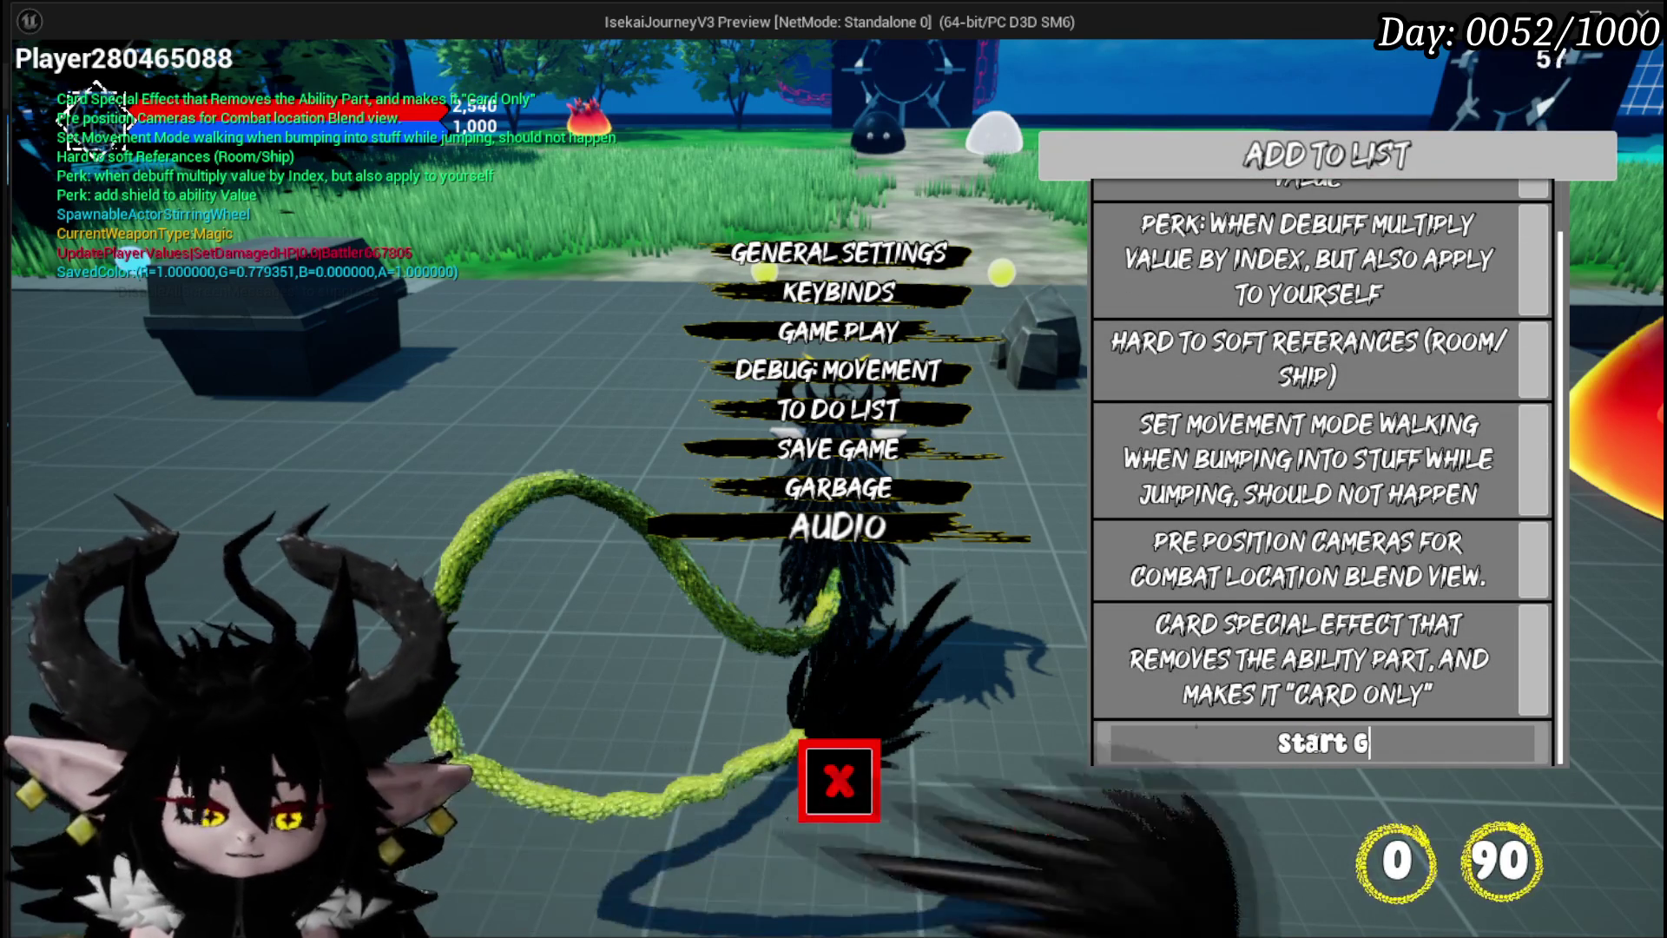
text(creen)
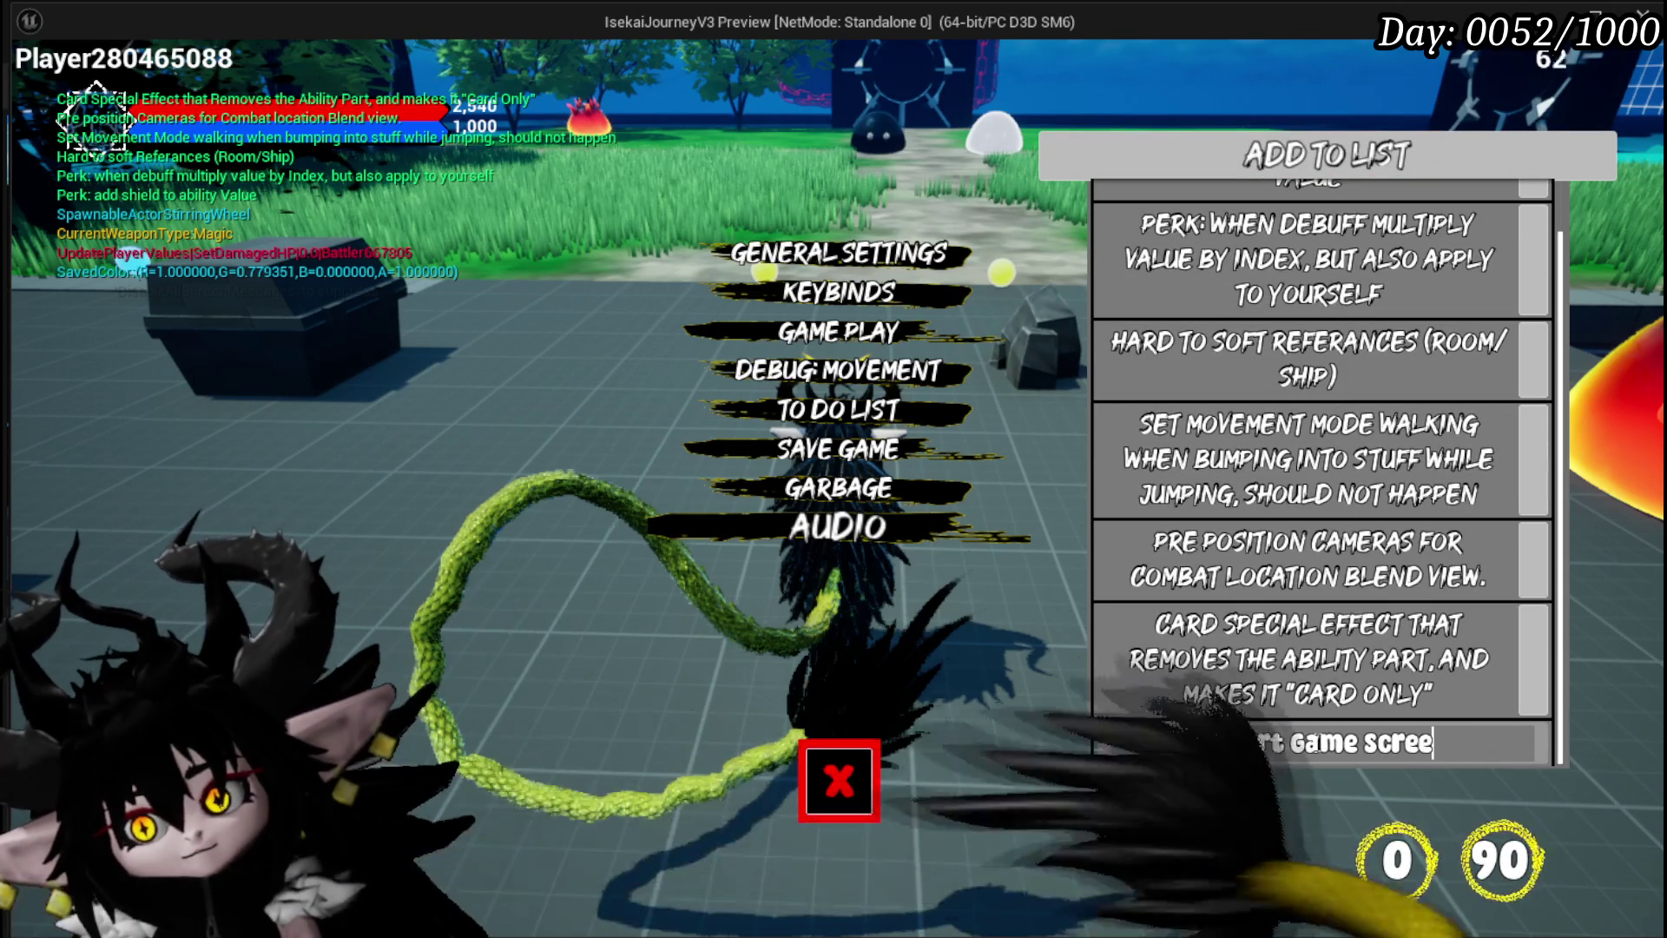
key(Return)
text("Sele)
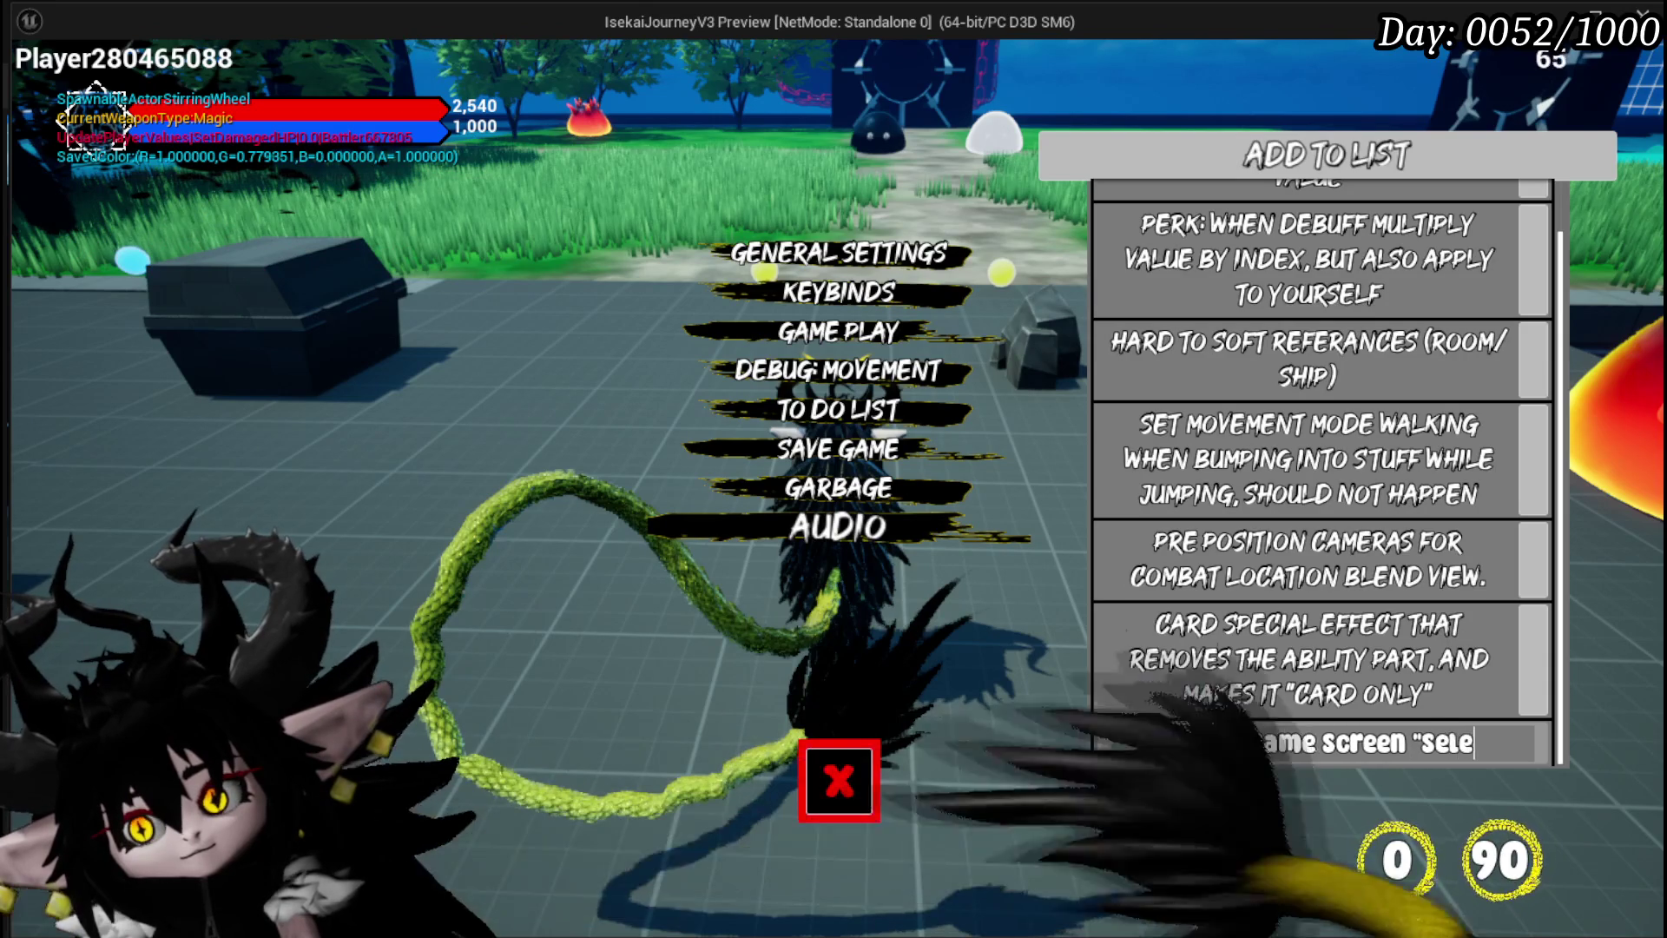
text(ct Mak)
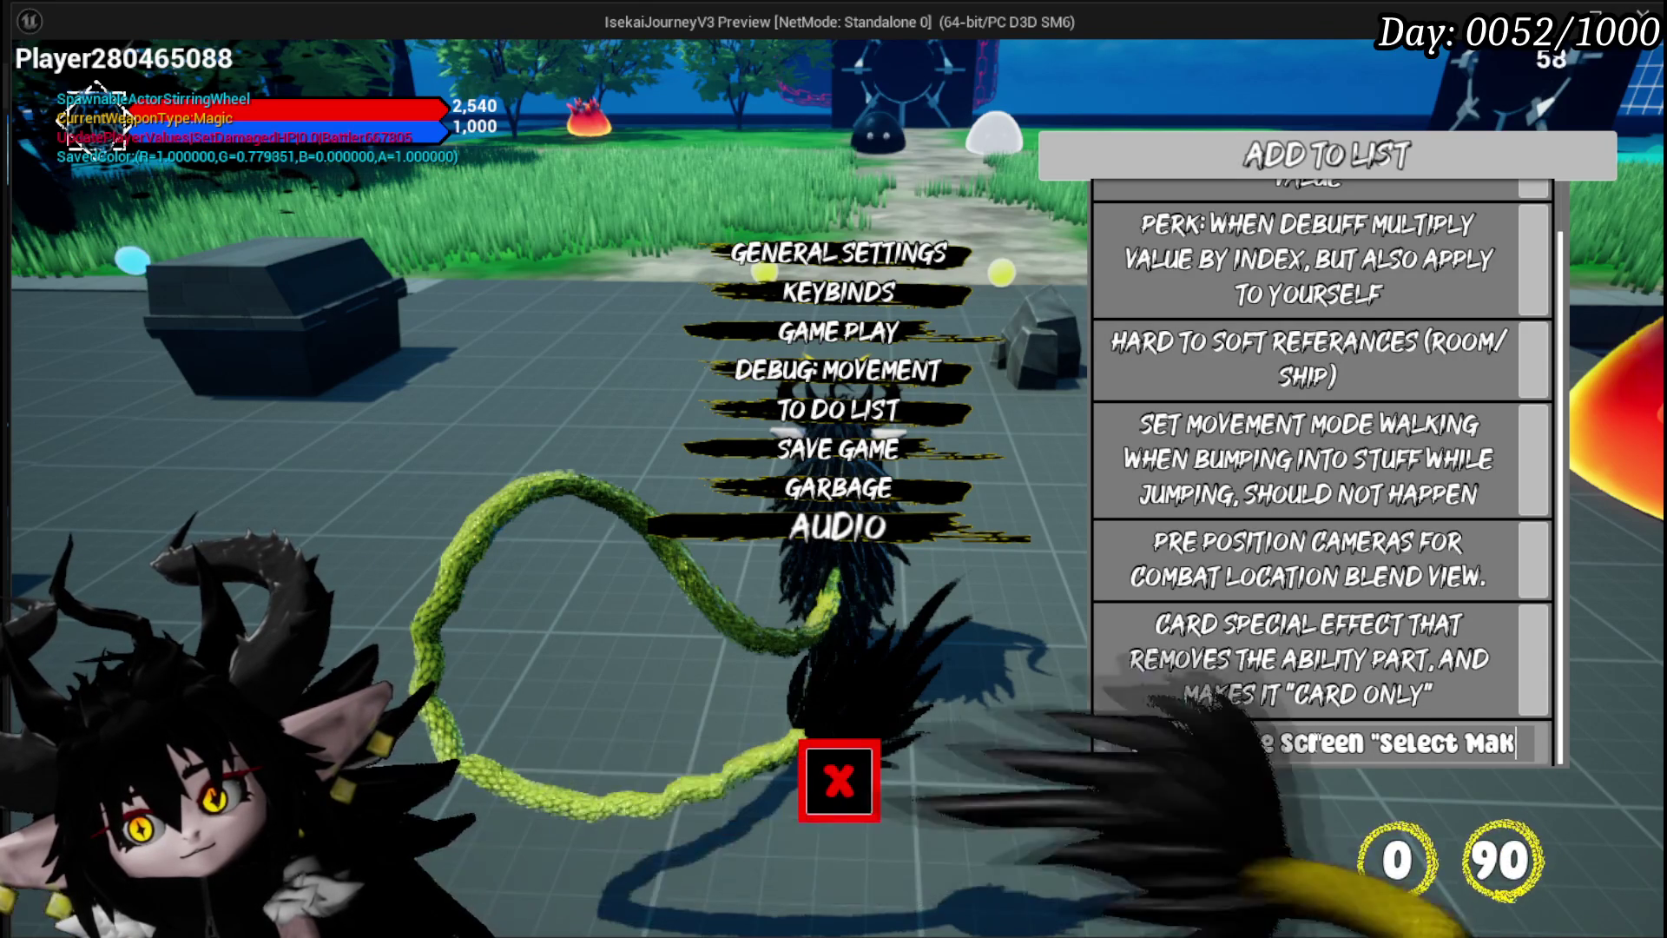
text(e Character")
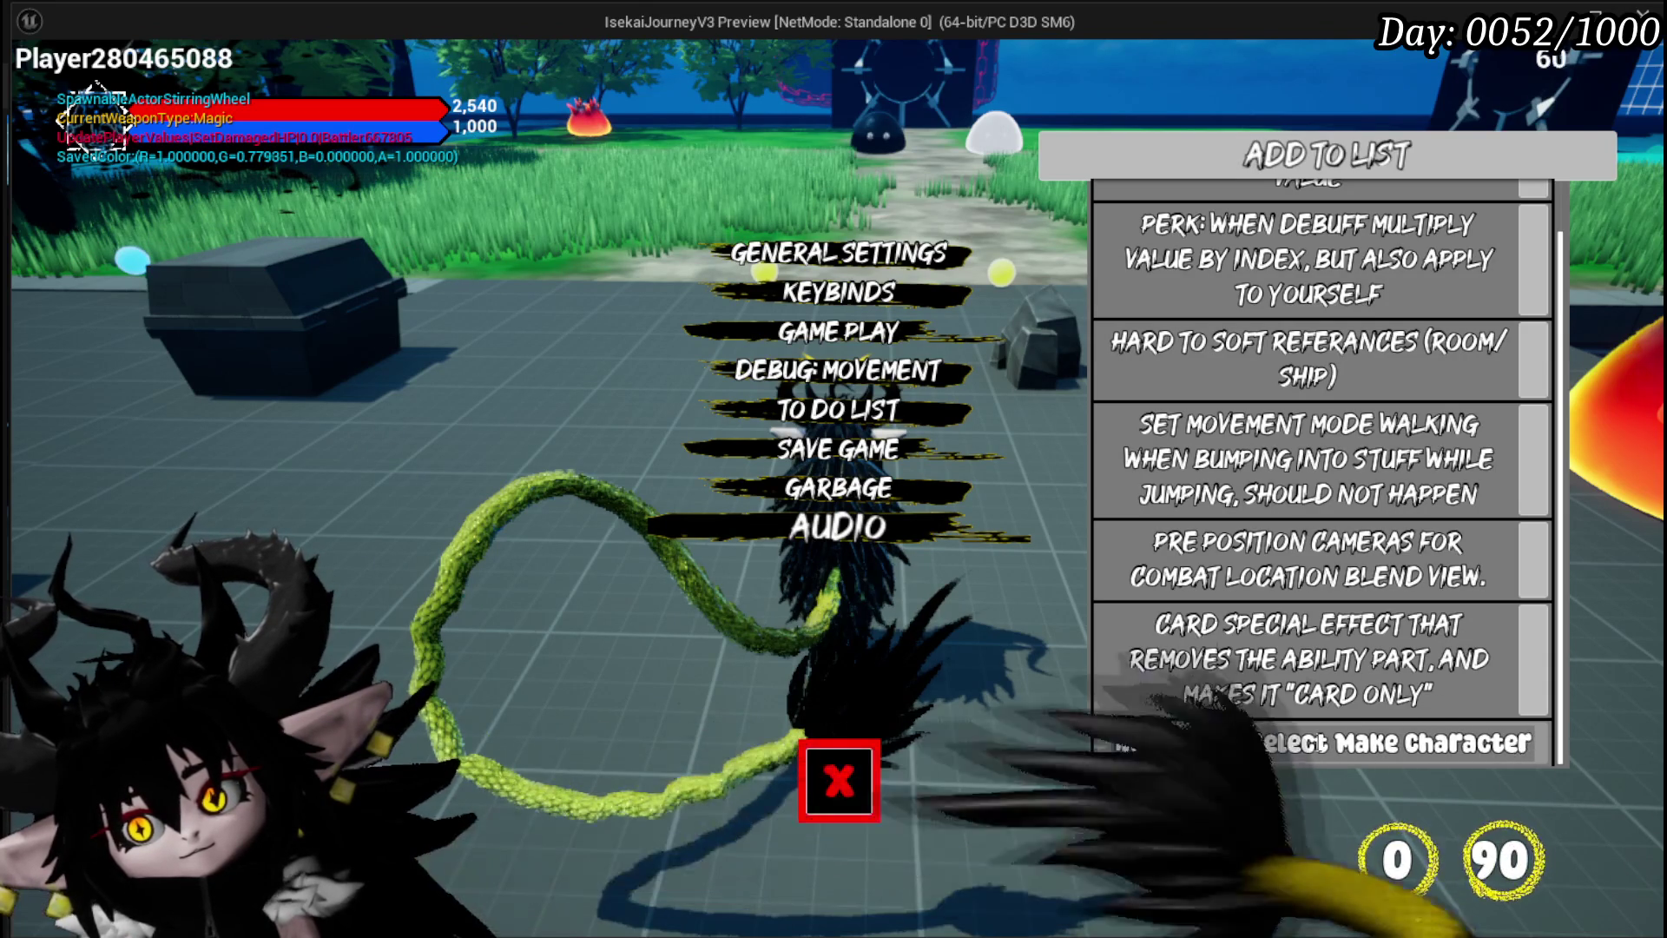
key(Return)
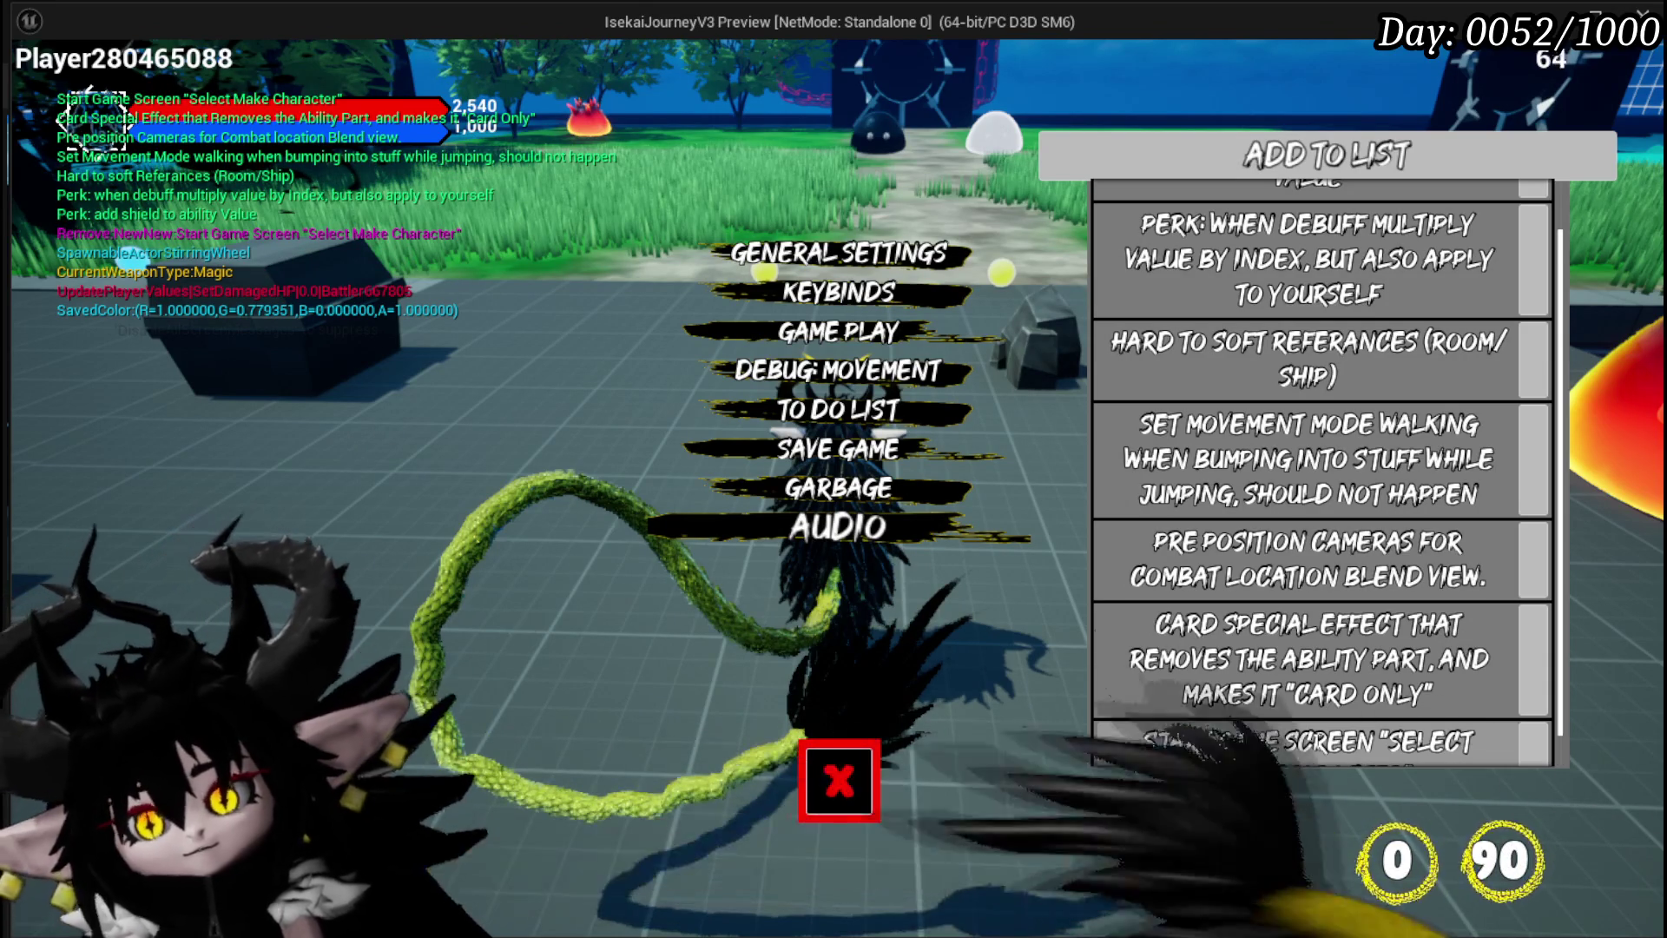
scroll(1535, 609, down, 1)
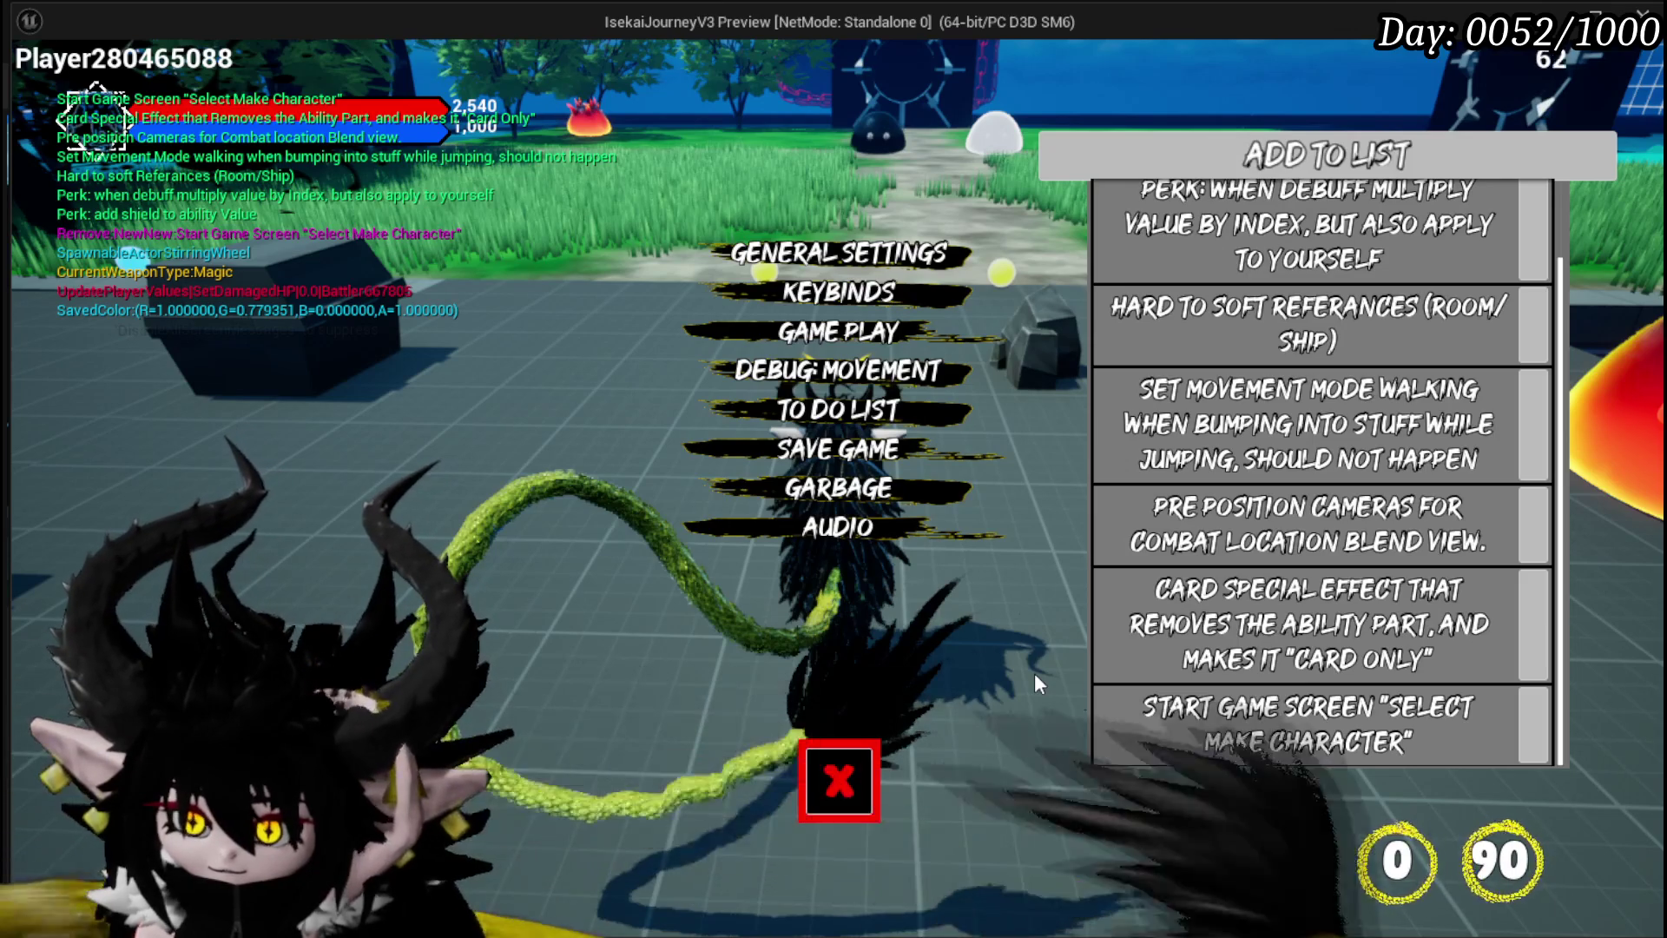
Create a new to-do entry reading 'Show controlls/inputs Widget/Texture'
click(1259, 165)
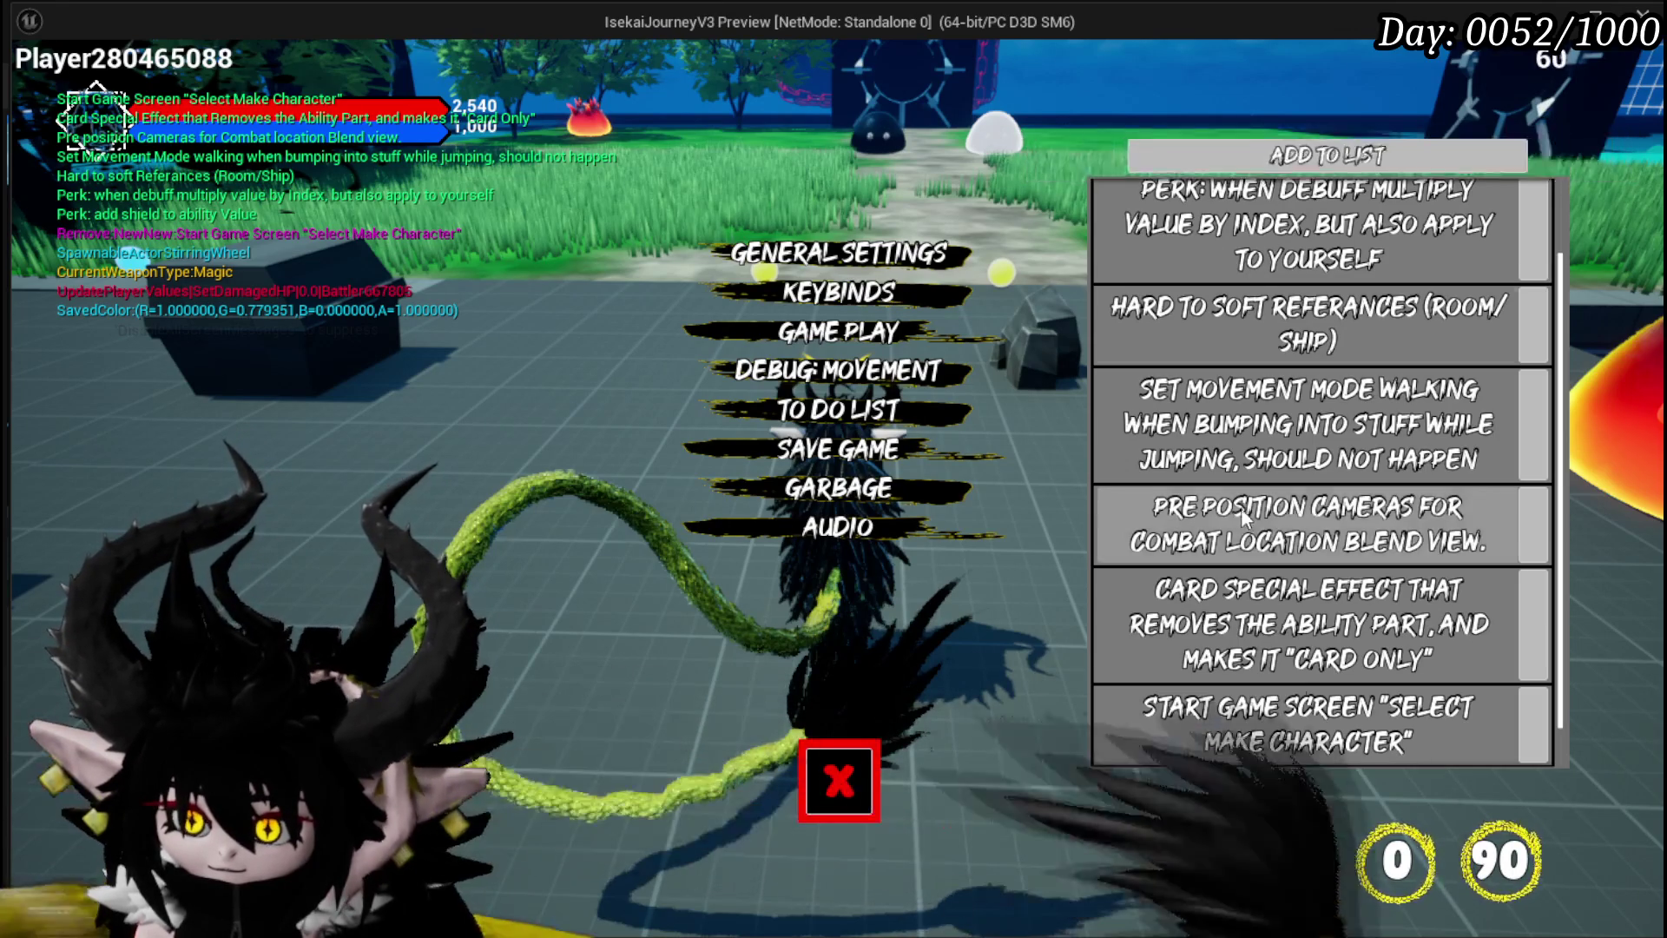
double_click(1302, 744)
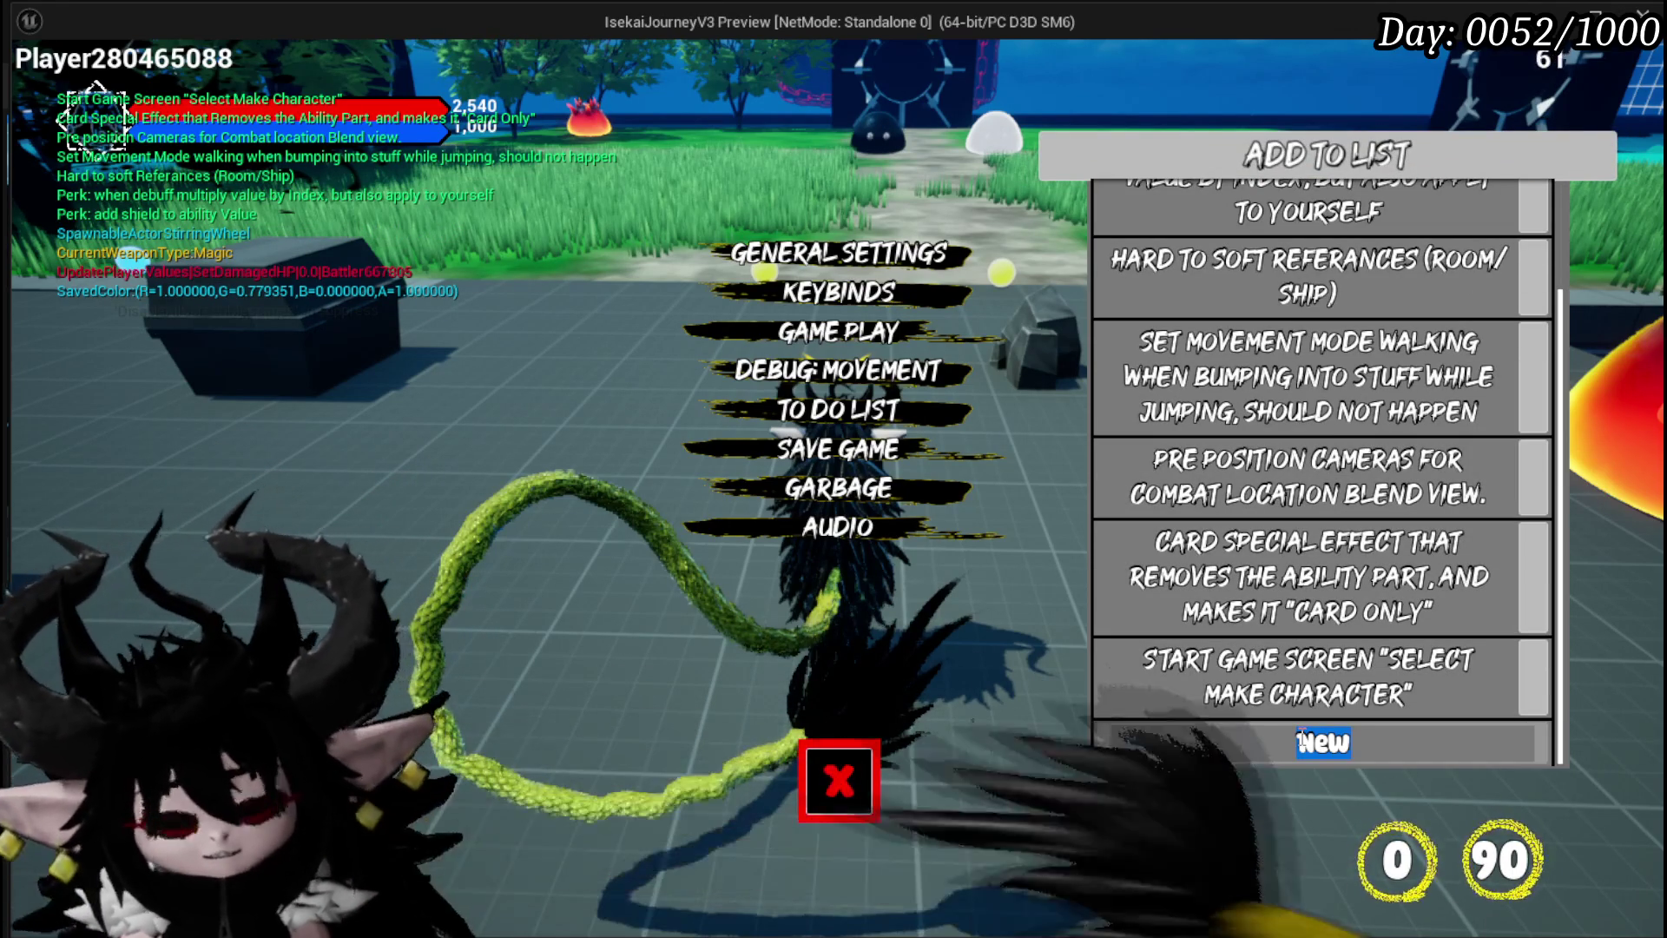
text(Show controlls/in)
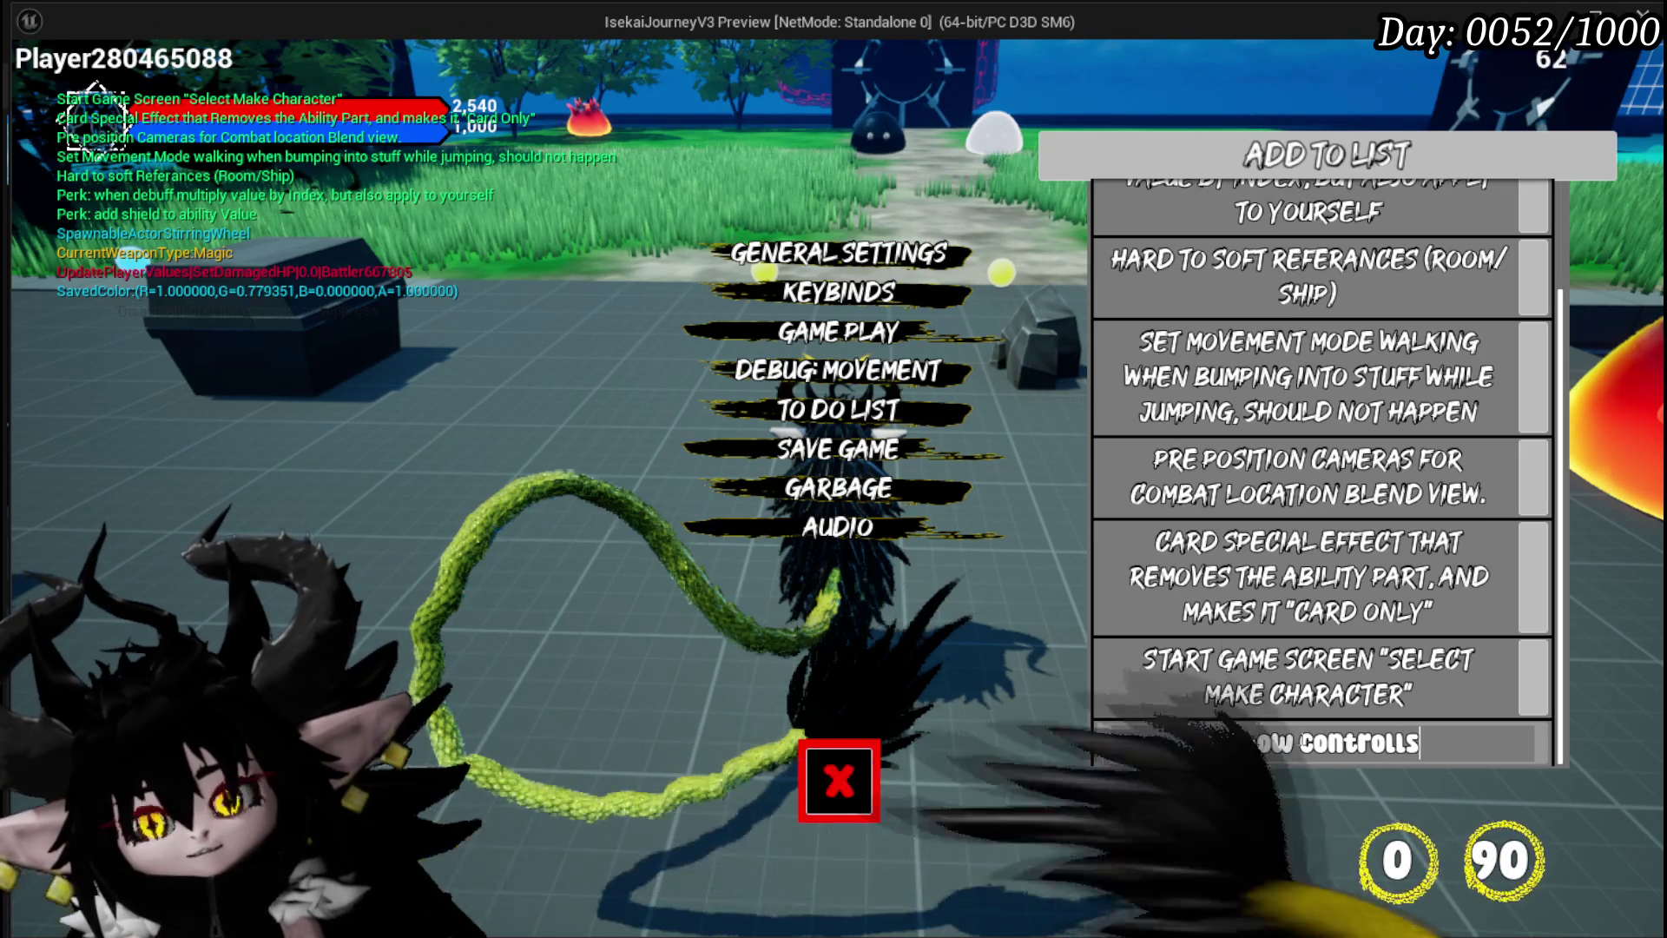
text(puts)
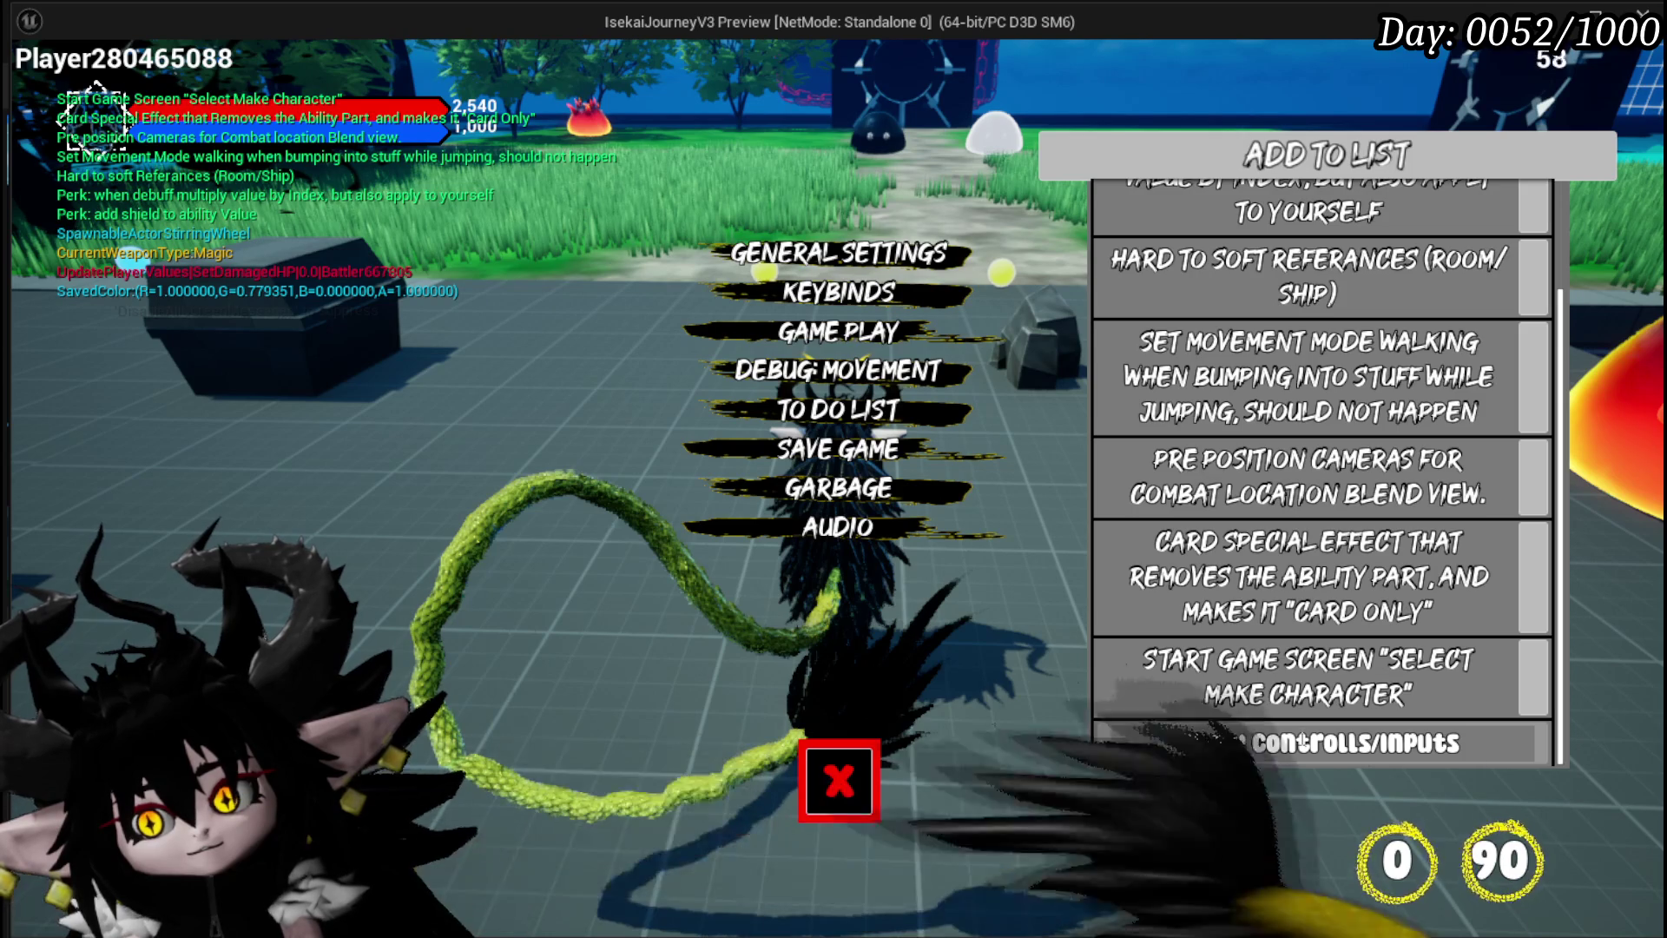
text(id)
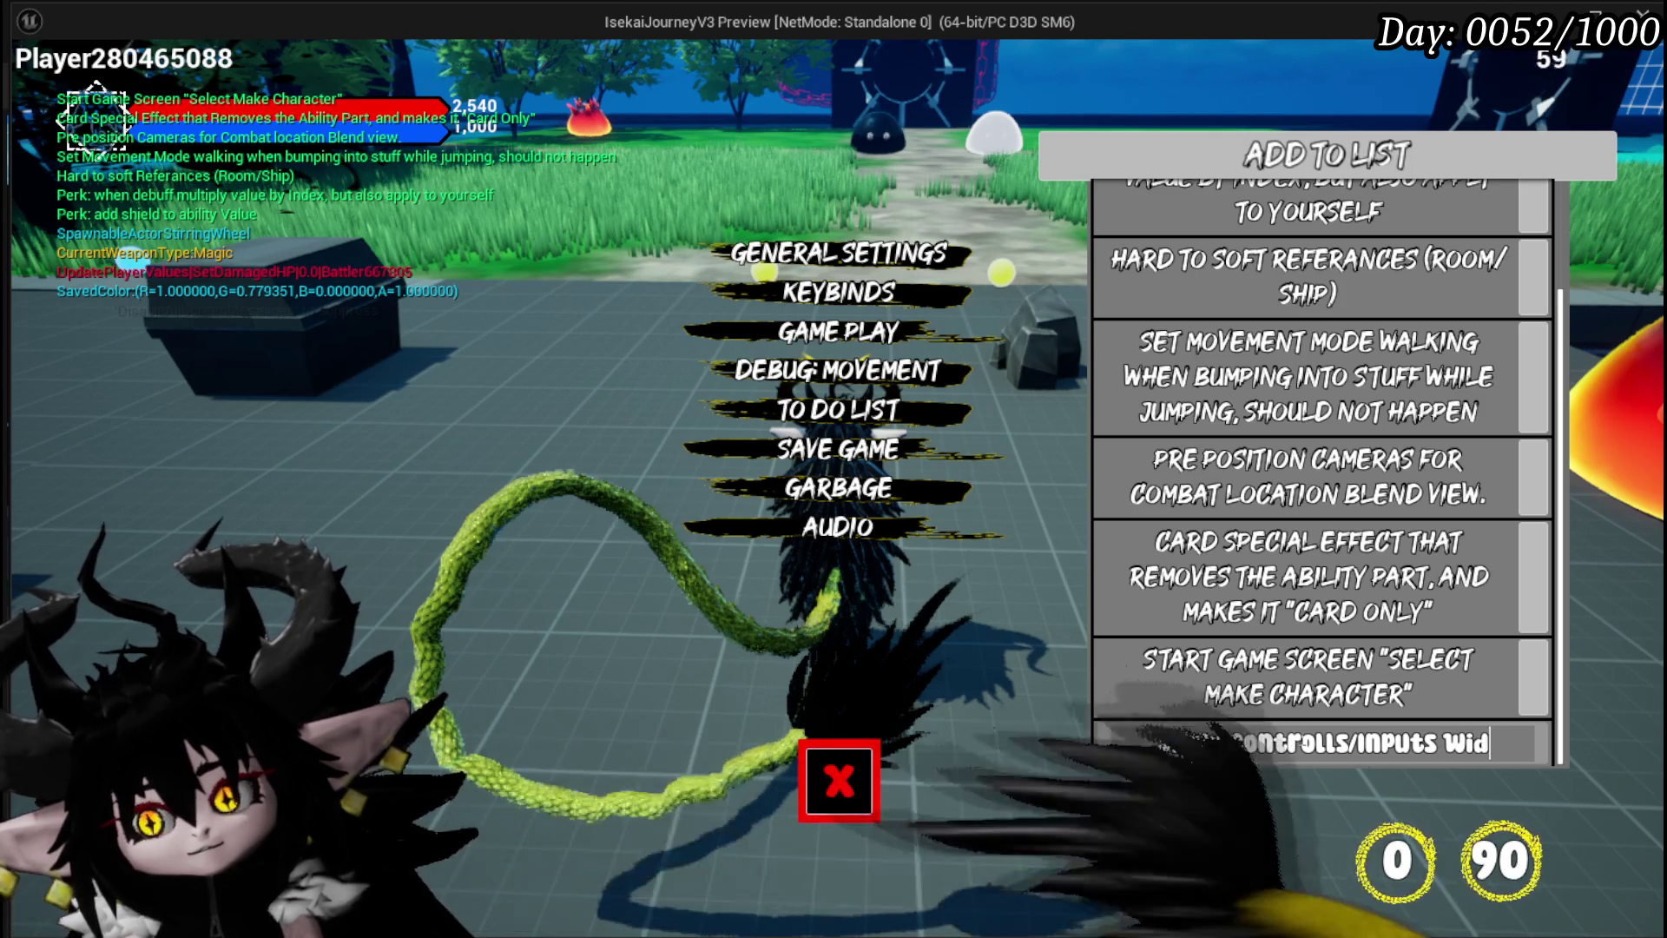
text(get/Texture)
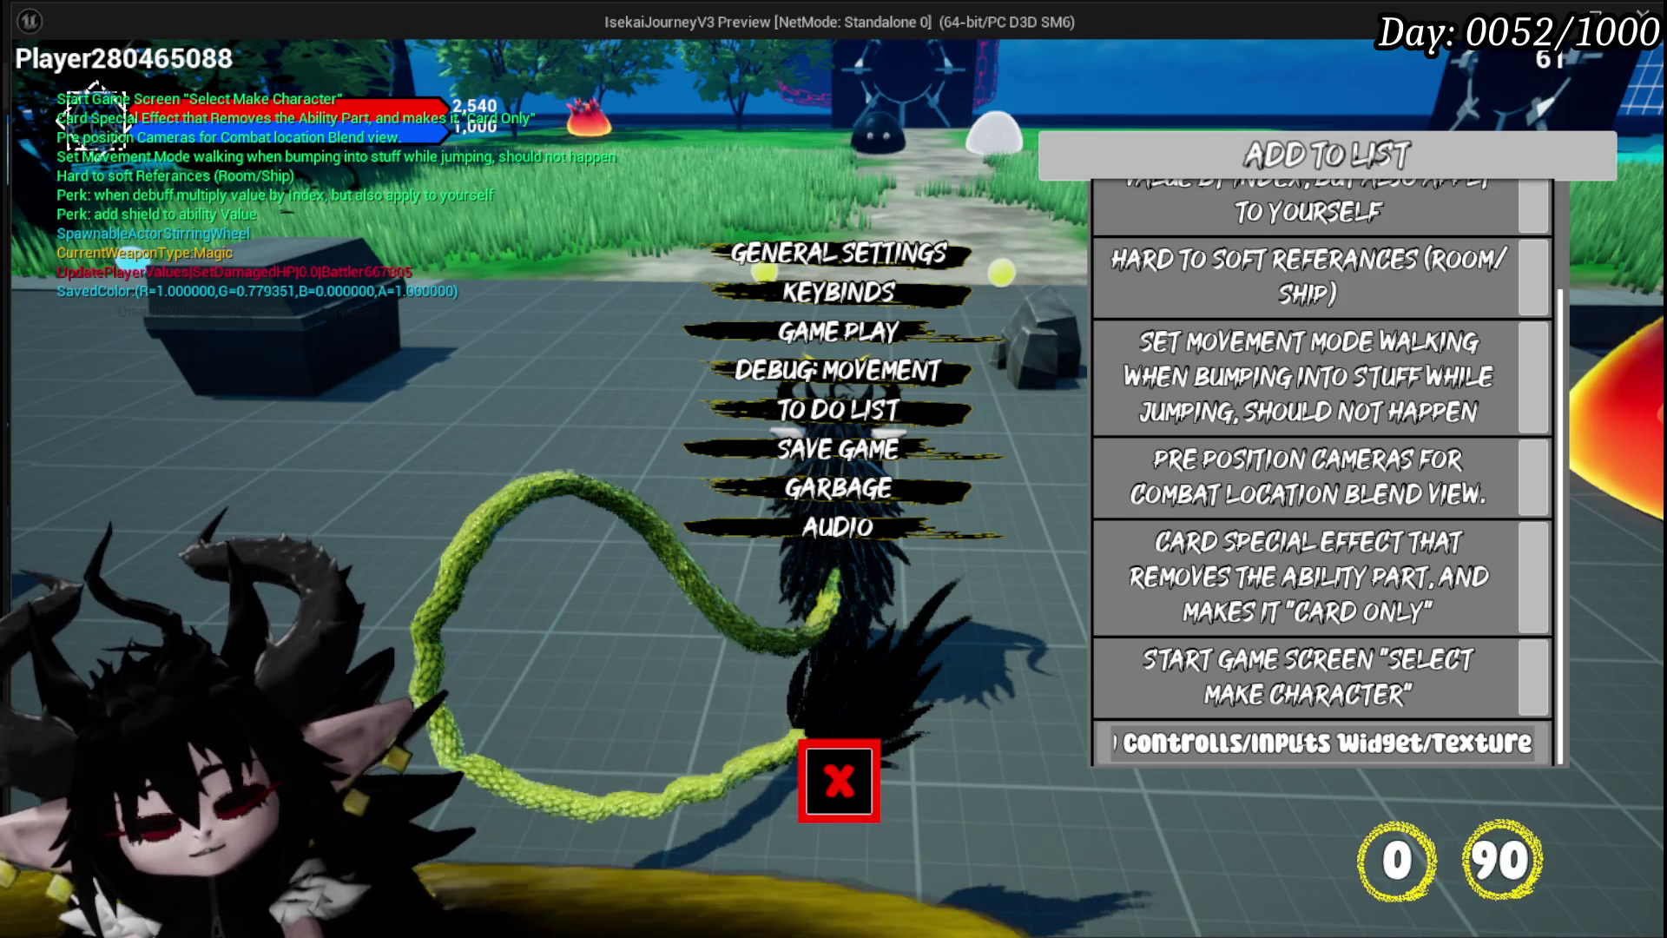
key(Return)
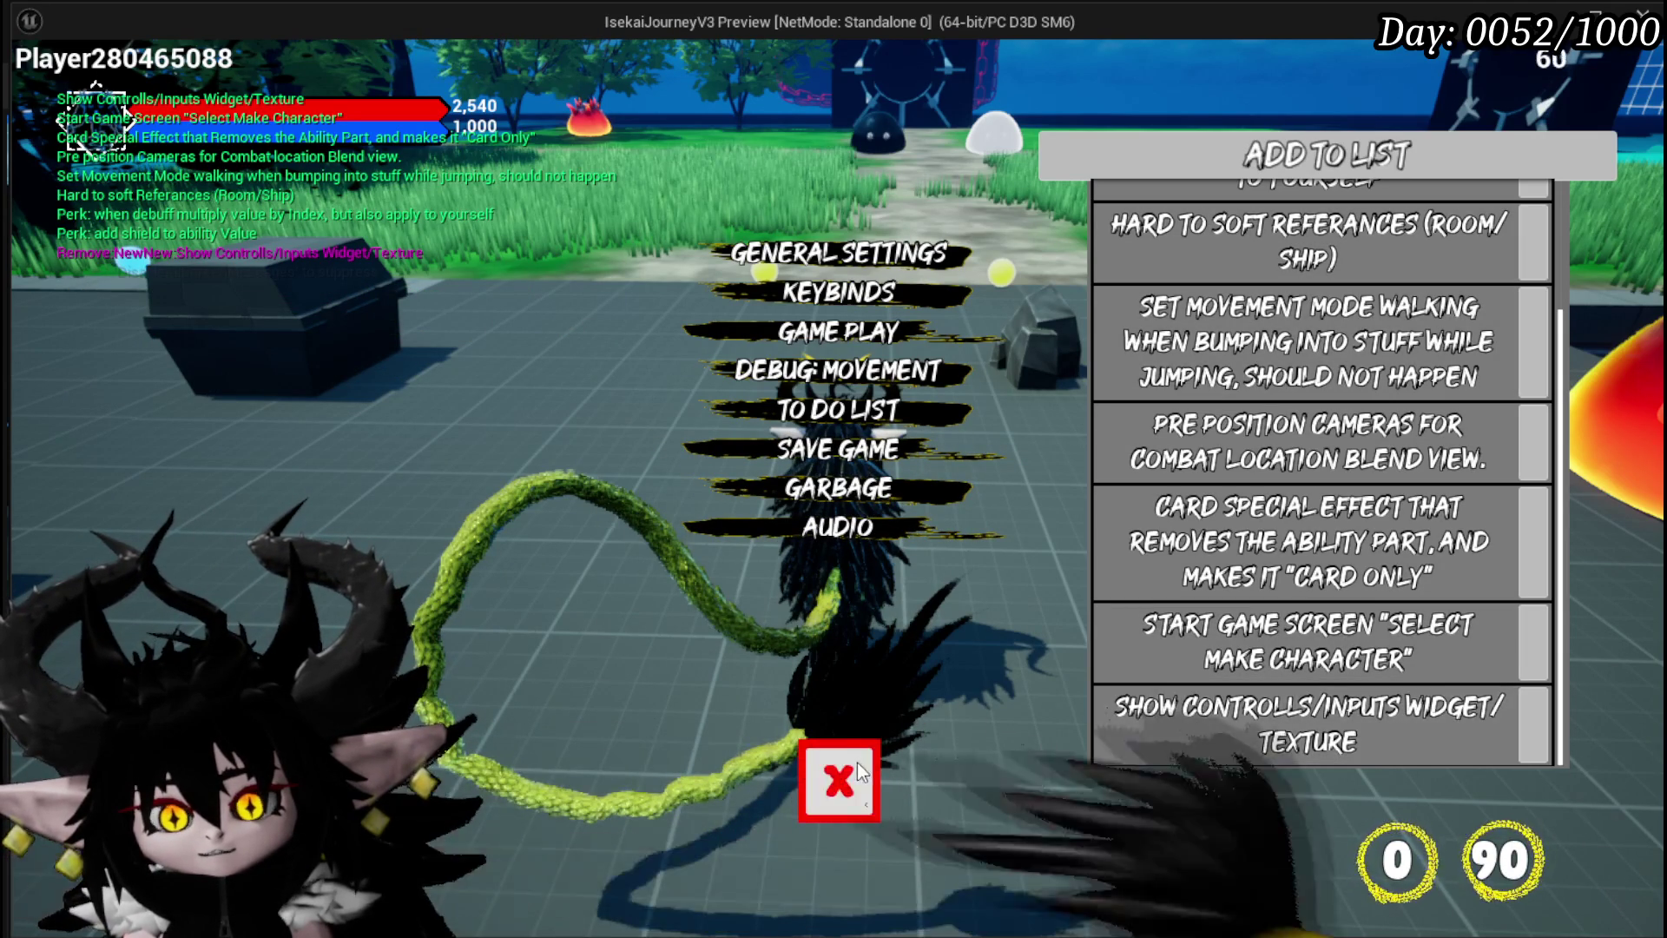
Close the pause and inventory menus, then run at the red spiky fire monster to attack
scroll(1305, 293, up, 3)
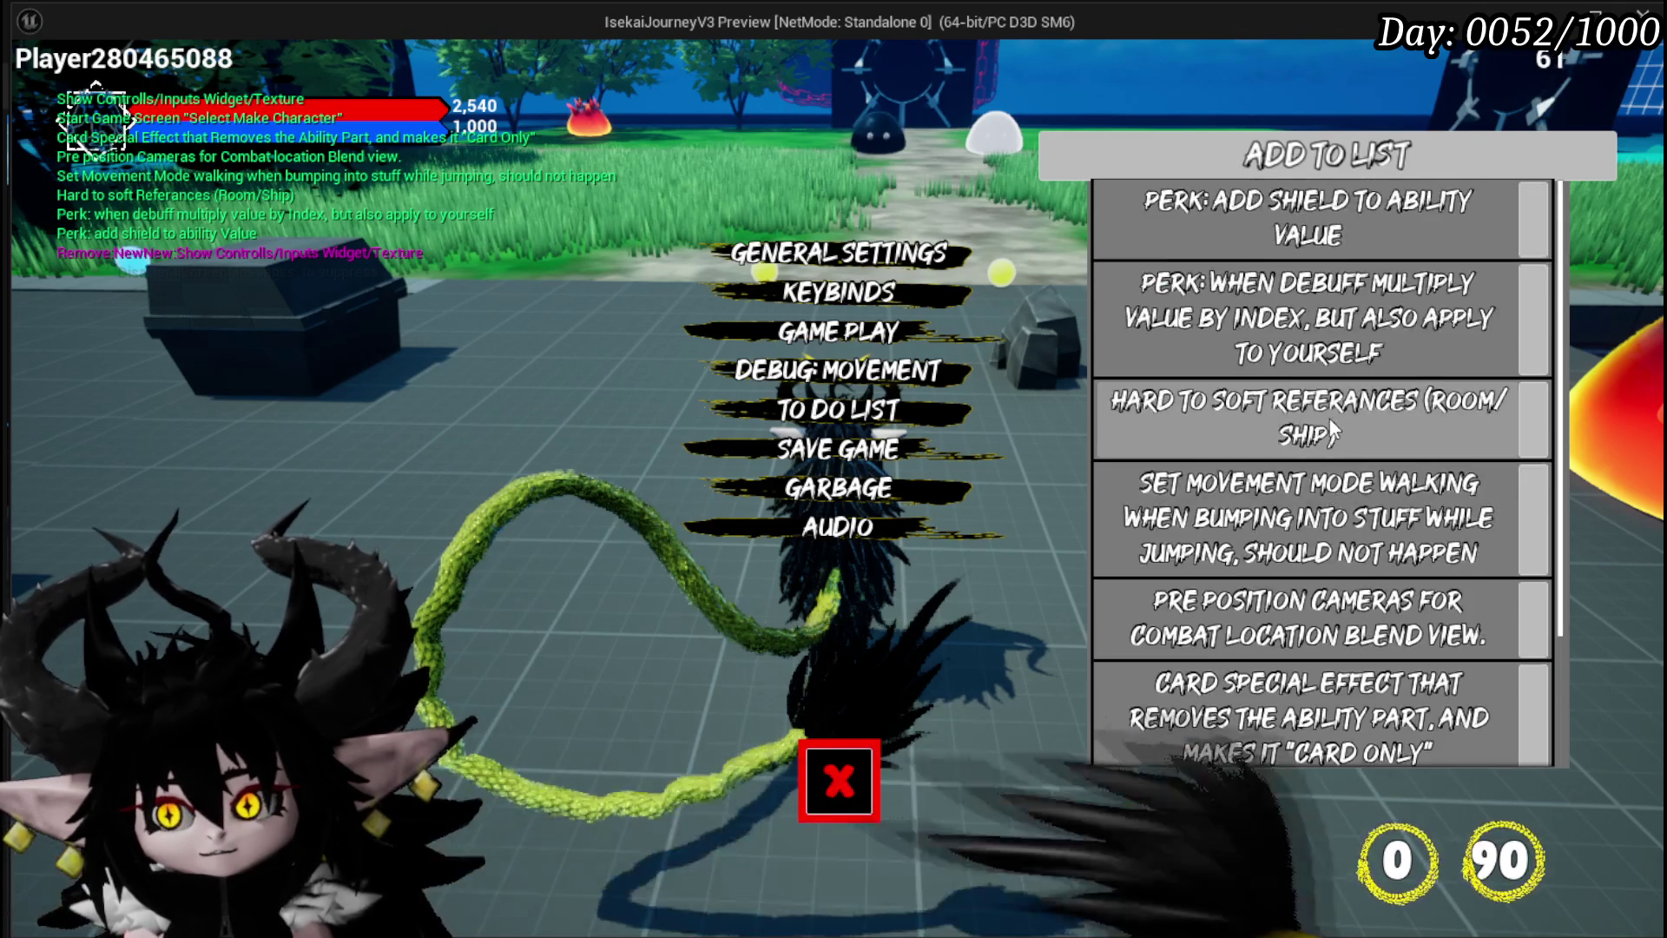
scroll(1293, 521, down, 3)
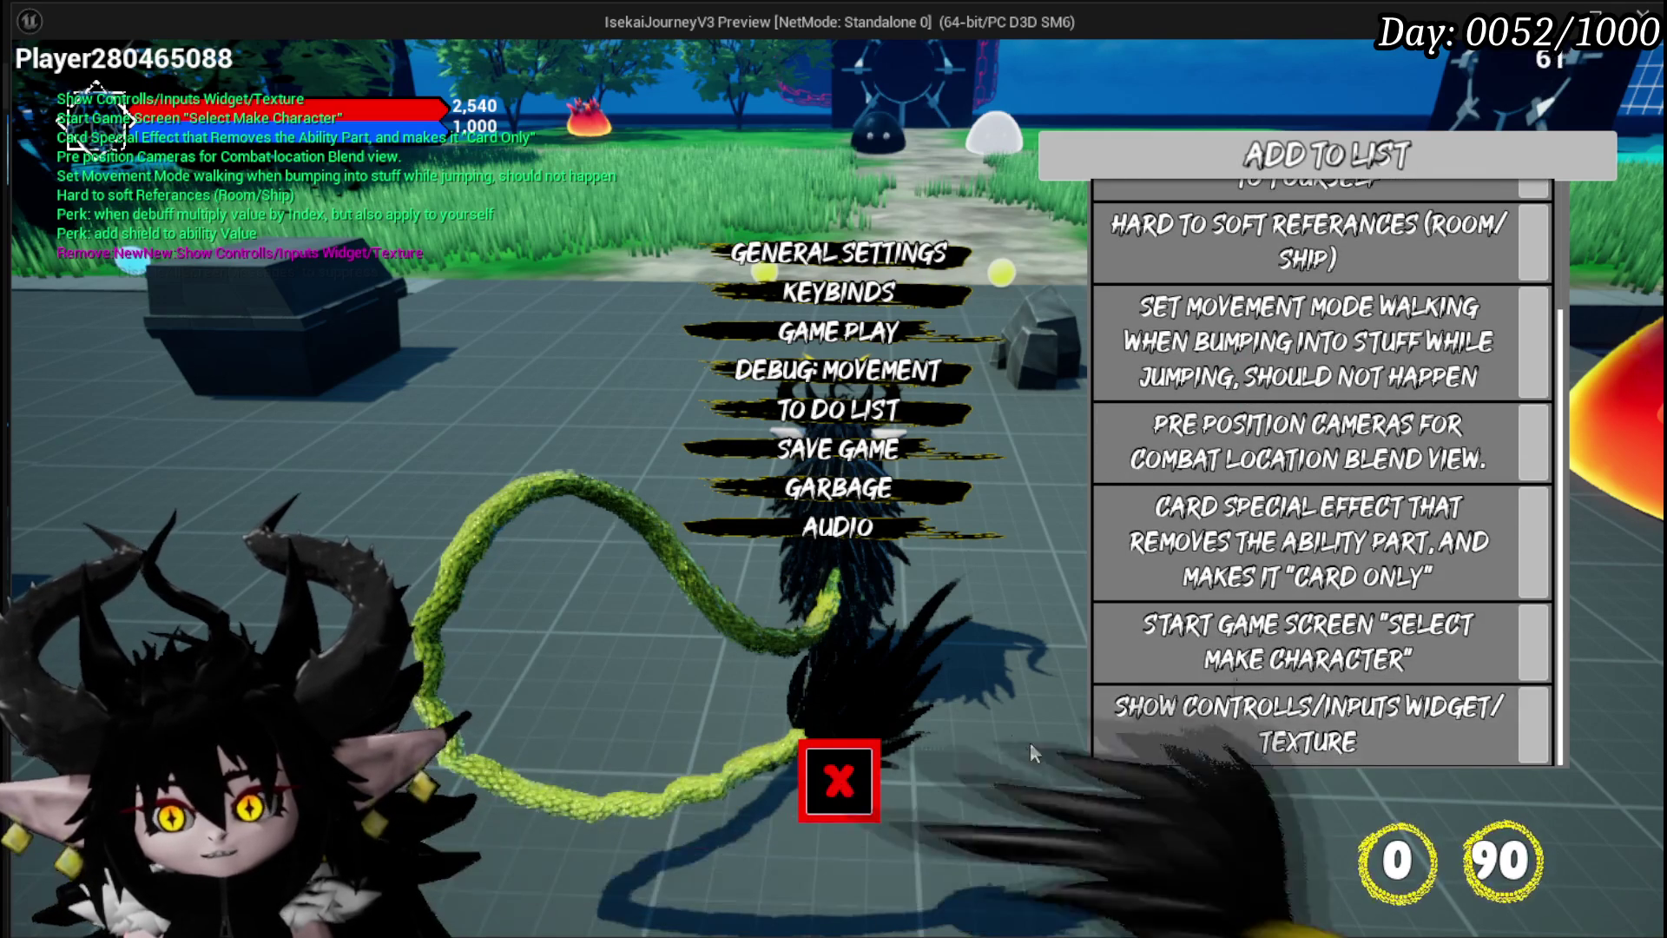
key(Escape)
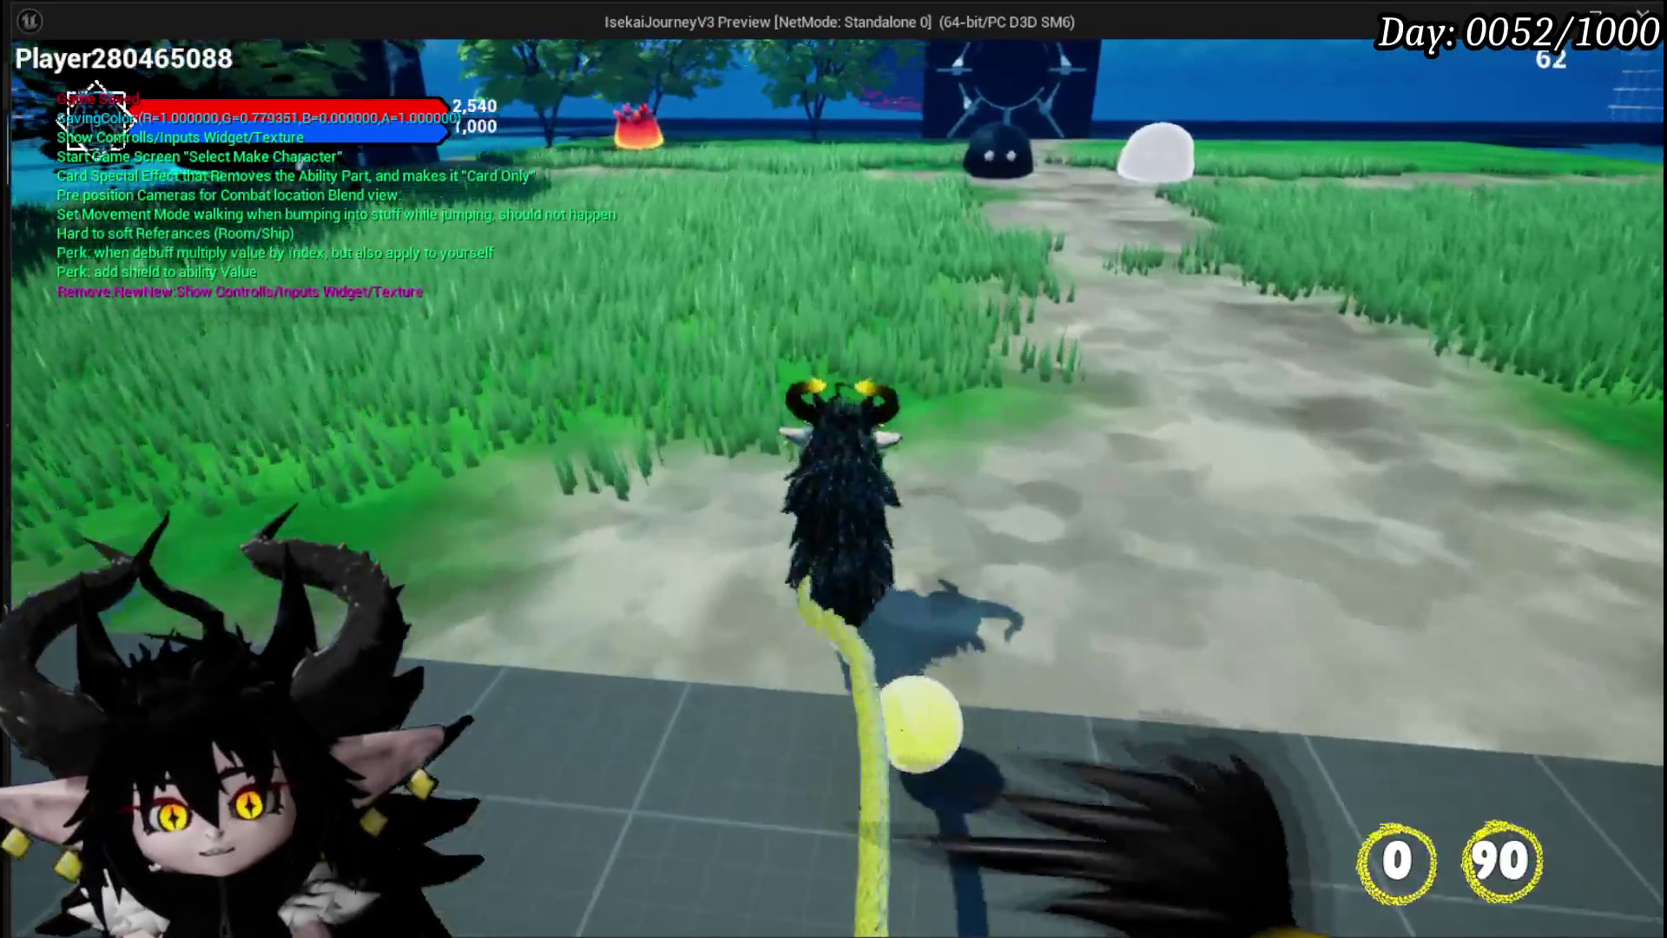
key(Escape)
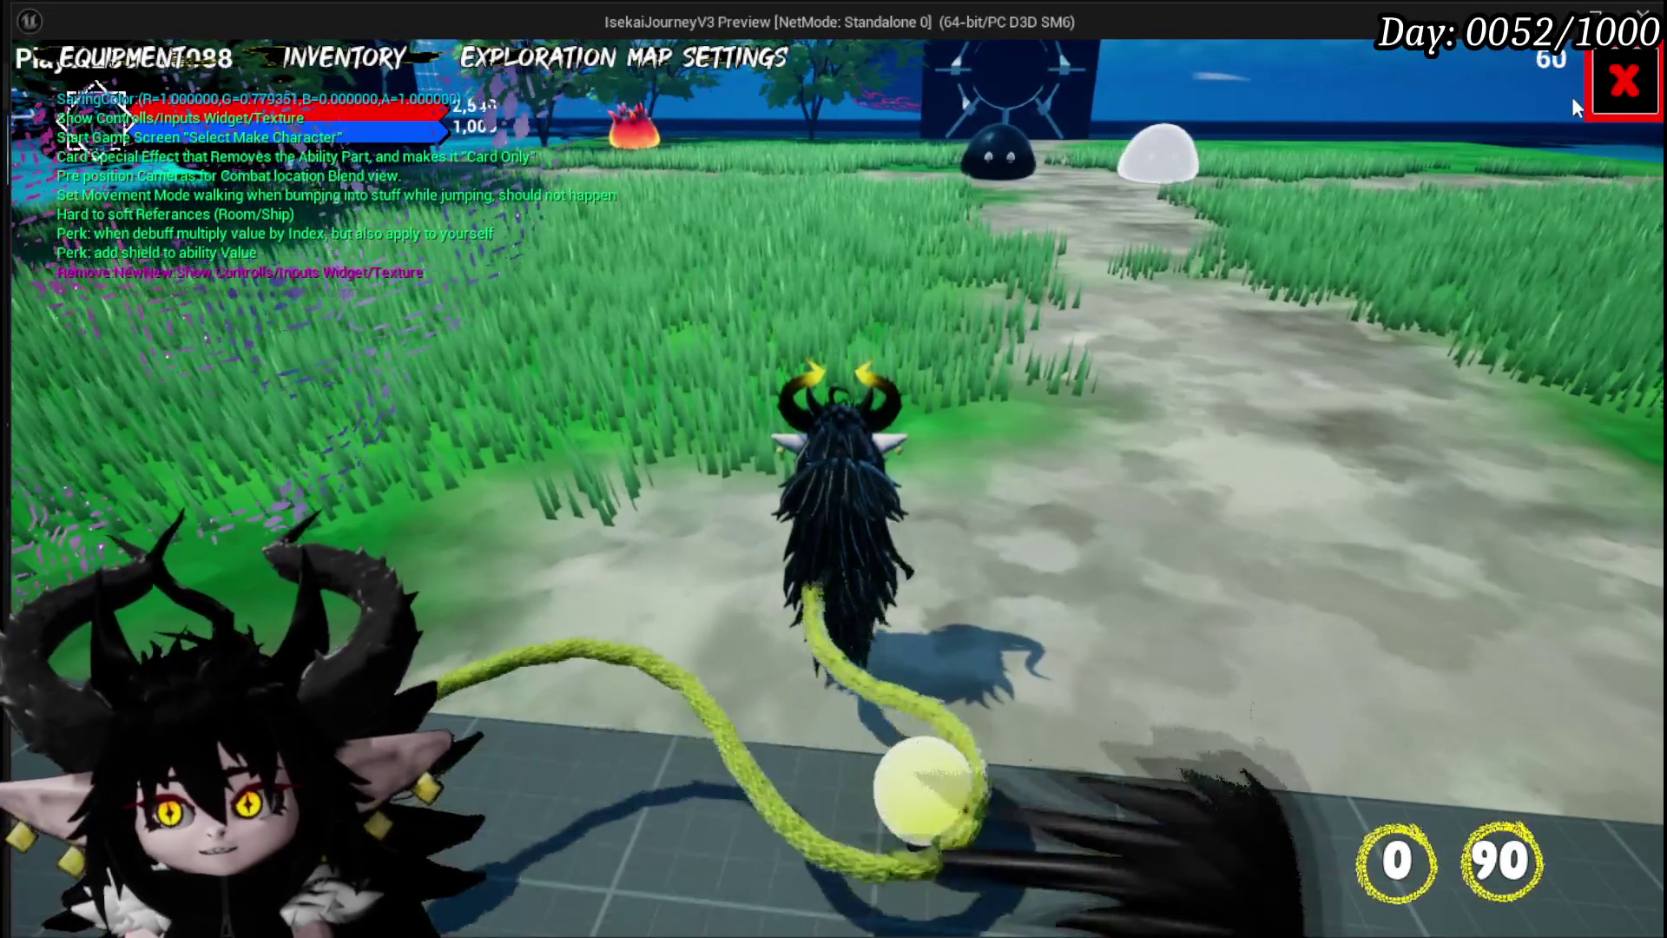
click(1623, 83)
key(w)
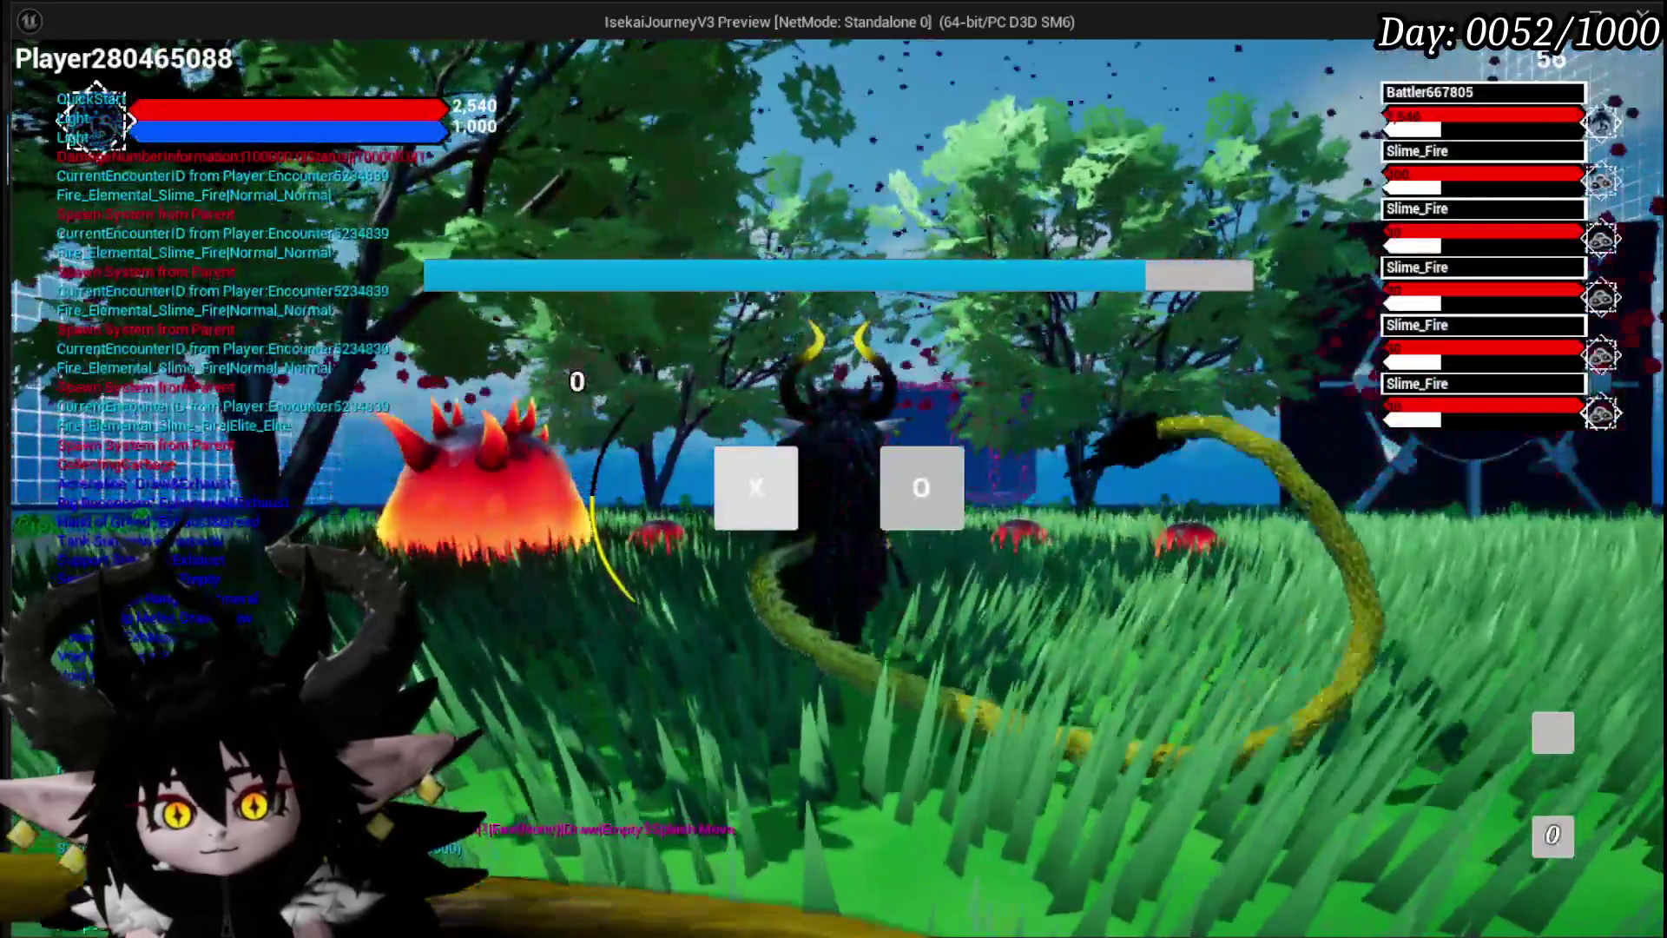
Enter combat, play Sacrifice Summon on the fire slimes' area, then stop the preview
click(743, 484)
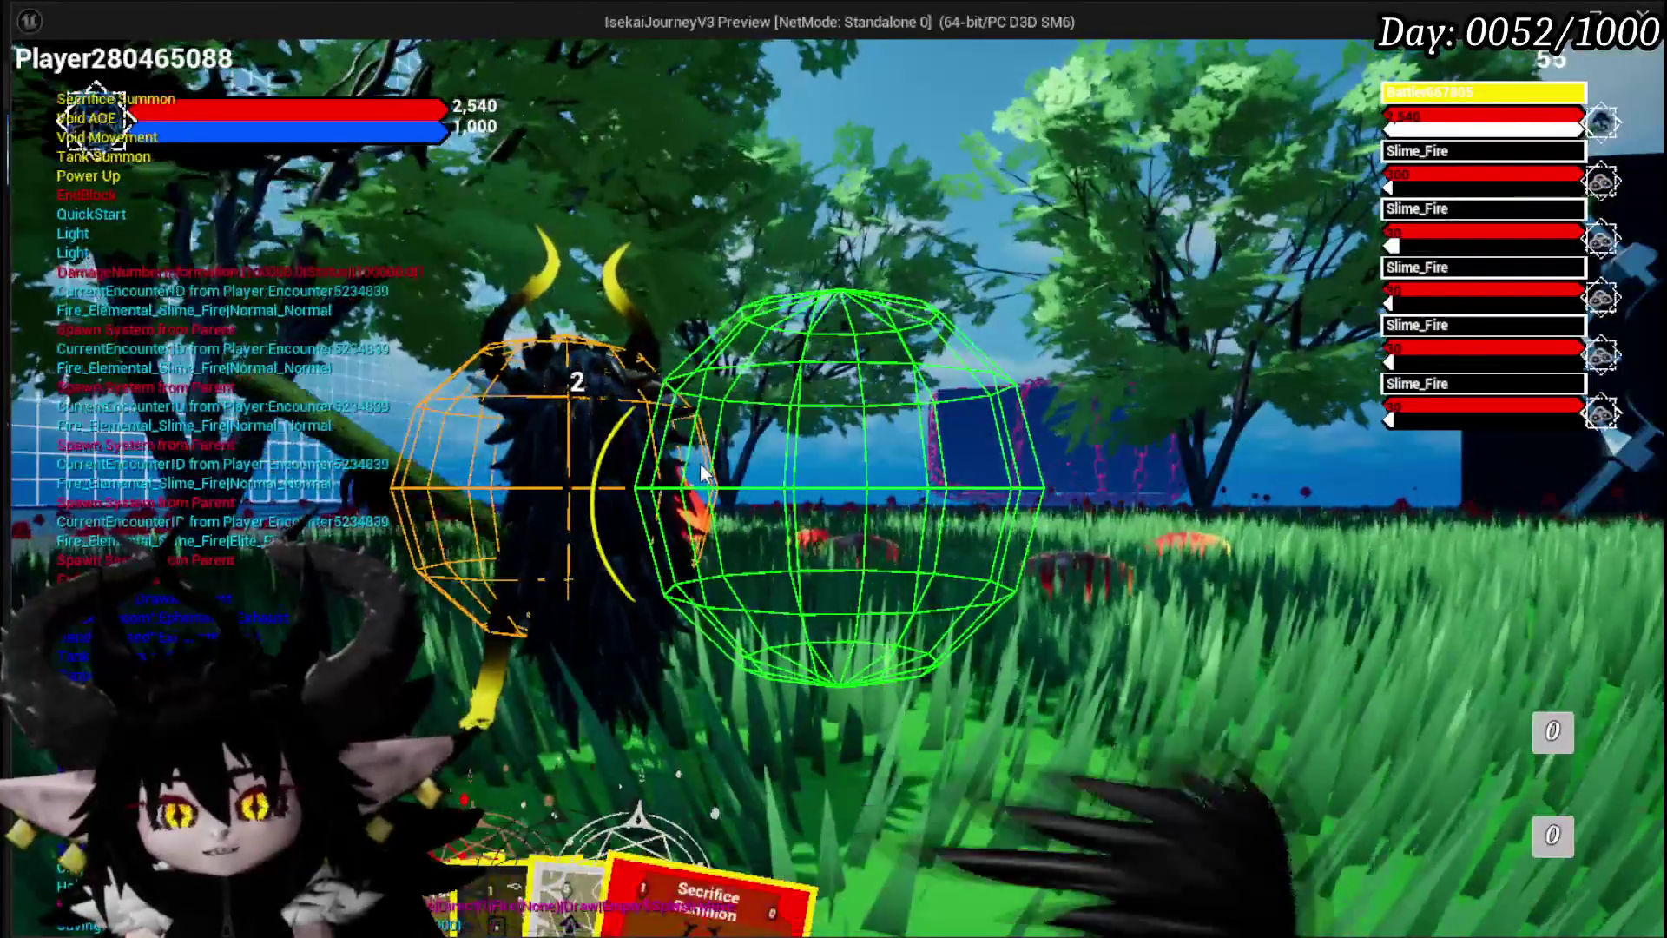
mouse_move(710, 875)
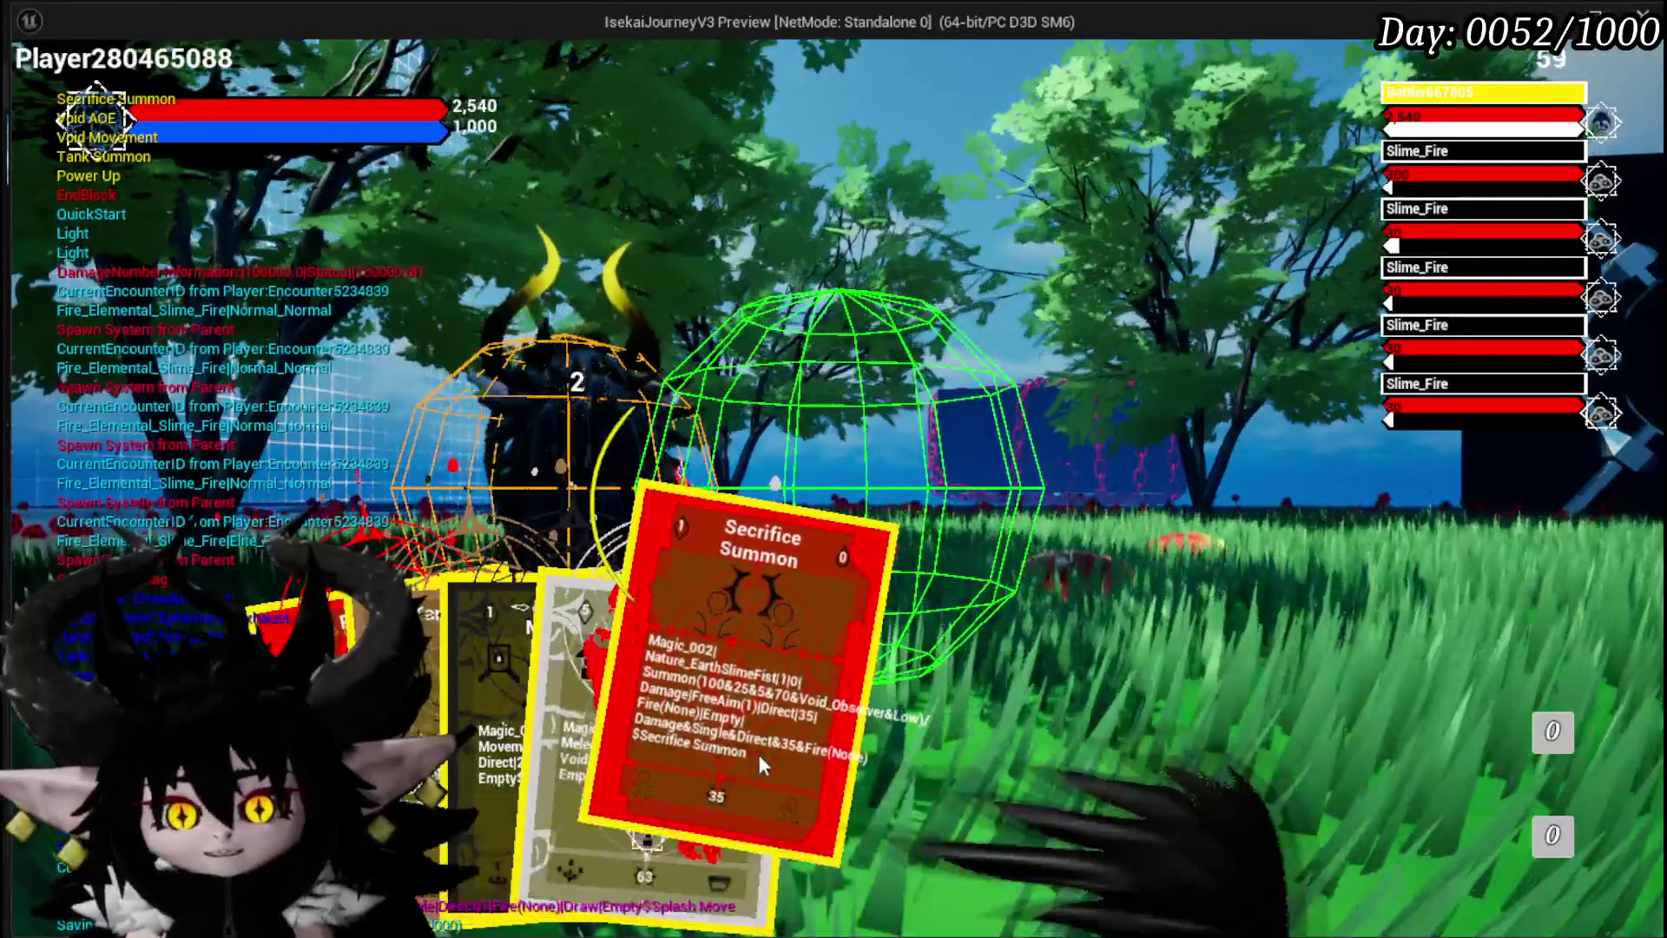
click(757, 754)
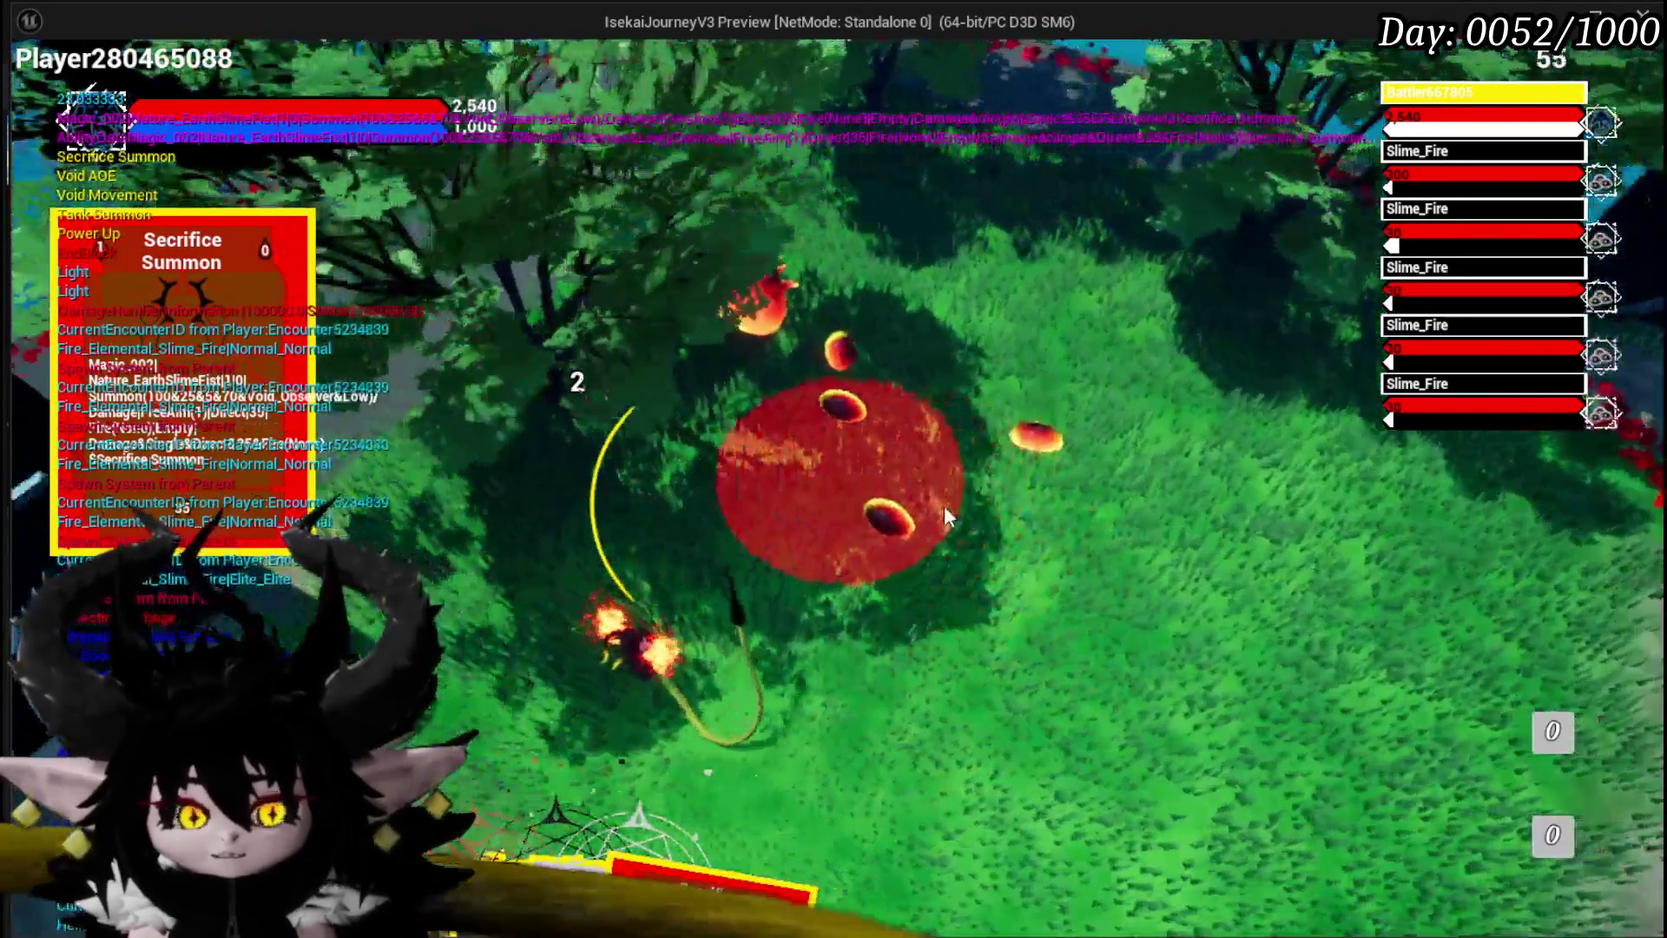
click(944, 505)
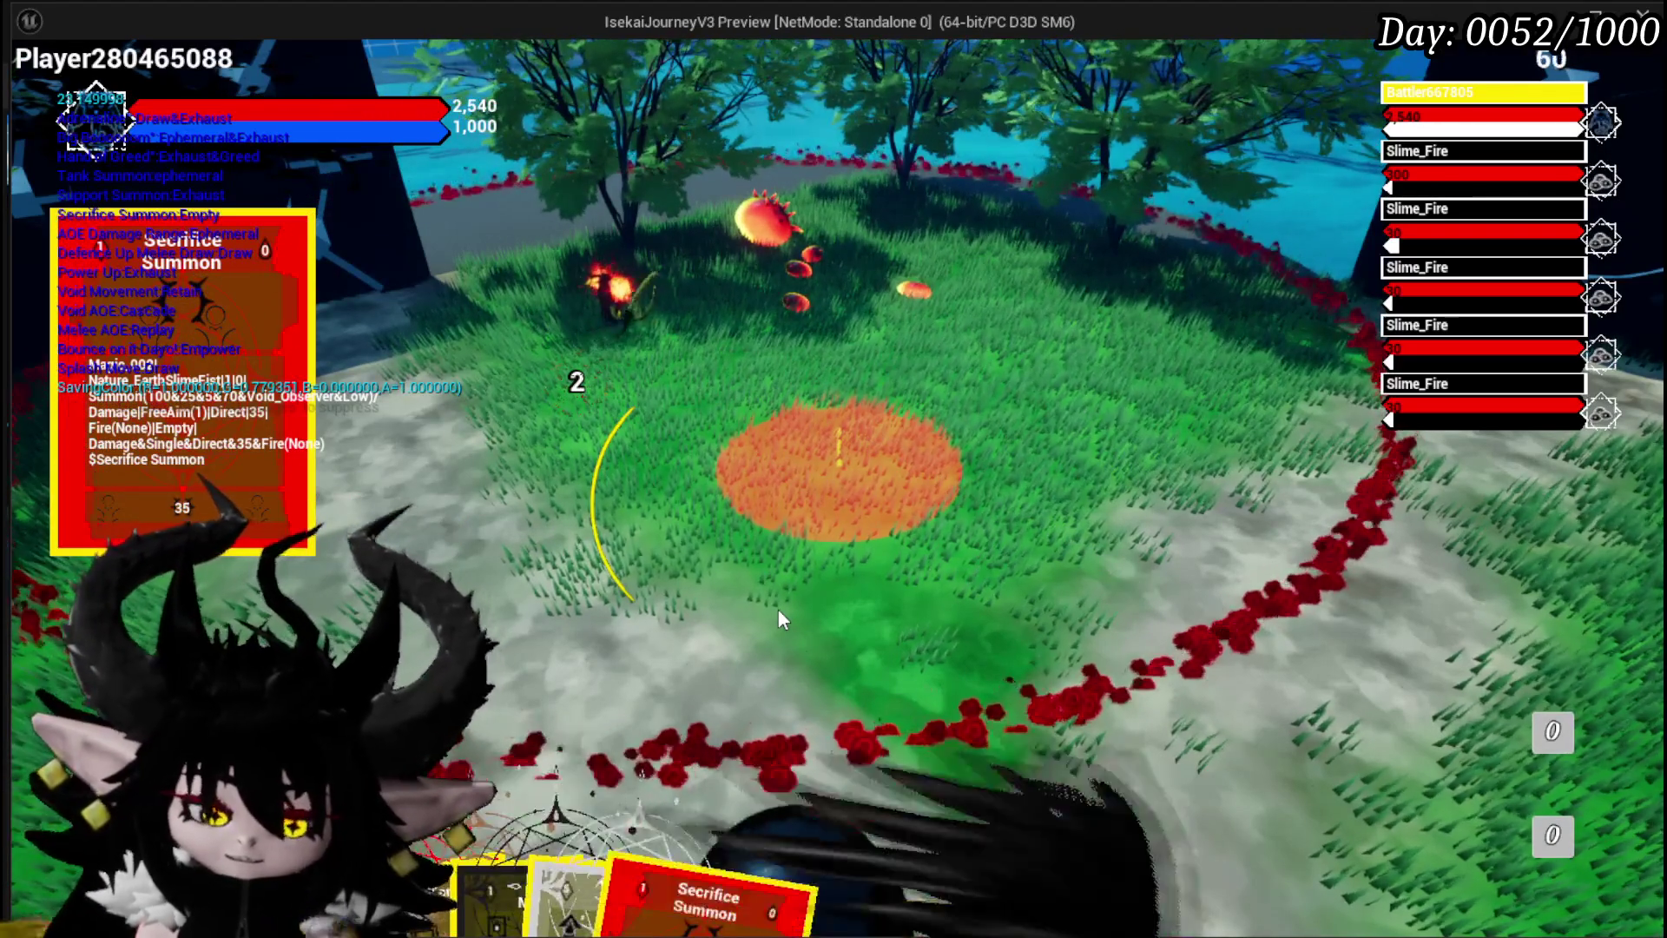
key(Escape)
Save the level, relaunch the play session, and open the in-game to-do list
click(28, 88)
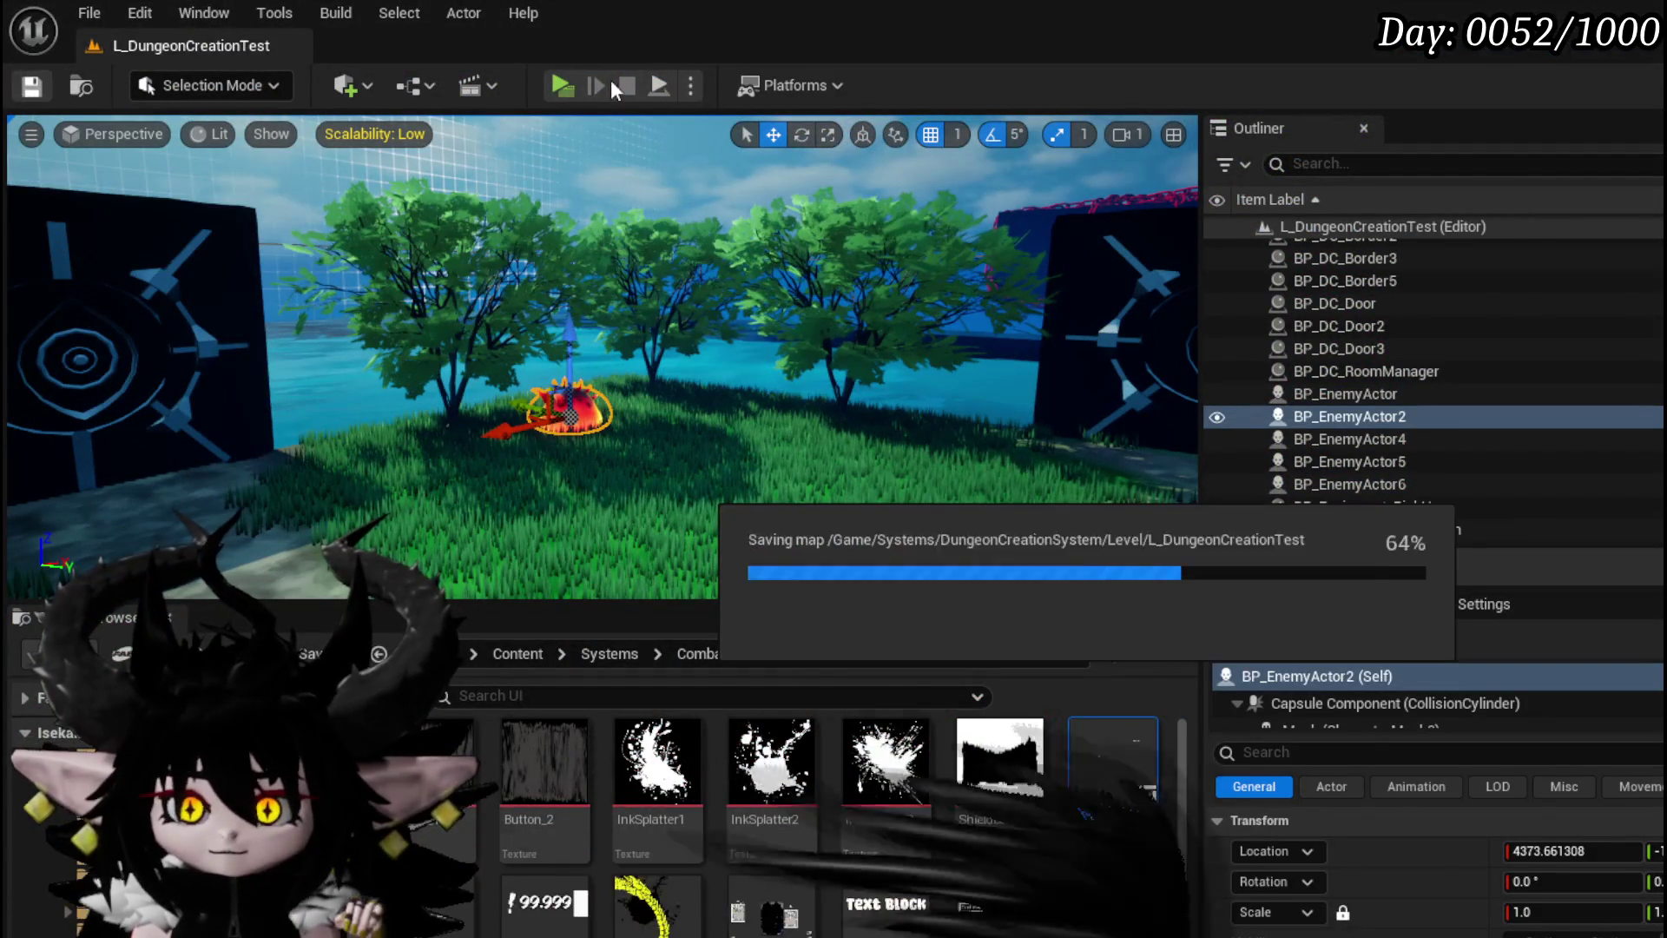
click(561, 86)
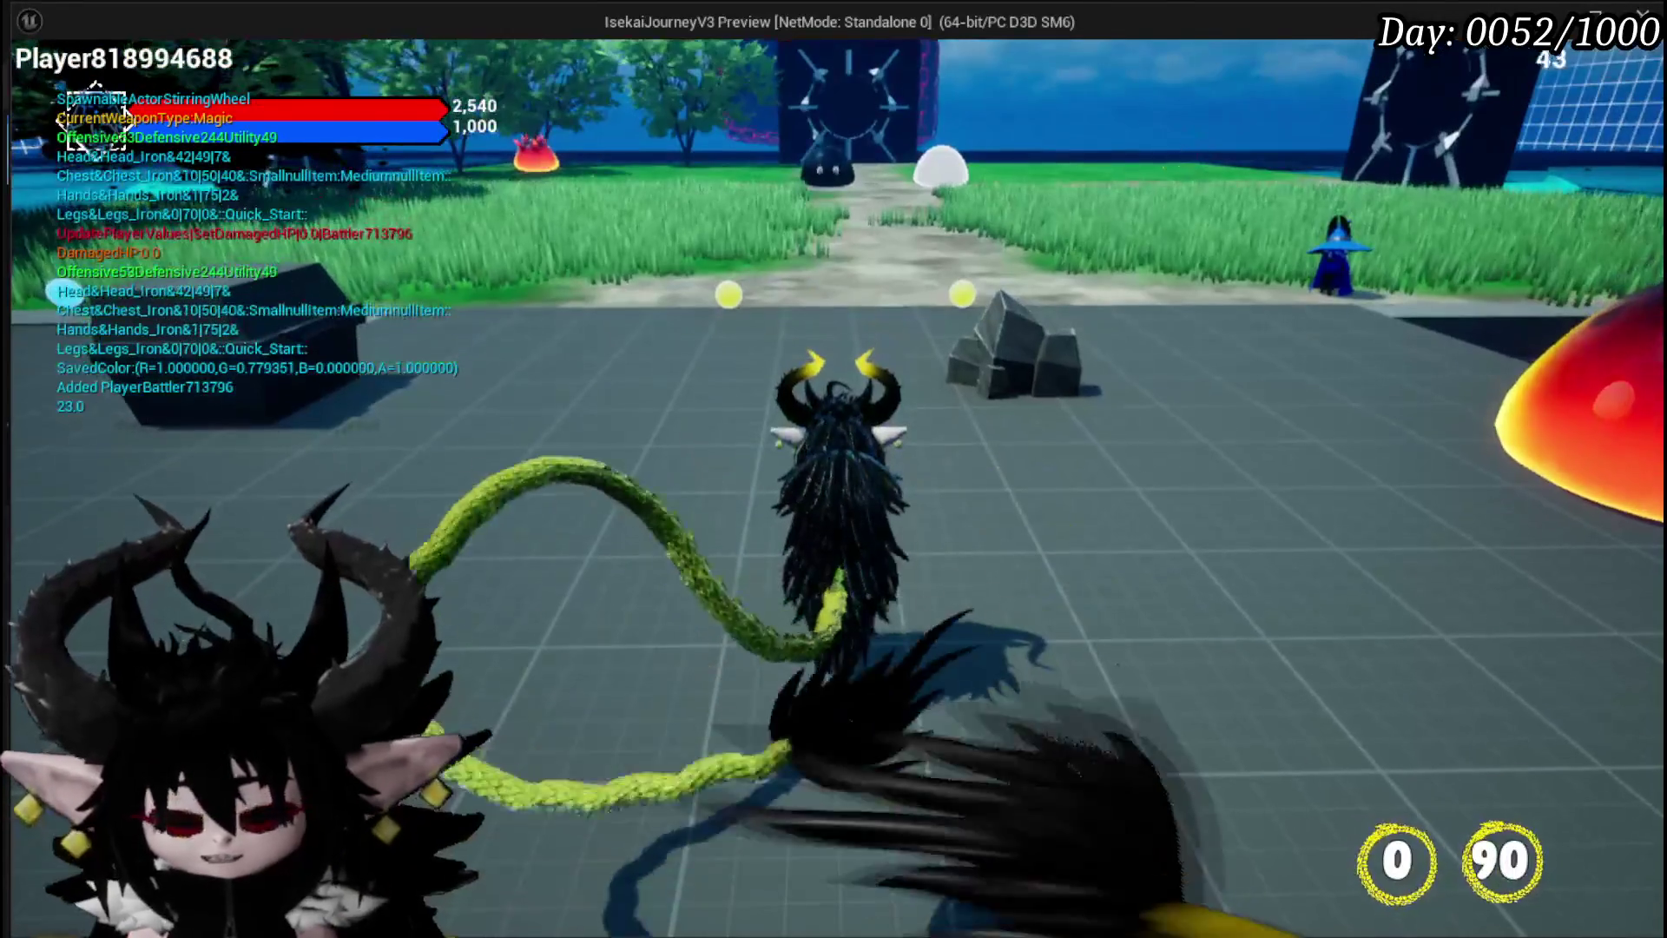
key(Tab)
click(779, 421)
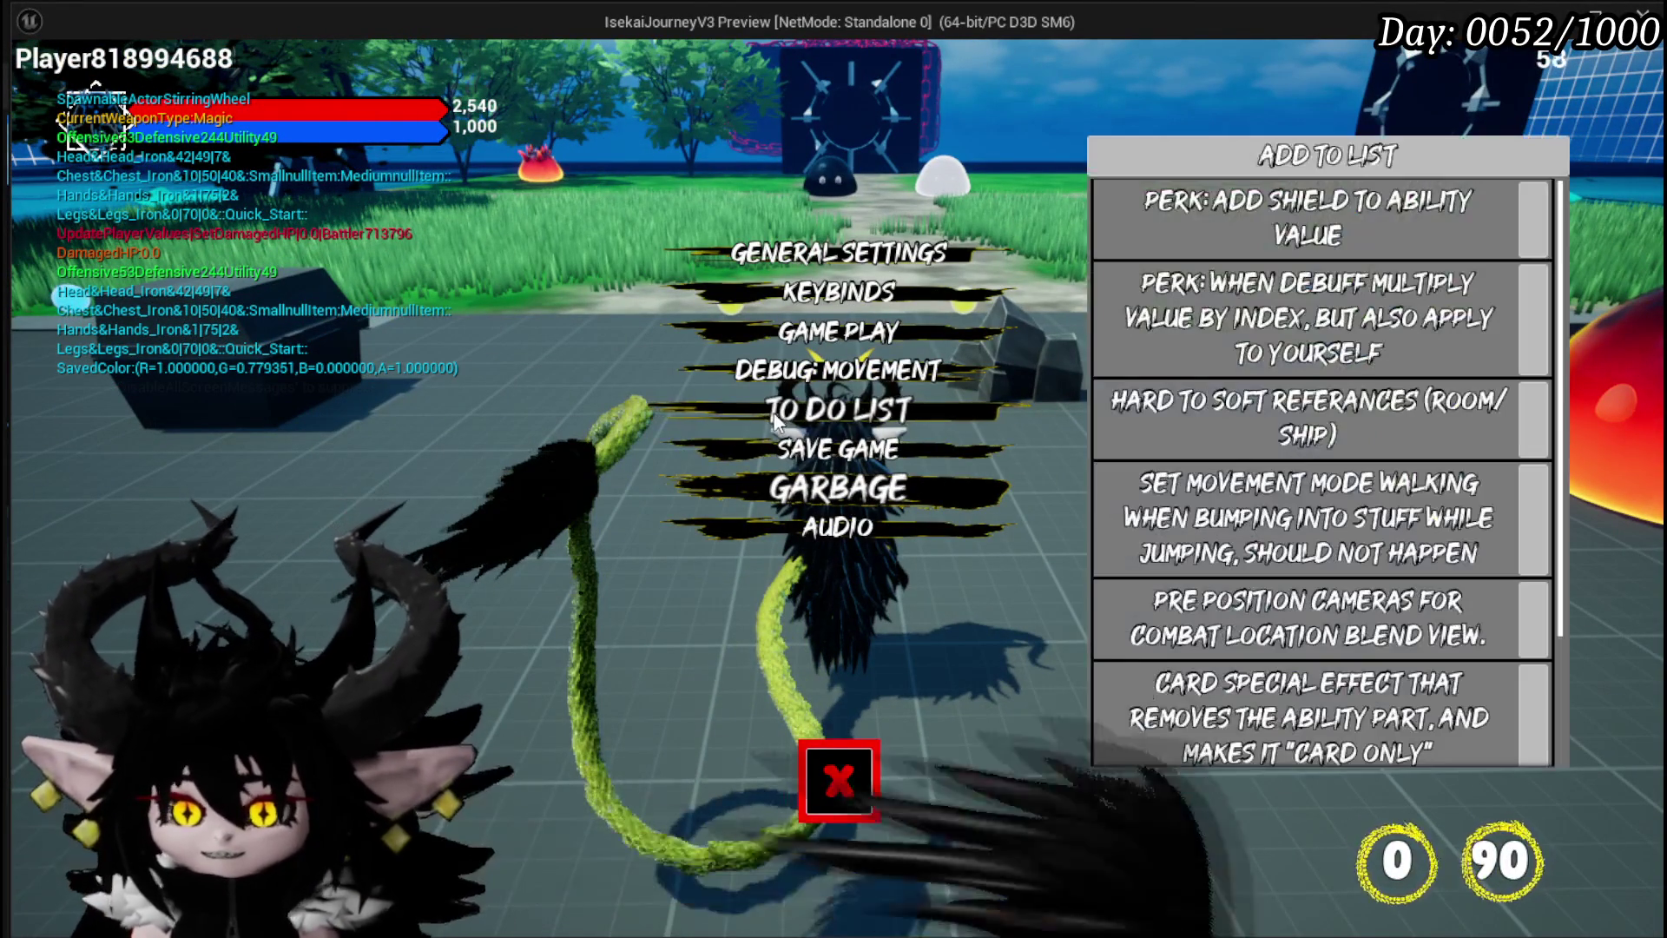
scroll(1317, 432, down, 3)
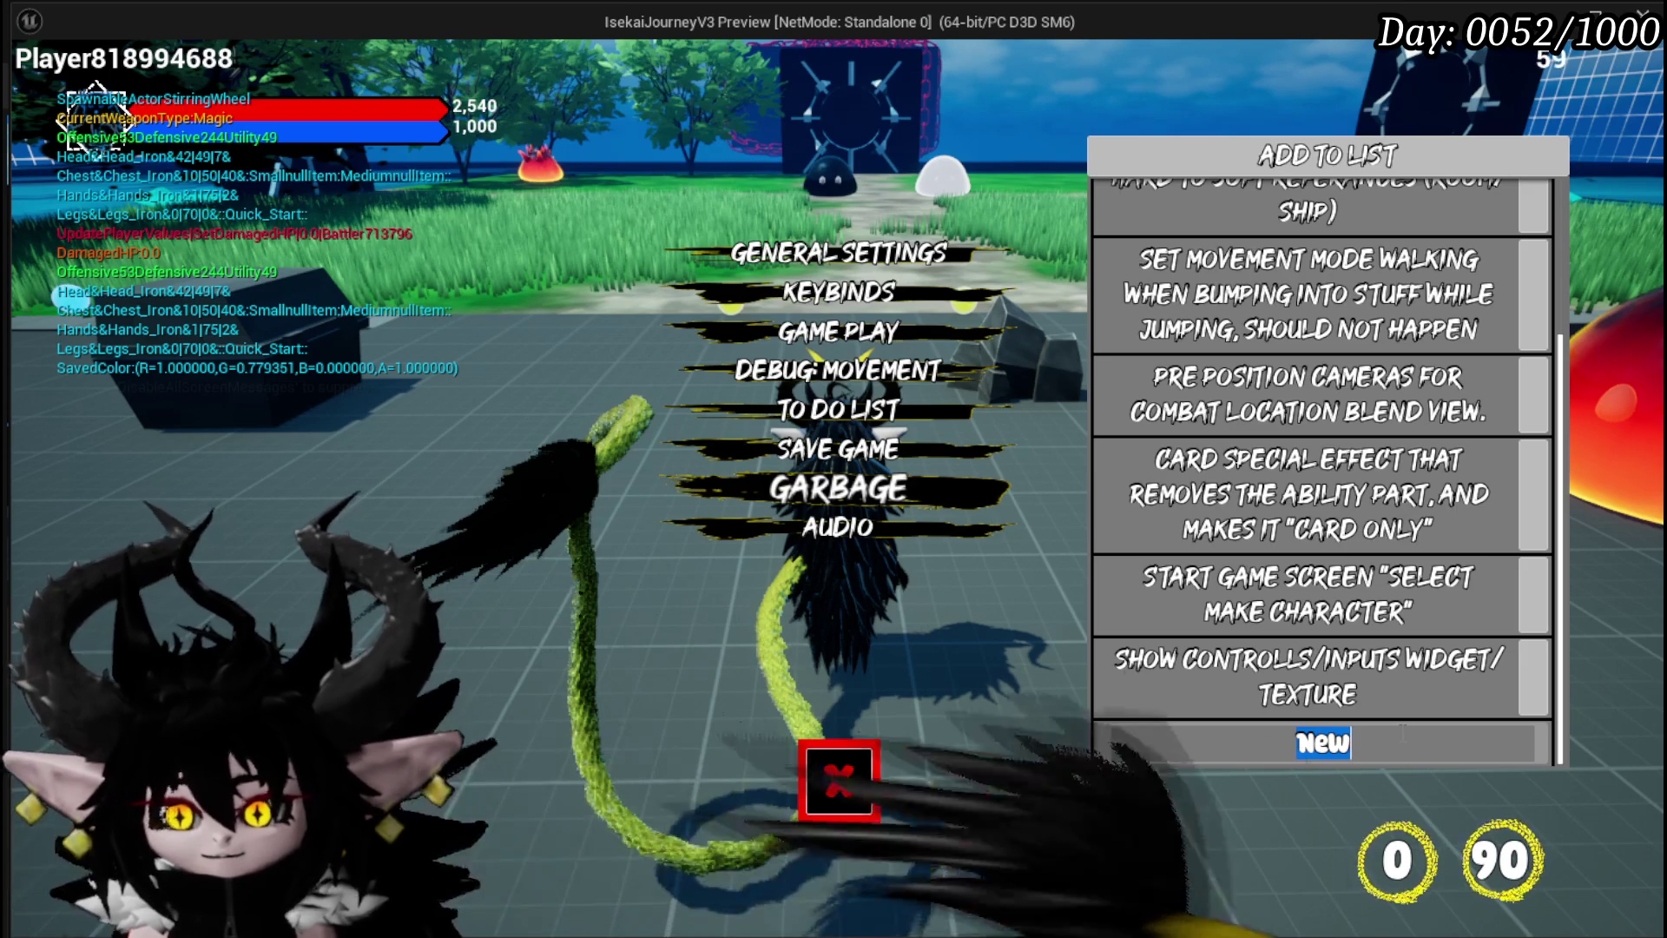
Add a to-do note about Play (Card) and EndTurn buttons so play works without key inputs
text(P)
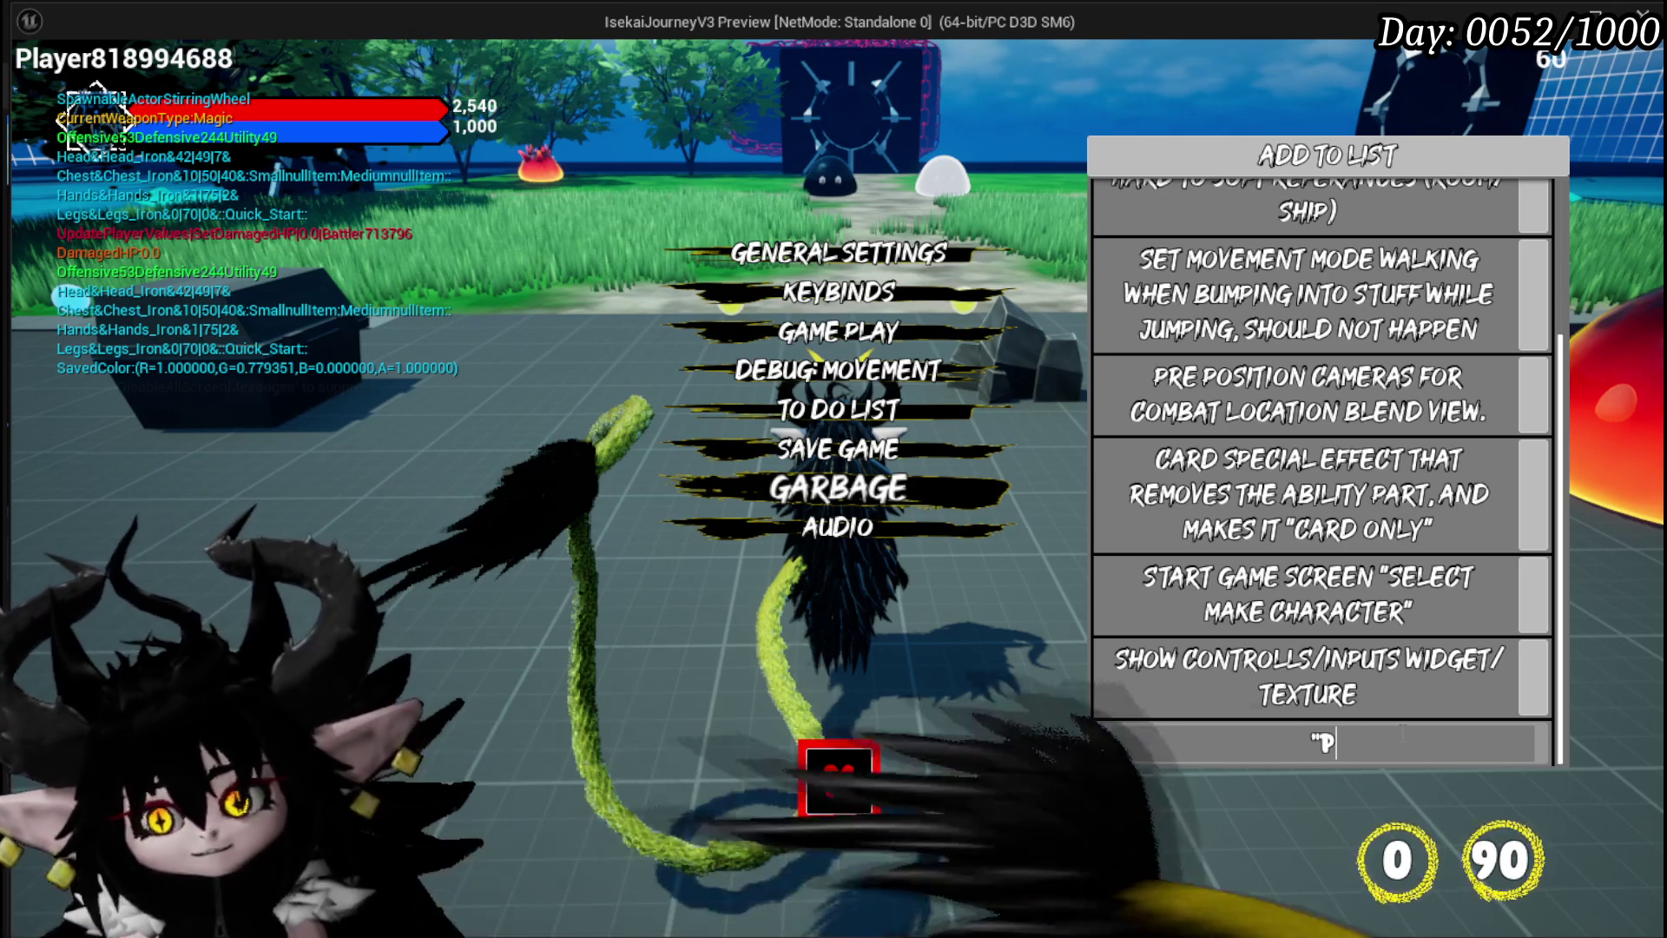
text(la")
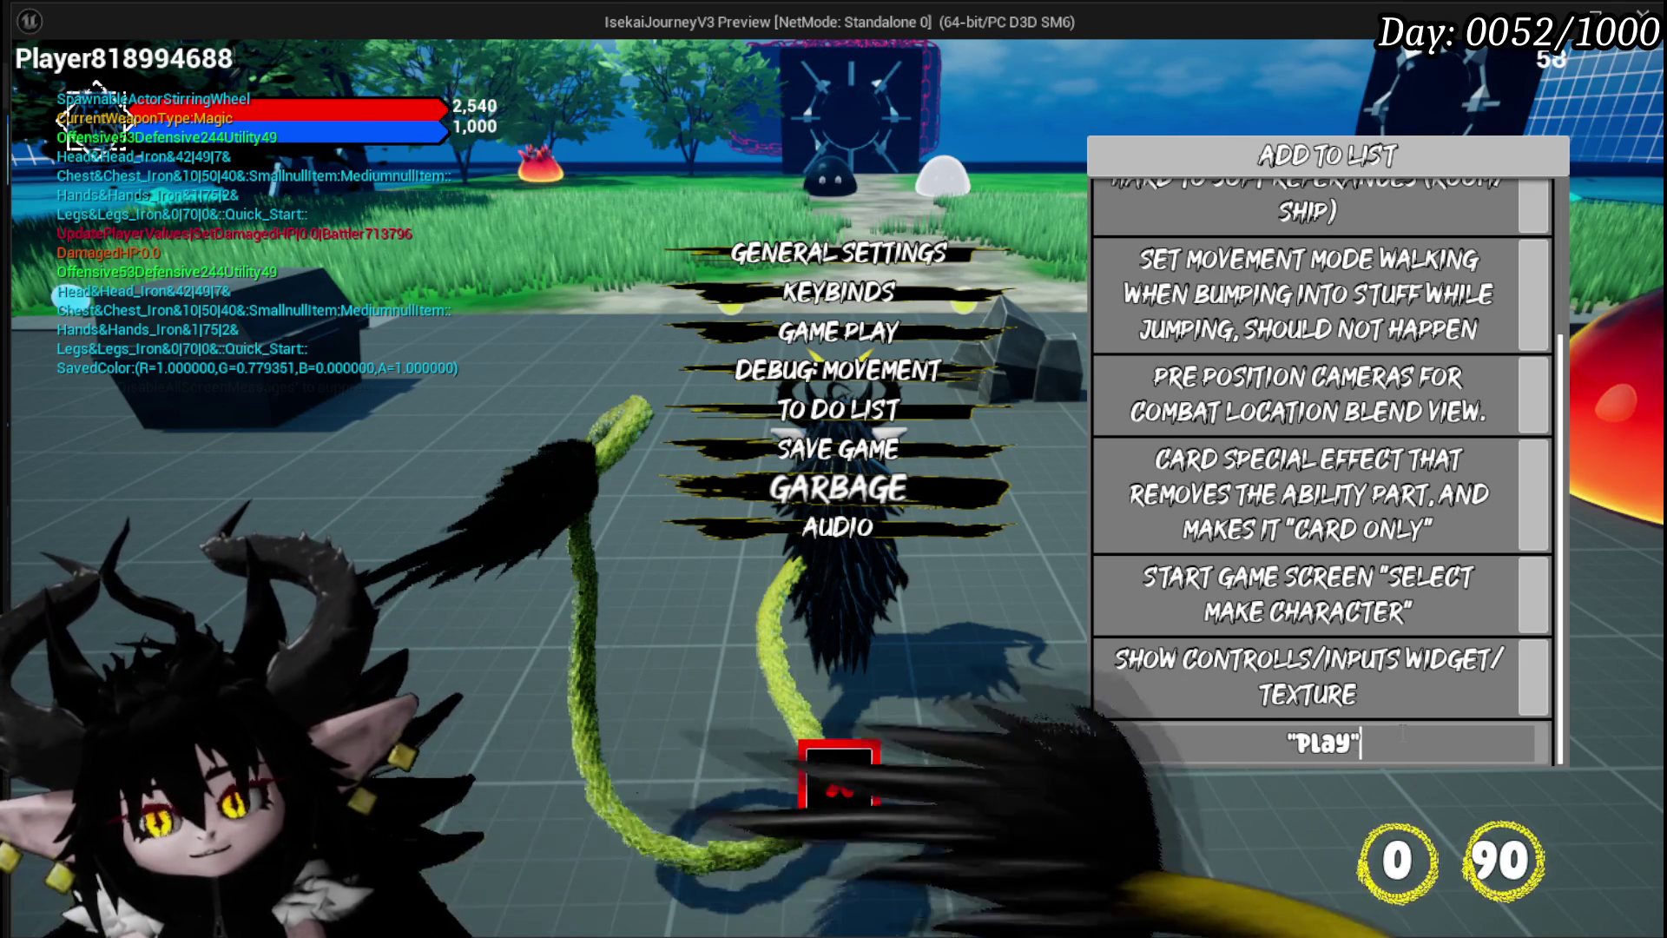
text(ard)
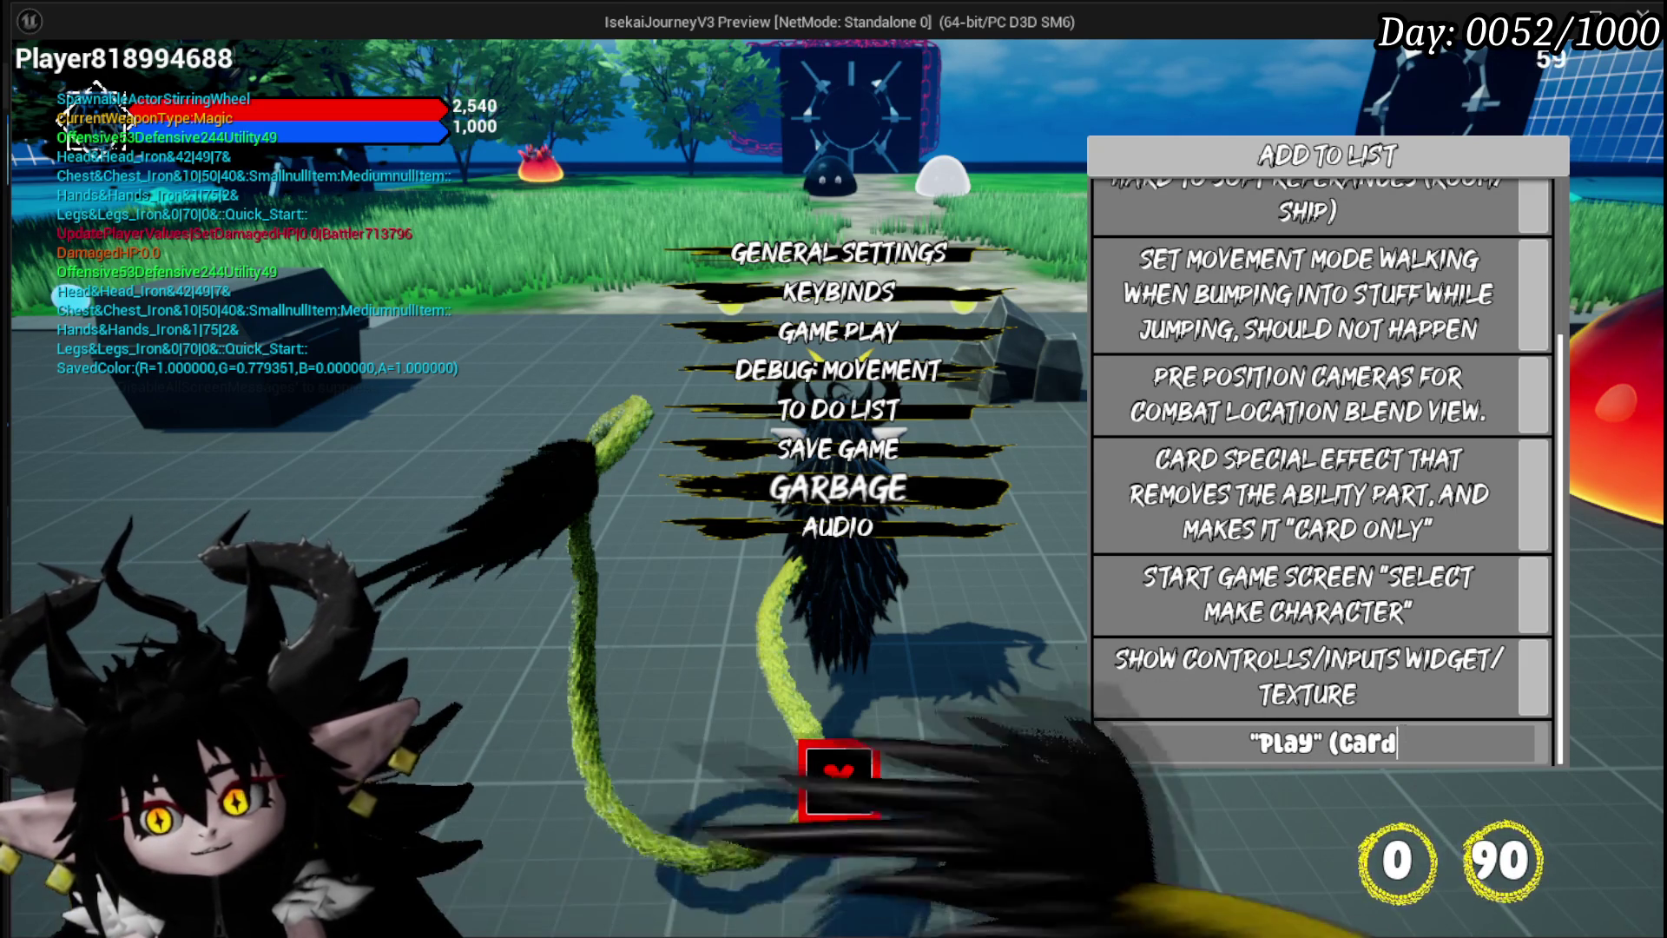
text() nd)
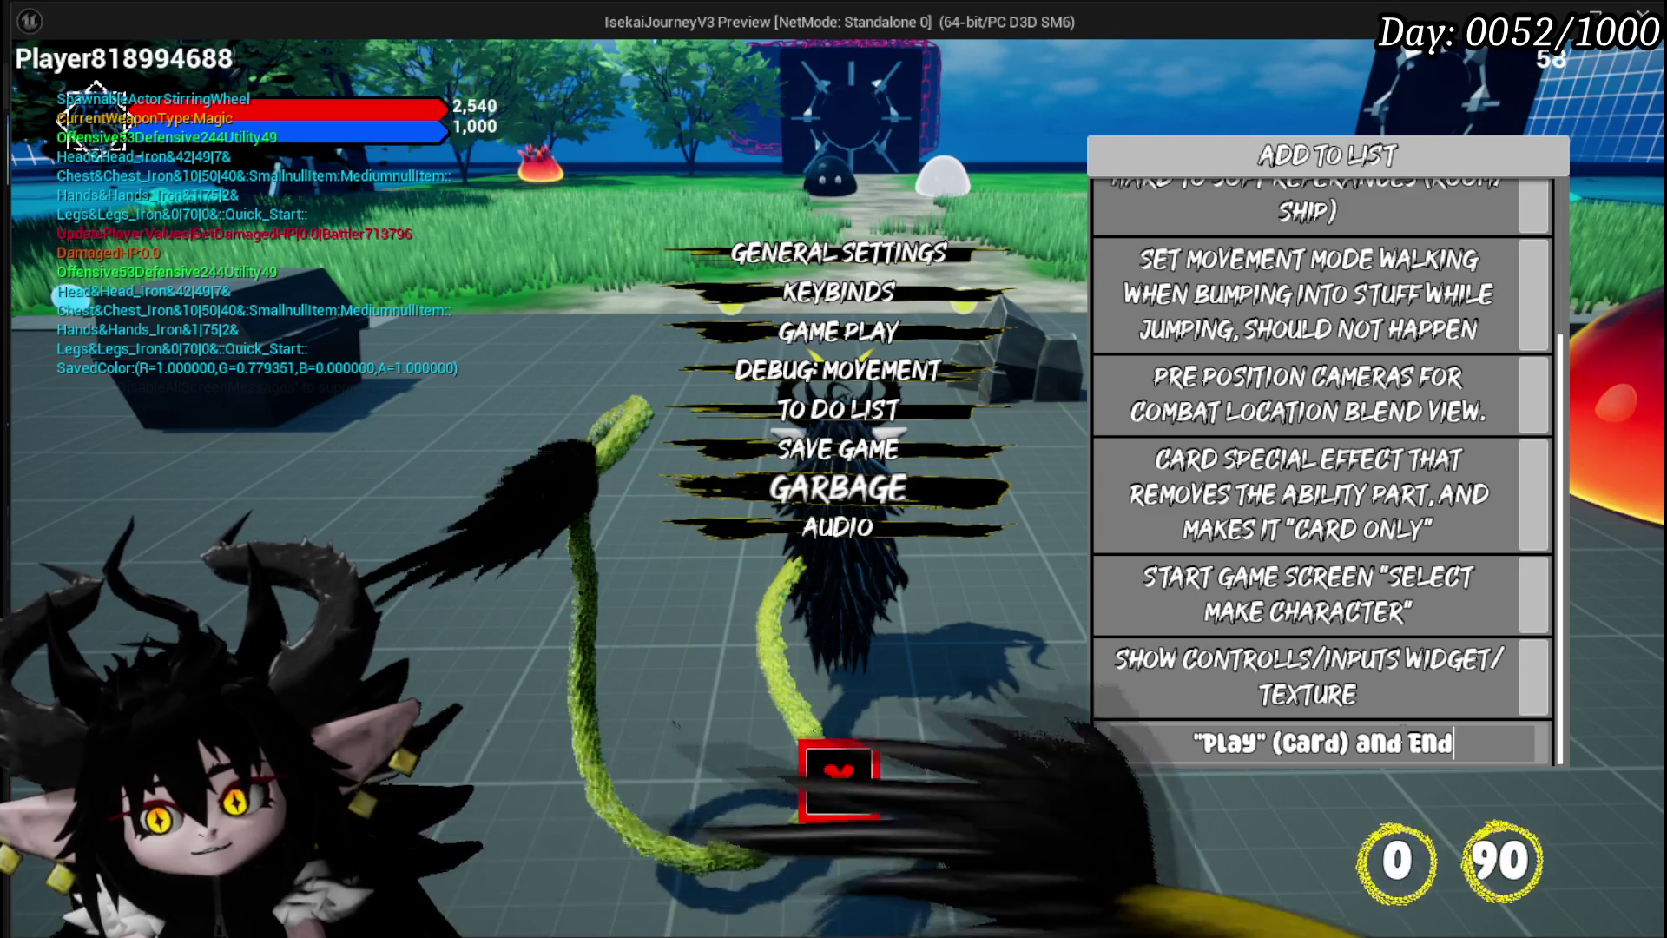
text(T Bu)
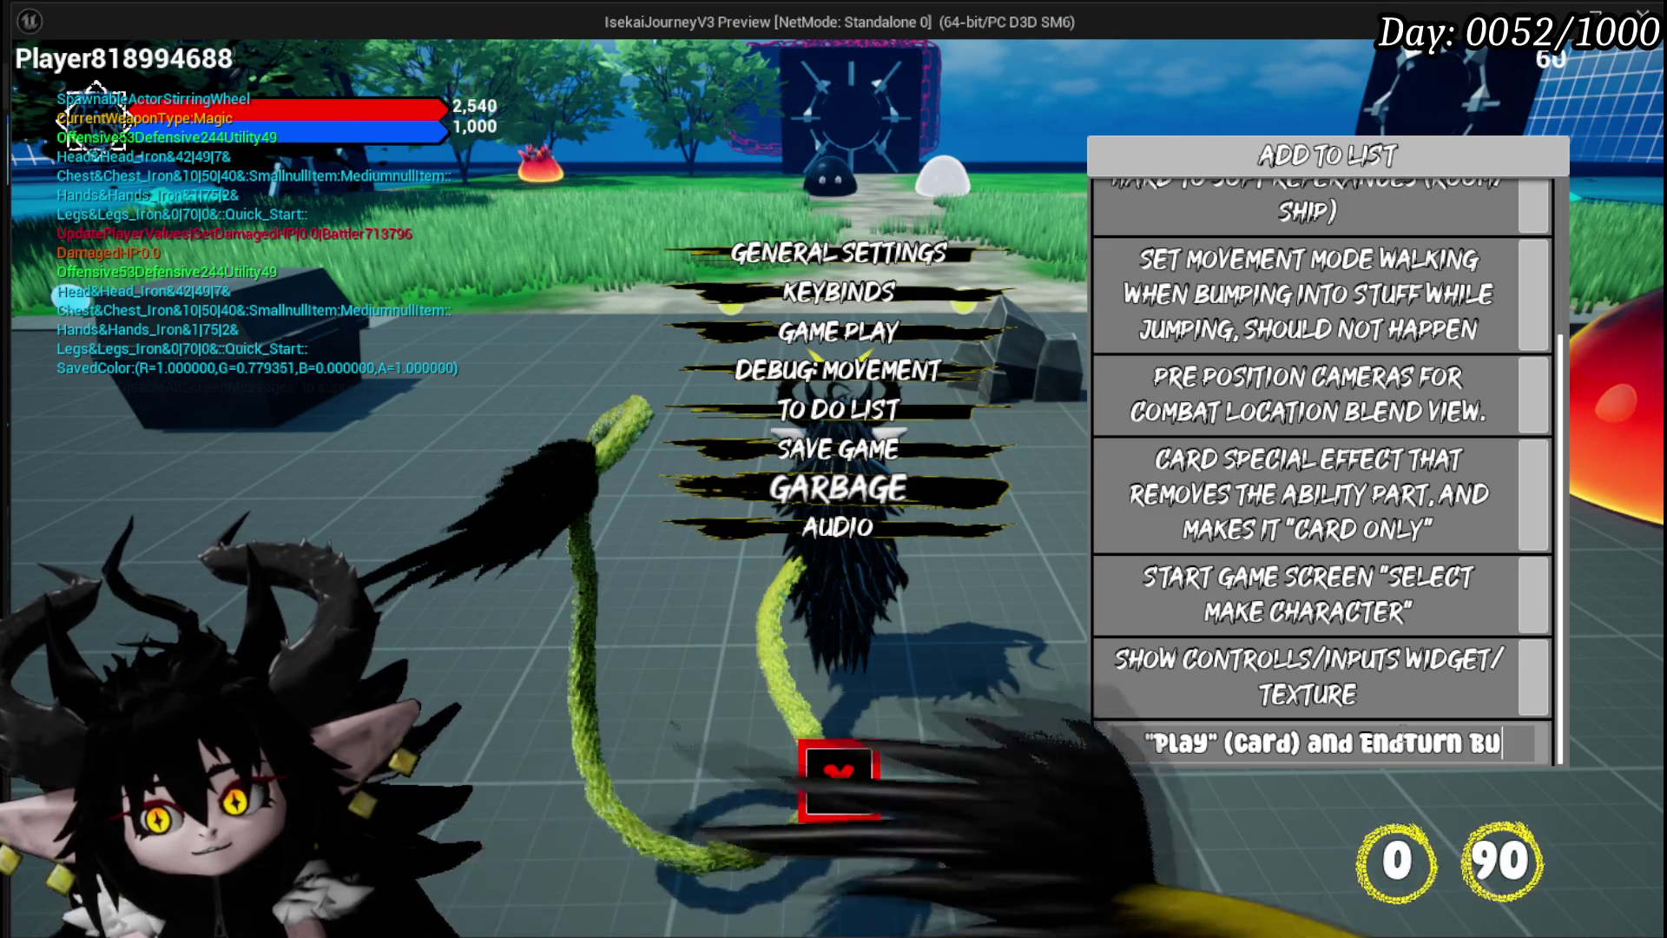
text(tto that get Visi)
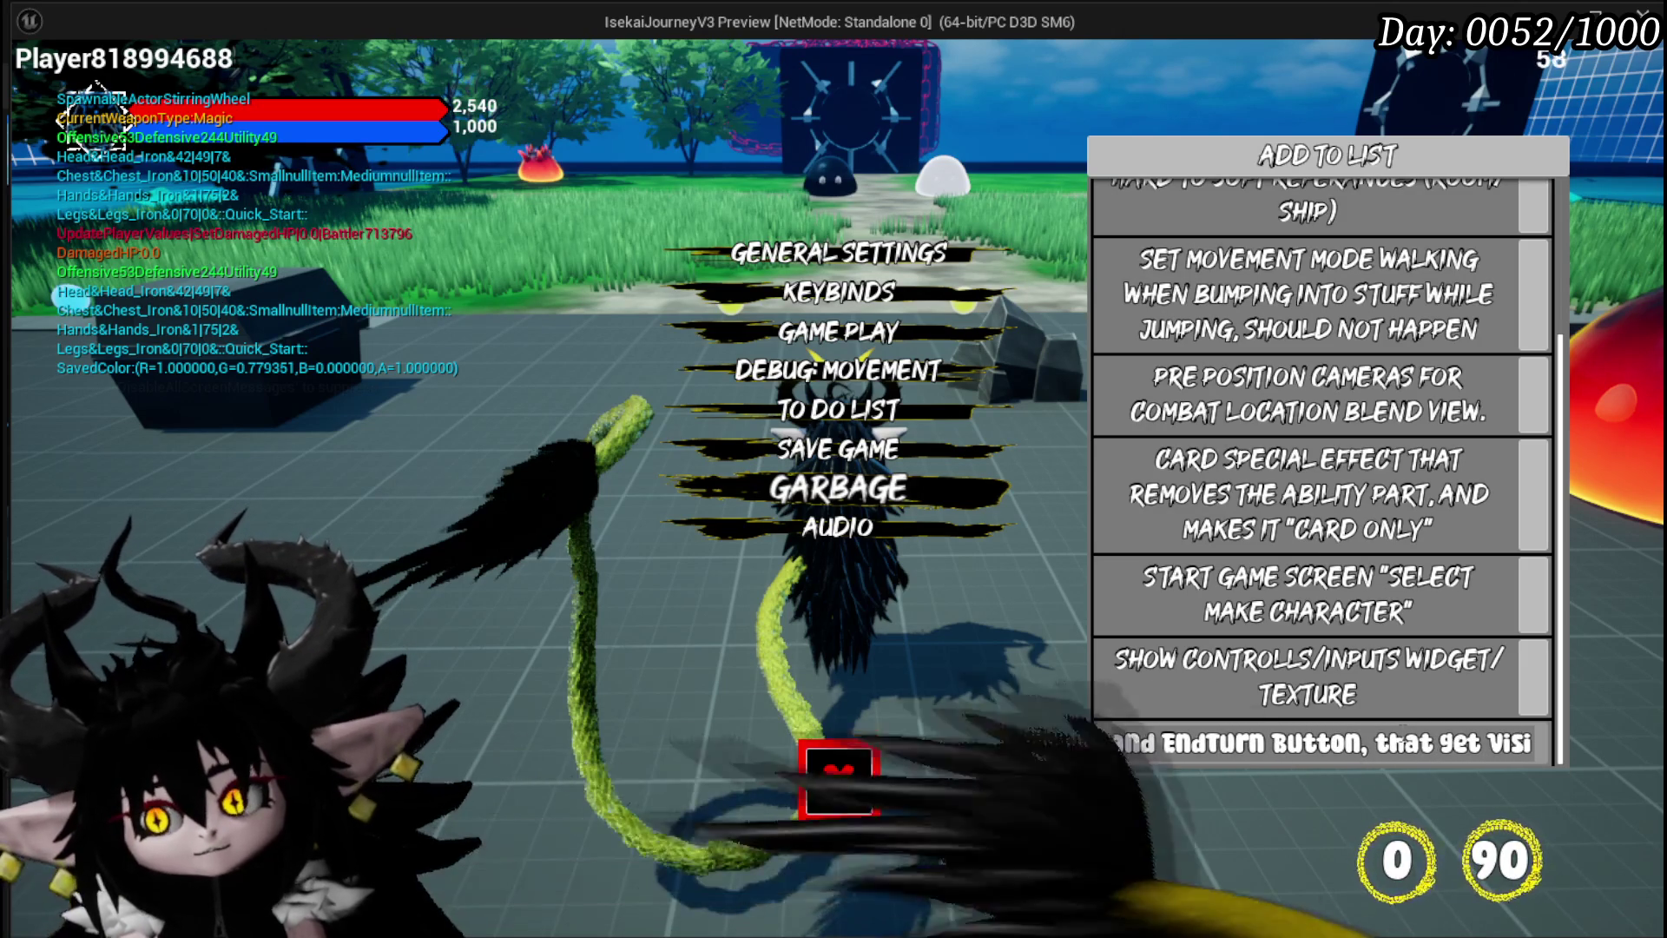
text(ble in there RES)
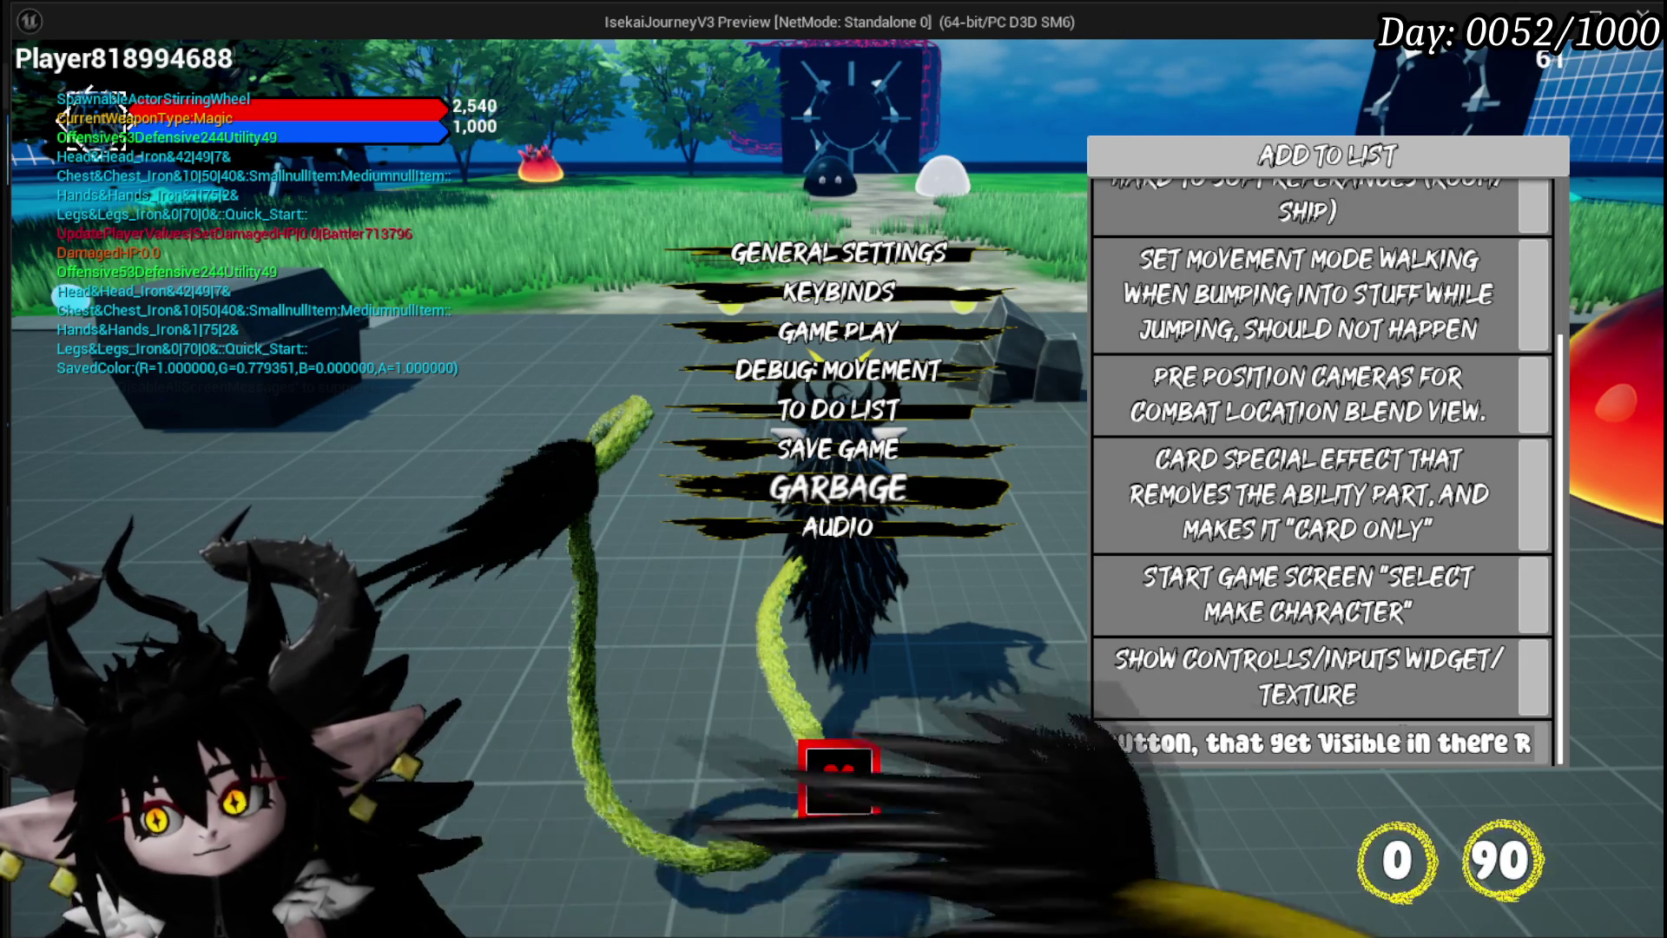
text(tive)
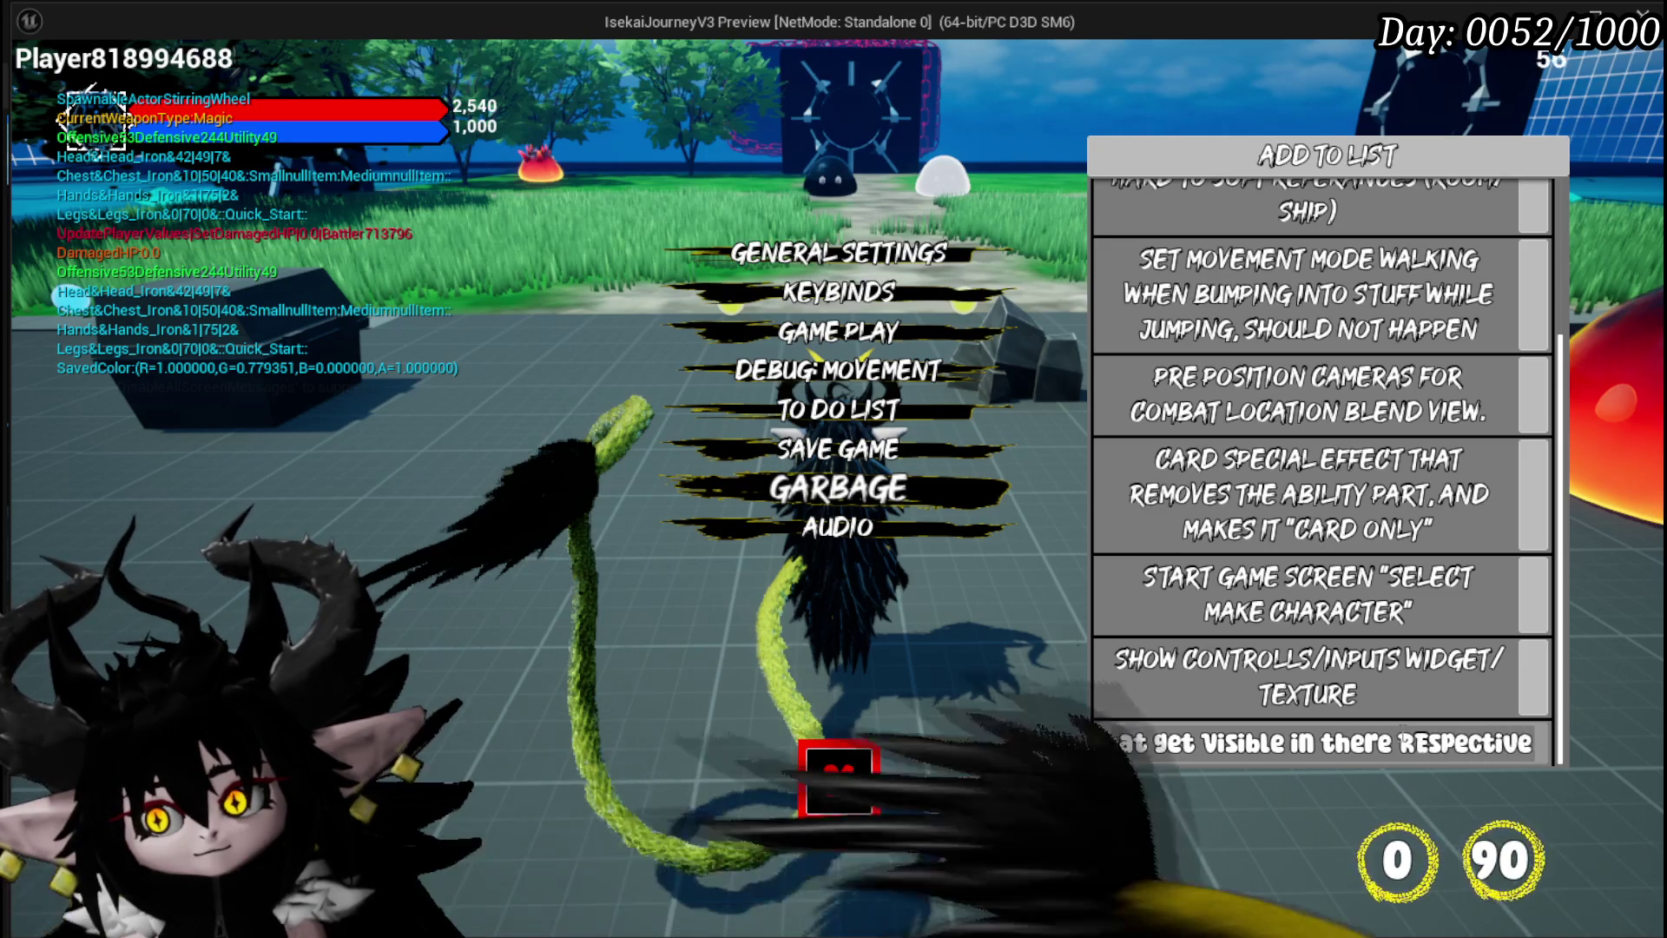
text( sions)
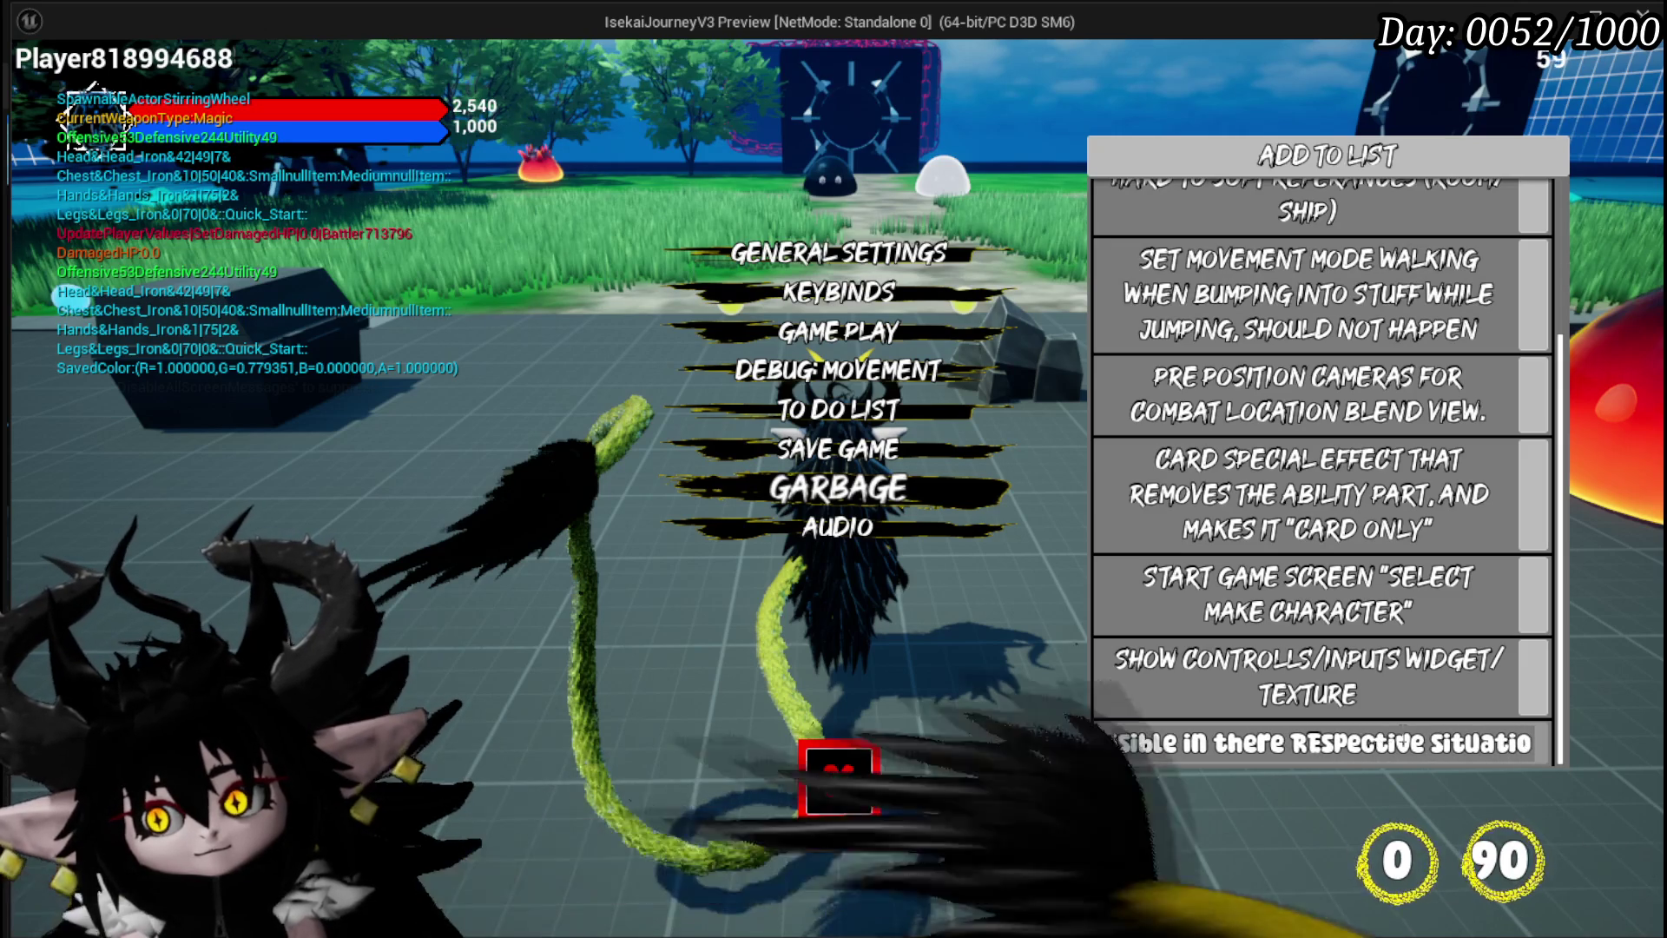
key(Return)
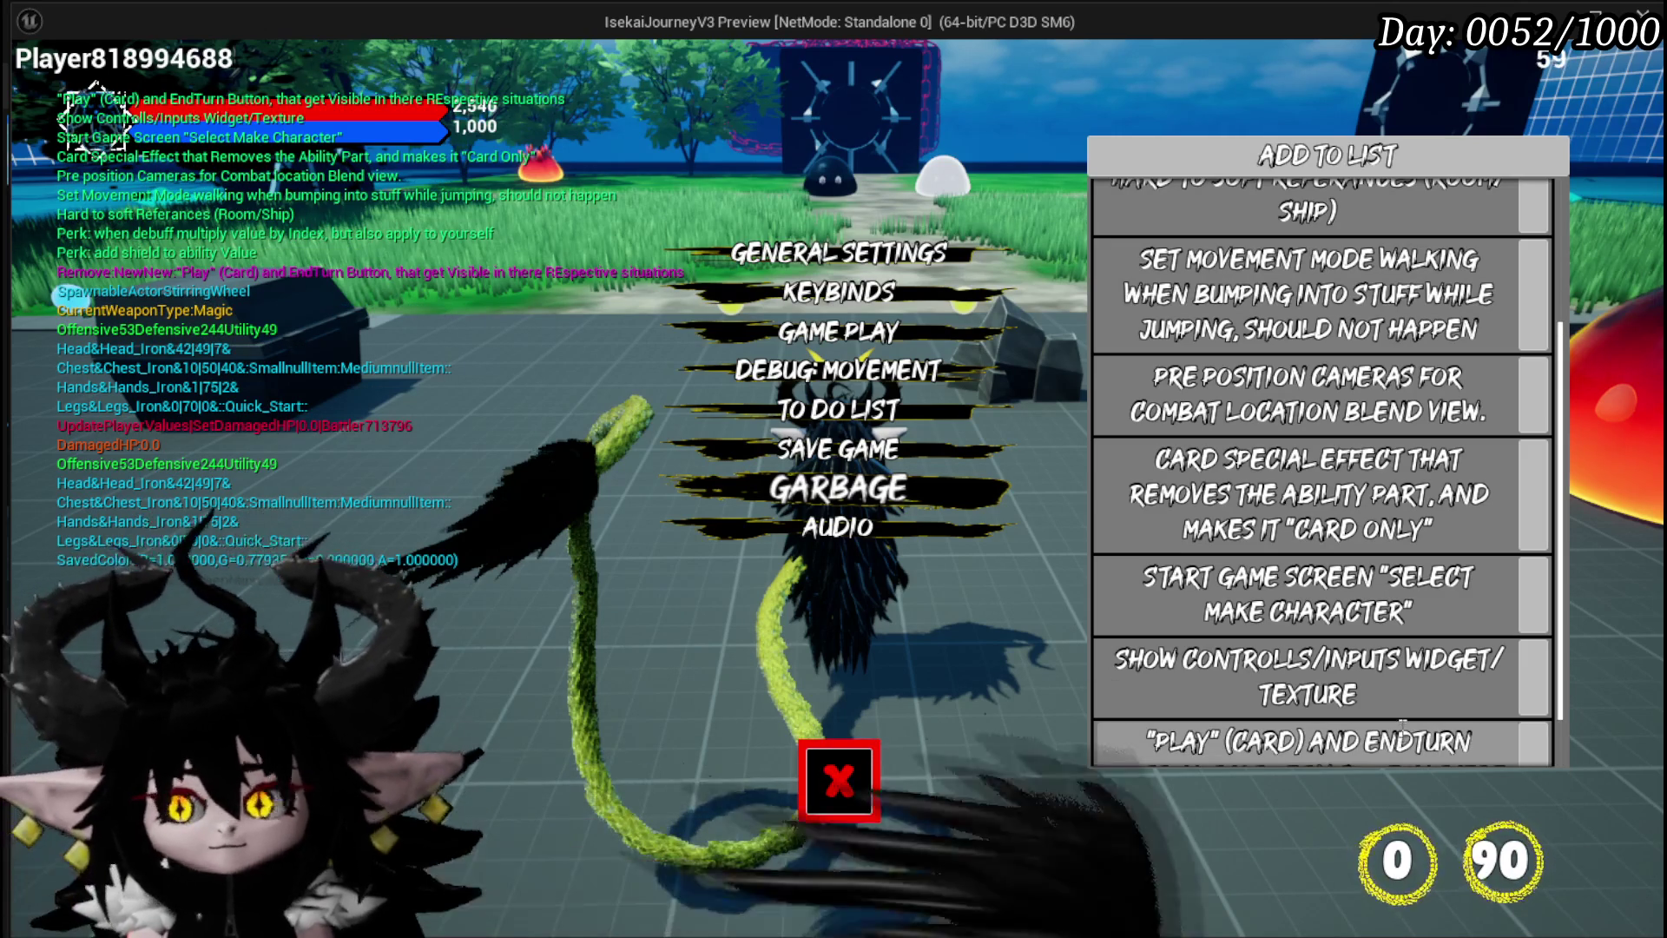
scroll(1360, 612, down, 2)
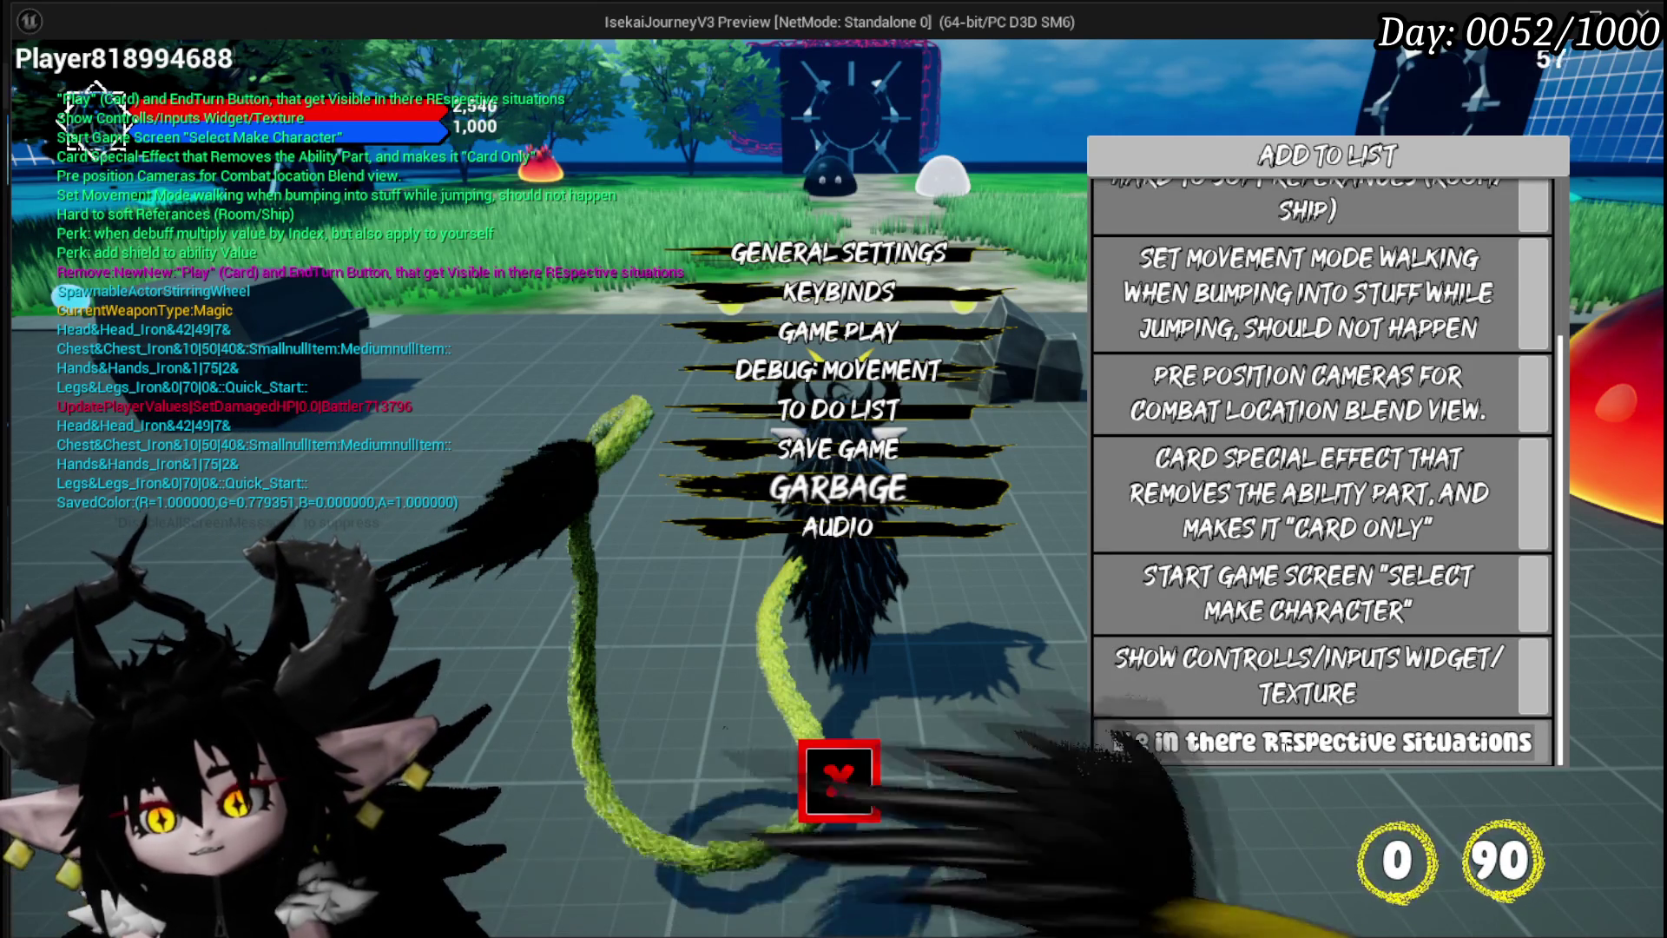
click(1543, 752)
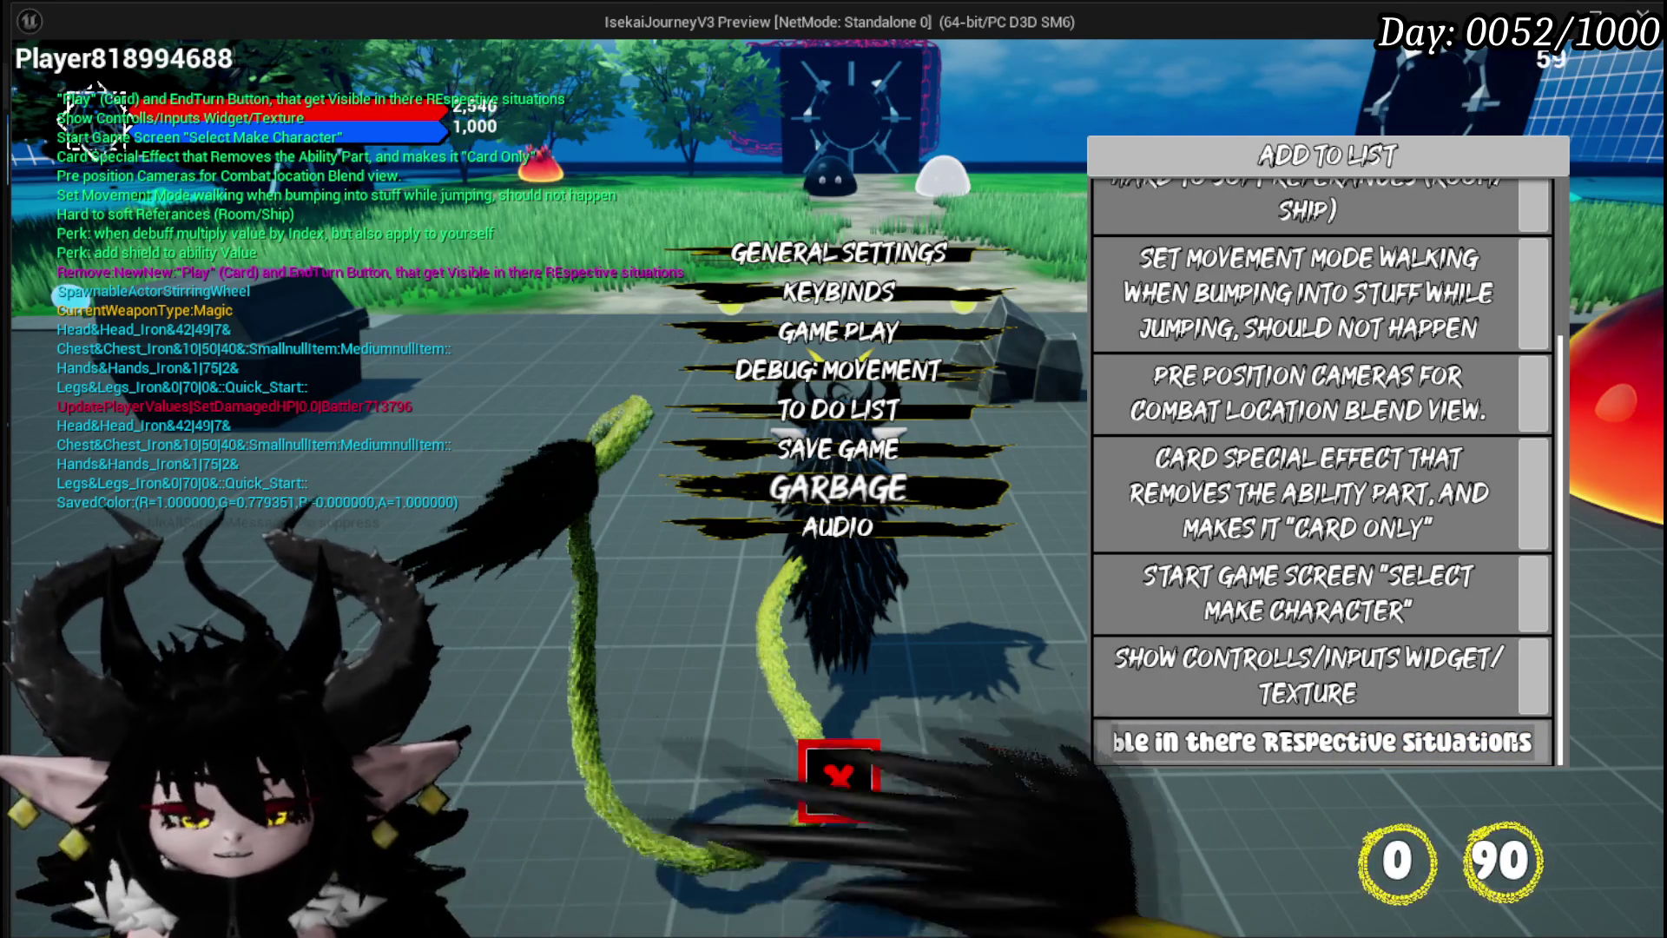
text(.)
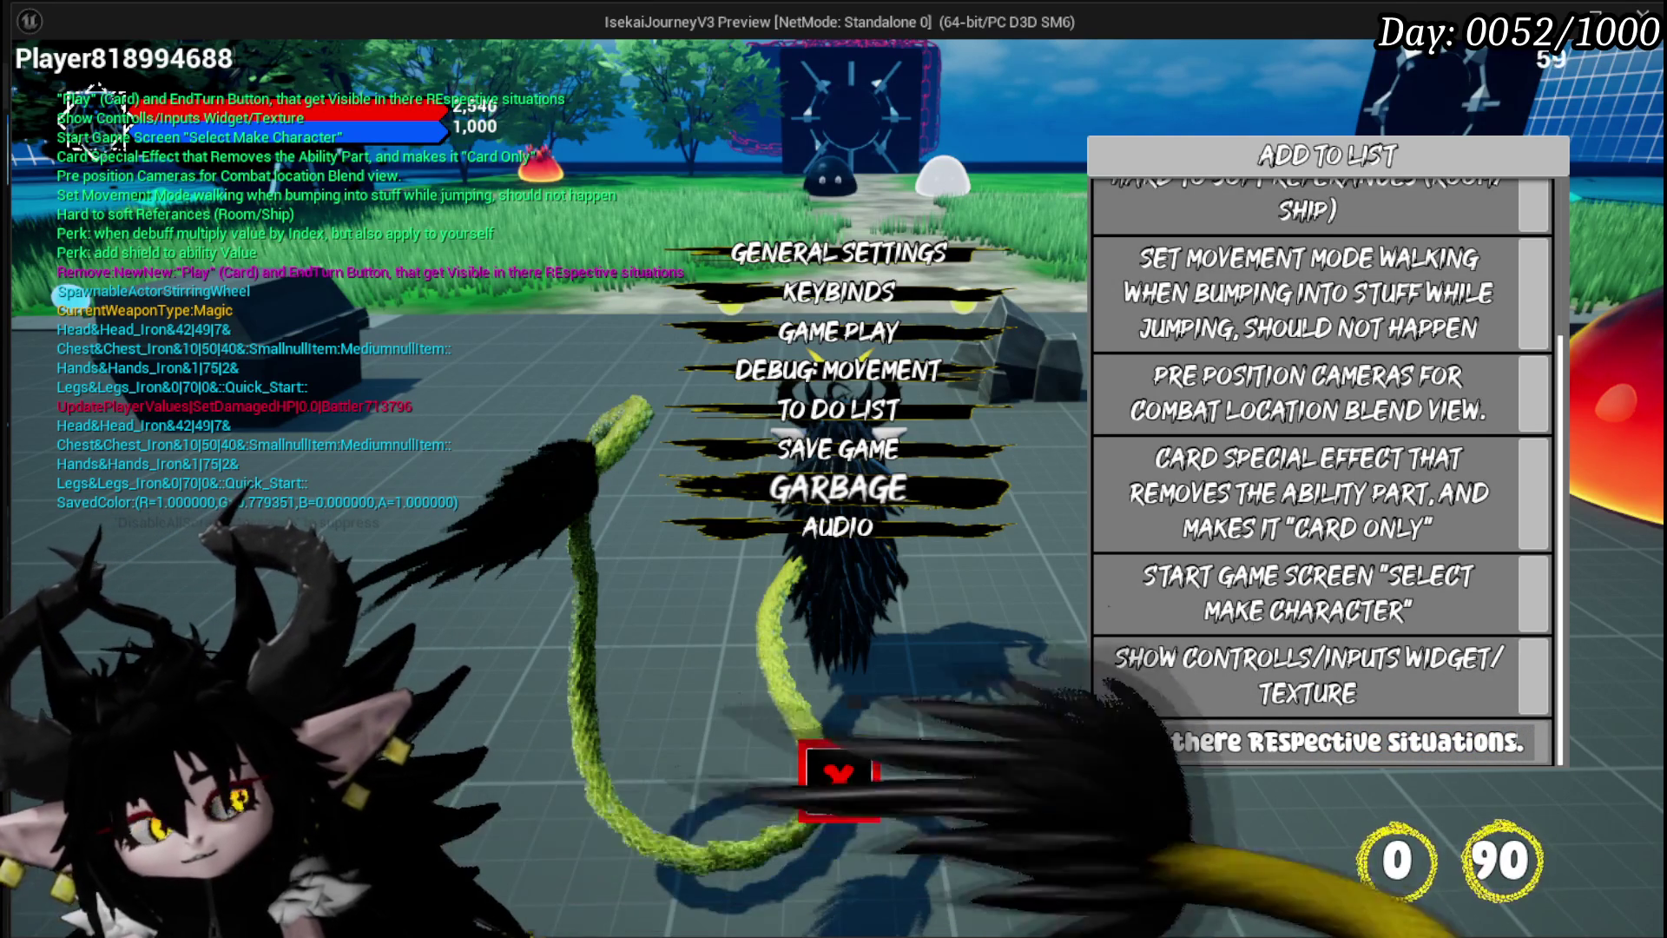
text(o)
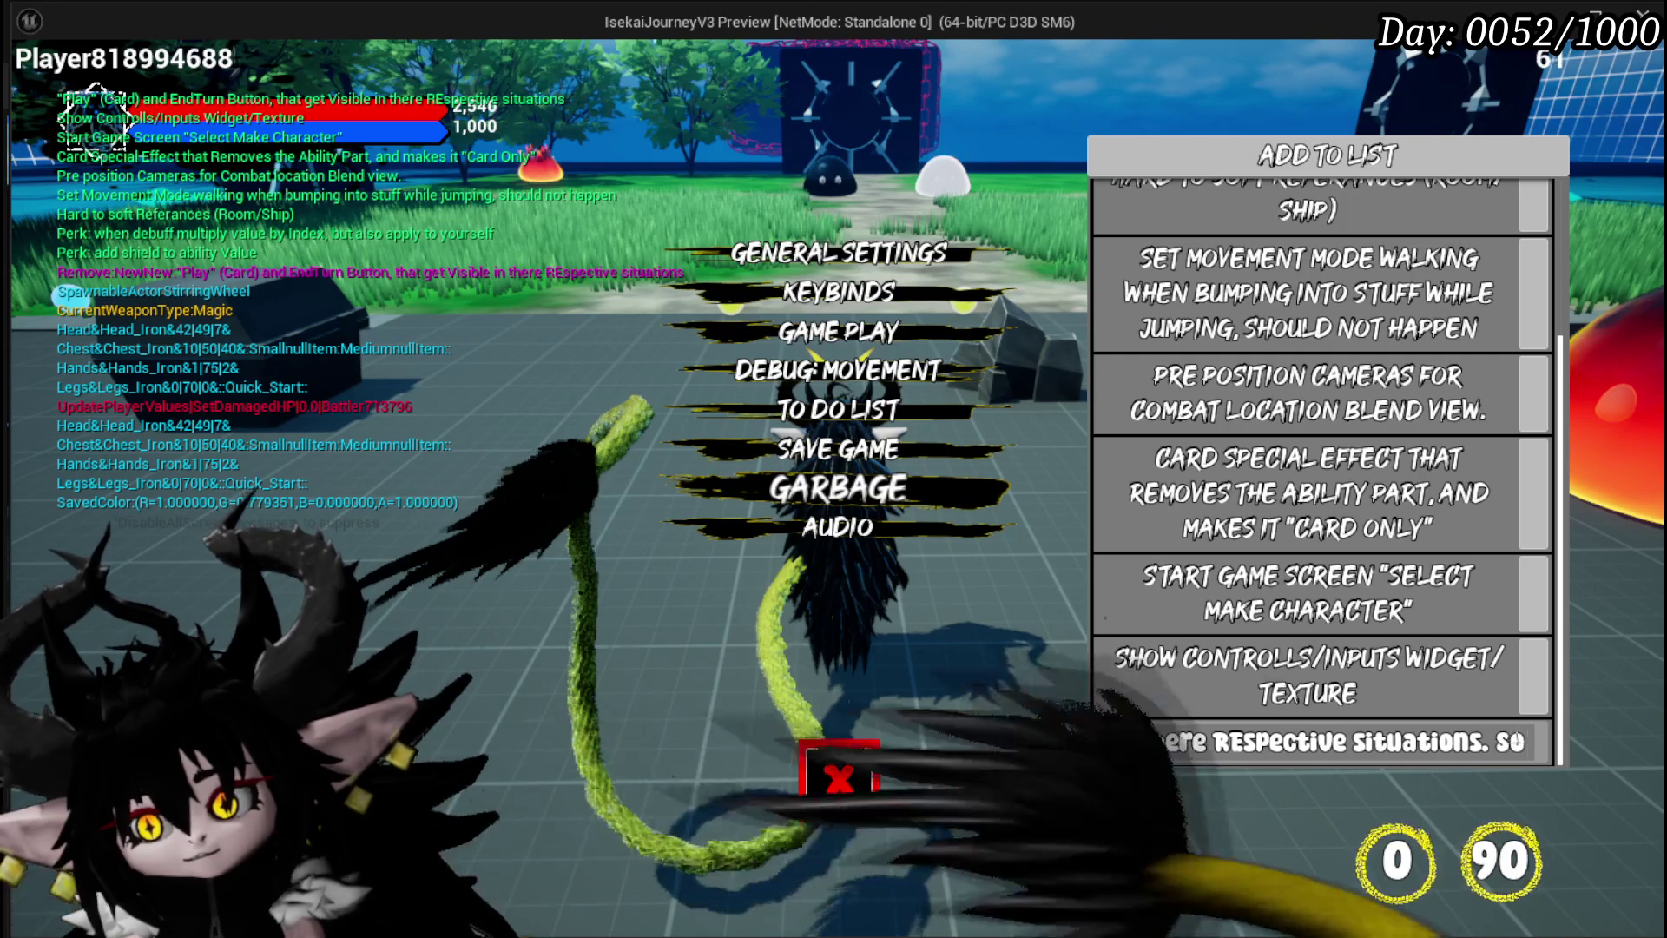
text( it b)
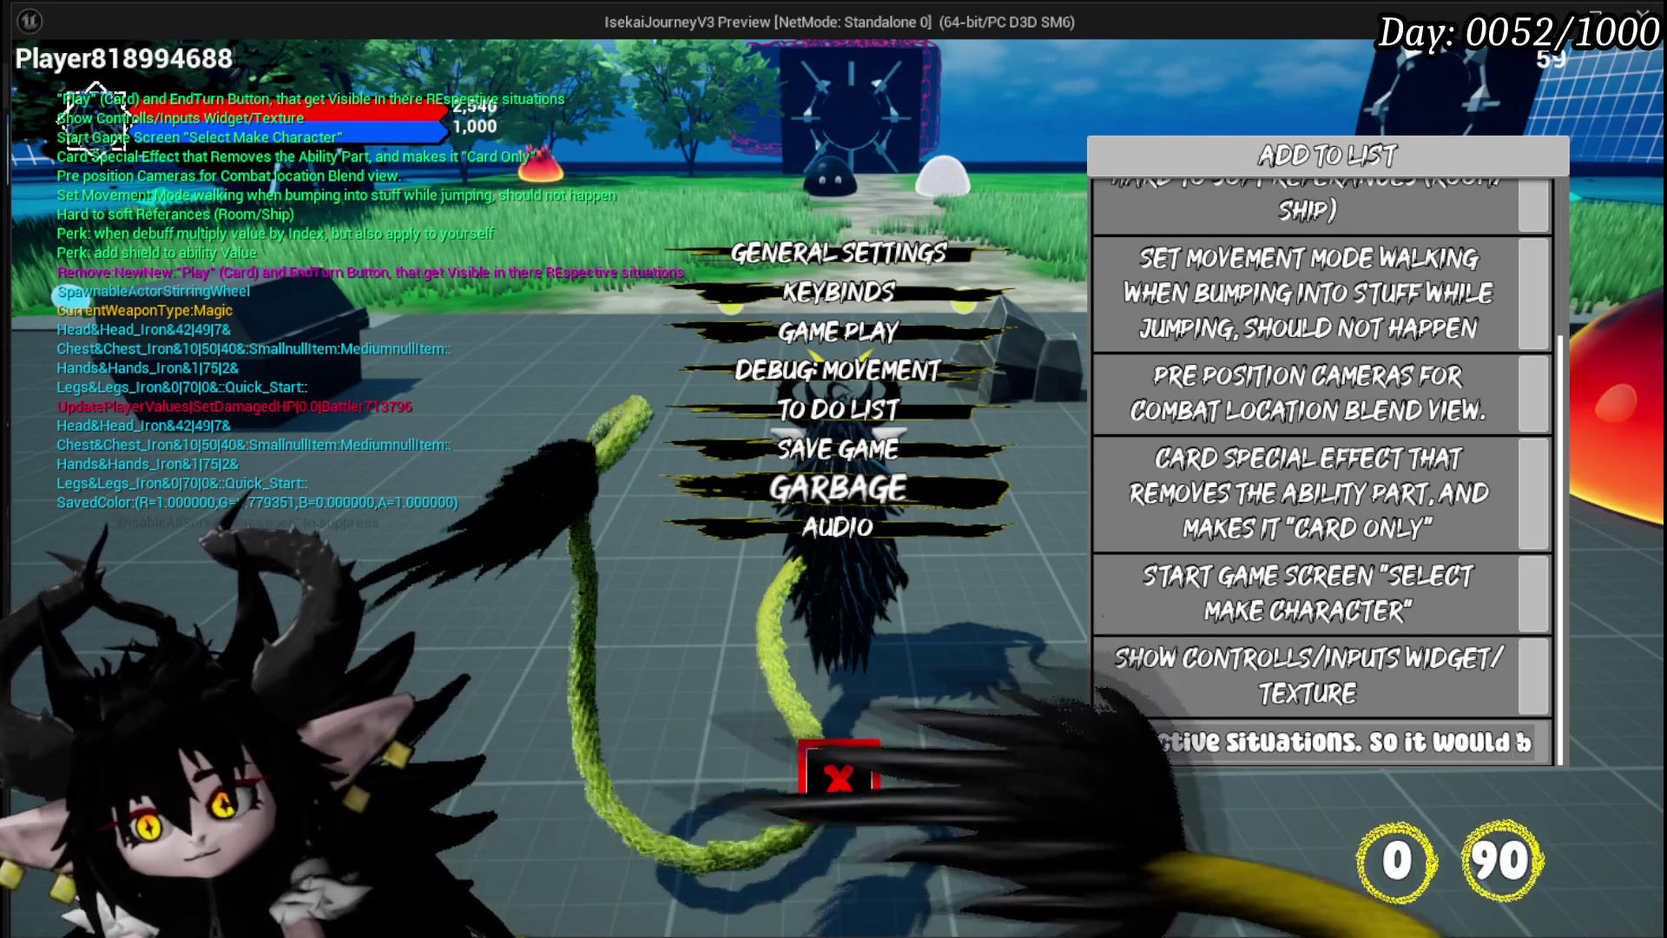
text(e p wi)
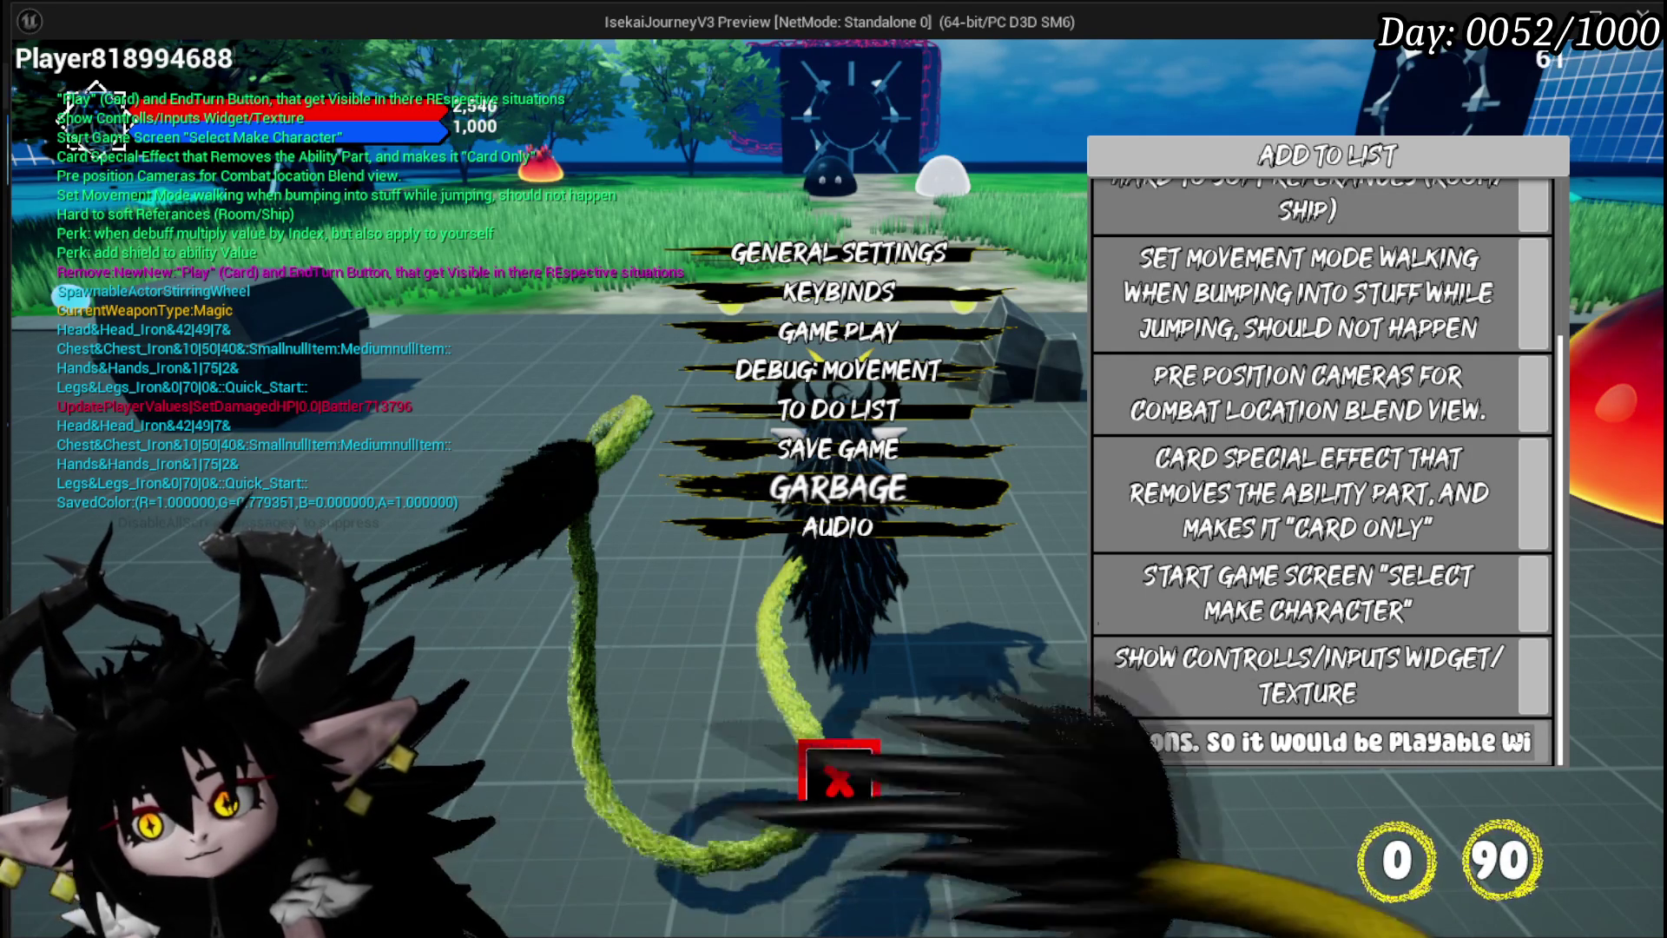
text(thosing)
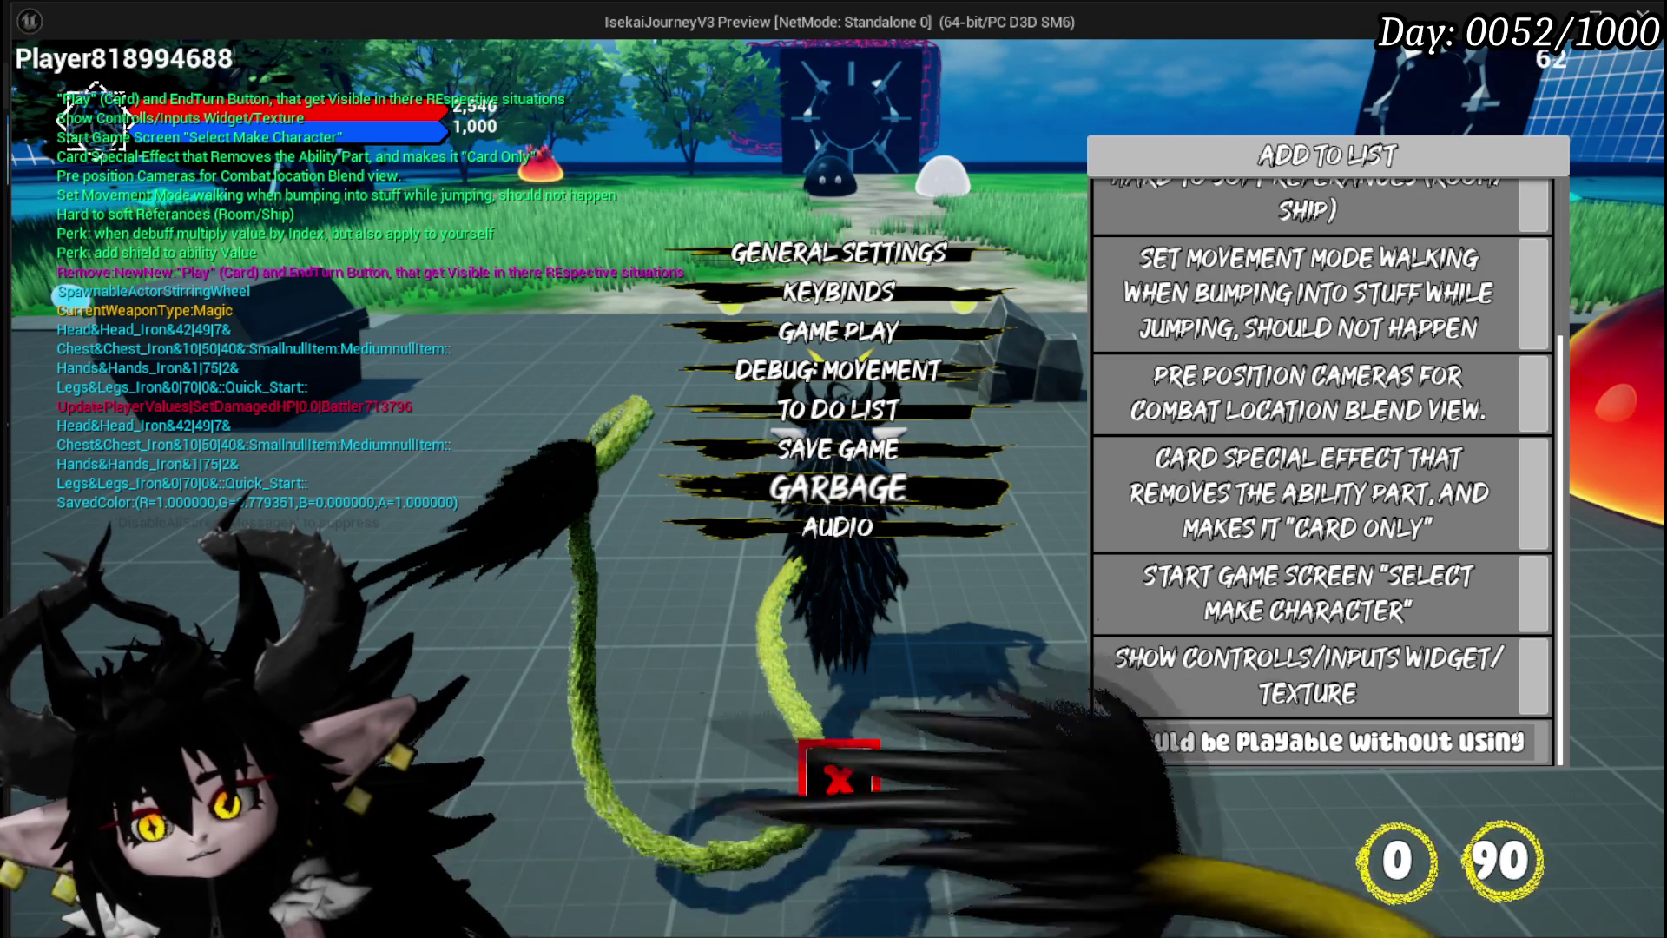
text(ey)
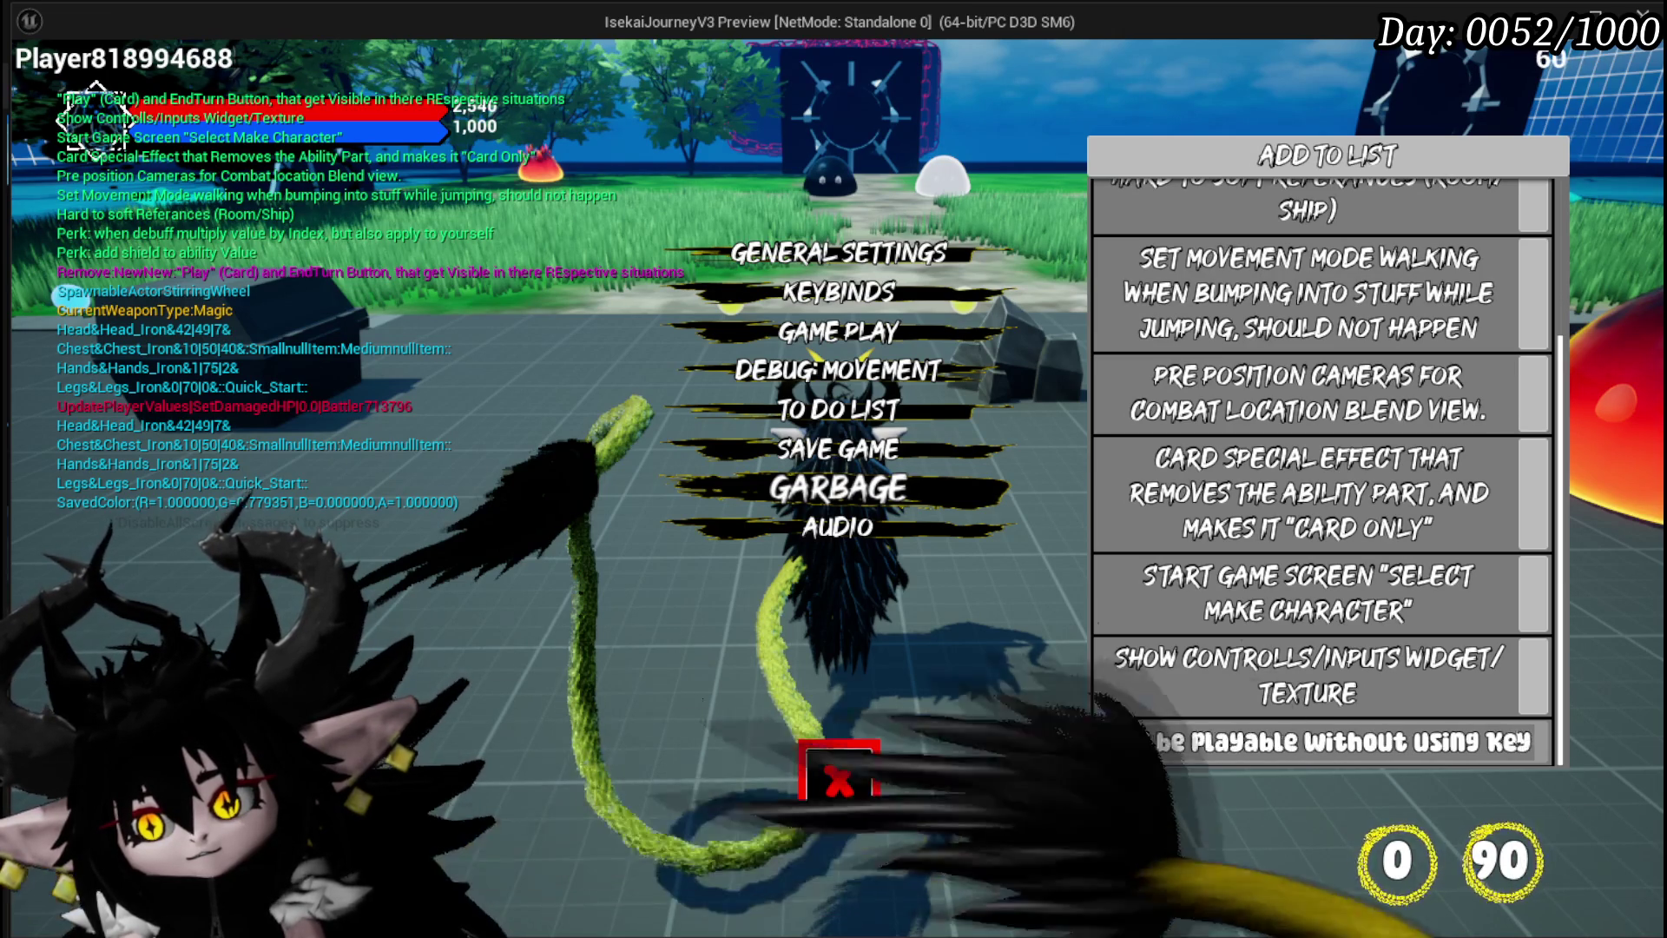
text( inputs (Change Target)
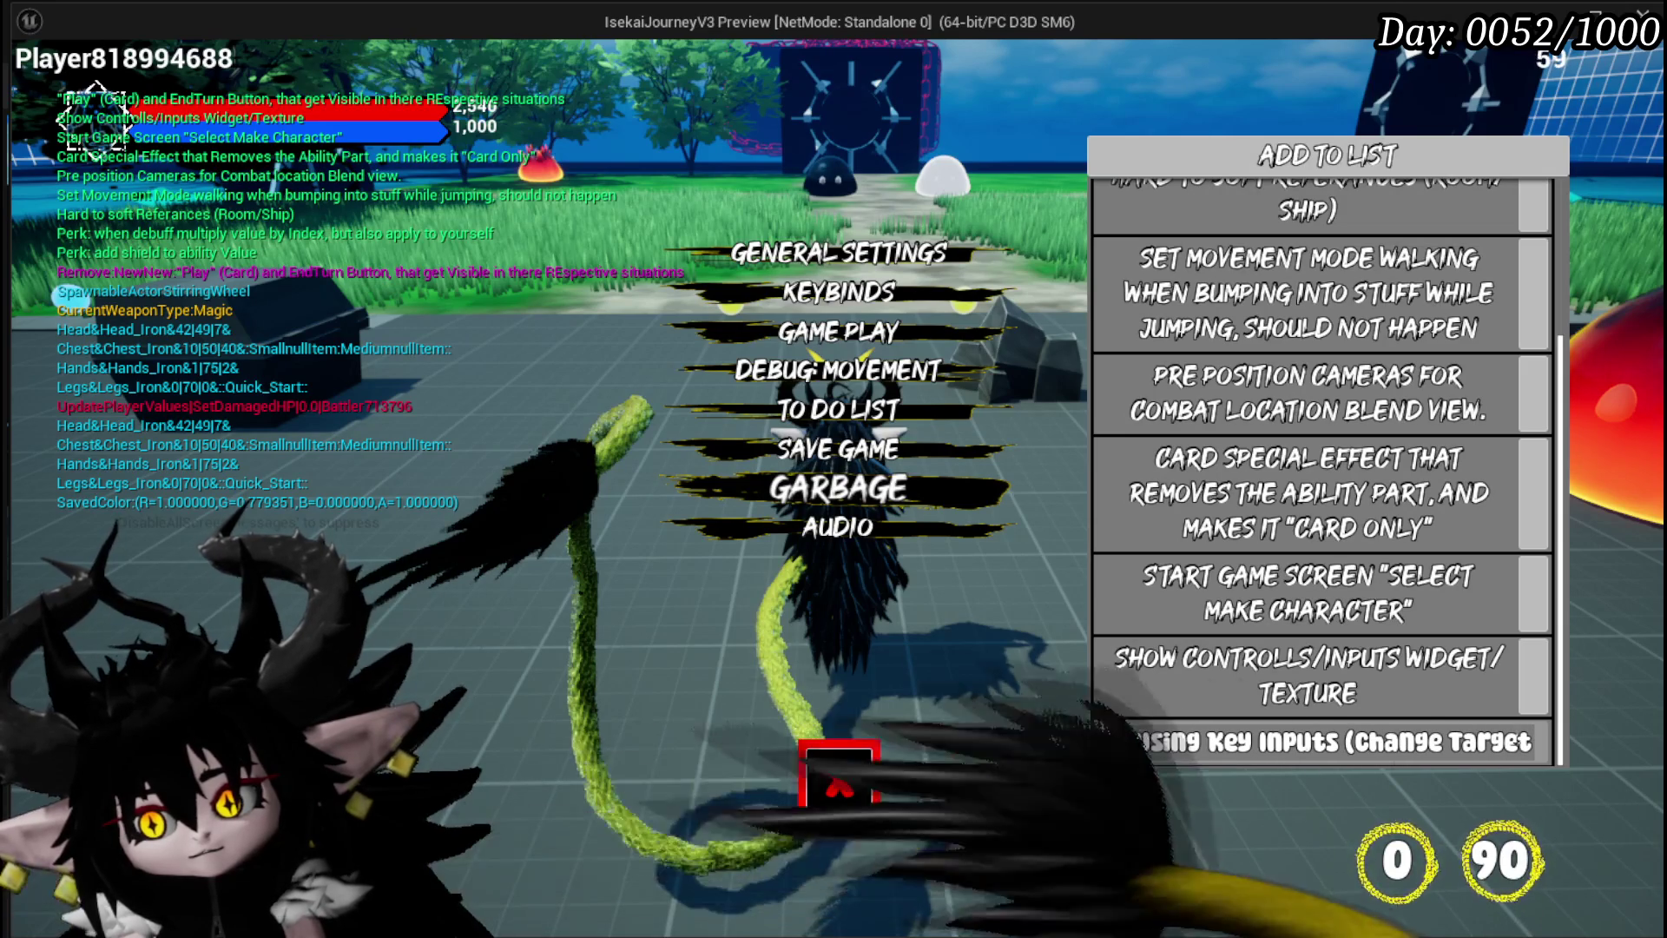
text())
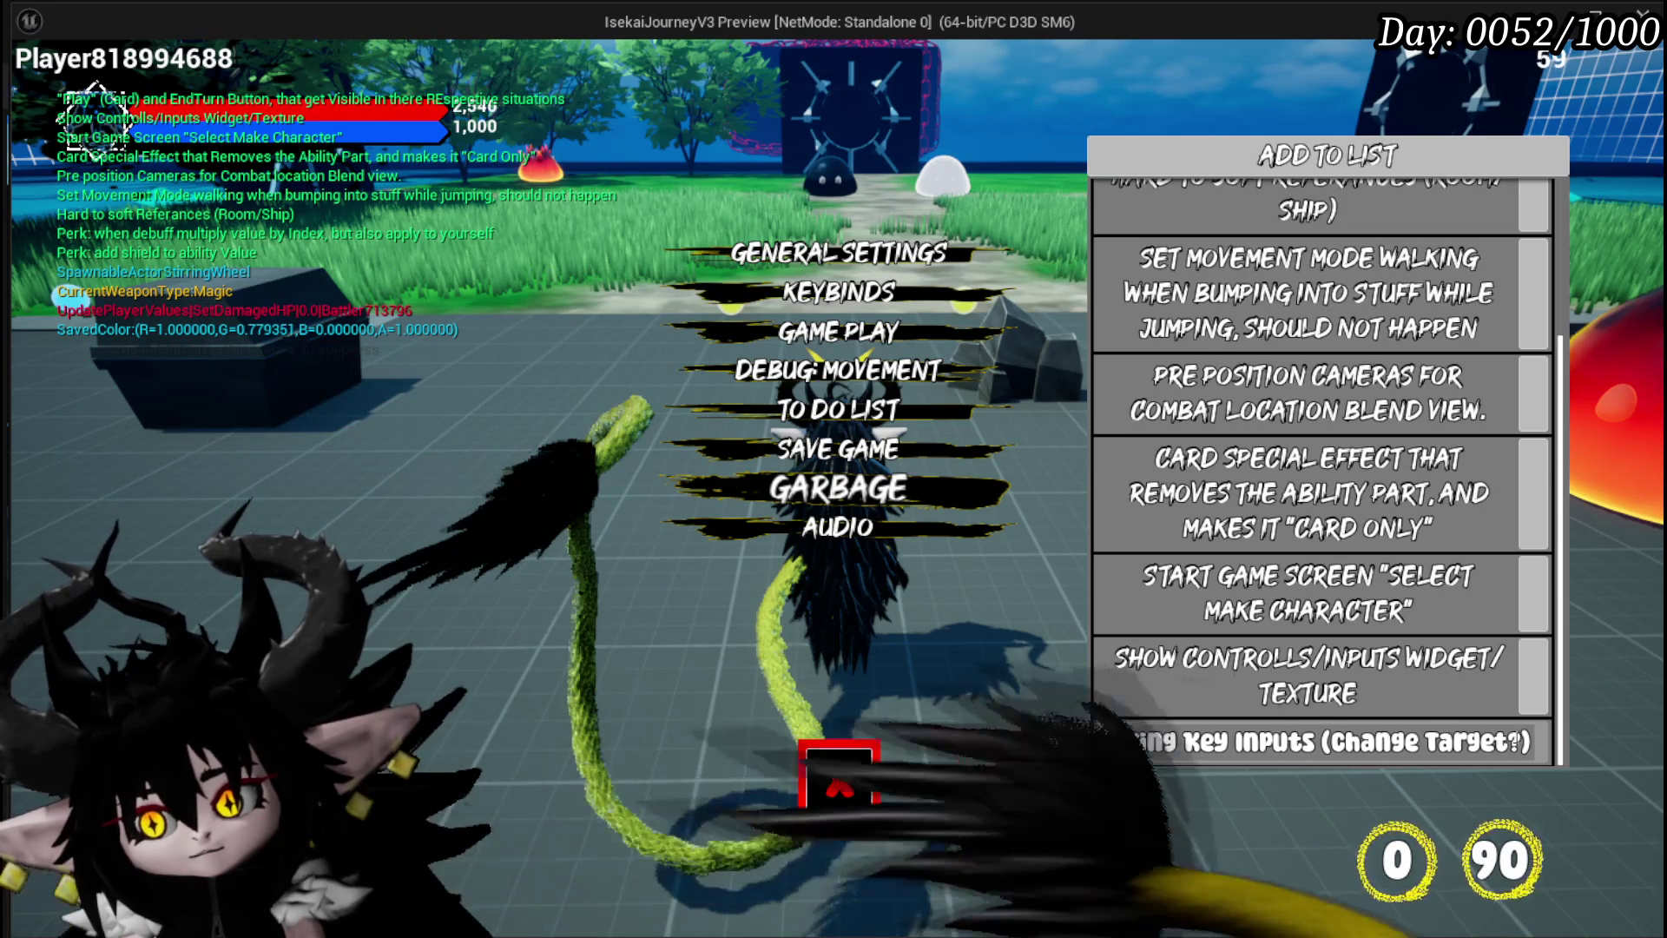
key(Return)
scroll(1503, 482, down, 1)
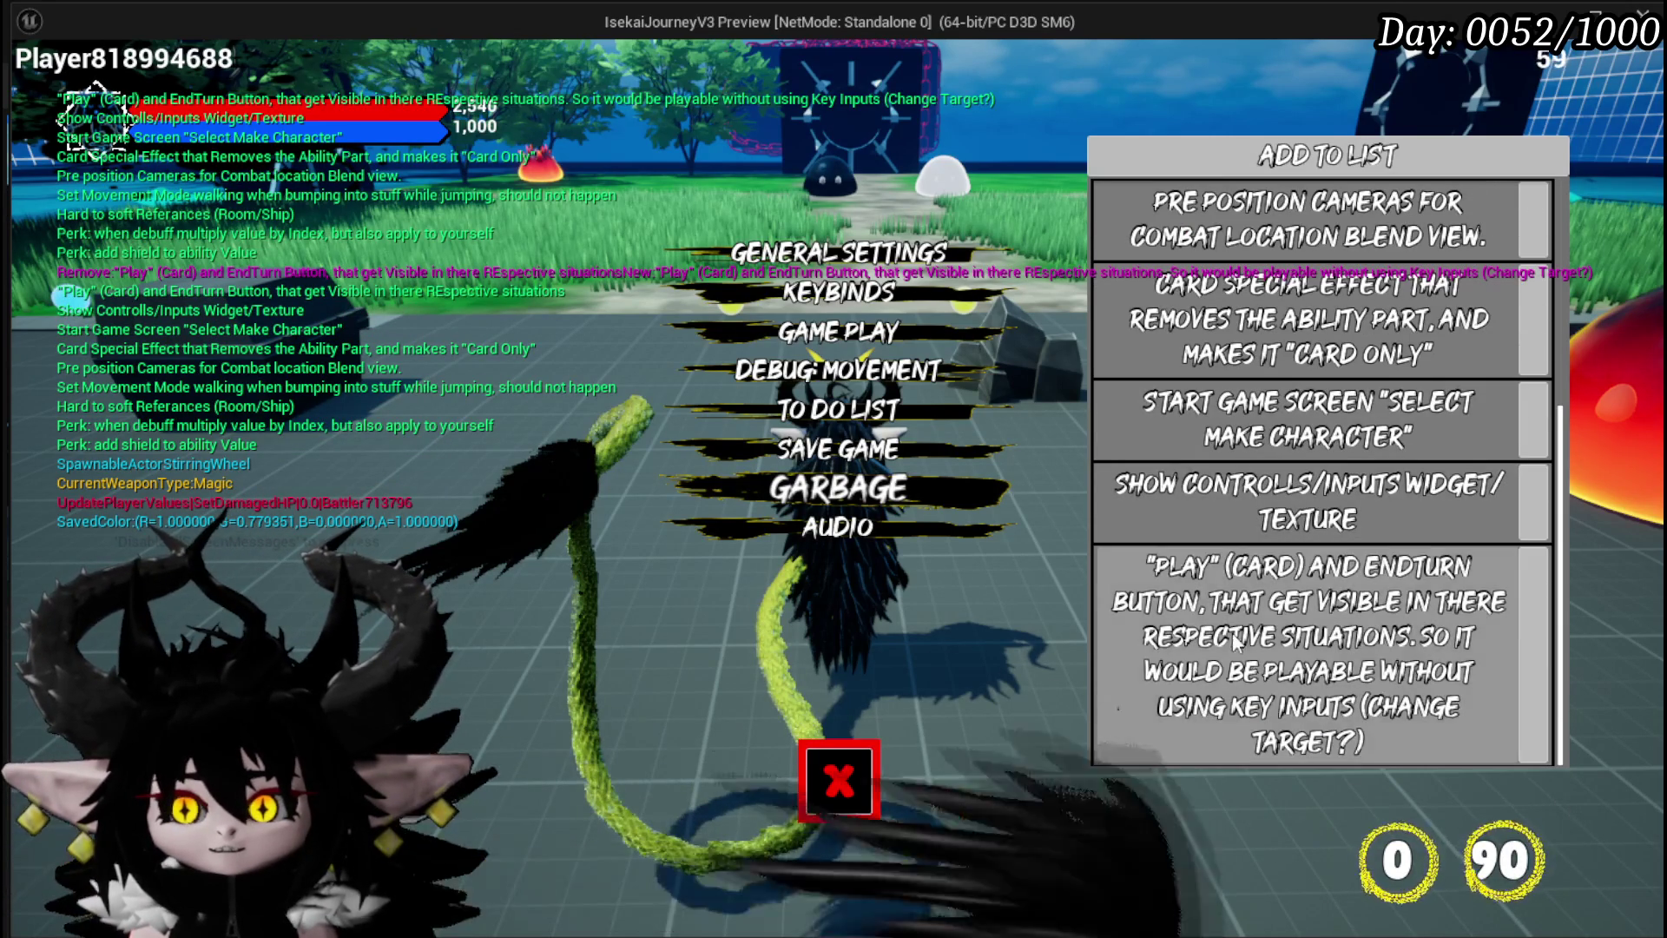
Close the settings menu and run the character into the fire creature to start a fight
key(Escape)
key(w)
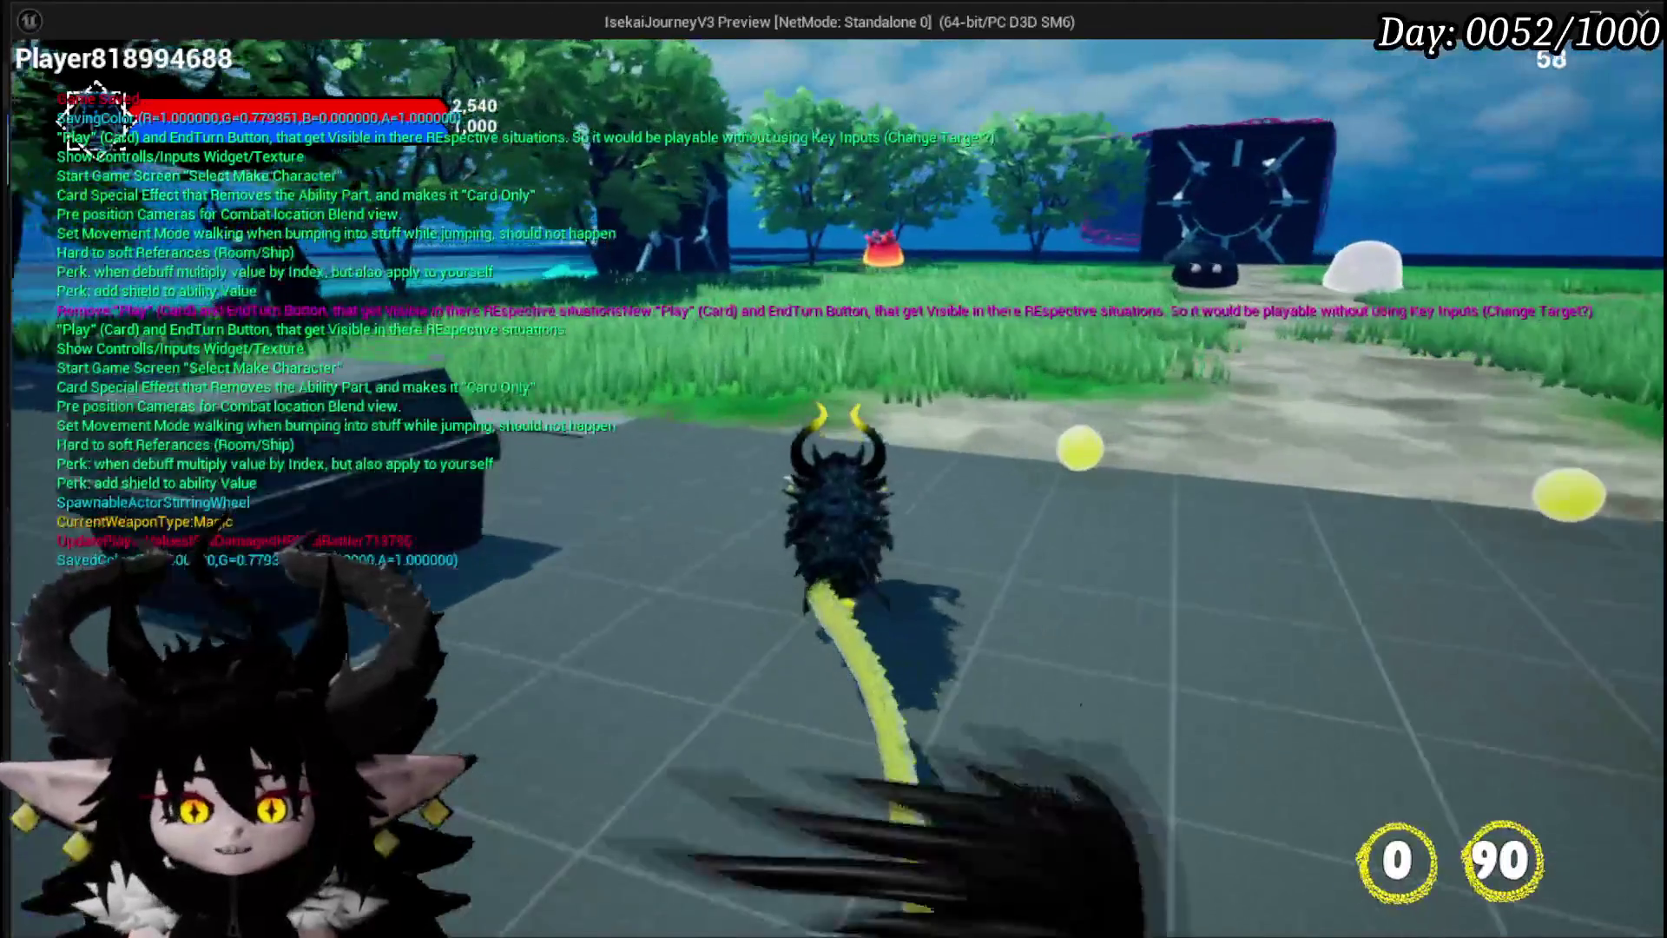
key(w)
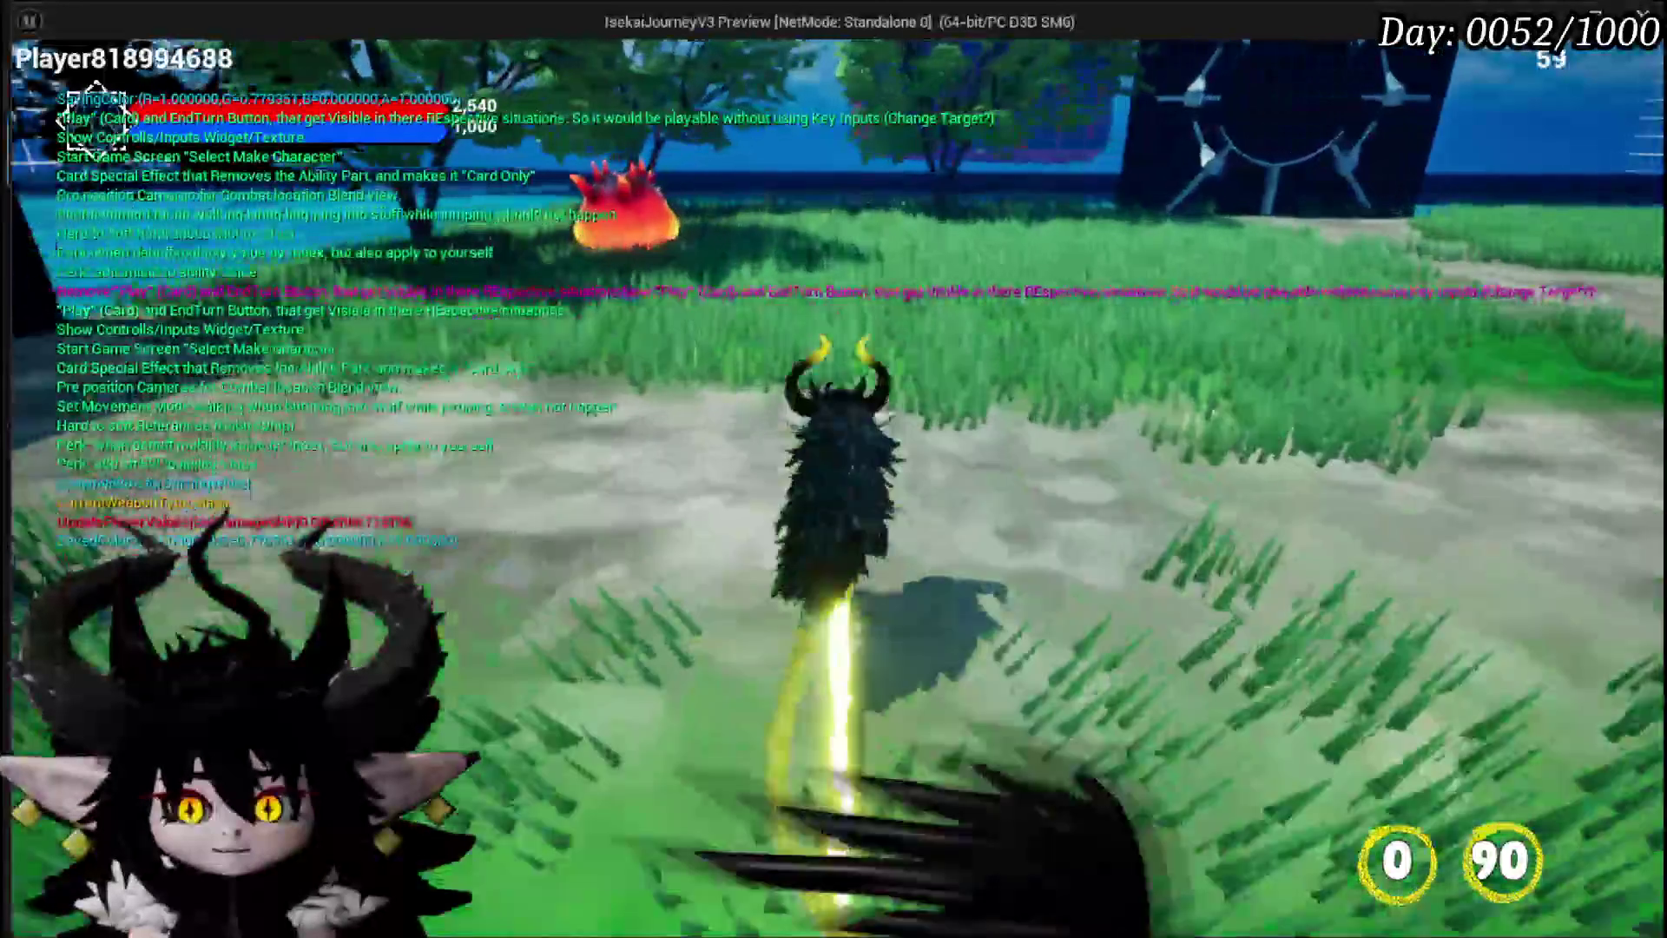
key(w)
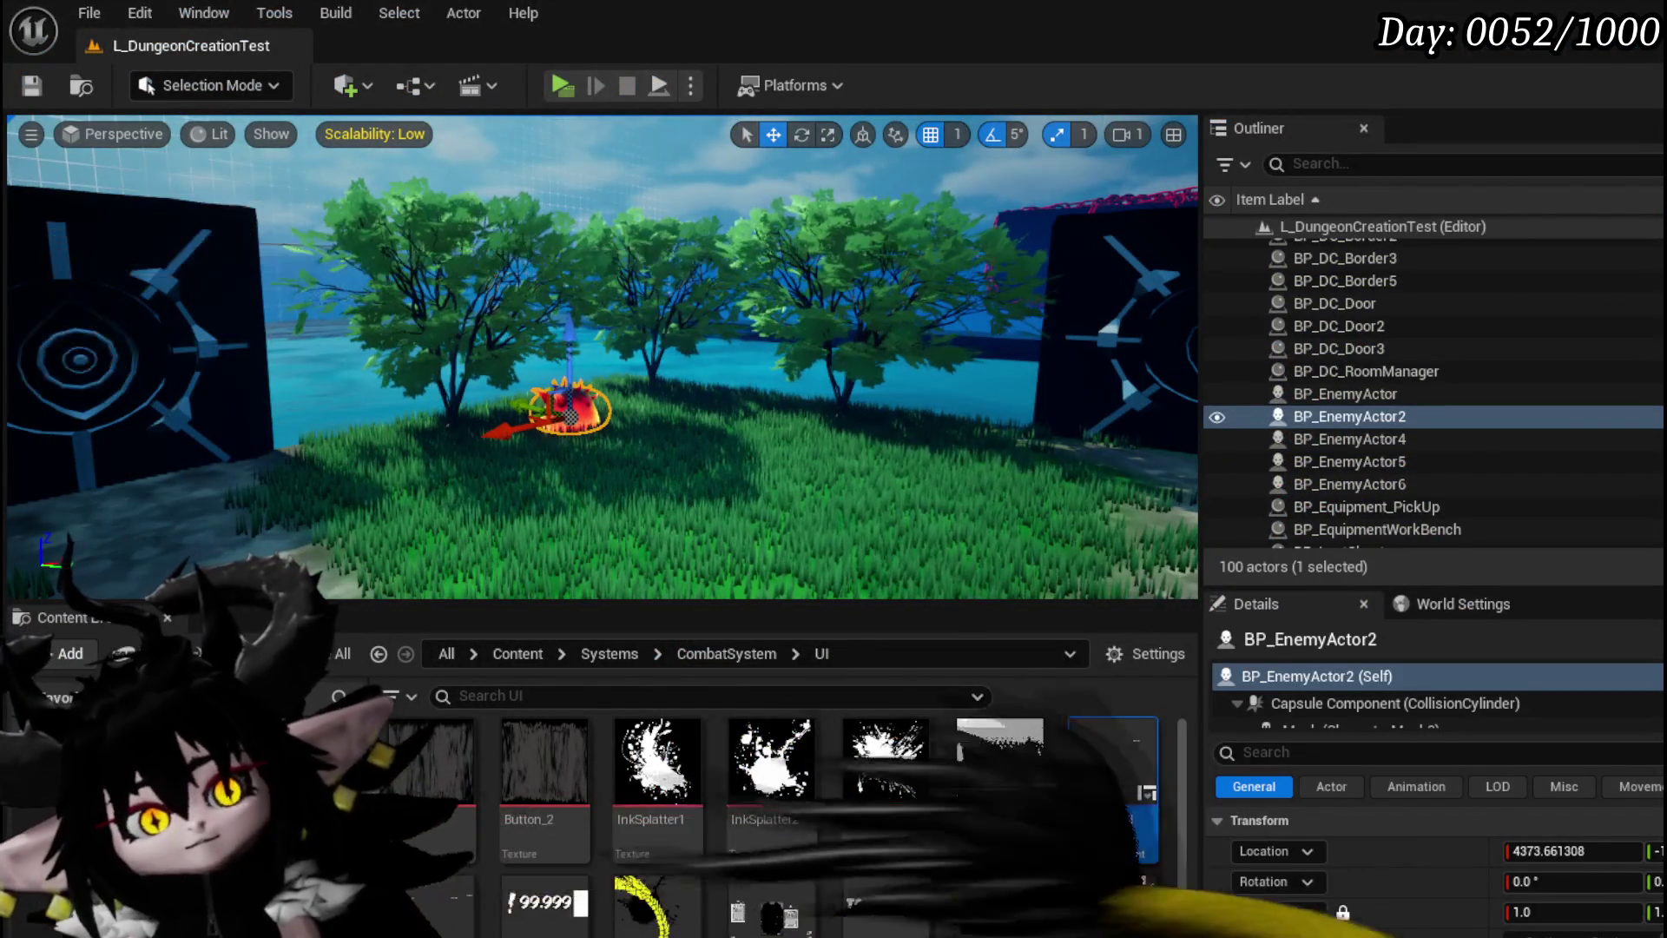
Save the L_DungeonCreationTest level
click(31, 85)
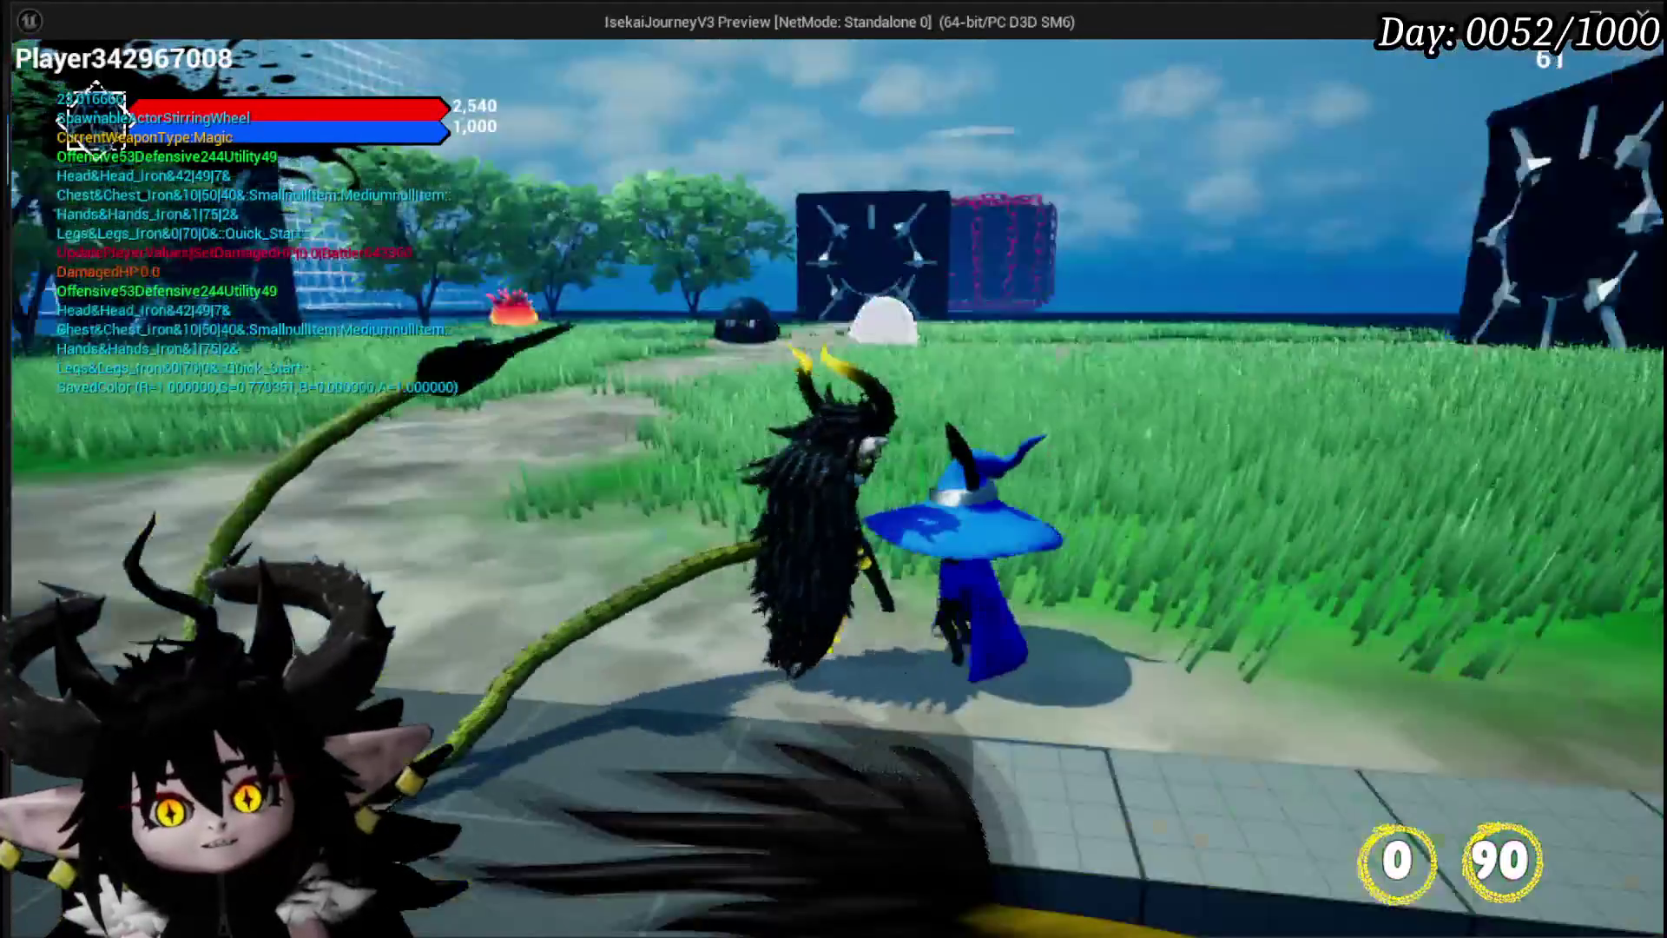
Talk to the blue NPC, open its trading windows, then close them again
key(e)
click(1200, 726)
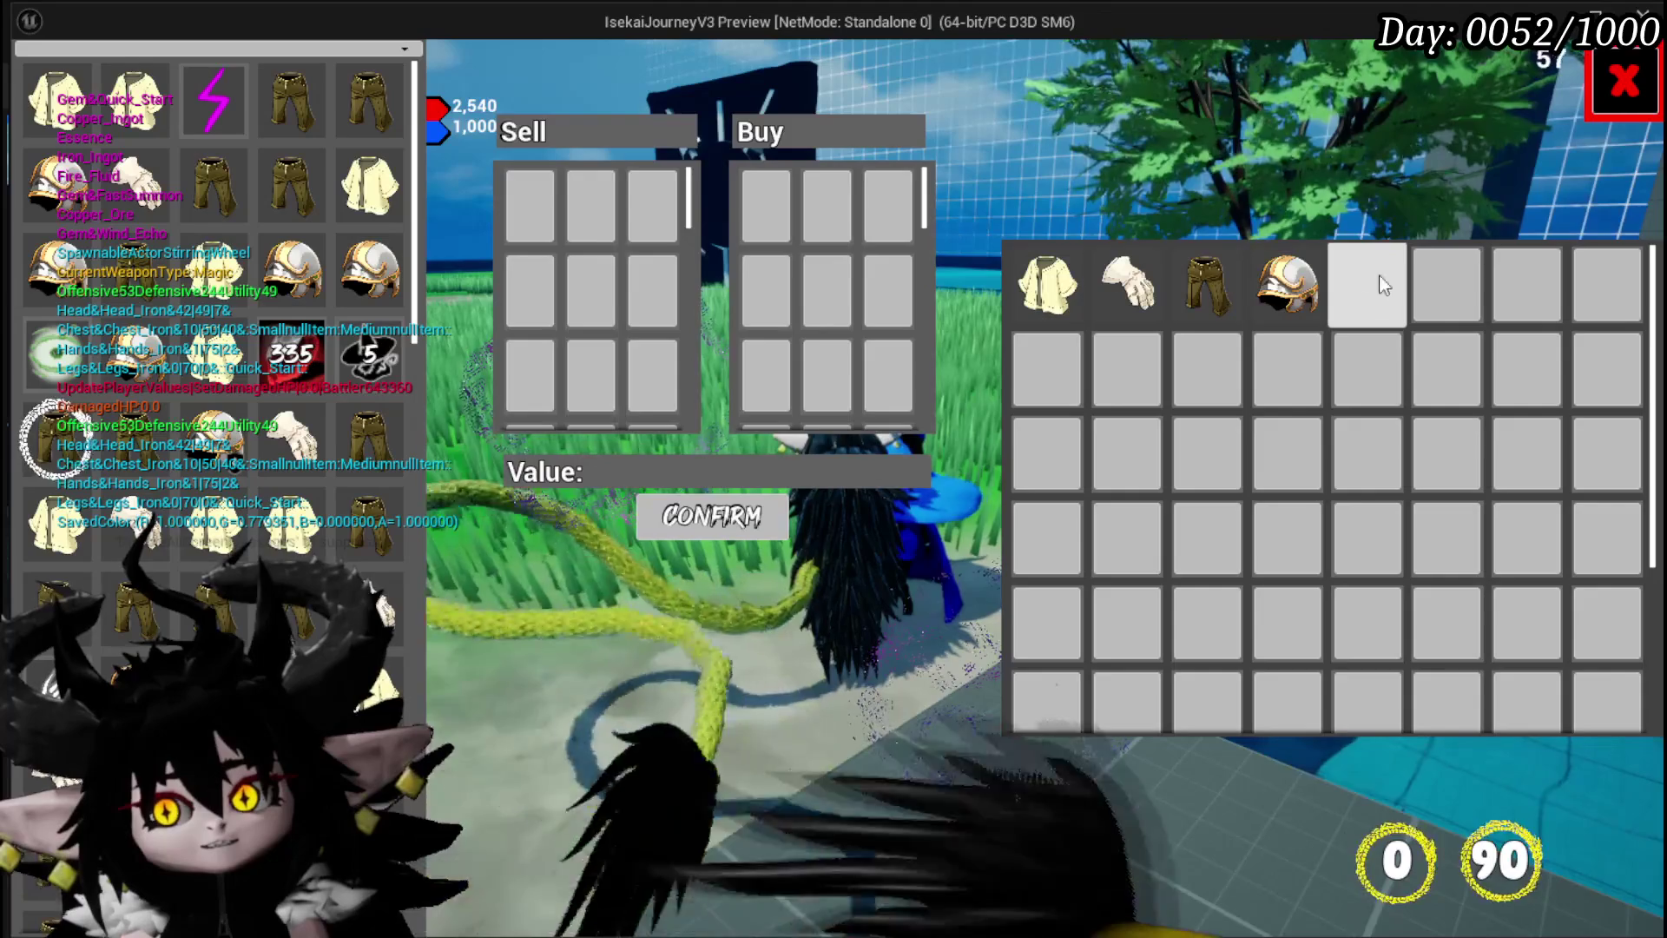
click(1622, 81)
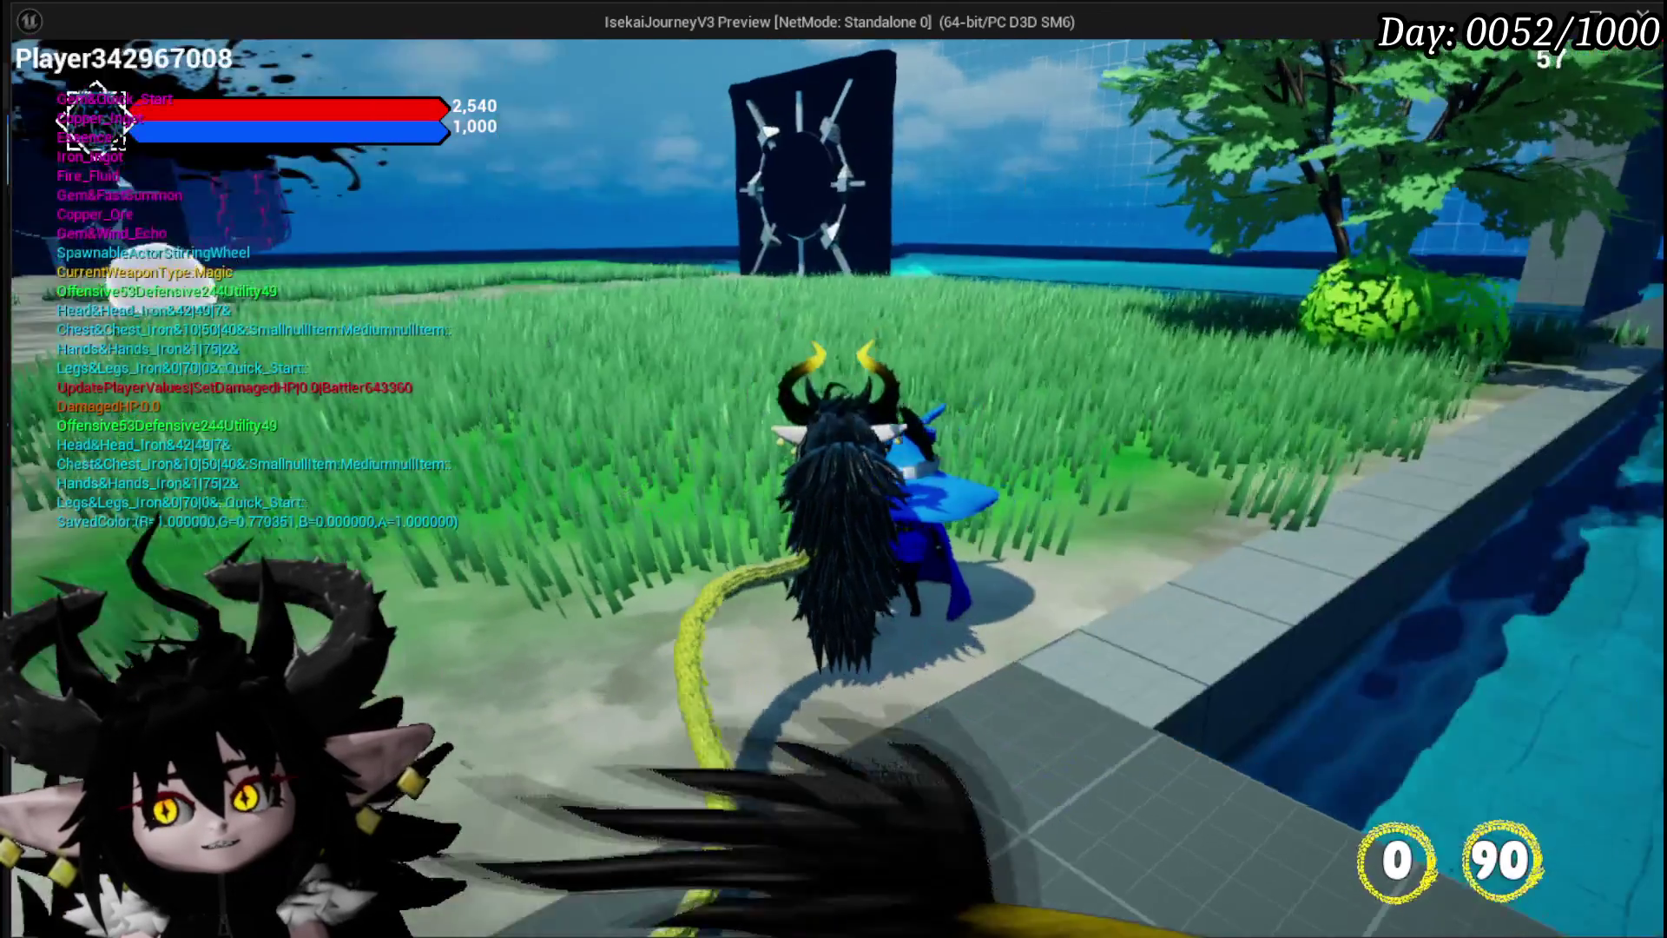
Run past the pool, then open the to-do list from the settings menu and scroll to its end
key(w)
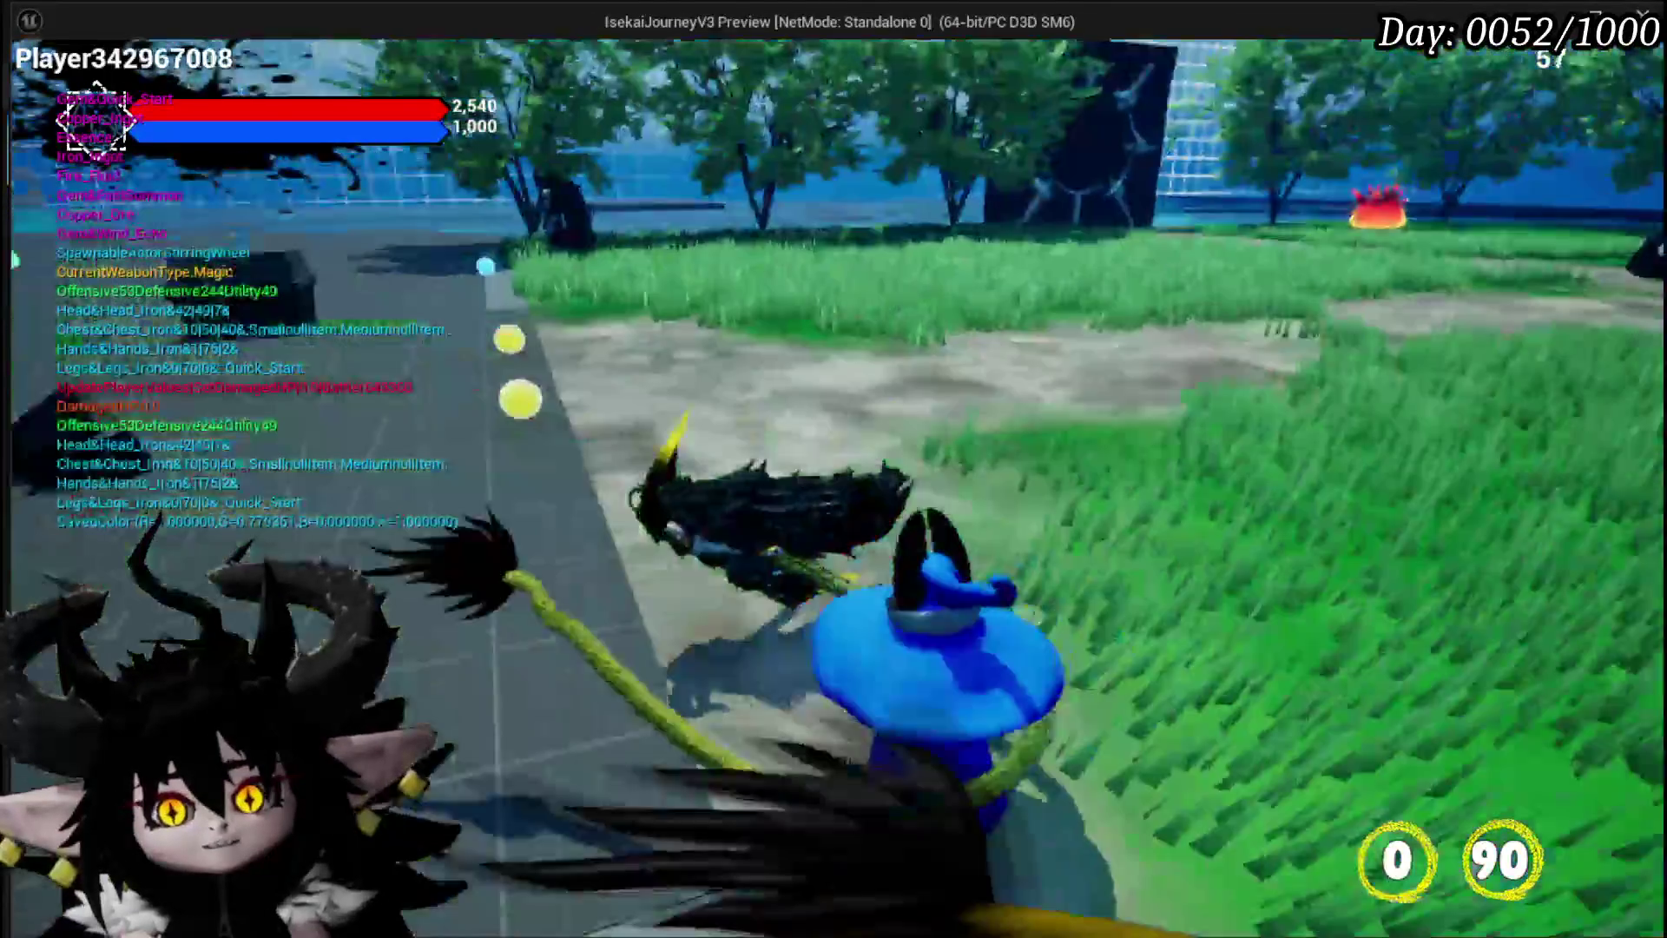
key(w)
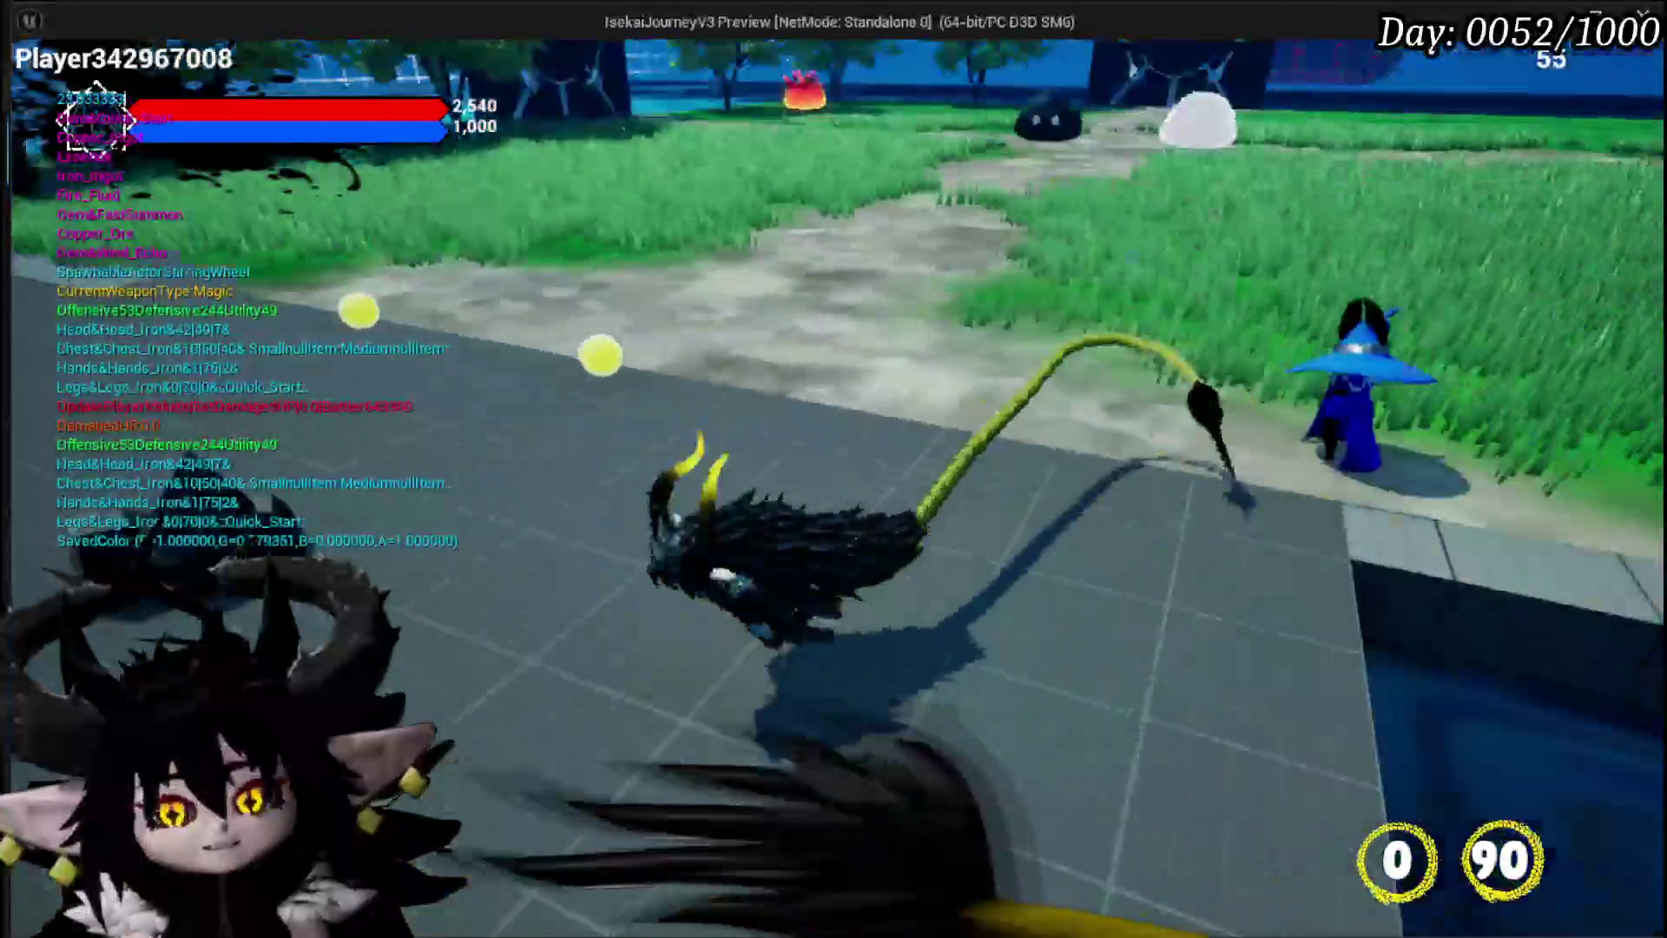
key(Escape)
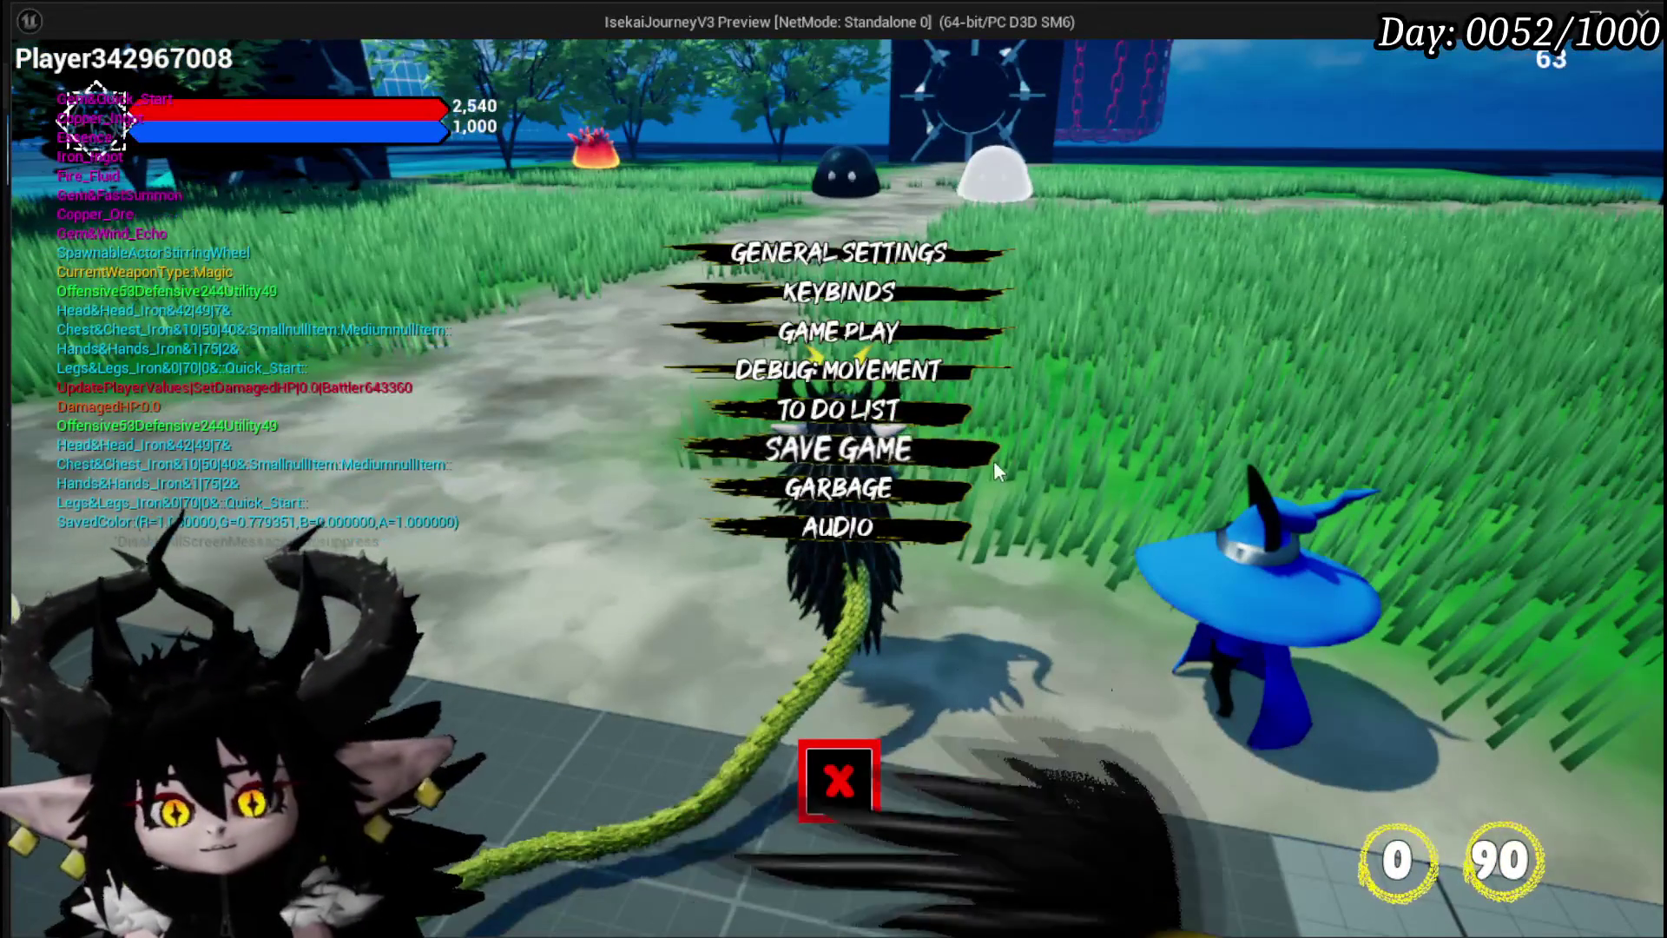
click(859, 401)
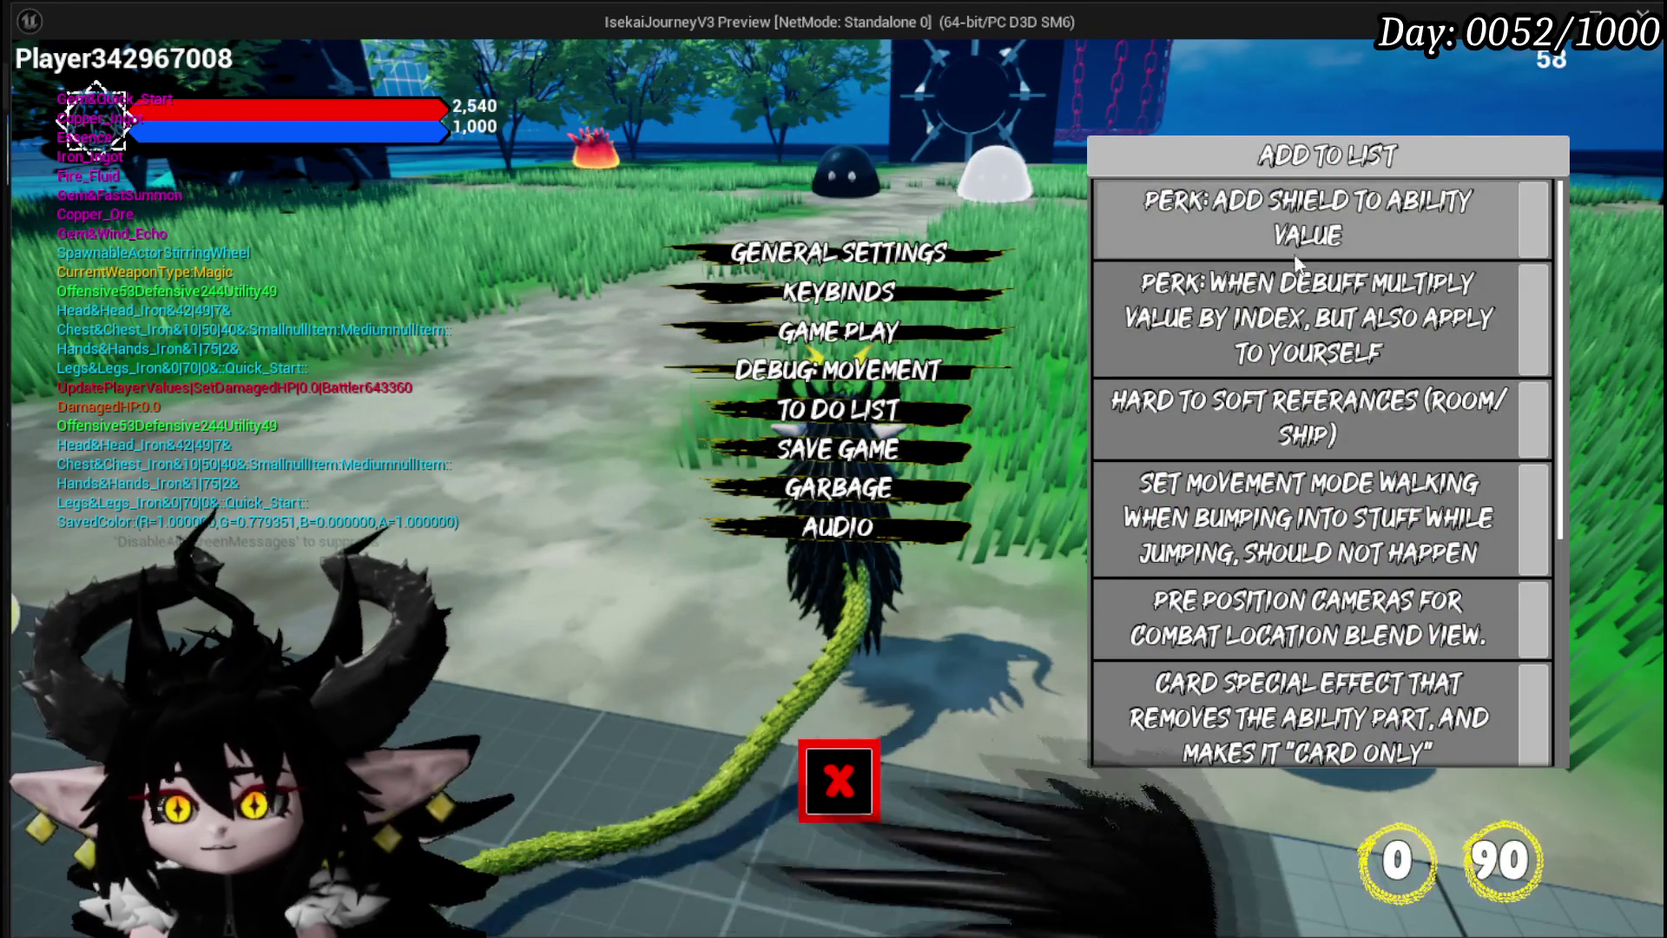
scroll(1318, 309, down, 1)
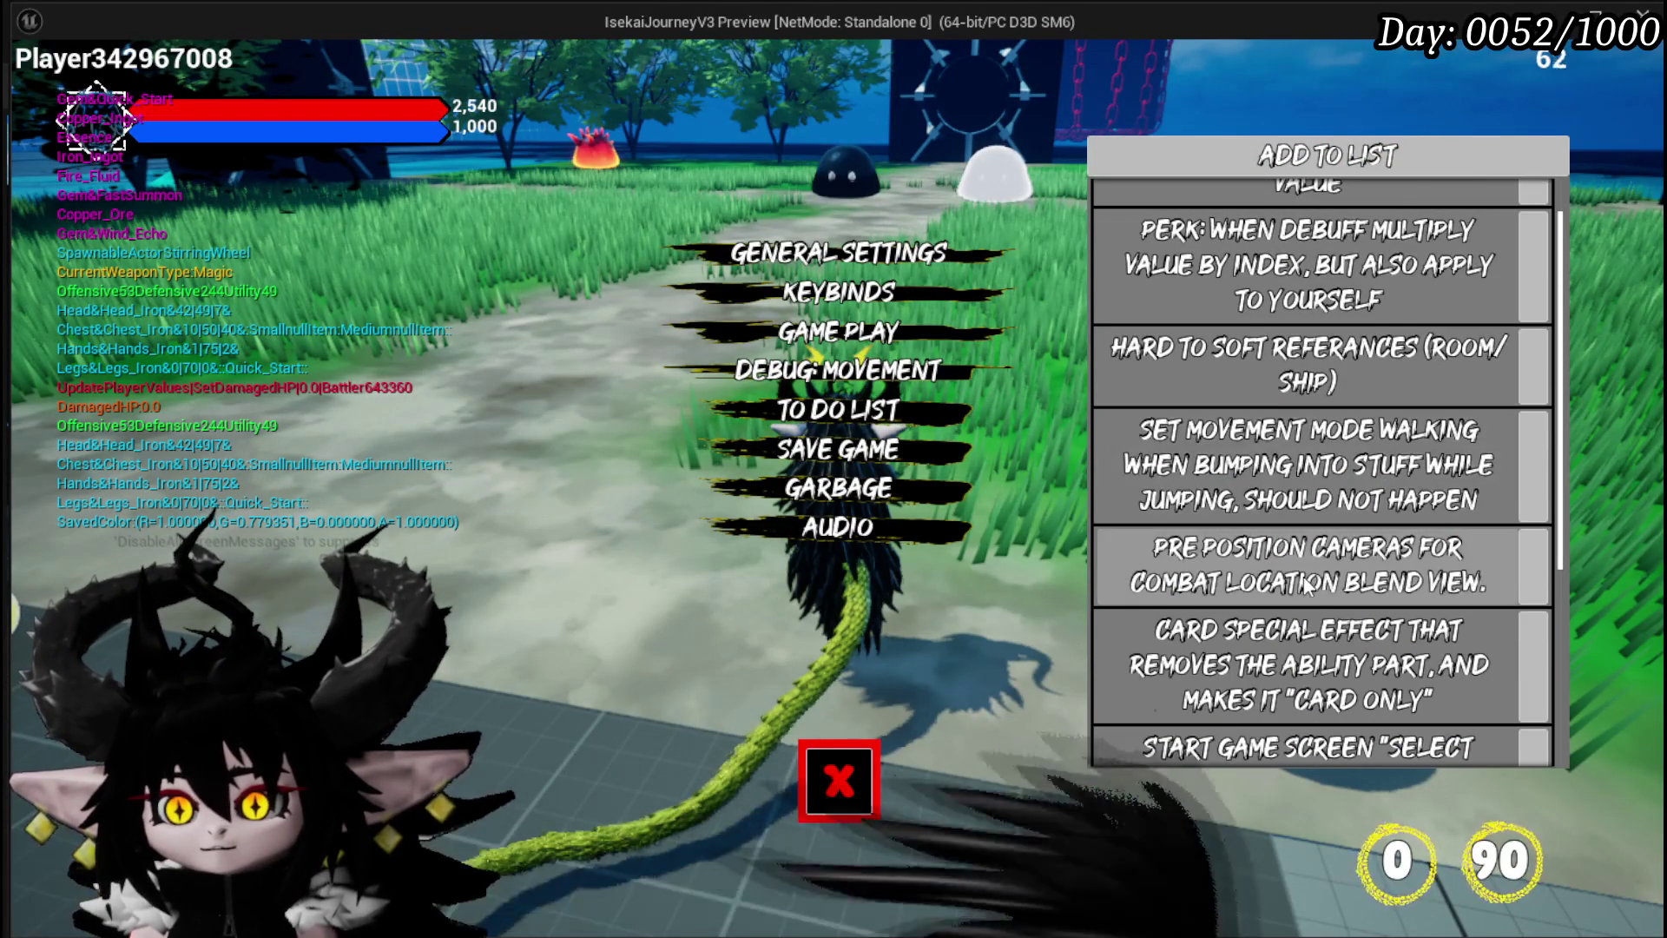
scroll(1307, 586, down, 2)
scroll(1241, 626, down, 5)
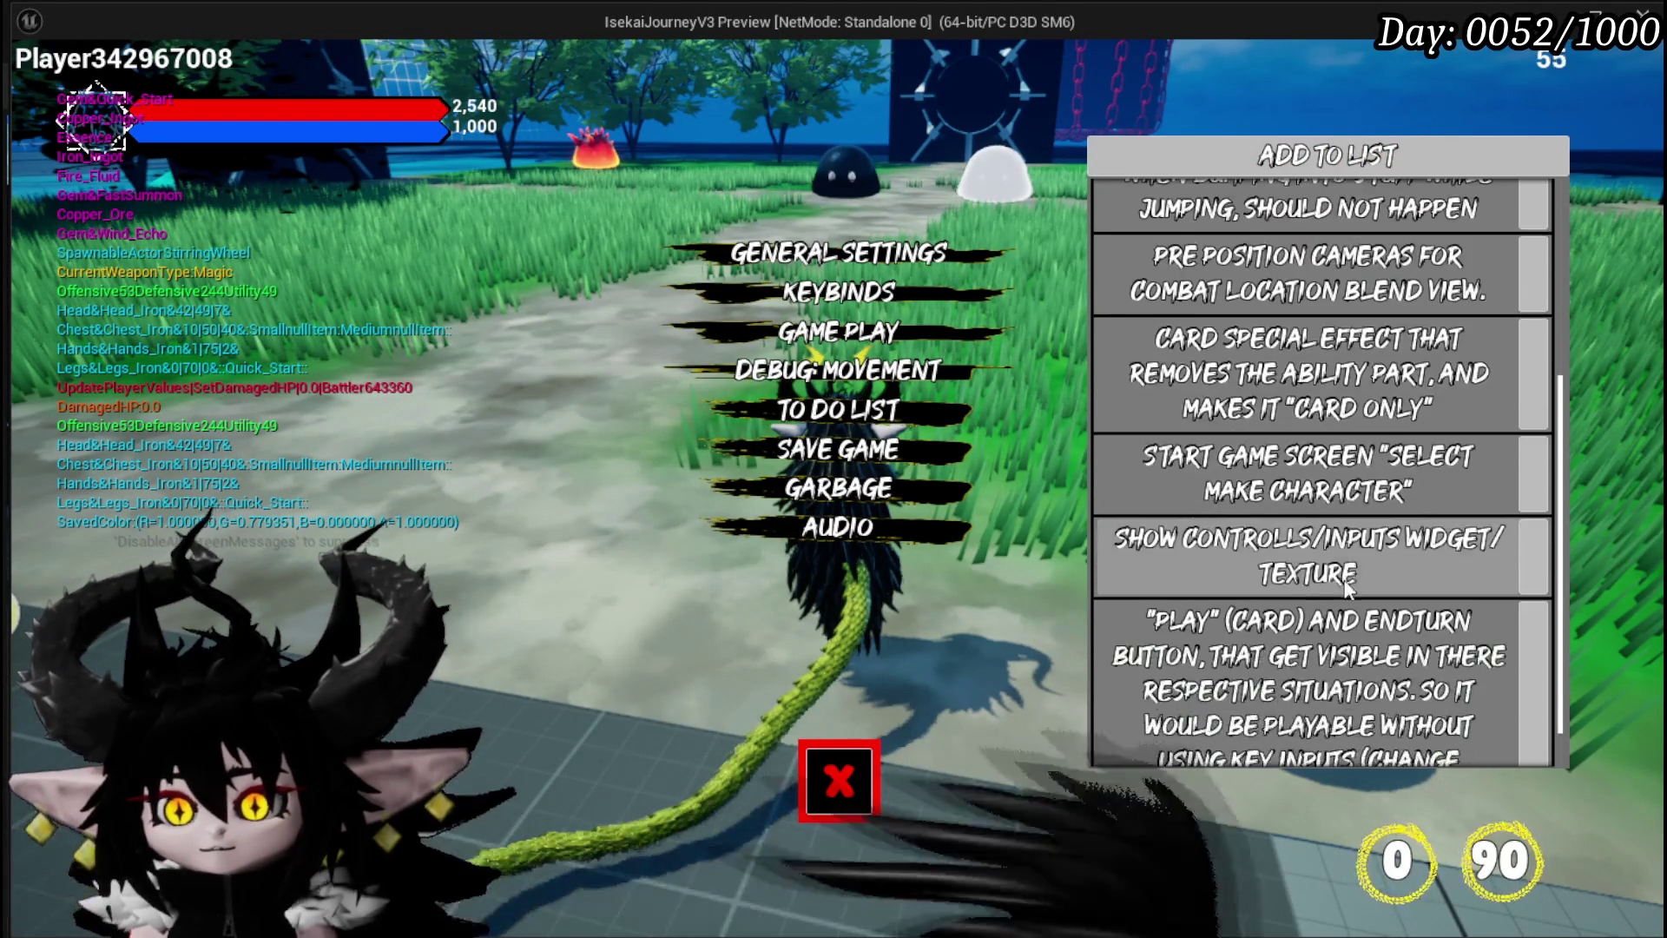
Add the entry 'Merchants can sell Abilities' and close the to-do list to resume play
click(1268, 170)
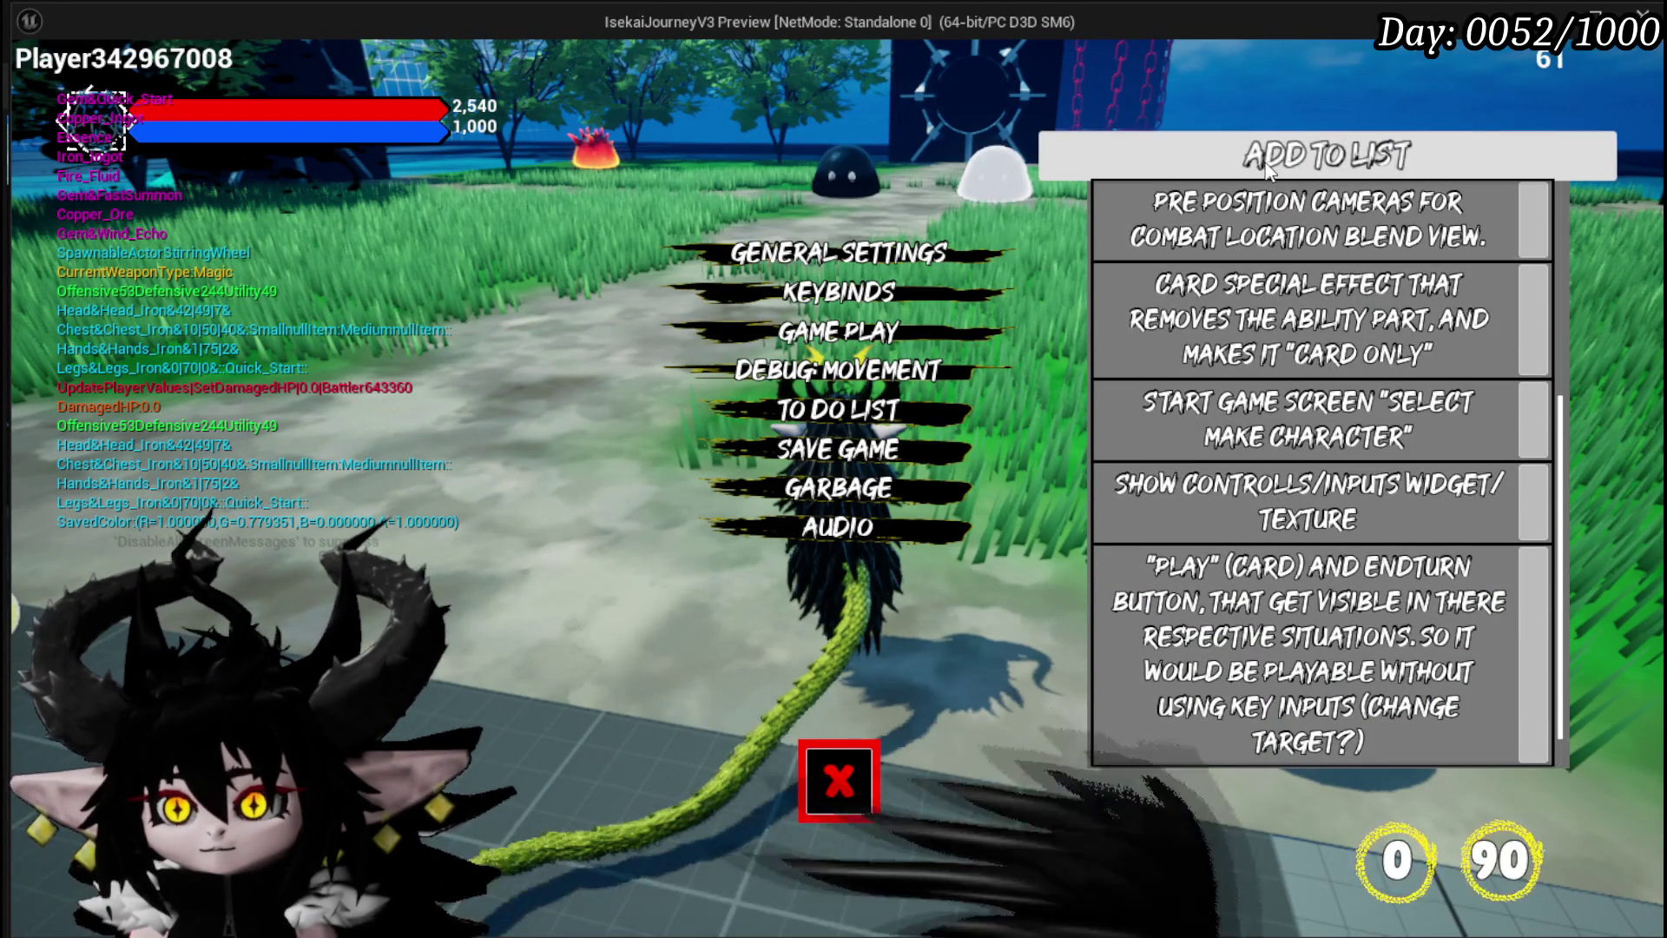
scroll(1288, 732, down, 1)
text(Merchants)
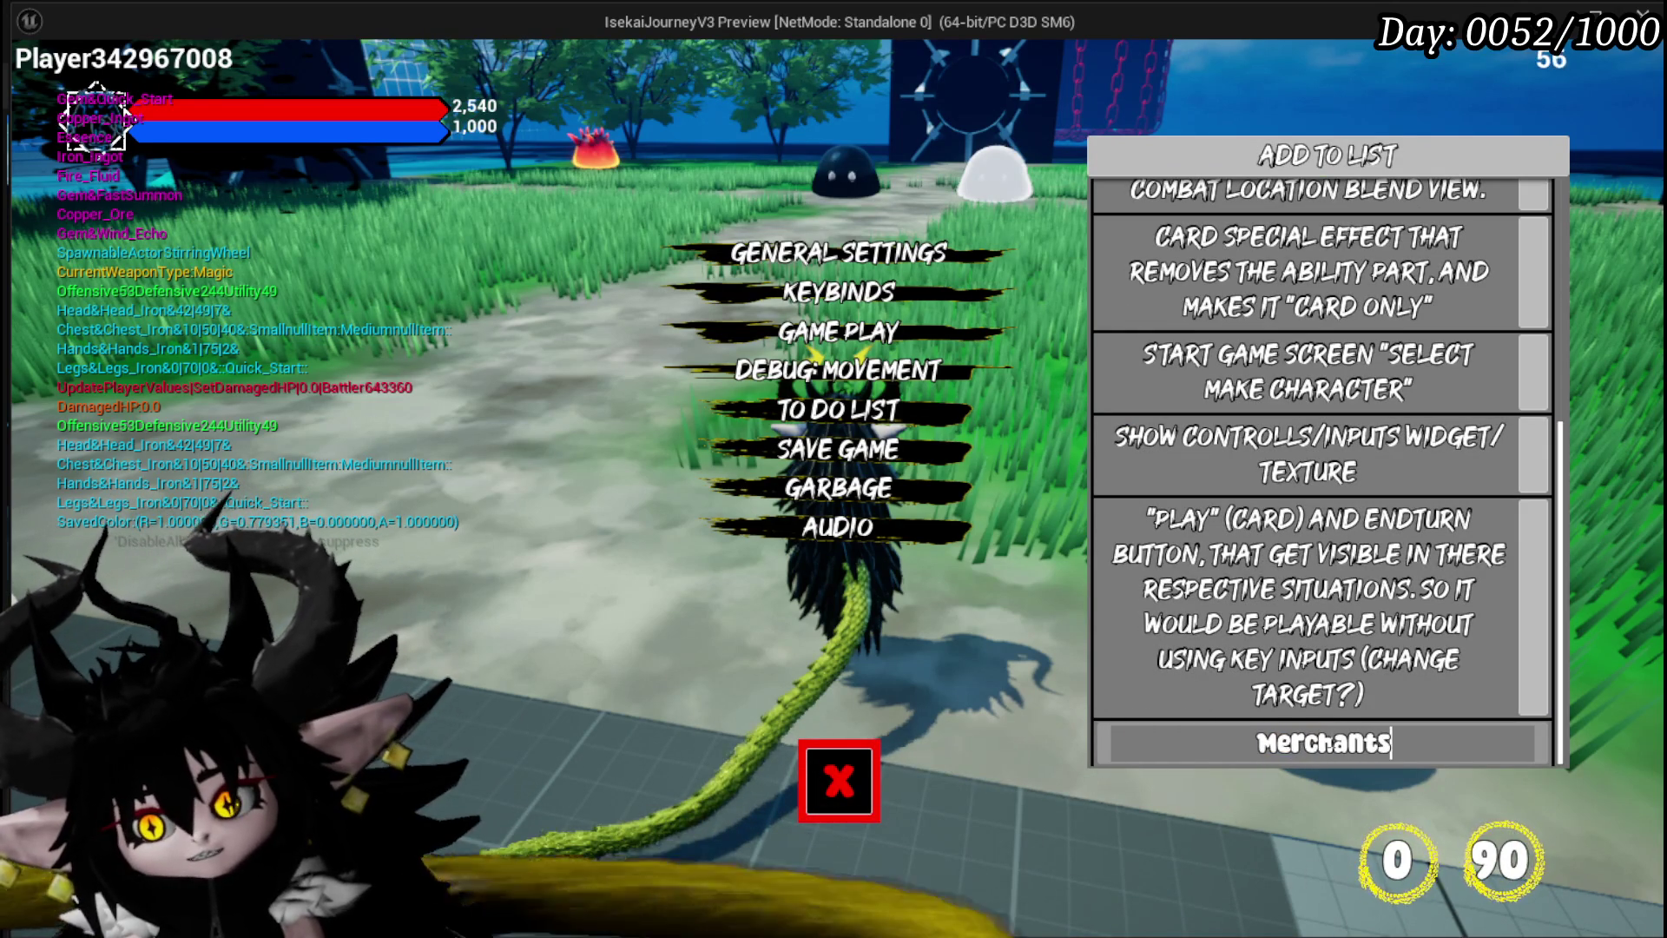
text(can se)
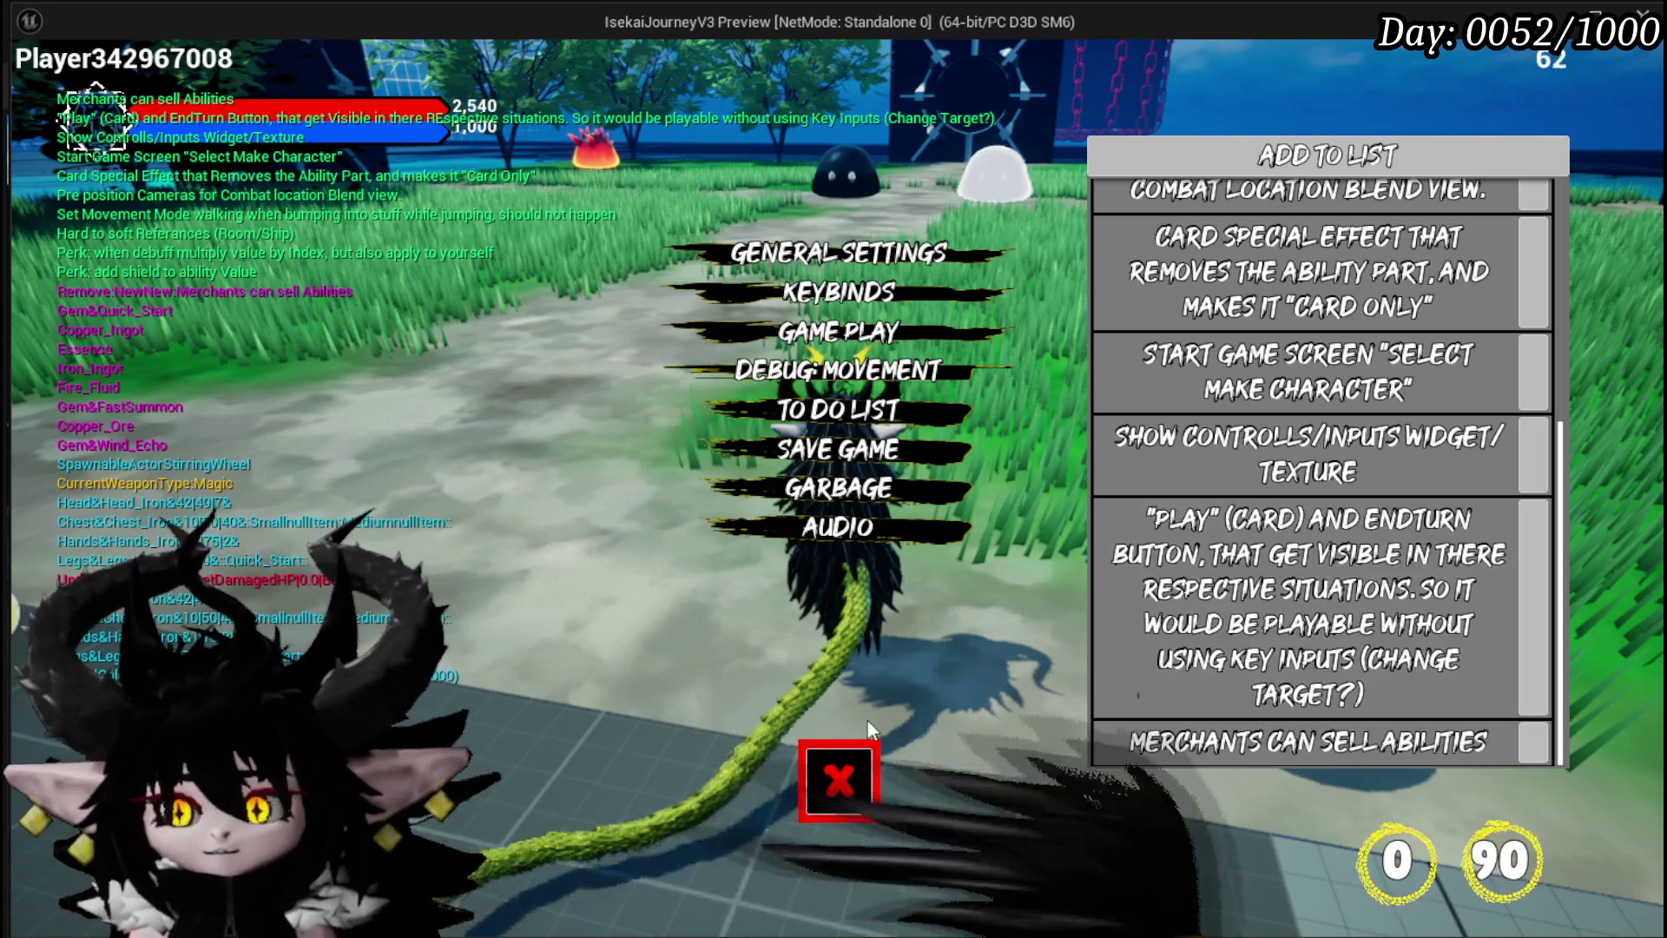
click(829, 803)
key(w)
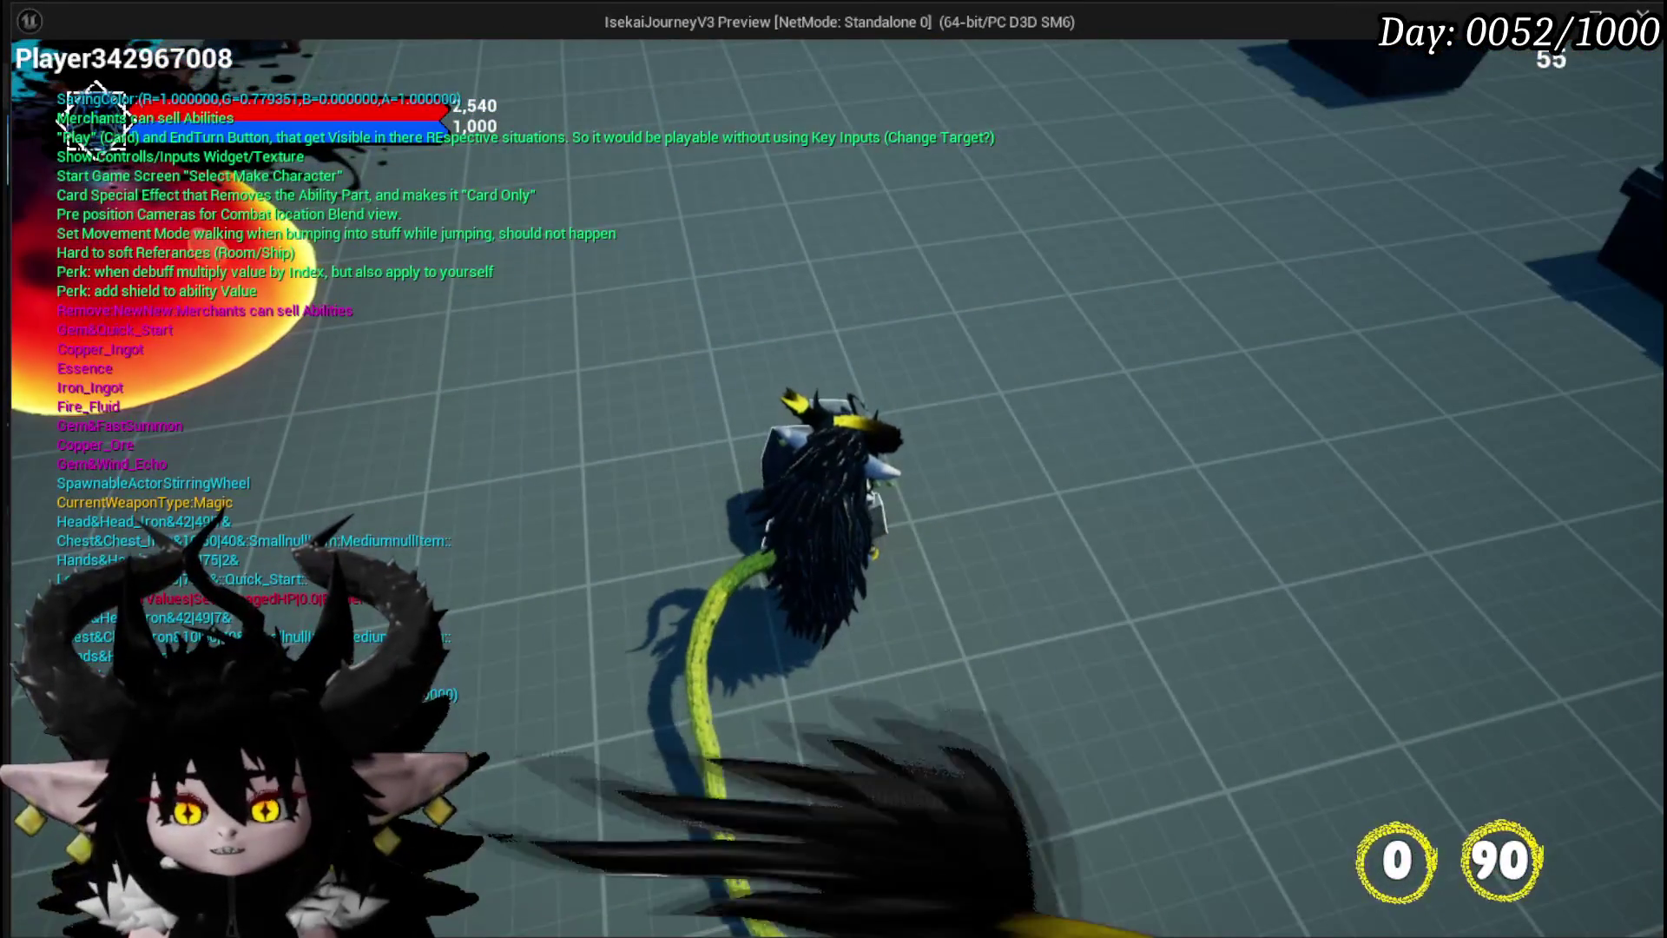
Run the character across the tiled floor, along the grass path, and back toward the floor
key(d)
key(w)
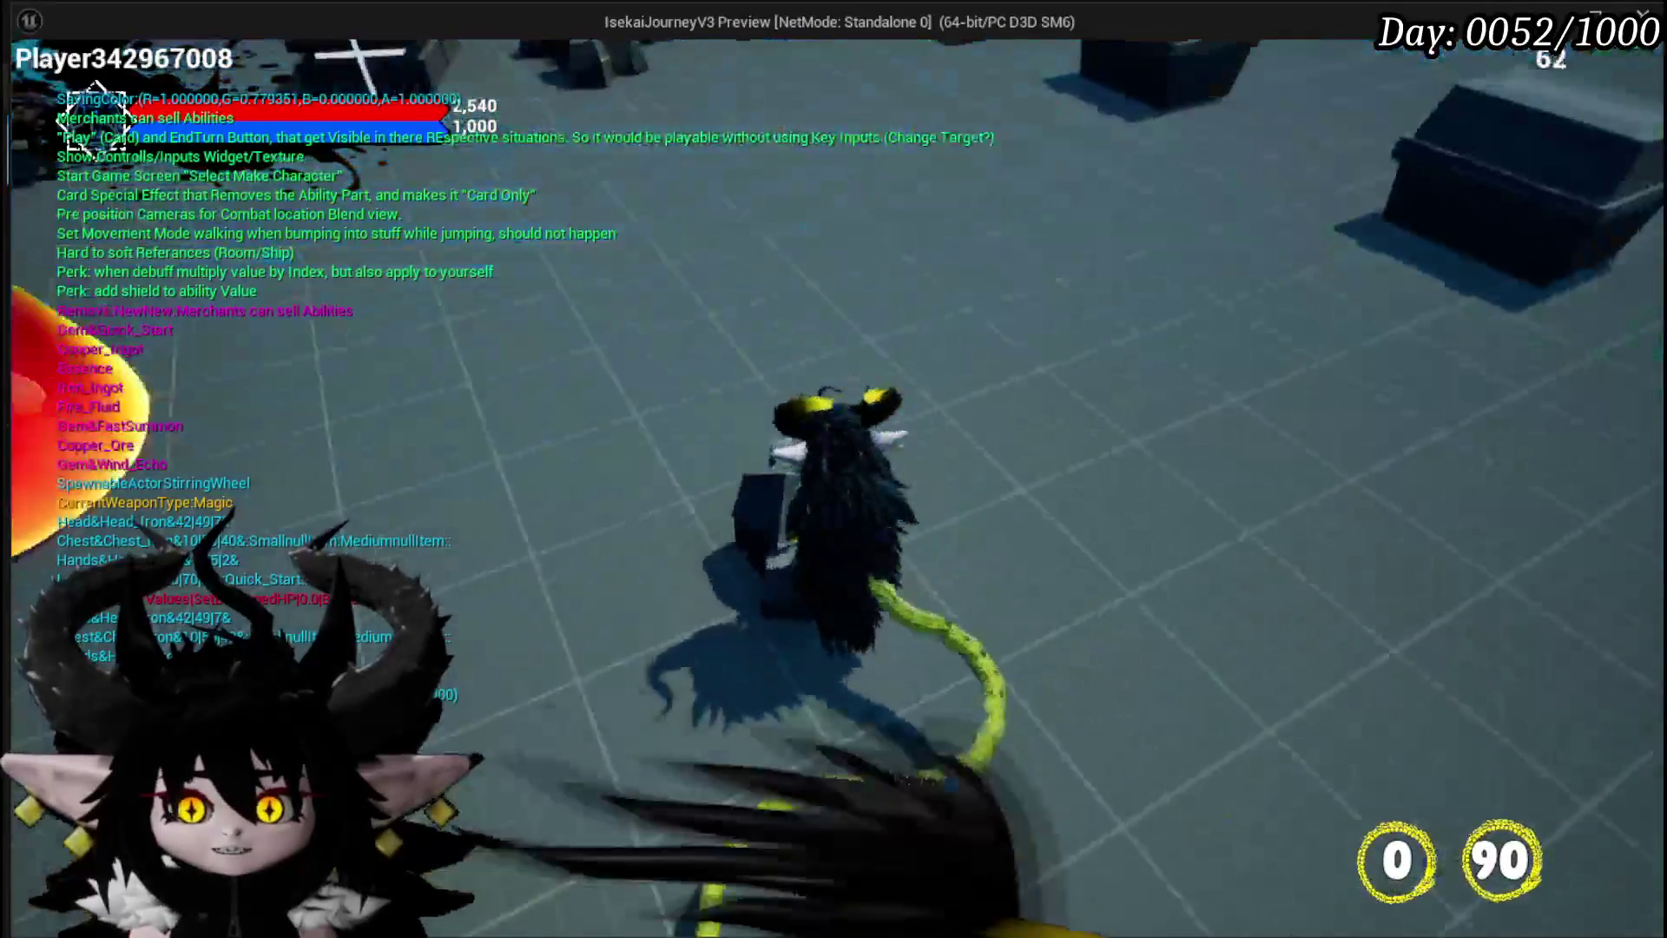
key(w)
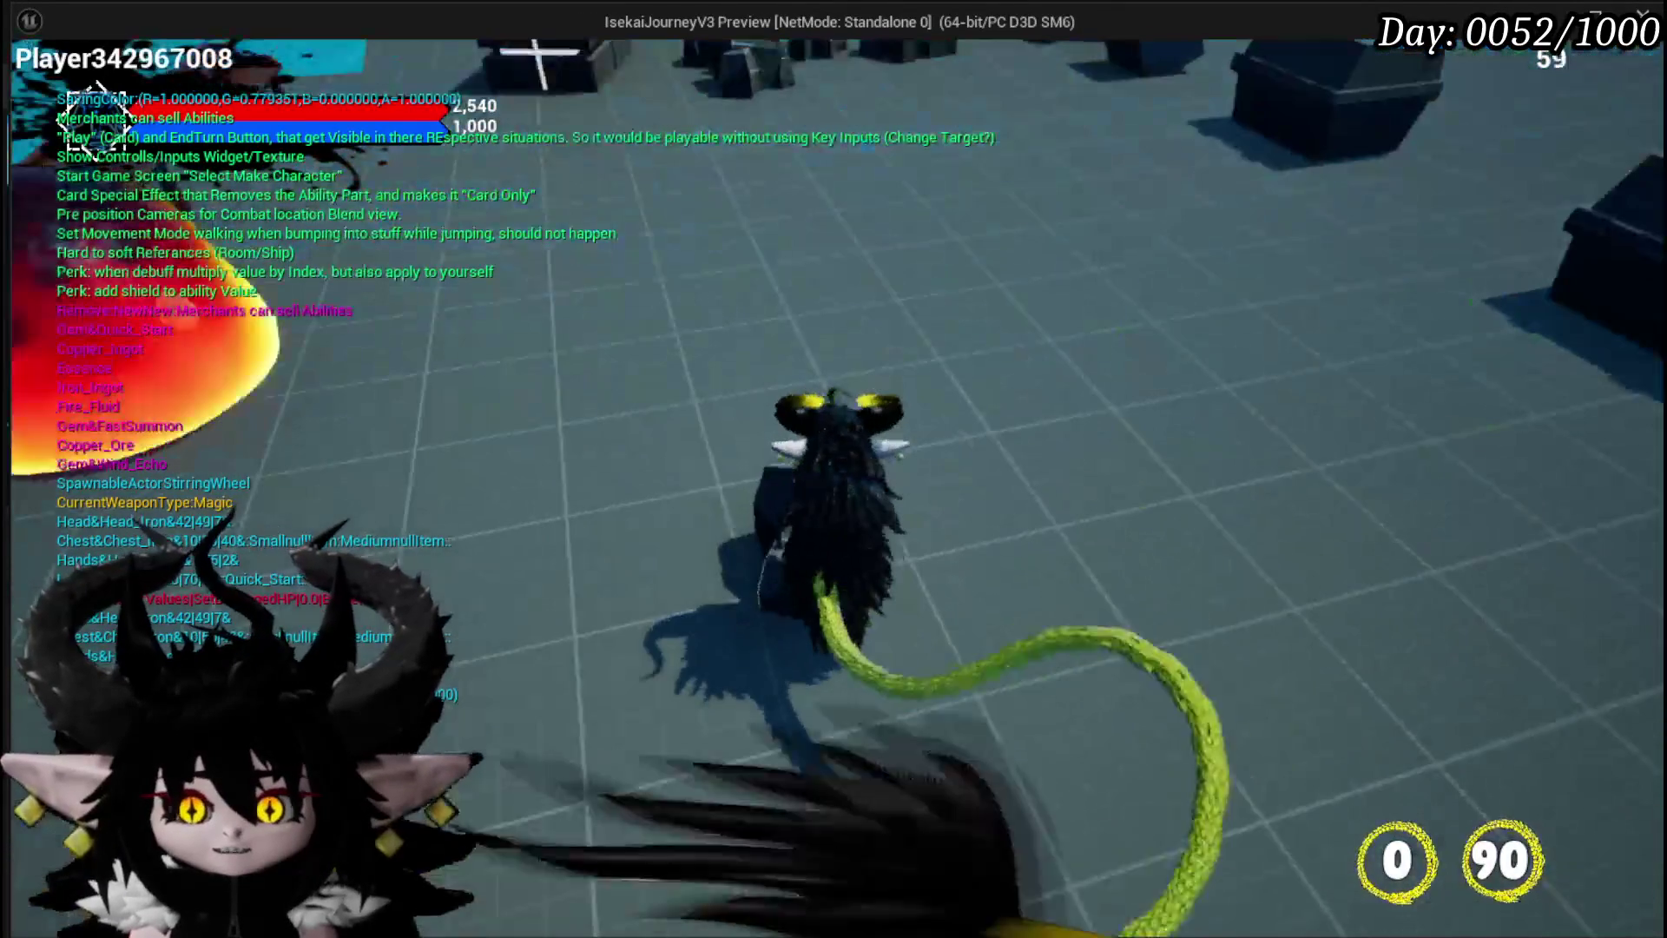
key(w)
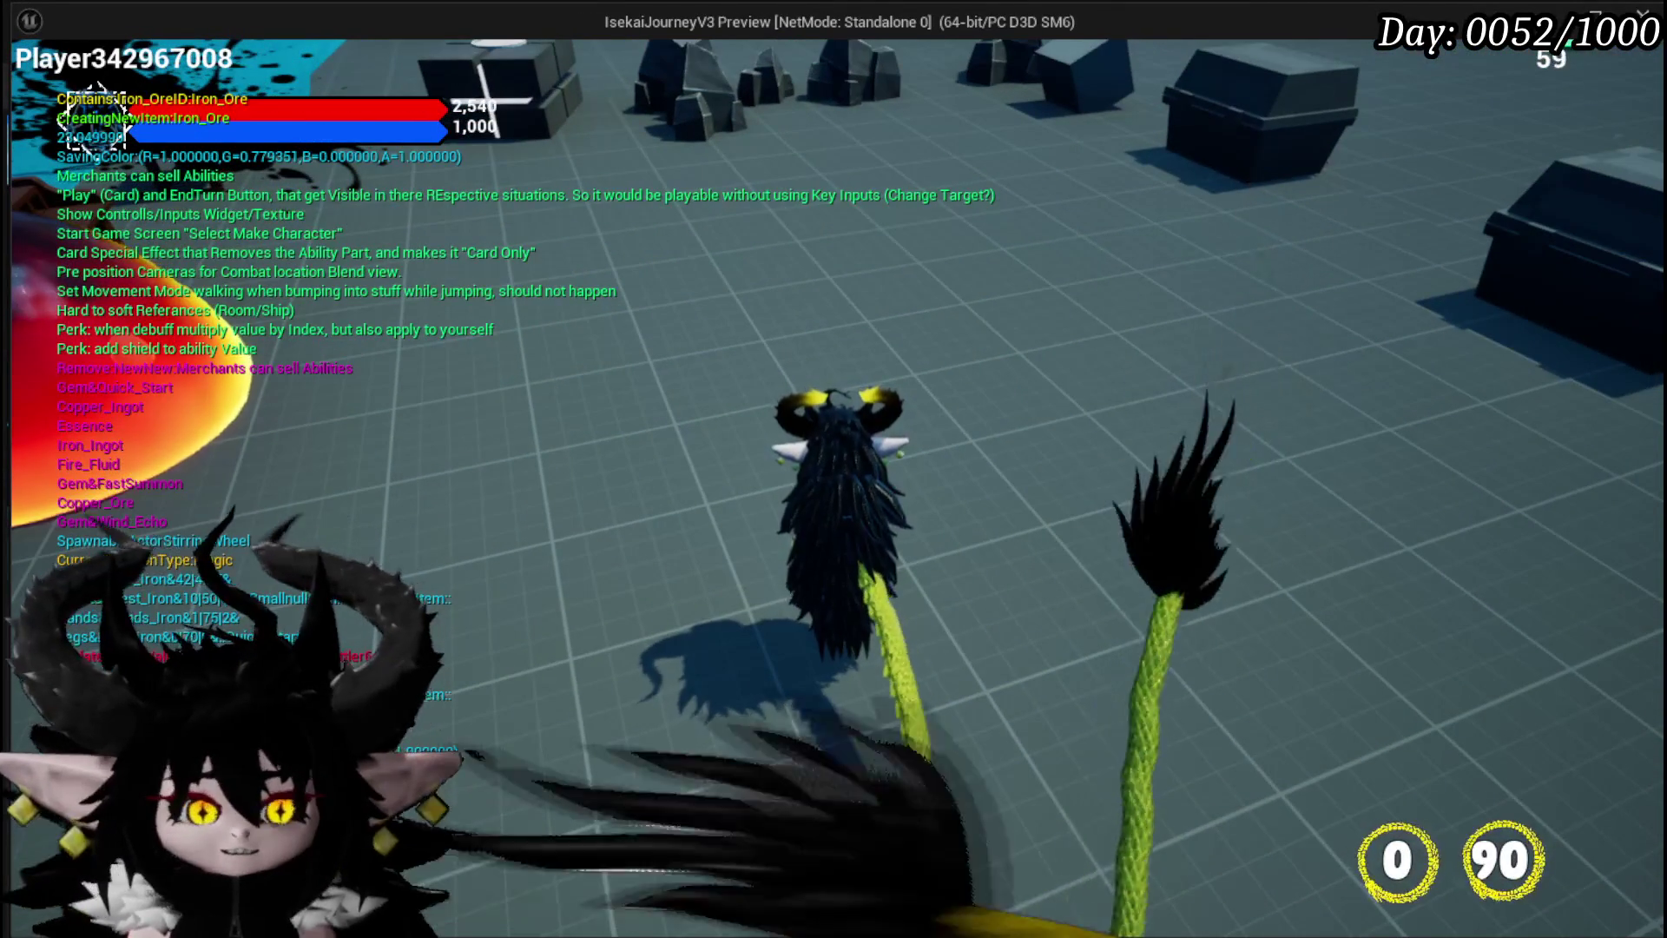
key(a)
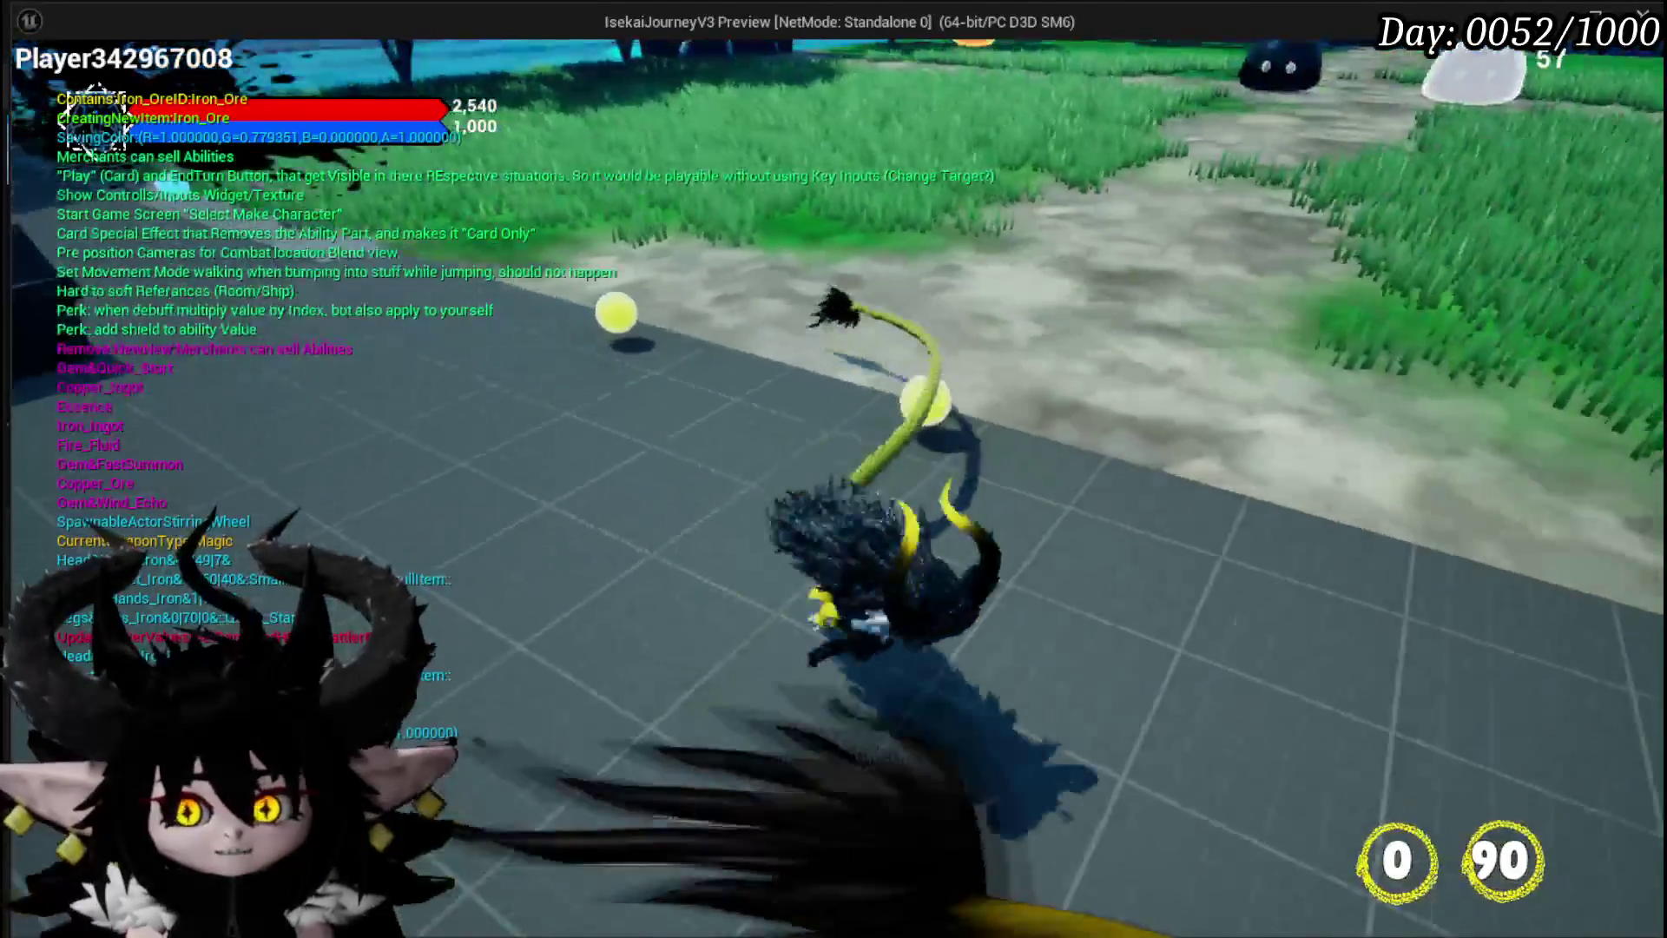
key(w)
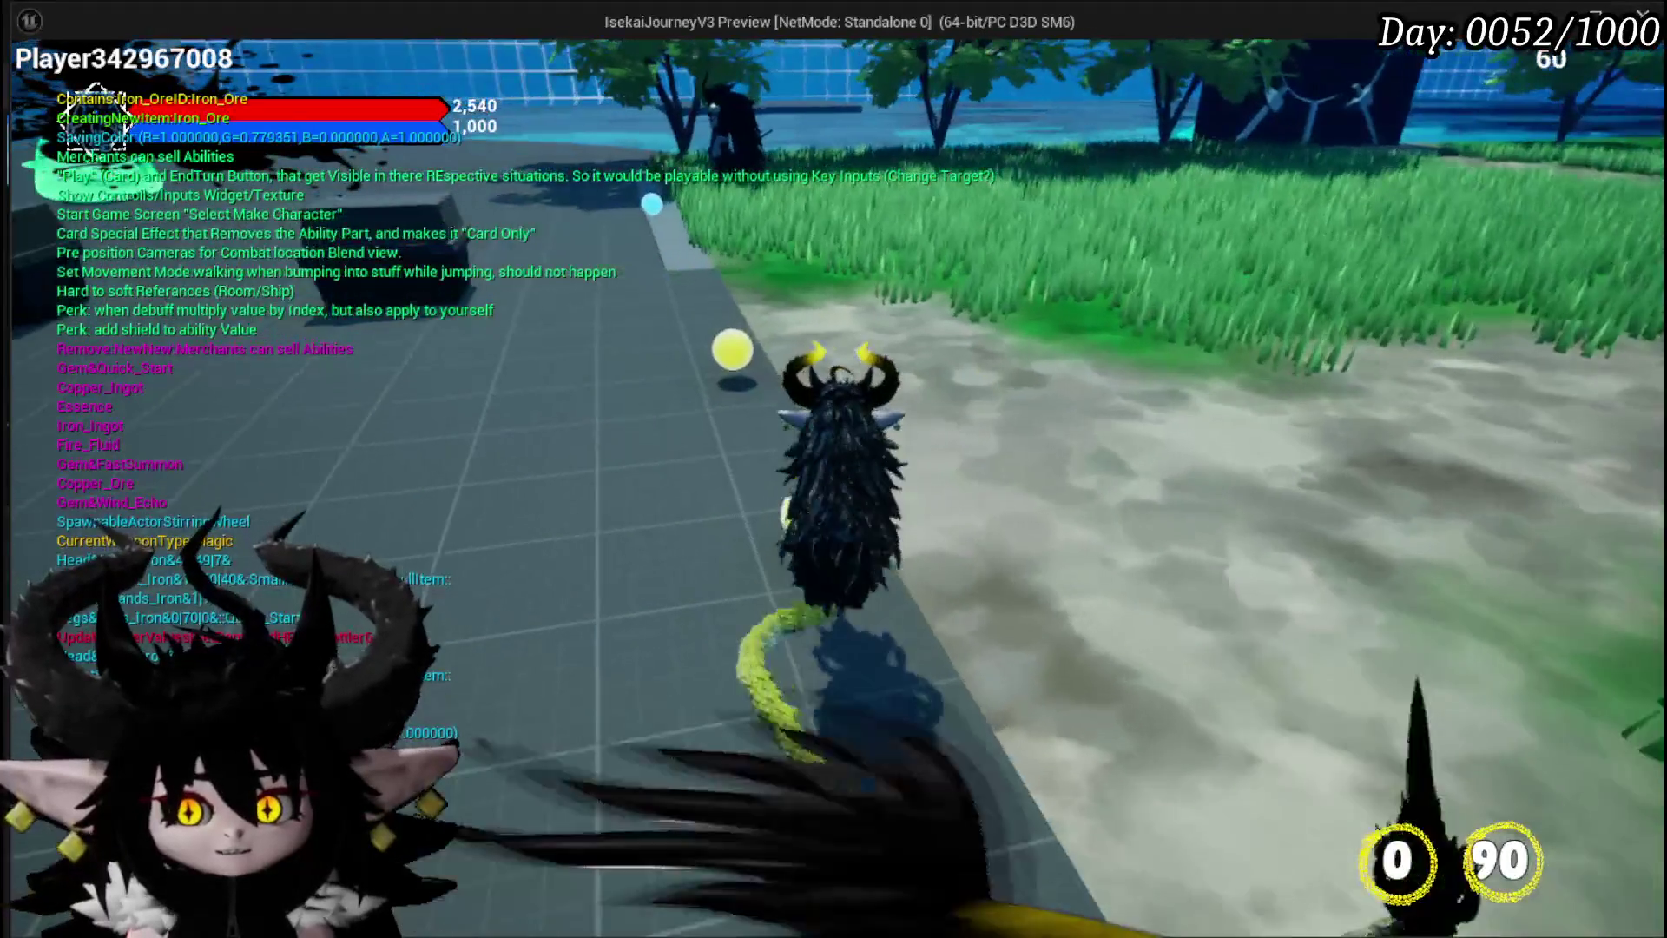
key(s)
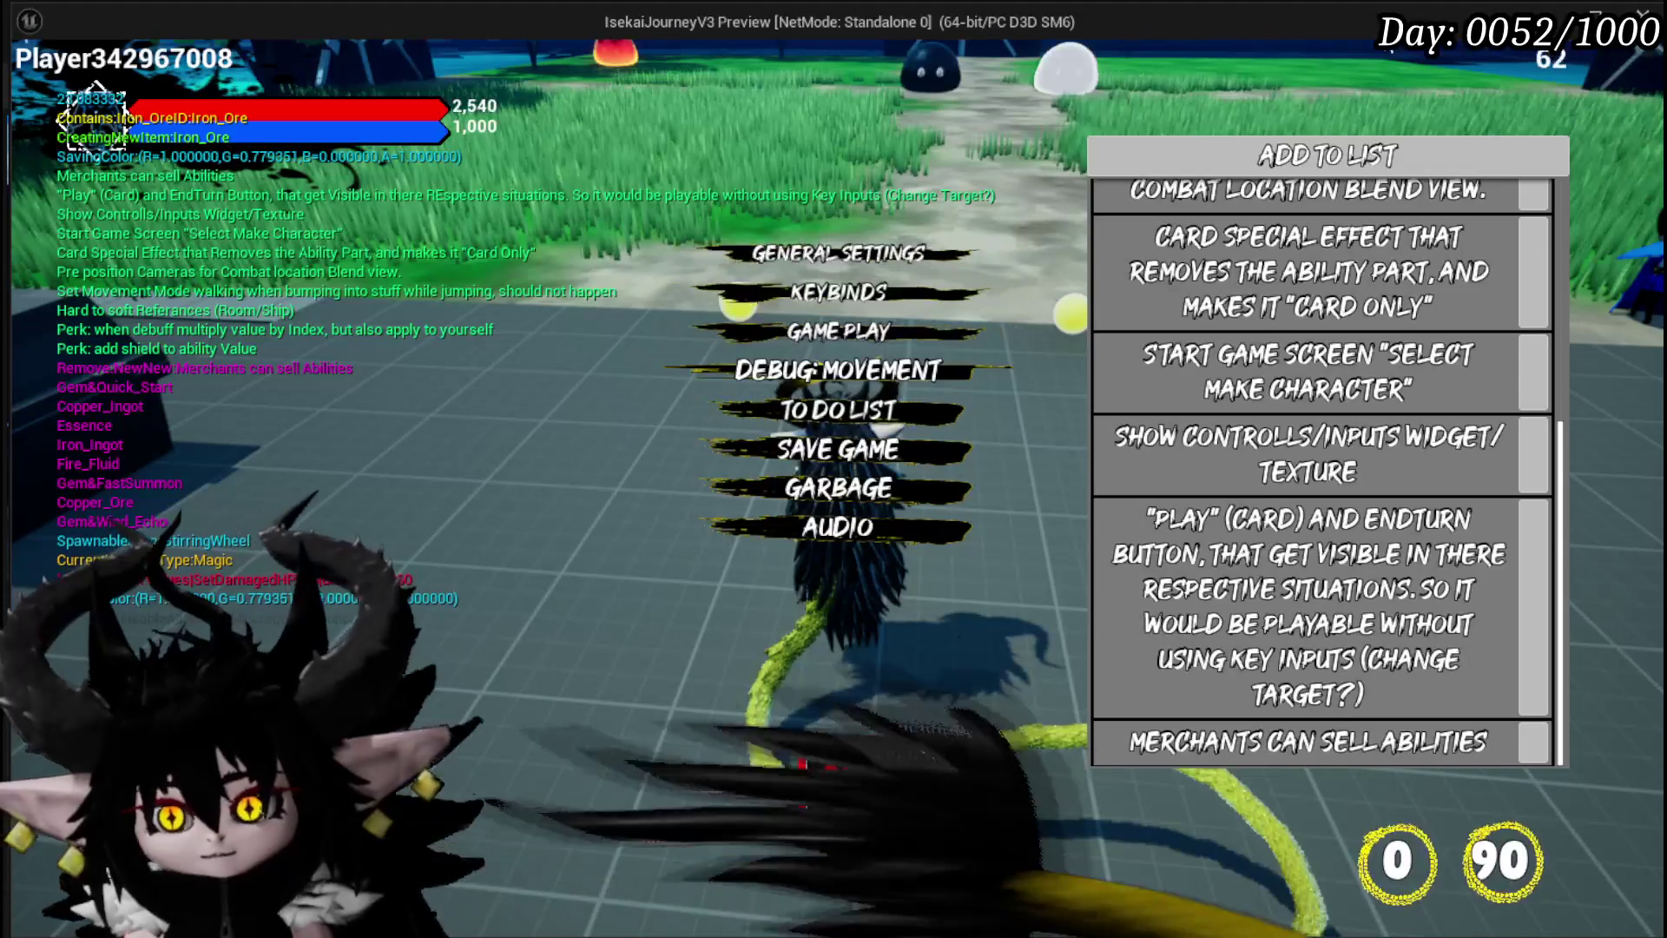
Append a new to-do entry reading 'Pick Ups create Tool Tipp Widgets when targetet'
click(1328, 154)
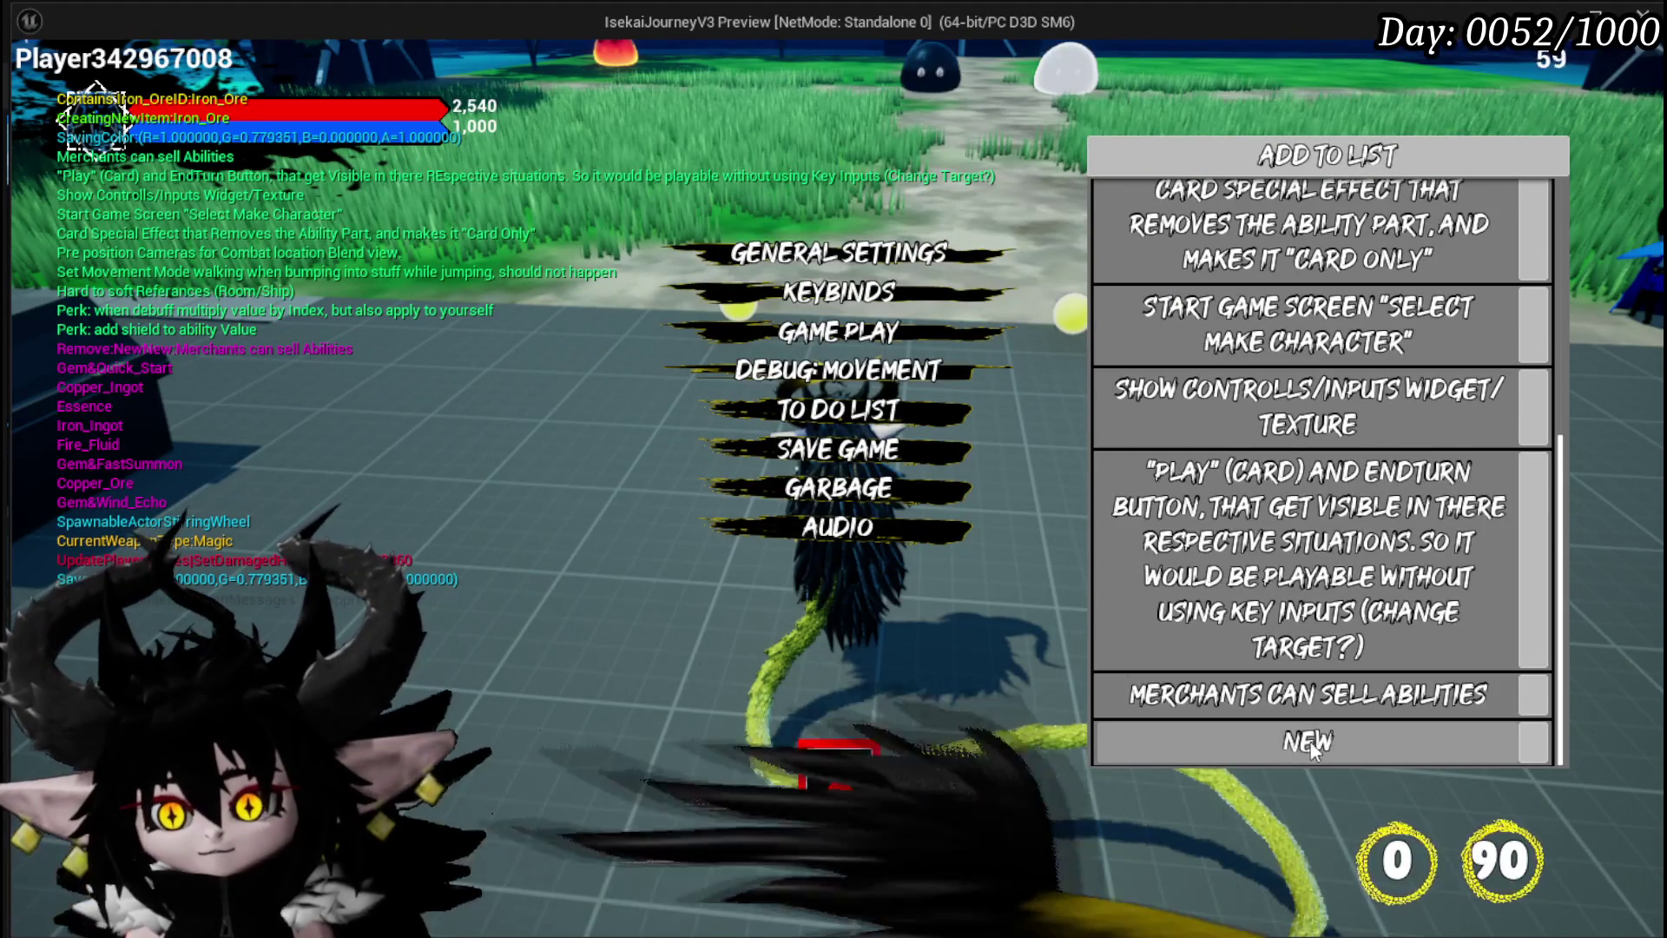
click(1310, 743)
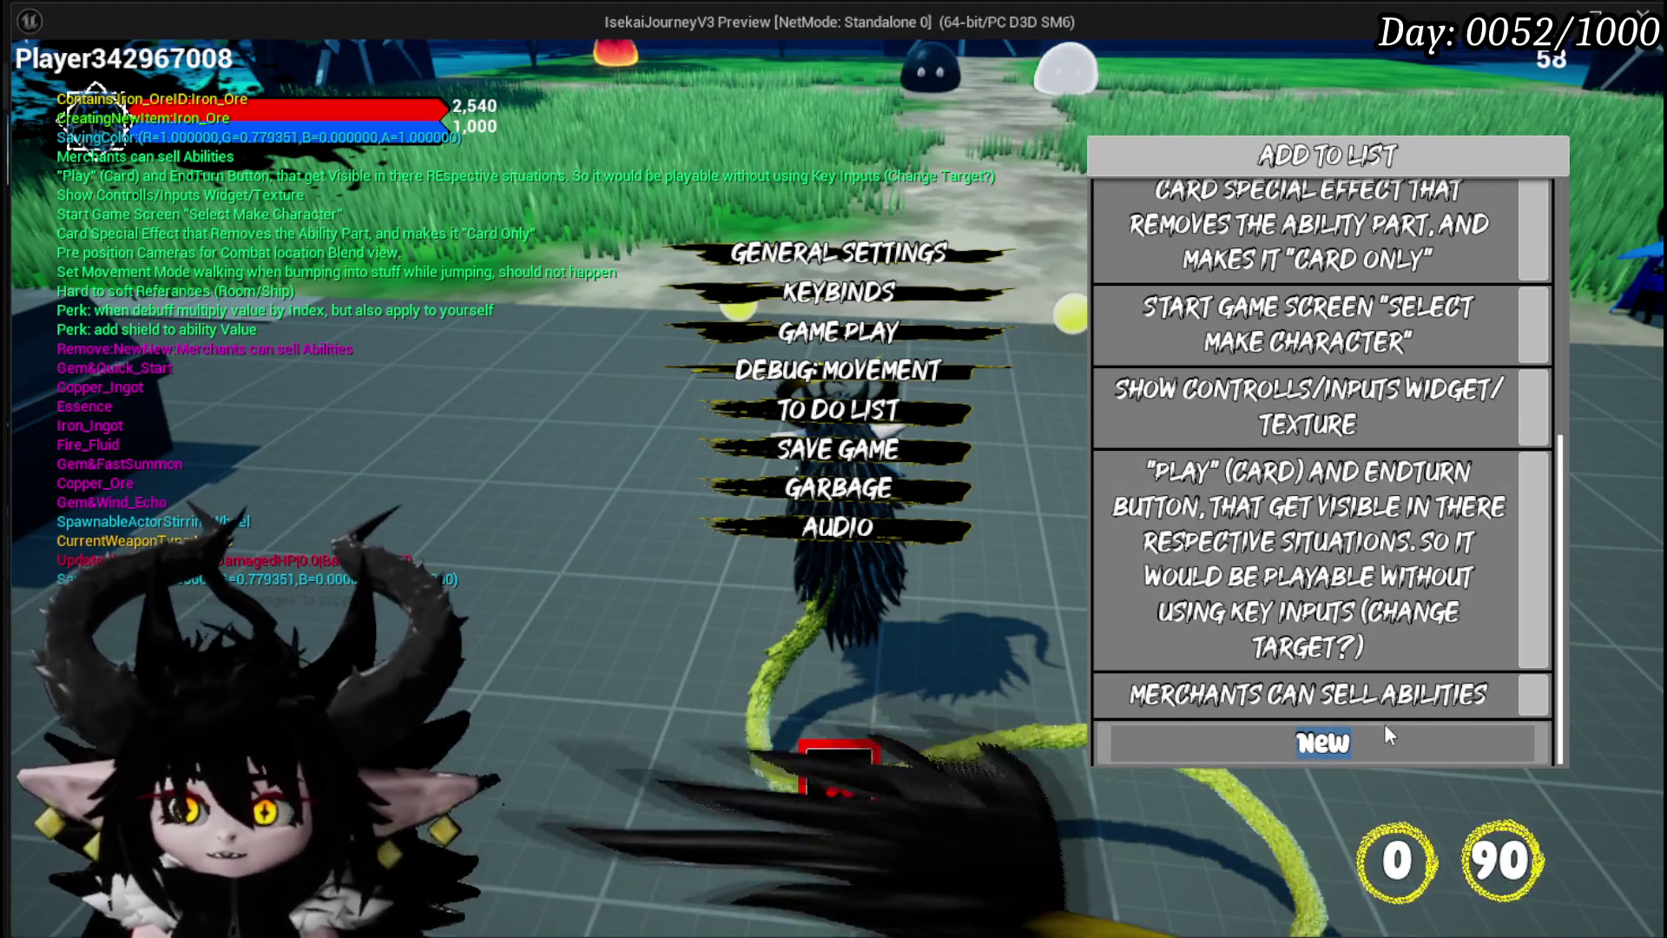
text(Pi)
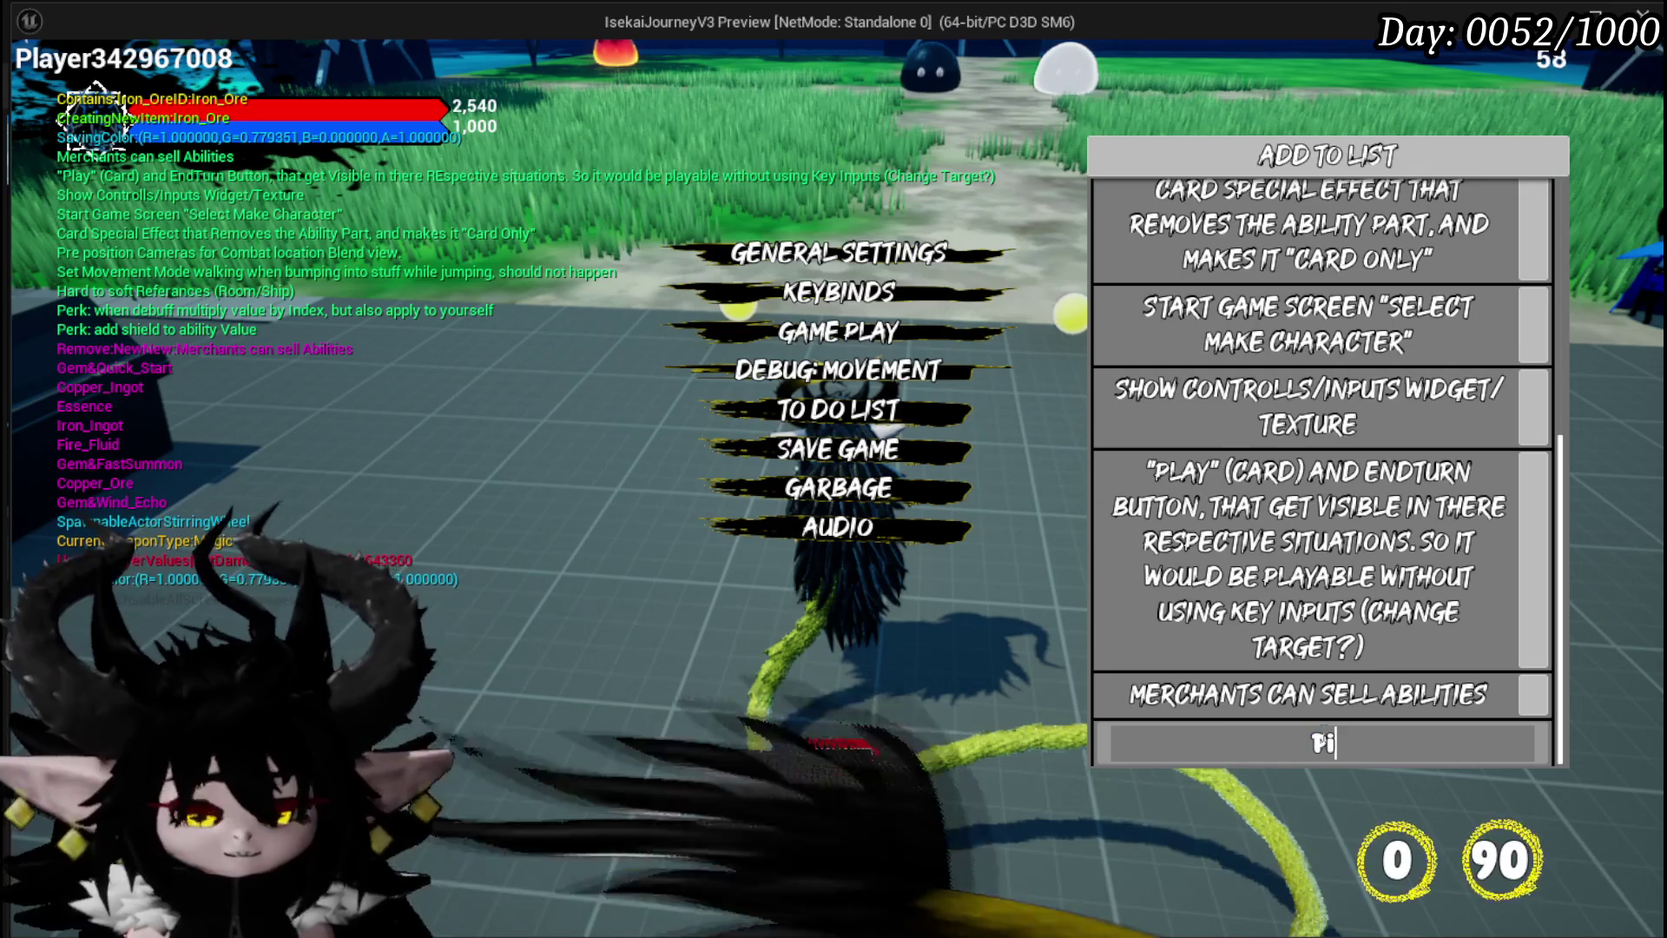
text(ck Ups )
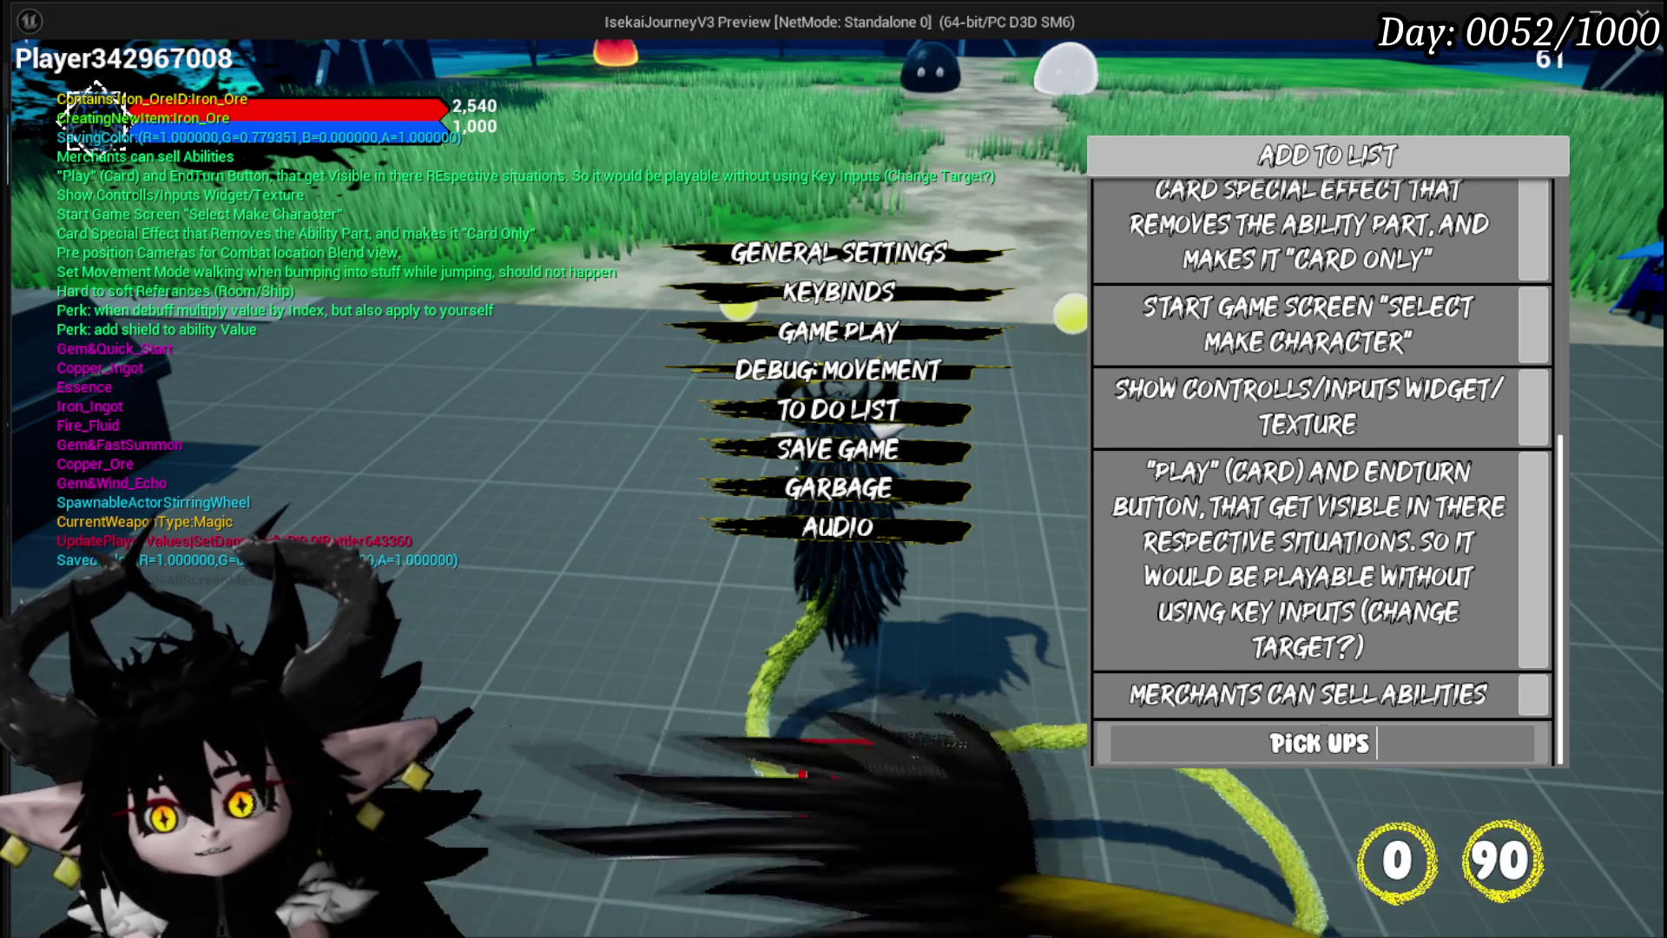
text(create Tool Tips)
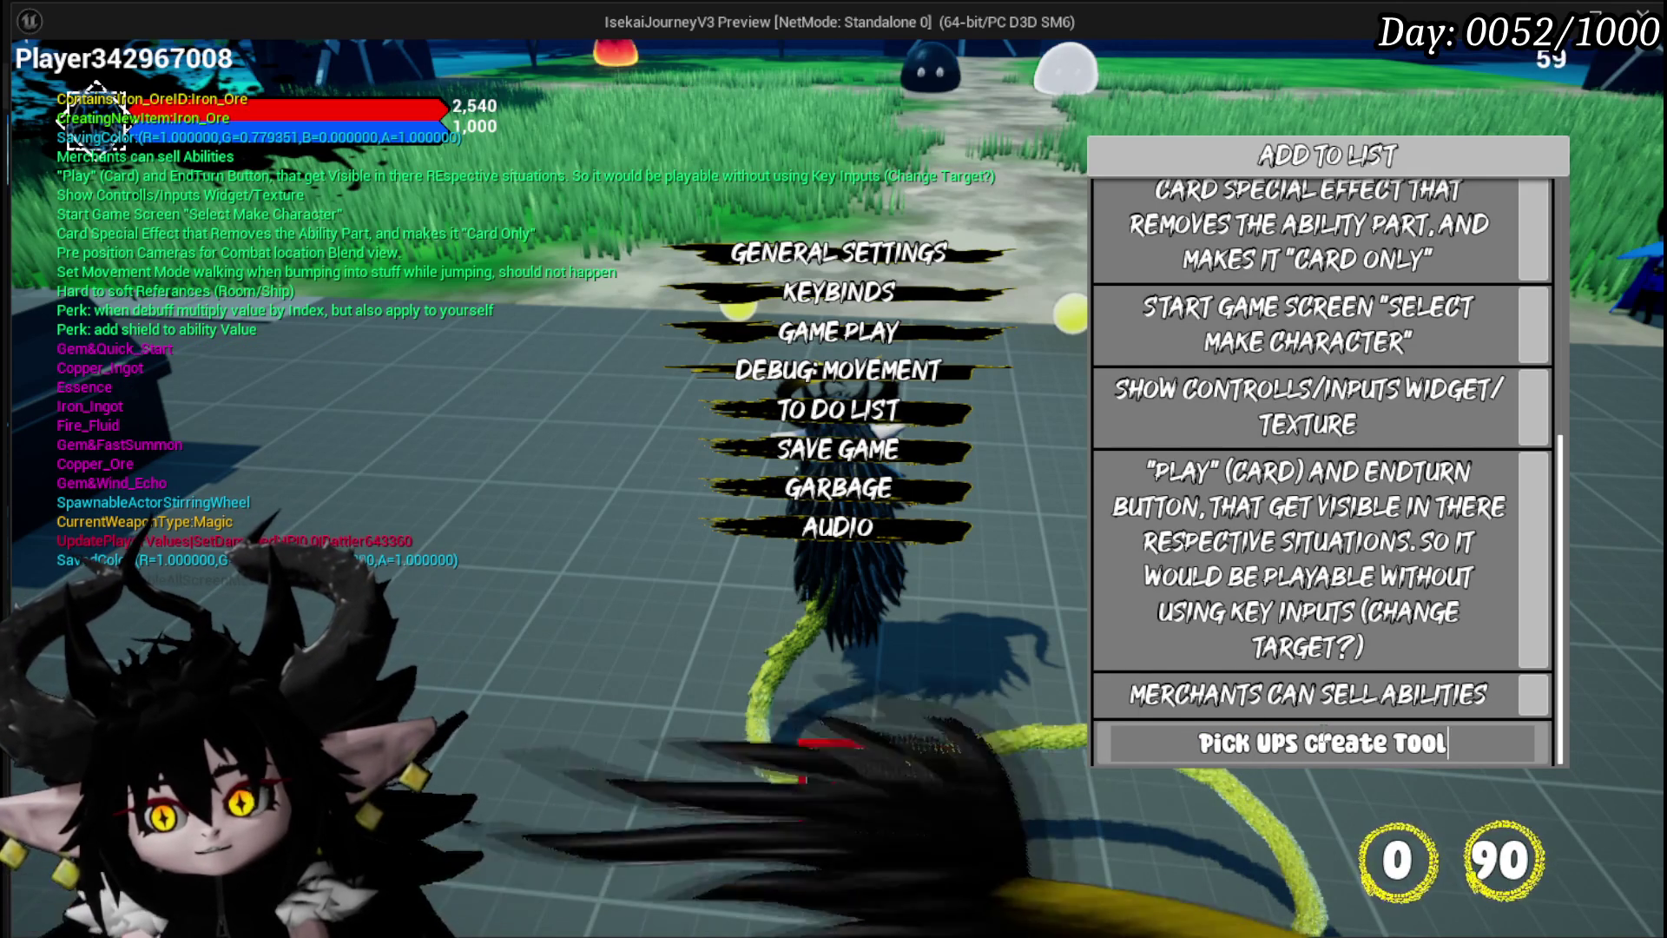
key(BackSpace)
key(BackSpace)
text(p)
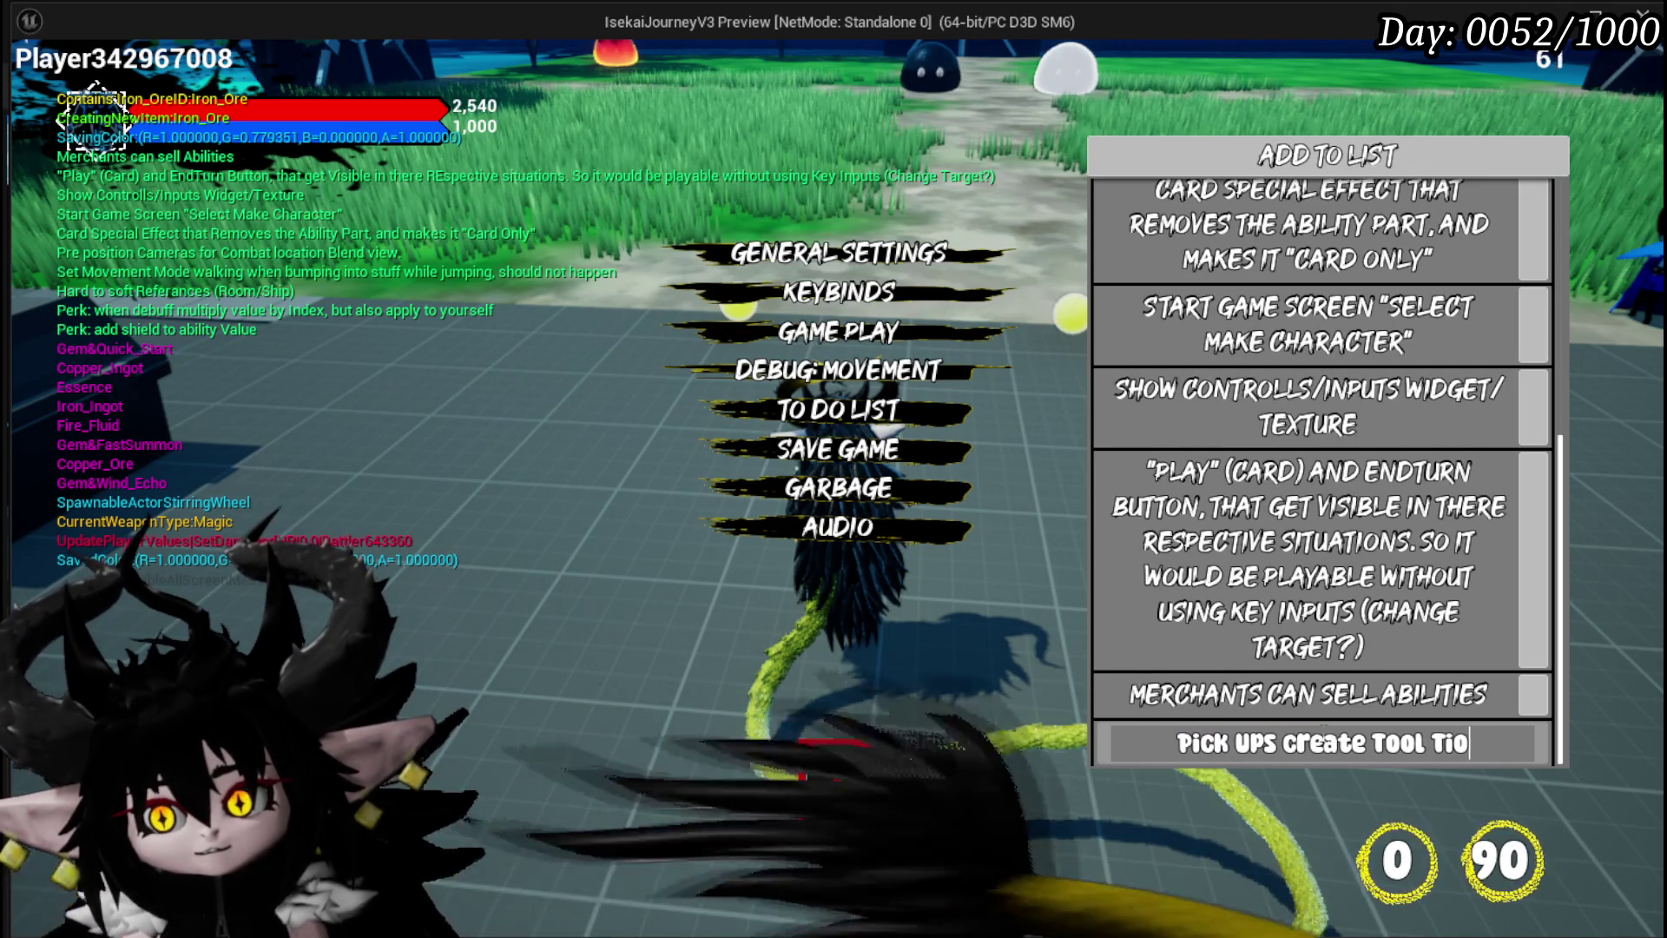
text(p Widgets when)
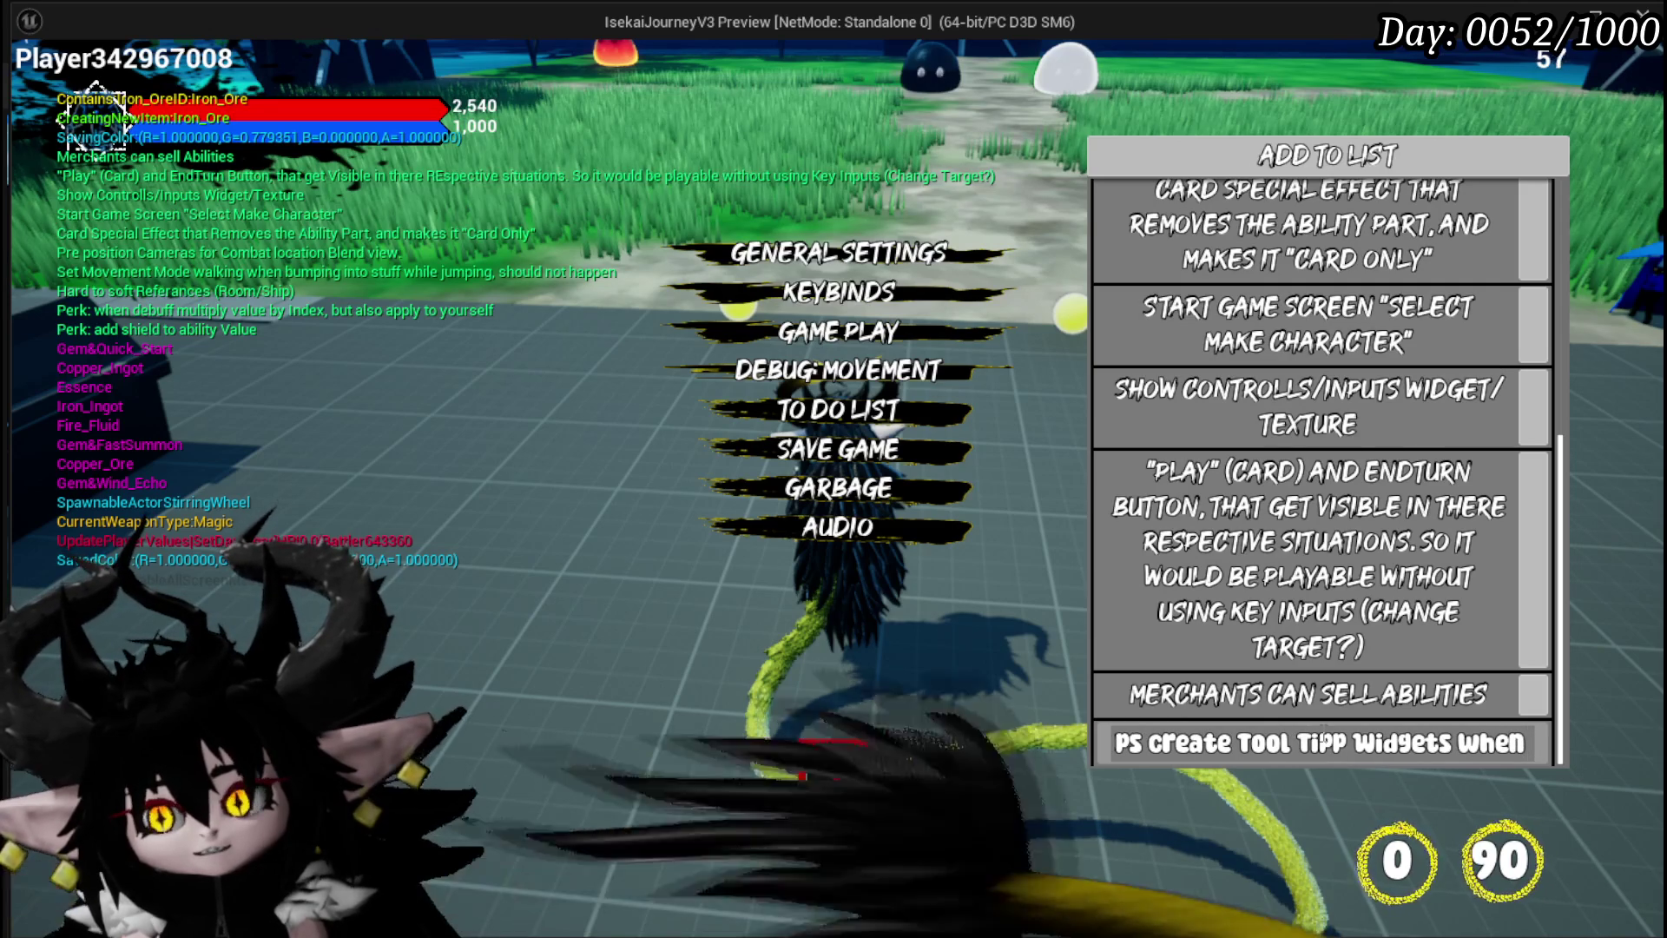
text( target)
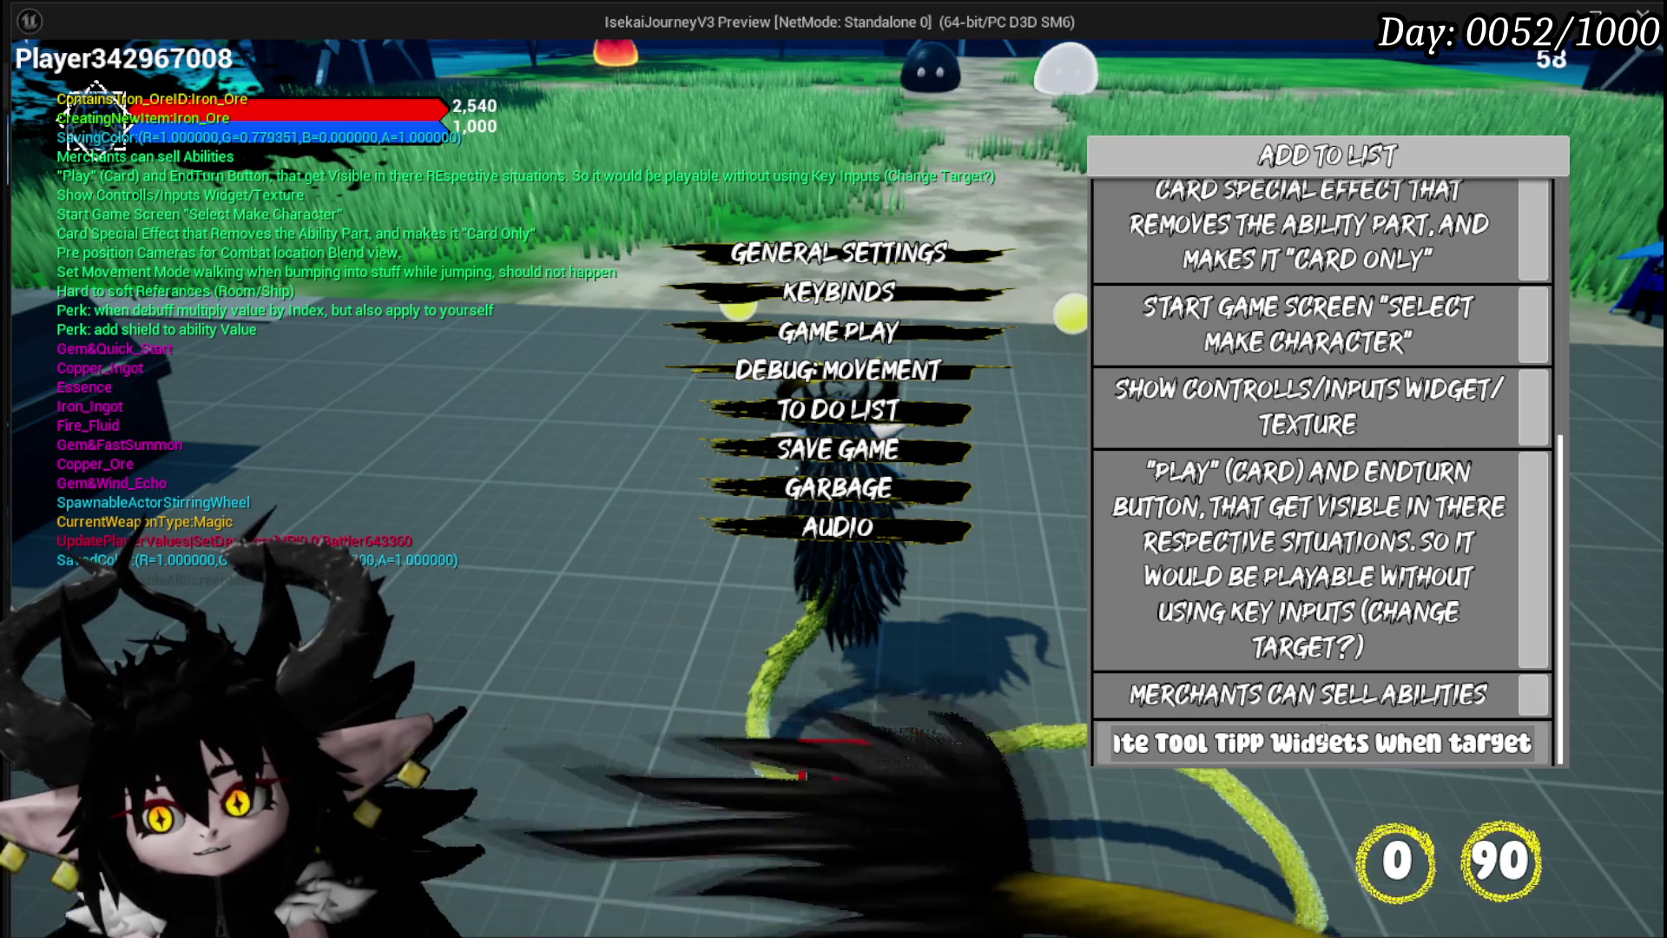
text(et)
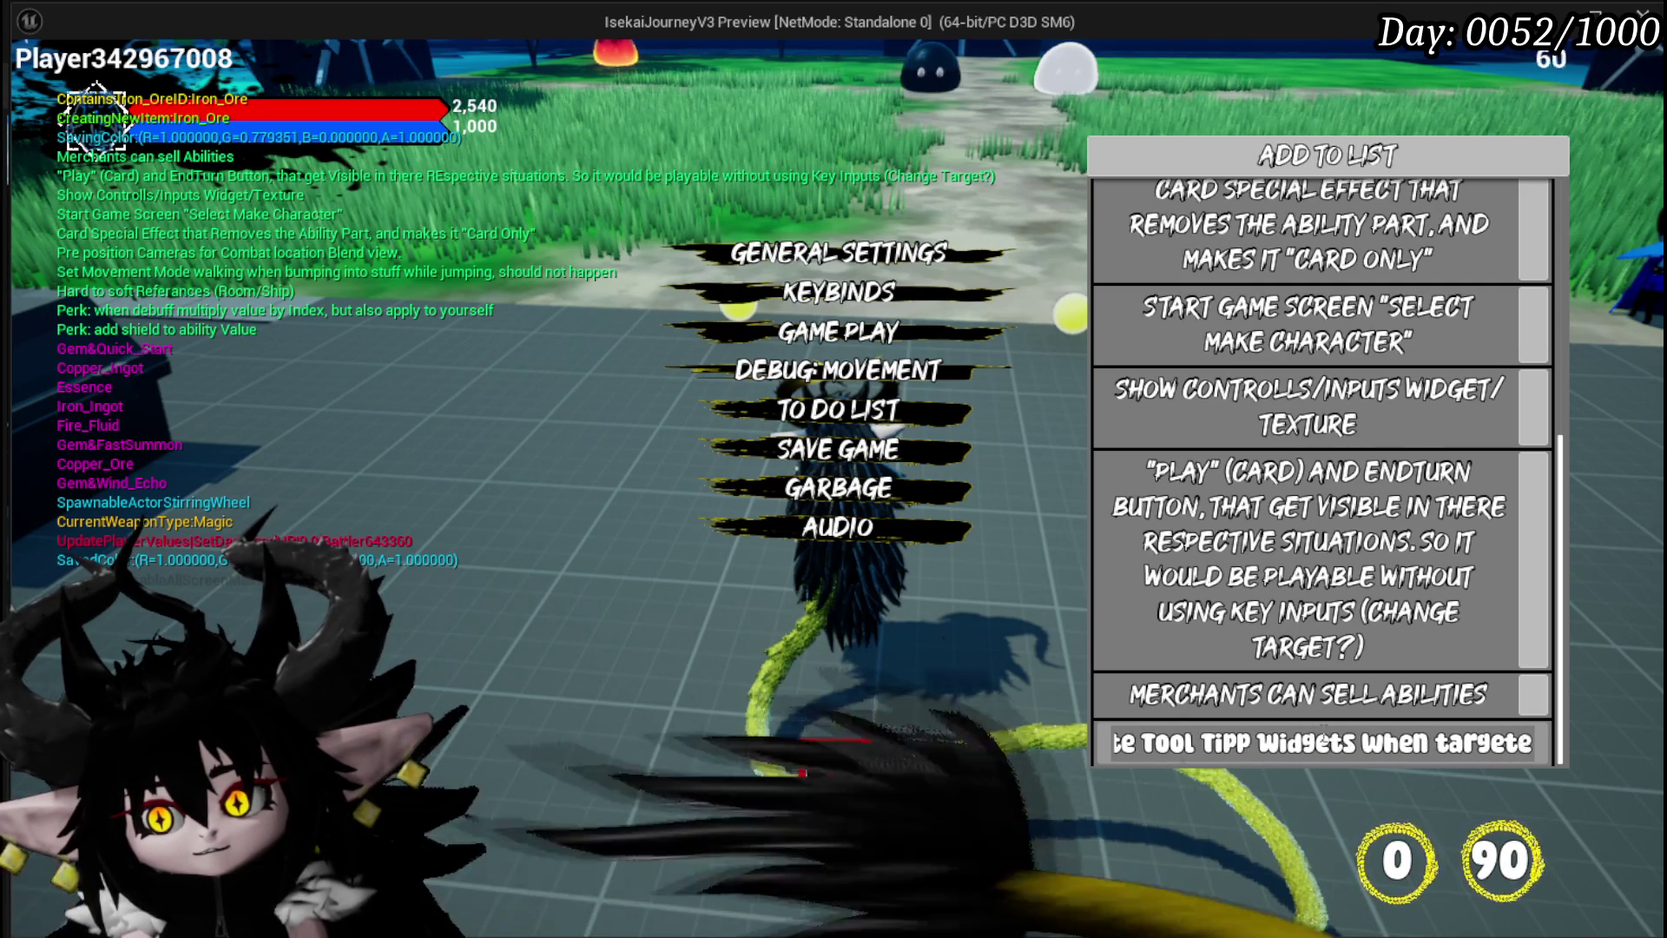
key(Return)
scroll(1308, 301, down, 1)
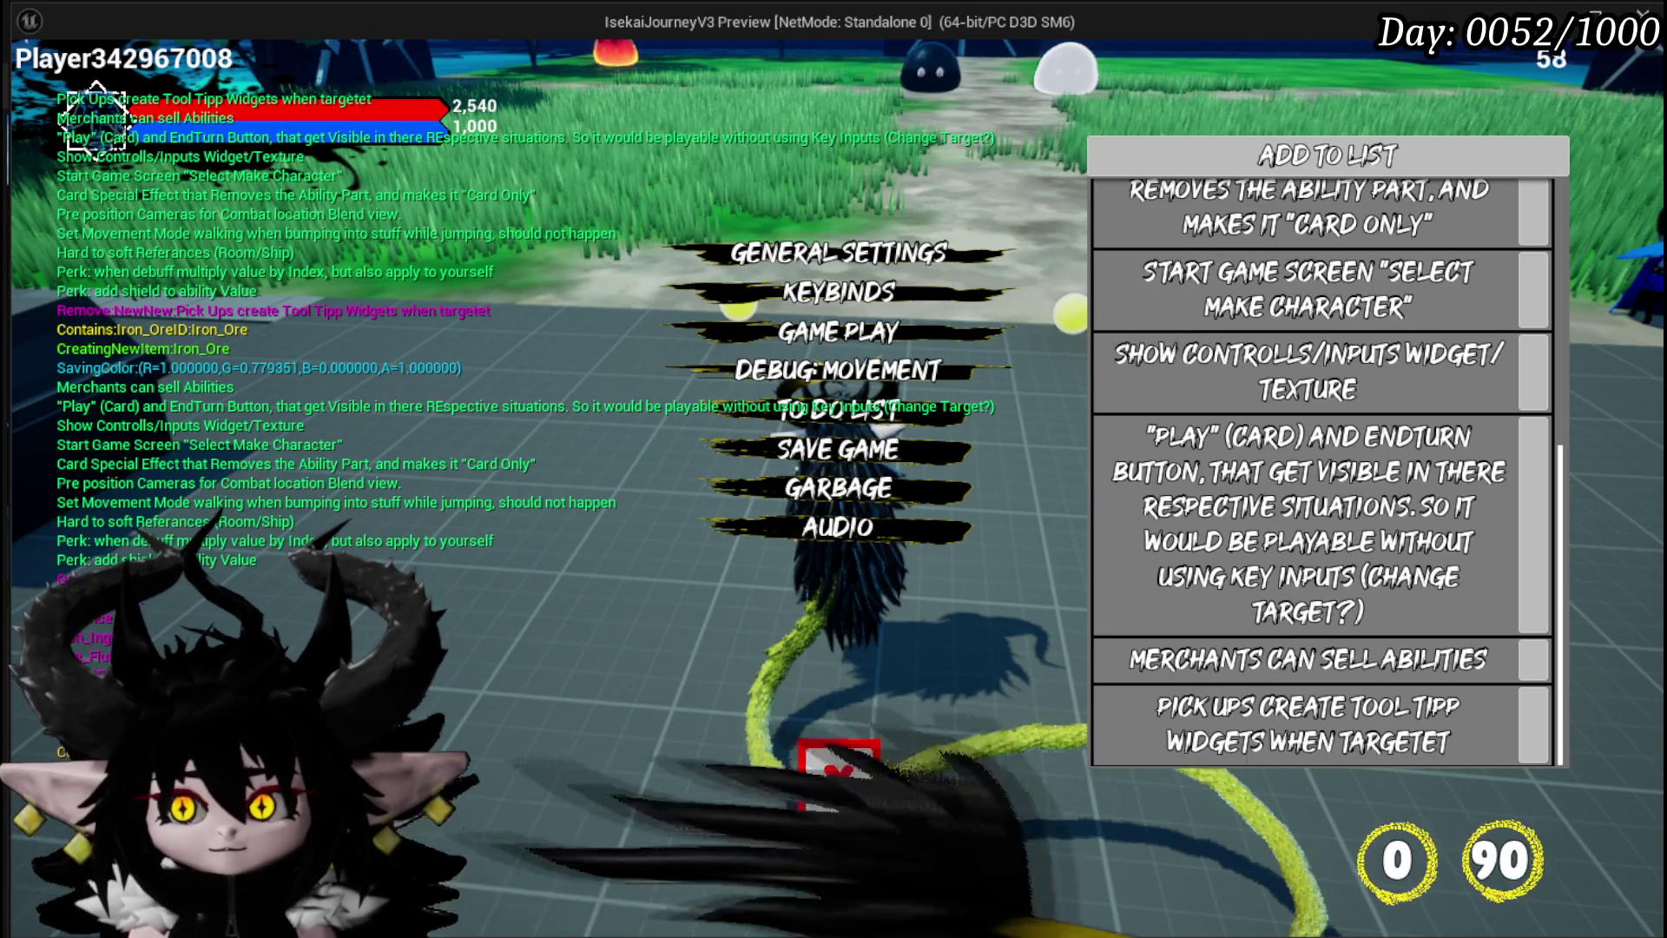
Close the to-do menu and run the character over the grass onto the stone platform
click(834, 795)
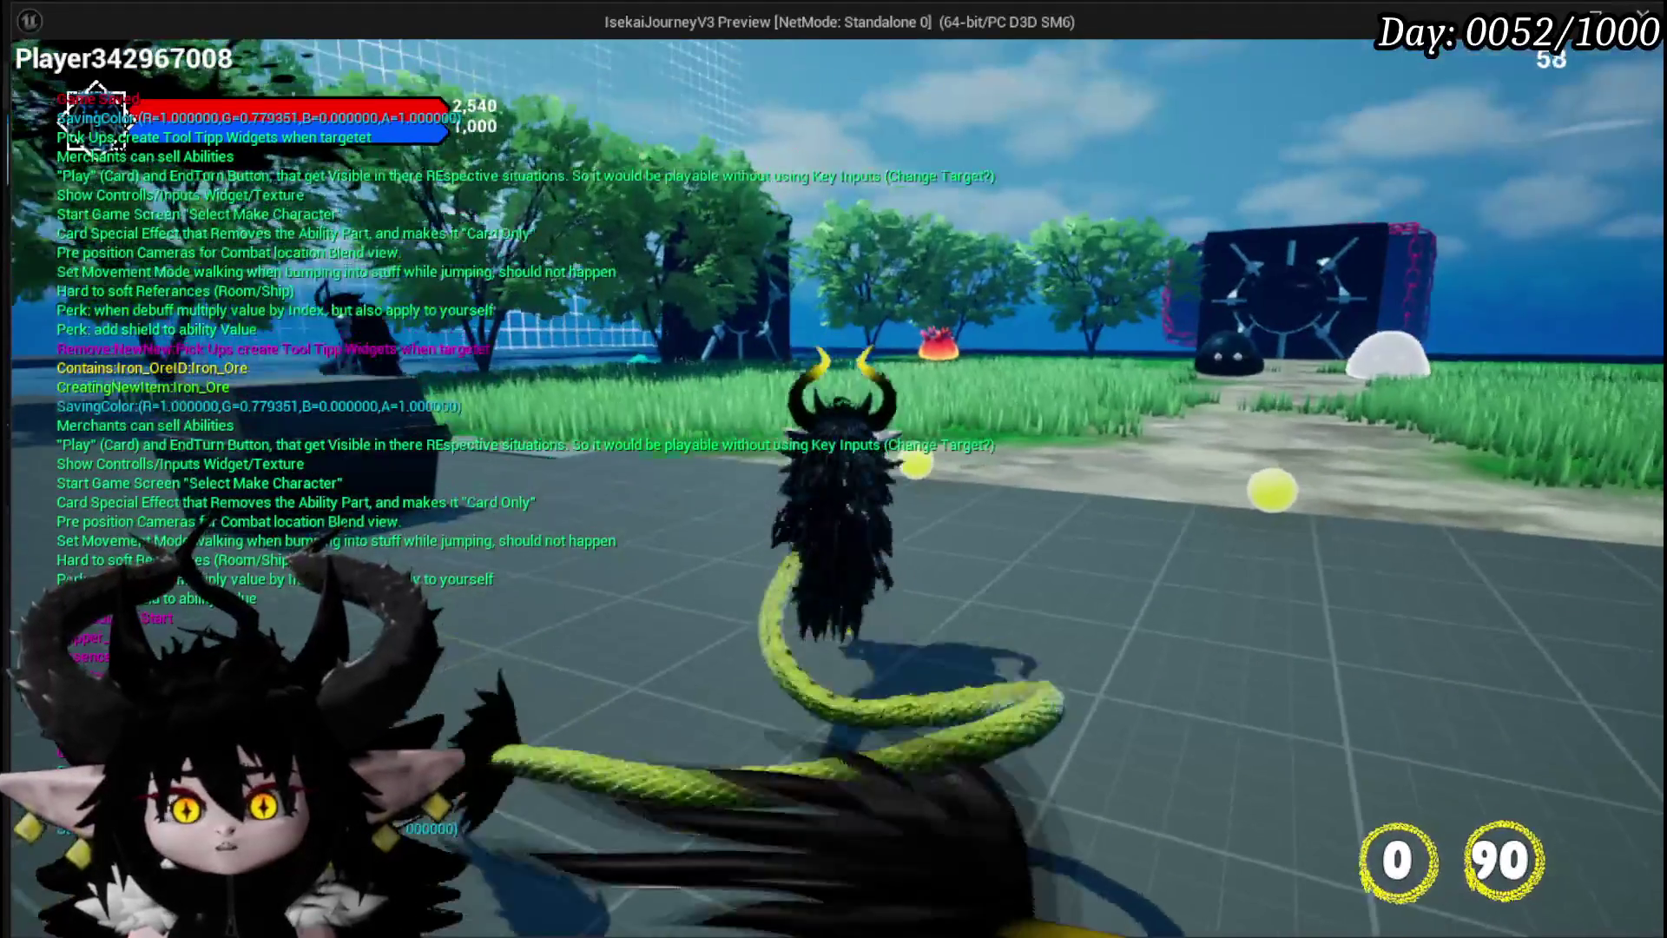
key(w)
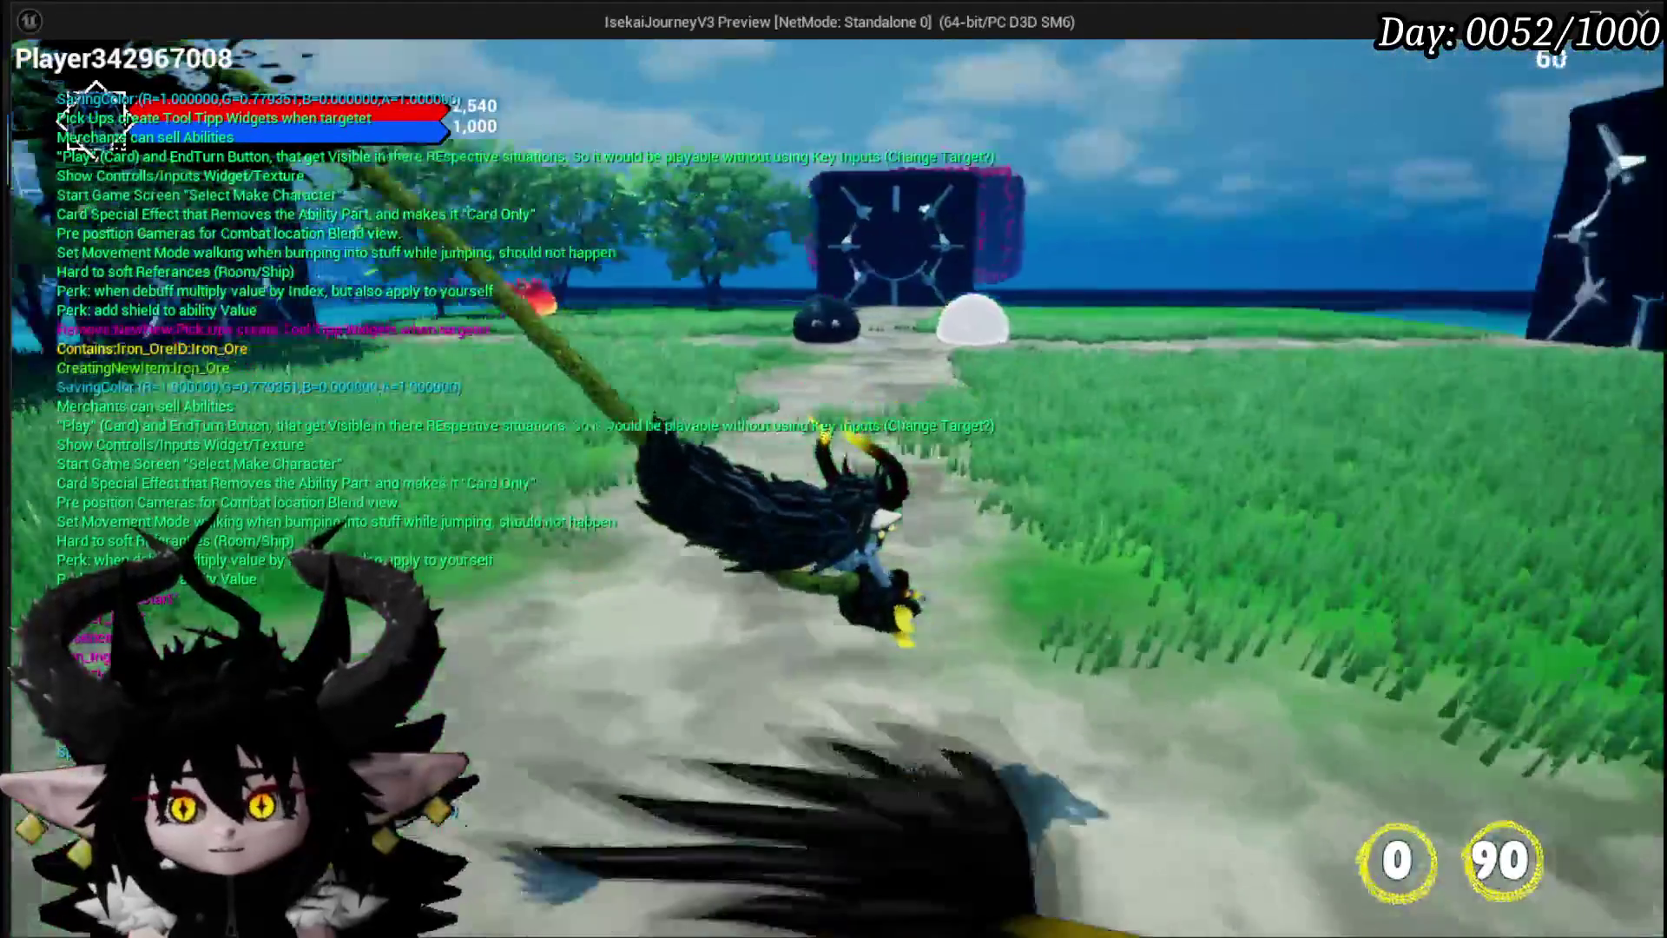
key(w)
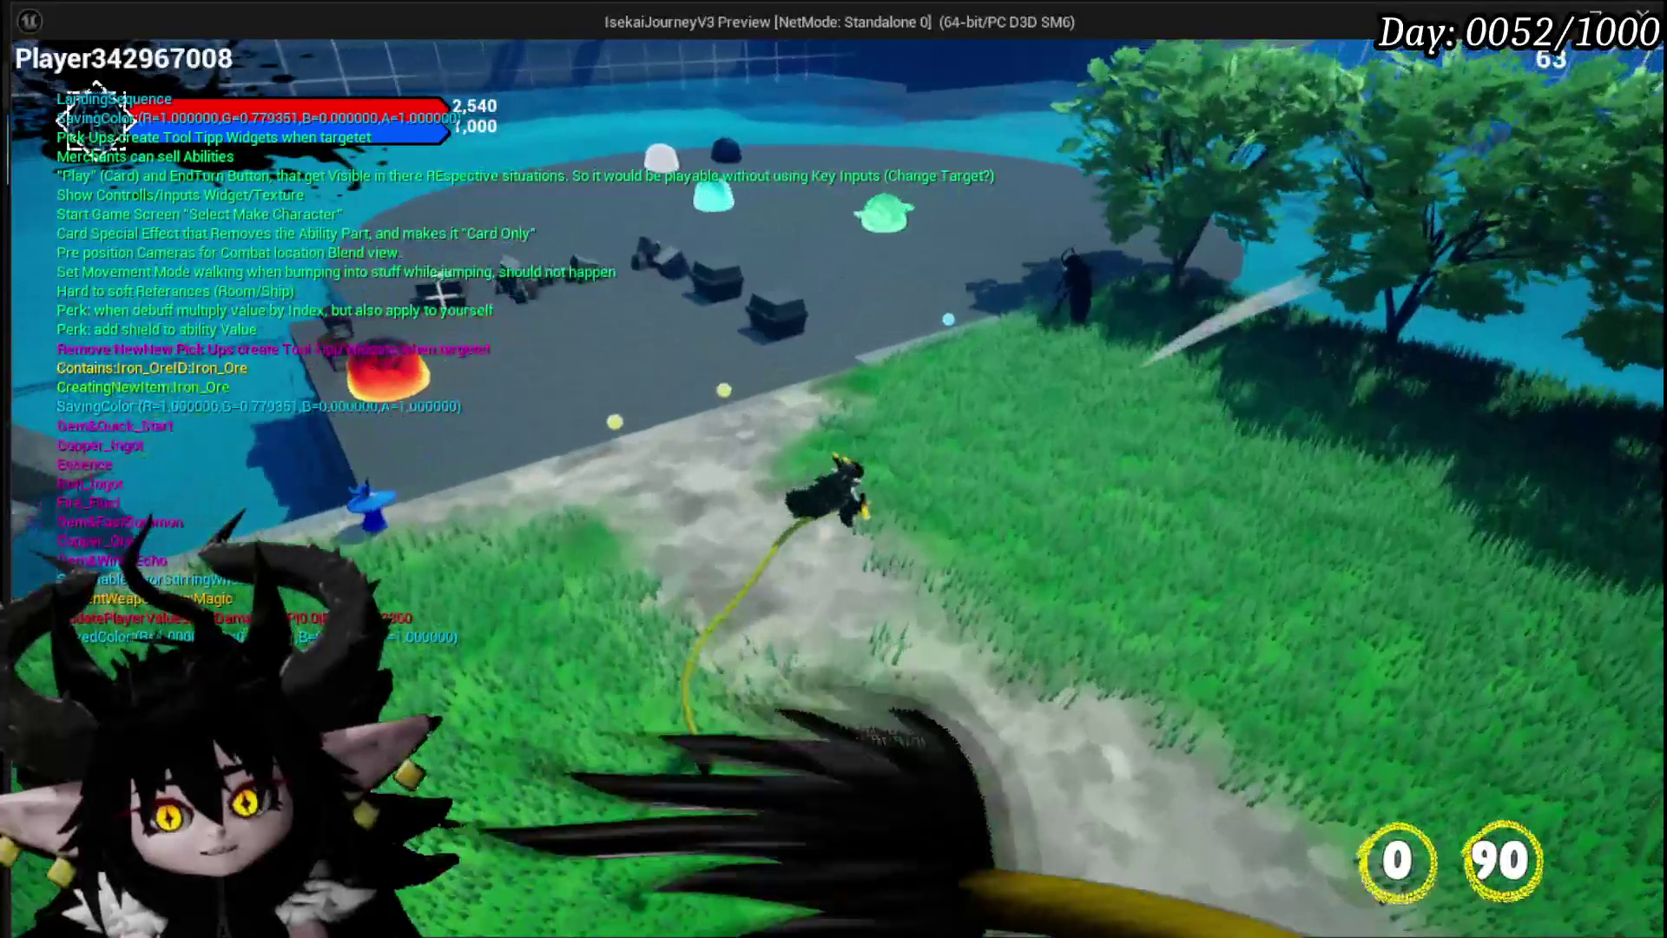
key(w)
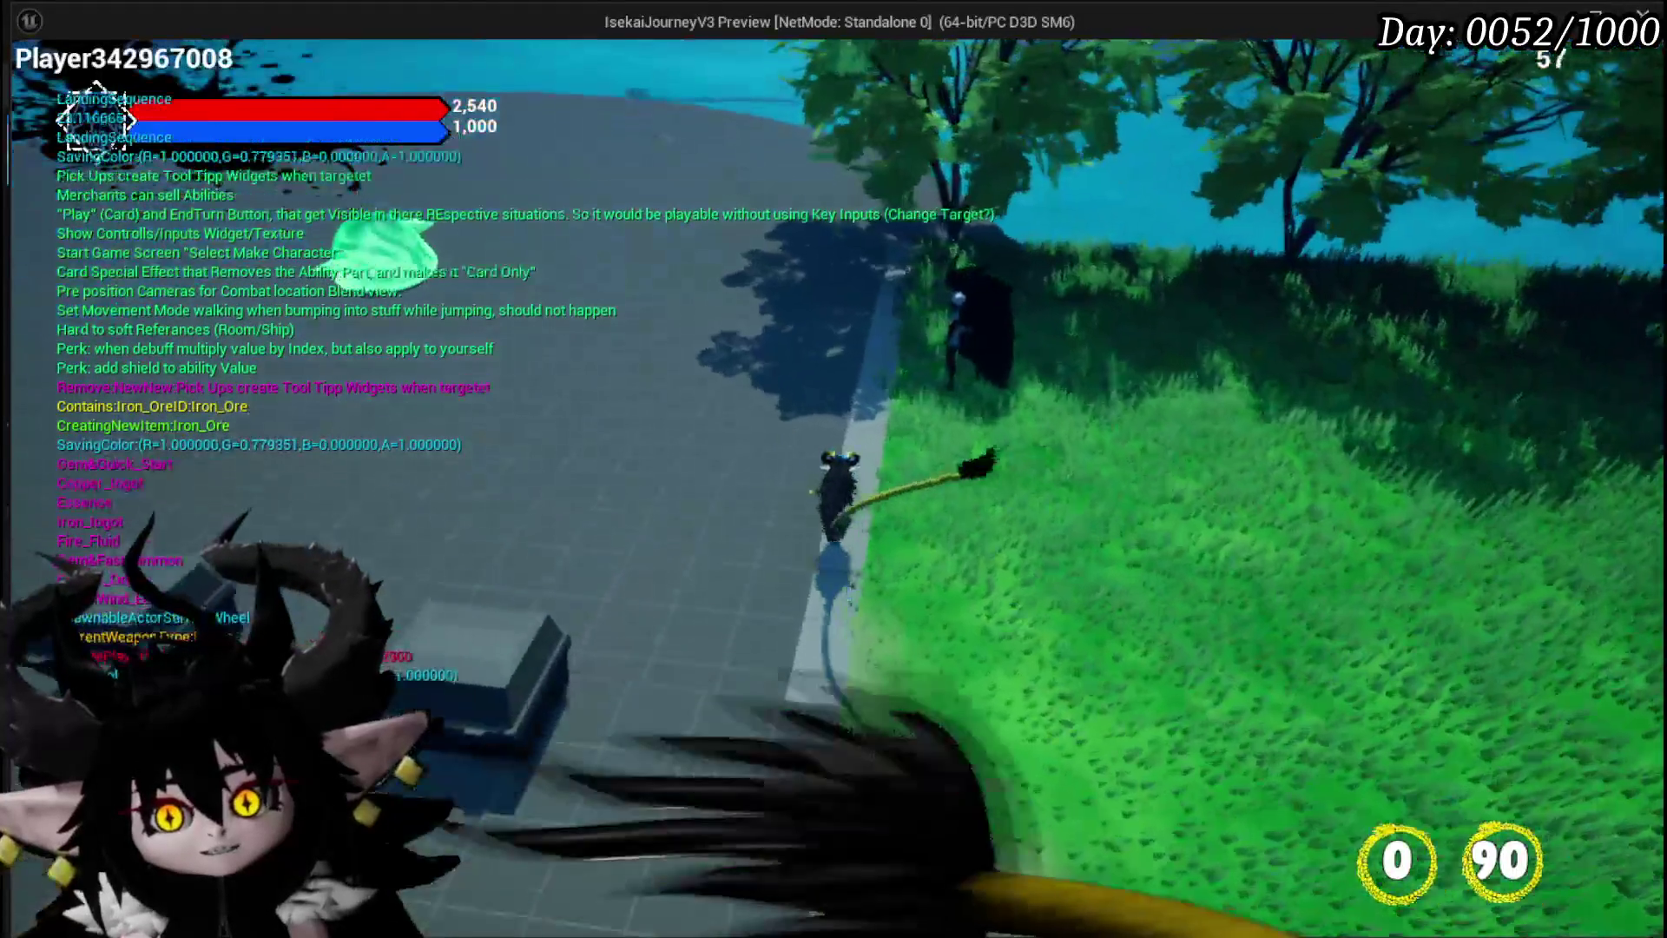
key(w)
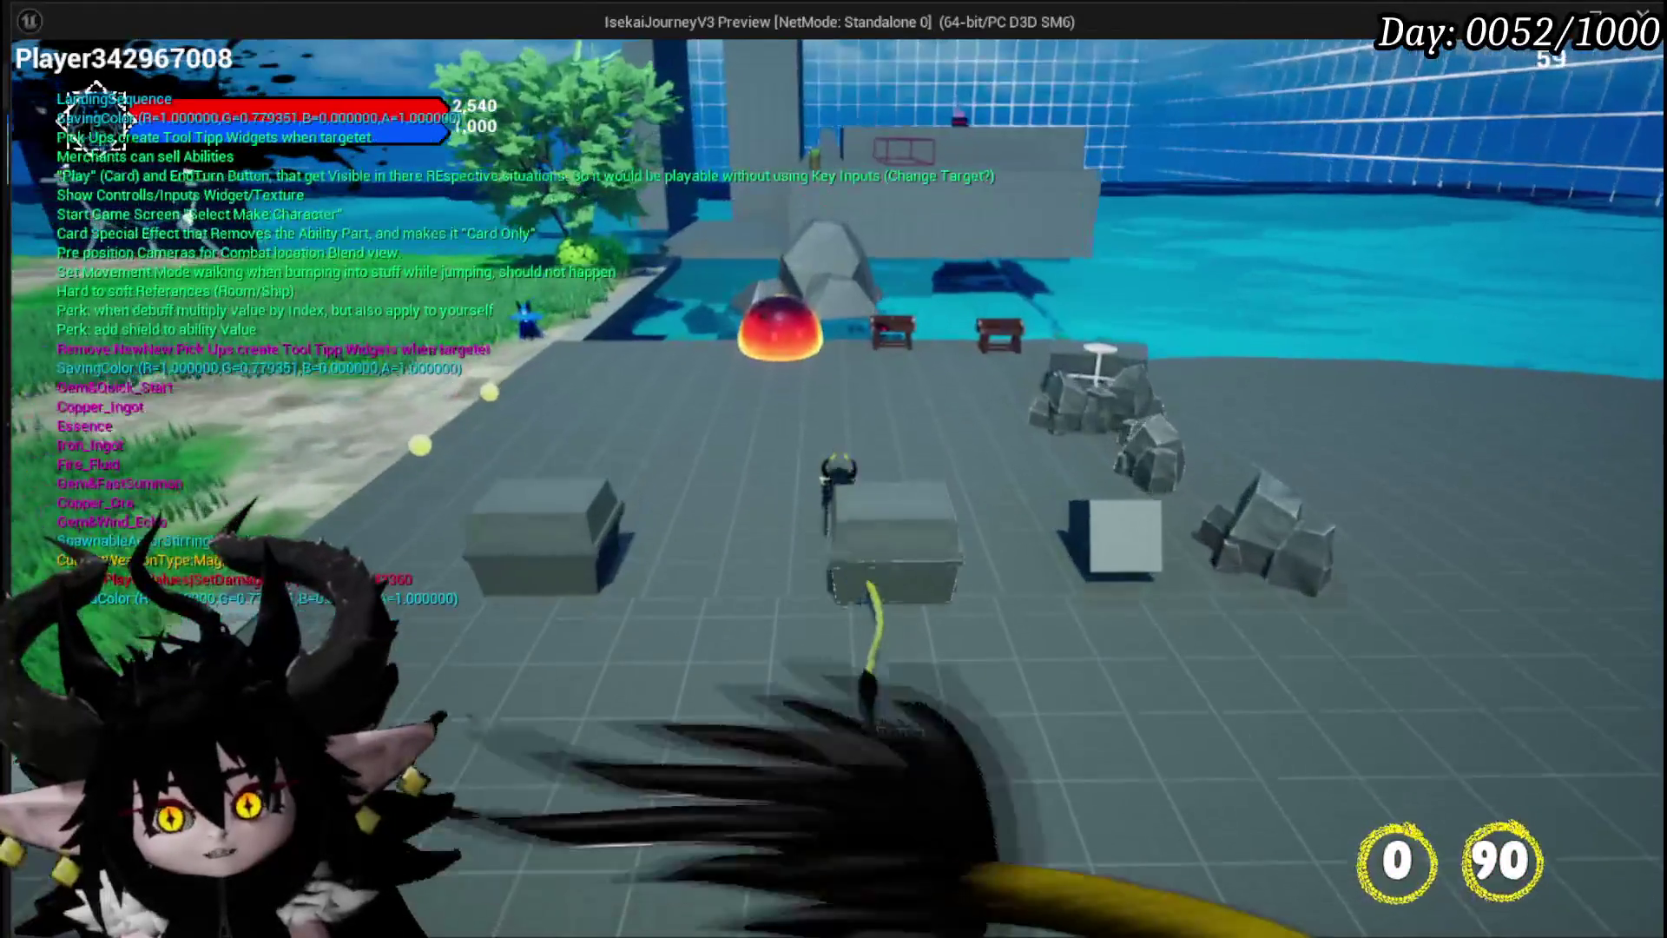
key(w)
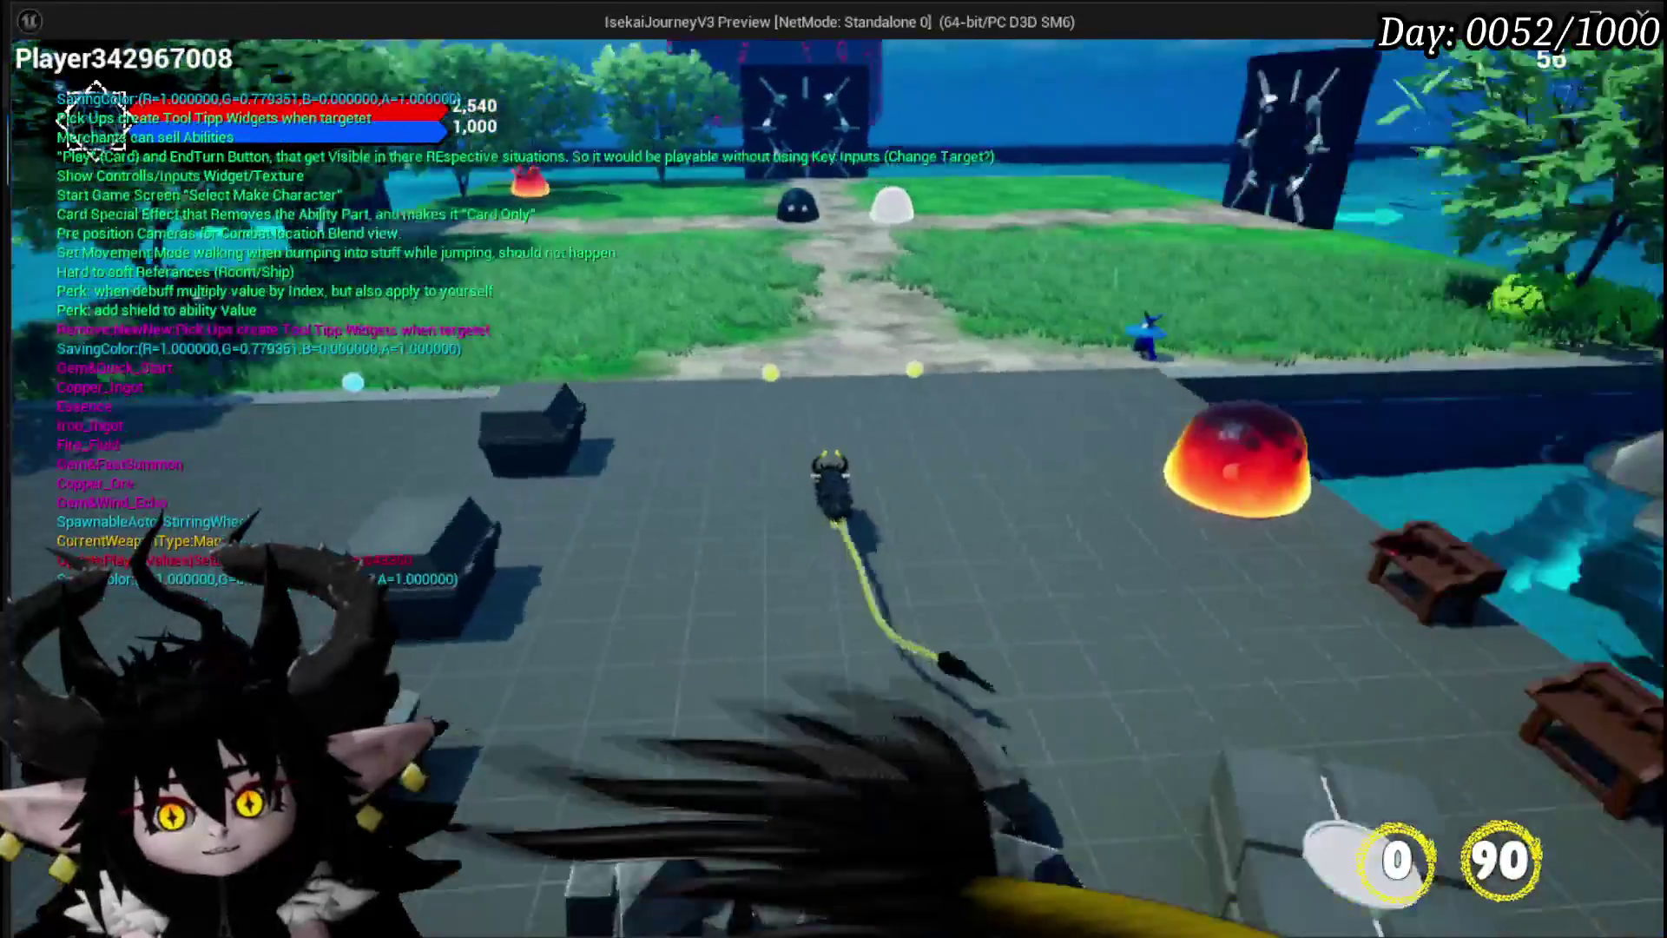
Run off the platform toward the spiked portal, turn around, and stop the game preview
key(w)
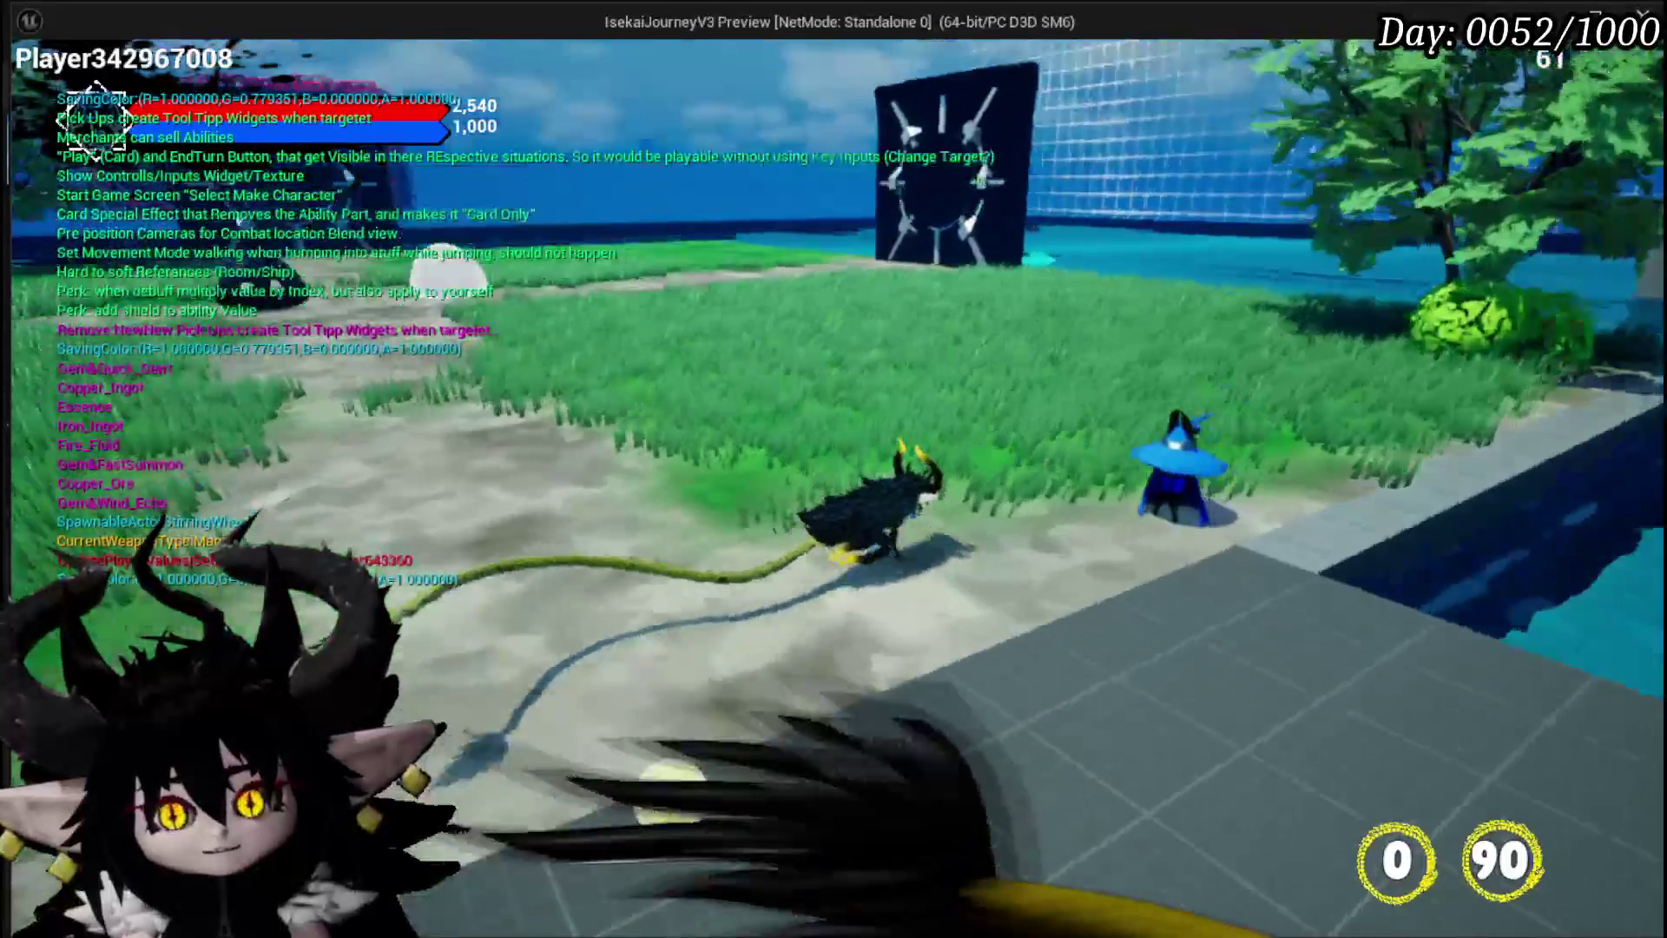
key(w)
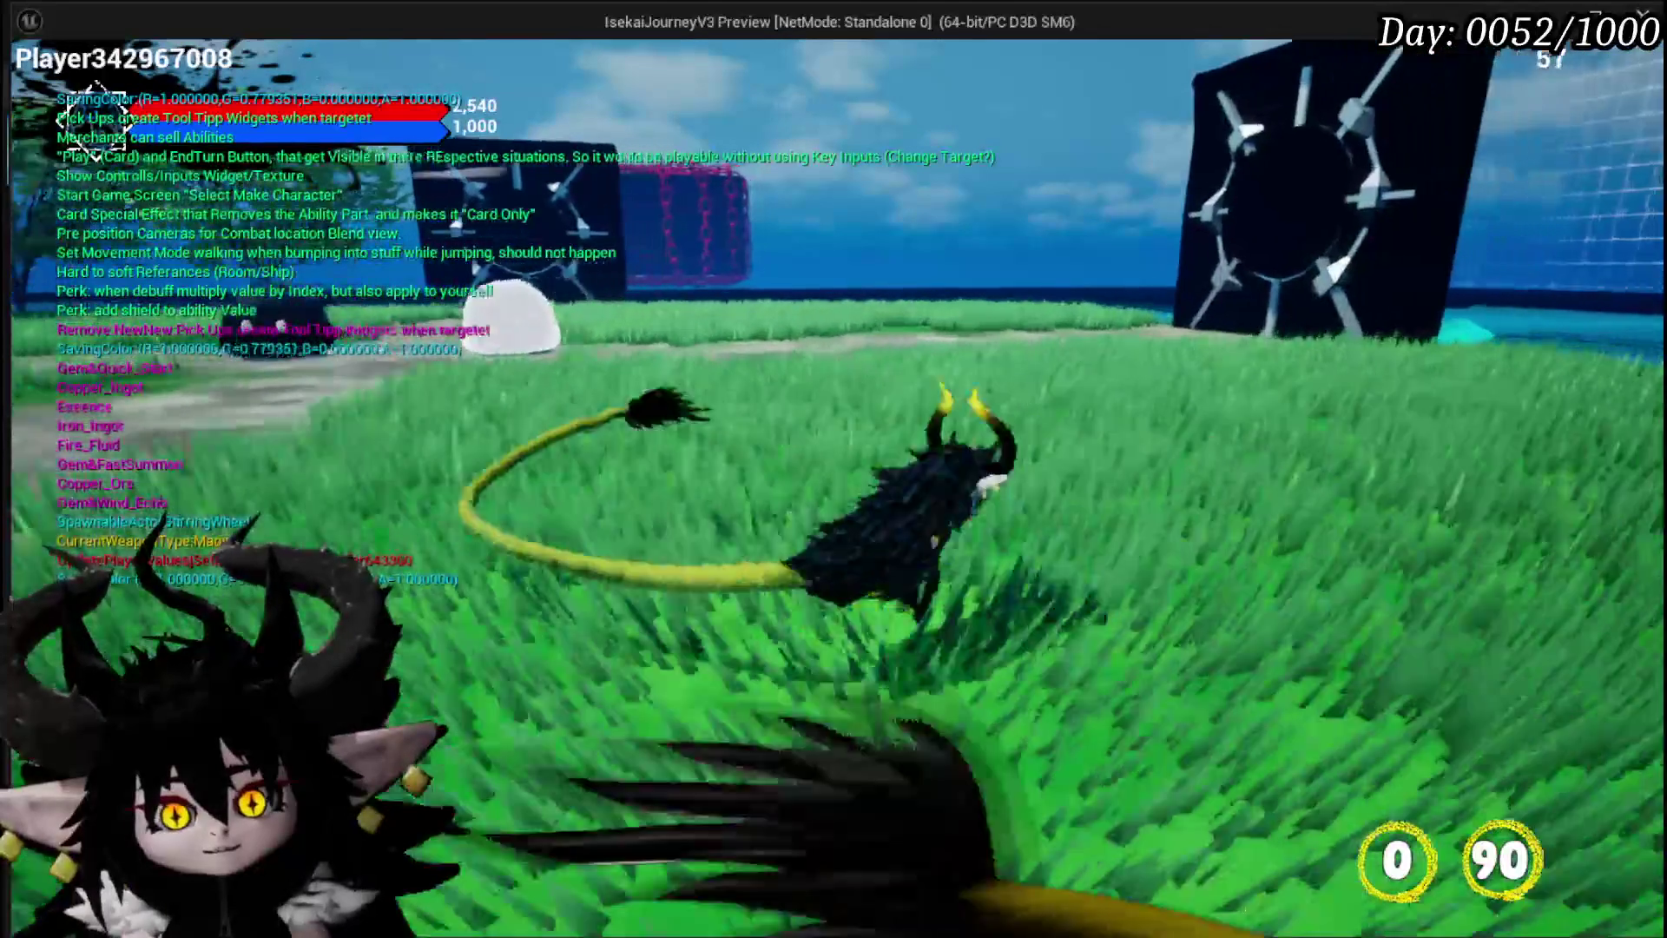
key(s)
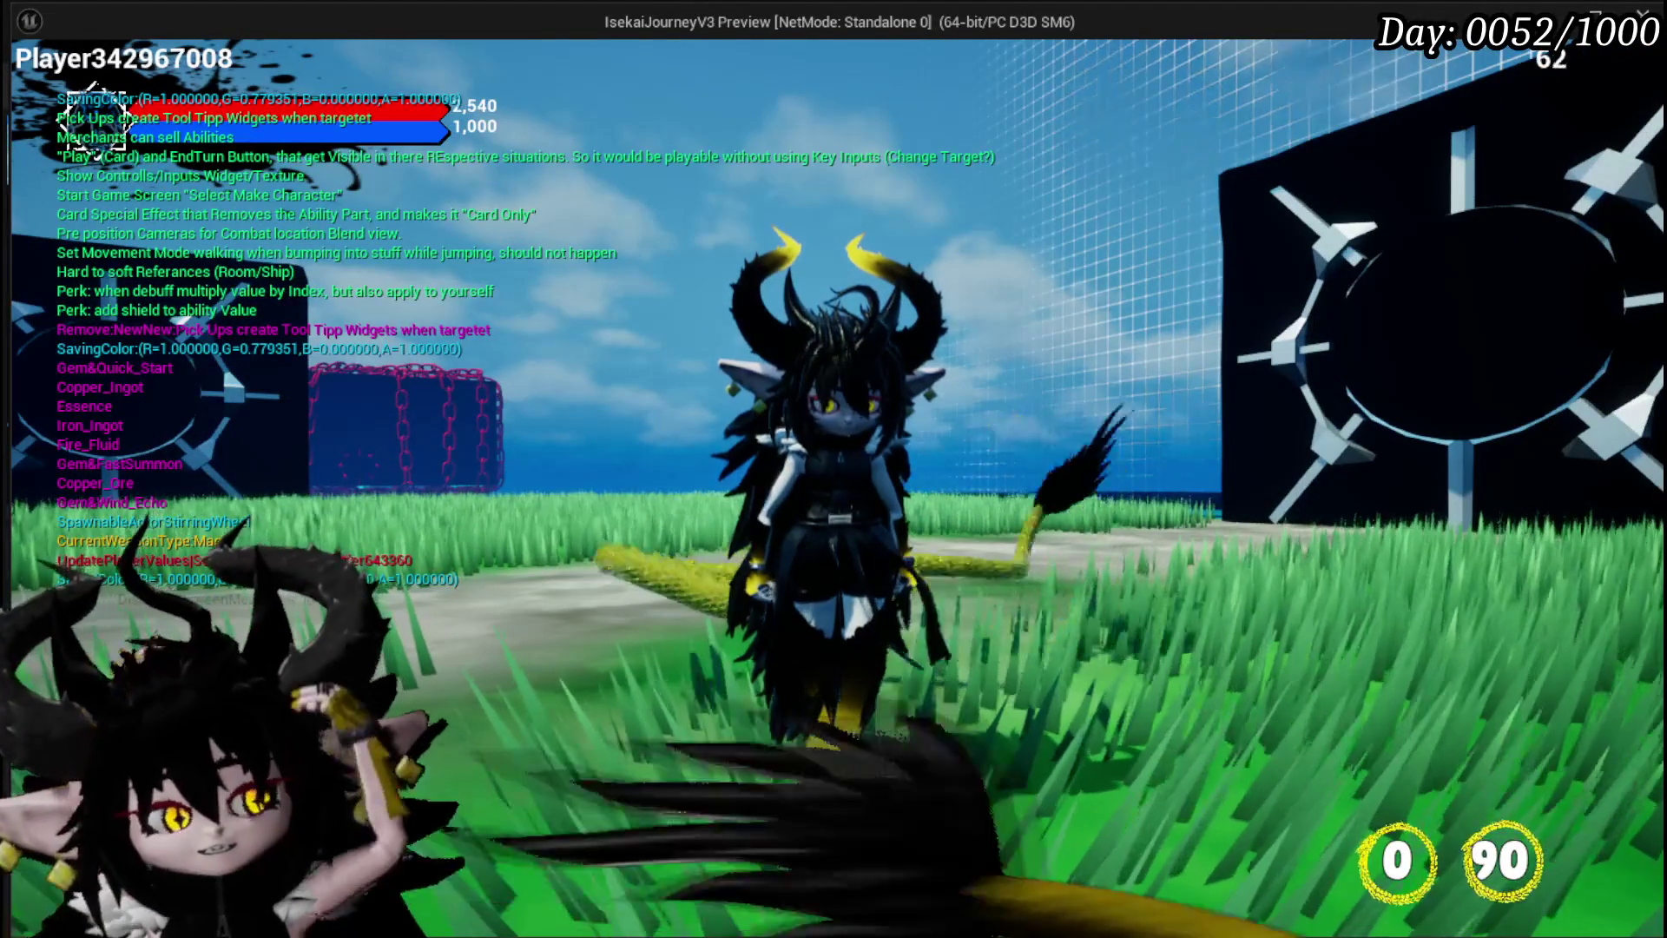
key(Escape)
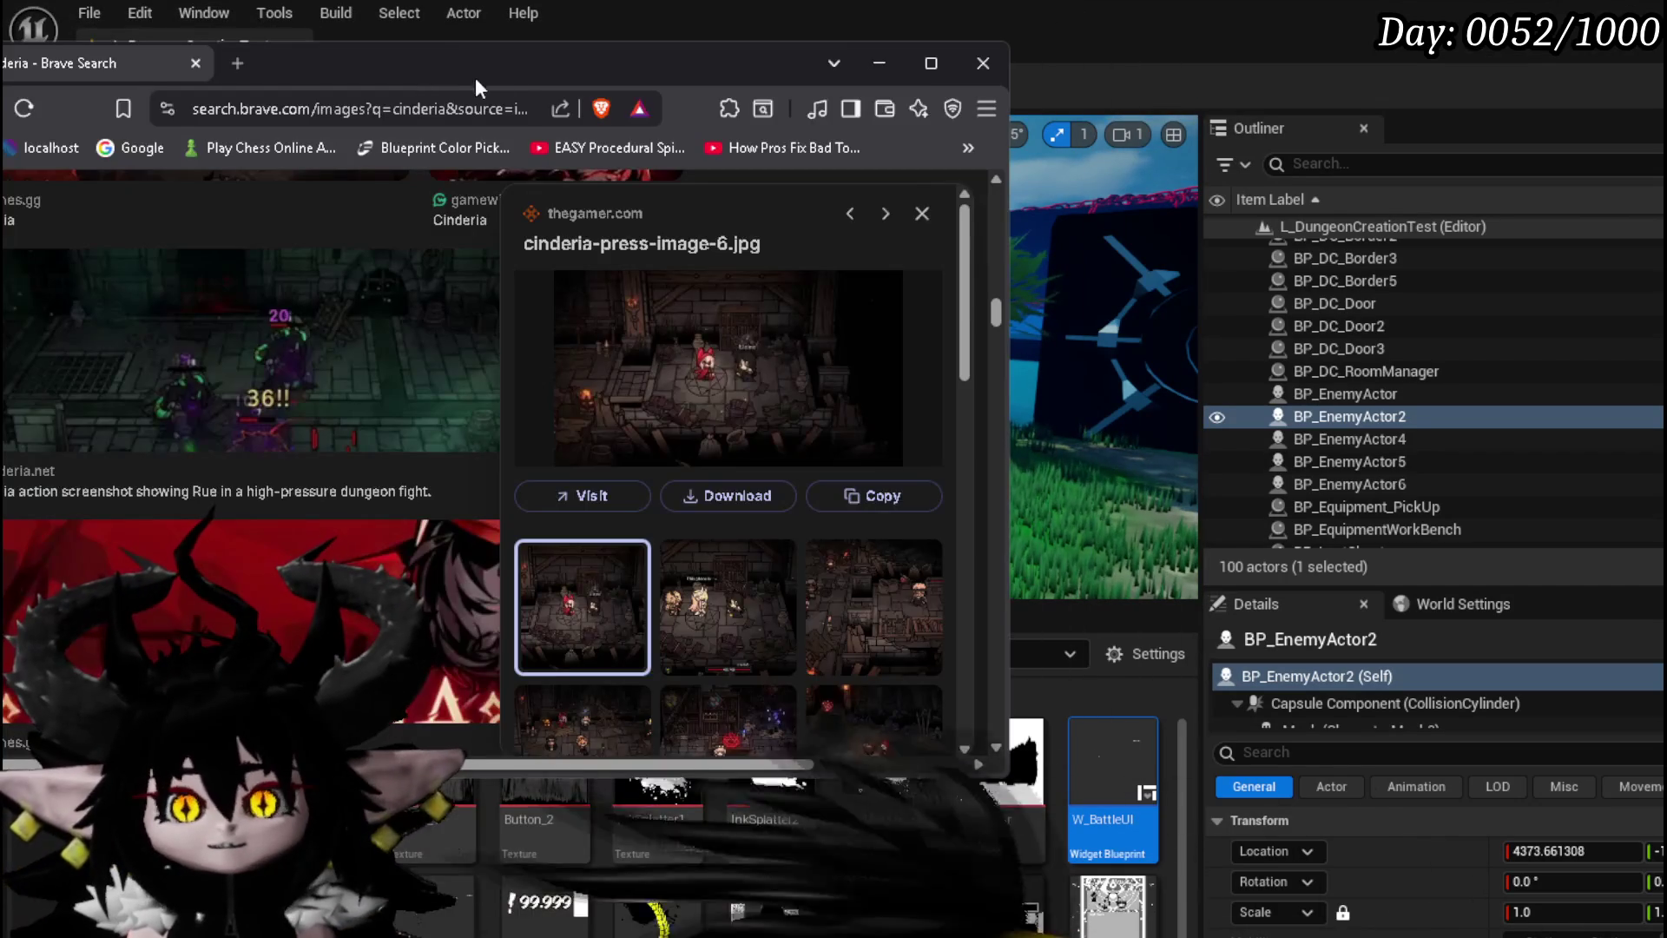
Open the Cinderia dungeon screenshot full-size in a new Brave tab, reposition the window, then leave Brave
right_click(727, 304)
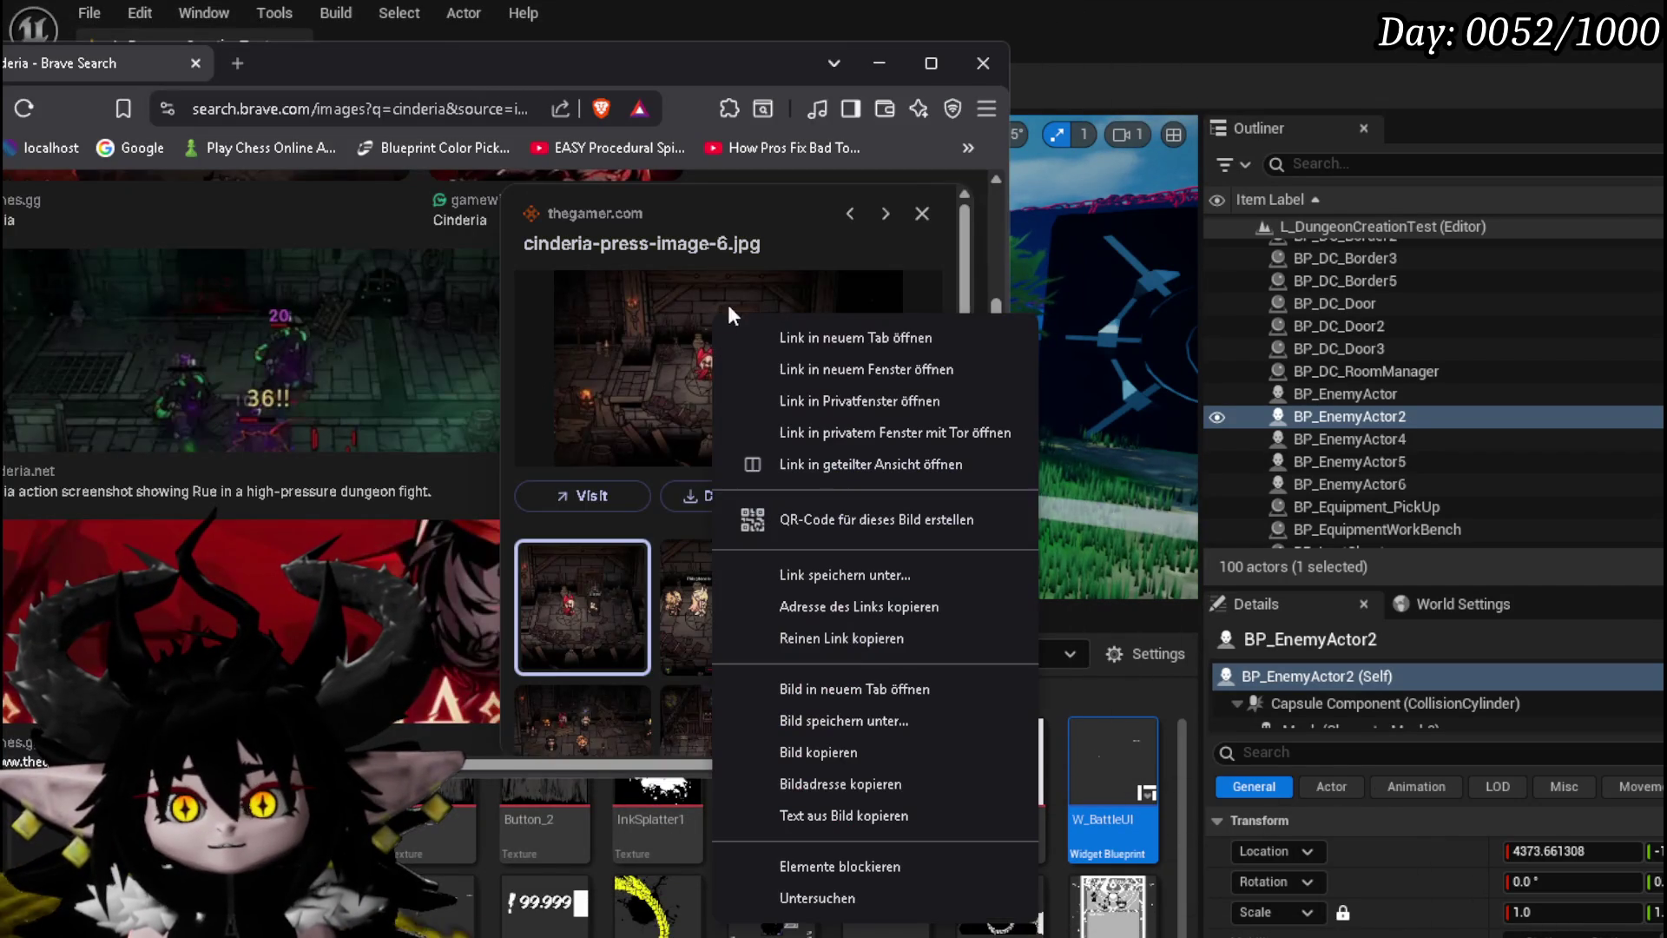
click(852, 690)
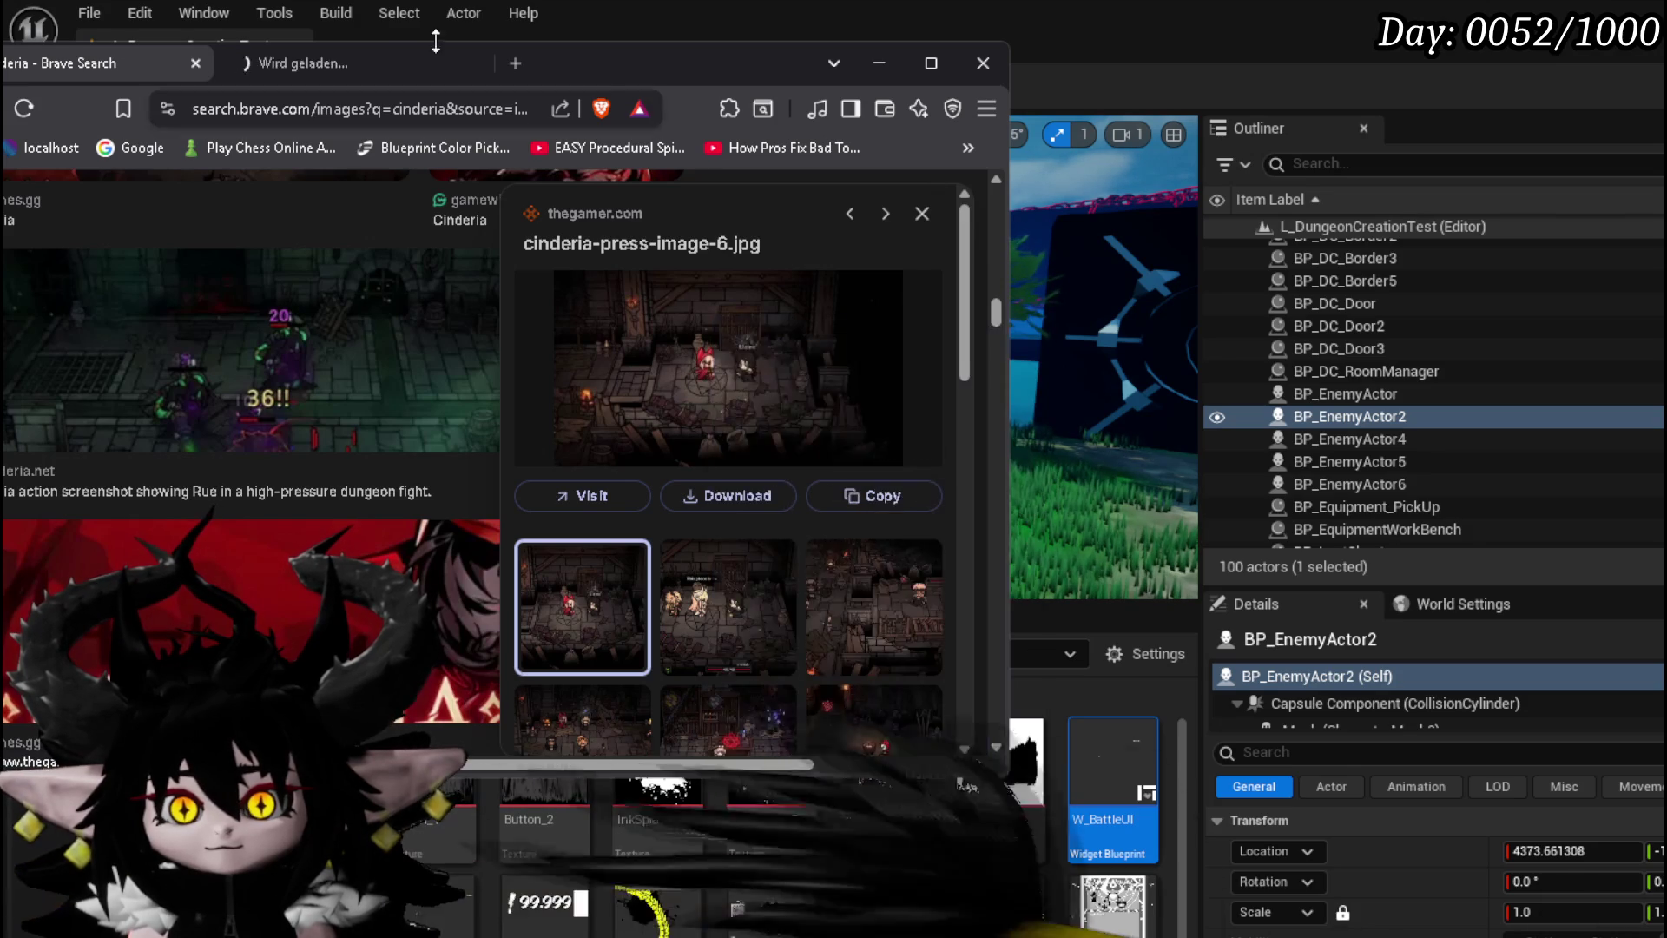
click(336, 75)
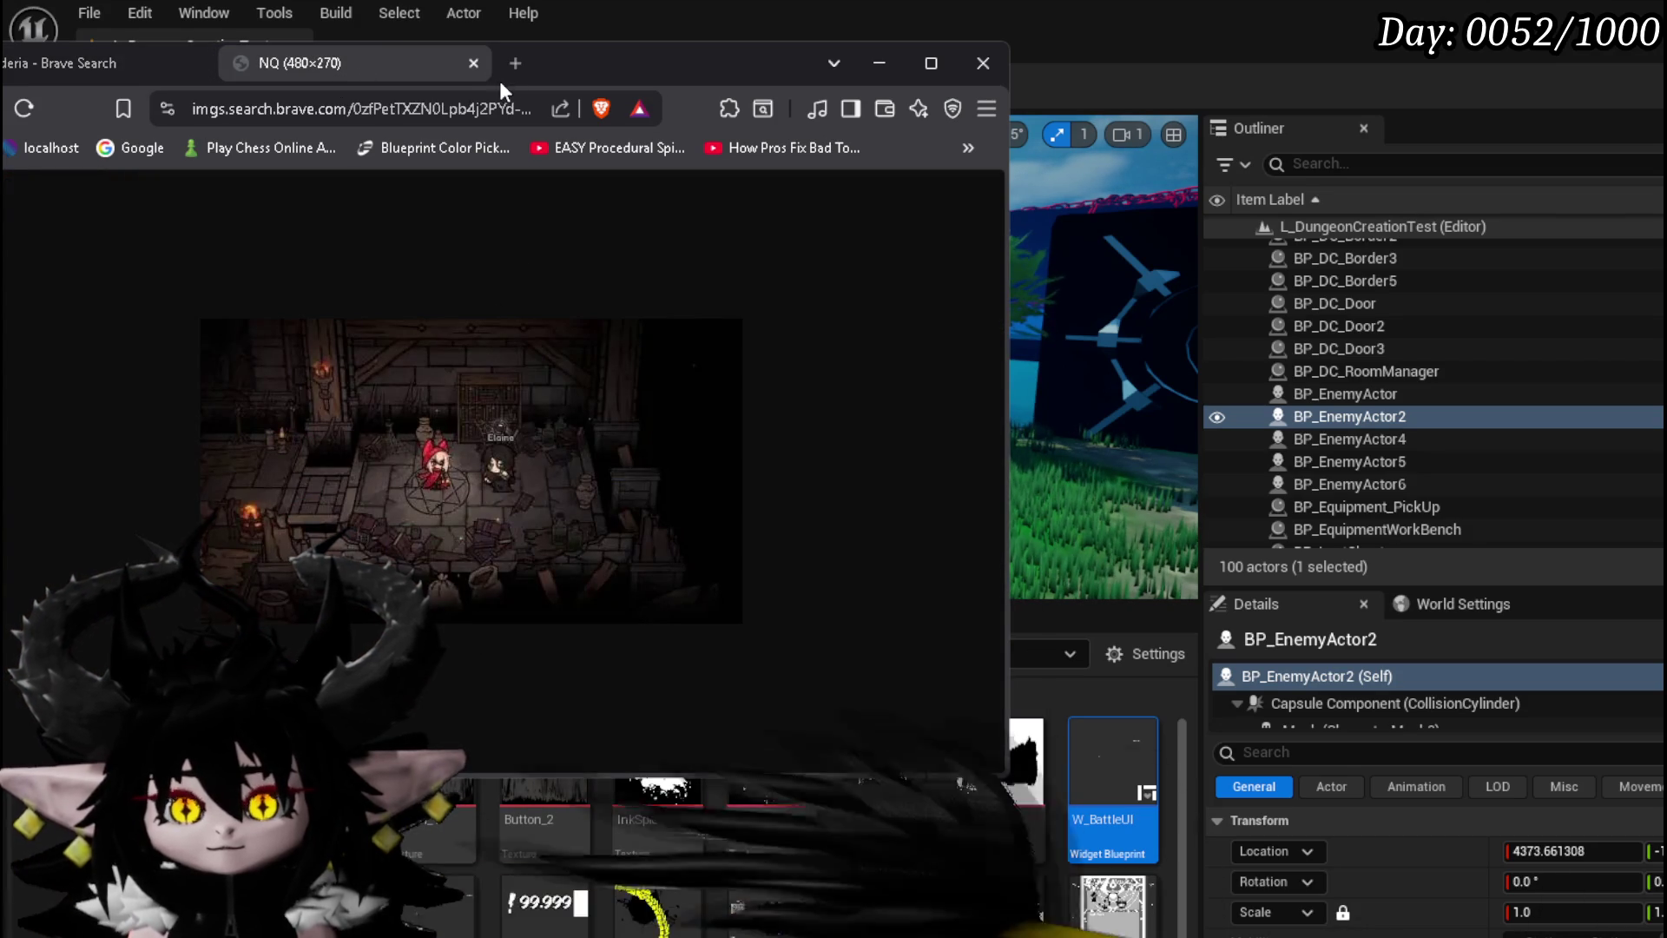
drag(498, 81, 729, 50)
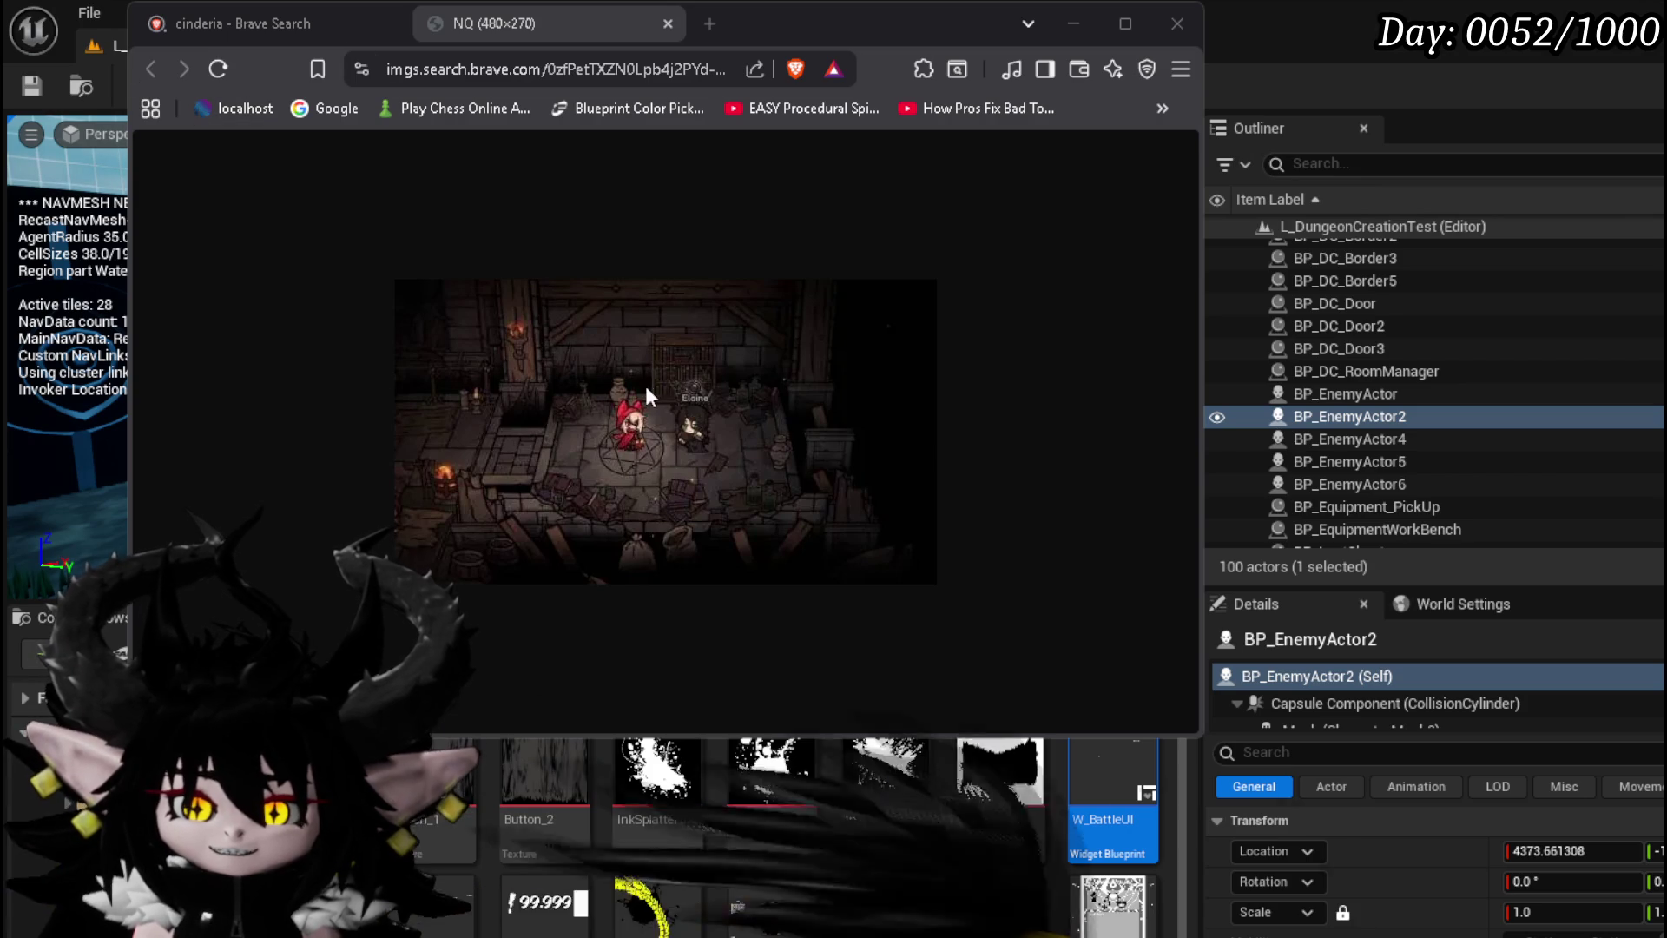
click(779, 40)
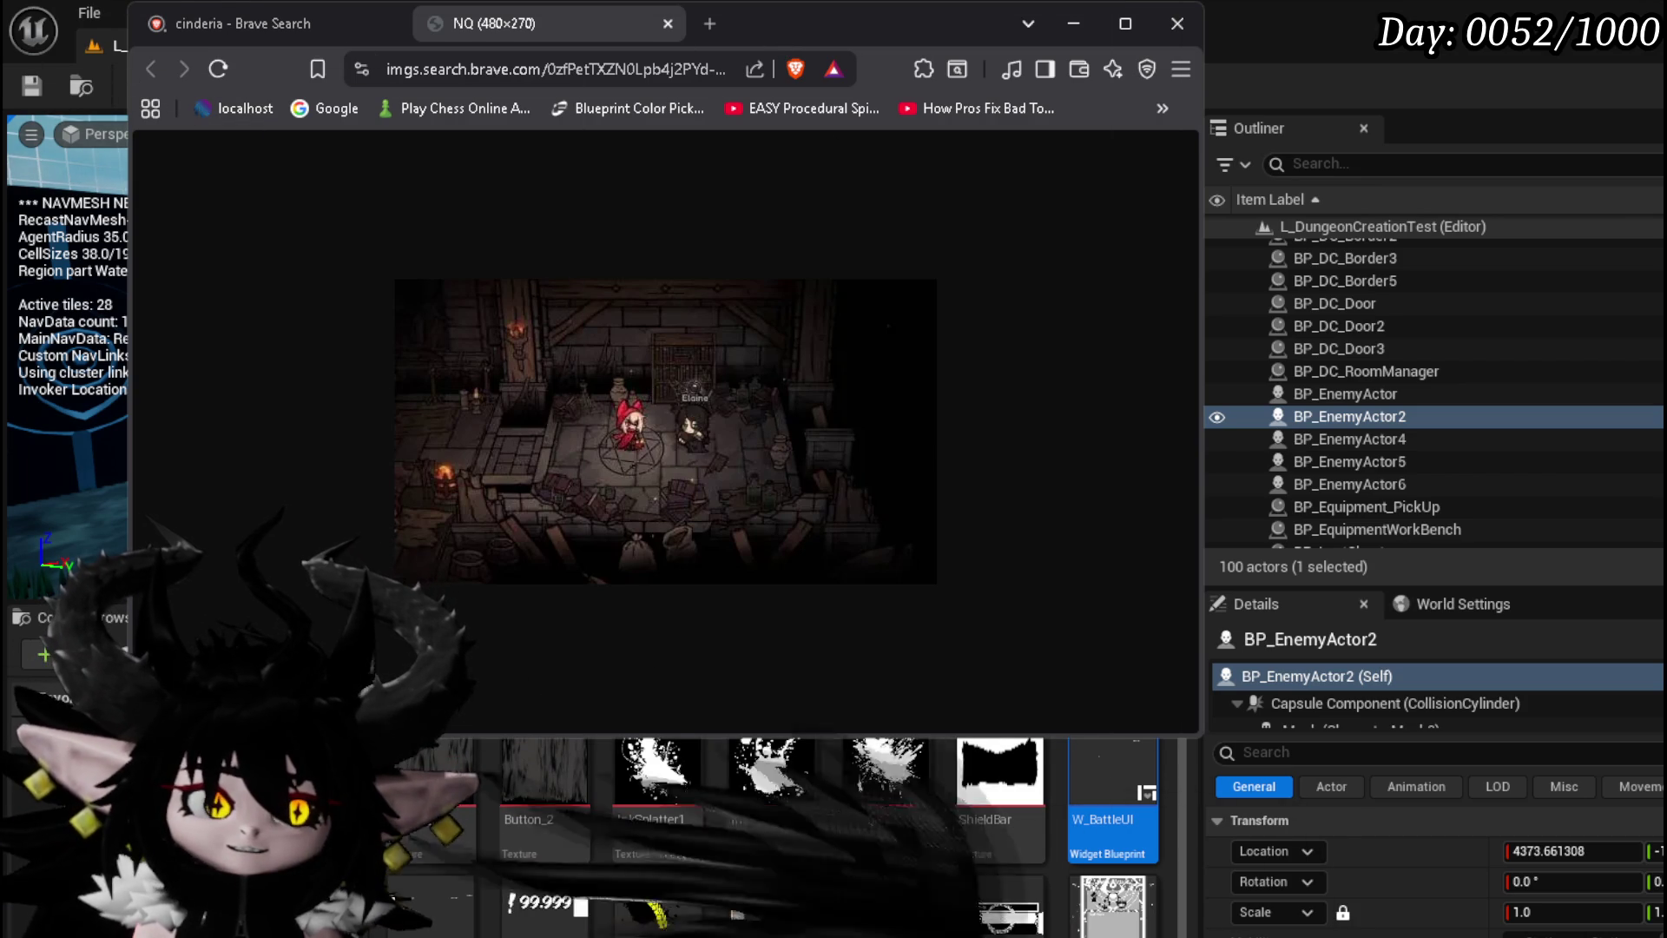
key(alt+Tab)
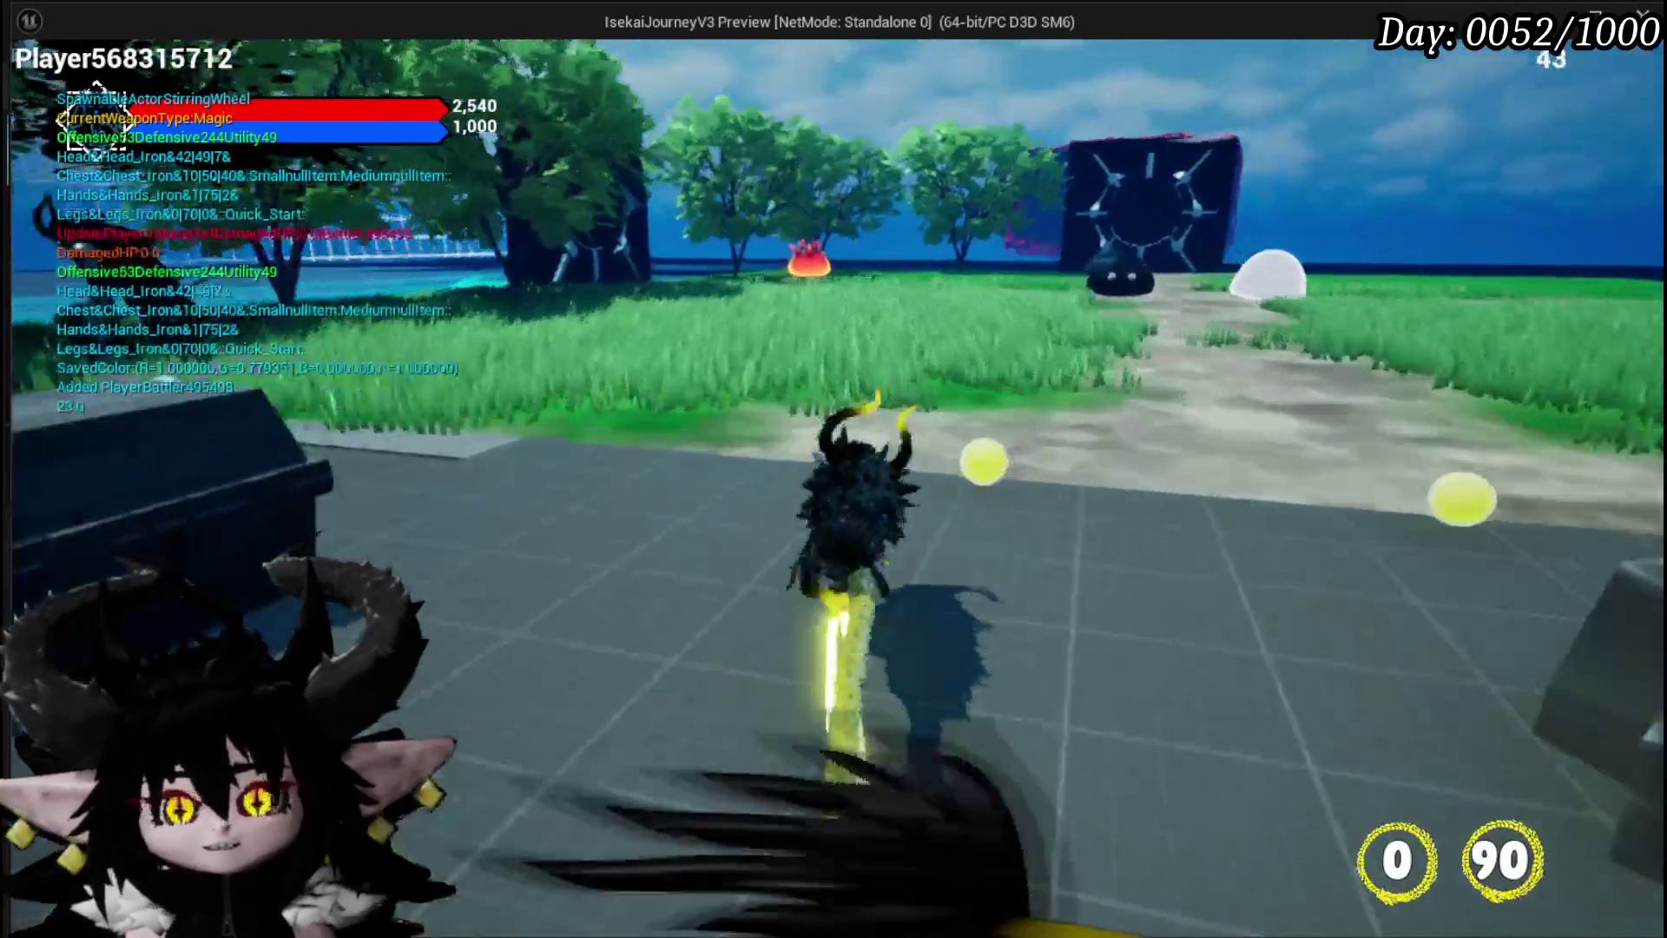
Play-test the red slime battle, browse the deck list, then stop and save L_DungeonCreationTest
key(w)
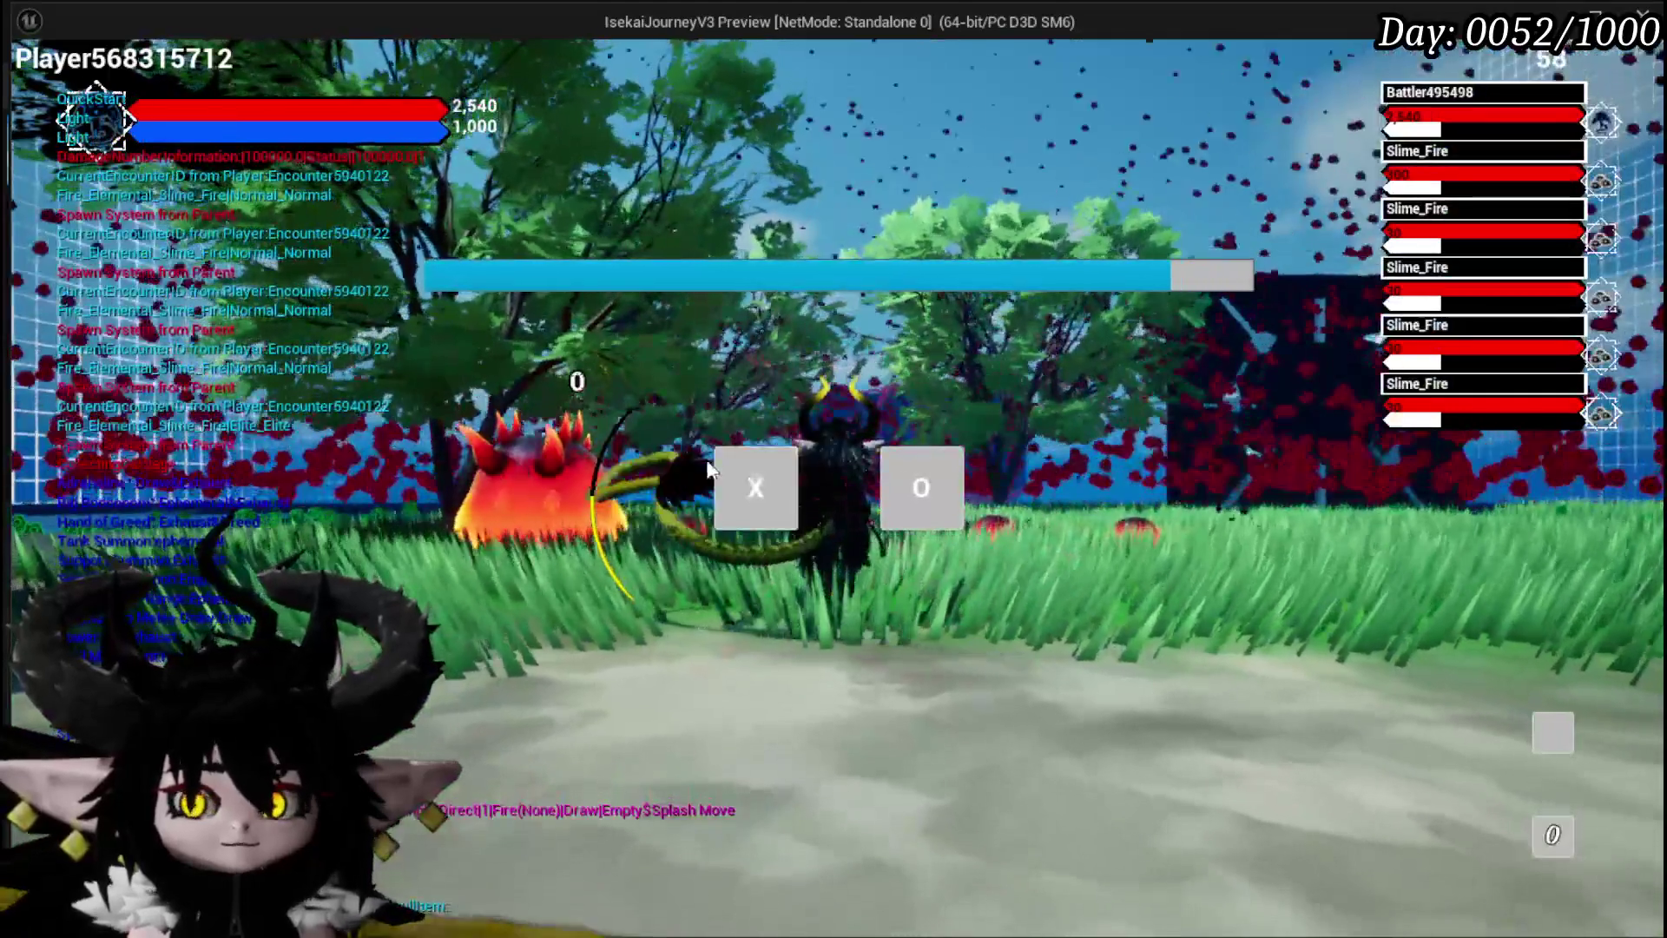
click(755, 488)
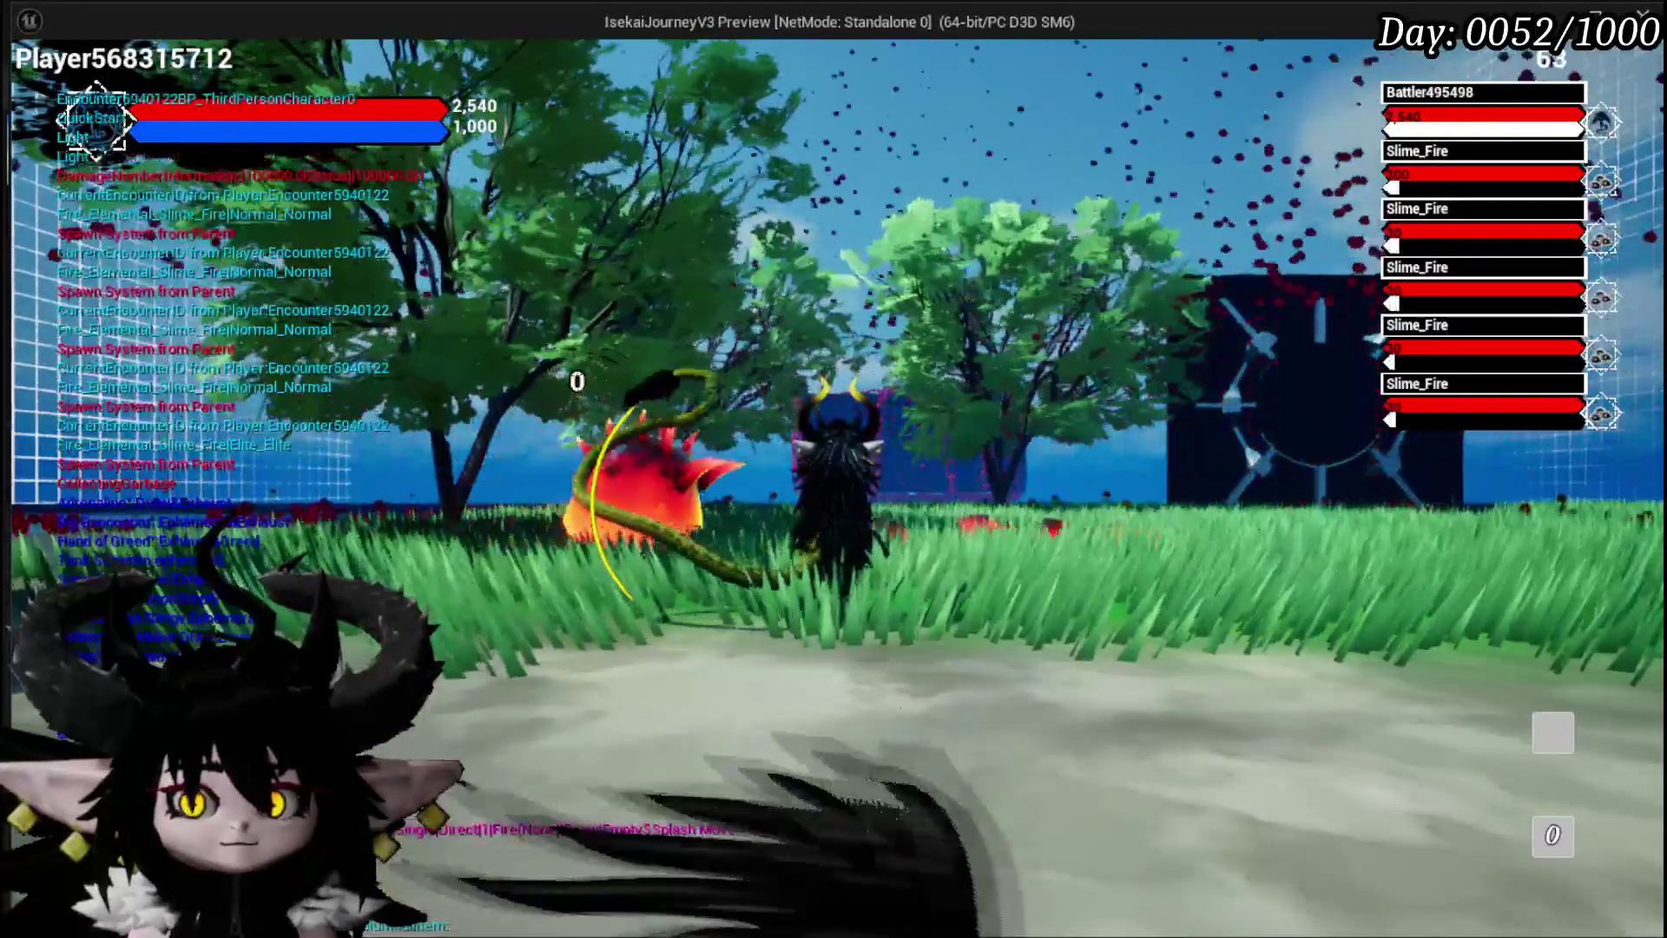
key(Tab)
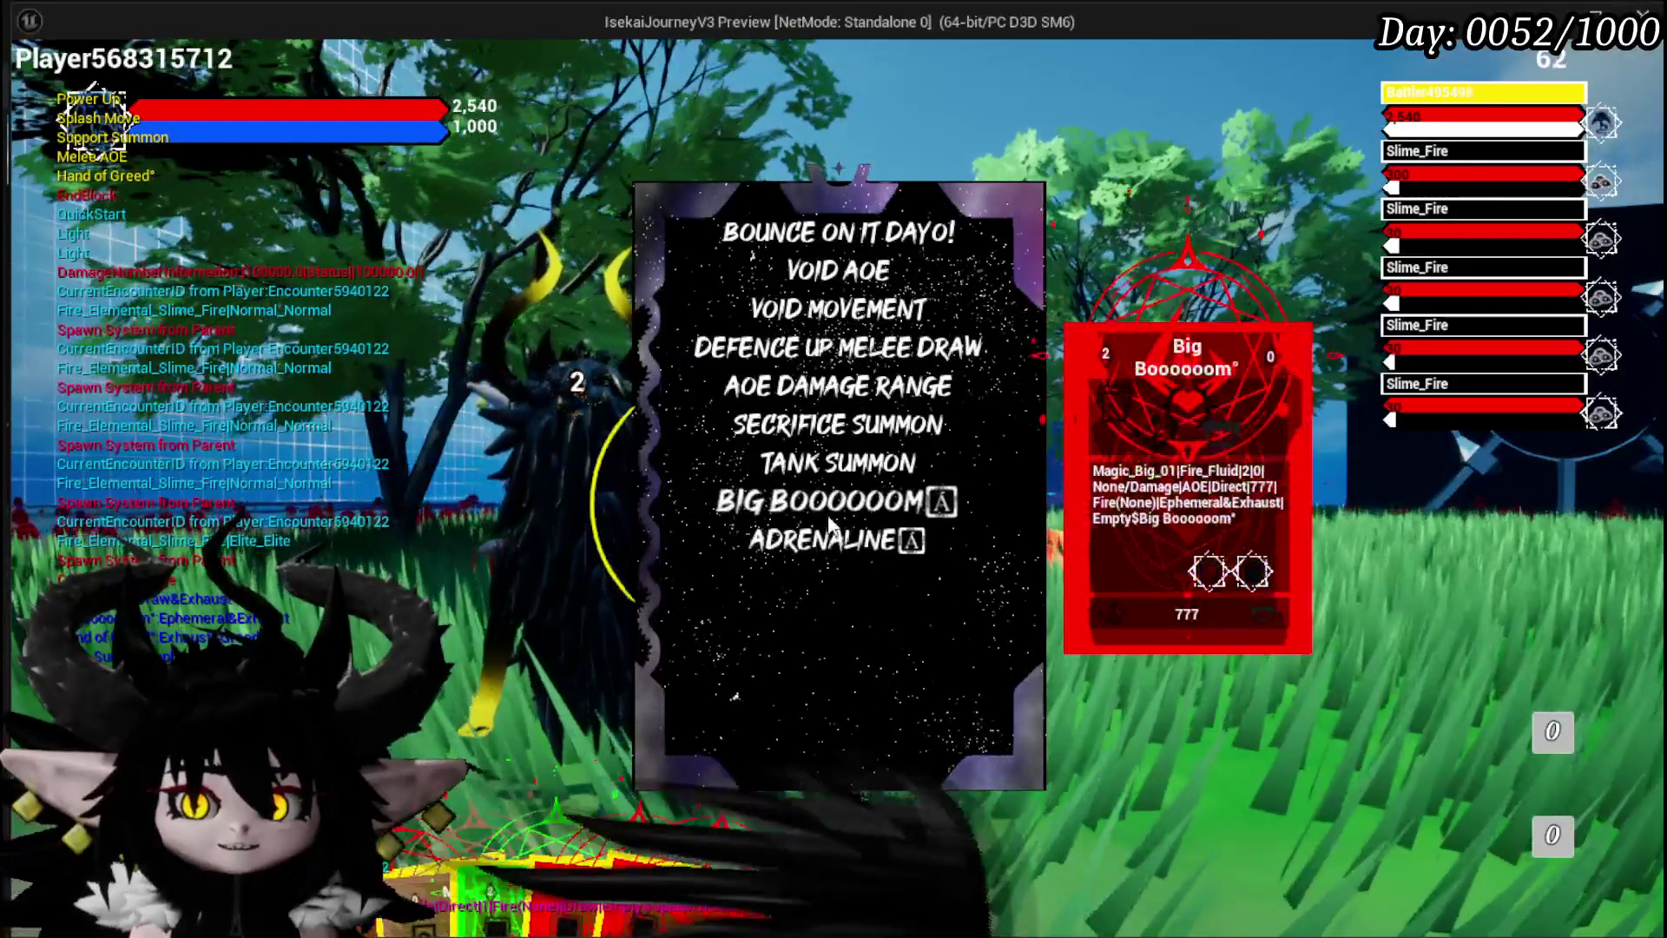
click(289, 499)
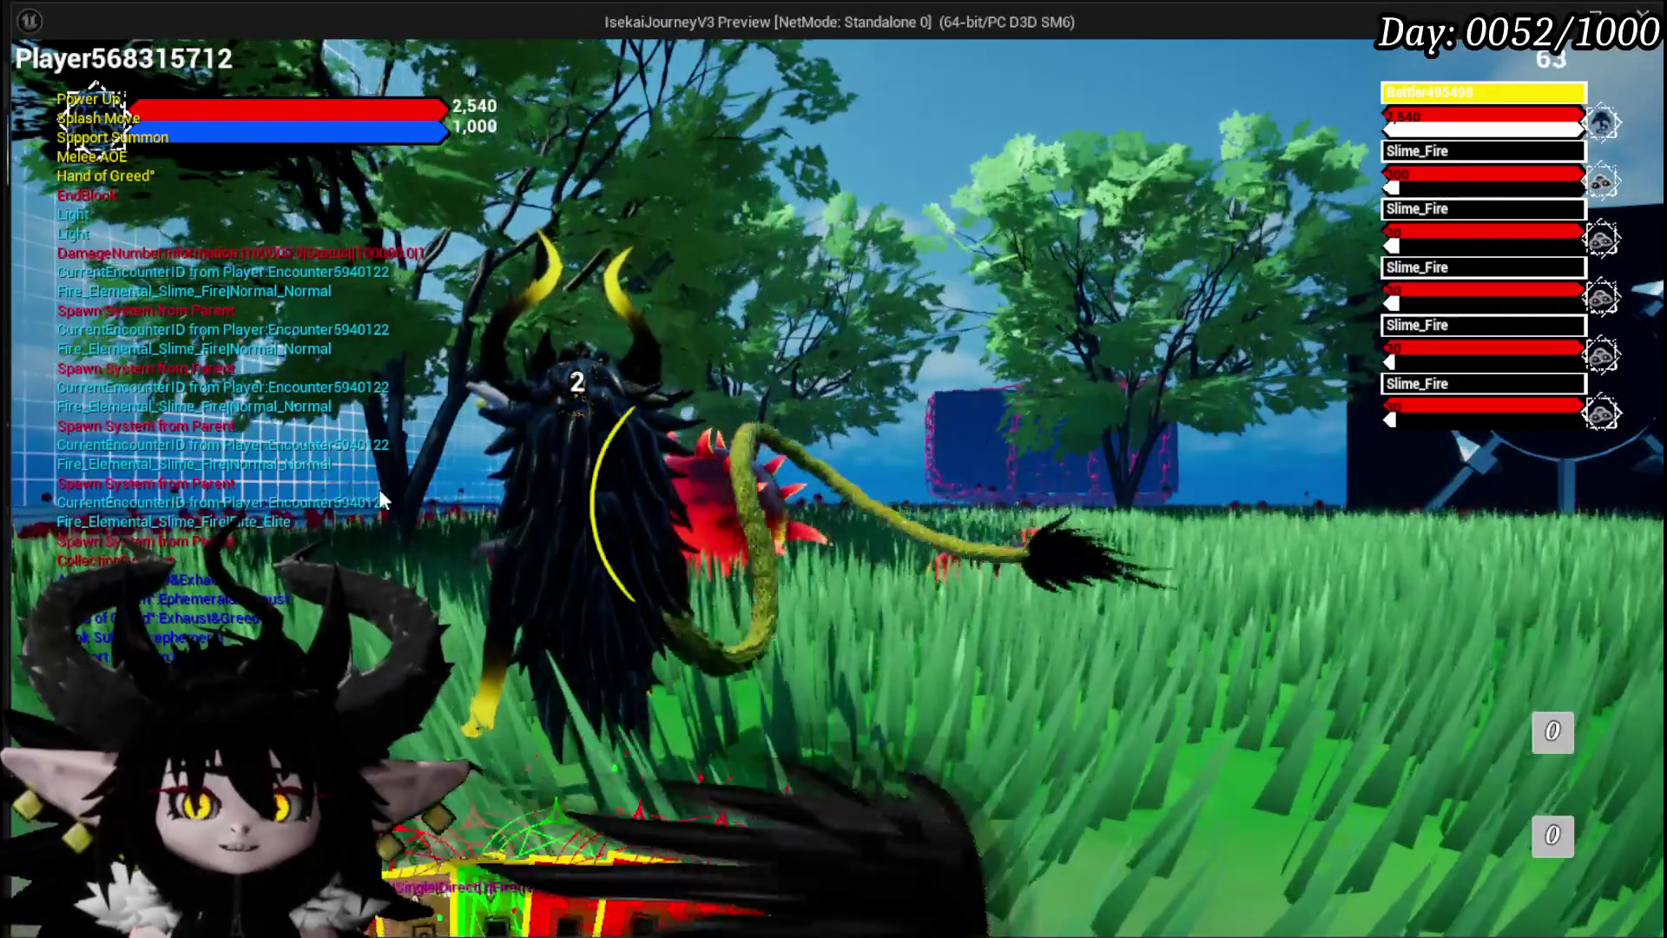
key(Tab)
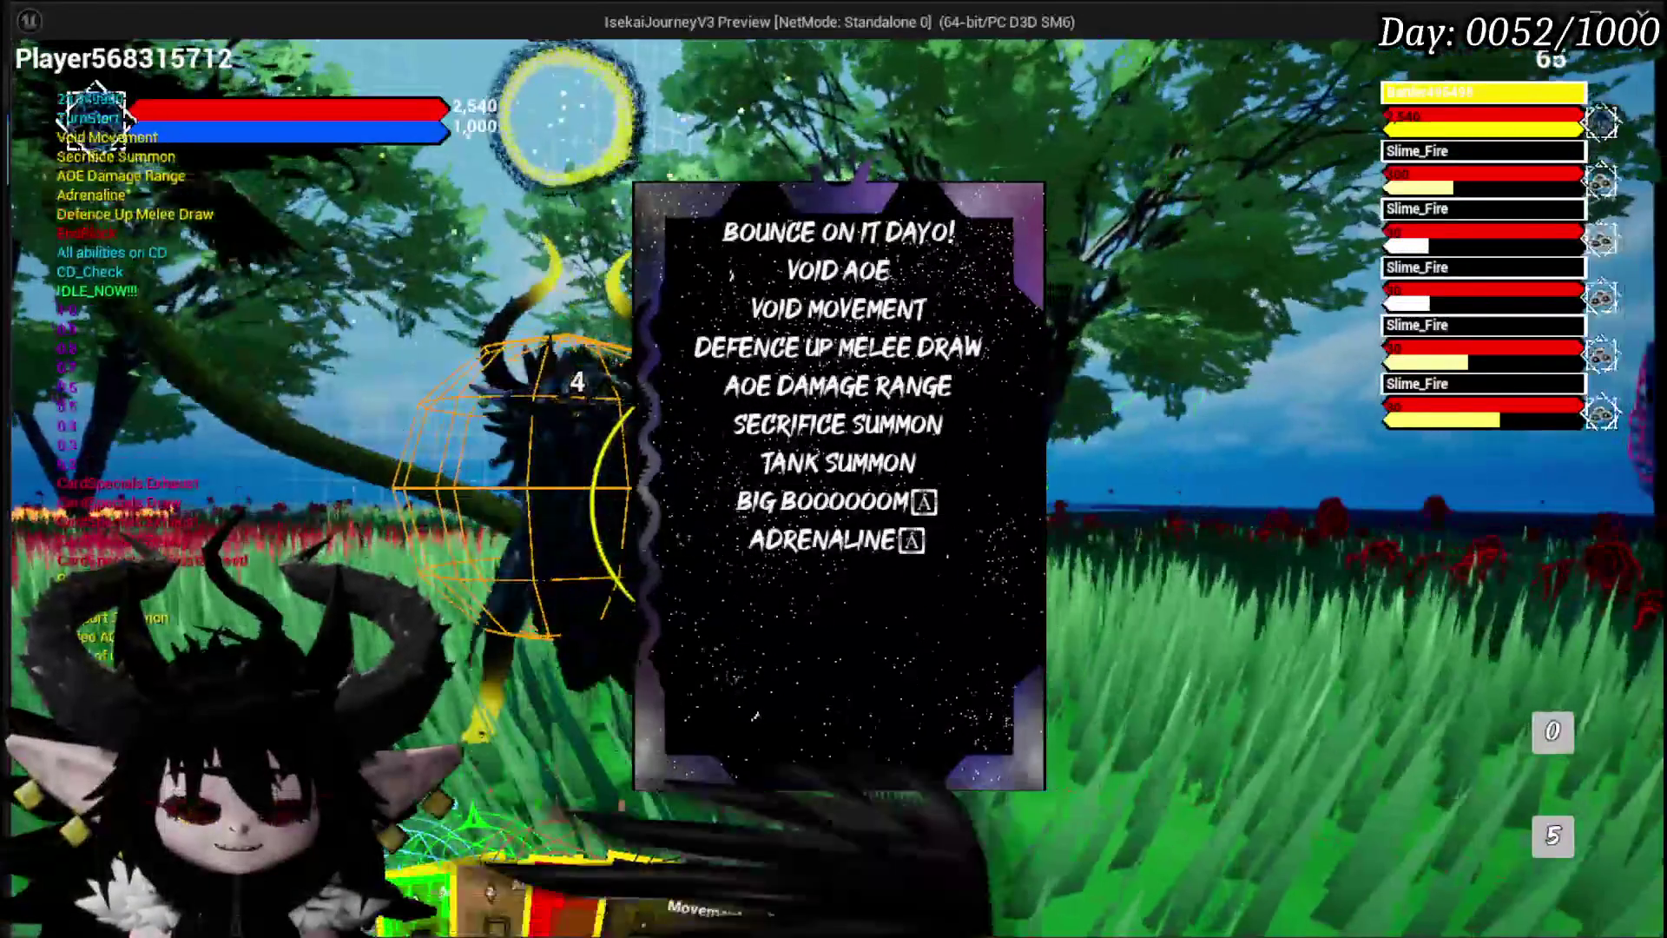
key(Escape)
click(33, 84)
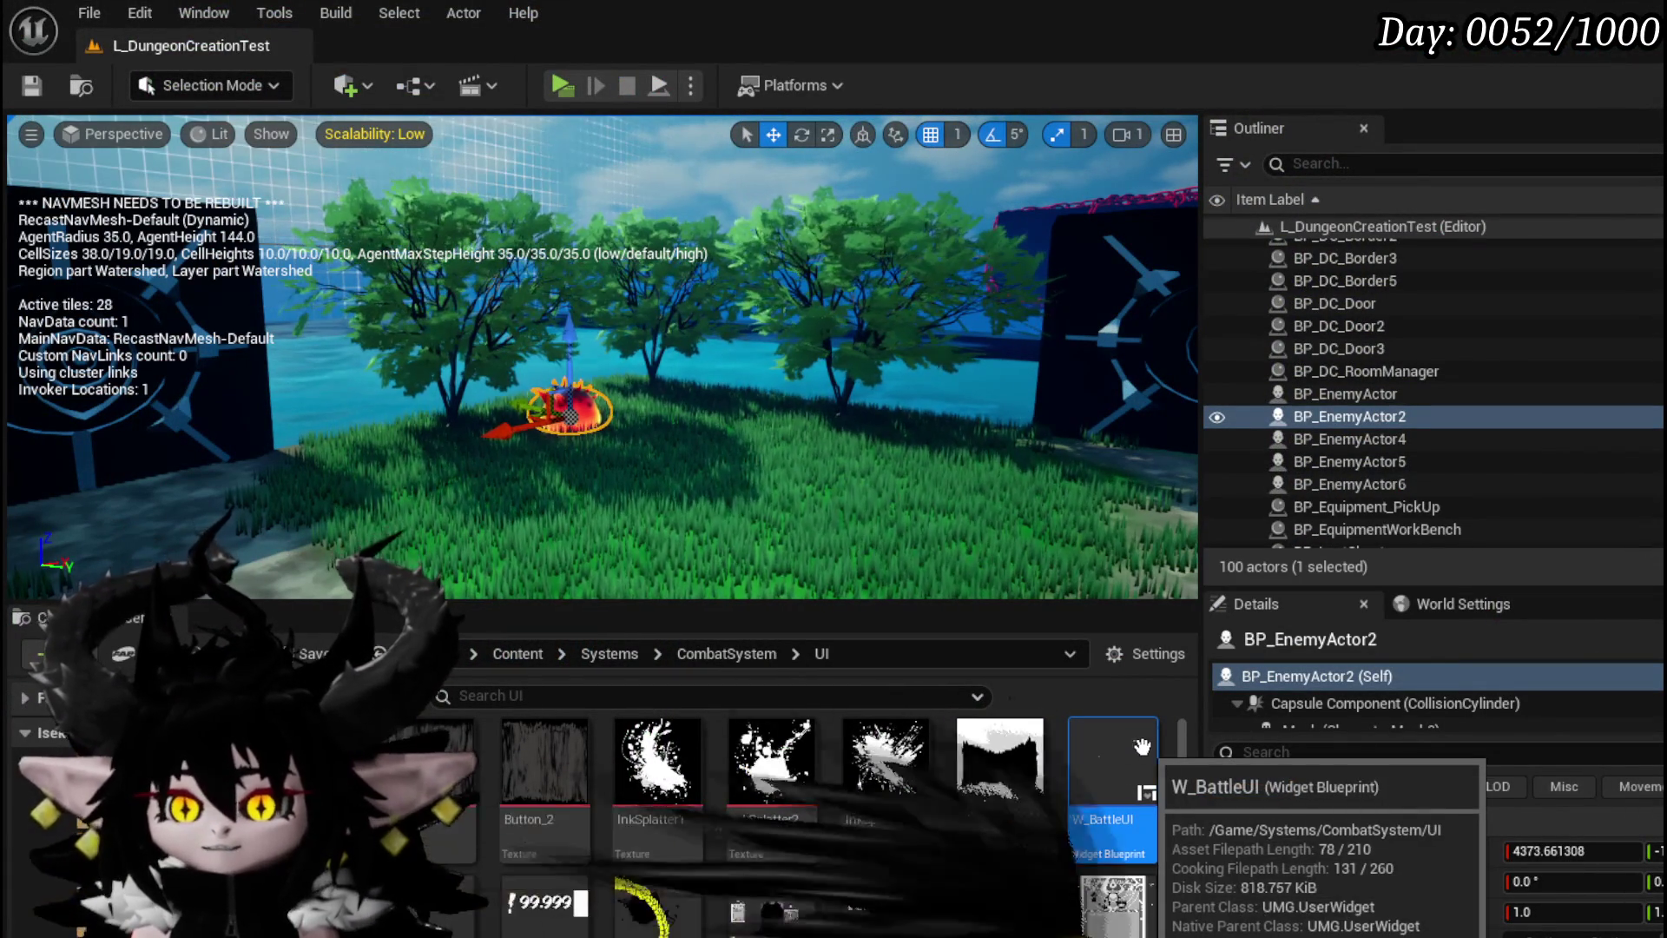
Inspect W_BattleUI's StopTurnTimer function graph, then go back to the WP_ActionSelection blueprint
double_click(1142, 747)
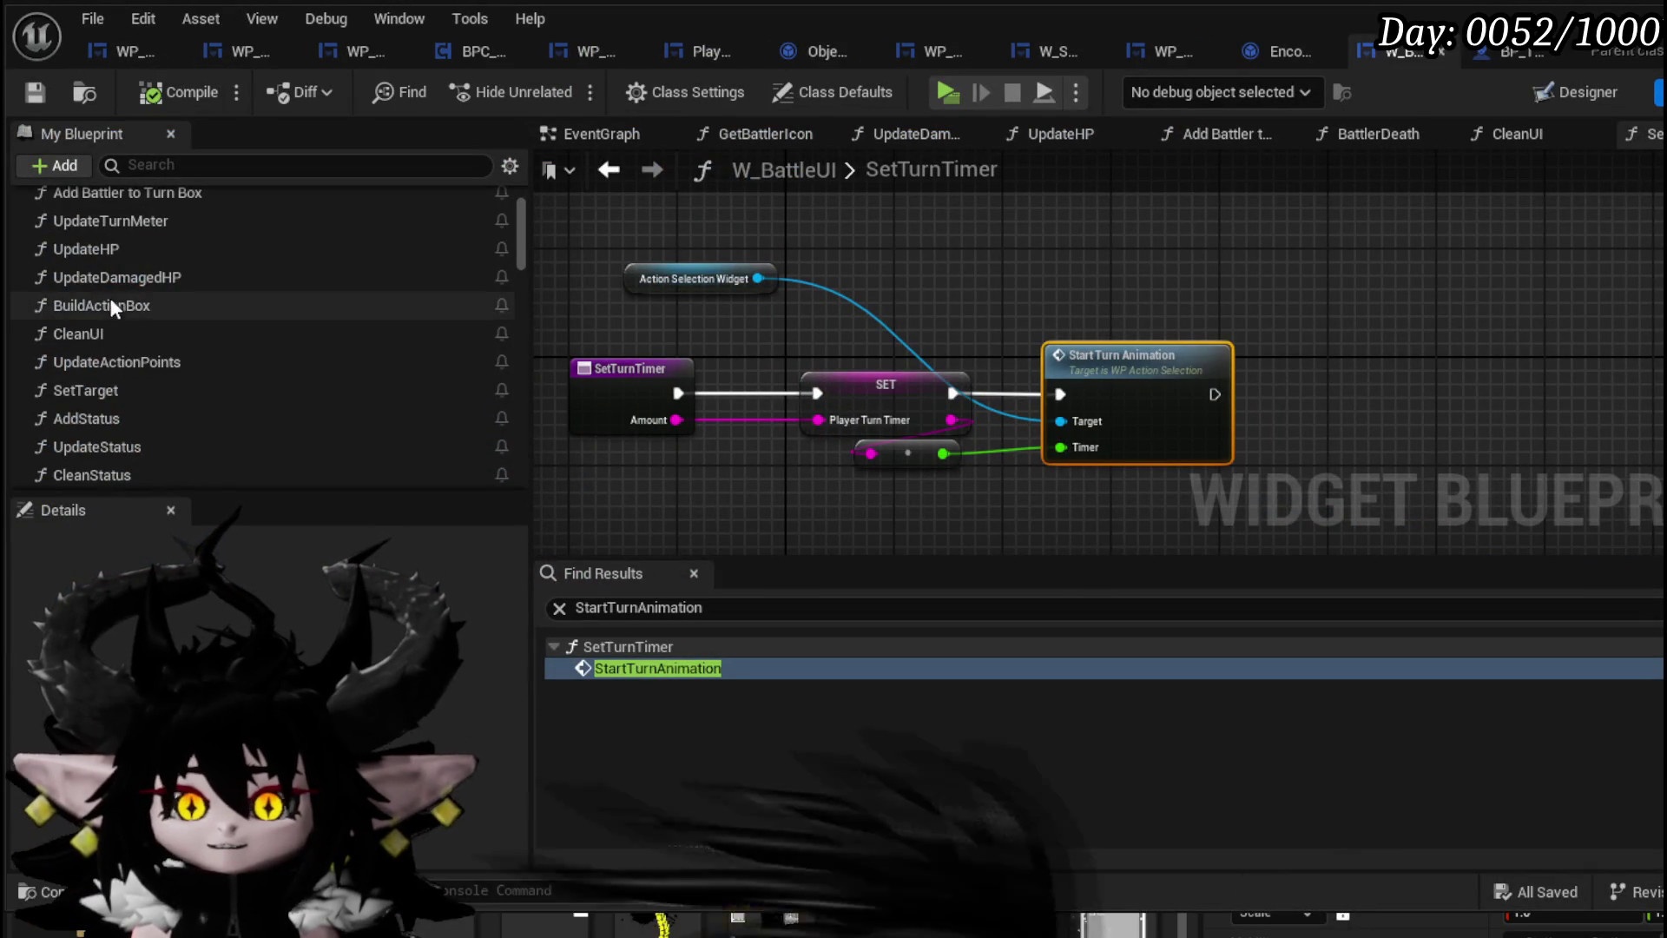
scroll(129, 282, up, 2)
scroll(175, 336, down, 3)
scroll(176, 336, down, 5)
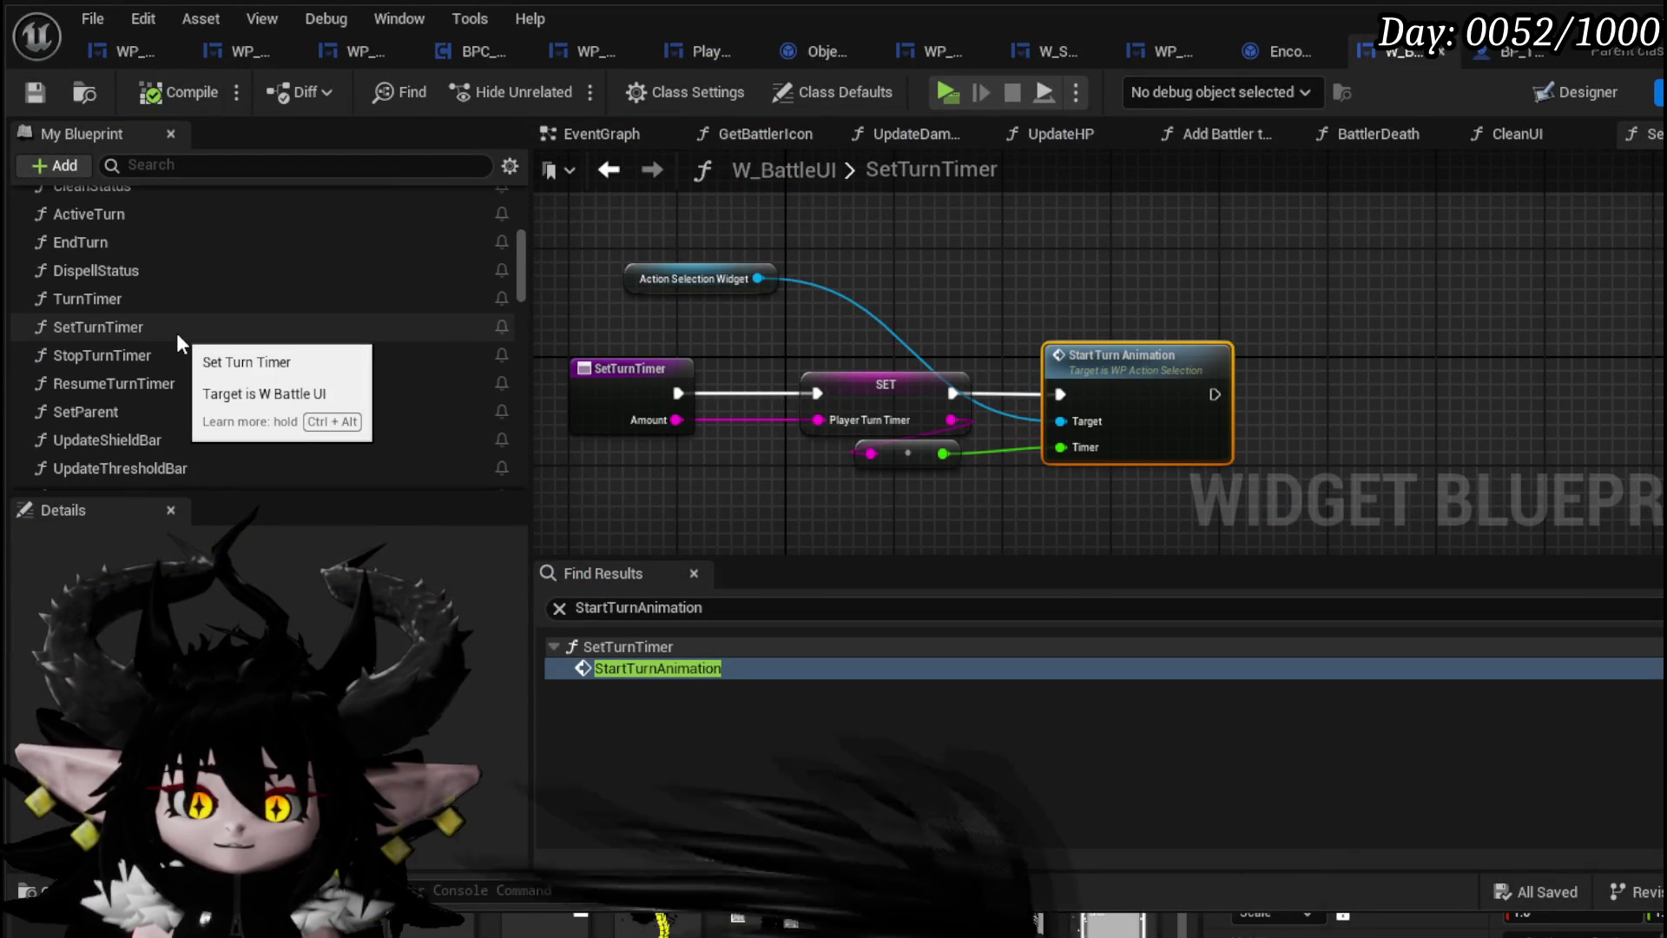
double_click(164, 354)
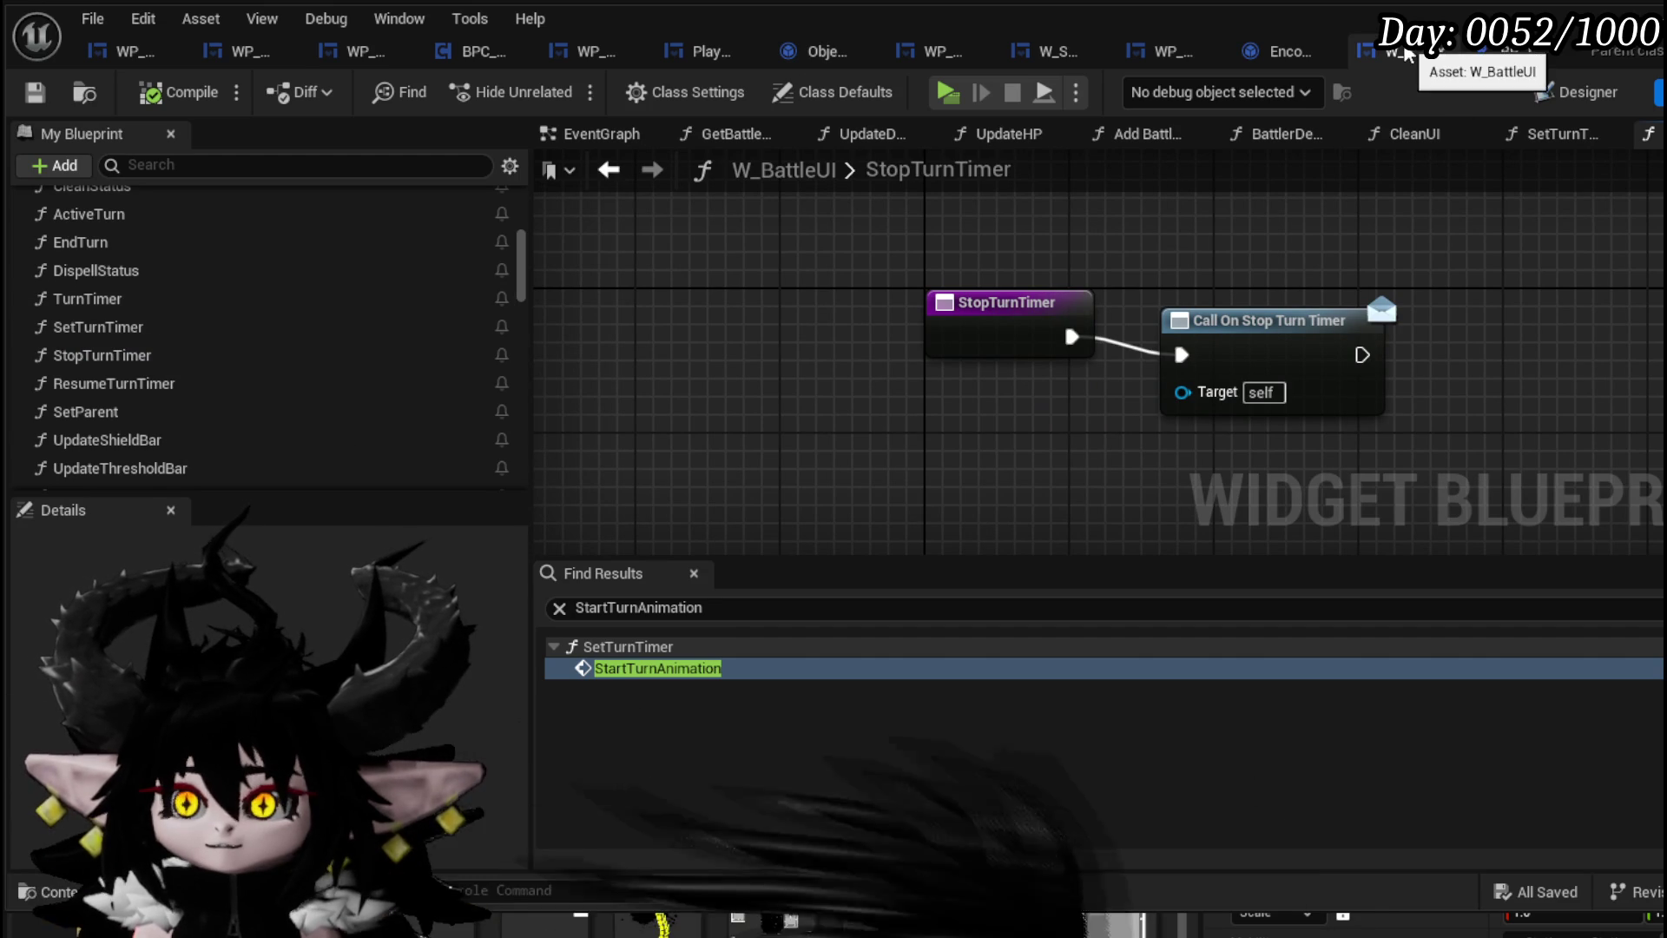
click(127, 54)
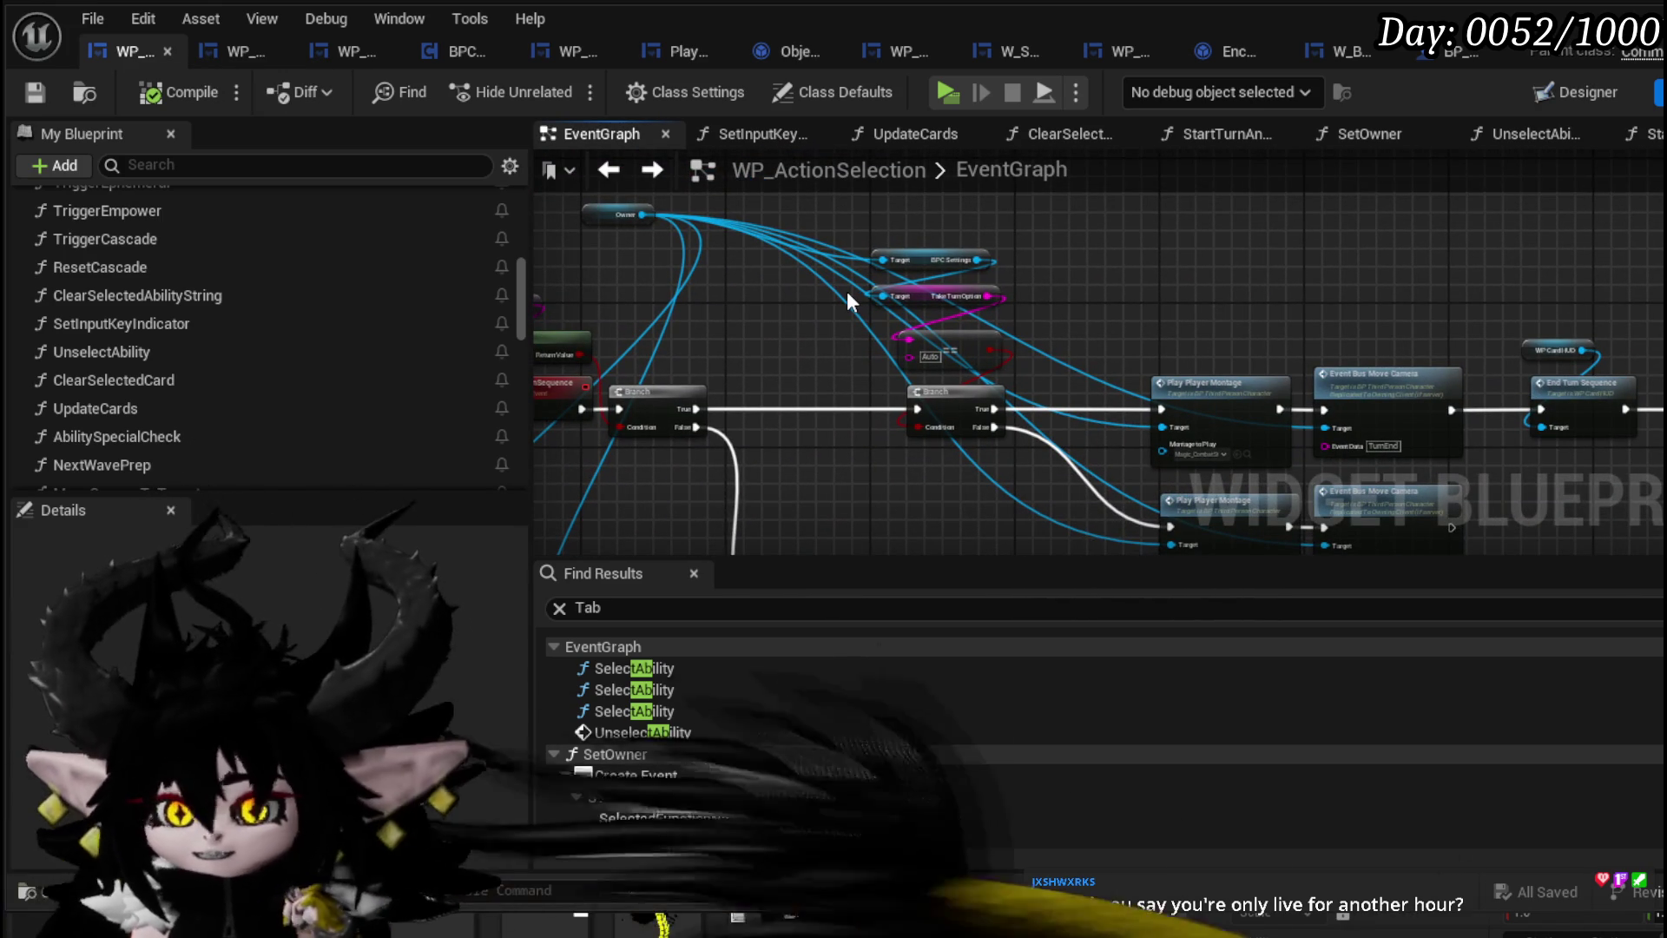
Move the Owner node lower and pan along the execution chain to the SET node
mouse_move(915, 320)
mouse_down()
mouse_move(896, 435)
mouse_move(989, 426)
mouse_up()
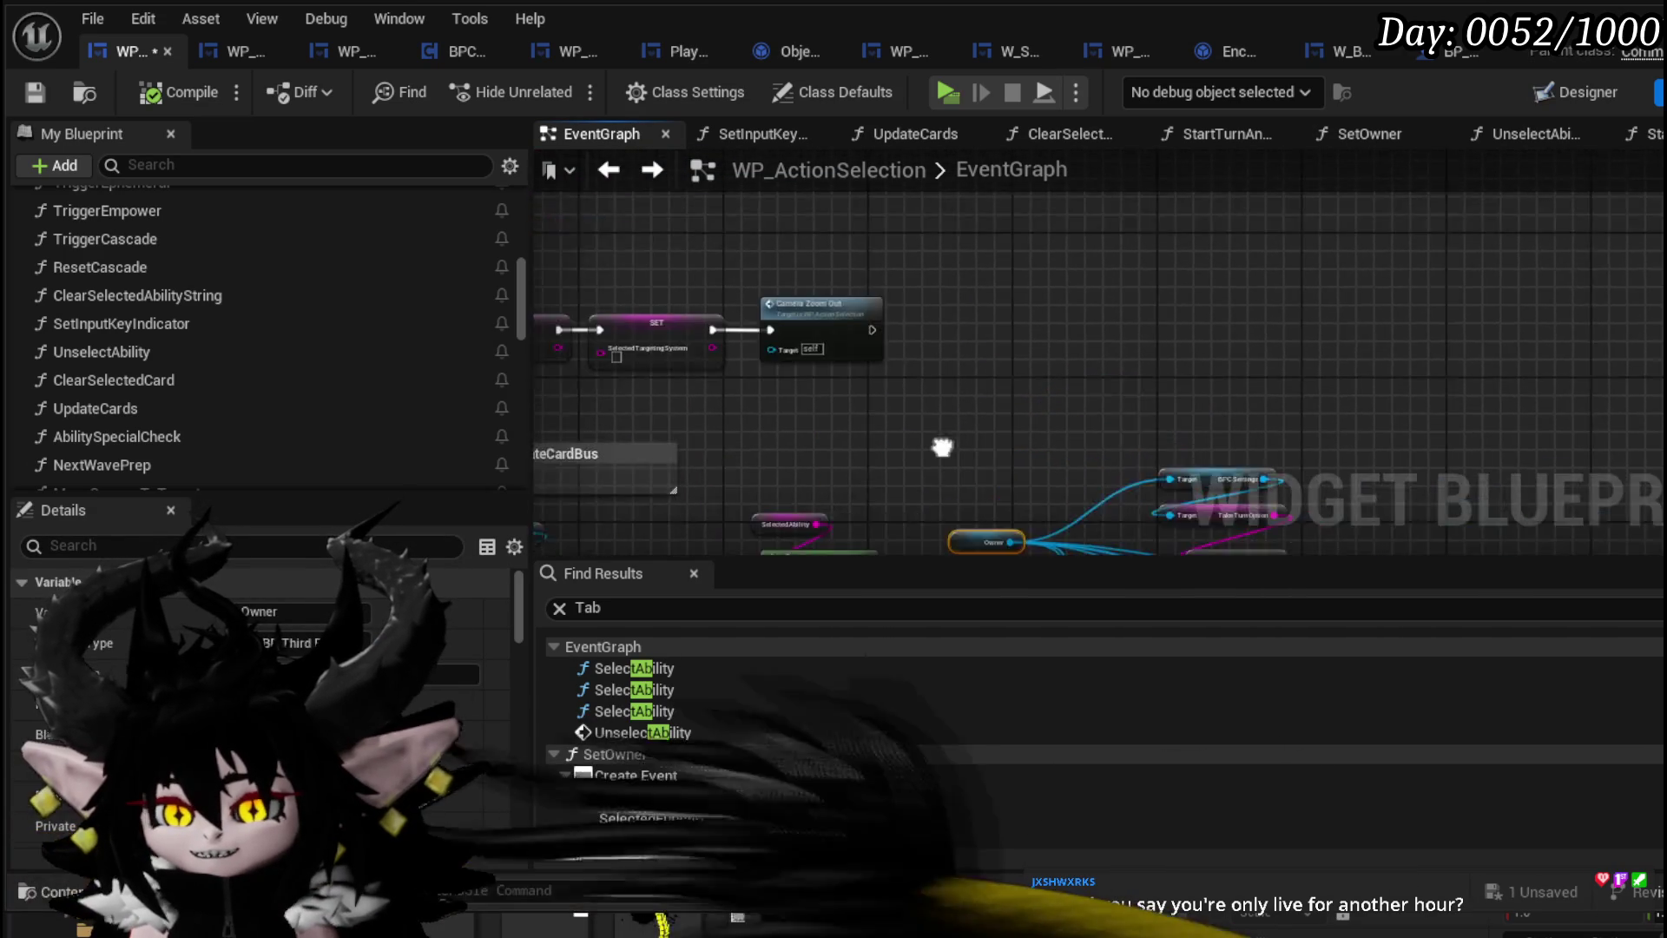
scroll(882, 387, up, 3)
scroll(882, 388, down, 4)
scroll(1194, 347, down, 4)
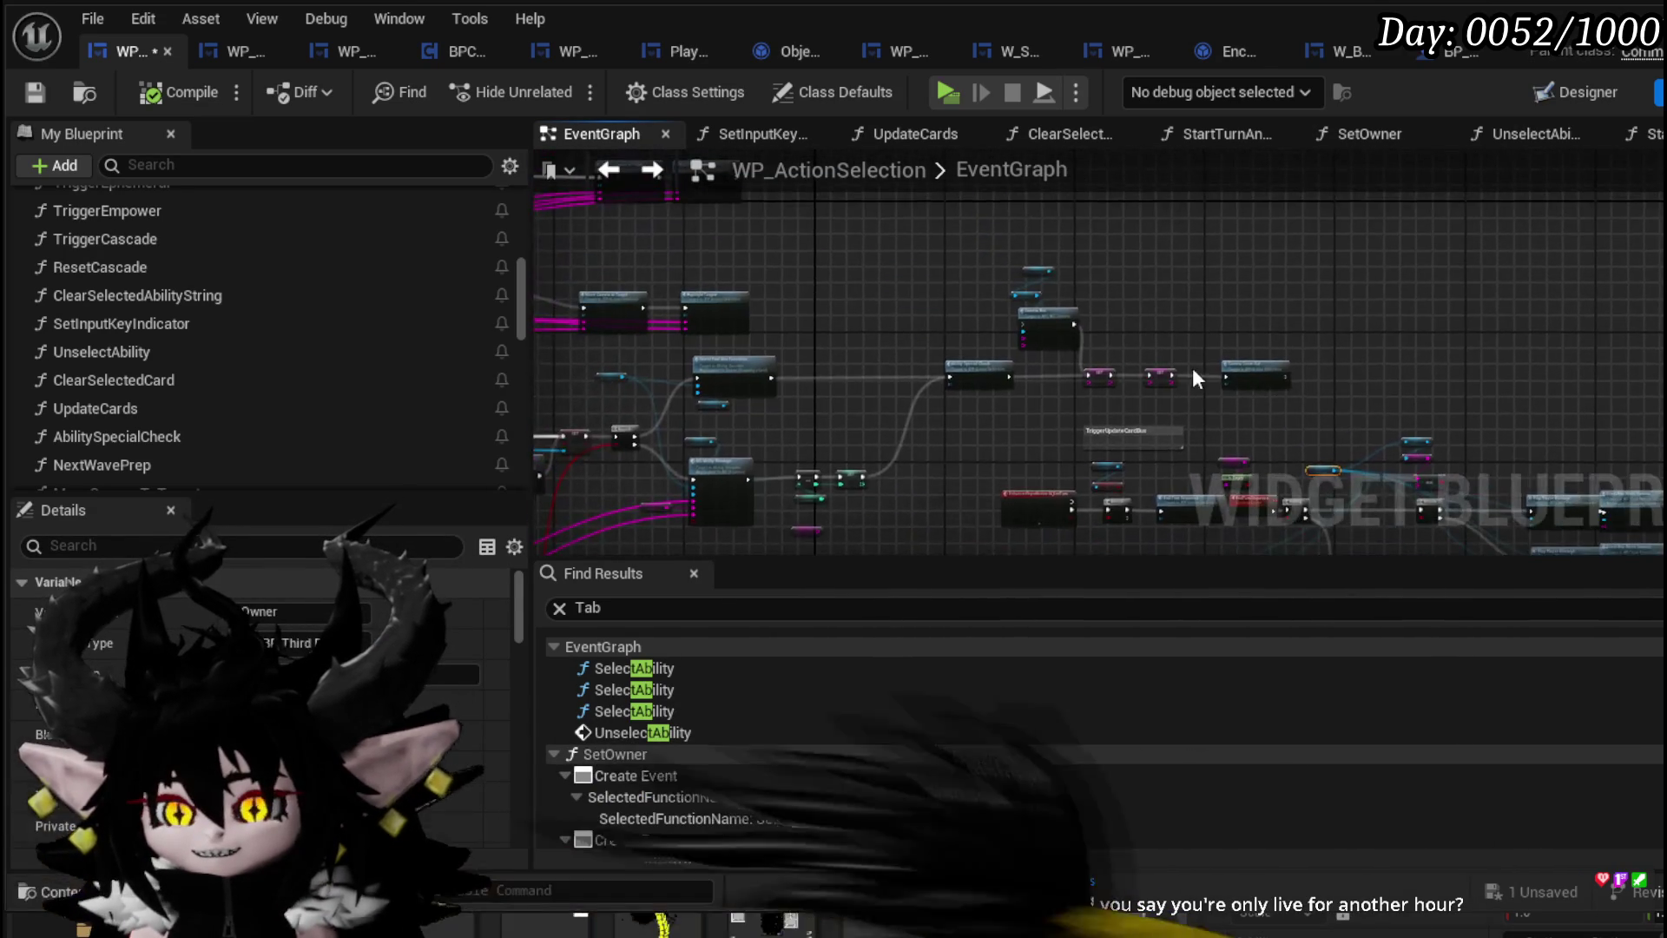
scroll(1080, 332, up, 6)
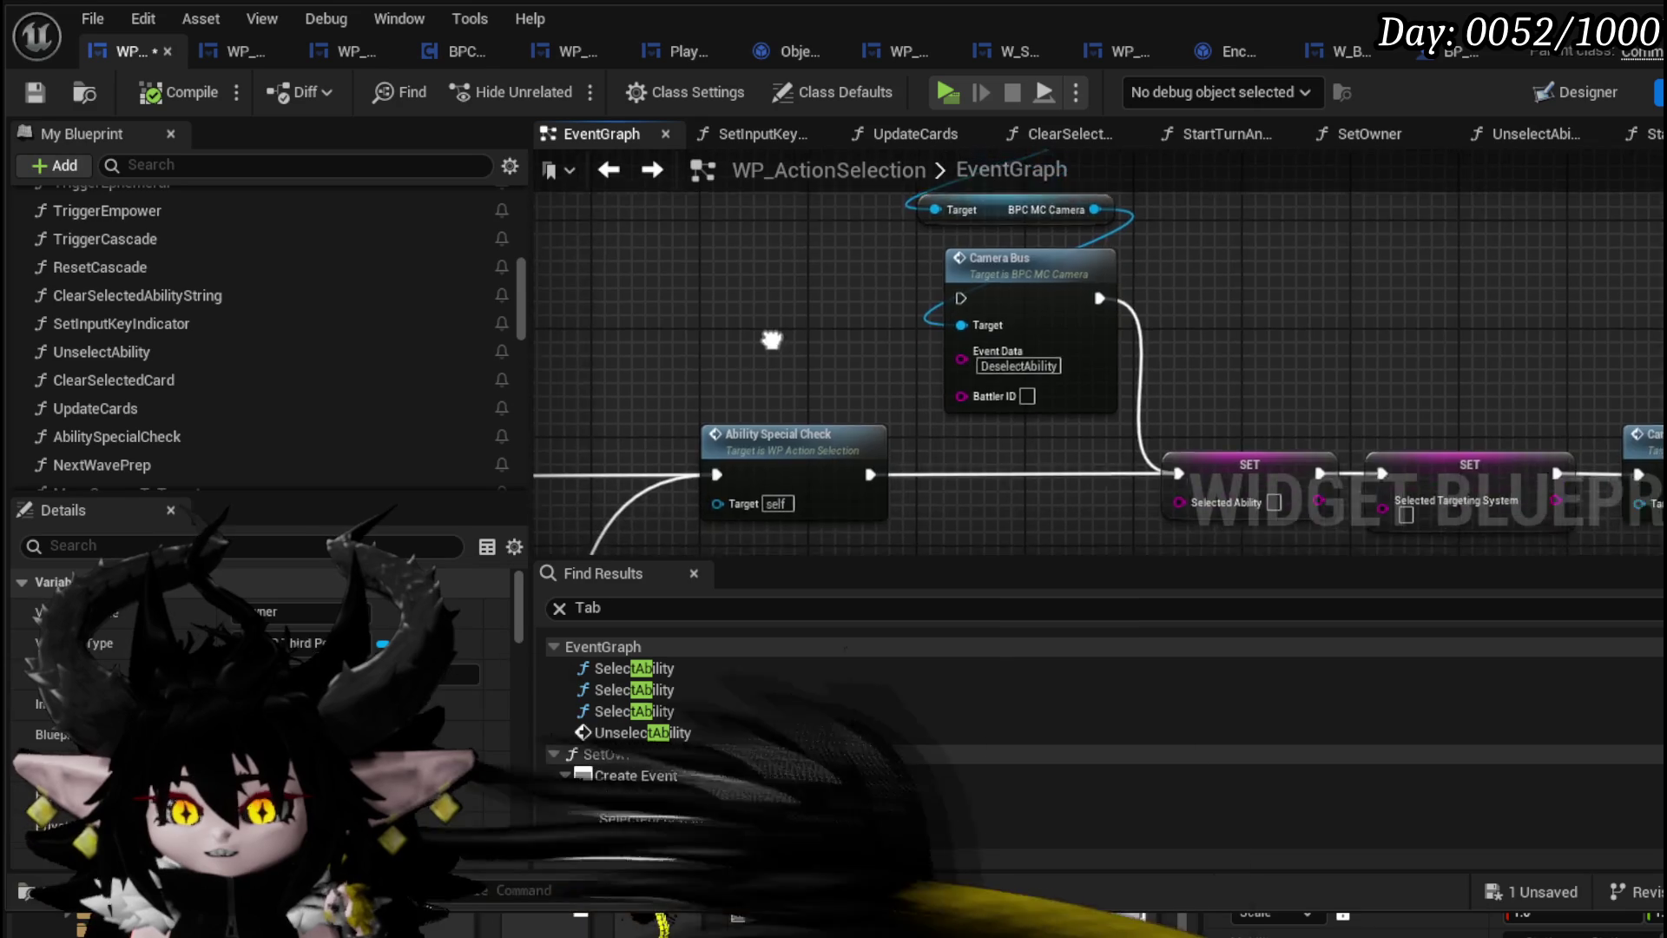
drag(773, 332, 843, 421)
scroll(903, 413, down, 3)
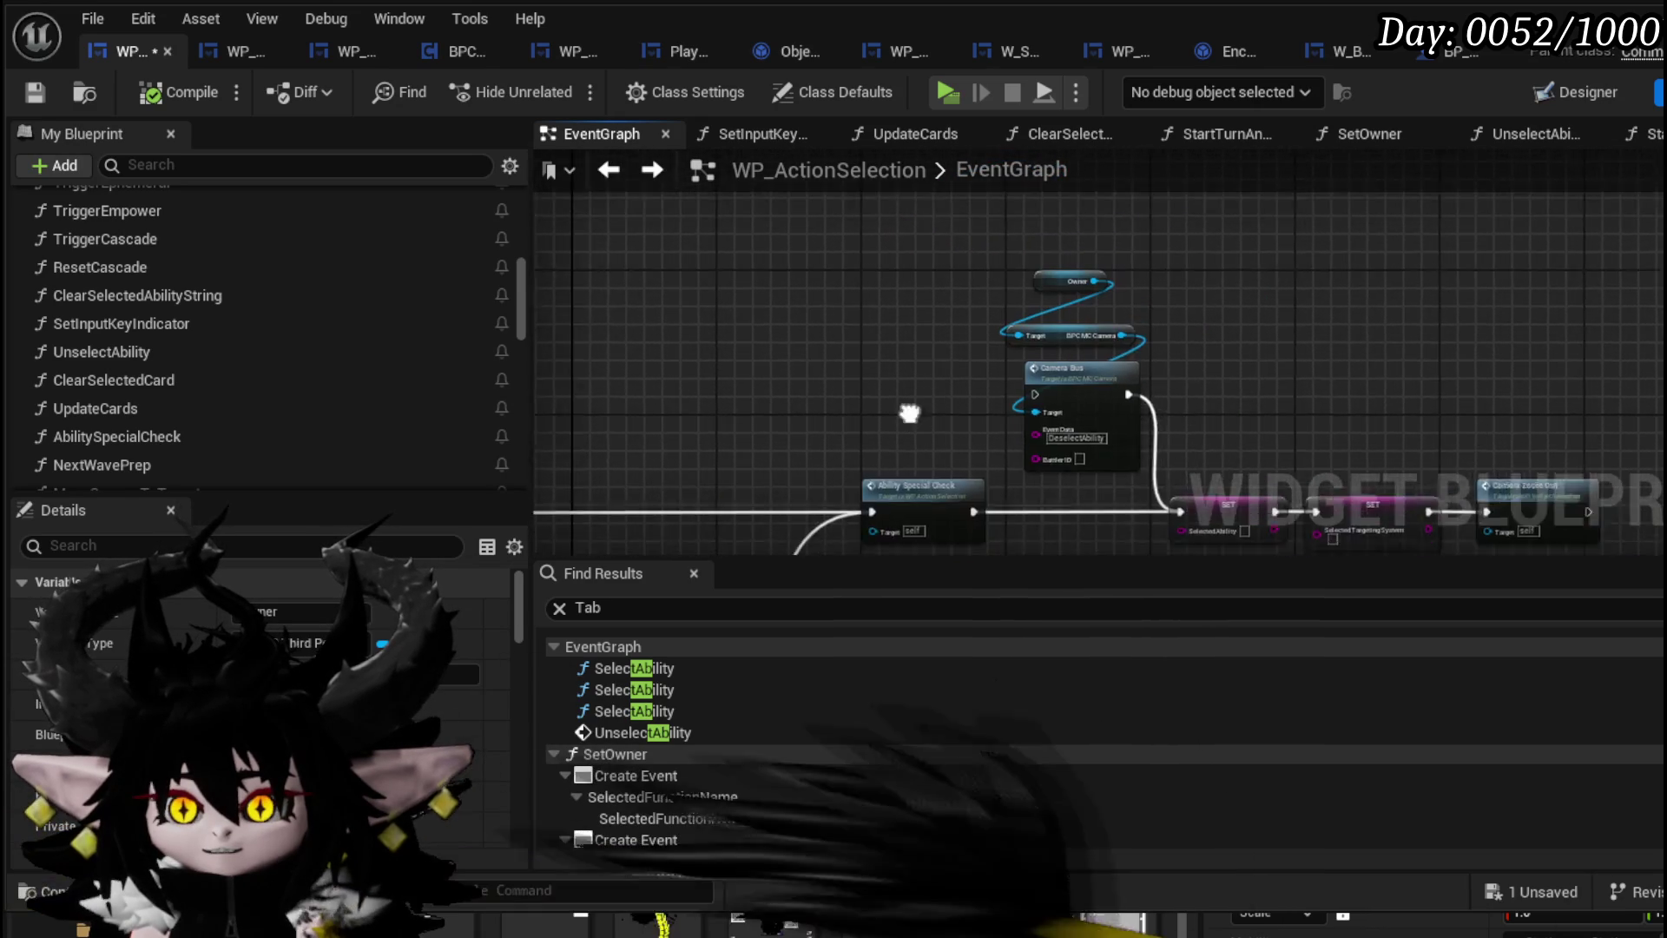
scroll(908, 286, up, 1)
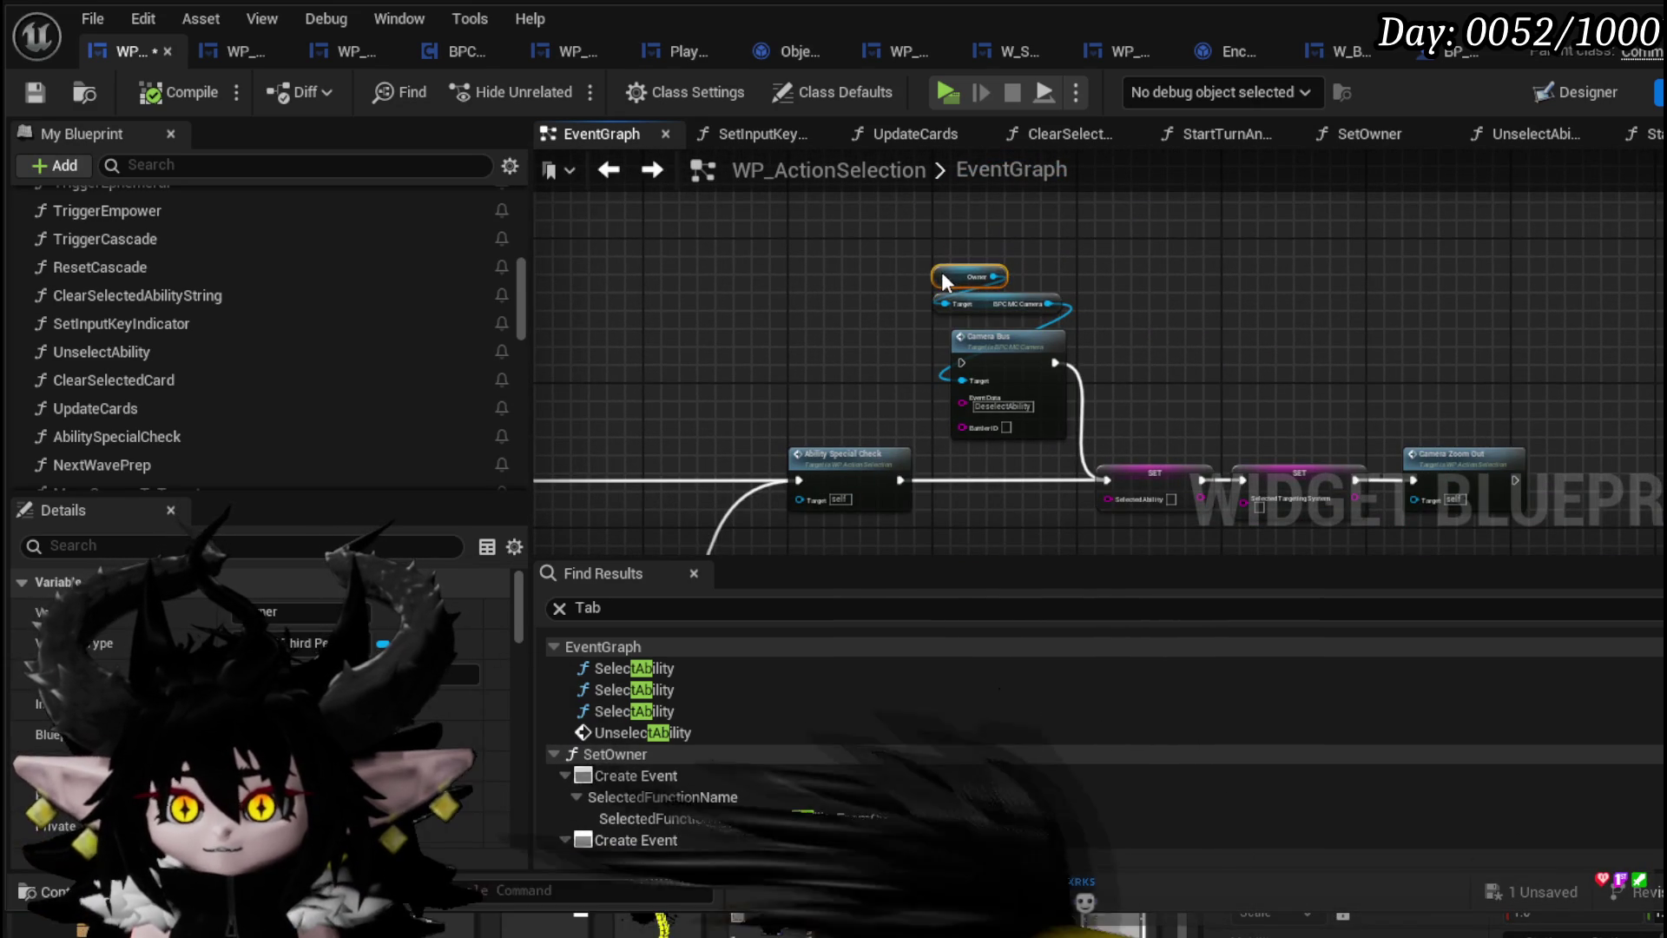
mouse_move(880, 332)
mouse_down()
mouse_move(1112, 315)
mouse_move(873, 299)
mouse_up()
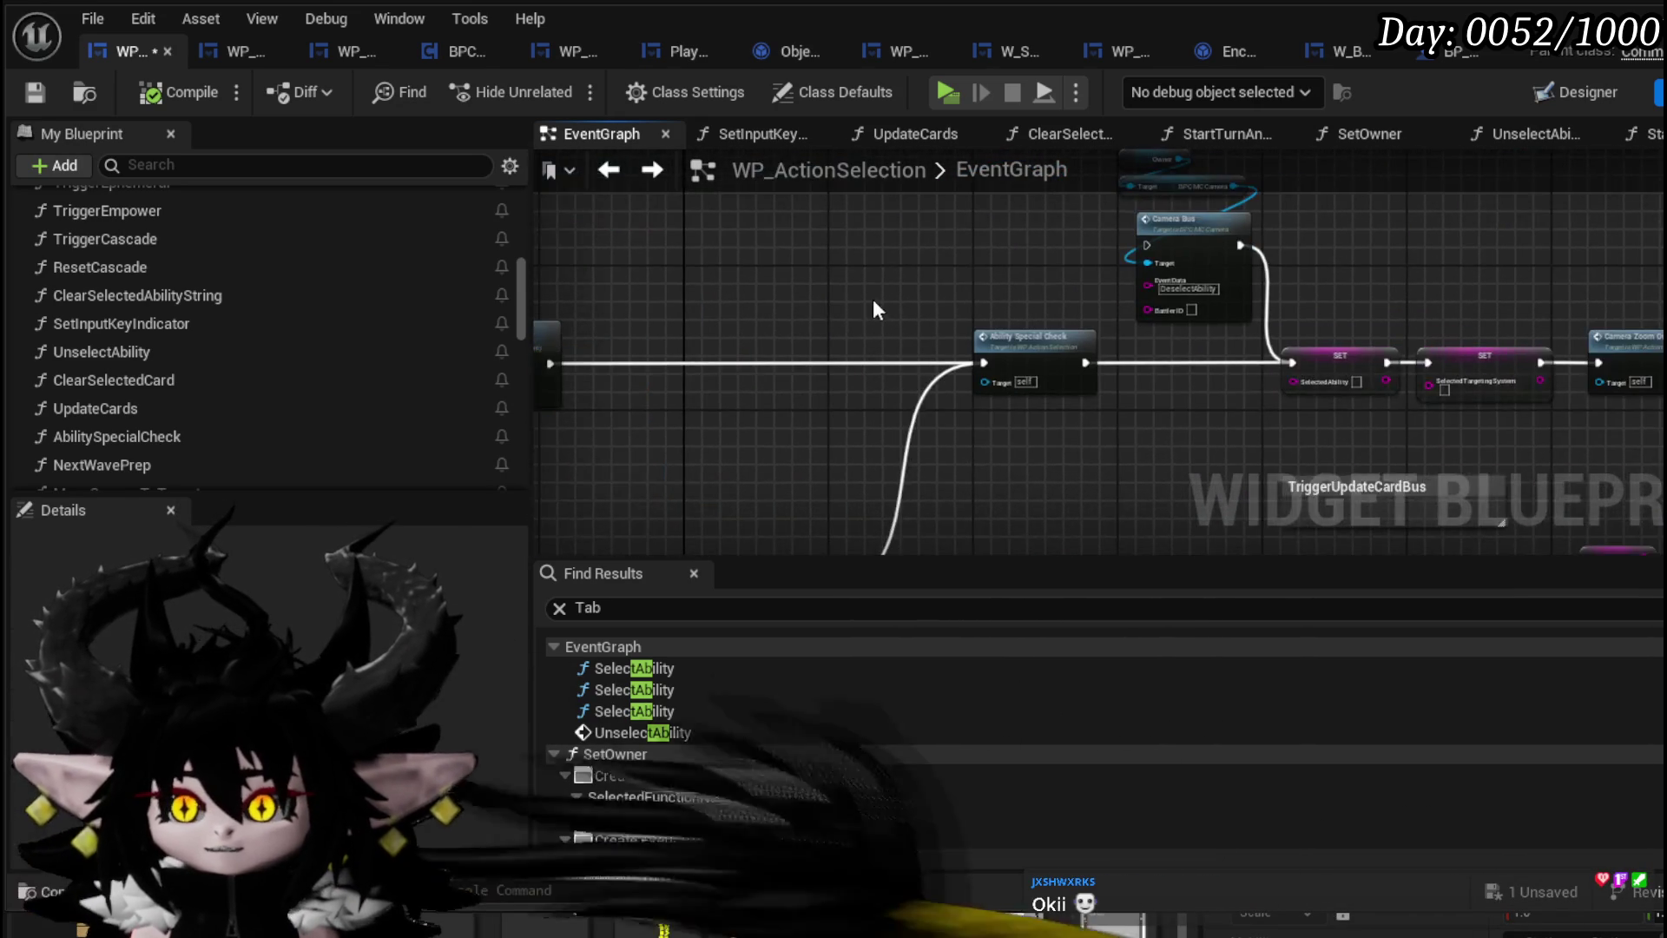
scroll(738, 321, up, 4)
scroll(695, 329, down, 5)
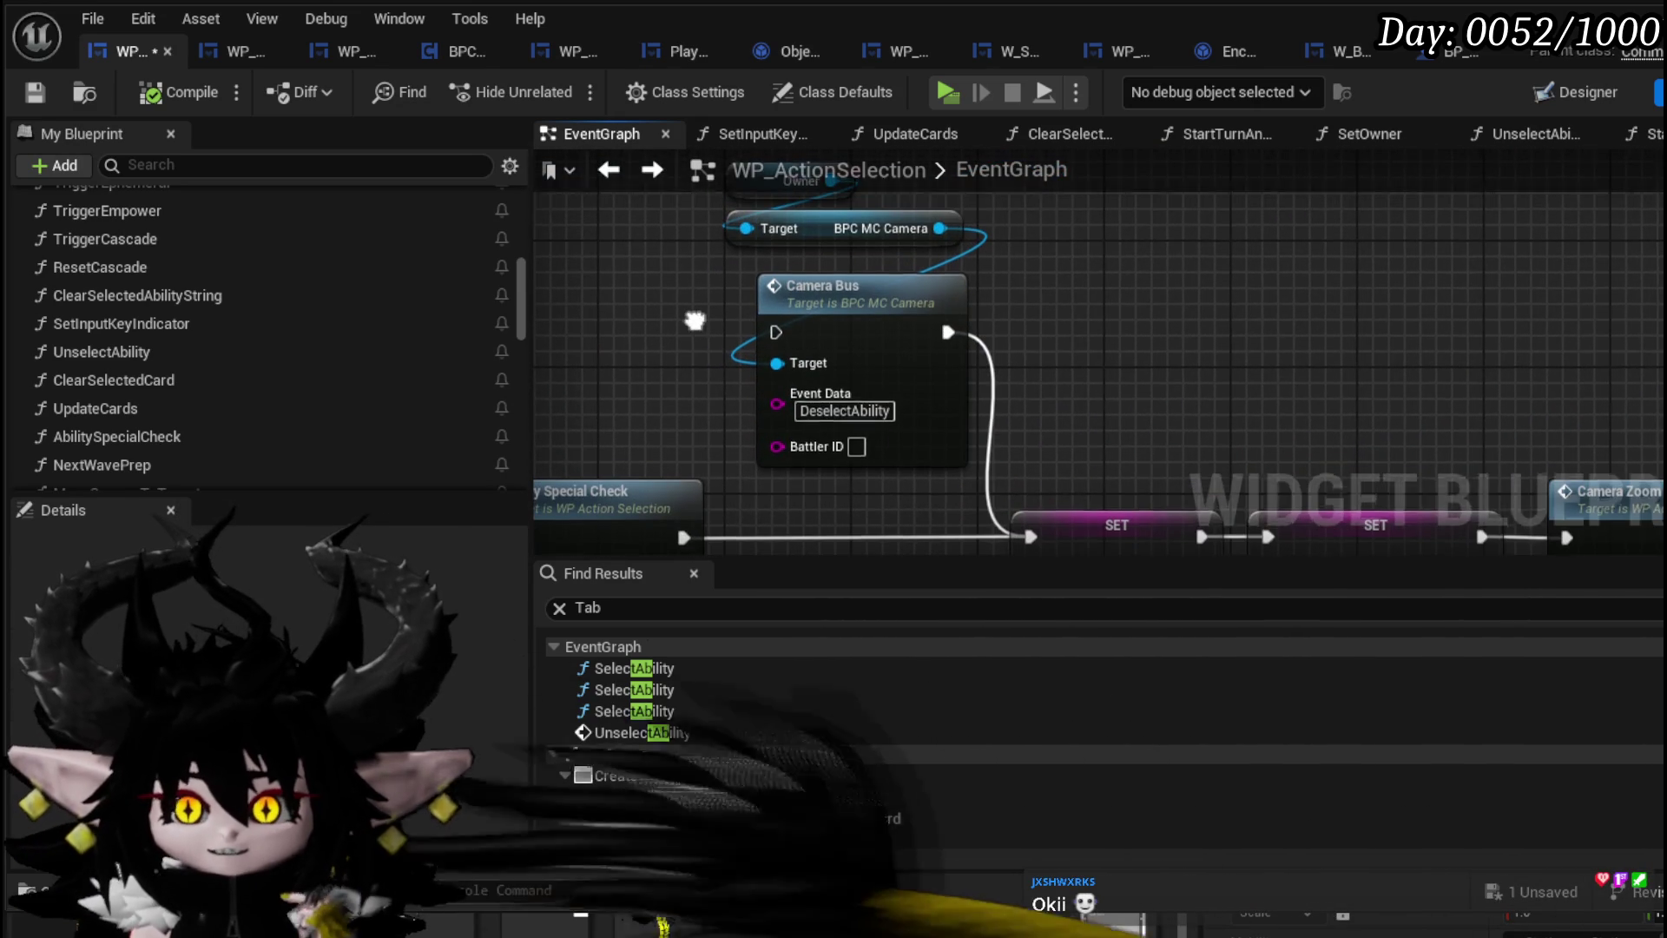
drag(695, 329, 1361, 371)
scroll(1337, 363, up, 3)
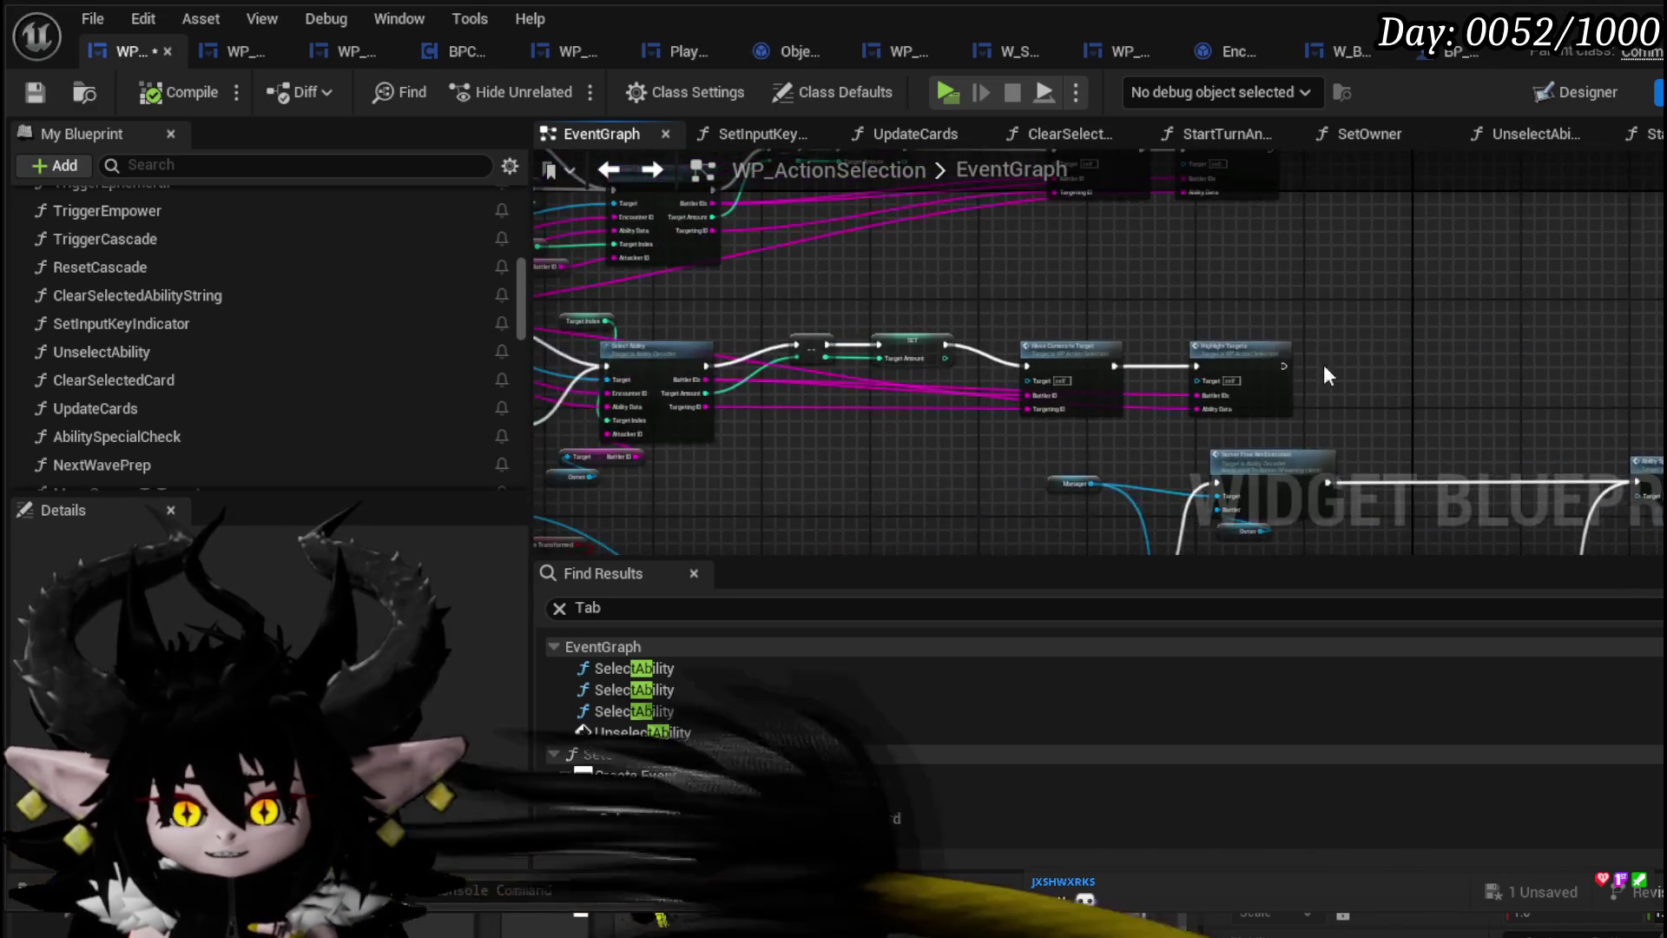
drag(1008, 252, 1139, 300)
Place Move Camera to Target and Highlight Targets beside SET, then view the Designer layout
mouse_move(863, 276)
mouse_down()
mouse_move(1042, 365)
mouse_move(1024, 306)
mouse_up()
mouse_move(1300, 278)
mouse_down()
mouse_move(1087, 435)
mouse_move(1087, 476)
mouse_move(975, 482)
mouse_up()
scroll(1087, 435, down, 3)
scroll(1110, 427, up, 2)
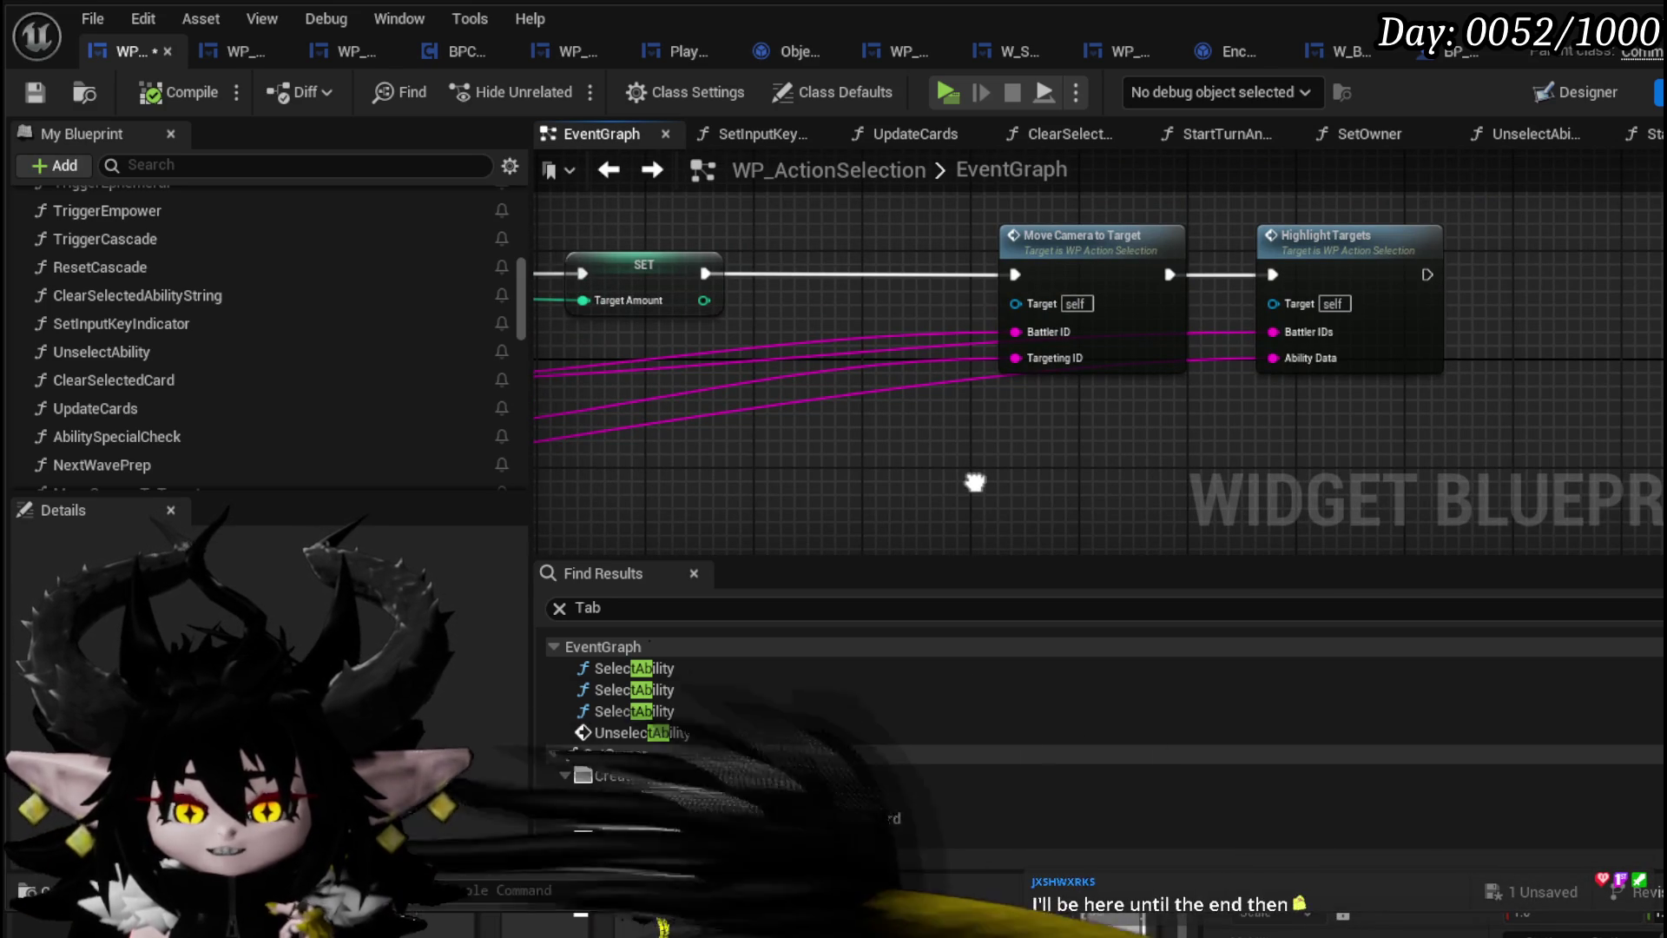
mouse_move(975, 482)
mouse_down()
mouse_move(1303, 275)
mouse_move(1064, 278)
mouse_up()
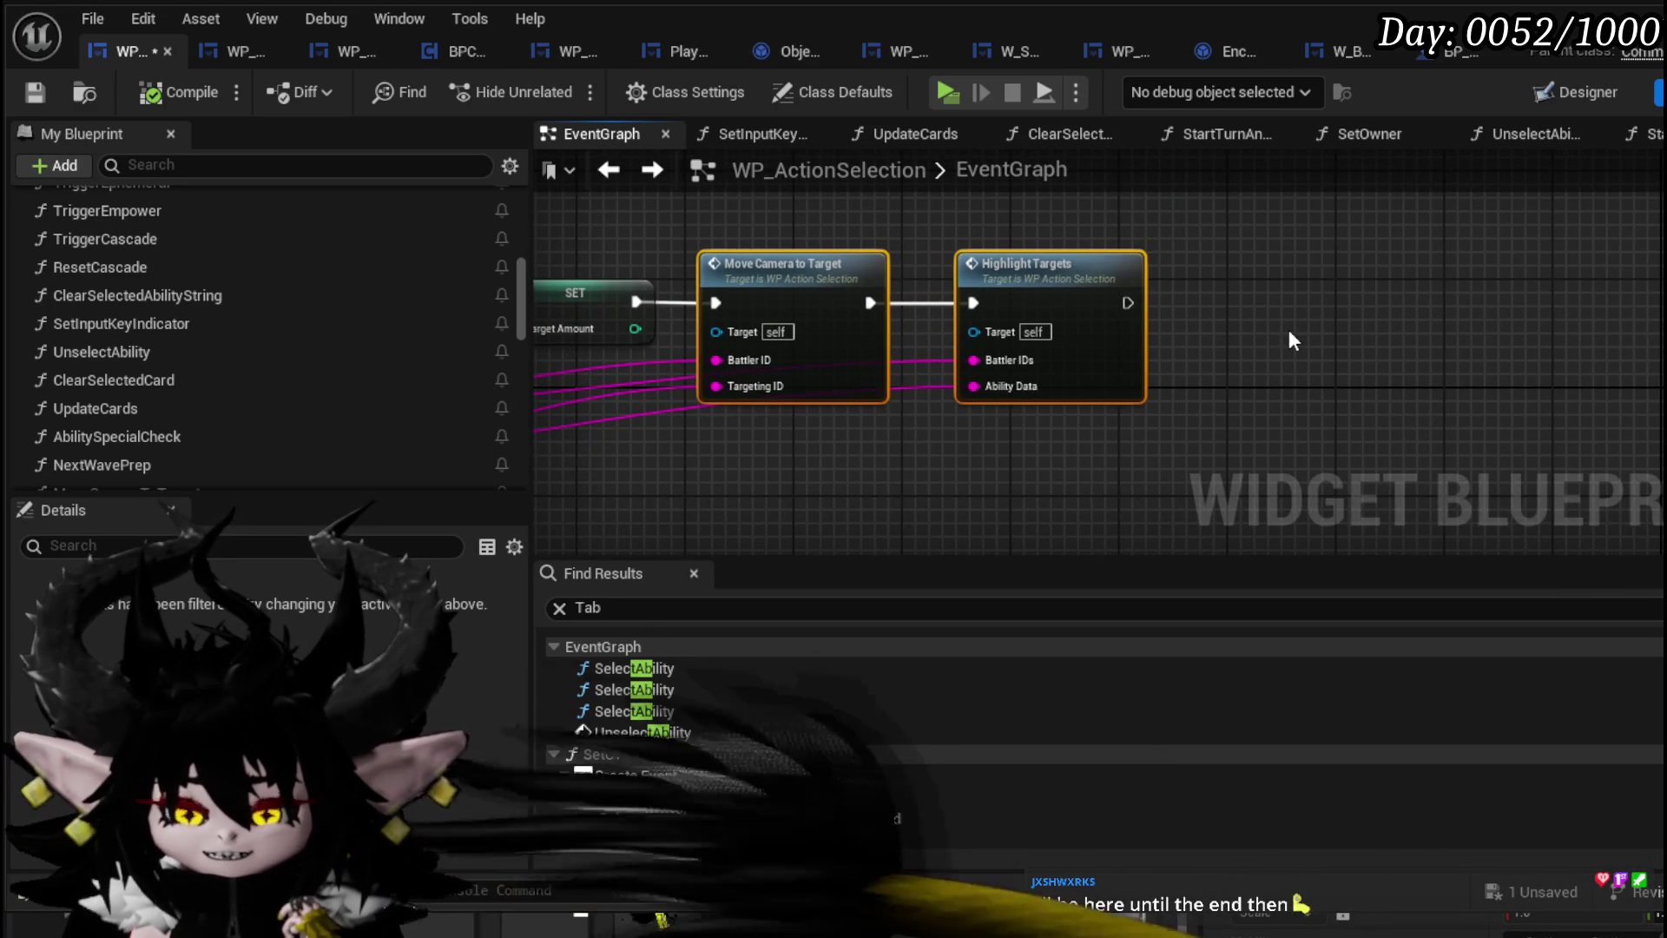
click(1449, 368)
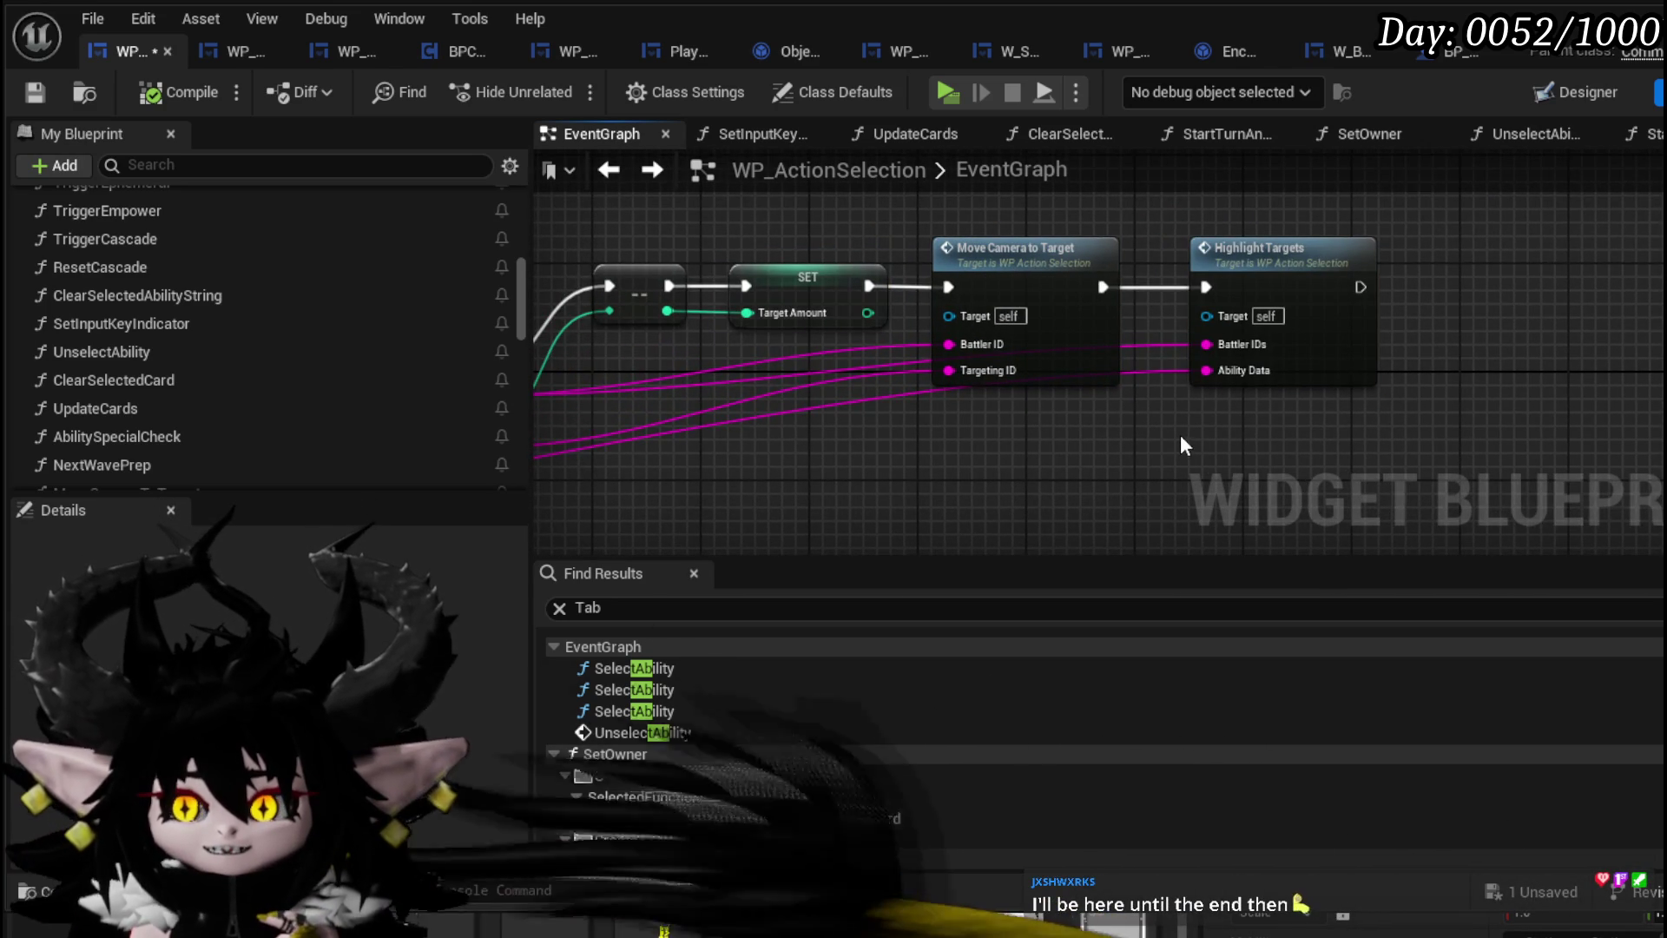
scroll(1180, 434, down, 3)
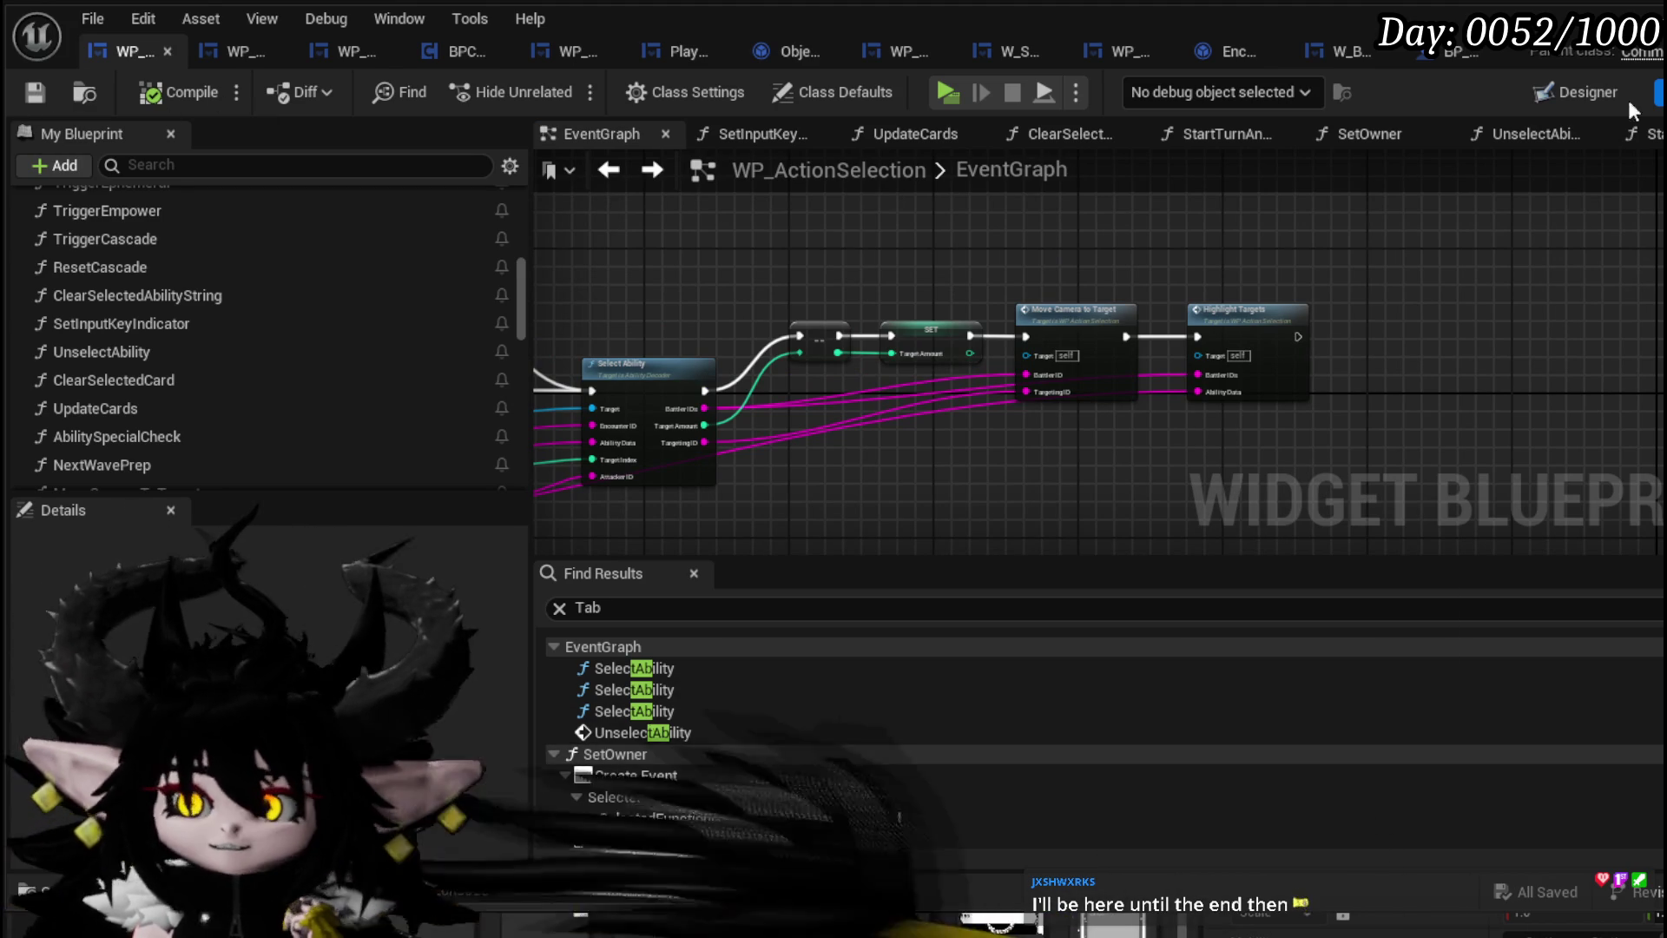
click(1566, 94)
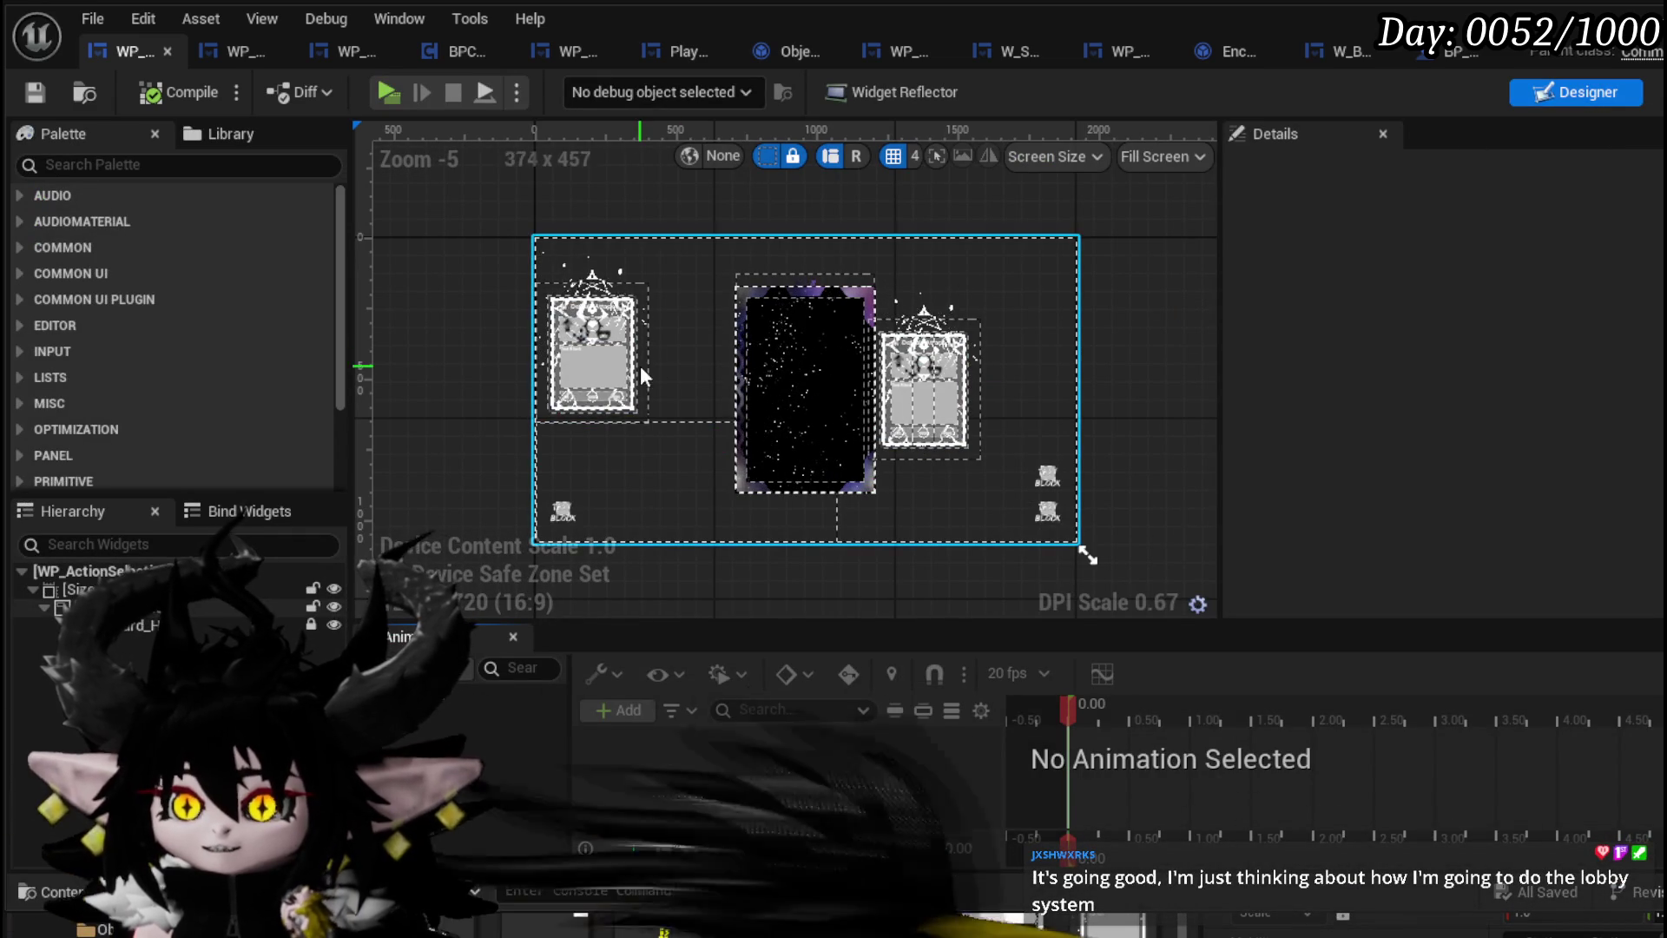
scroll(1090, 496, up, 4)
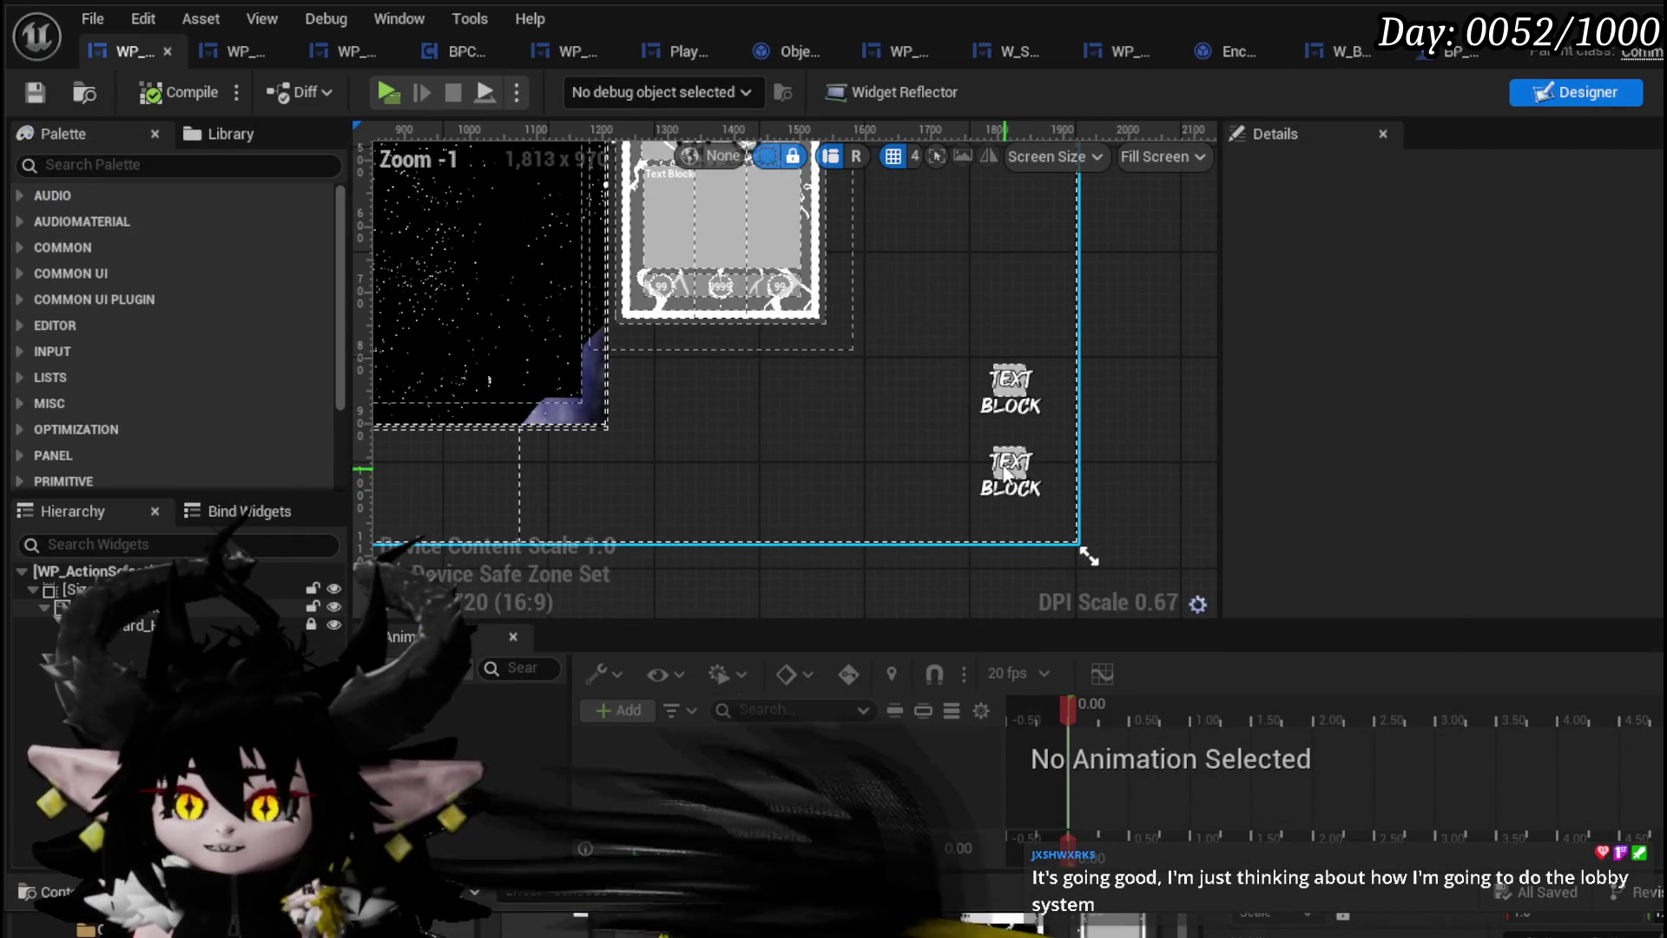
Review the WP_Card_HUD designer canvas, zooming in and out around the card hand slot
click(250, 49)
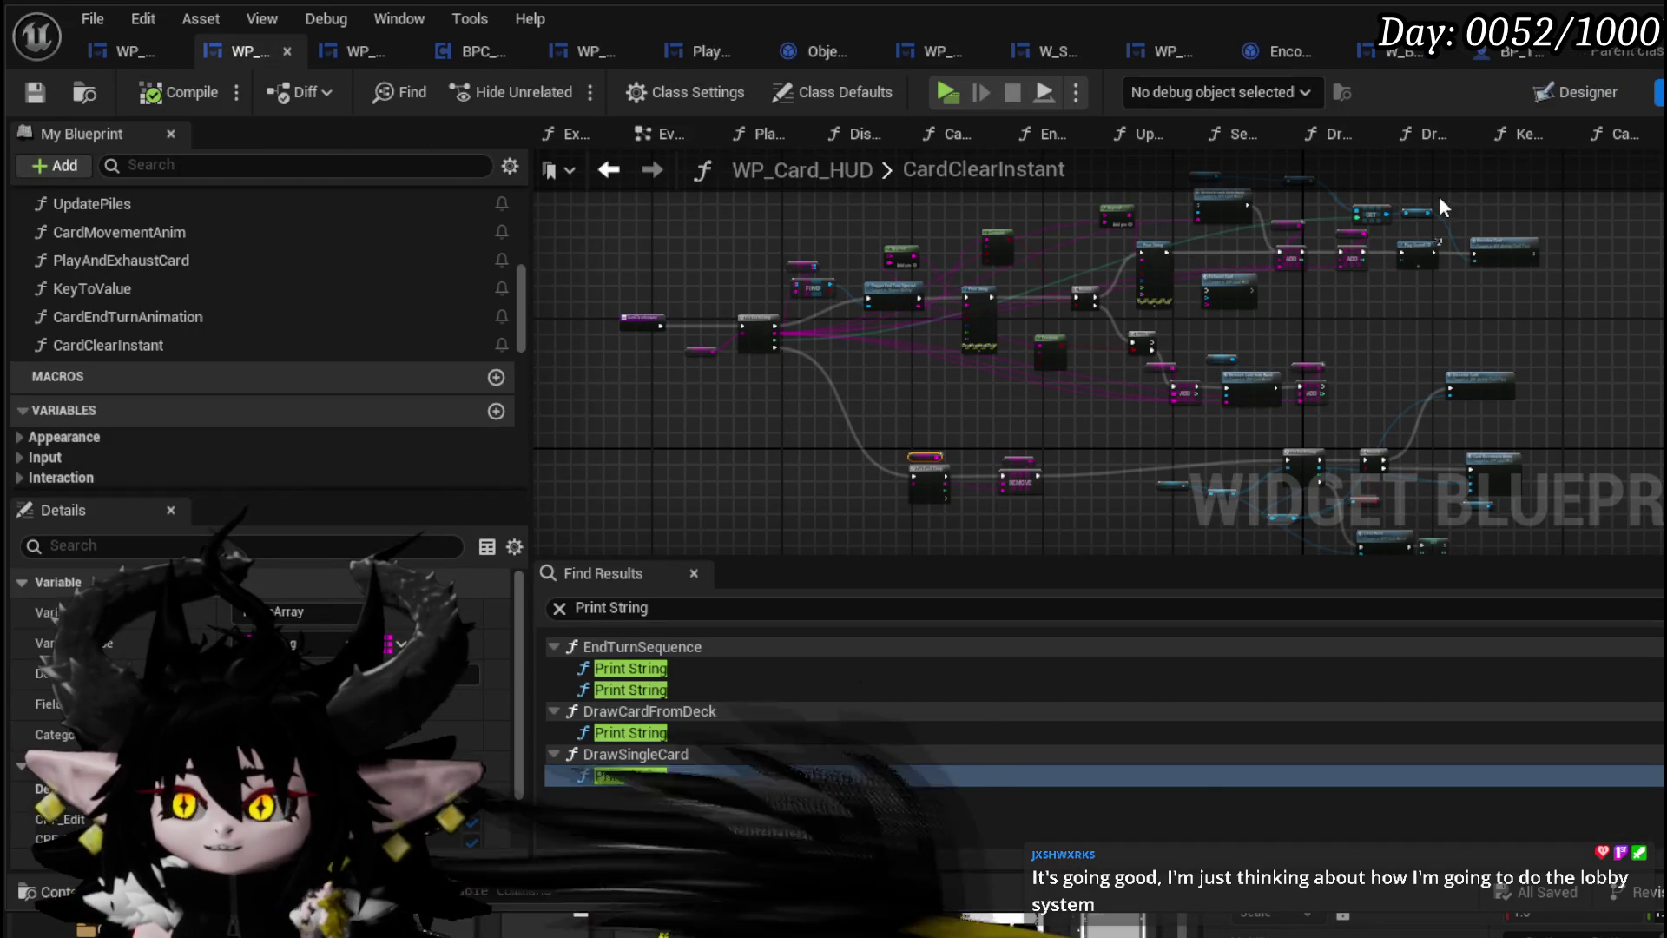
click(1573, 96)
scroll(893, 440, up, 4)
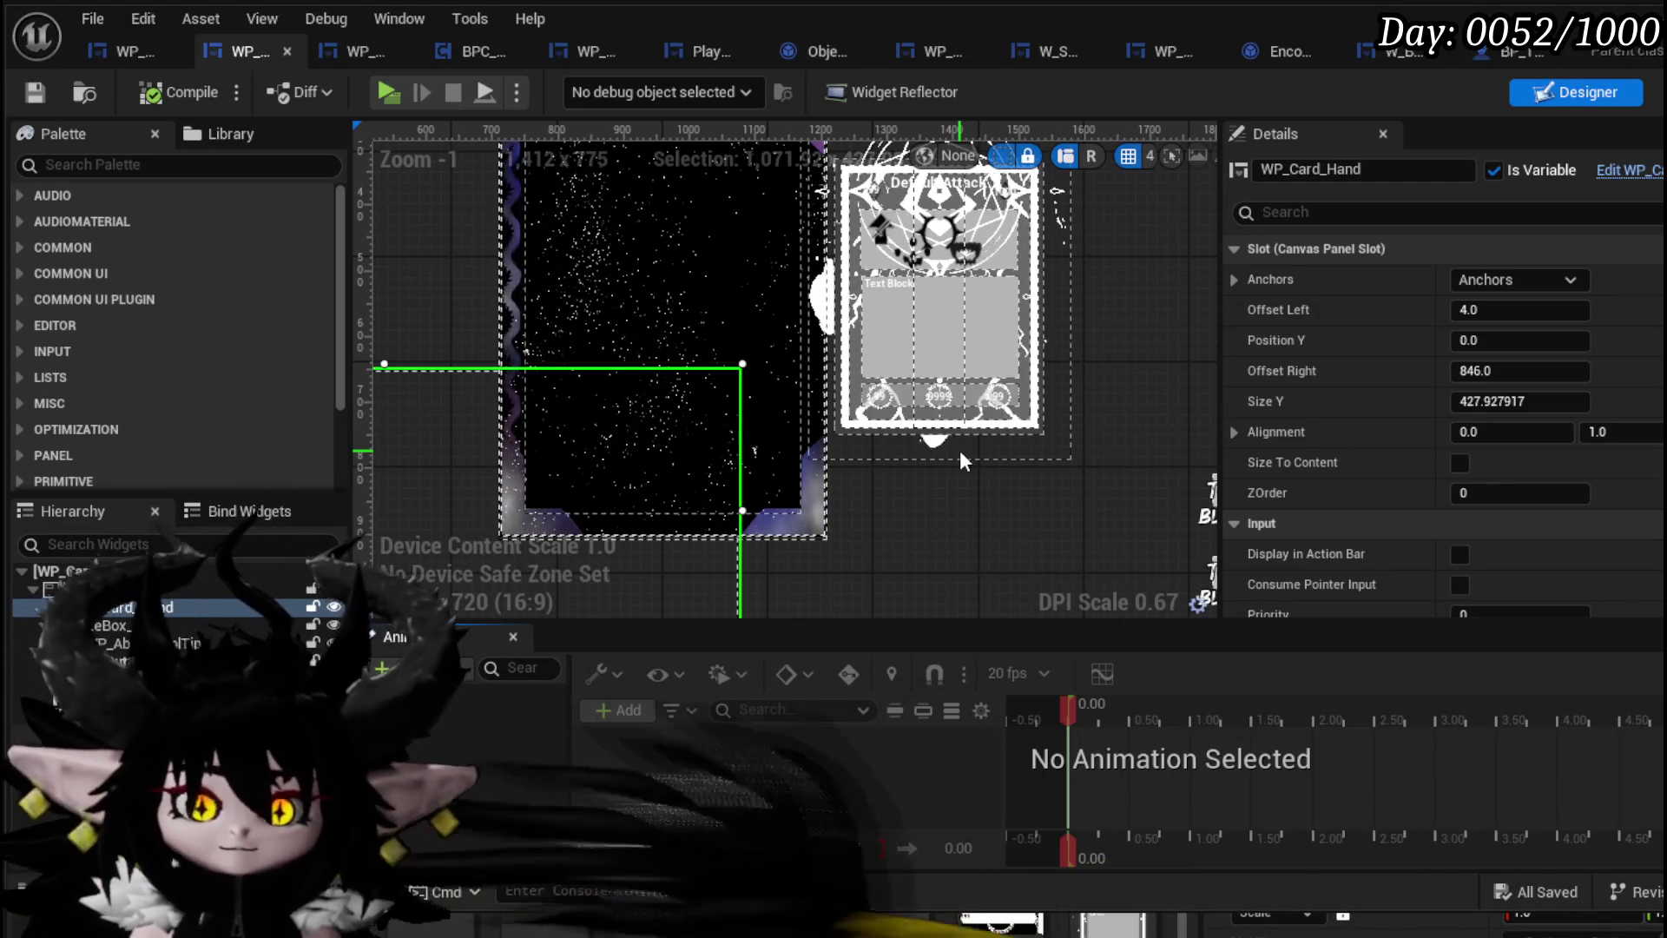
scroll(942, 434, down, 5)
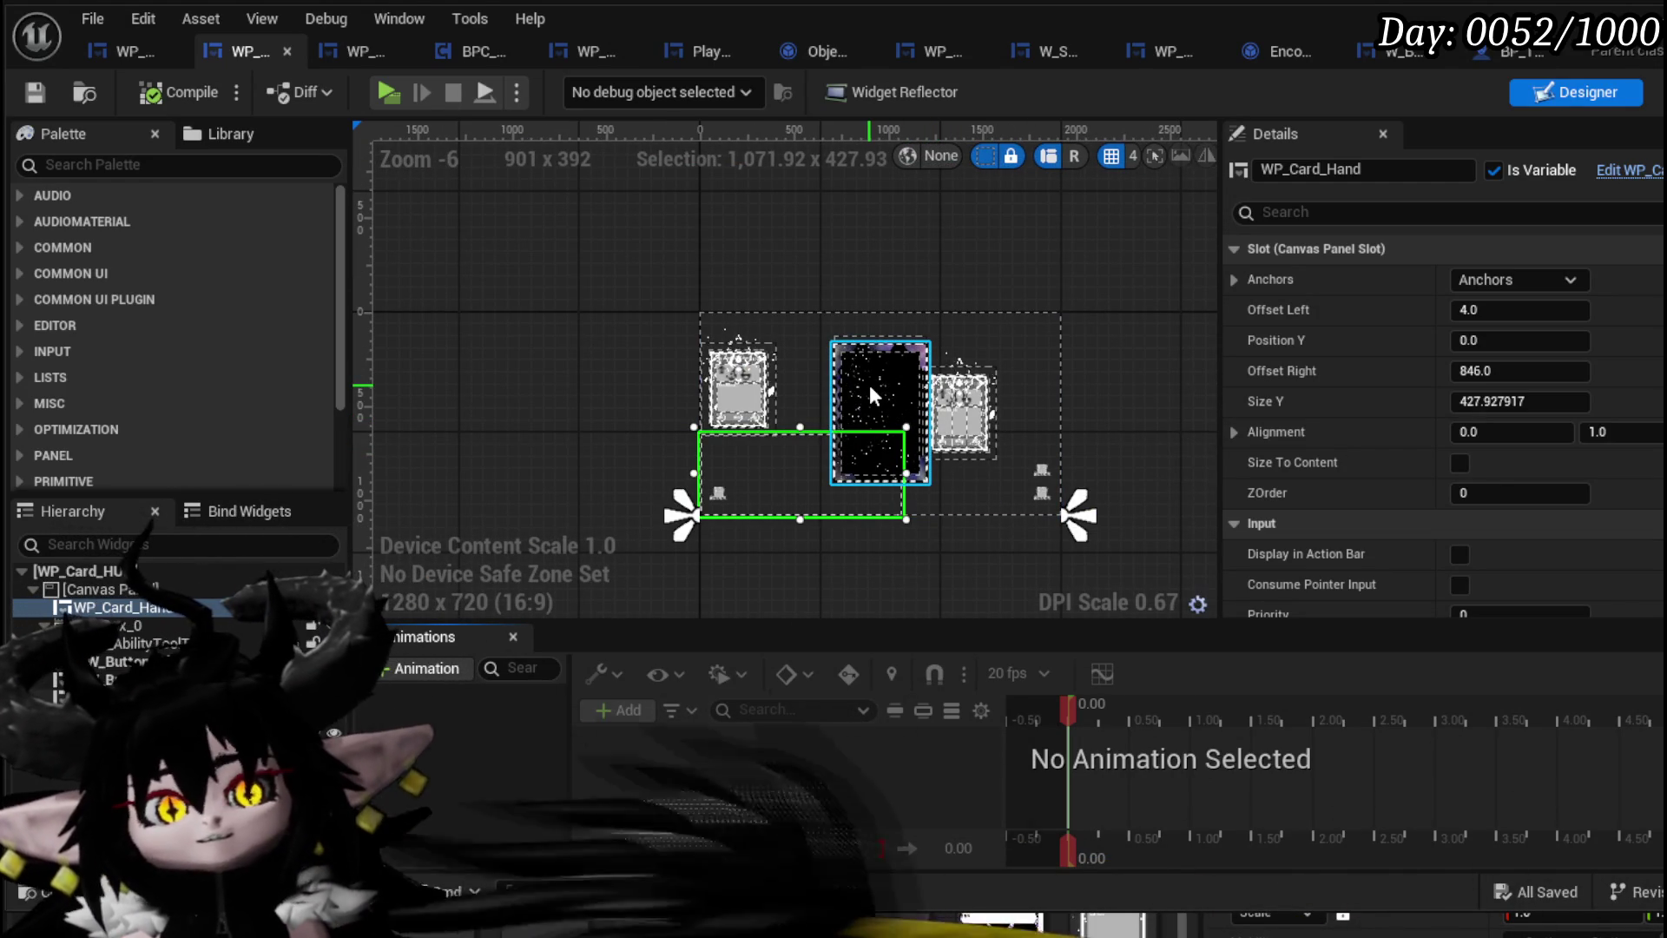
scroll(955, 421, up, 1)
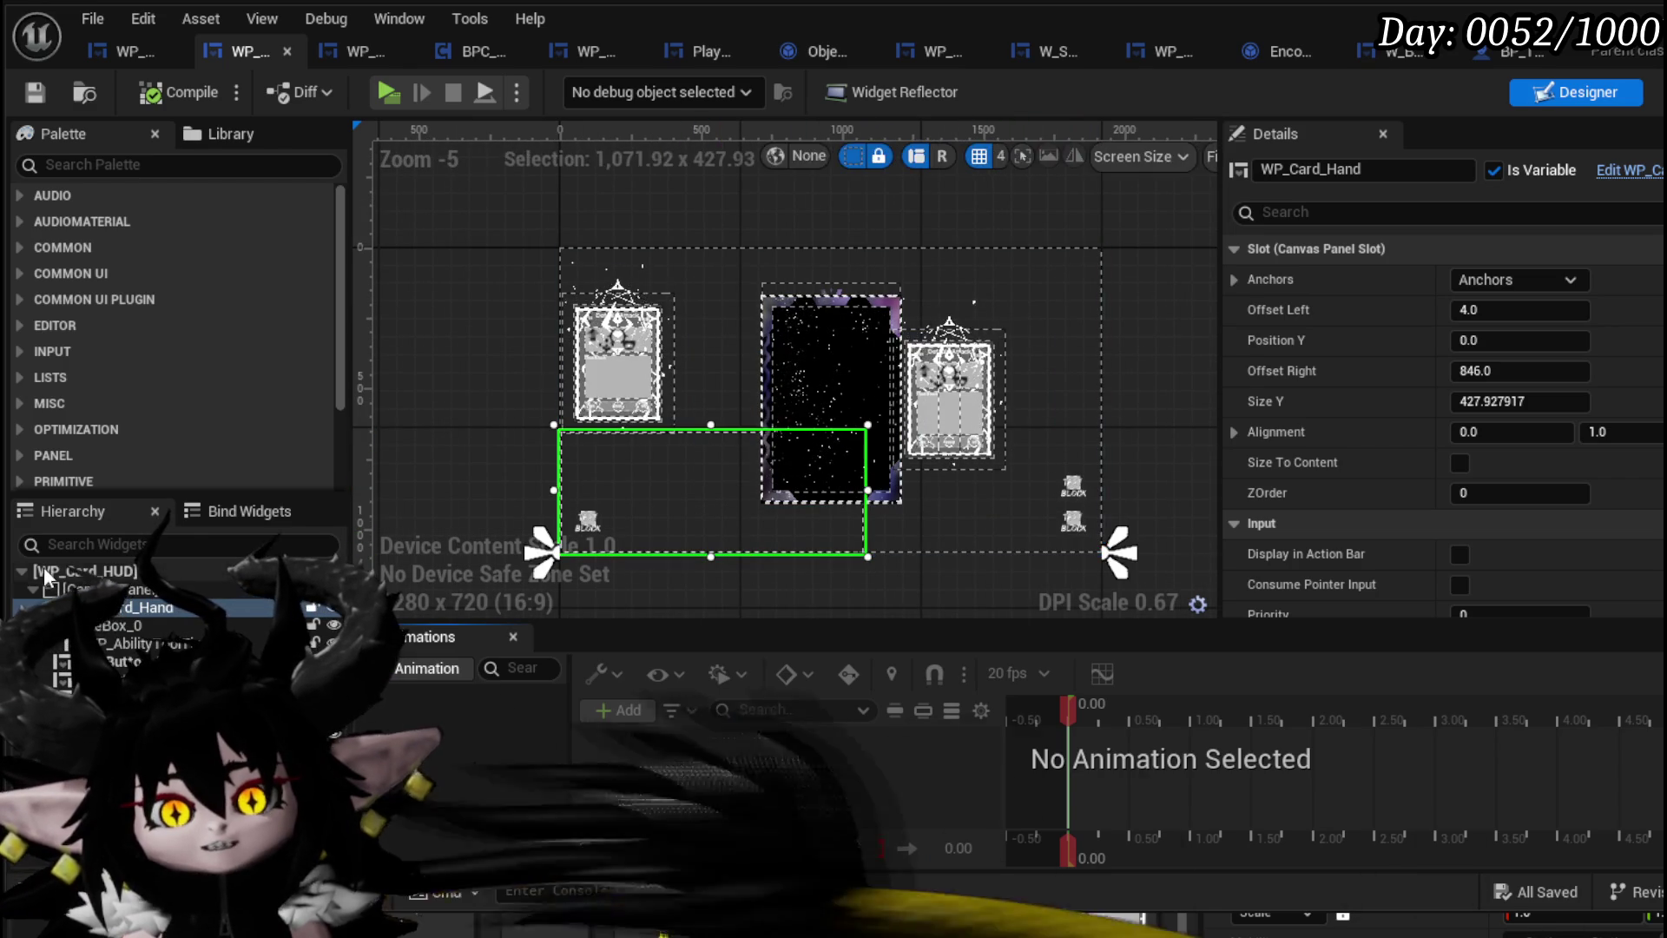
Look over the WP_Card_Hand EventGraph node groups, then return to the WP_Card_HUD layout
click(355, 52)
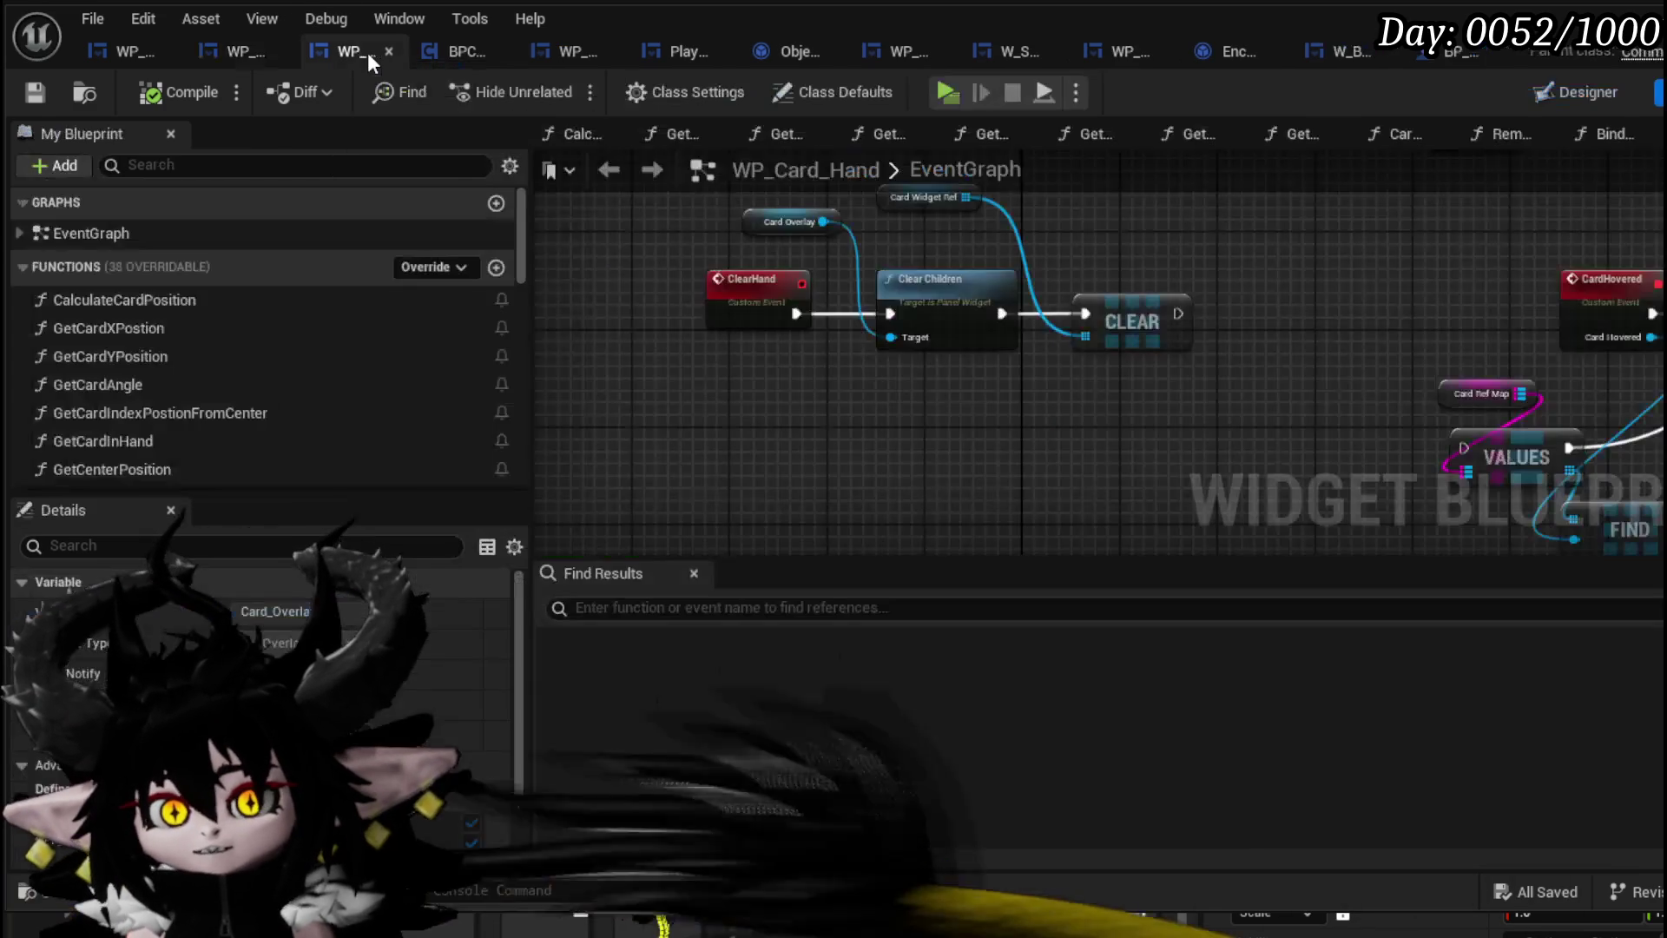
scroll(674, 268, down, 3)
scroll(934, 354, up, 3)
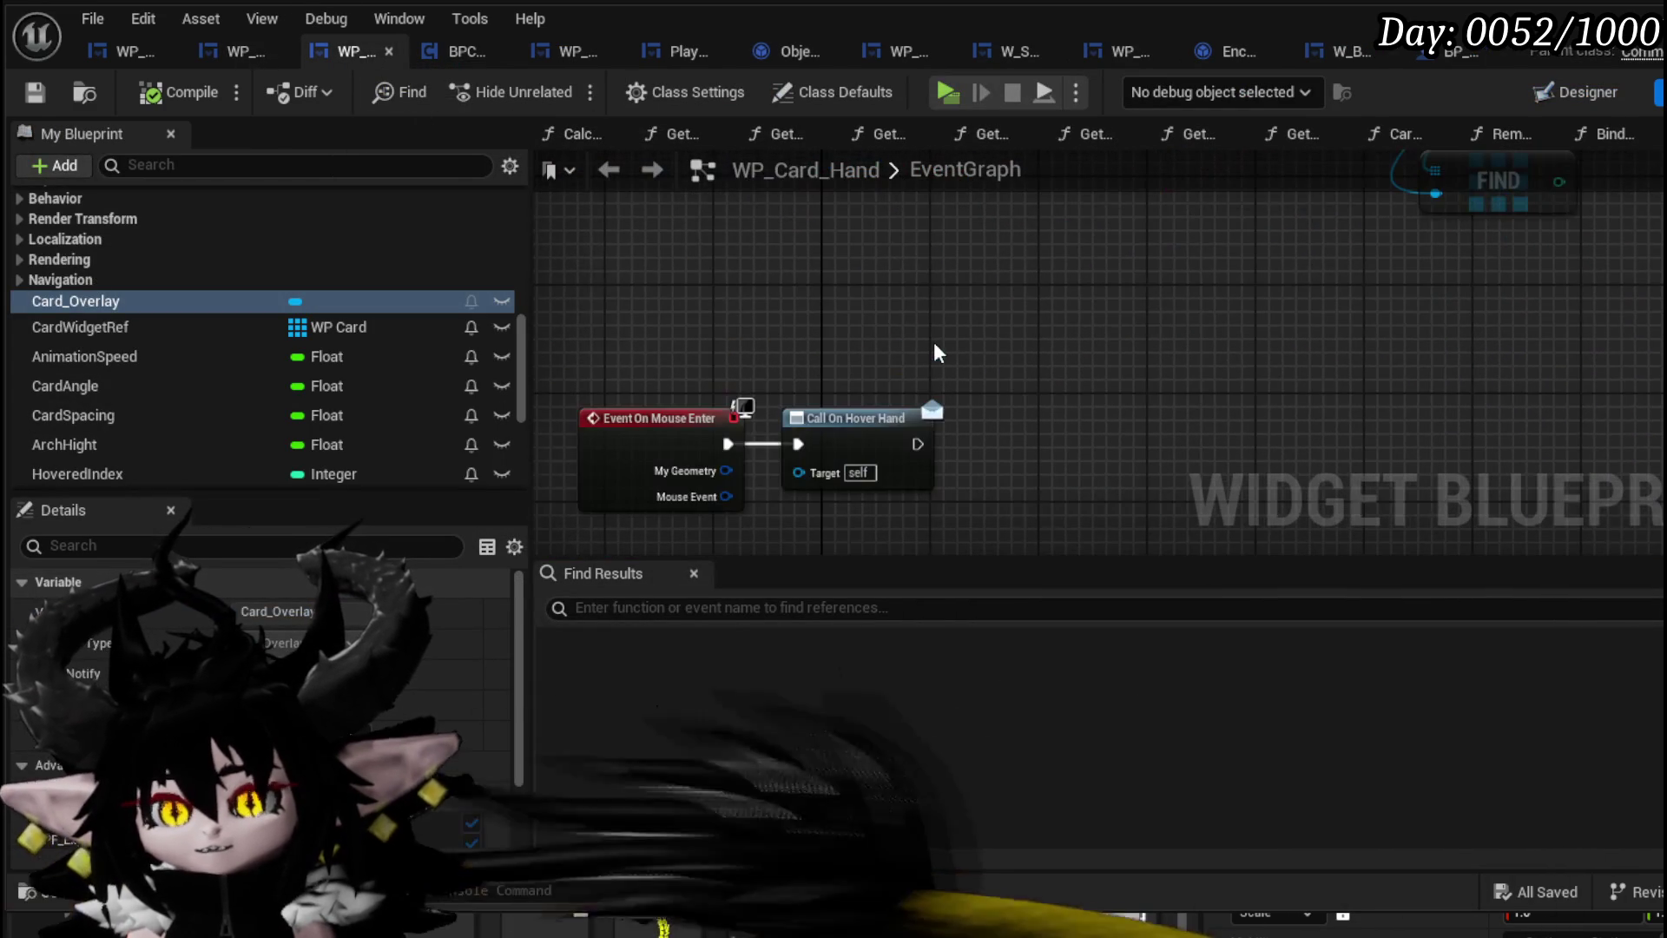
scroll(936, 338, down, 5)
scroll(1073, 393, up, 5)
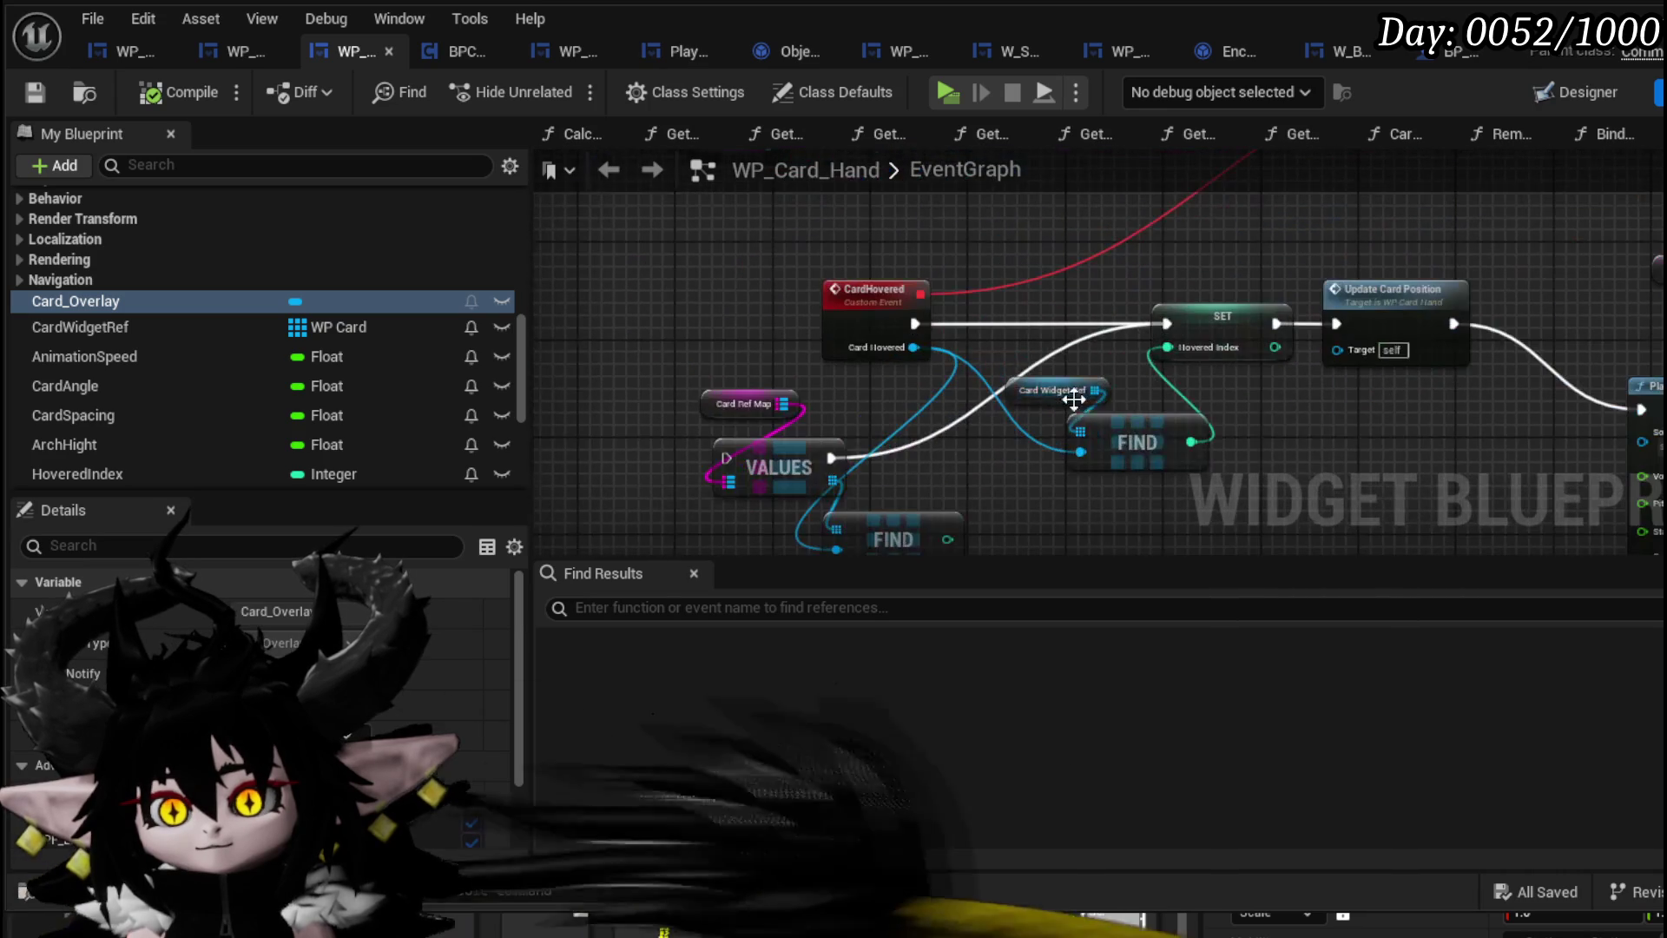
scroll(1064, 379, down, 5)
drag(995, 331, 1001, 328)
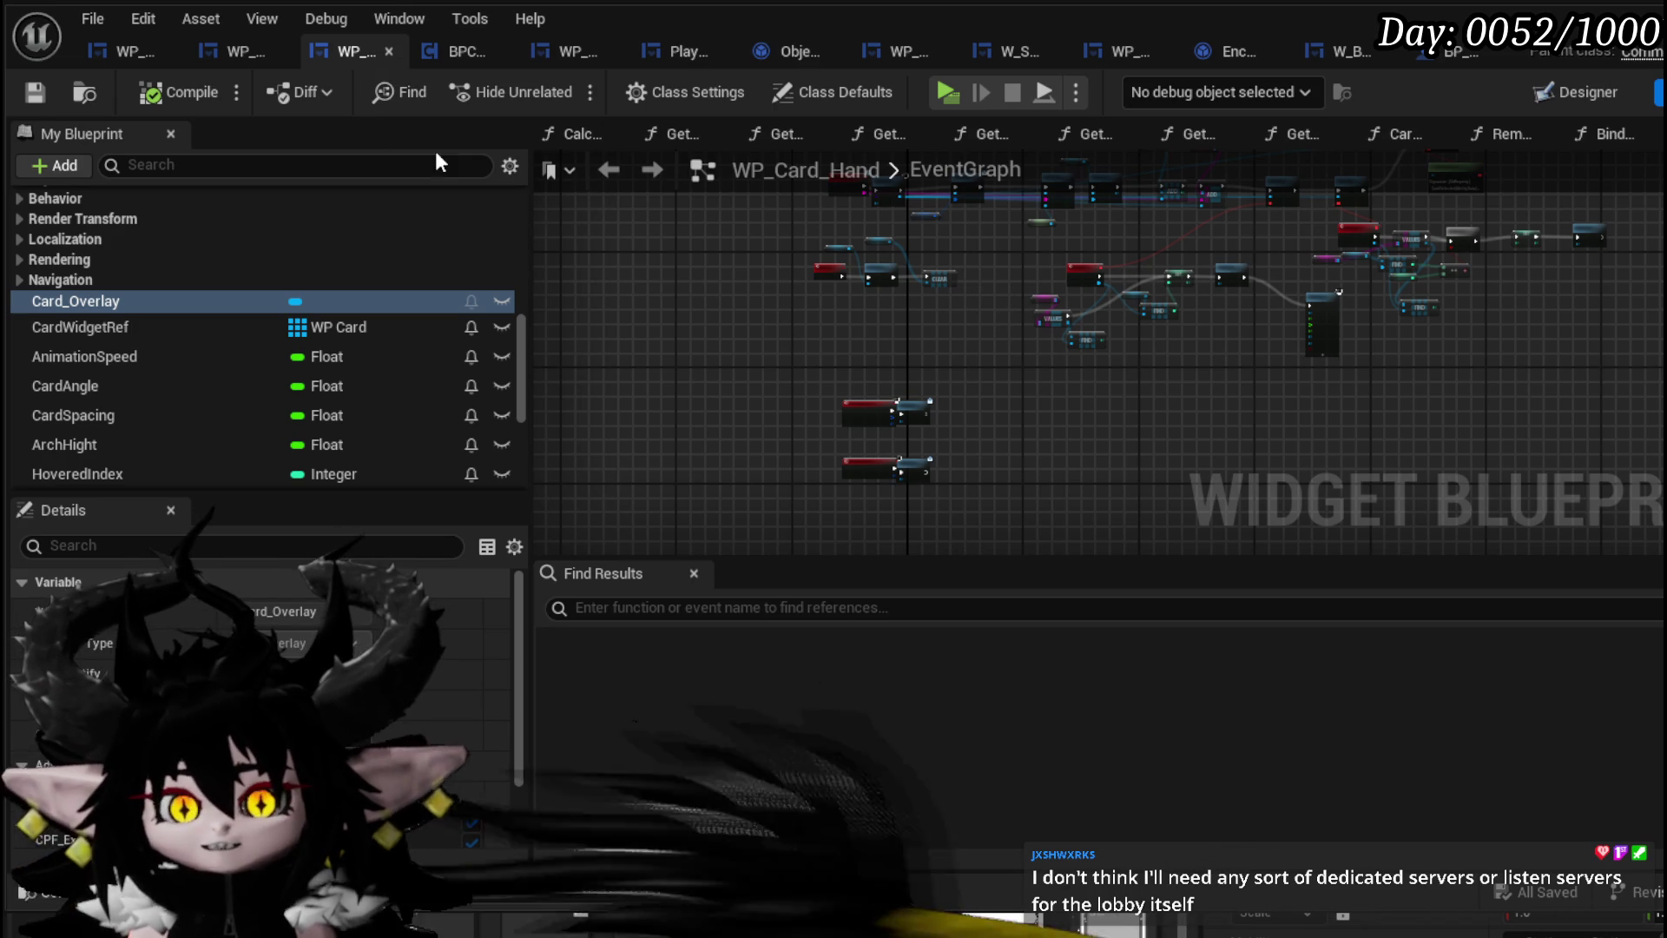
mouse_move(896, 253)
mouse_down()
mouse_move(806, 392)
mouse_move(903, 305)
mouse_up()
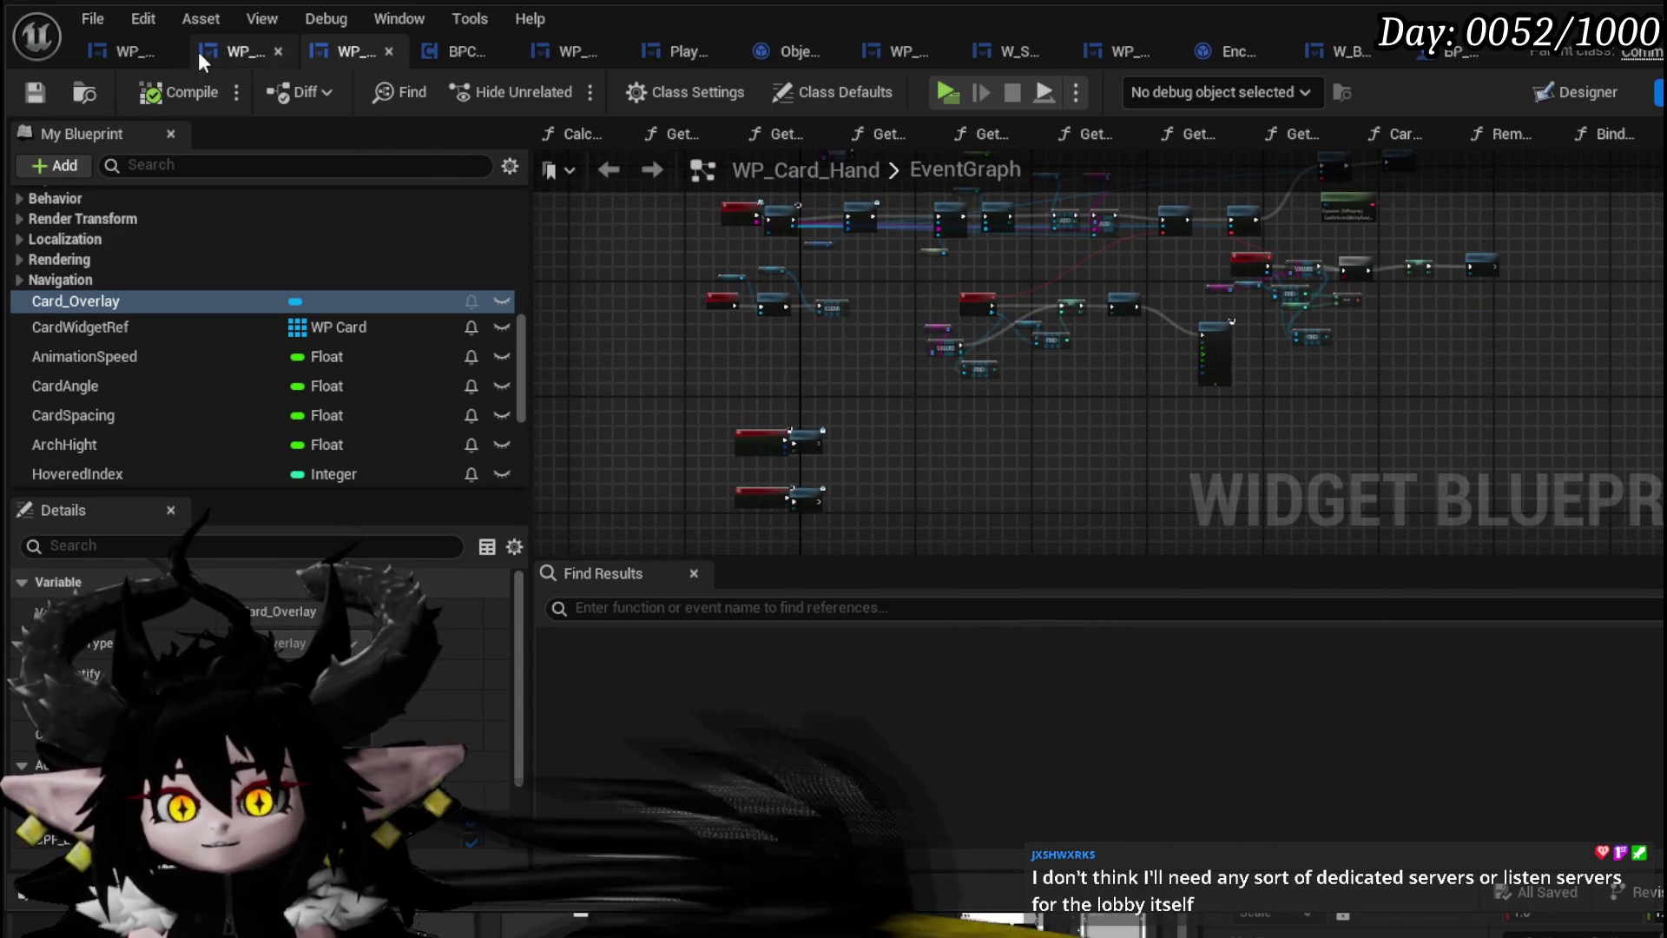
click(241, 40)
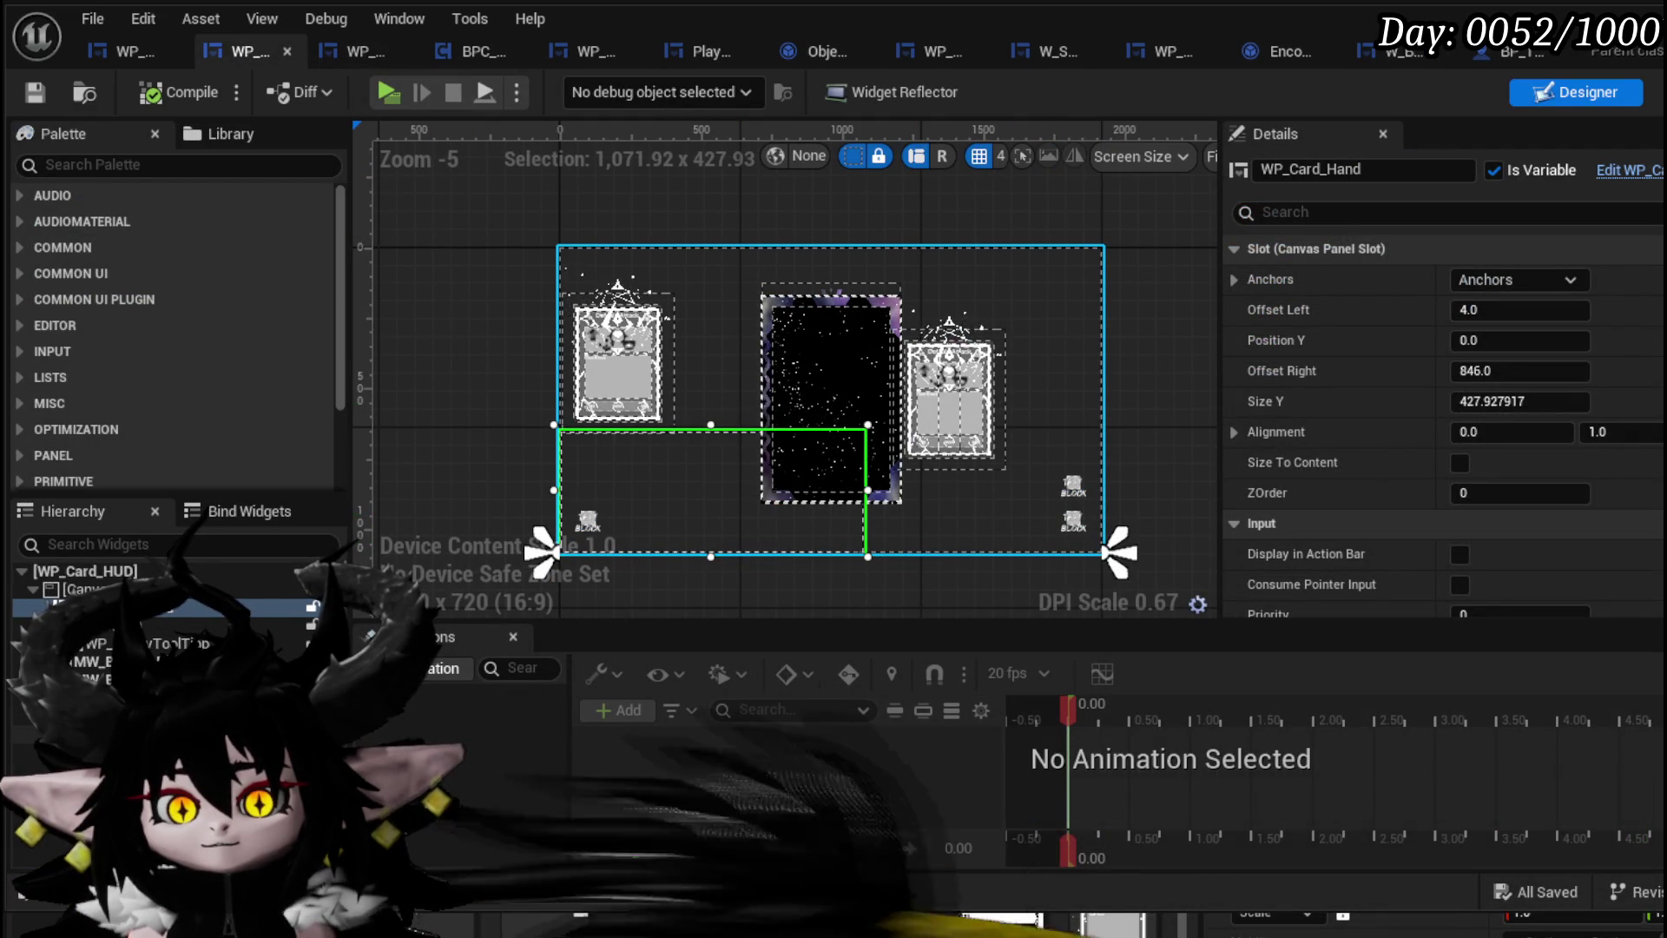
Read Button_HideDeck's On Pressed logic in the WP_Card_HUD EventGraph and save the blueprint
click(87, 734)
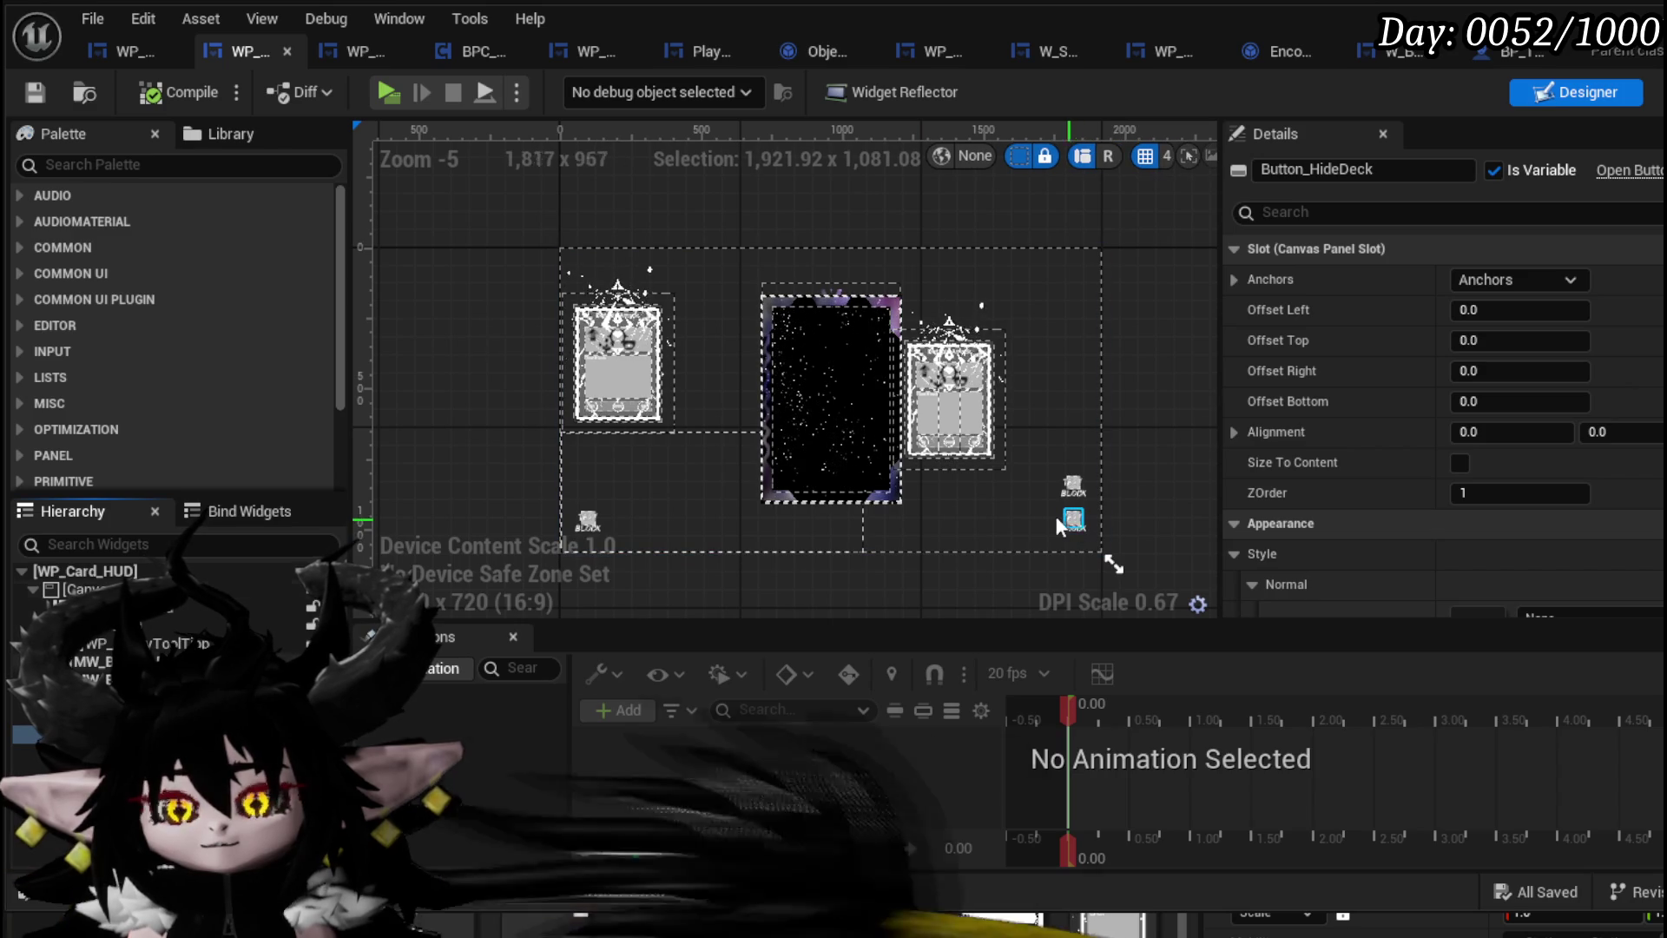
click(1659, 91)
scroll(876, 399, down, 3)
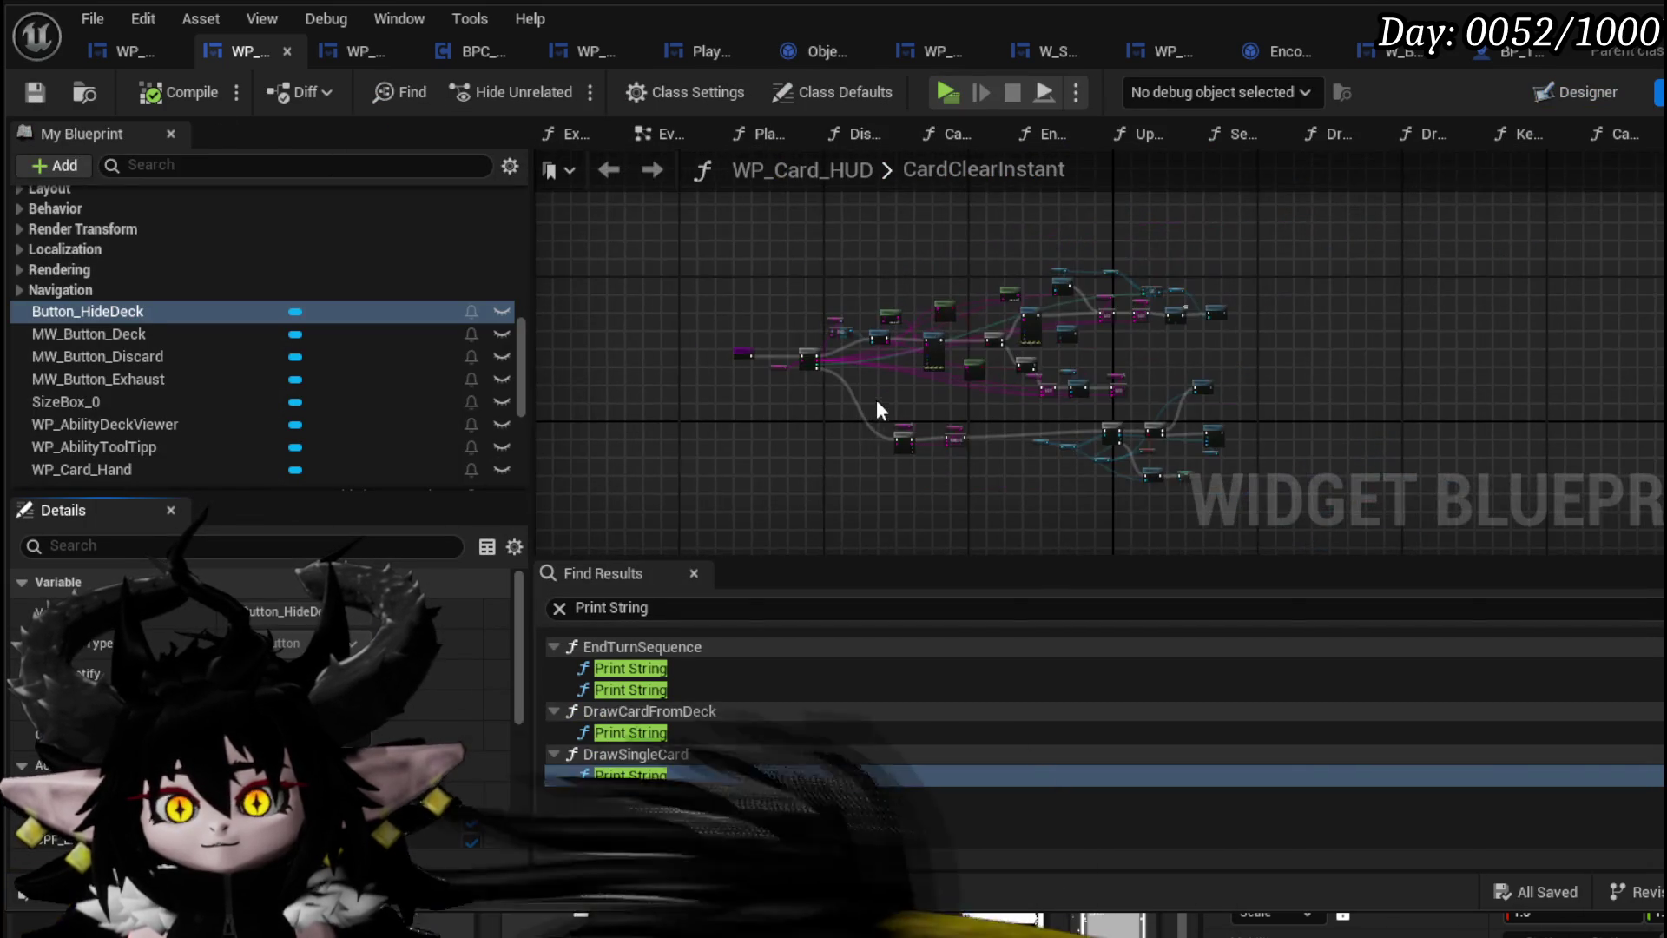
click(656, 130)
scroll(867, 386, down, 2)
scroll(880, 399, up, 5)
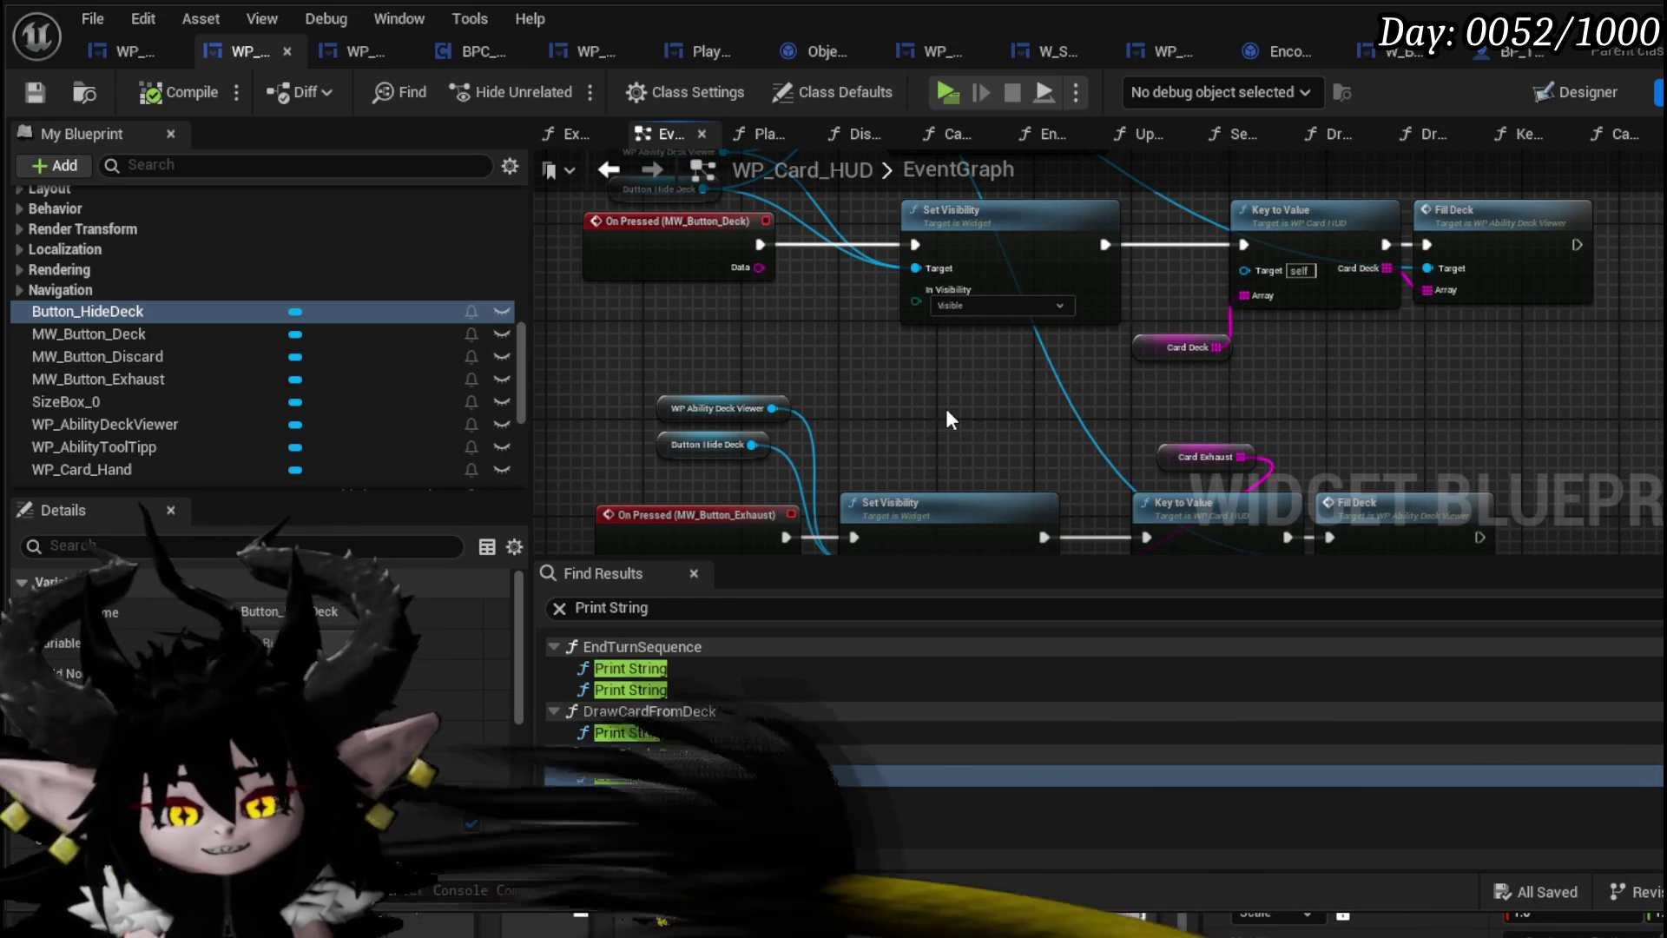
key(ctrl+s)
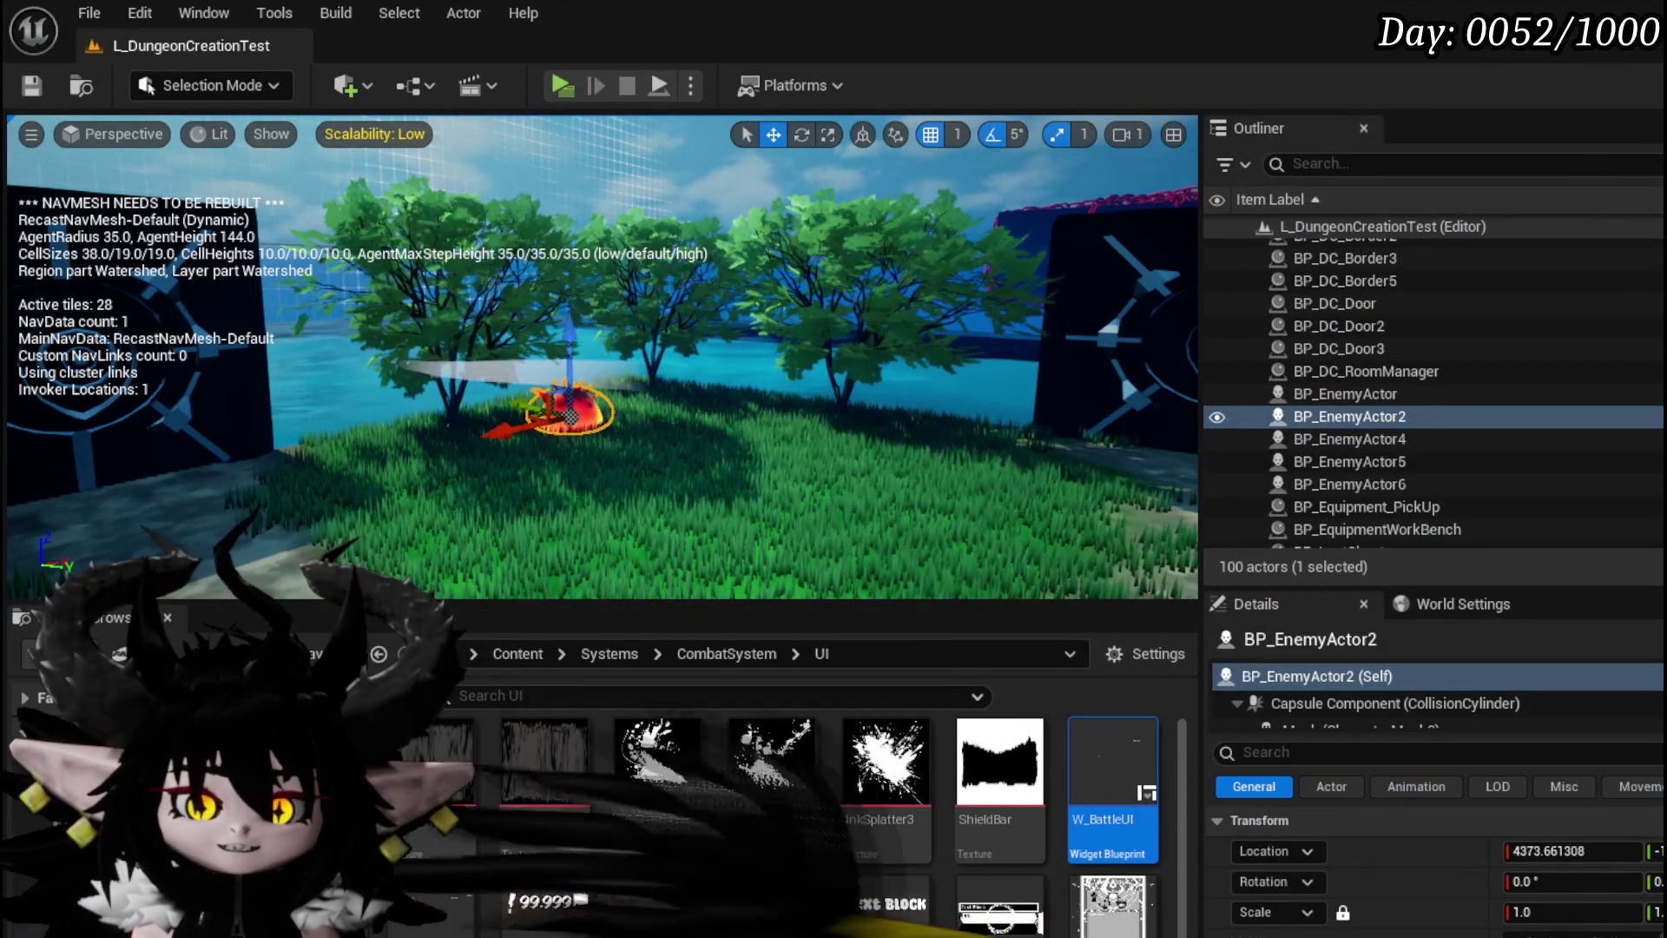
Open MP_Controller from ThirdPerson/Blueprints and inspect its GetOnlineID and SetOnlineID function graphs
click(52, 820)
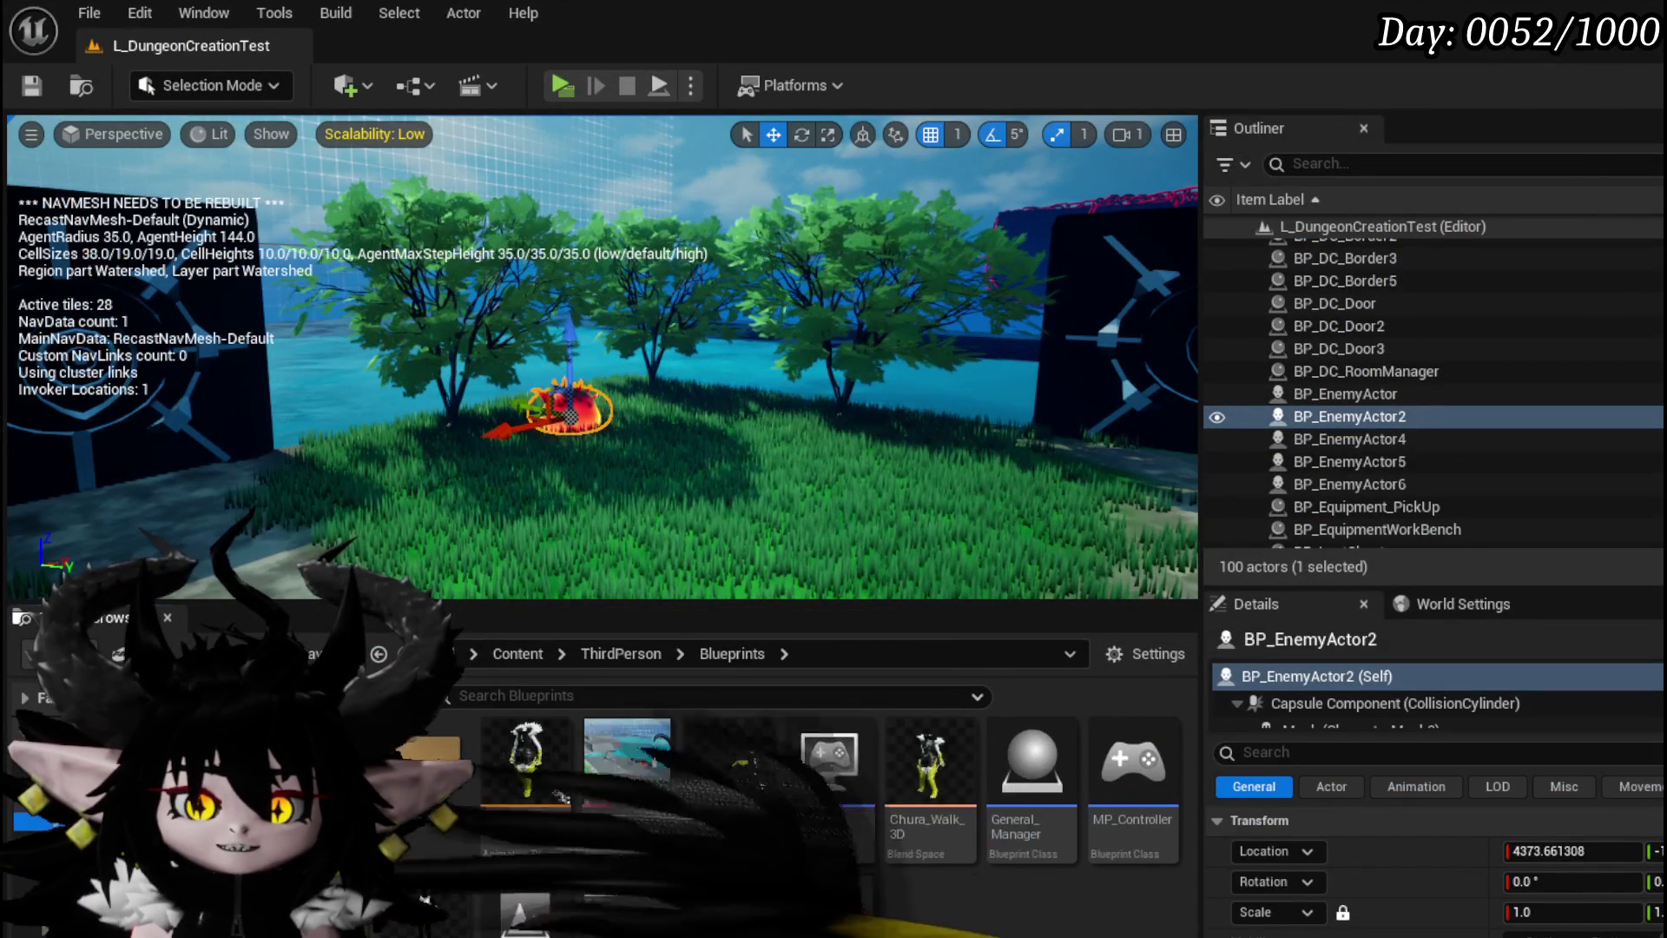
double_click(1120, 779)
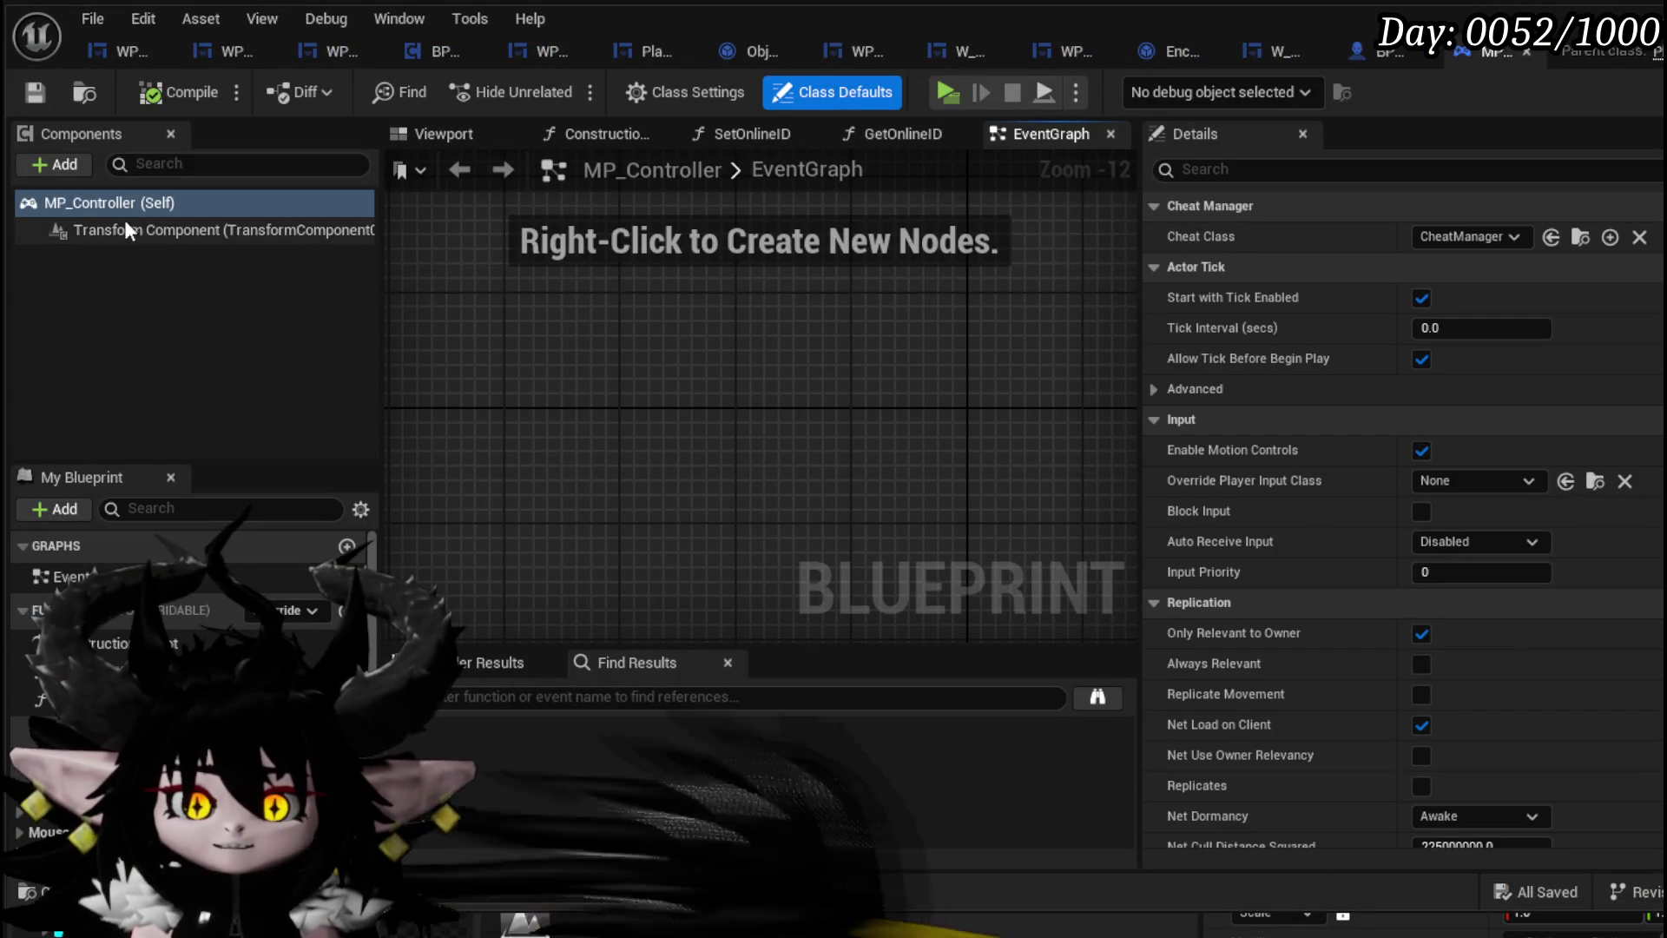
scroll(191, 535, down, 1)
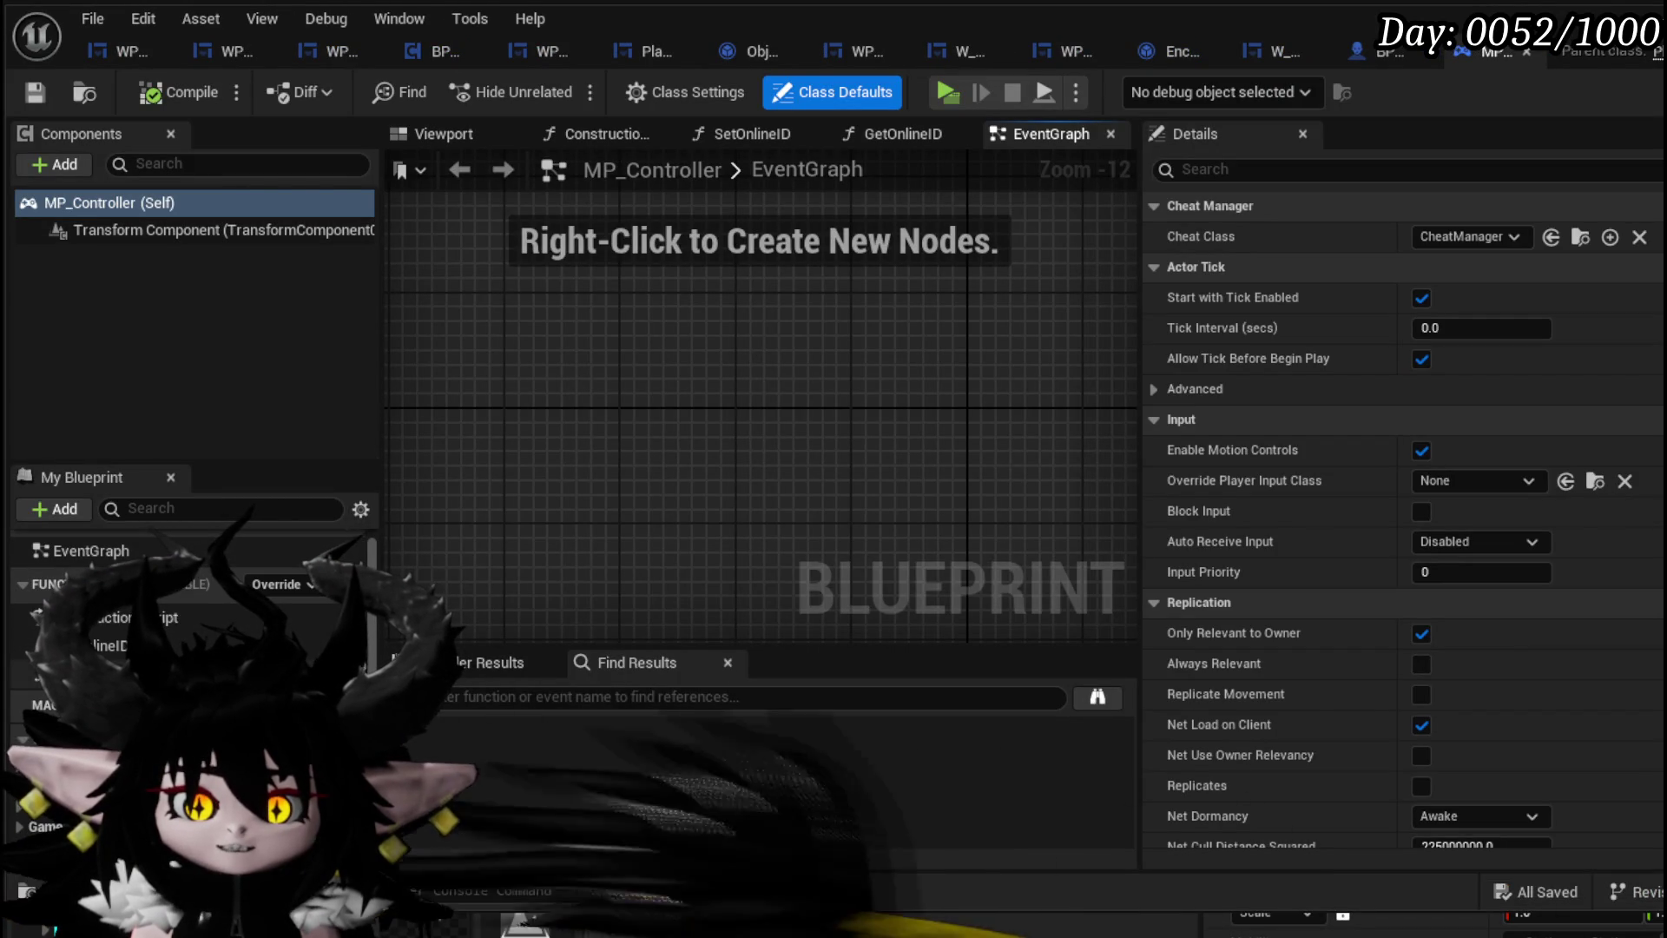
double_click(130, 645)
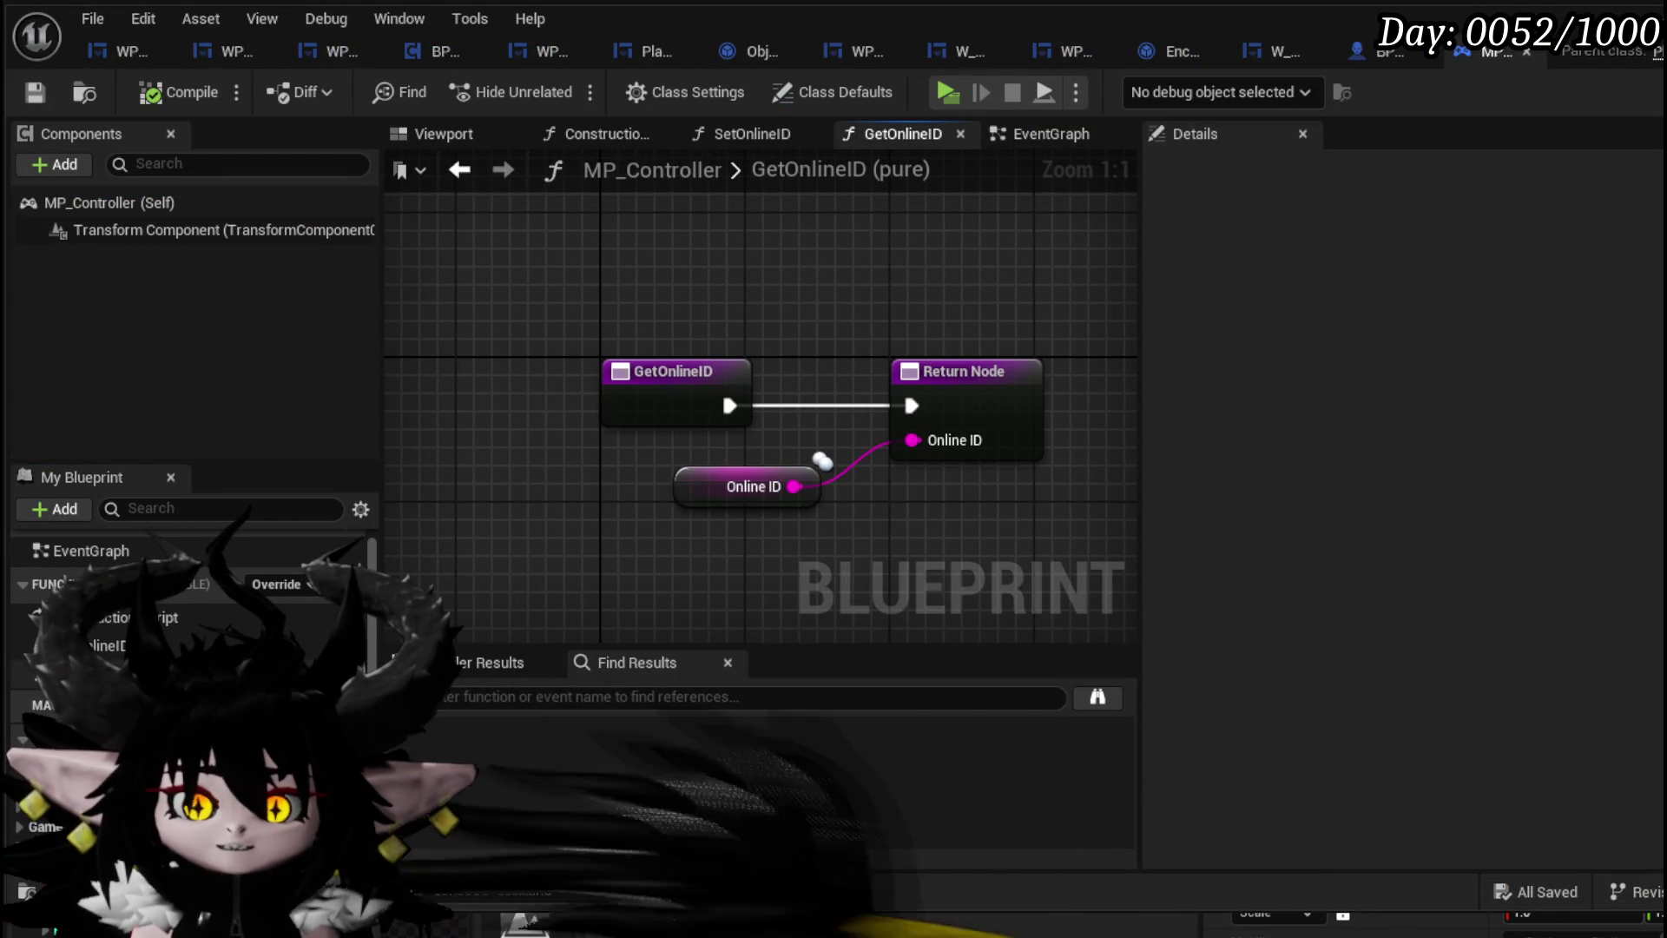
double_click(131, 673)
drag(591, 358, 929, 447)
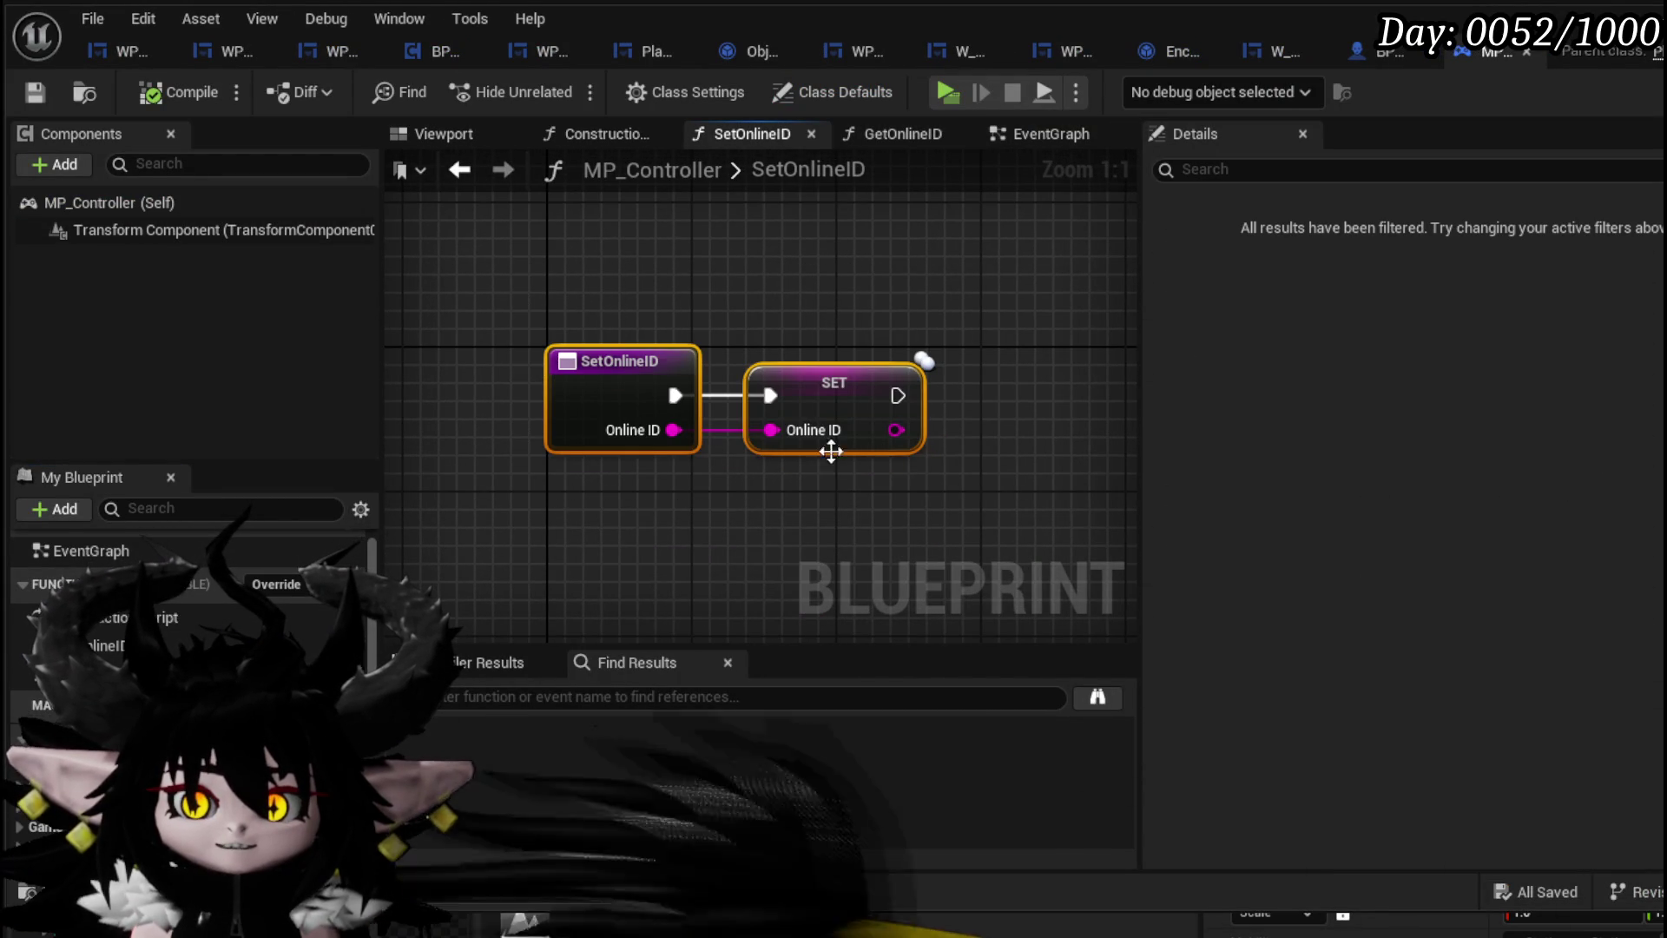
double_click(131, 645)
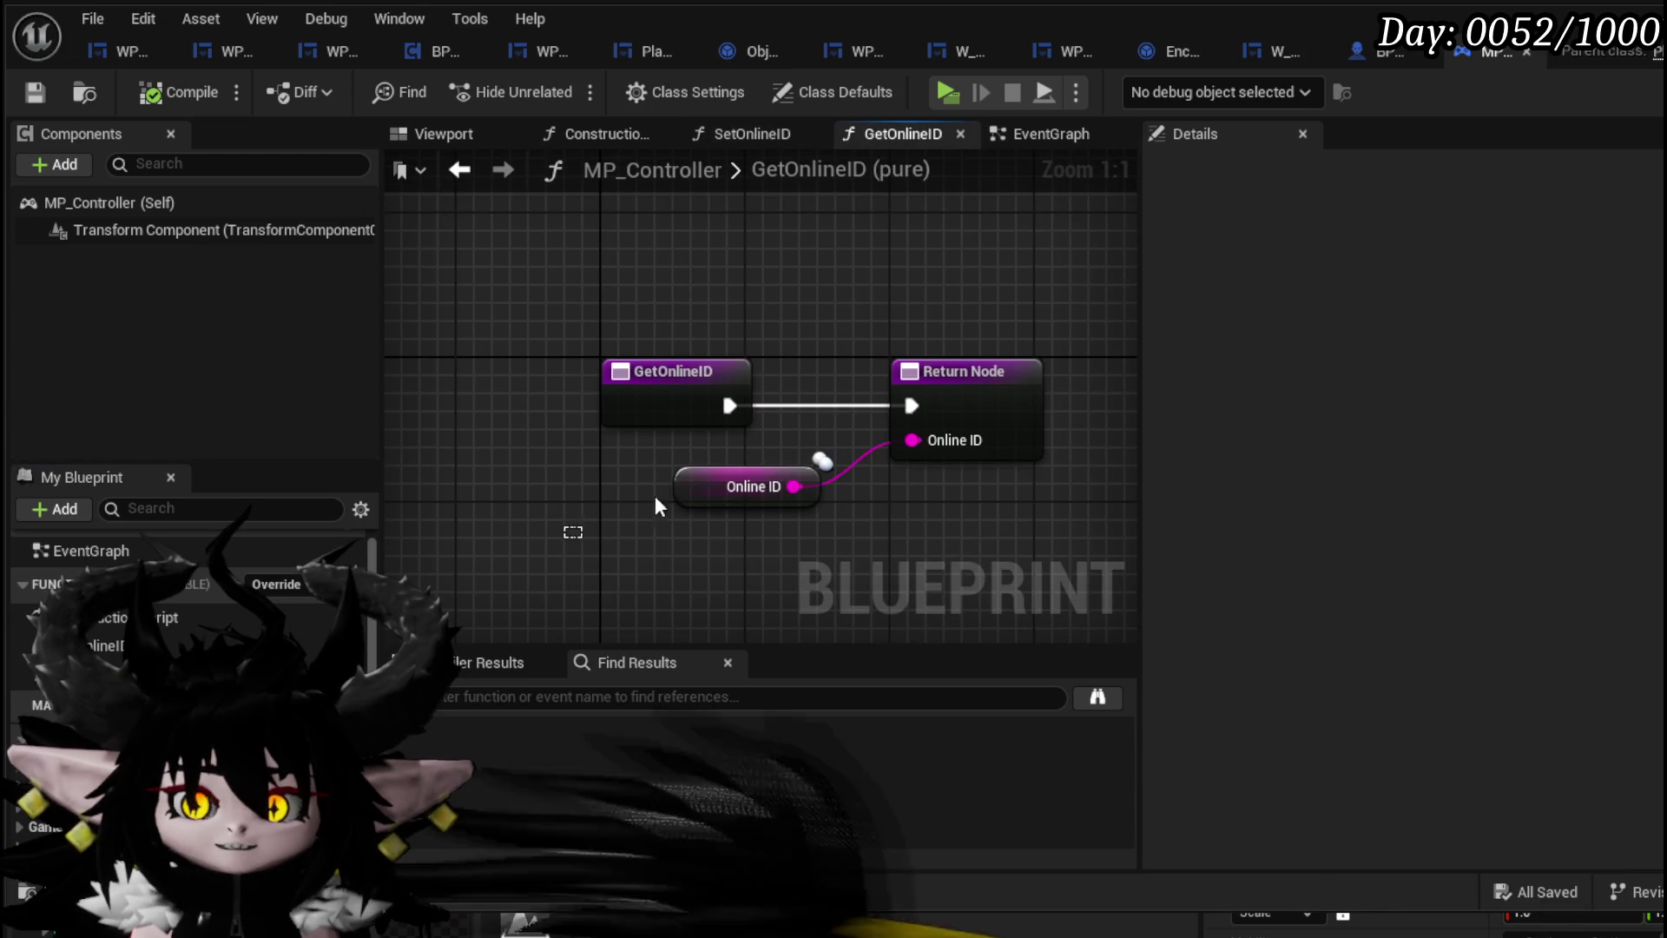
drag(569, 532, 1112, 299)
drag(903, 329, 903, 329)
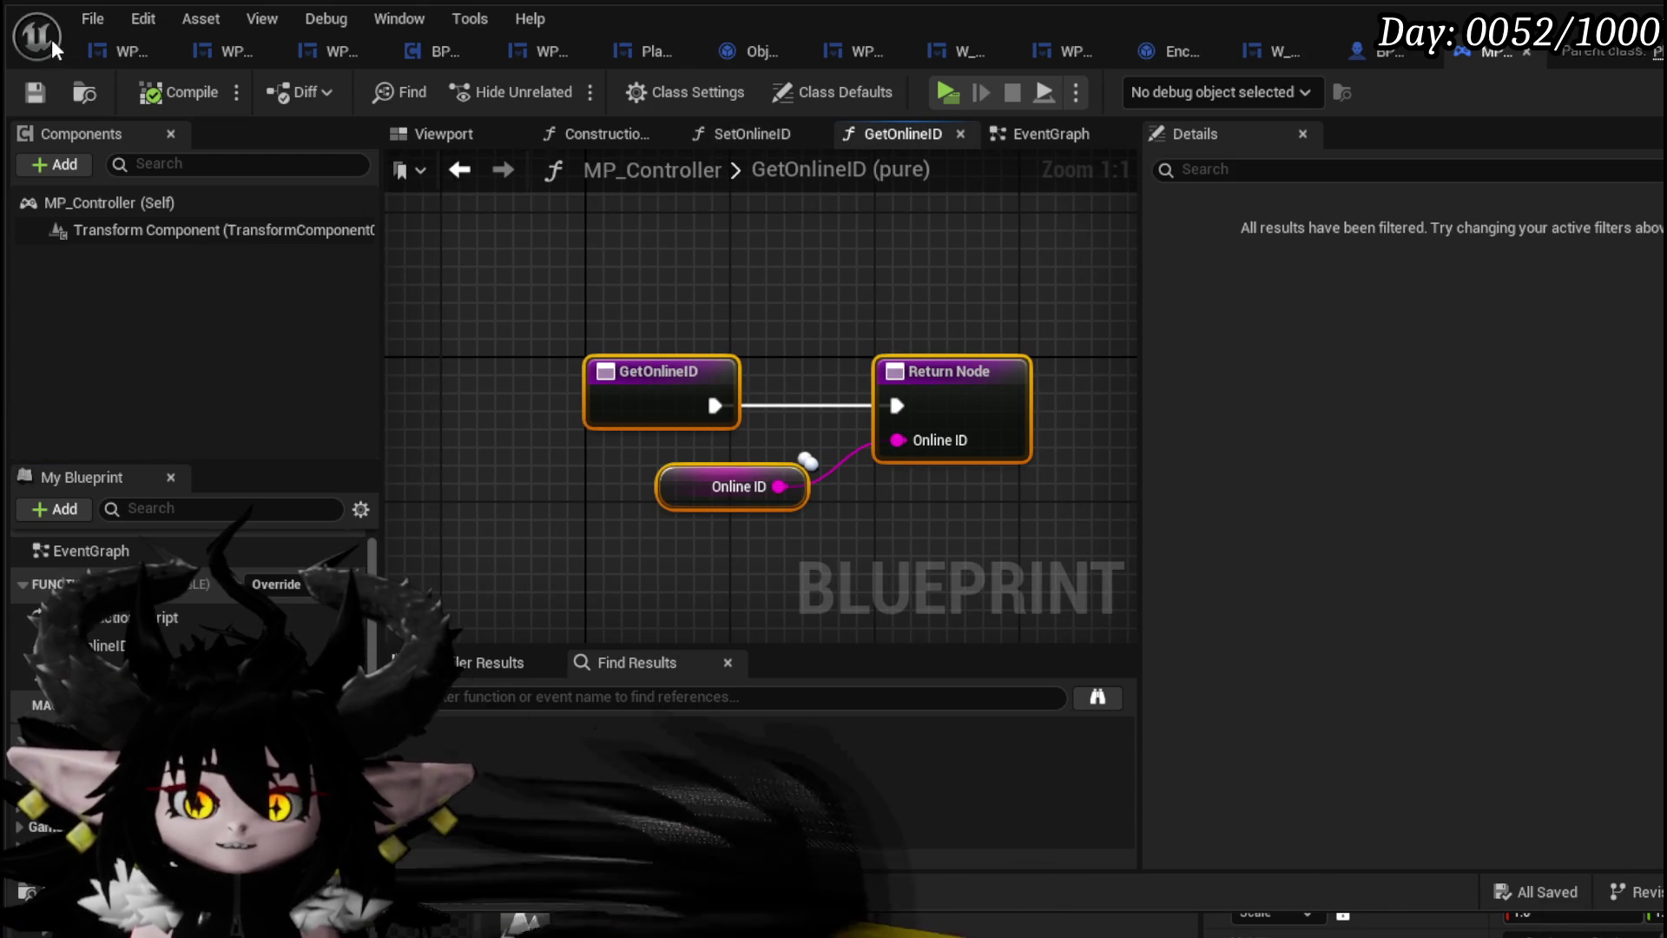
click(1526, 50)
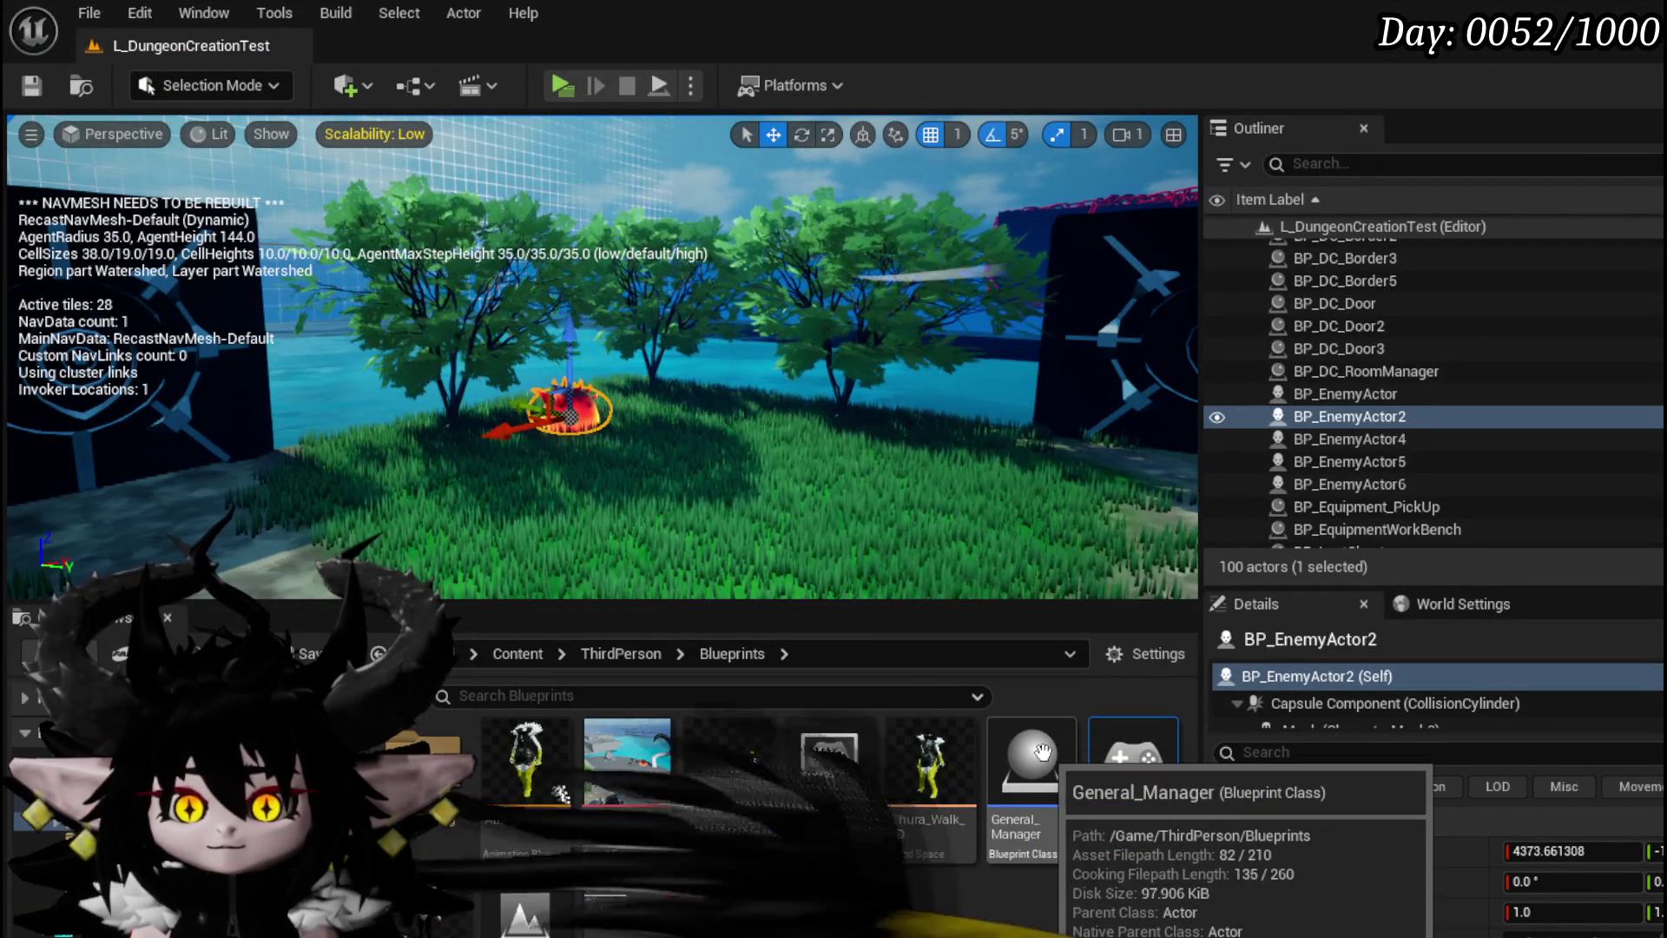
Open BP_ThirdPersonGameMode's EventGraph and center the view on the Event OnPostLogin node
double_click(842, 736)
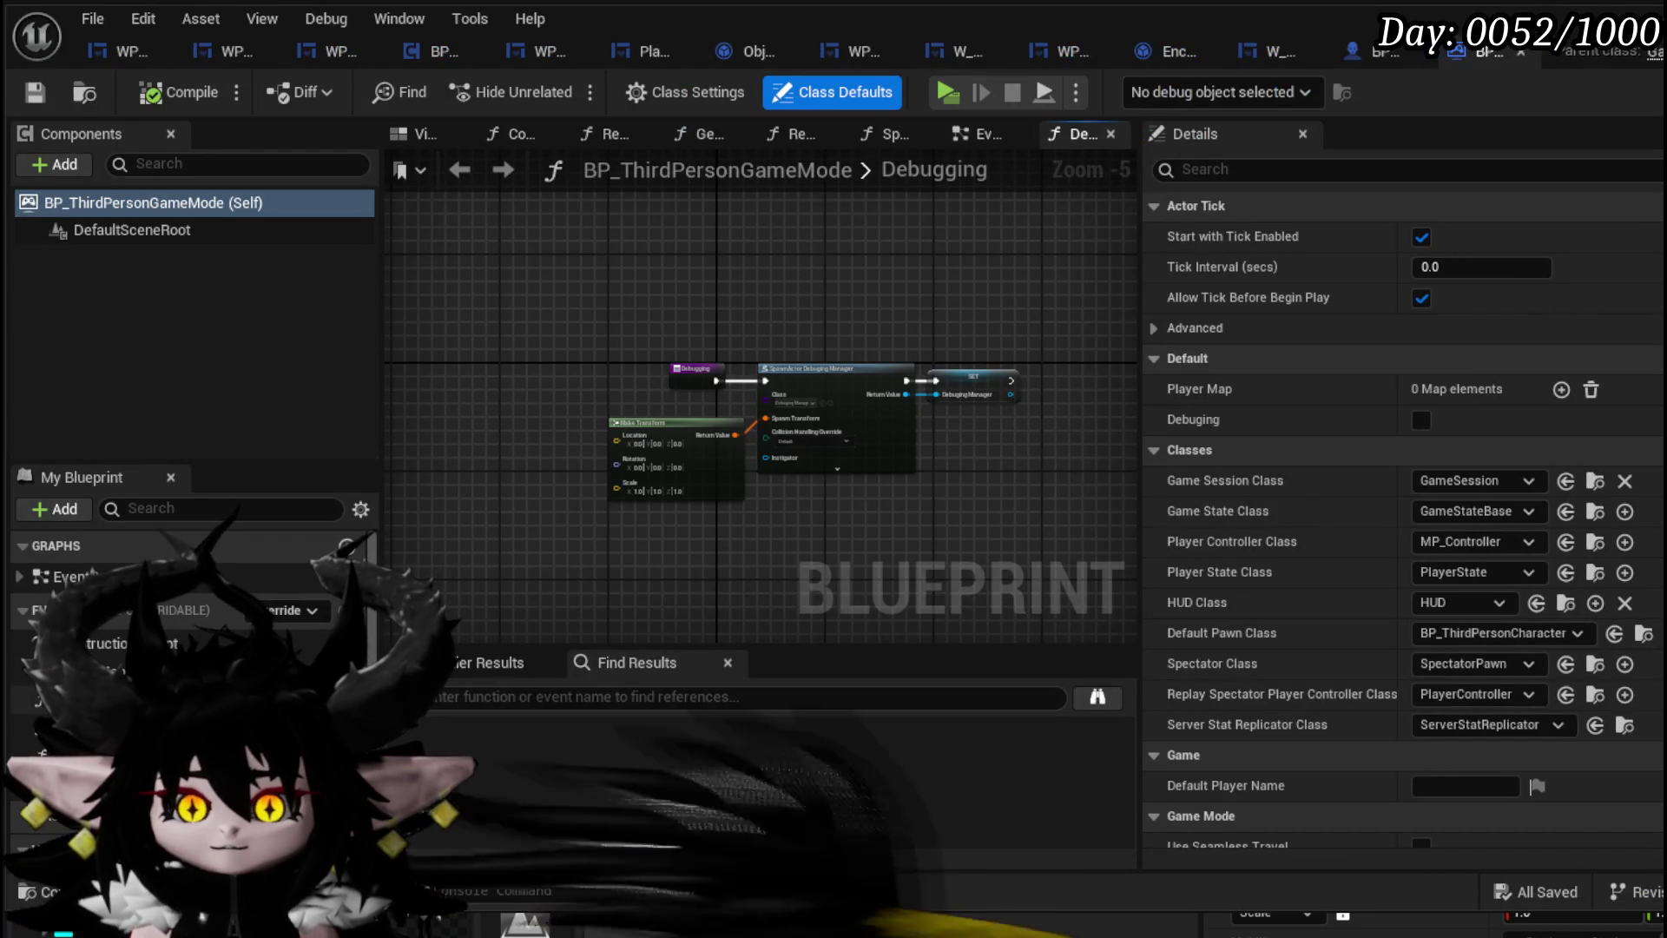
click(981, 133)
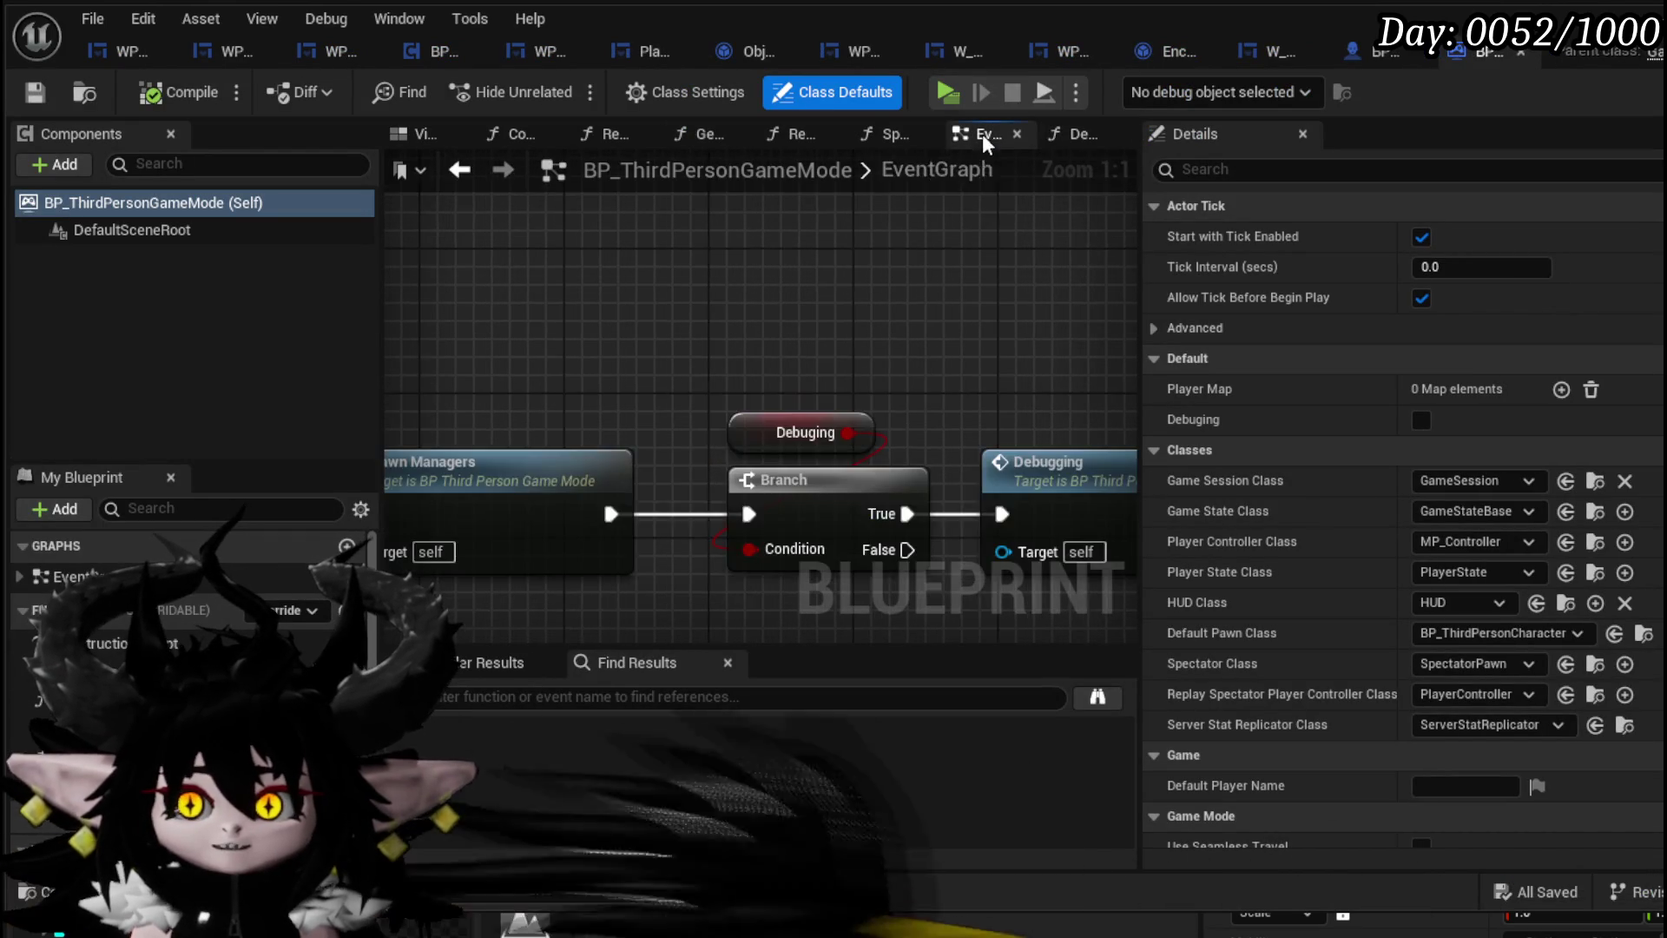
drag(716, 472, 549, 361)
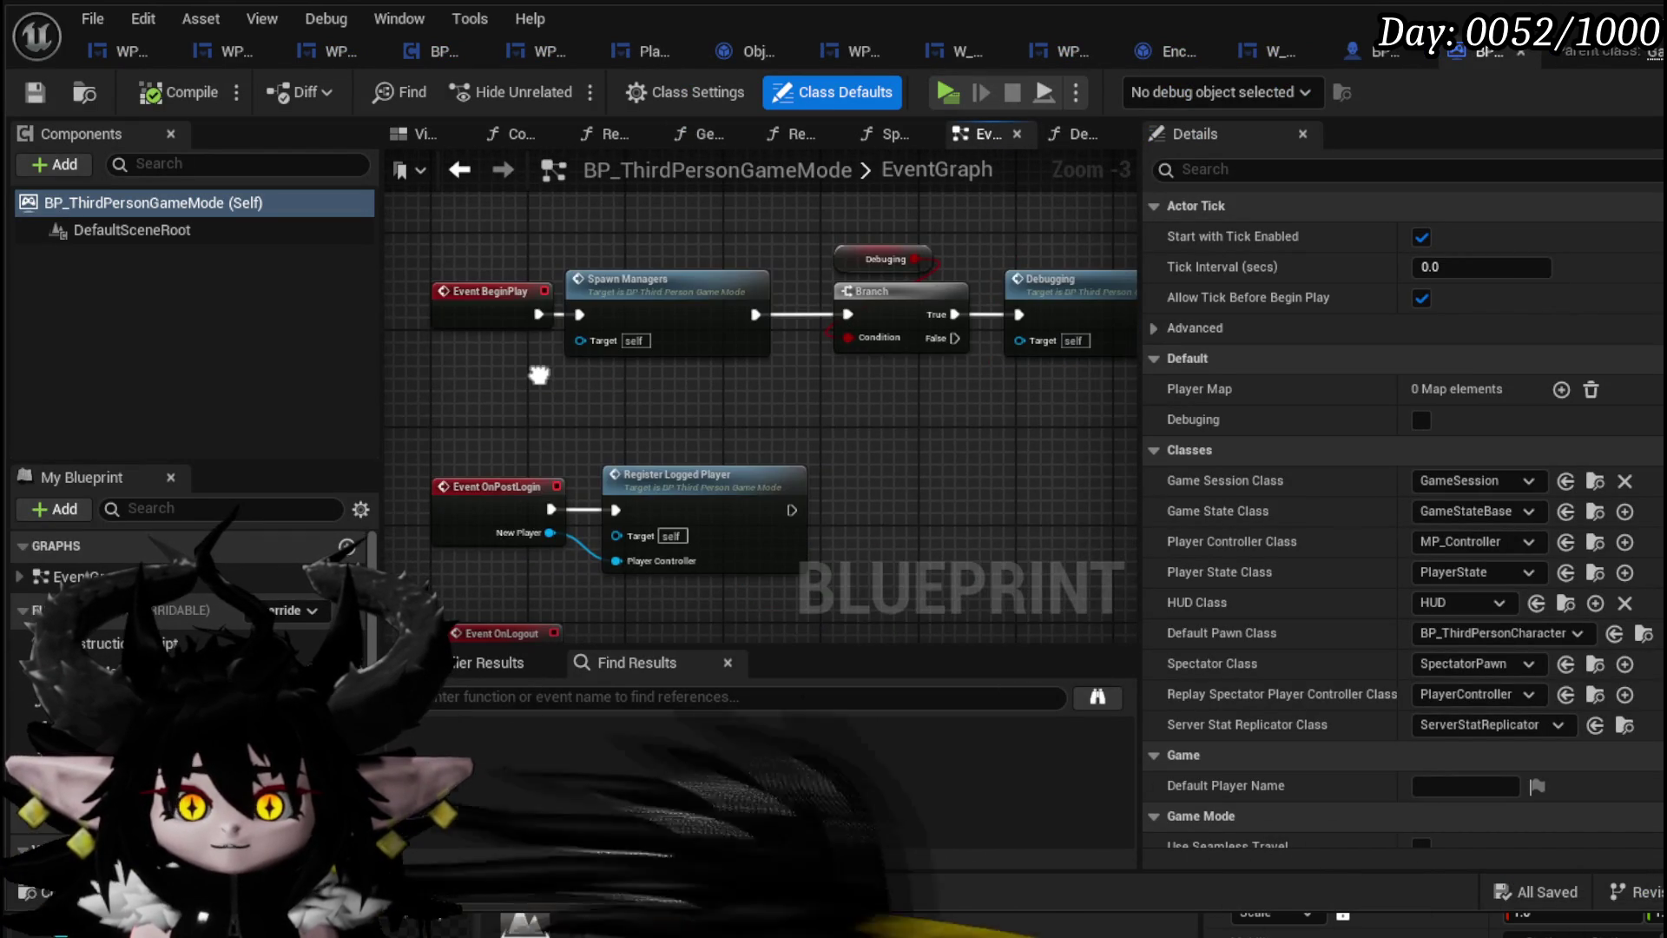
mouse_move(682, 407)
mouse_down()
mouse_move(682, 362)
mouse_move(778, 245)
mouse_up()
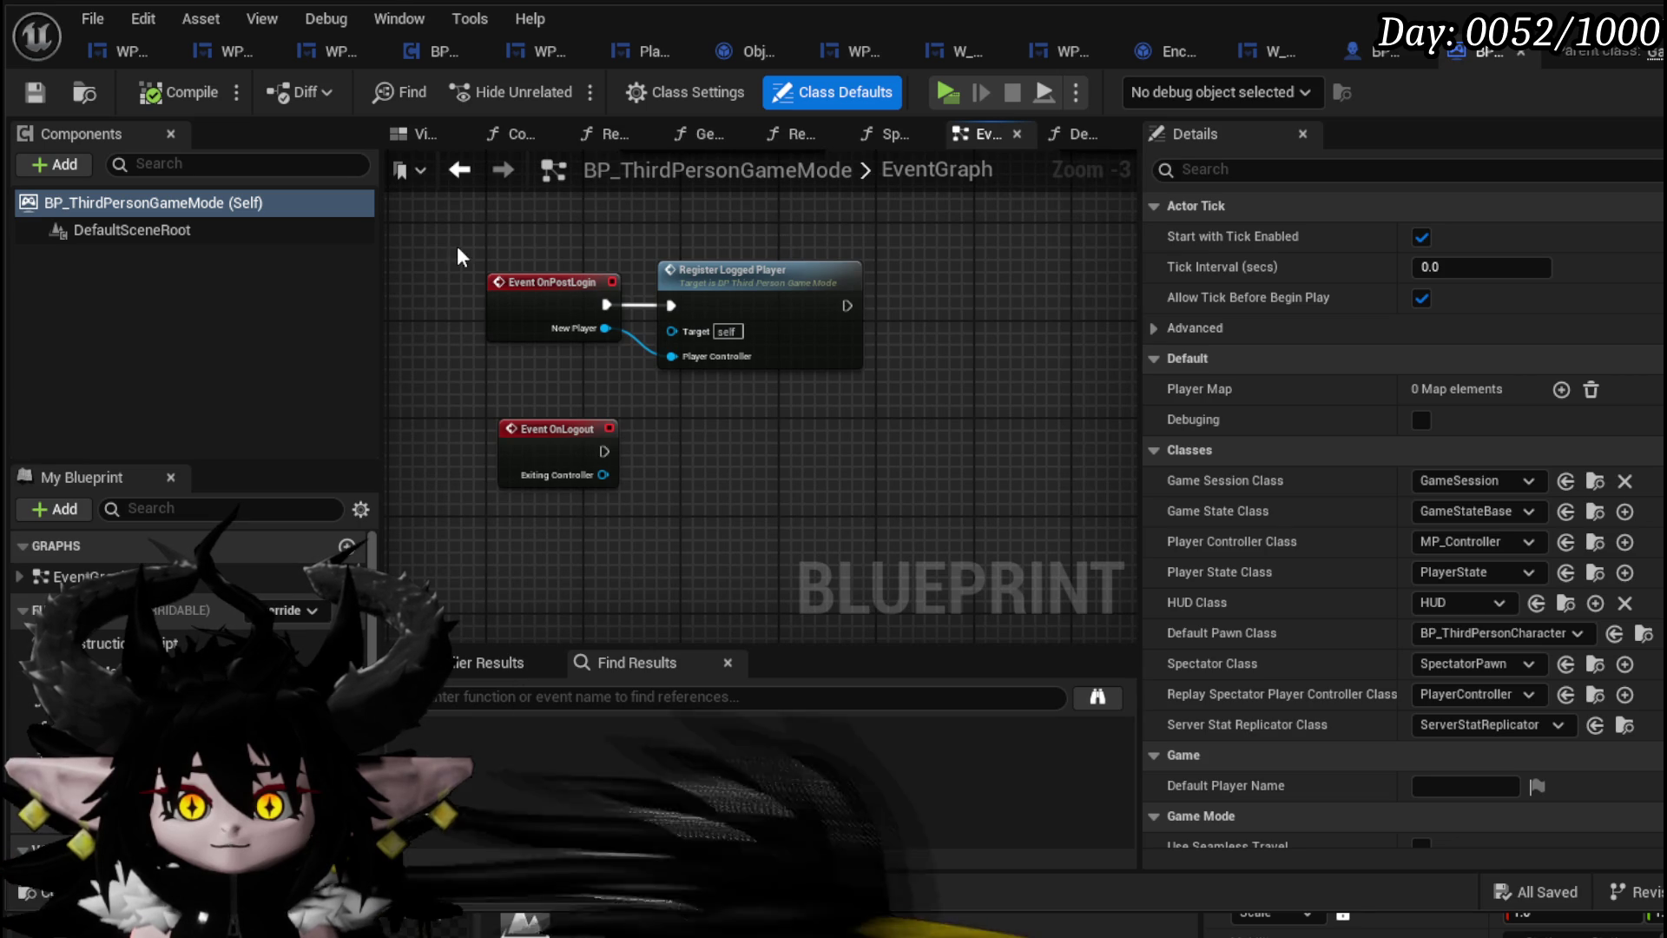
drag(457, 247, 604, 330)
mouse_move(560, 252)
mouse_down()
mouse_move(586, 494)
mouse_move(577, 383)
mouse_move(718, 287)
mouse_move(718, 201)
mouse_up()
scroll(570, 410, up, 3)
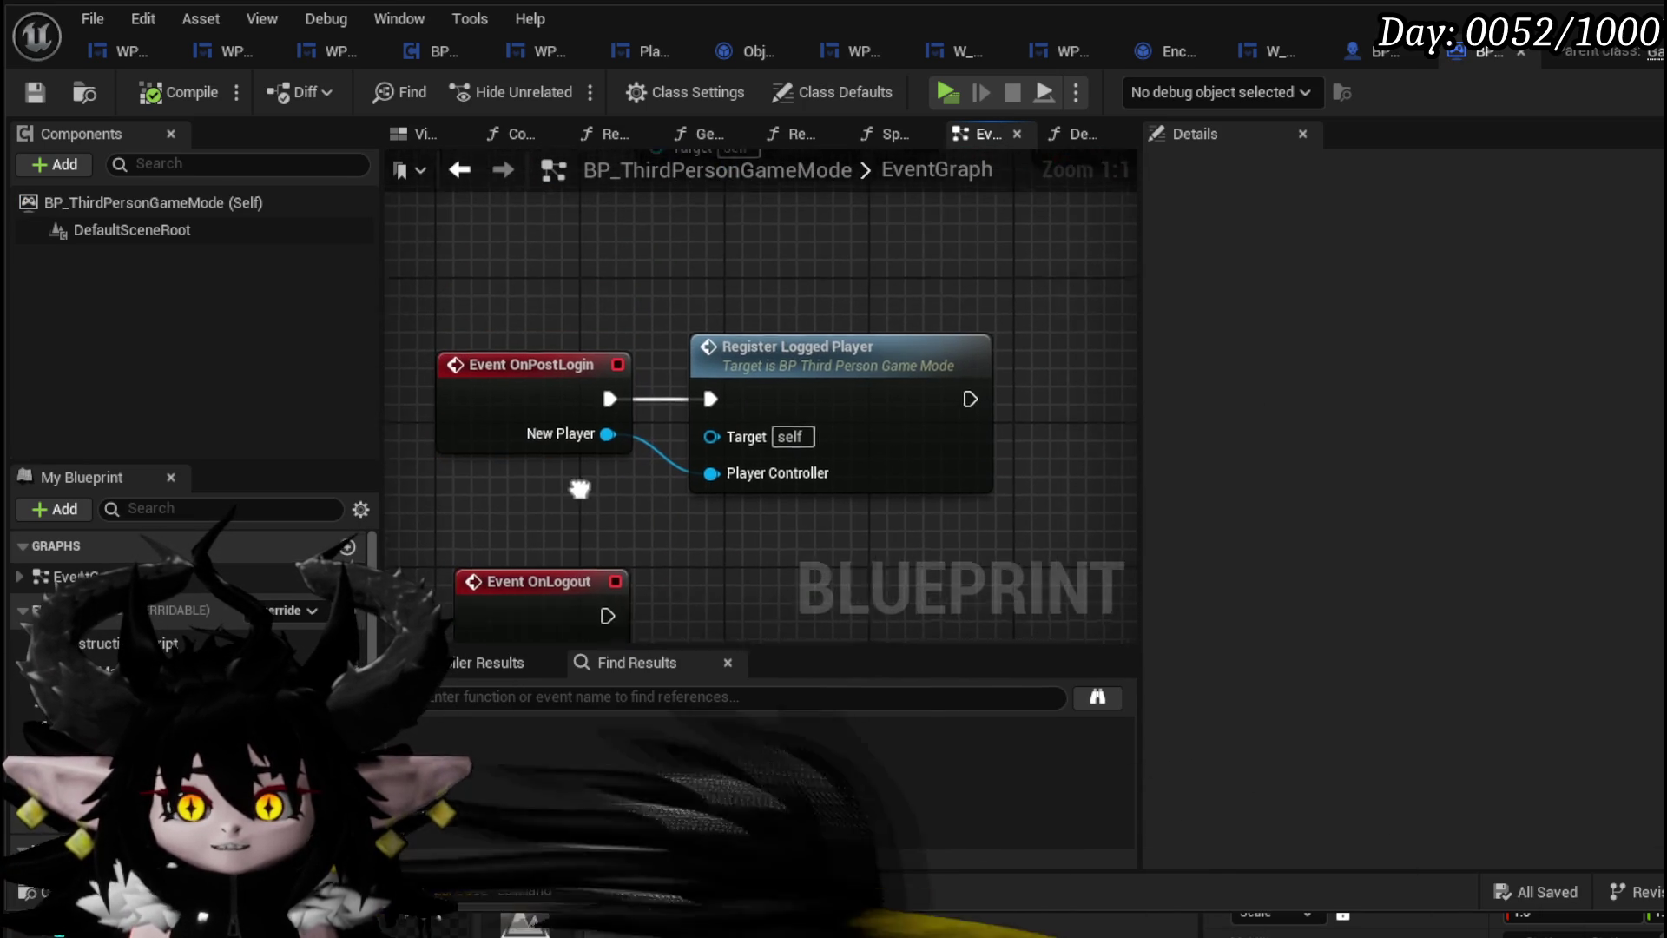
Open the RegisterLoggedPlayer function under OnPostLogin and follow its chain from Generate Player ID
double_click(799, 356)
scroll(721, 373, up, 3)
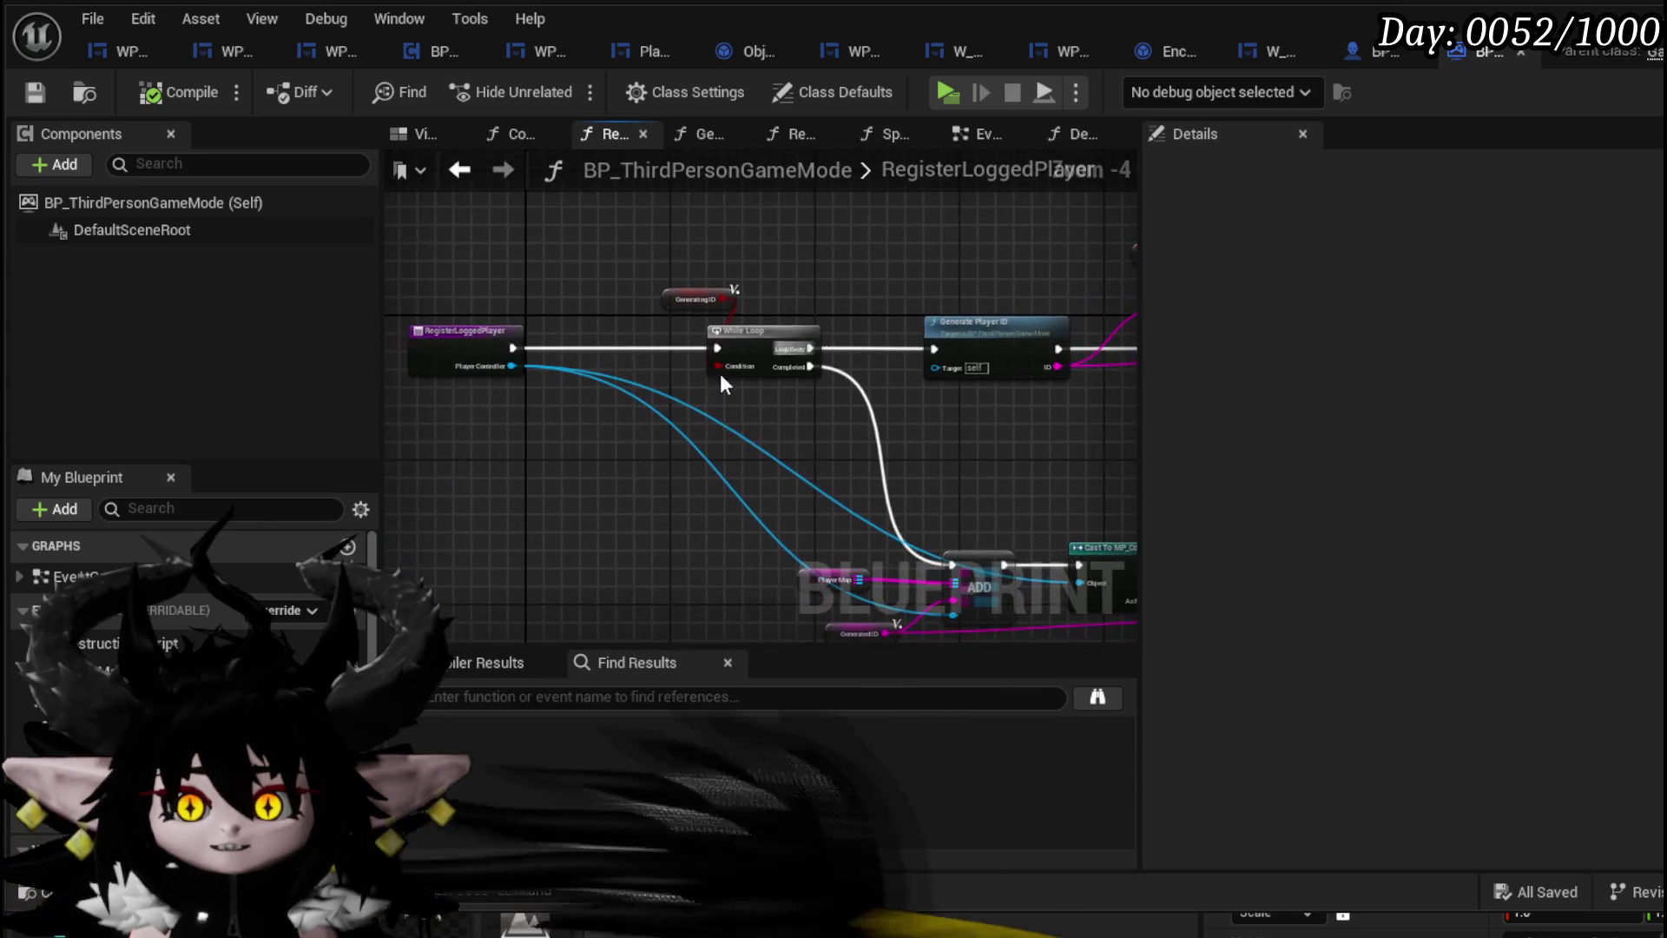
mouse_move(938, 410)
mouse_down()
mouse_move(604, 447)
mouse_move(753, 278)
mouse_up()
scroll(752, 279, down, 2)
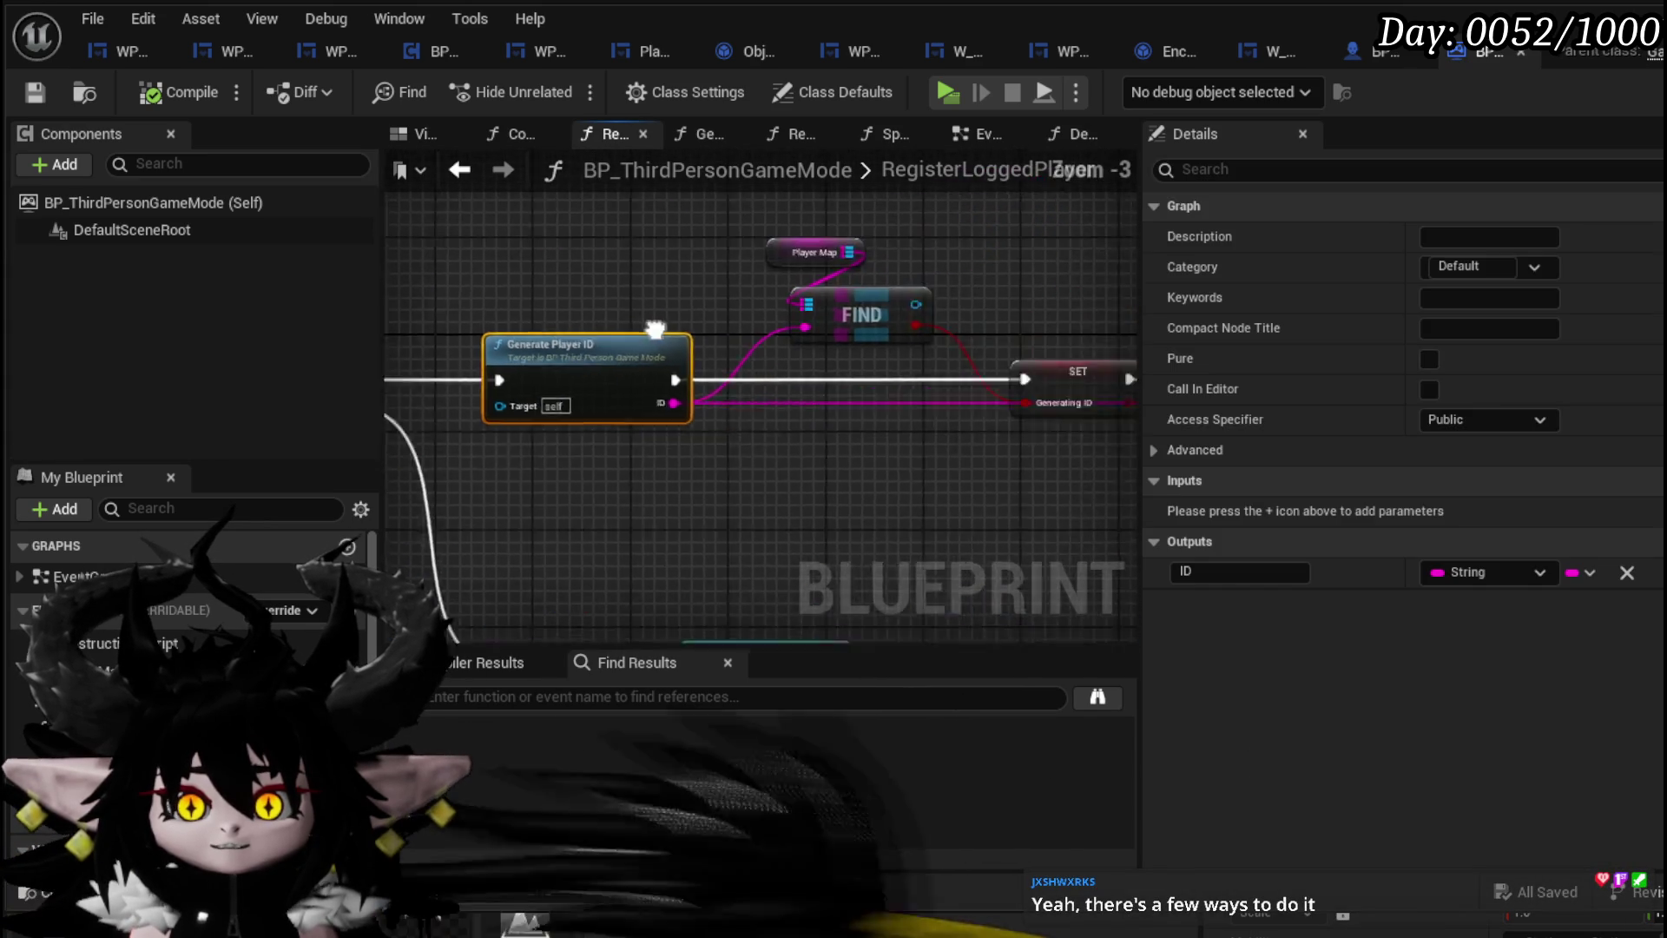
mouse_move(715, 495)
mouse_down()
mouse_move(895, 324)
mouse_move(893, 278)
mouse_move(744, 313)
mouse_move(921, 304)
mouse_move(732, 304)
mouse_up()
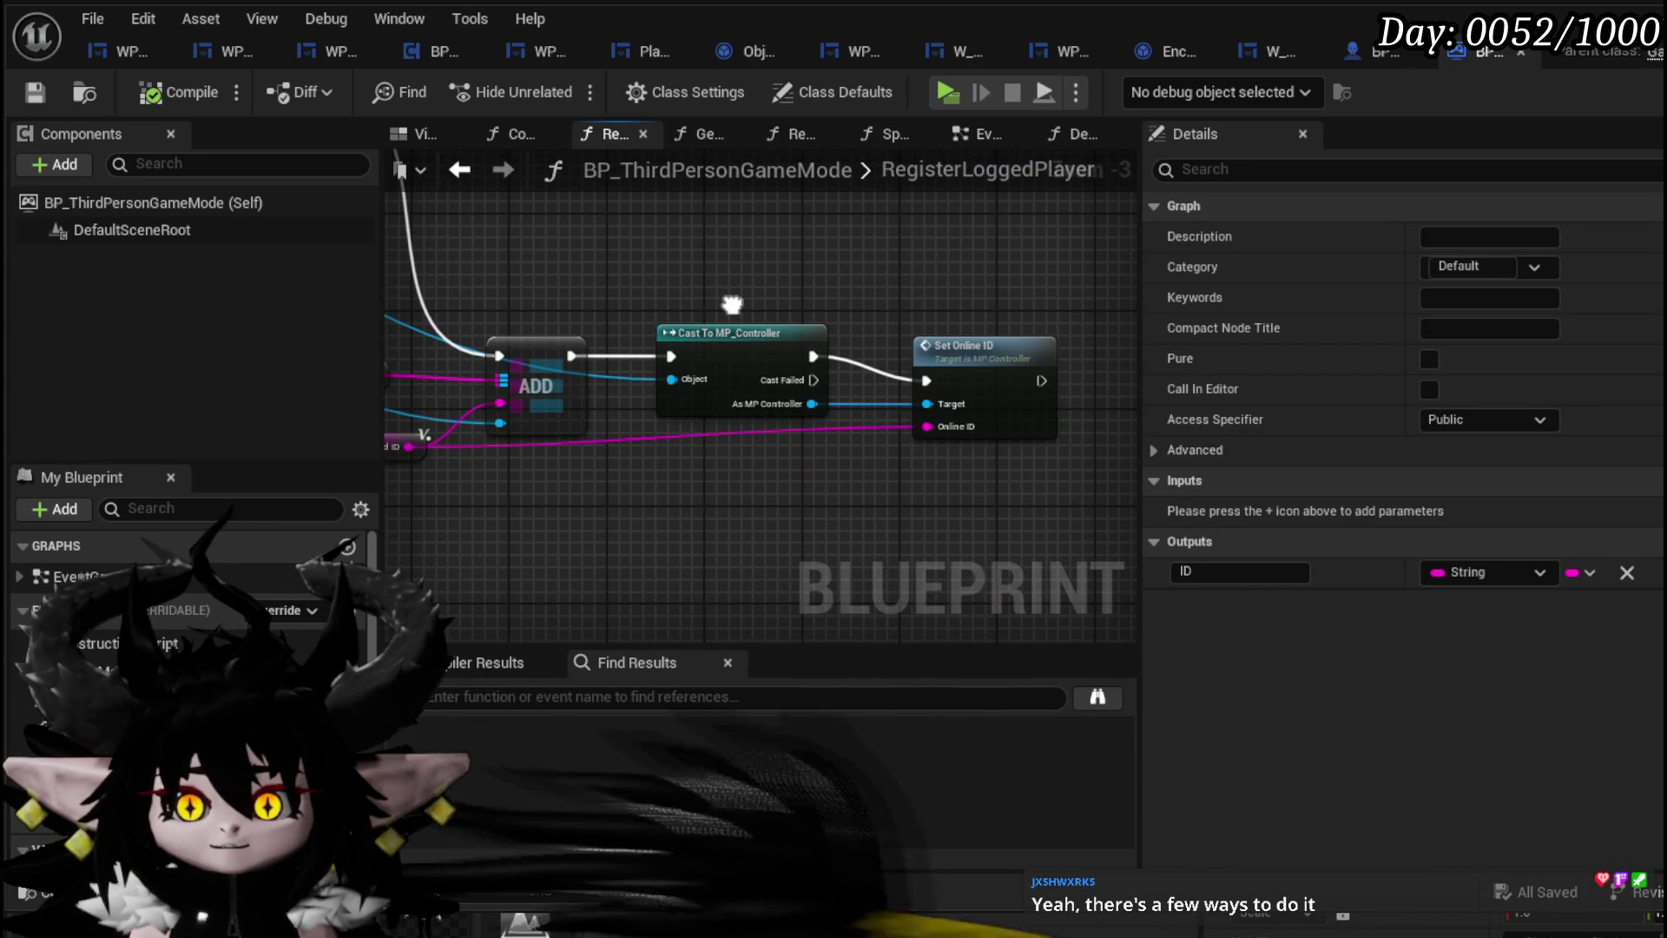
drag(873, 397, 897, 387)
Inspect the Set Online ID, ADD to Player Map and Cast To MP_Controller nodes
click(967, 356)
scroll(781, 408, down, 2)
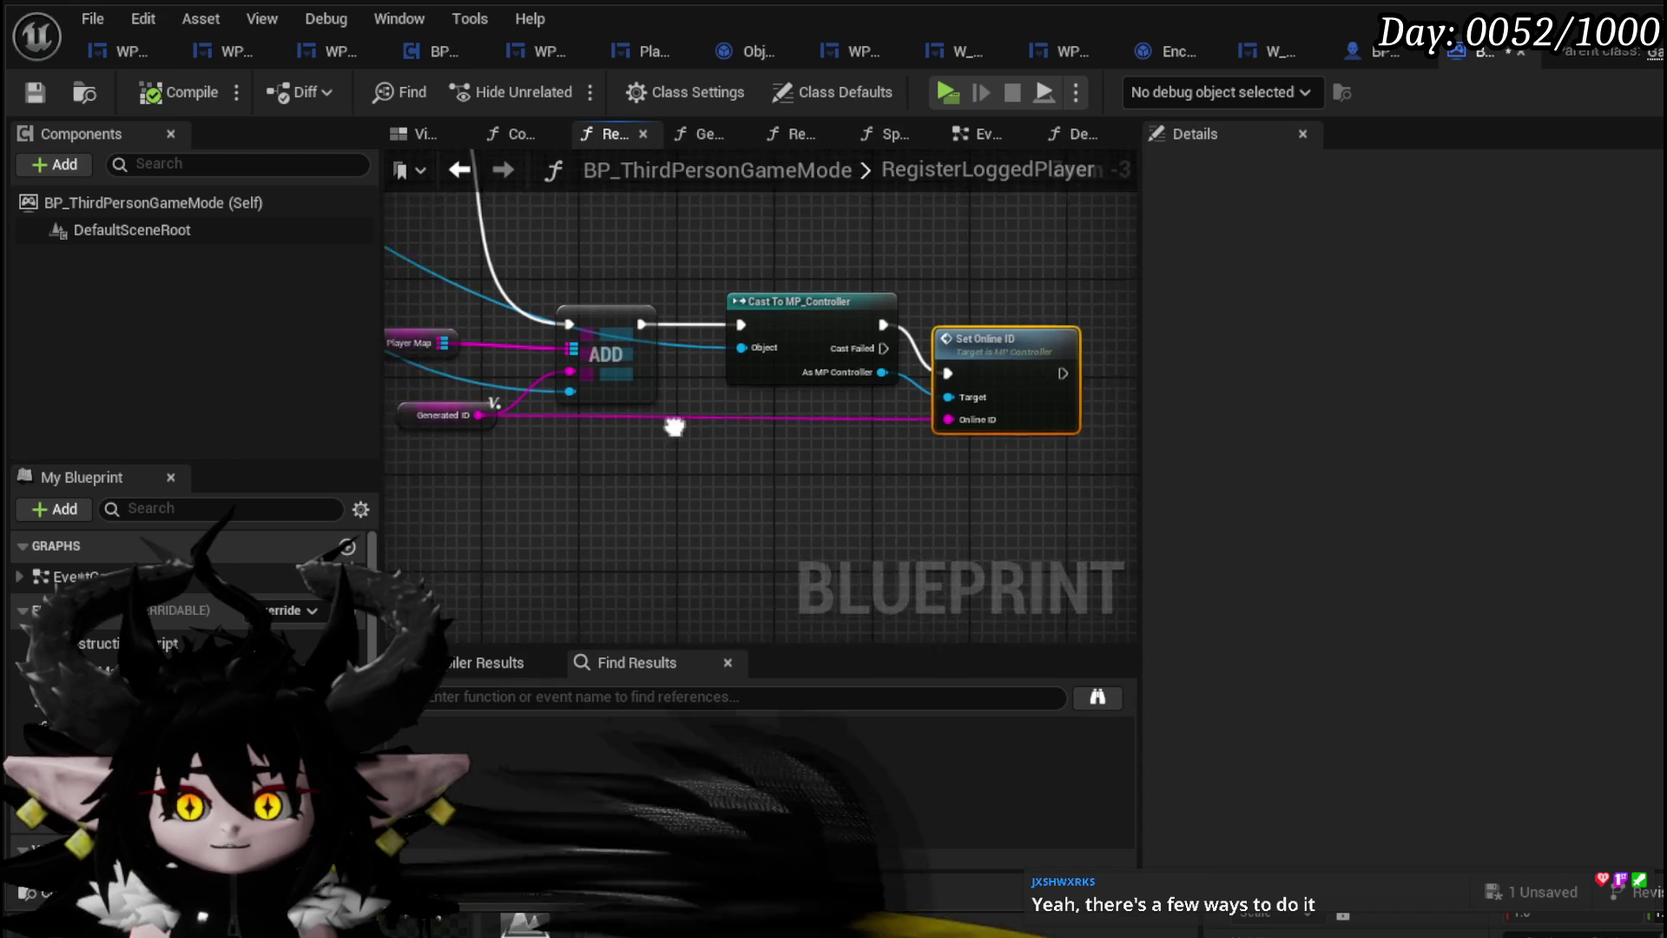
drag(1023, 308, 1016, 311)
scroll(925, 415, up, 3)
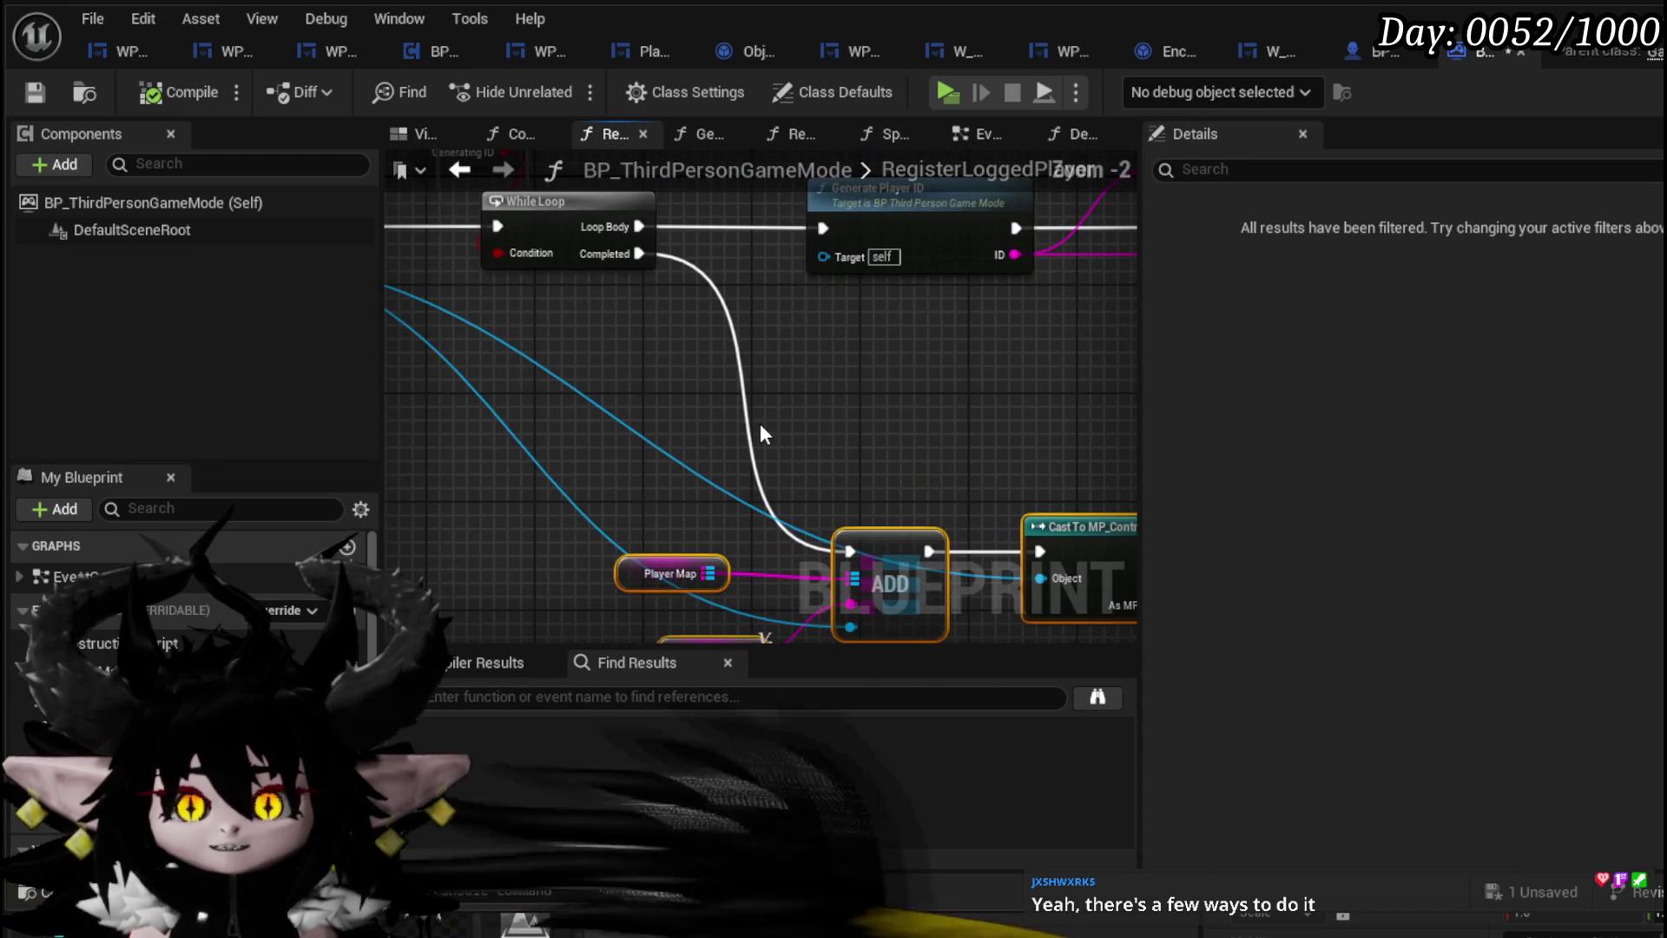
mouse_move(660, 408)
mouse_down()
mouse_move(684, 452)
mouse_move(699, 434)
mouse_move(613, 284)
mouse_up()
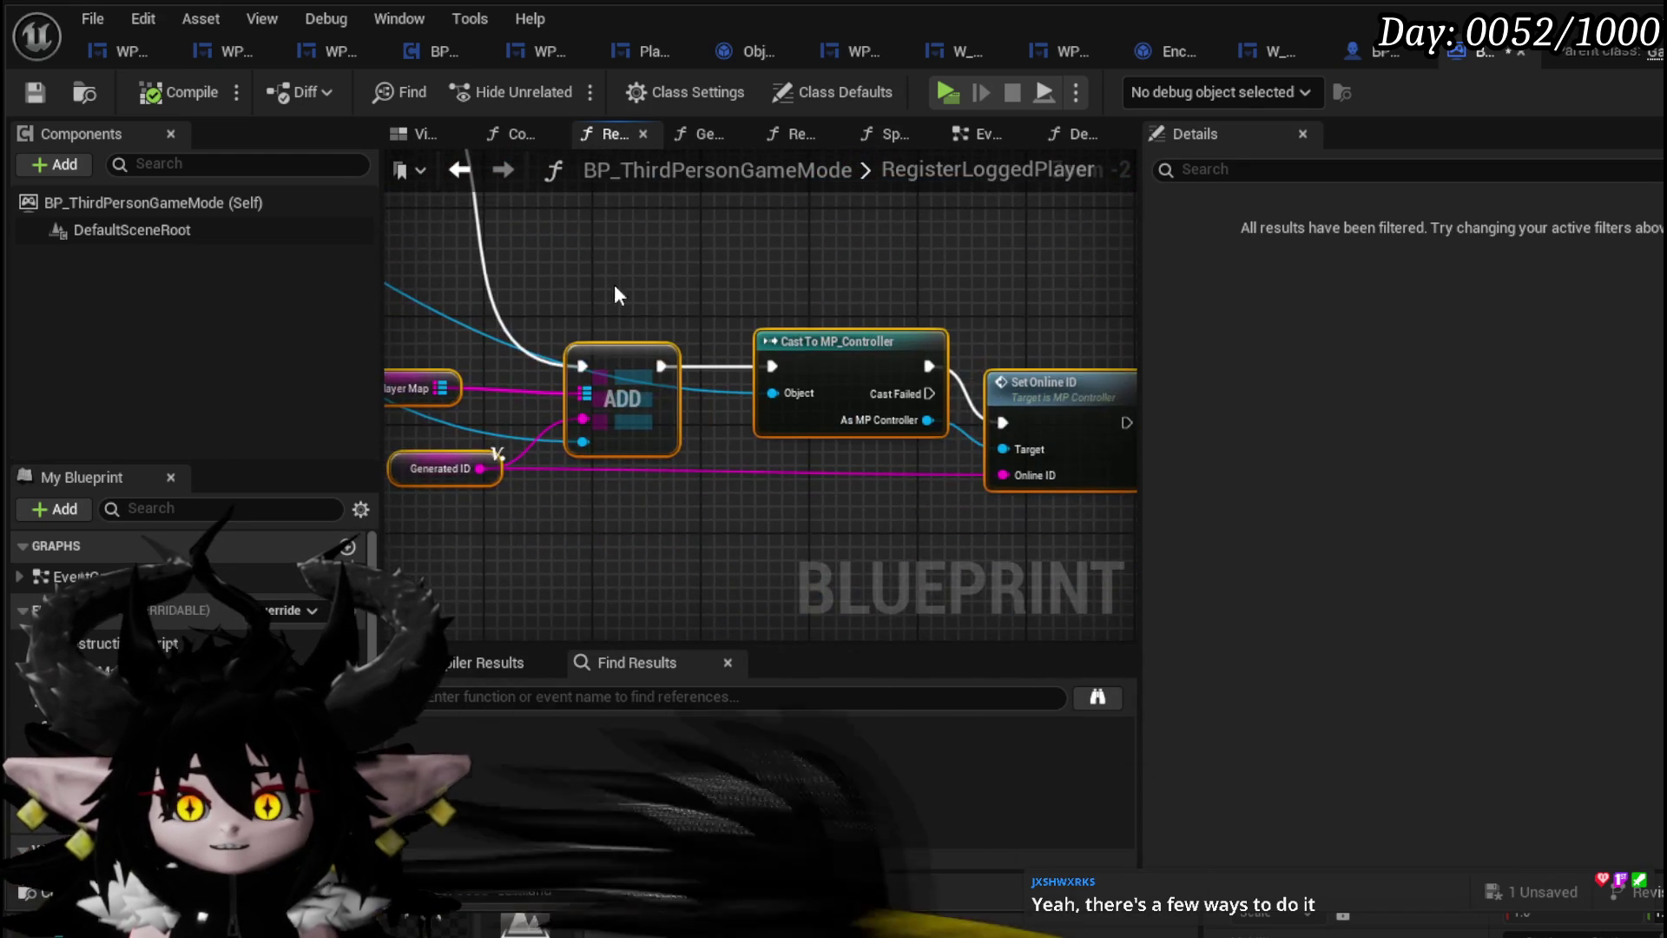
scroll(900, 307, down, 1)
scroll(482, 393, up, 4)
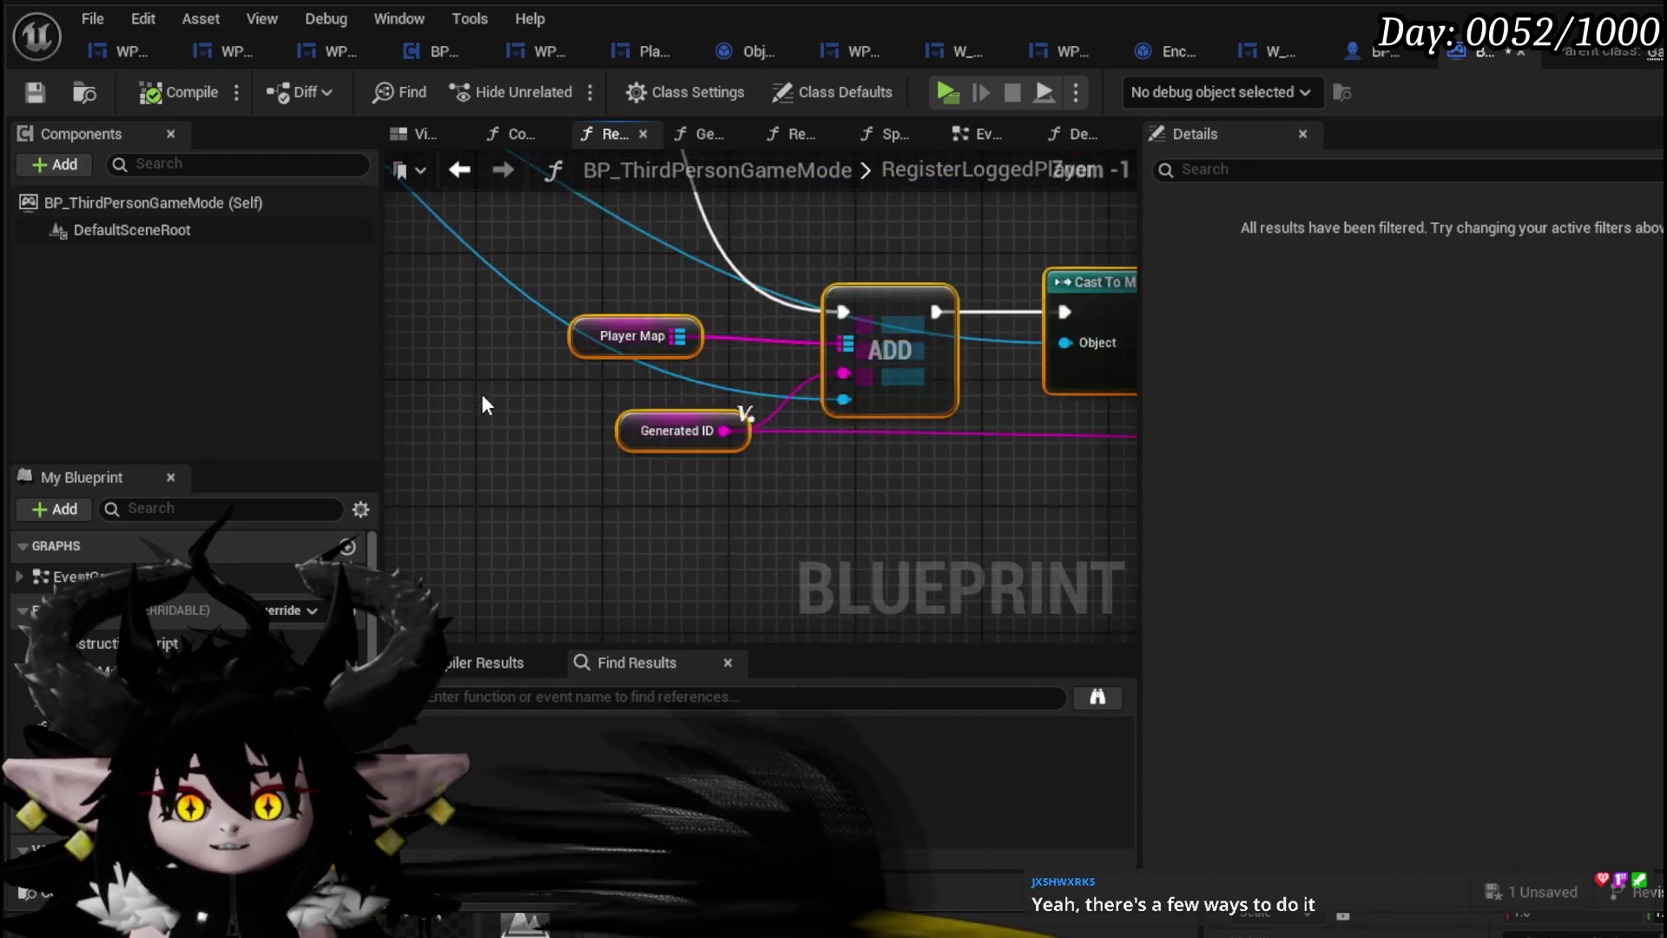
drag(482, 393, 716, 264)
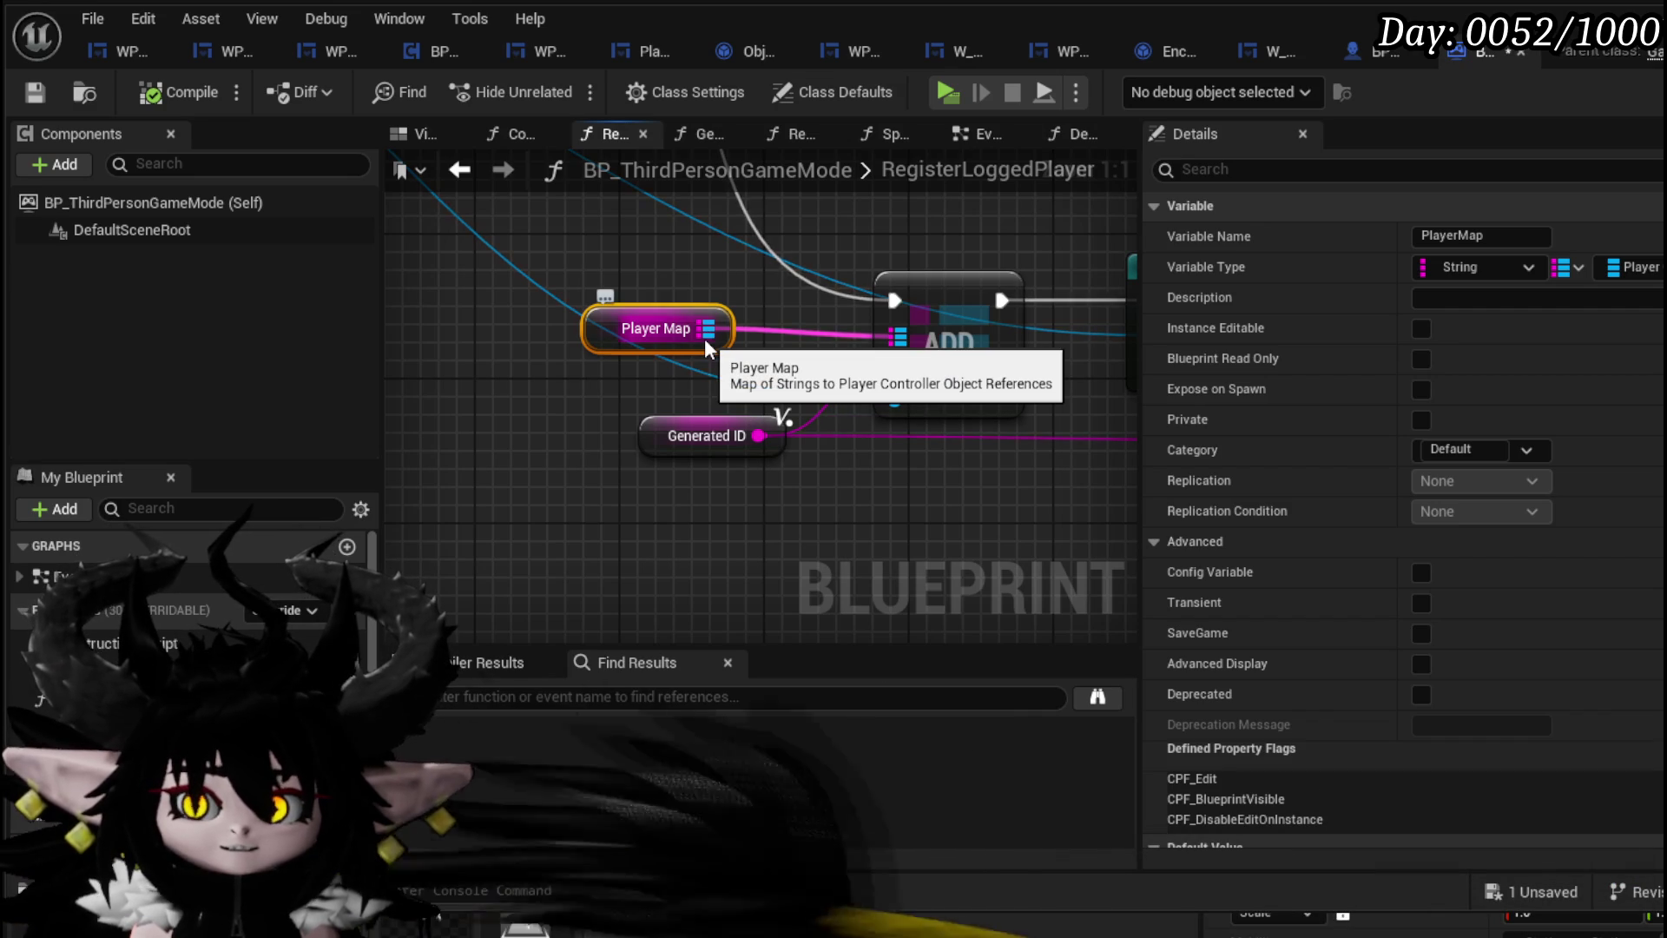
click(710, 288)
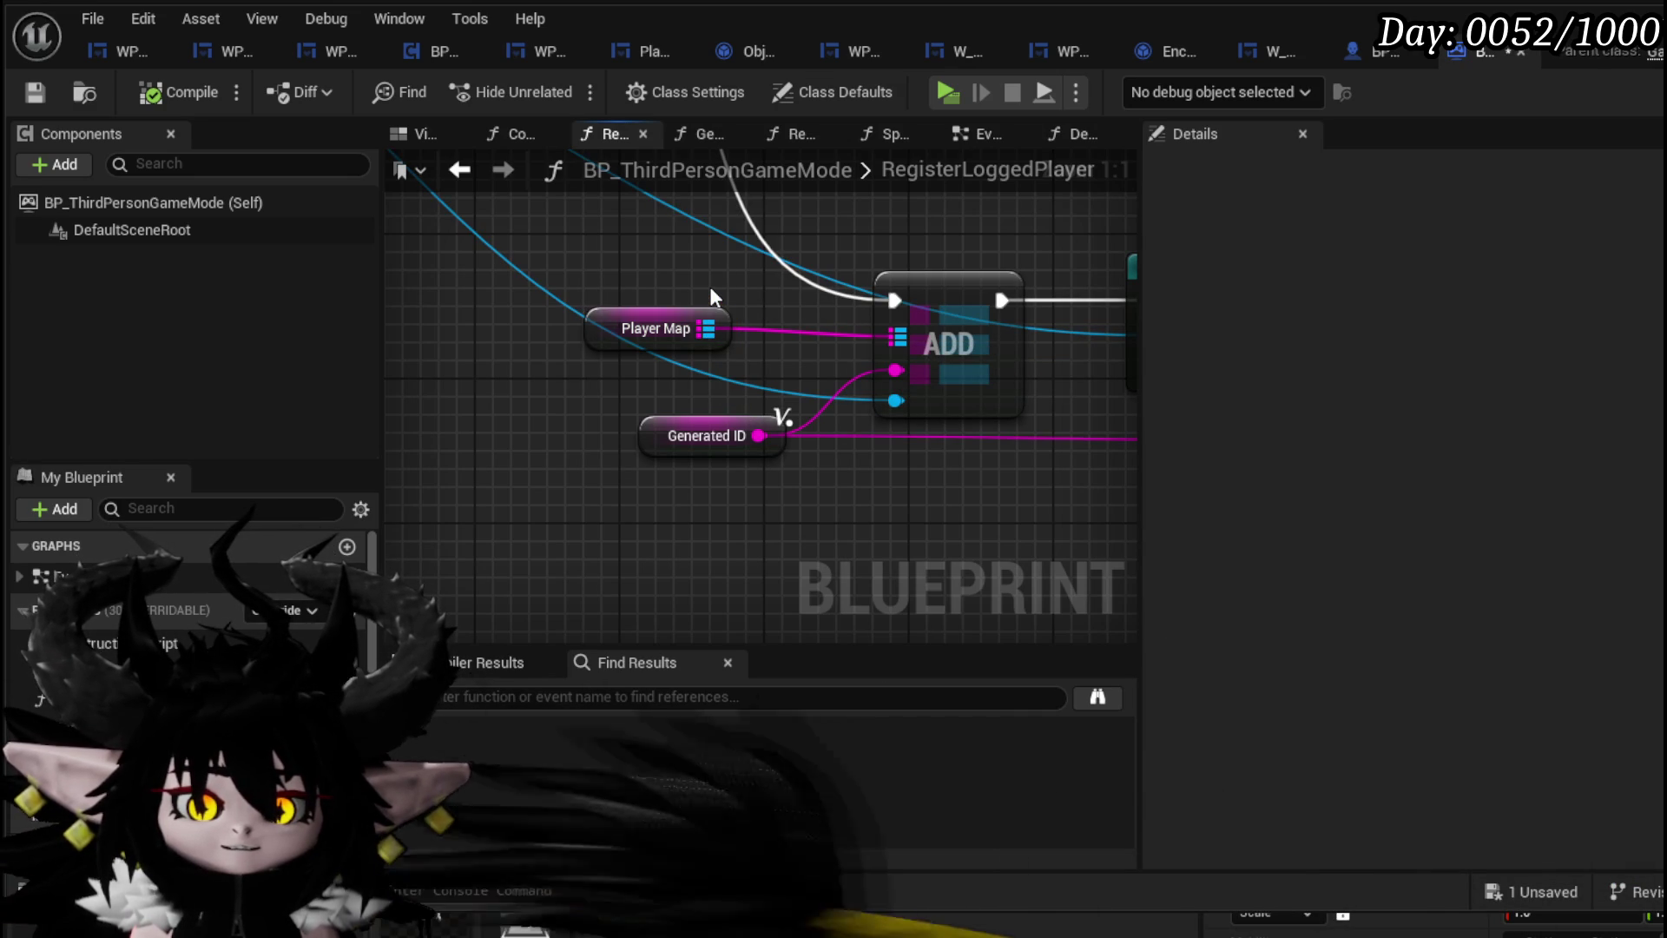
scroll(710, 289, down, 3)
mouse_move(710, 289)
mouse_down()
mouse_move(643, 408)
mouse_move(576, 383)
mouse_up()
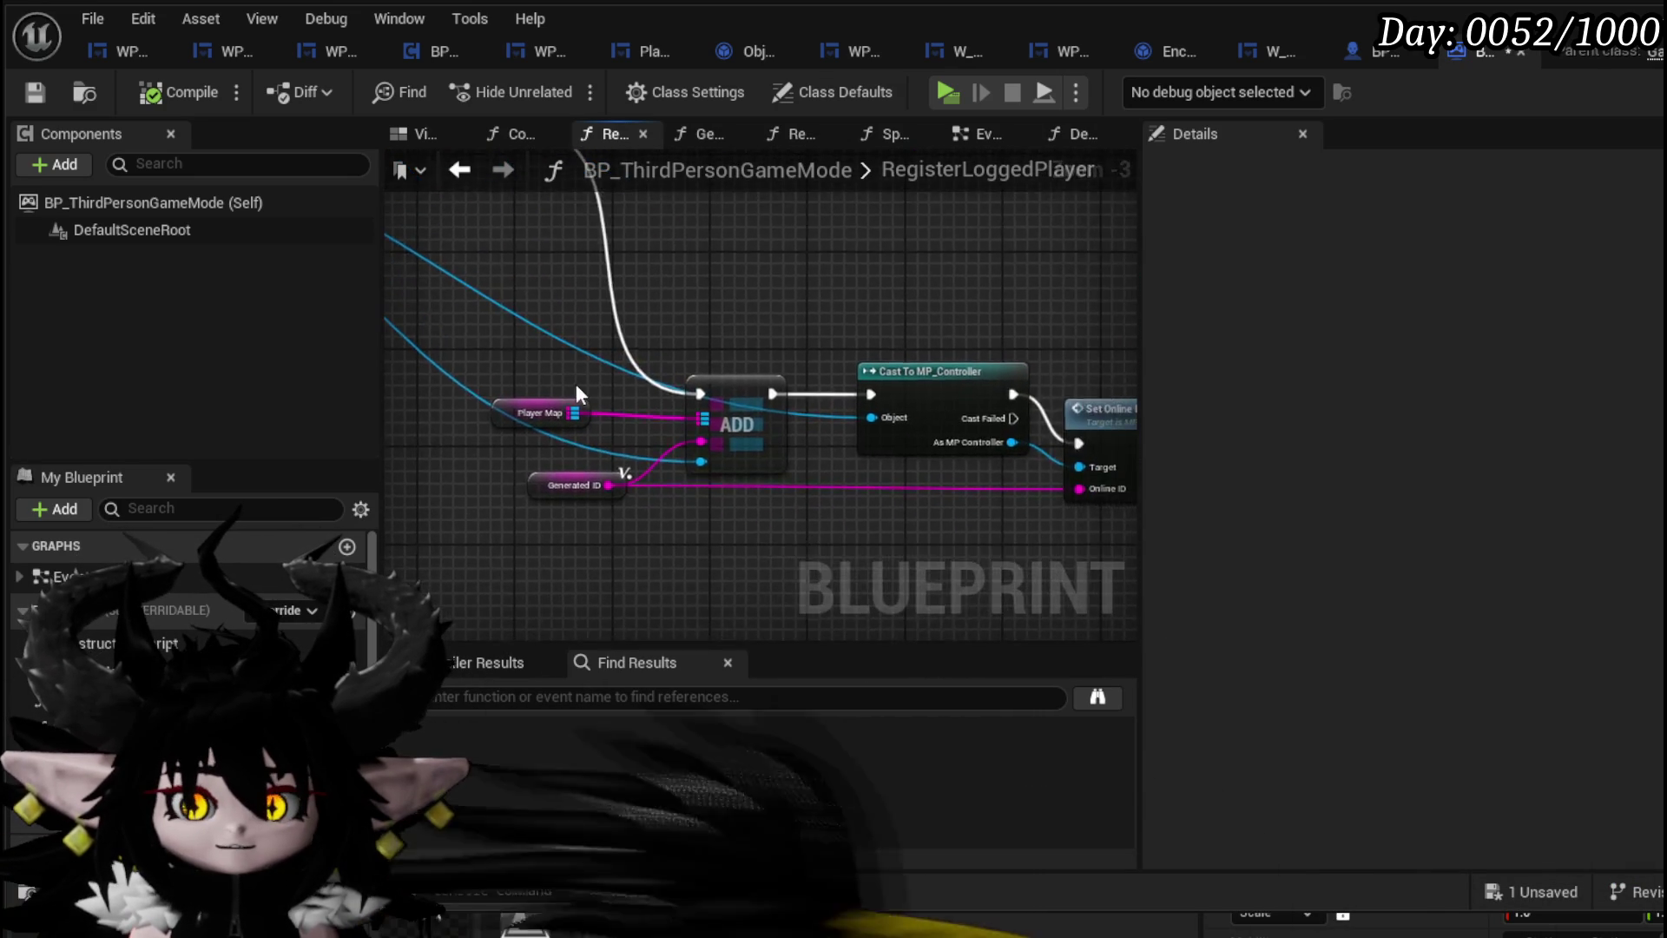